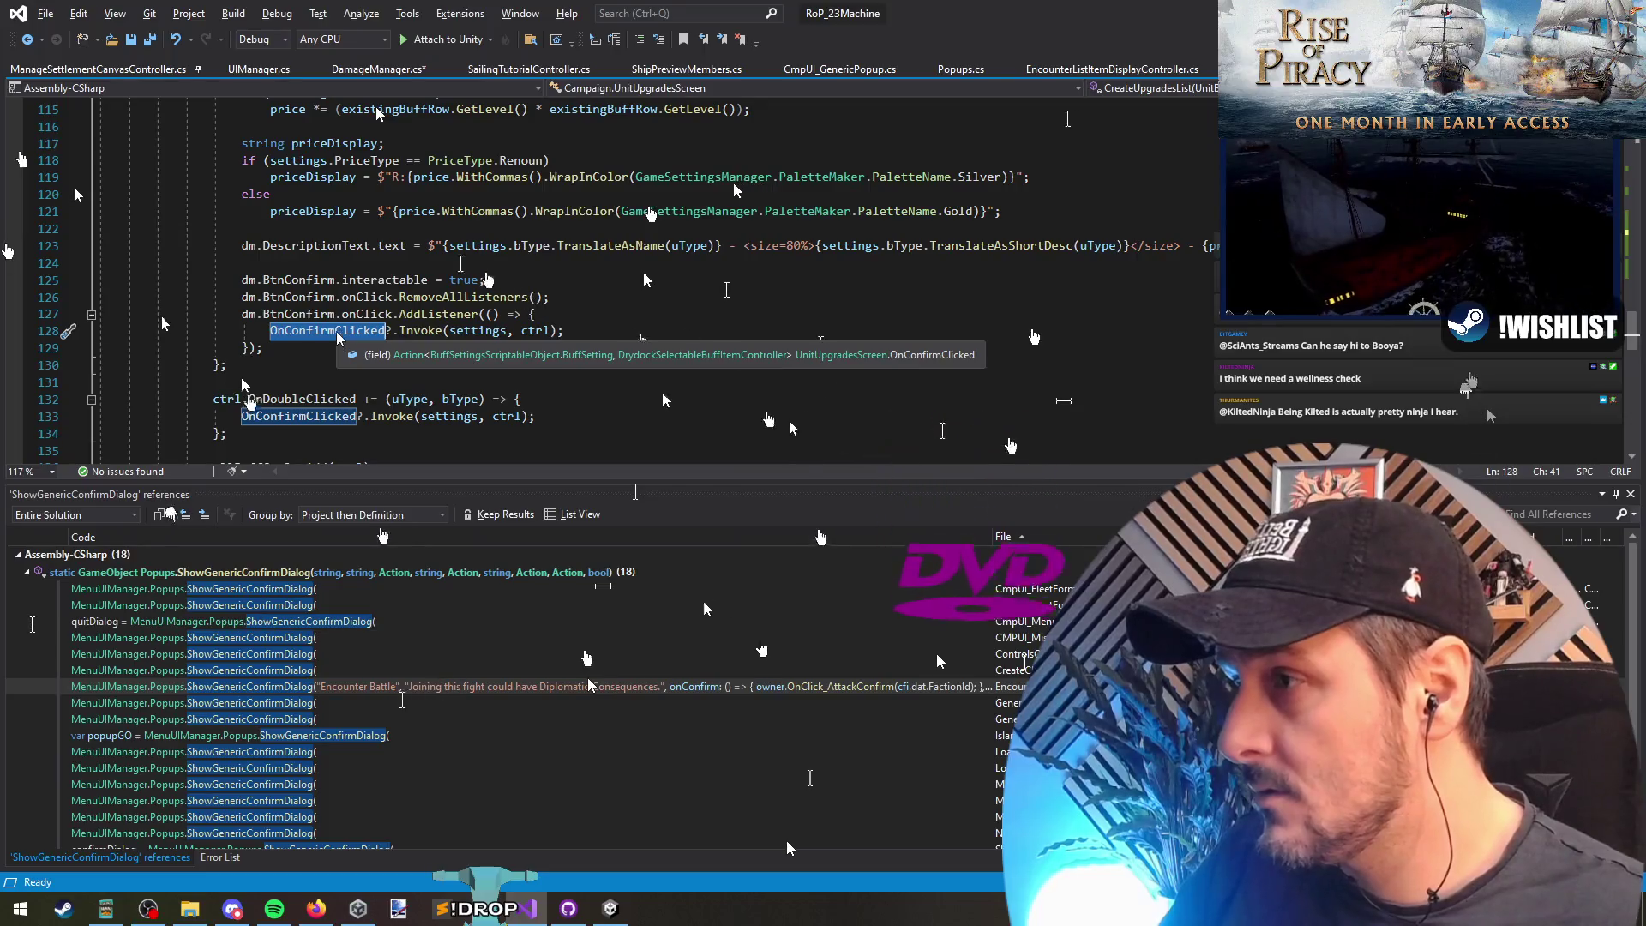
Step: Add RefreshRespecButtonText(); under the OnConfirmClicked invoke in the confirm-button handler
key(F12)
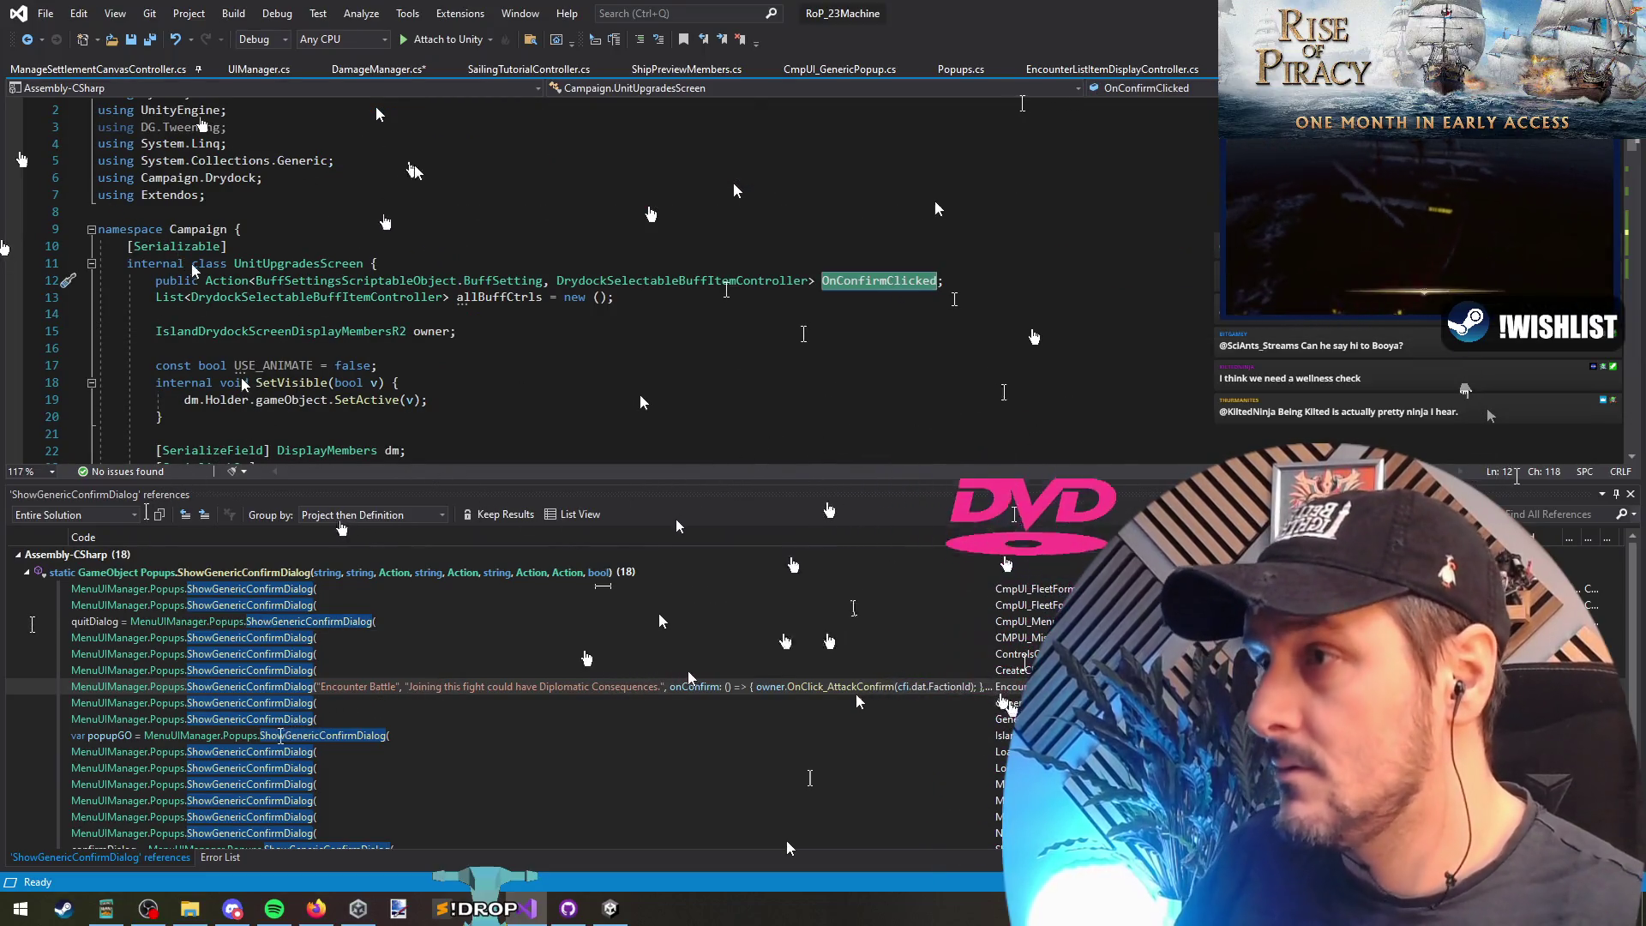
key(ctrl+minus)
key(ctrl+shift+Down)
key(ctrl+shift+Down)
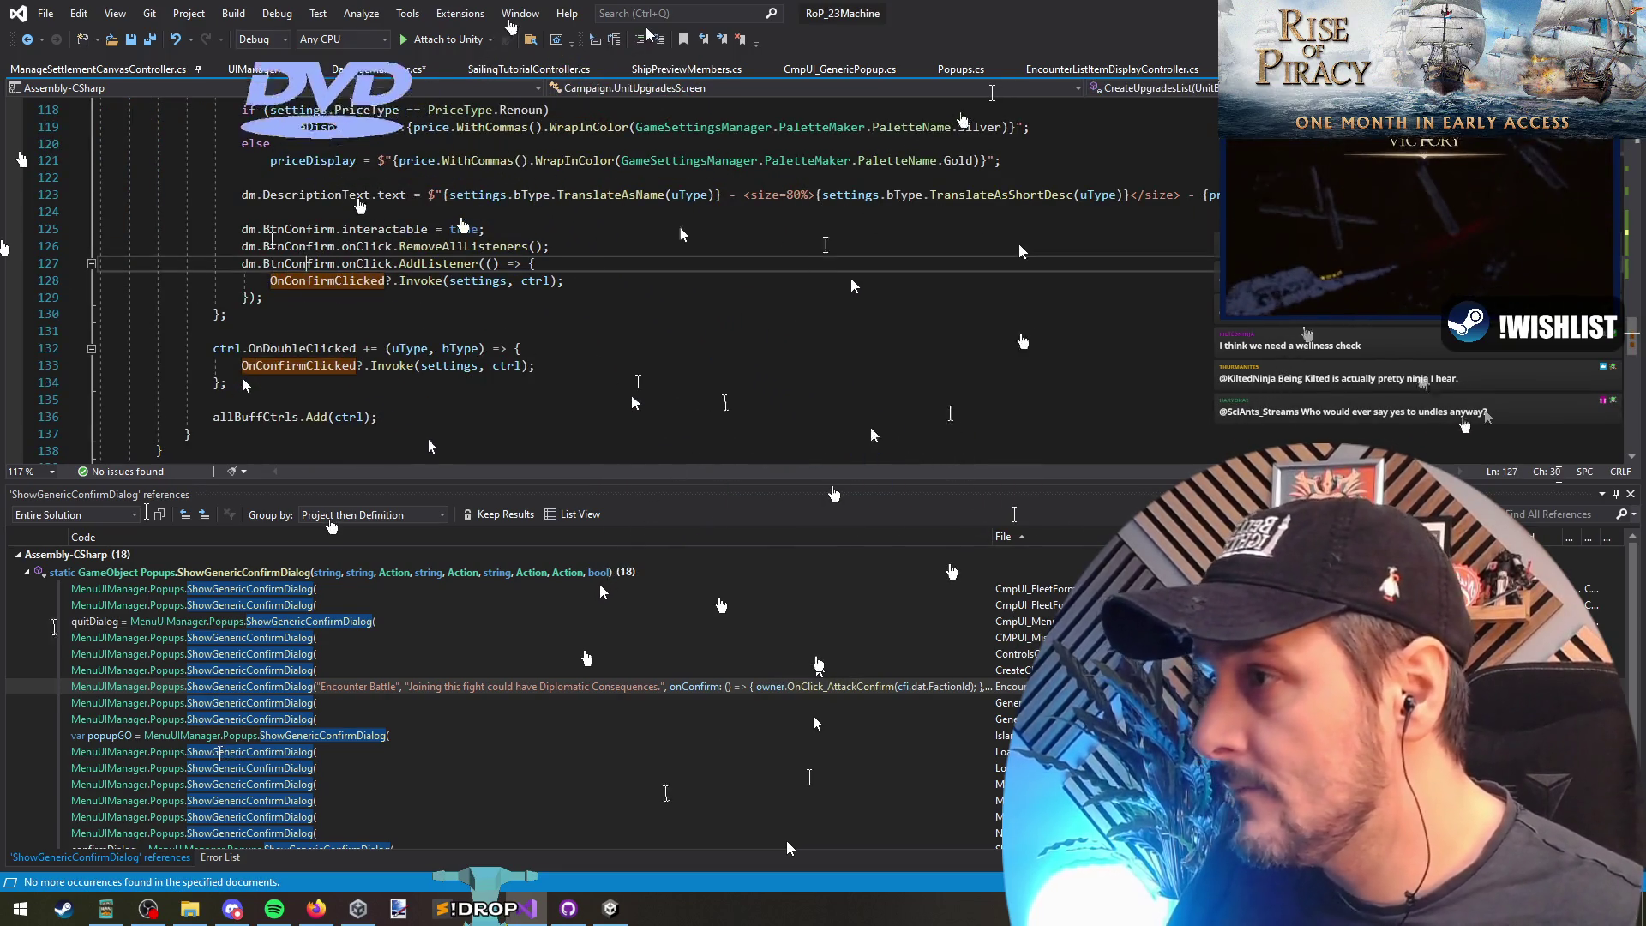
key(End)
key(Return)
text(RefreshRespecButtonText();)
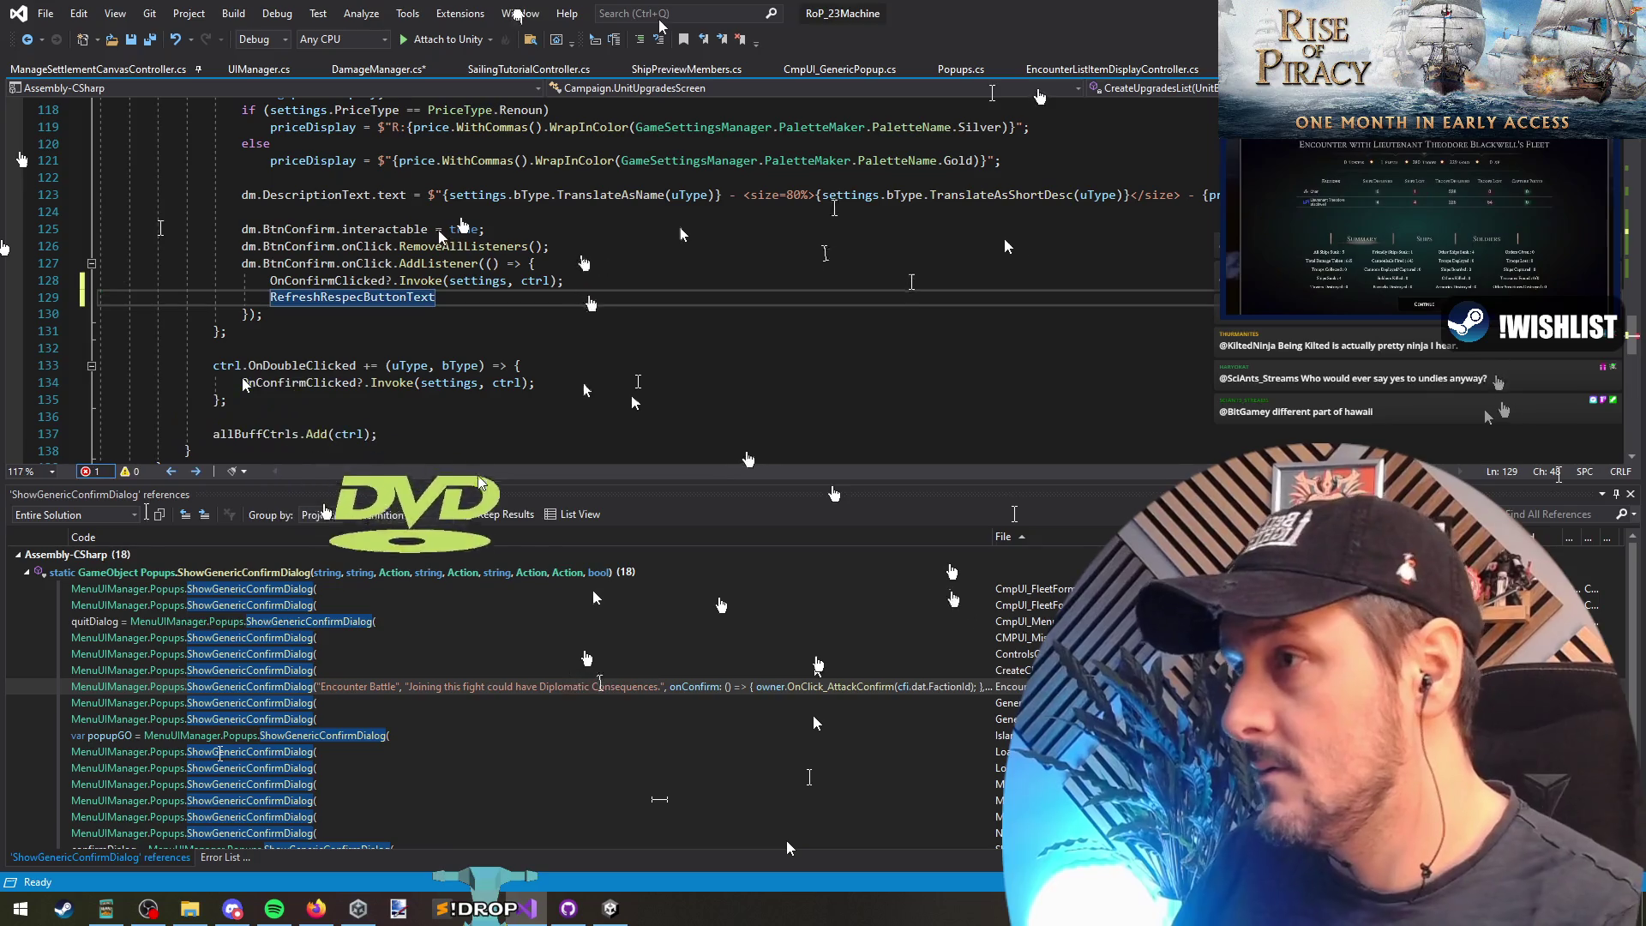
key(shift+Home)
key(ctrl+c)
Step: Add the same RefreshRespecButtonText(); call to the double-click handler and save the script
key(Down)
key(Down)
key(Down)
key(End)
key(Return)
key(ctrl+v)
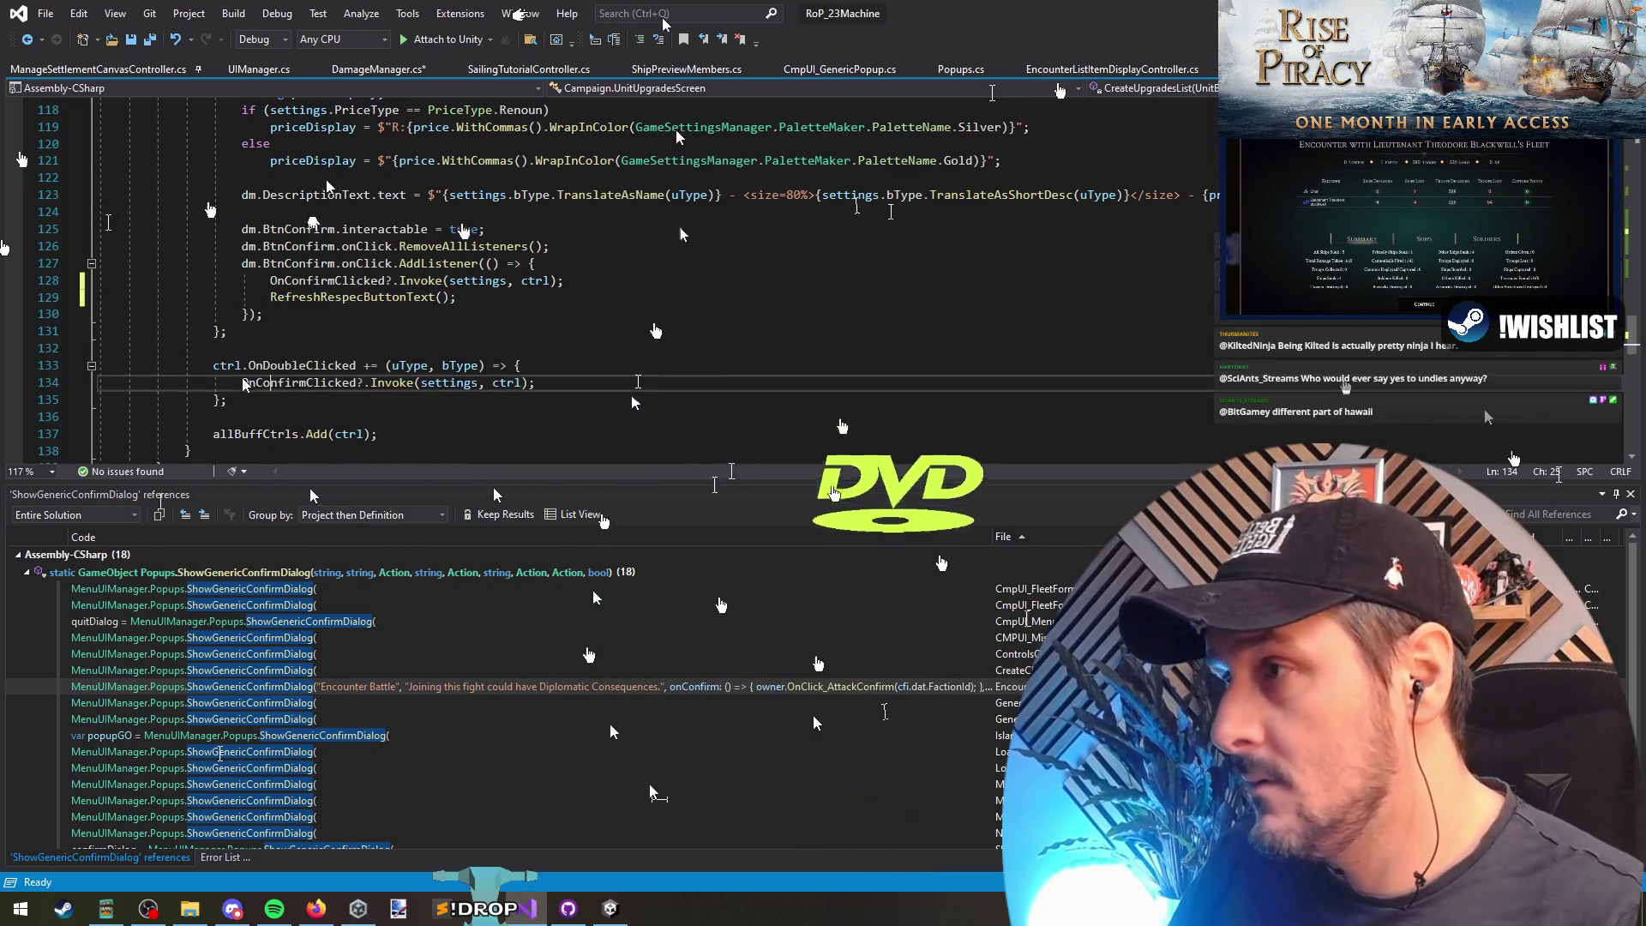
key(Up)
key(Up)
key(Up)
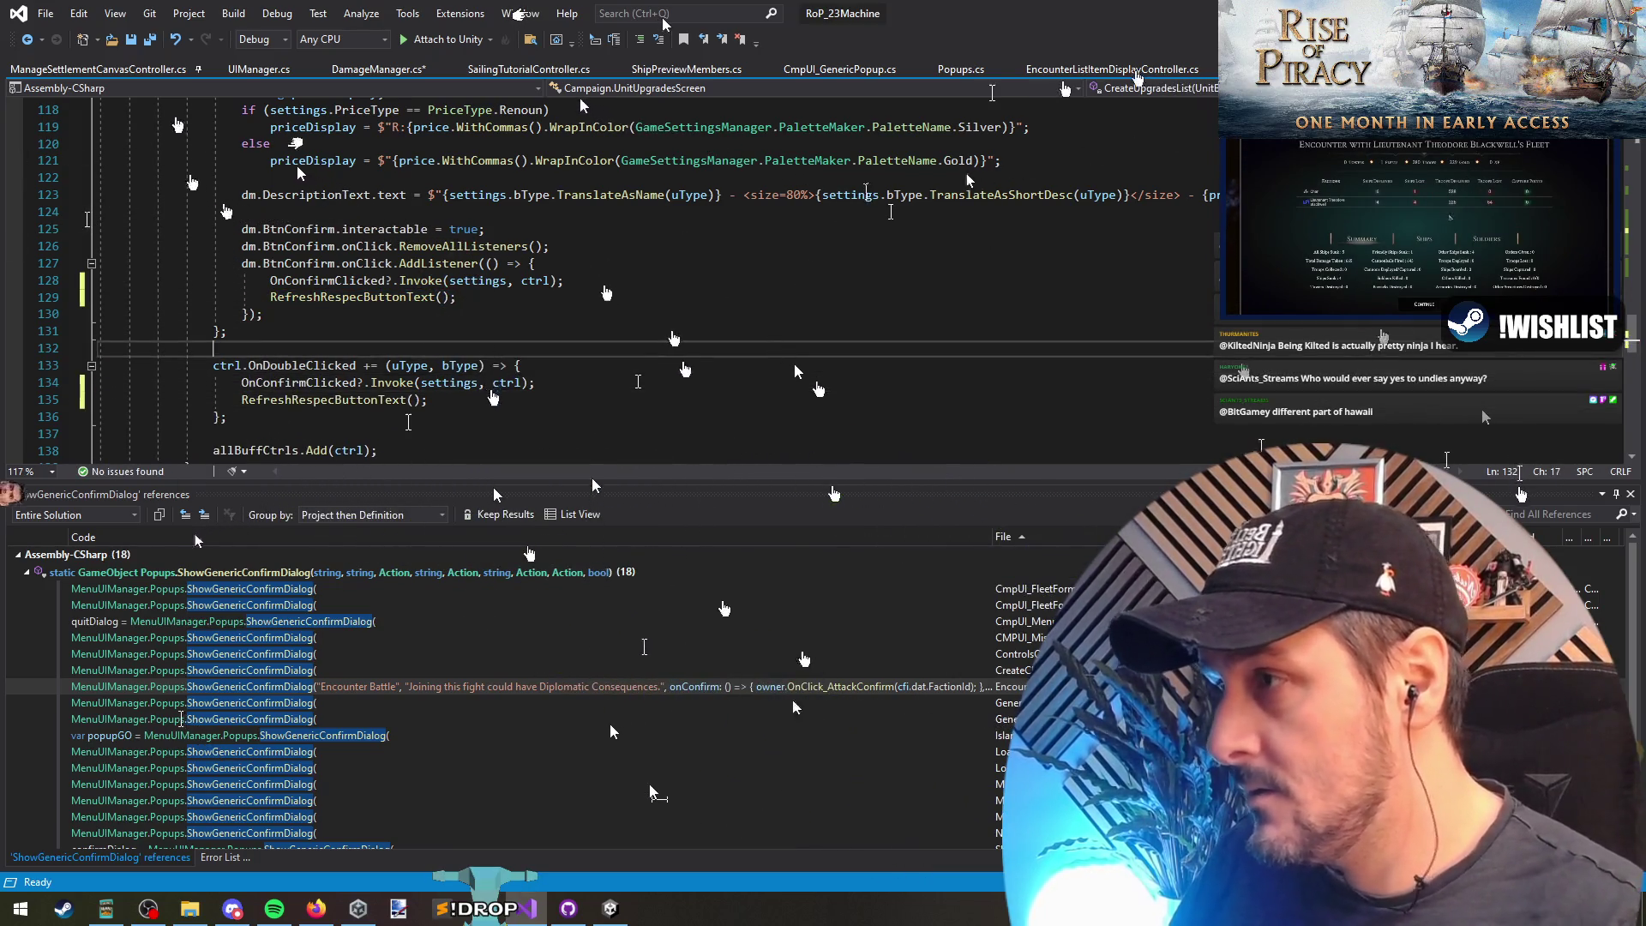
key(ctrl+s)
Step: Move down to the UpdateDisplaysForBuffs method and save all open scripts
scroll(601, 283, down, 3)
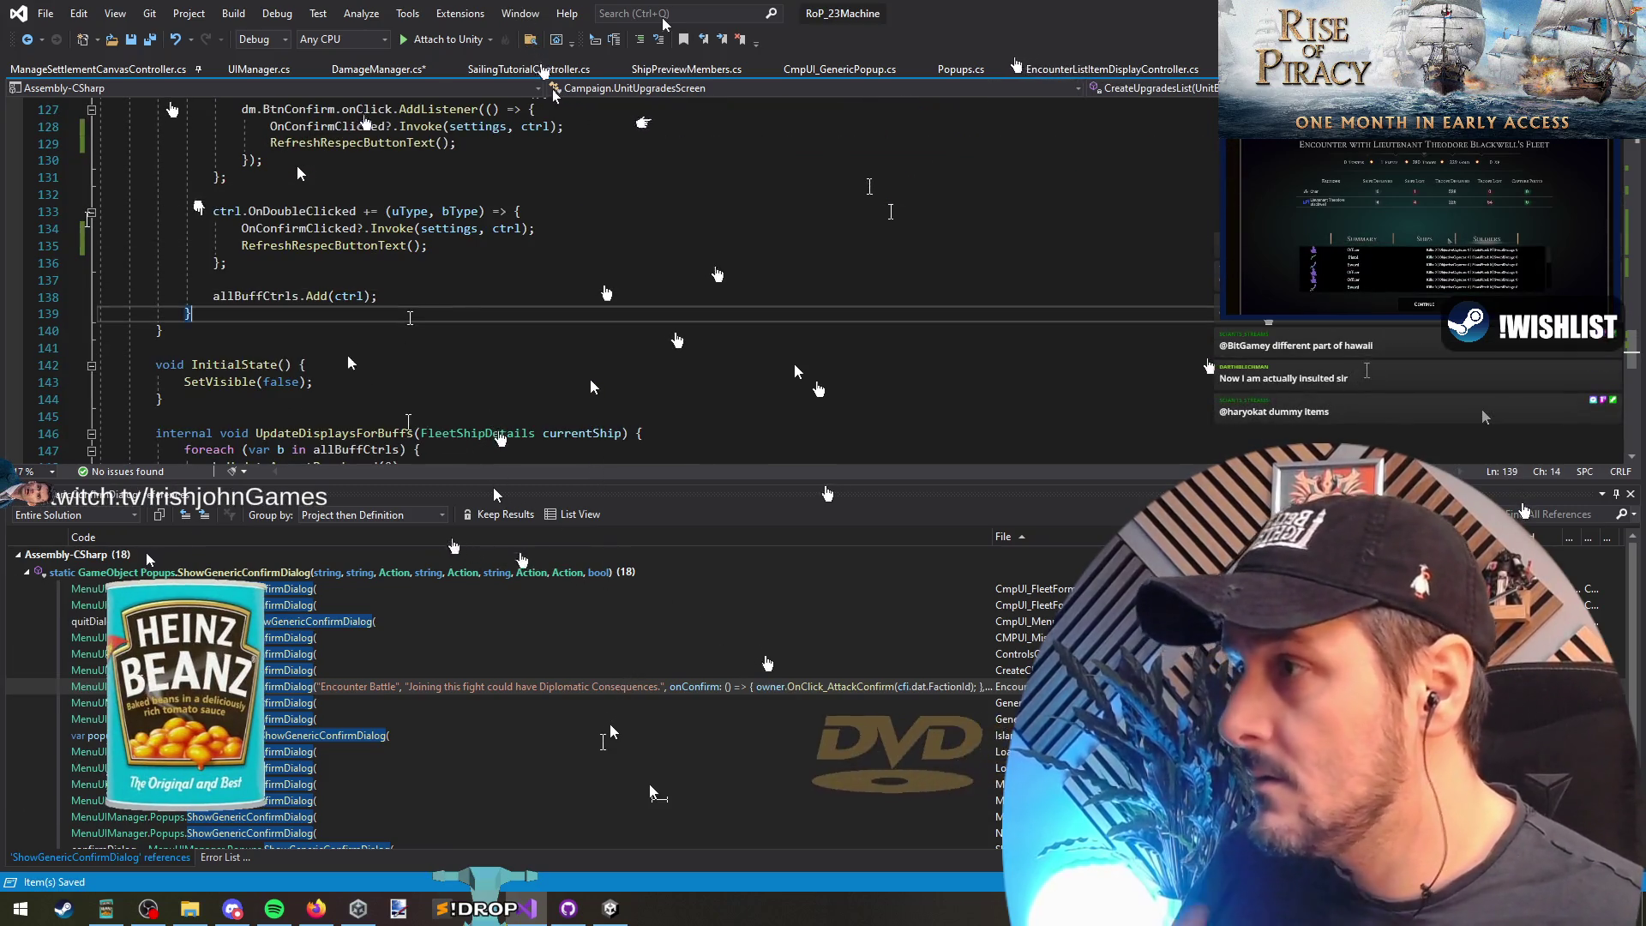
click(397, 366)
scroll(398, 366, down, 2)
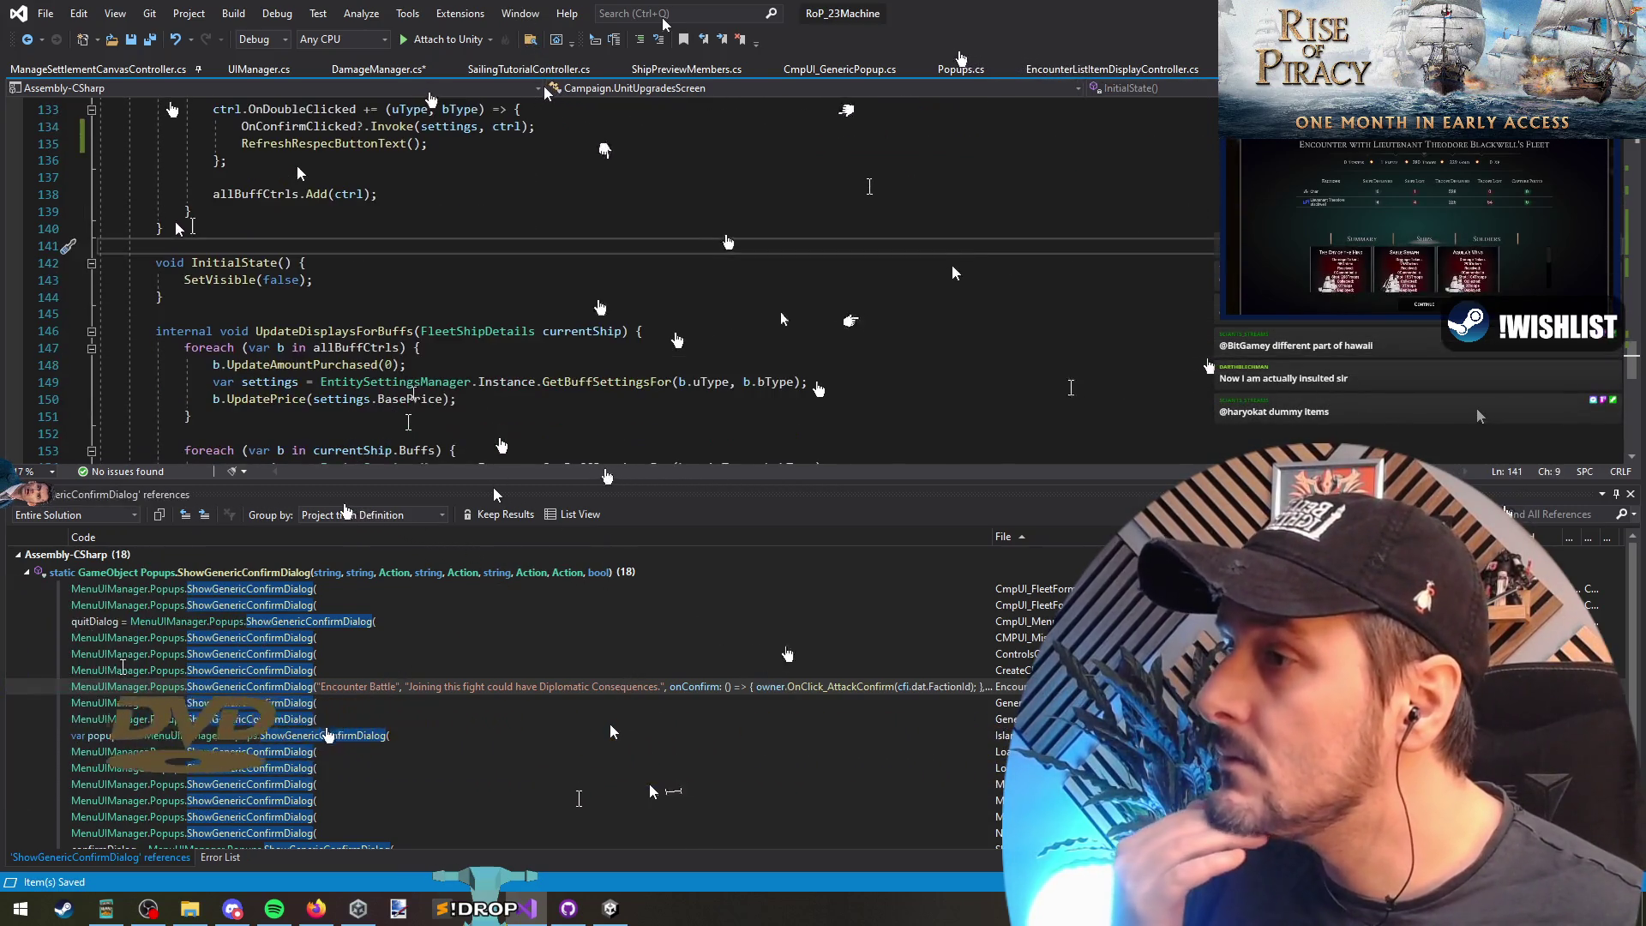
click(365, 331)
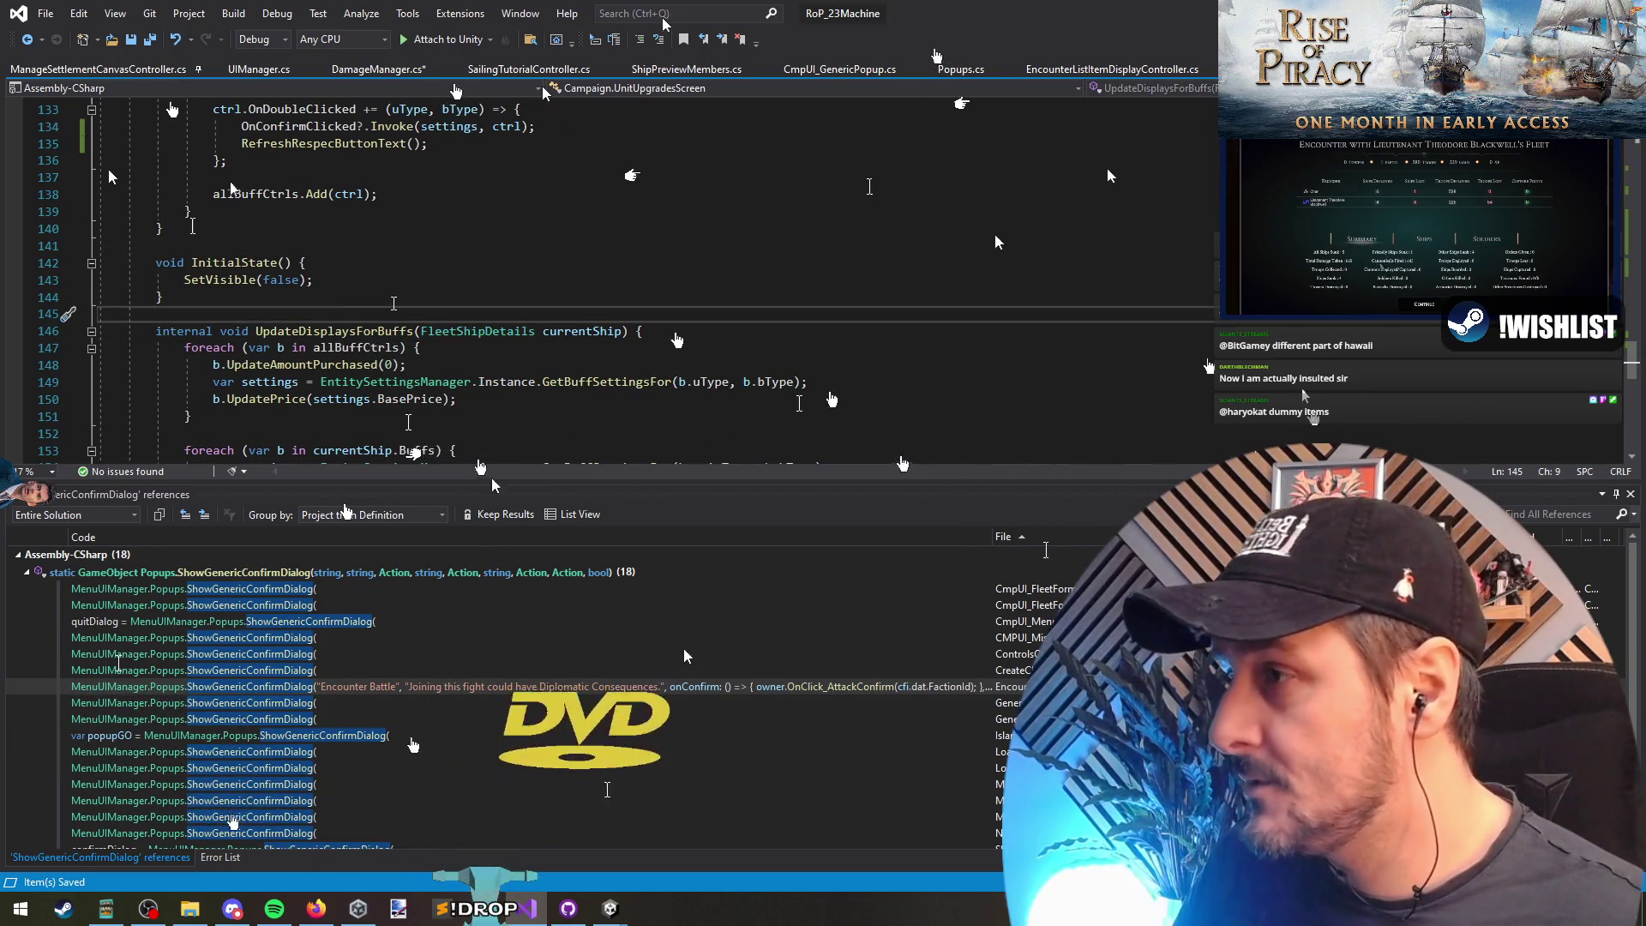
scroll(600, 283, down, 5)
click(257, 178)
key(ctrl+shift+s)
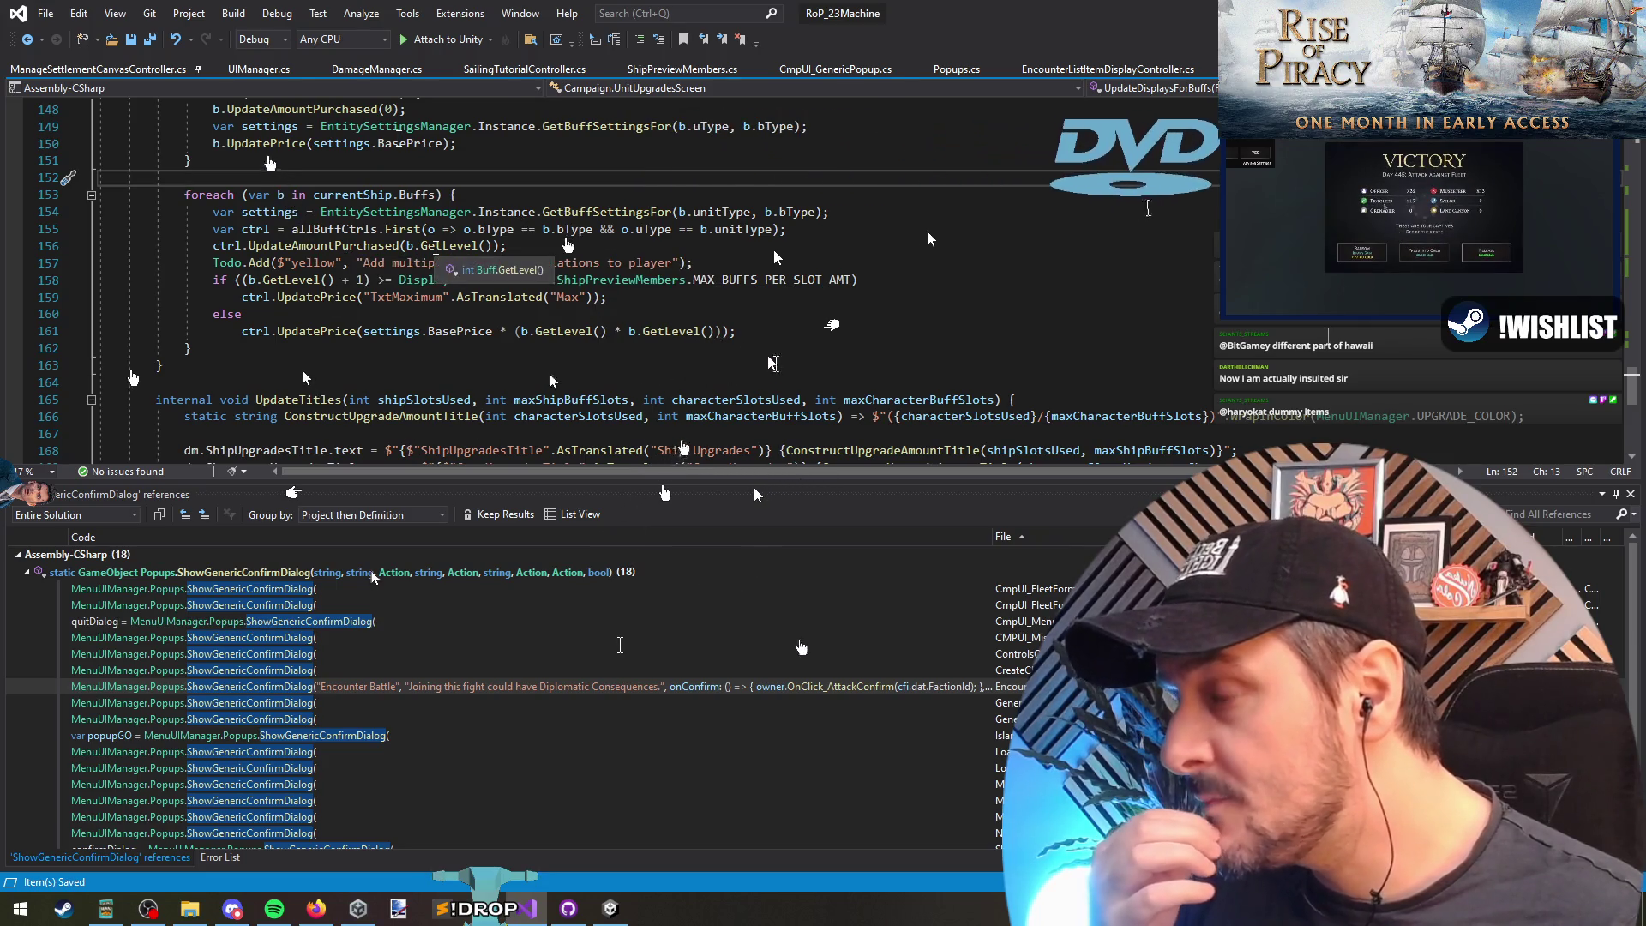
Step: In GetPriceForRespec, replace Count with Sum(o => o.GetLevel()) in the price formula
scroll(446, 246, up, 7)
scroll(446, 247, up, 16)
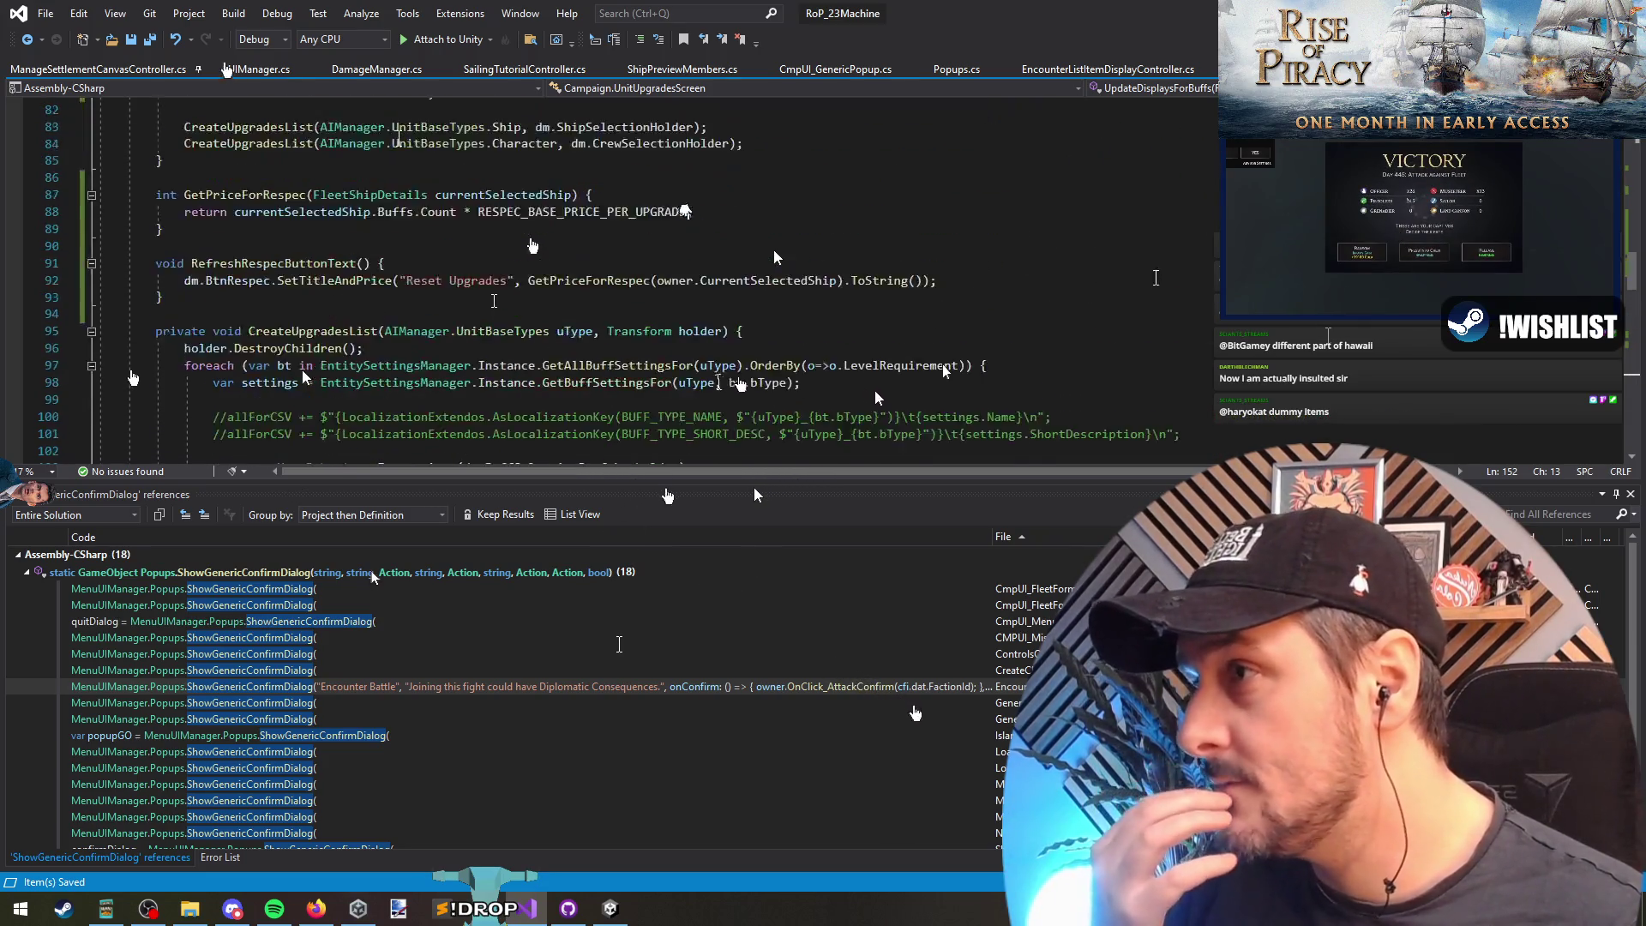
click(583, 331)
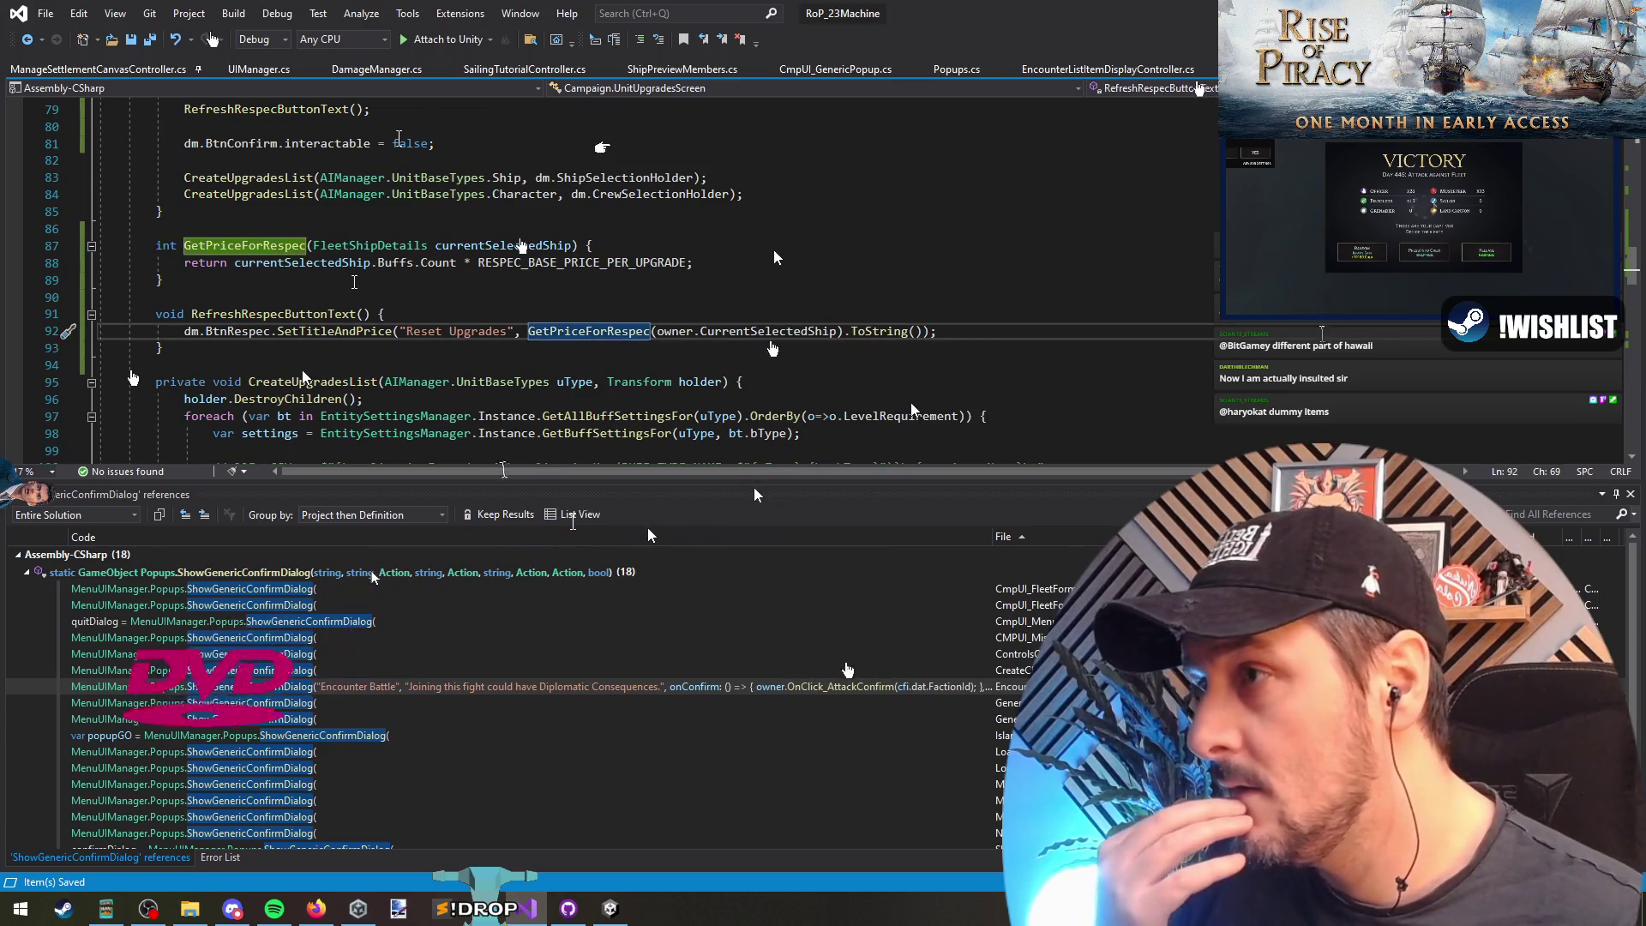
click(435, 262)
double_click(437, 262)
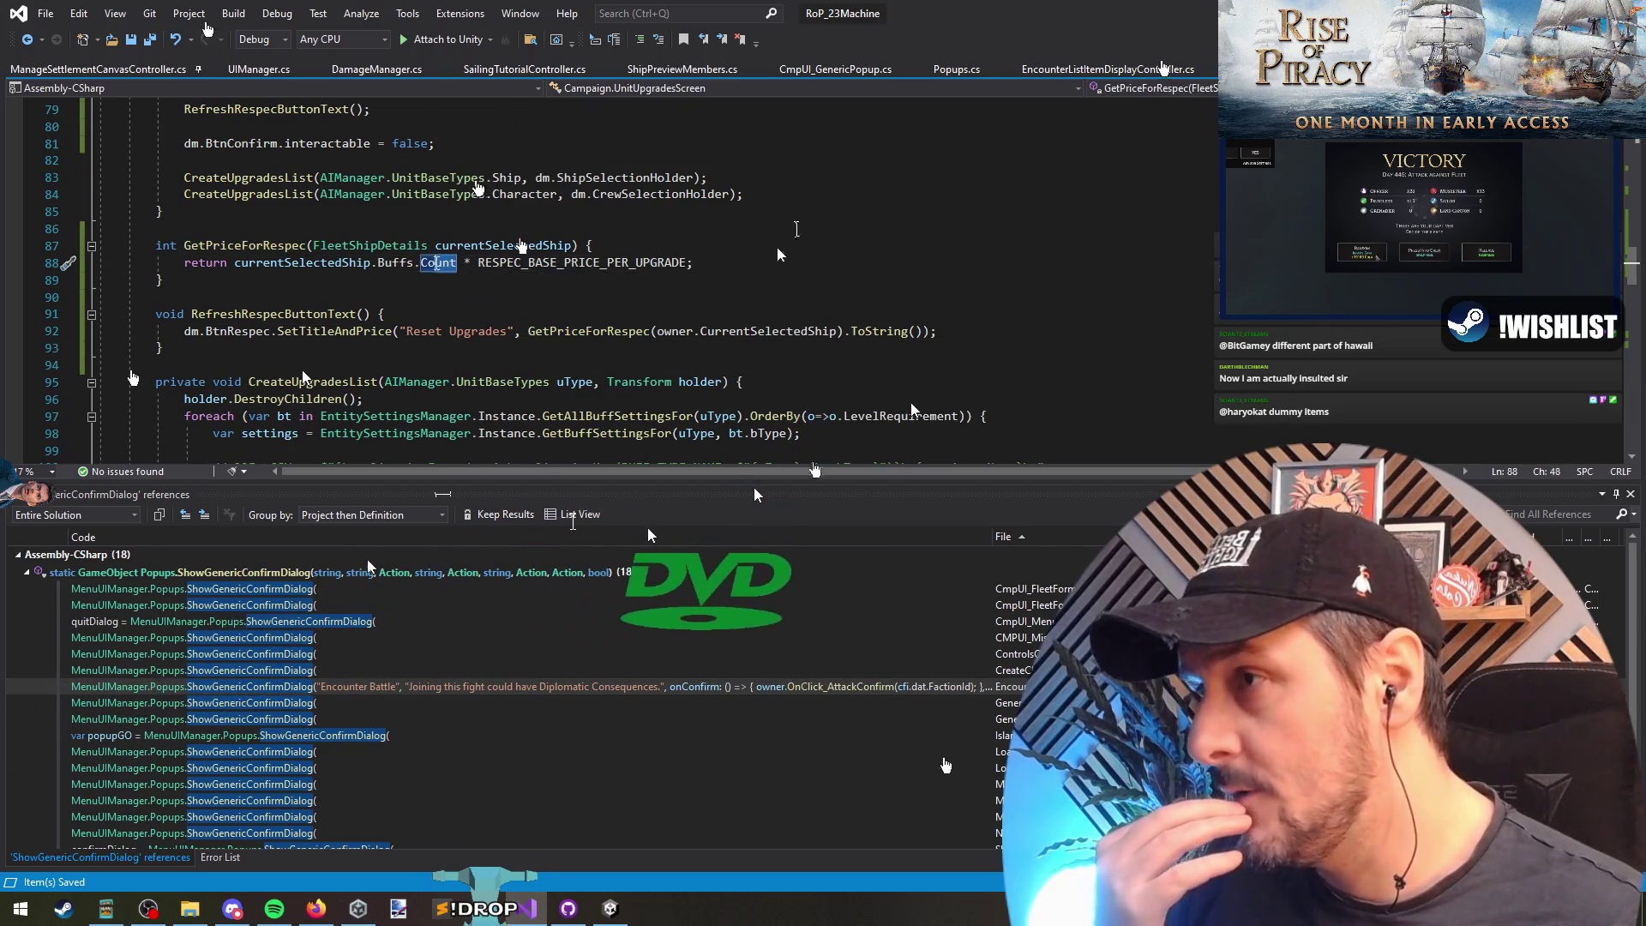
text(Sum(o)
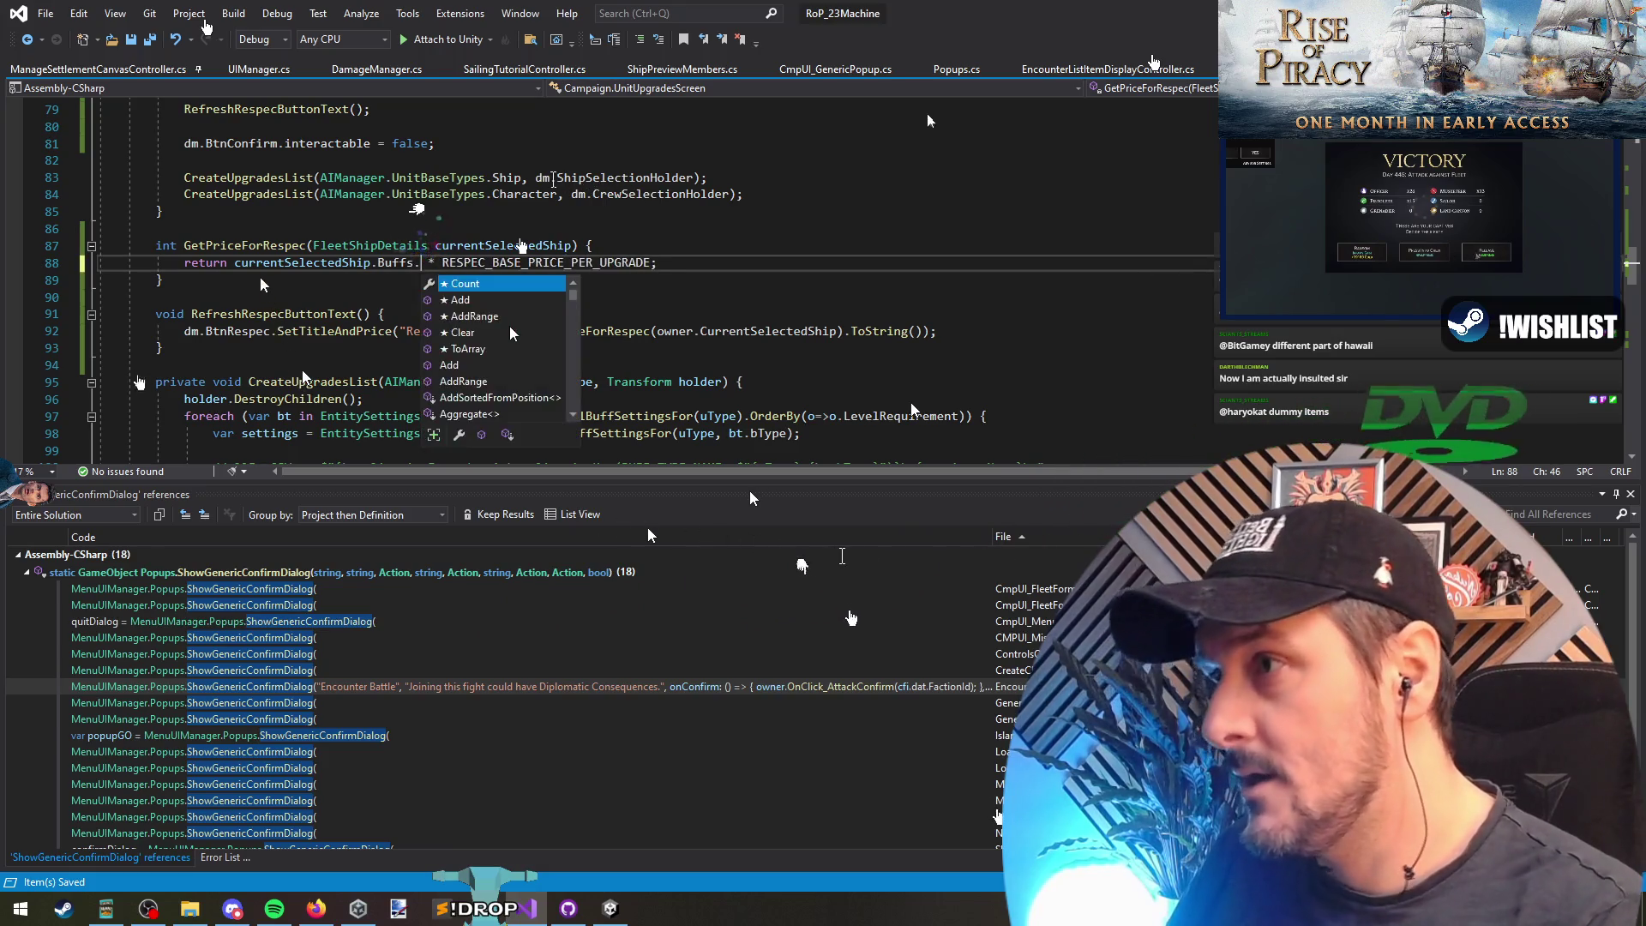
text(=>o.GetLevel())
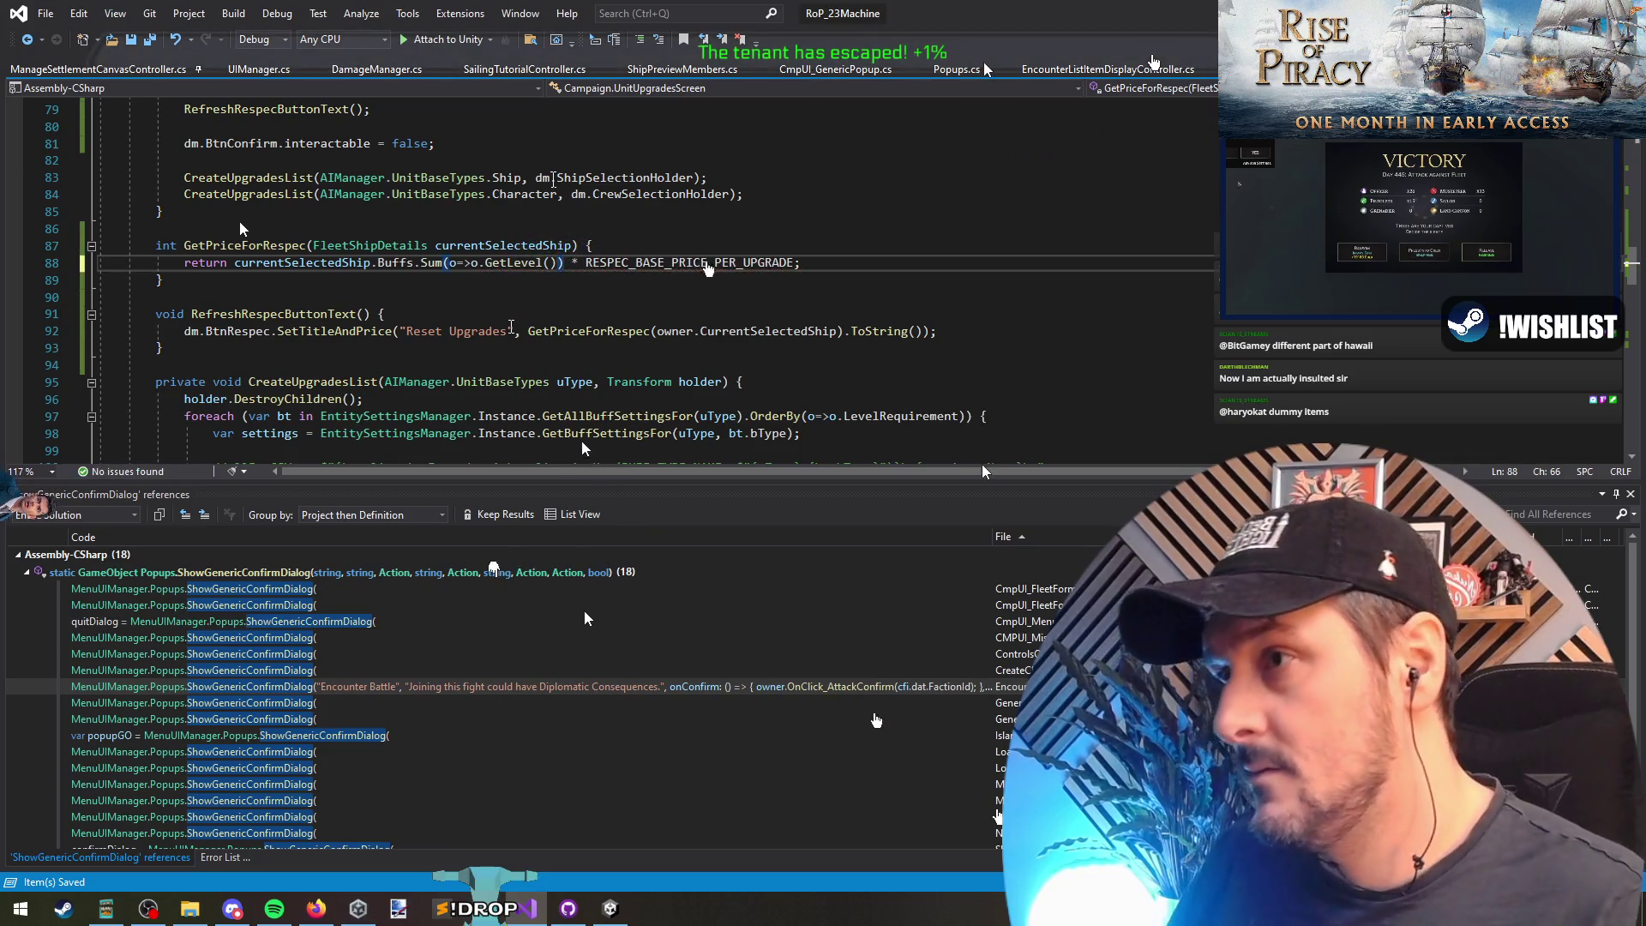
click(472, 263)
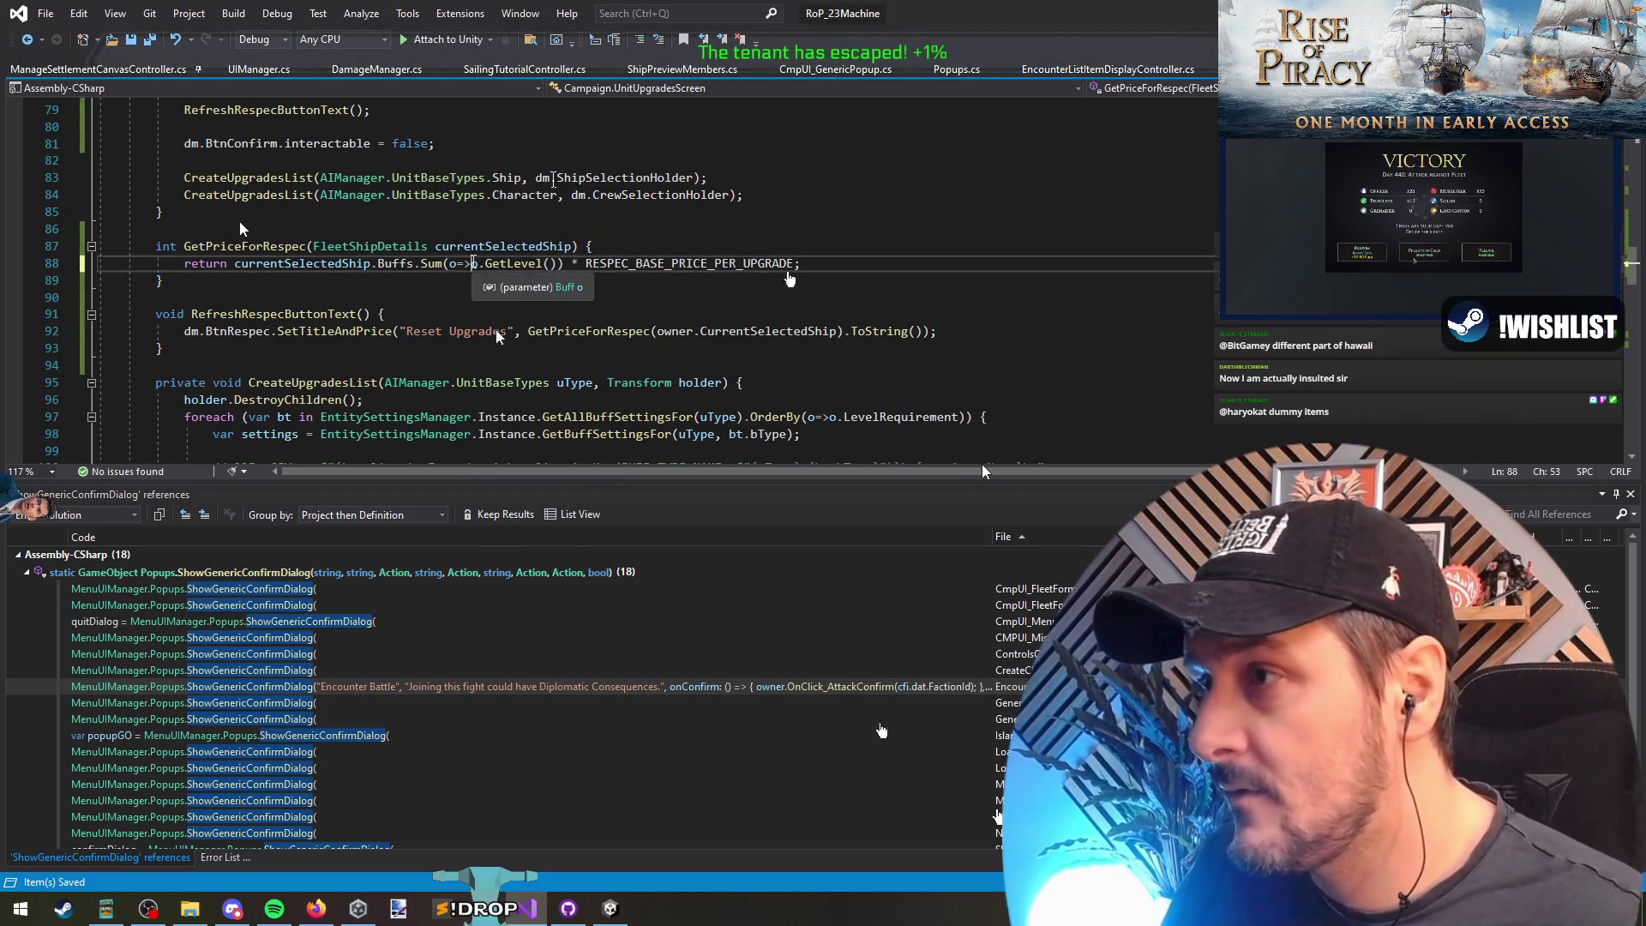
click(454, 264)
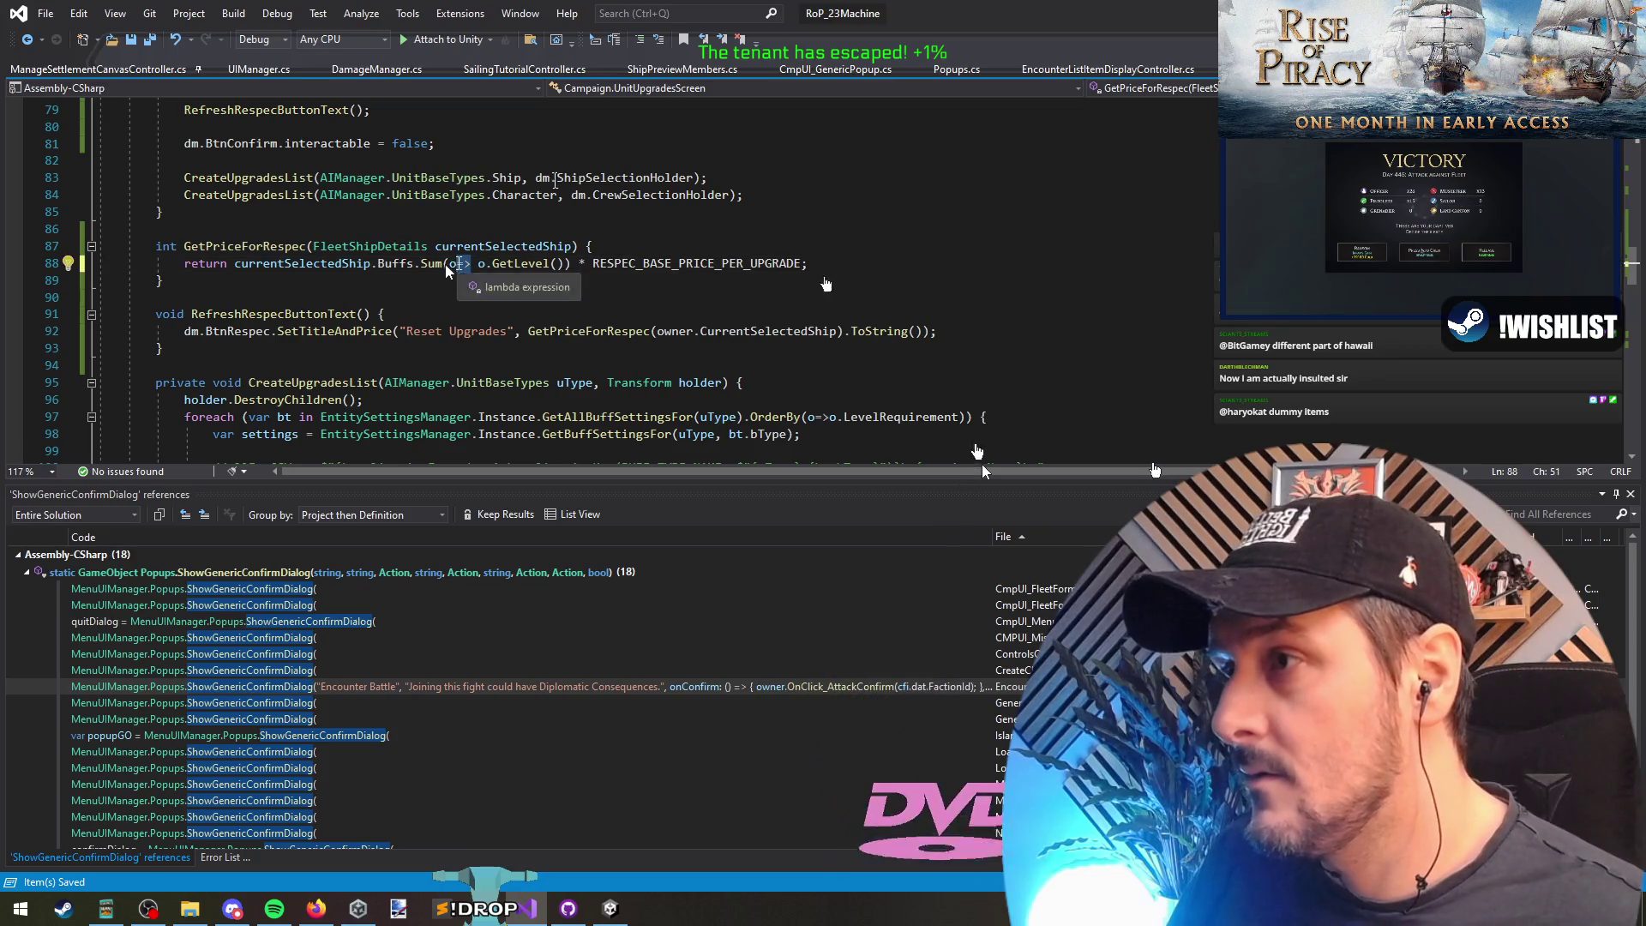
click(265, 246)
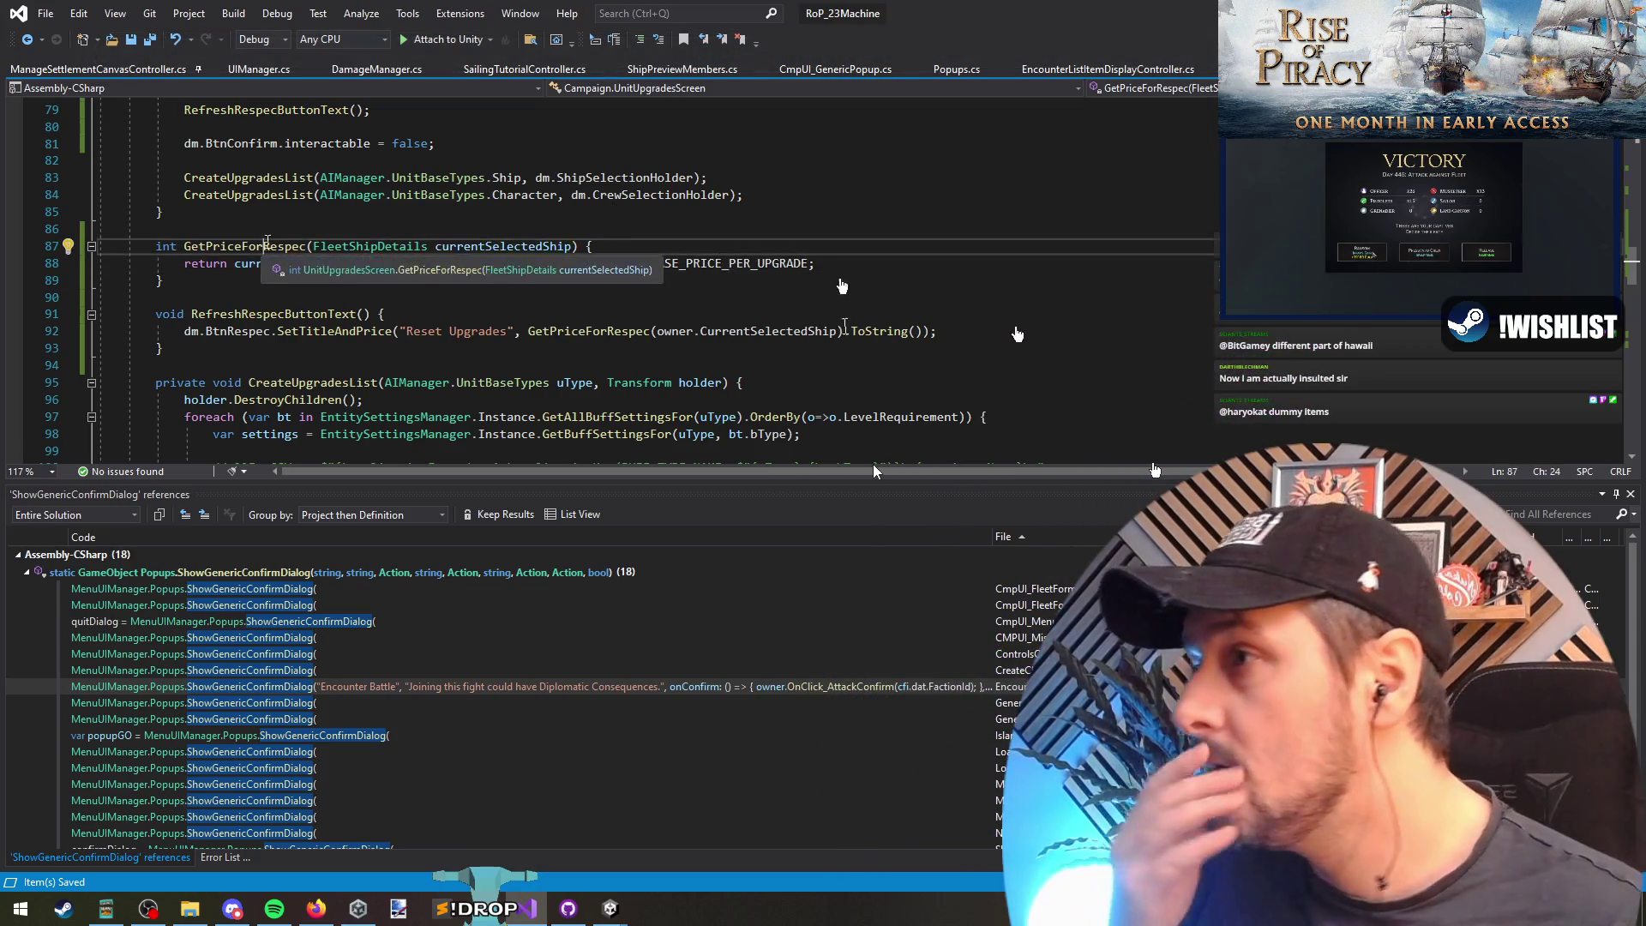
scroll(543, 321, up, 9)
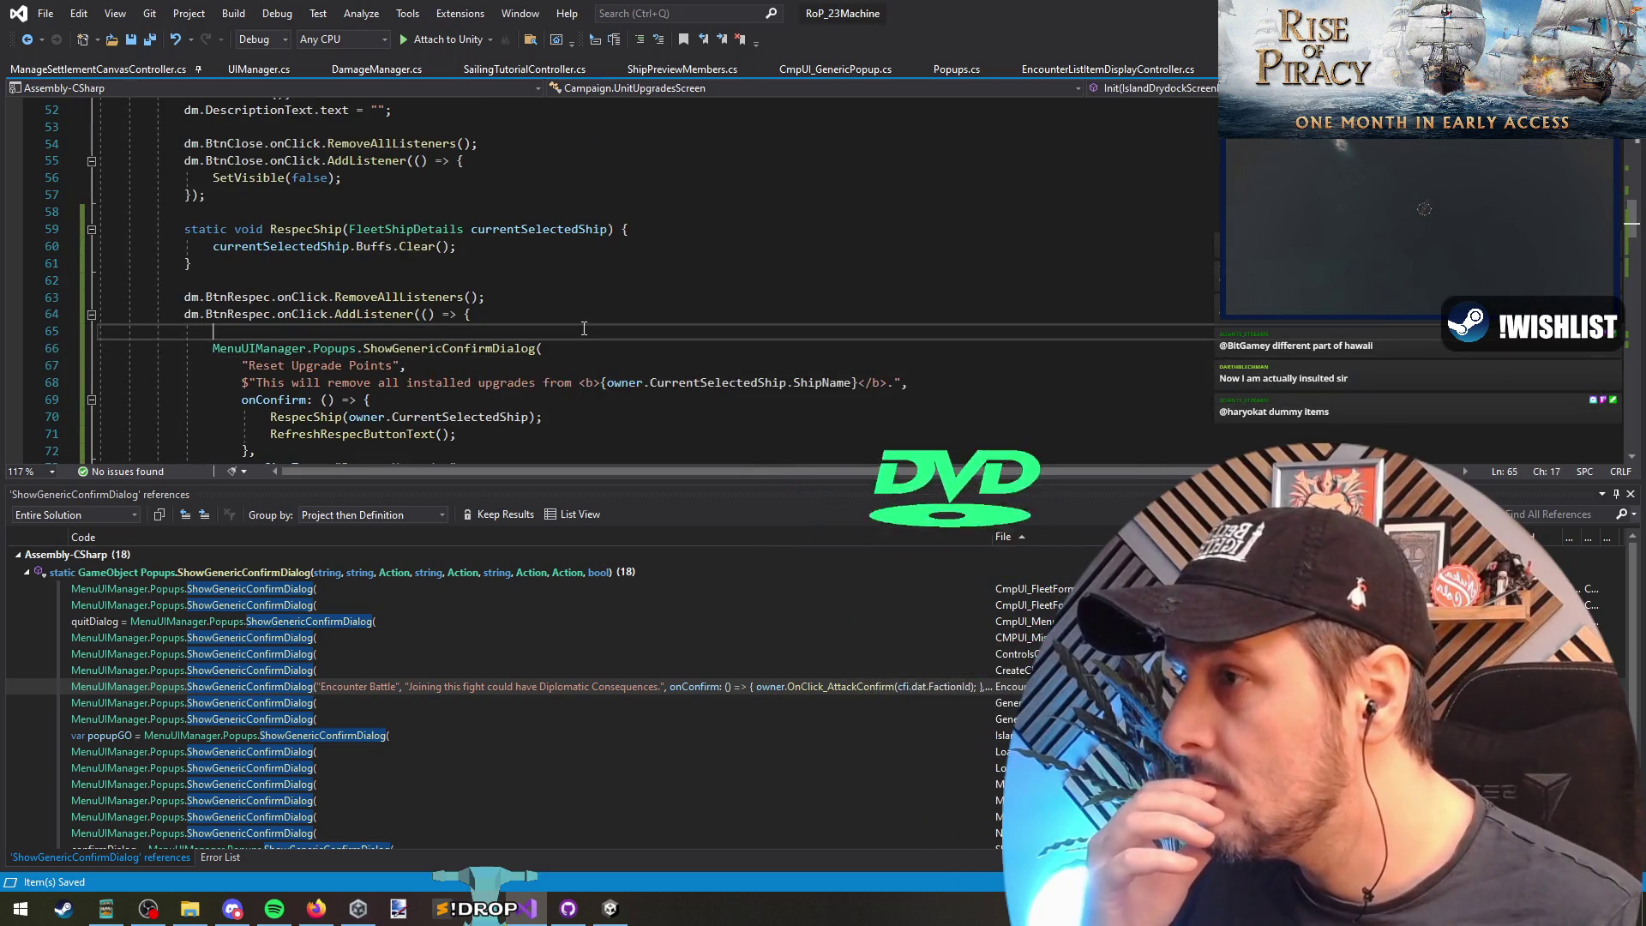
Step: Jump from the respec callback to RespecShip and open a new line in its body
click(411, 331)
scroll(446, 309, down, 3)
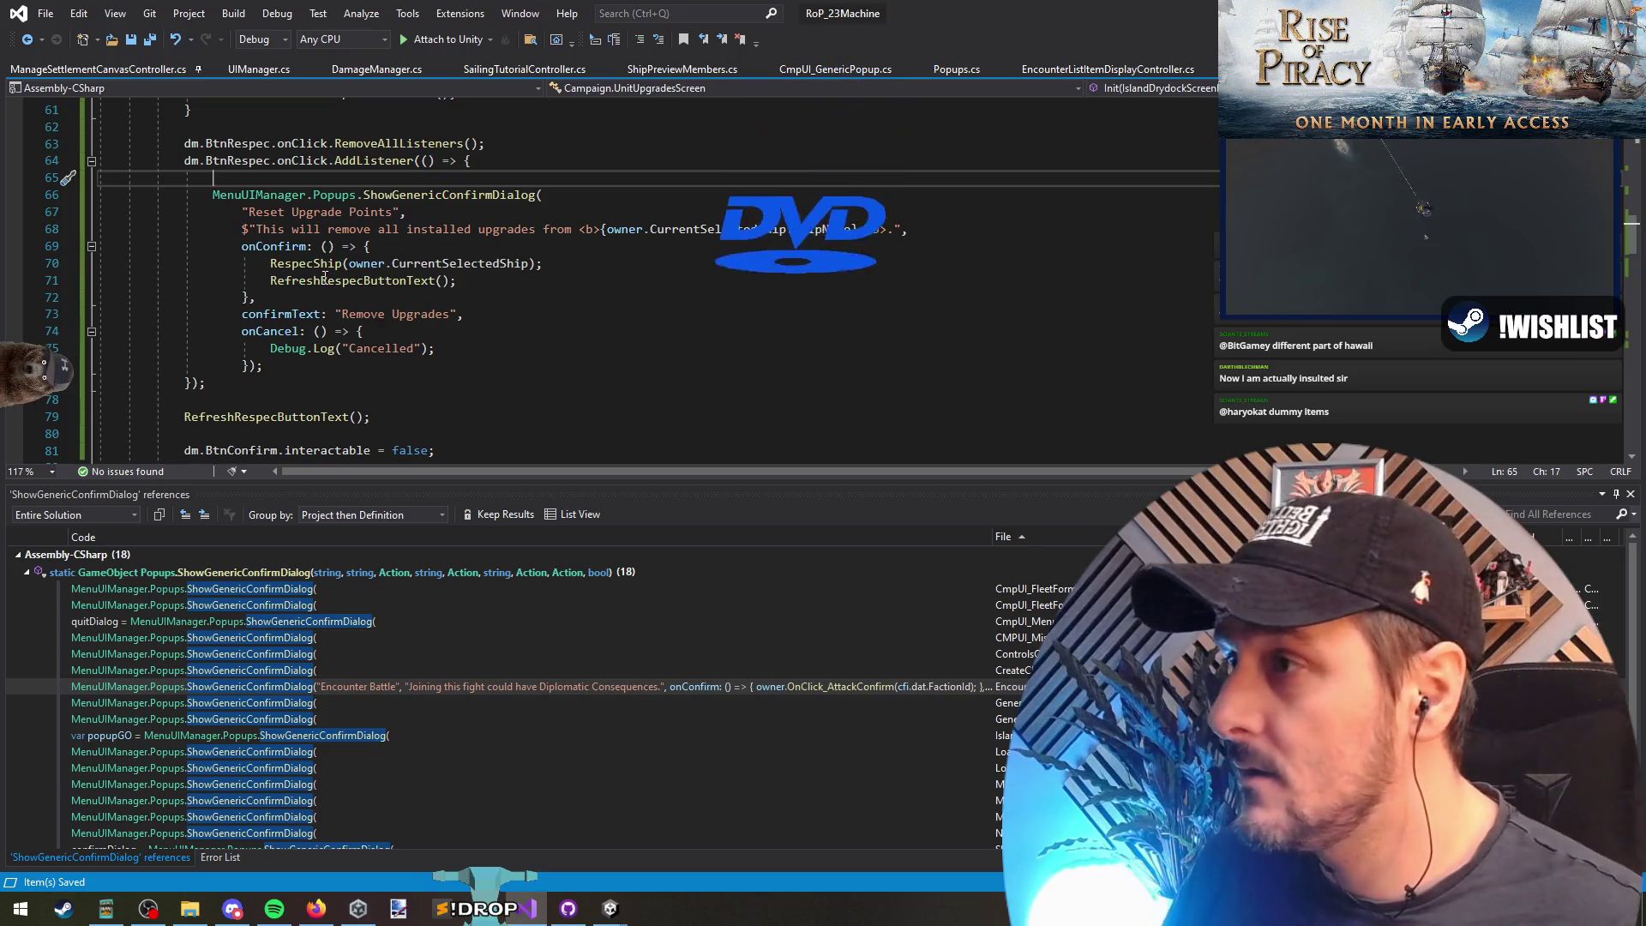
click(403, 246)
ctrl+click(309, 263)
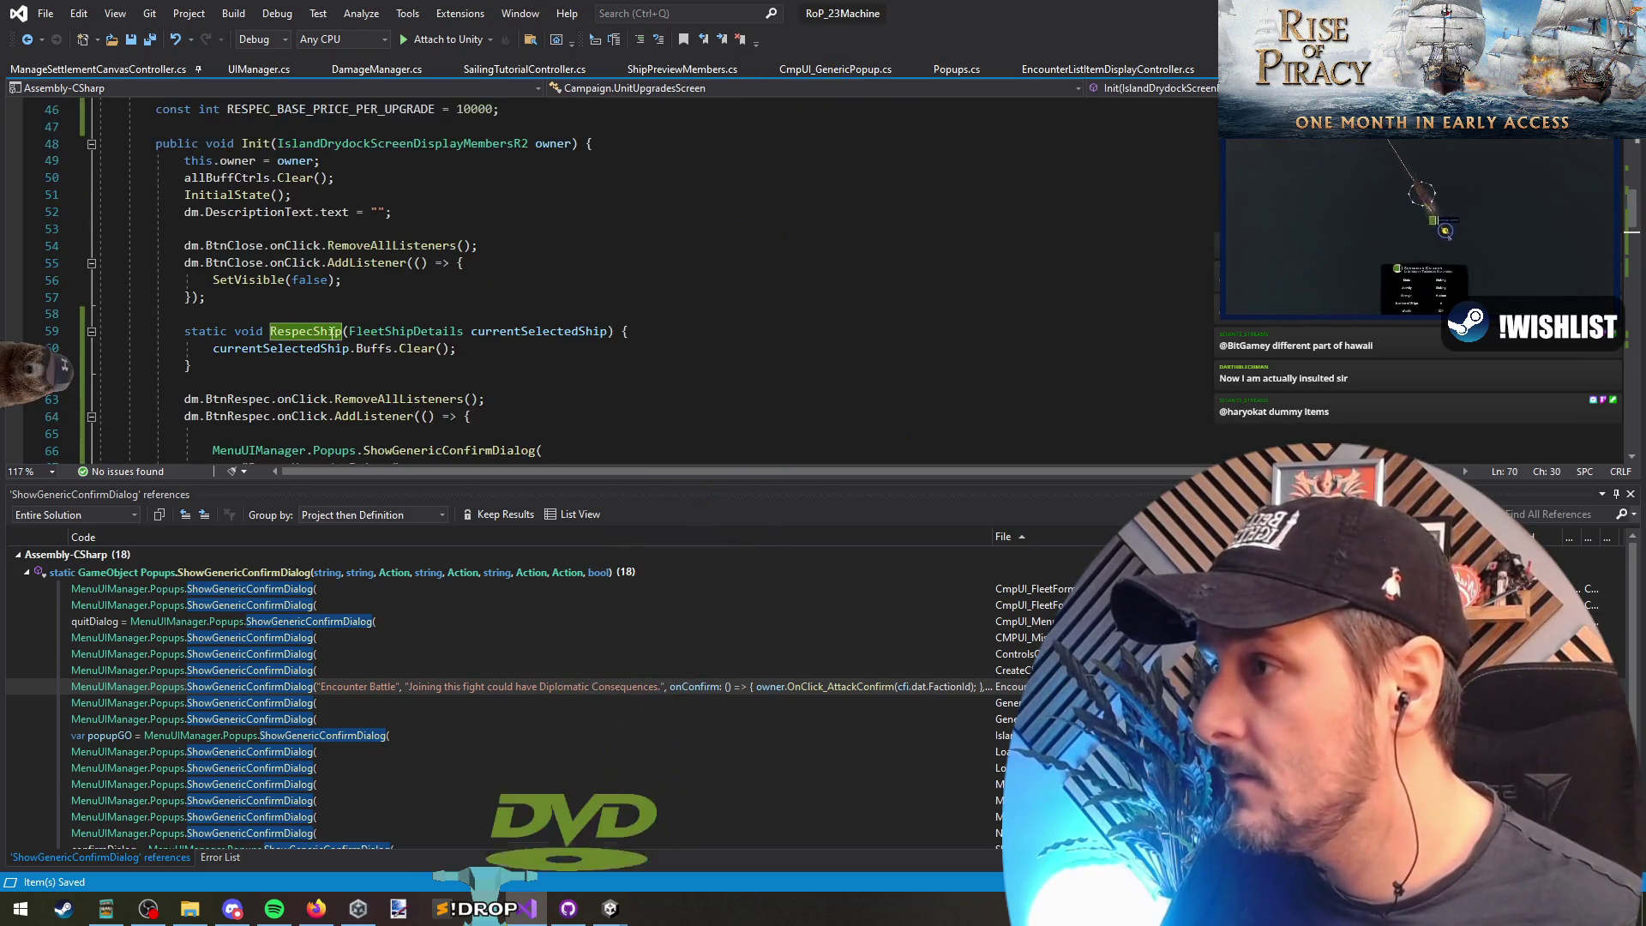
scroll(600, 257, down, 2)
click(640, 180)
key(Return)
key(Return)
key(Up)
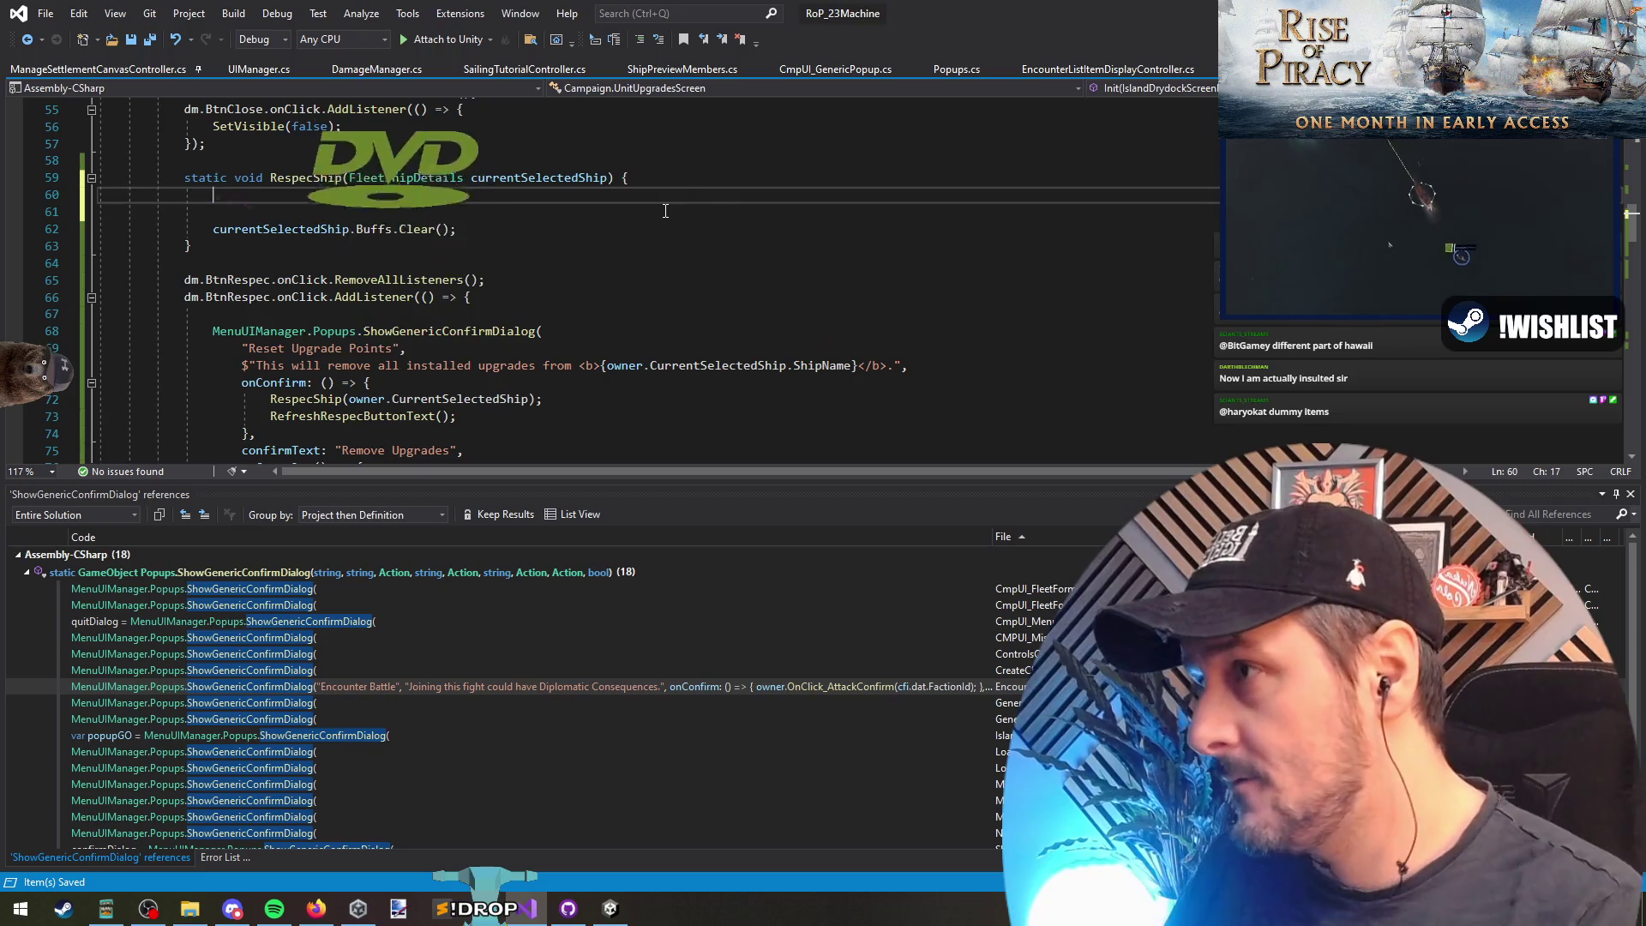
Step: Write an if condition using CampaignMapManager.Instance.GetPlayerController().gold and GetPriceForRespec(currentSelectedShip)
text(if ()
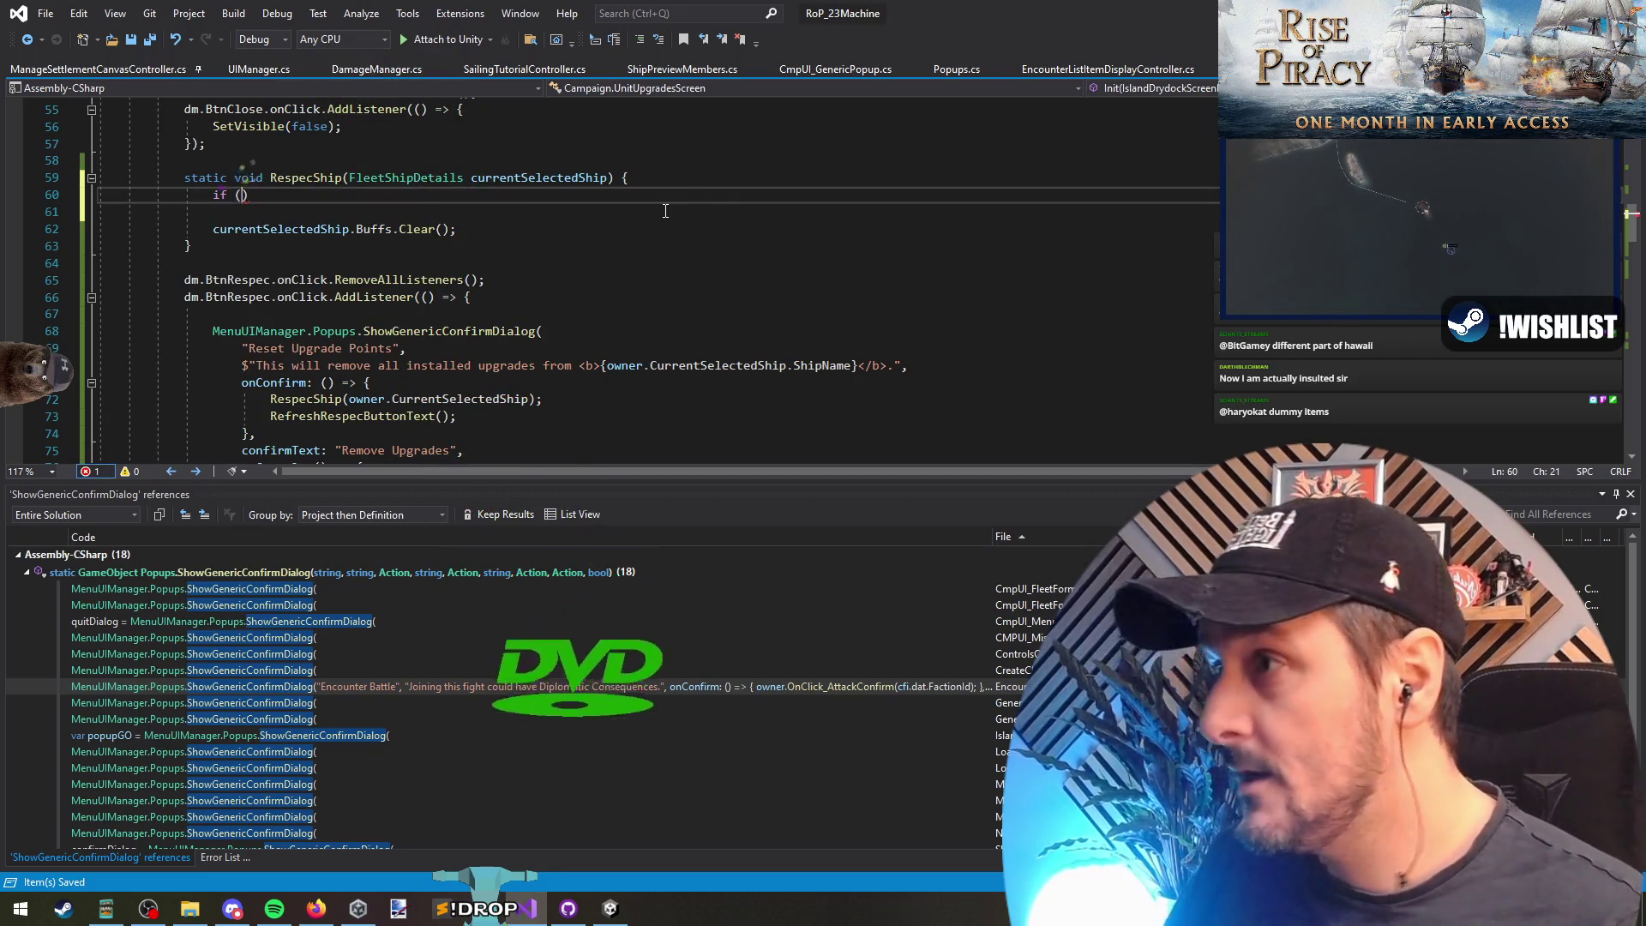
text(Player)
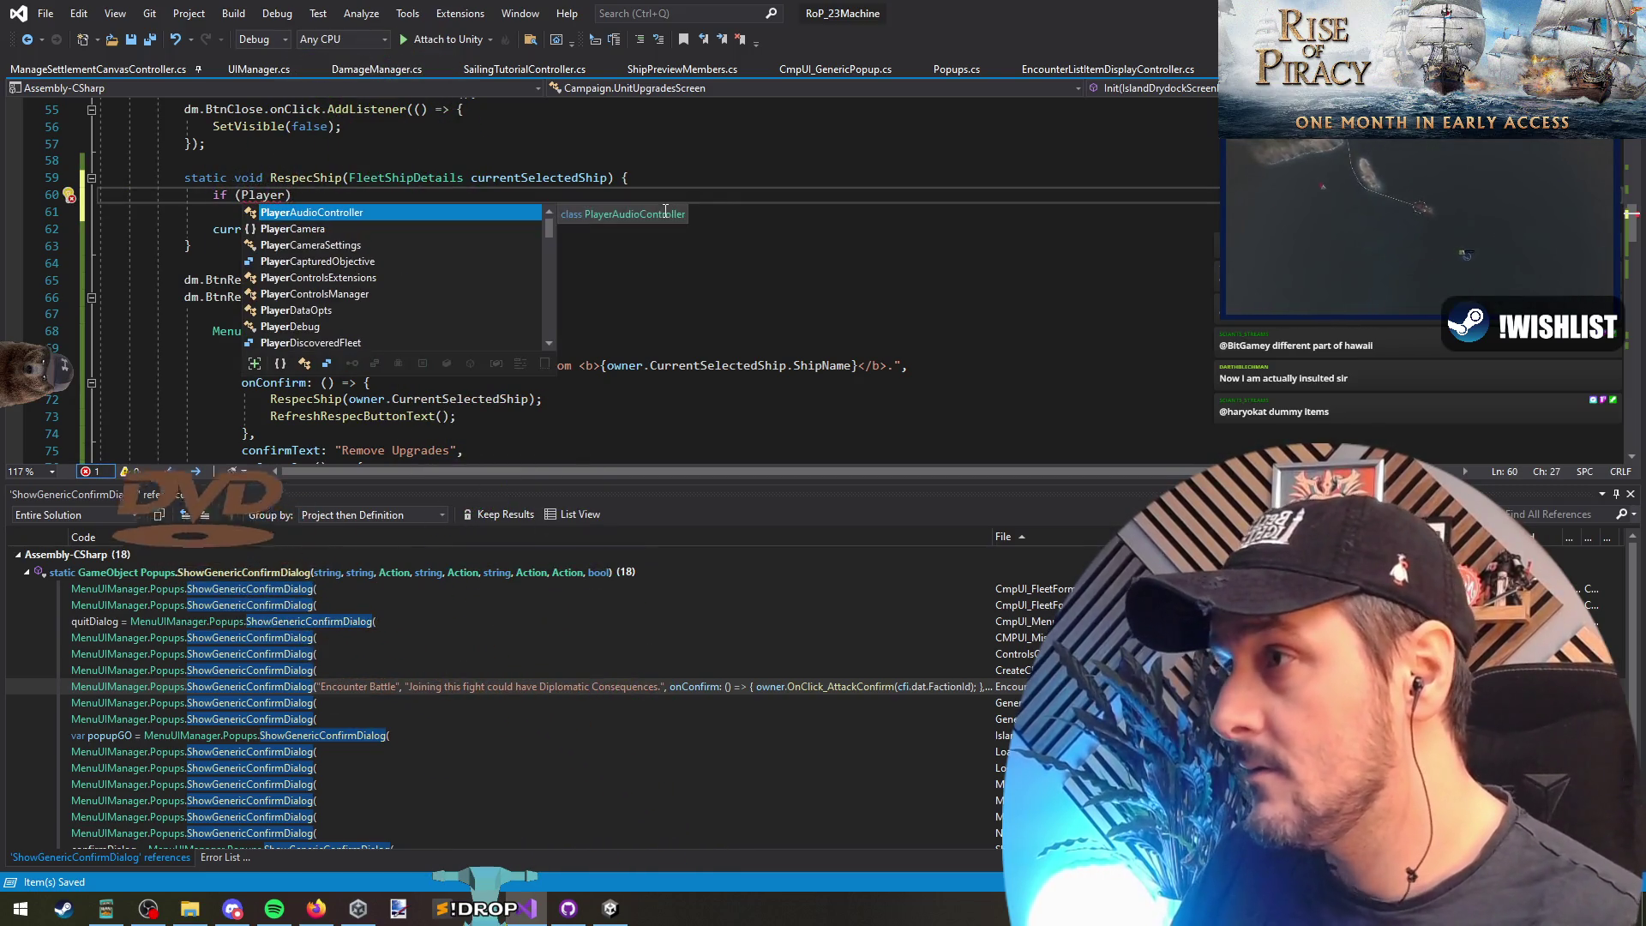
key(ctrl+shift+Left)
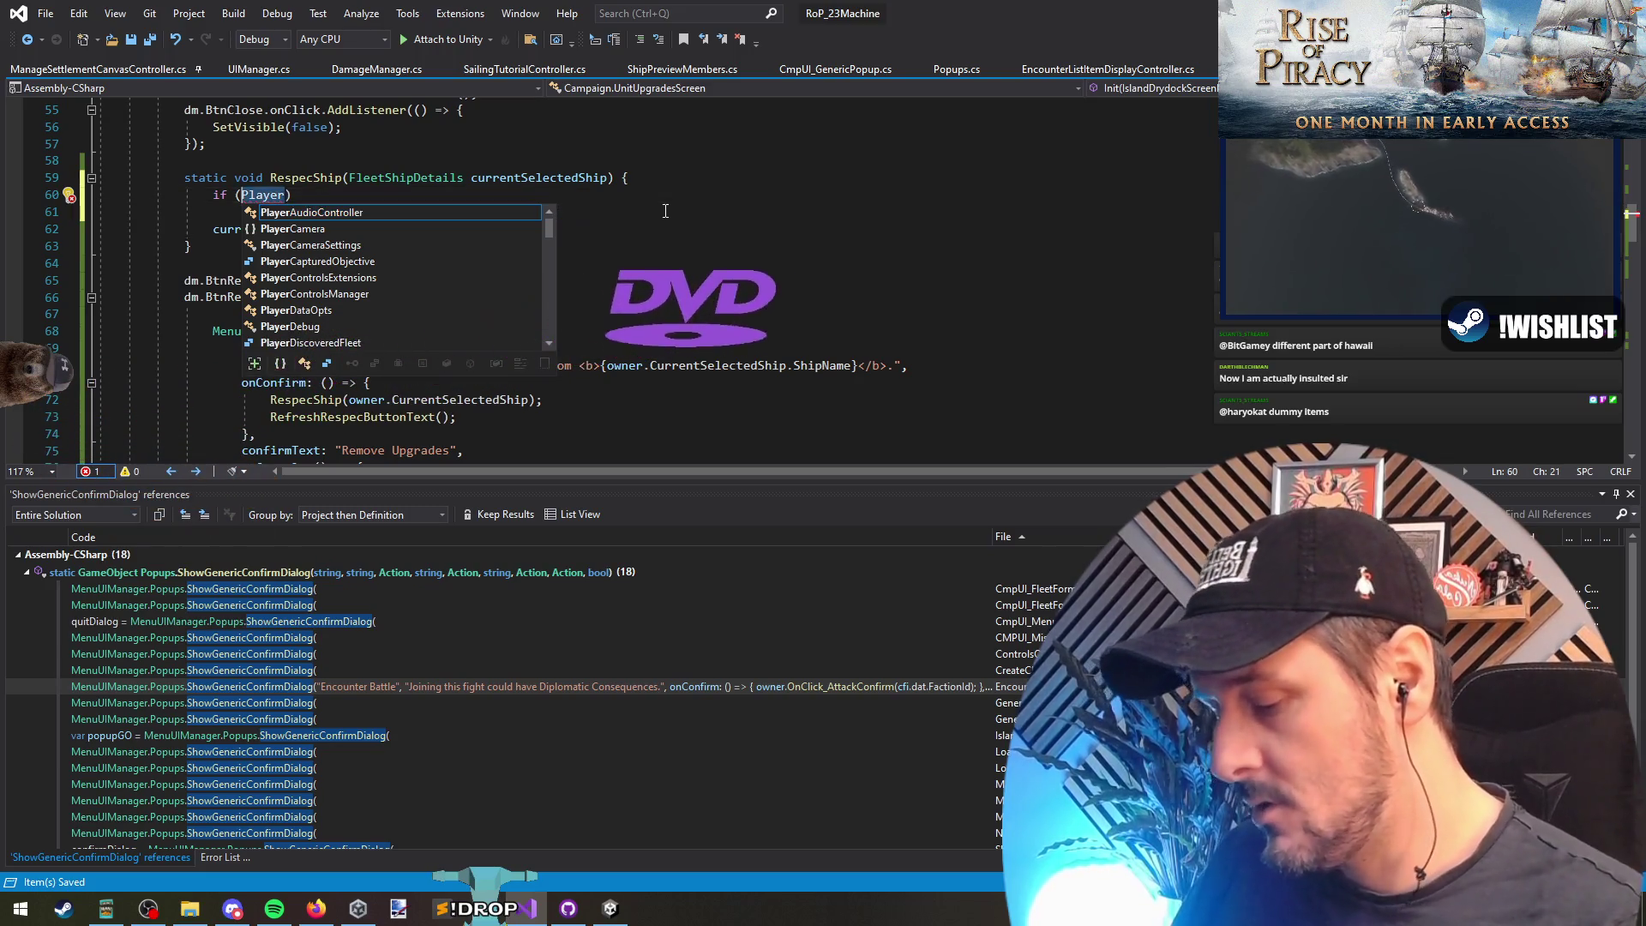
text(pc)
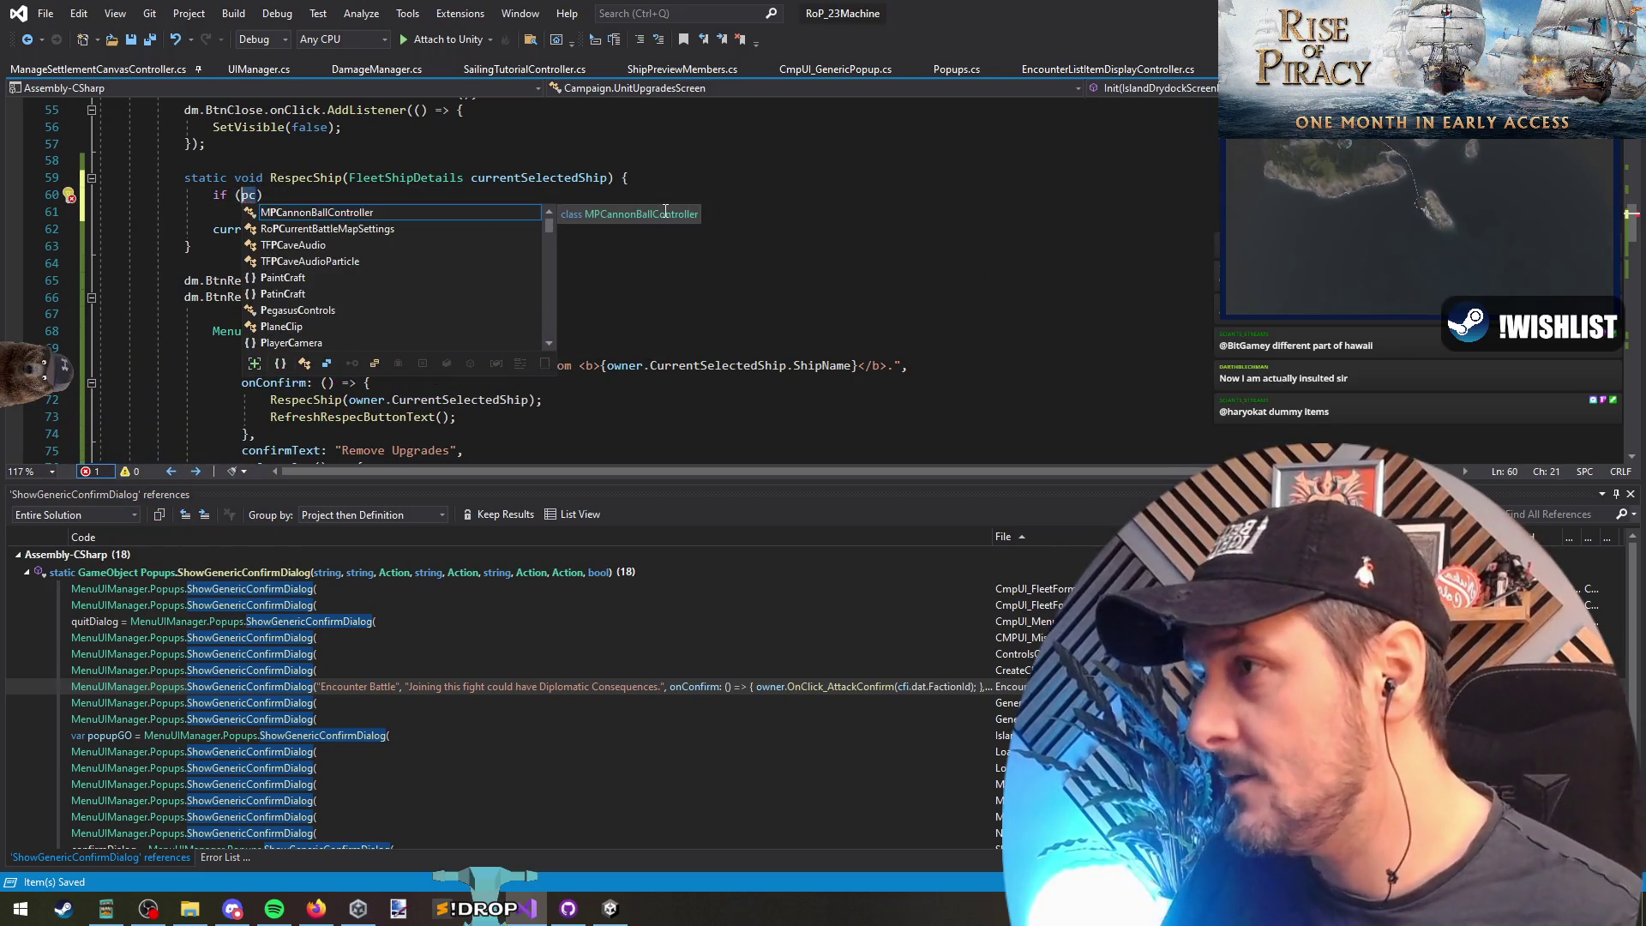
key(BackSpace)
key(BackSpace)
text(CampaignM)
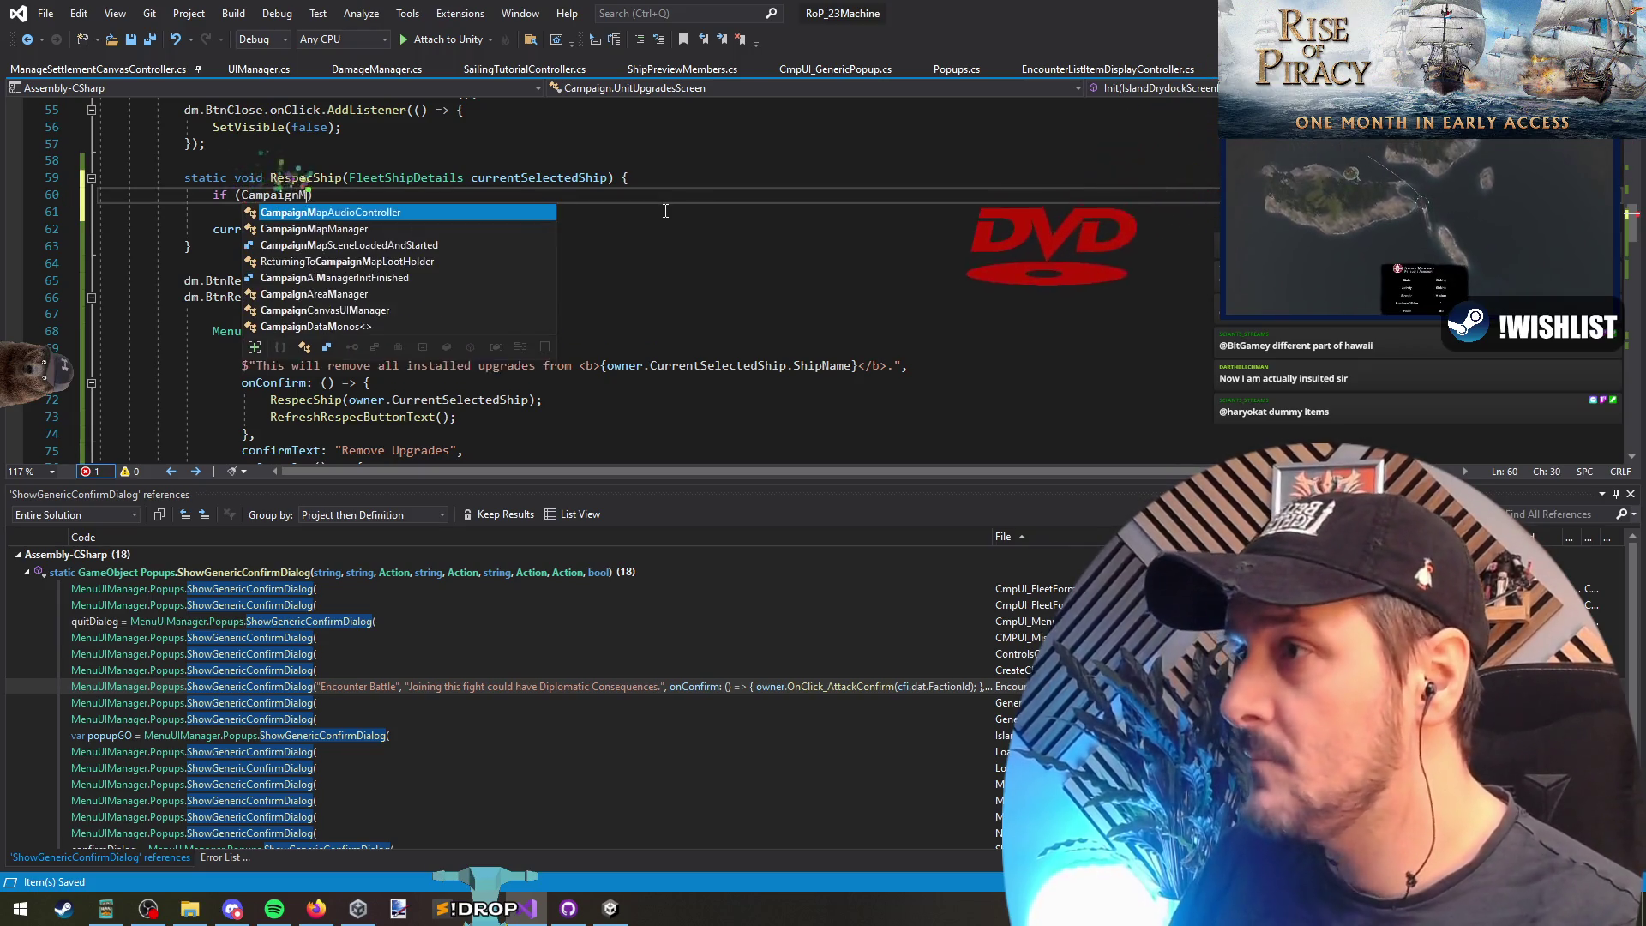
text(apManager.inst)
key(Tab)
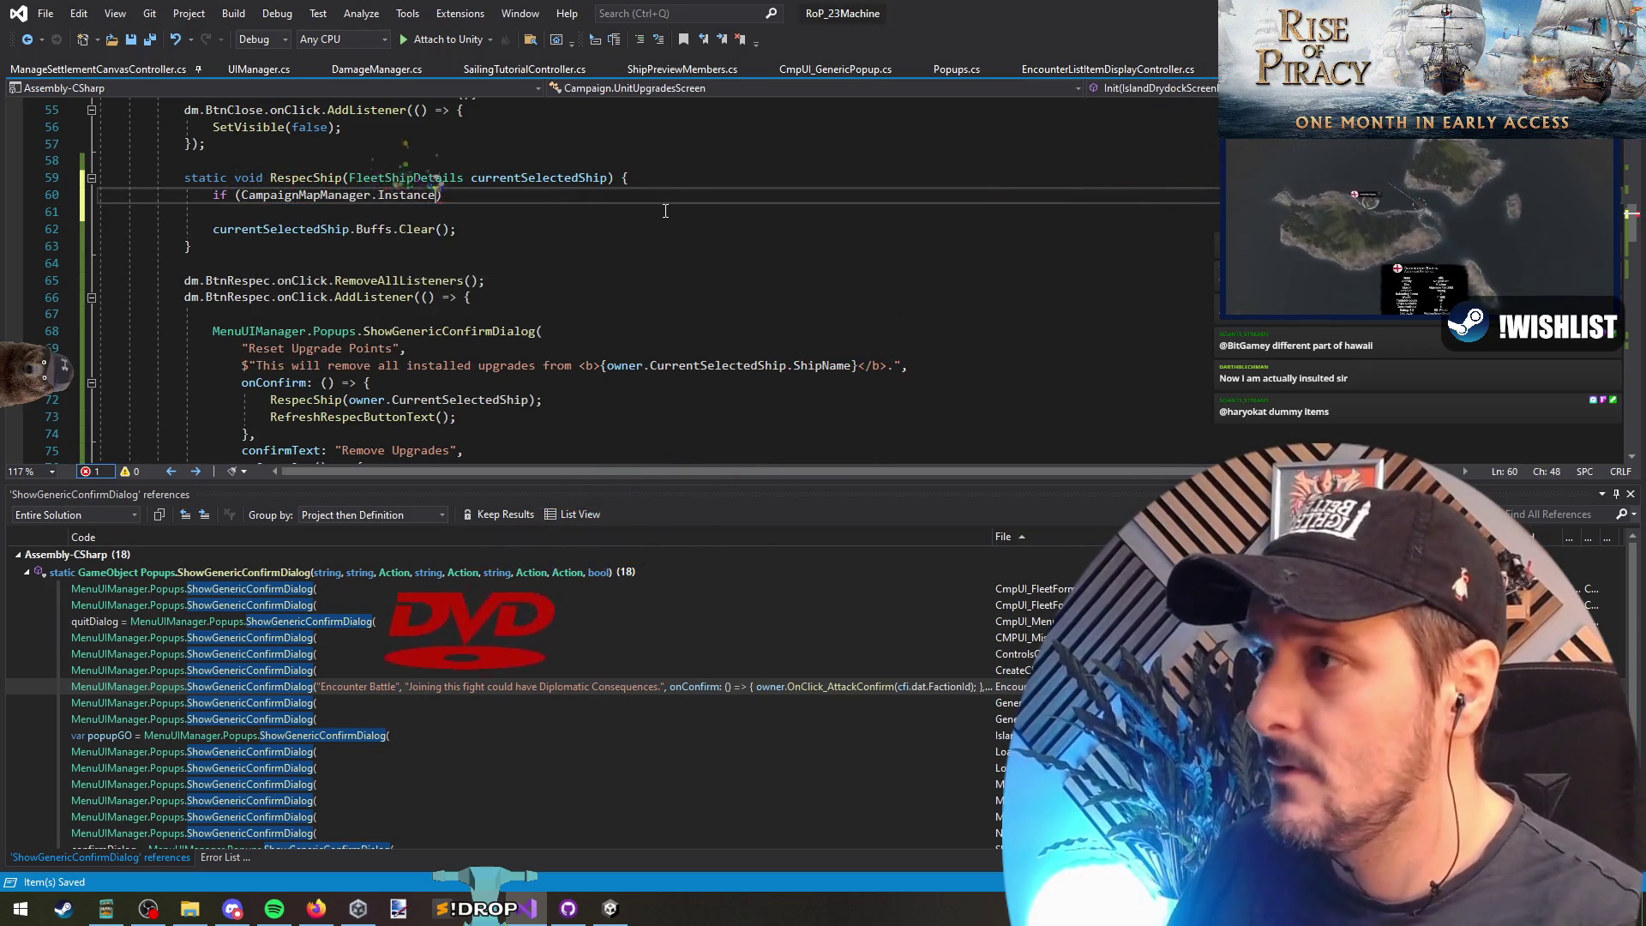
text(.ge)
text(tplayerc)
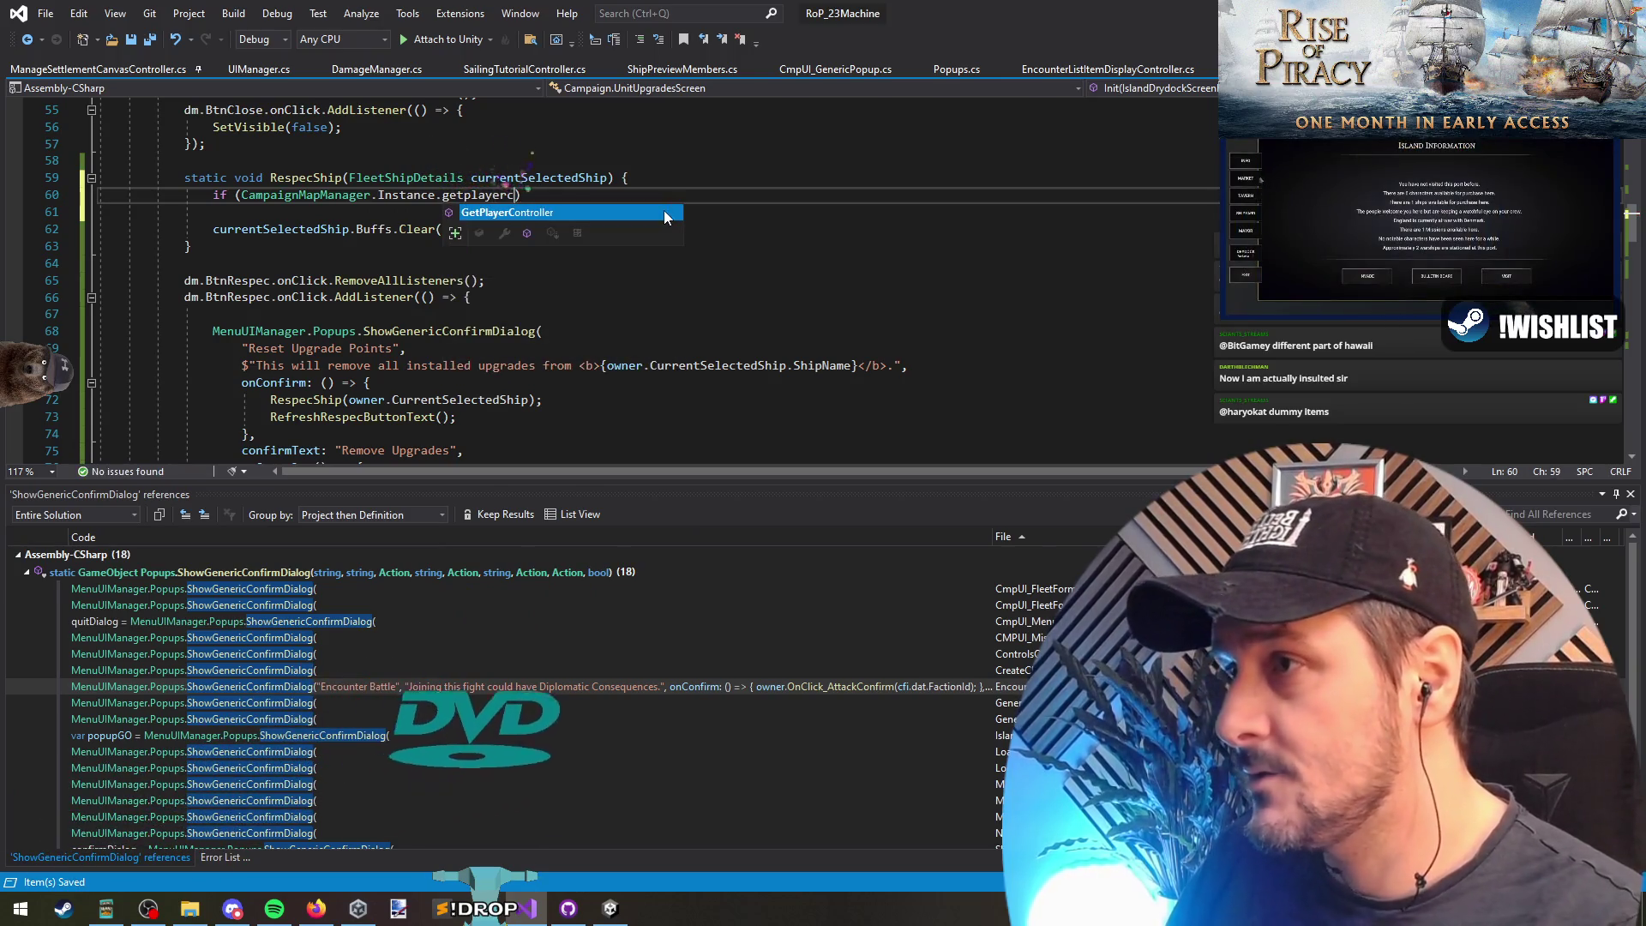
key(Tab)
text(().gold)
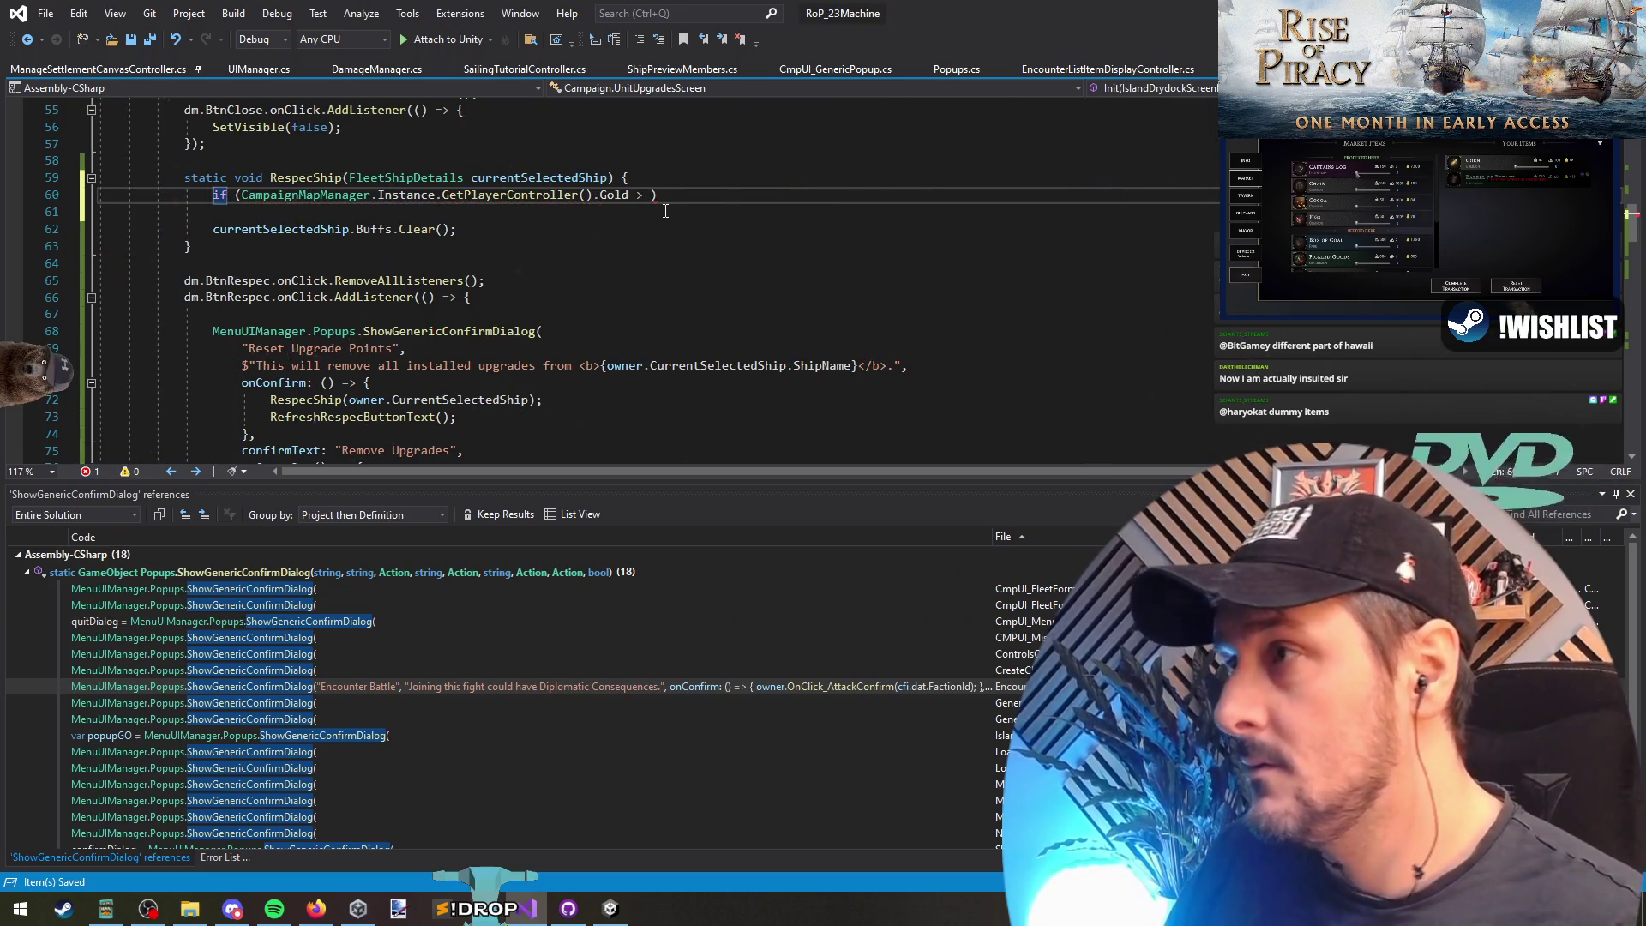
text(GetPriceForRespec()
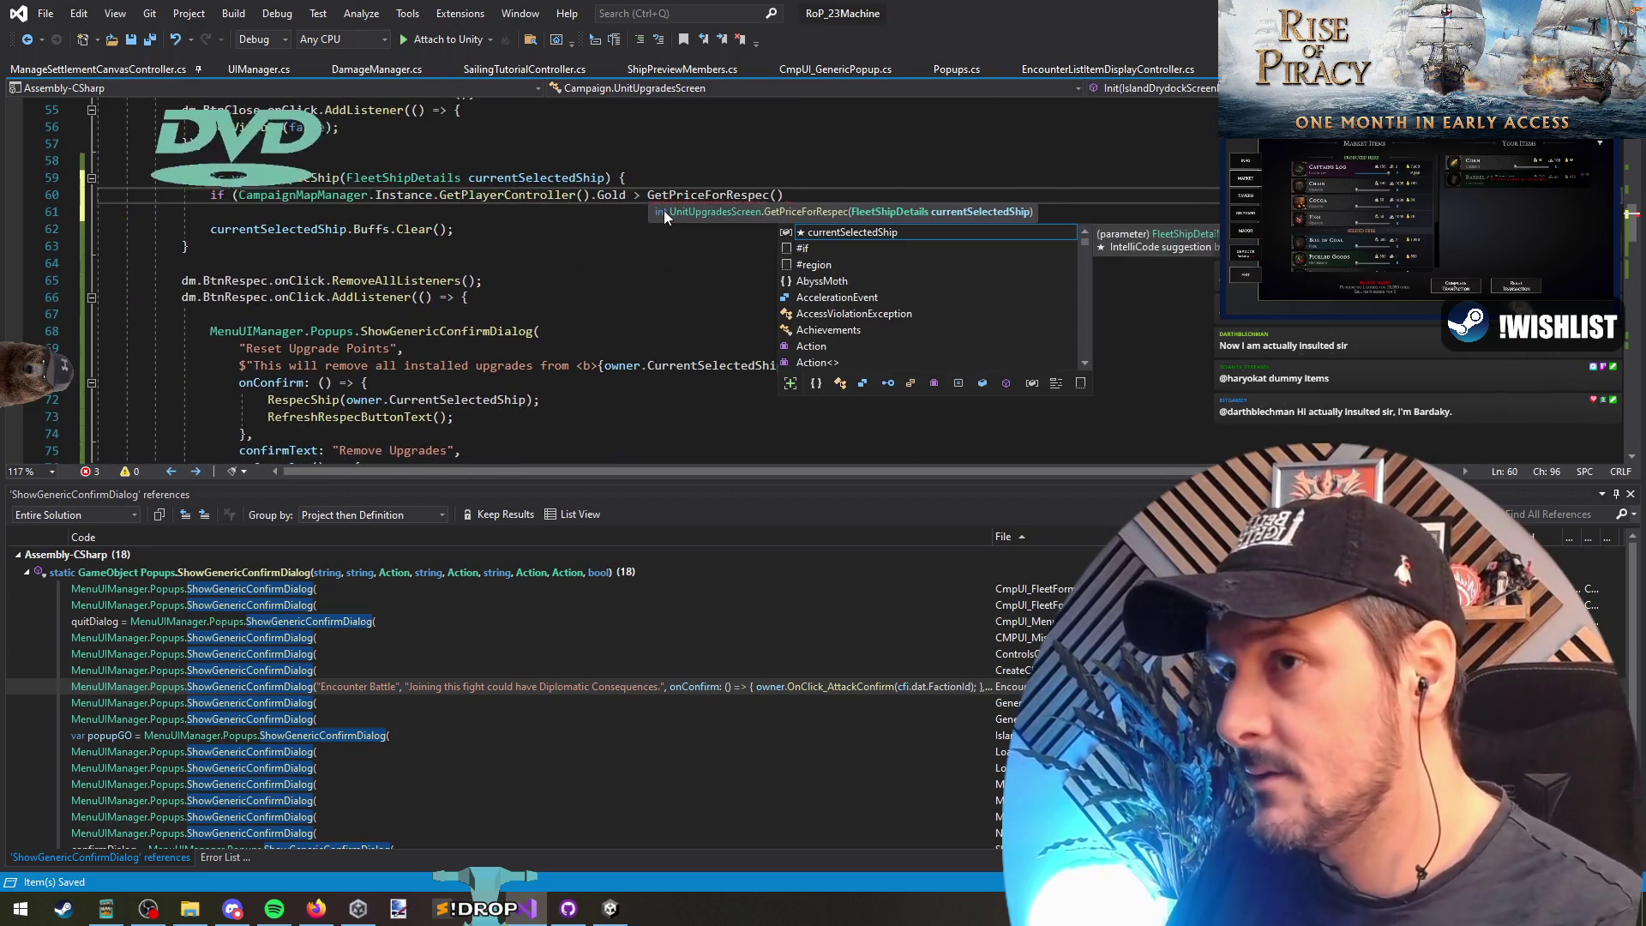
text(currentSel)
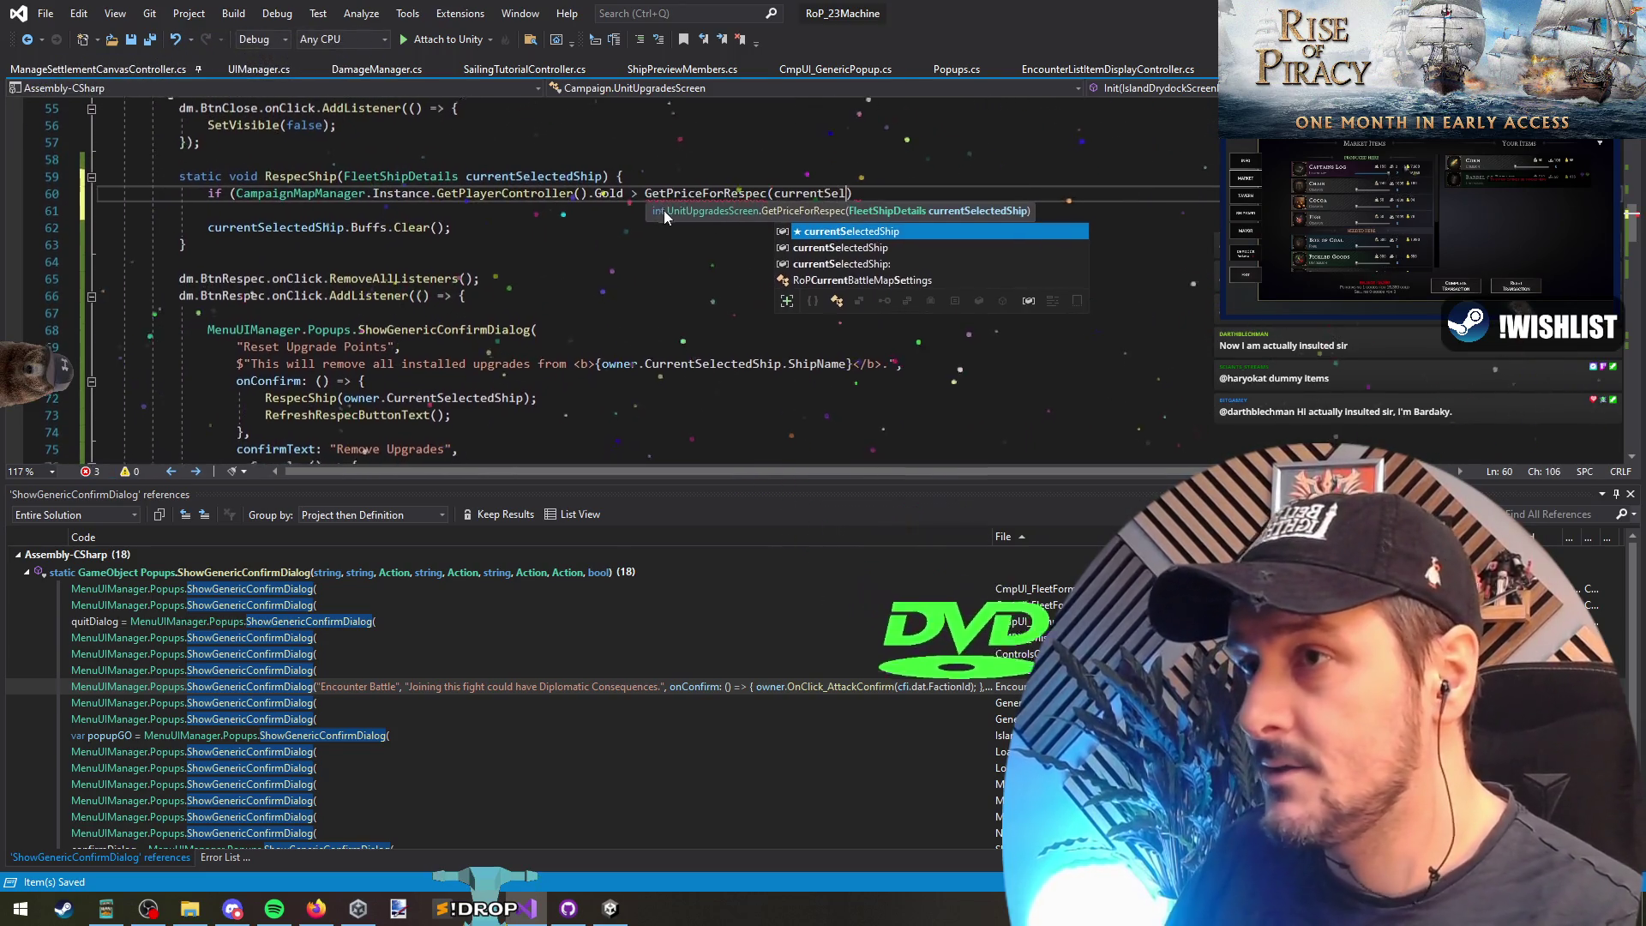
key(Tab)
Step: Make the condition a less-than comparison and add an empty code block
text()) {)
key(Return)
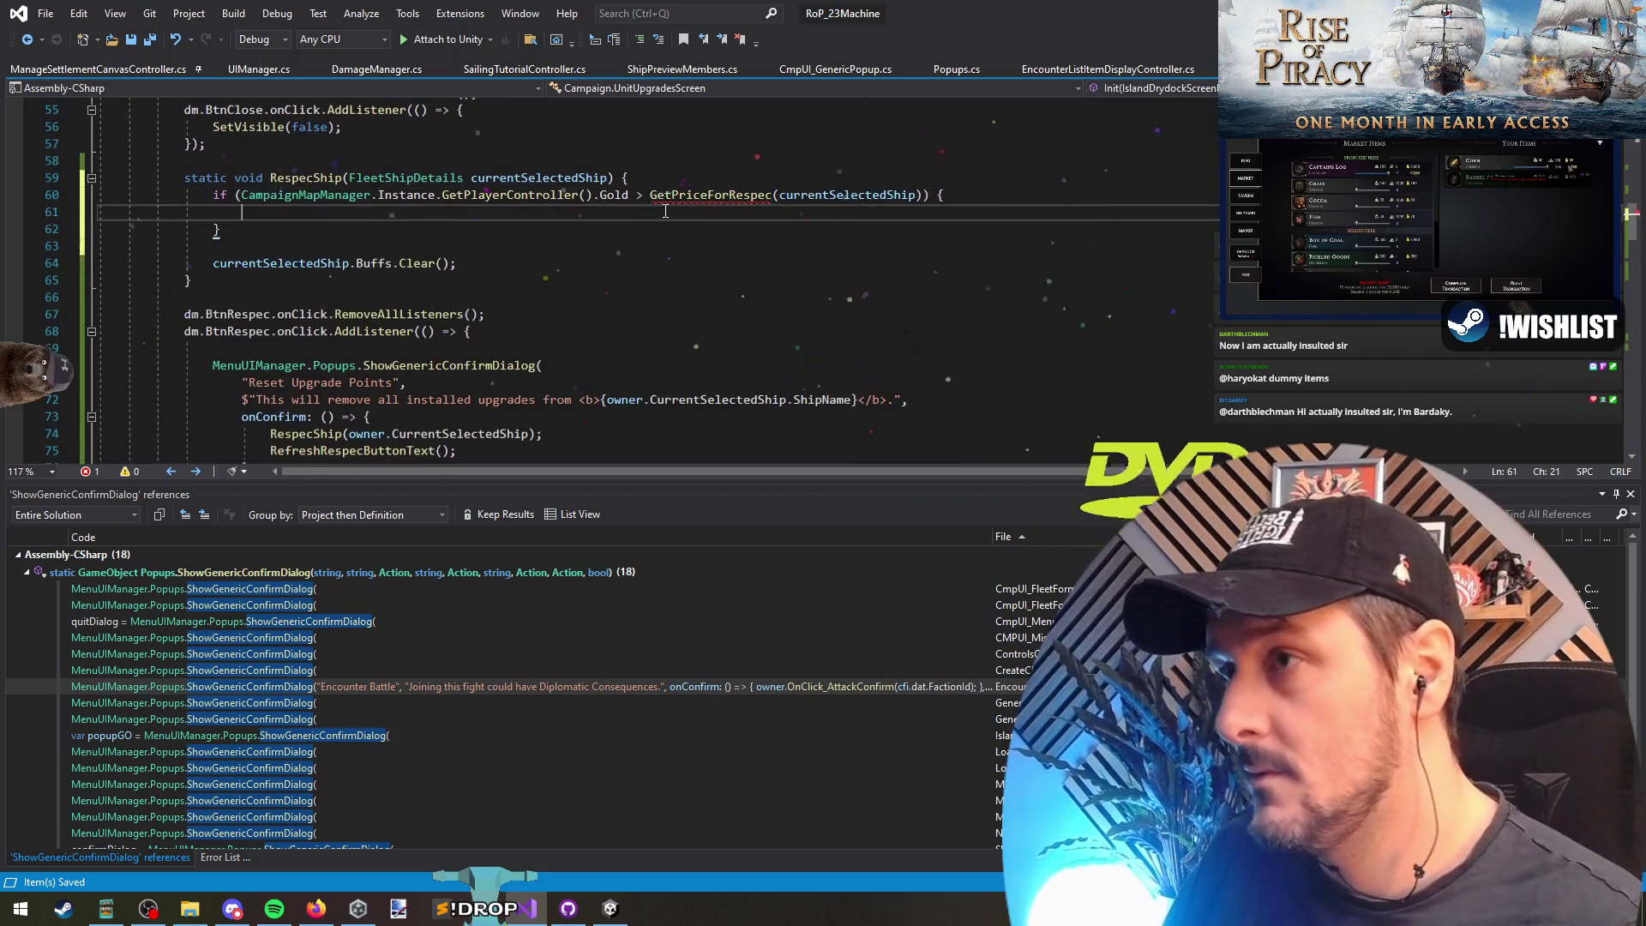
key(Up)
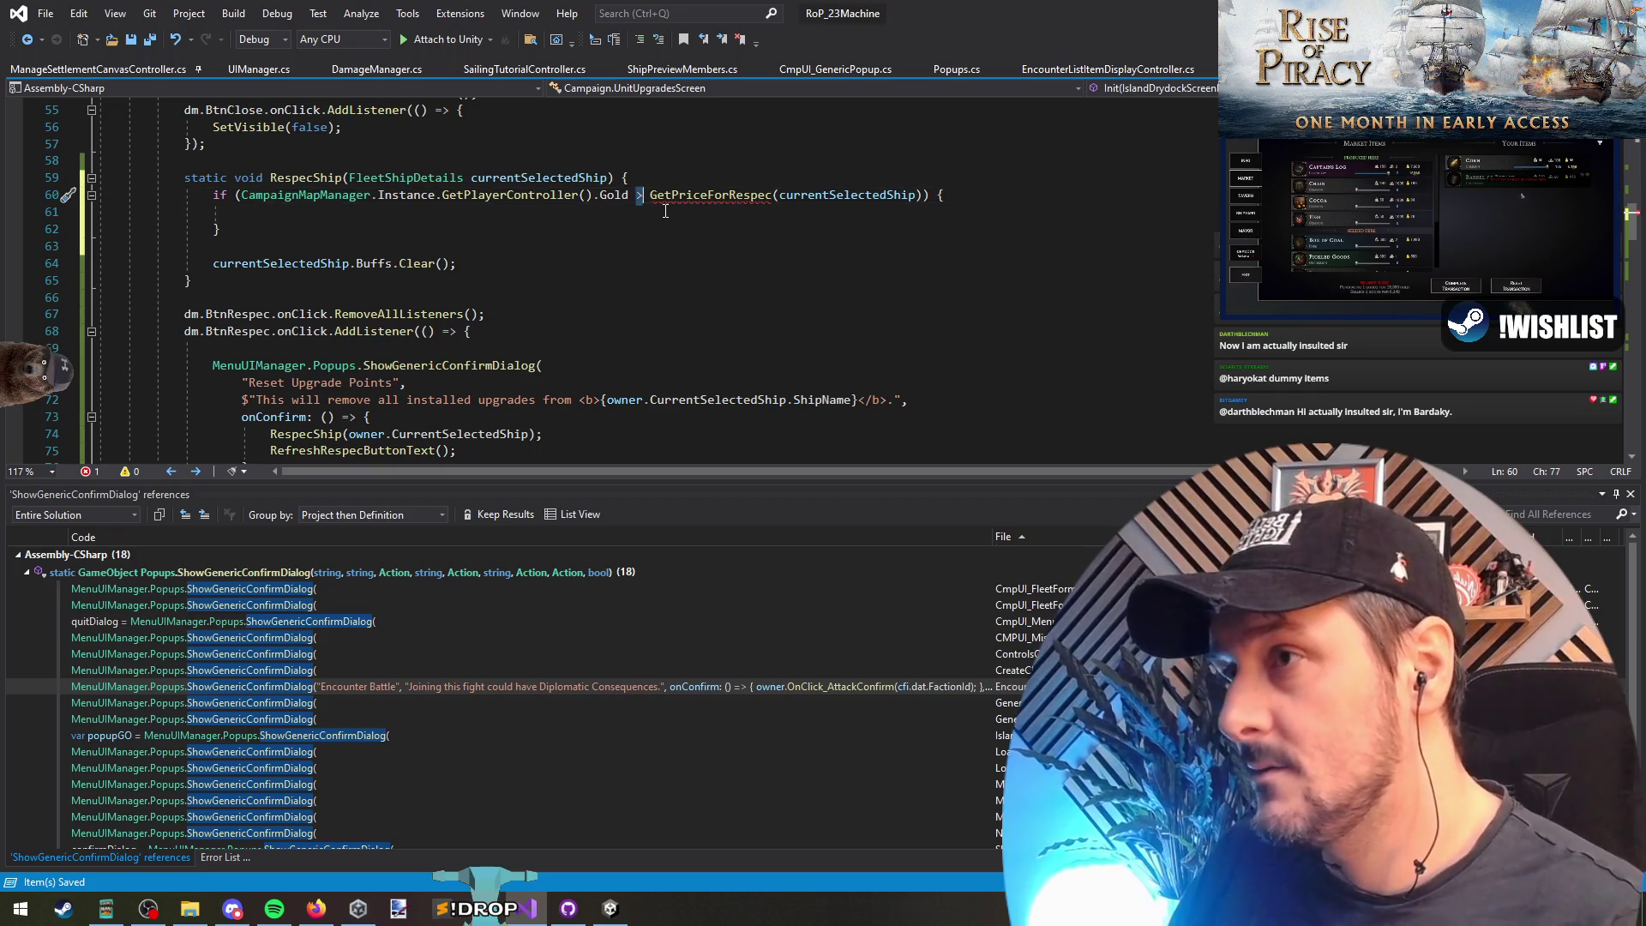
text(<)
key(Down)
key(Down)
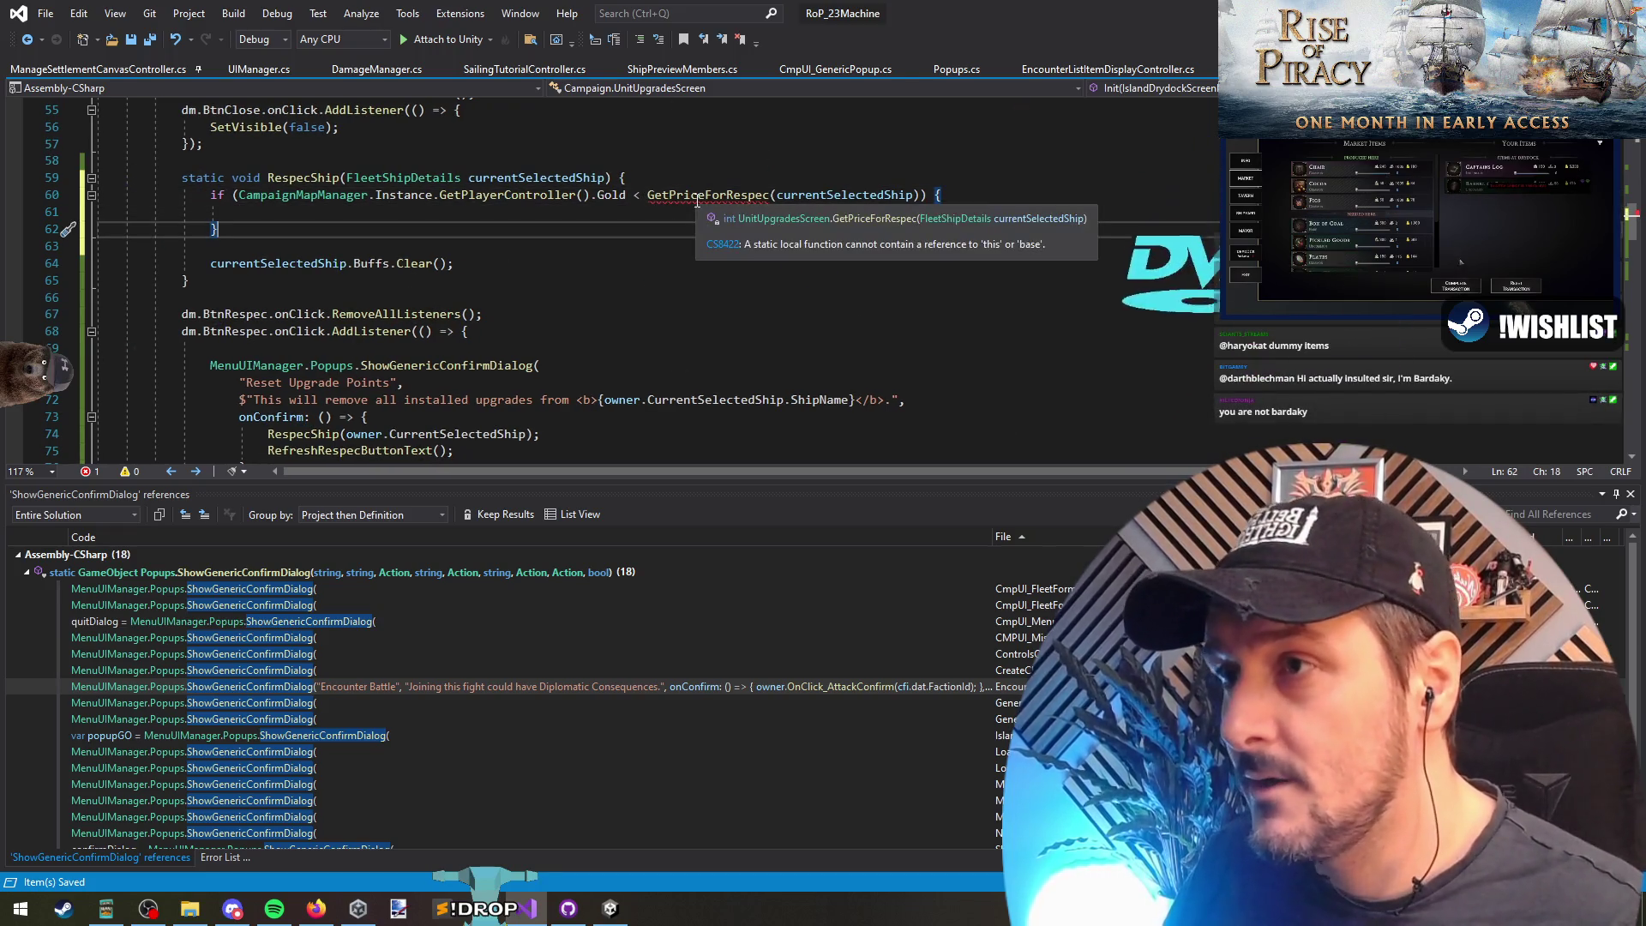
Step: Remove the static keyword from RespecShip and select the whole method
click(698, 201)
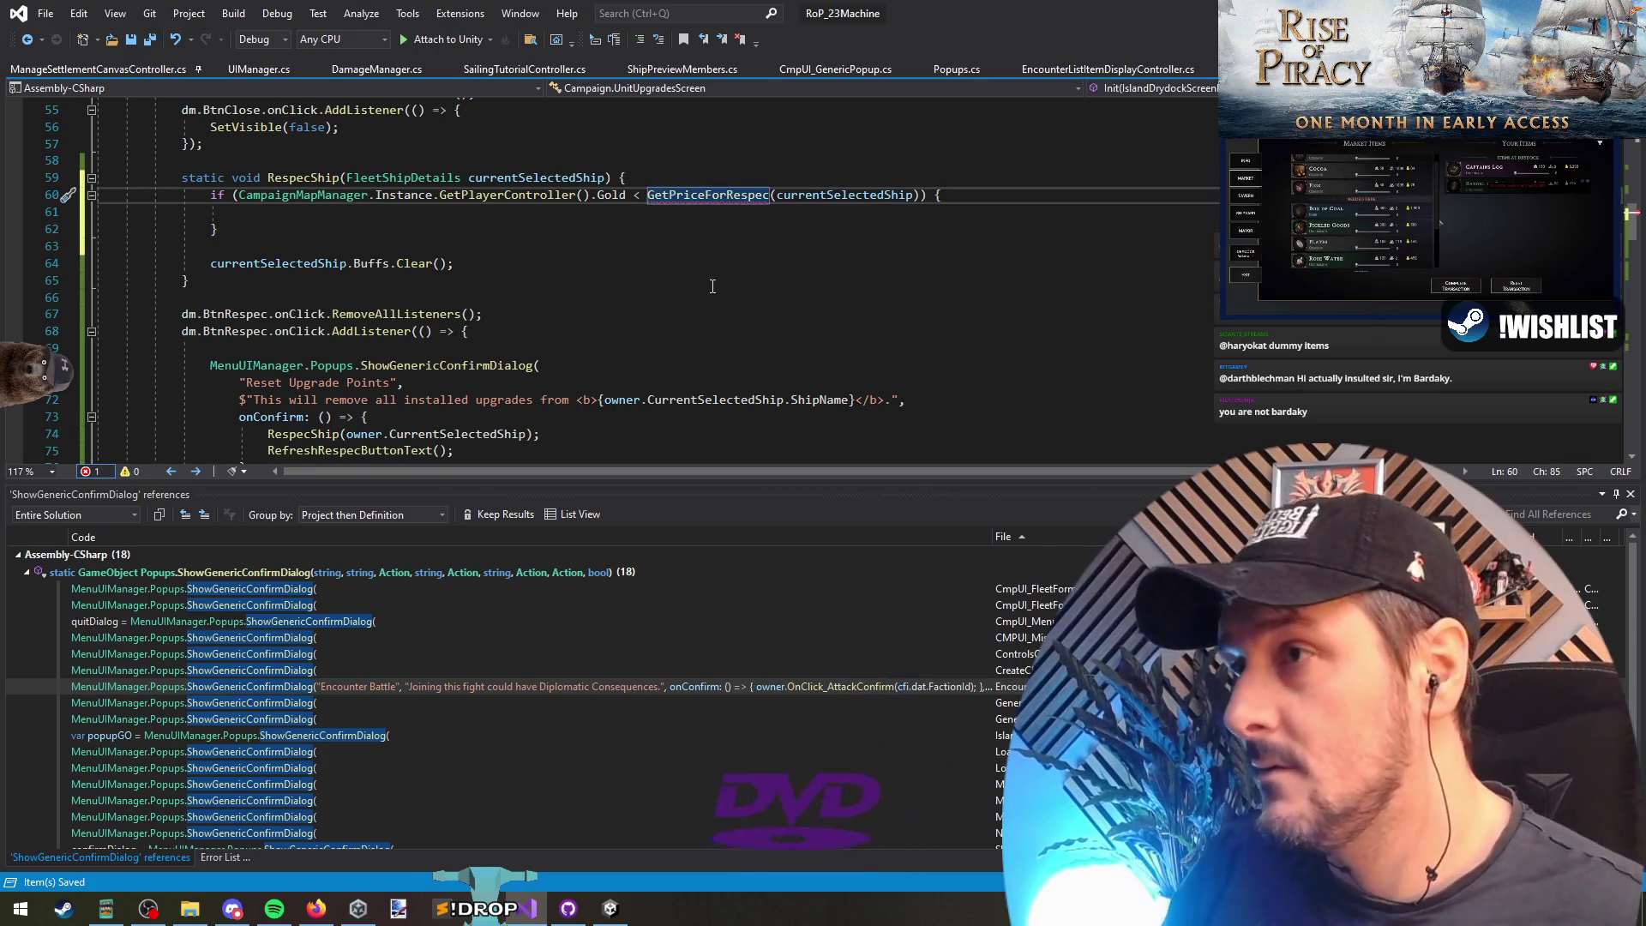
double_click(202, 178)
key(Delete)
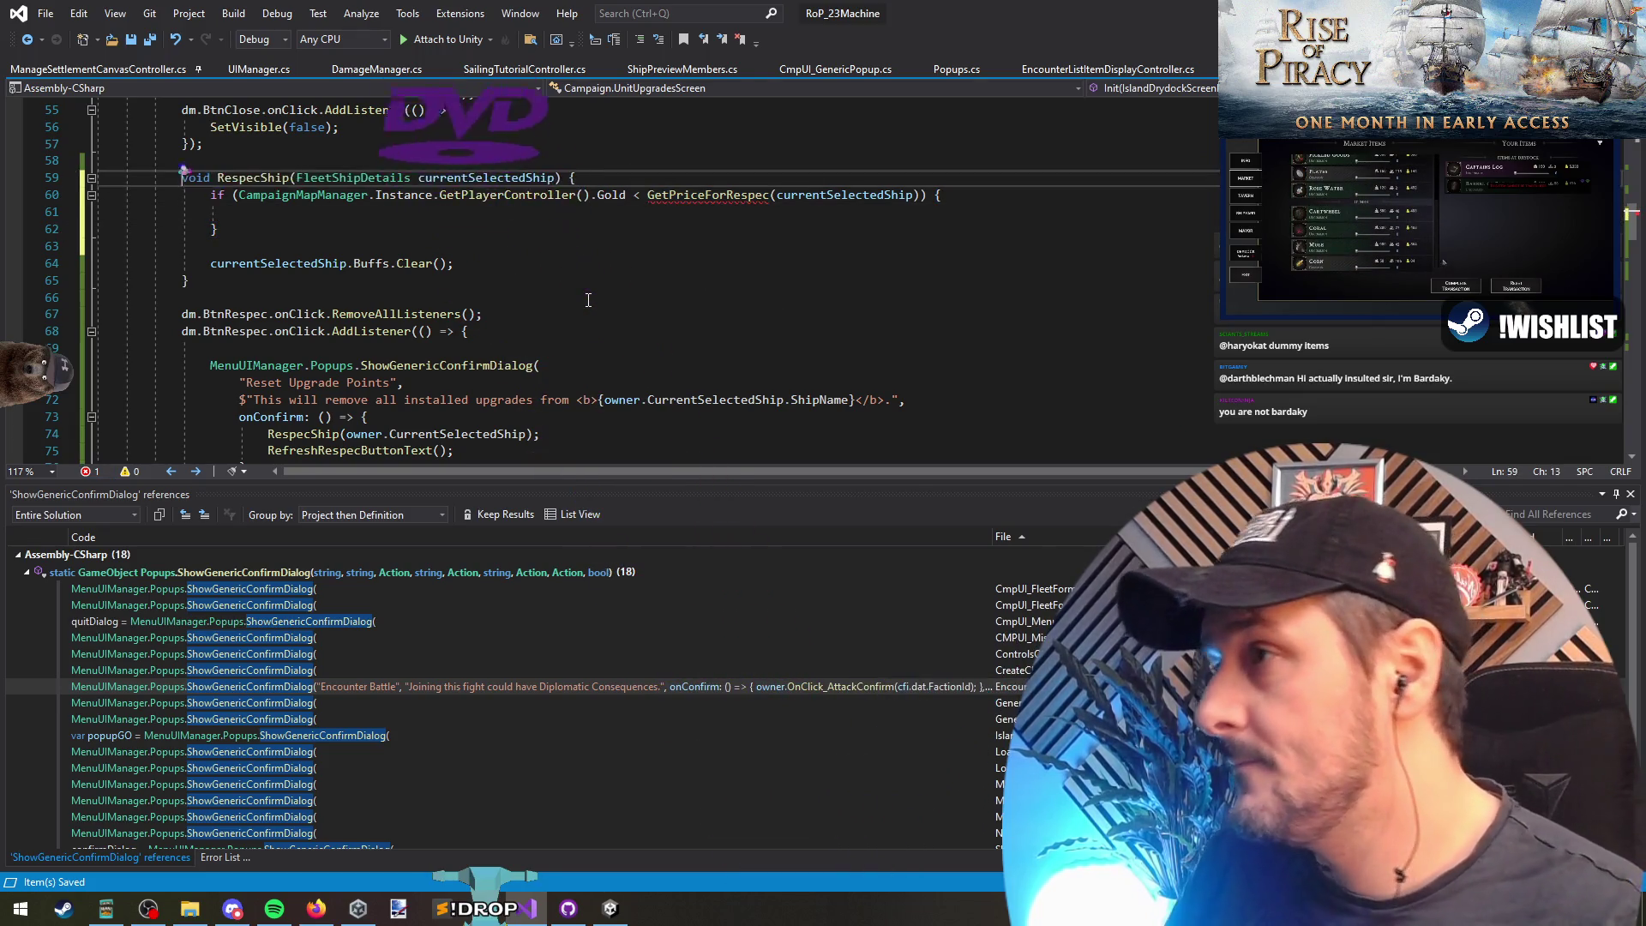
drag(182, 178, 210, 246)
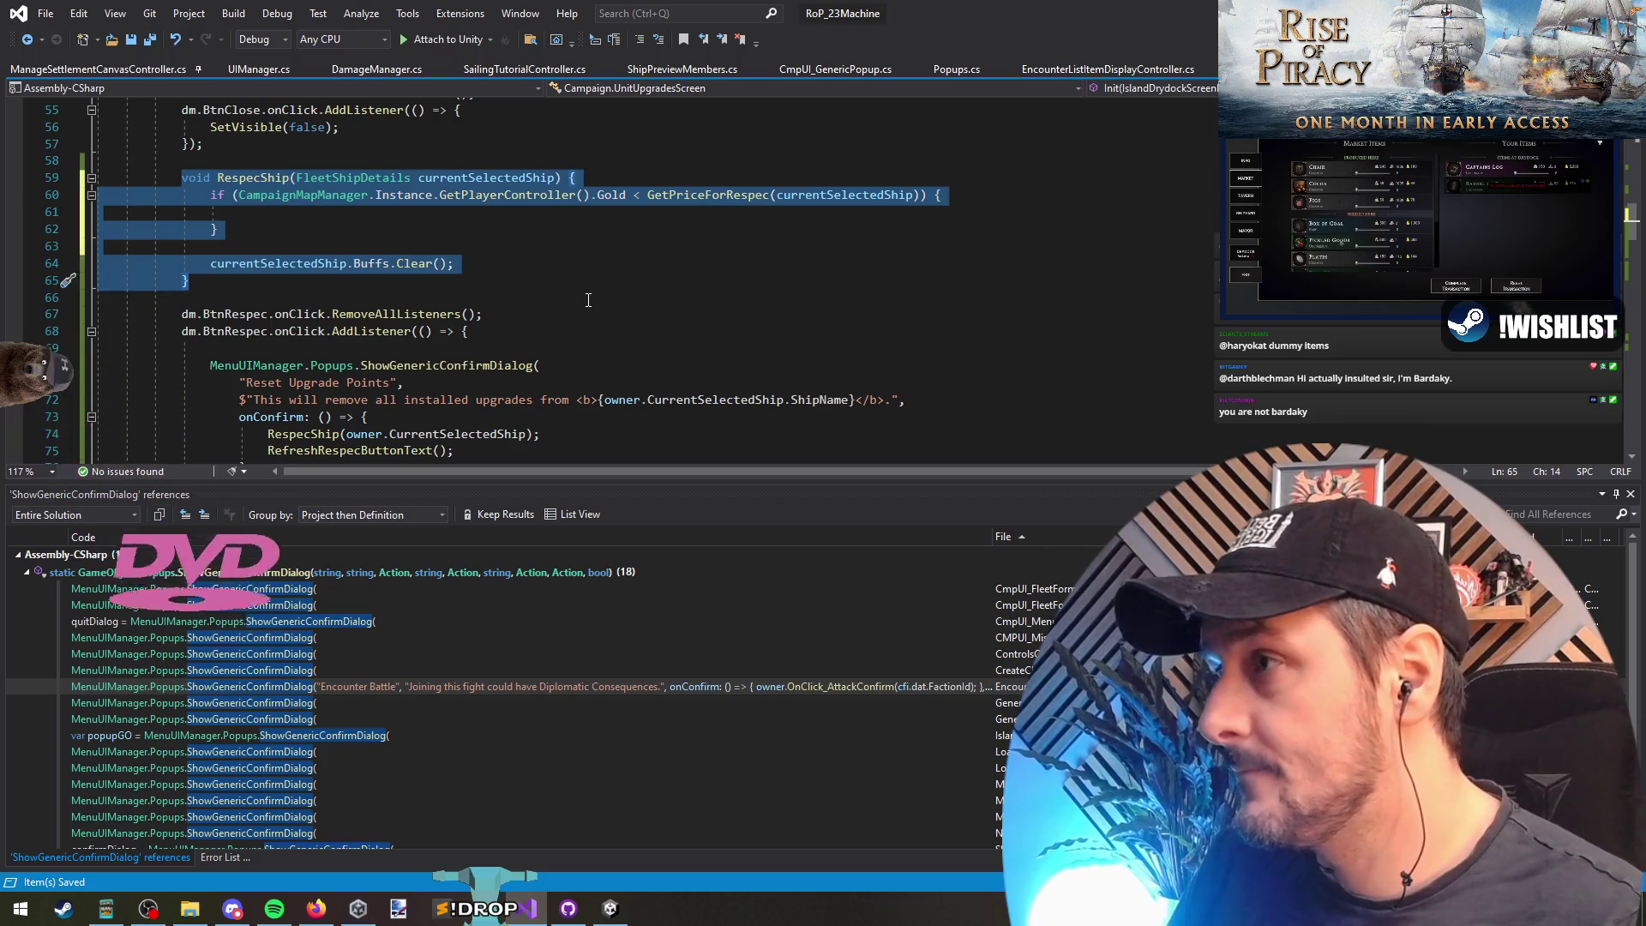
Step: Move the RespecShip method below RefreshRespecButtonText
key(ctrl+x)
scroll(589, 299, down, 9)
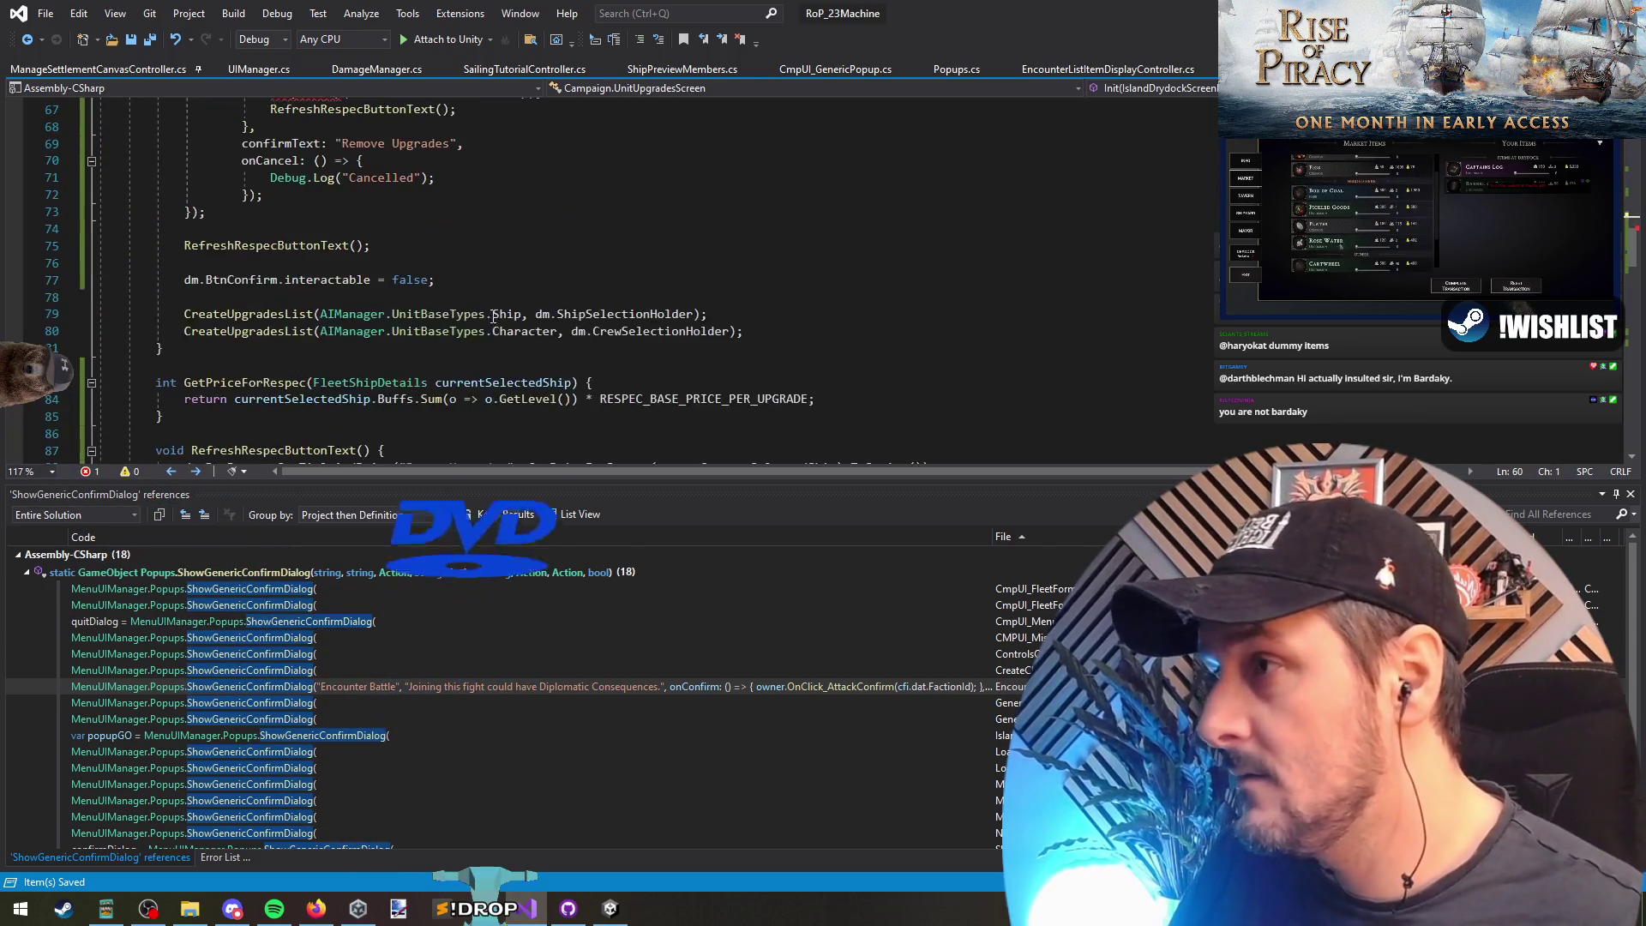
click(295, 235)
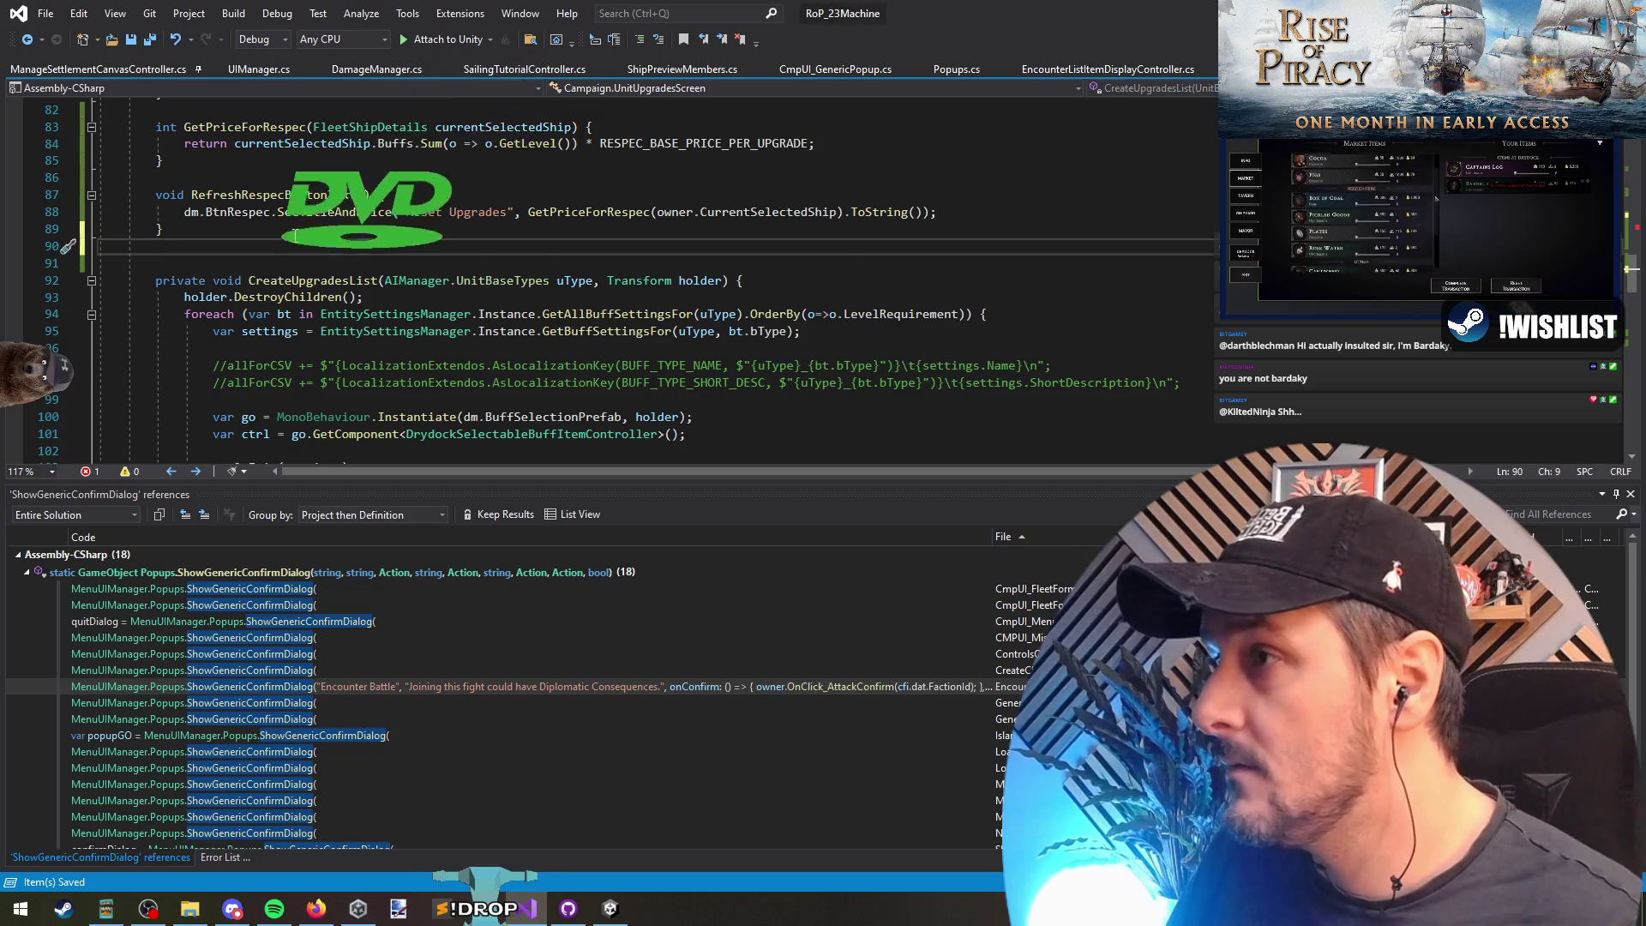
key(ctrl+v)
key(Return)
Step: Rewrite GetPriceForRespec as a one-line => expression-bodied method
click(169, 126)
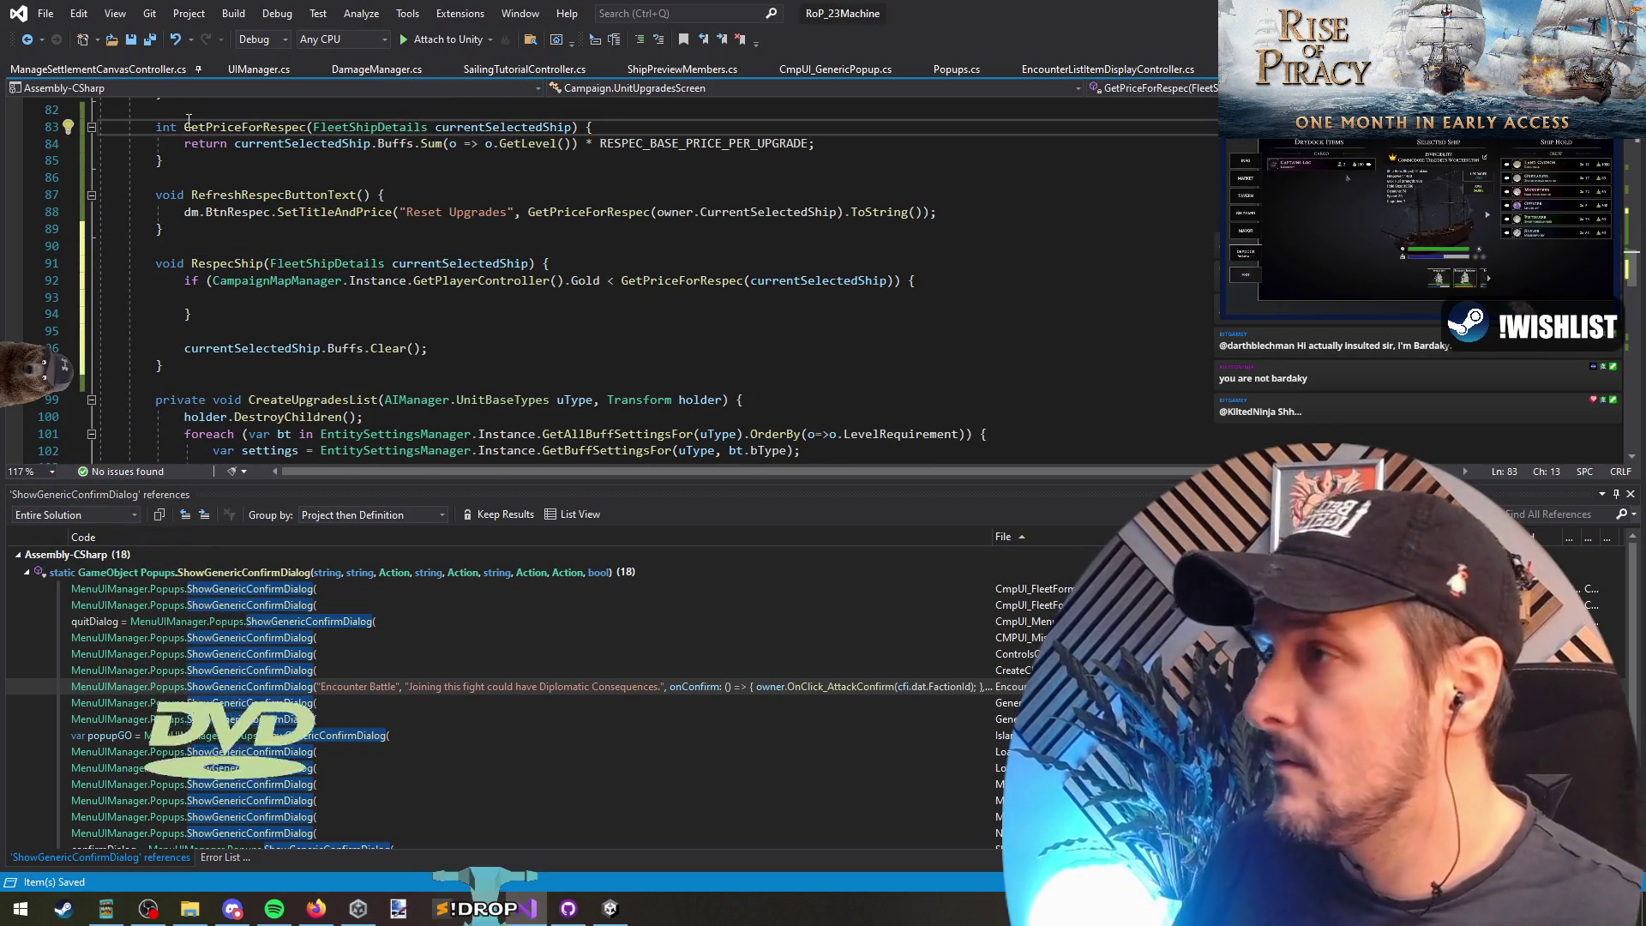
click(287, 168)
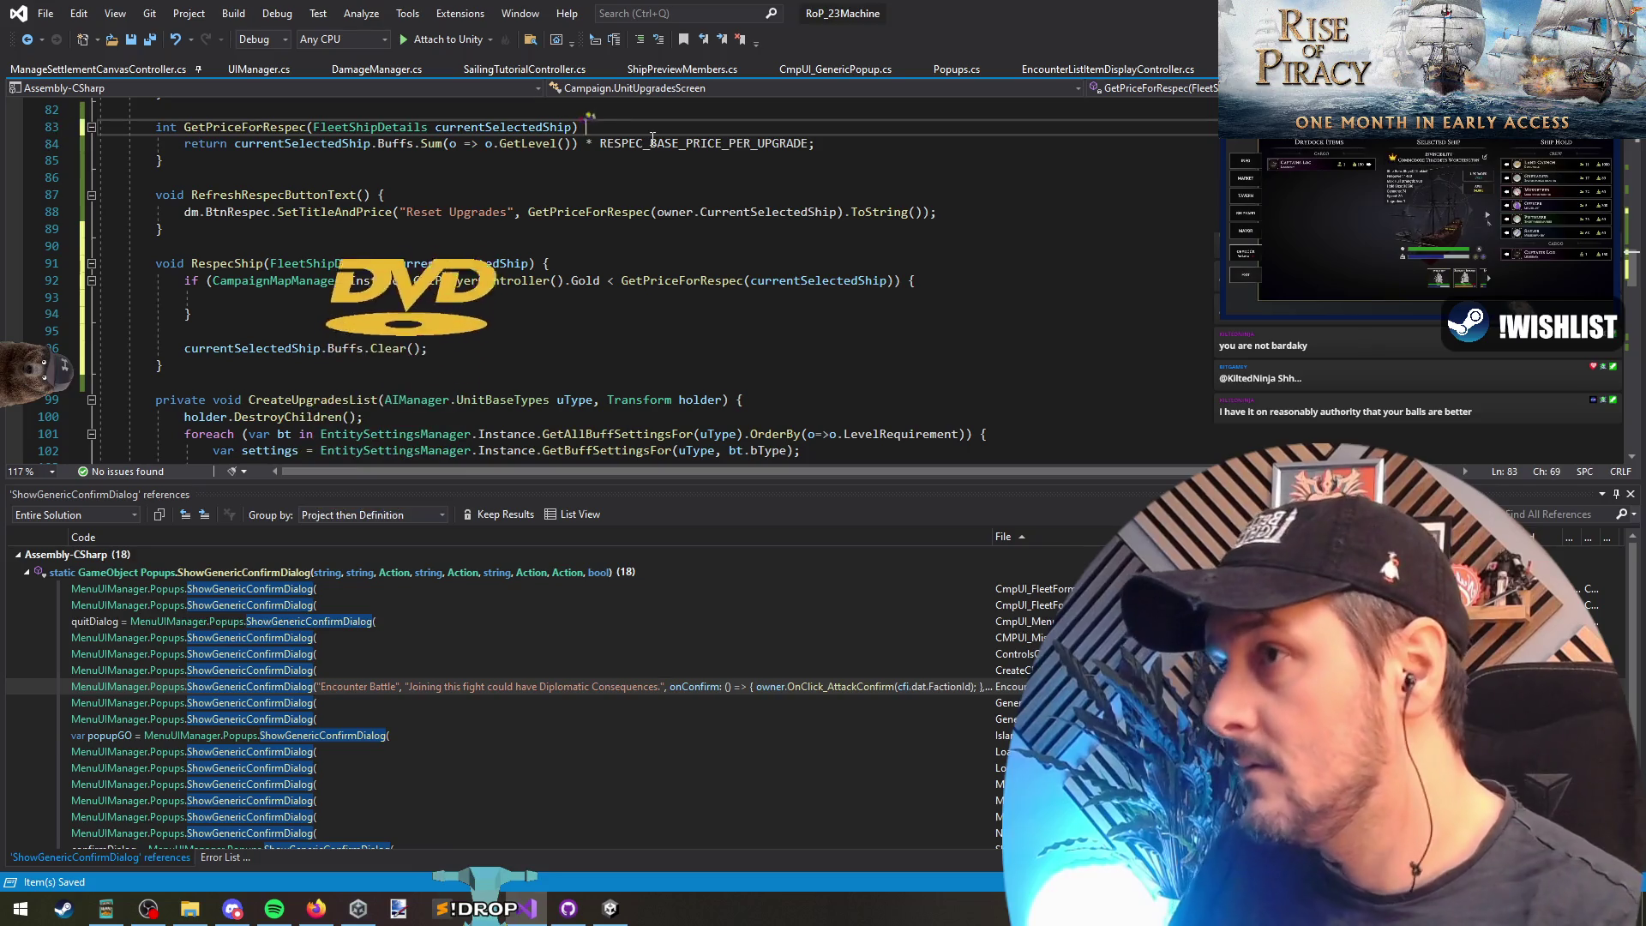
key(BackSpace)
key(BackSpace)
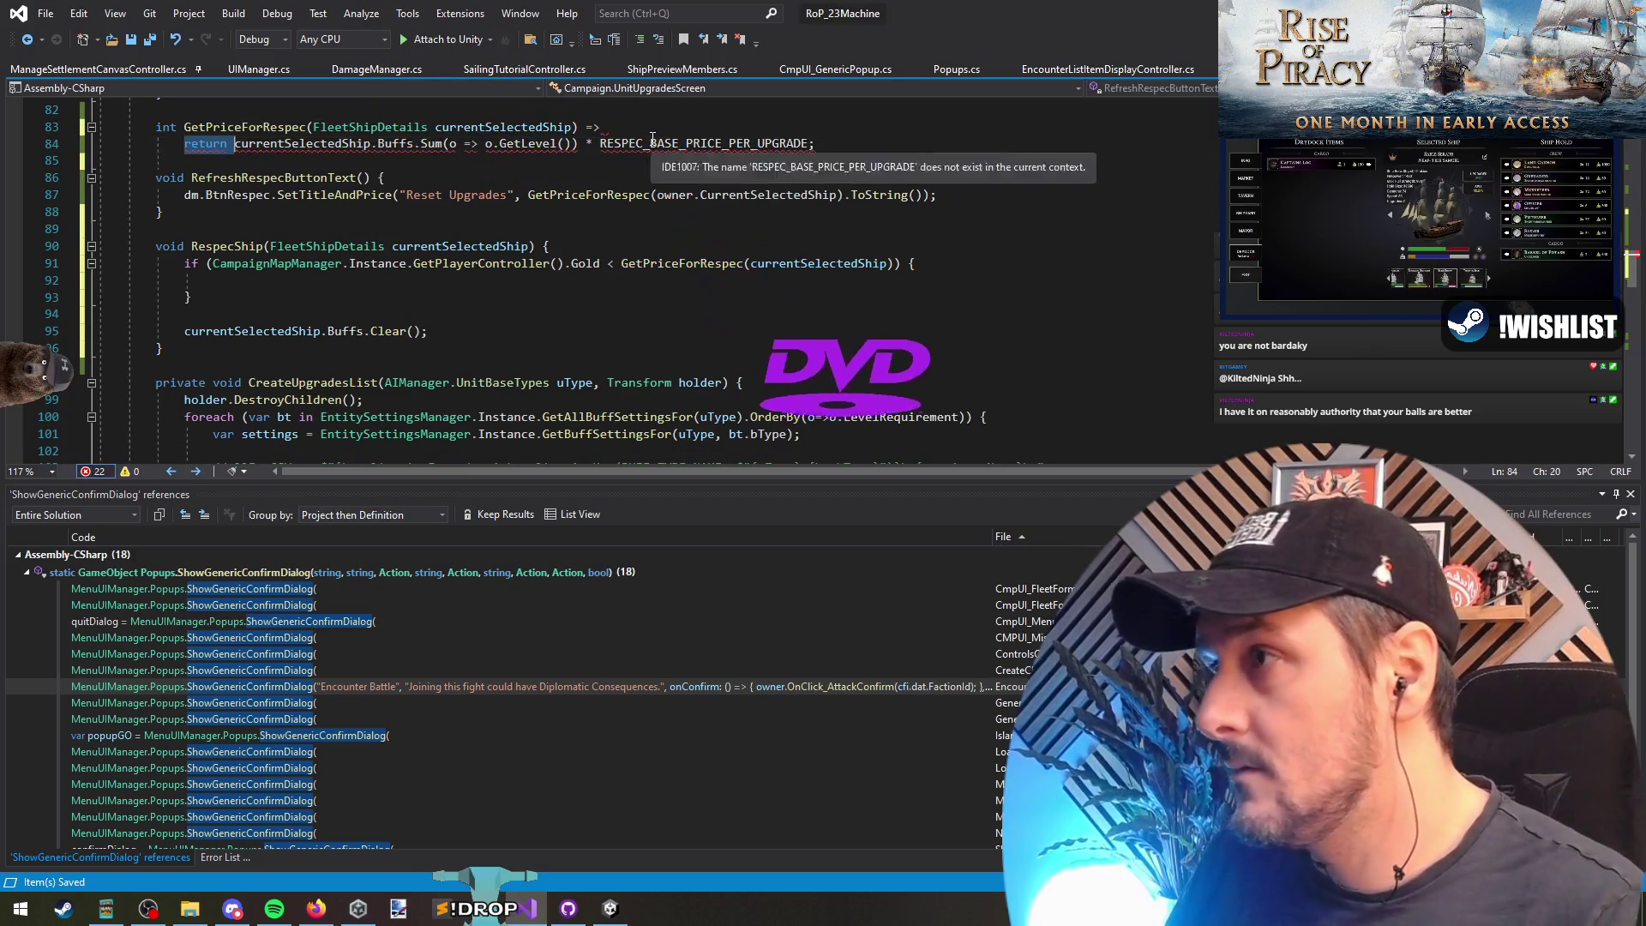
text(=>)
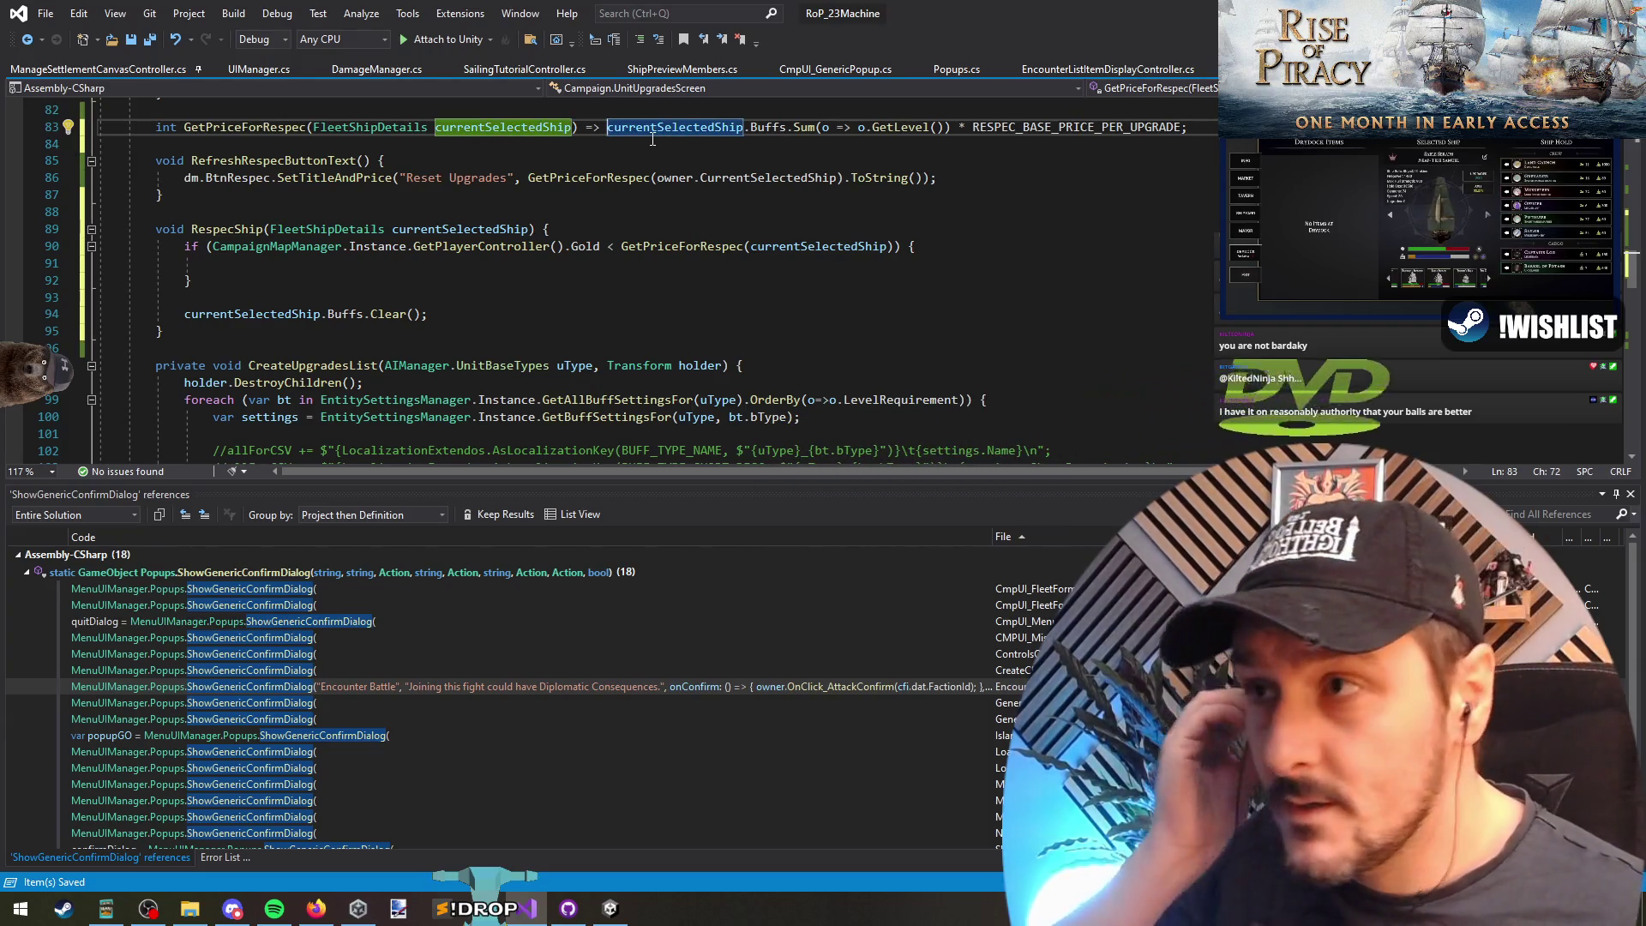
Step: Collapse RefreshRespecButtonText into a single-line expression-bodied method
click(653, 139)
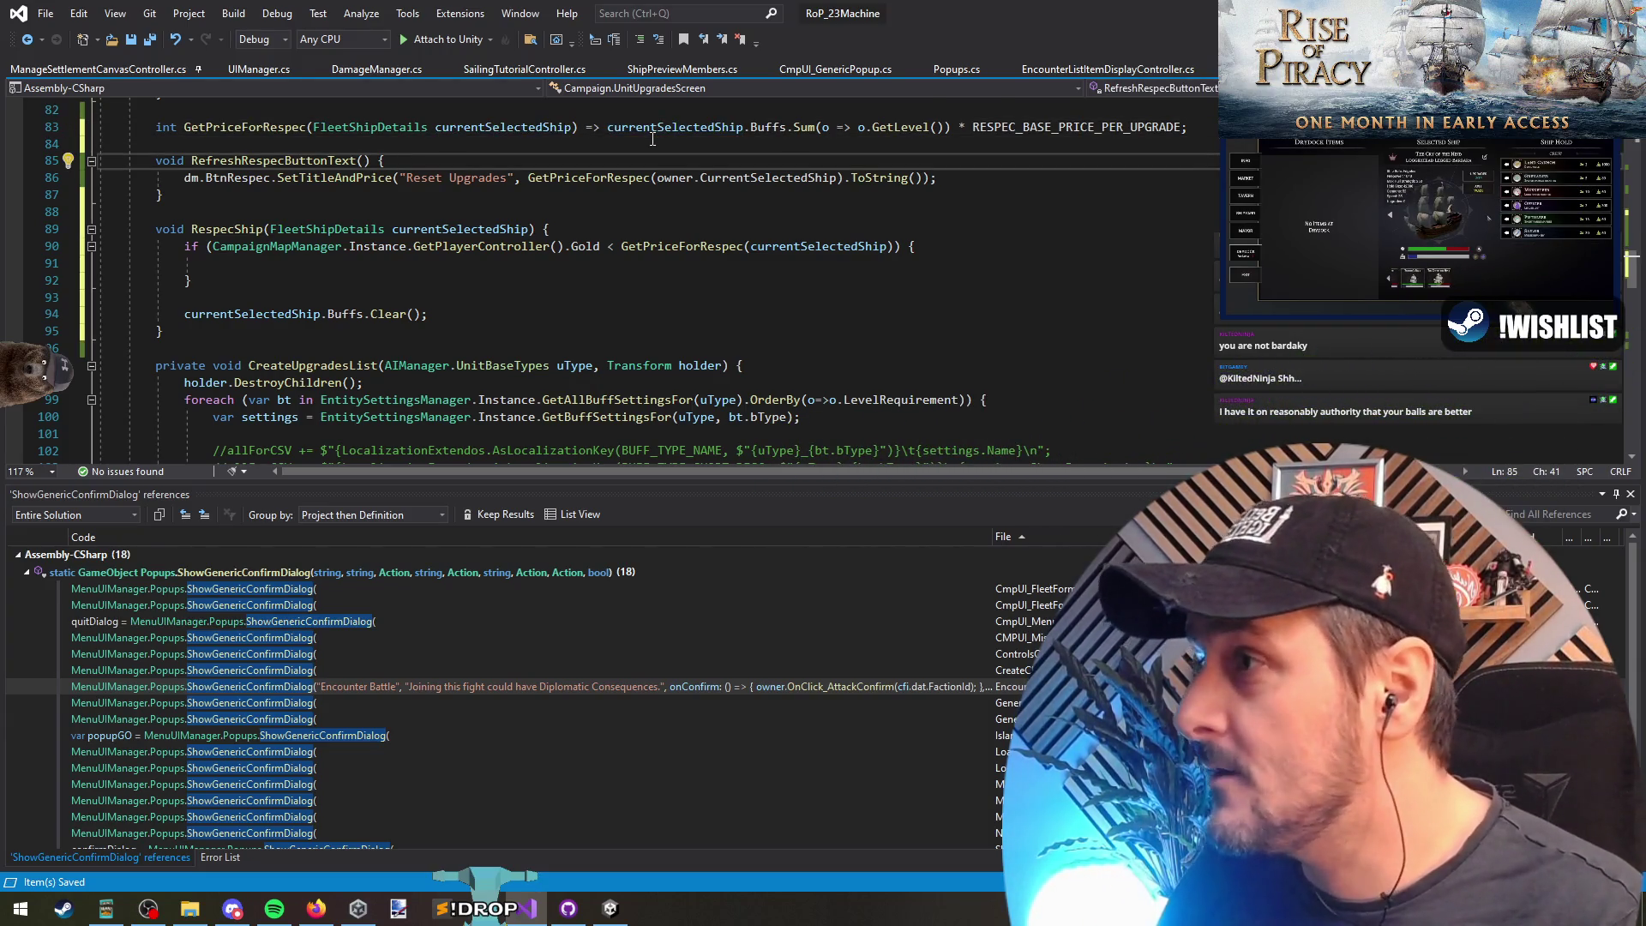
key(Down)
key(Down)
key(shift+Delete)
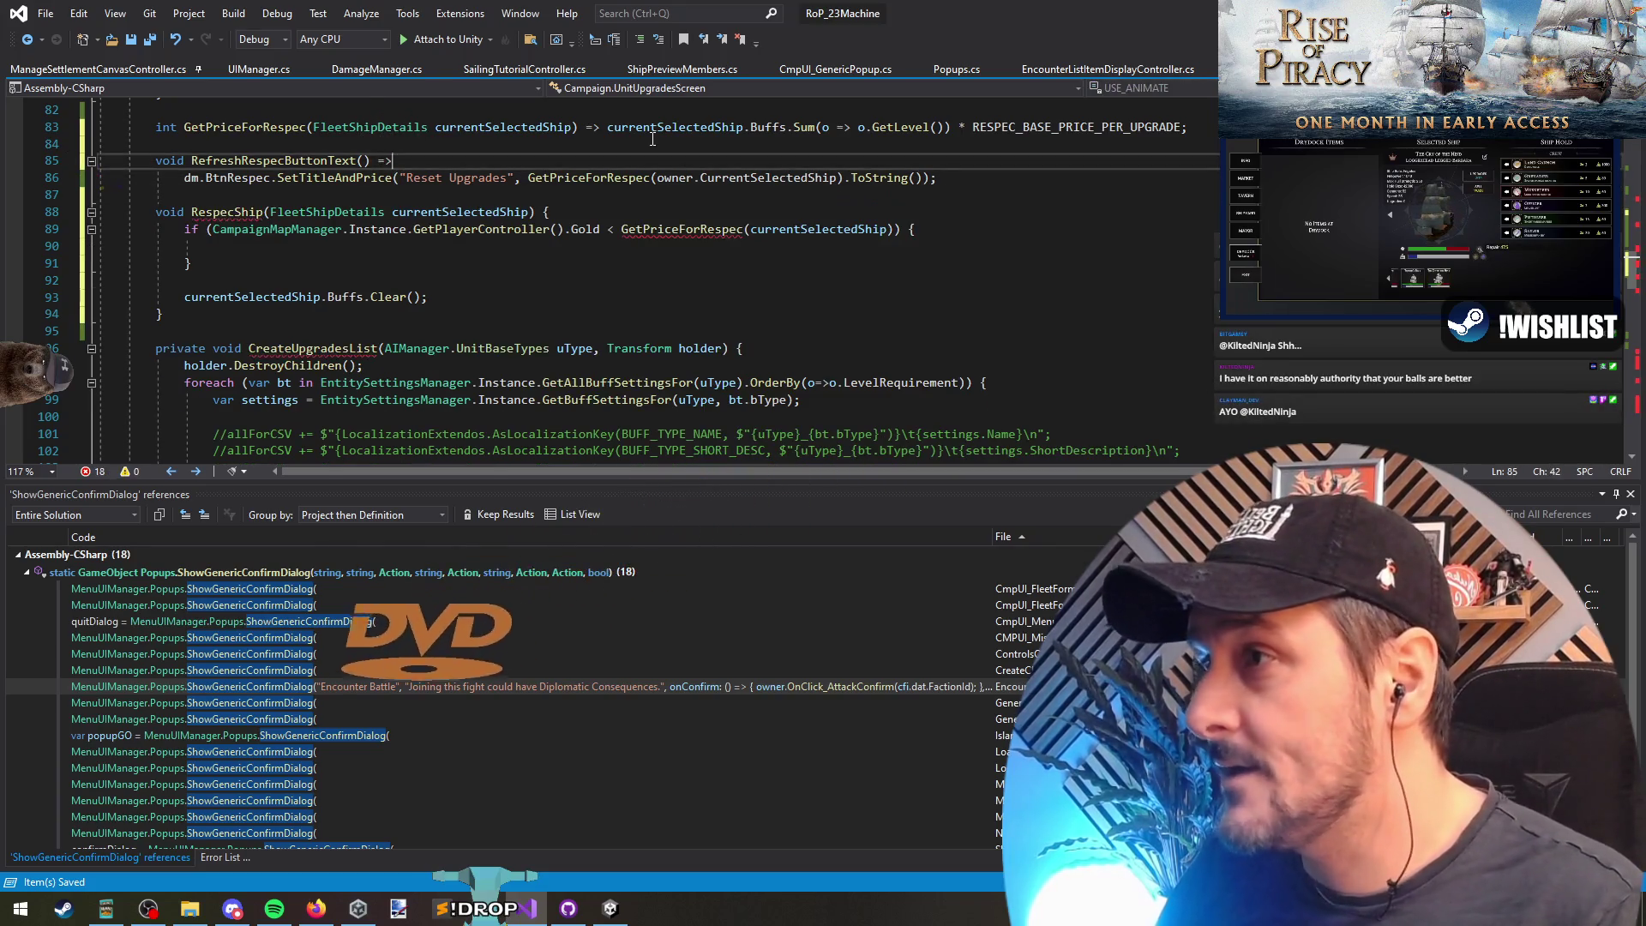
key(Up)
key(End)
key(Delete)
key(Up)
key(Delete)
key(Down)
key(Down)
key(Down)
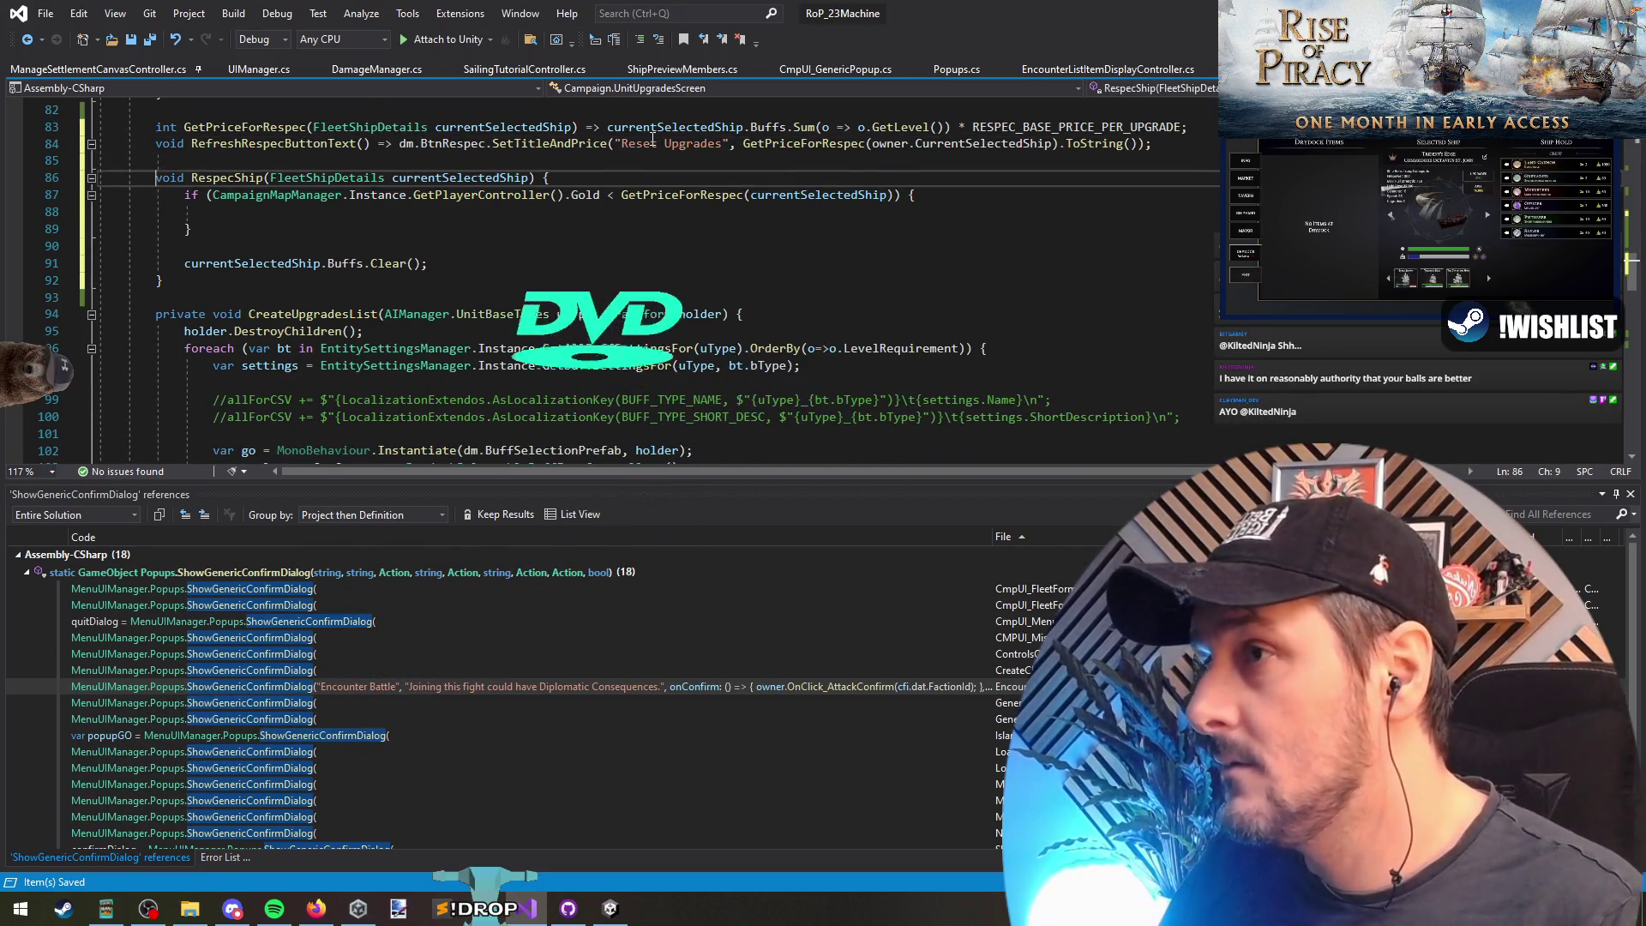
key(Return)
scroll(403, 383, up, 3)
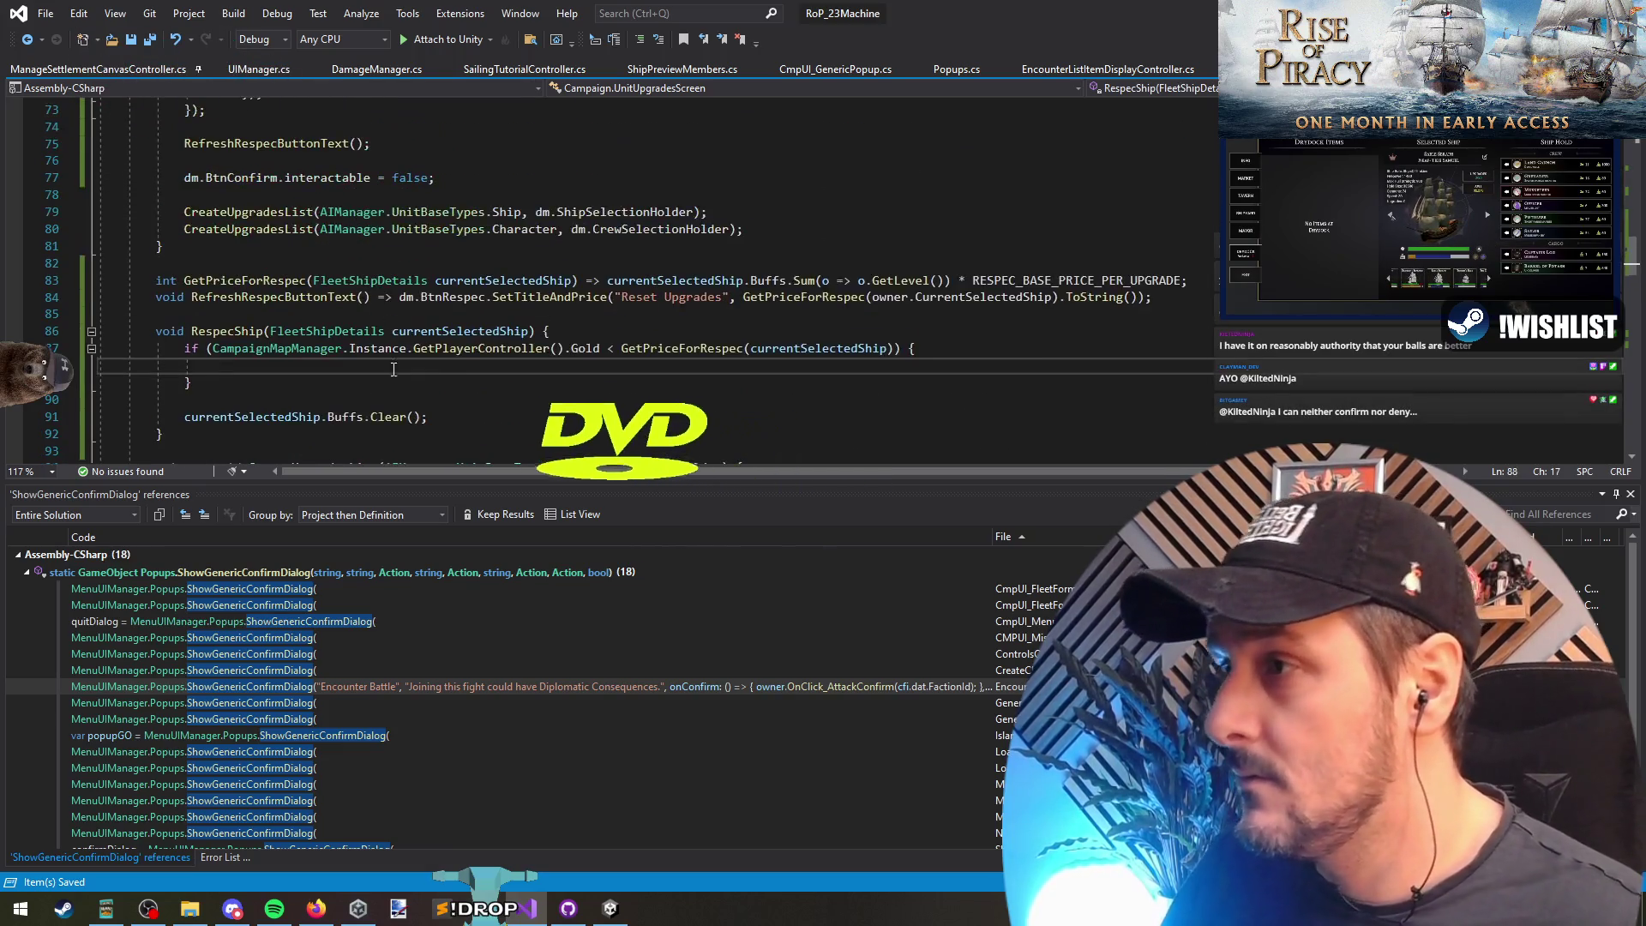
Step: Post a "Not Enough Gold" notification showing the interpolated respec price, then return early
text(return;)
key(Up)
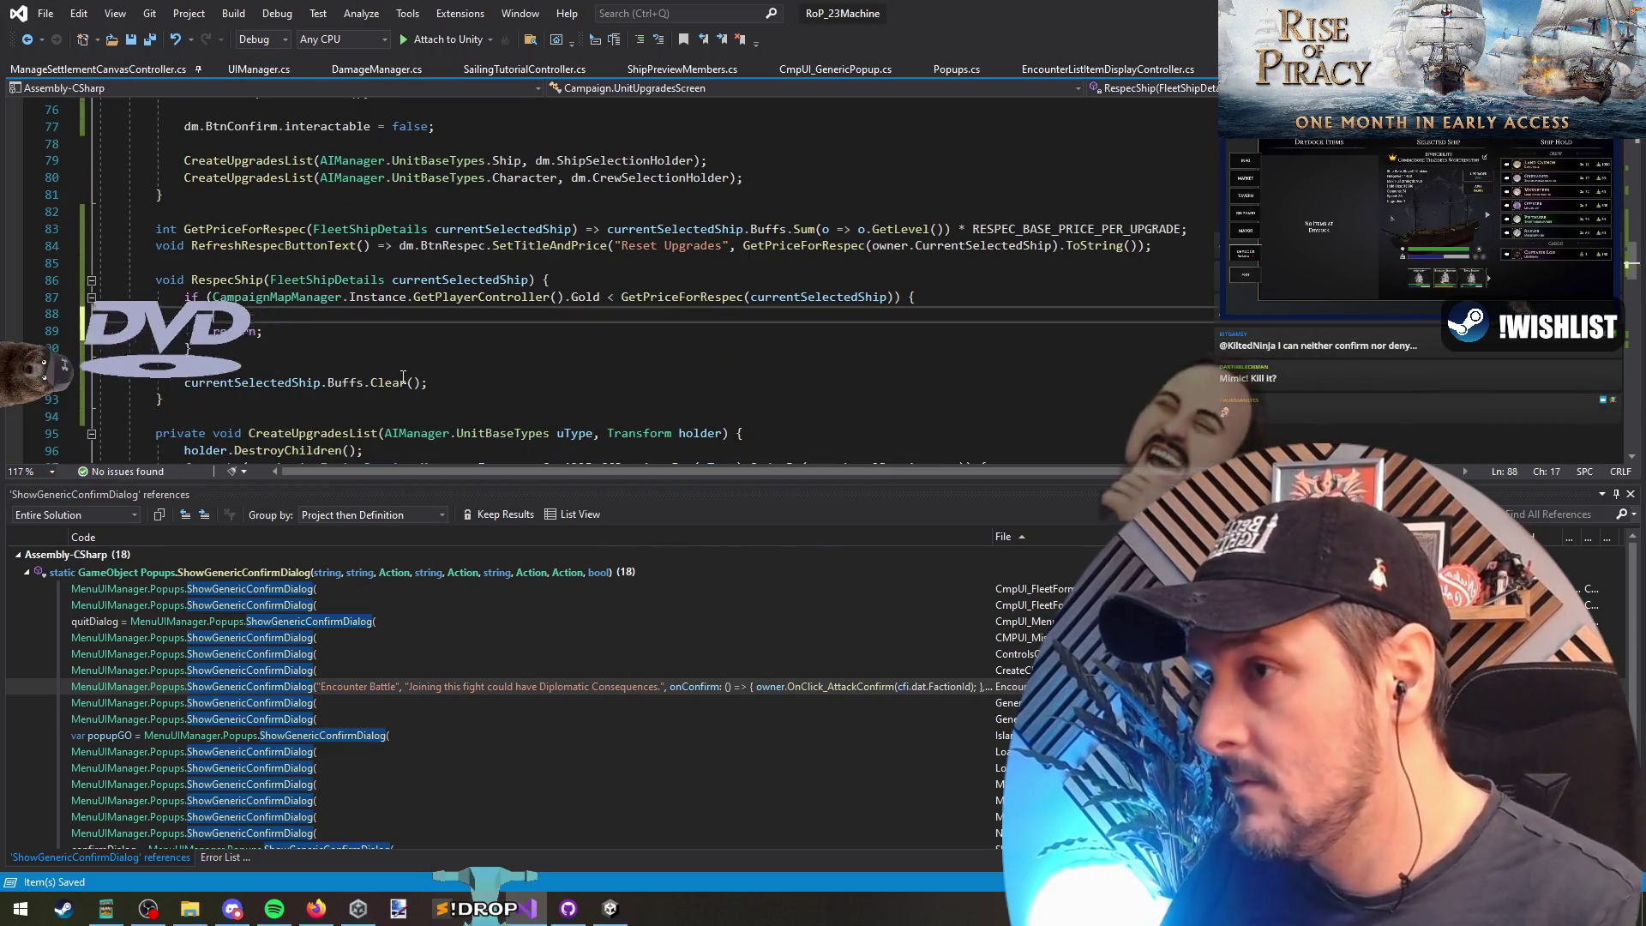
text(C)
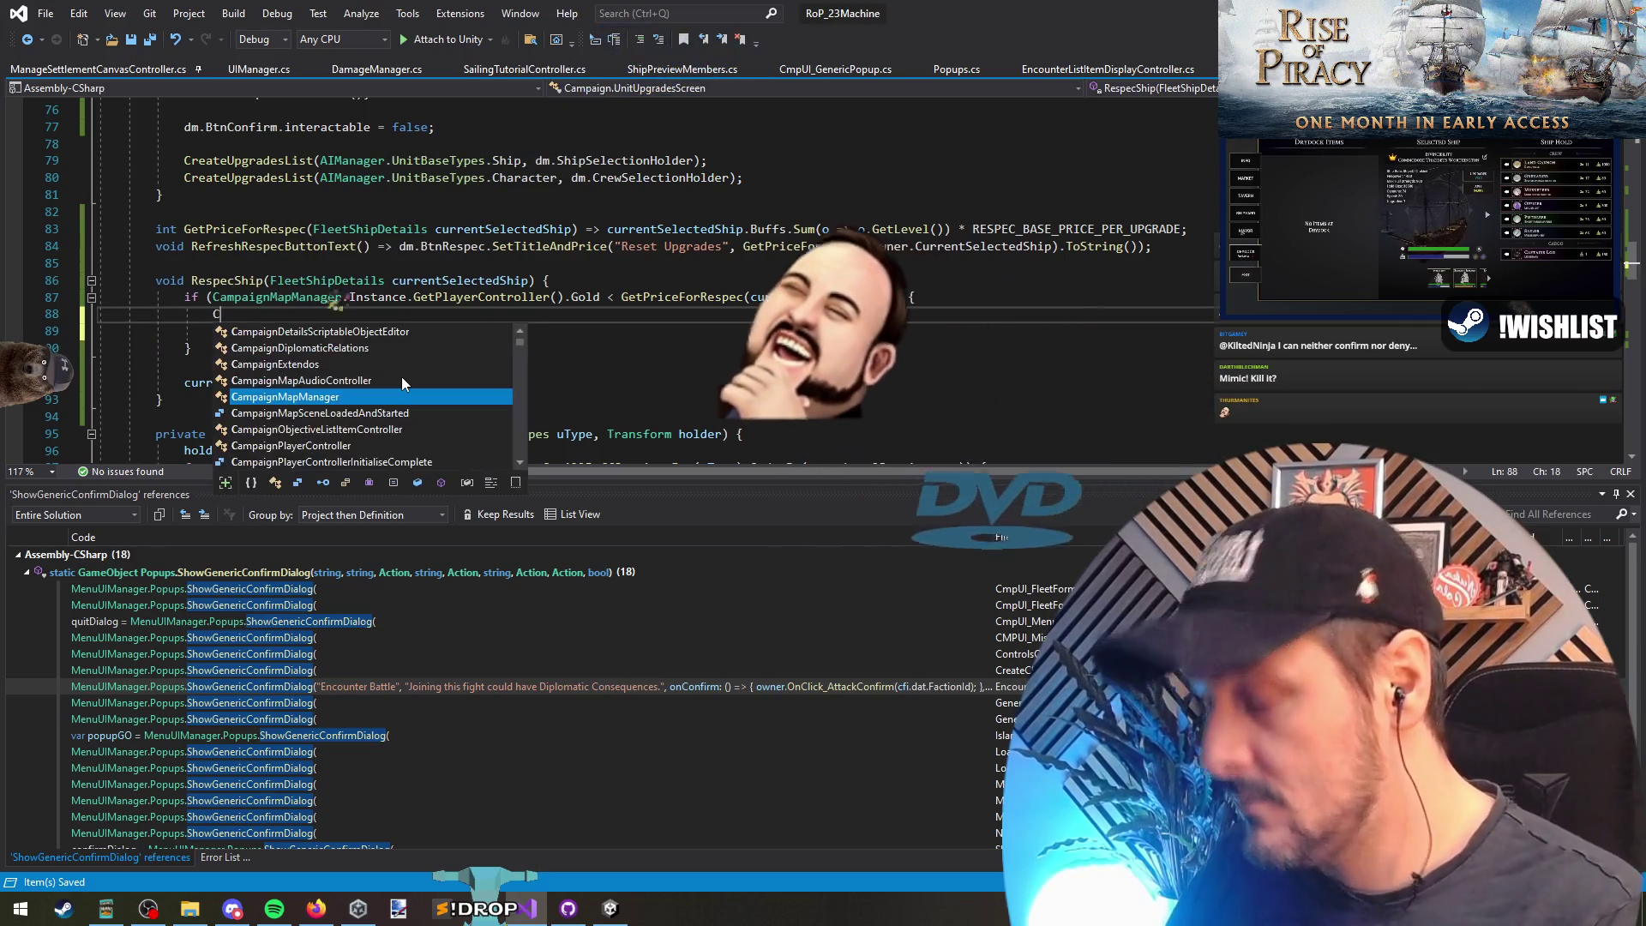
text(mpNotifications.)
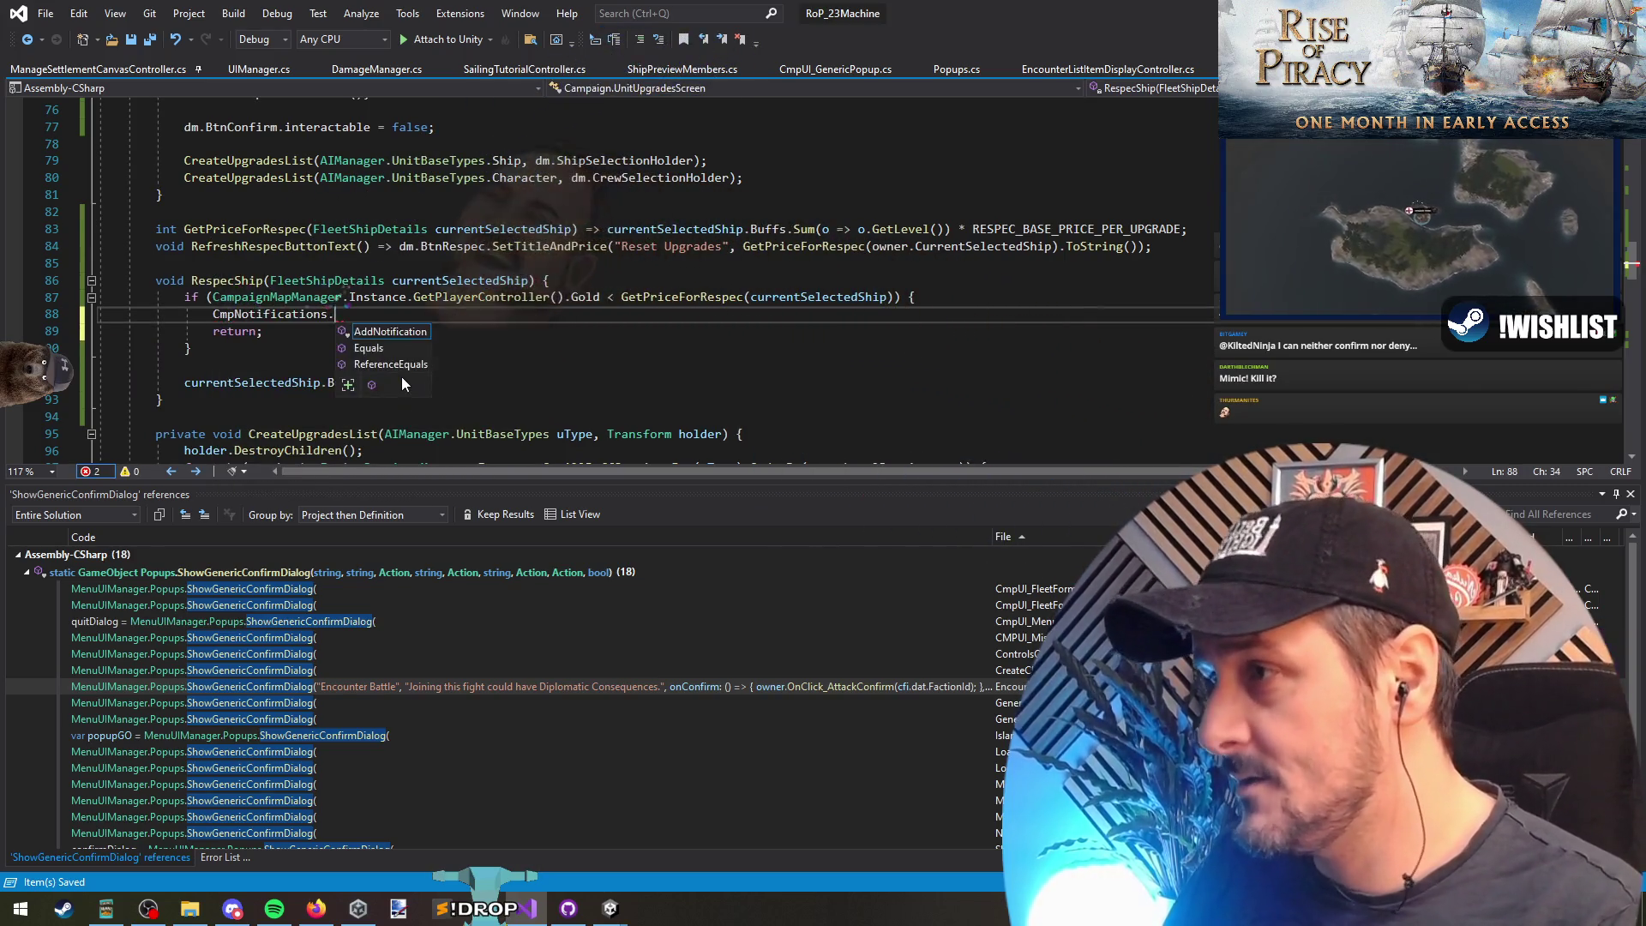
text(AddNotification(")
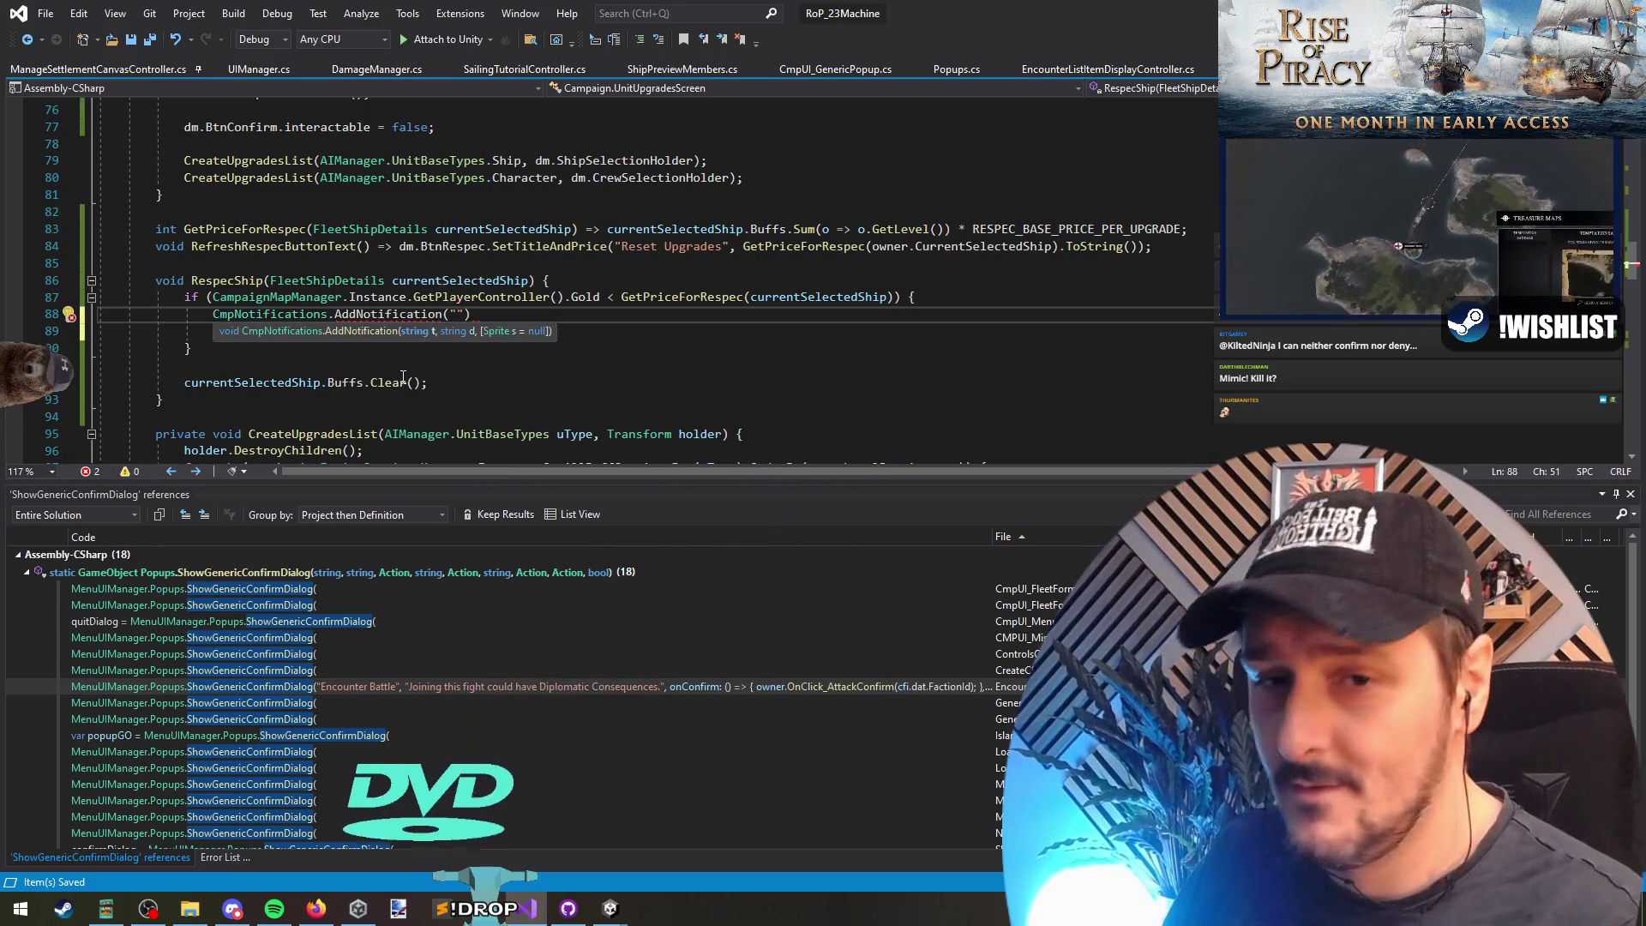
text(",)
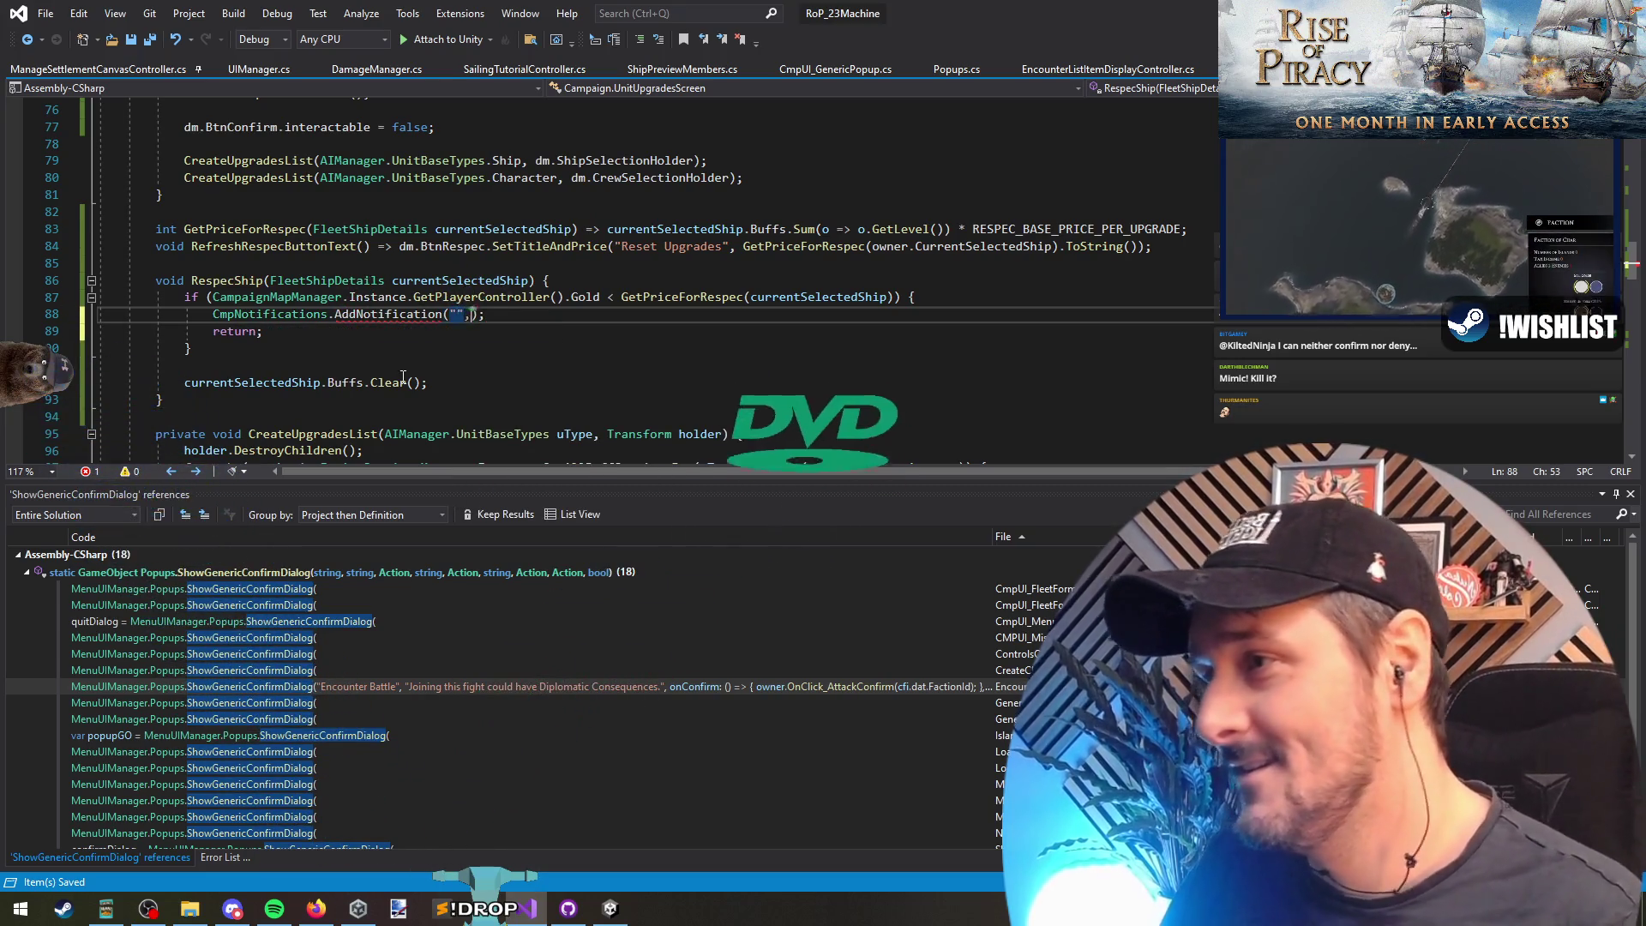
text( ")
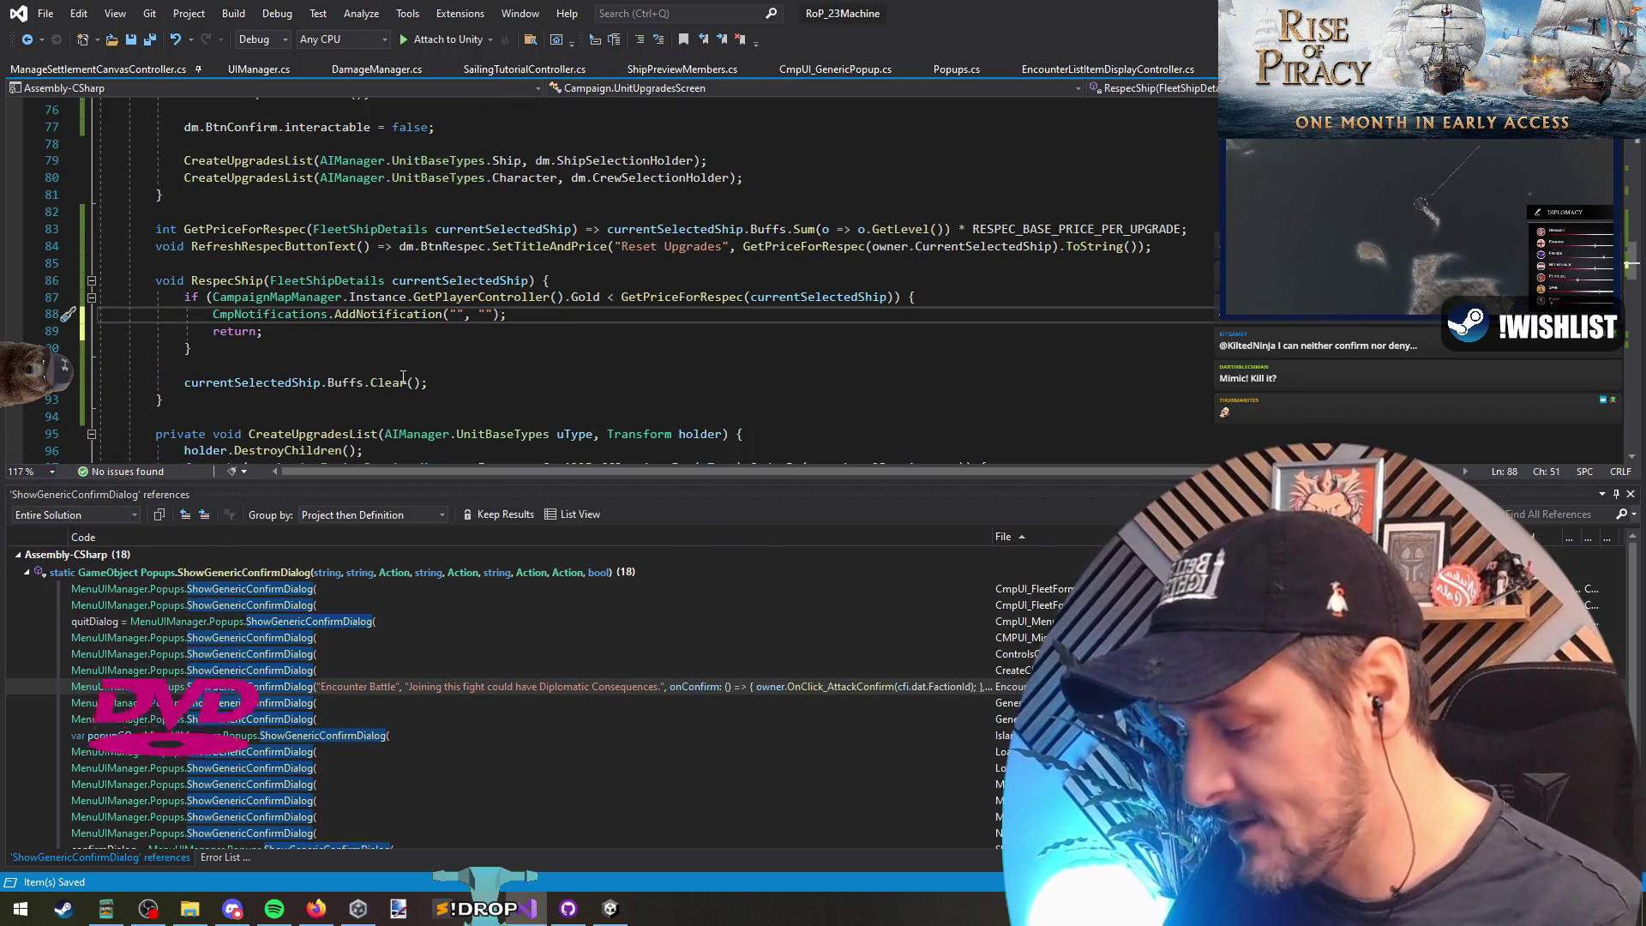
key(BackSpace)
key(BackSpace)
text(ugh Gold", "Insu)
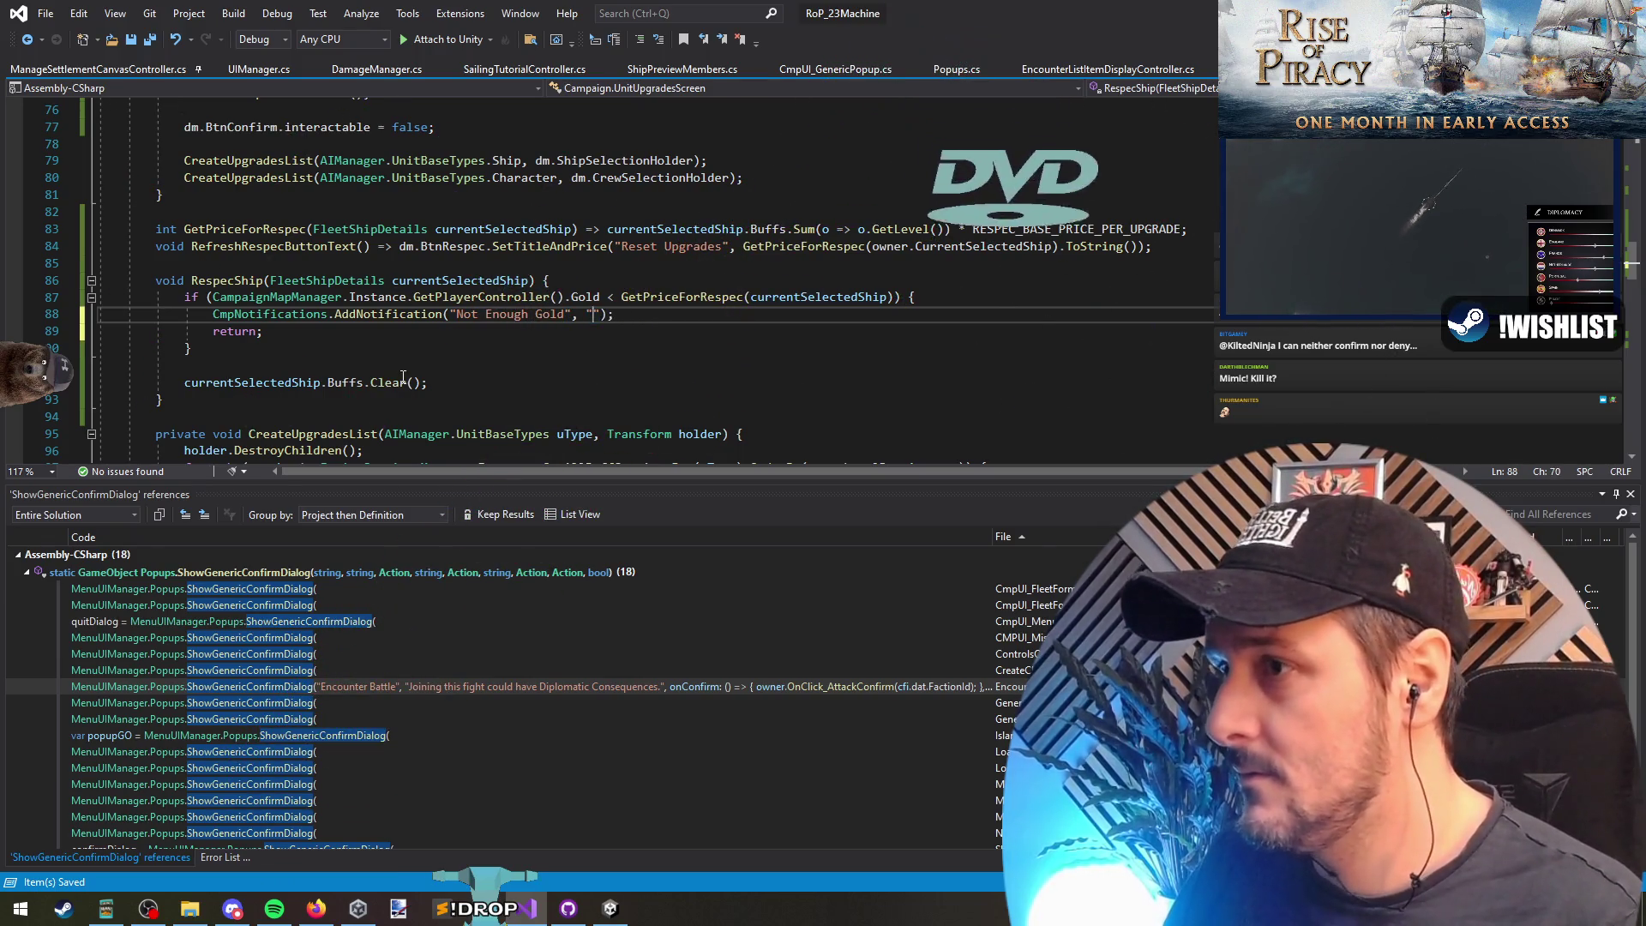
text(fficient Gol)
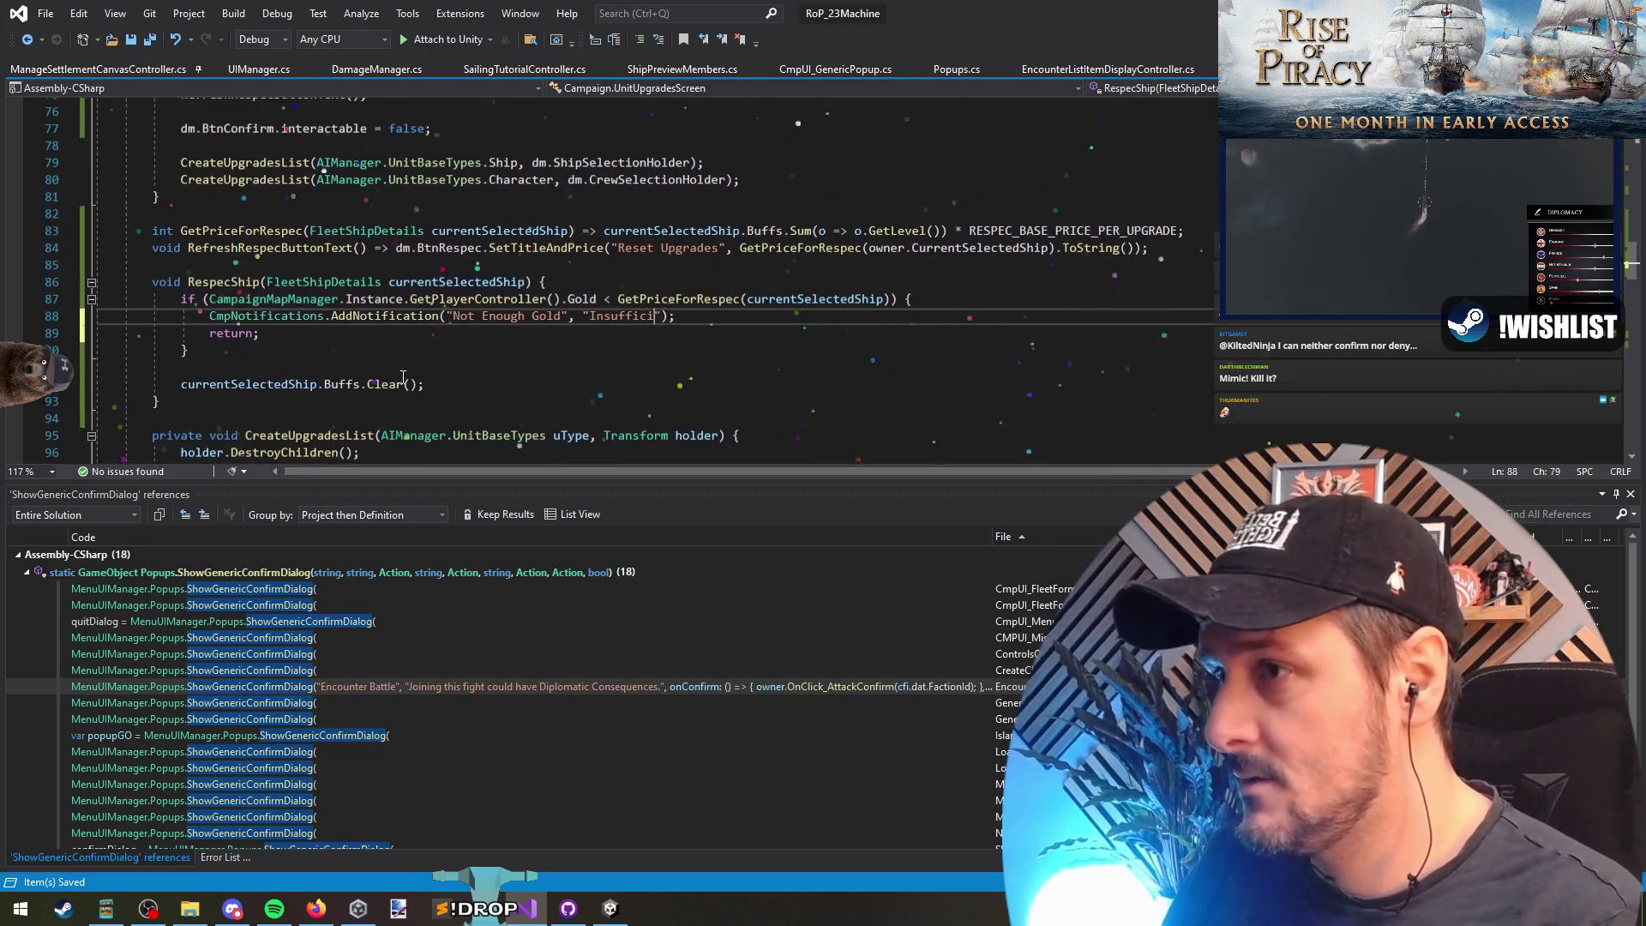
text(d {)
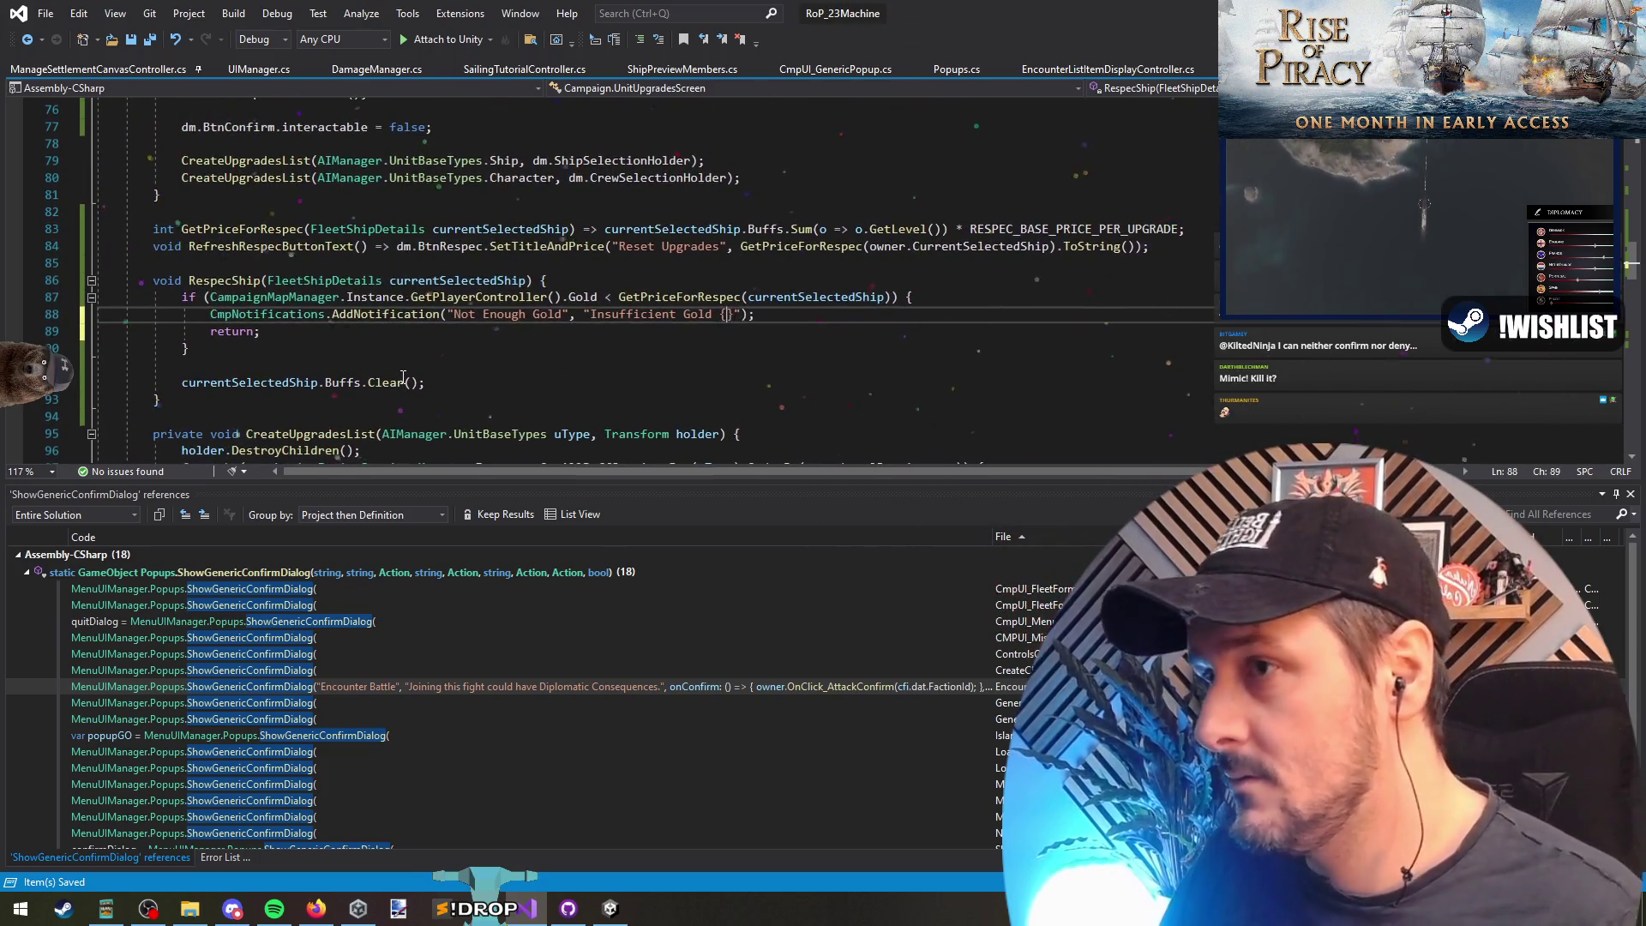
key(Right)
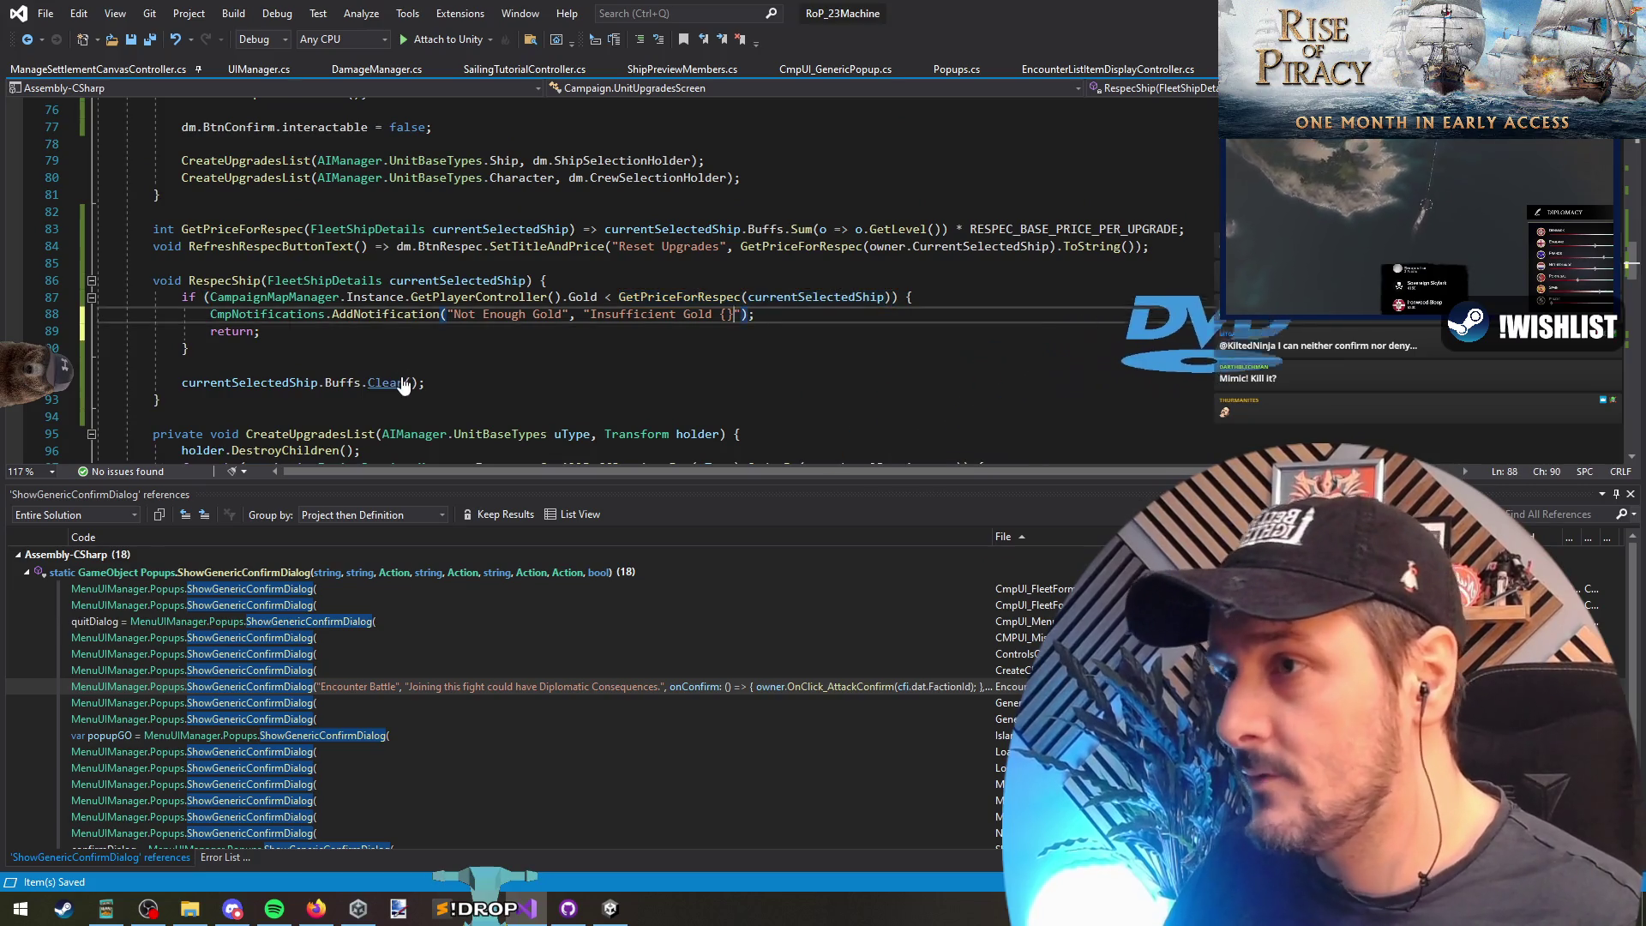
text(GetPriceForRespec(currentSelectedShip))
key(ctrl+Left)
key(ctrl+Left)
key(ctrl+Left)
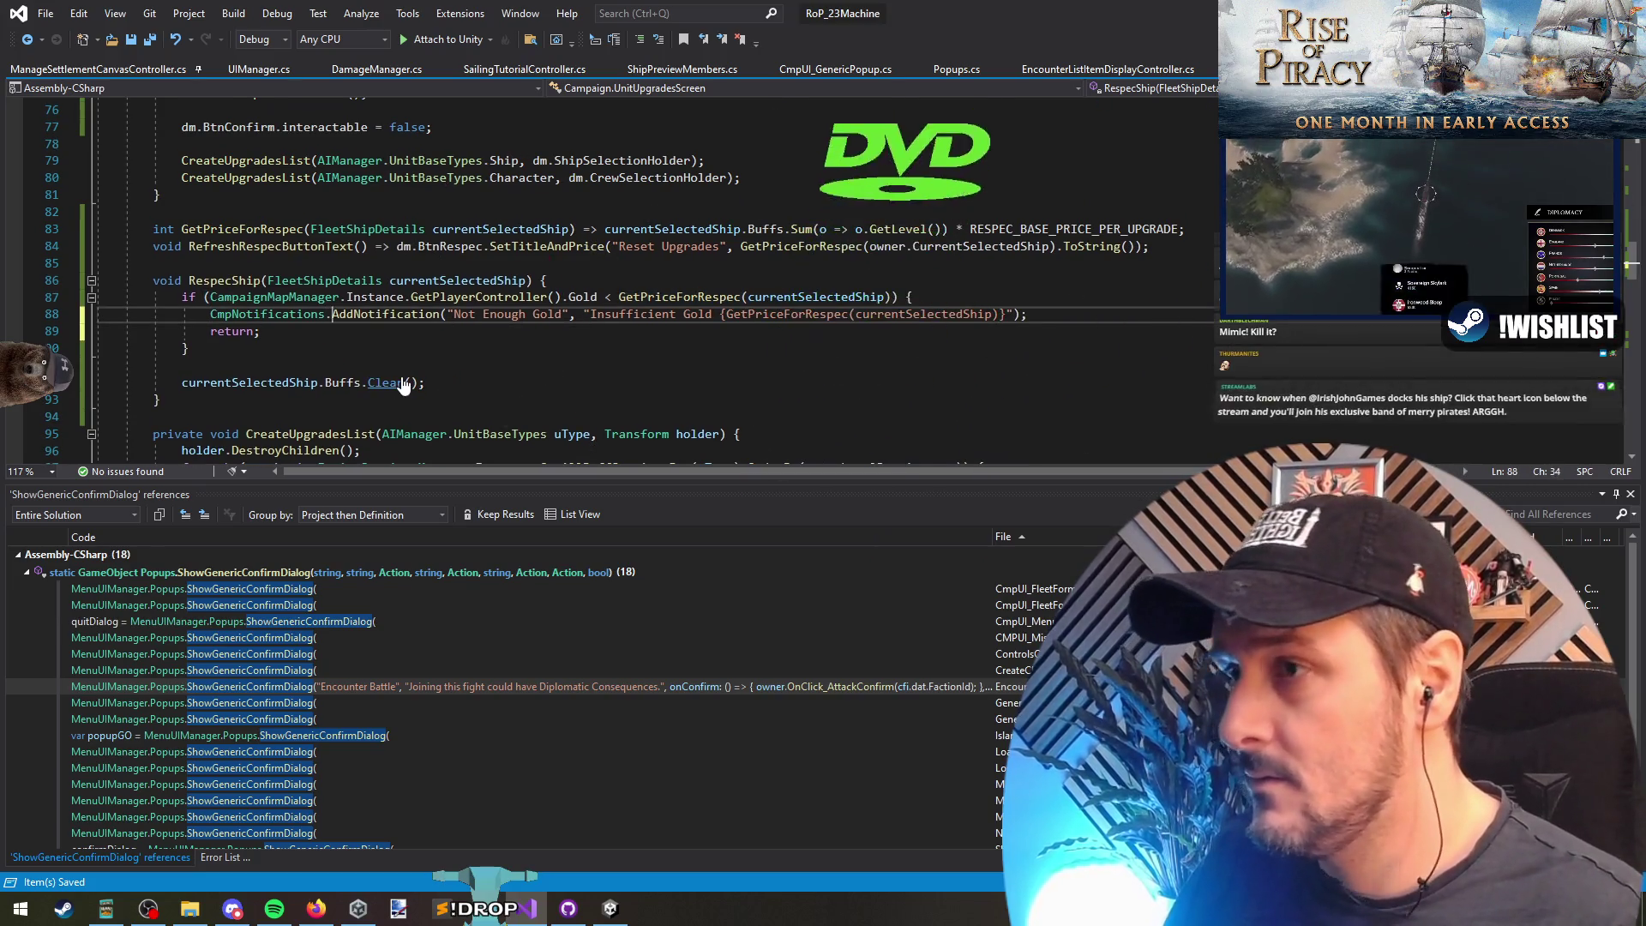
Step: Save UnitUpgradesScreen.cs, confirming the save prompt
key(Down)
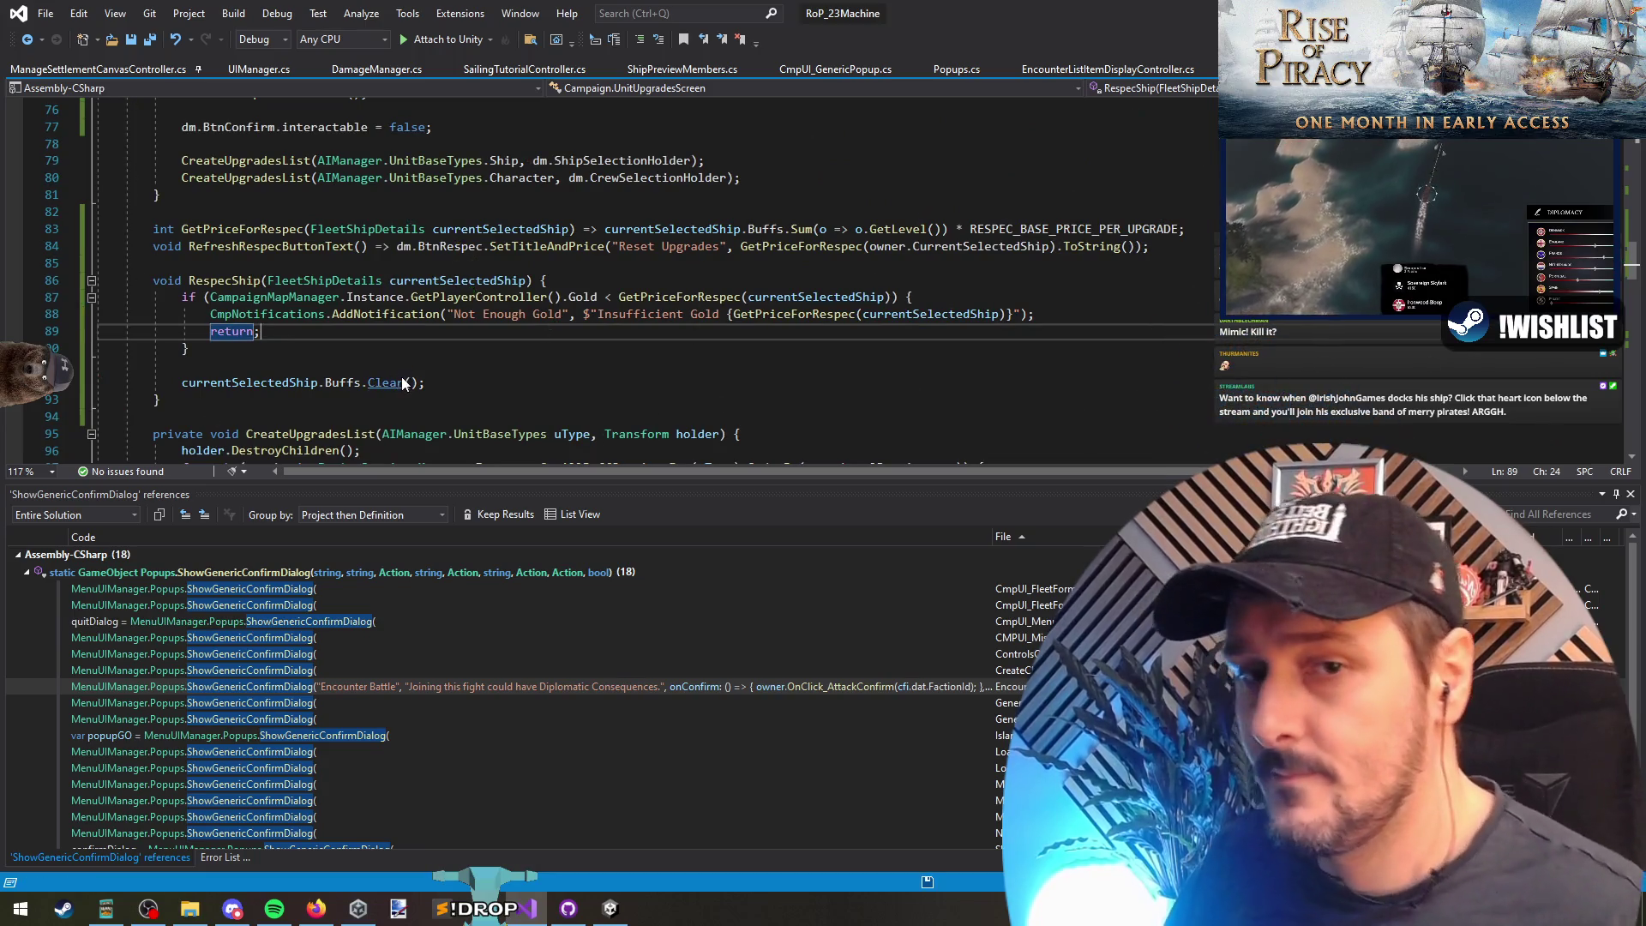
key(ctrl+s)
click(676, 393)
key(Return)
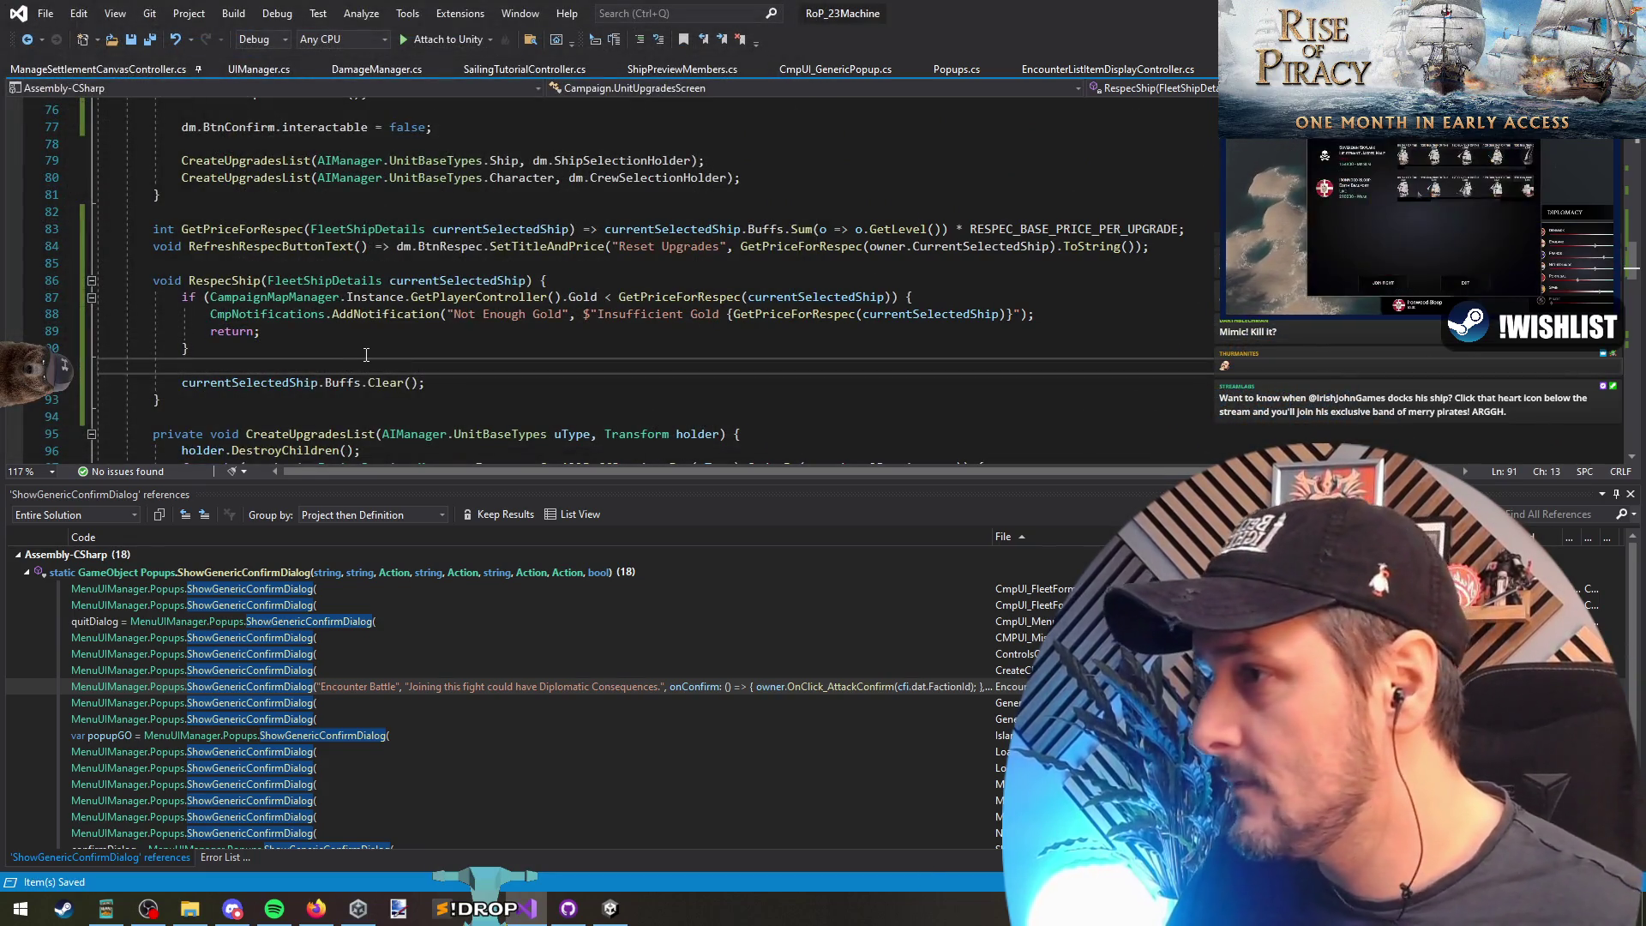
Step: Add AudioManager.Instance.PlayTransactionCompleteSound(); on the line after Buffs.Clear()
click(457, 391)
key(Return)
text(AIM)
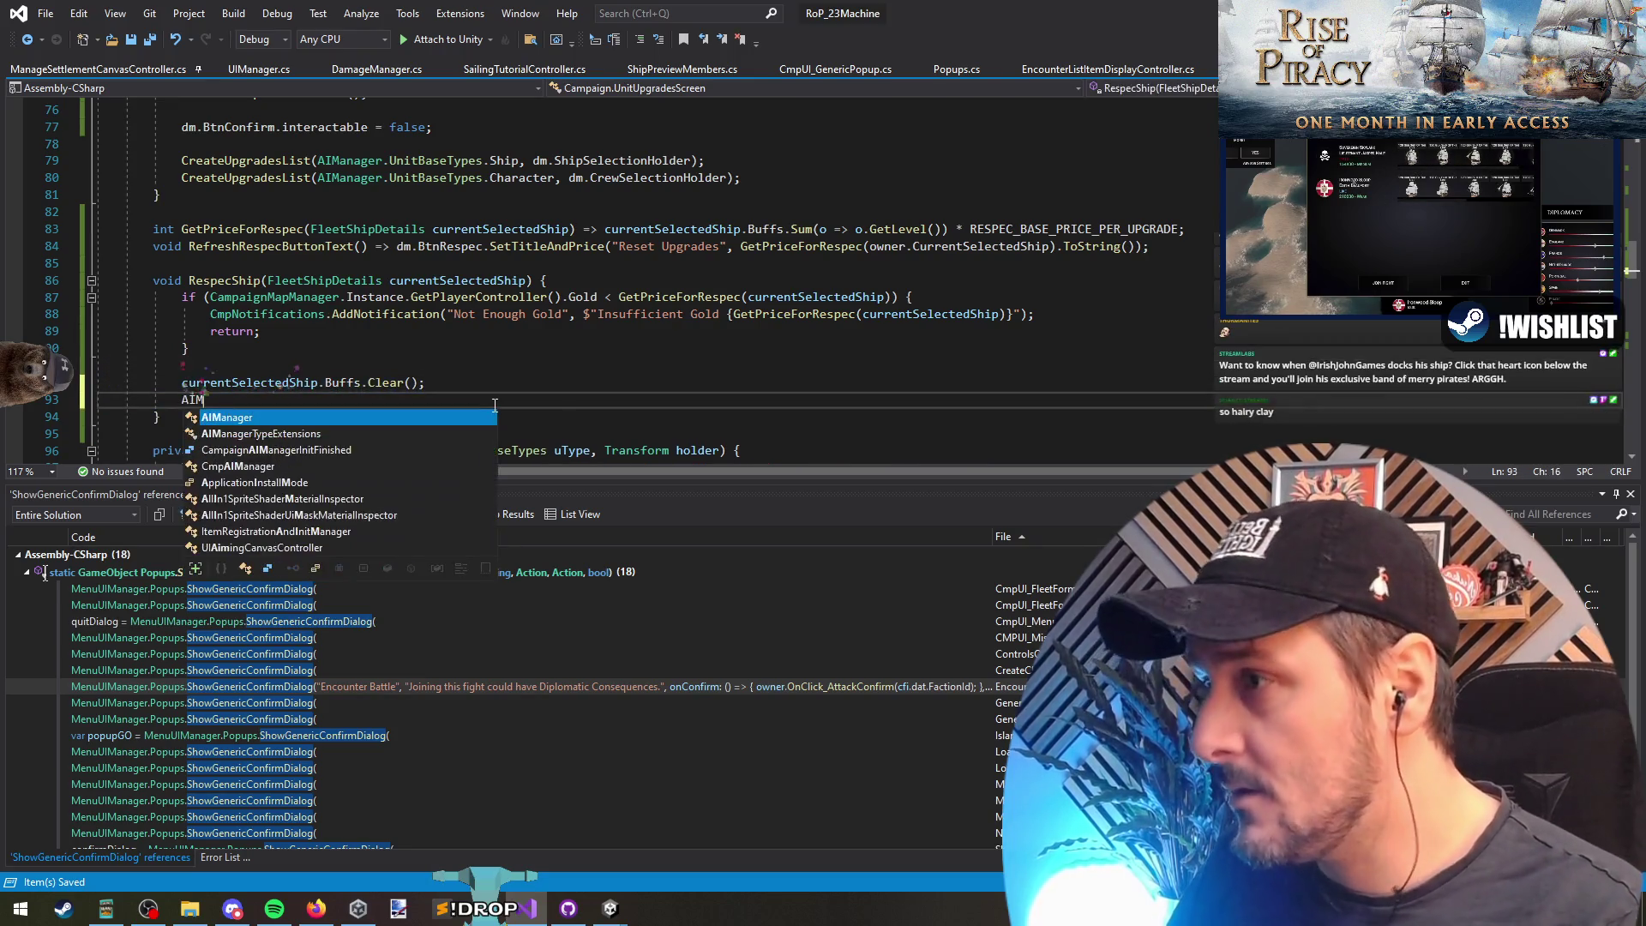
text(udioManager.Instance.p)
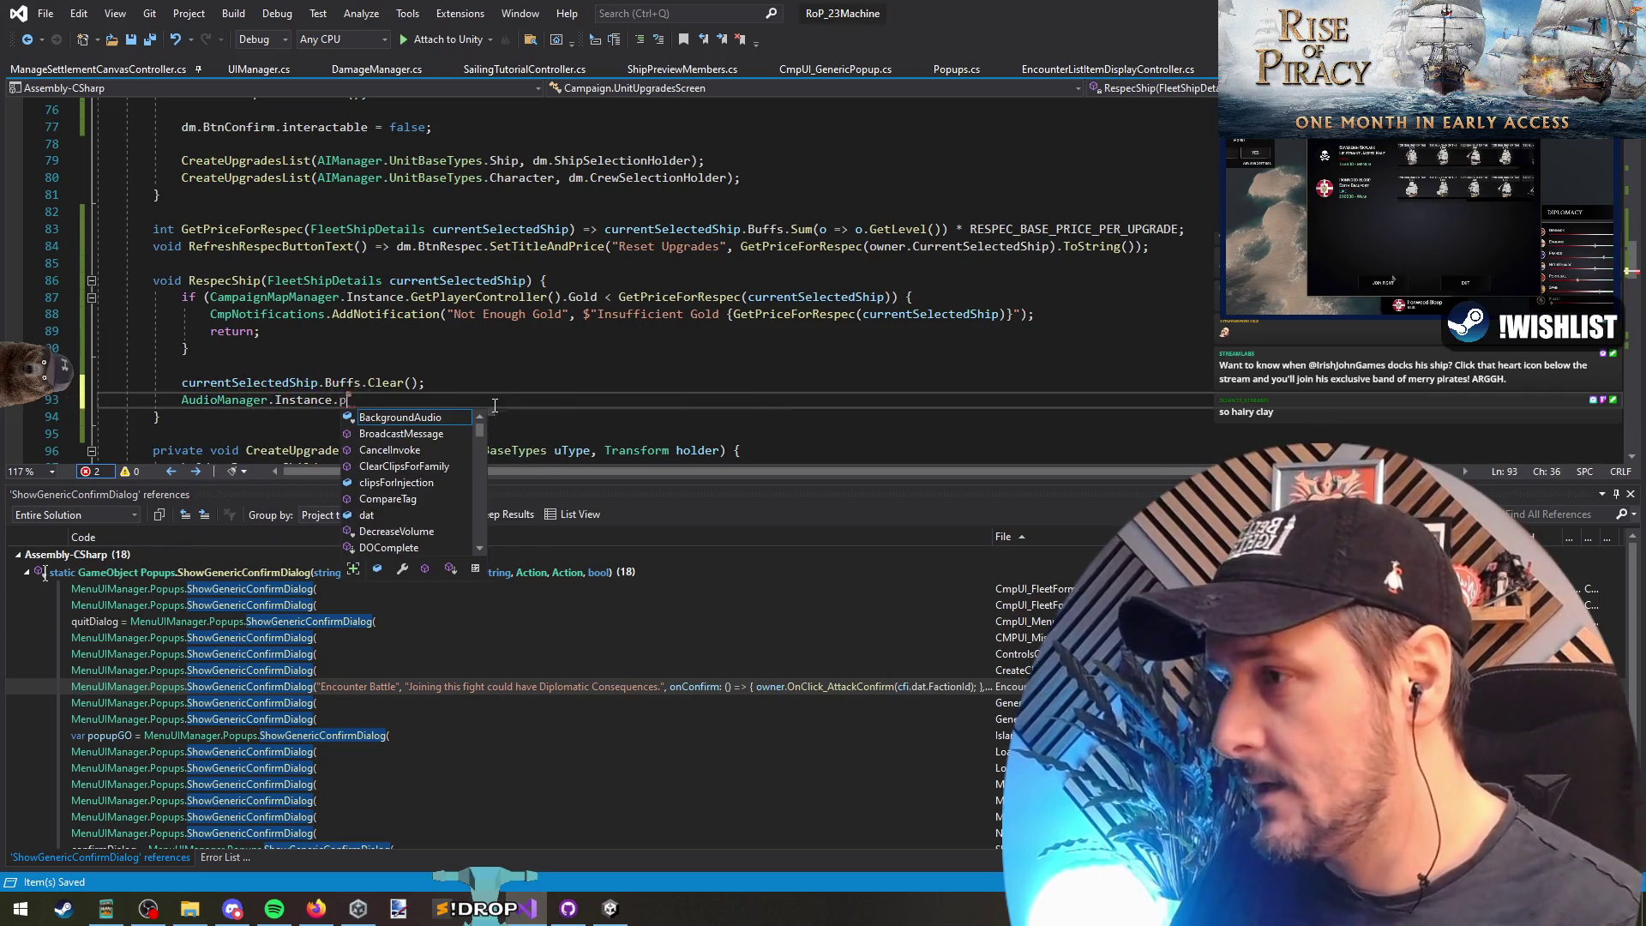
text(layer)
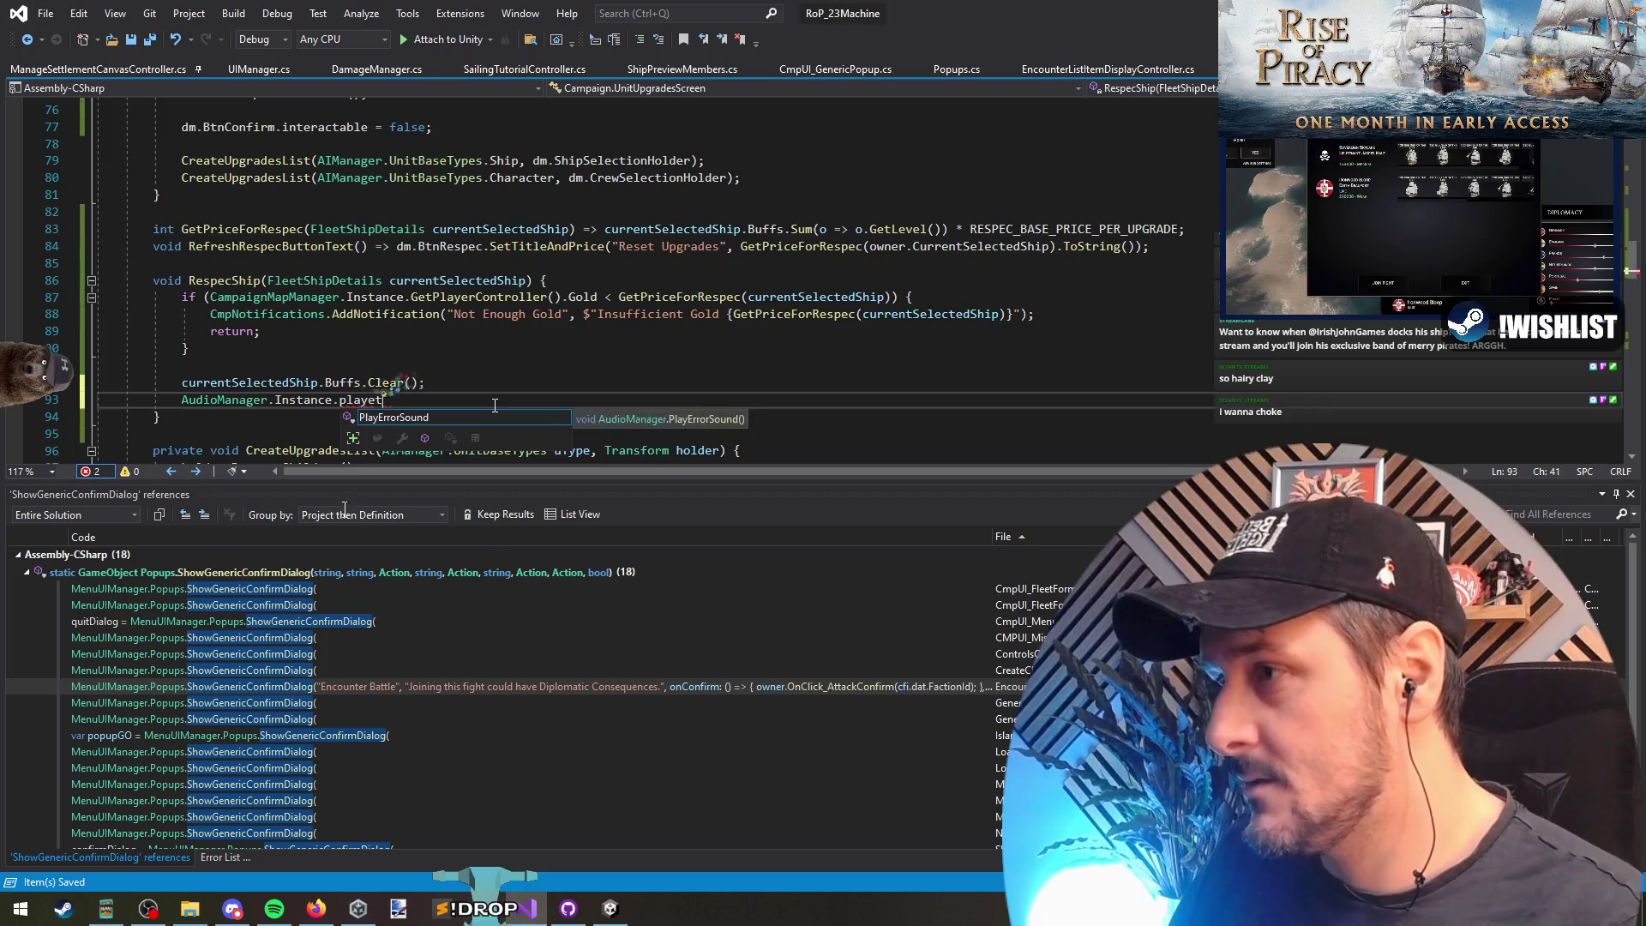
key(BackSpace)
key(BackSpace)
key(BackSpace)
text(transac)
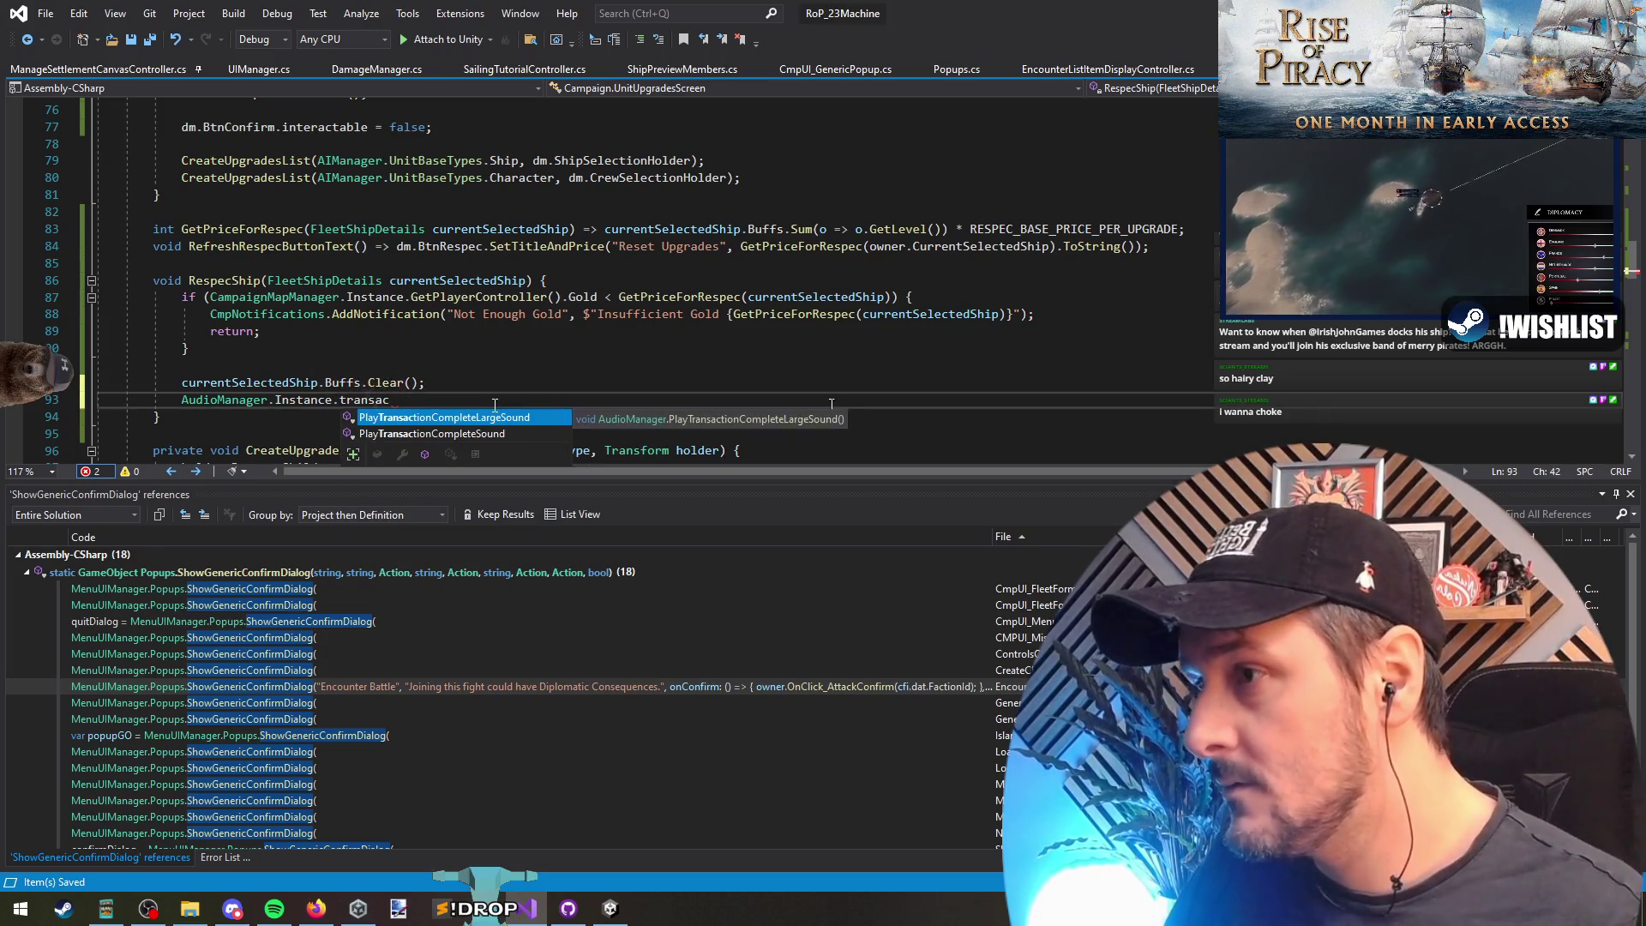
key(Down)
key(Tab)
text(();)
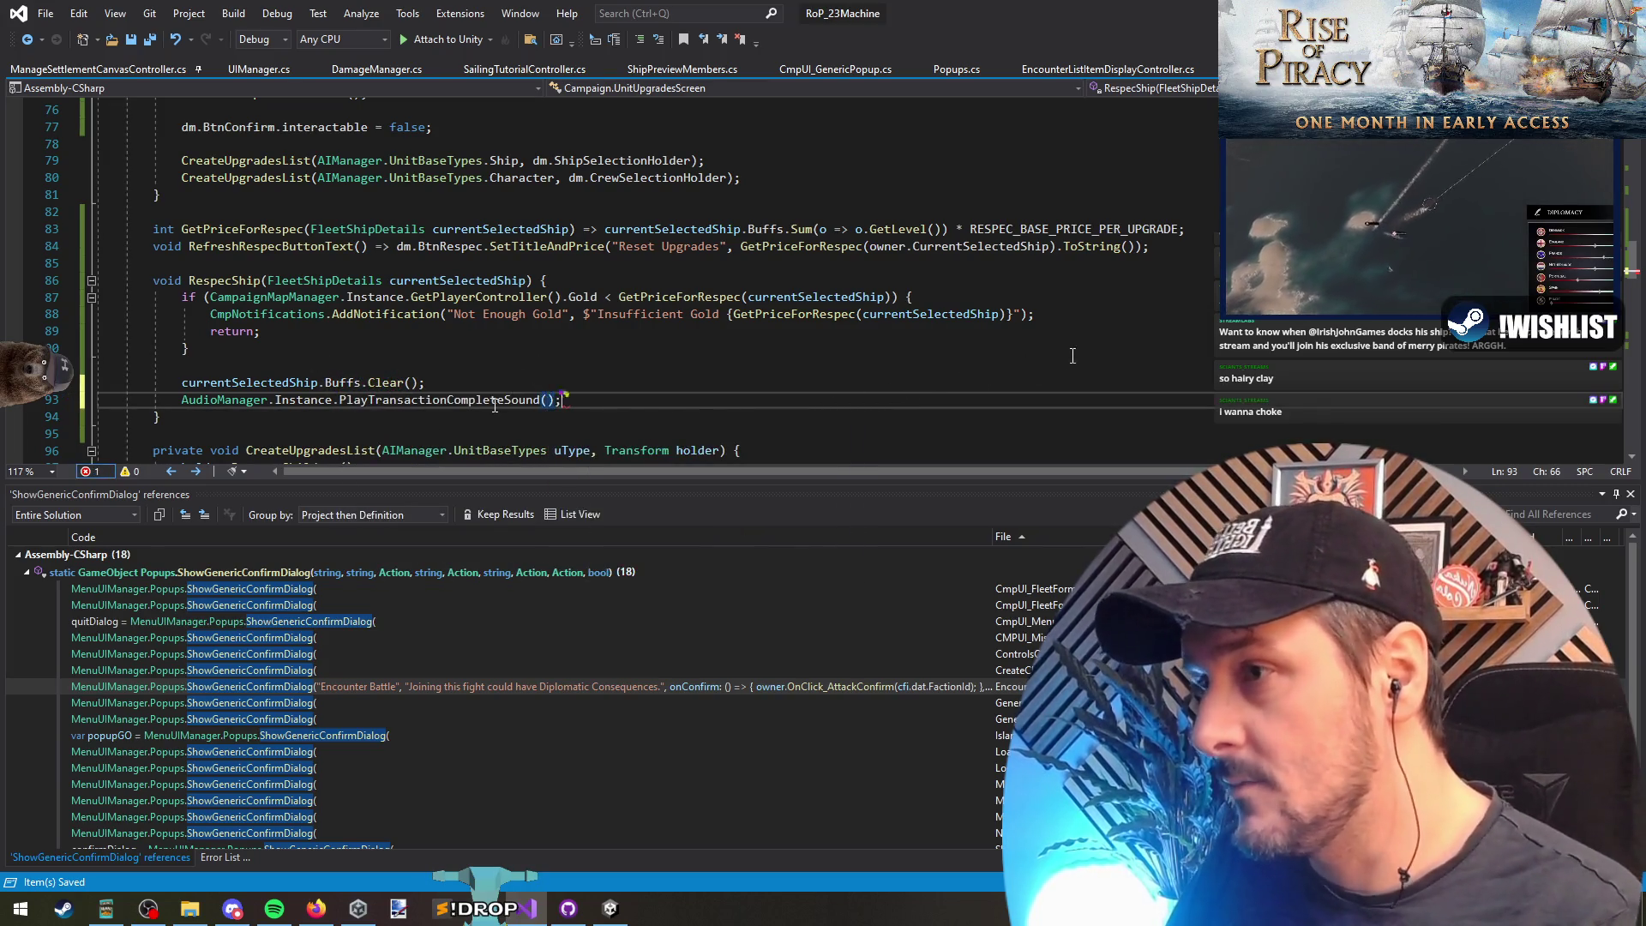
key(Up)
scroll(495, 405, down, 2)
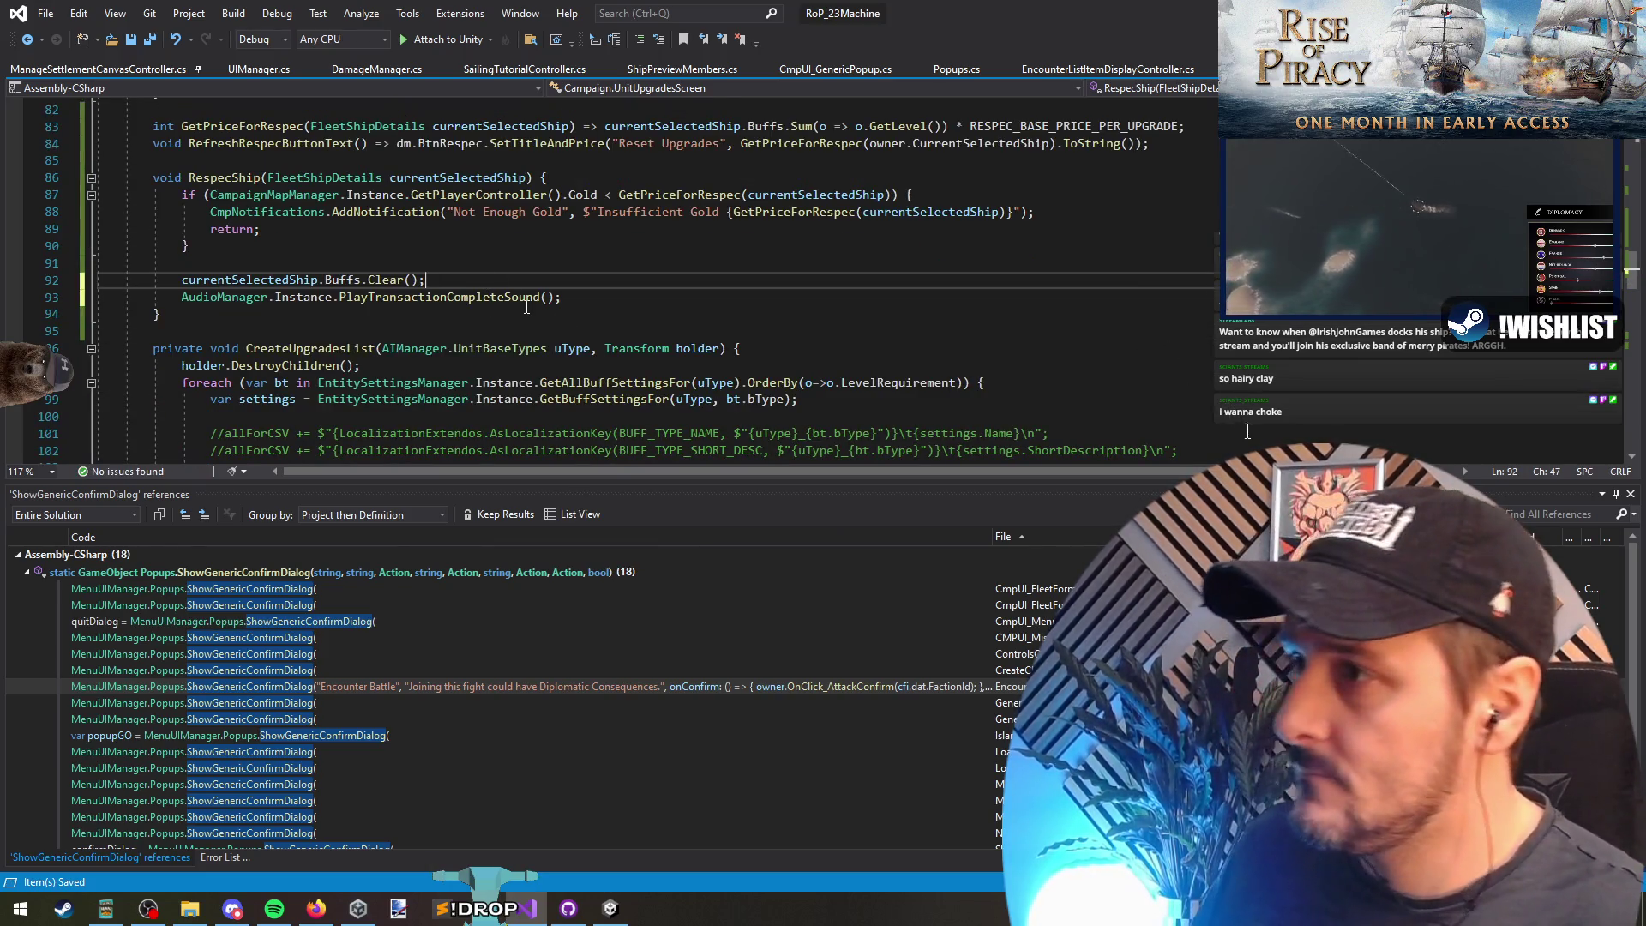
scroll(538, 301, down, 1)
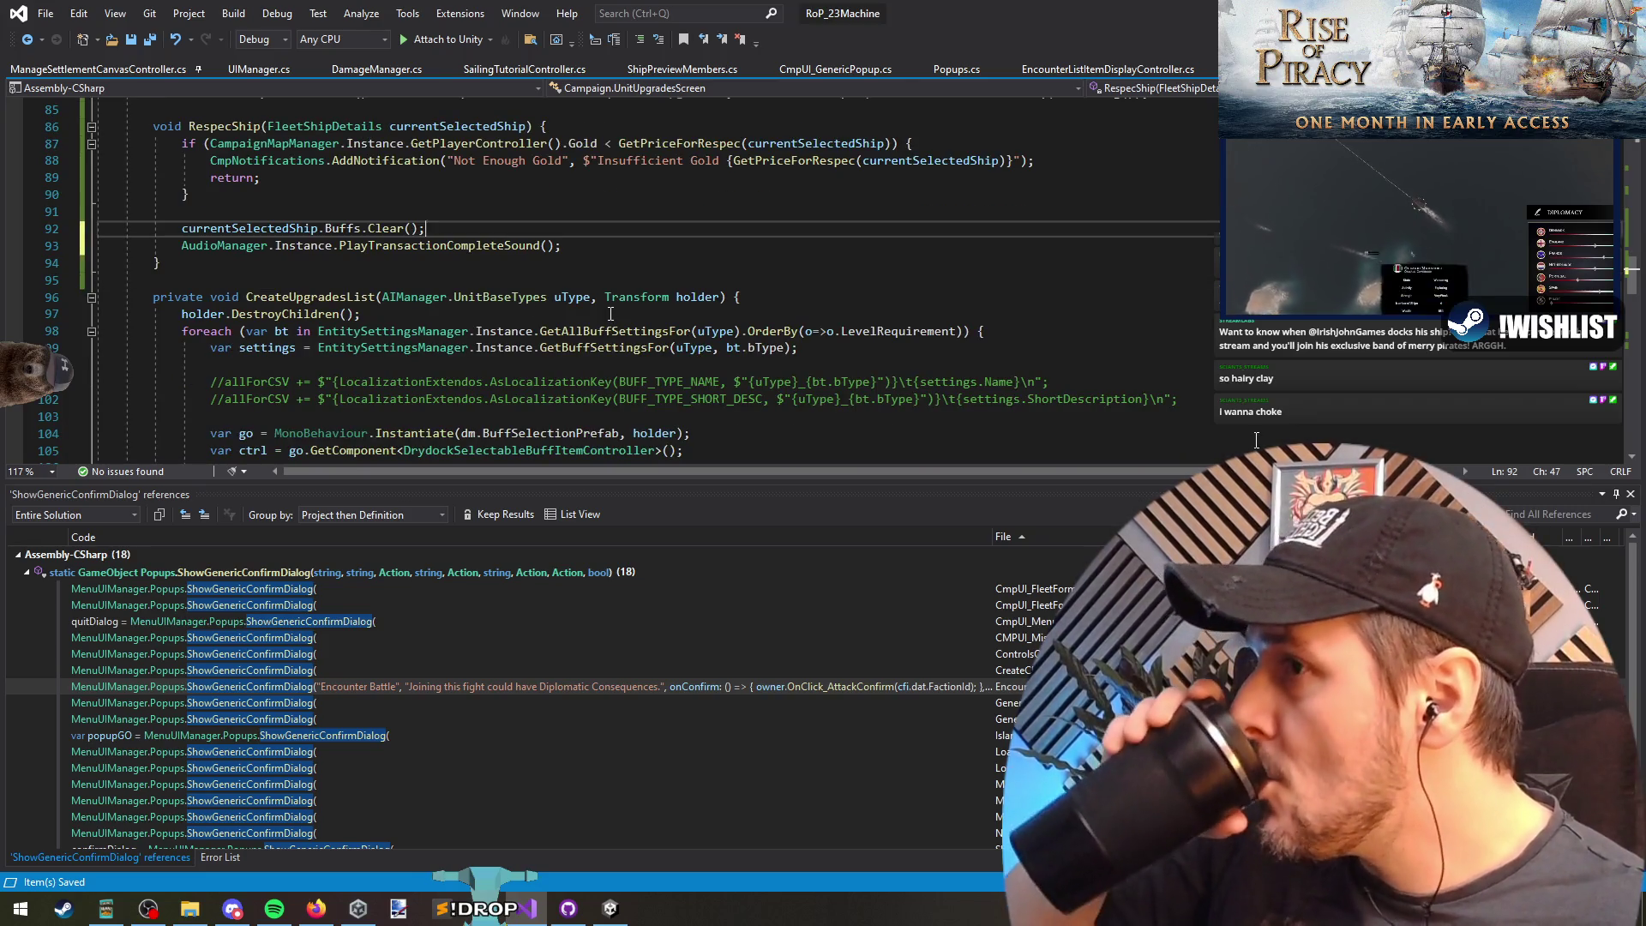
click(384, 297)
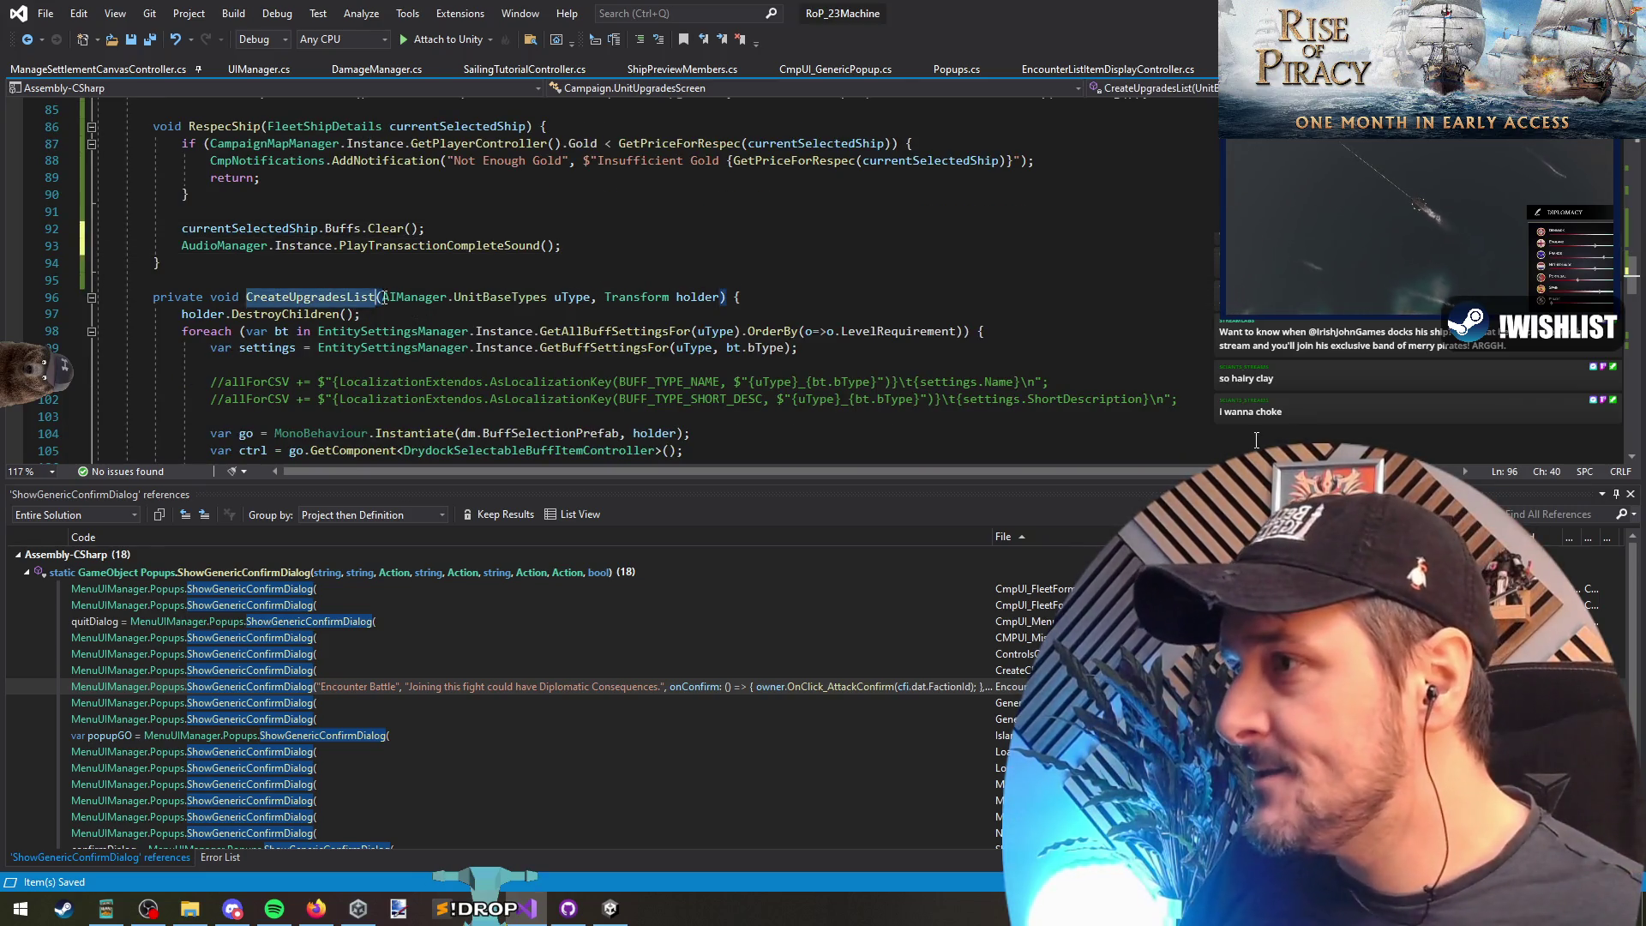
scroll(646, 261, up, 4)
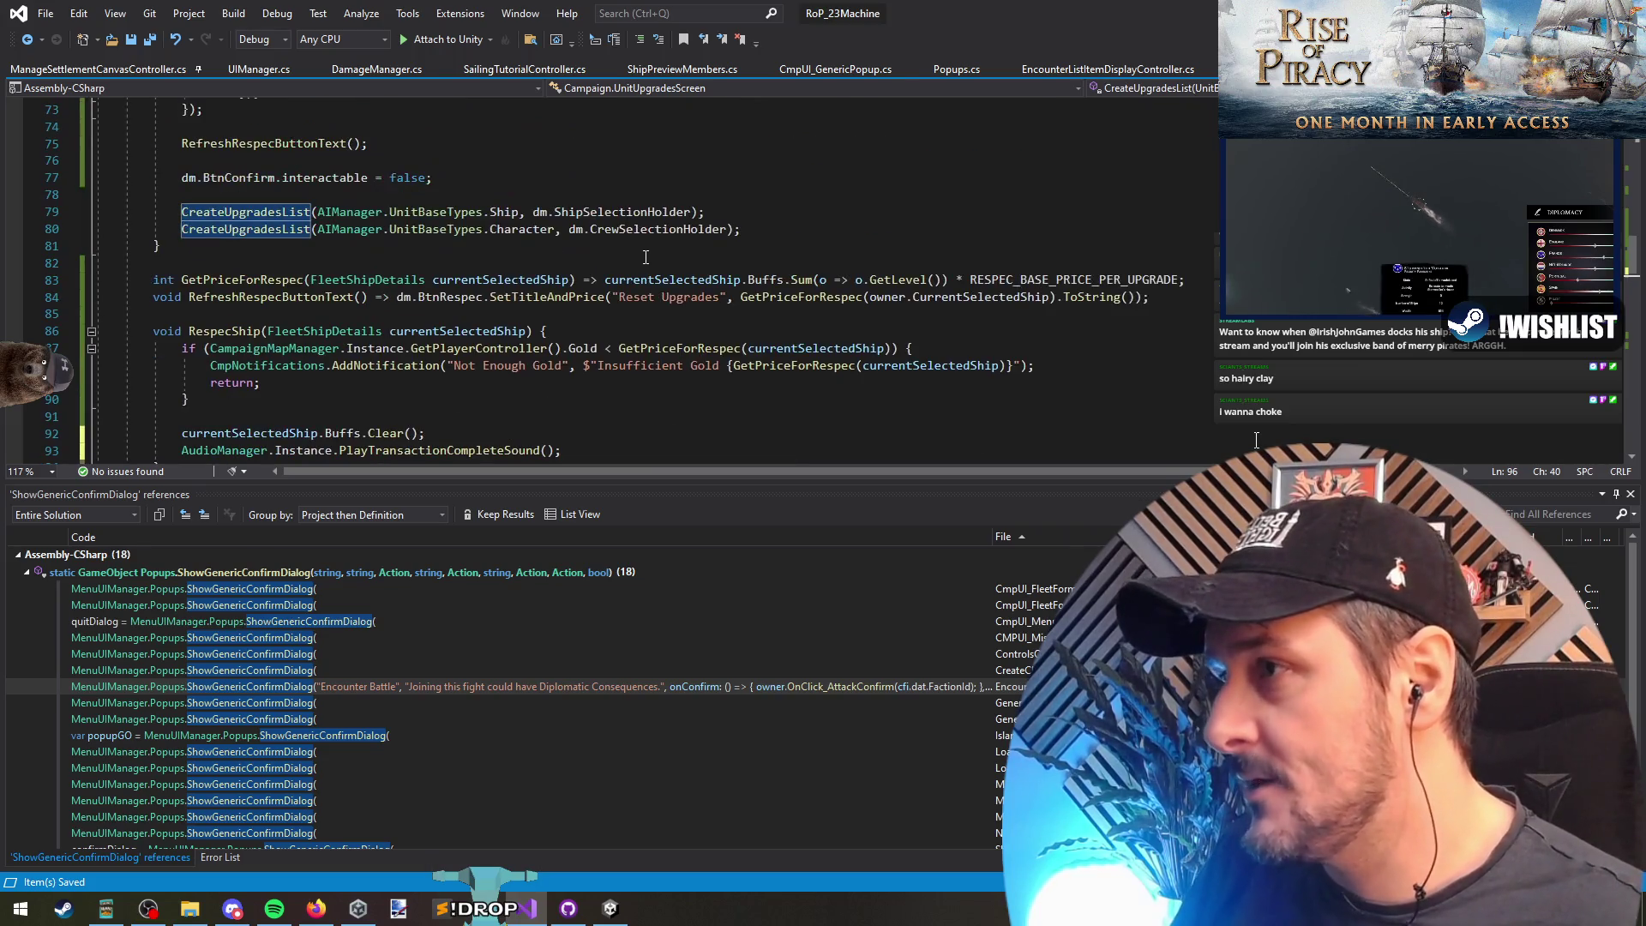
scroll(311, 234, down, 1)
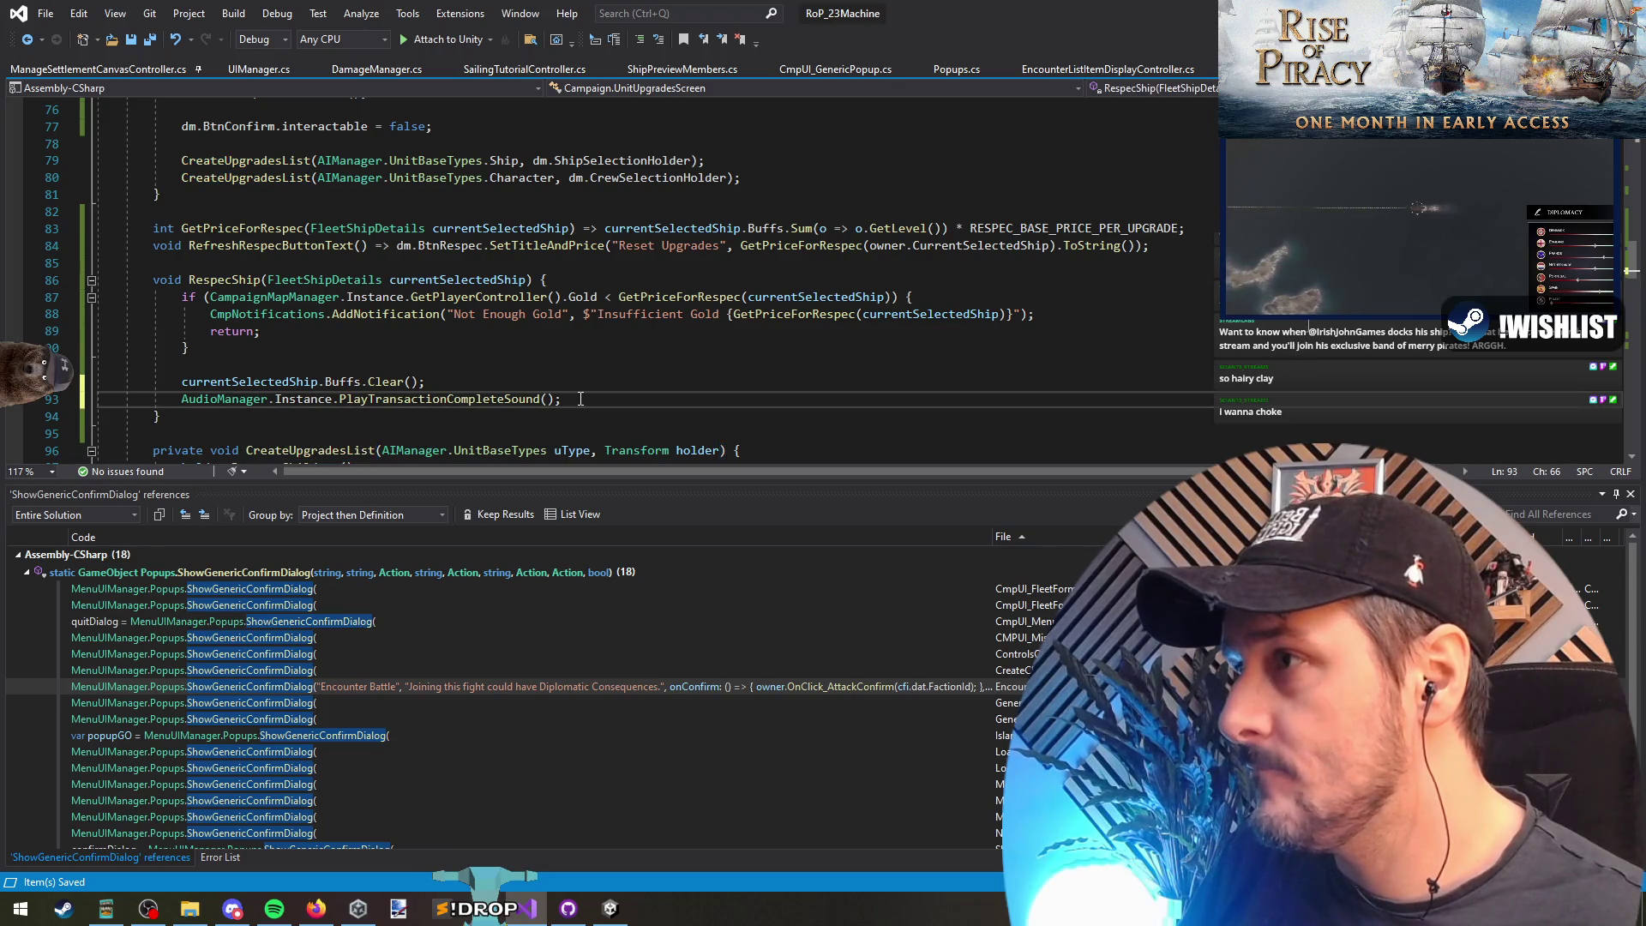
scroll(540, 283, up, 3)
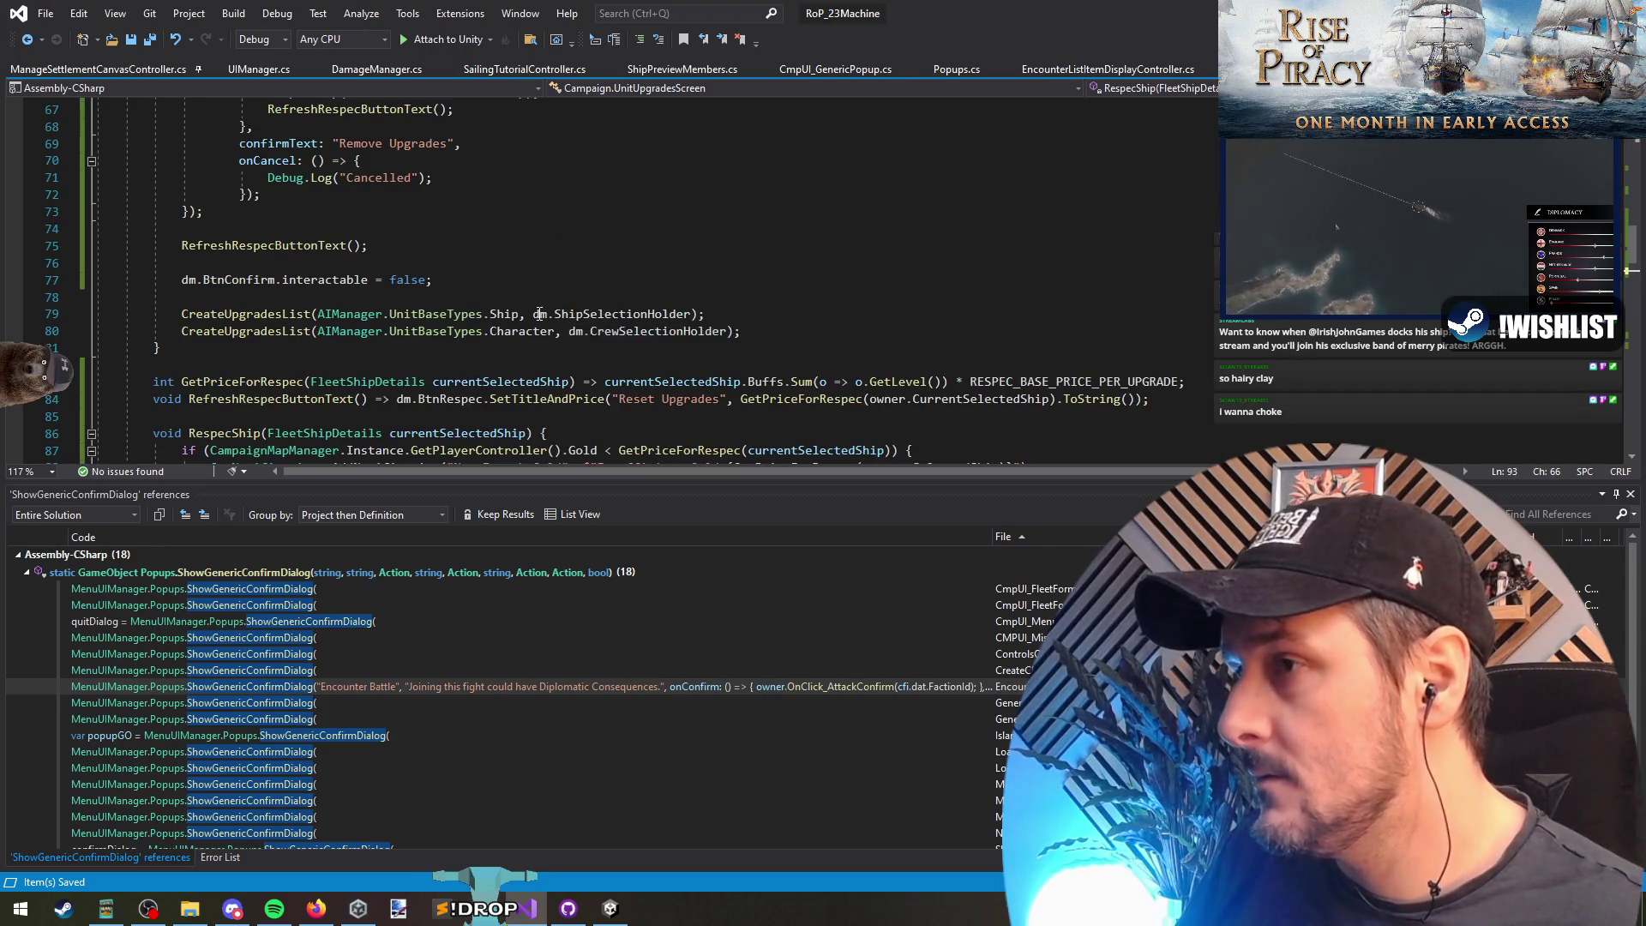
drag(572, 298, 859, 335)
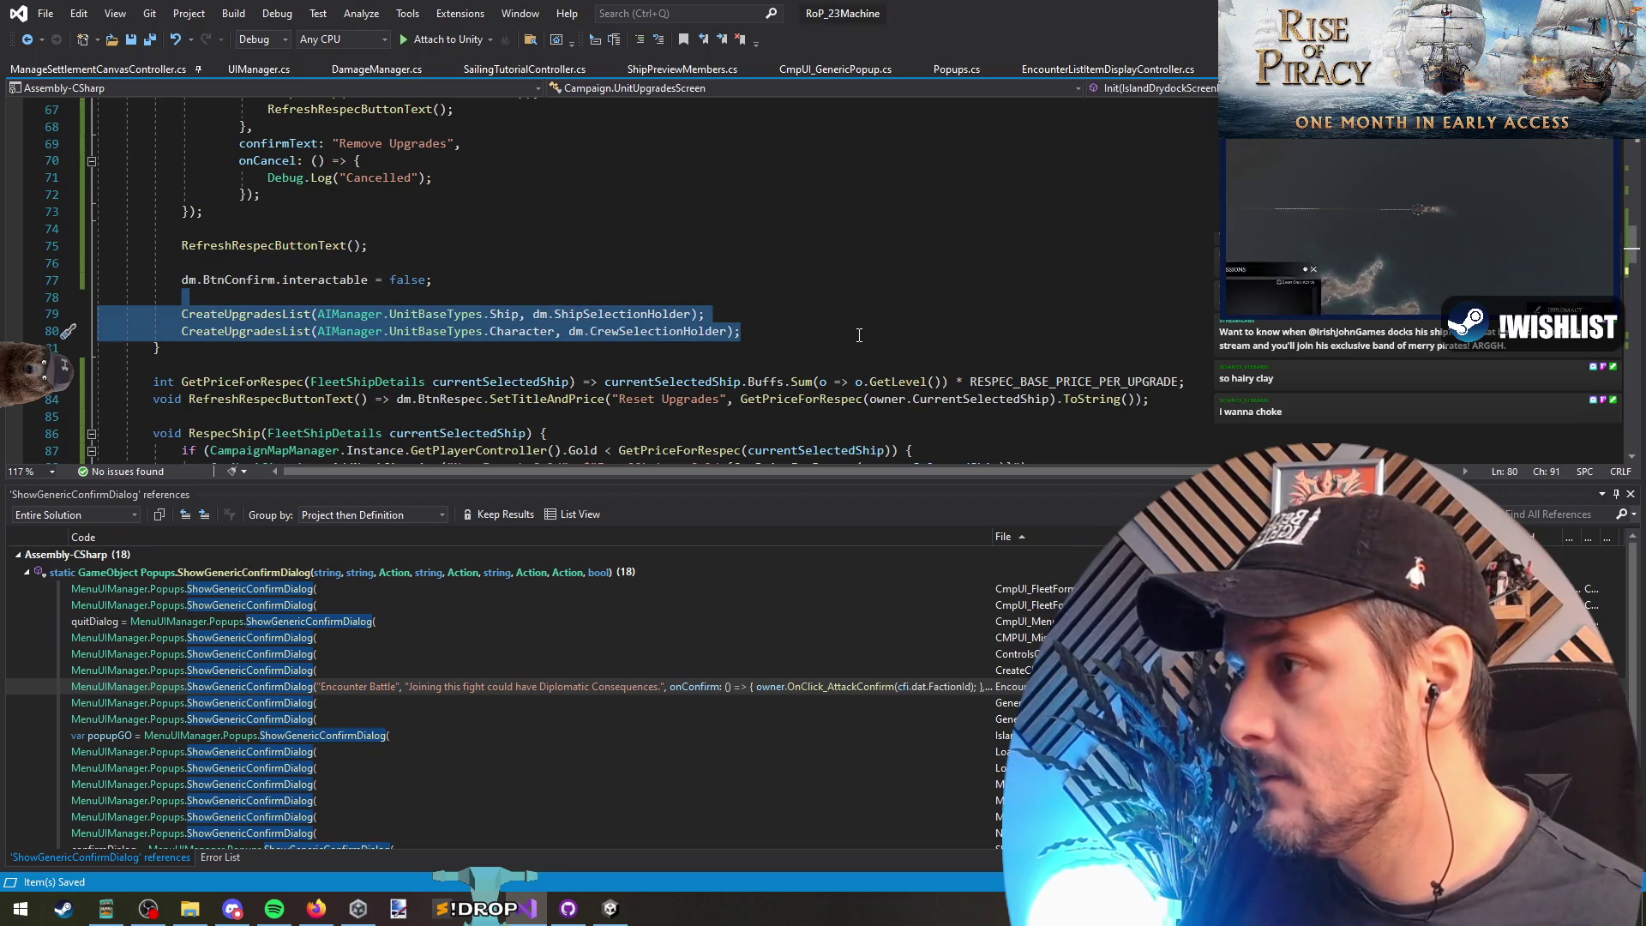
click(713, 304)
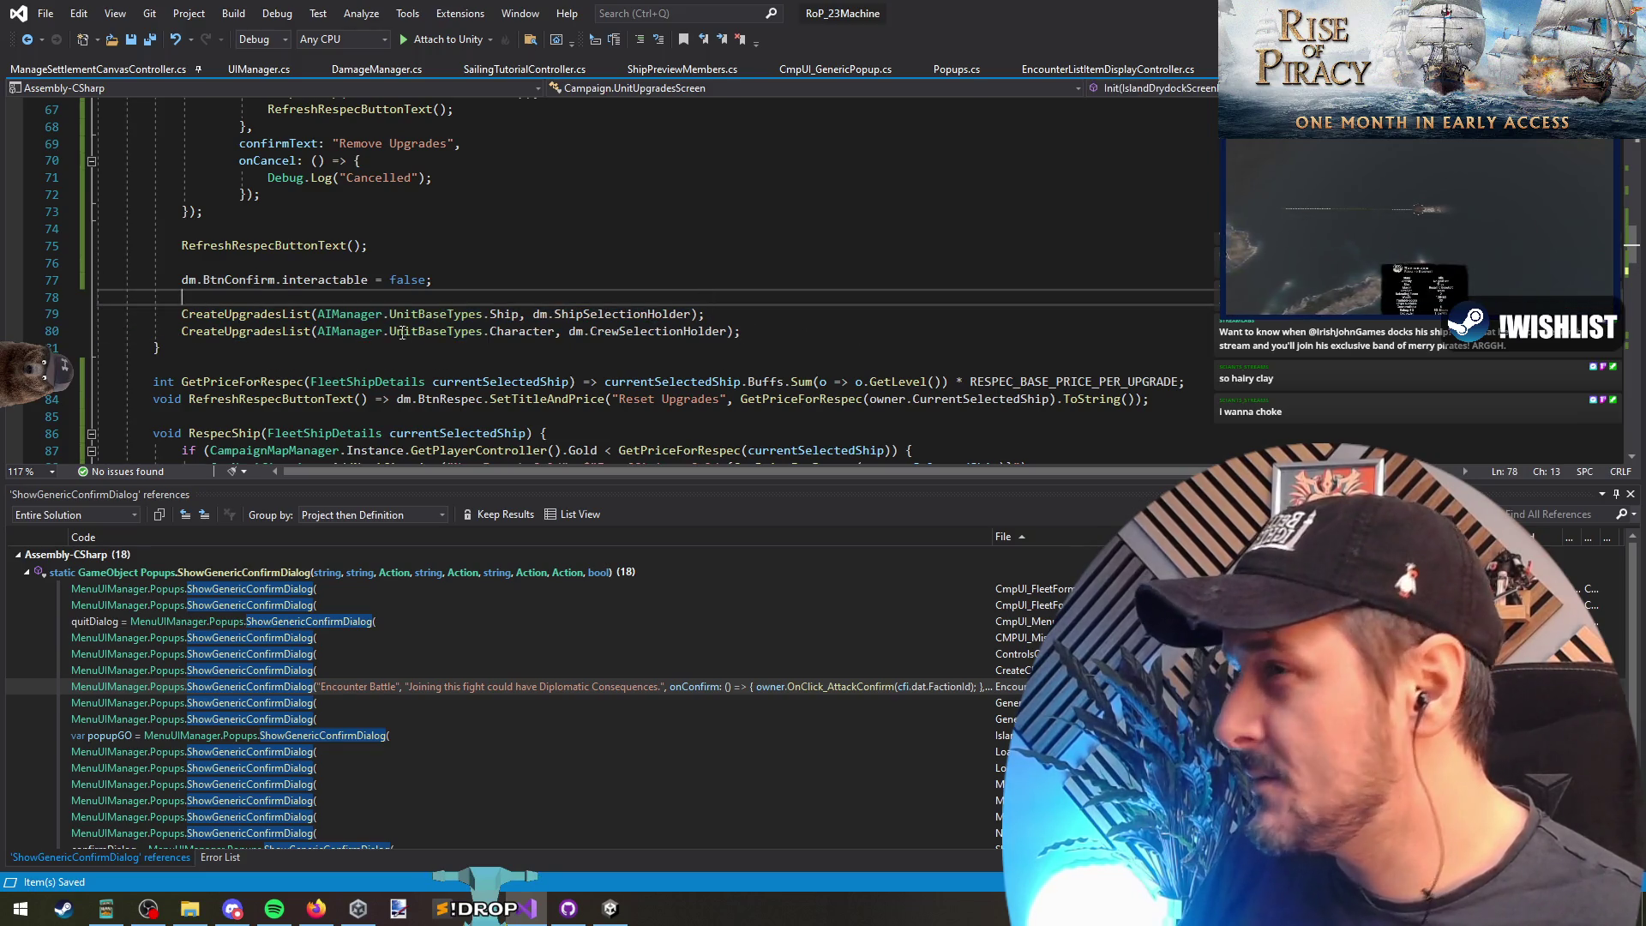
scroll(549, 324, down, 10)
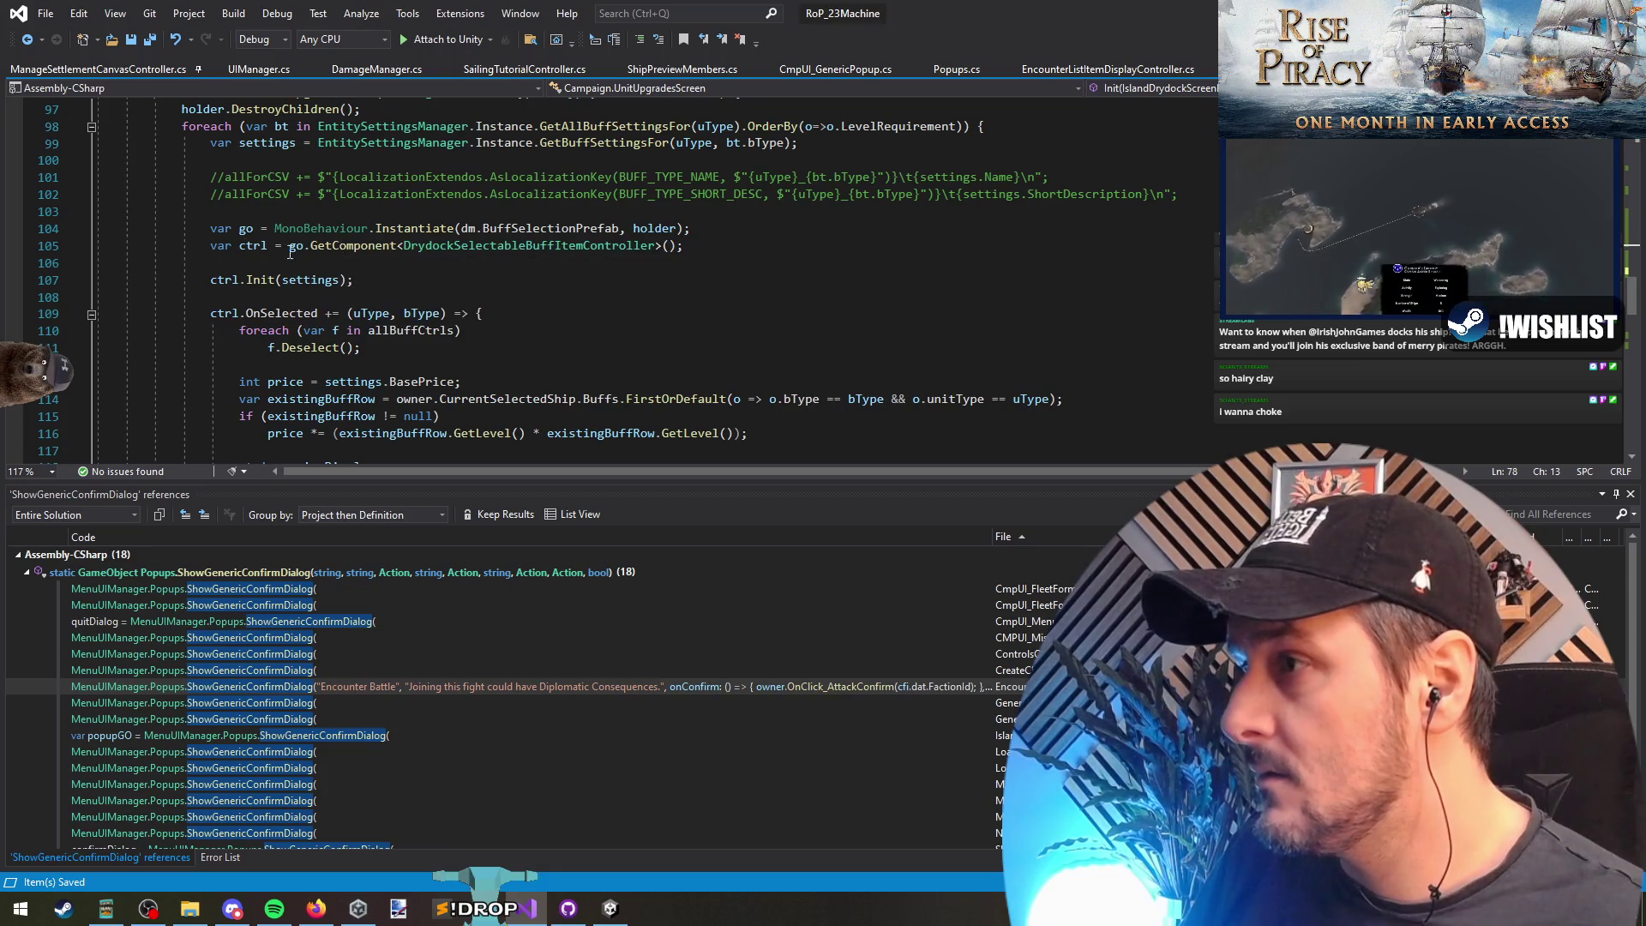
scroll(344, 375, down, 2)
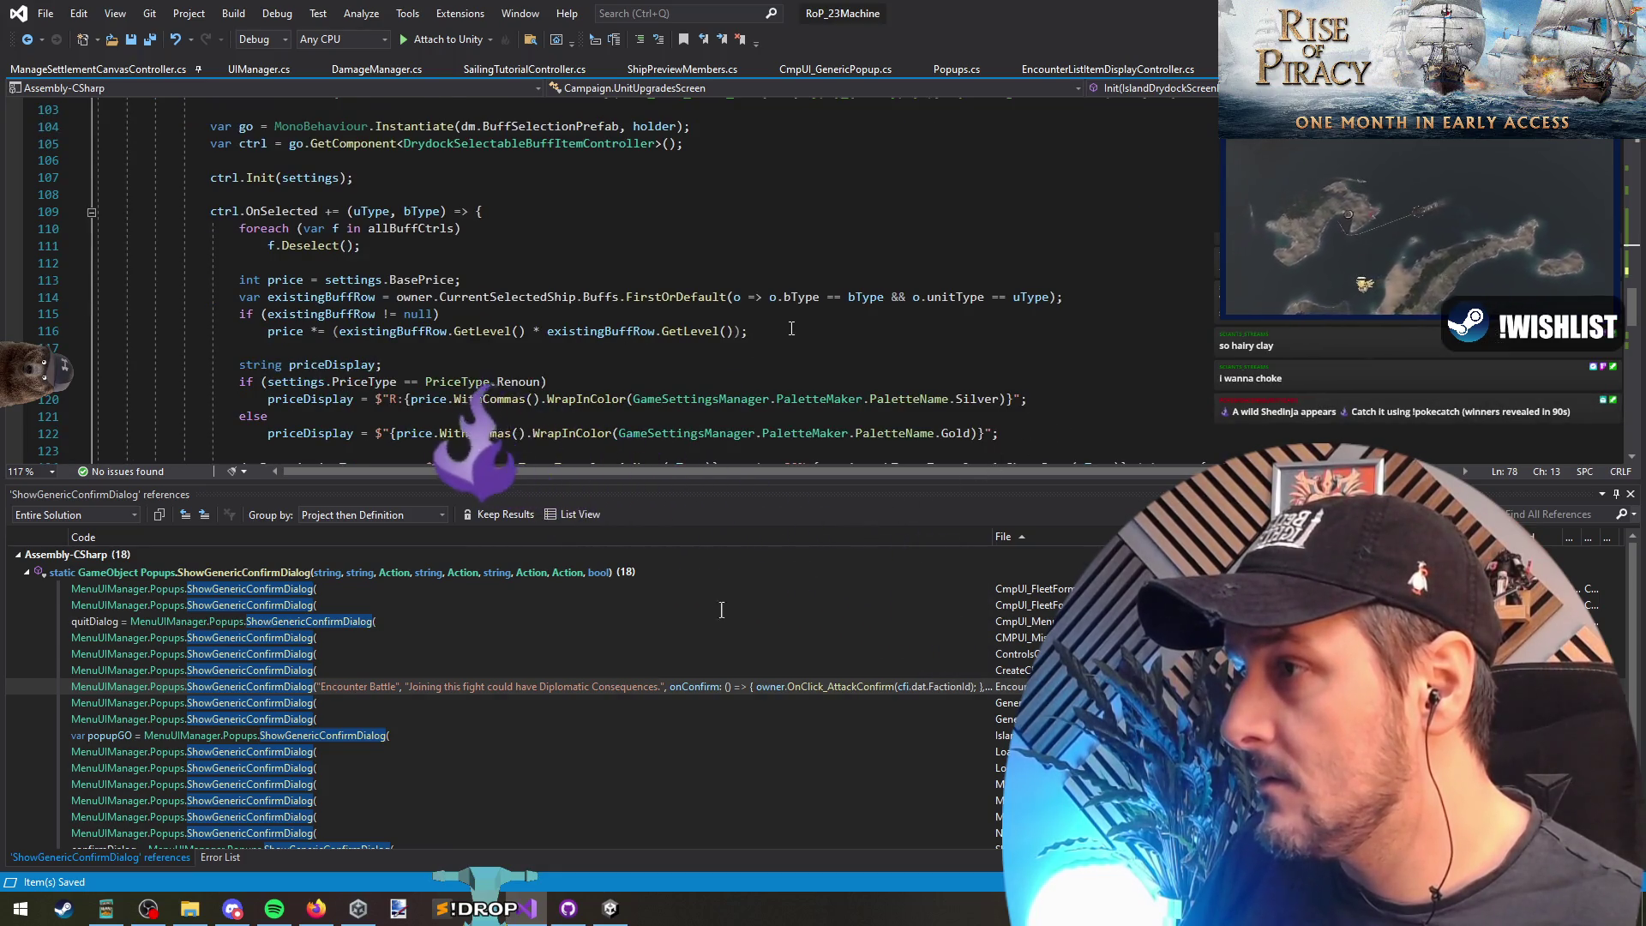
scroll(344, 186, down, 1)
click(215, 163)
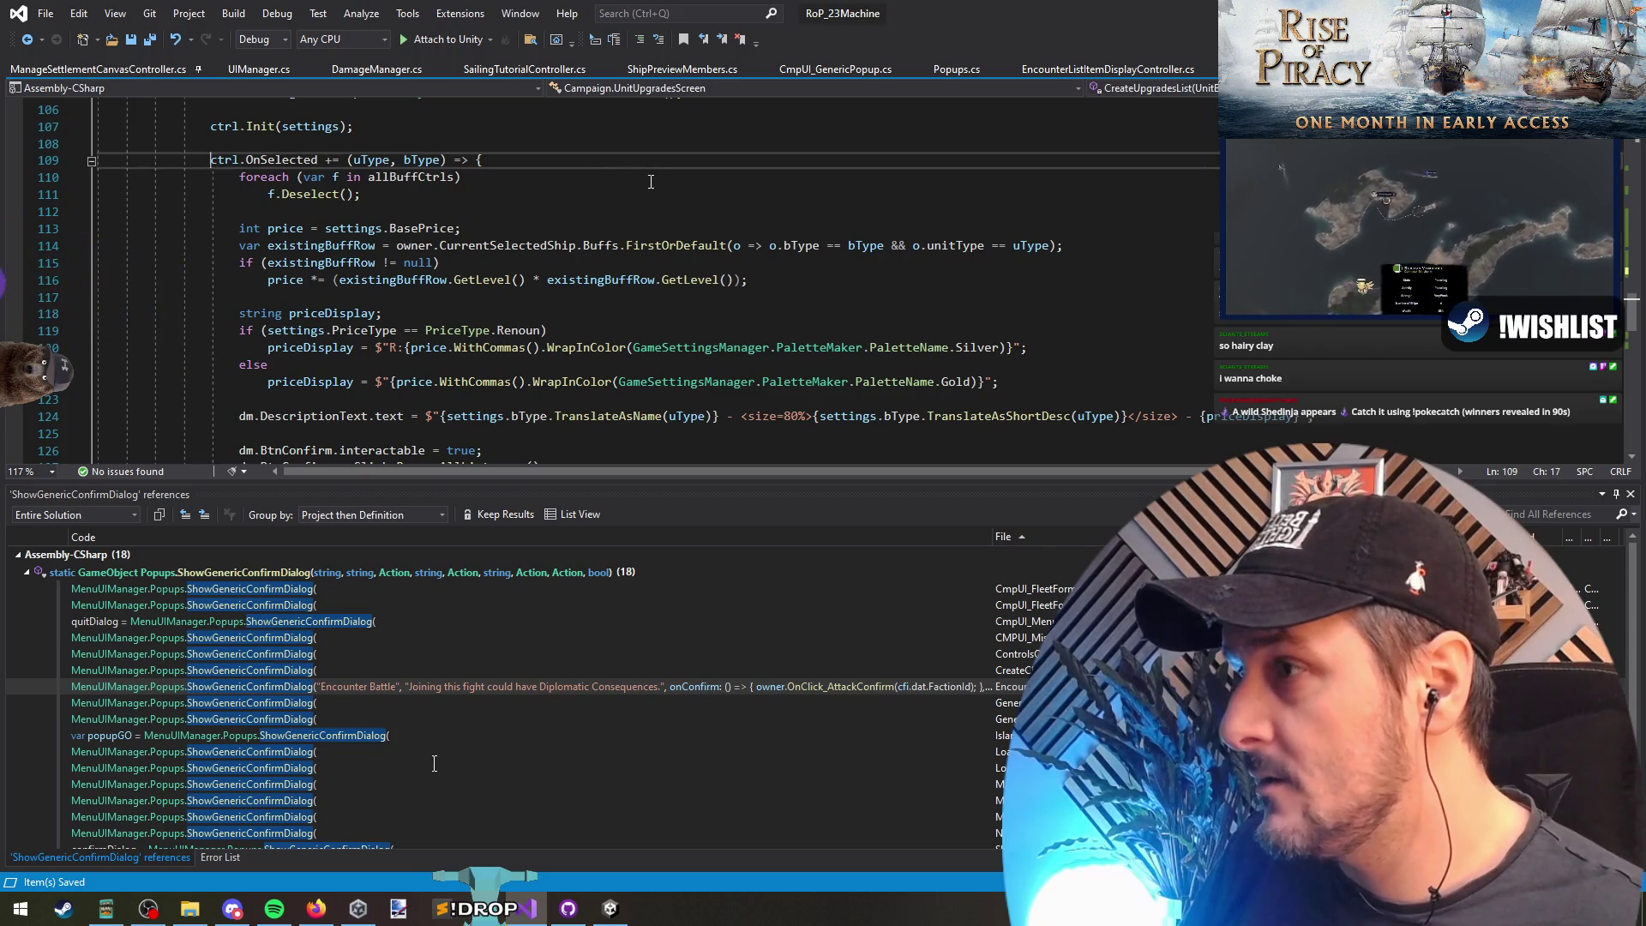
scroll(651, 182, down, 1)
click(282, 333)
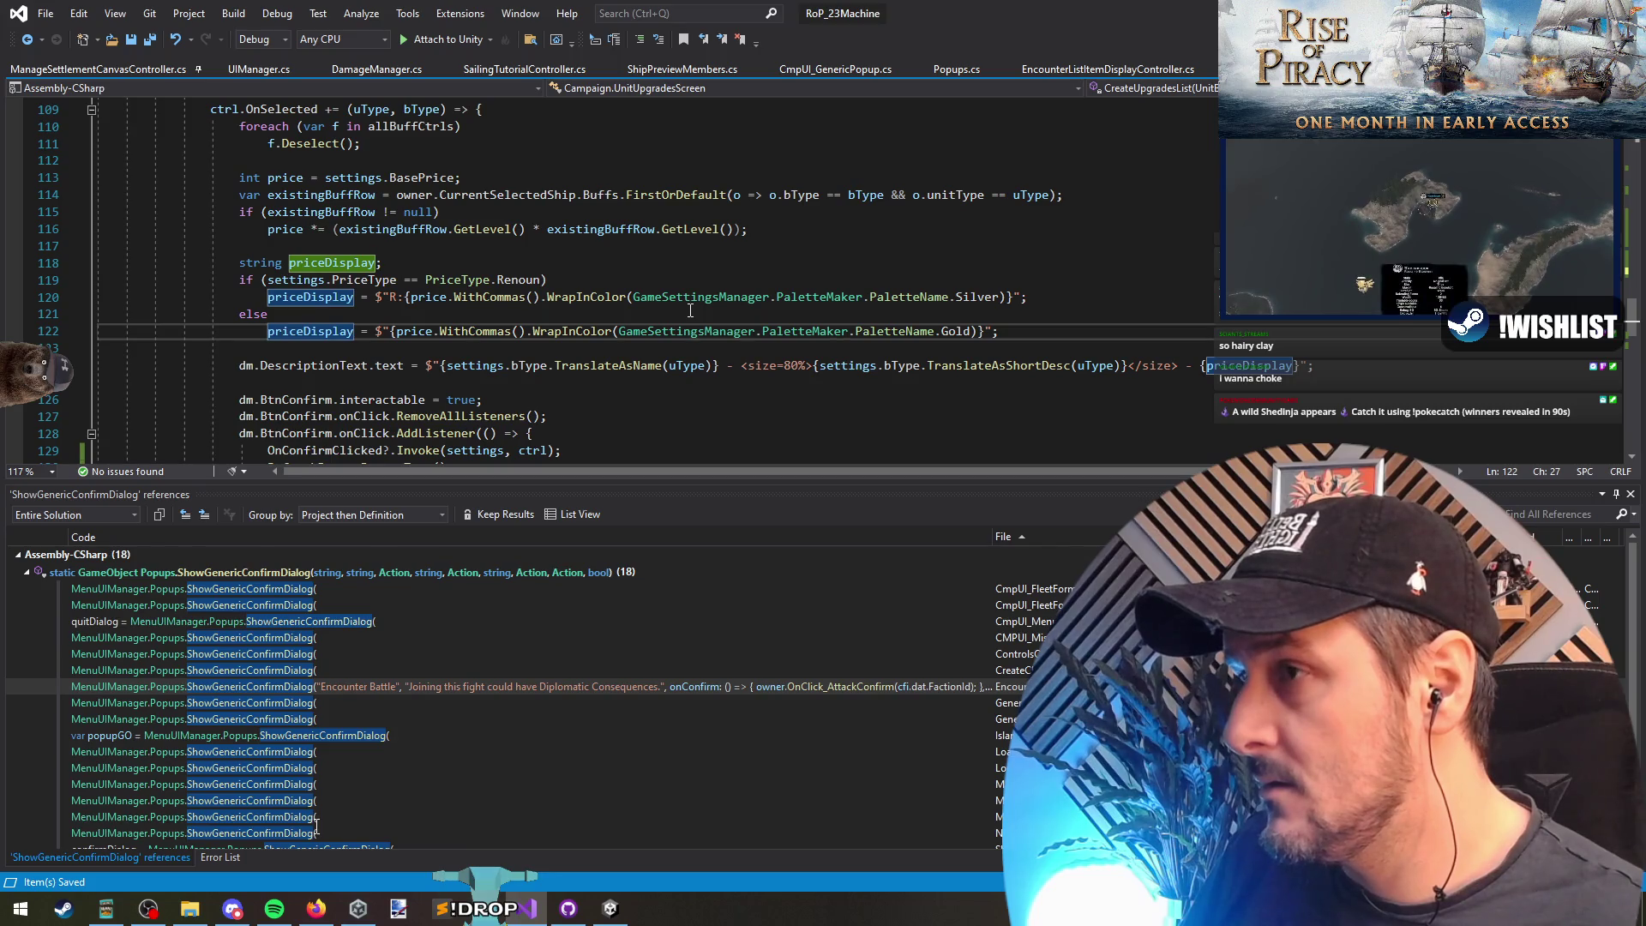
click(340, 348)
scroll(340, 283, down, 2)
drag(339, 245, 340, 283)
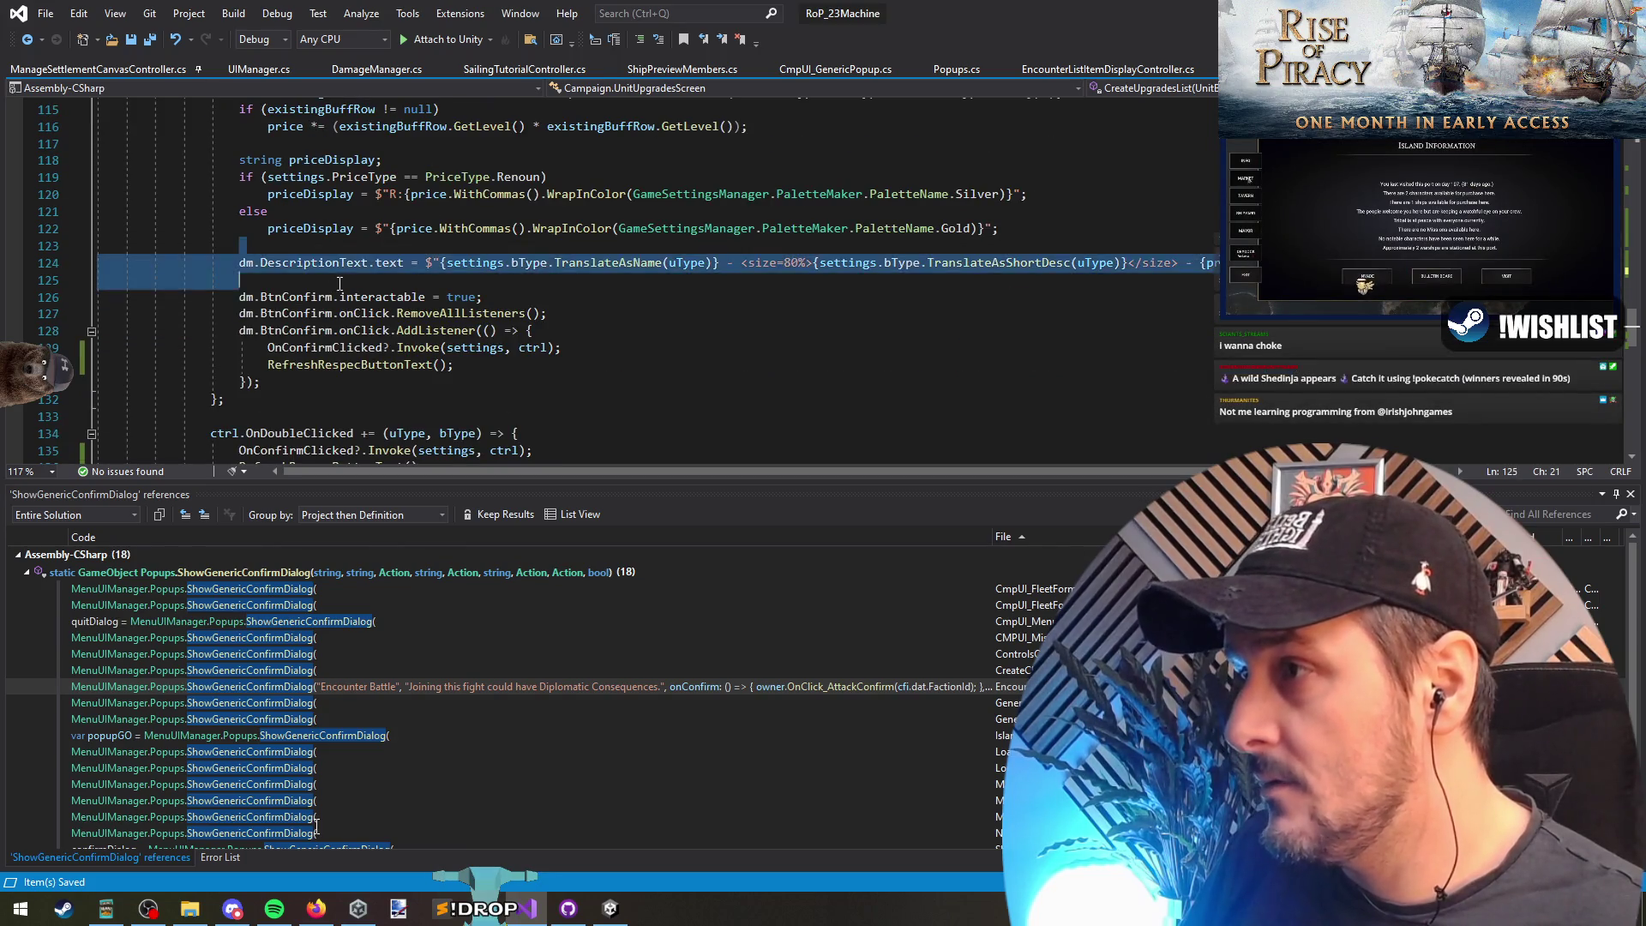
click(339, 264)
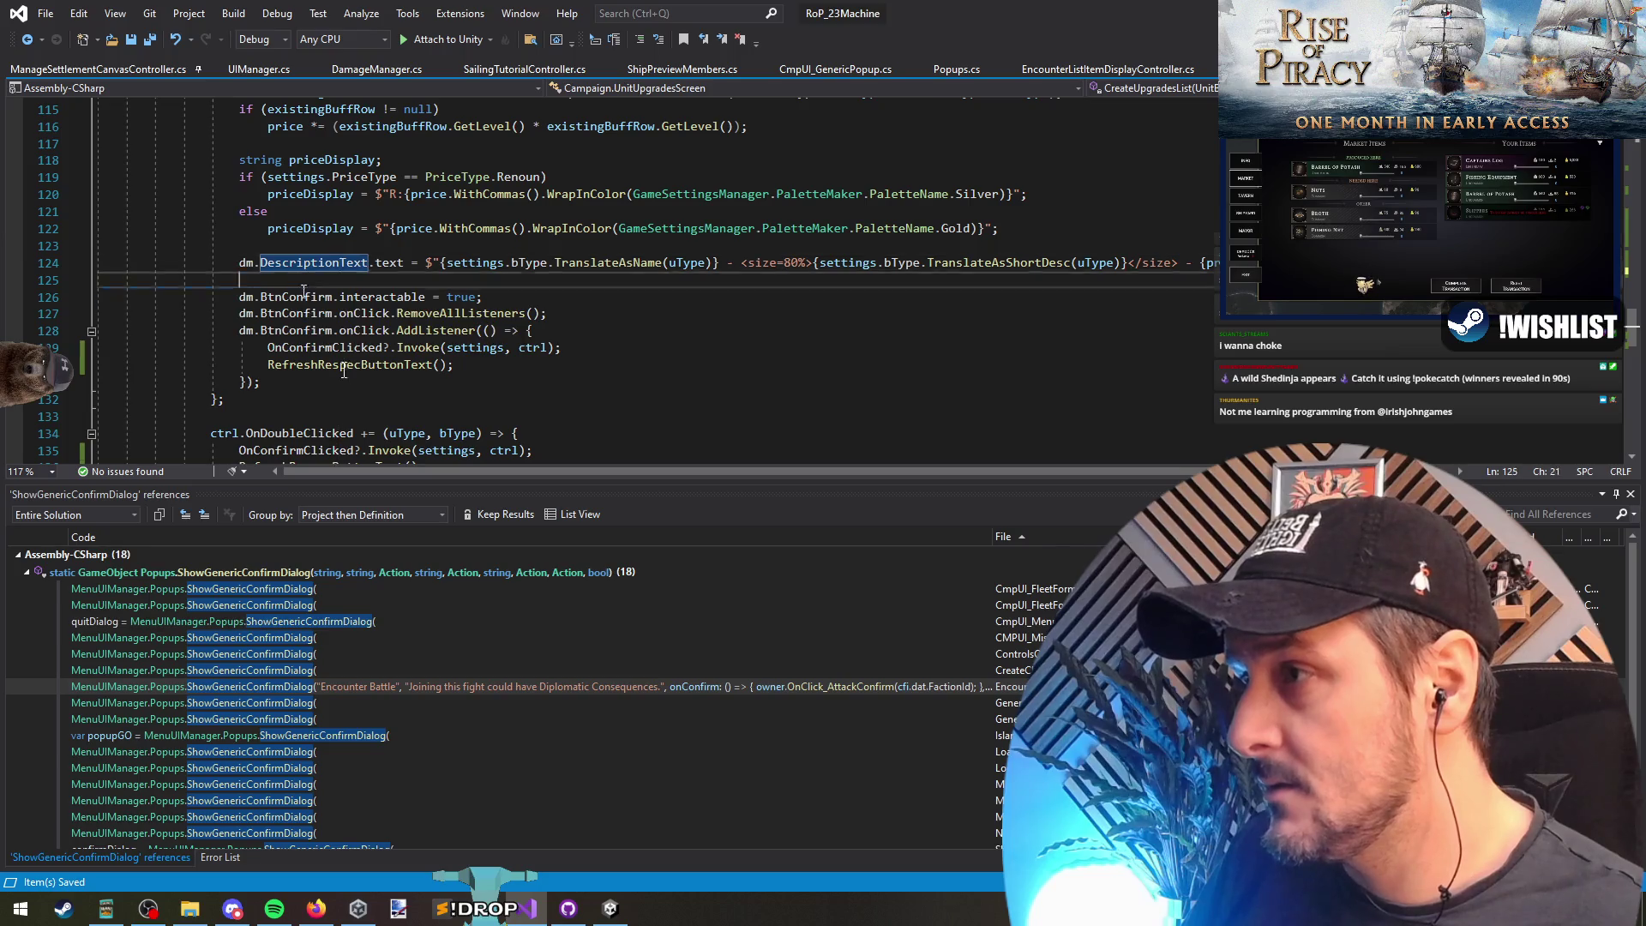
click(391, 380)
scroll(390, 370, down, 2)
scroll(390, 370, up, 20)
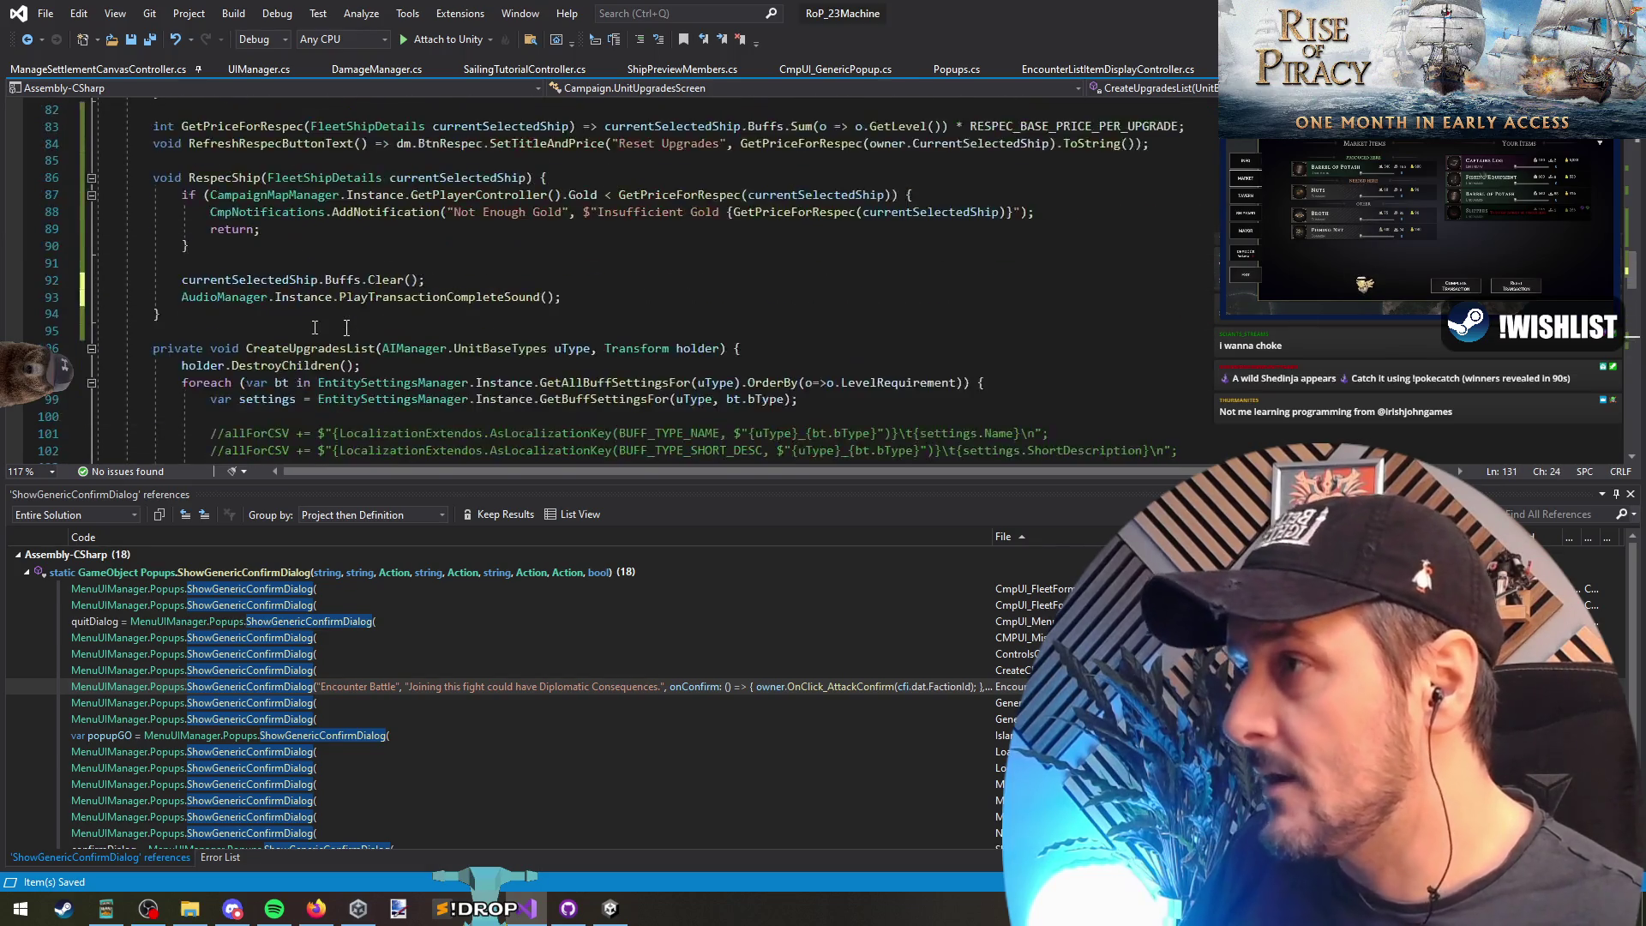
scroll(344, 297, up, 1)
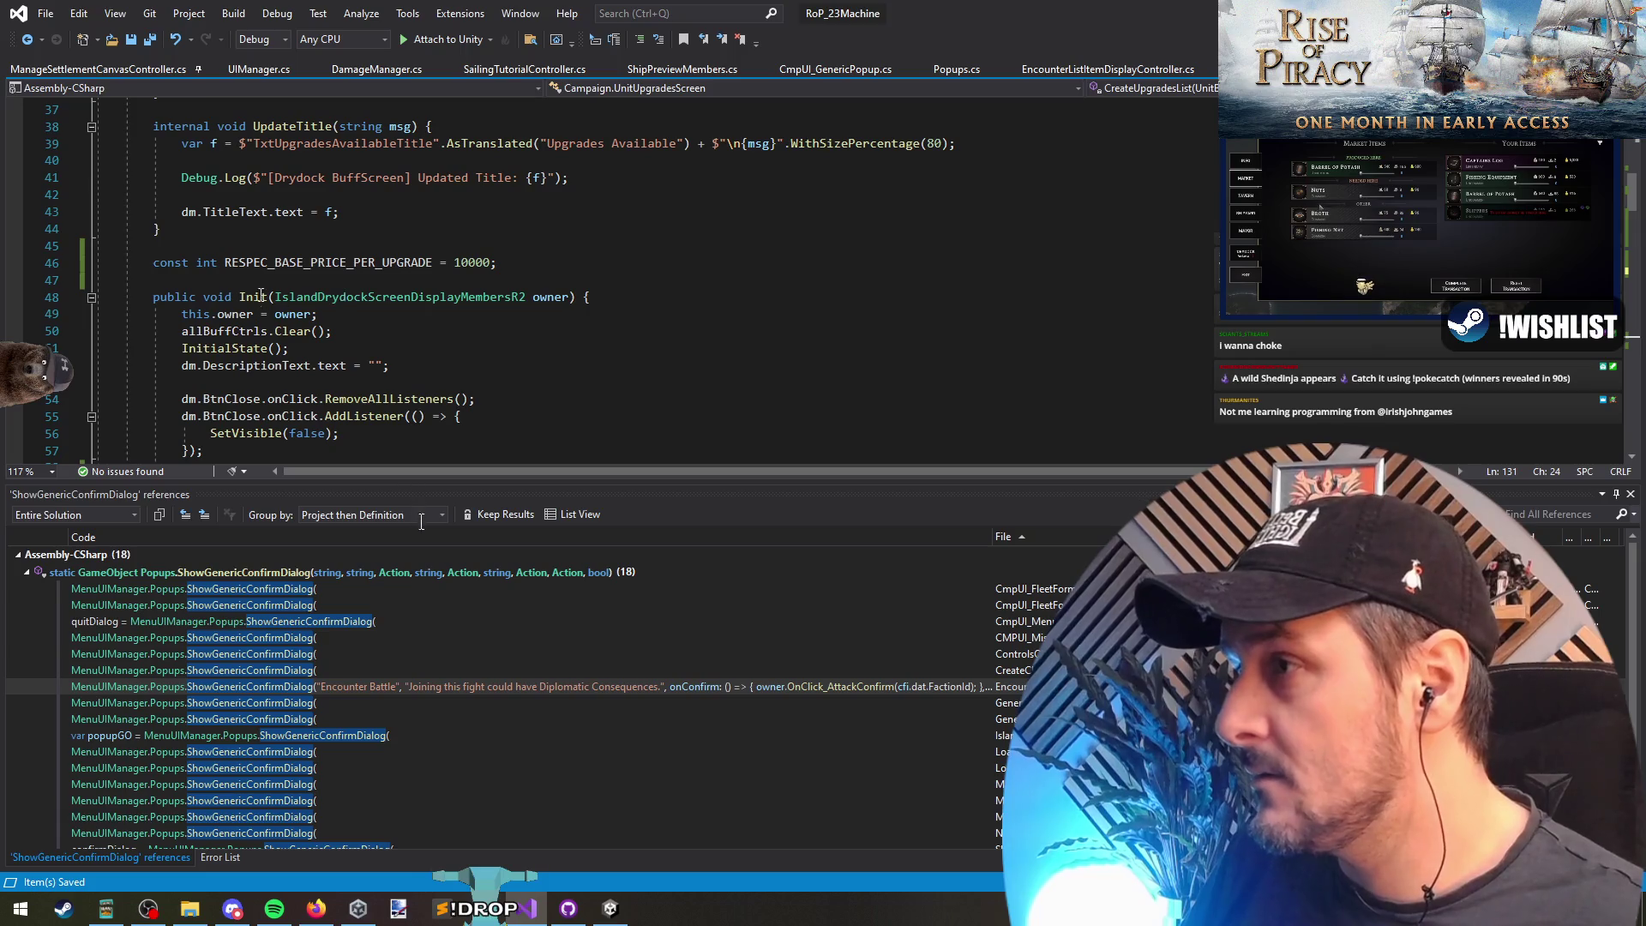
click(214, 349)
scroll(214, 349, down, 4)
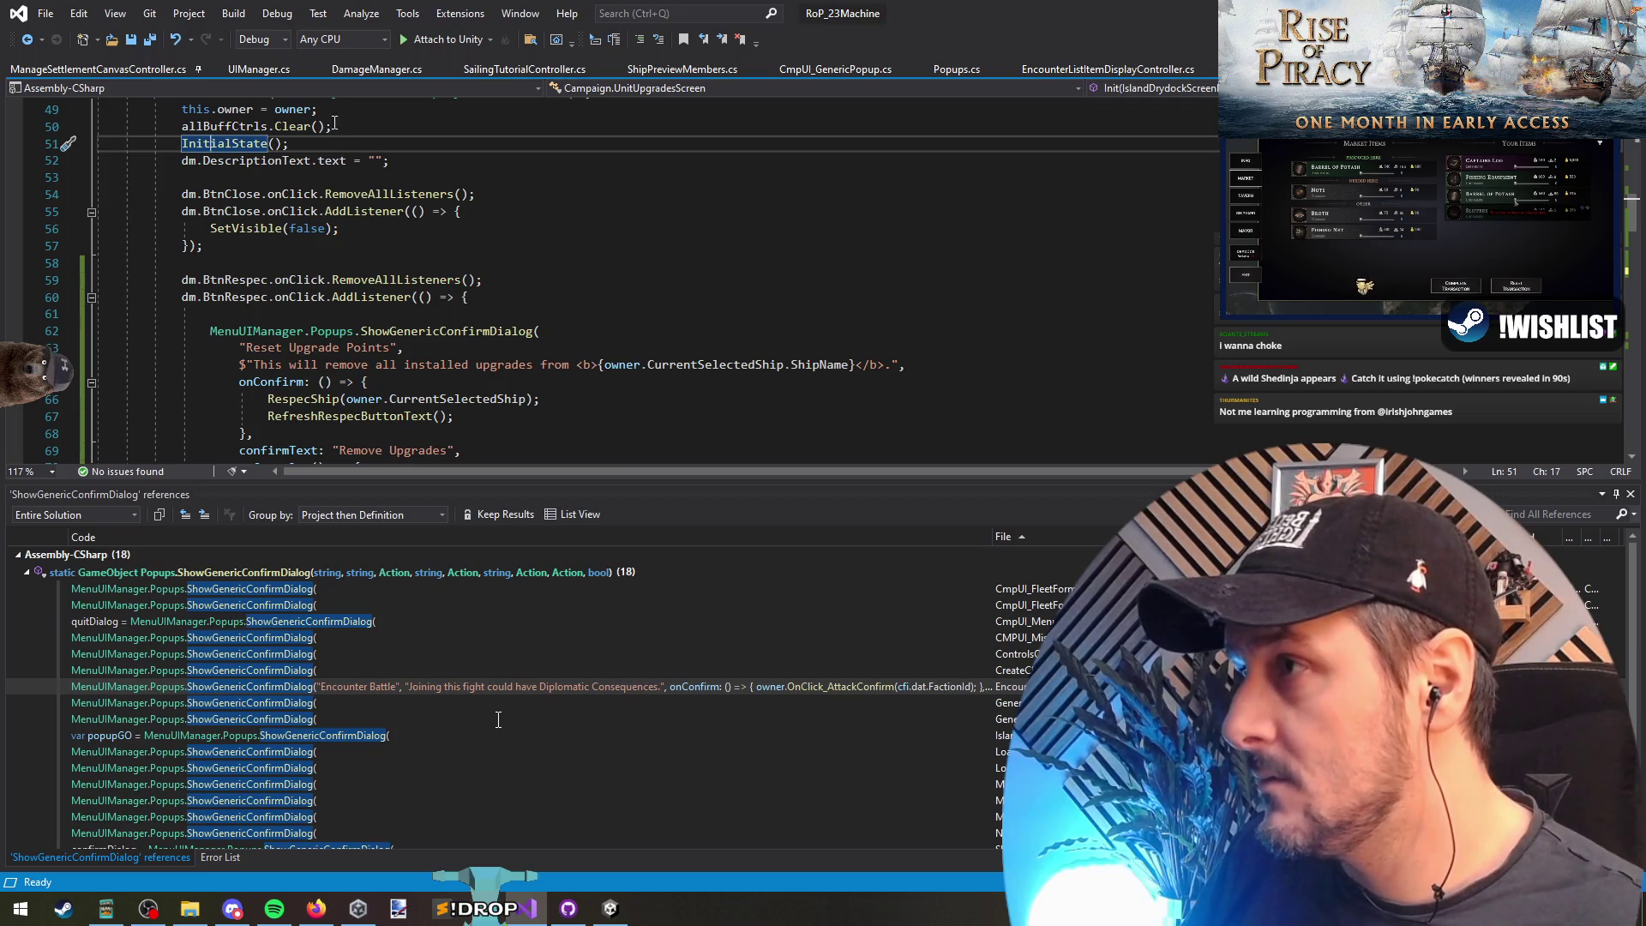
drag(335, 126, 97, 126)
scroll(424, 316, down, 7)
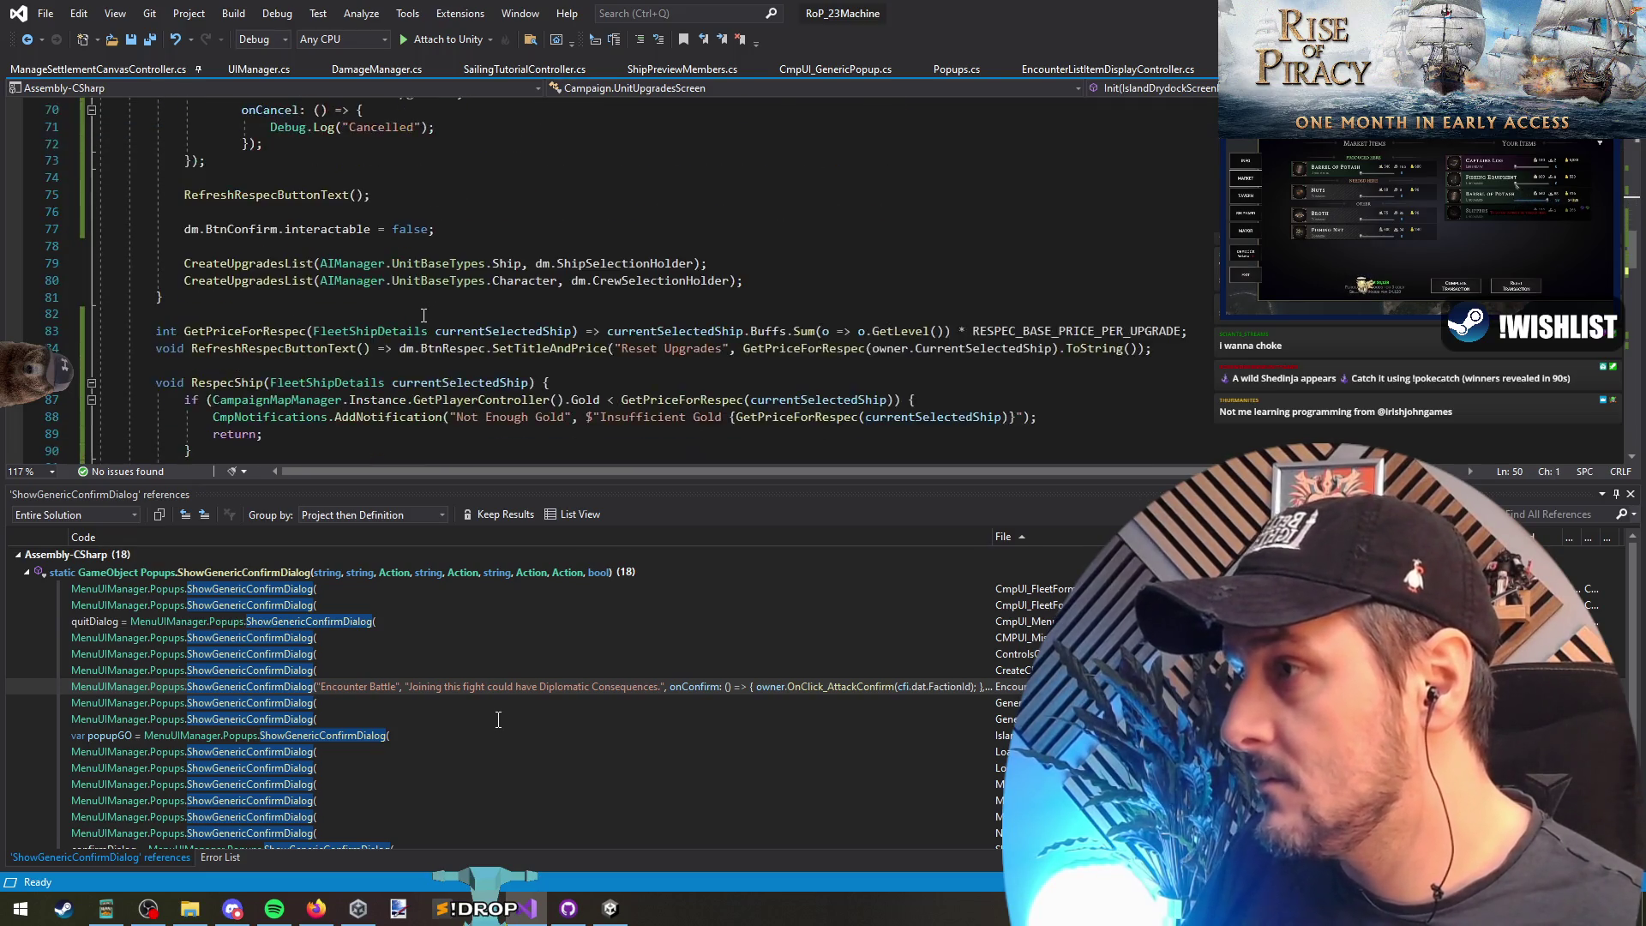
scroll(424, 316, down, 1)
Step: Declare void RefreshScreen() below Init with allBuffCtrls.Clear(); in its body
click(235, 263)
key(Return)
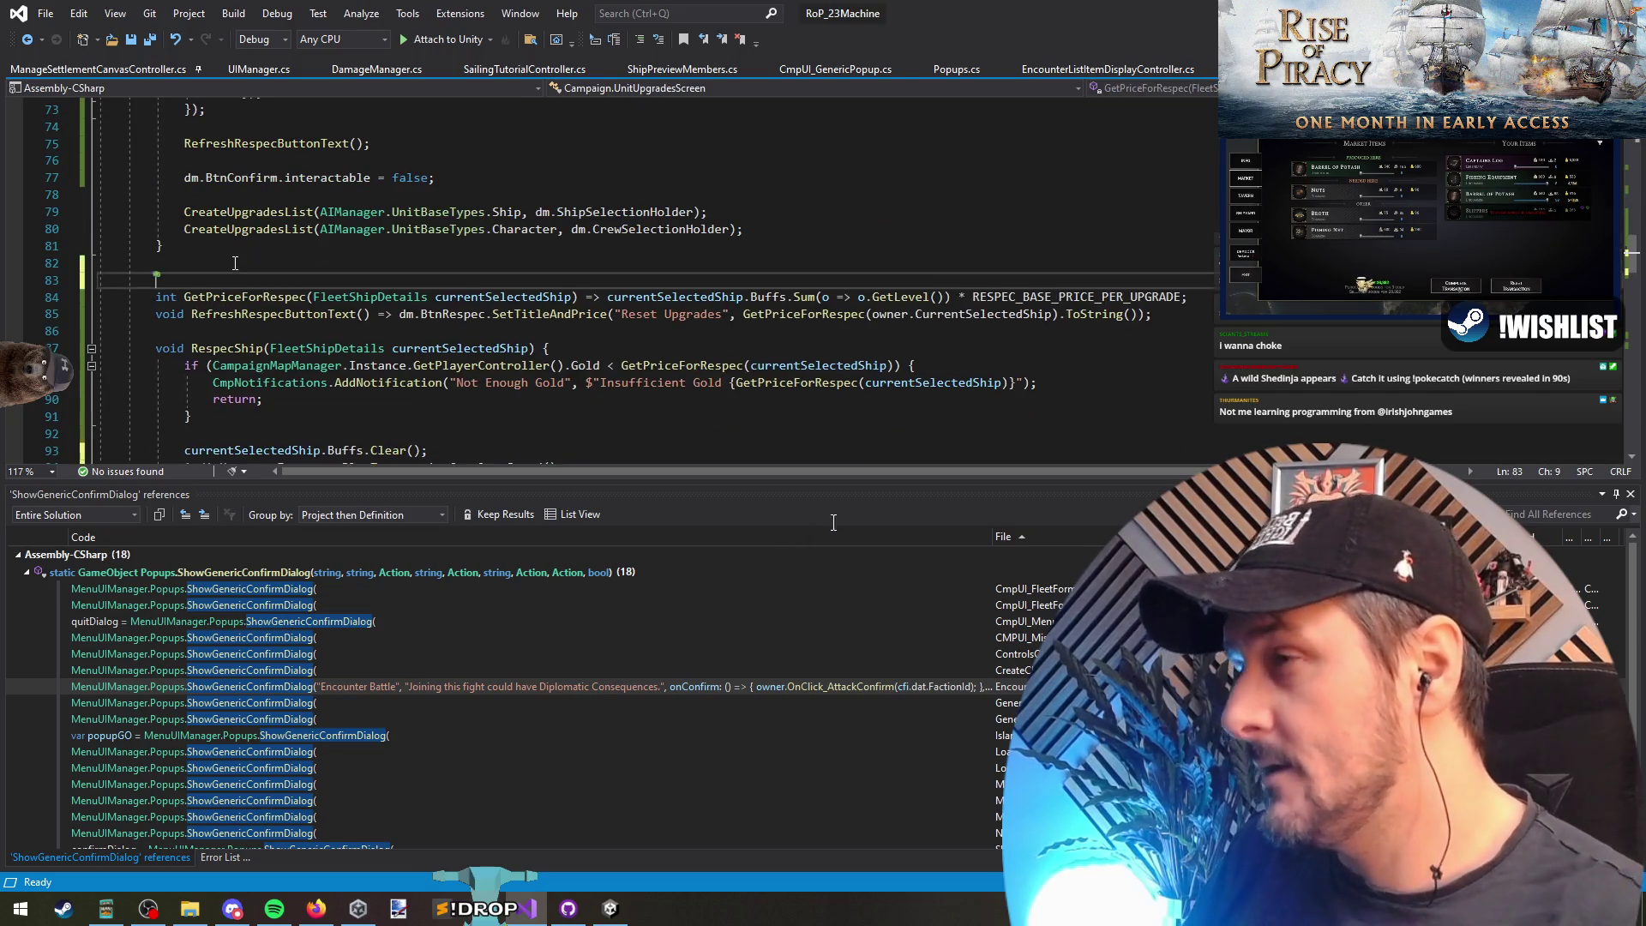
key(Return)
text(RefreshScre)
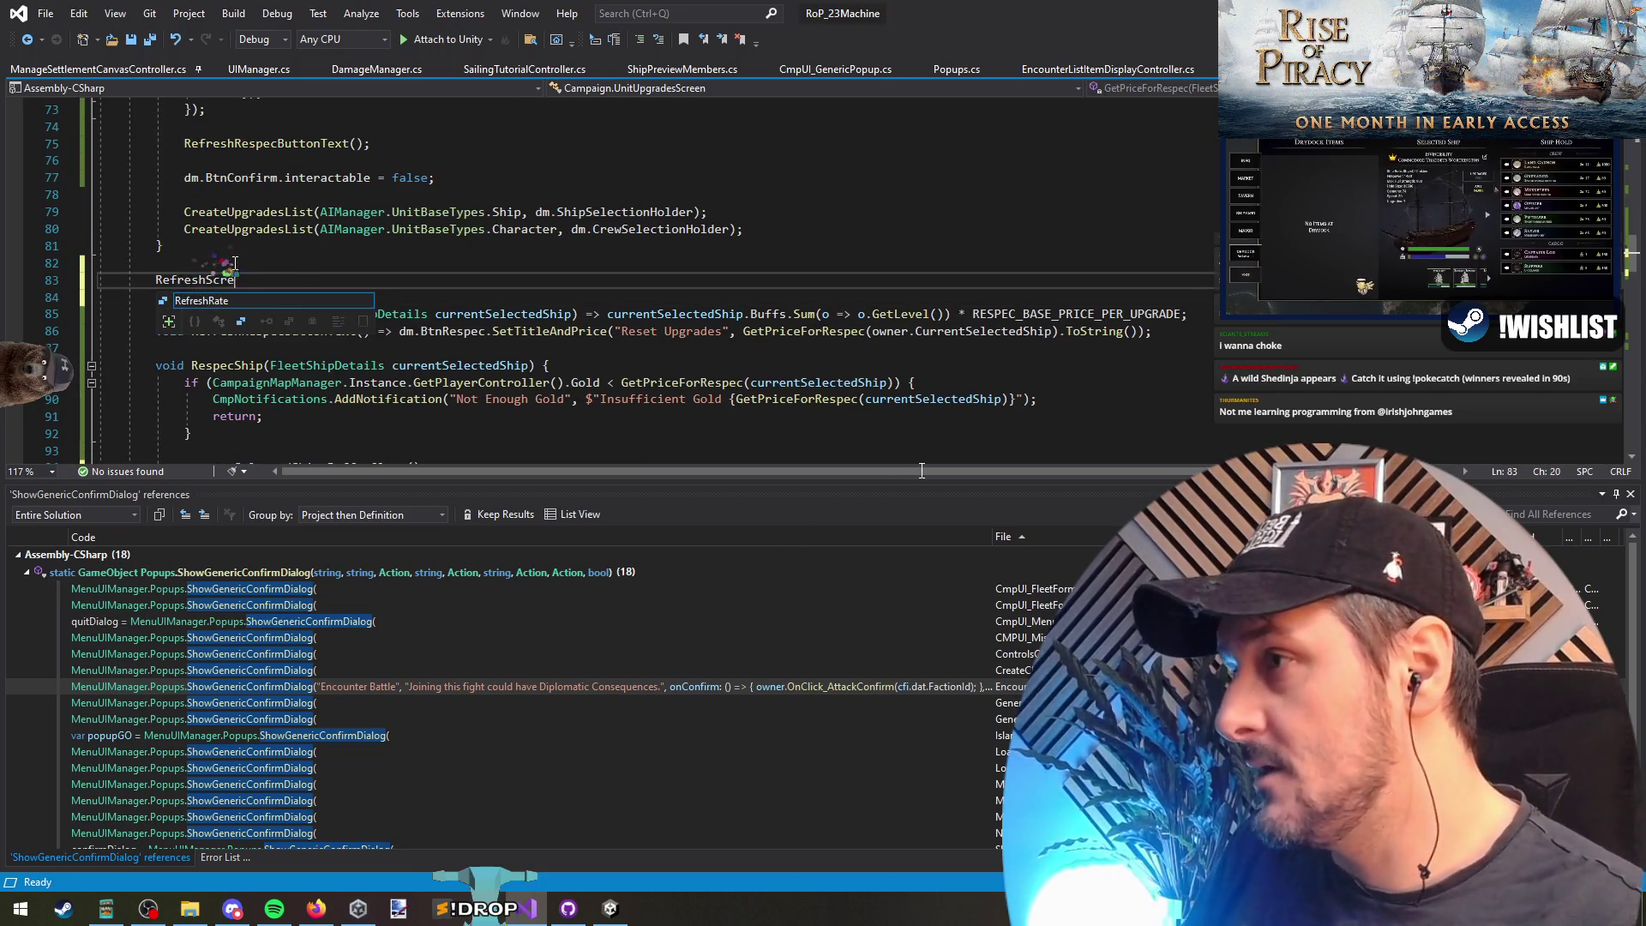
text(en())
key(Home)
text(voiud)
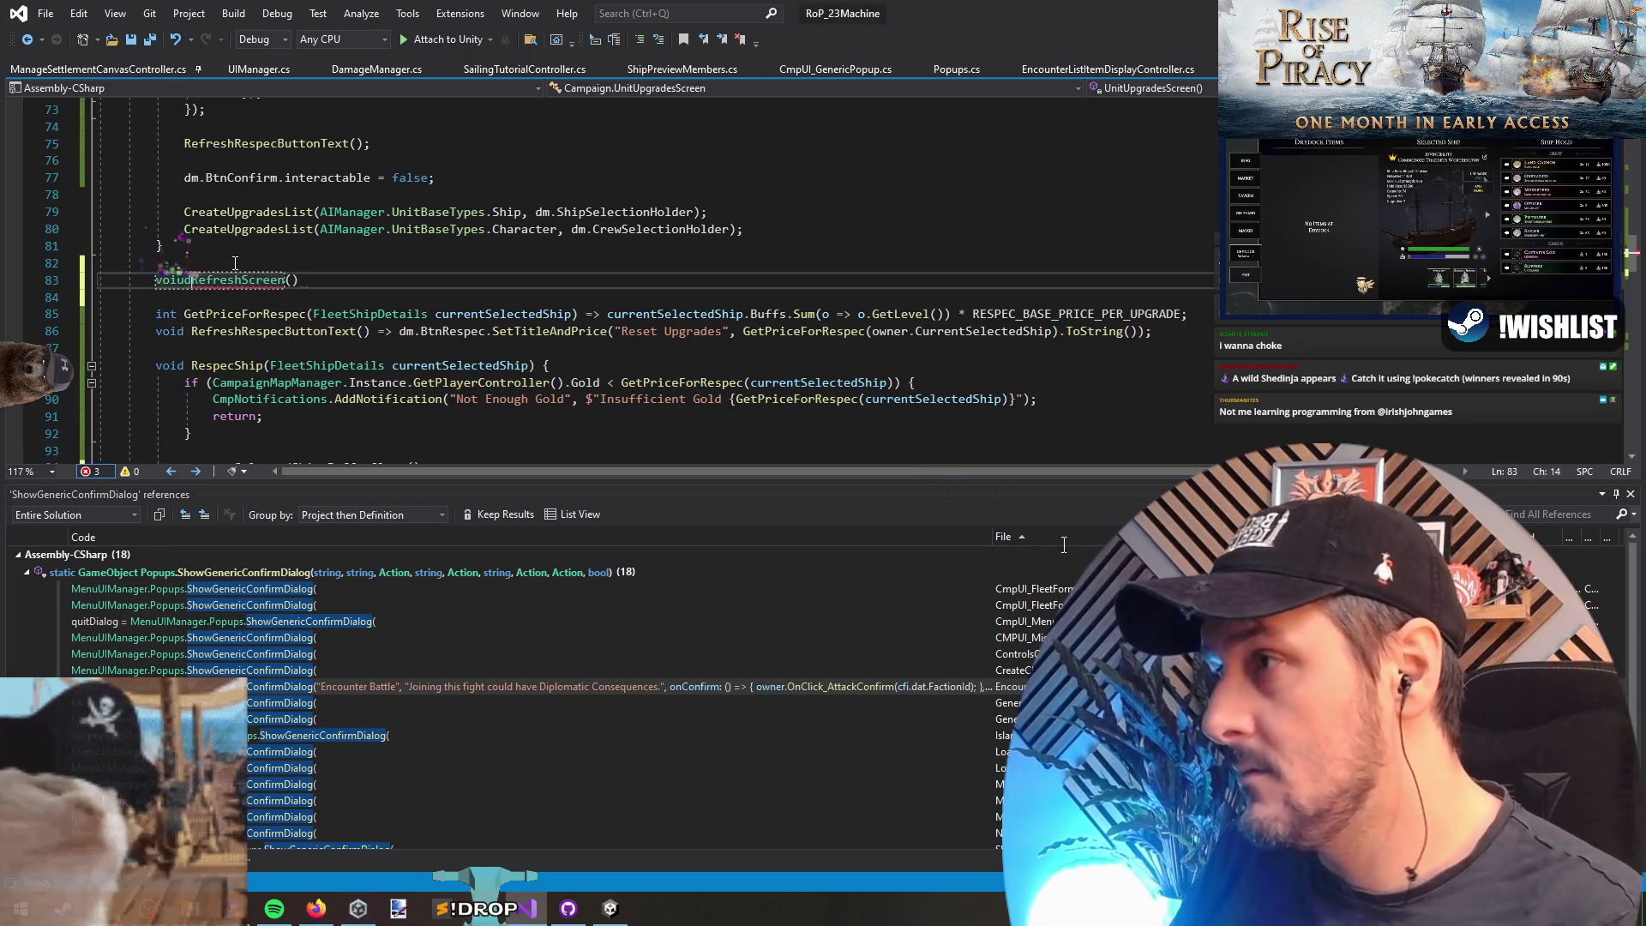
key(BackSpace)
key(BackSpace)
text(d)
key(End)
text({)
key(Return)
text(allBuffCtrls.Clear();)
key(Return)
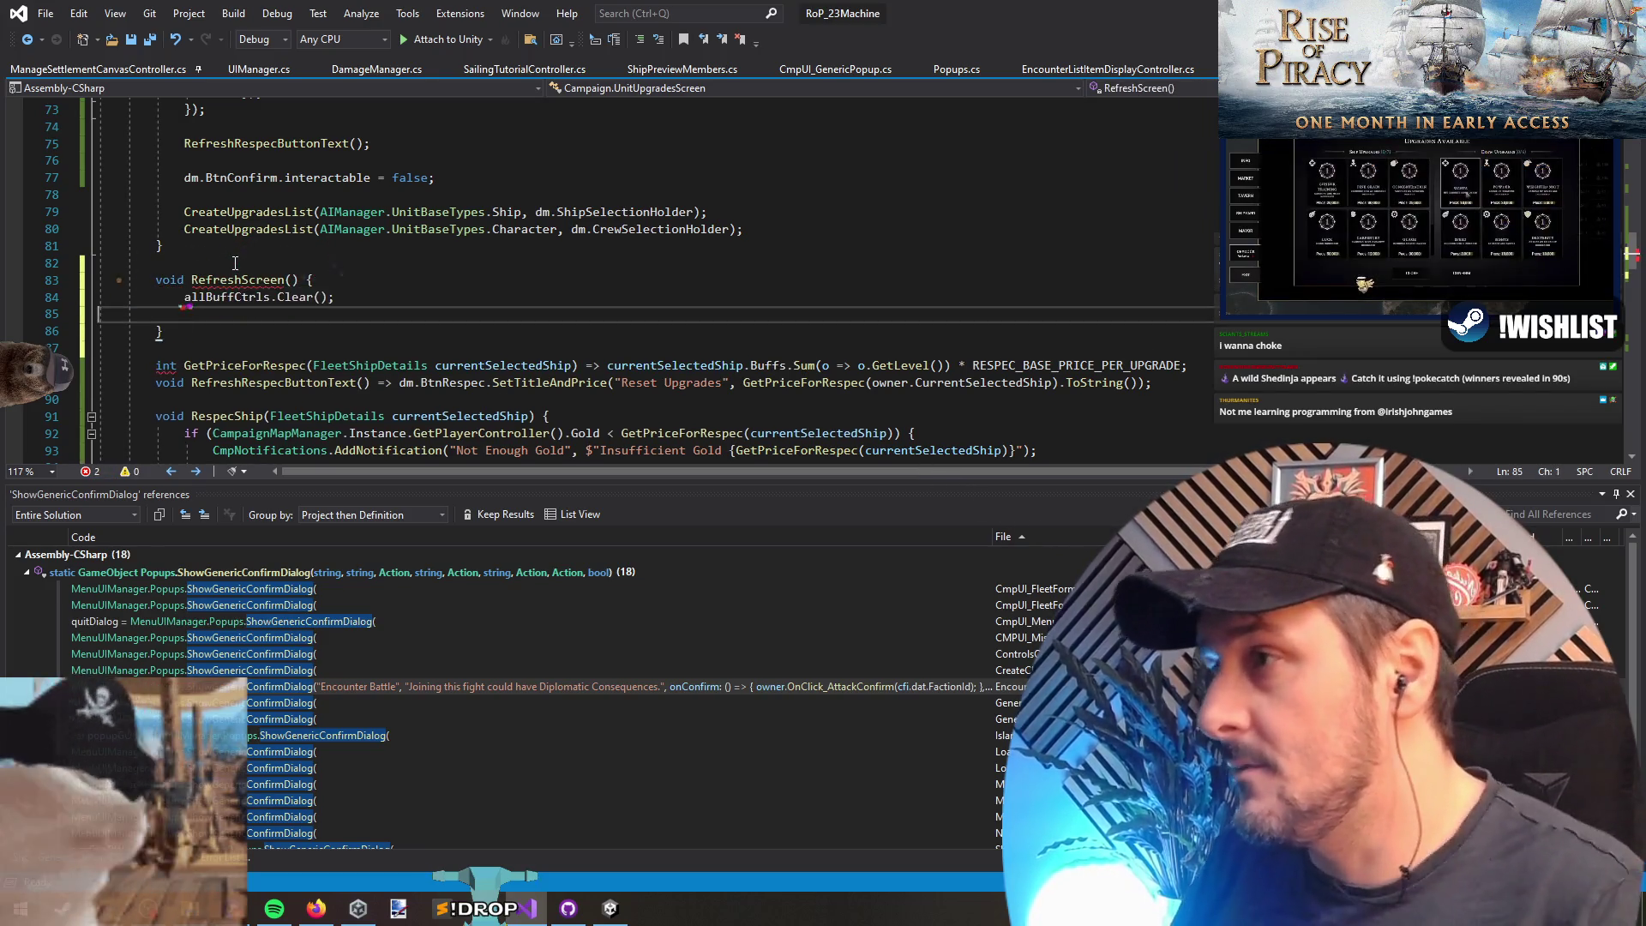
Step: Move the two CreateUpgradesList calls out of Init into RefreshScreen
scroll(235, 263, up, 3)
click(235, 246)
key(shift+Down)
key(shift+Down)
key(shift+End)
key(ctrl+x)
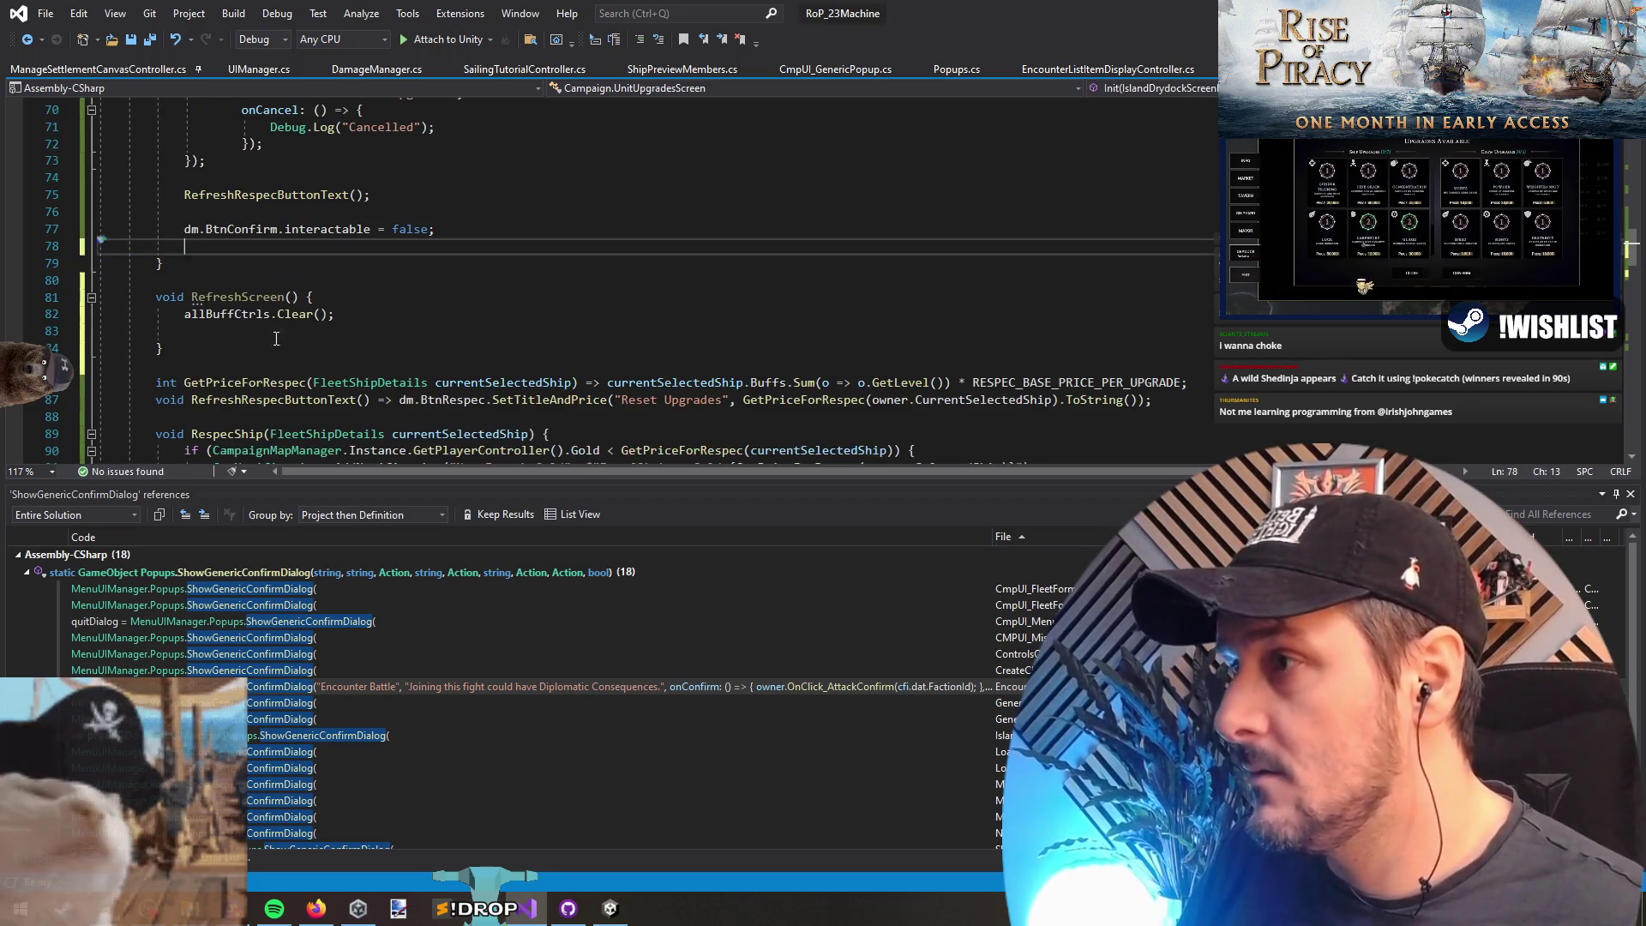
click(260, 332)
key(ctrl+v)
Step: Call RefreshScreen(); at the end of the Init method
scroll(199, 300, up, 8)
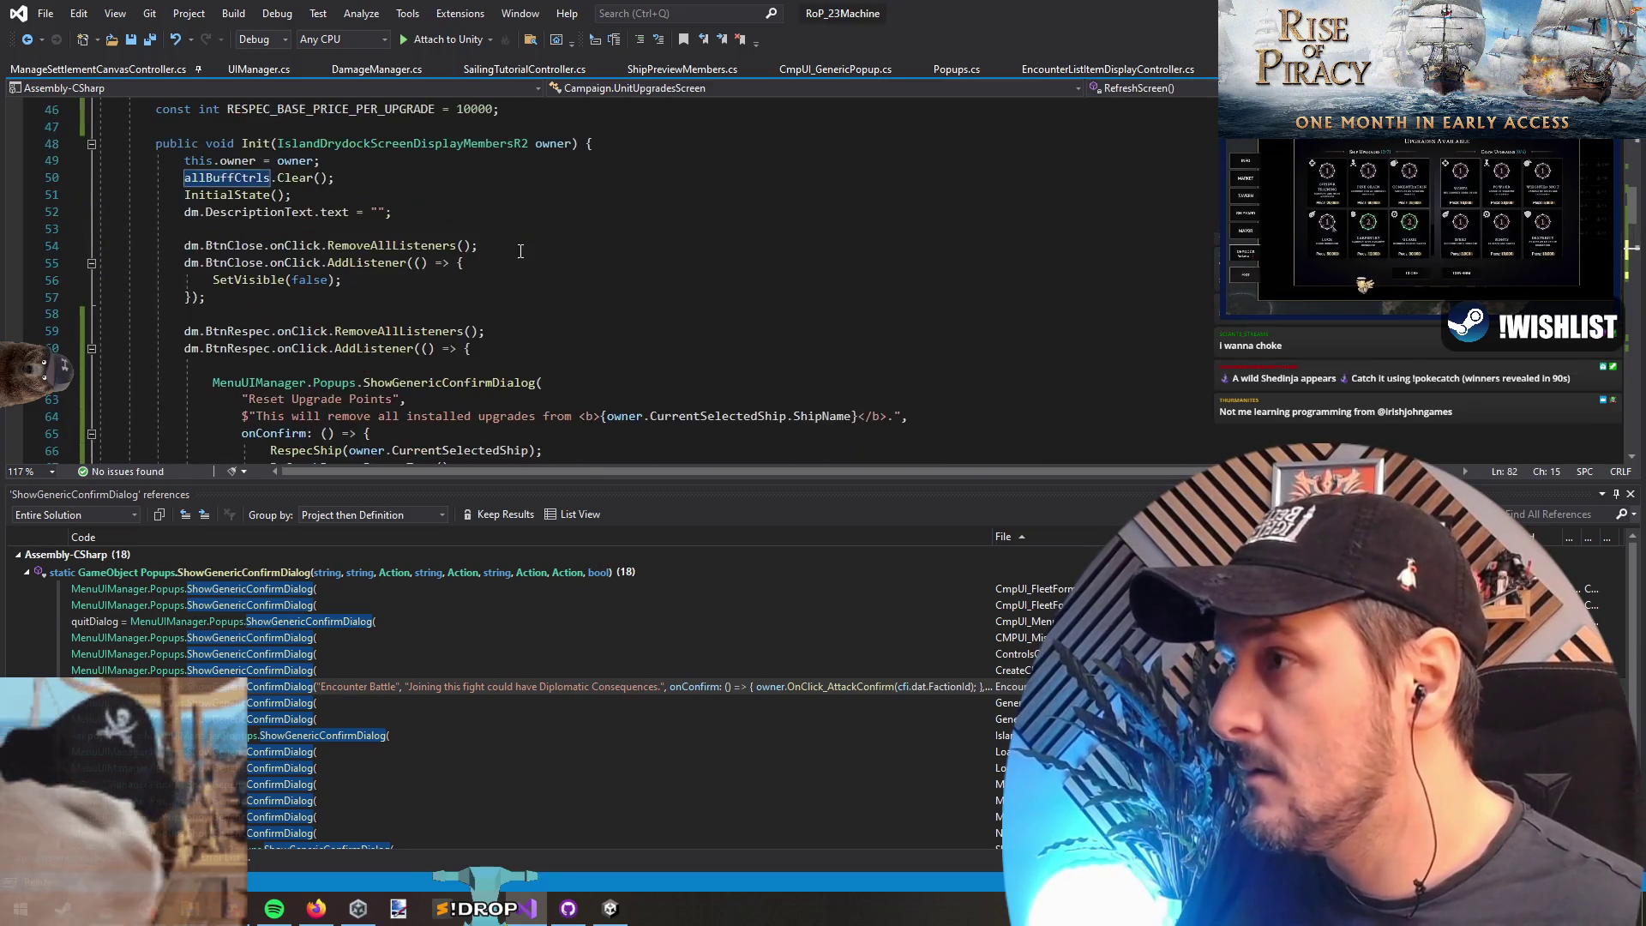
click(362, 176)
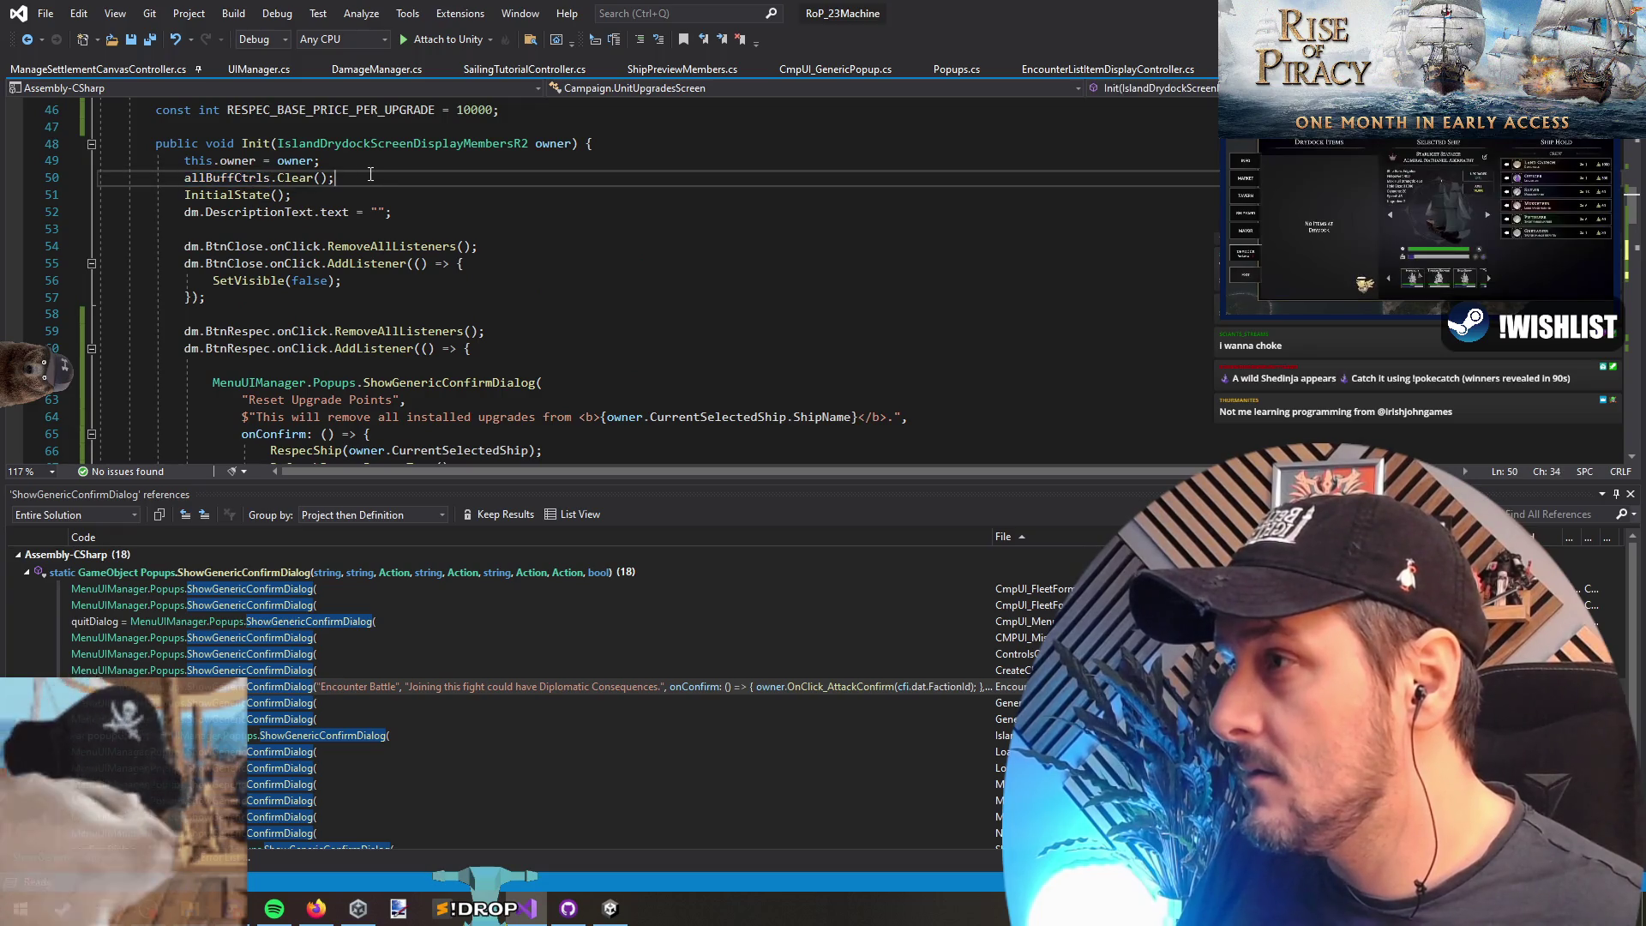
scroll(207, 280, down, 8)
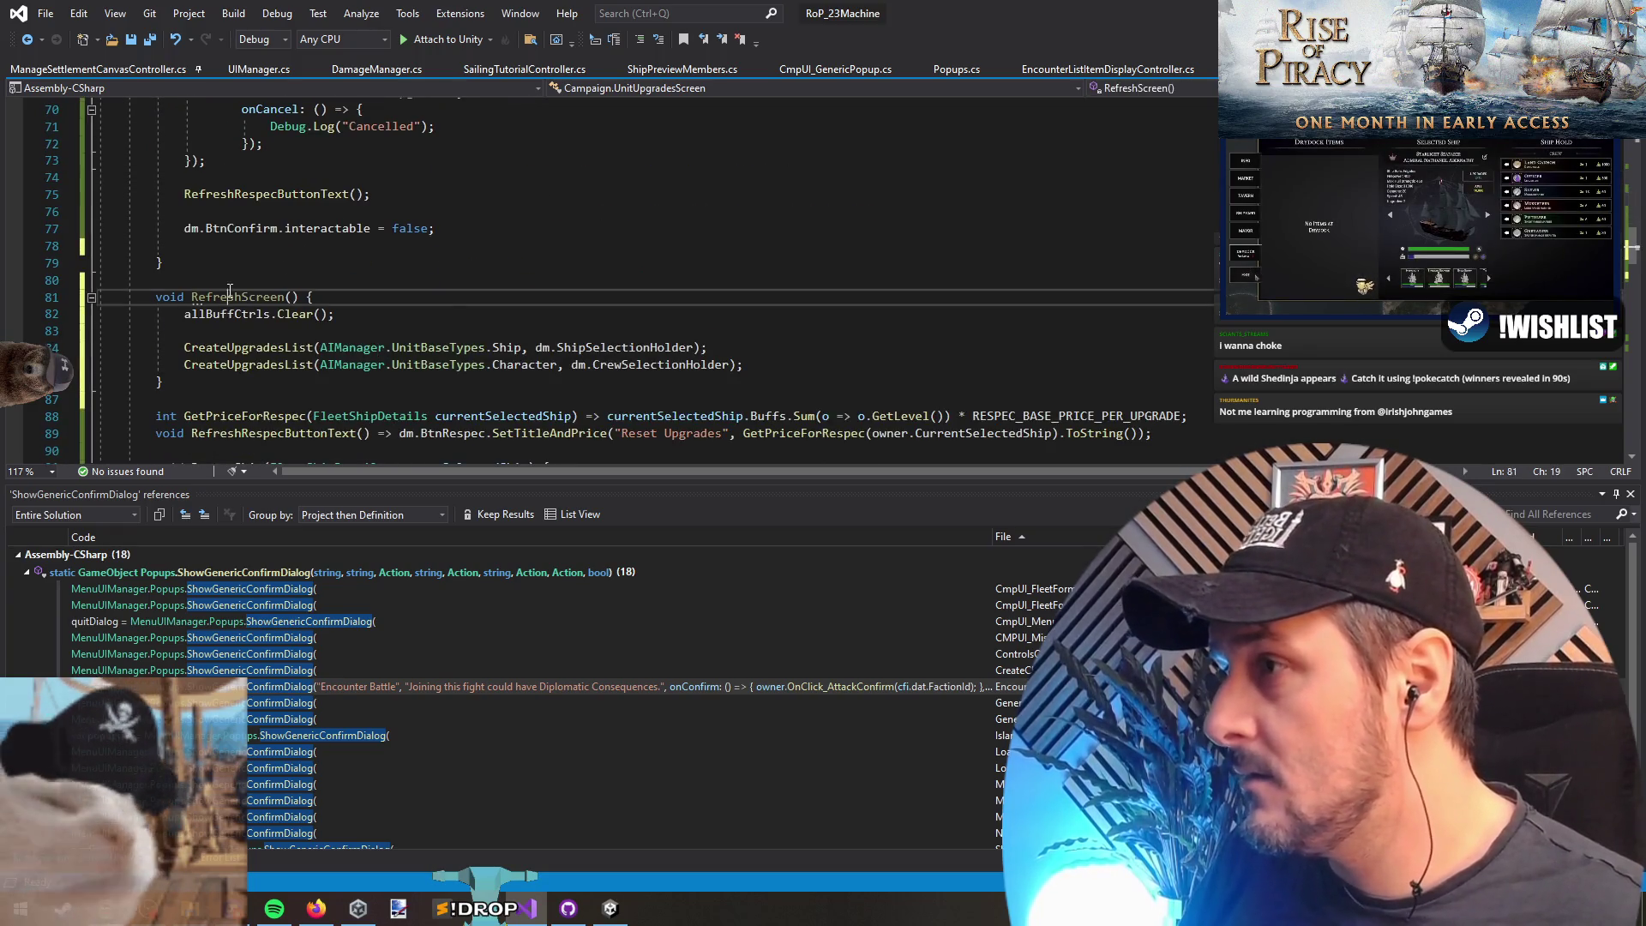
click(254, 251)
key(Up)
text(RefreshScreen()p)
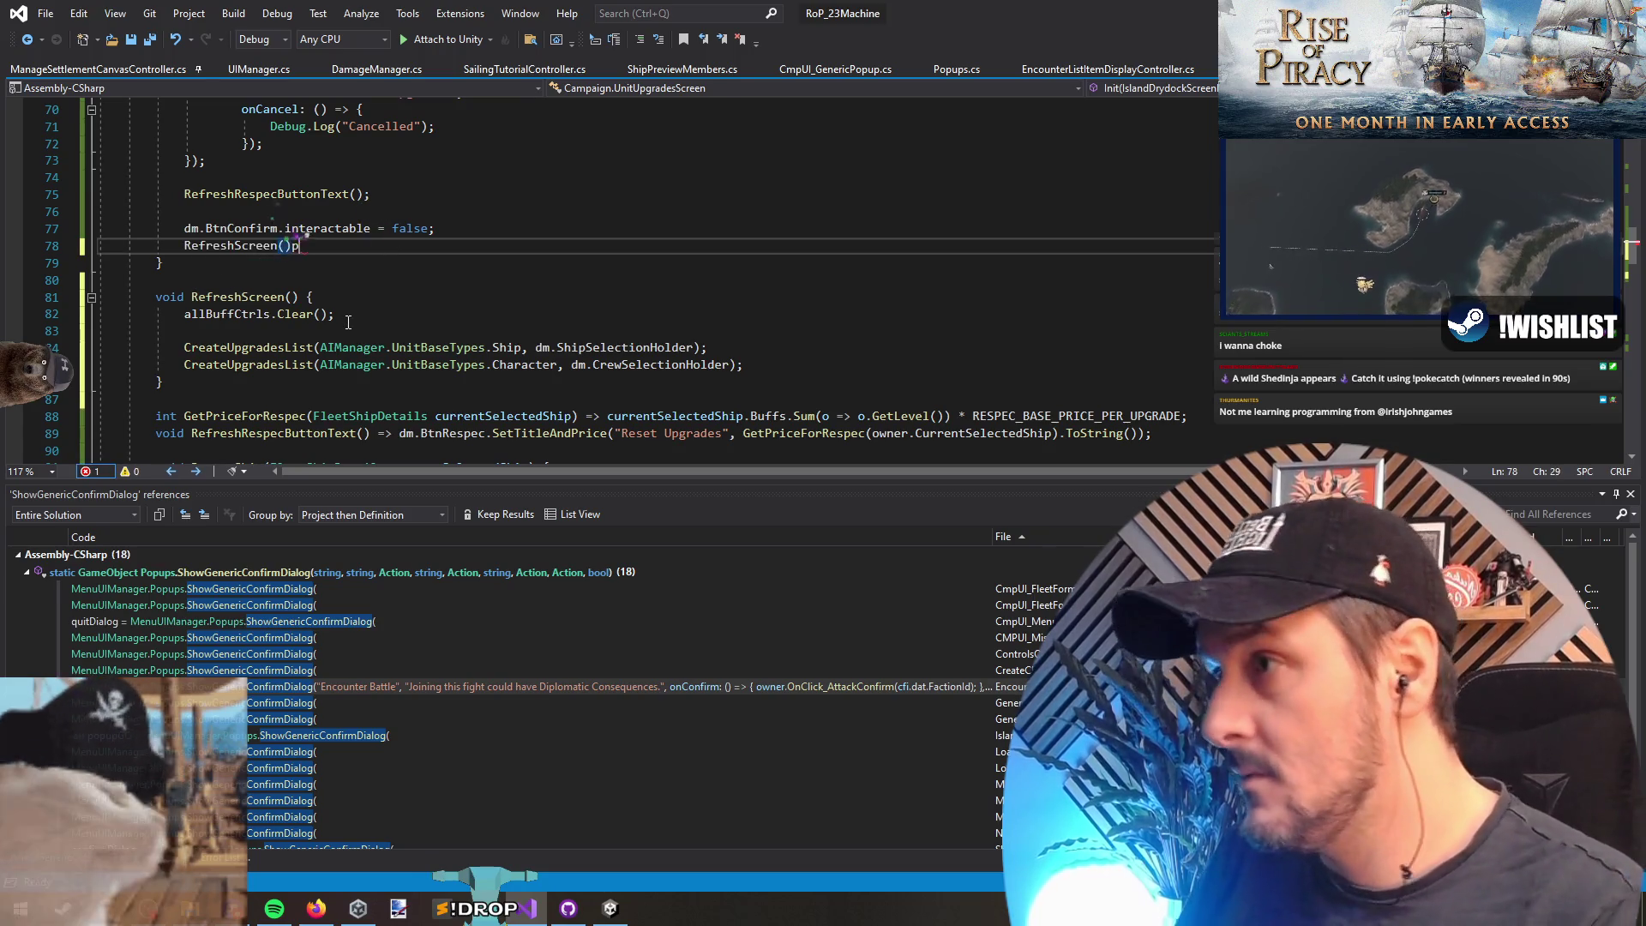
key(BackSpace)
text(;)
key(ctrl+Return)
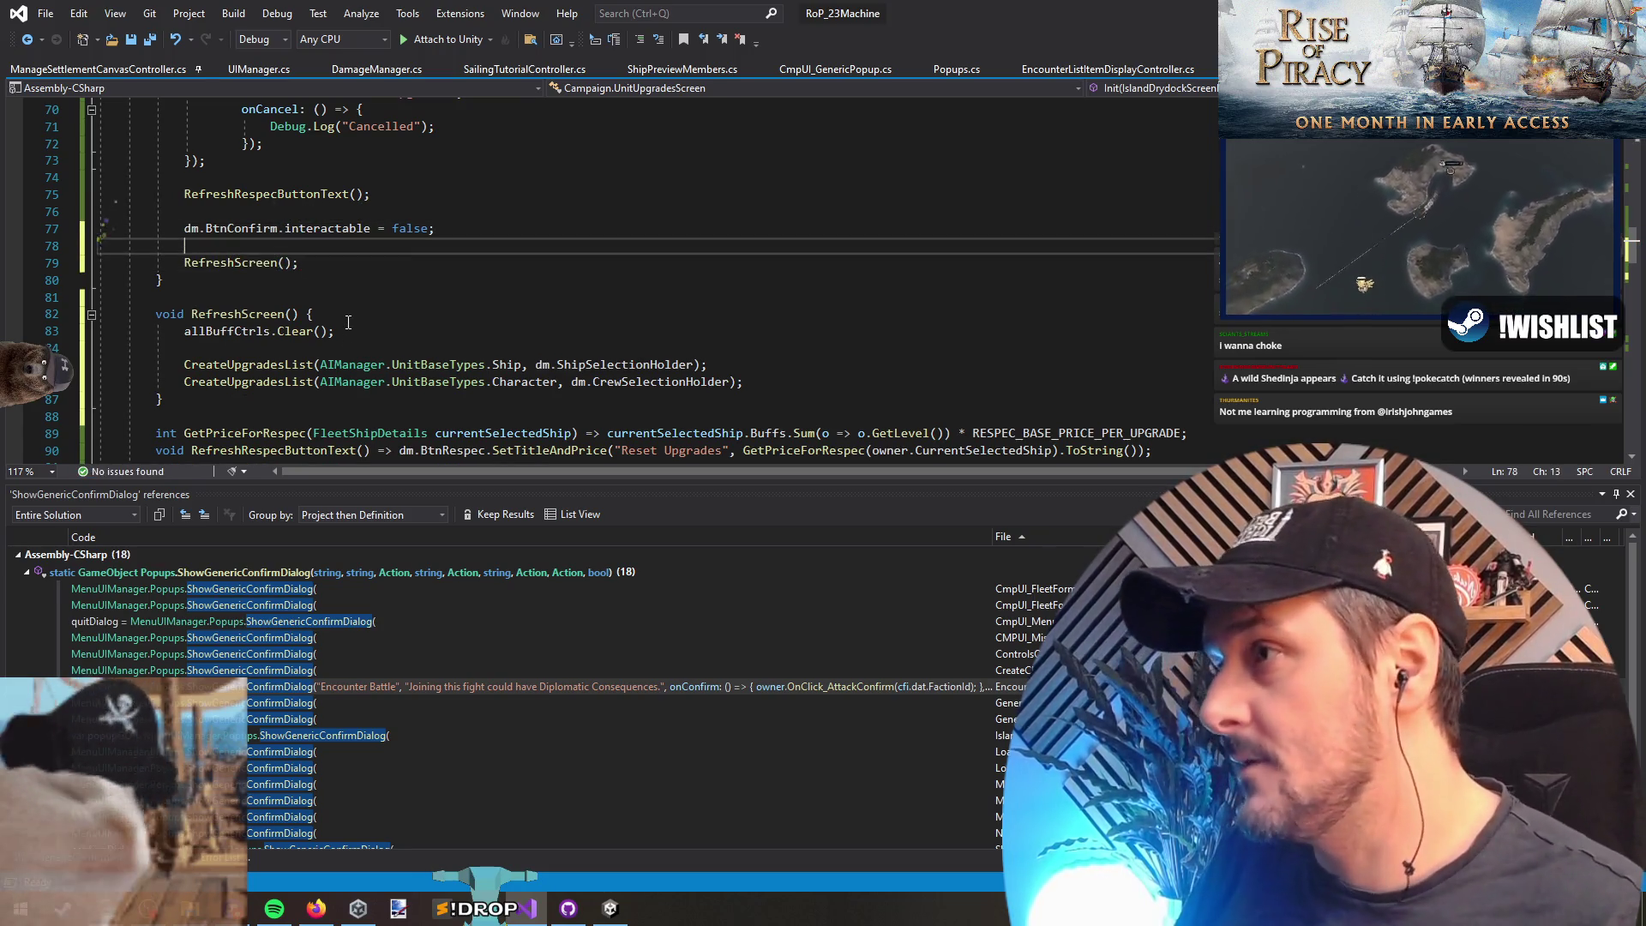
scroll(230, 260, up, 10)
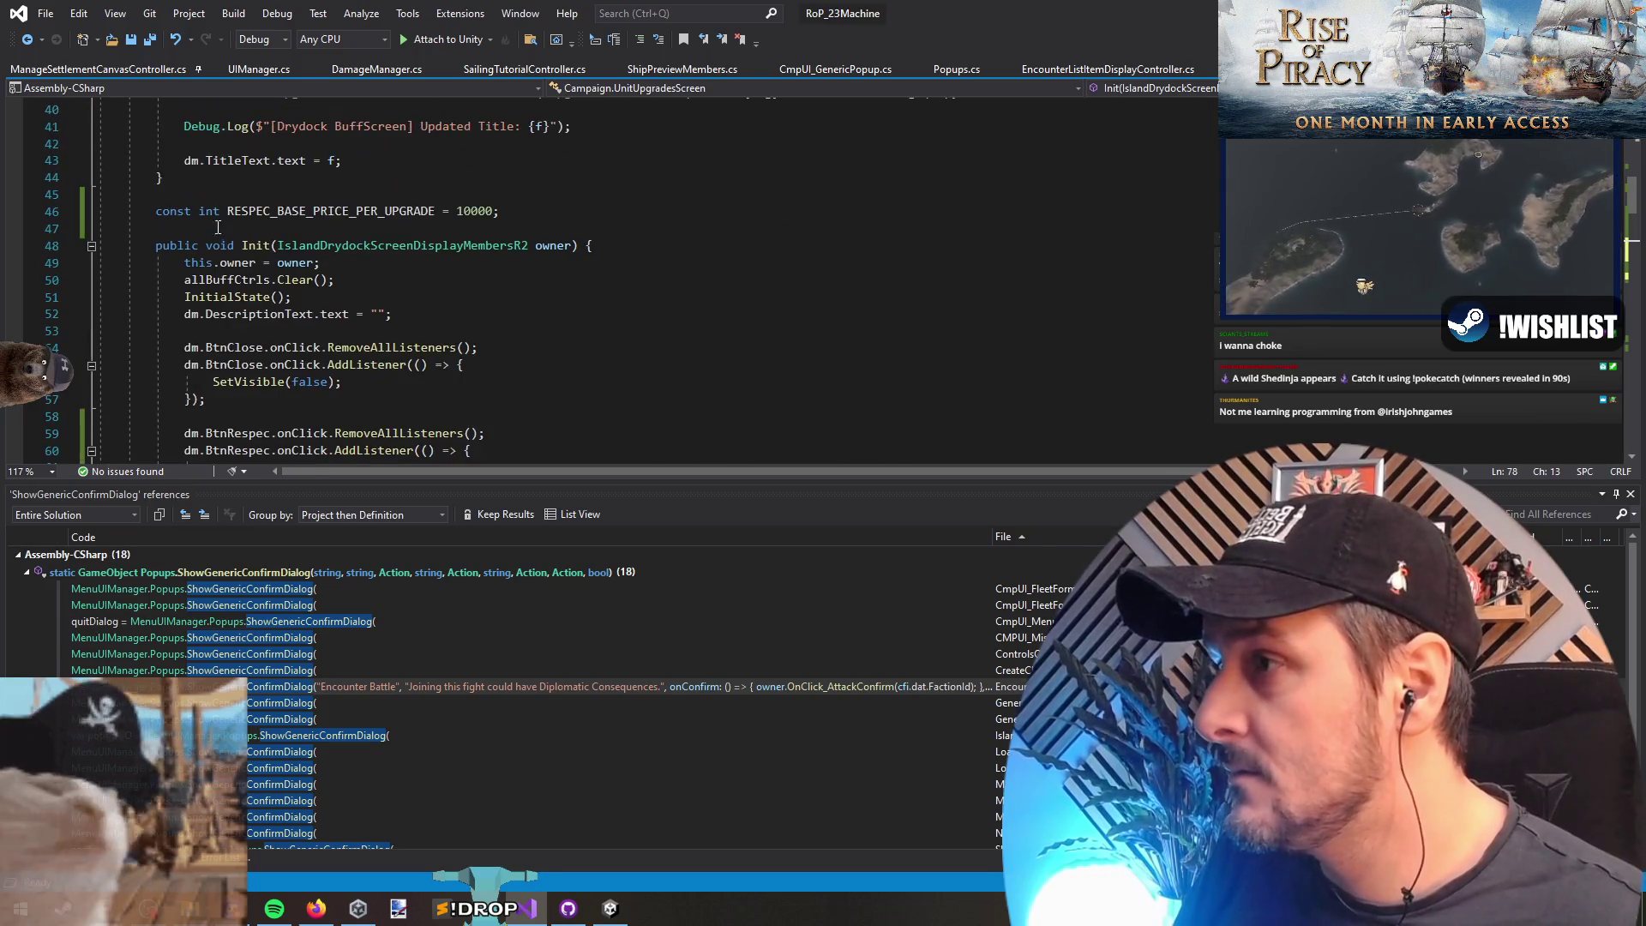
Step: Inspect the InitialState definition, then move to the end of RefreshScreen
click(227, 296)
key(F12)
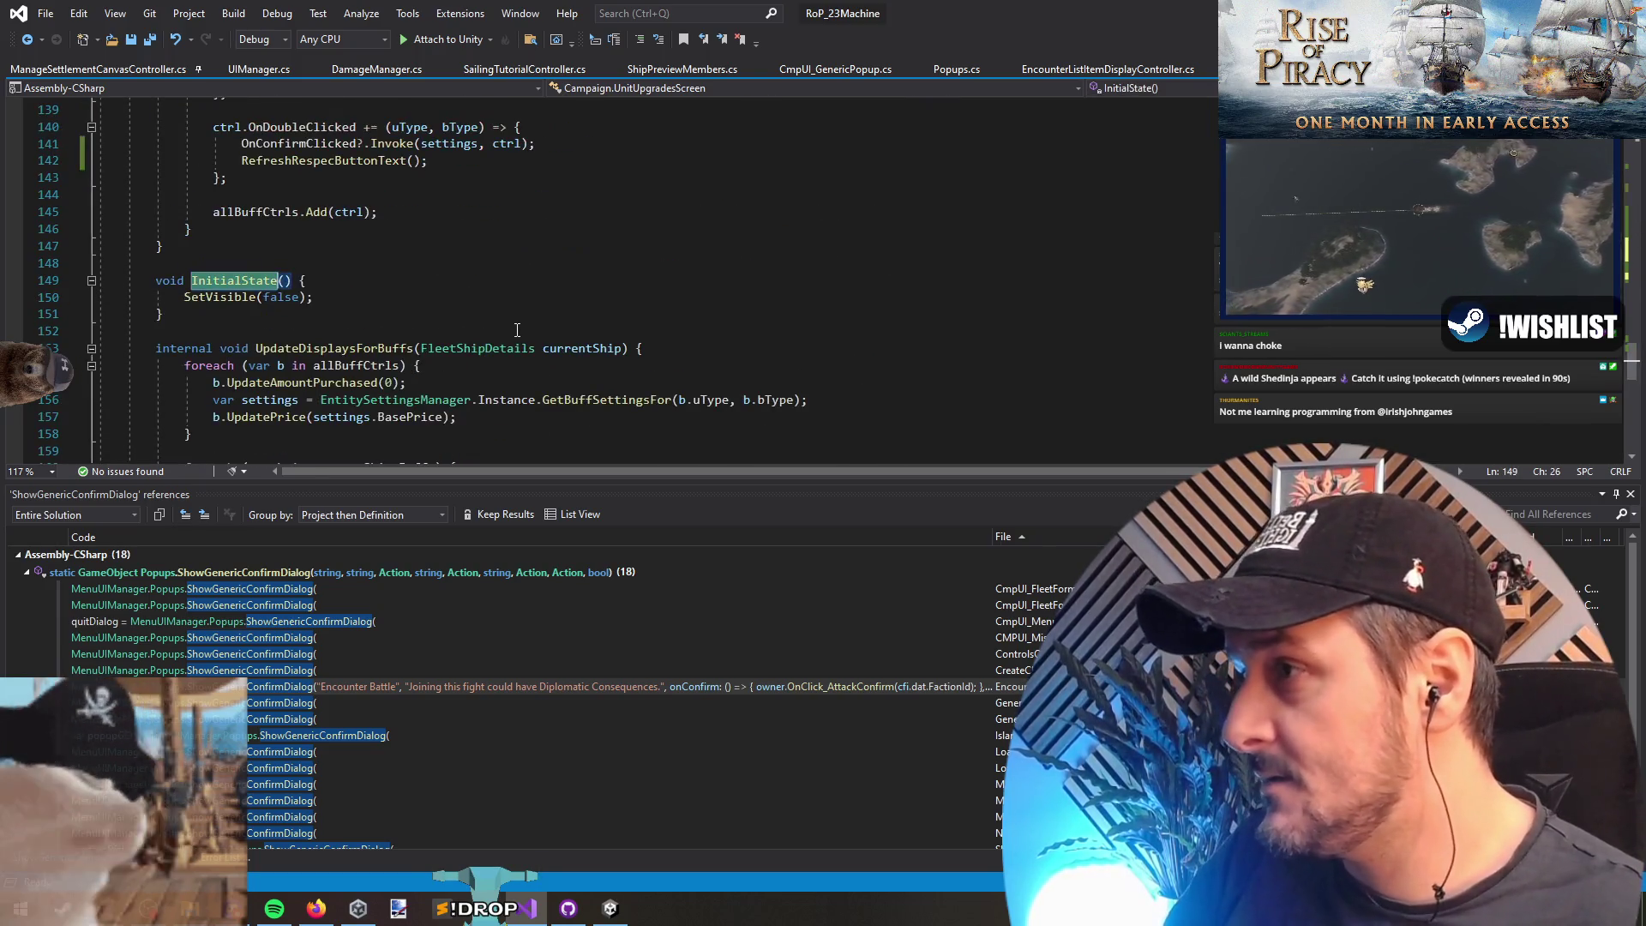
click(31, 43)
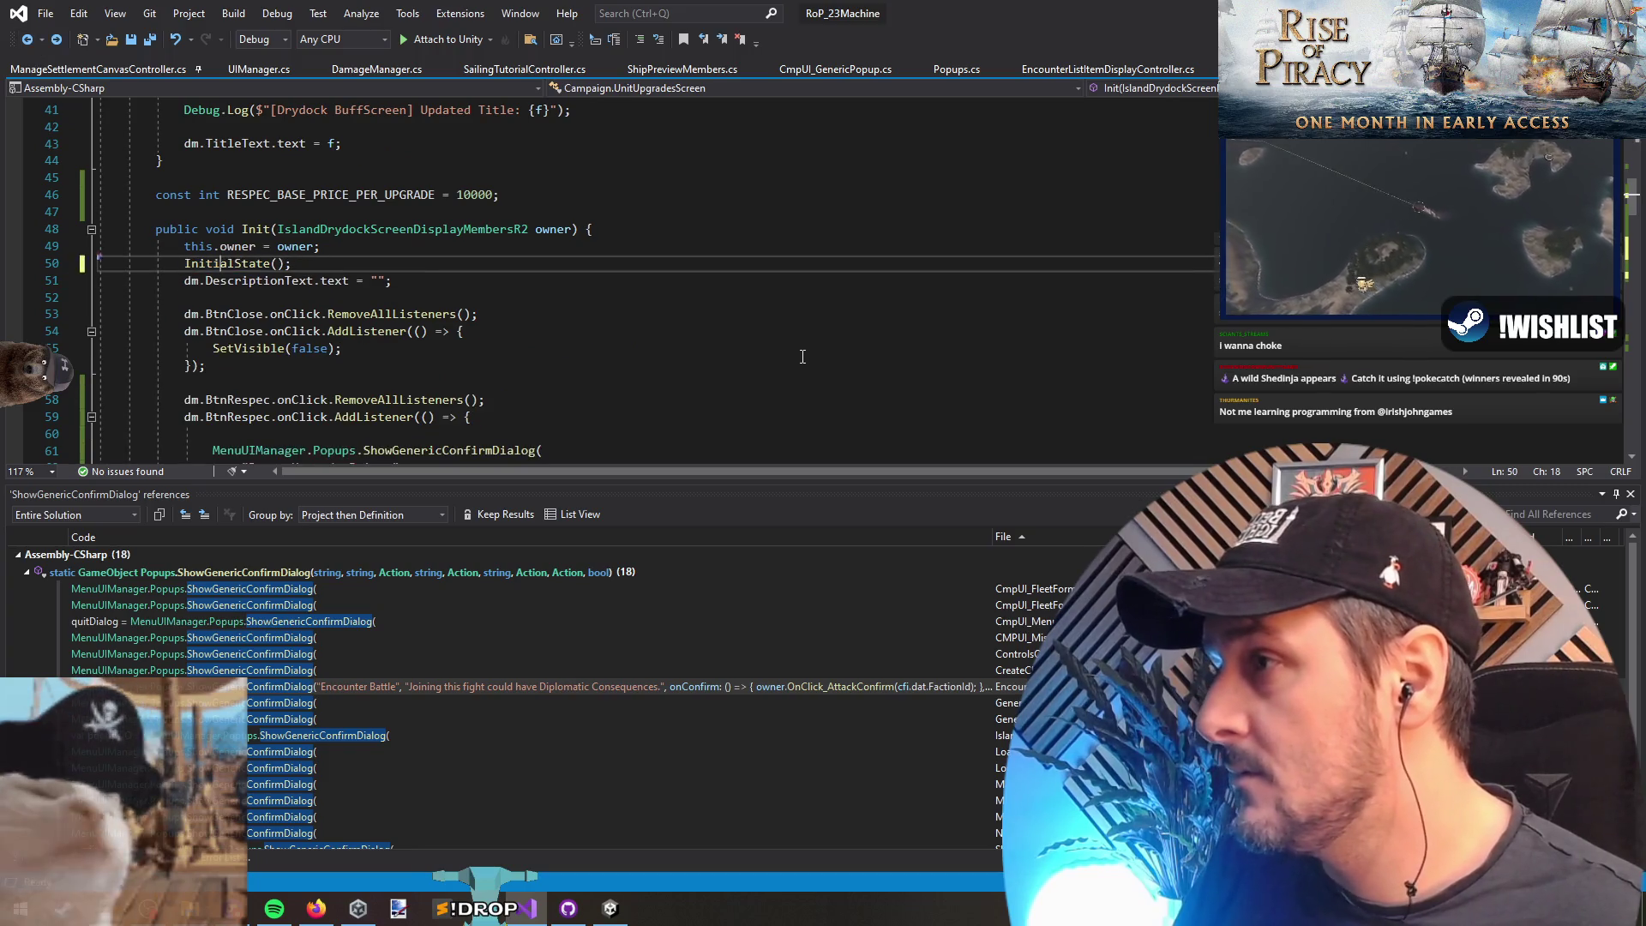
click(414, 297)
scroll(361, 231, down, 13)
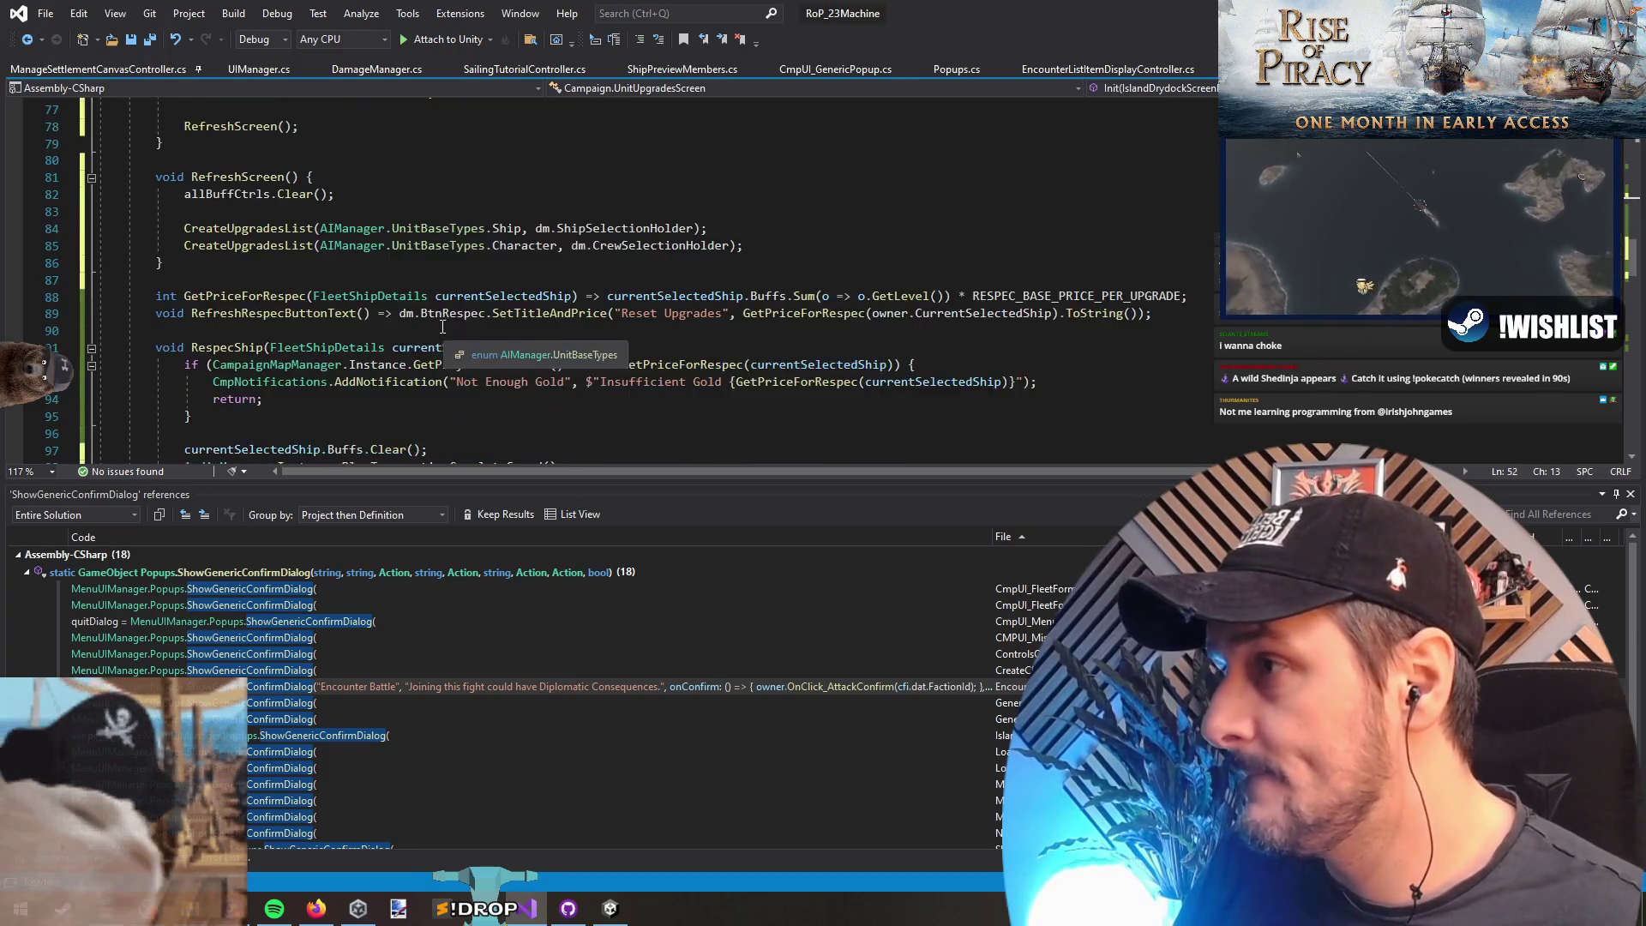
click(312, 168)
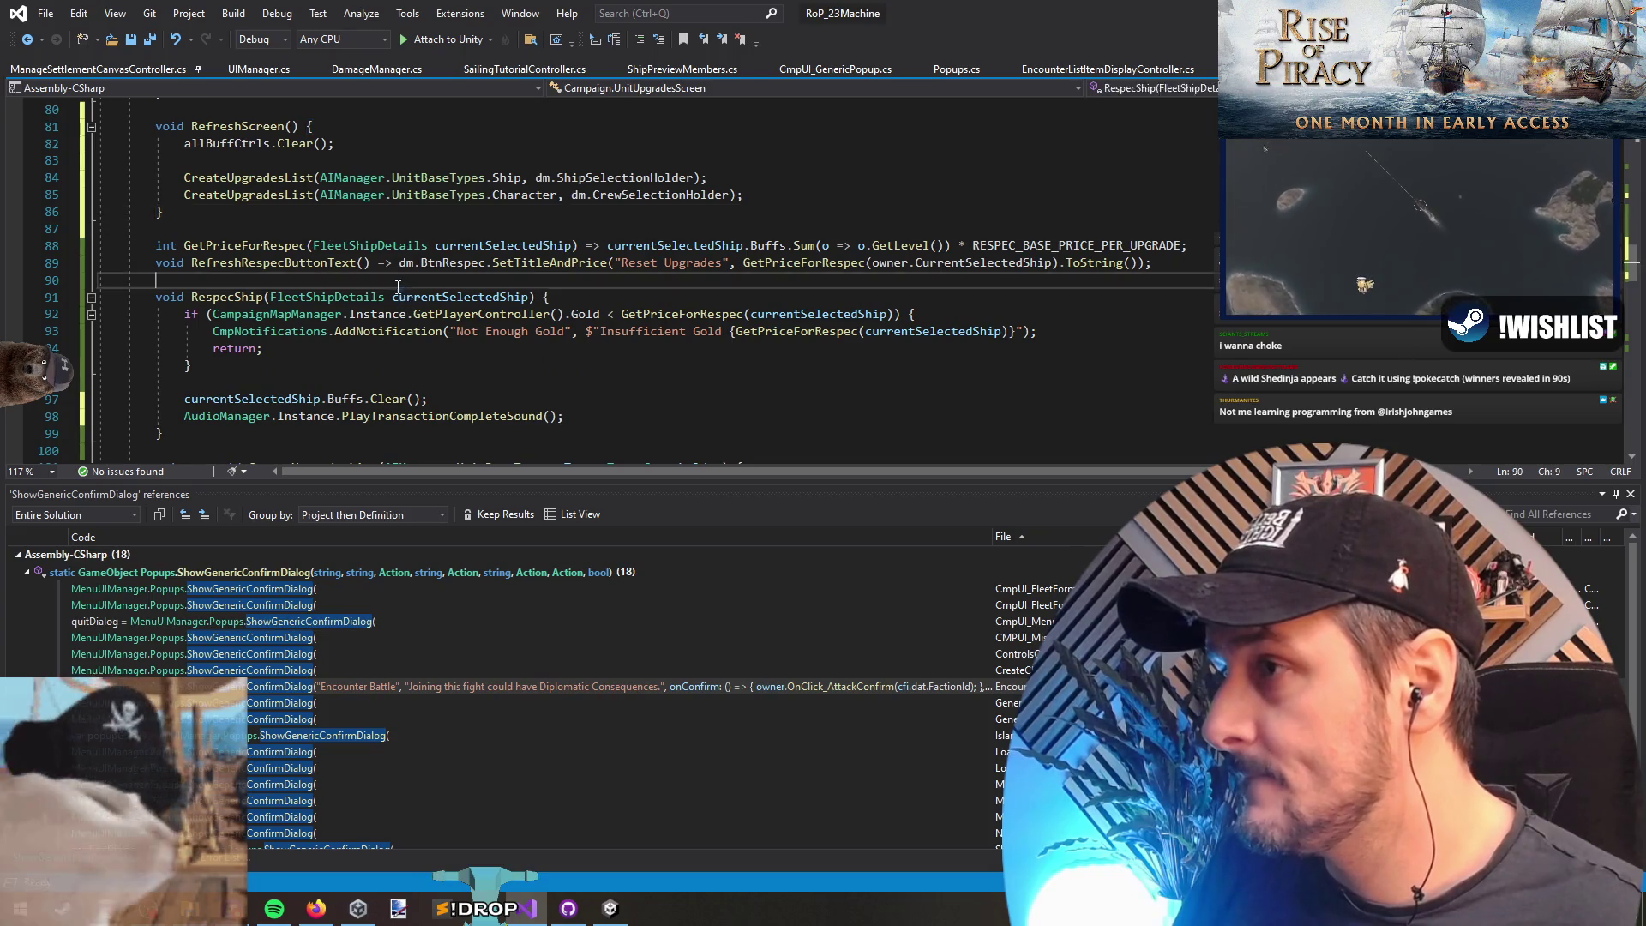
Step: Add a RefreshScreen(); call after the transaction sound in RespecShip
click(317, 220)
double_click(236, 126)
key(ctrl+c)
scroll(601, 257, down, 1)
click(755, 367)
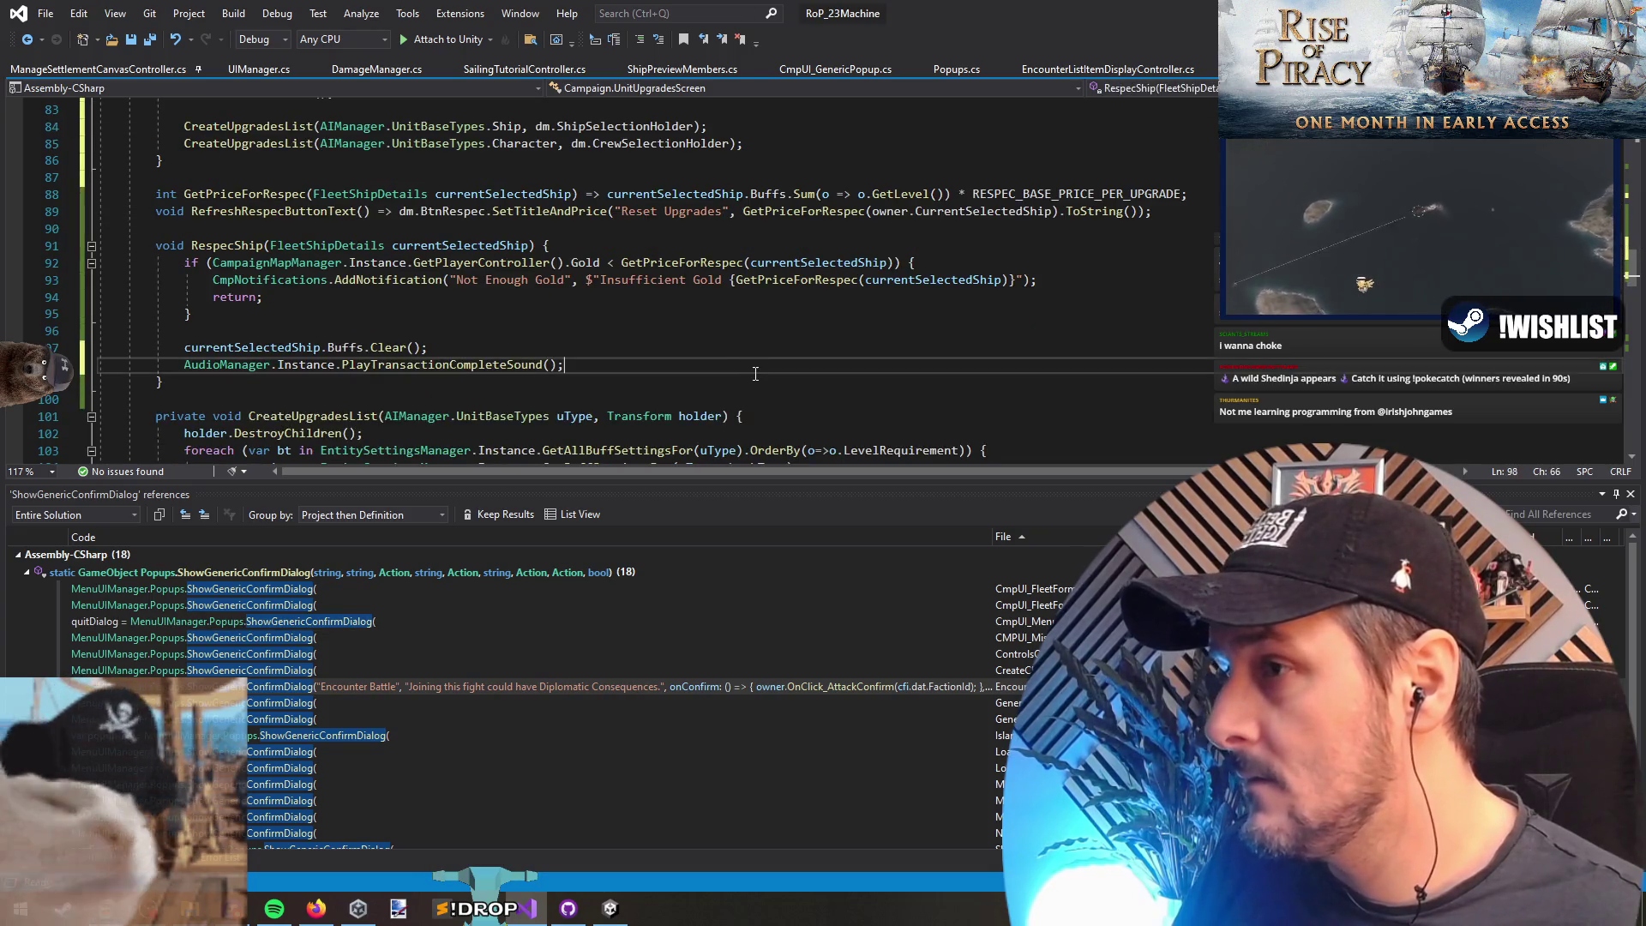
key(Return)
key(ctrl+v)
text(();)
Step: Save UnitUpgradesScreen.cs and switch to Unity to recompile
key(Up)
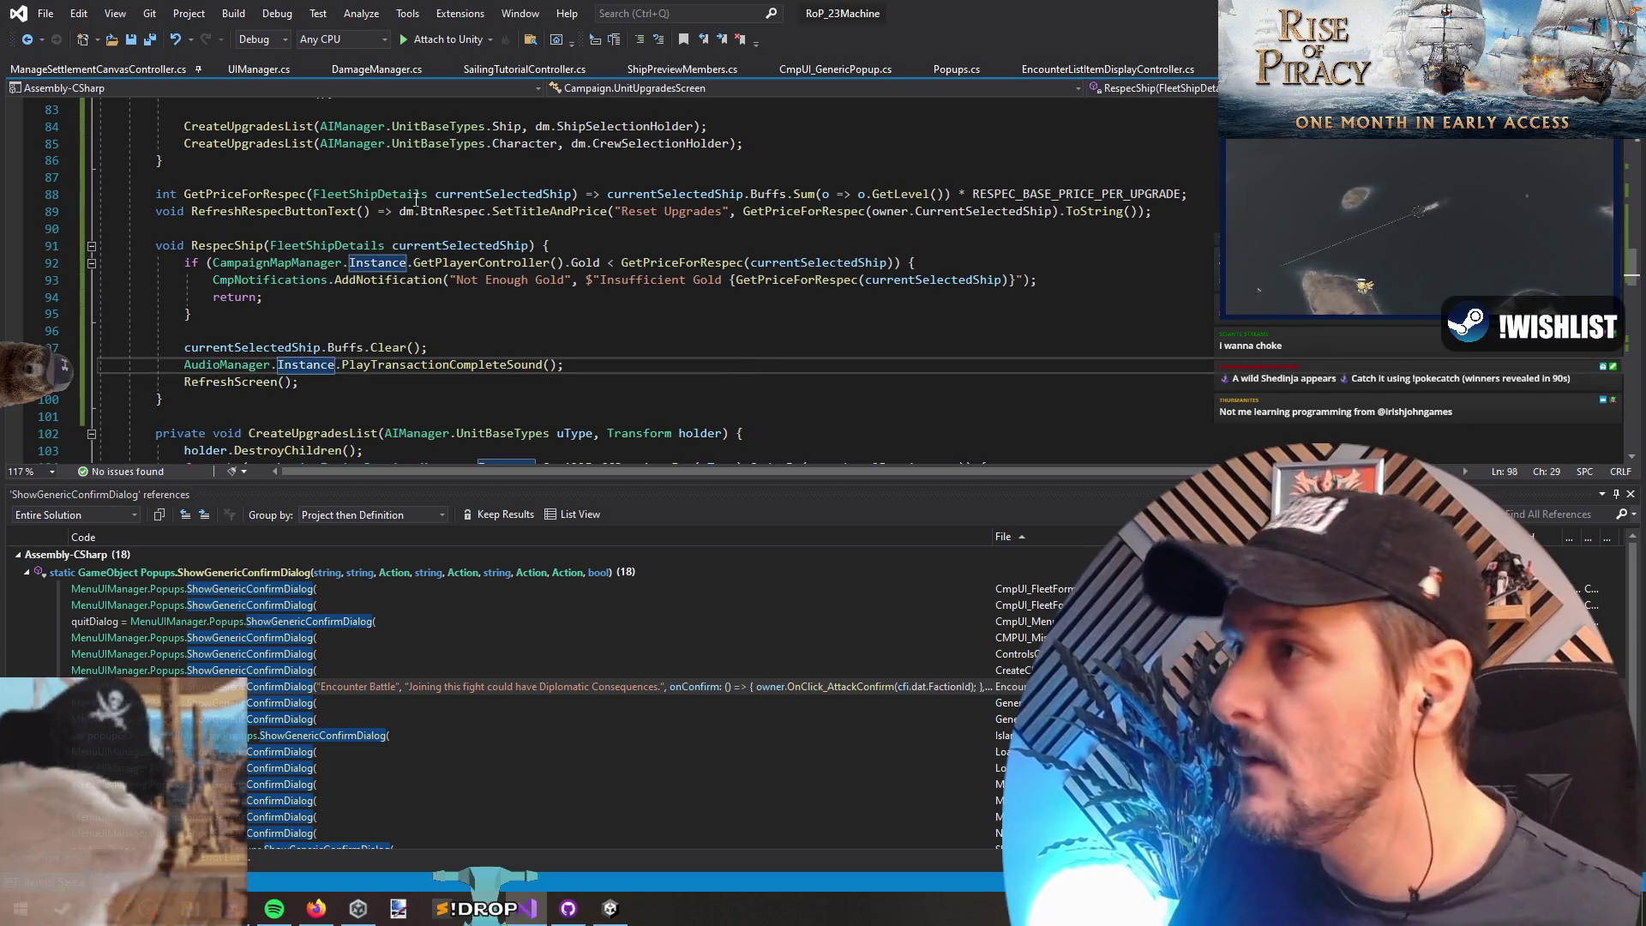
click(151, 42)
key(alt+Tab)
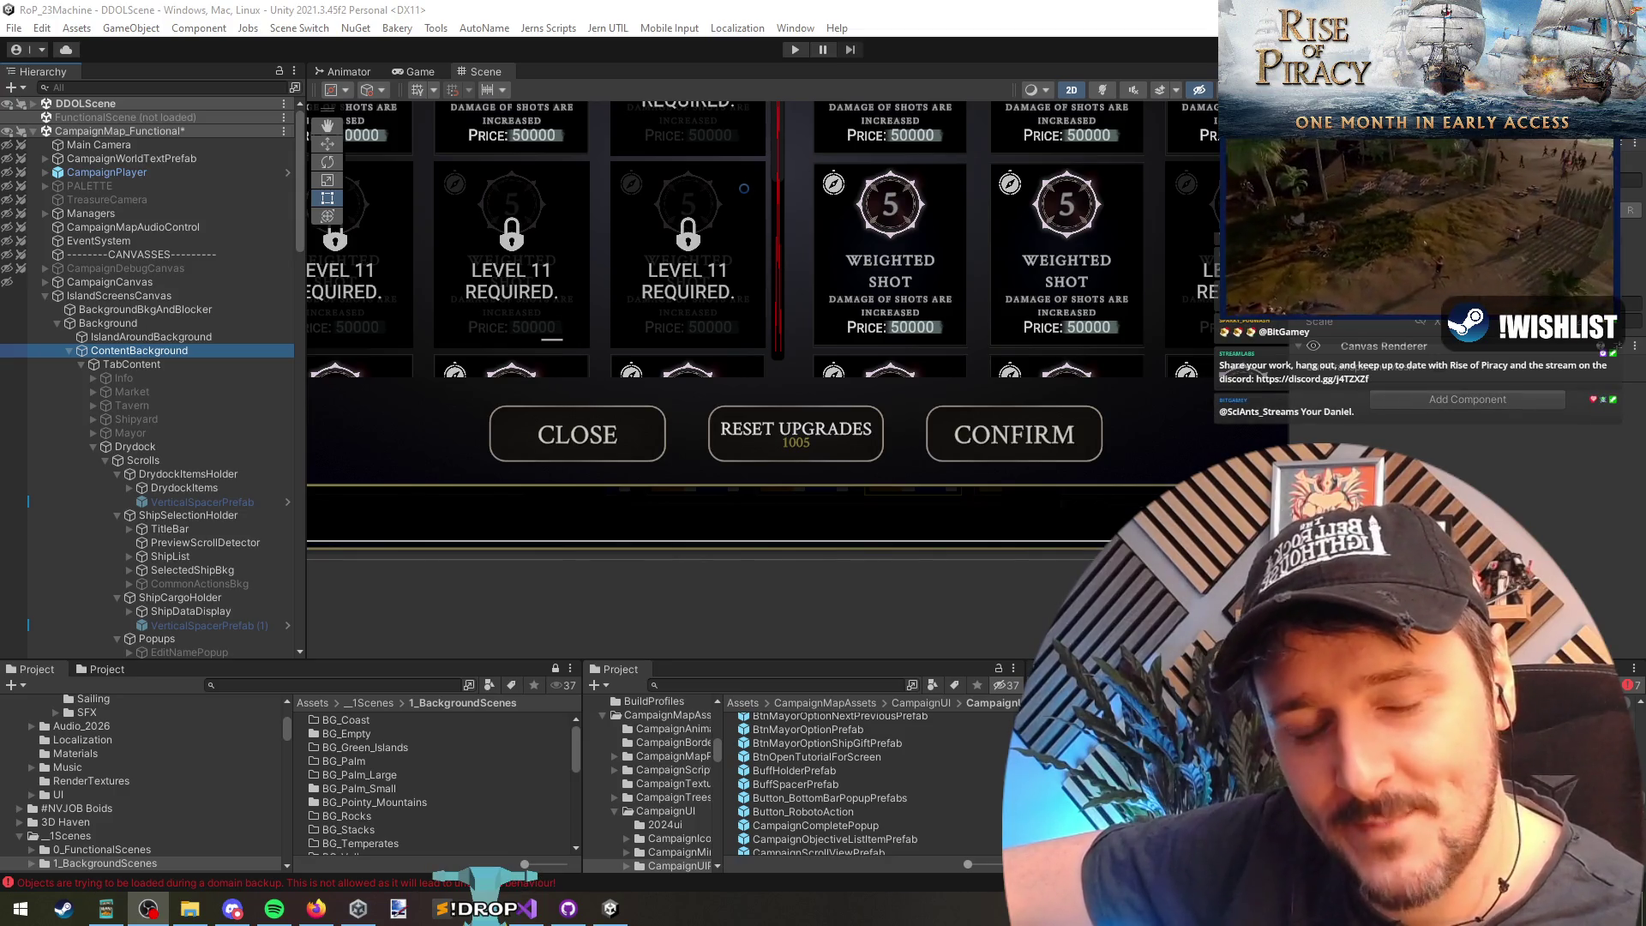
click(906, 419)
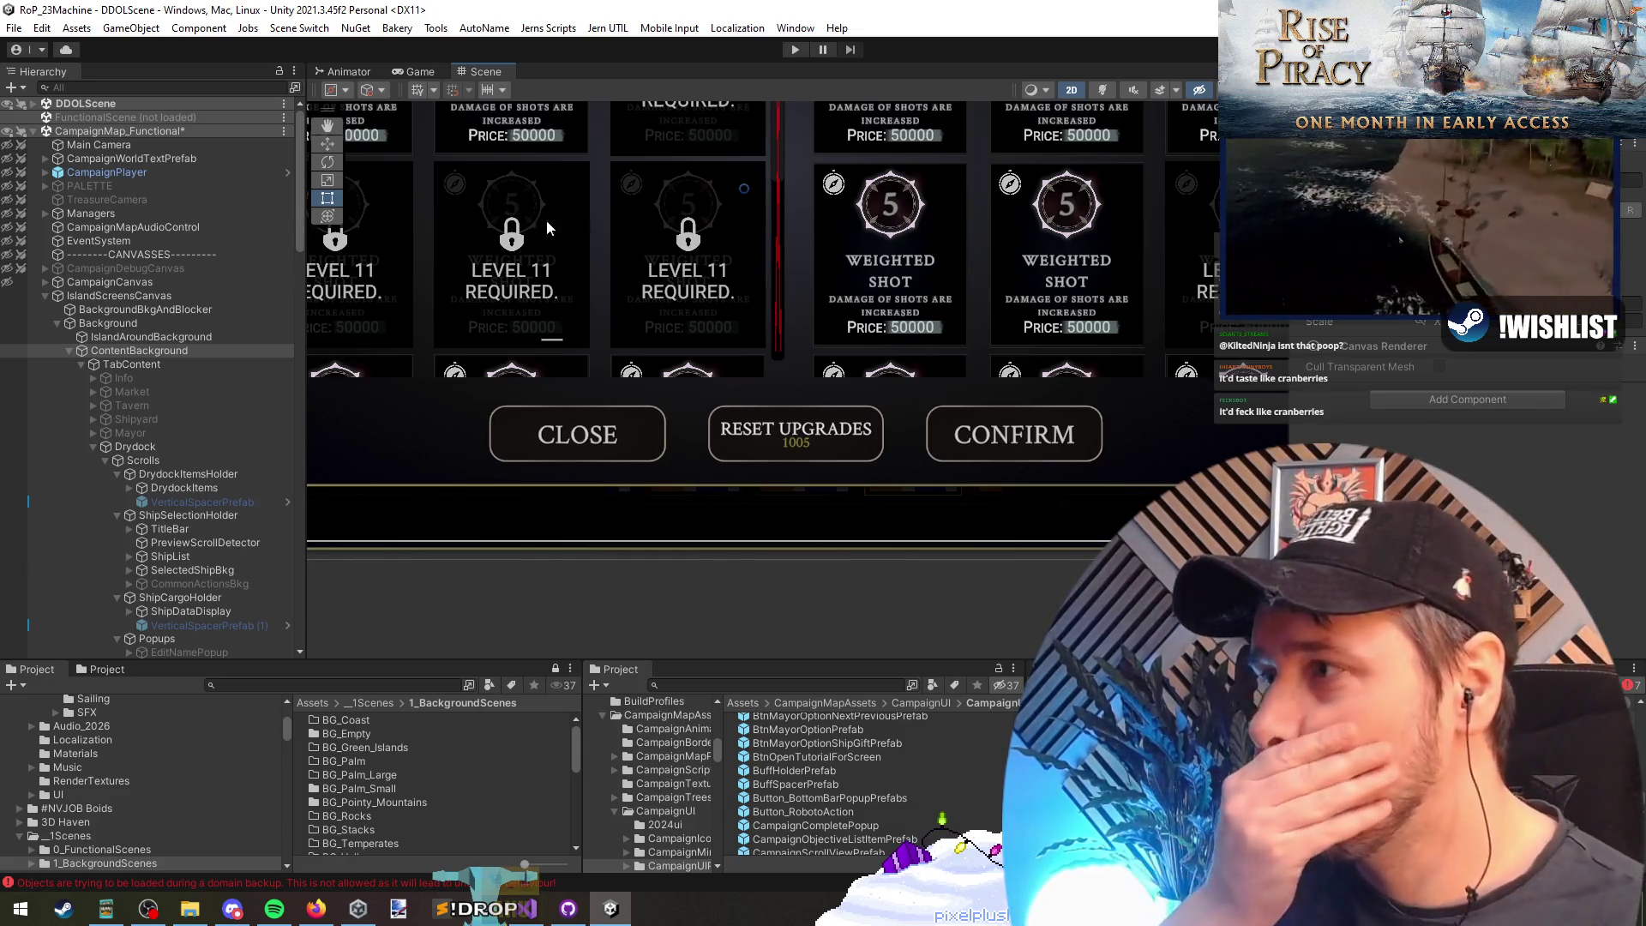
Step: Select the Text (TMP) object on the BTN_Reset Upgrades button in the scene
click(897, 429)
scroll(898, 429, down, 1)
click(823, 436)
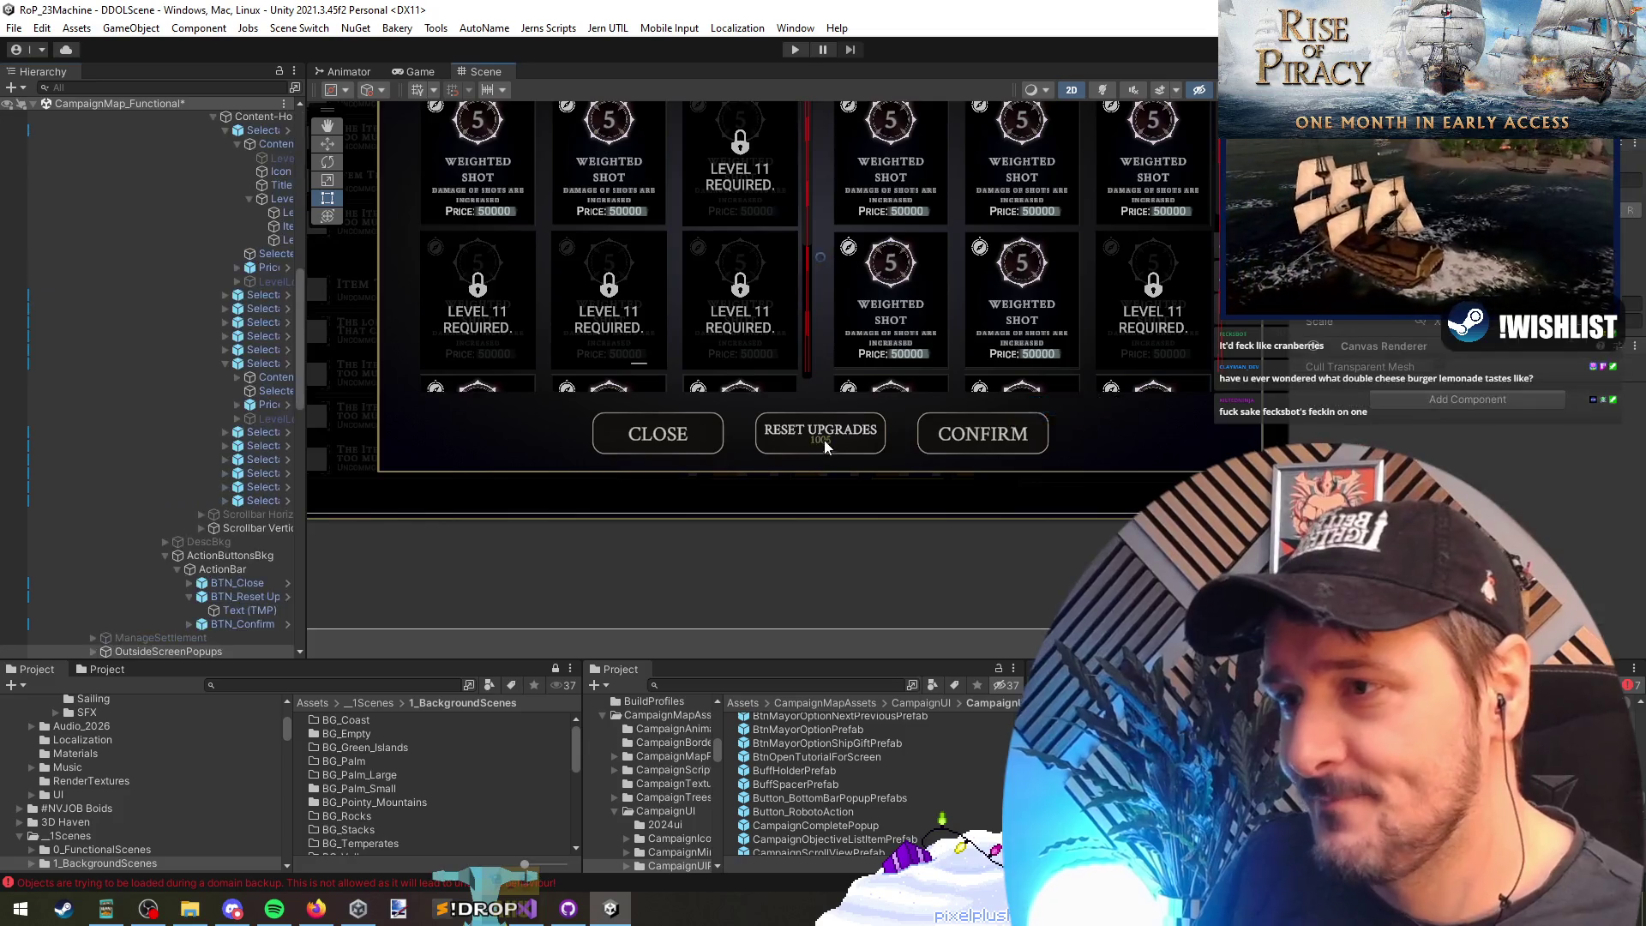
scroll(822, 429, up, 3)
click(821, 429)
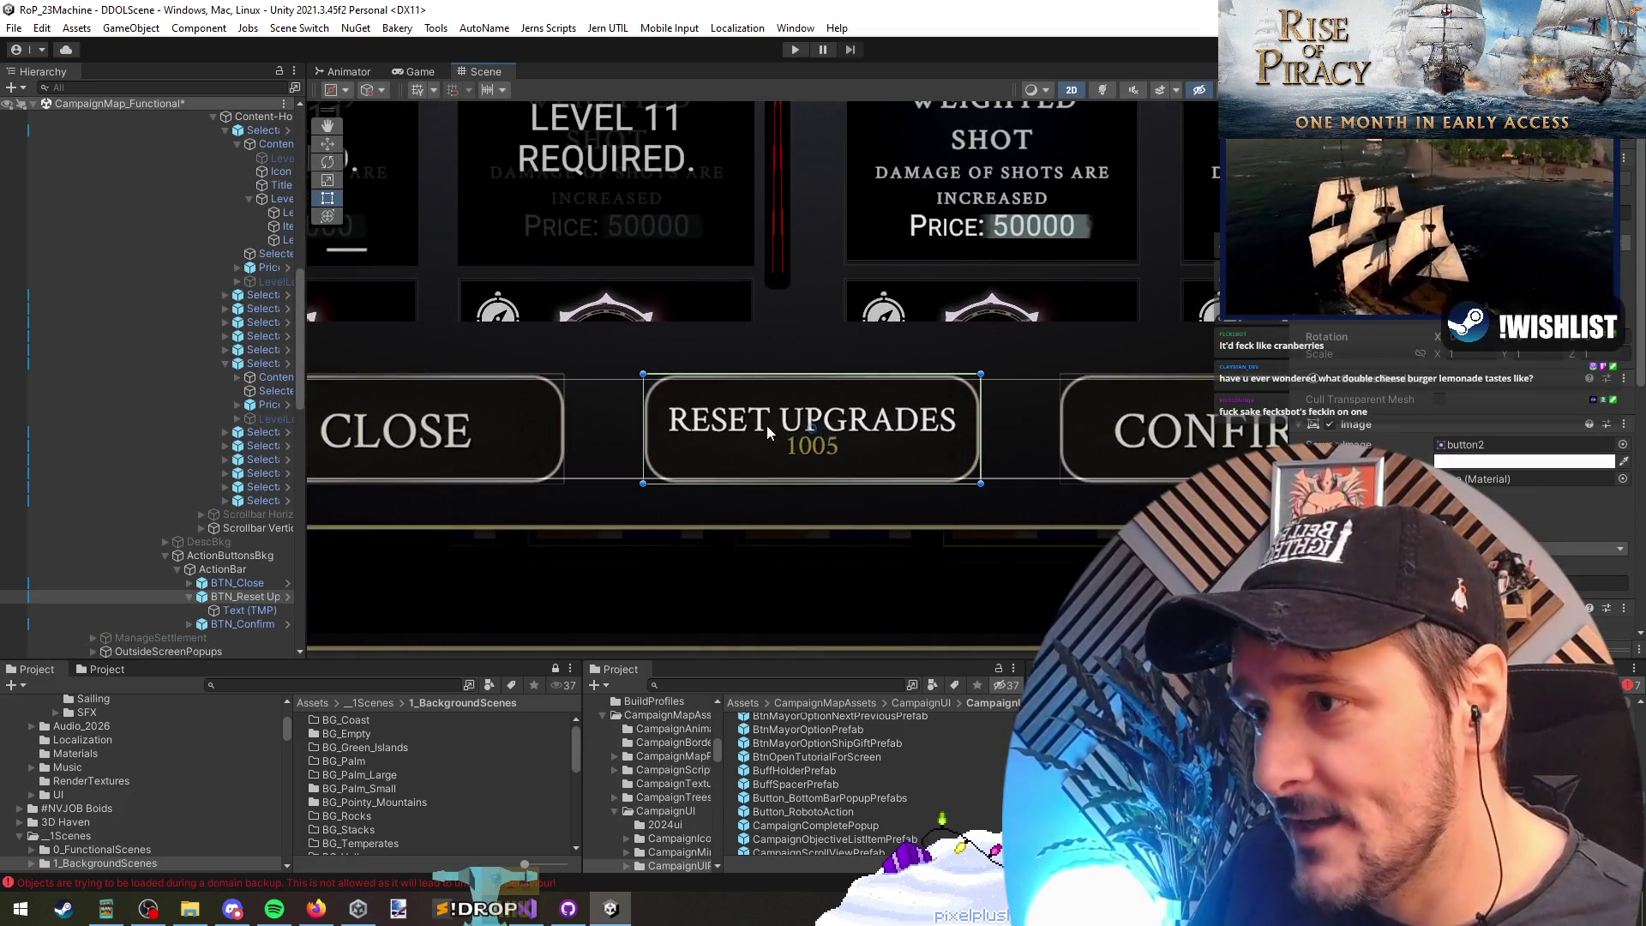
click(821, 430)
click(791, 421)
click(793, 419)
click(799, 433)
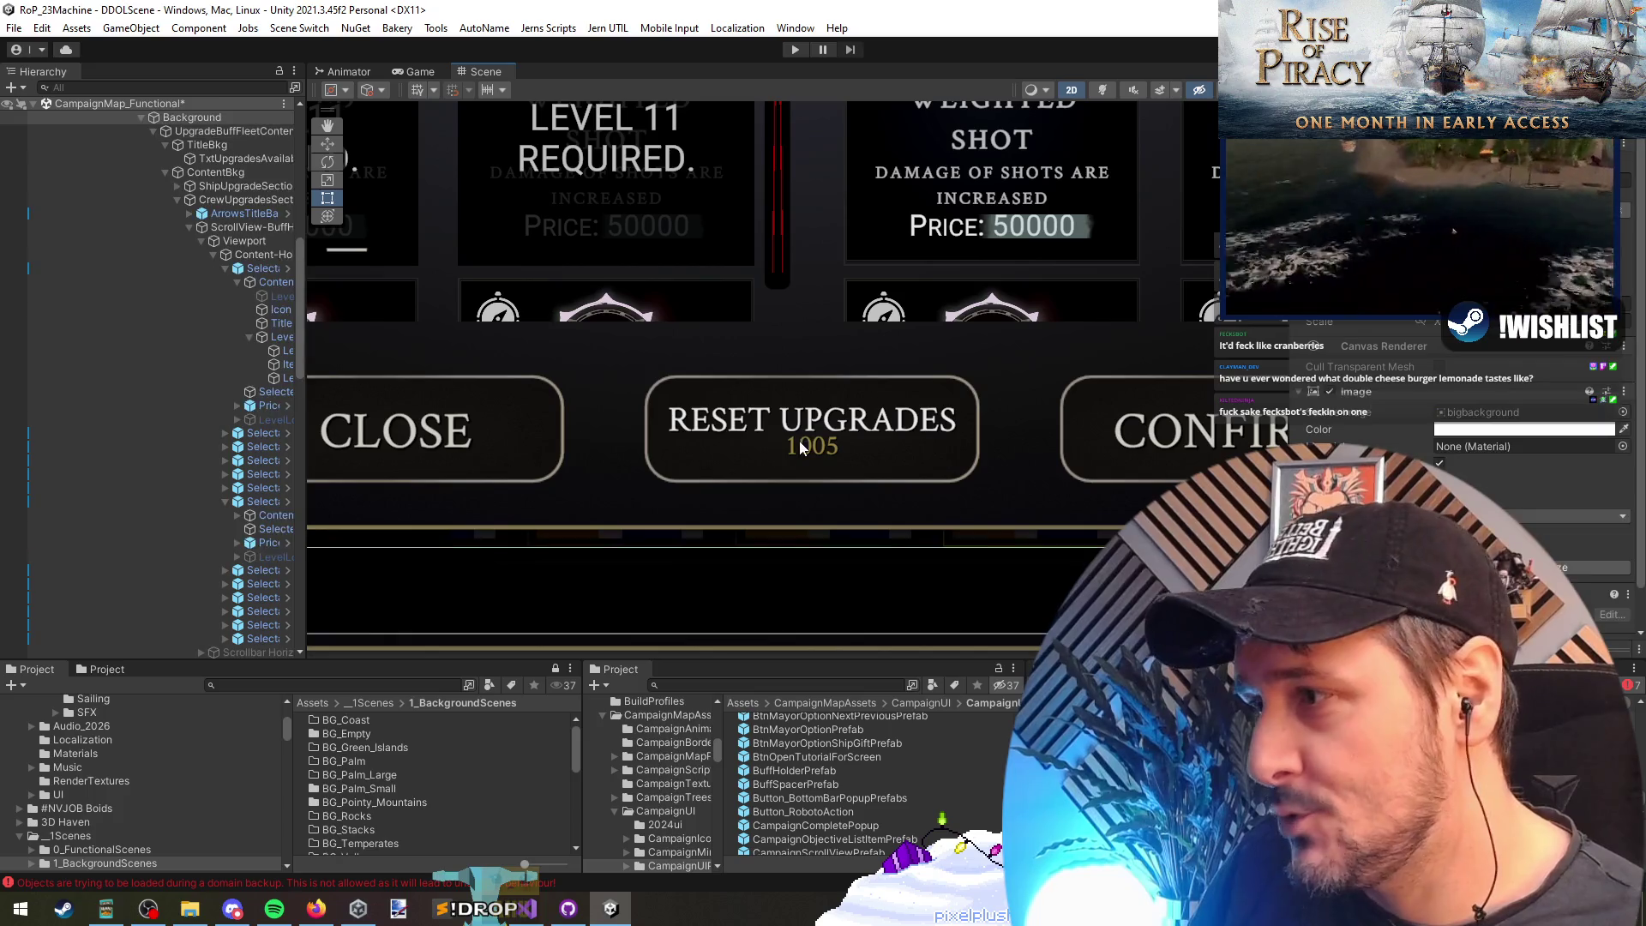
click(802, 436)
click(804, 437)
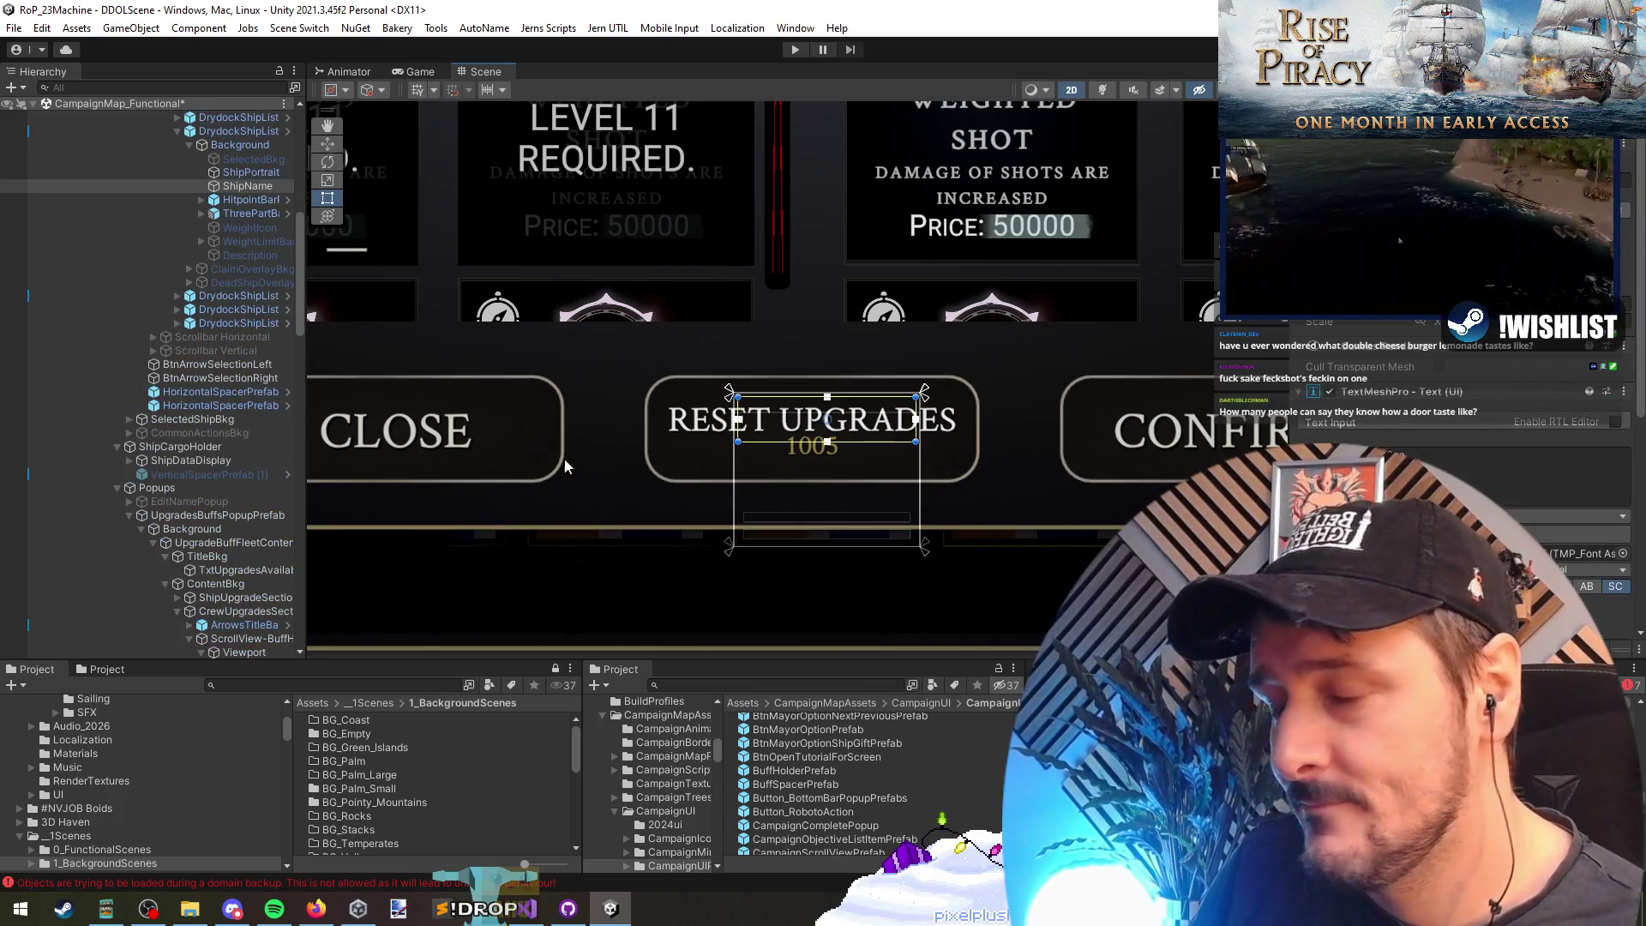
click(701, 422)
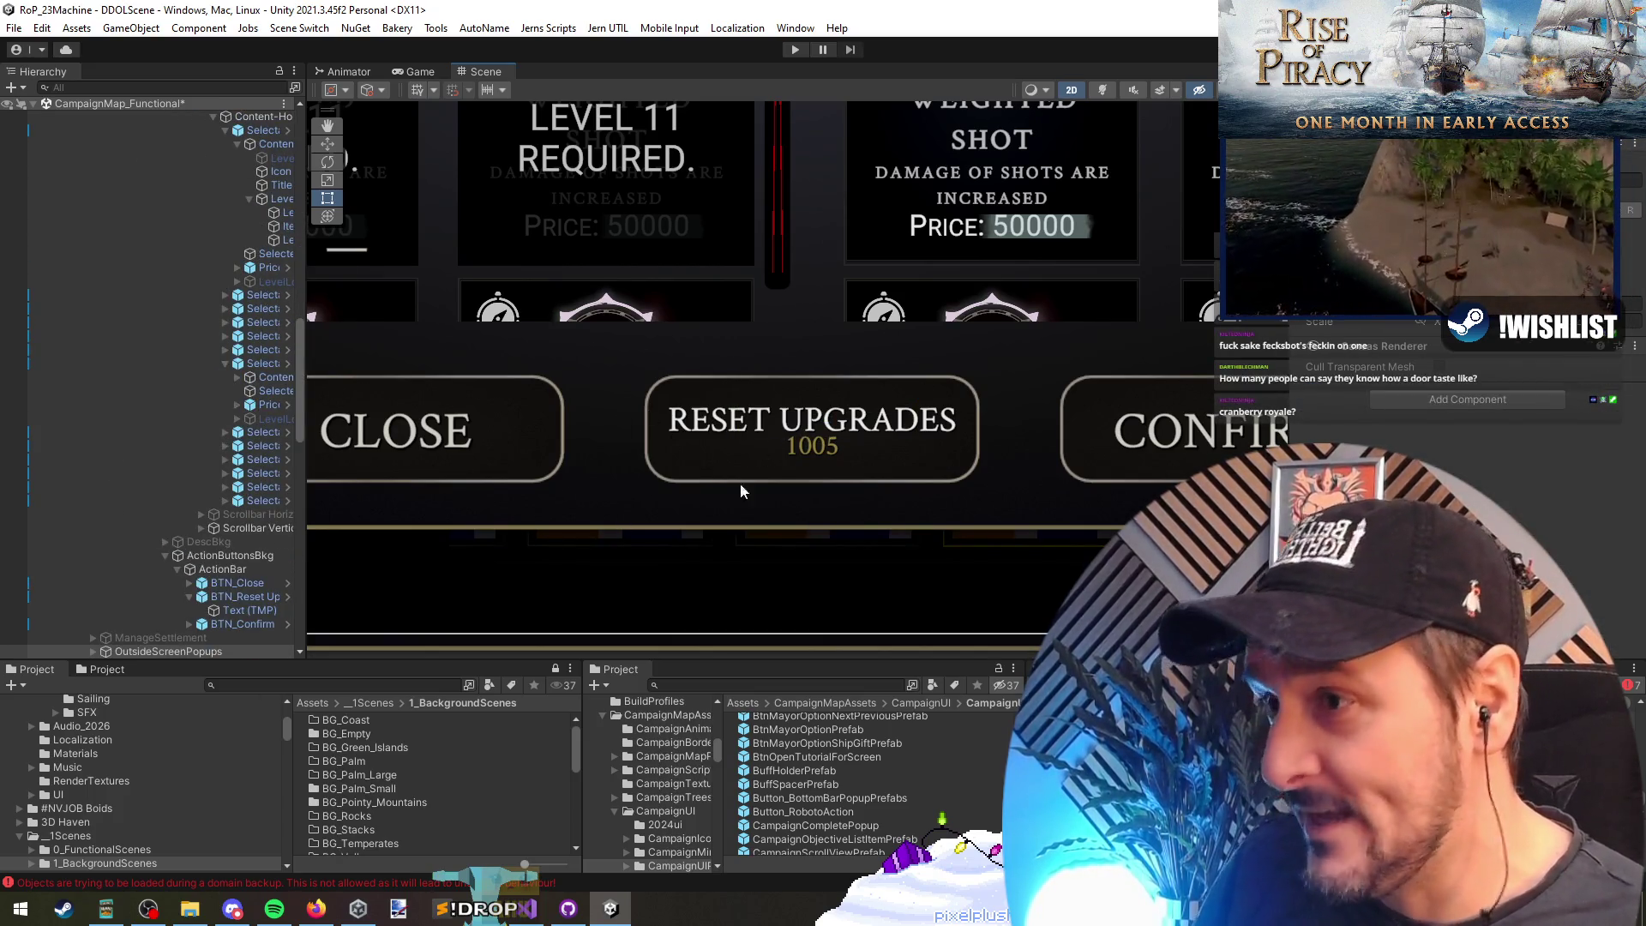
click(729, 434)
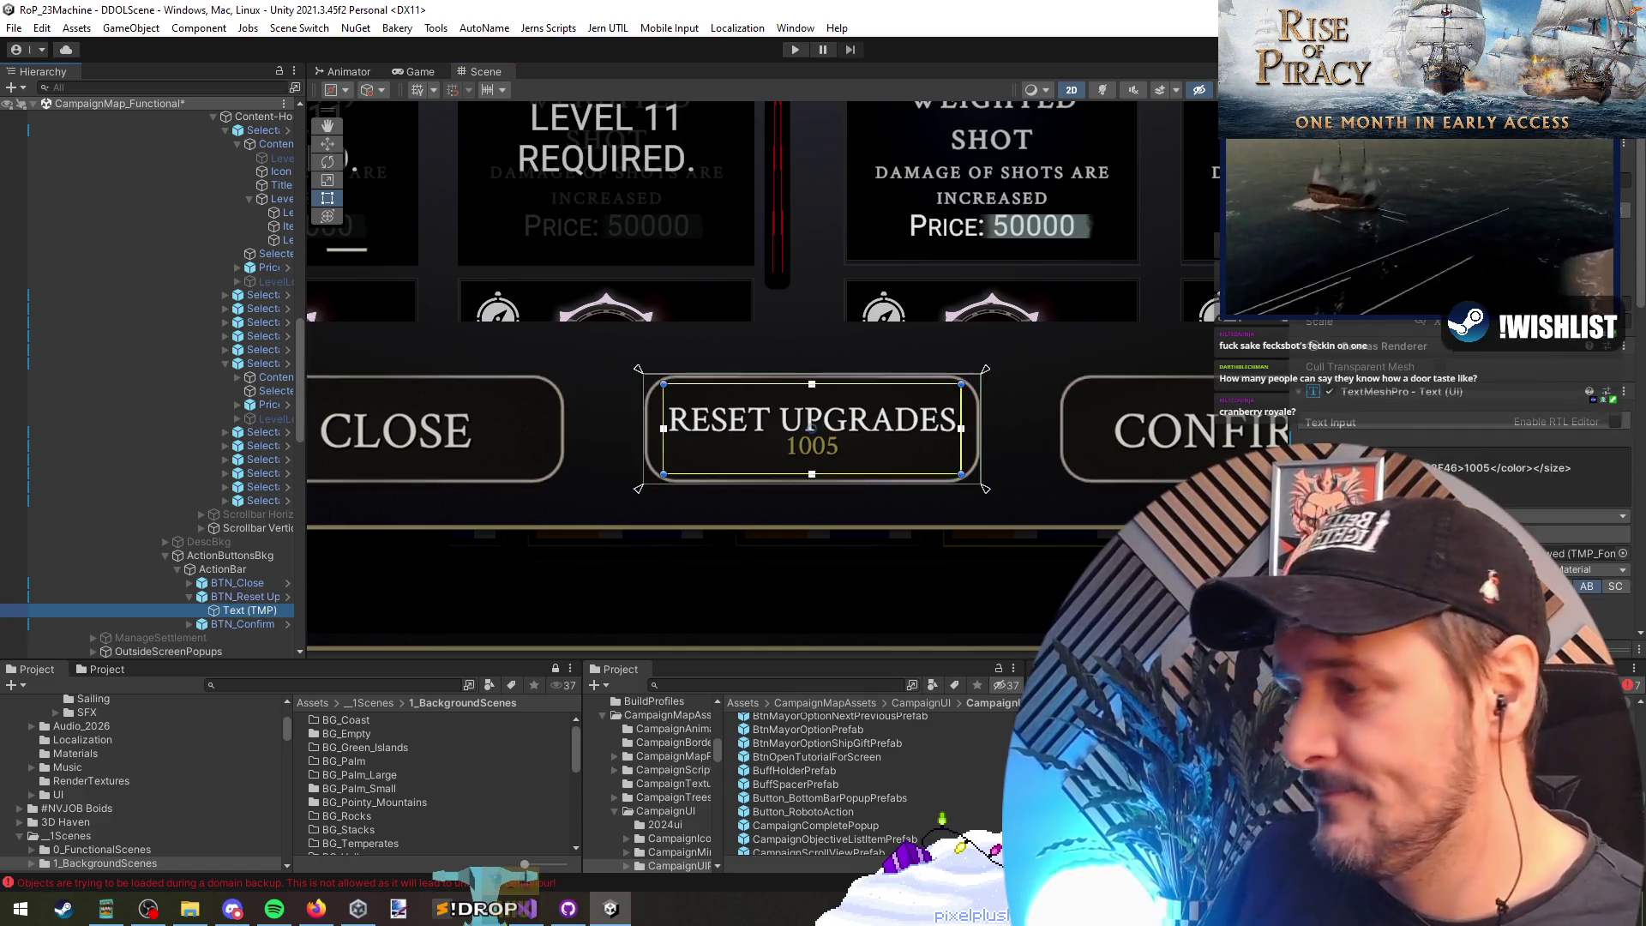
Step: Change the TextMeshPro Line Spacing from -52.3 to about -26.7, then return to Visual Studio
scroll(1380, 383, down, 5)
mouse_move(1449, 490)
mouse_down()
mouse_move(1509, 489)
mouse_move(257, 463)
mouse_move(737, 468)
mouse_move(600, 480)
mouse_up()
scroll(798, 441, down, 4)
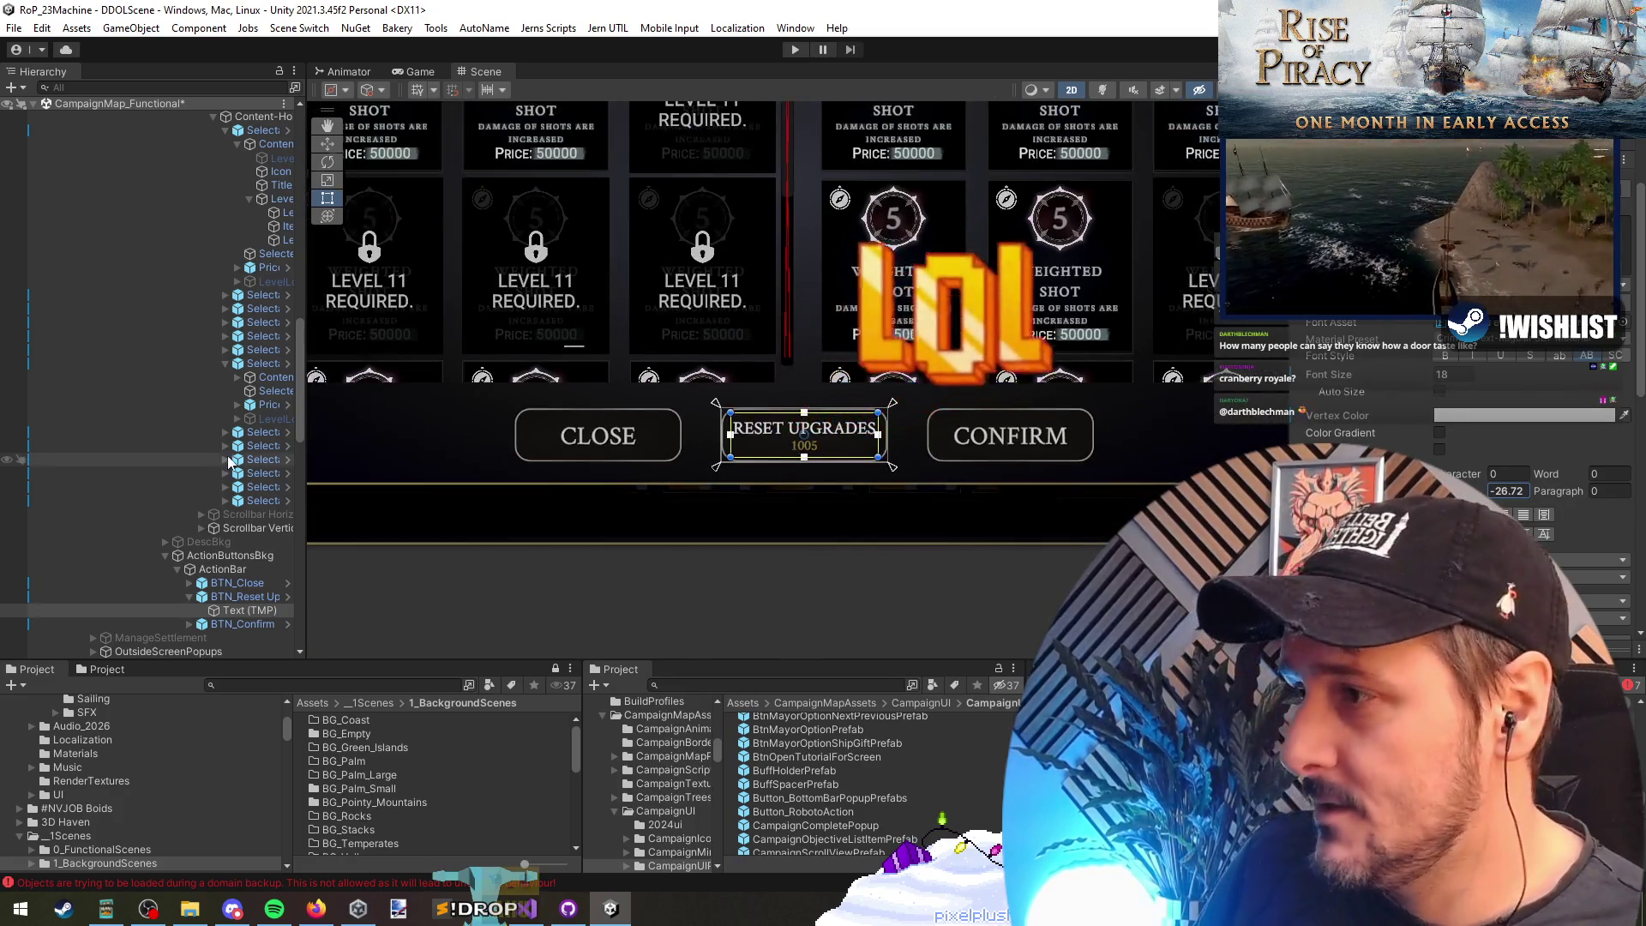
click(230, 461)
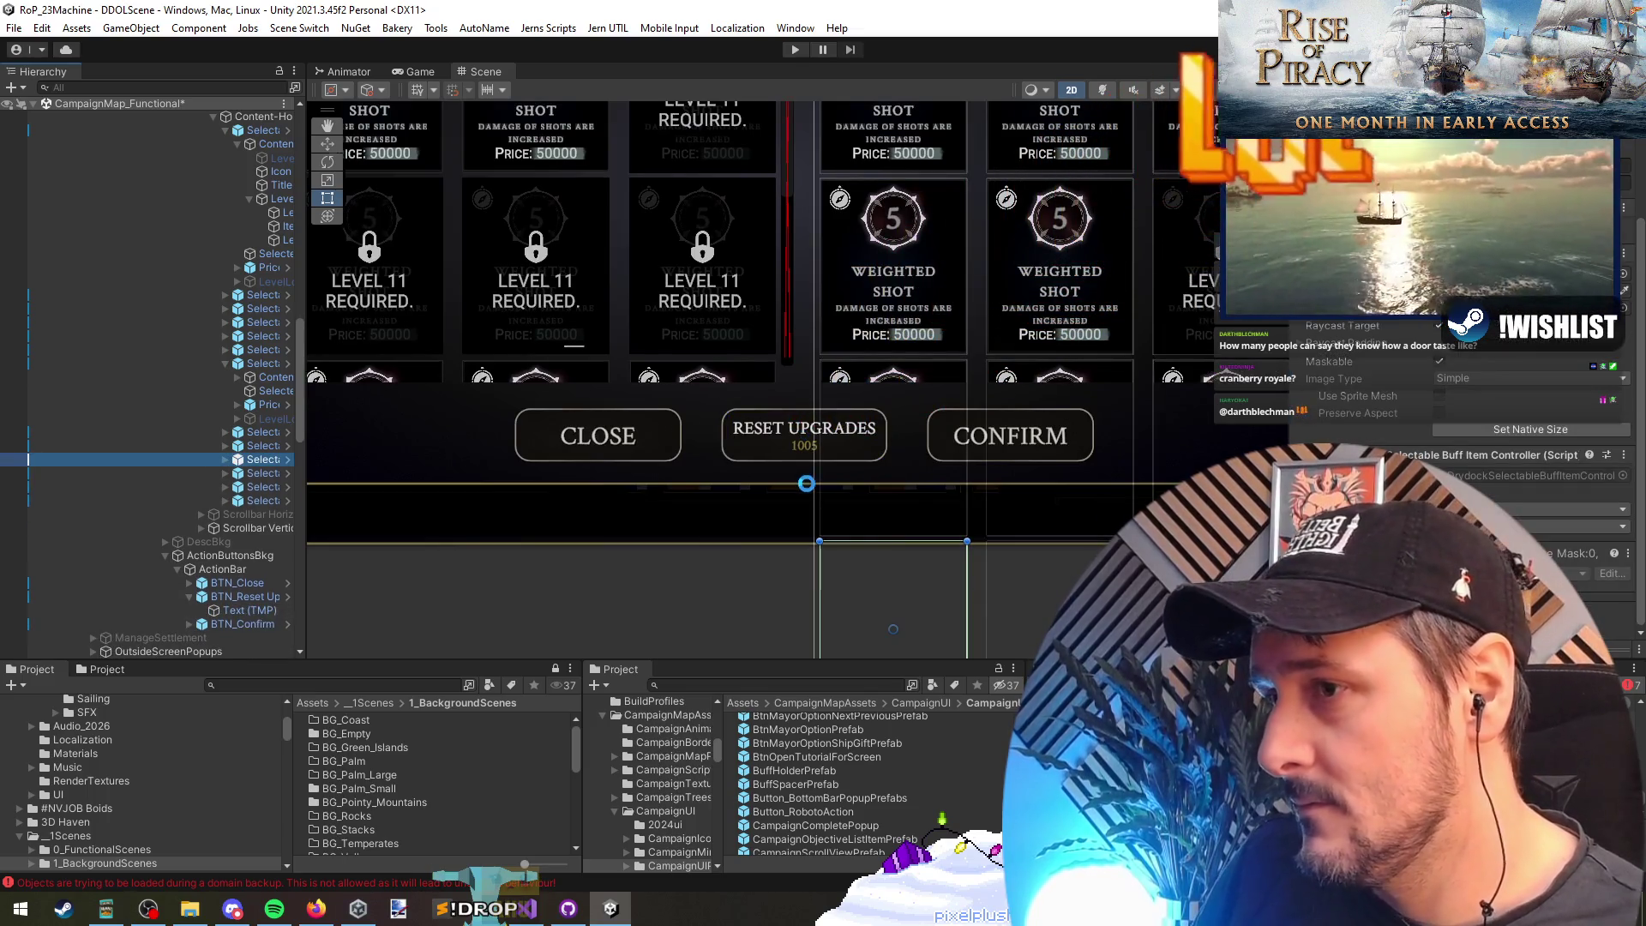
key(alt+Tab)
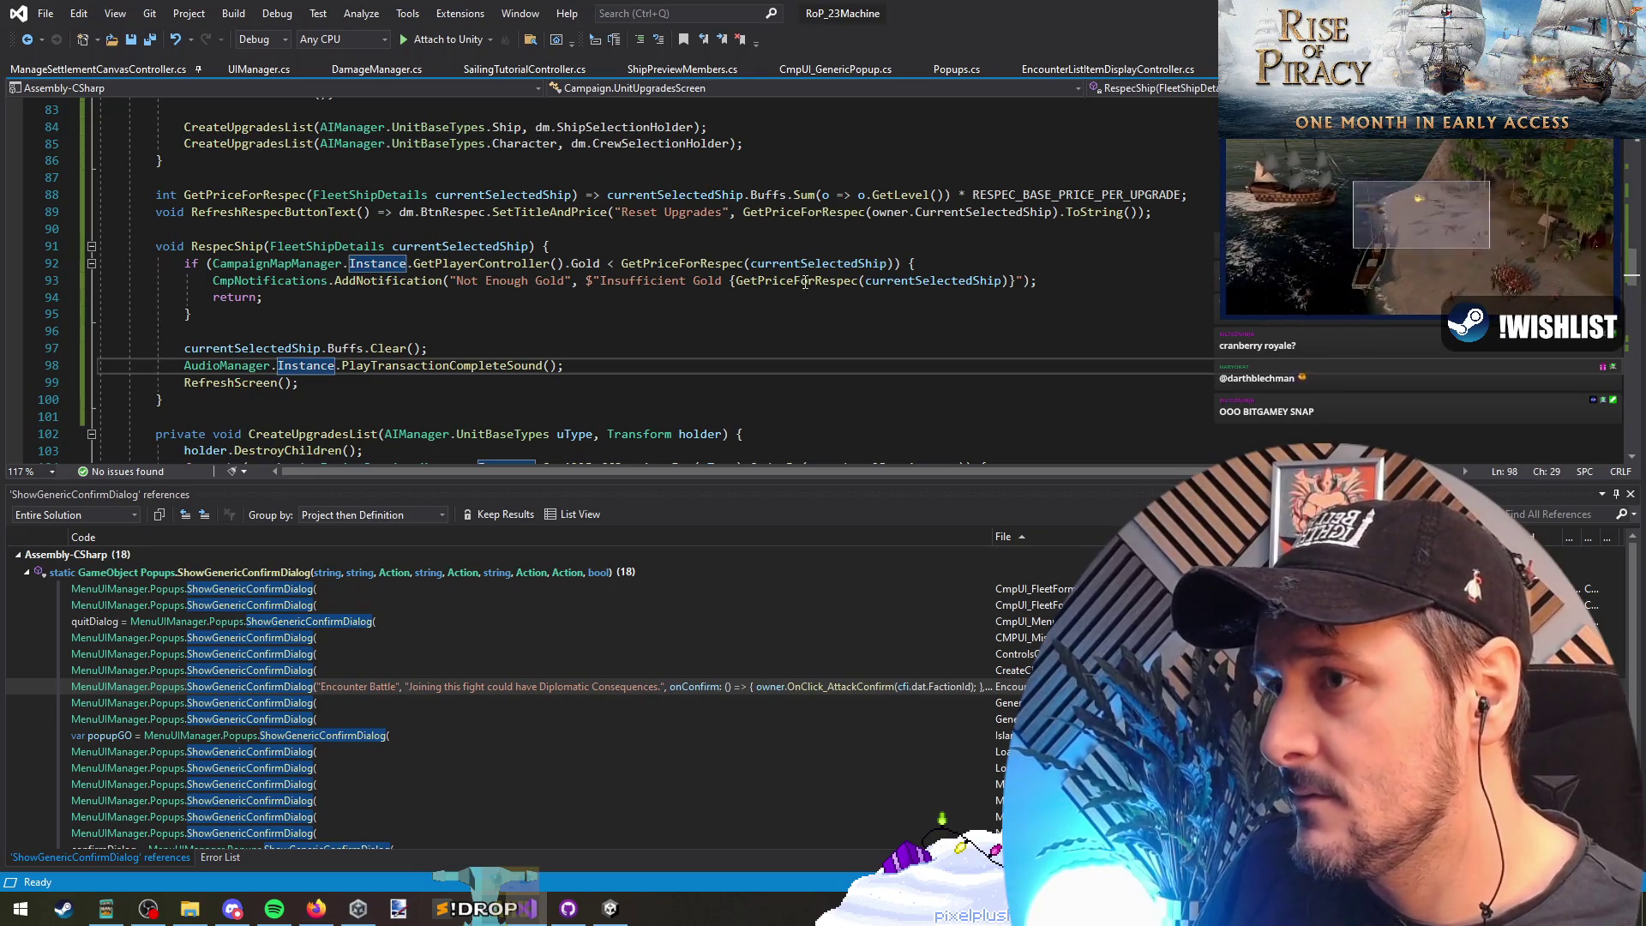
Step: Review RespecShip's not-enough-gold check, then return to Unity and select another upgrade card
click(312, 282)
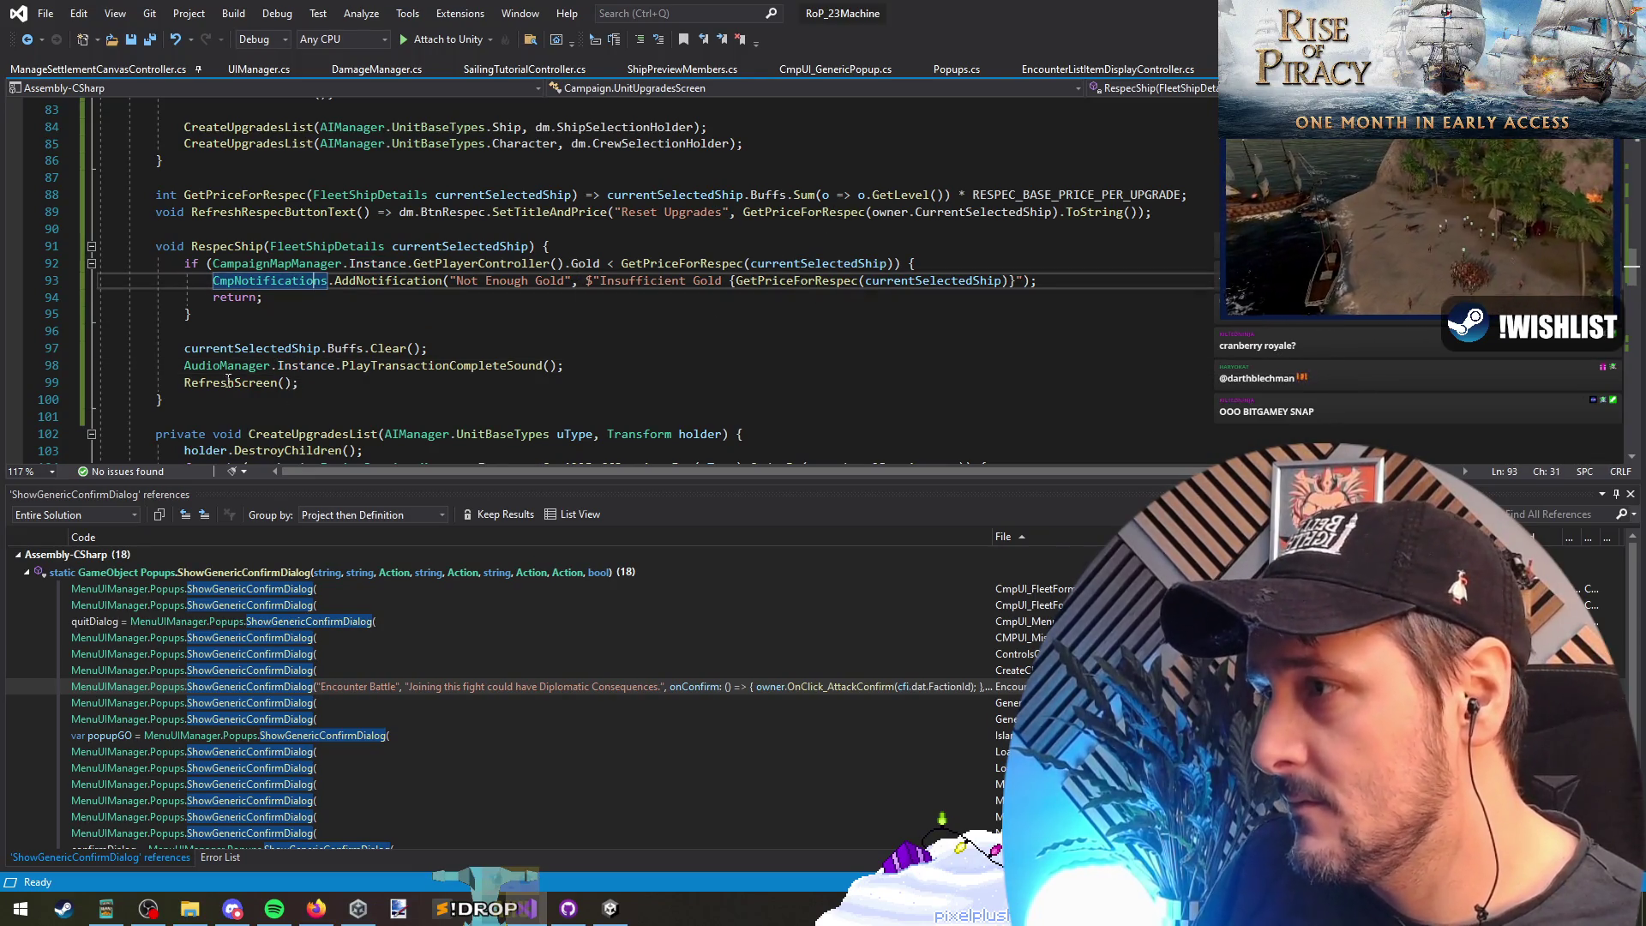
click(301, 330)
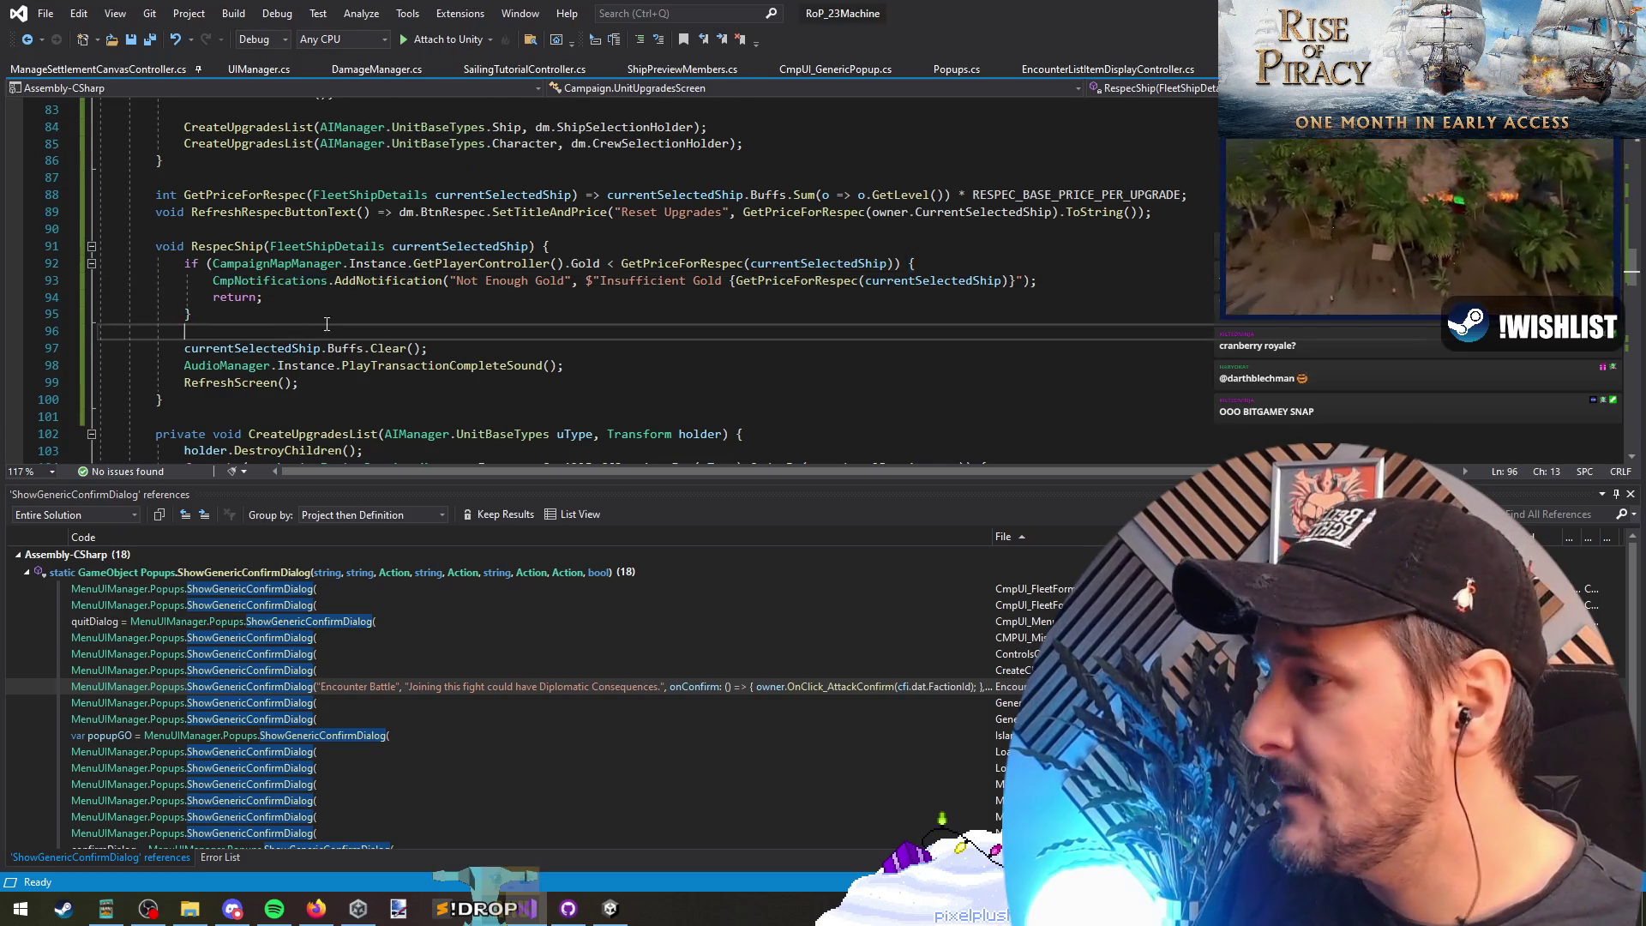
scroll(302, 330, down, 3)
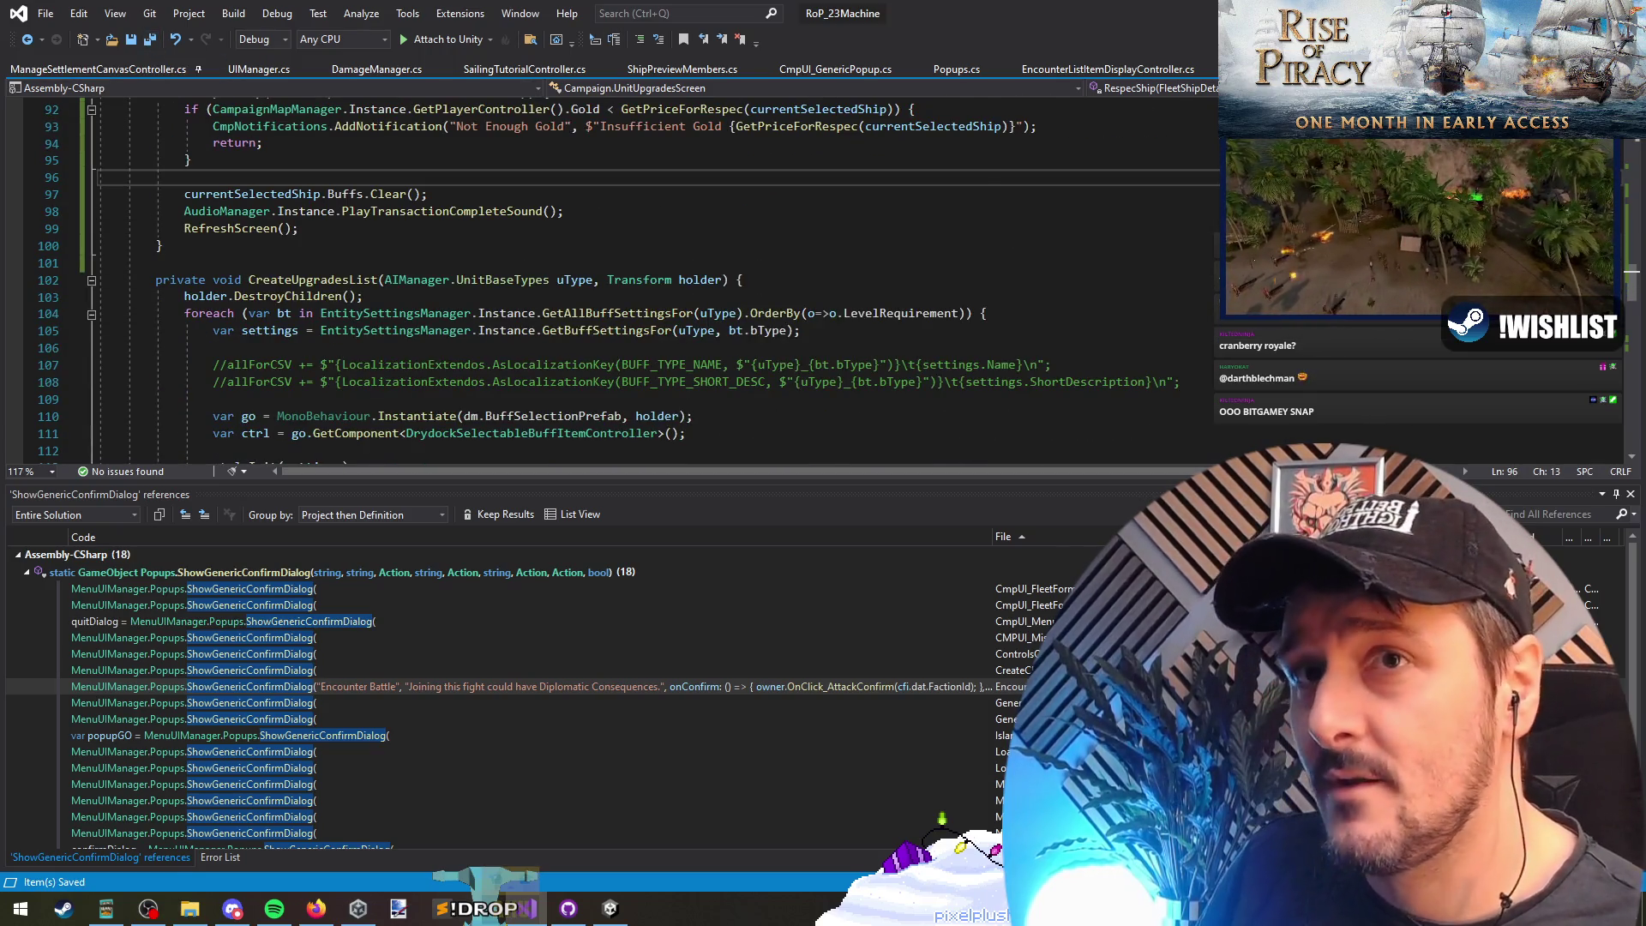
key(alt+Tab)
click(280, 434)
scroll(177, 404, up, 15)
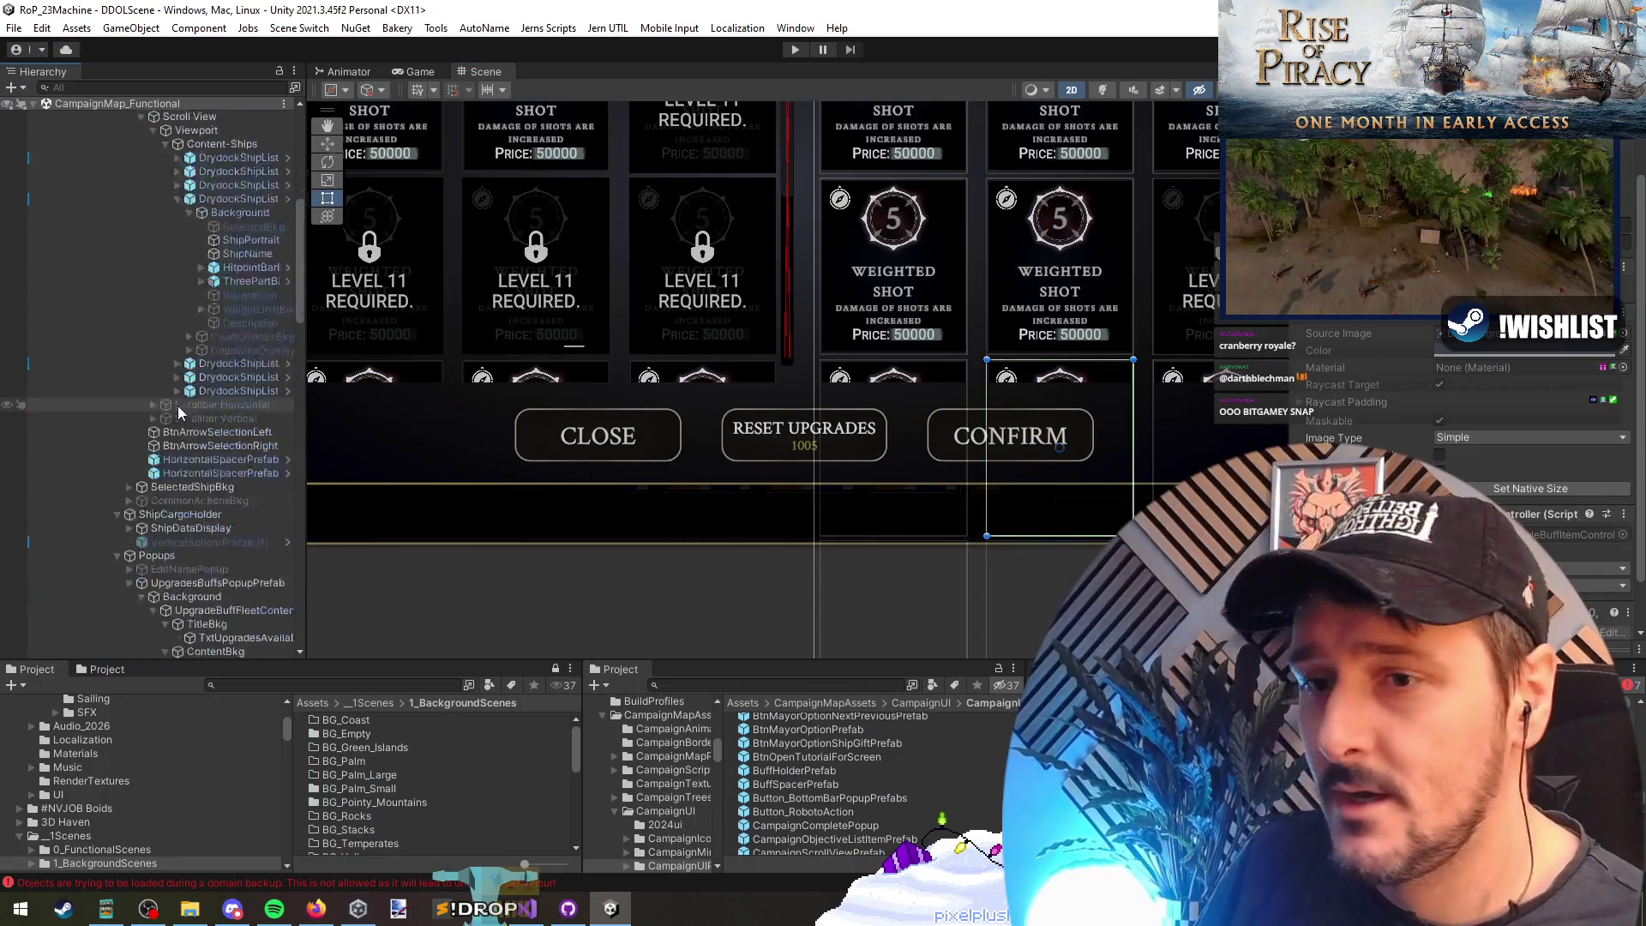
Step: Select IslandScreensCanvas and inspect its properties
click(109, 253)
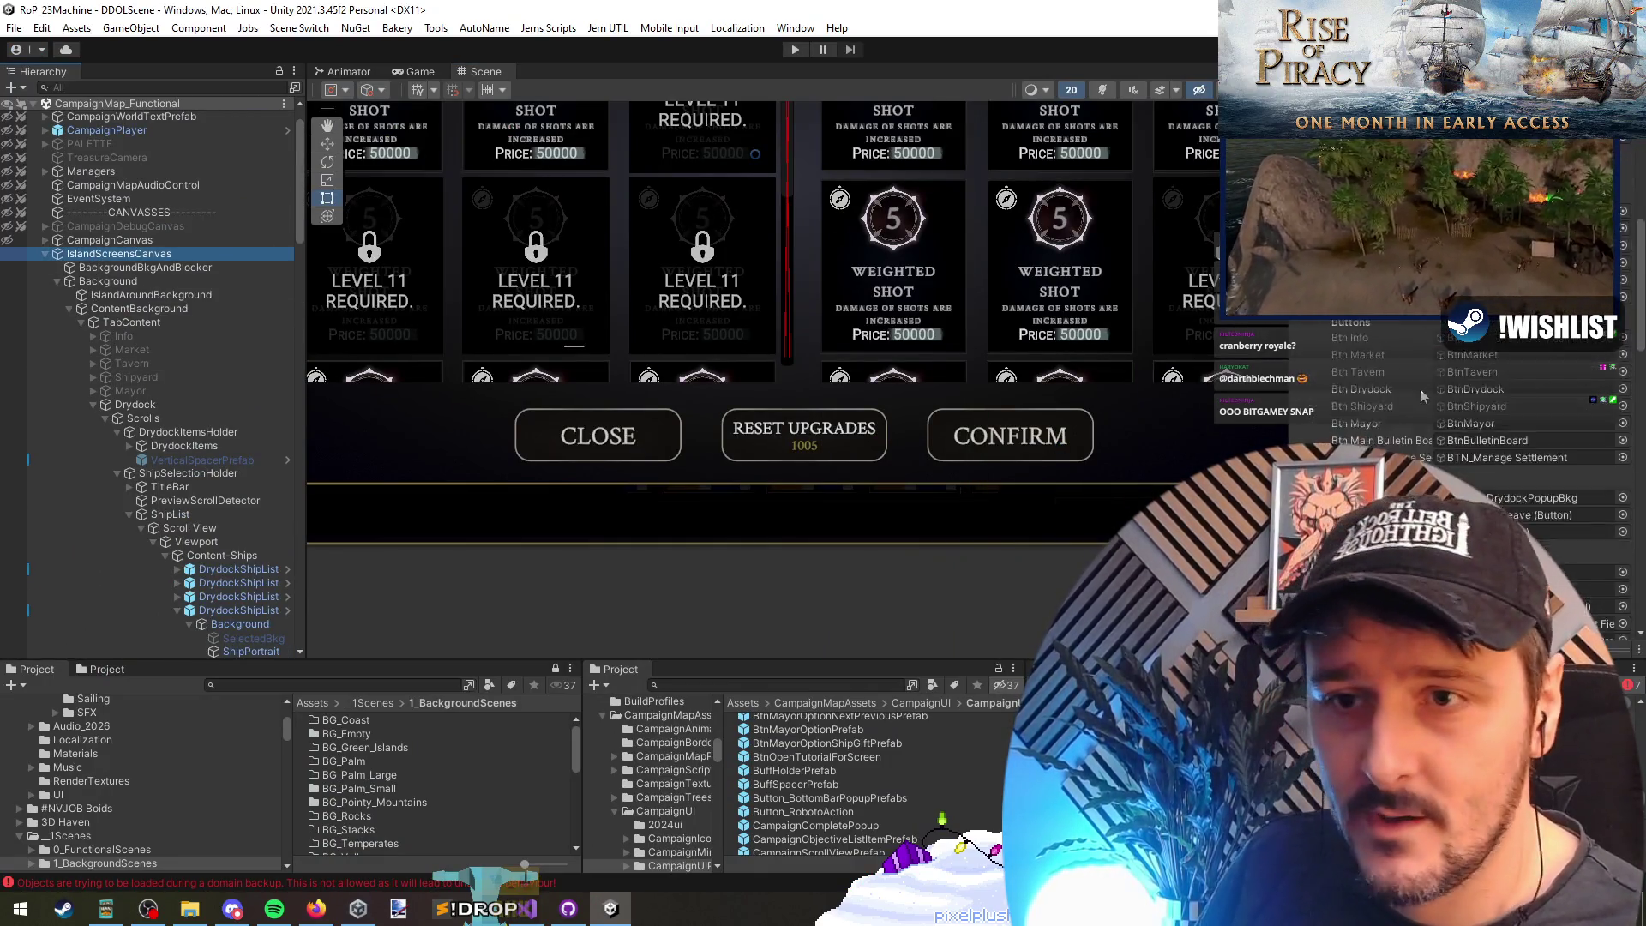
scroll(1412, 395, down, 5)
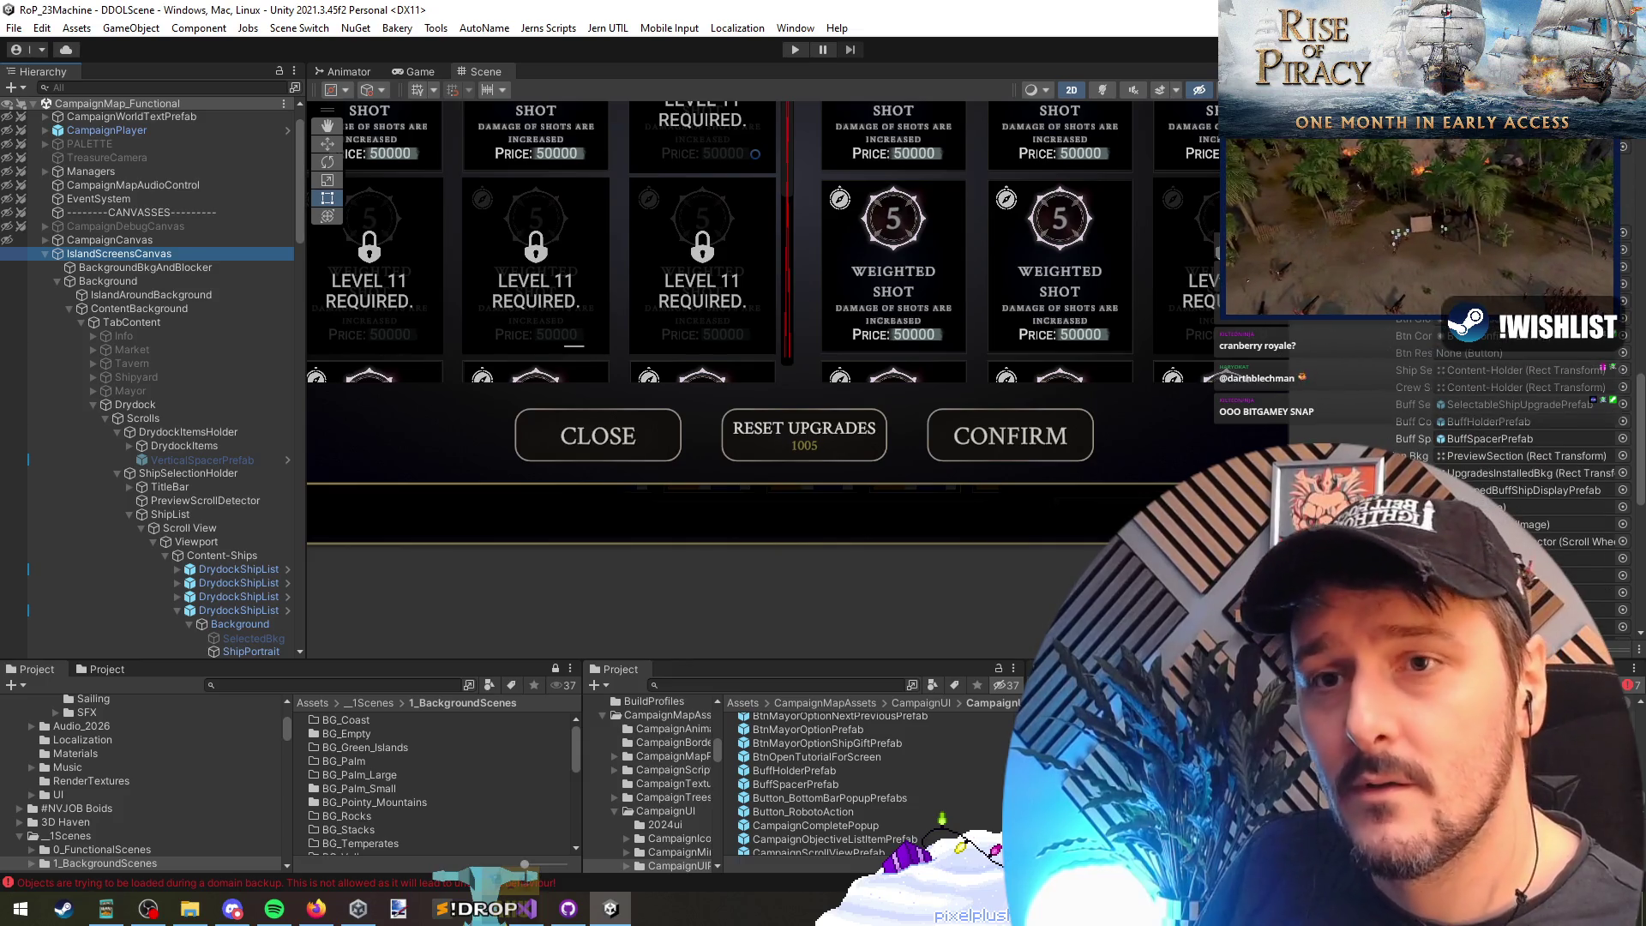
scroll(171, 386, down, 10)
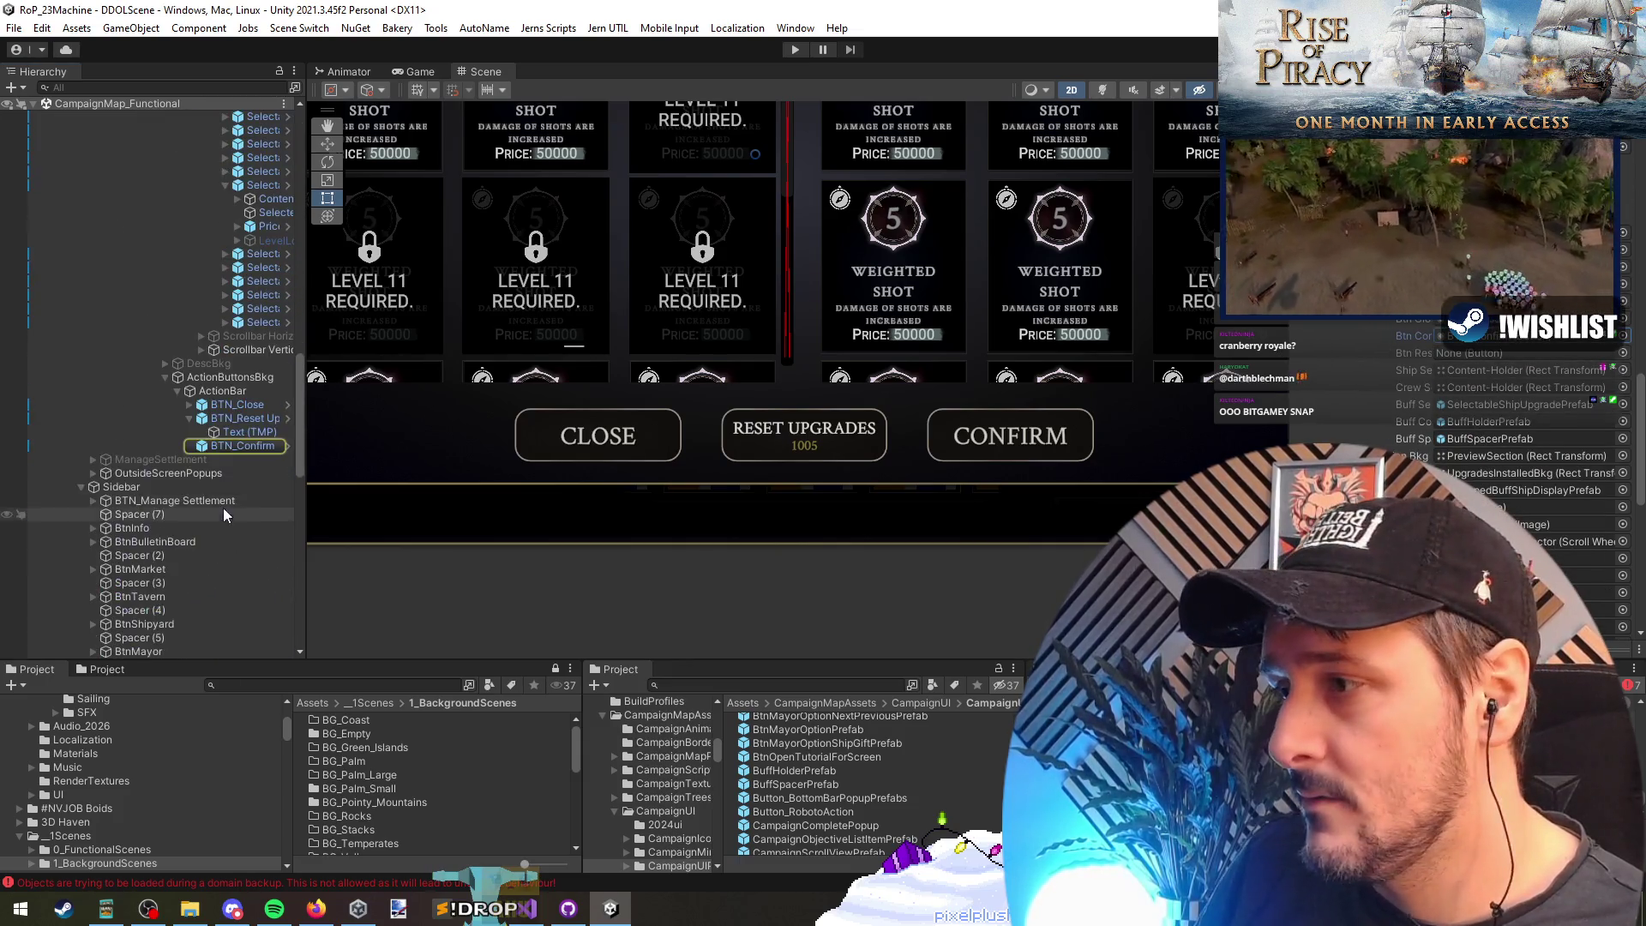
mouse_move(235, 417)
mouse_down()
mouse_move(1449, 376)
mouse_move(1448, 352)
mouse_up()
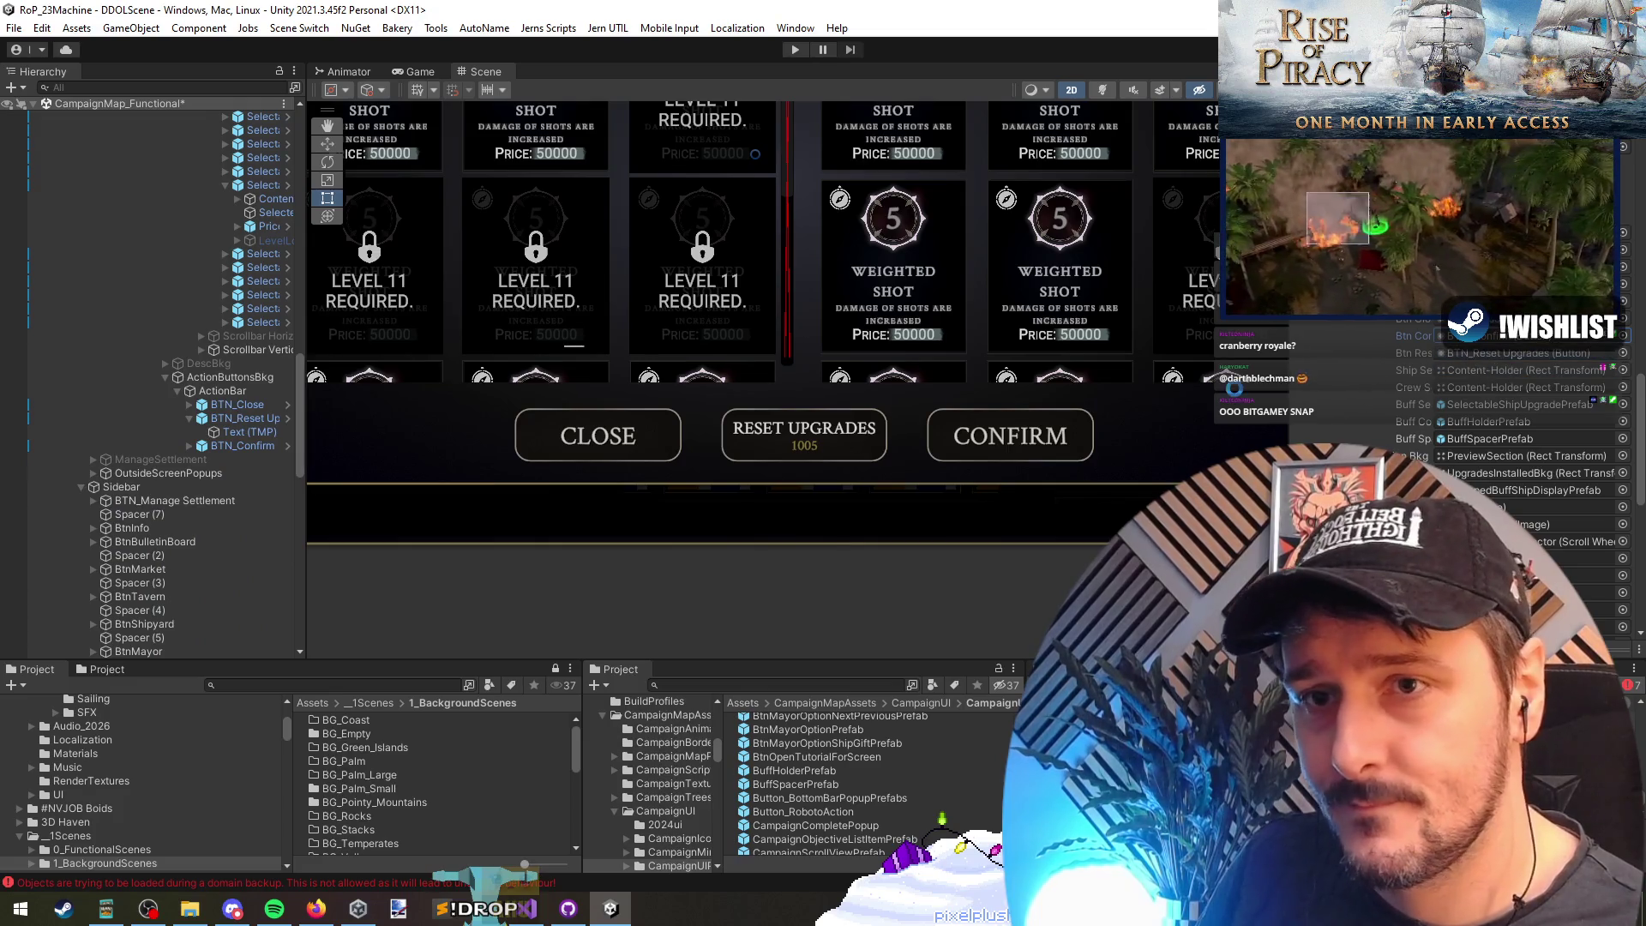
Step: Collapse the Hierarchy to the scene list and unload CampaignMap_Functional
click(244, 183)
key(Left)
key(Left)
key(Left)
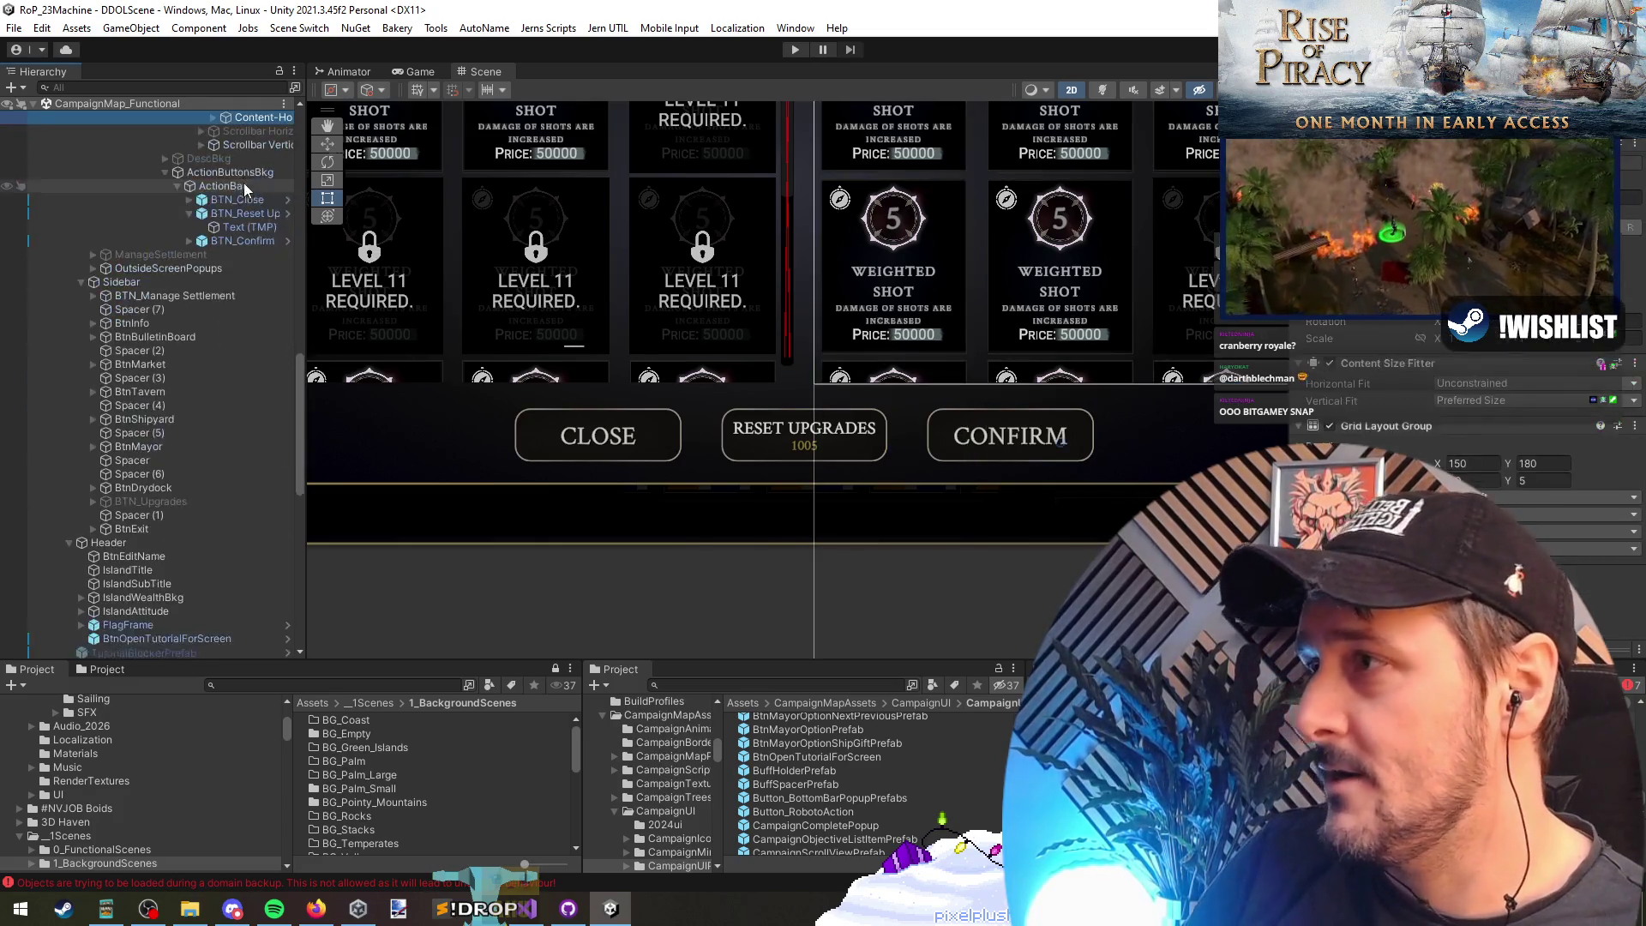
key(Left)
key(Left)
key(Left)
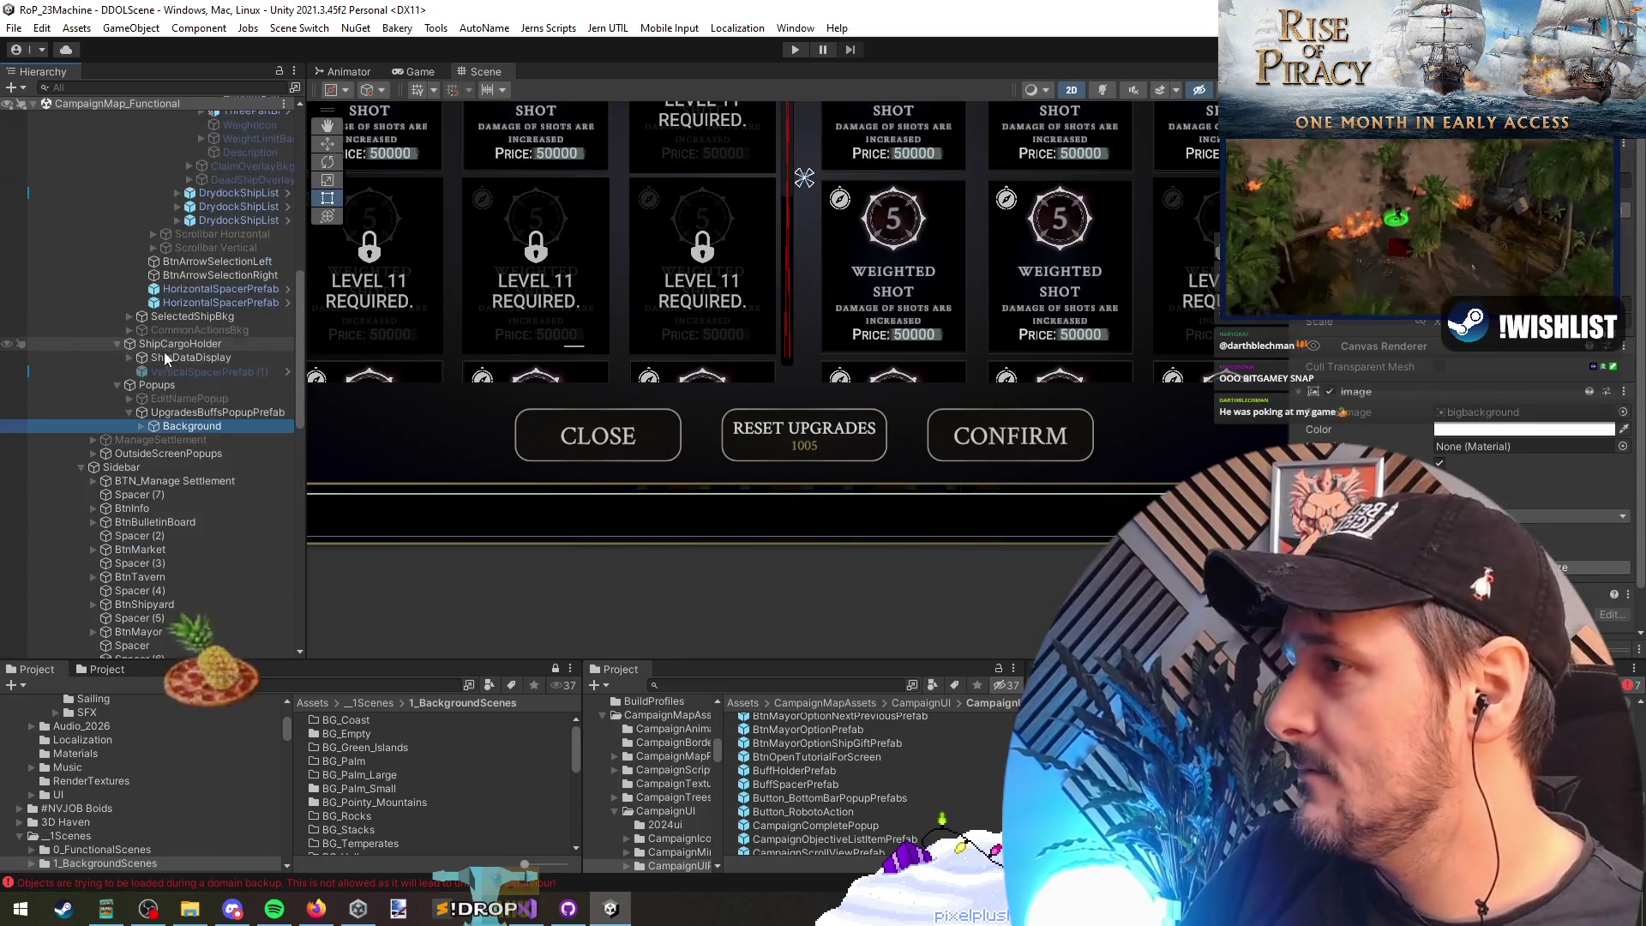
key(Left)
key(Left)
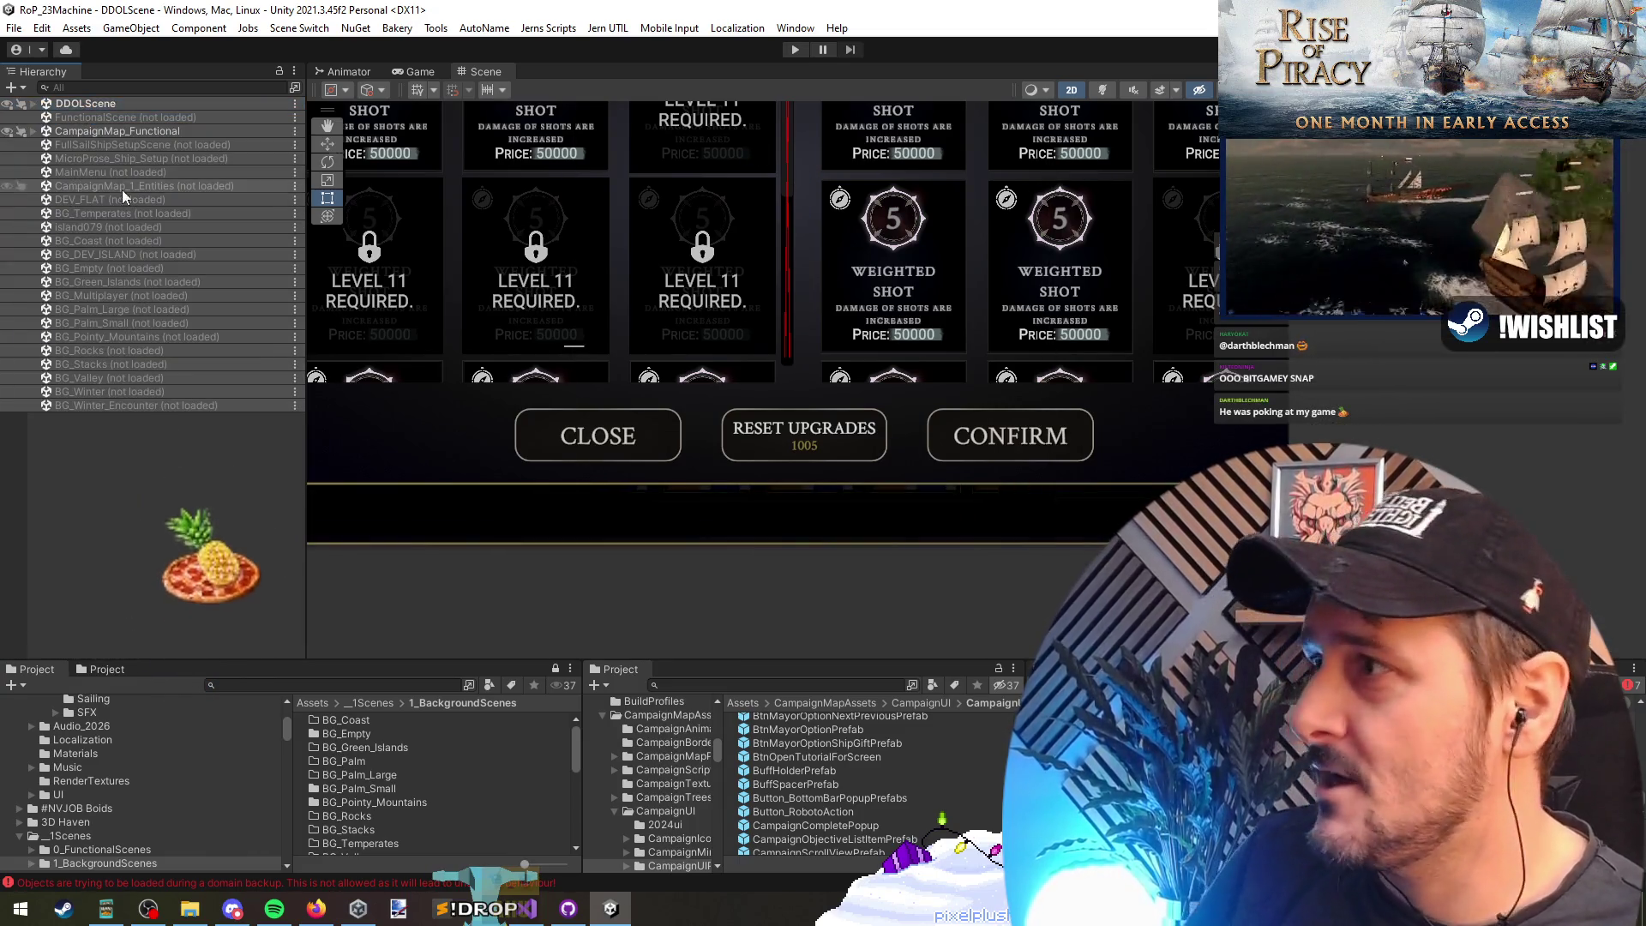
right_click(132, 133)
click(184, 233)
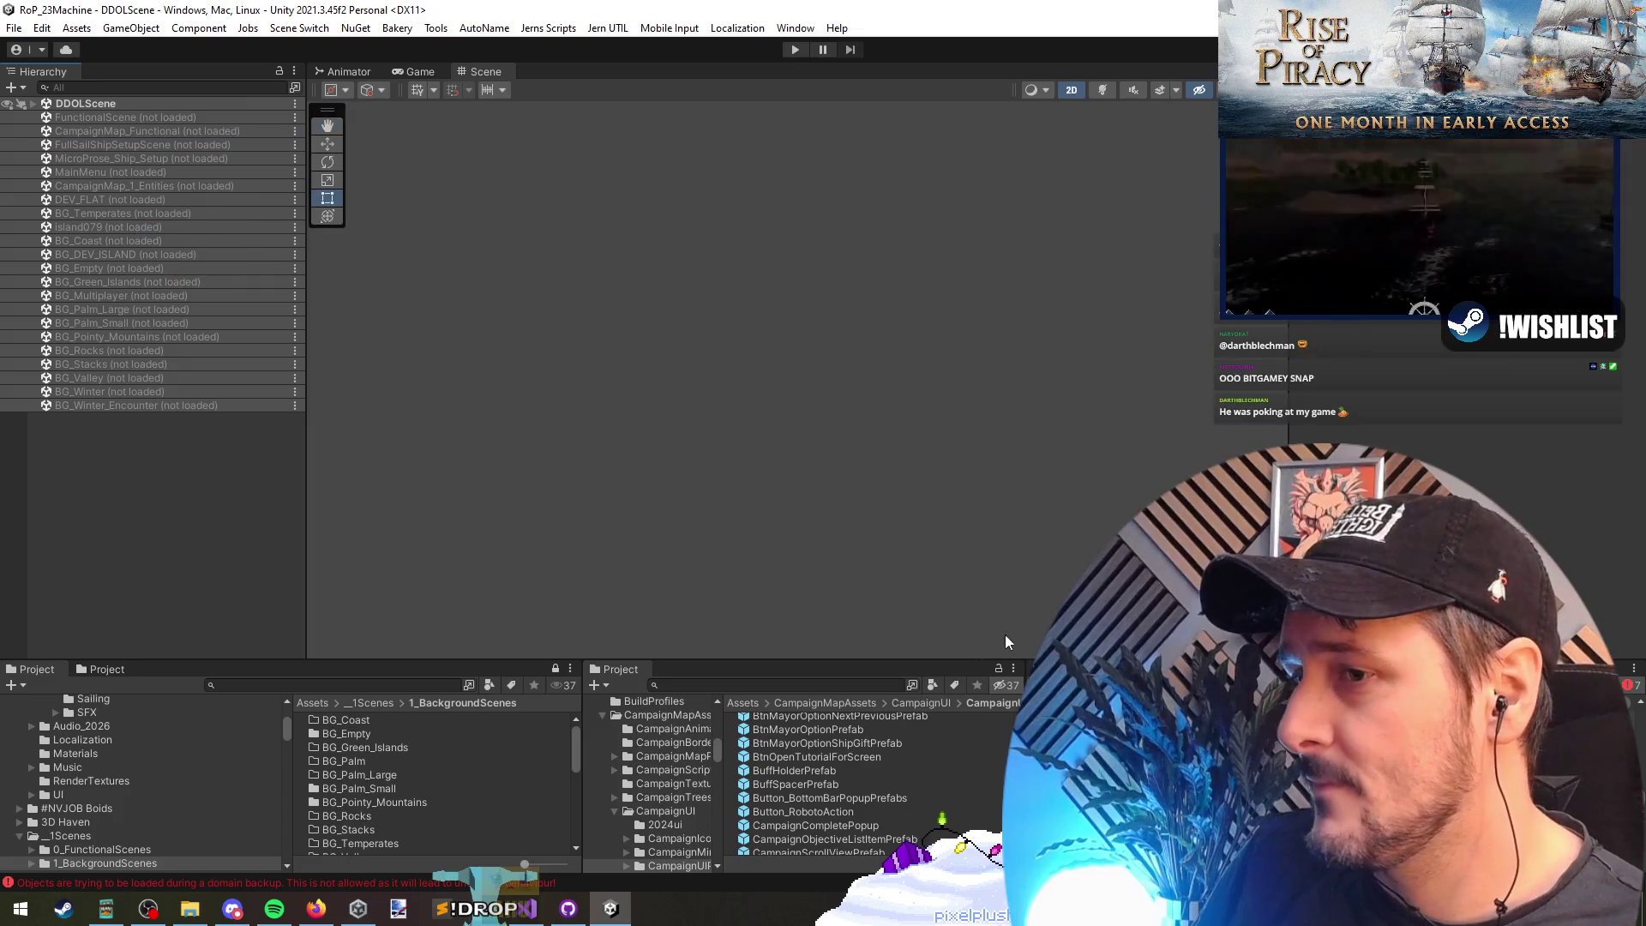
Step: Play the game, continue the campaign, open the Trelis Reef drydock and show the Console
click(794, 49)
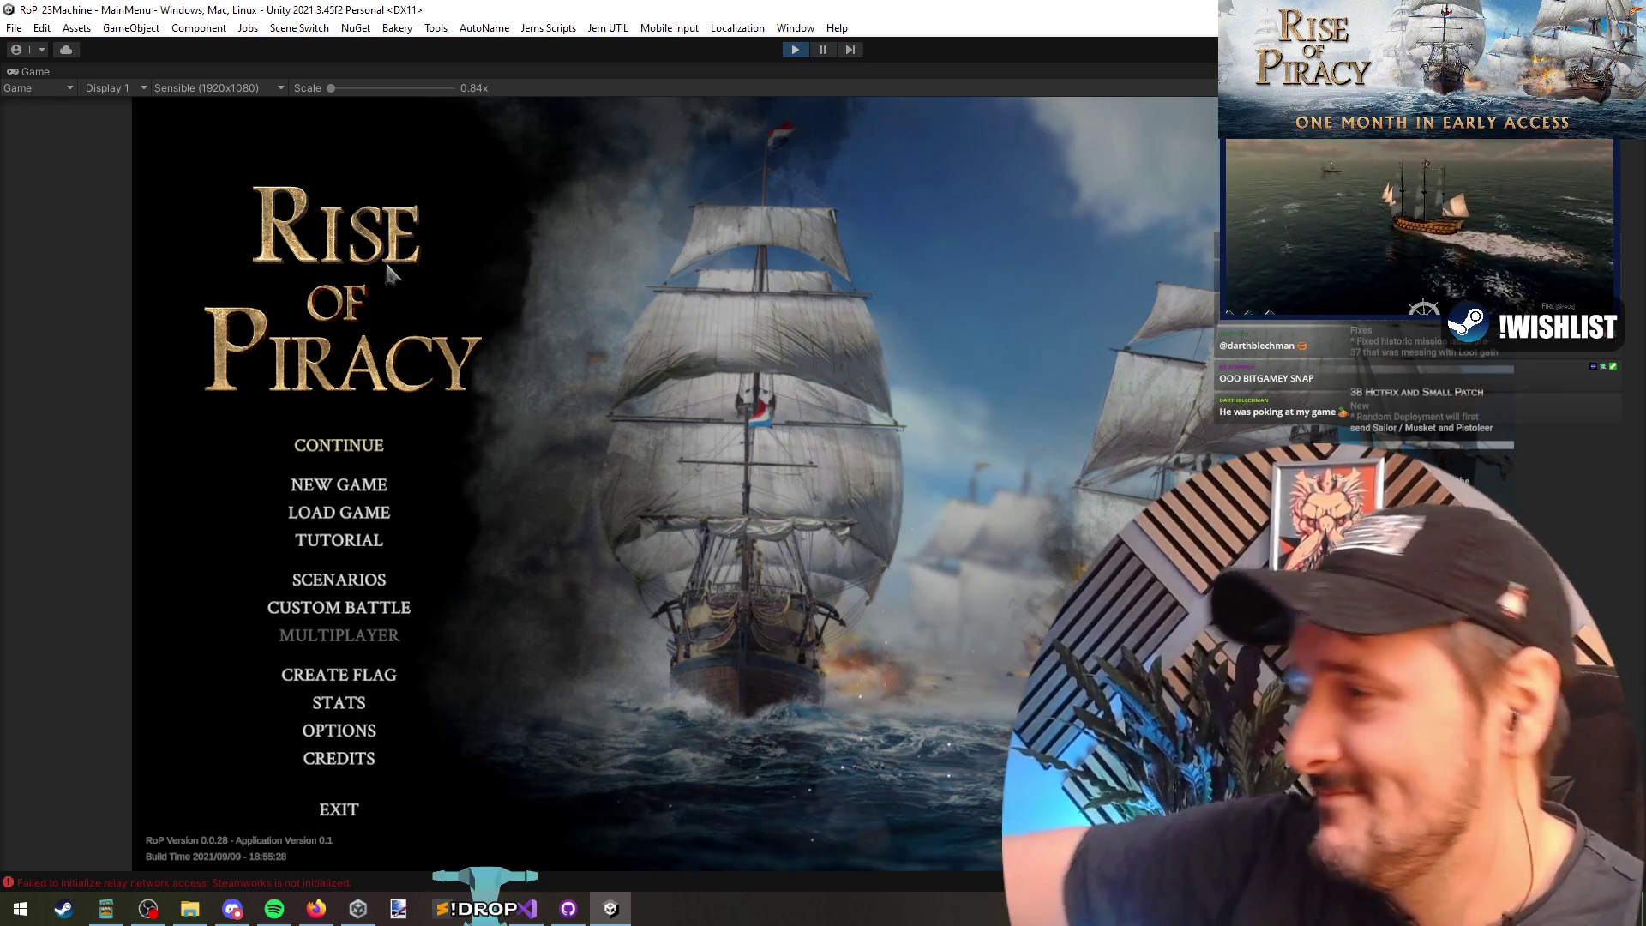
click(309, 463)
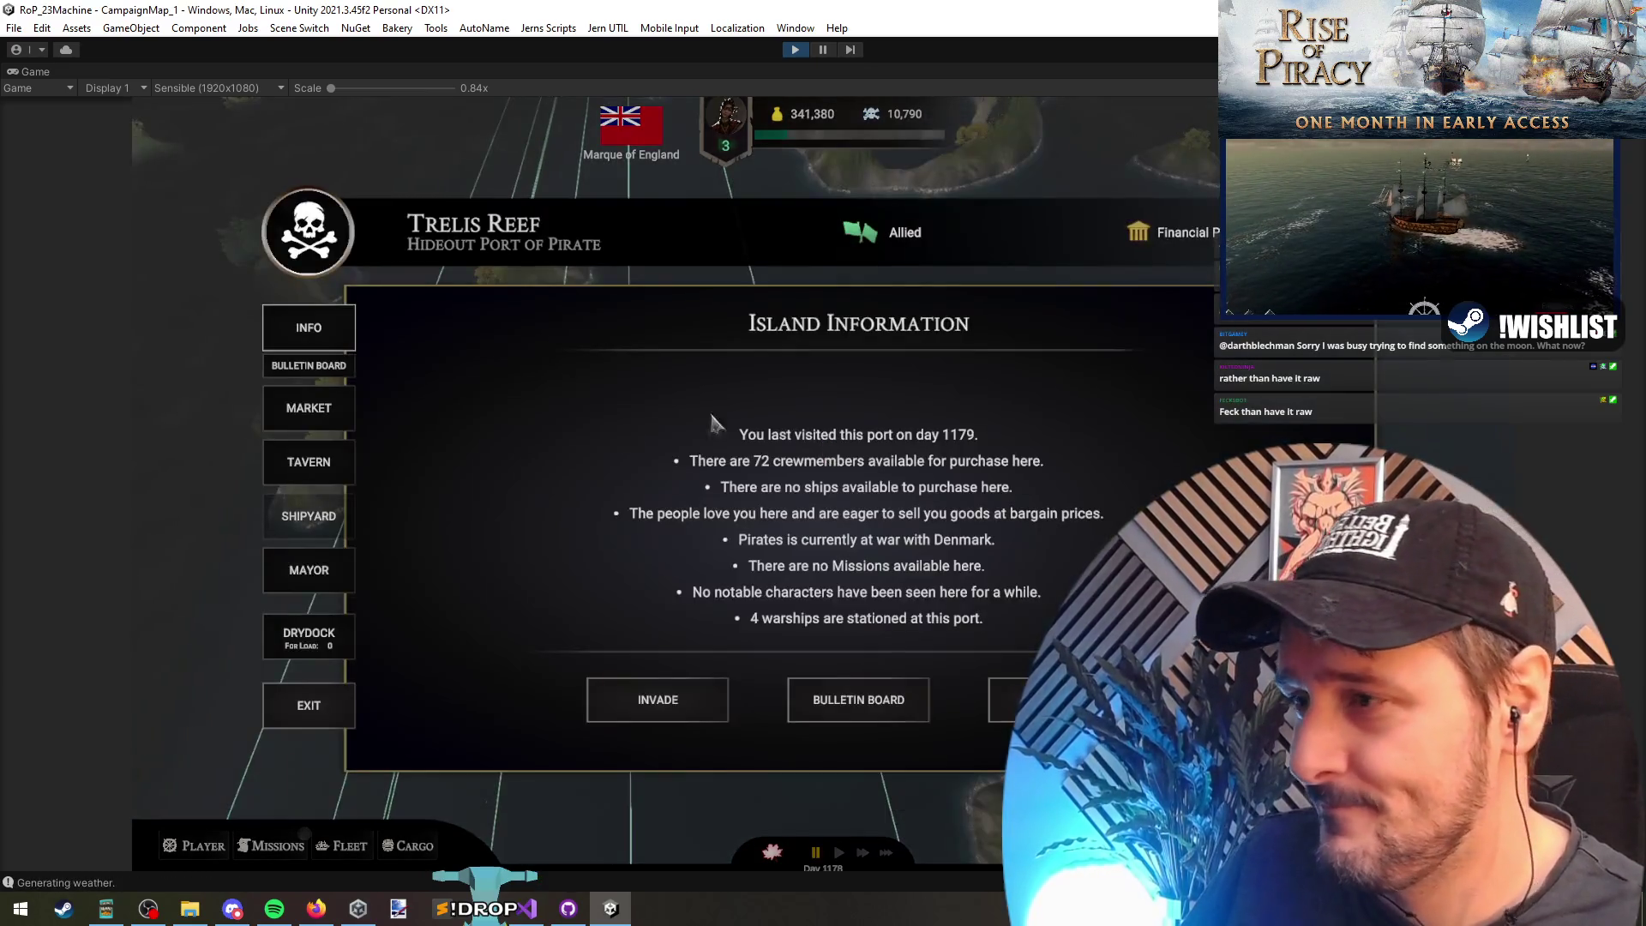
click(294, 656)
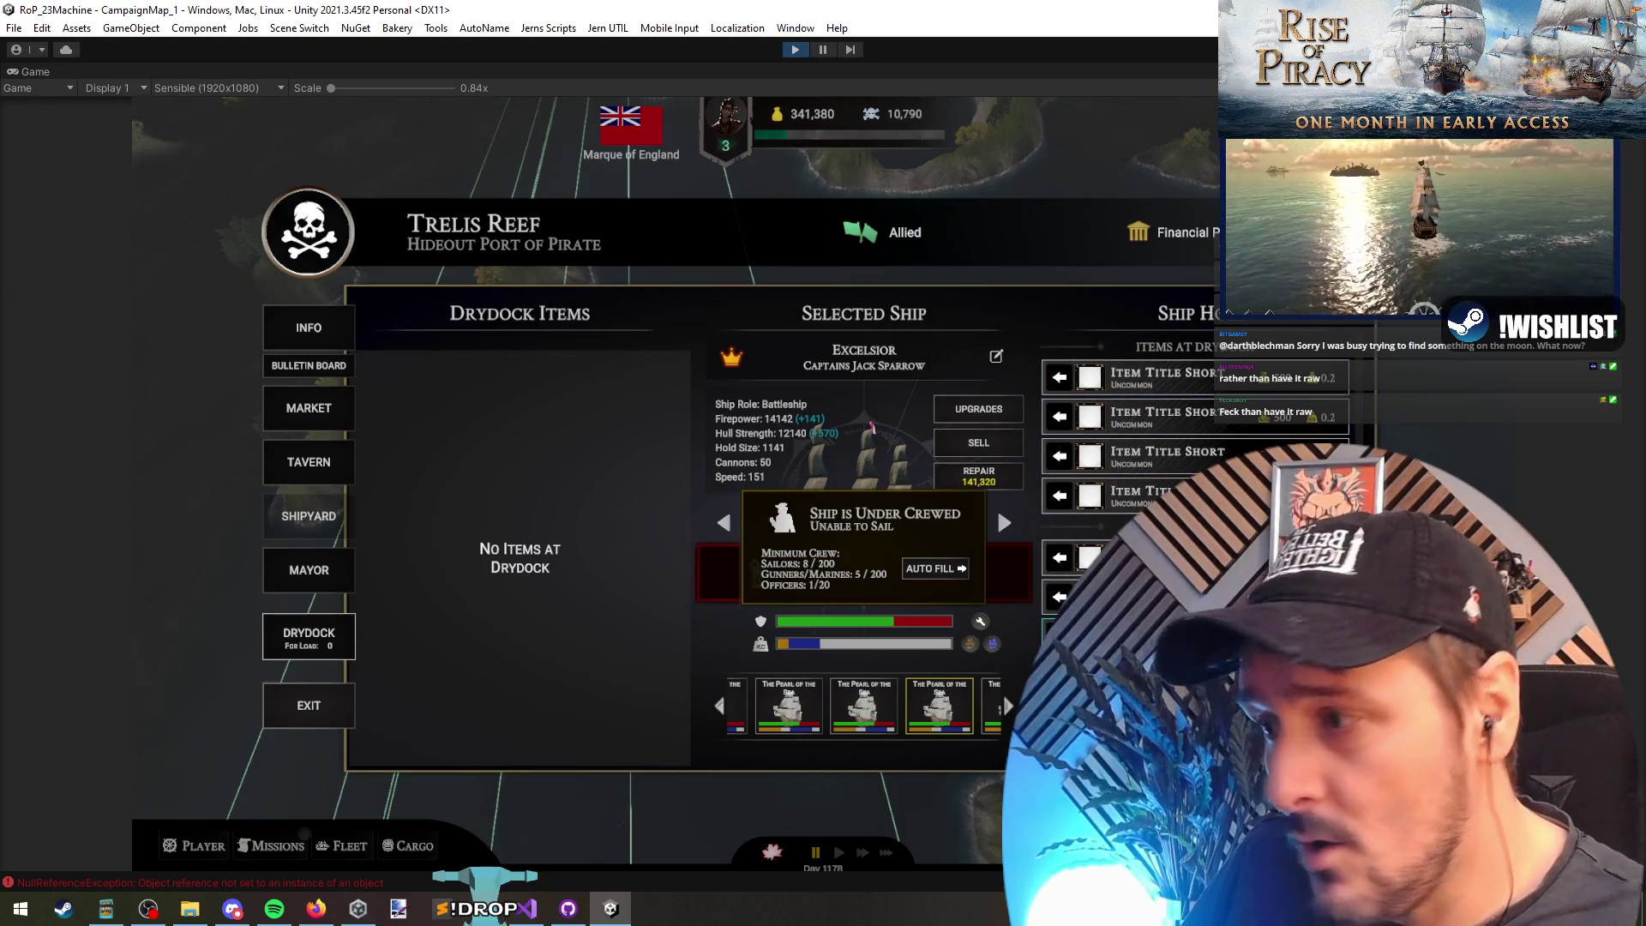
click(180, 883)
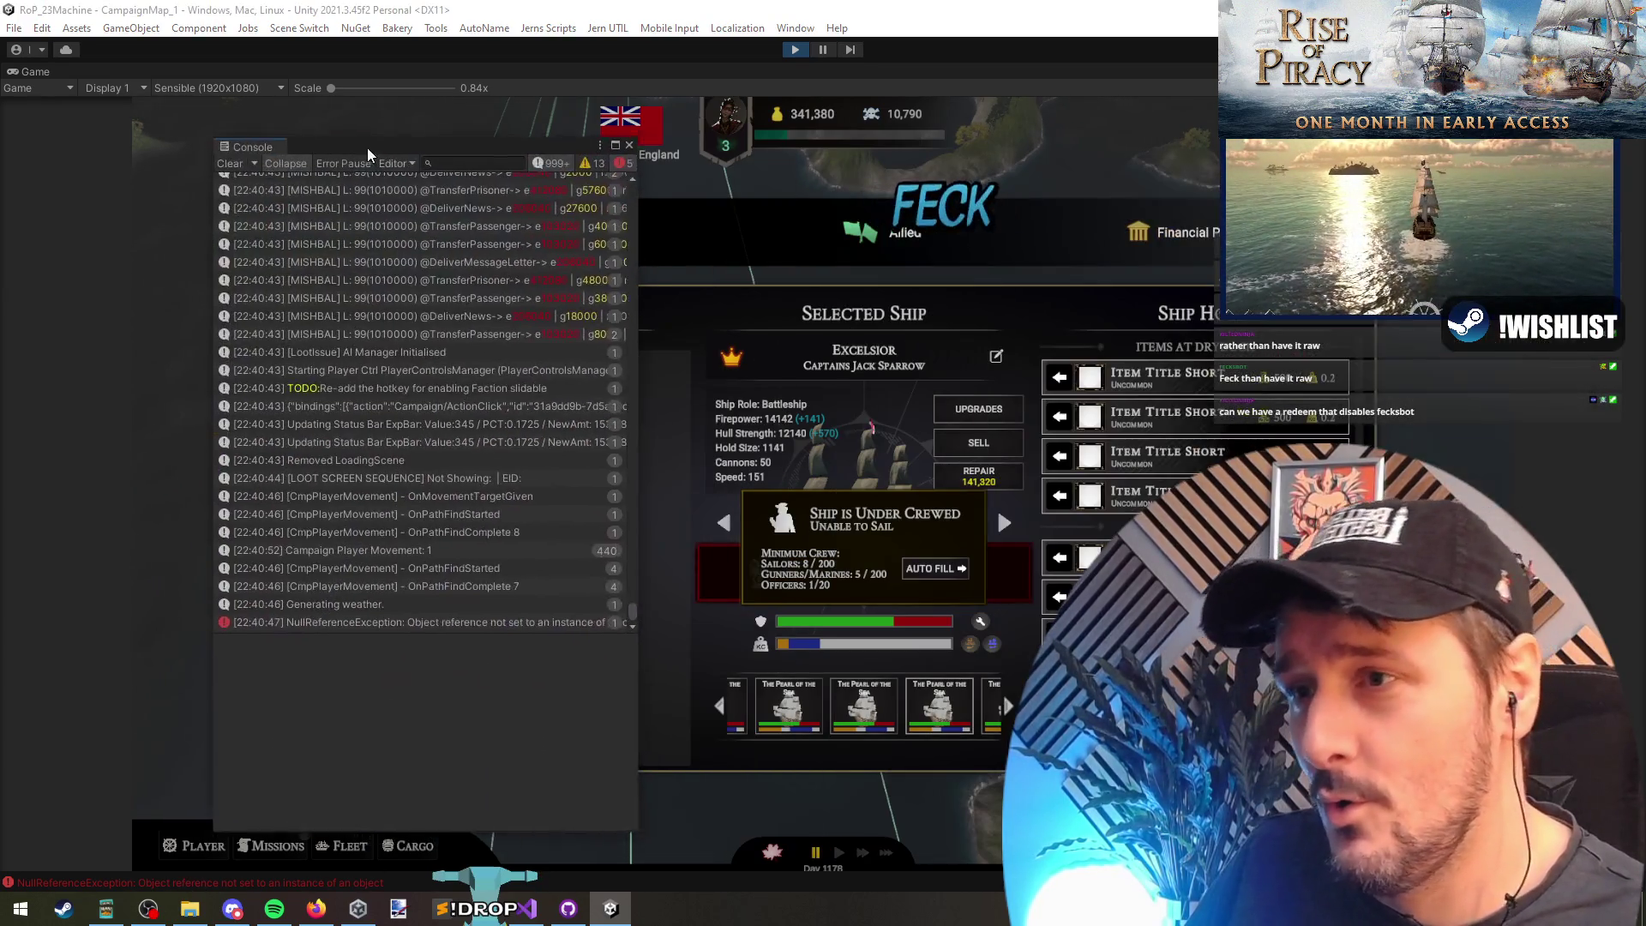
Step: Filter the Console to errors and open UnitUpgradesScreen.cs:88 from the NullReferenceException's stack trace
click(475, 139)
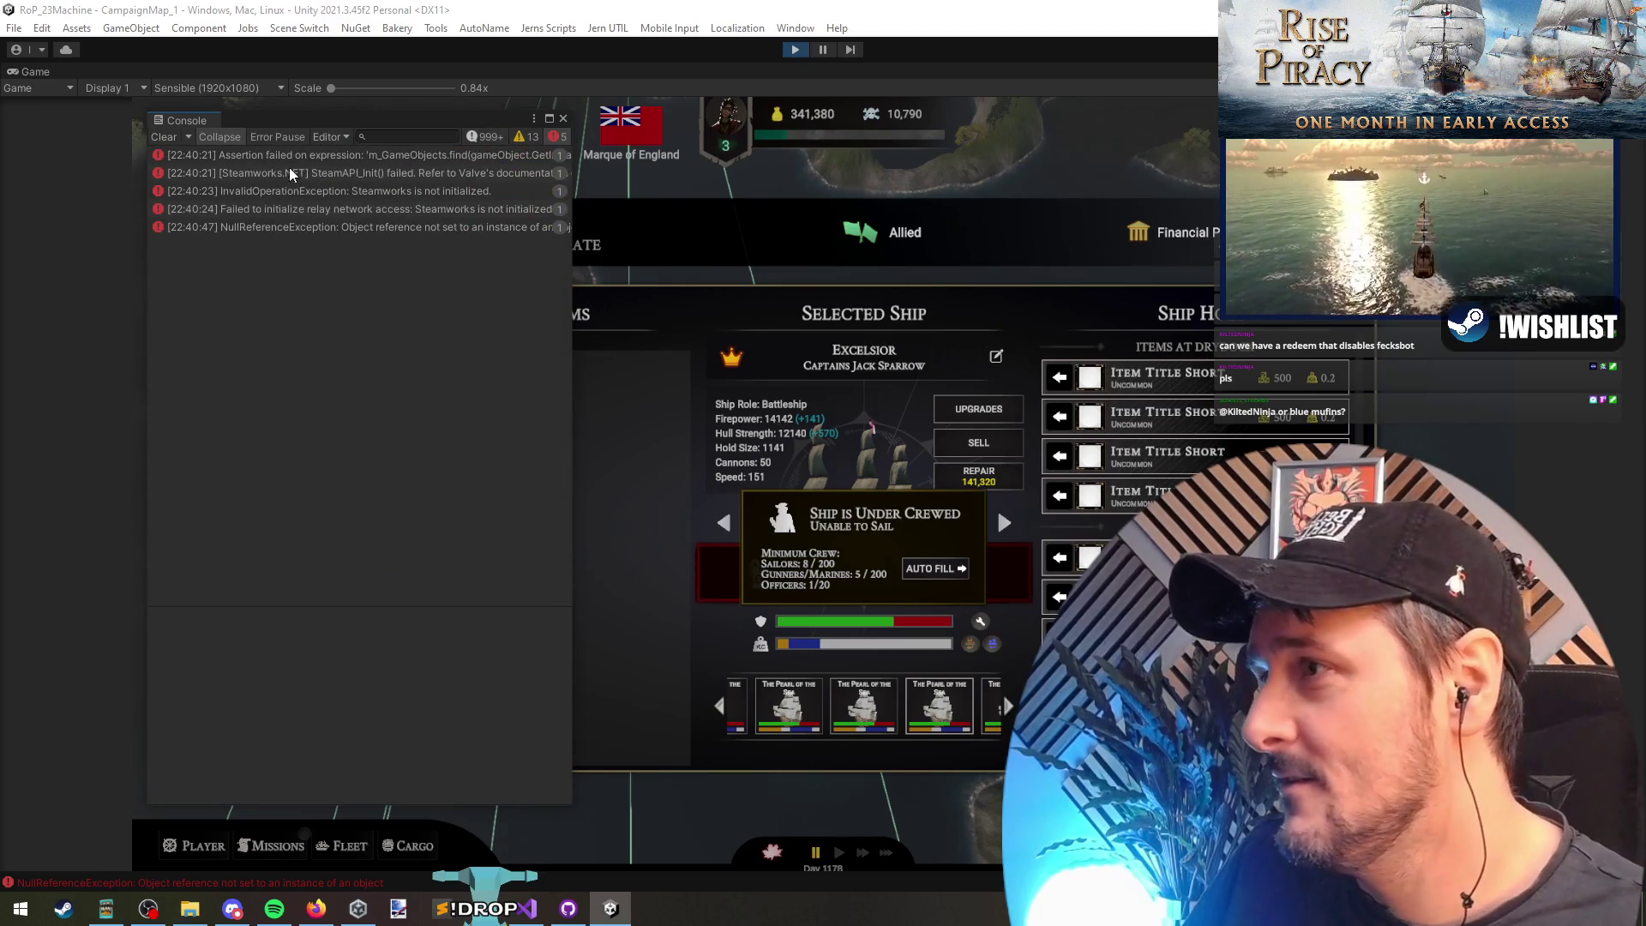
click(309, 229)
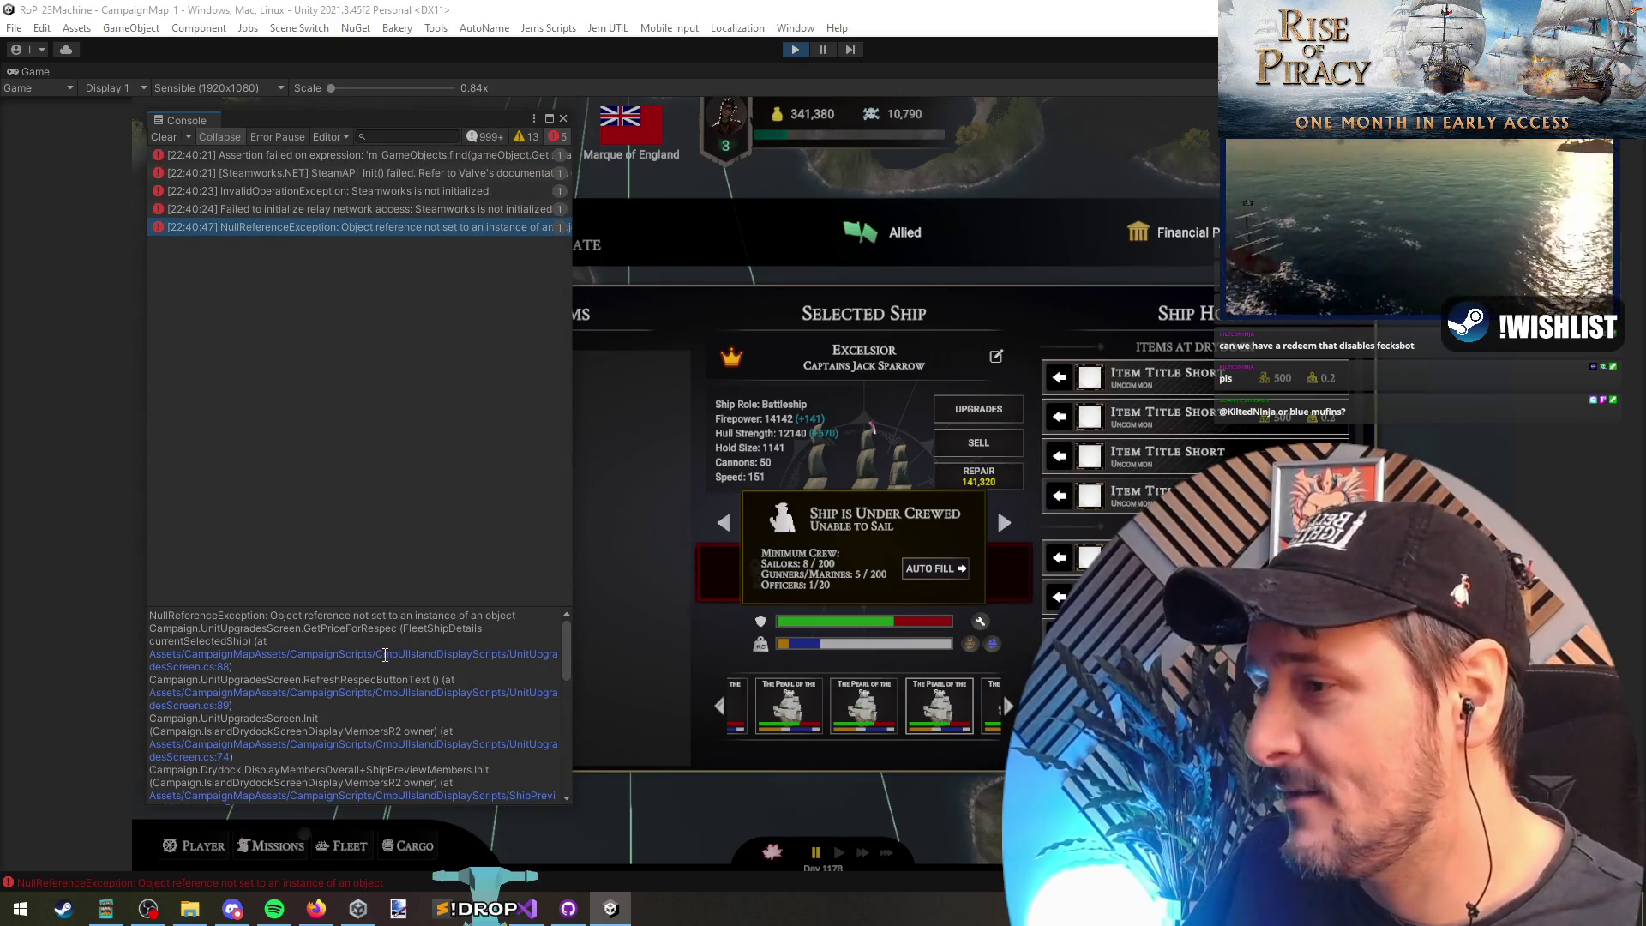
click(385, 663)
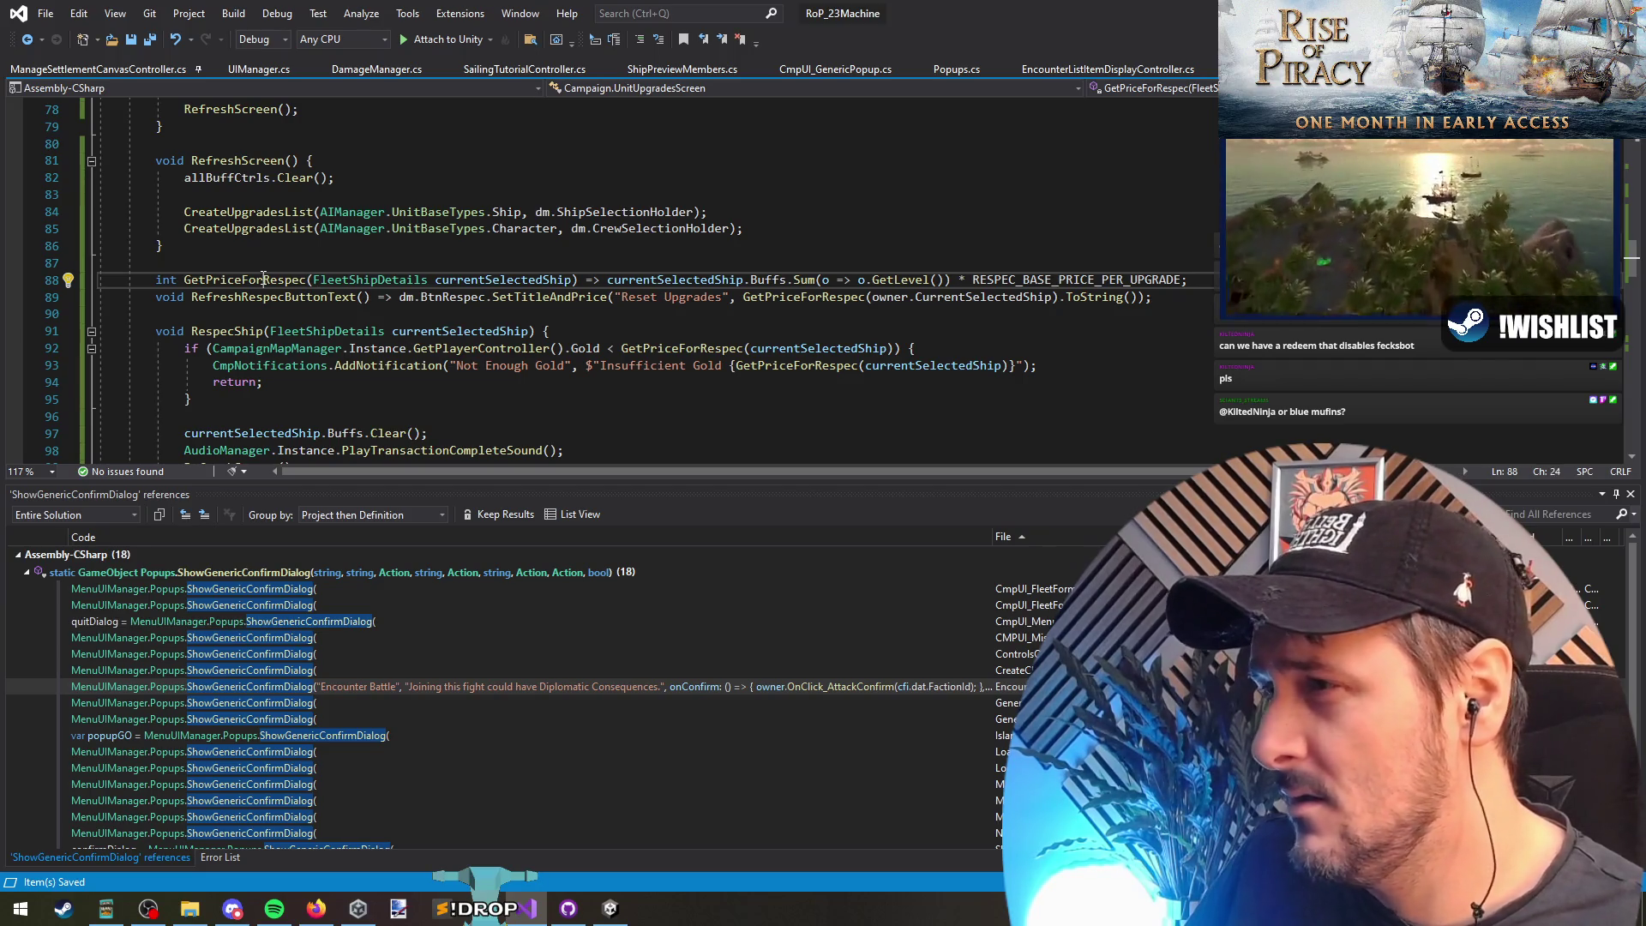
Step: Step through the GetPriceForRespec references and check the RefreshScreen call in Init
scroll(775, 430, up, 15)
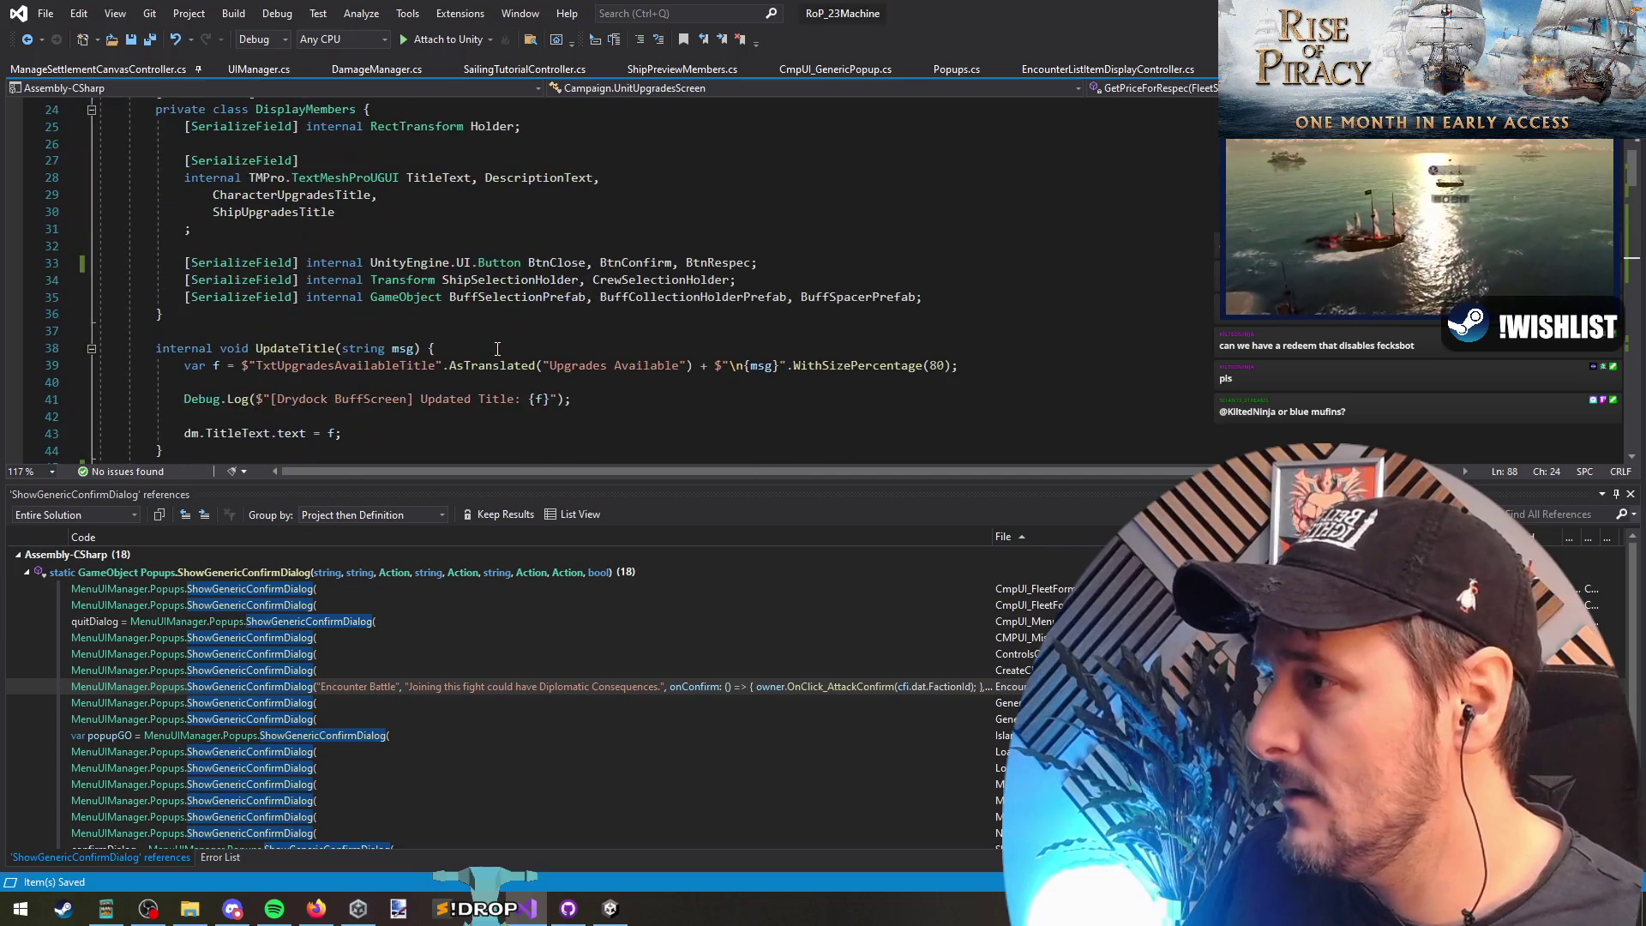
key(ctrl+minus)
key(ctrl+shift+Down)
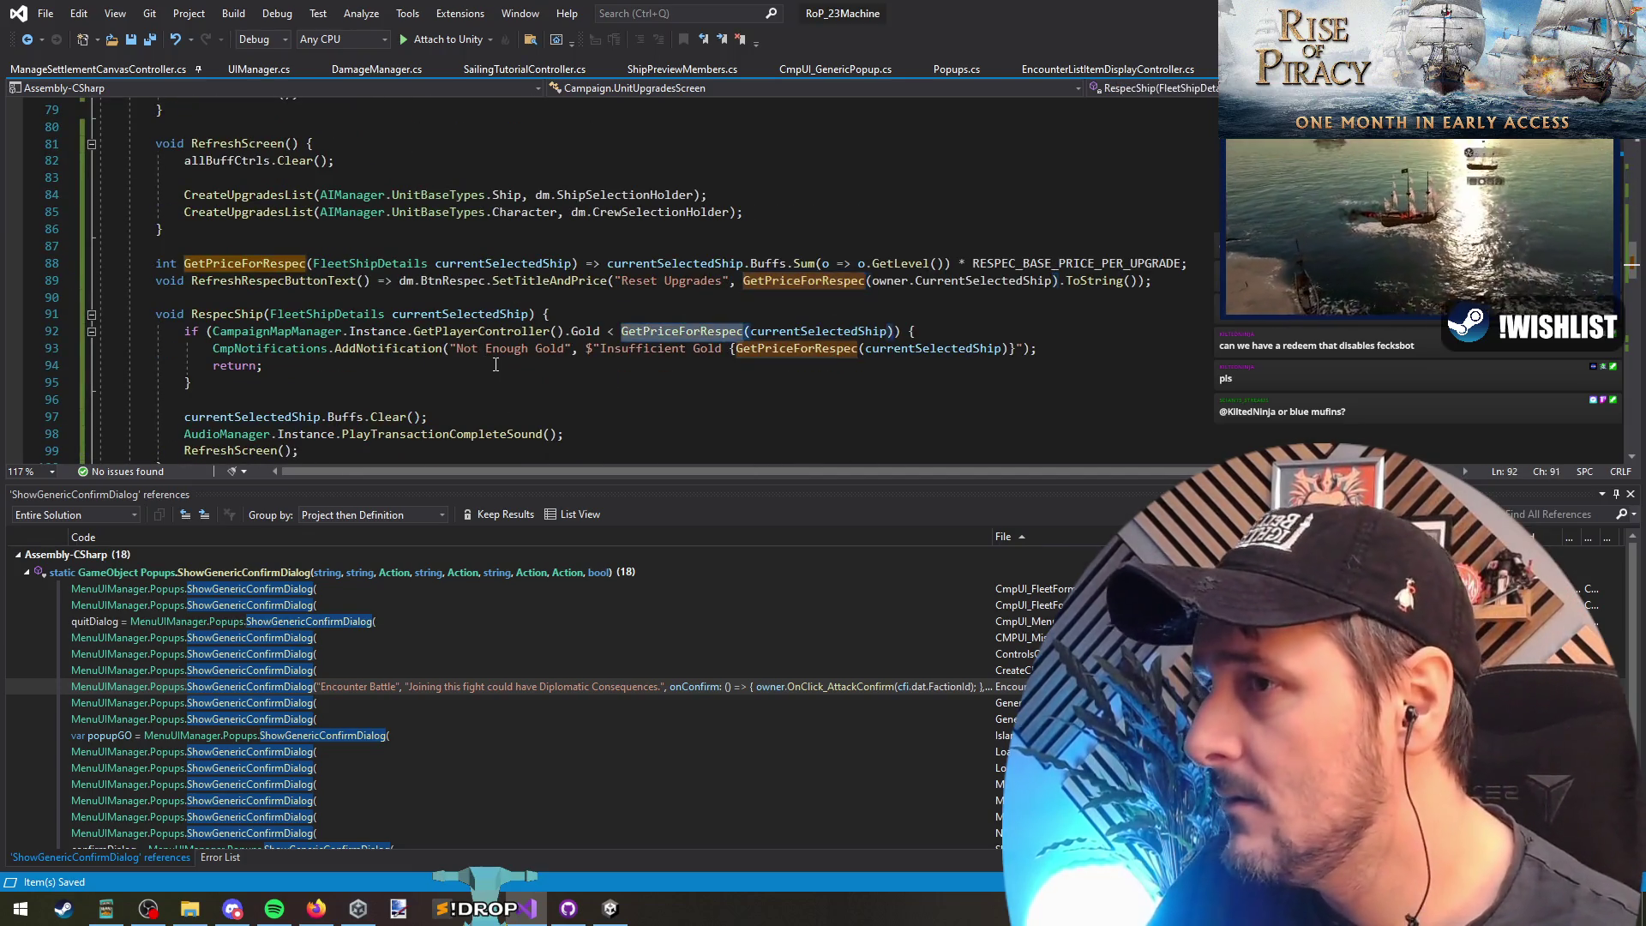
key(ctrl+shift+Down)
key(ctrl+shift+Down)
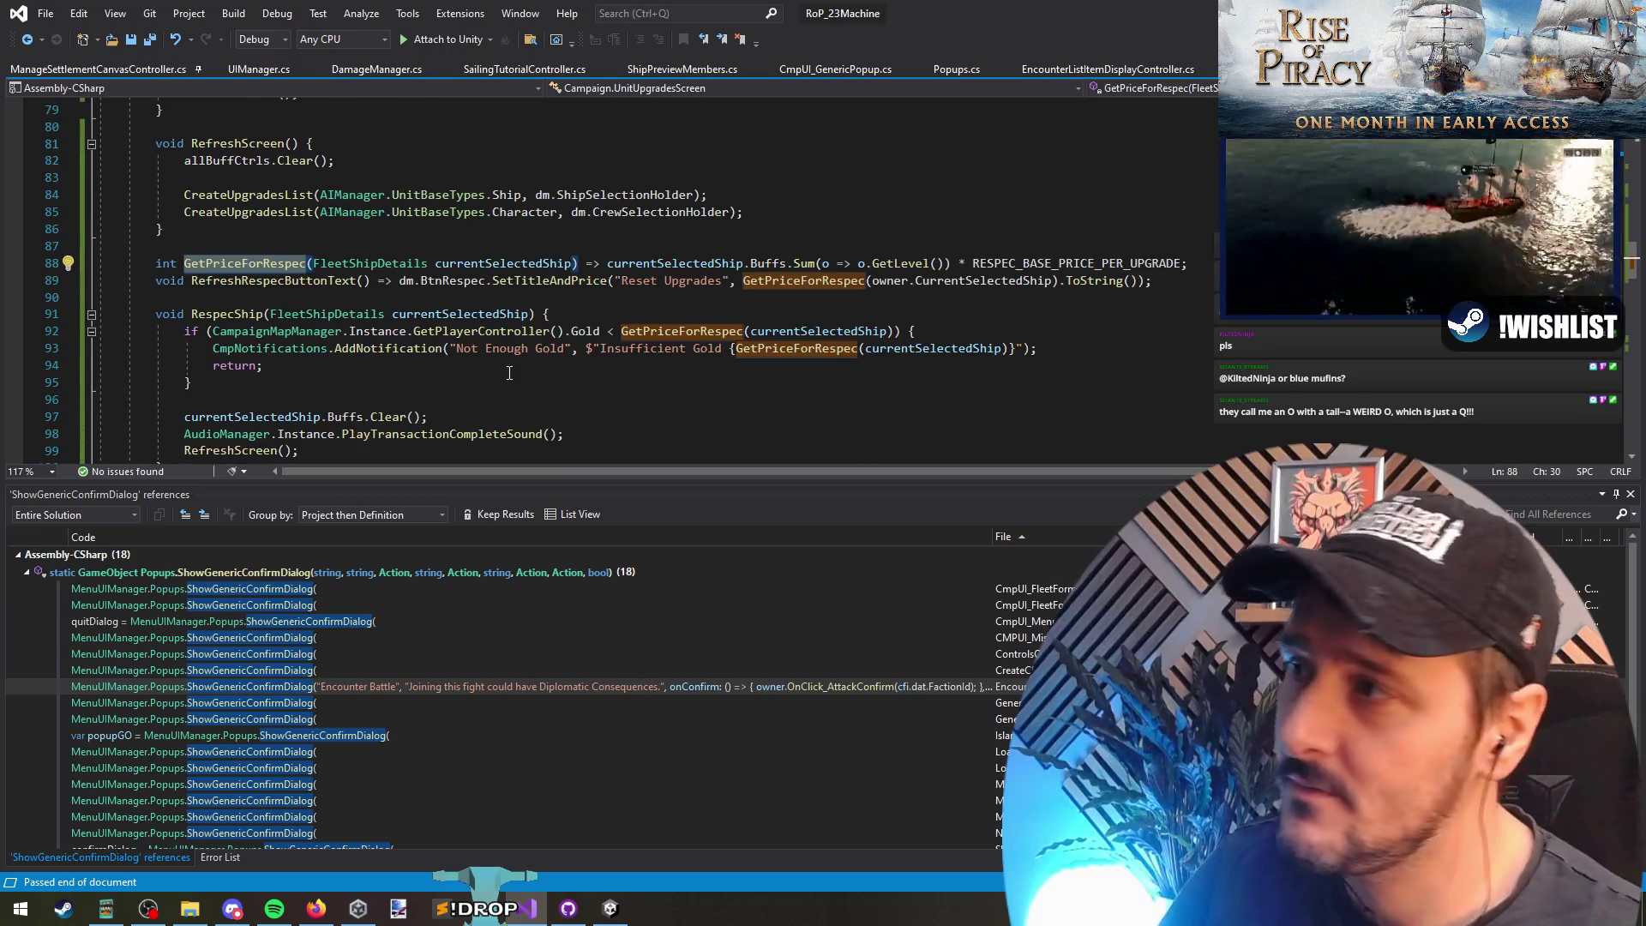
scroll(509, 373, up, 7)
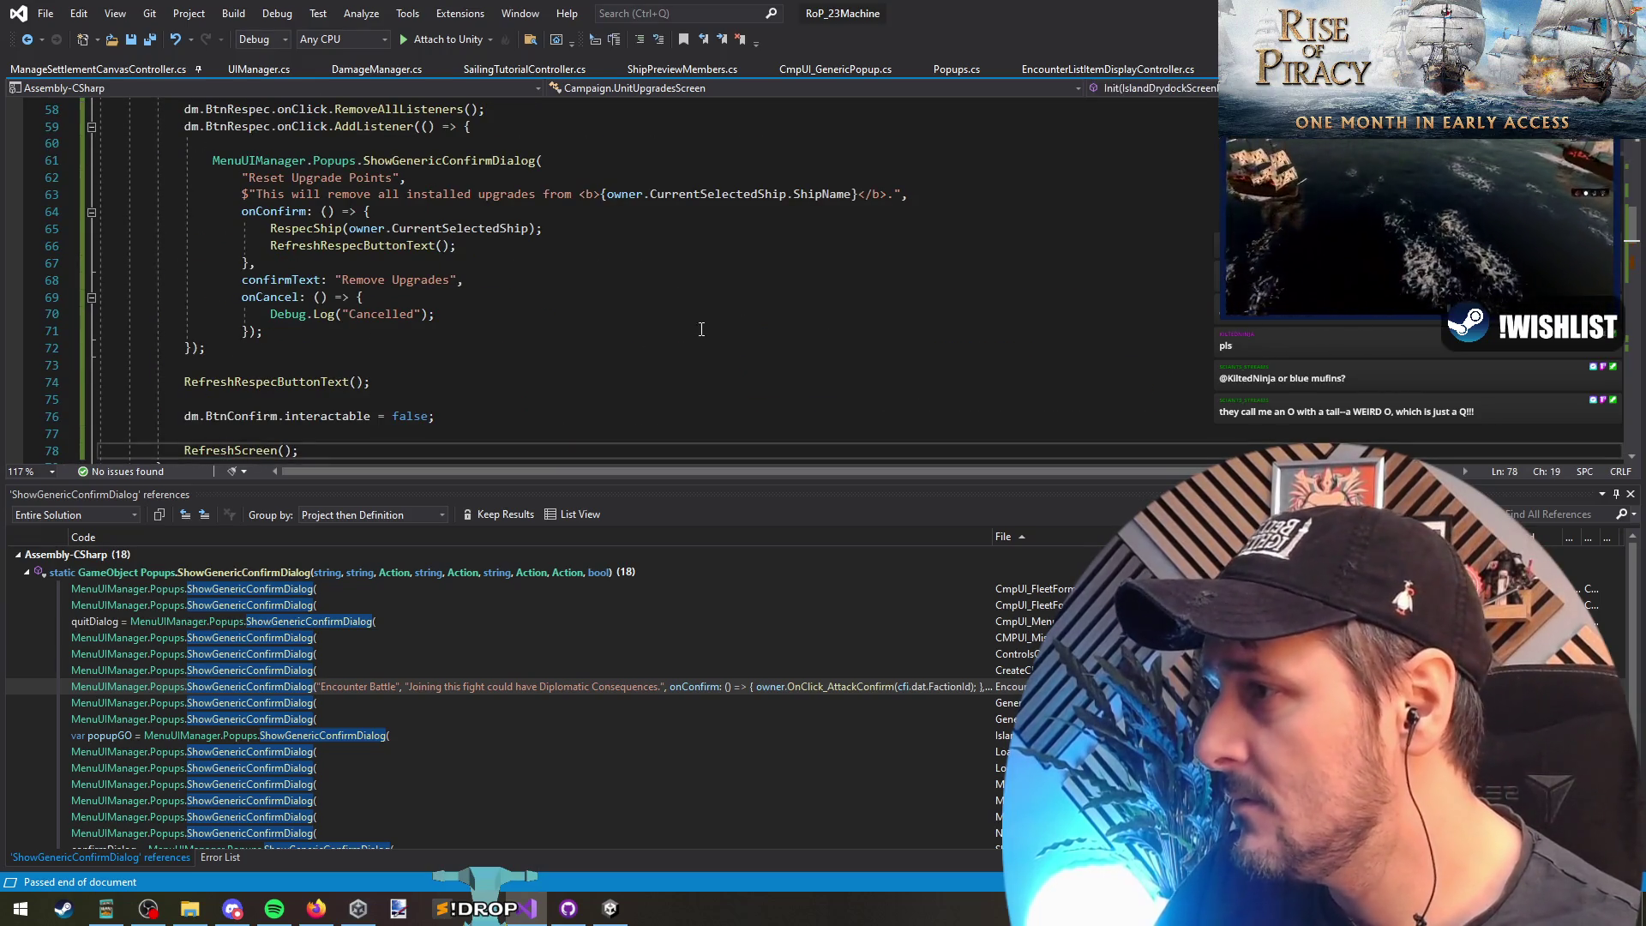
click(269, 455)
scroll(702, 341, up, 5)
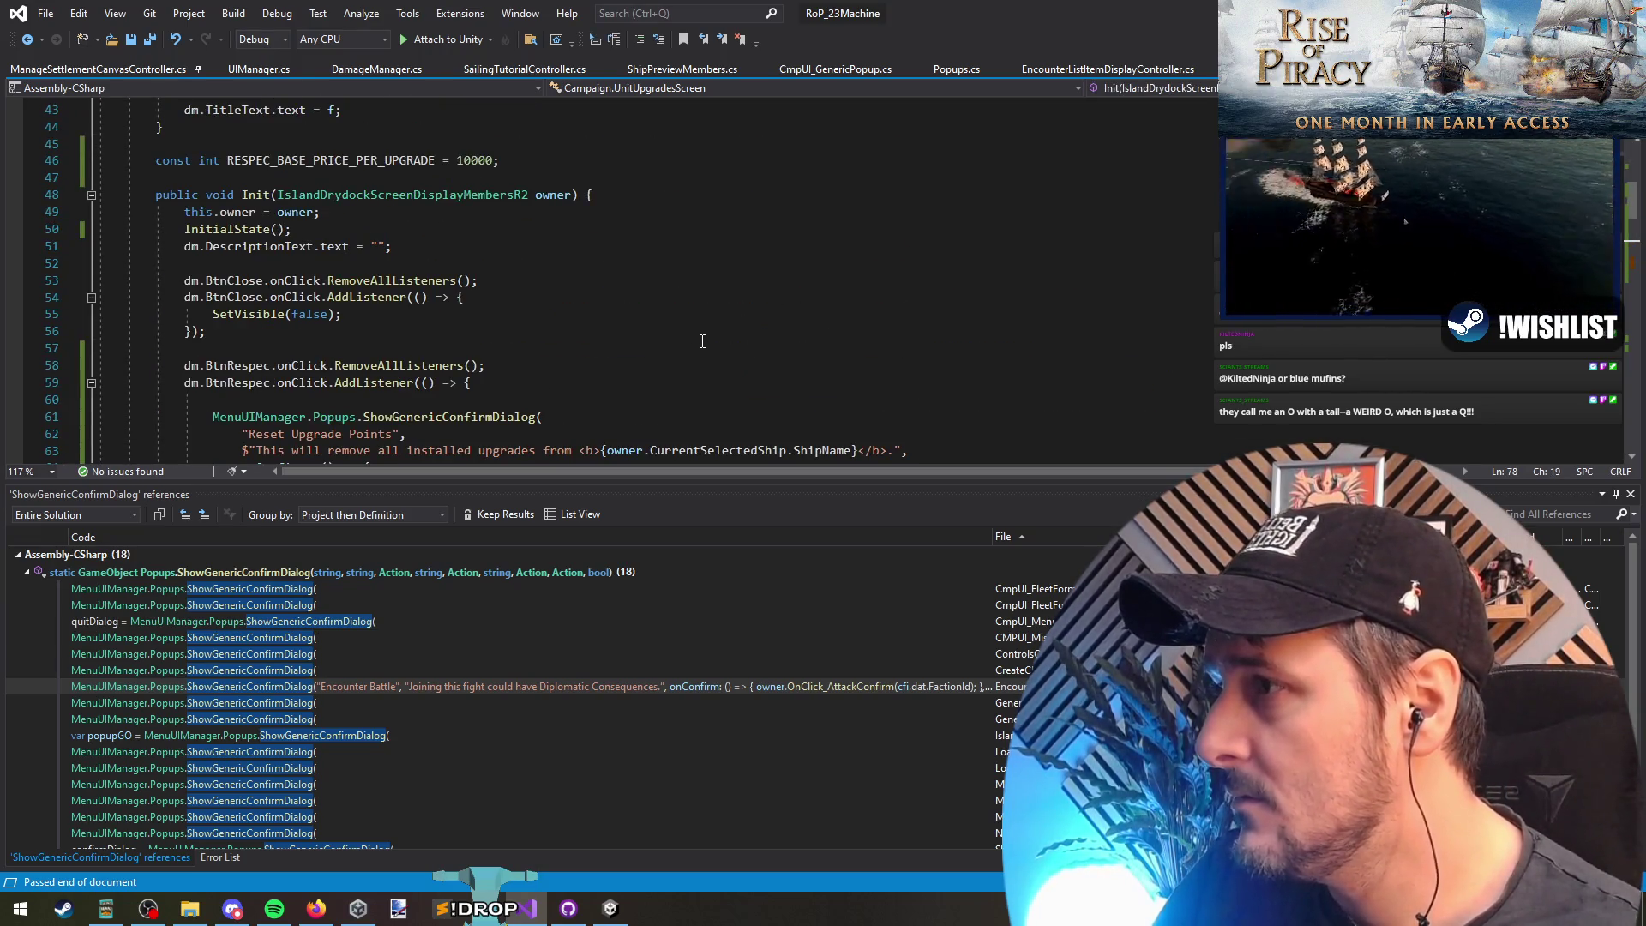
scroll(703, 344, down, 5)
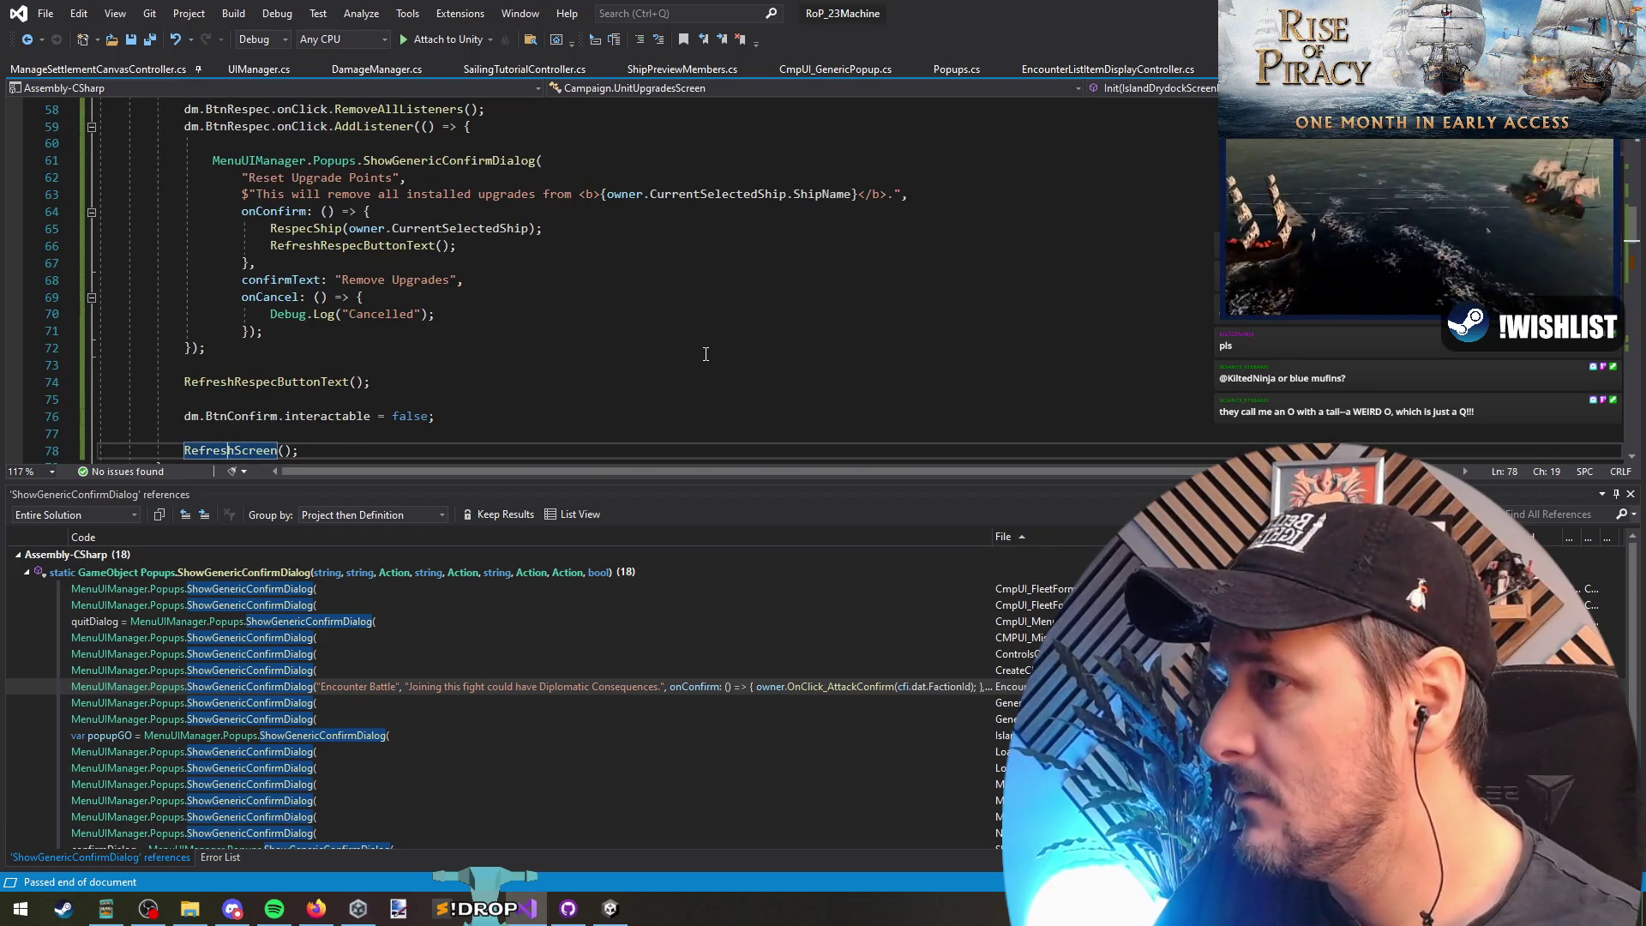
Step: In Unity, close the floating Console and stop play mode
key(alt+Tab)
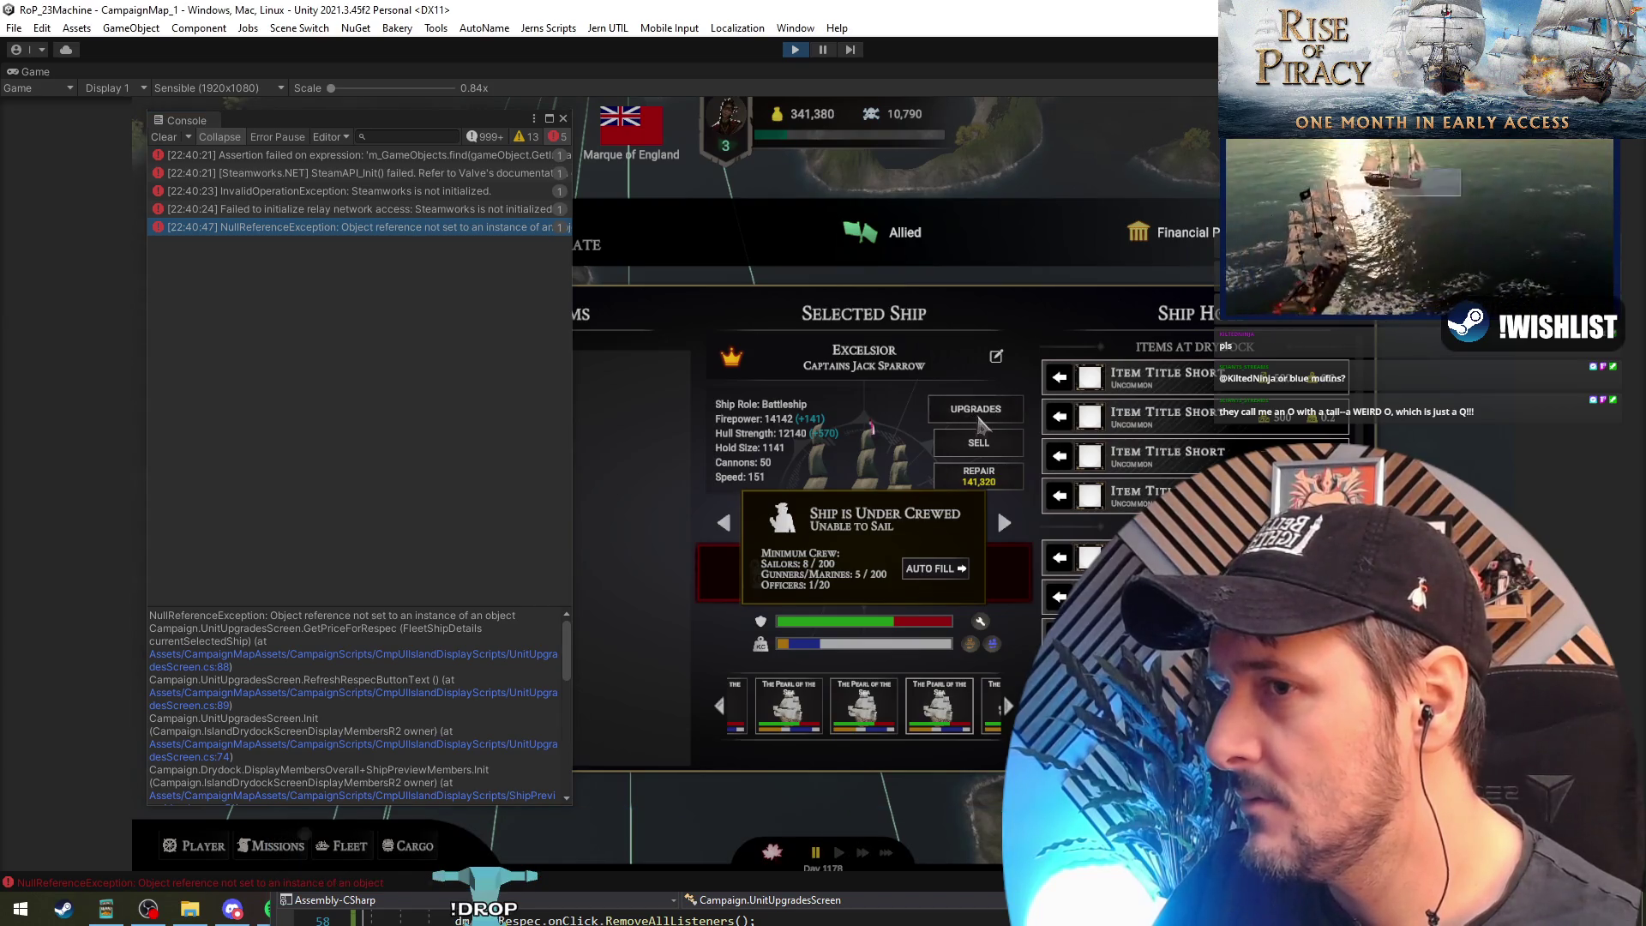
click(563, 120)
click(795, 50)
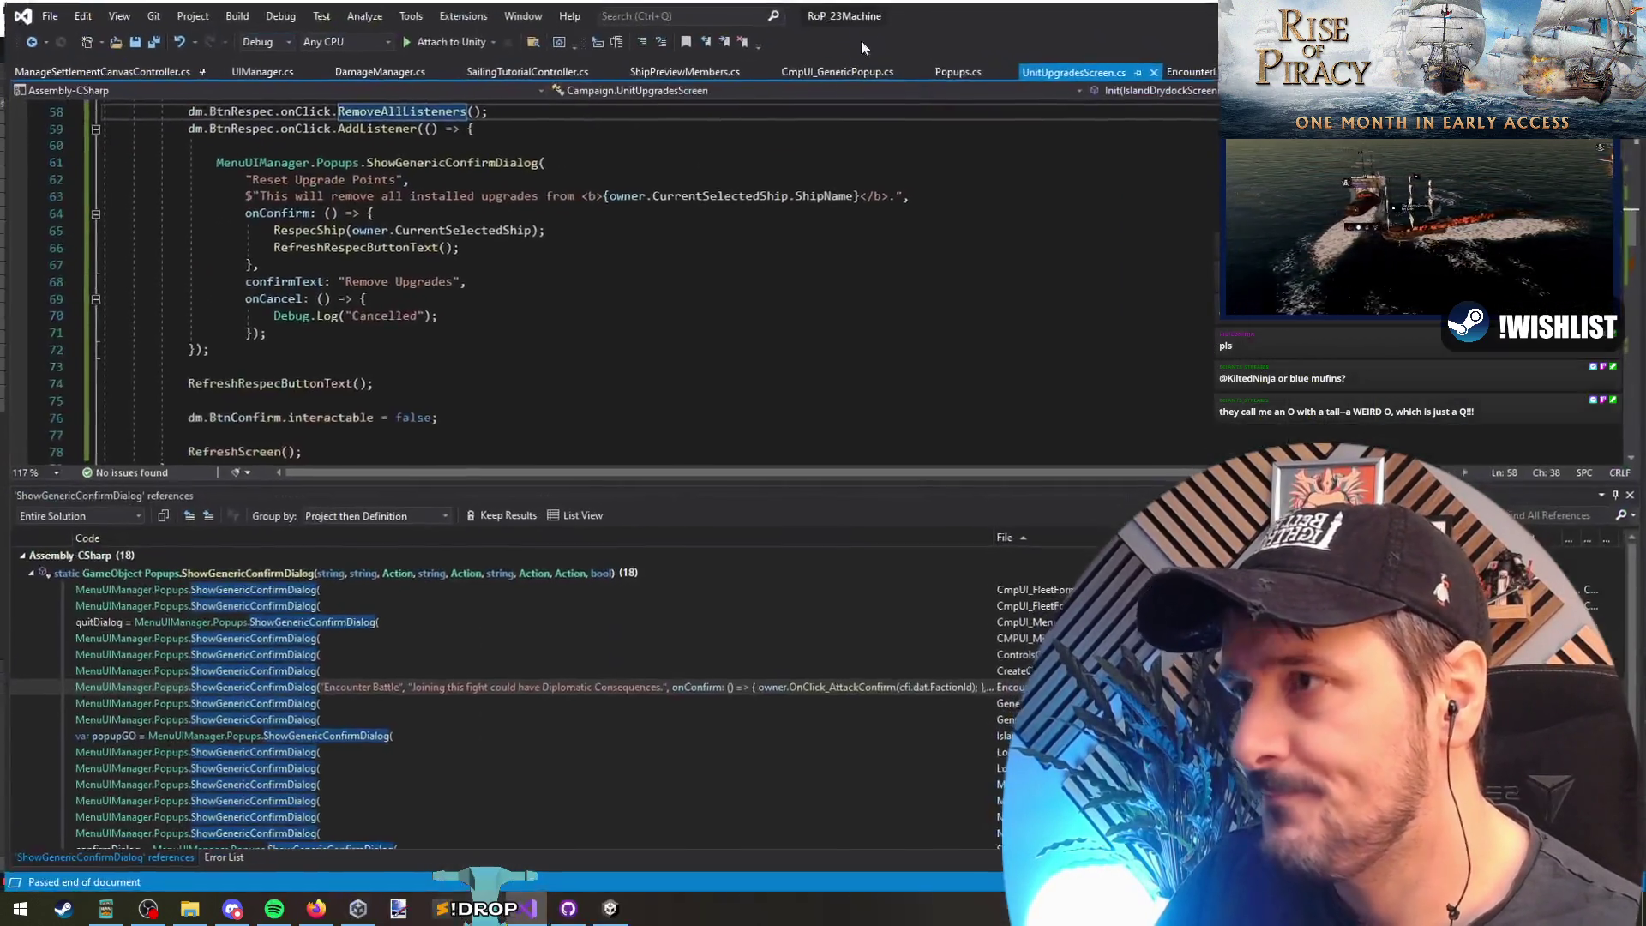
click(601, 263)
click(373, 232)
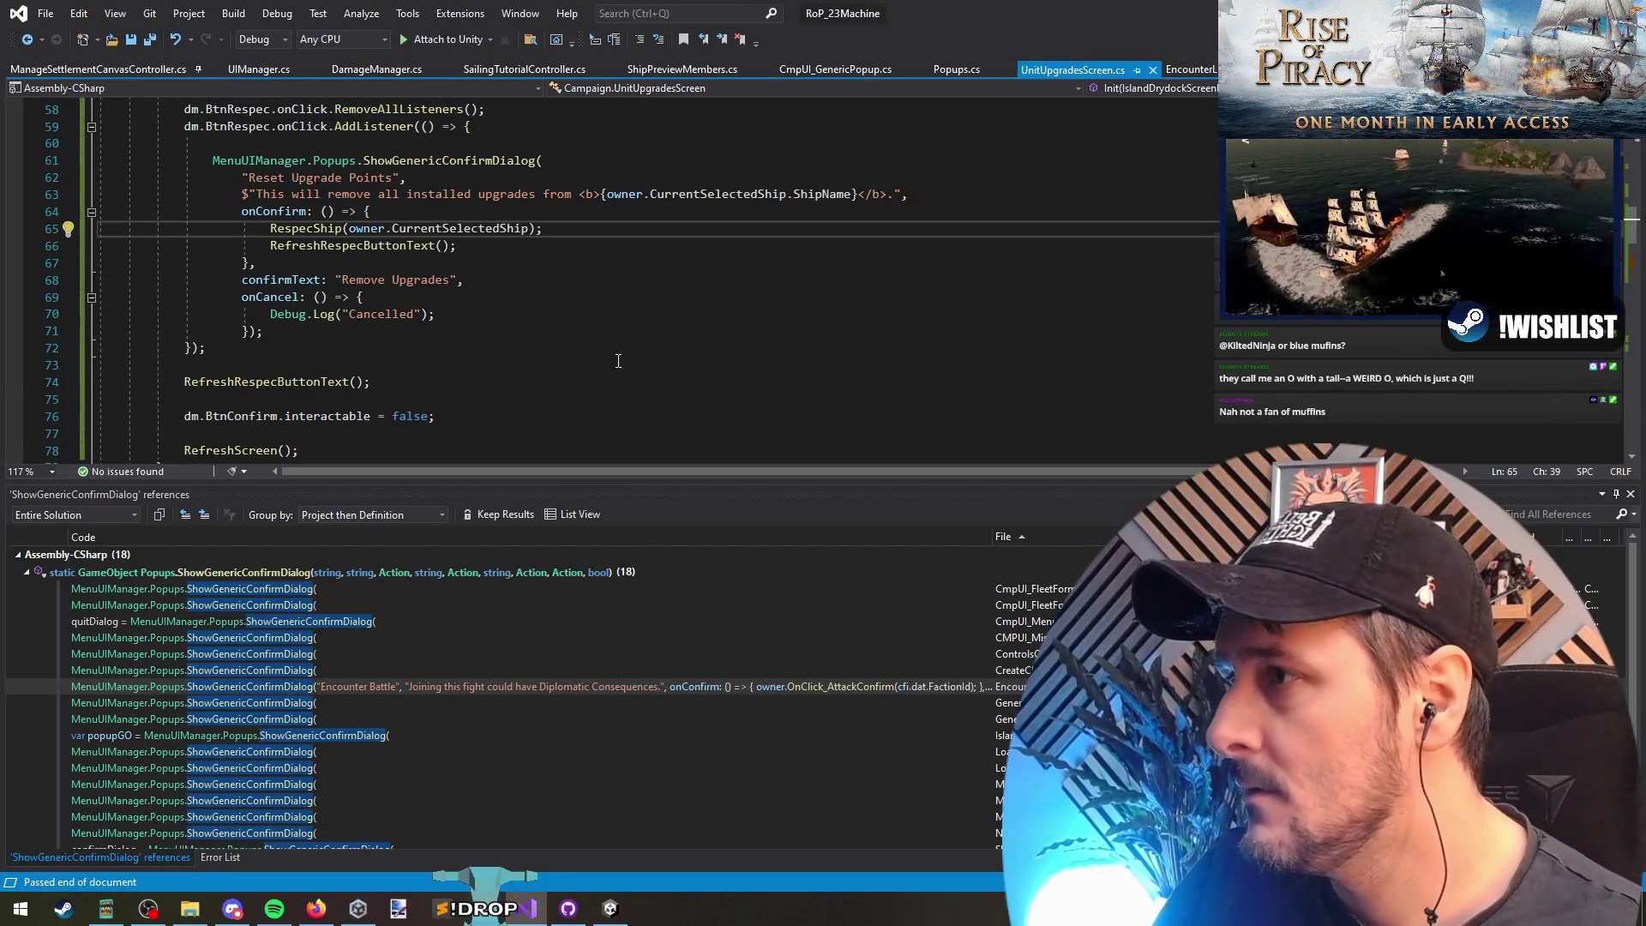
scroll(618, 361, down, 3)
scroll(617, 359, up, 7)
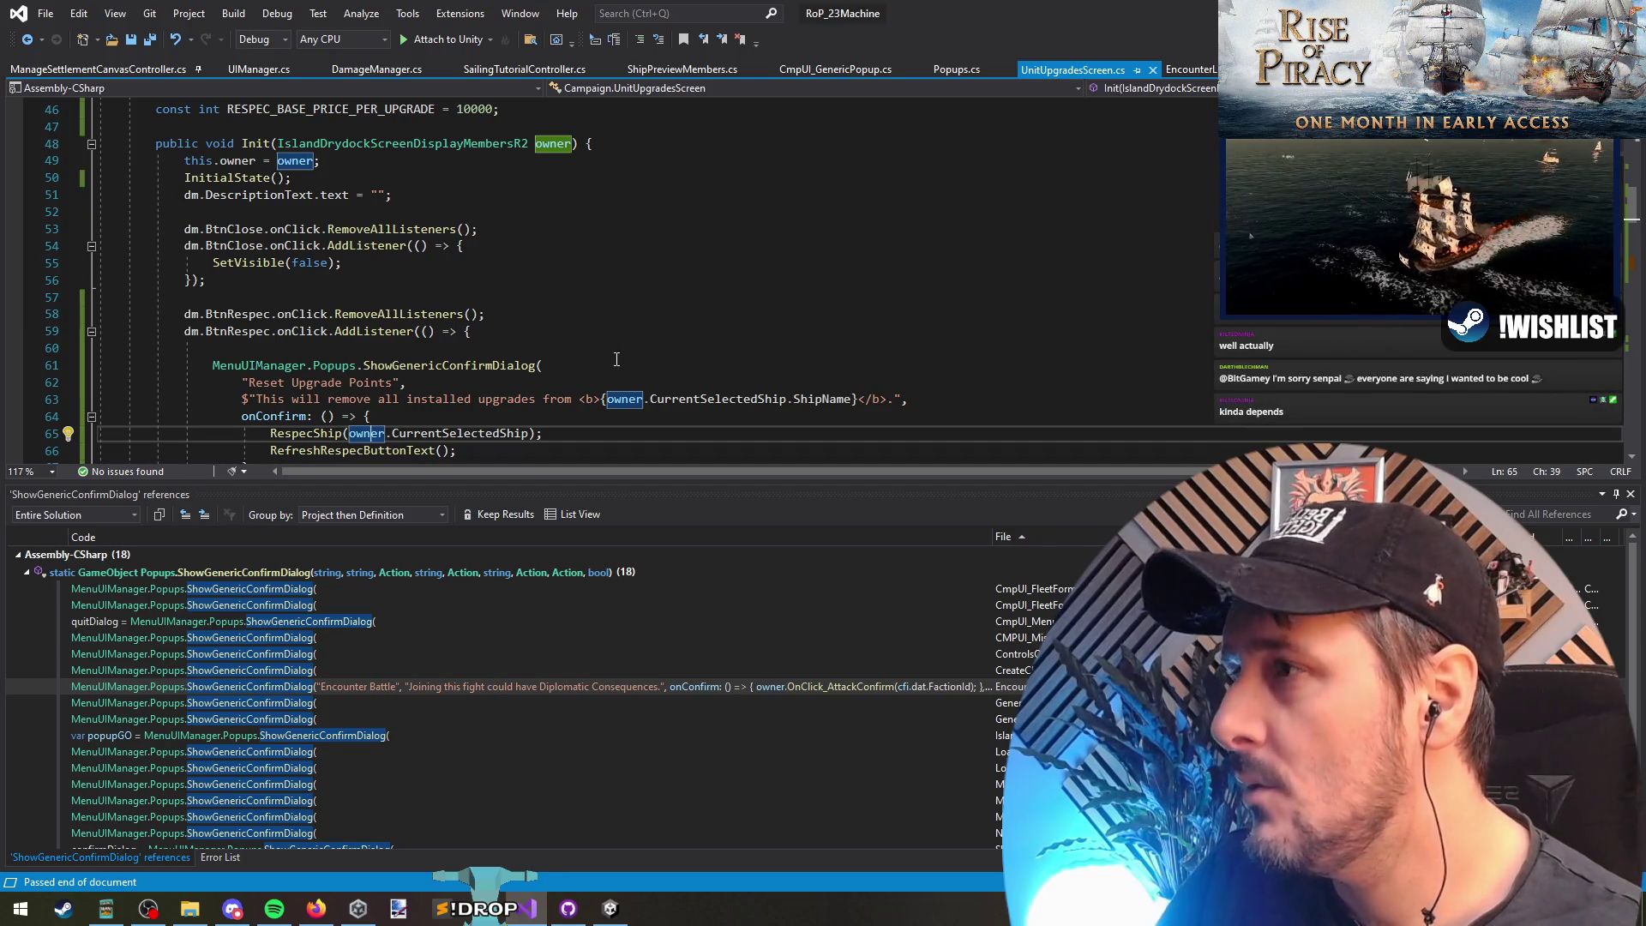
scroll(320, 185, down, 2)
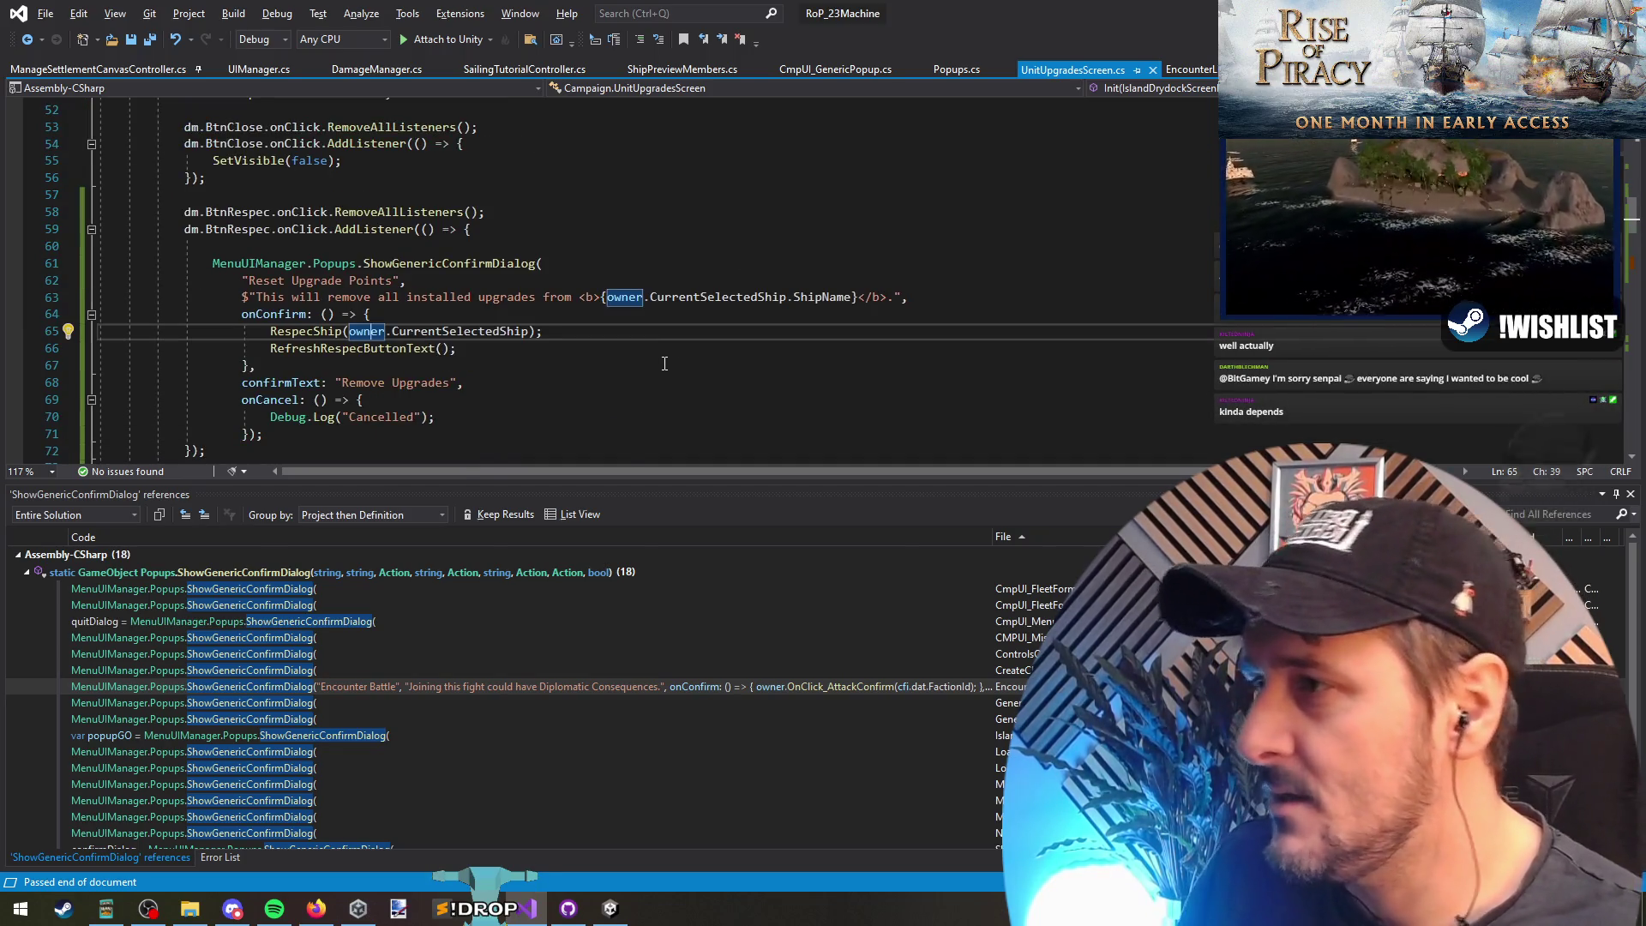
key(alt+Tab)
key(alt+Tab)
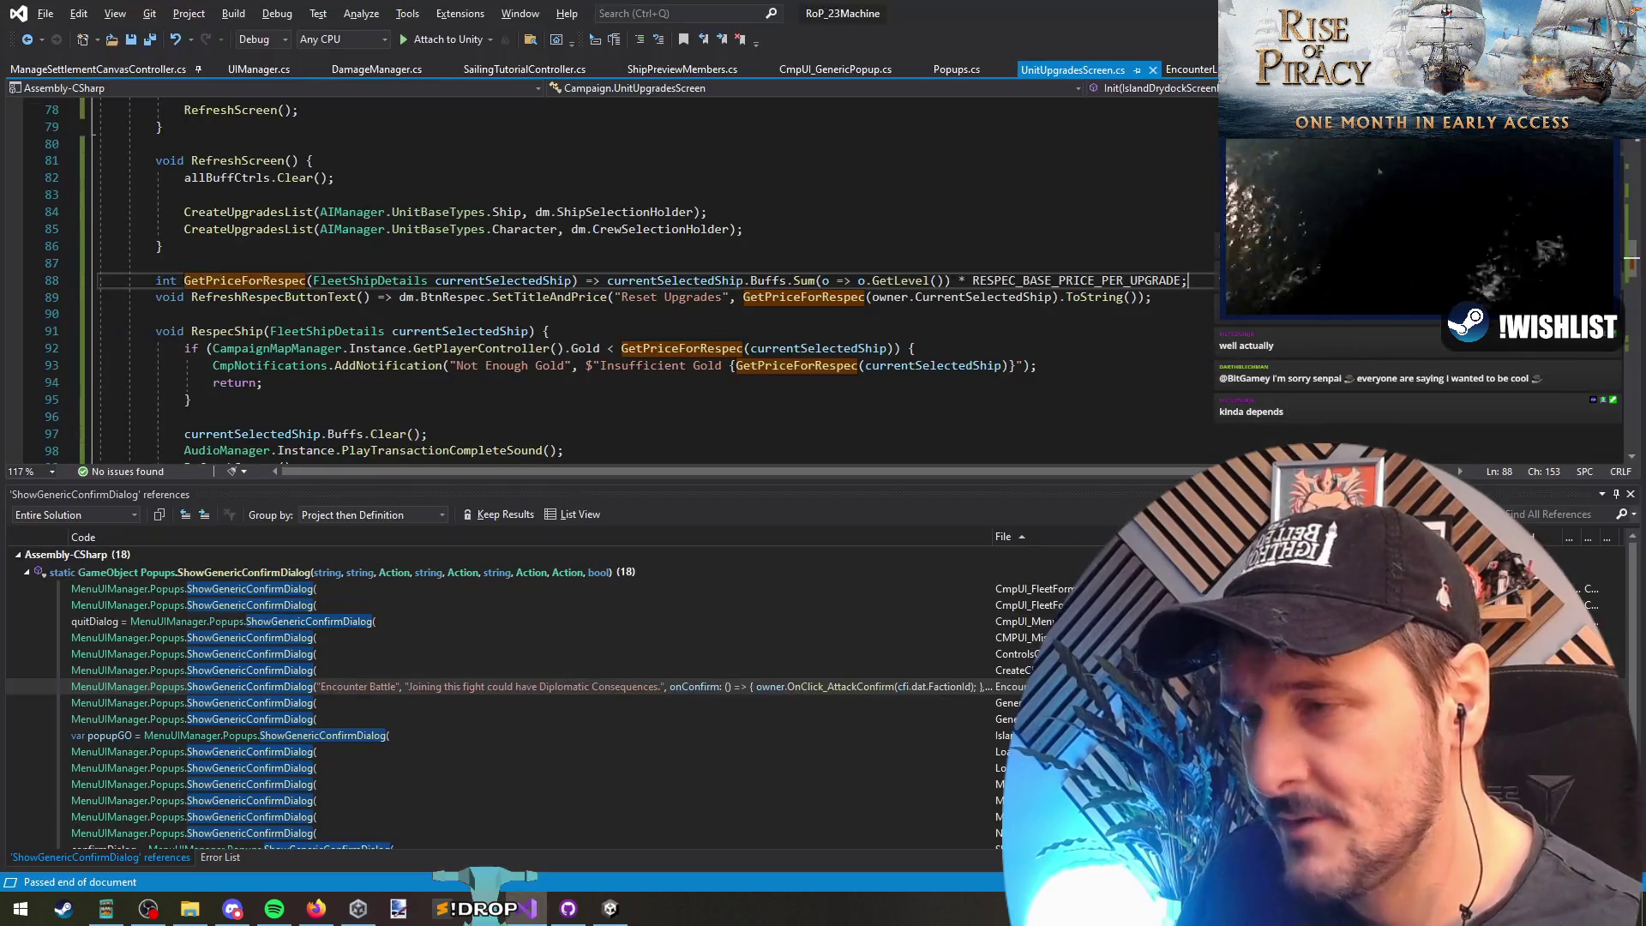
click(658, 280)
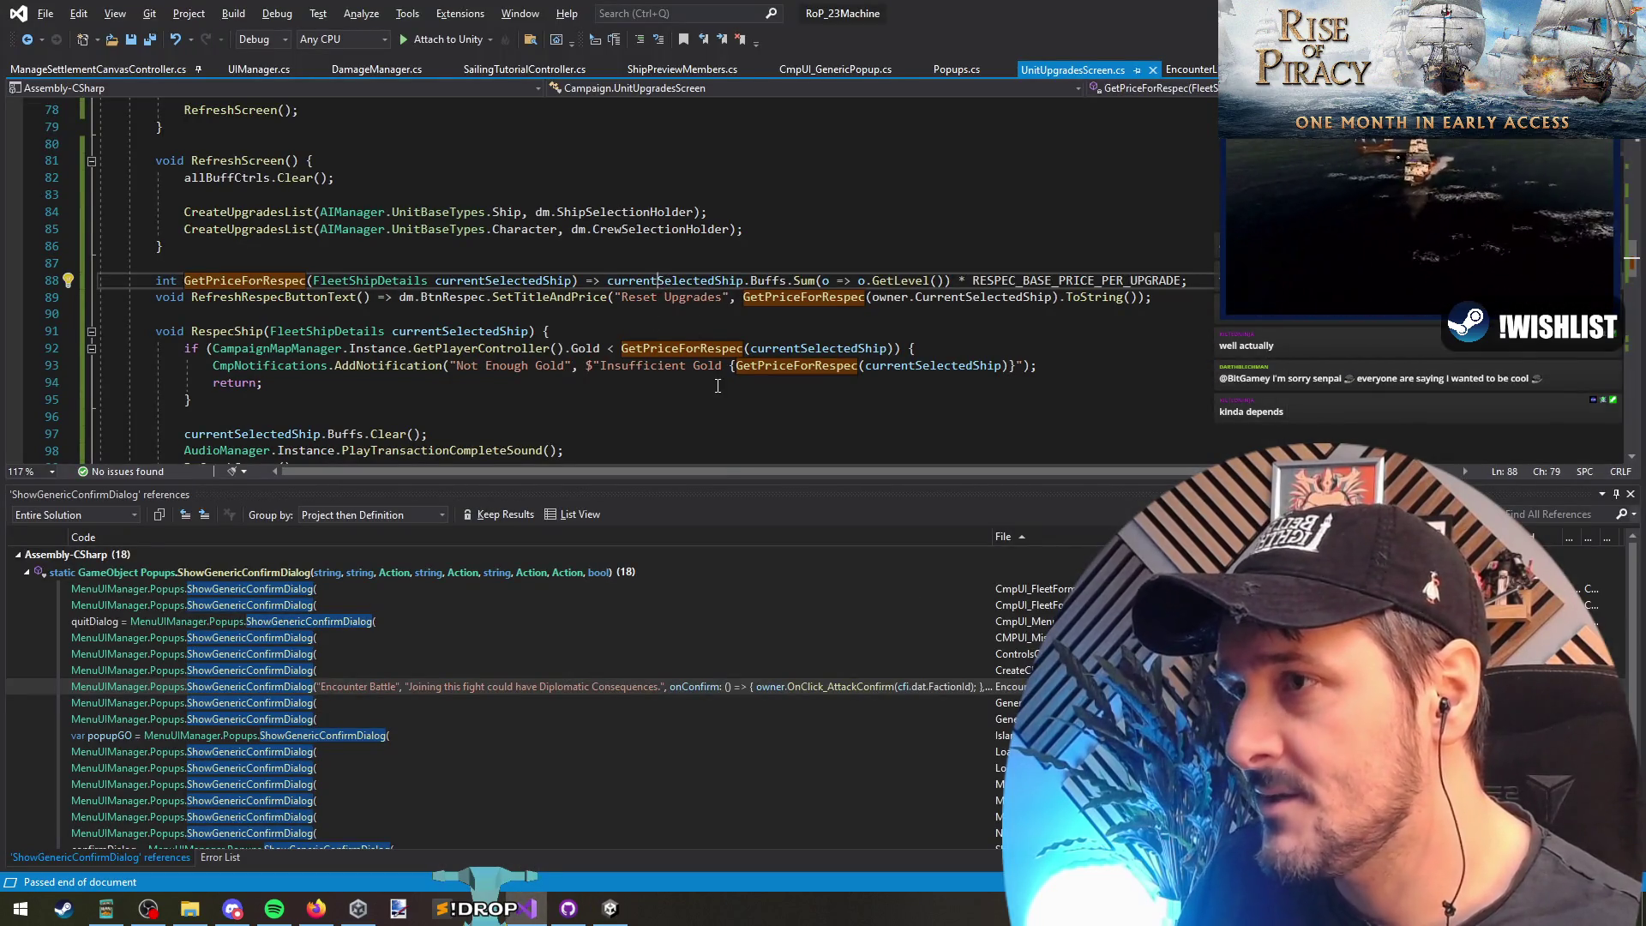
click(783, 280)
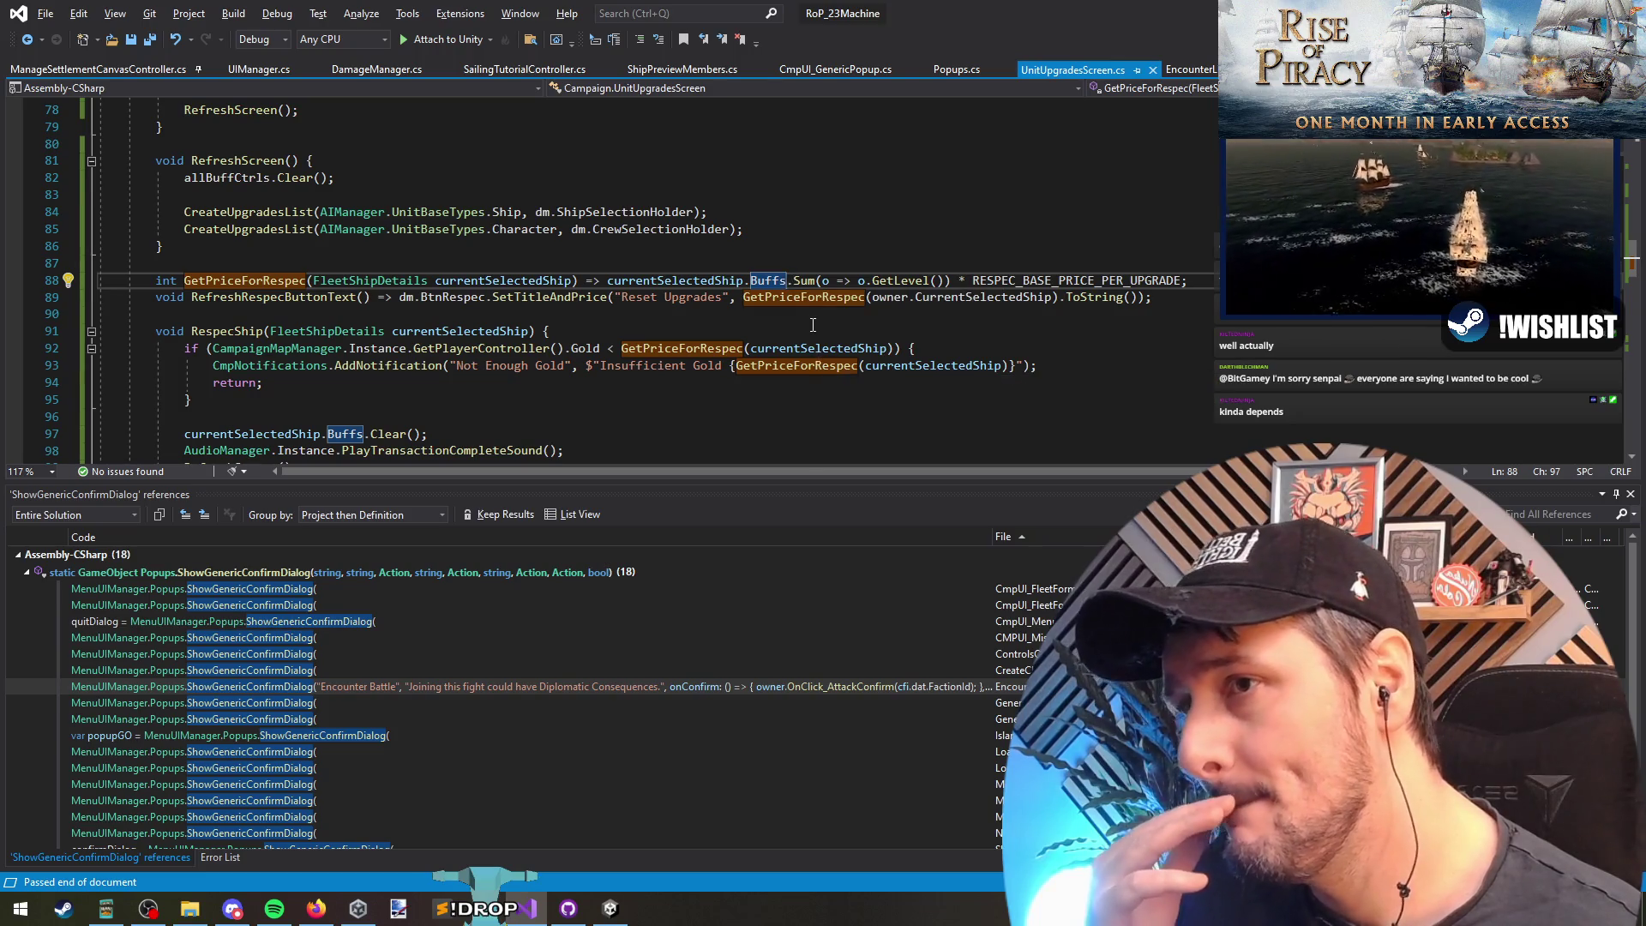
right_click(770, 280)
click(823, 471)
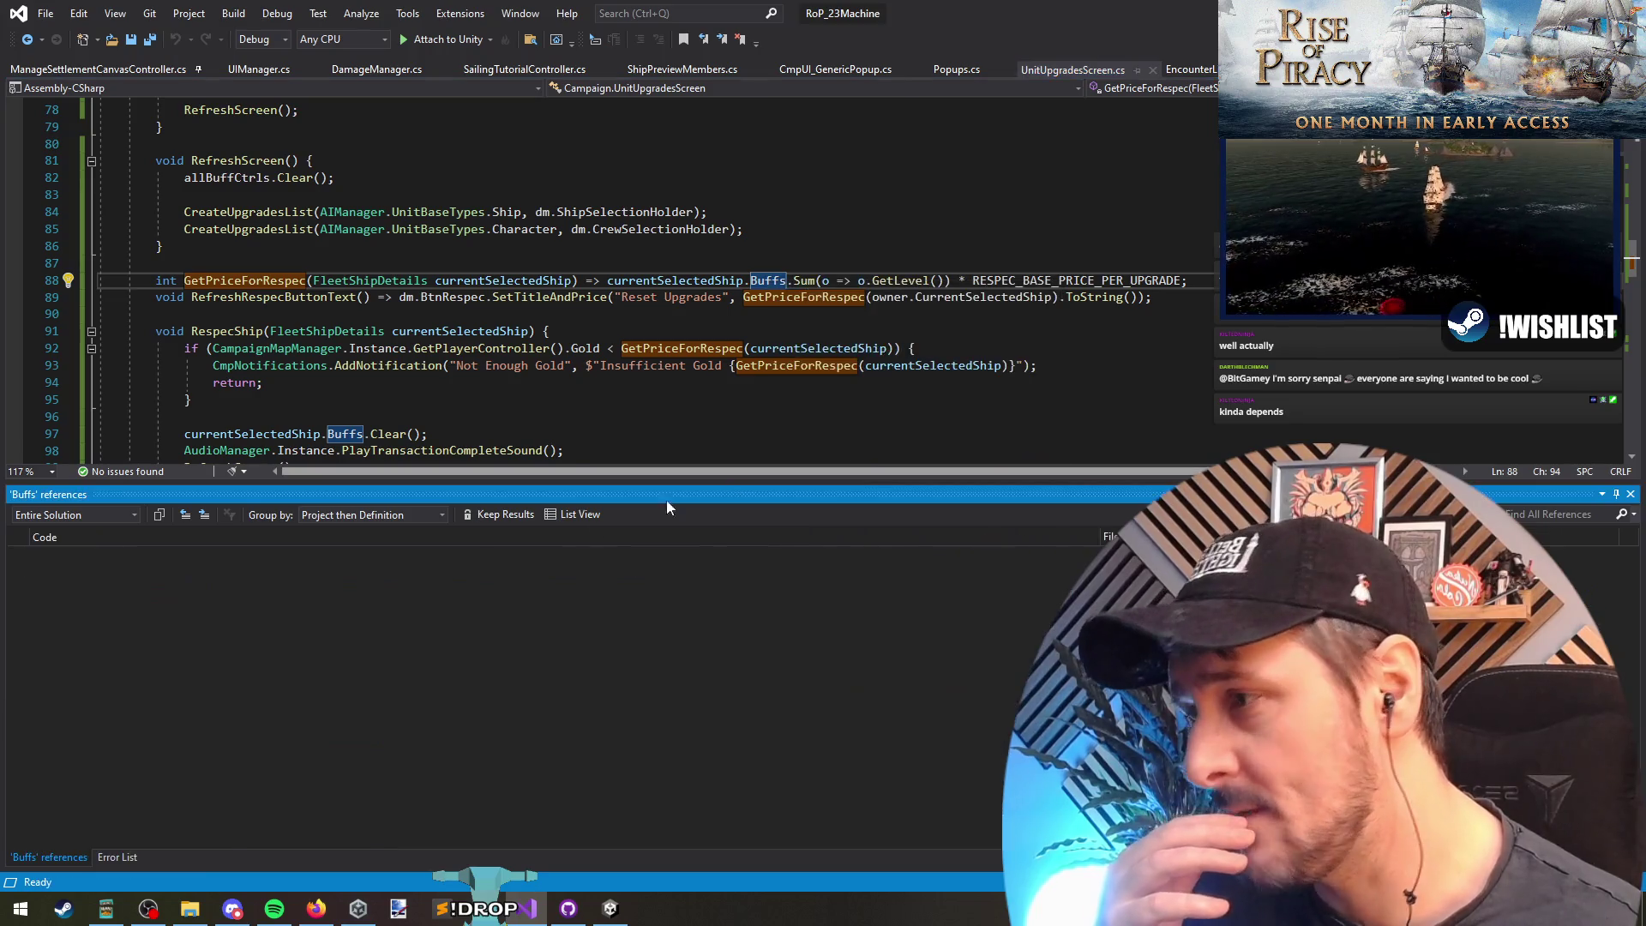
Step: Find all references to currentSelectedShip from line 88
scroll(198, 666, down, 2)
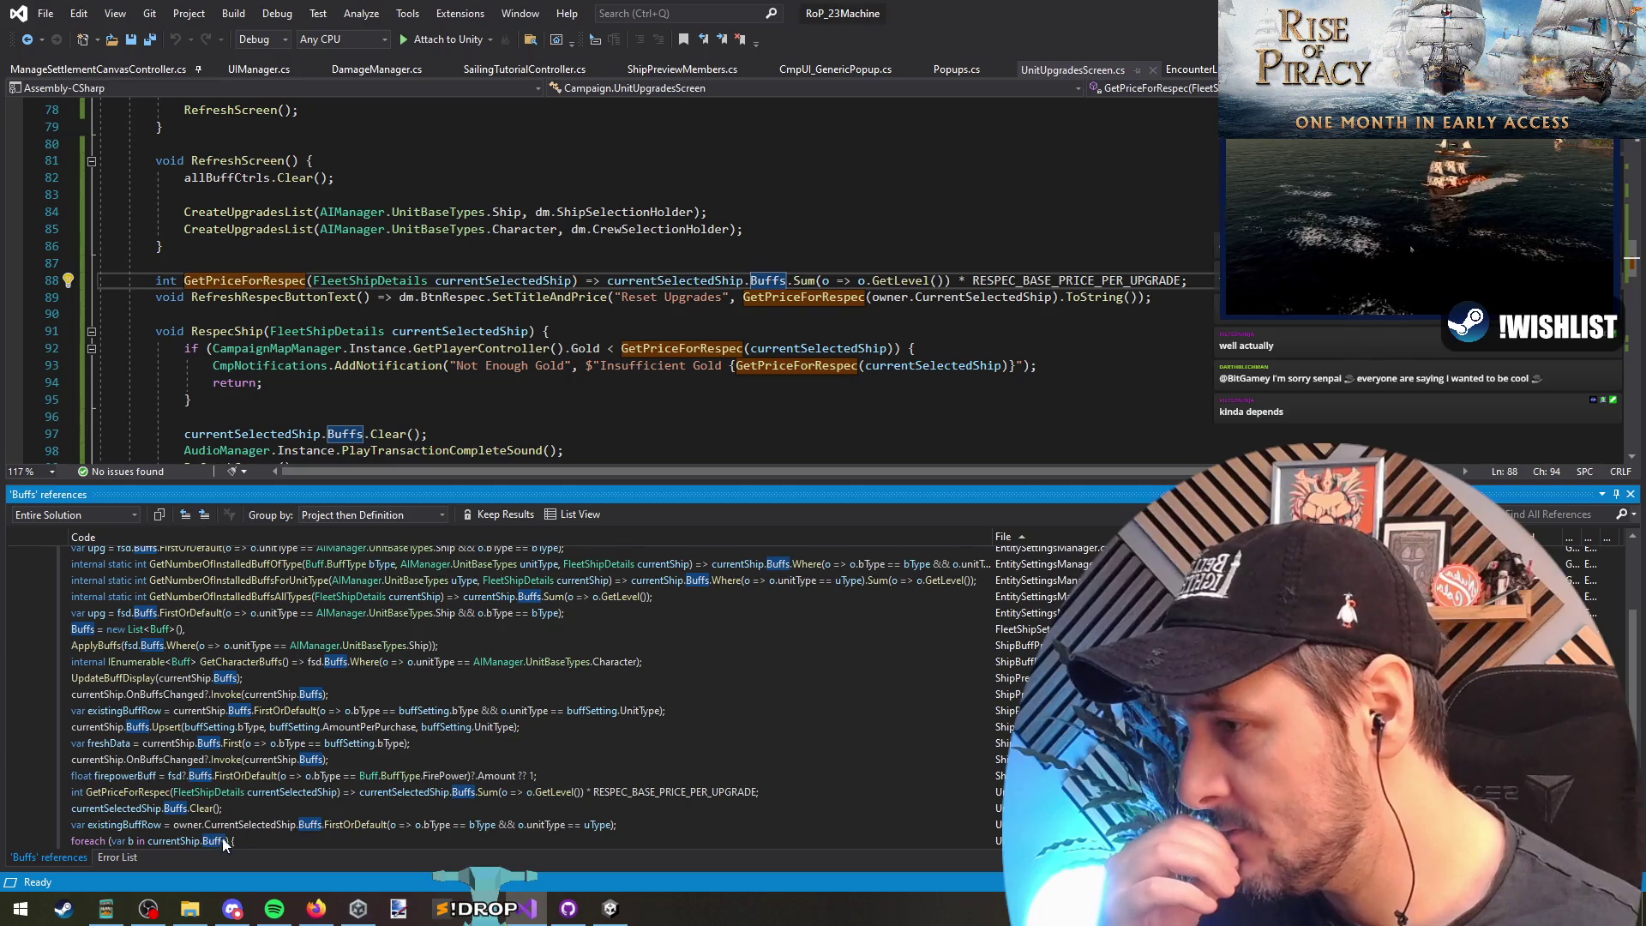
scroll(257, 660, up, 2)
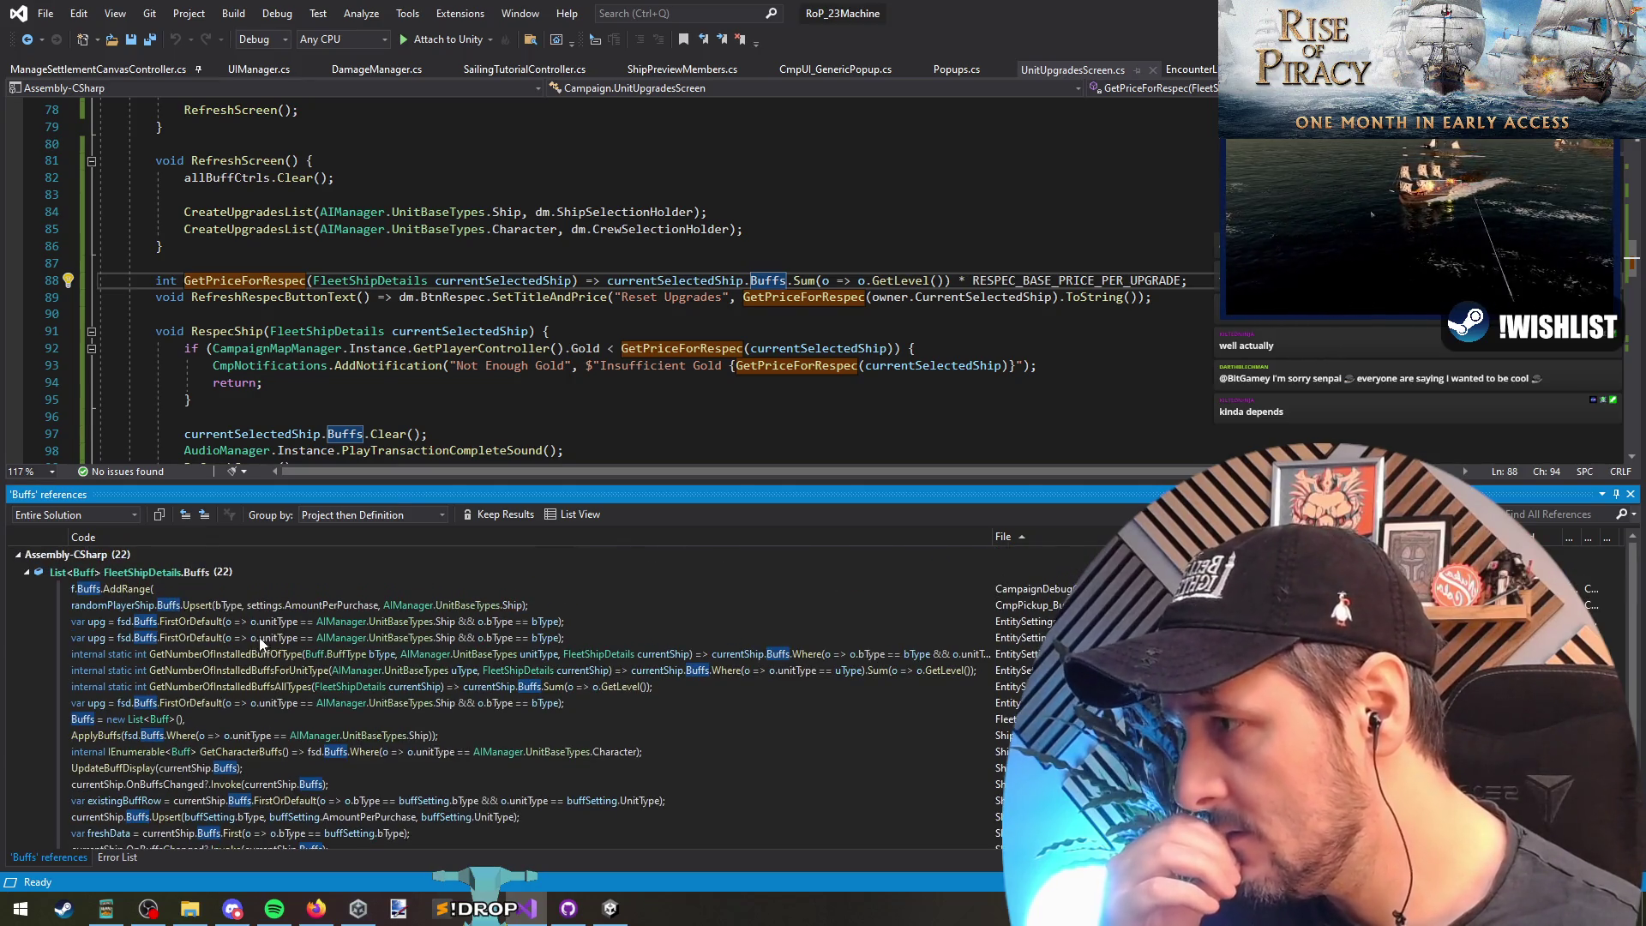
double_click(696, 283)
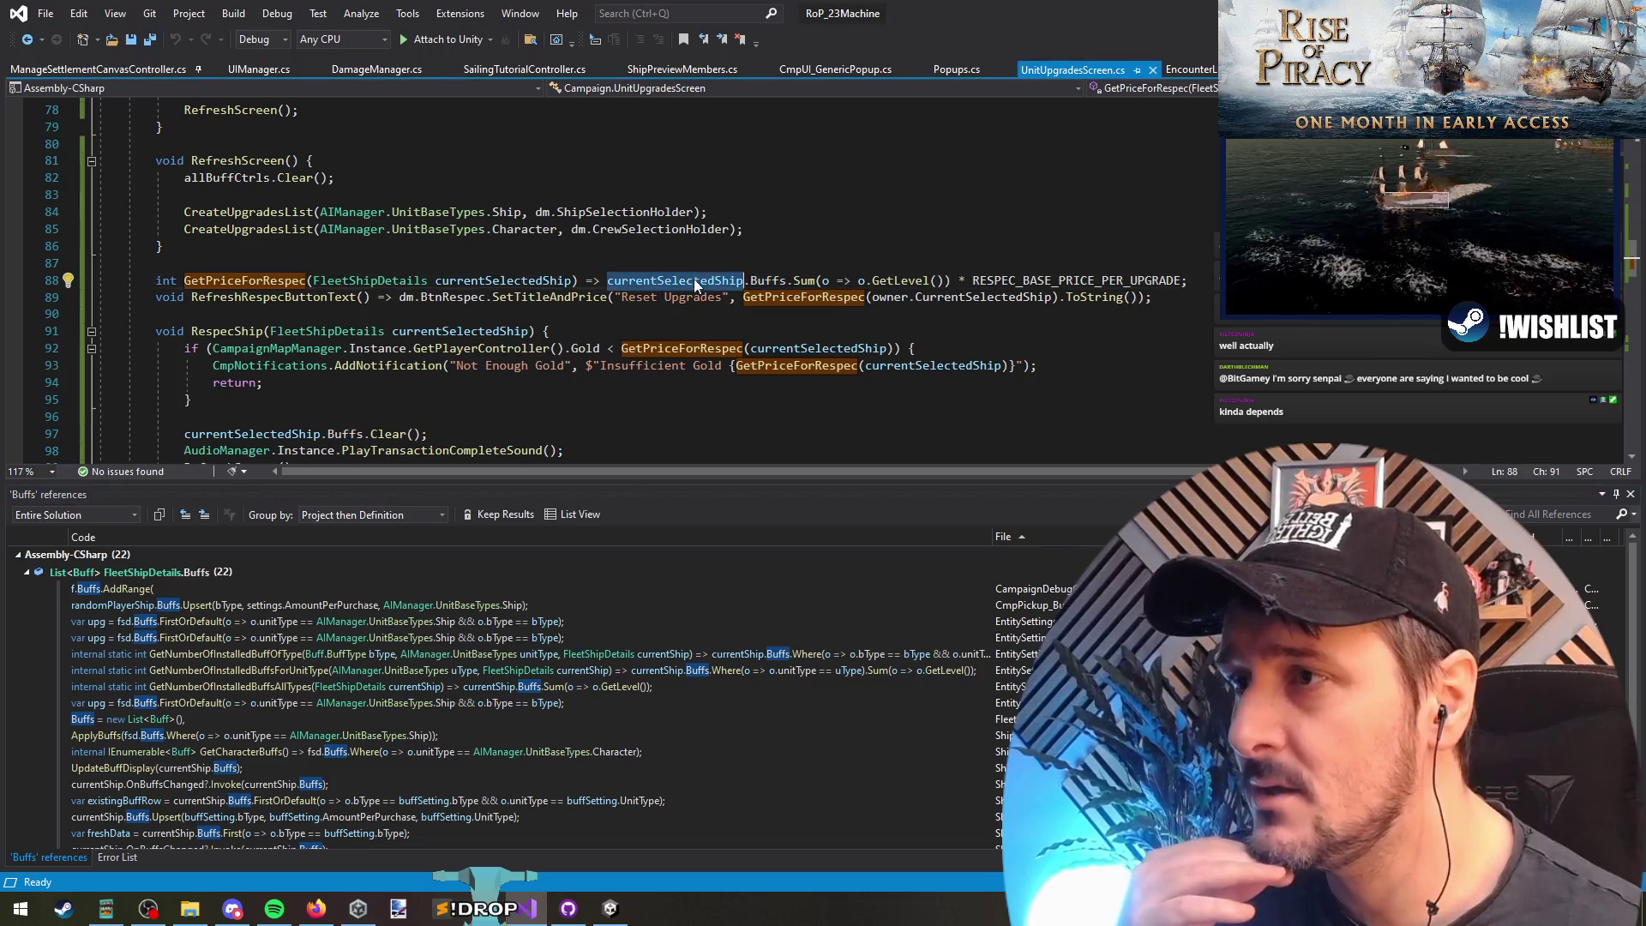
right_click(660, 291)
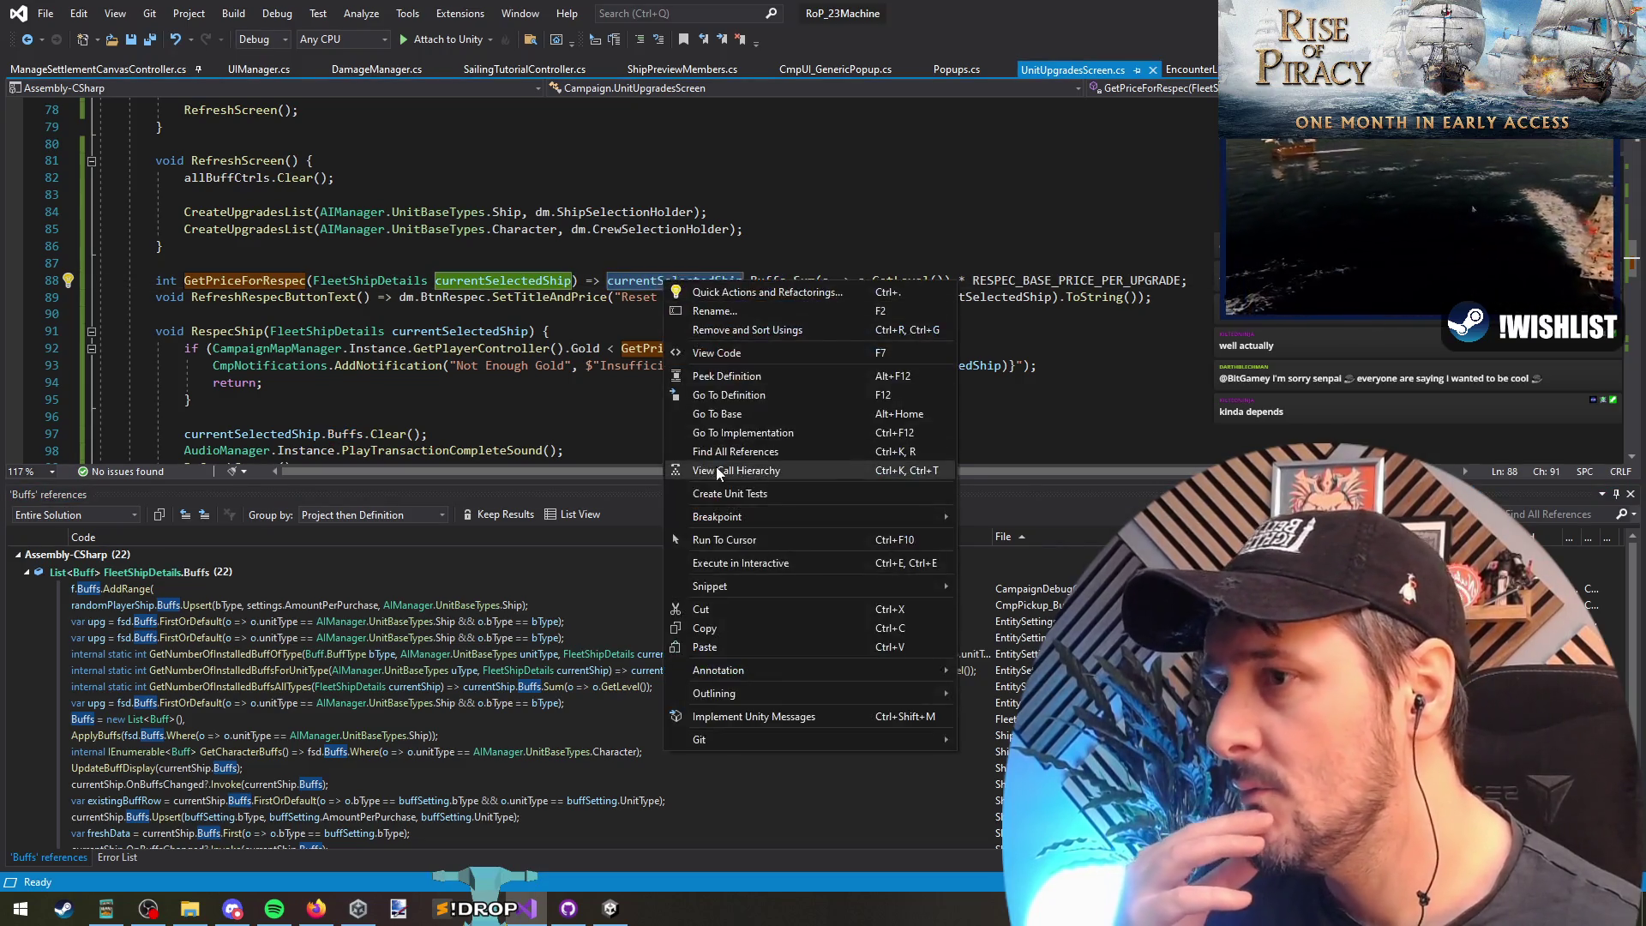
click(694, 463)
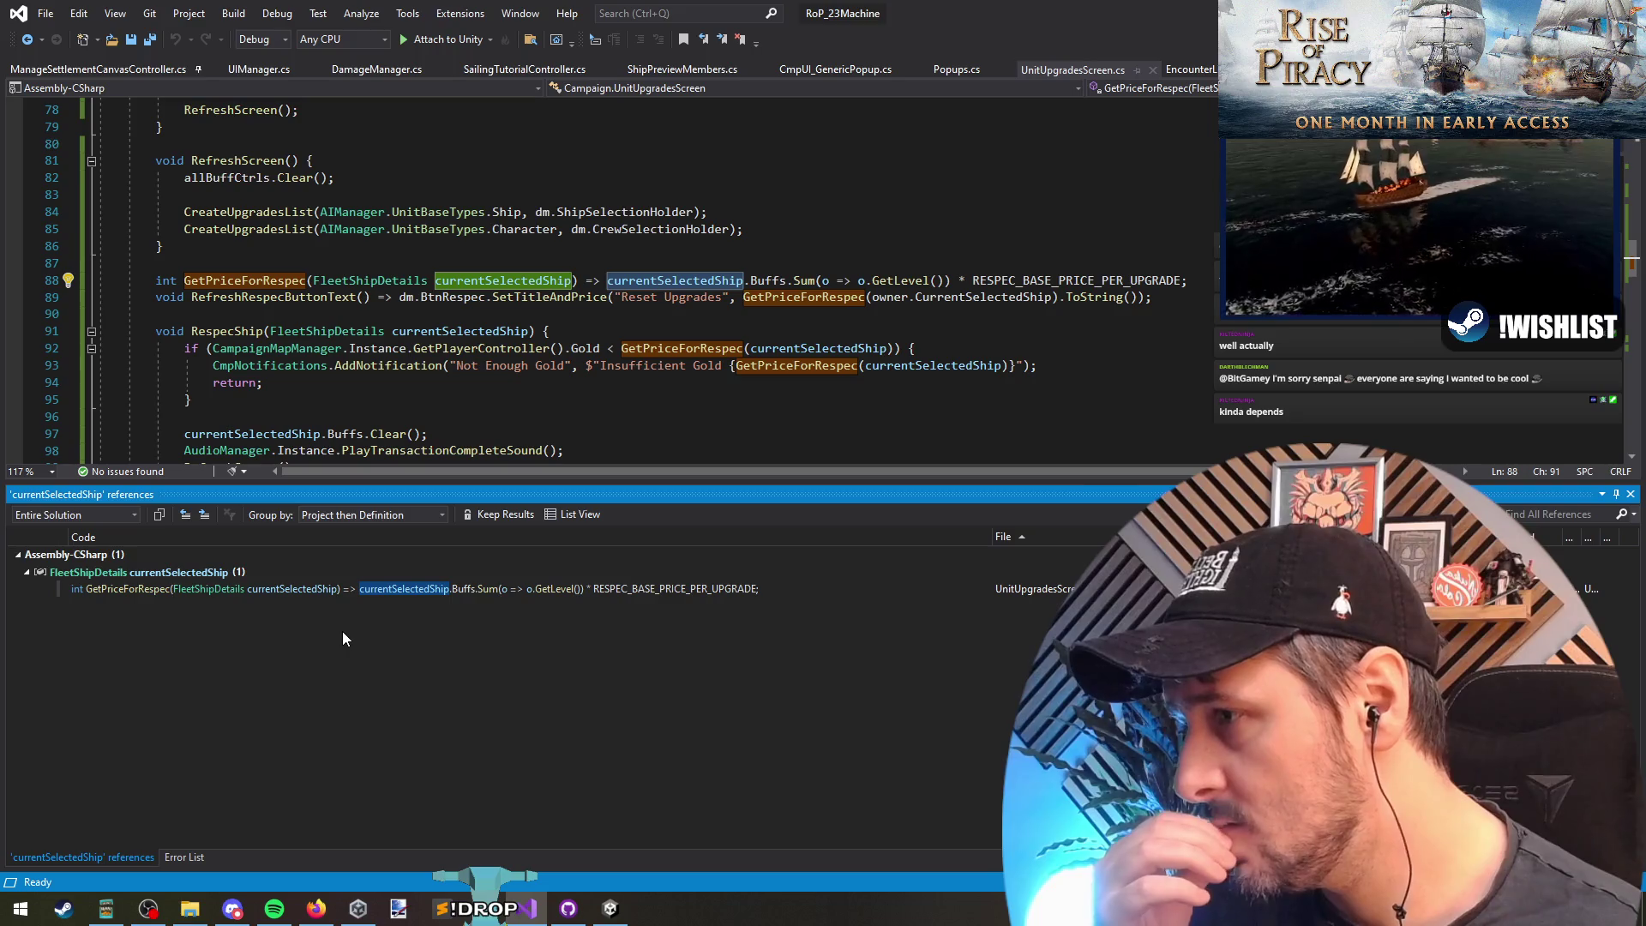
Step: Highlight the usages of currentSelectedShip on line 88
right_click(271, 283)
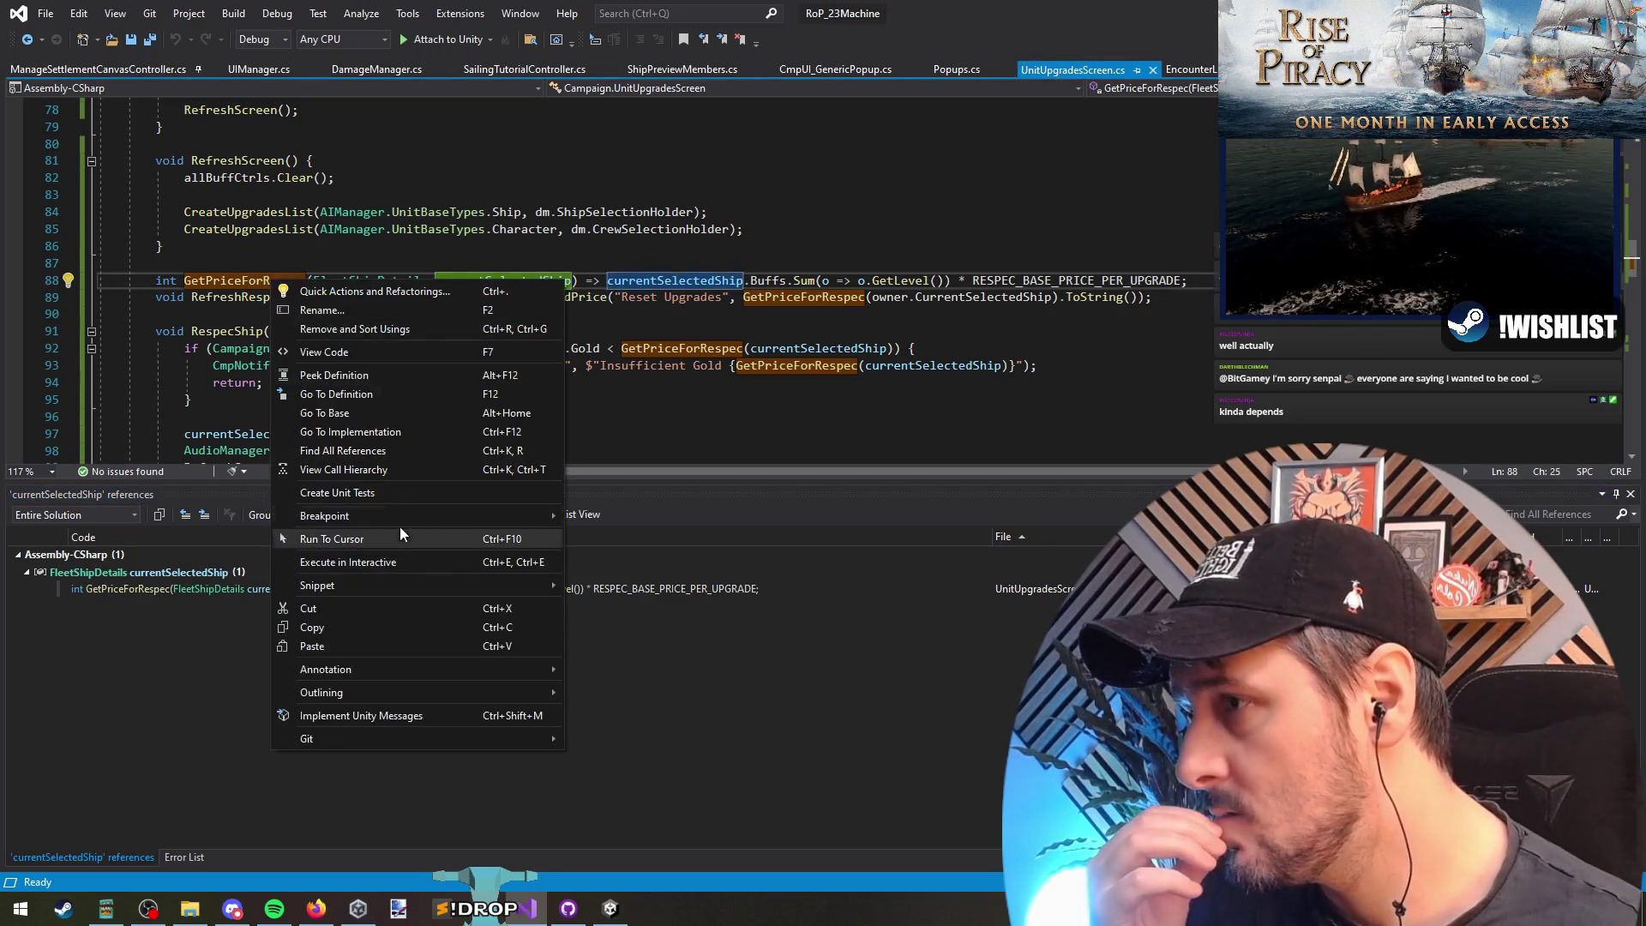
click(257, 246)
scroll(661, 335, up, 5)
scroll(662, 335, down, 5)
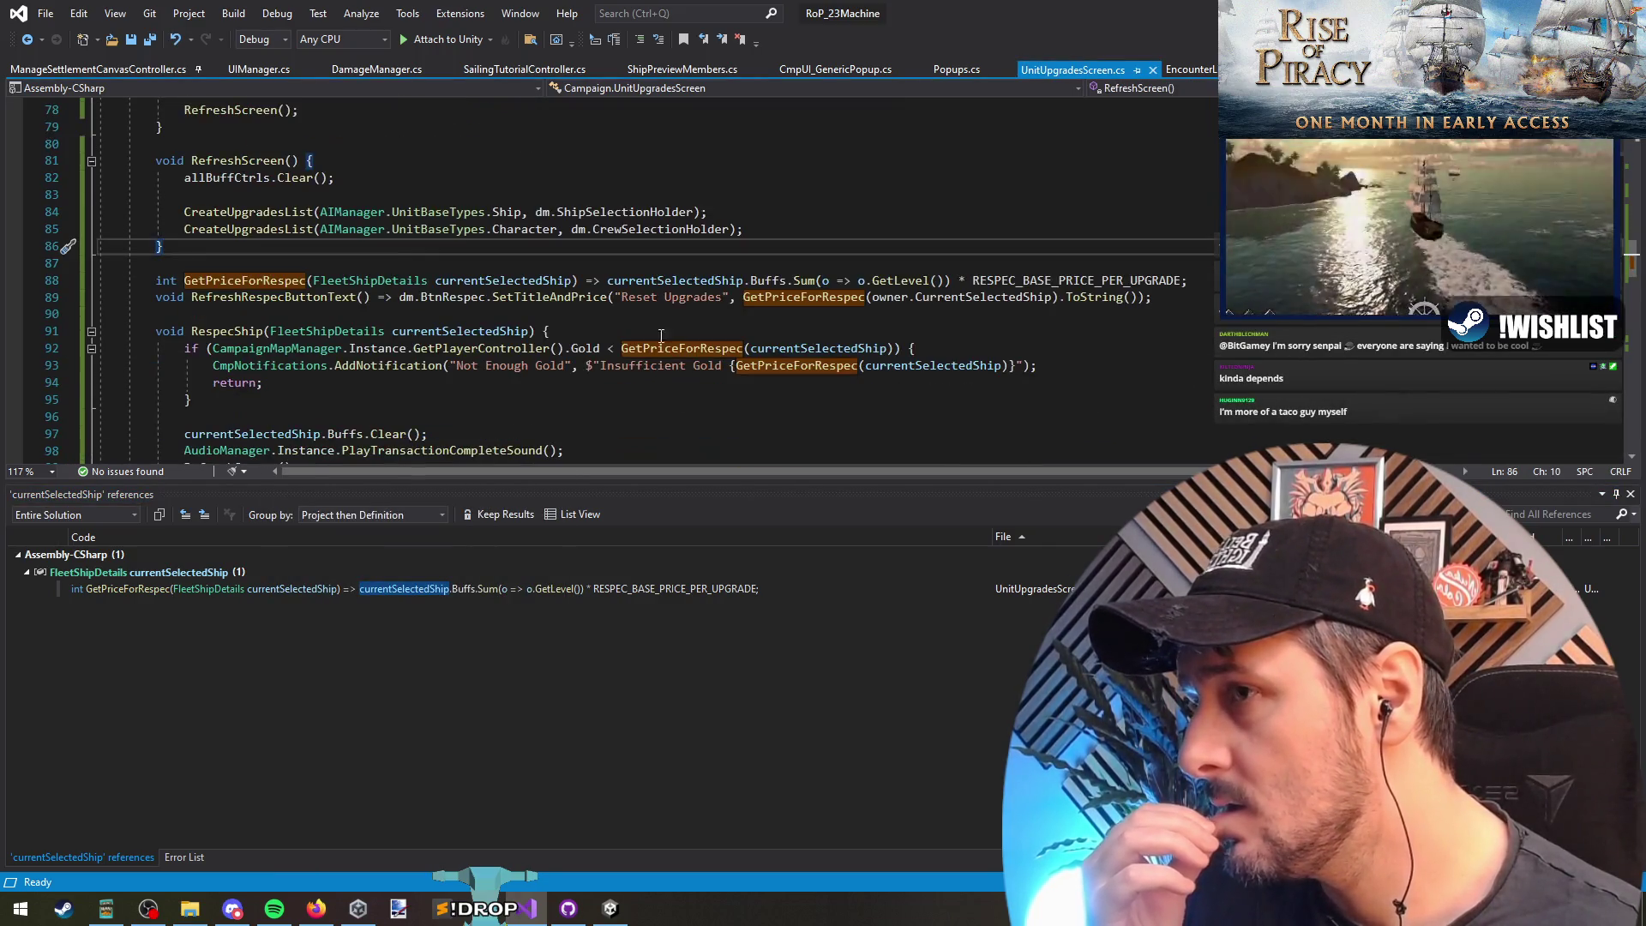
click(671, 280)
Step: Scroll through the script and inspect the RespecShip method's parameter
scroll(494, 322, up, 13)
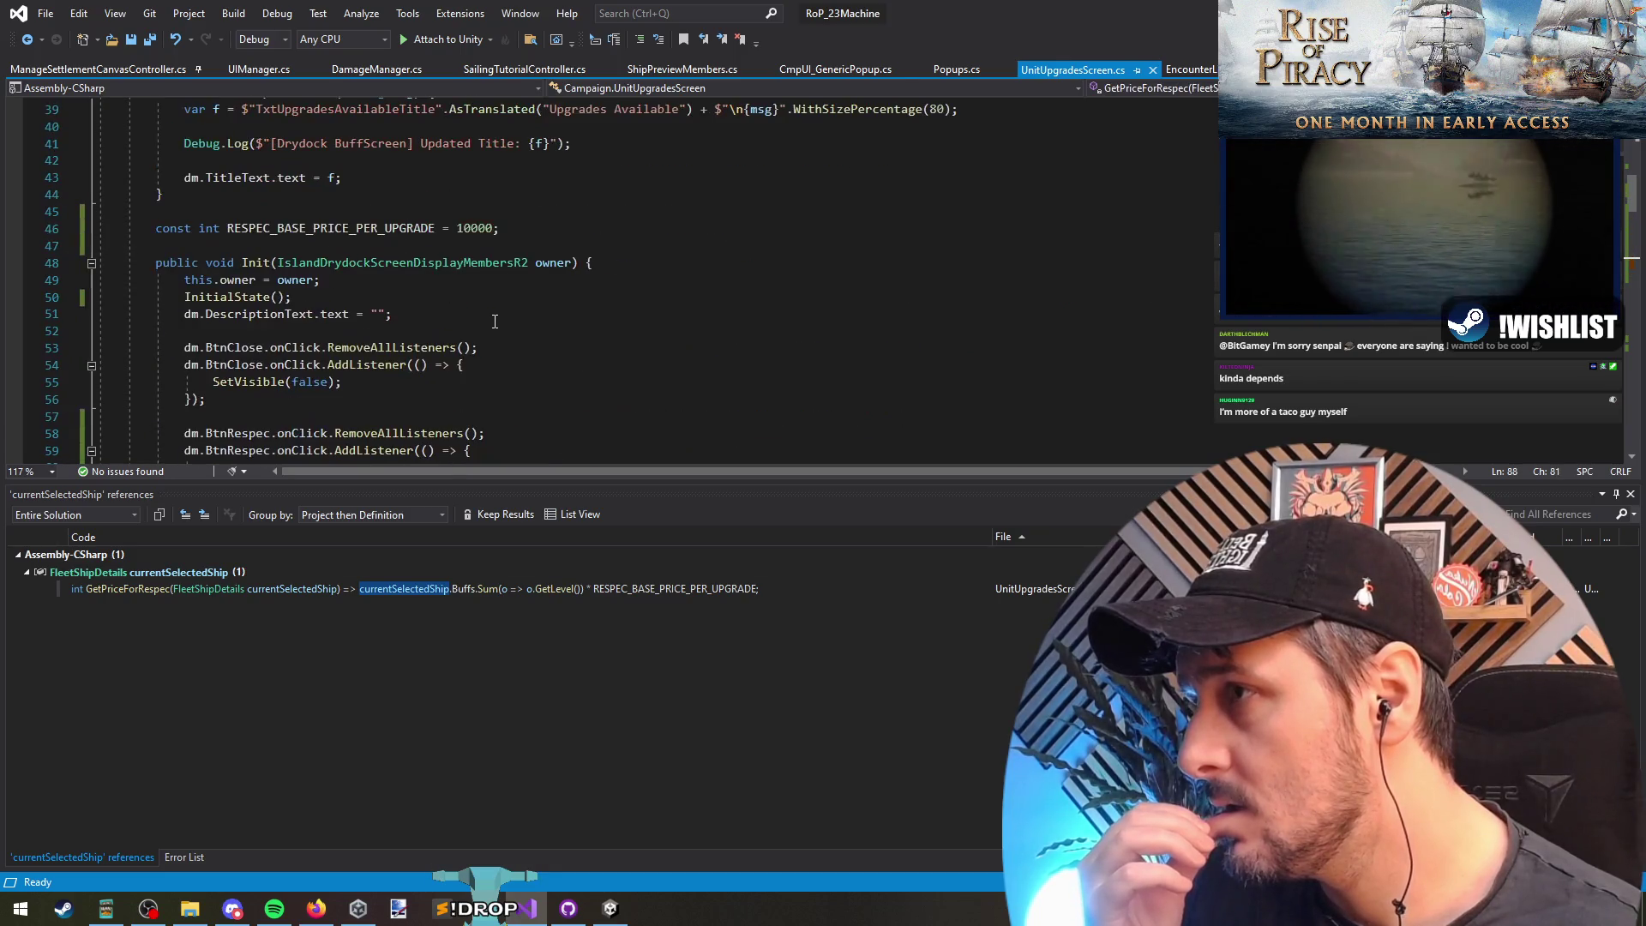
scroll(496, 321, up, 3)
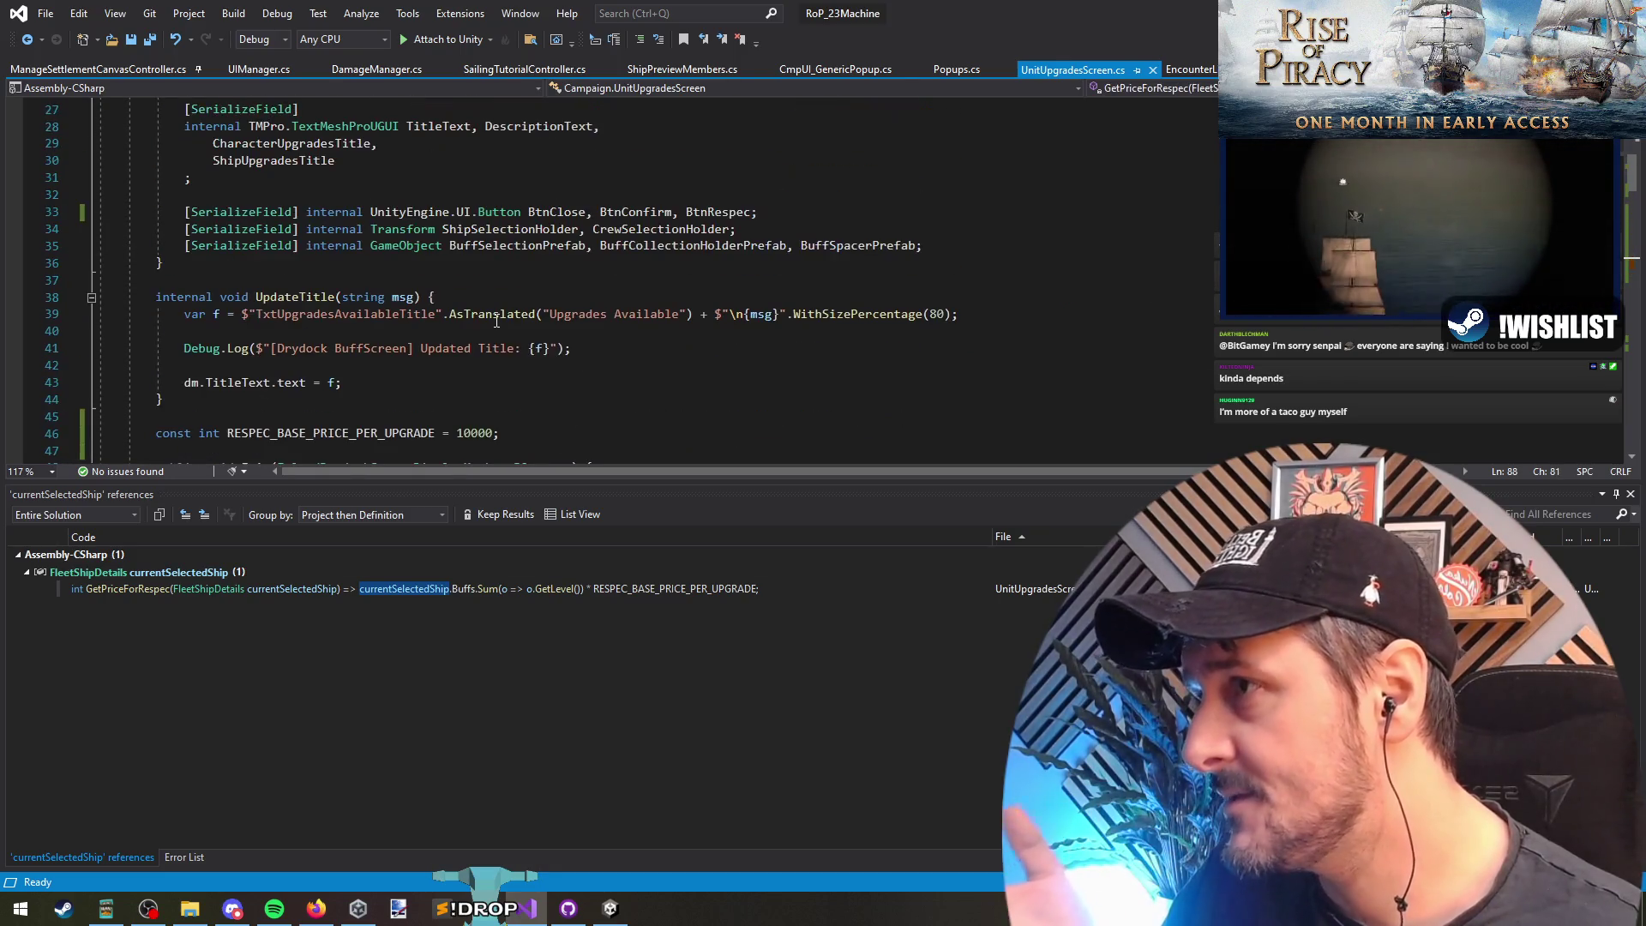
scroll(506, 373, down, 9)
scroll(506, 373, down, 5)
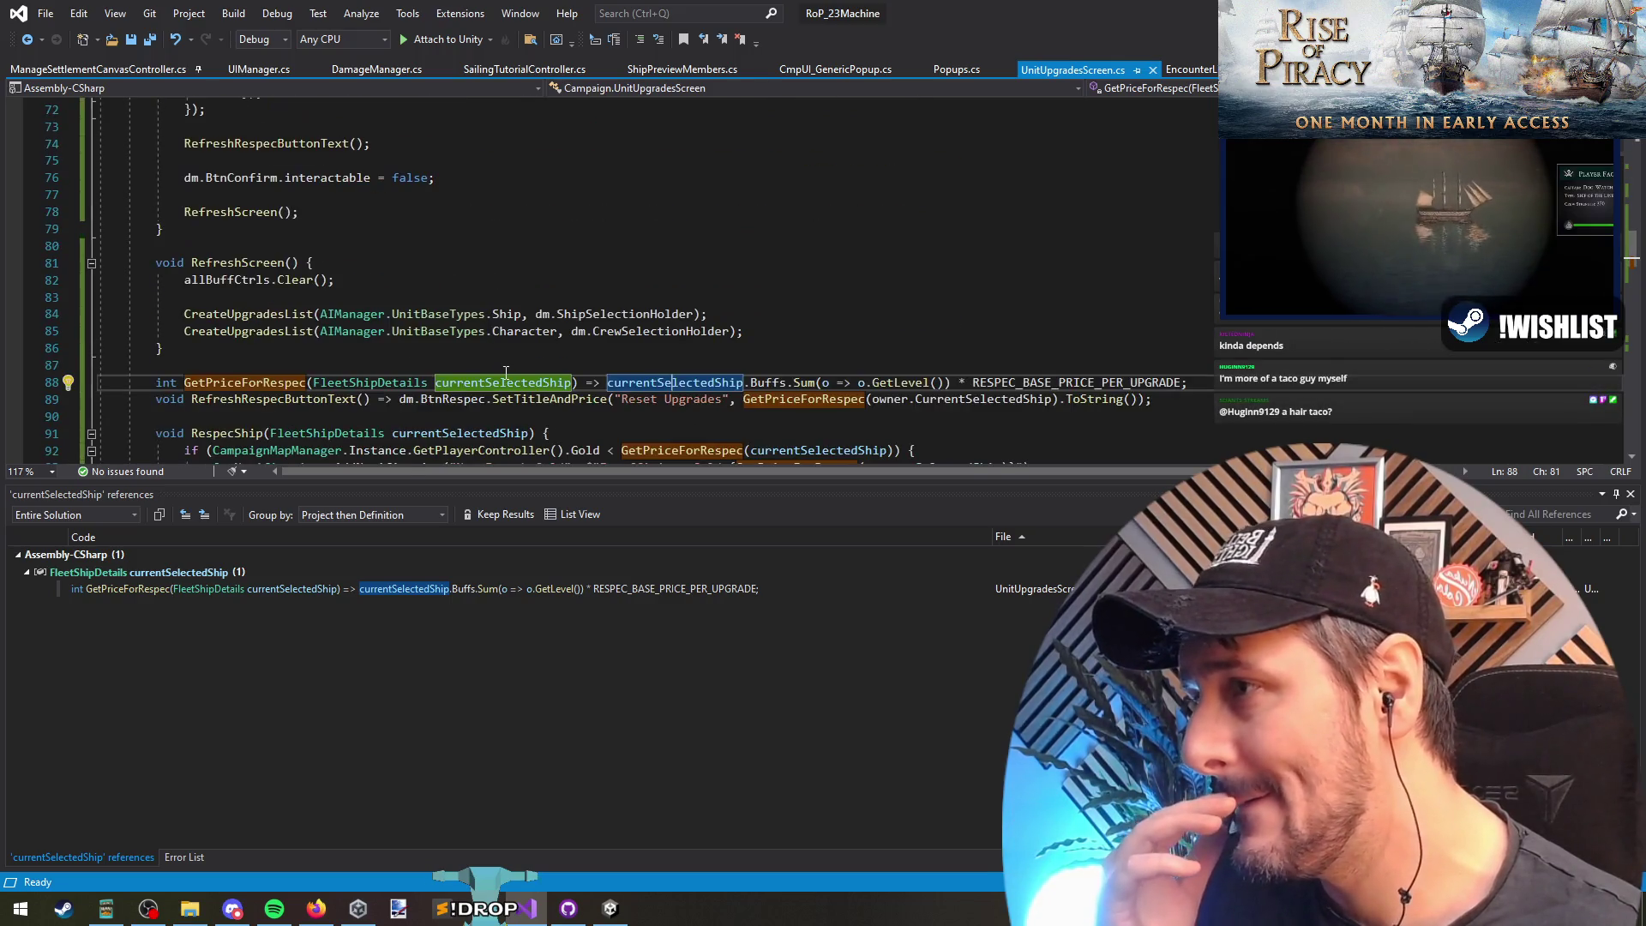
scroll(506, 373, down, 1)
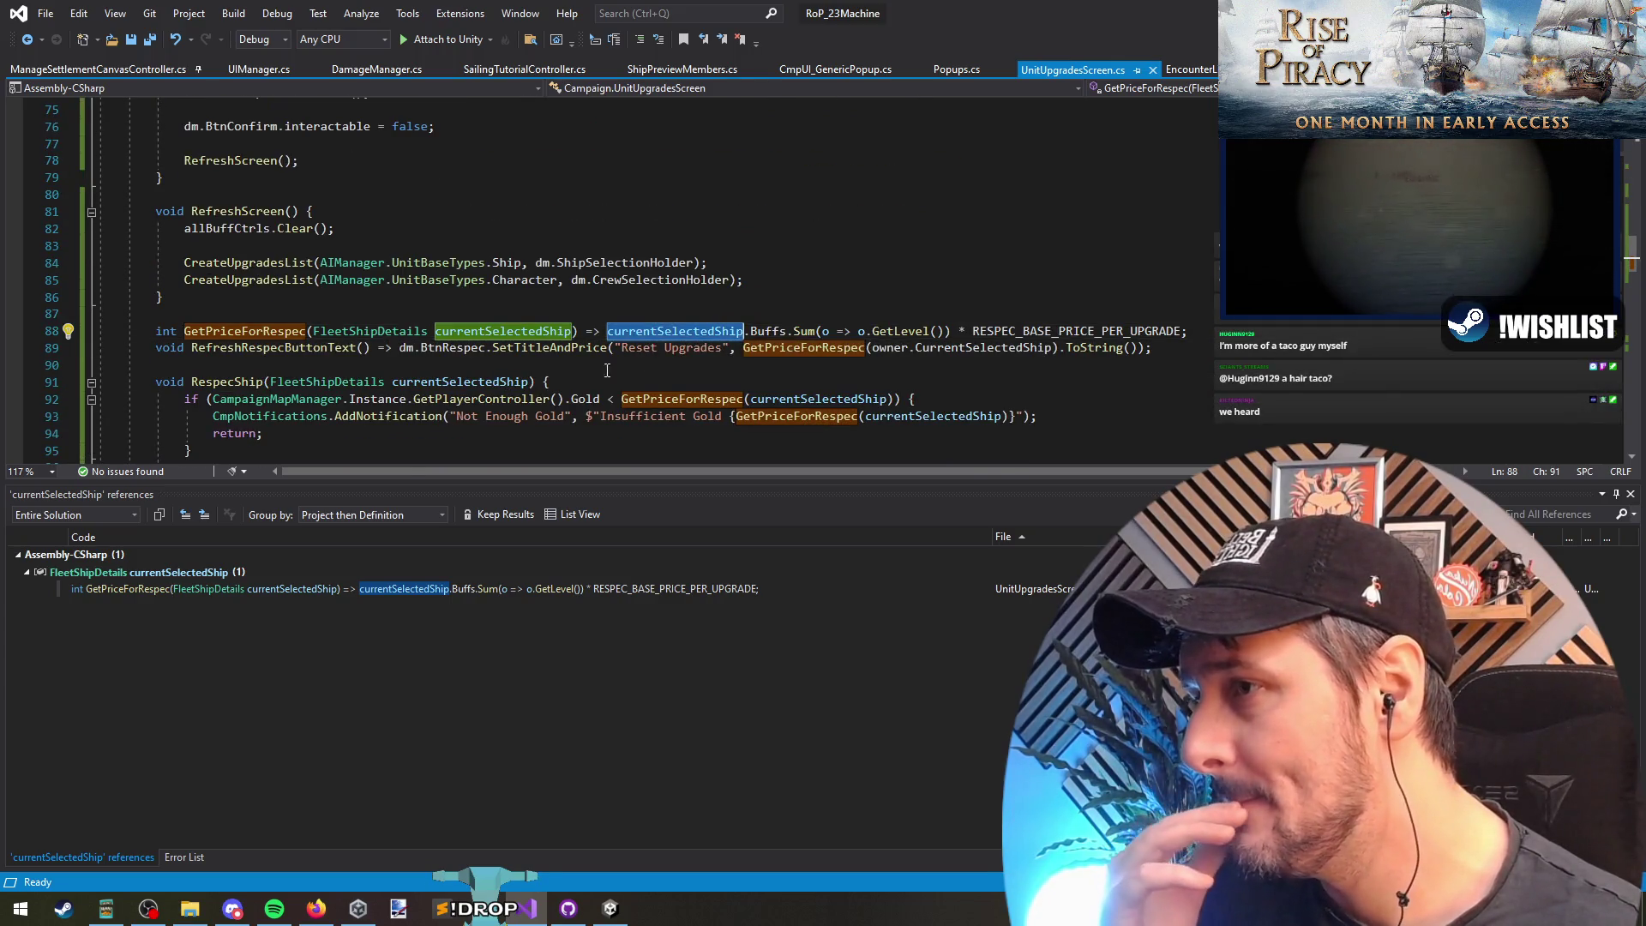
mouse_move(697, 334)
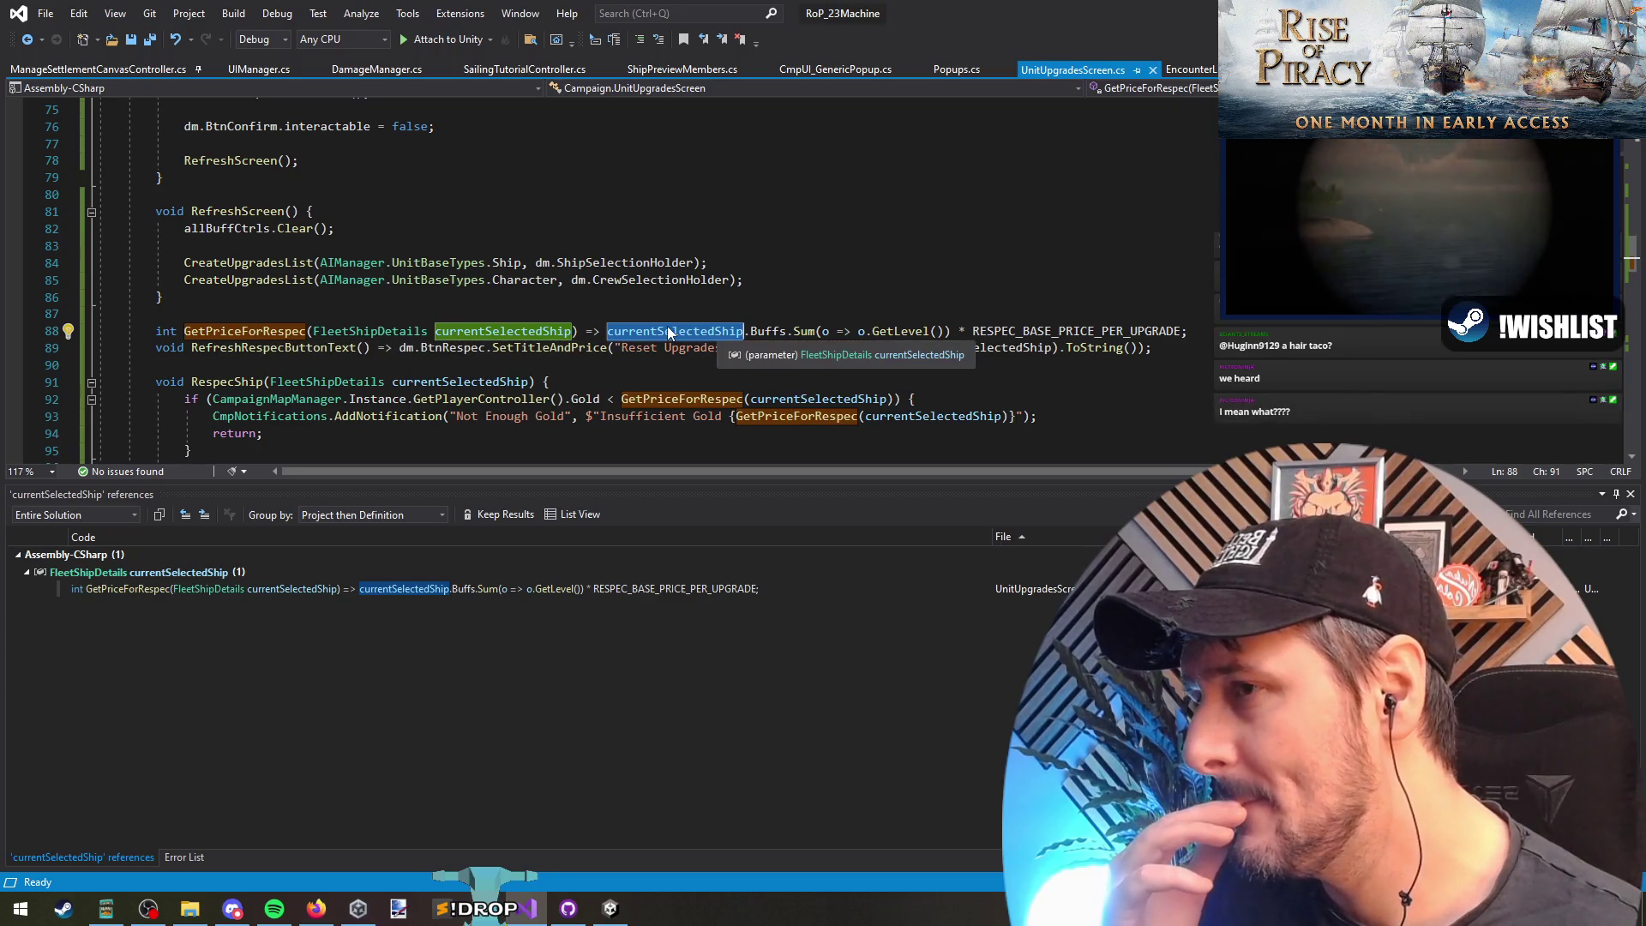
click(443, 383)
scroll(623, 377, down, 5)
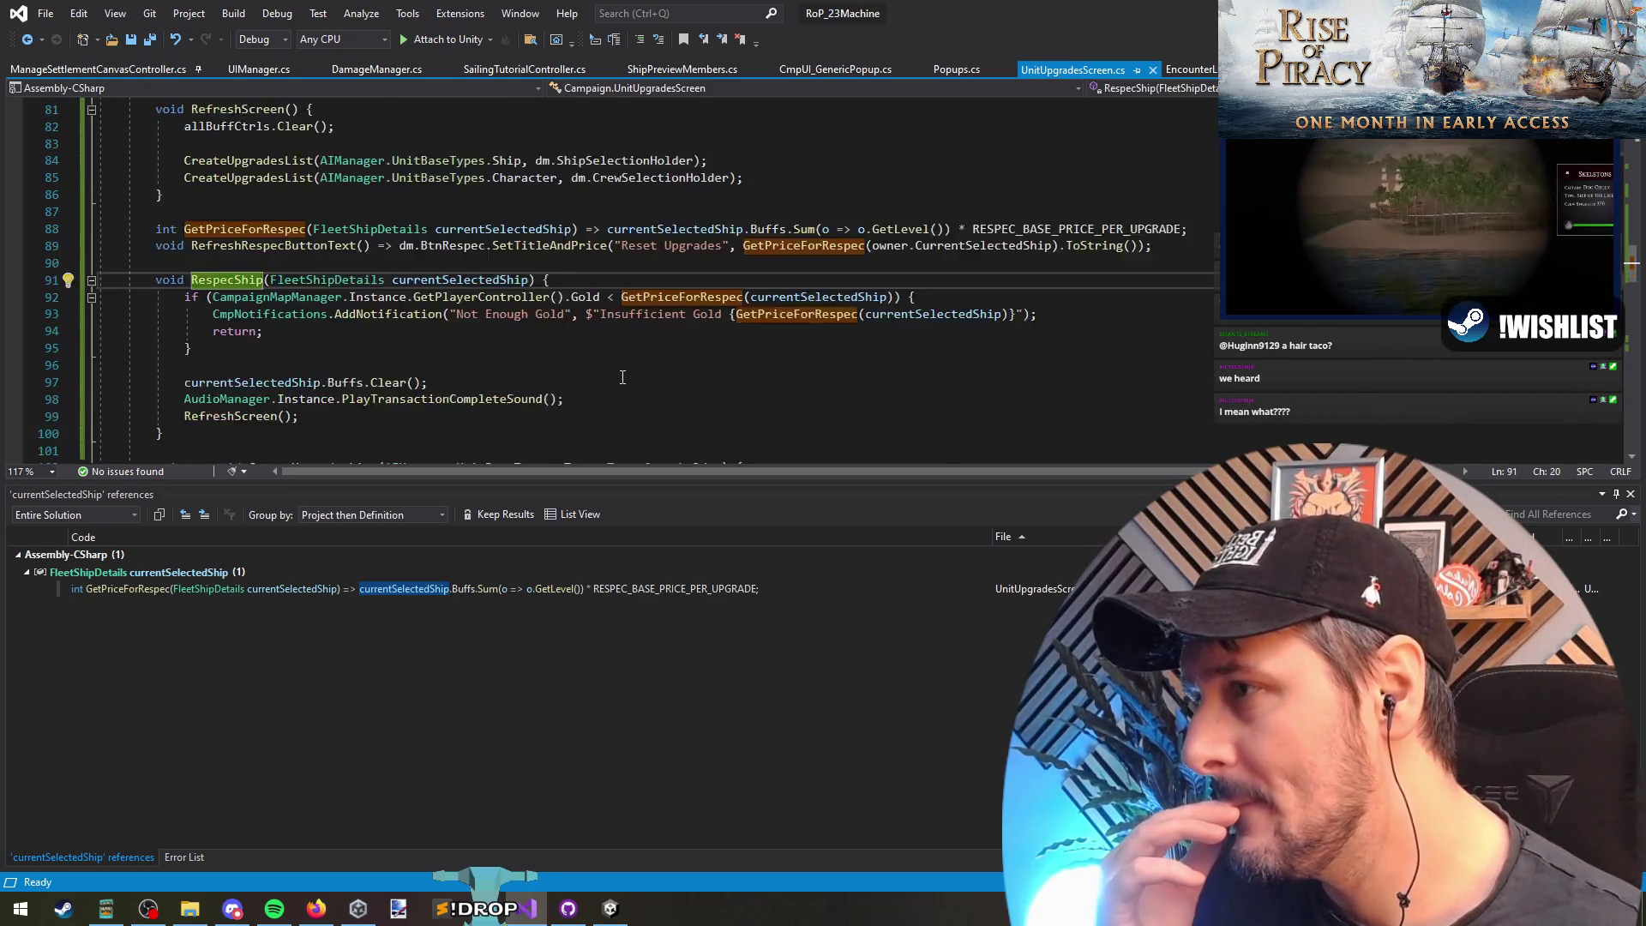
scroll(498, 300, up, 5)
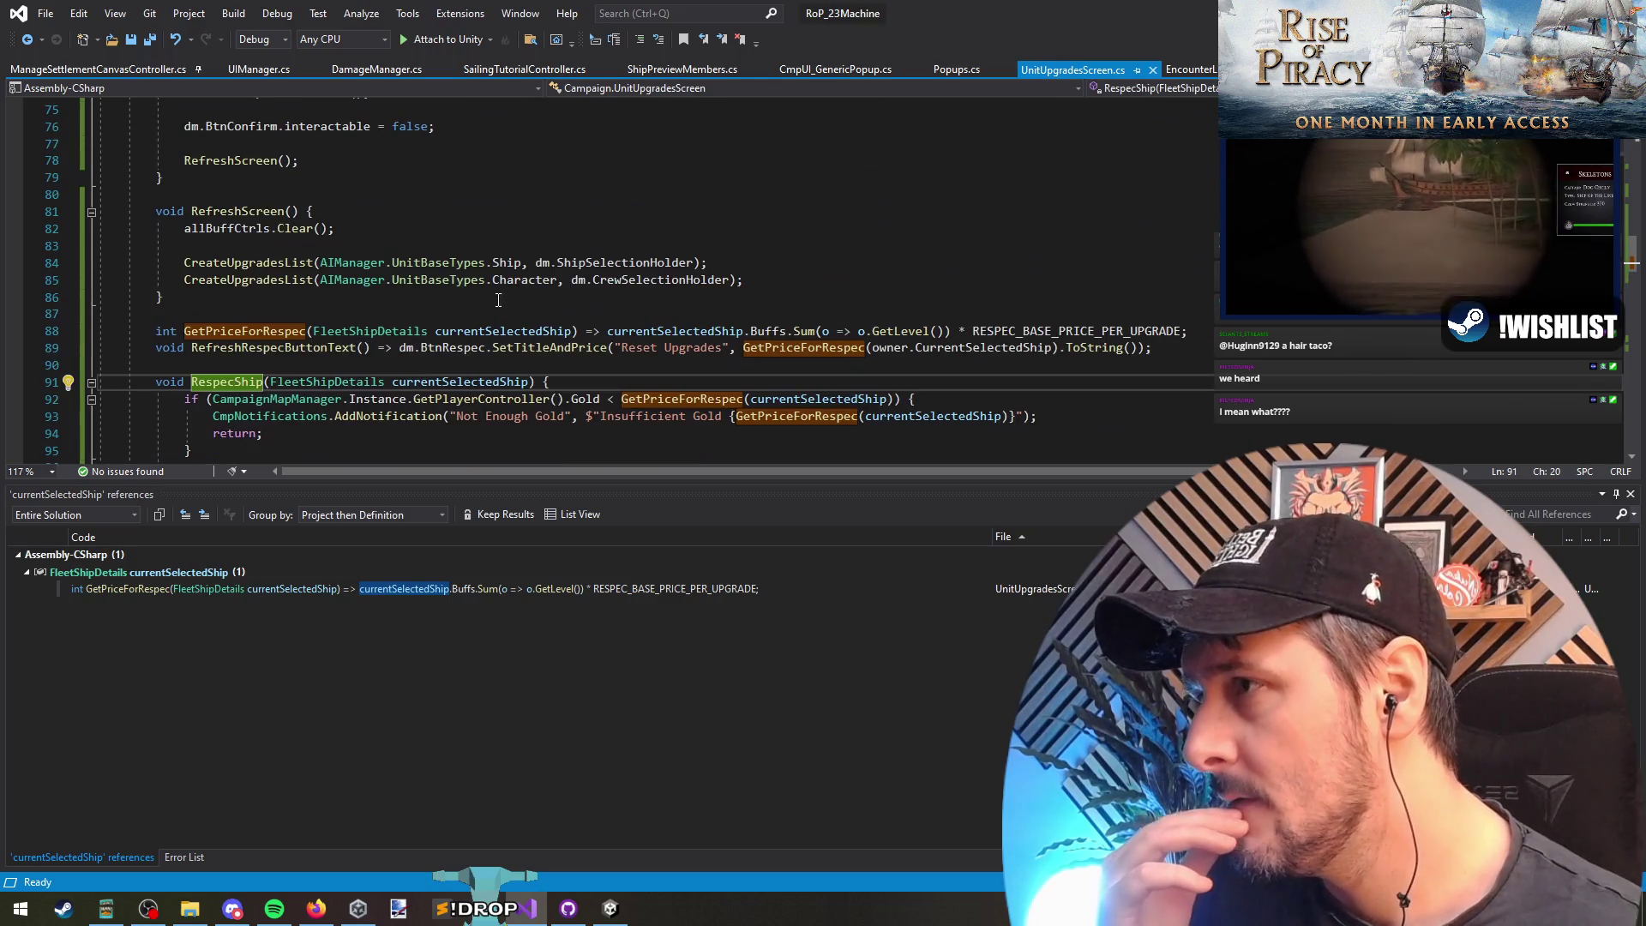
Step: Highlight allBuffCtrls and CreateUpgradesList in RefreshScreen, then go to CreateUpgradesList's definition
click(255, 228)
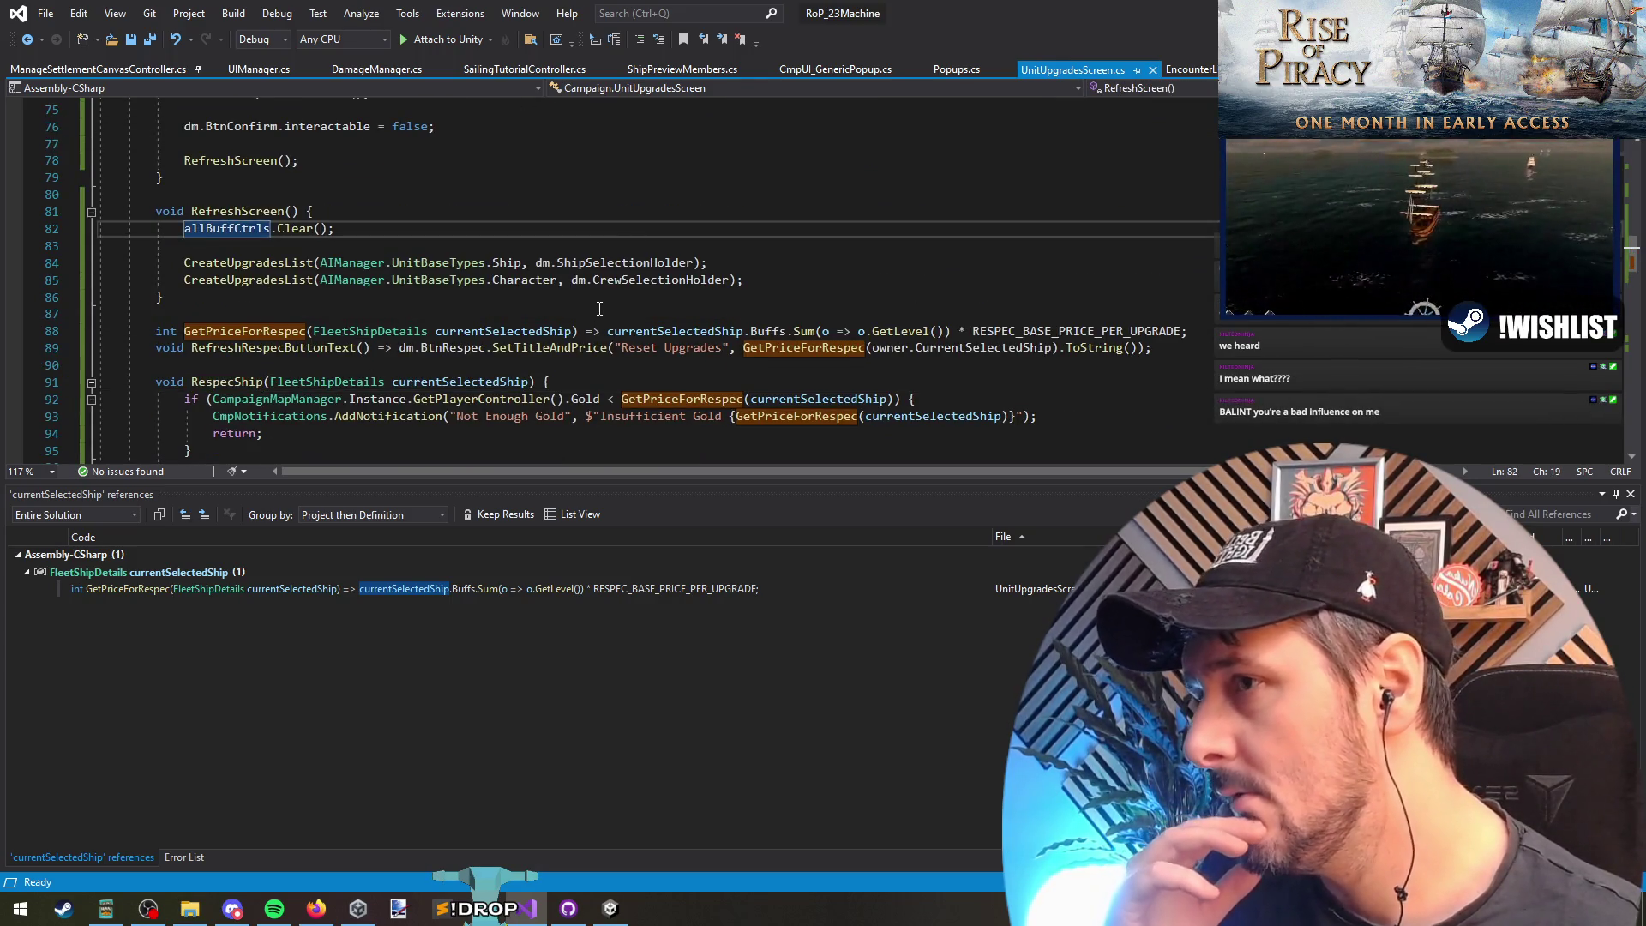
click(248, 262)
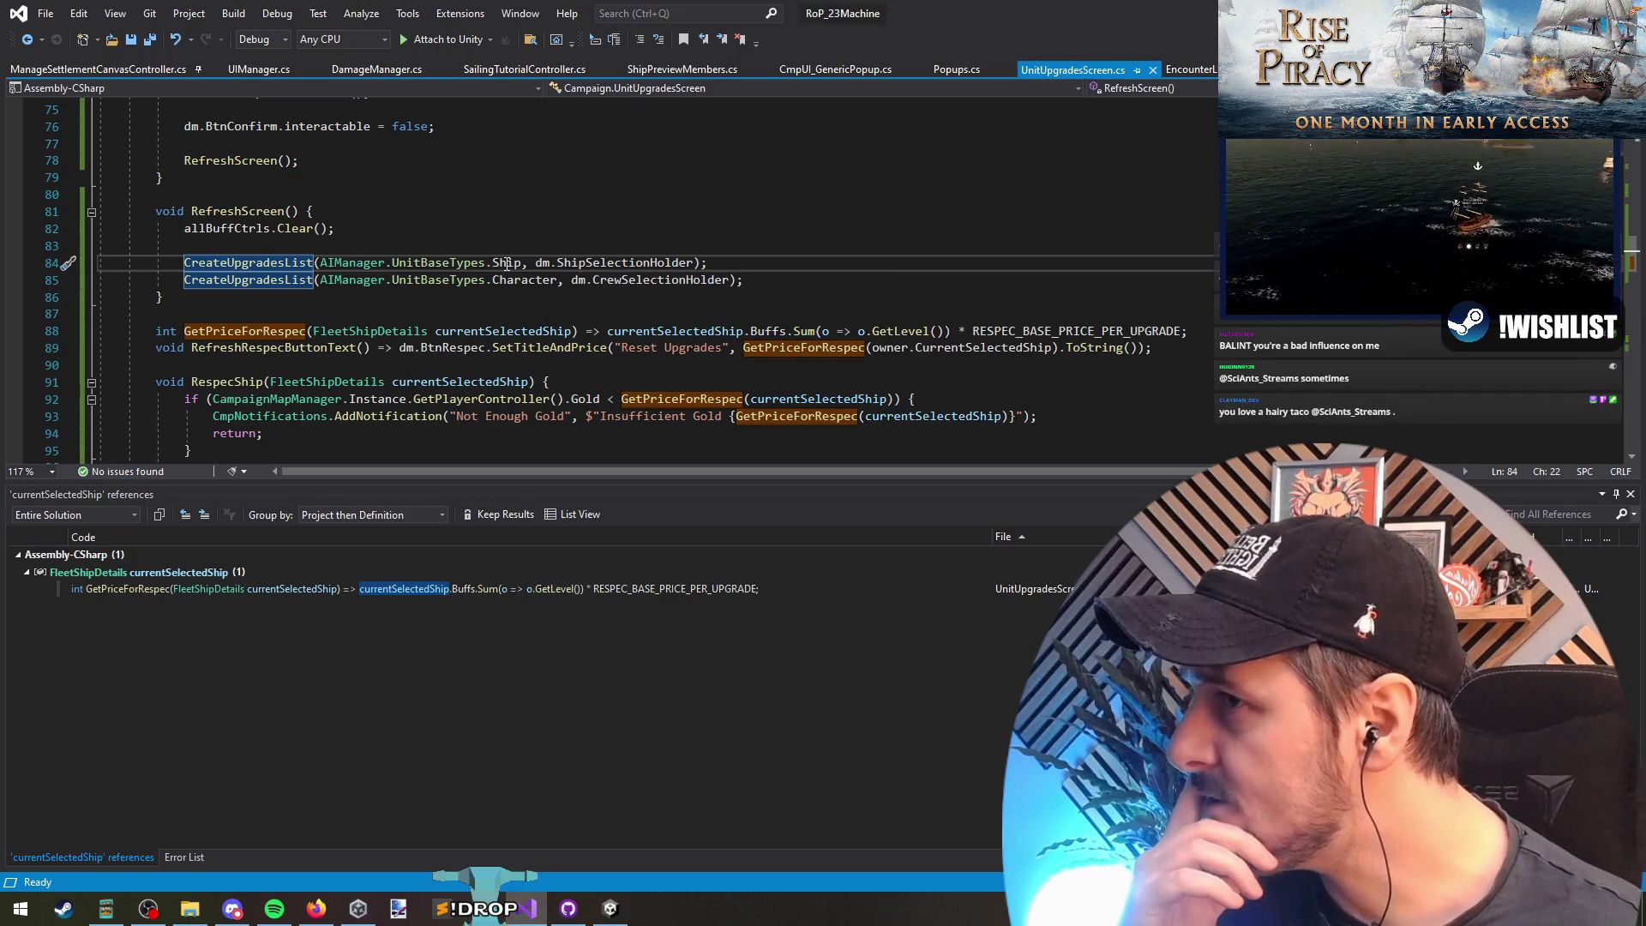
key(F12)
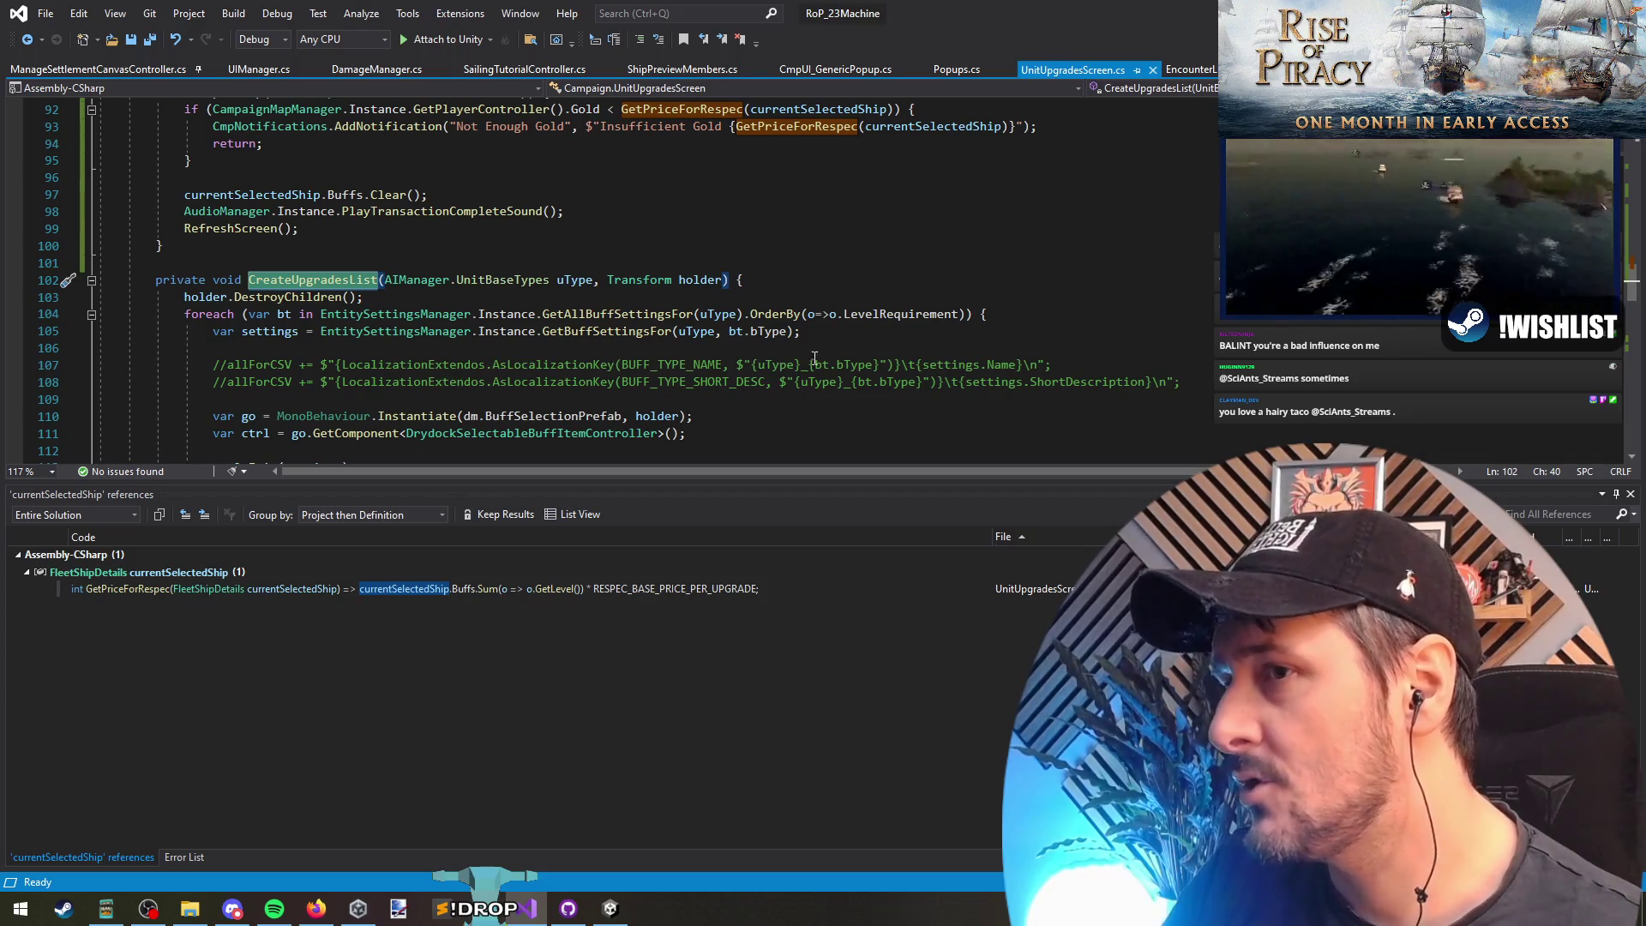
Step: Read through CreateUpgradesList and jump to the OnSelected declaration in DrydockSelectableBuffItemController.cs
scroll(823, 358, down, 3)
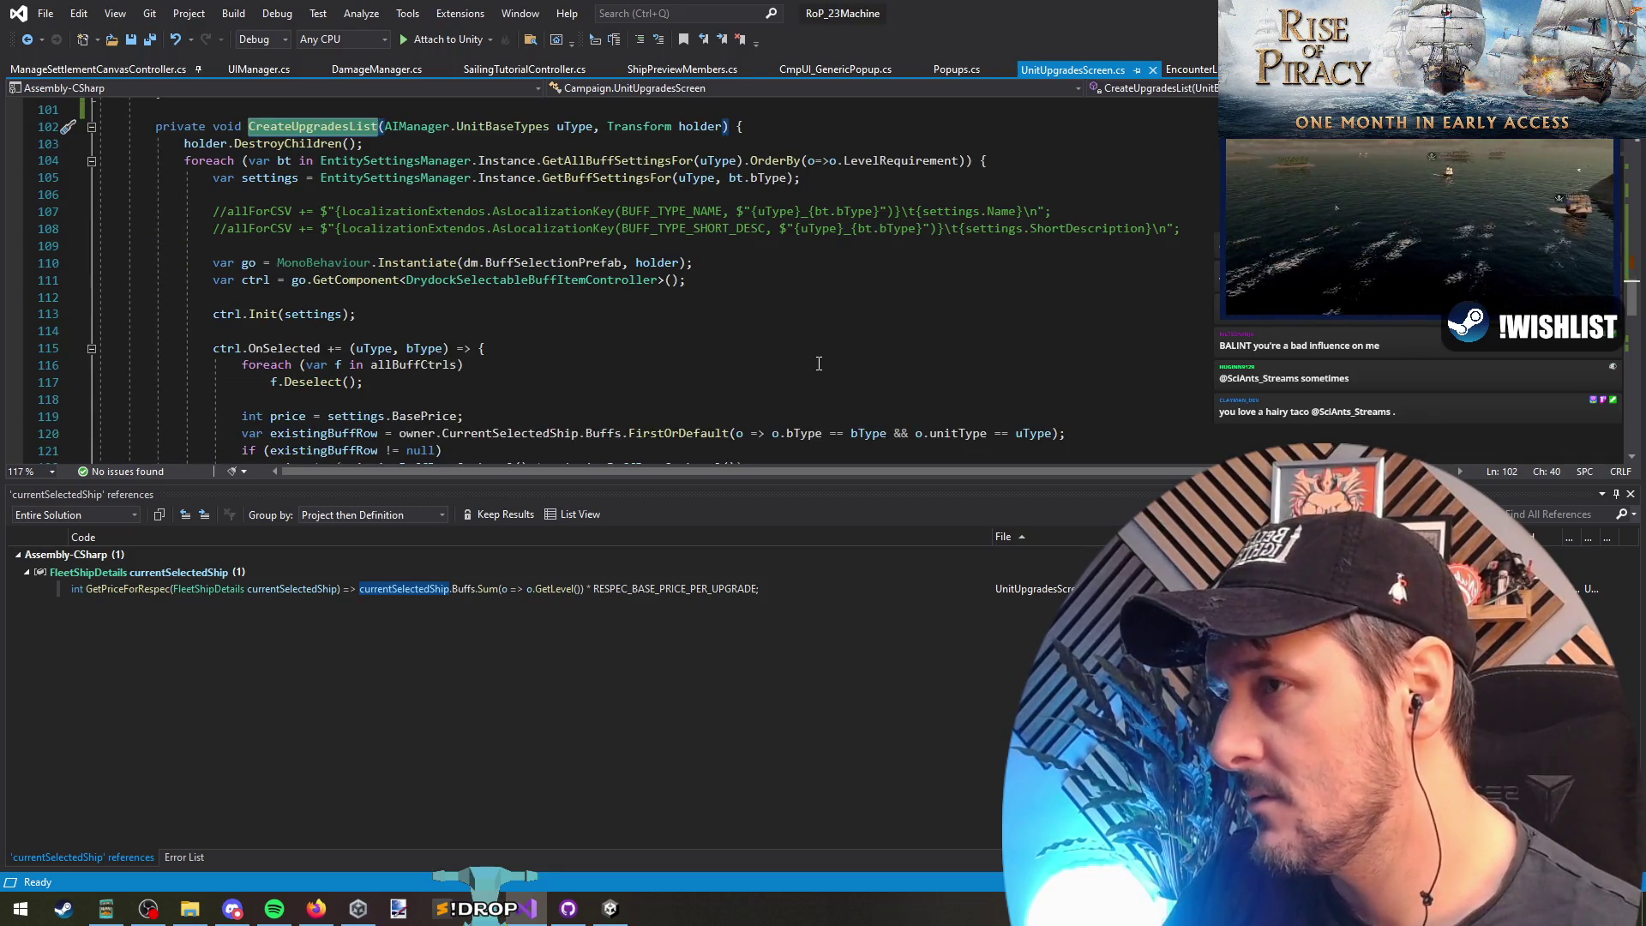
scroll(819, 364, down, 5)
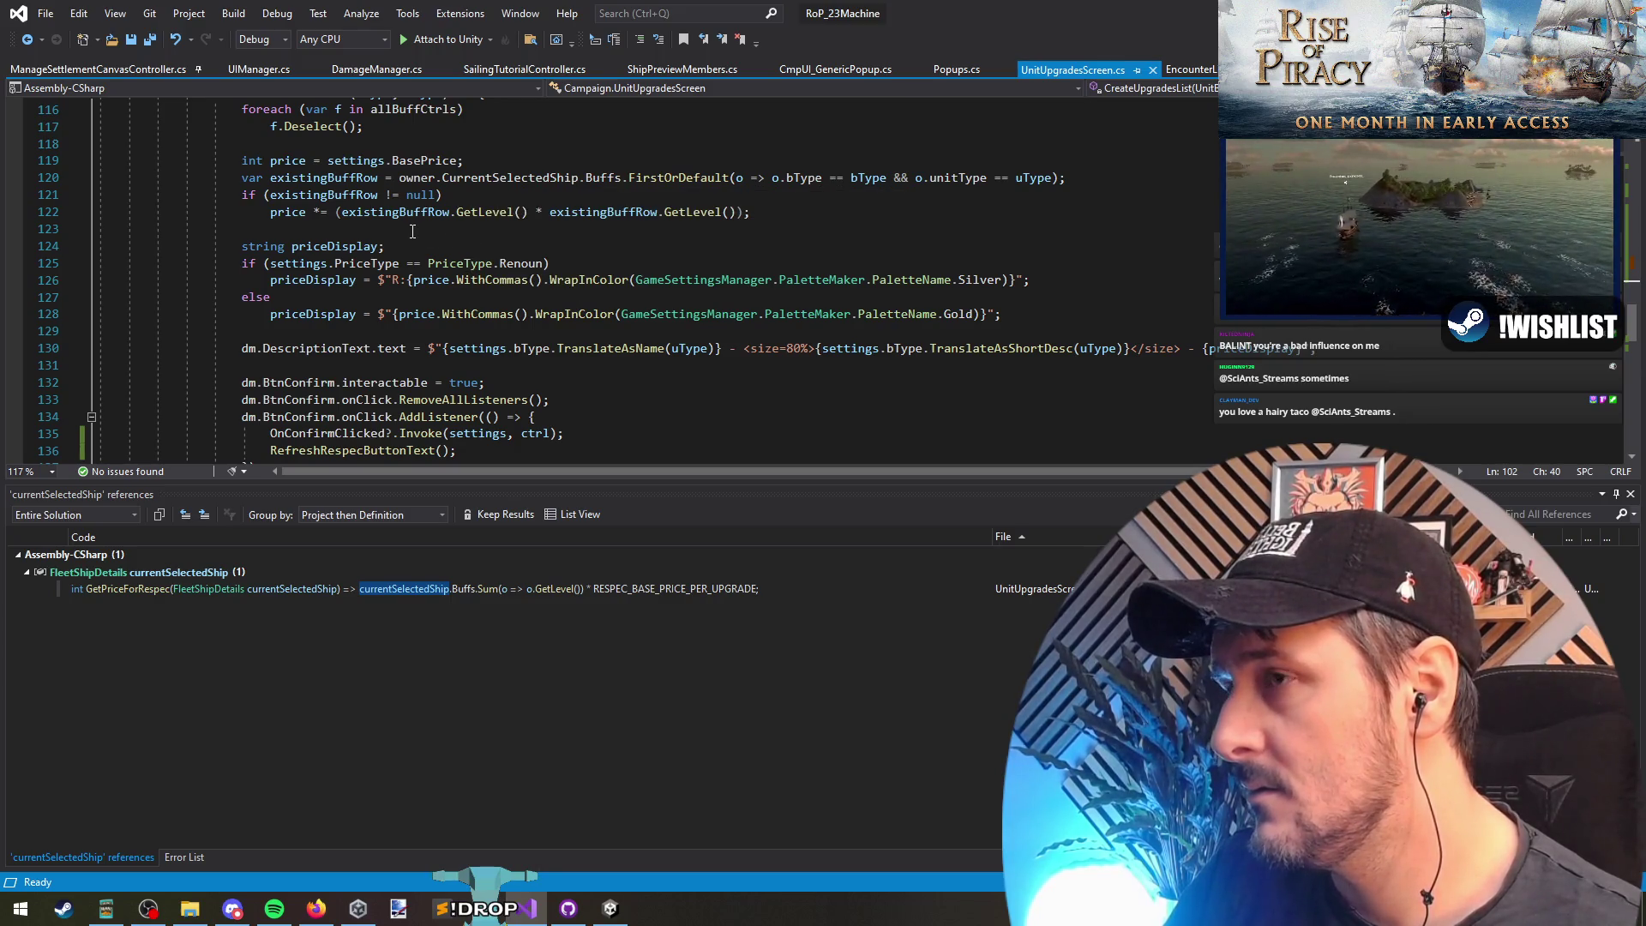
scroll(619, 270, up, 3)
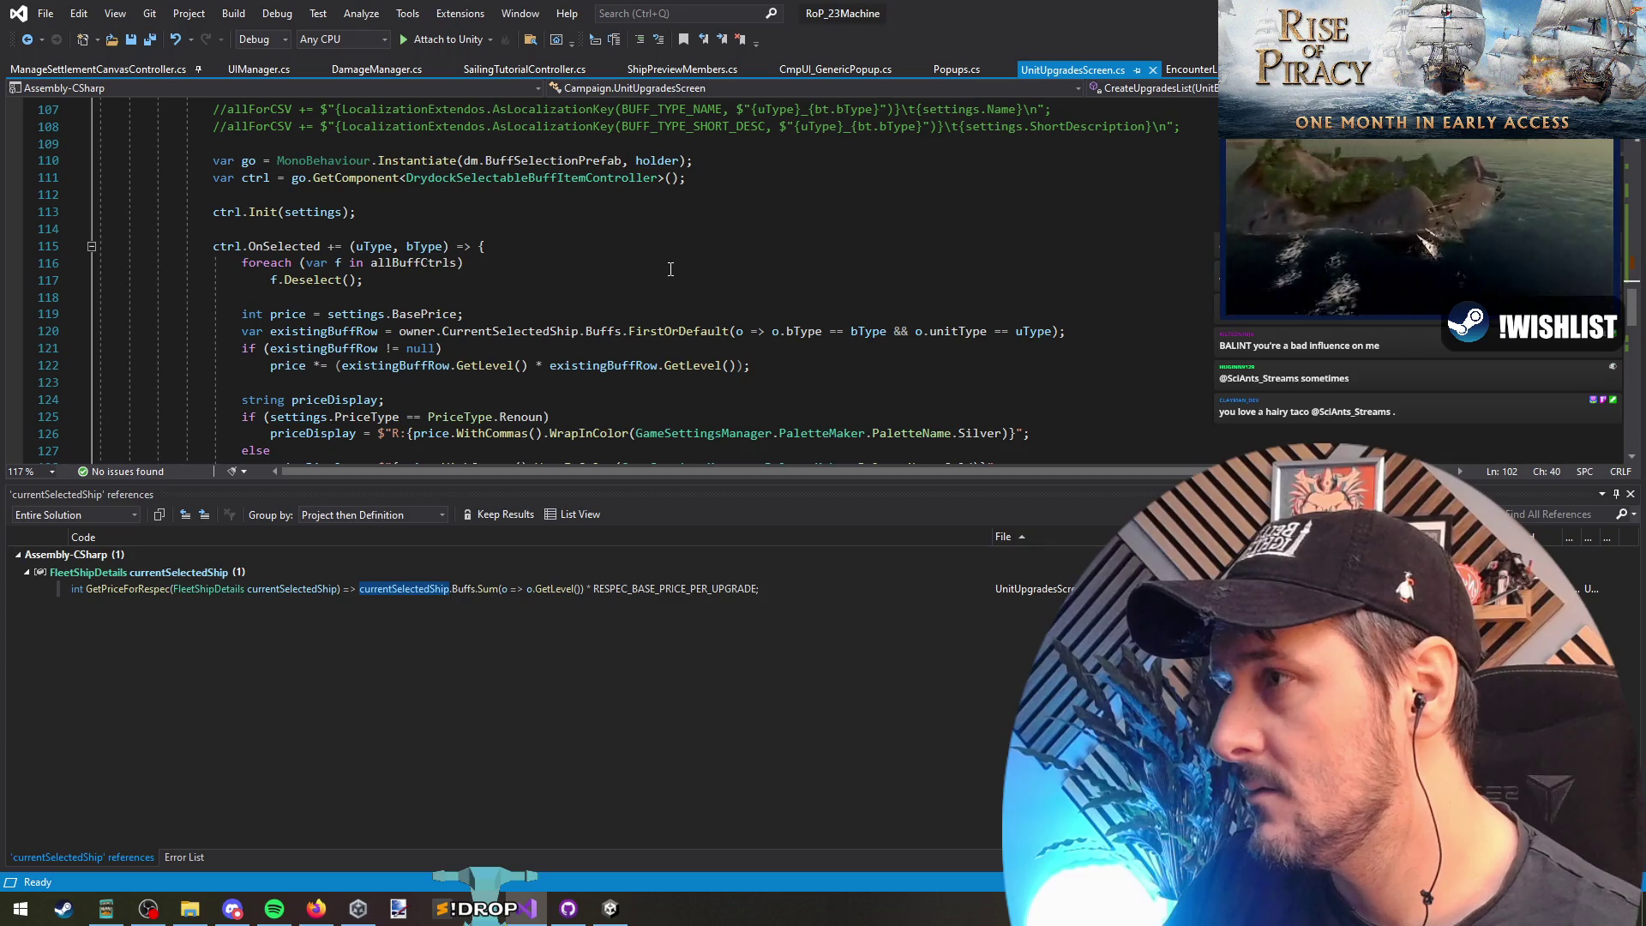
ctrl+click(268, 246)
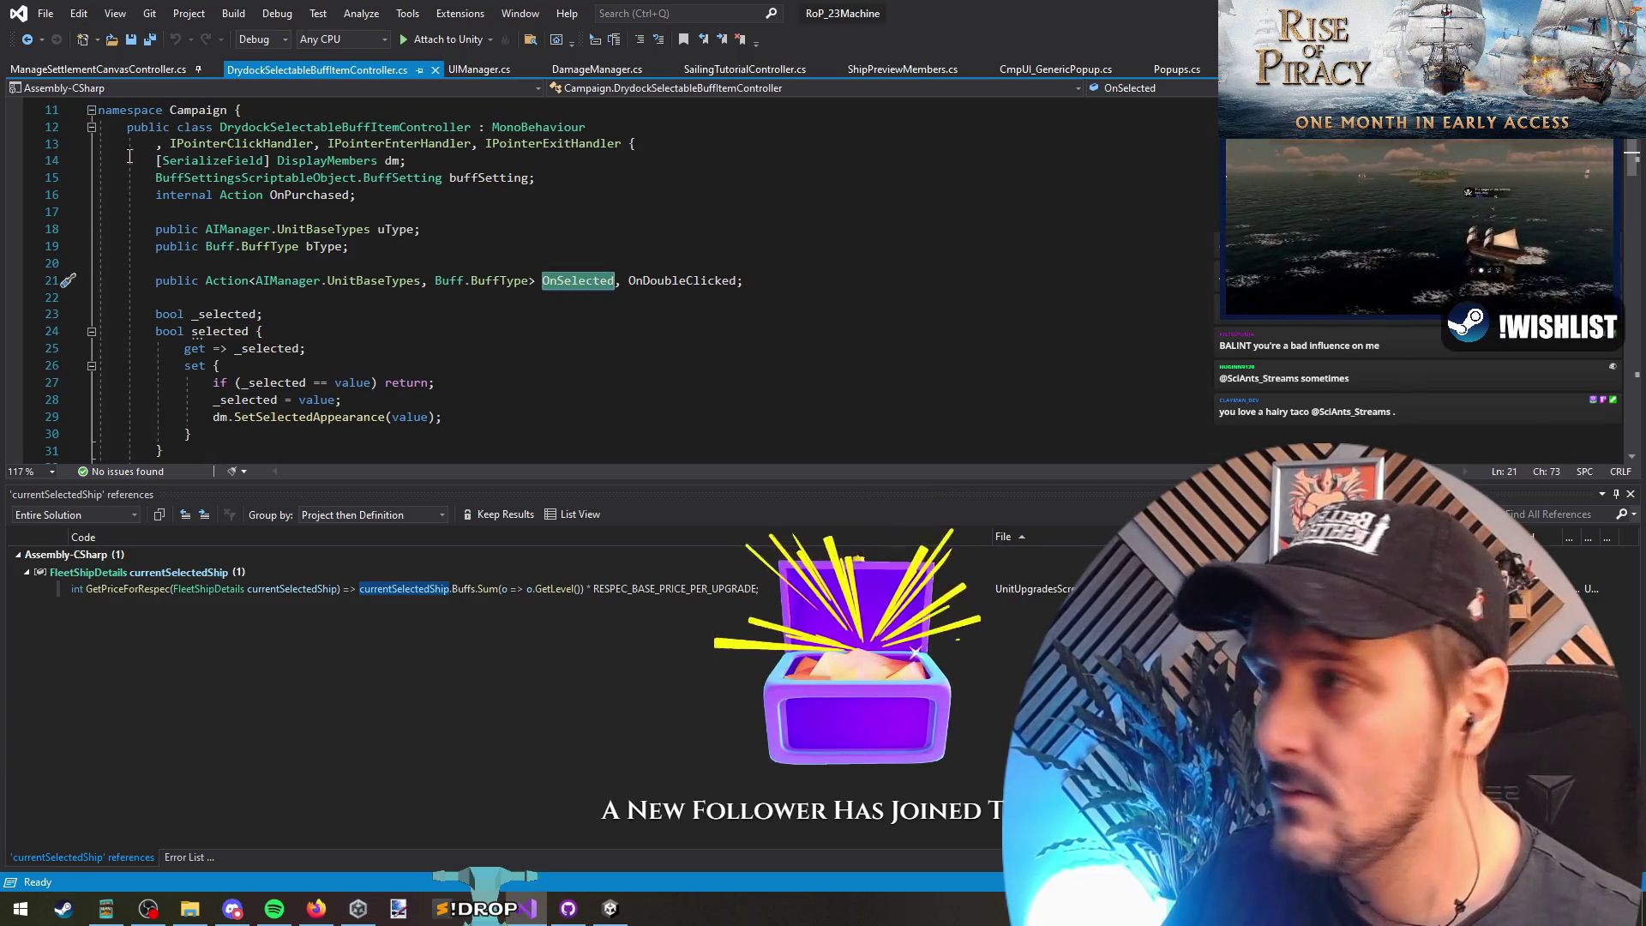
key(ctrl+minus)
scroll(465, 306, down, 2)
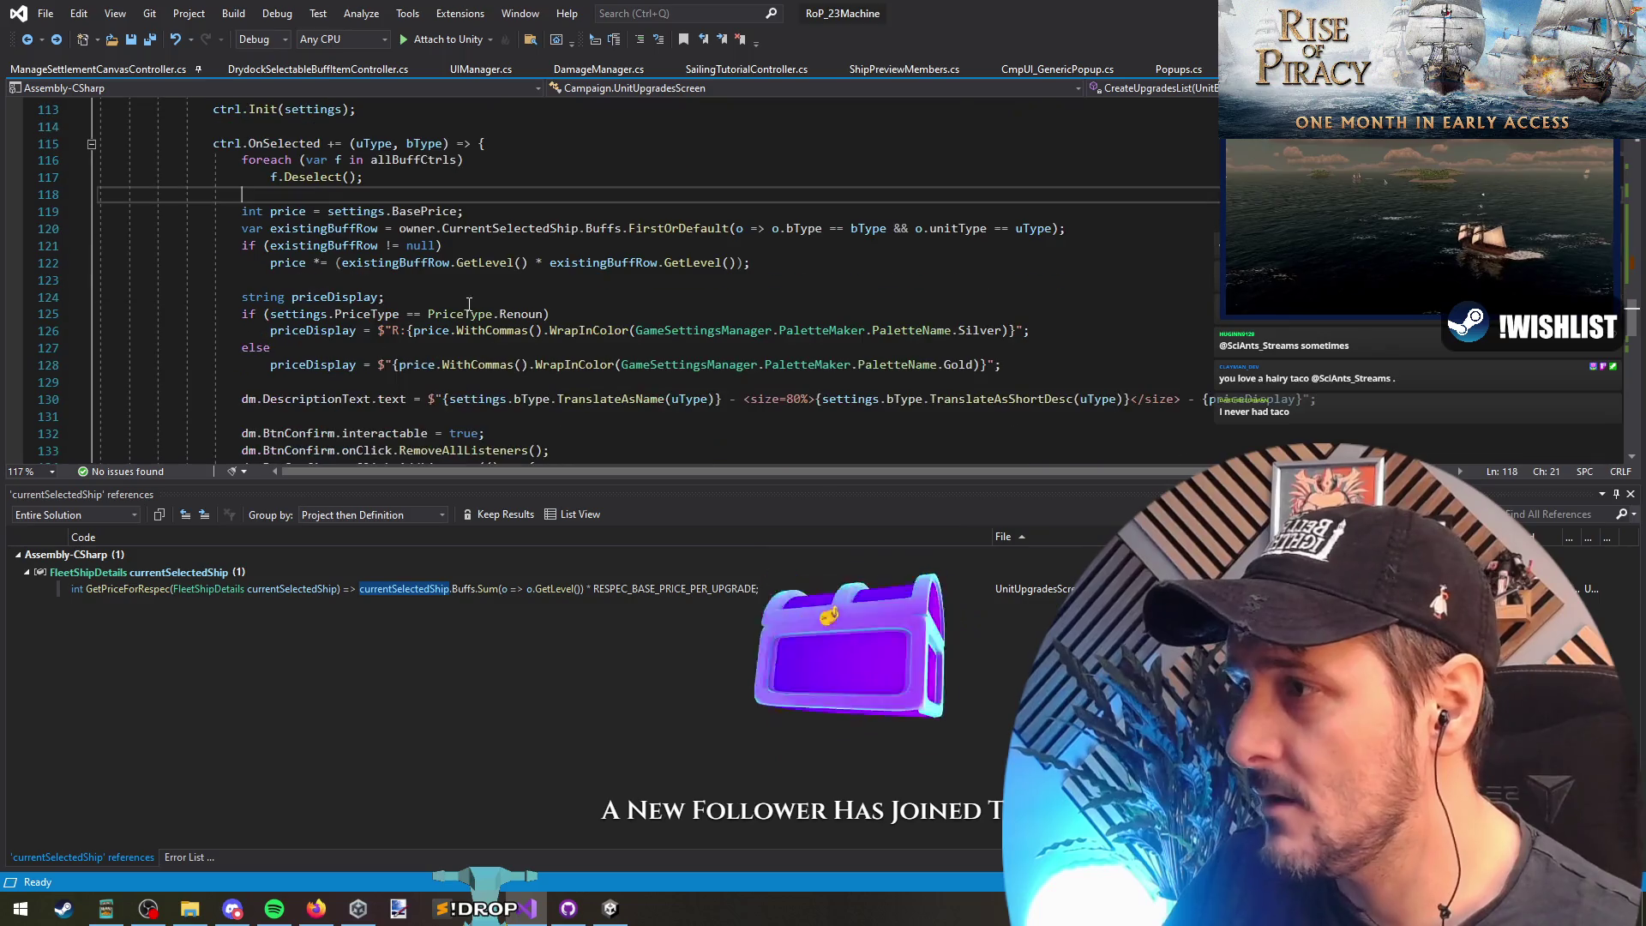
click(467, 386)
scroll(467, 388, down, 1)
scroll(466, 388, down, 2)
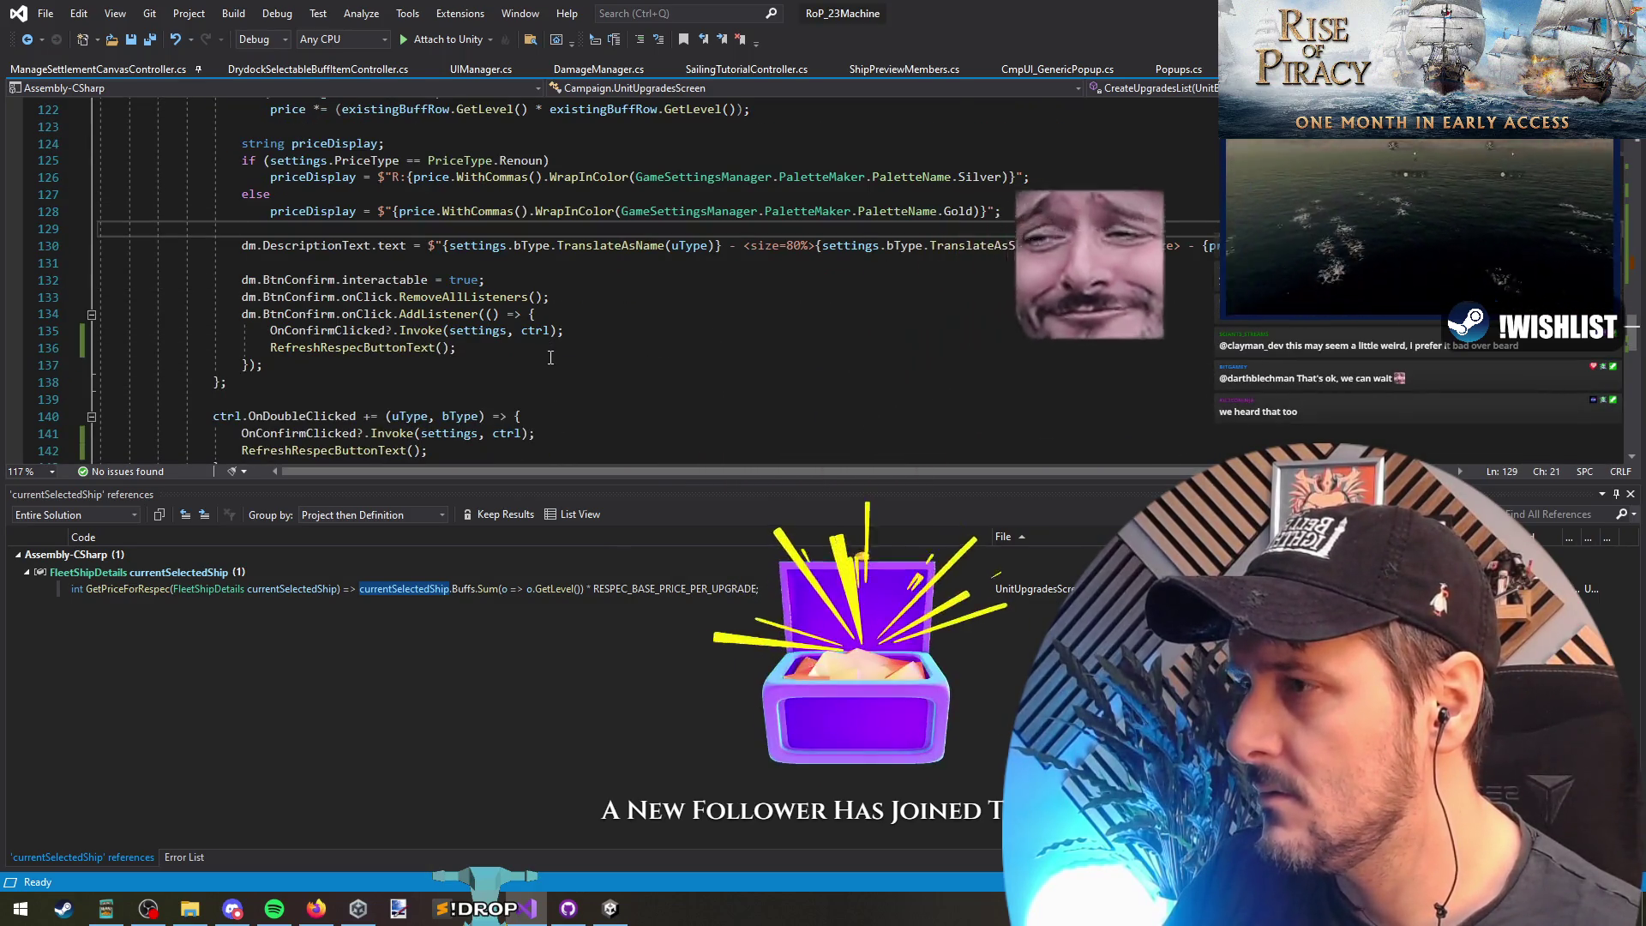
click(446, 364)
scroll(515, 373, down, 5)
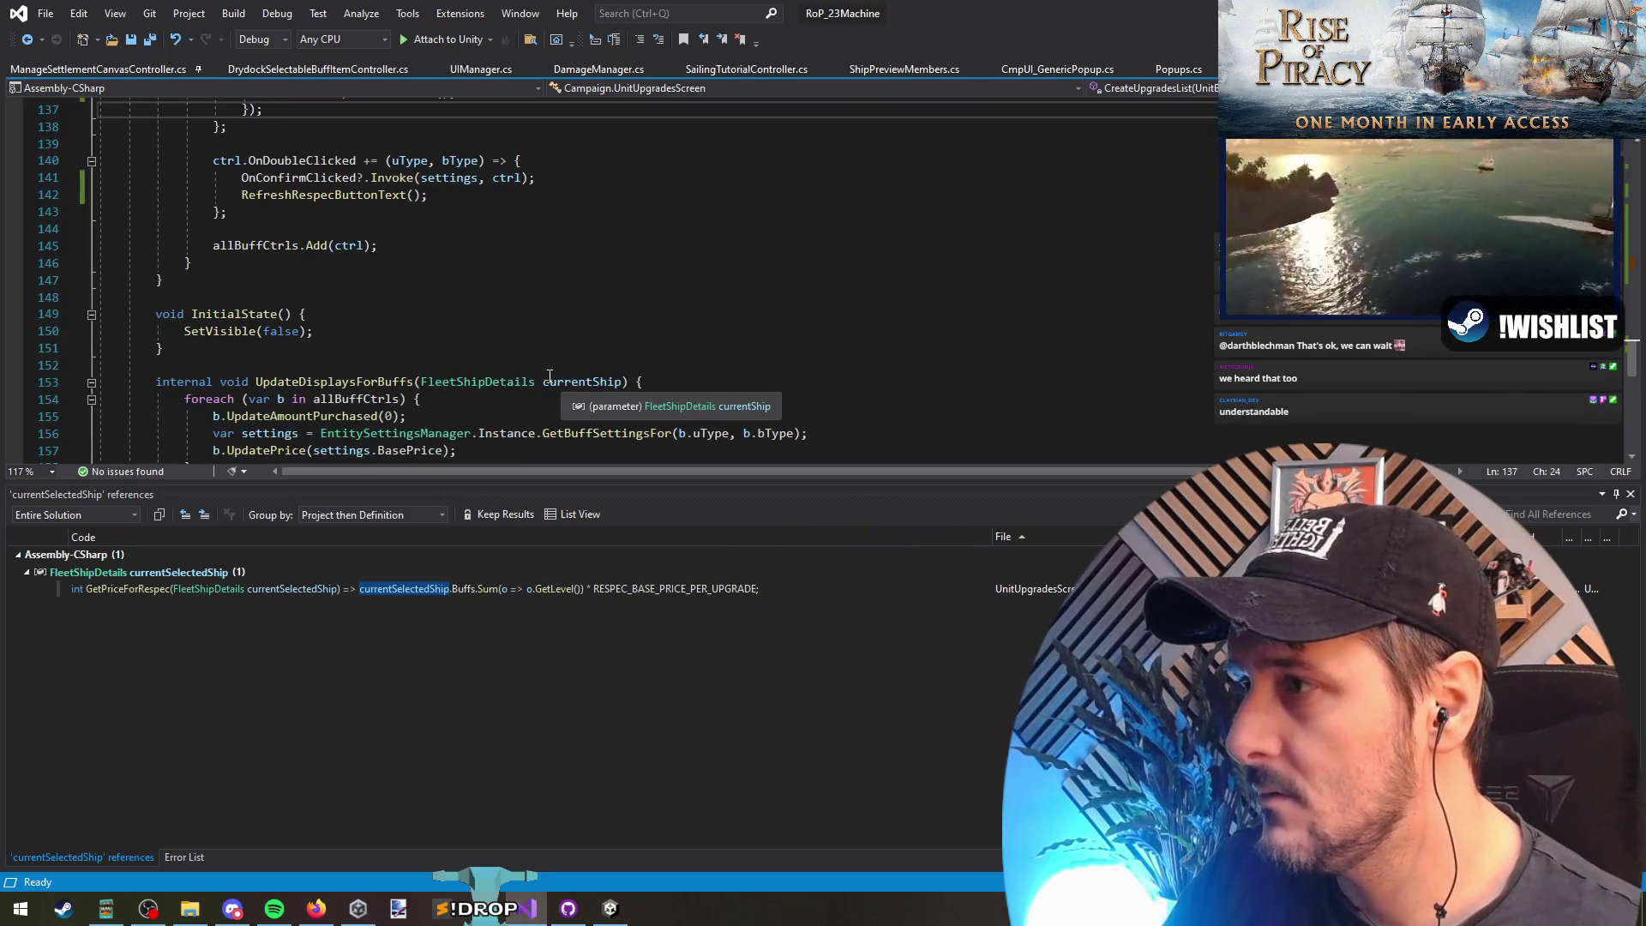
scroll(335, 240, down, 3)
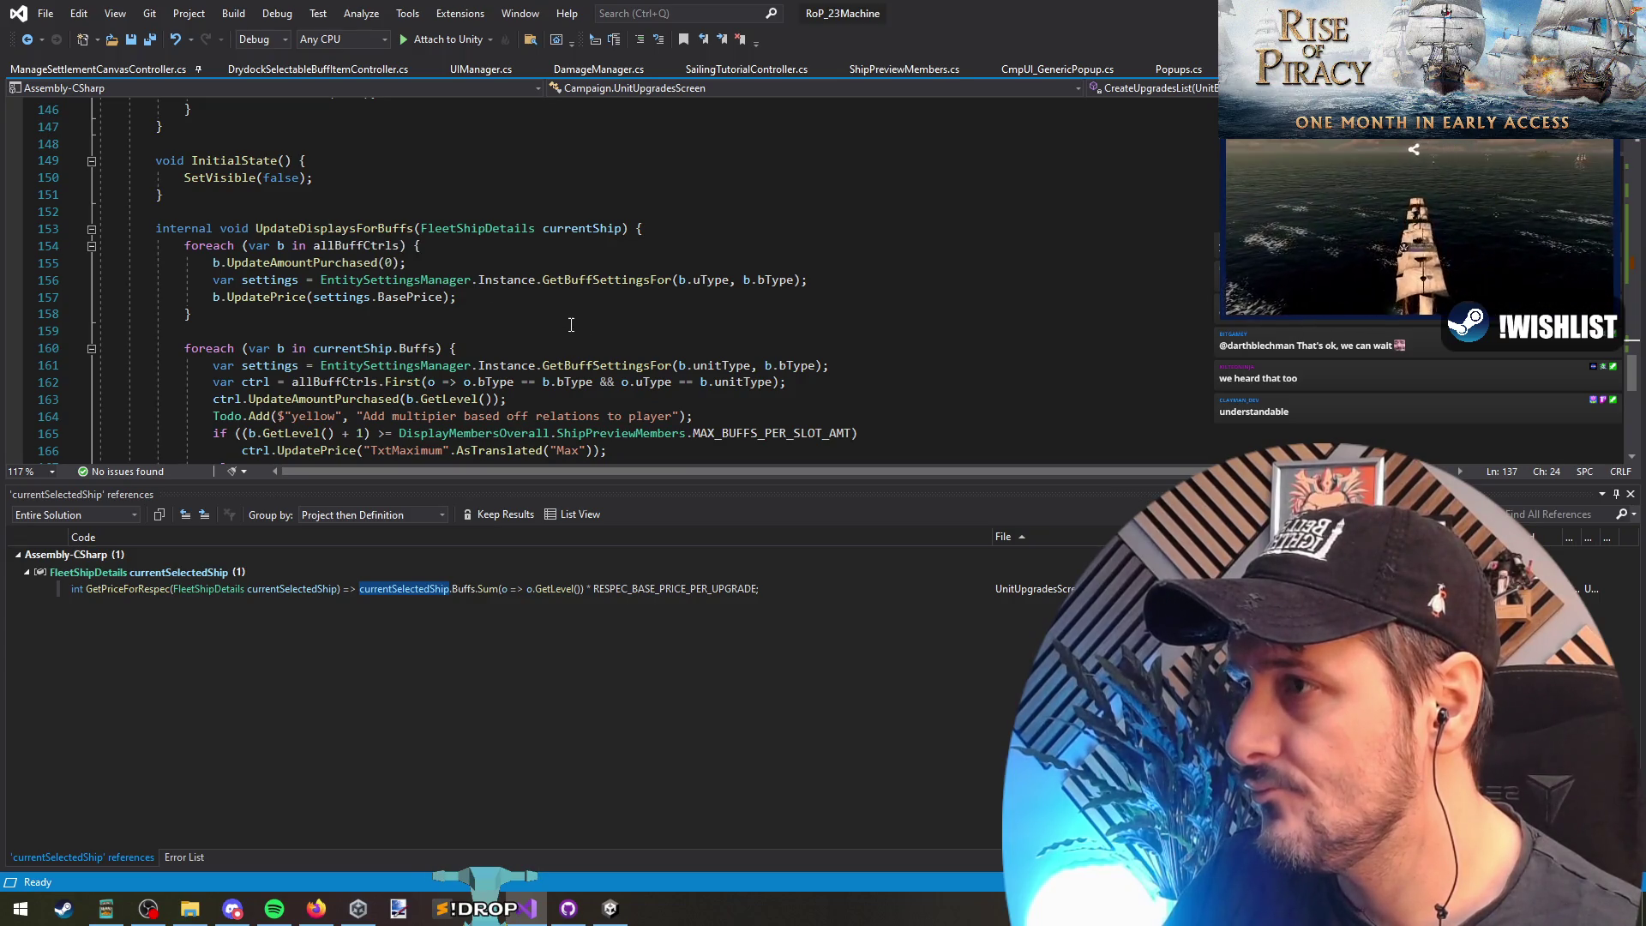
click(325, 228)
scroll(590, 326, up, 12)
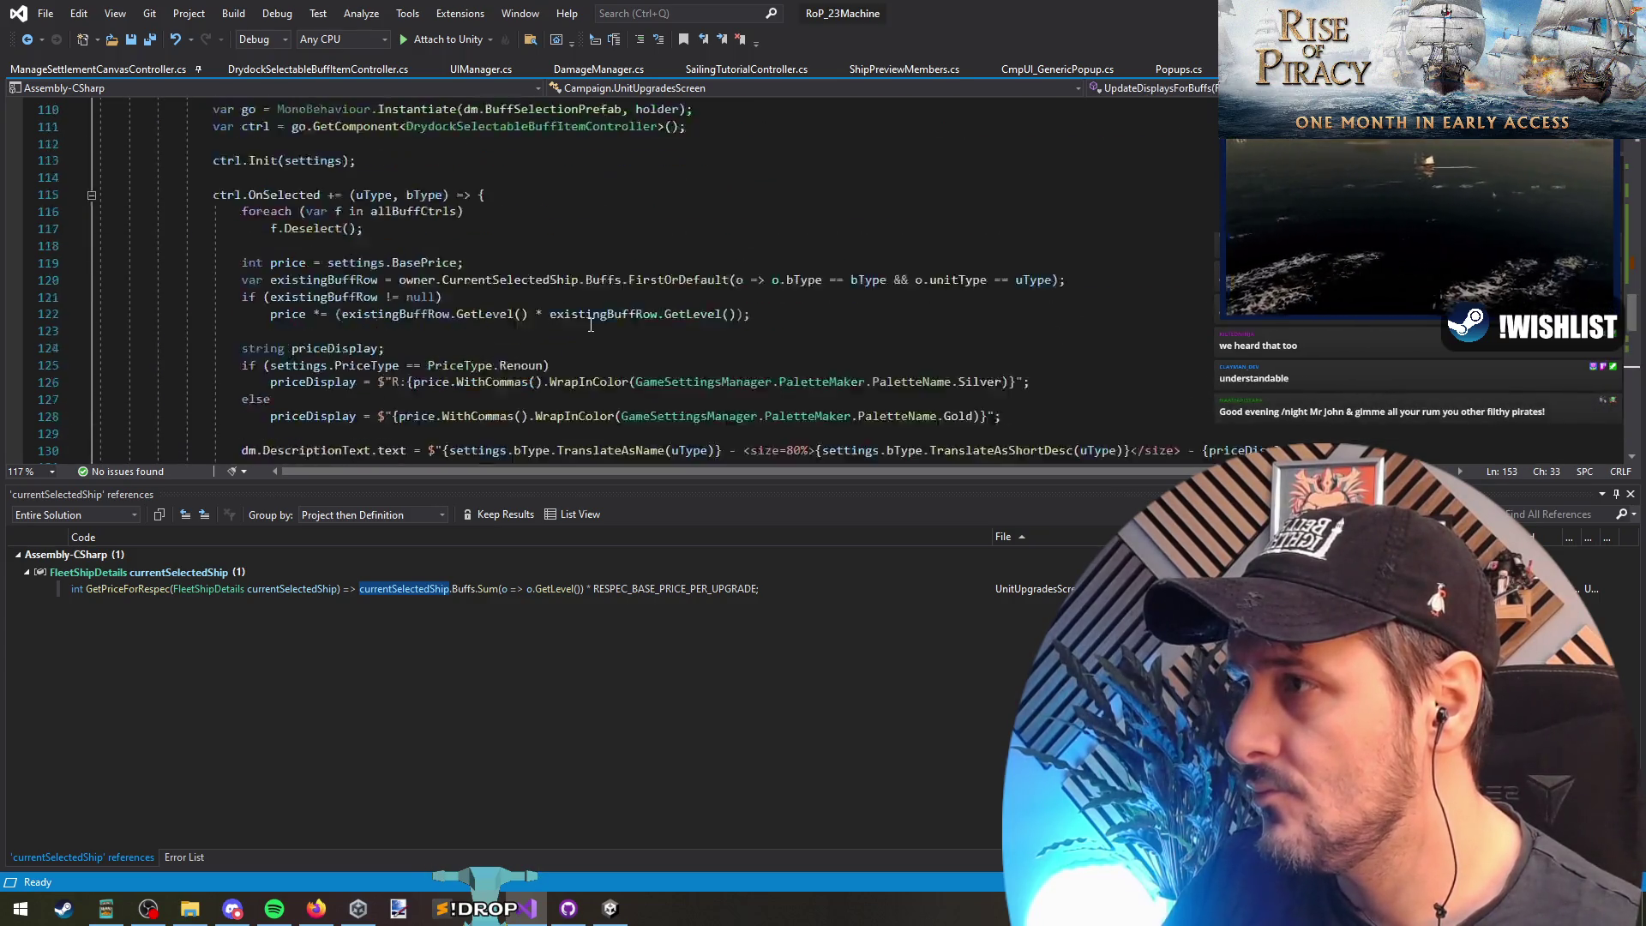
scroll(591, 326, up, 12)
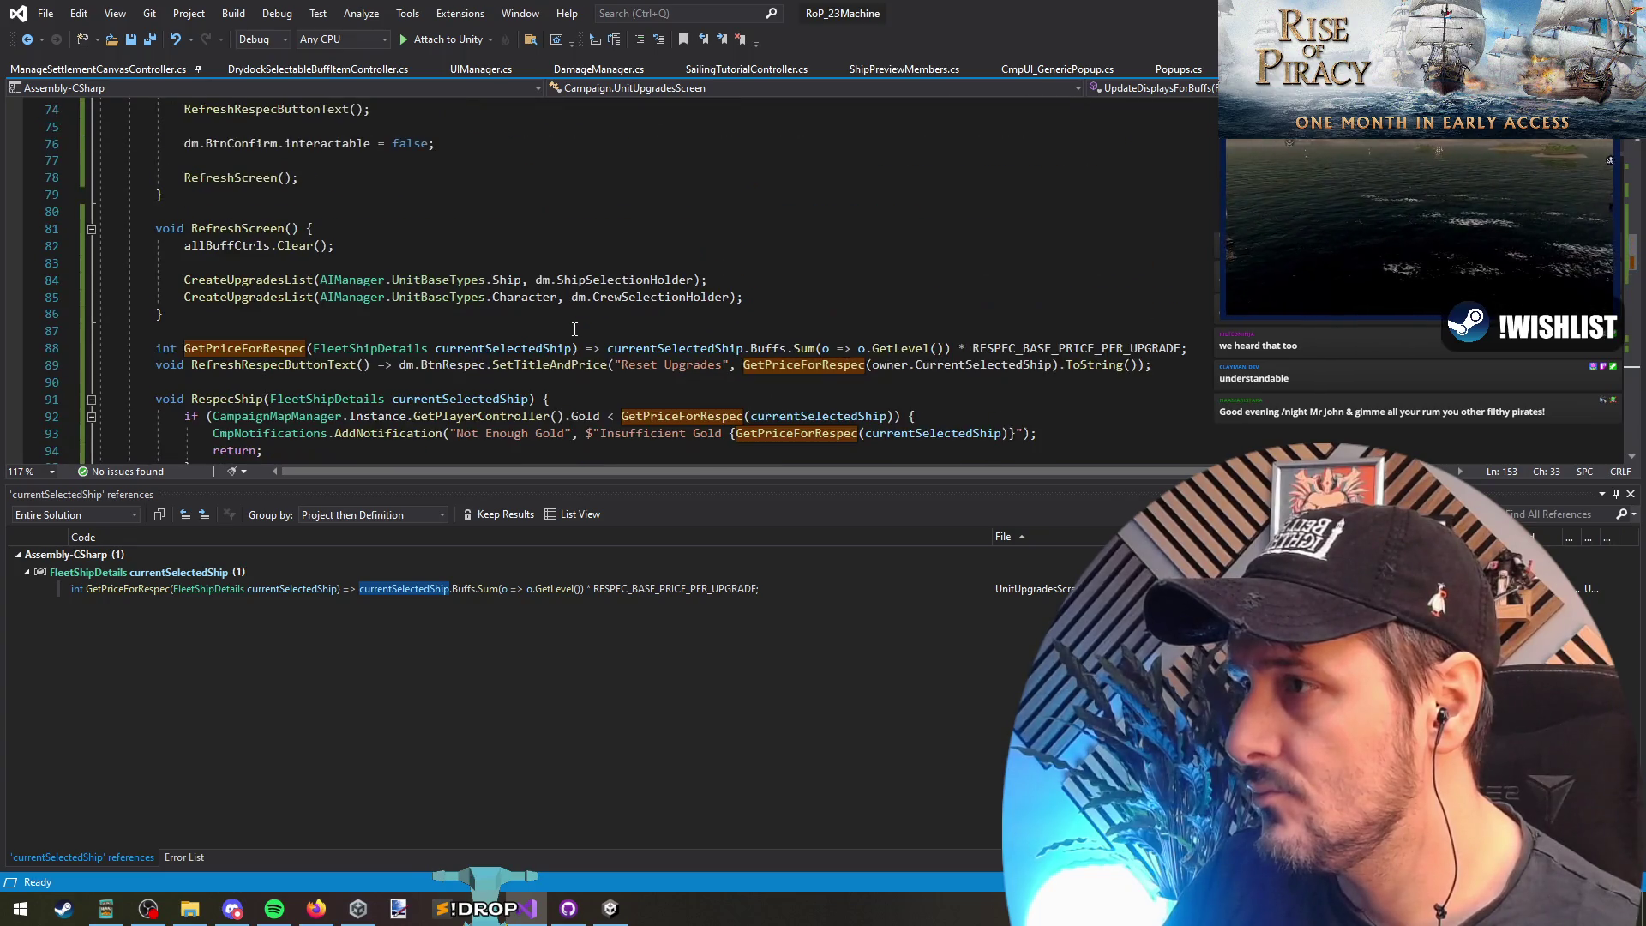
scroll(574, 330, up, 2)
click(284, 330)
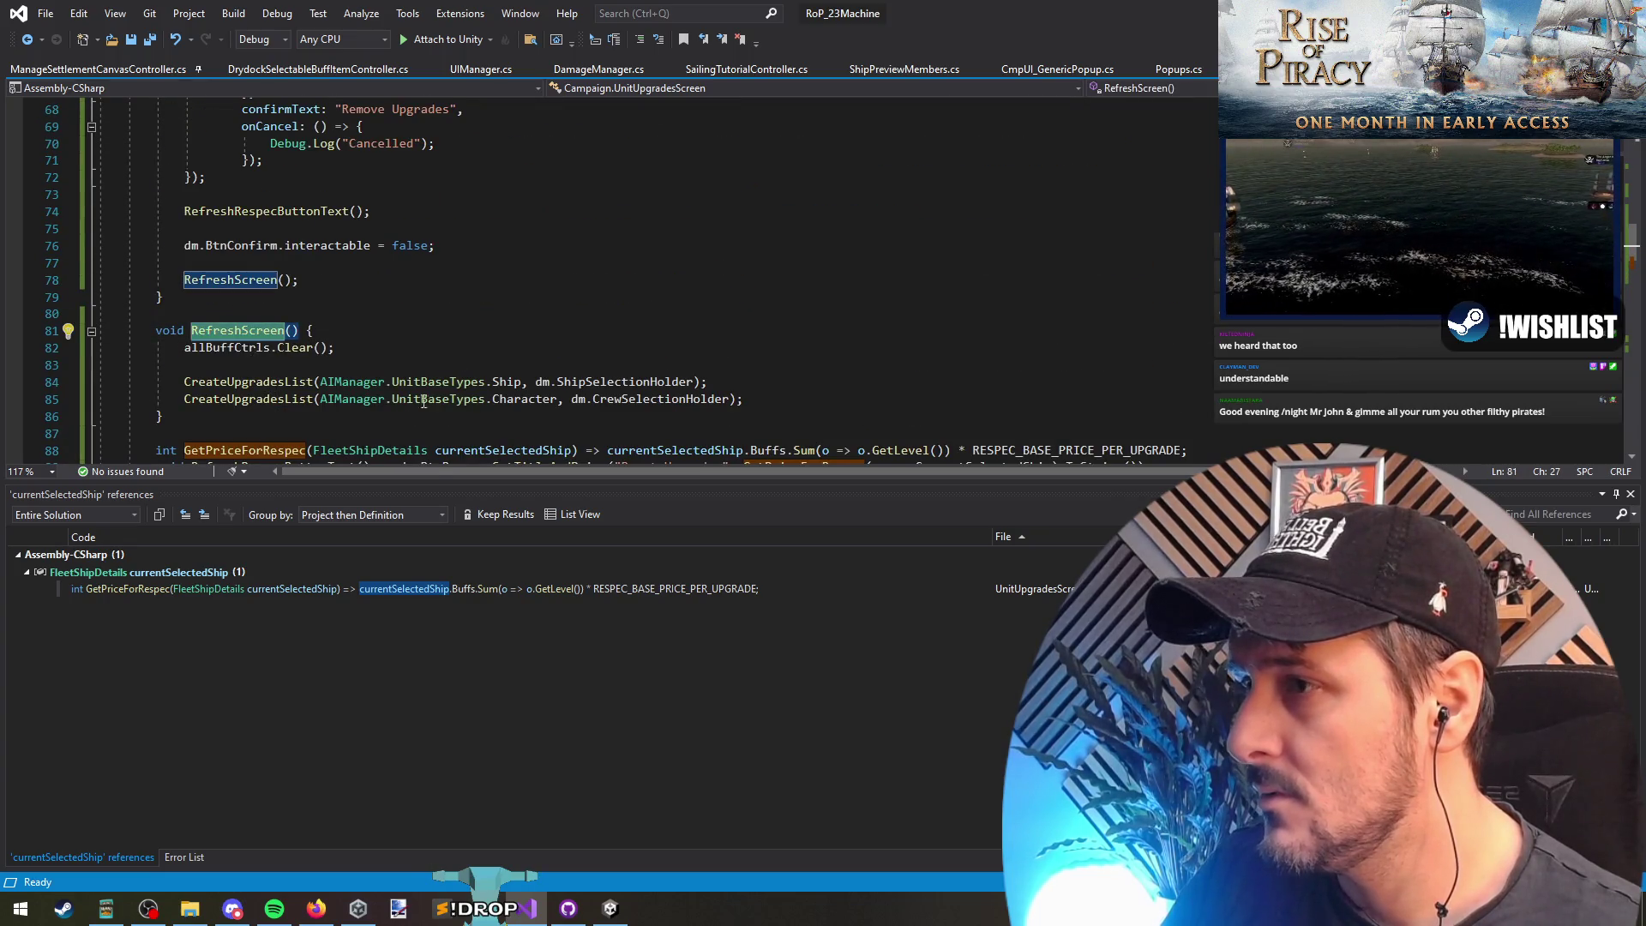
click(248, 382)
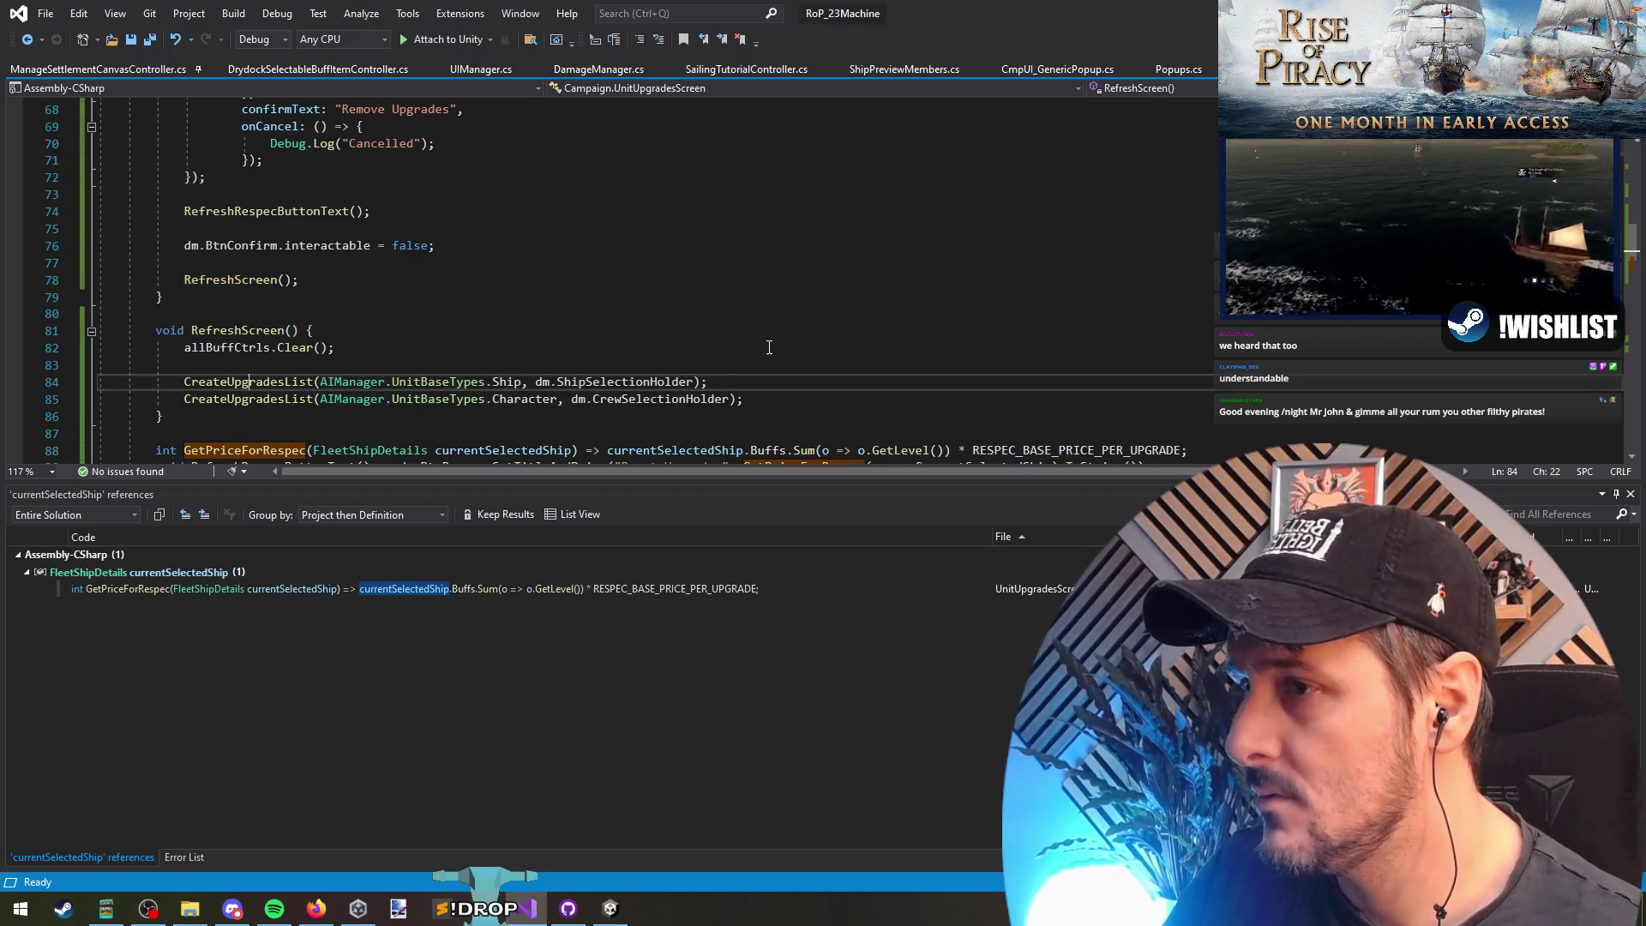
click(226, 450)
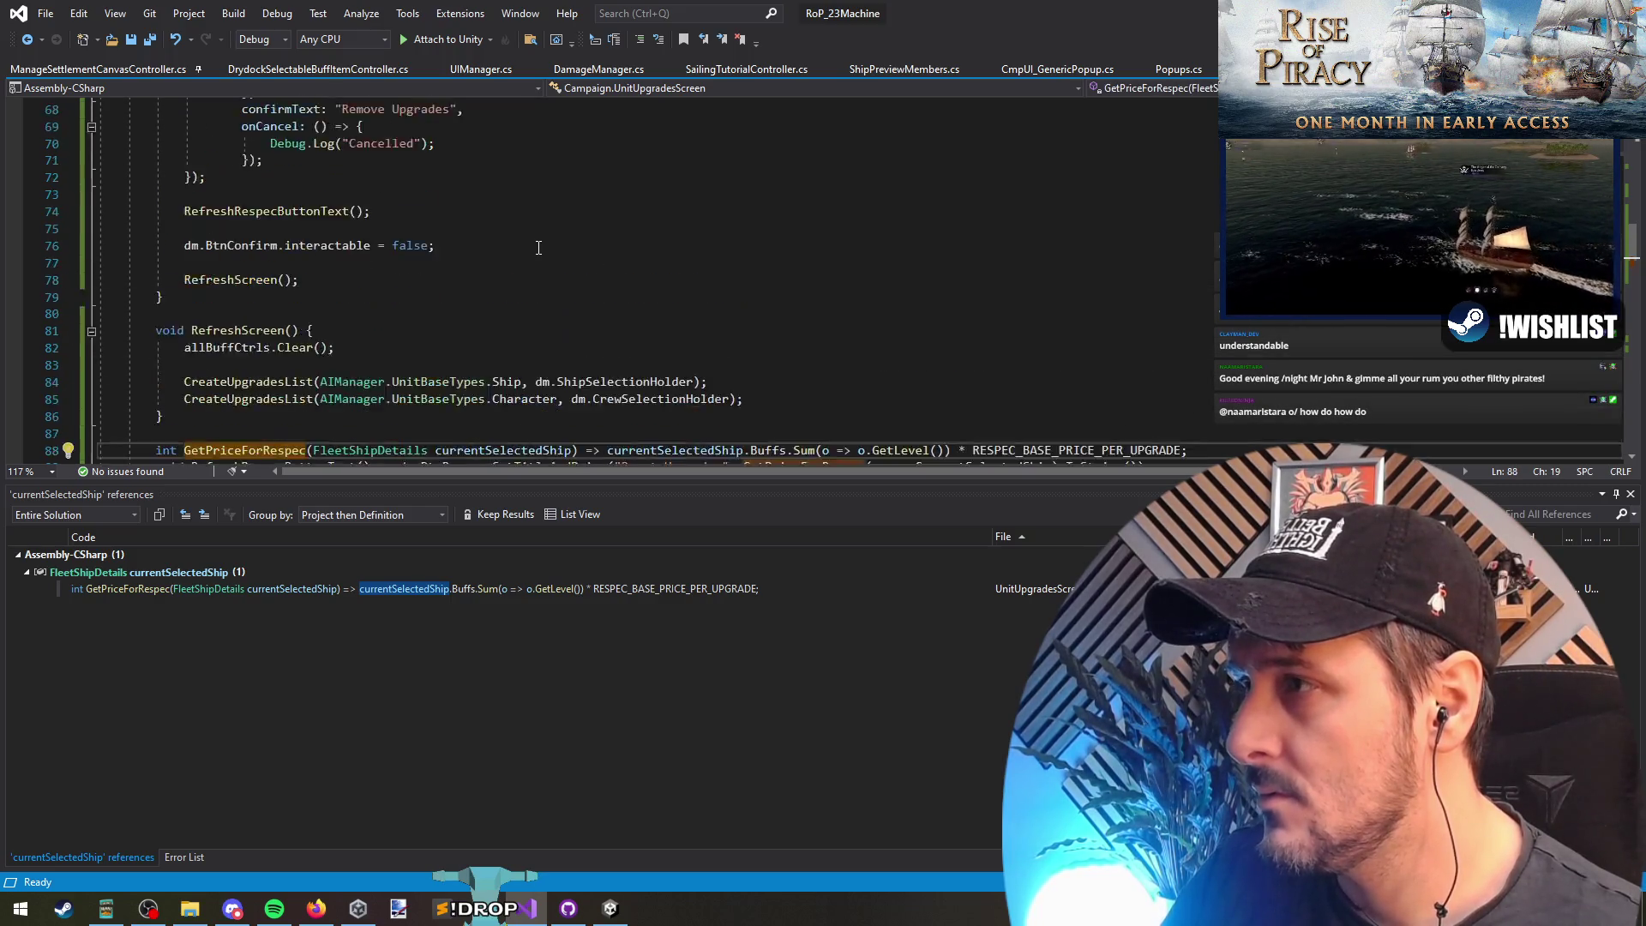
scroll(538, 248, up, 8)
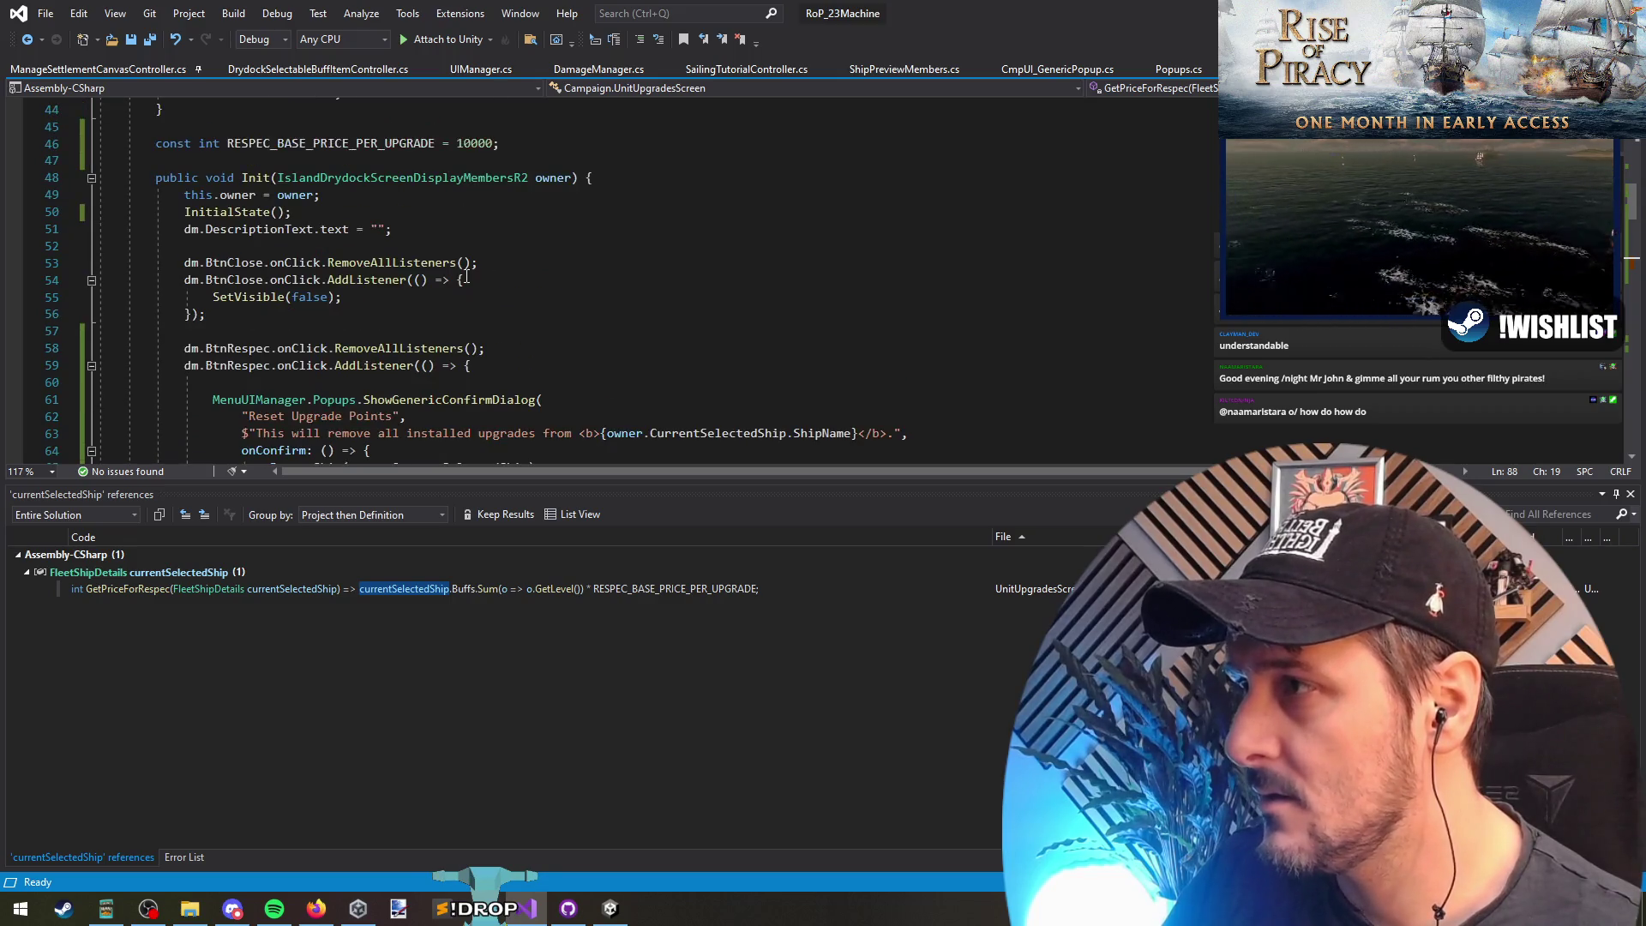
scroll(466, 277, down, 12)
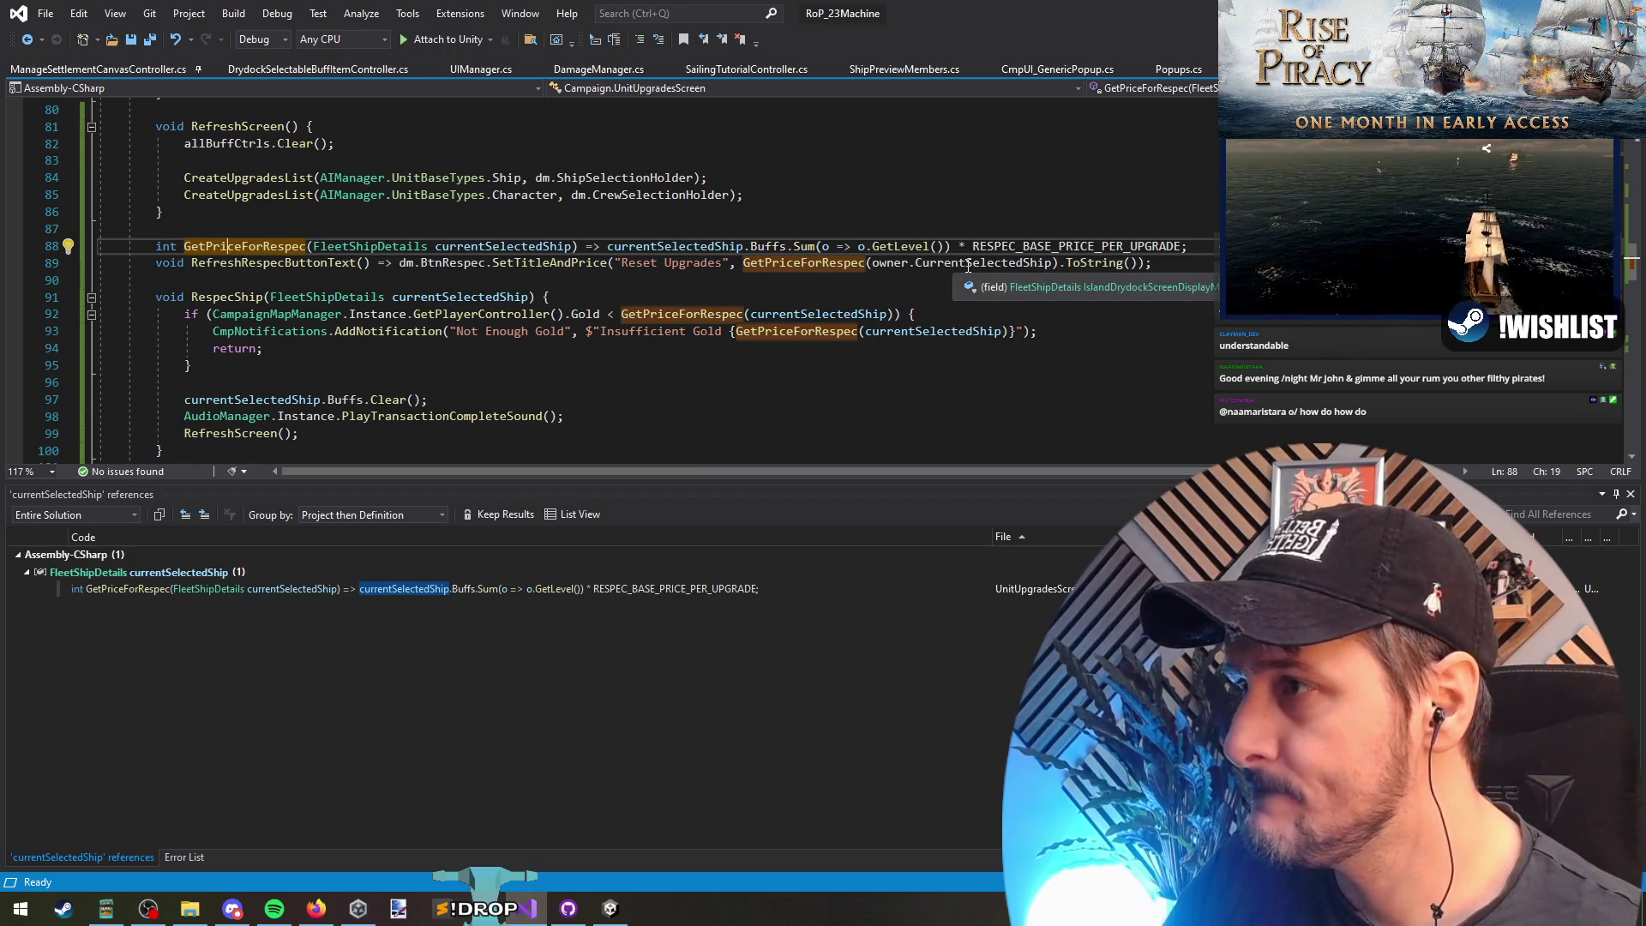
Step: Prefix the Buffs sum on line 88 with 'currentSelectedShip == null ? 0 :'
click(660, 246)
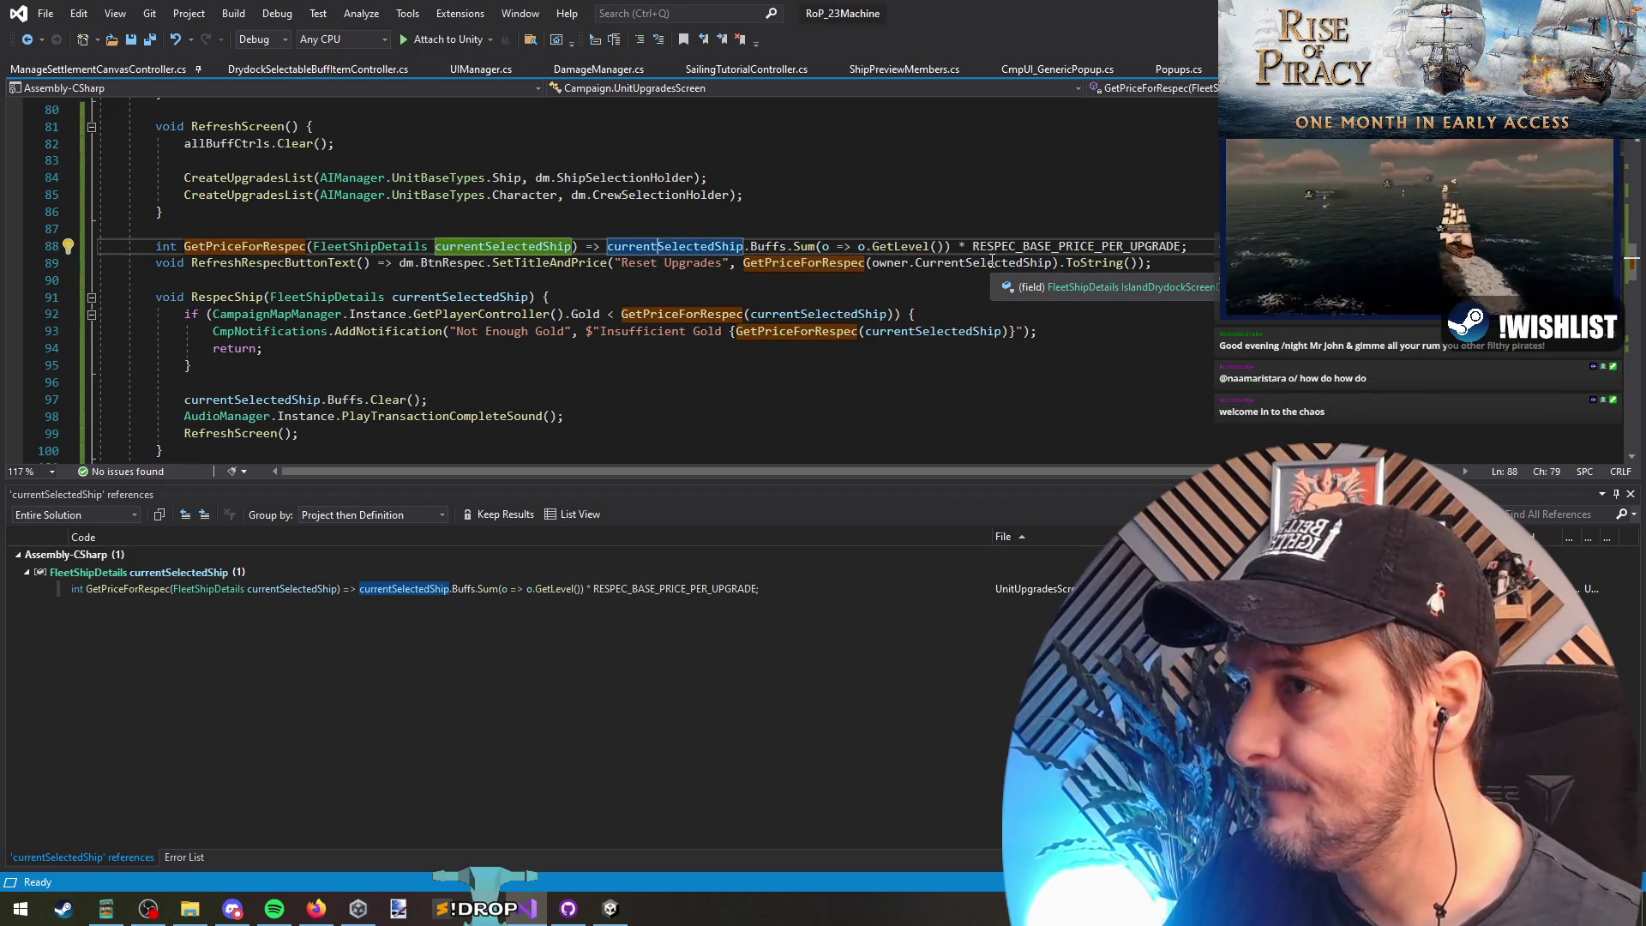
click(743, 246)
text(?)
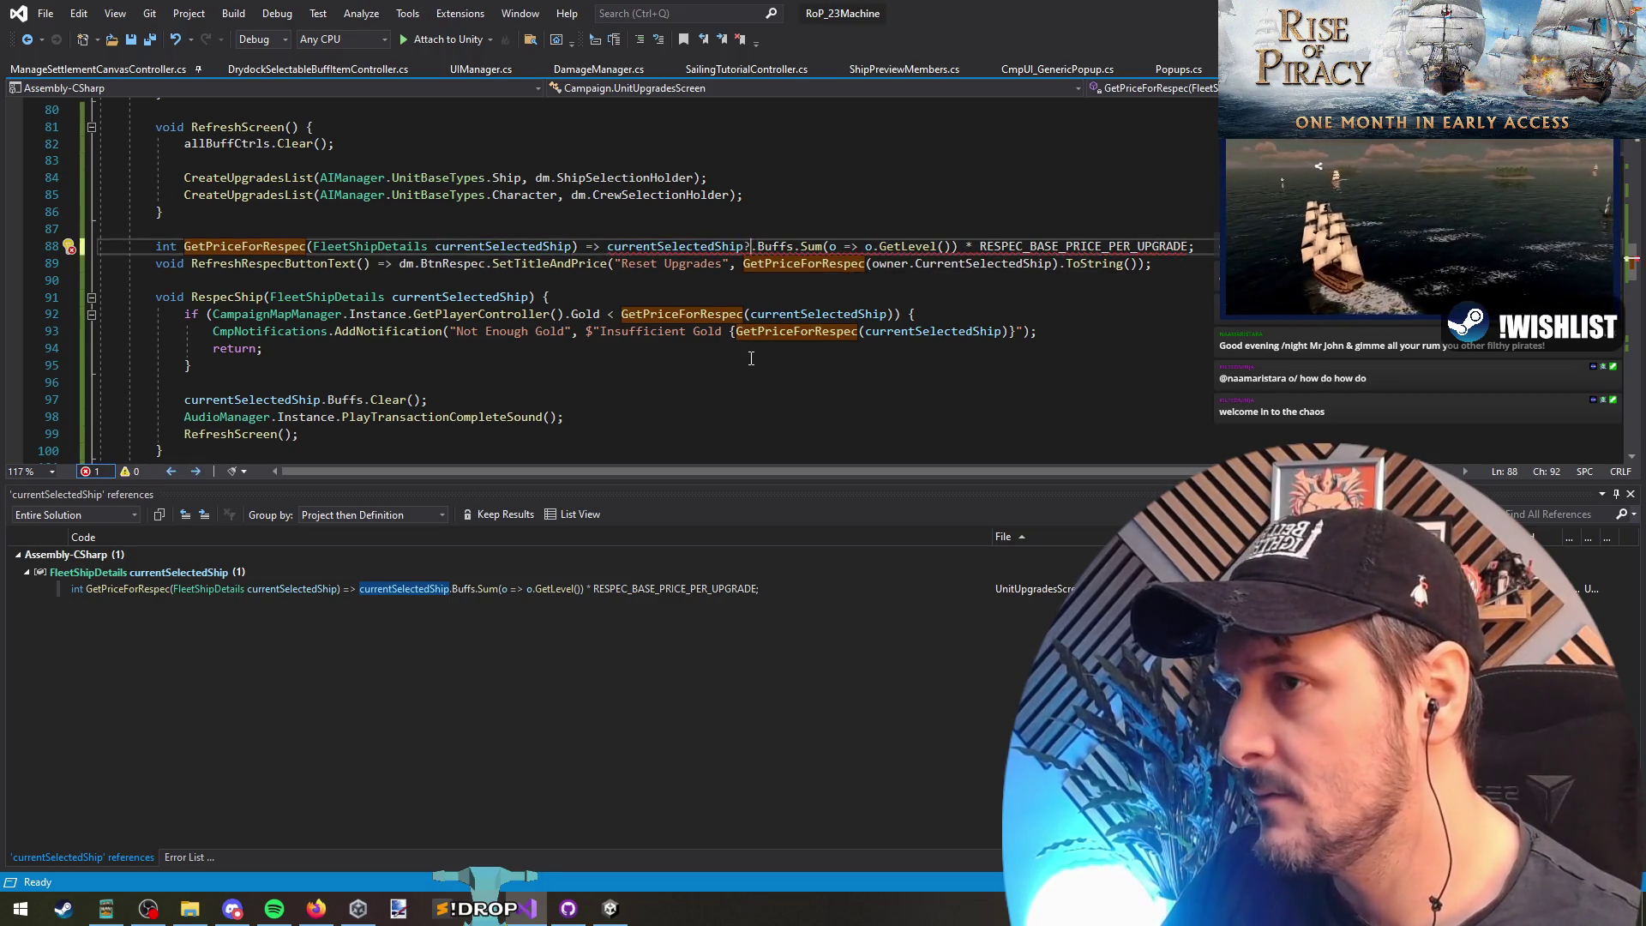
key(BackSpace)
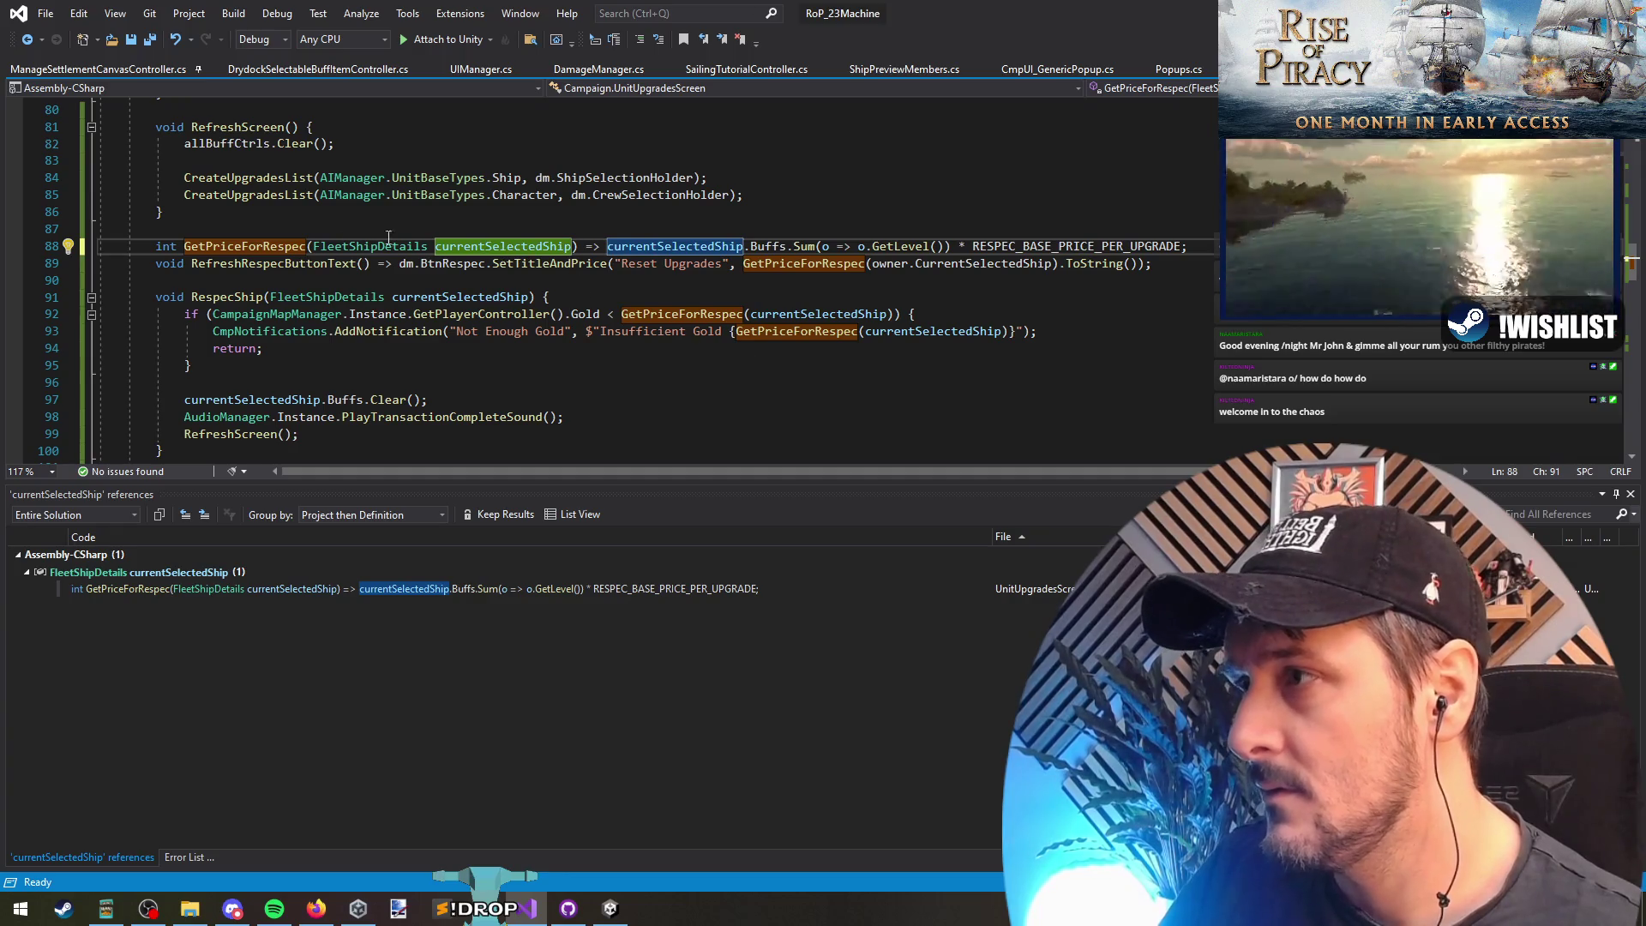
click(198, 247)
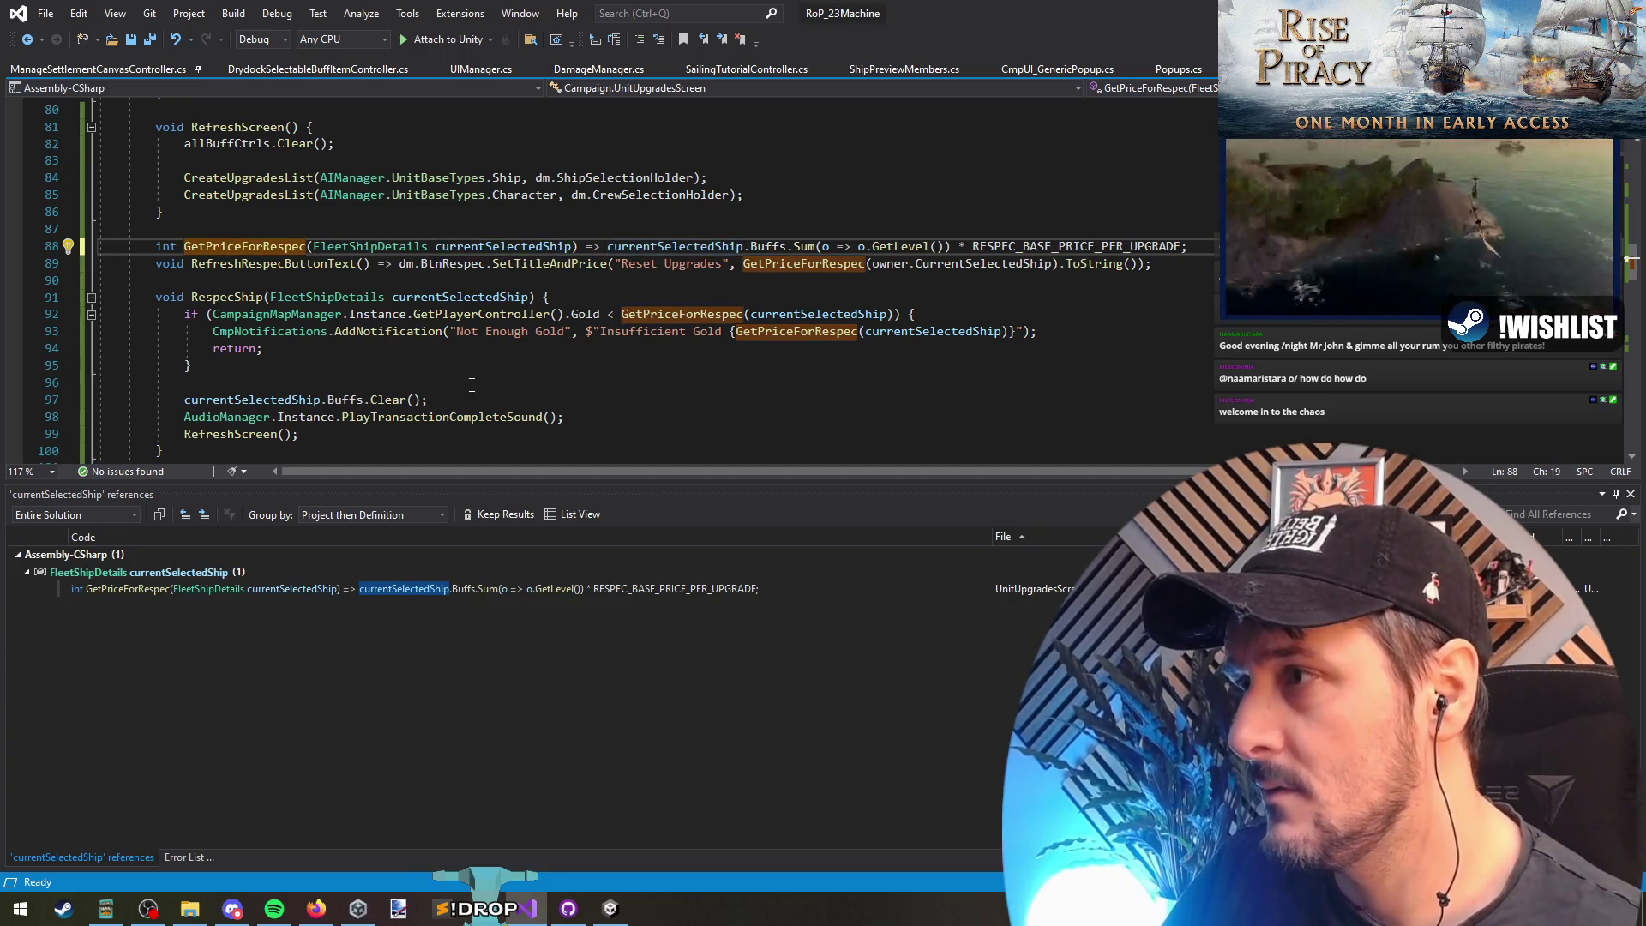
click(603, 248)
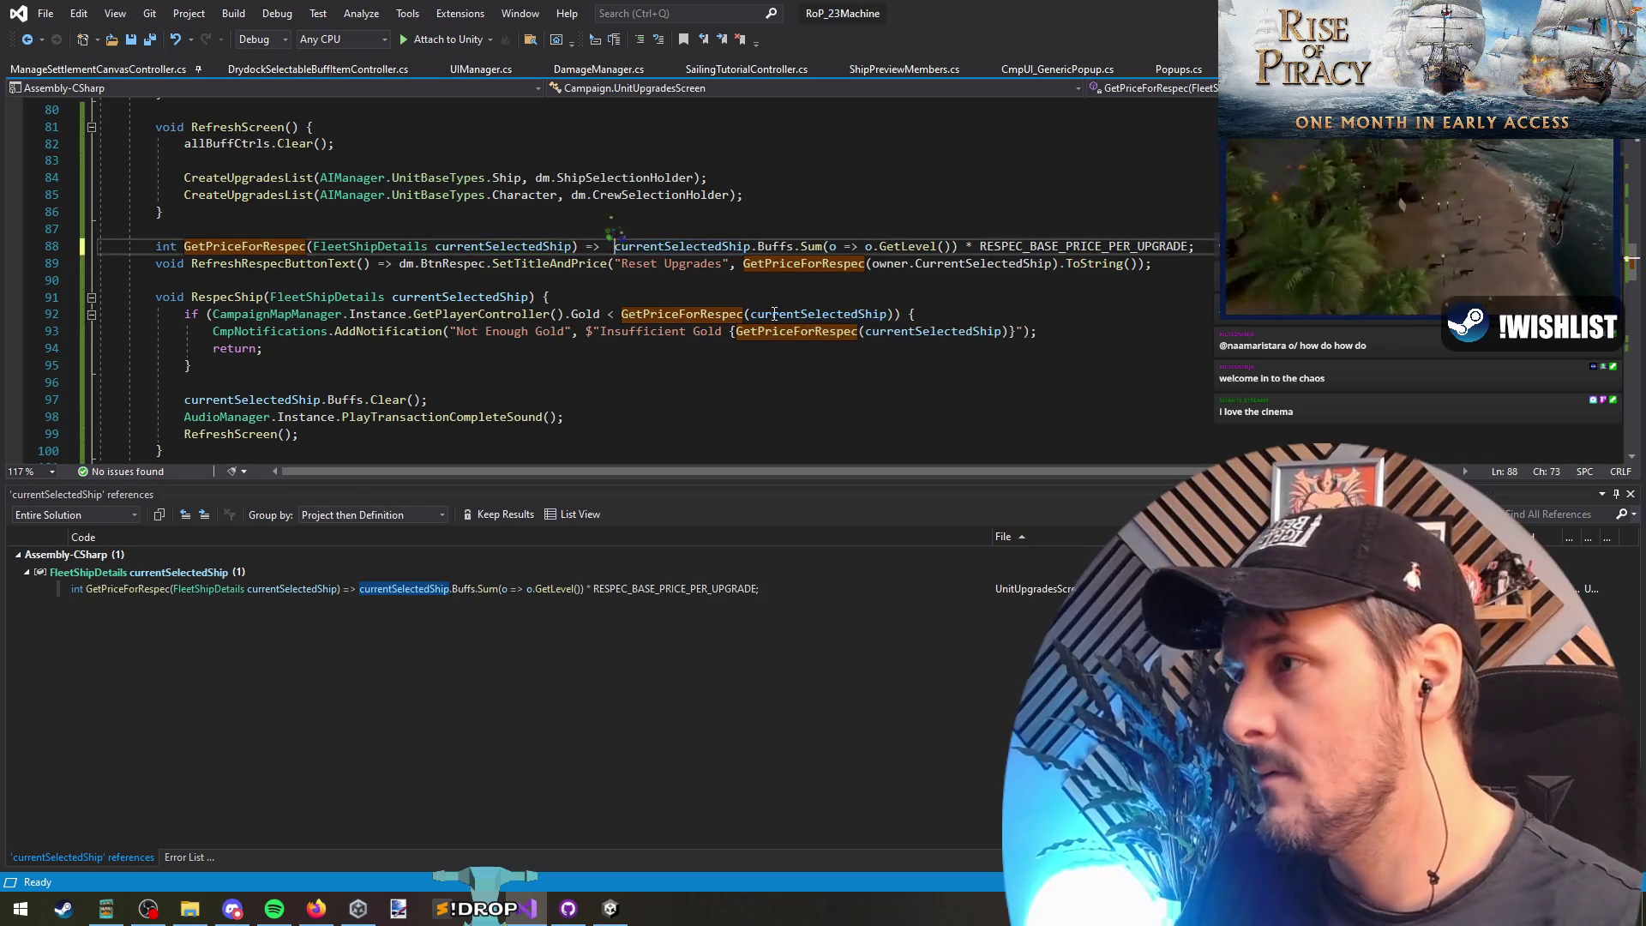
text(currentSelectedShip == nb)
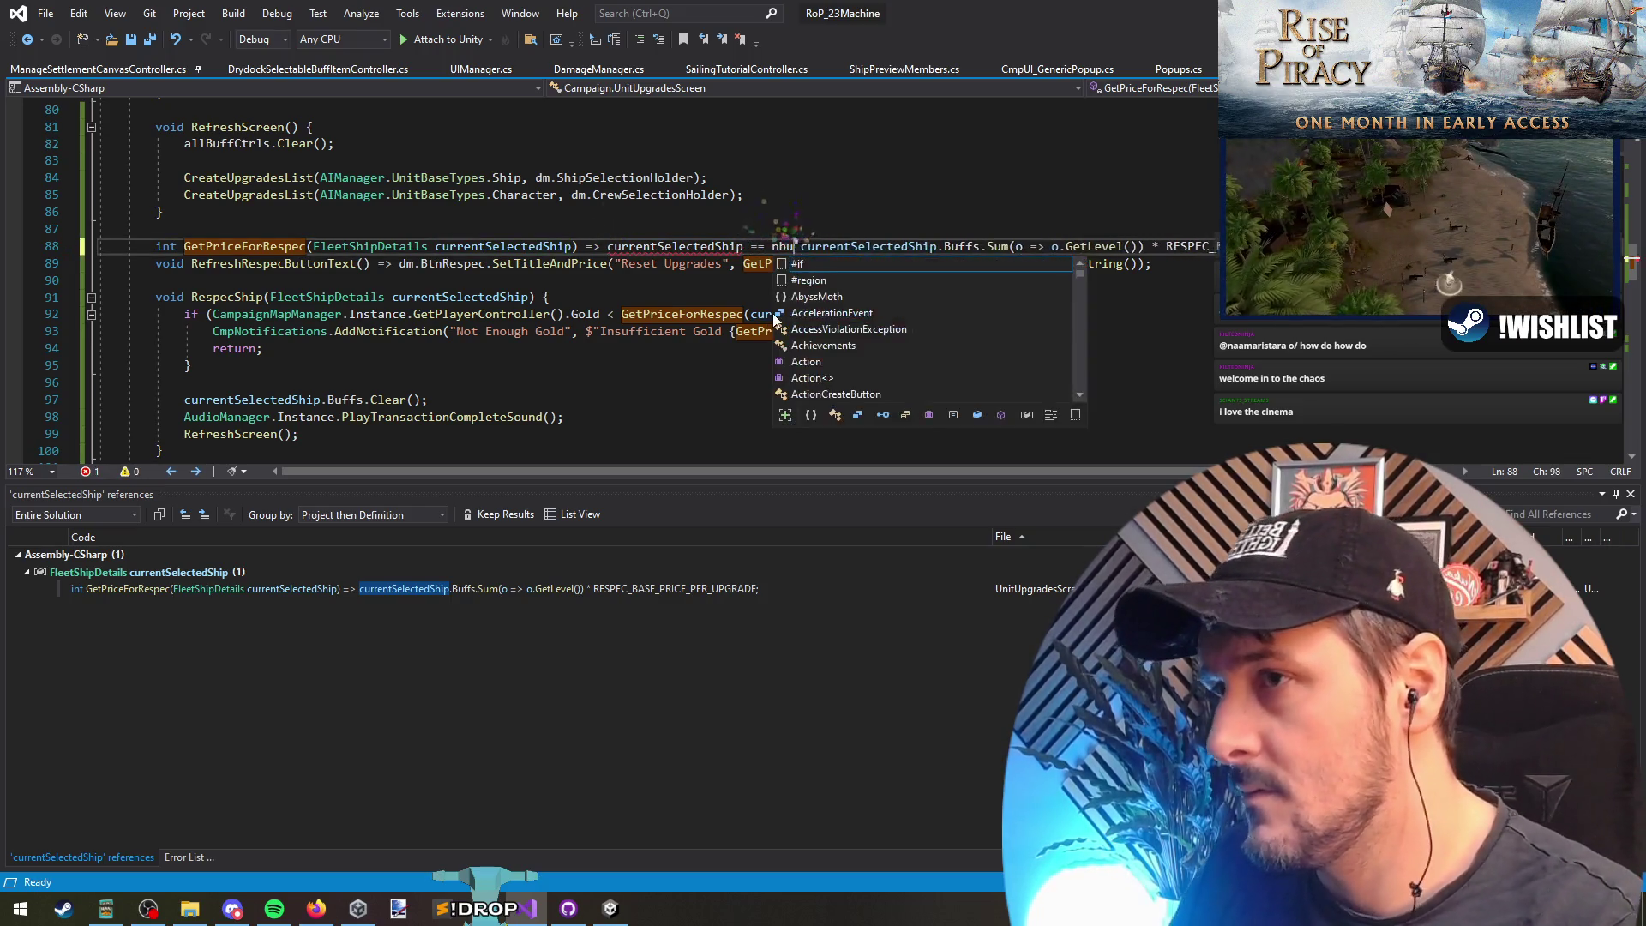
key(BackSpace)
text(ull ? 0 )
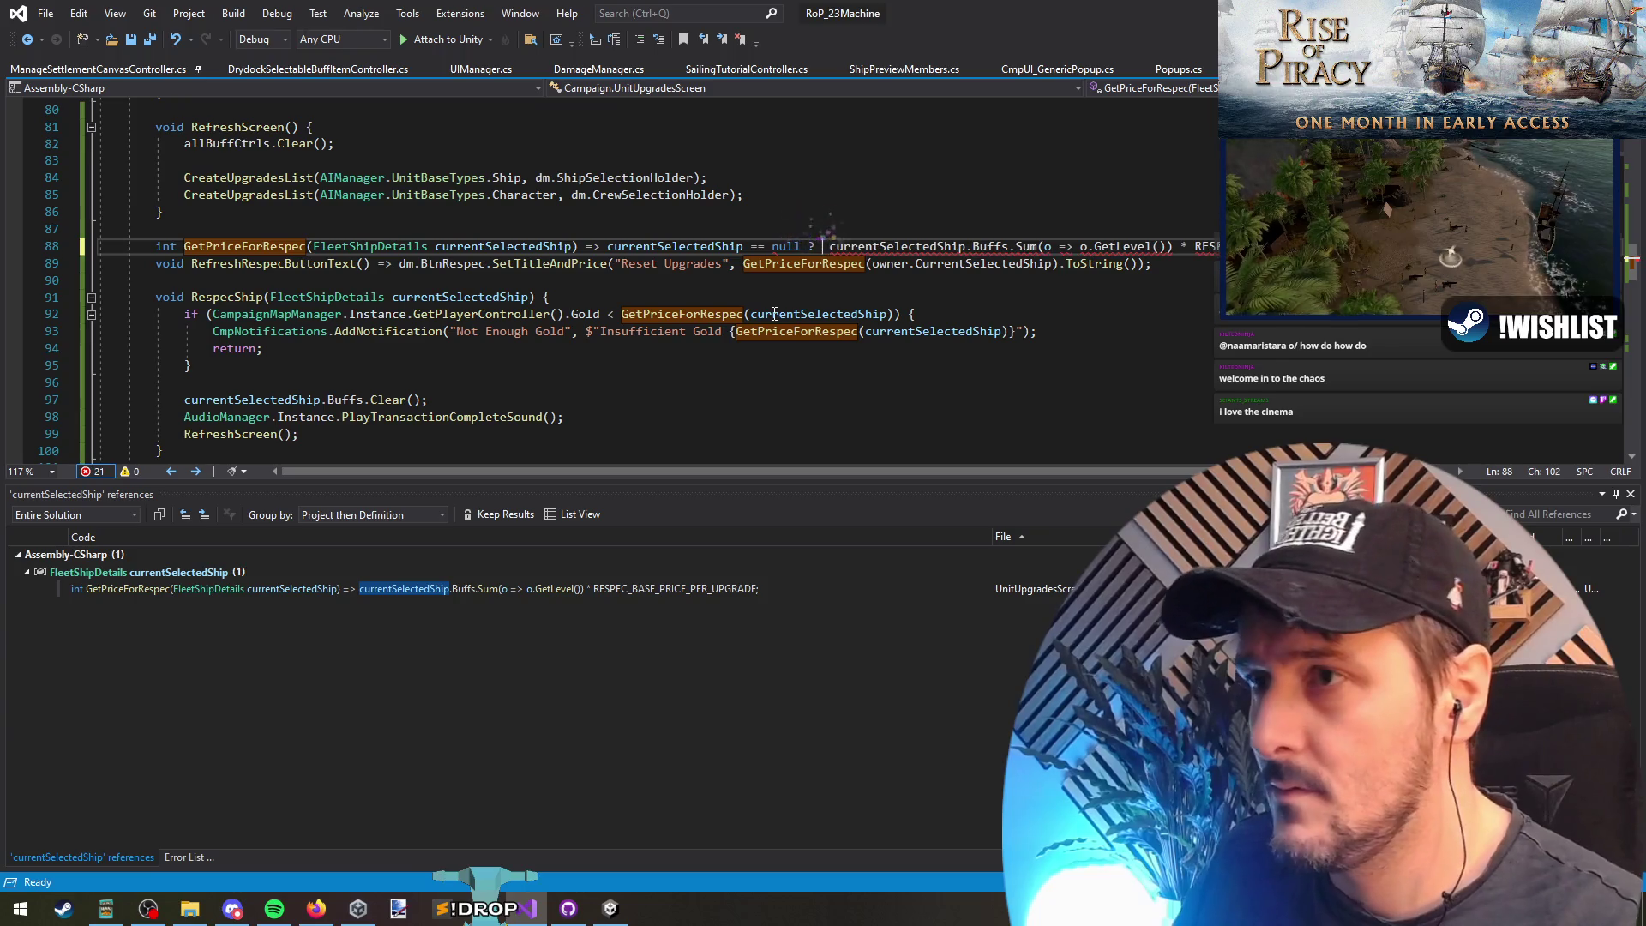
text(:)
key(Down)
Step: Save UnitUpgradesScreen.cs and switch to Unity to recompile
key(End)
key(ctrl+s)
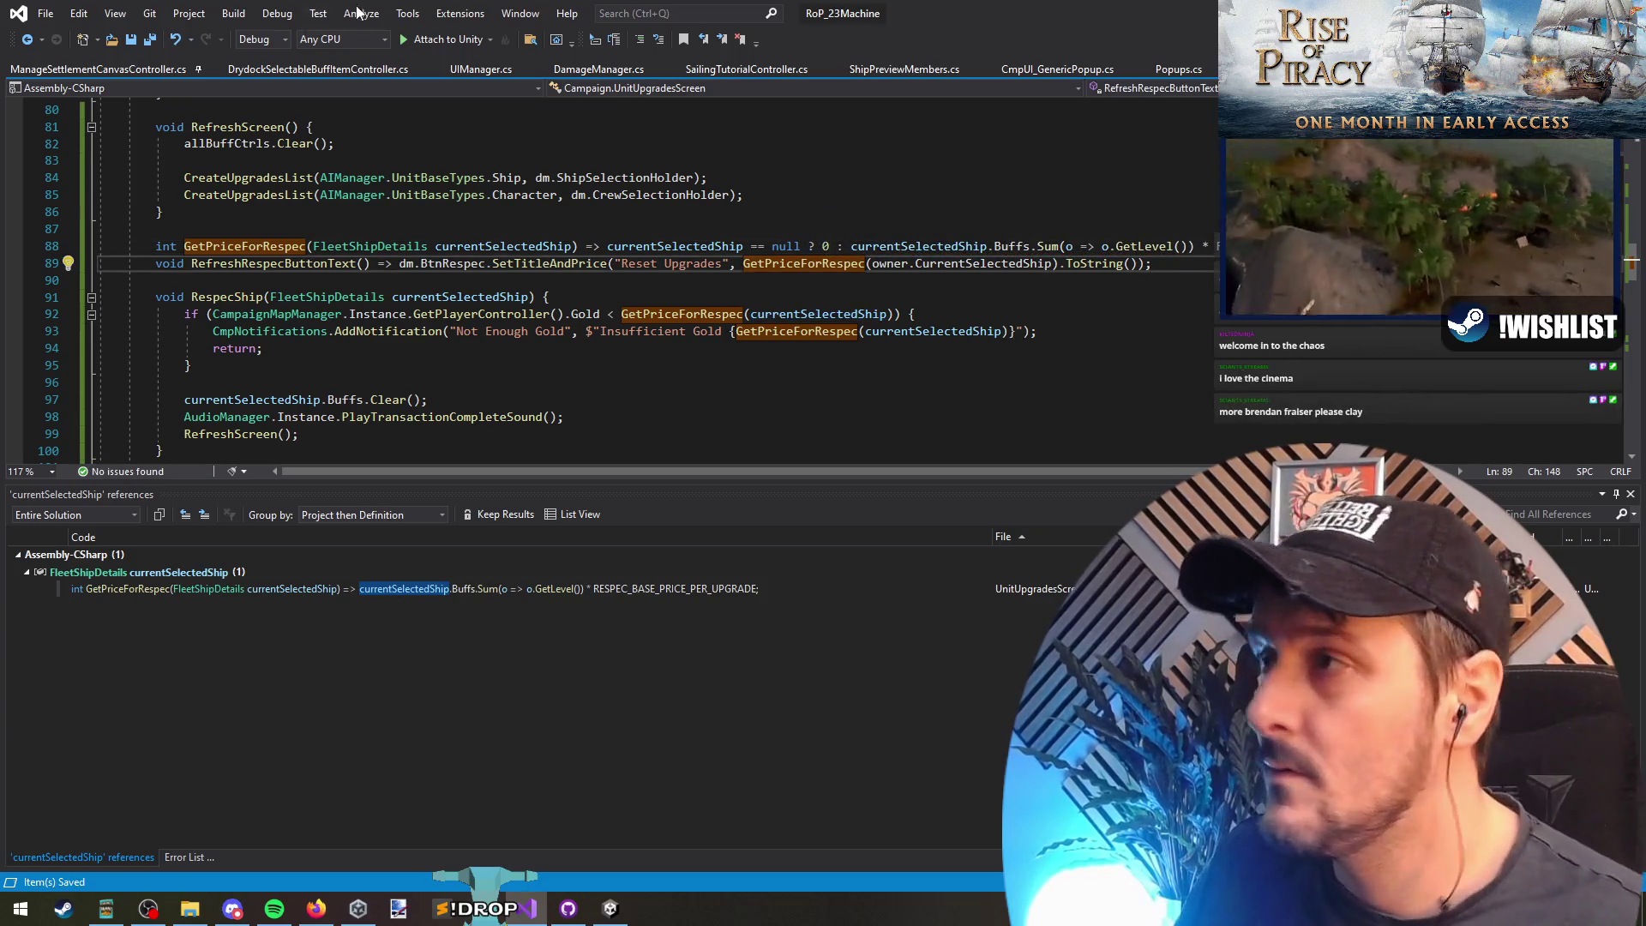
key(alt+Tab)
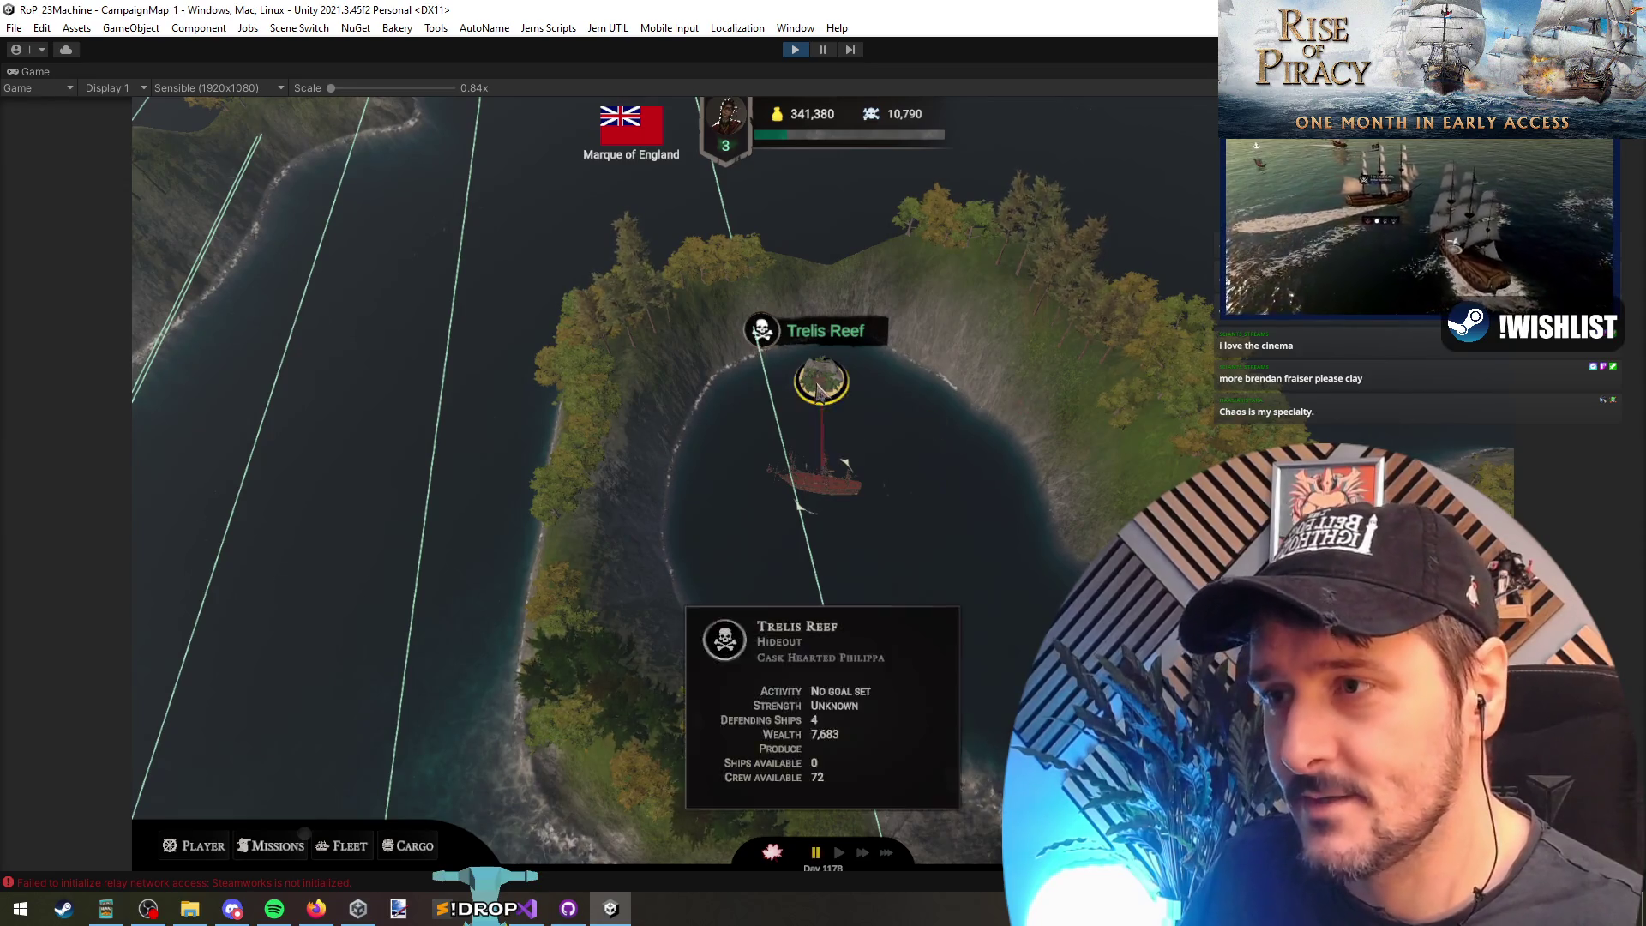
Step: Open the Trelis Reef drydock upgrades and remove all installed upgrades, cancelling the first attempt
click(821, 379)
click(305, 639)
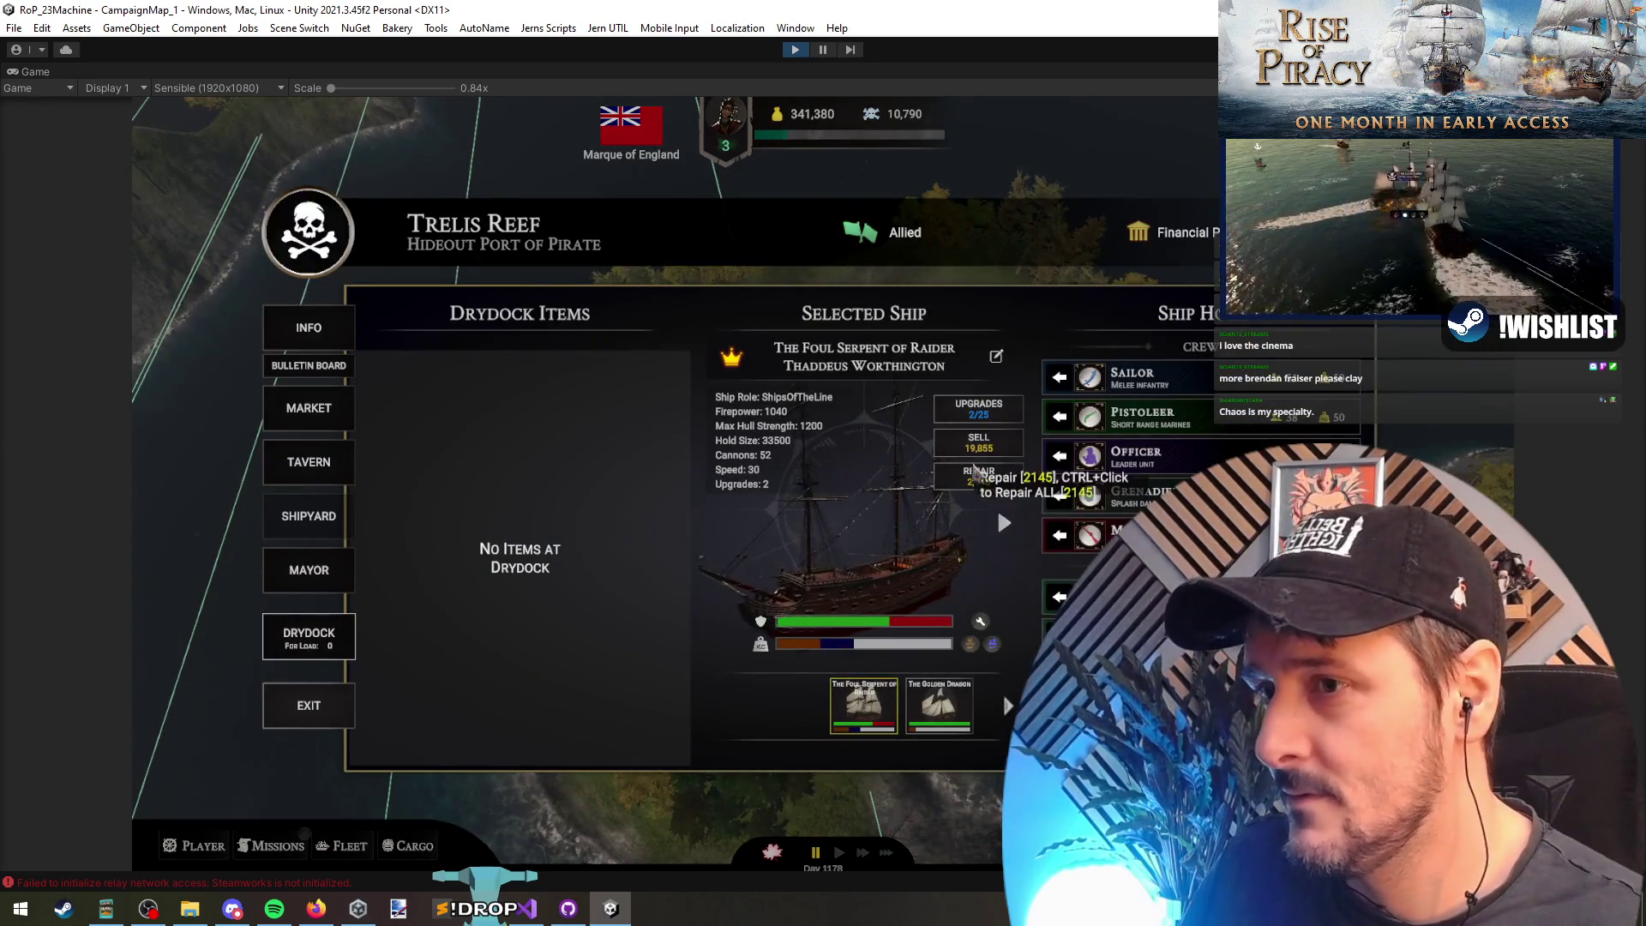
click(986, 416)
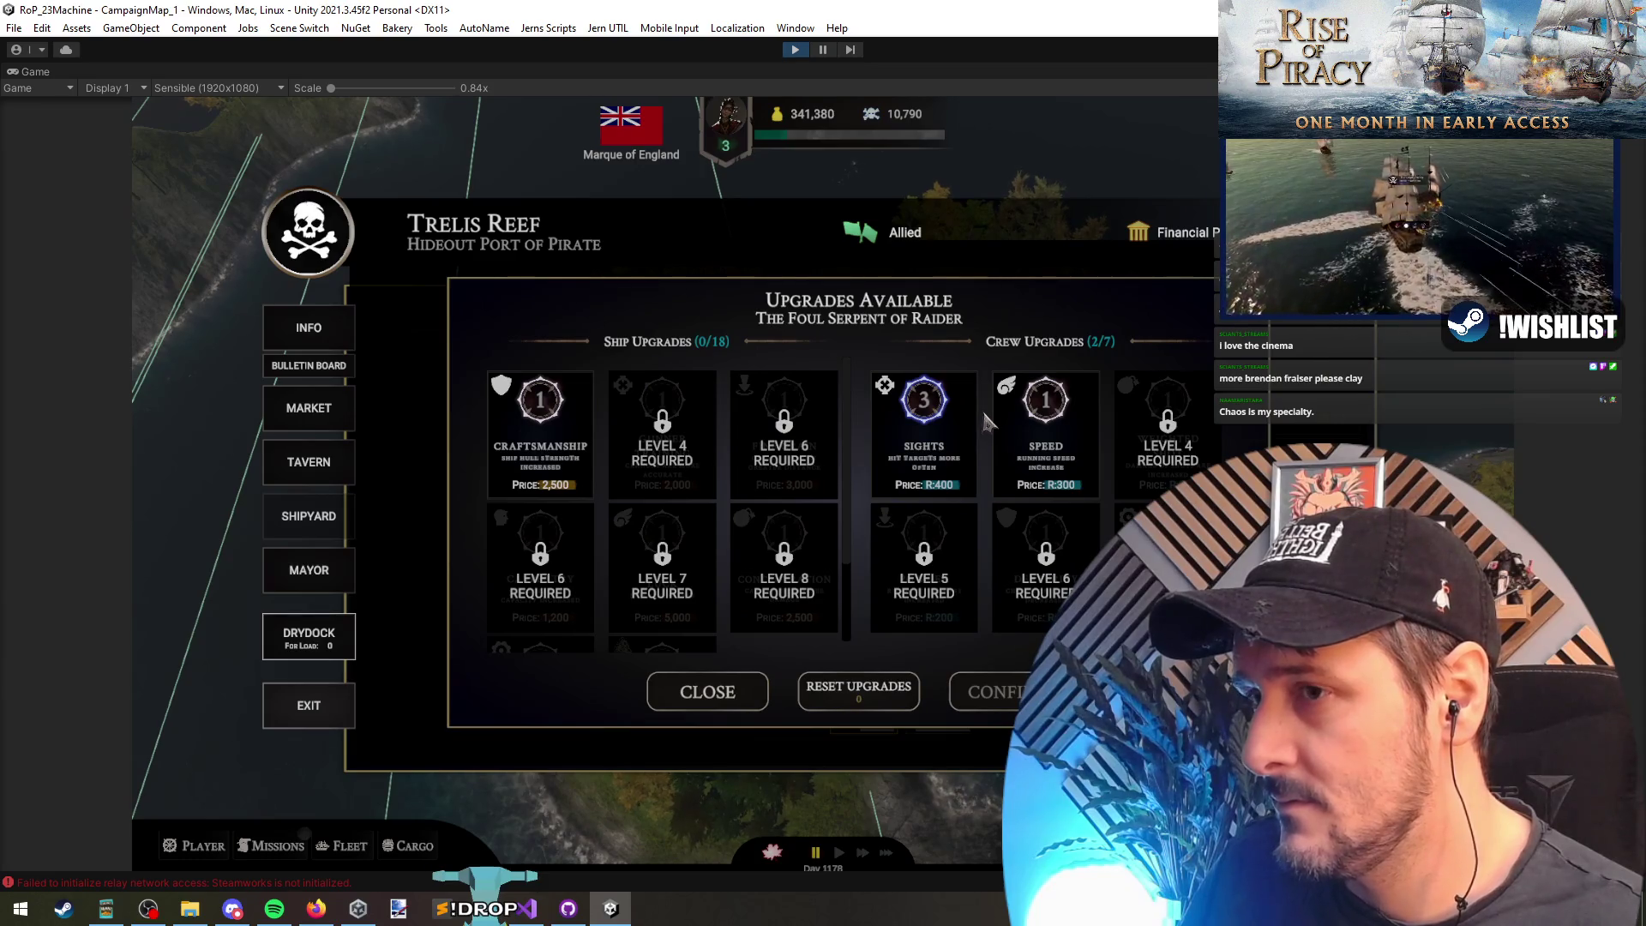
click(869, 702)
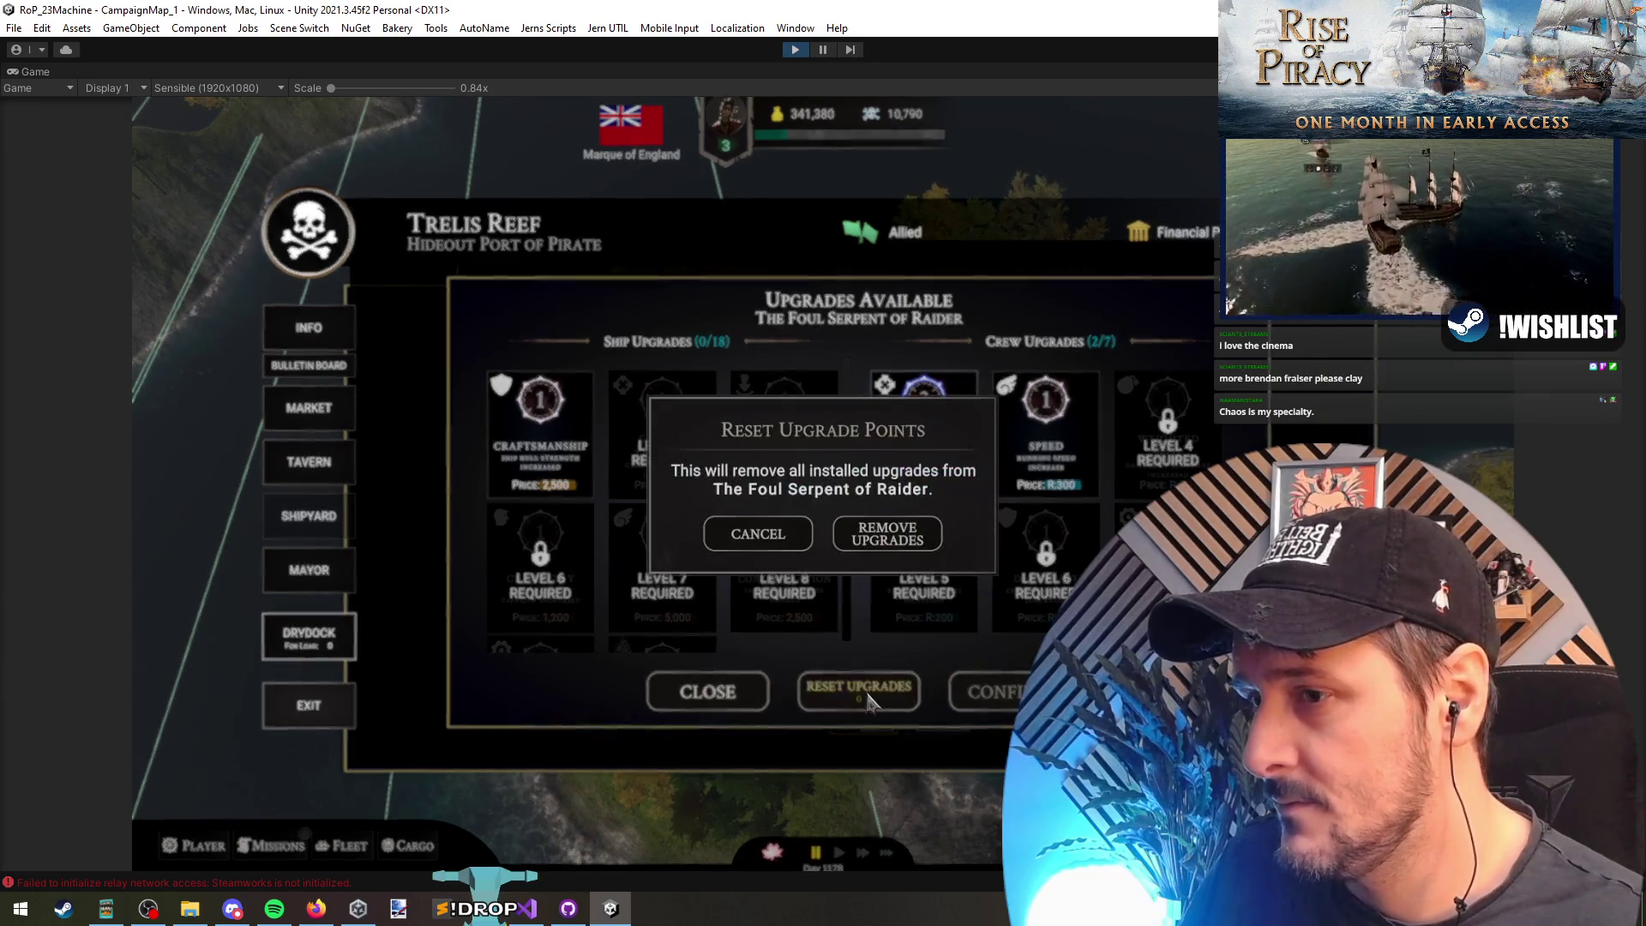
click(764, 538)
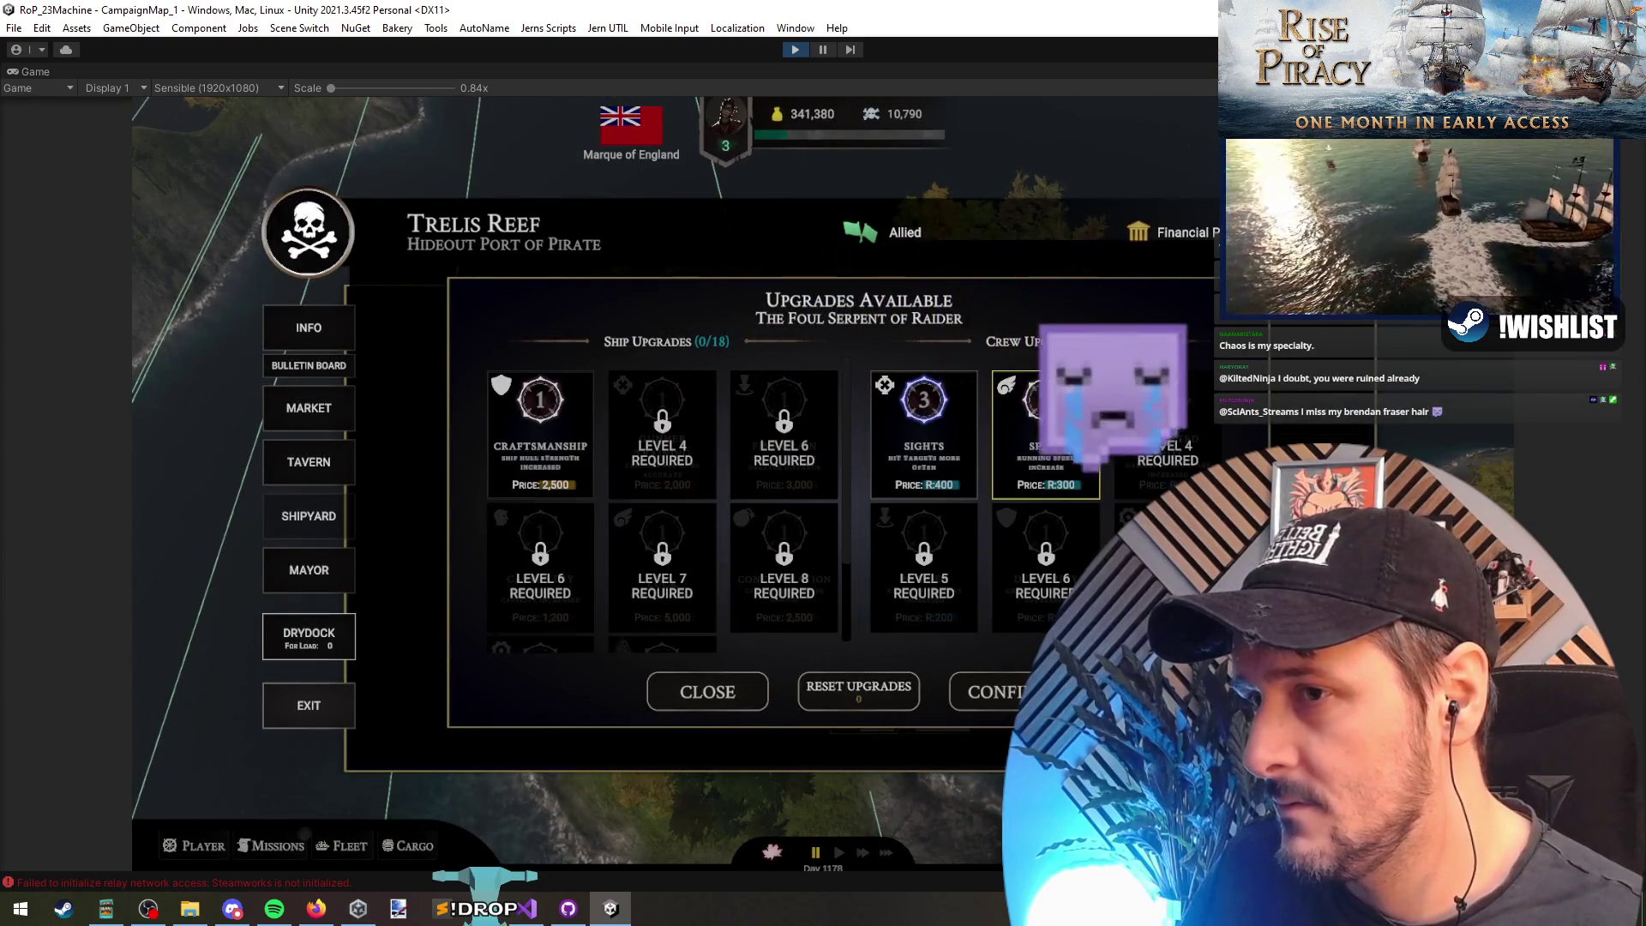
click(873, 686)
click(890, 542)
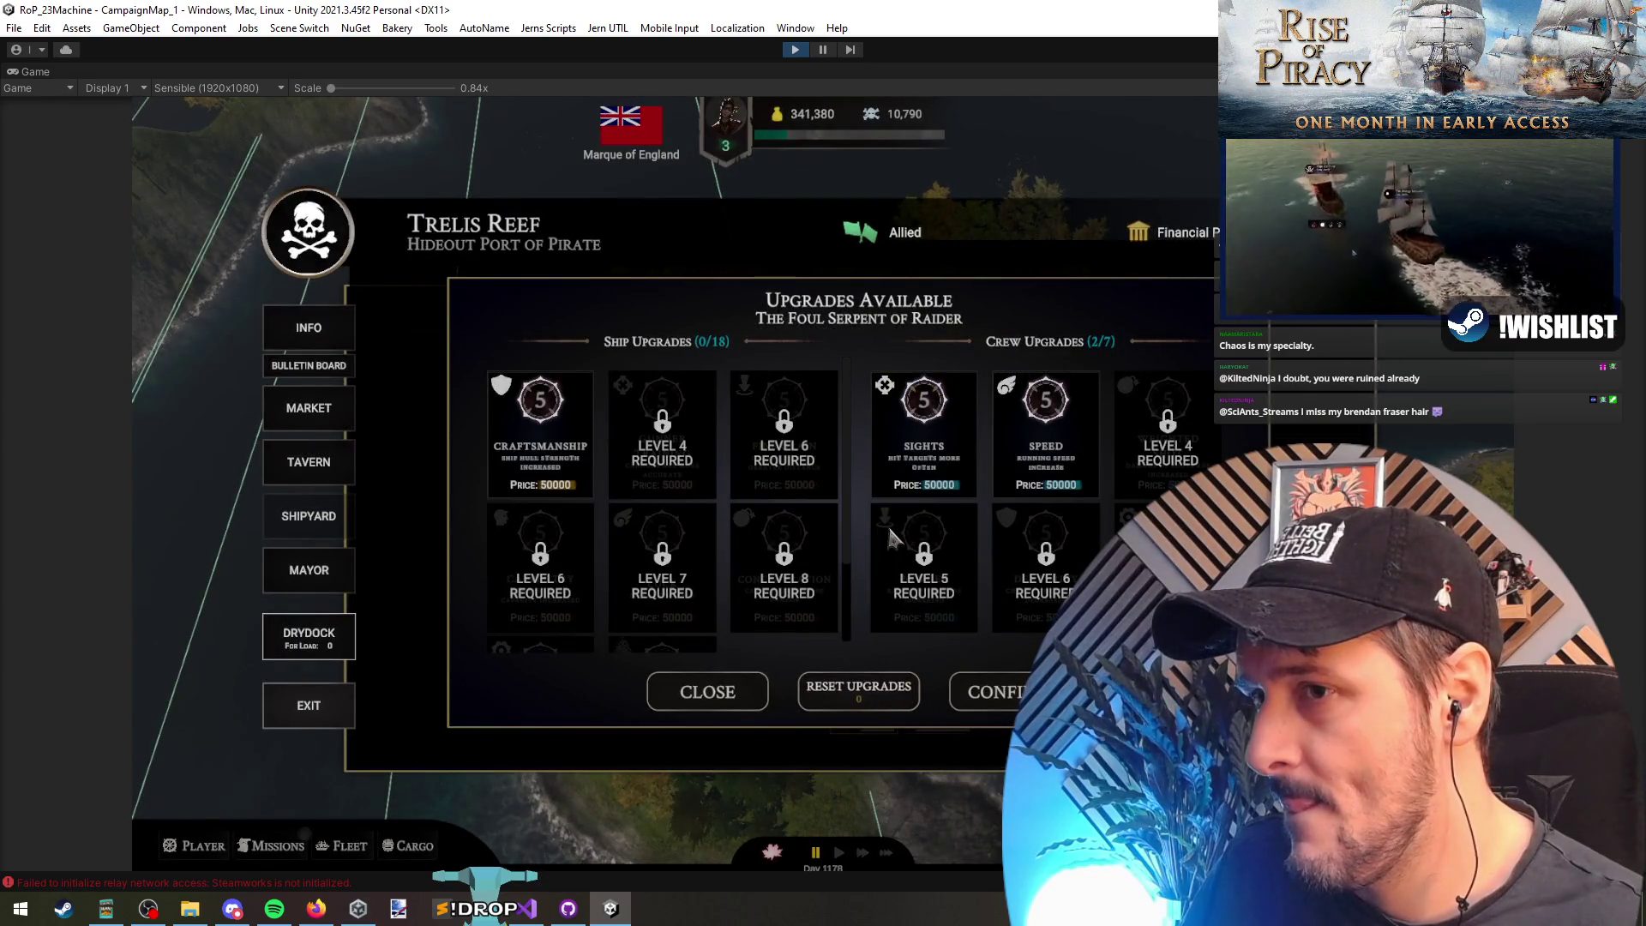
Step: Buy the Craftsmanship, Sights and Speed upgrades
click(535, 456)
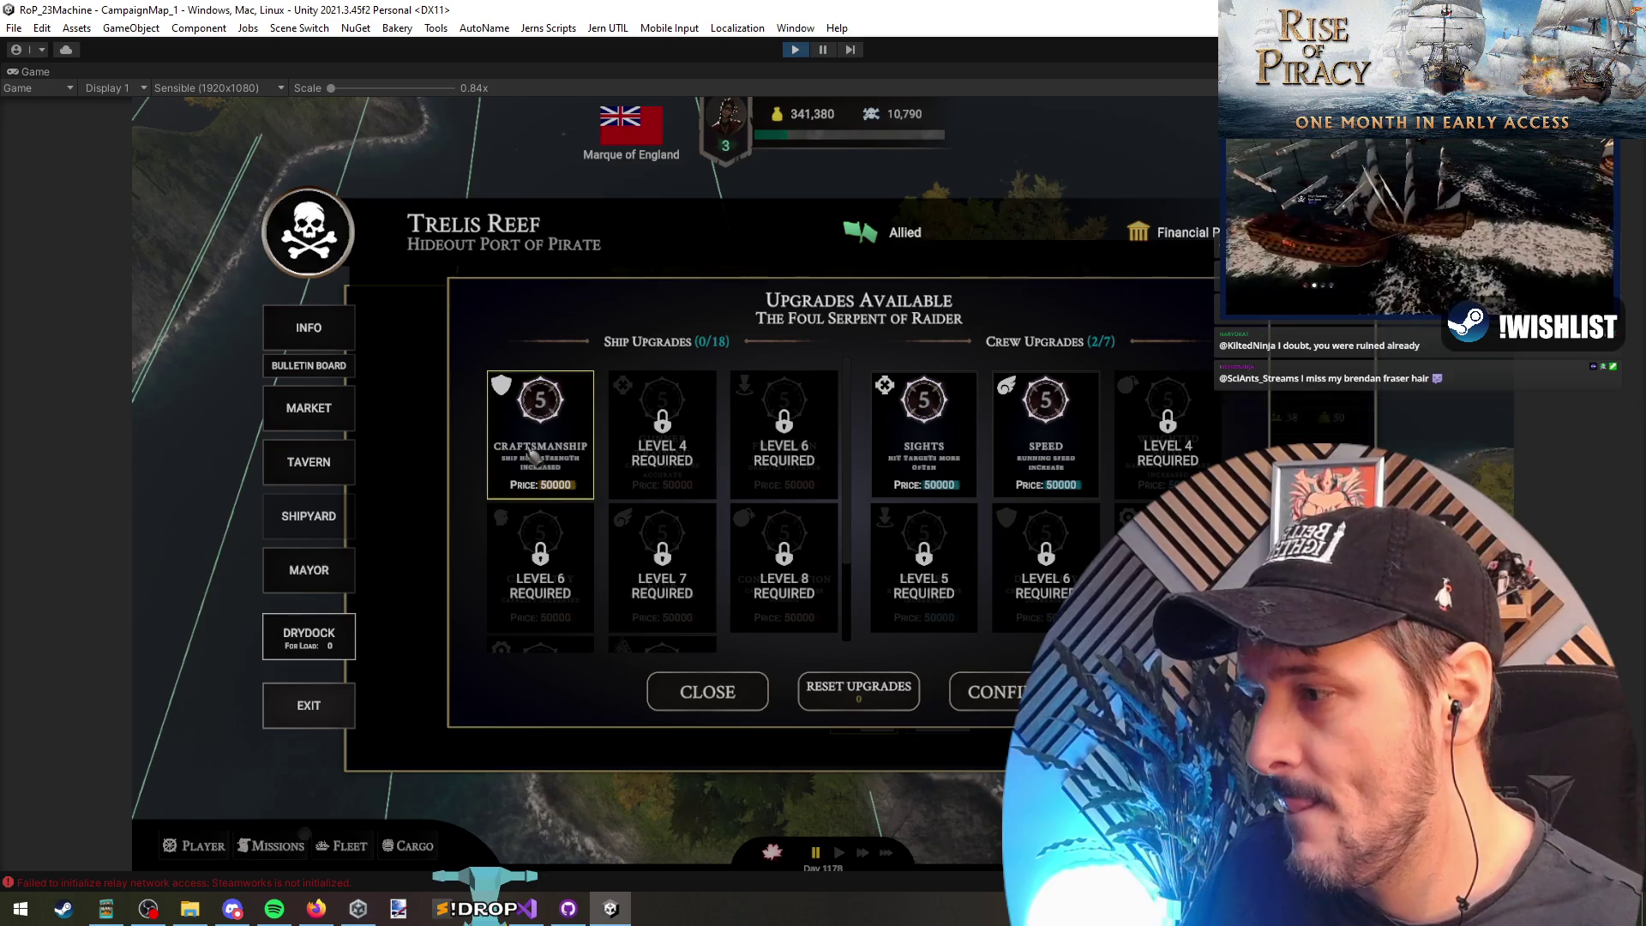
click(566, 478)
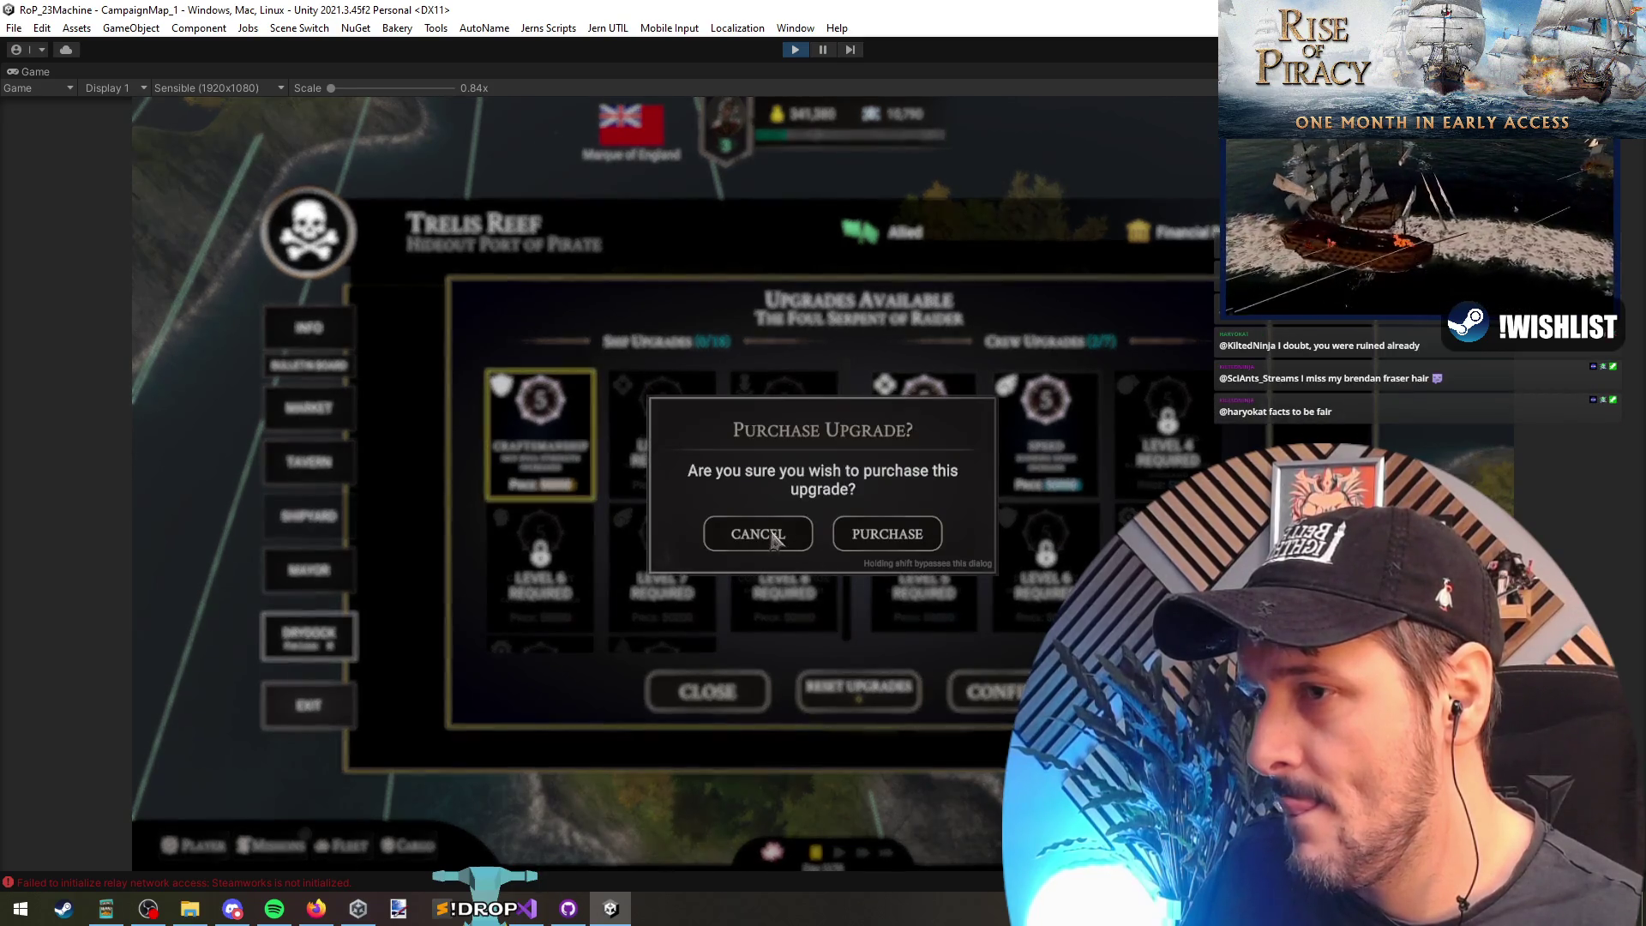
click(901, 542)
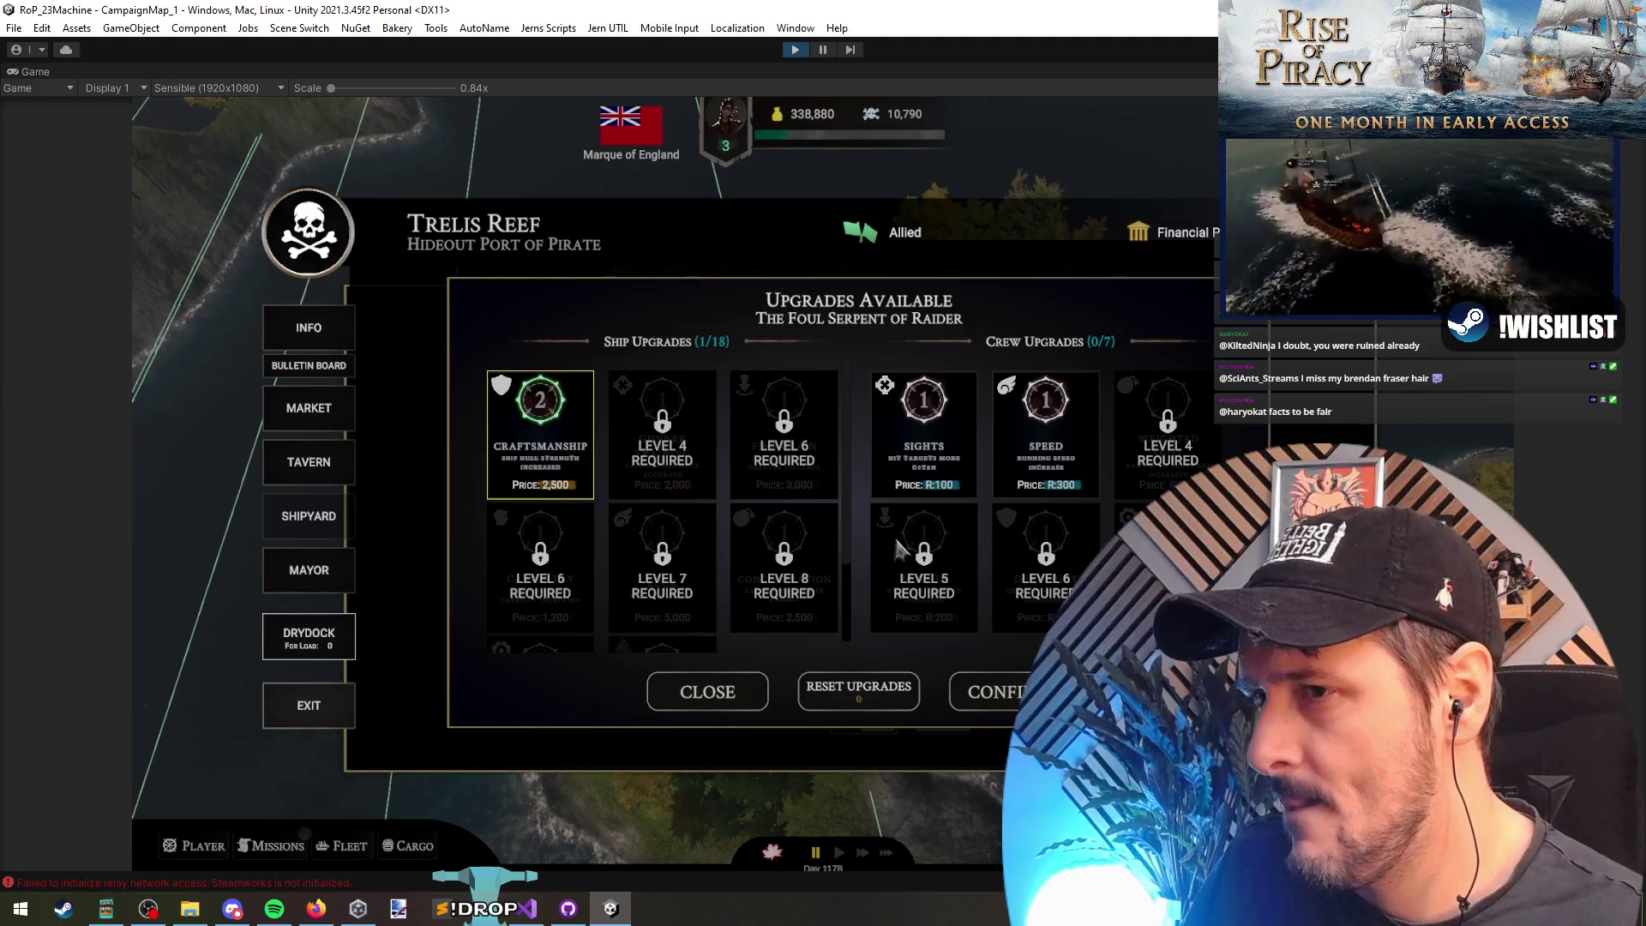
click(922, 463)
click(876, 520)
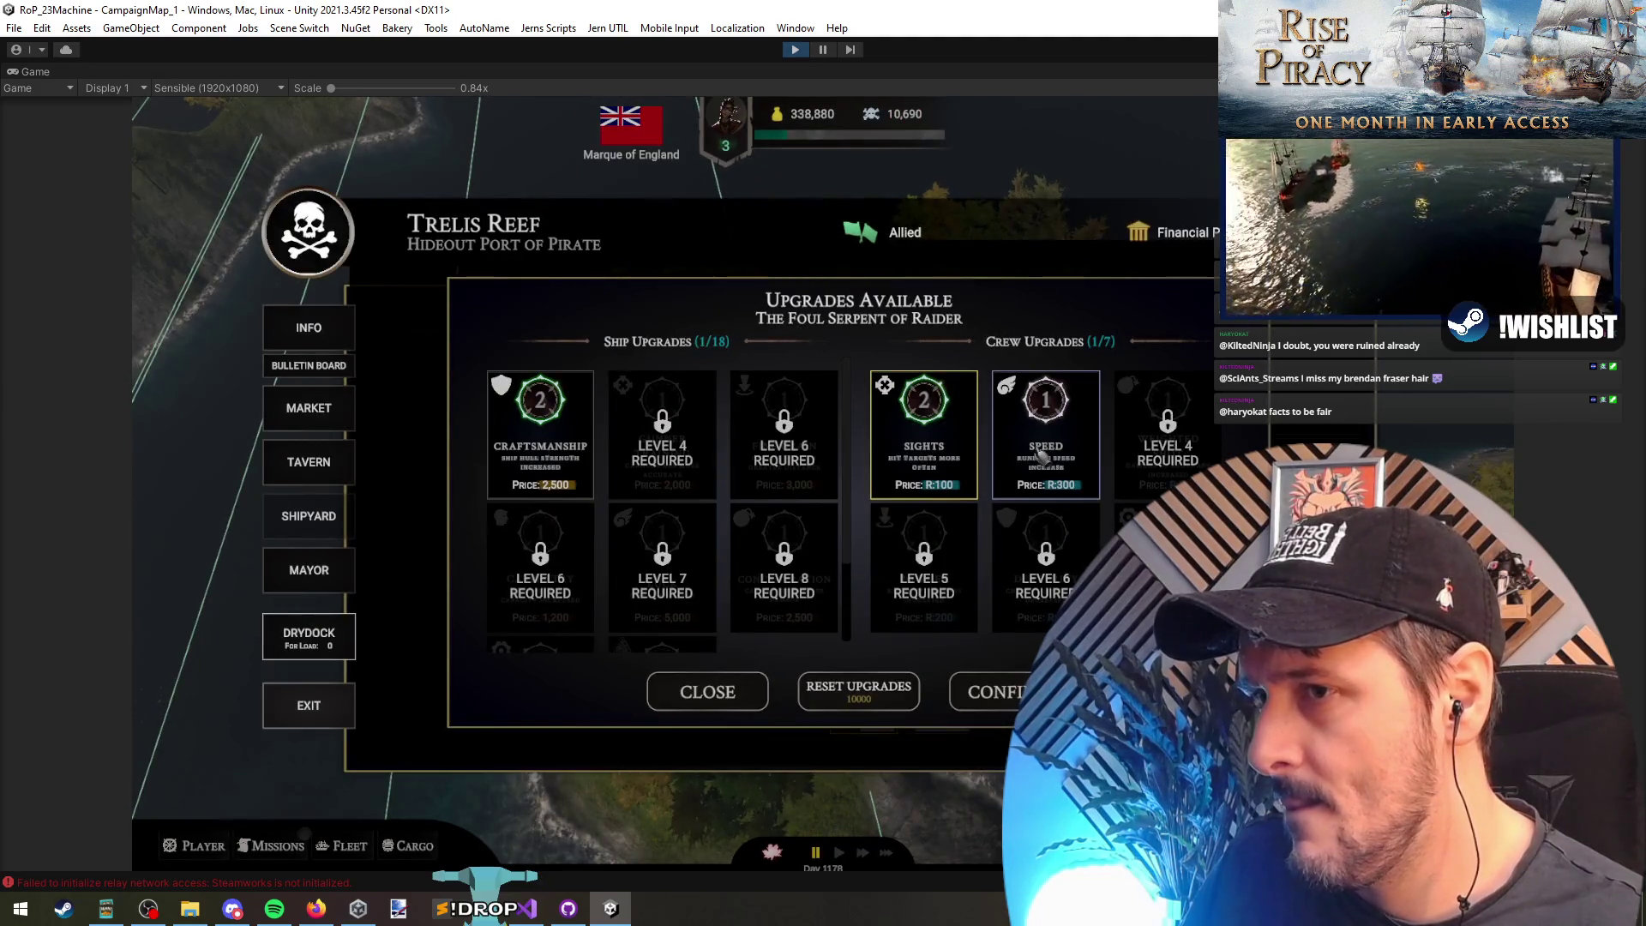
click(1041, 455)
click(887, 526)
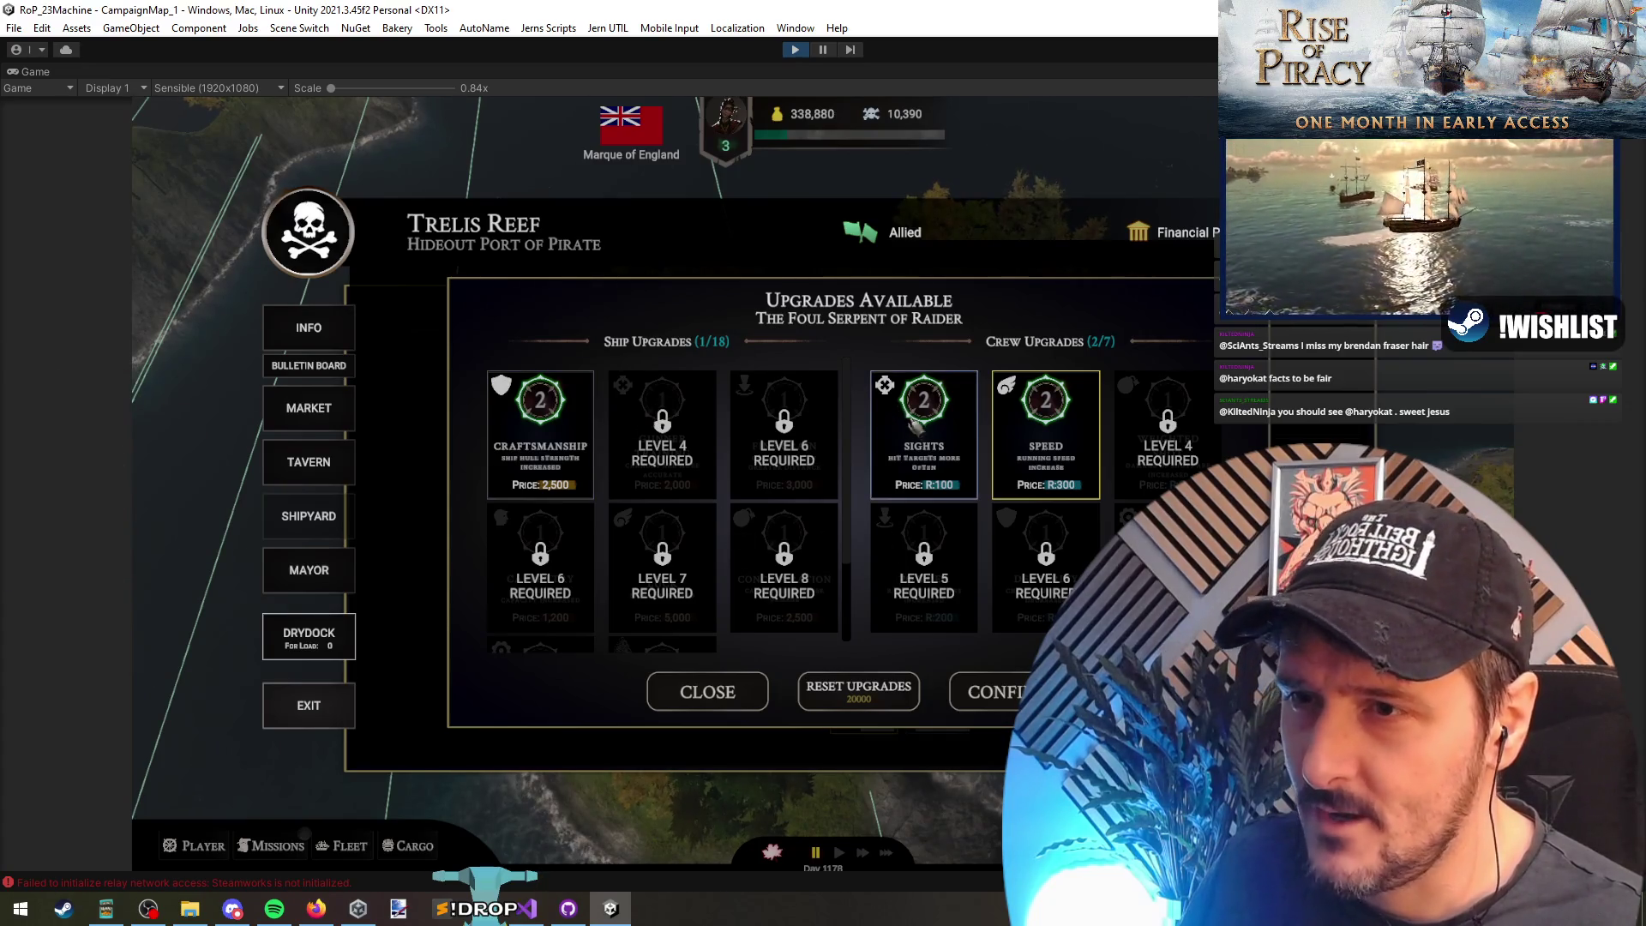
Step: Reset all upgrades again and return to Visual Studio
click(875, 696)
click(876, 535)
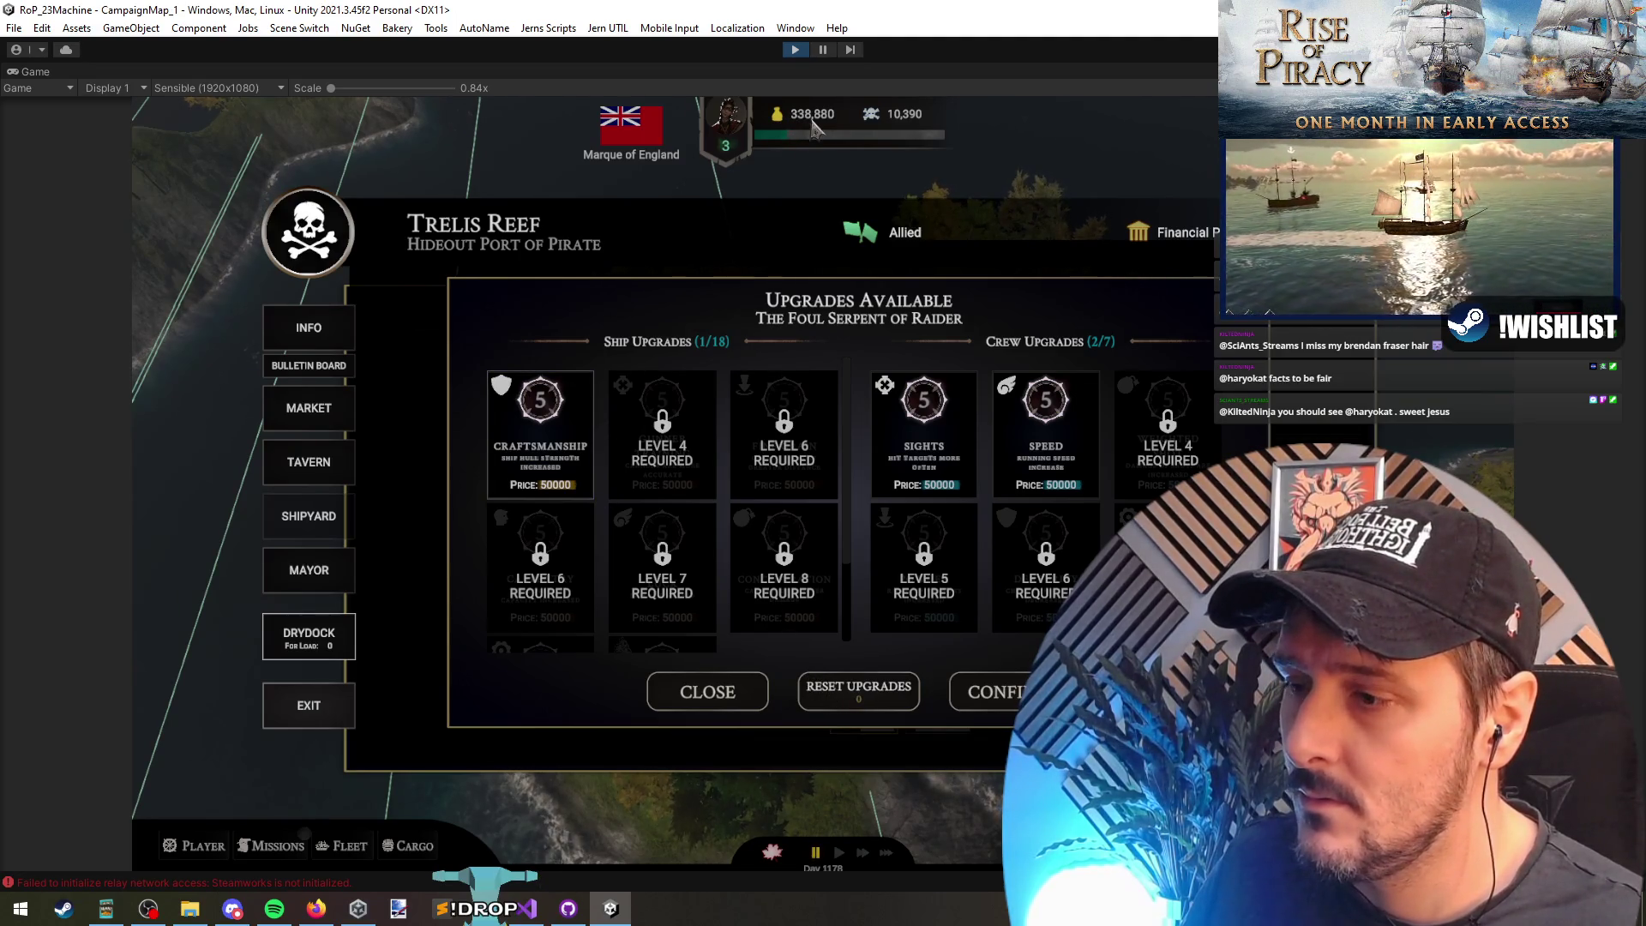
key(alt+Tab)
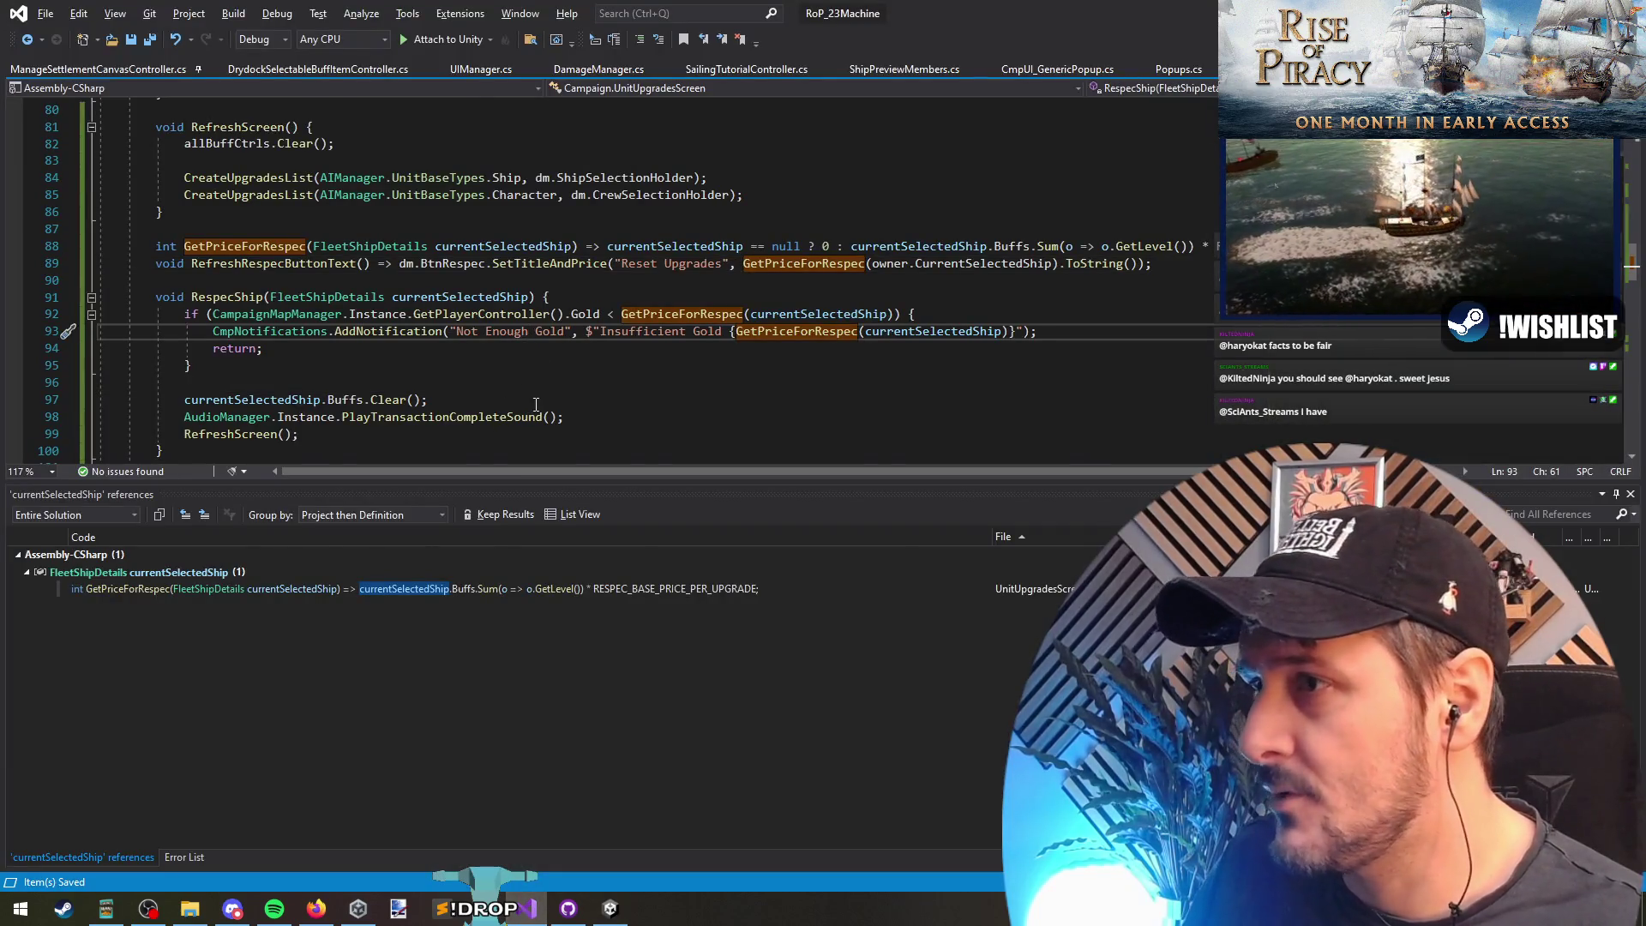
Step: Back in the game, buy a Craftsmanship level, then open and cancel the reset confirmation
key(alt+Tab)
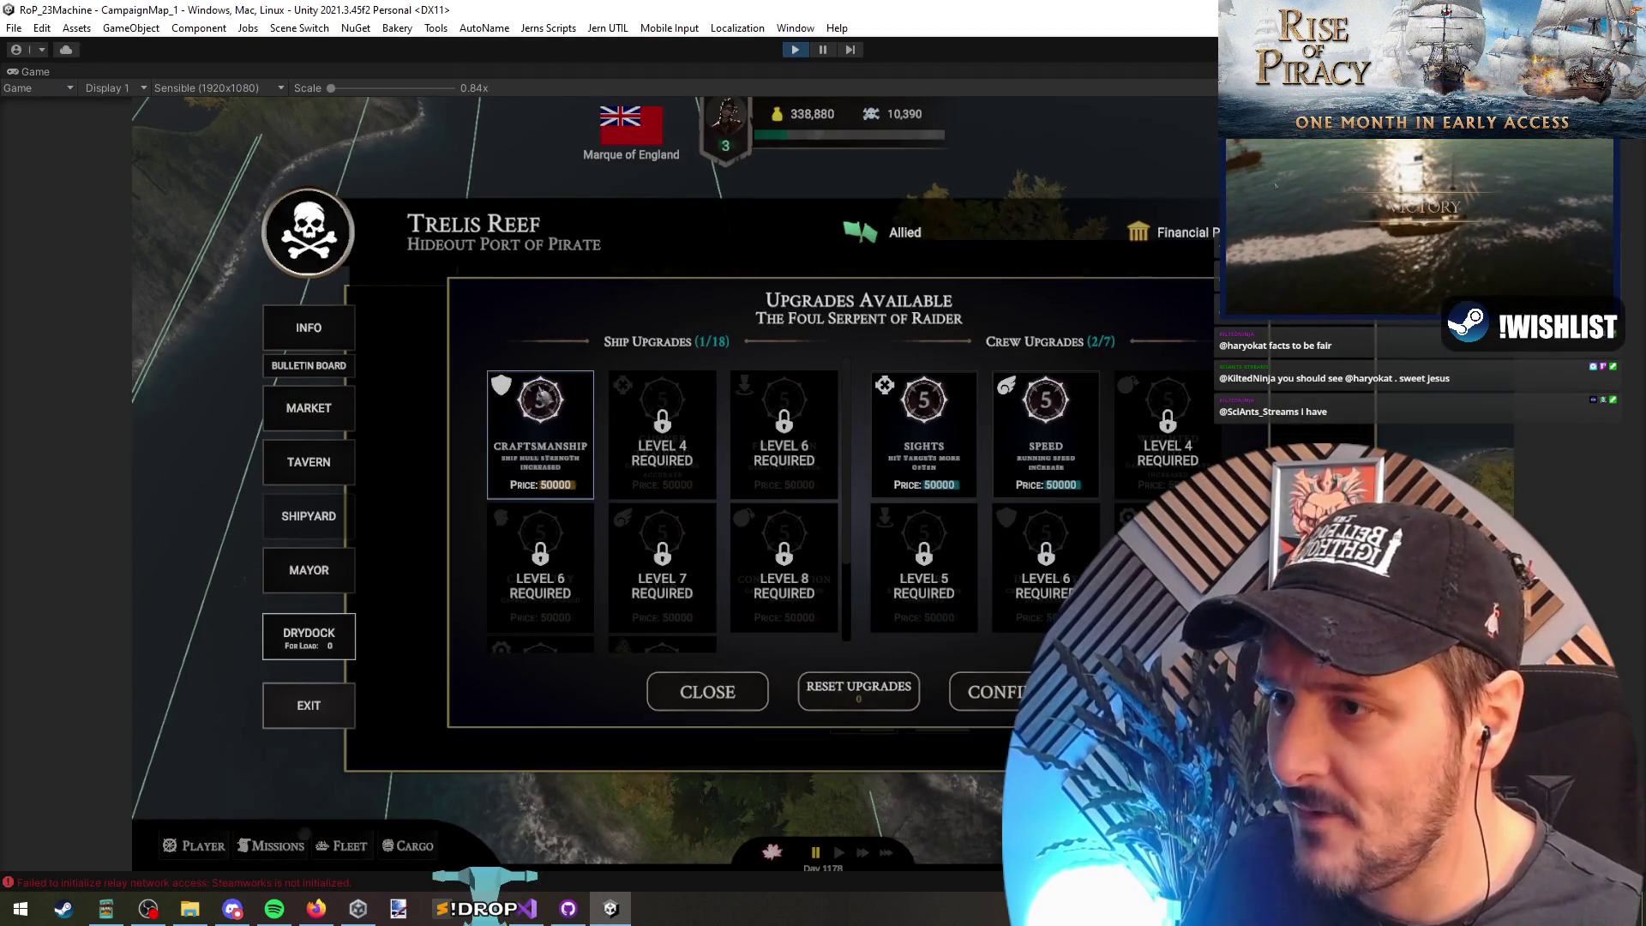
click(540, 433)
click(884, 533)
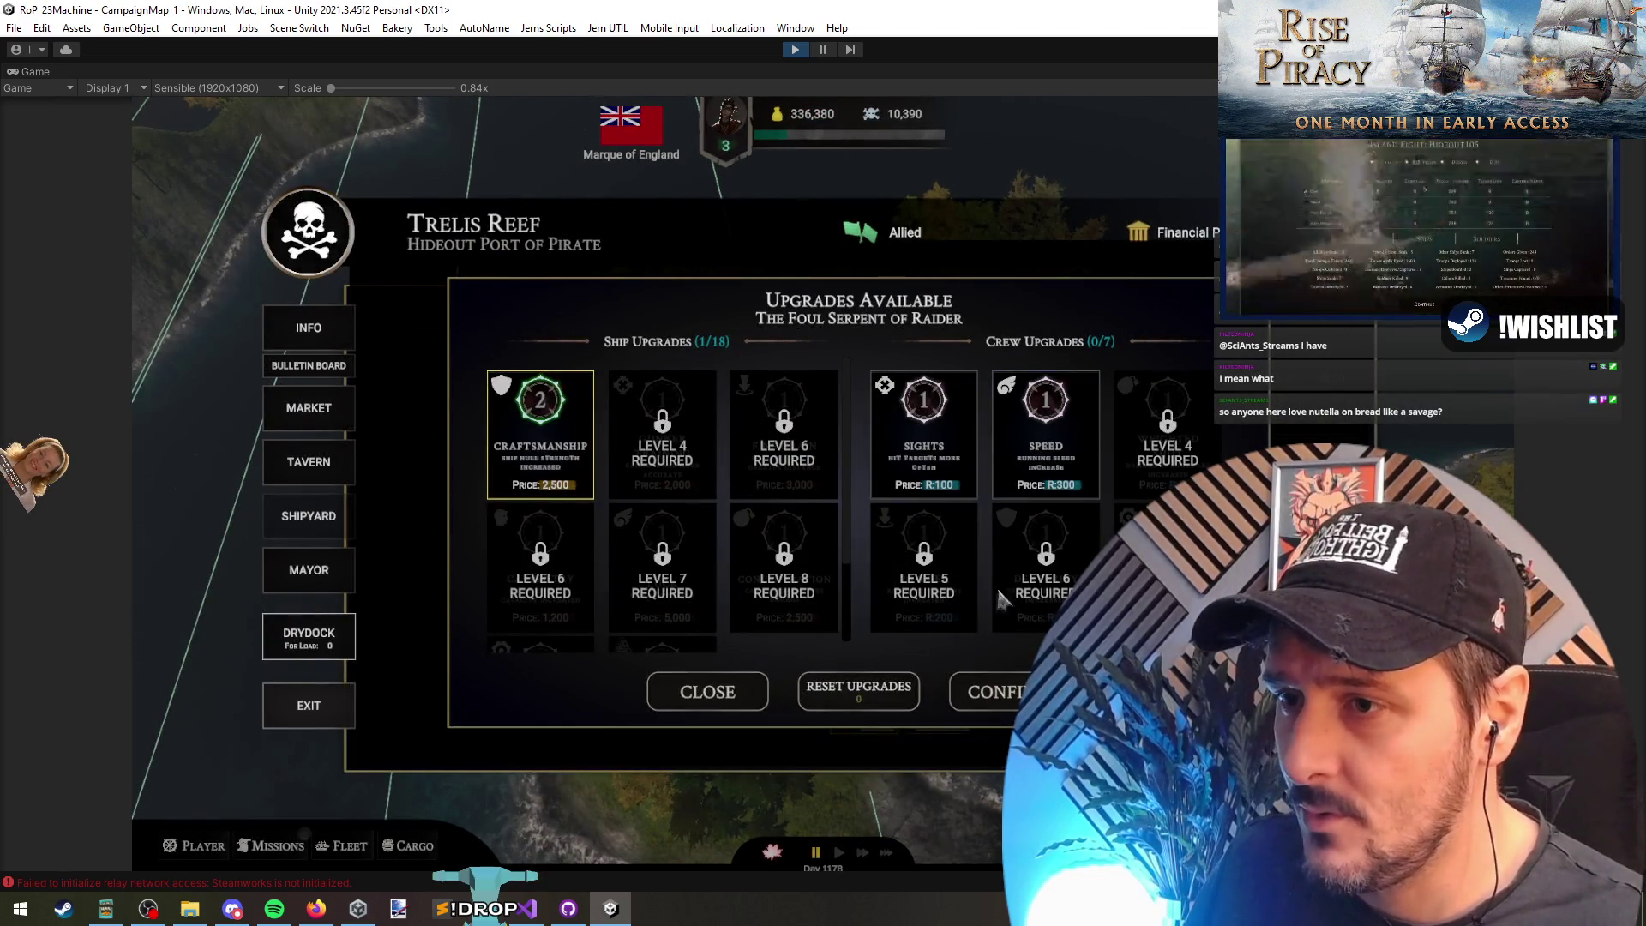
scroll(729, 557, down, 2)
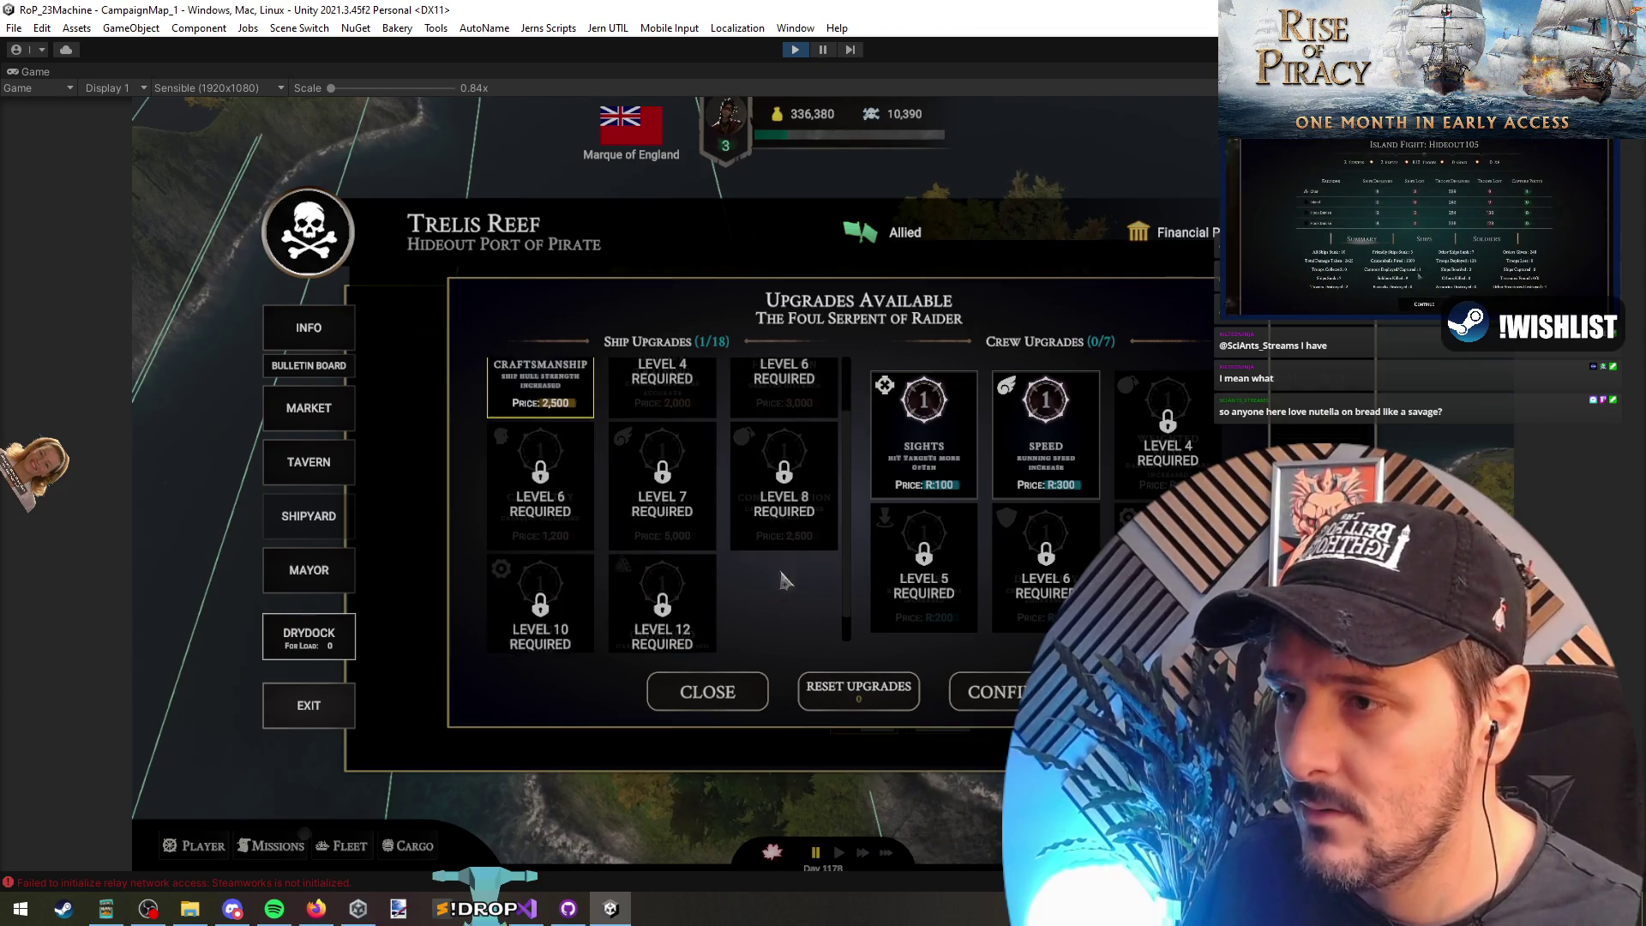
scroll(782, 467, up, 2)
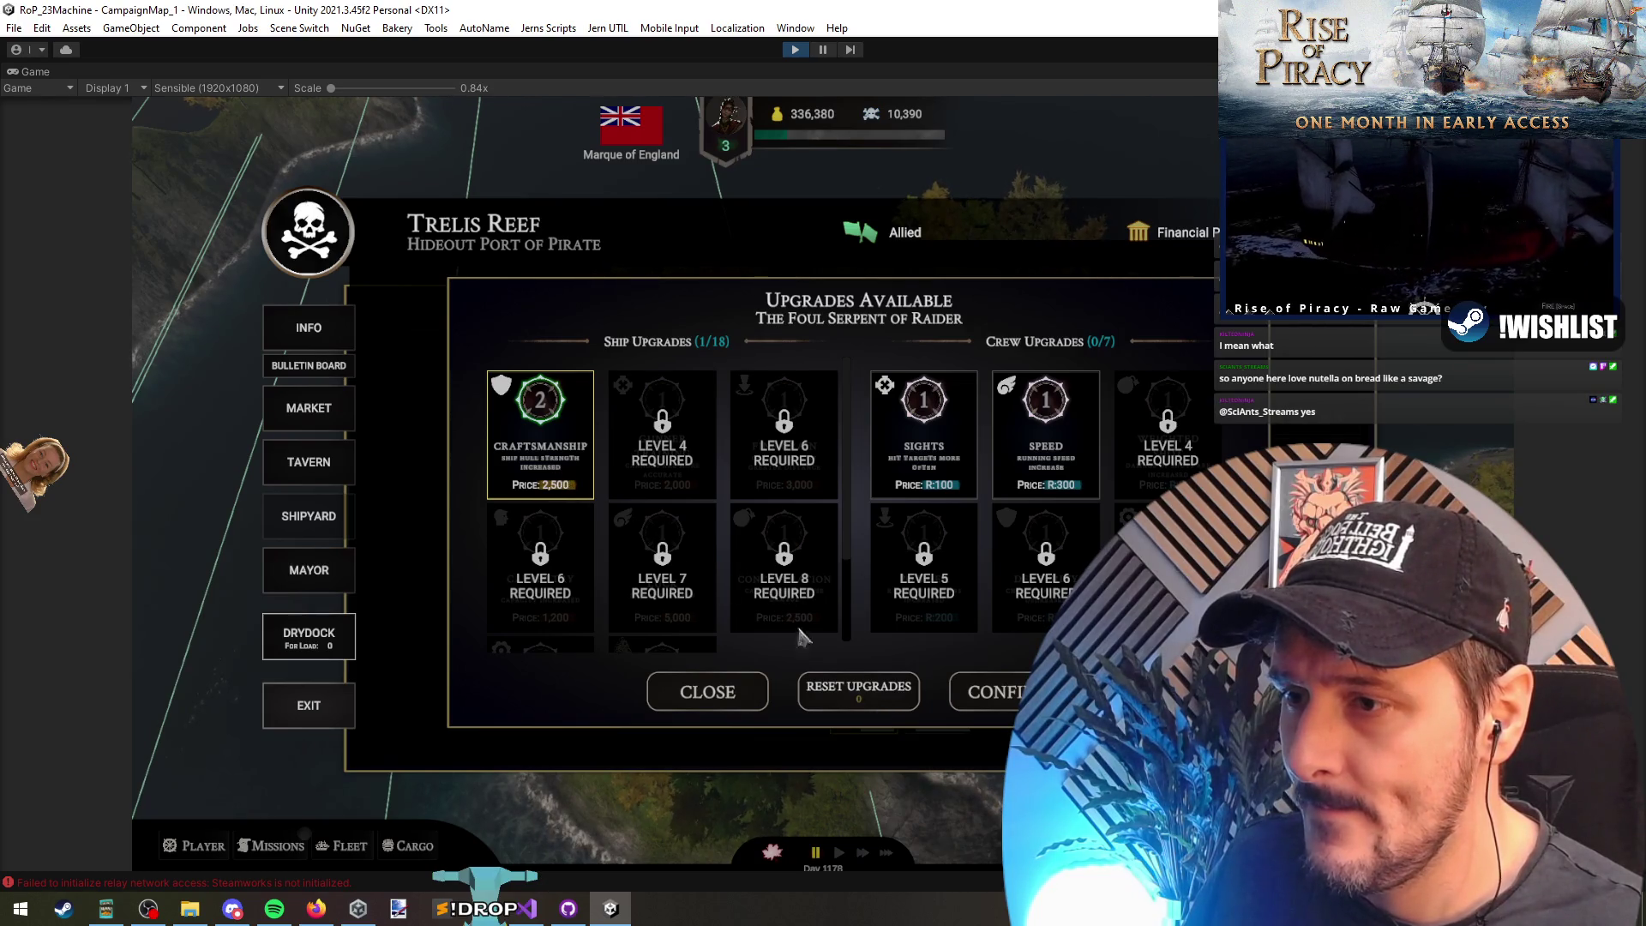
click(859, 691)
click(756, 541)
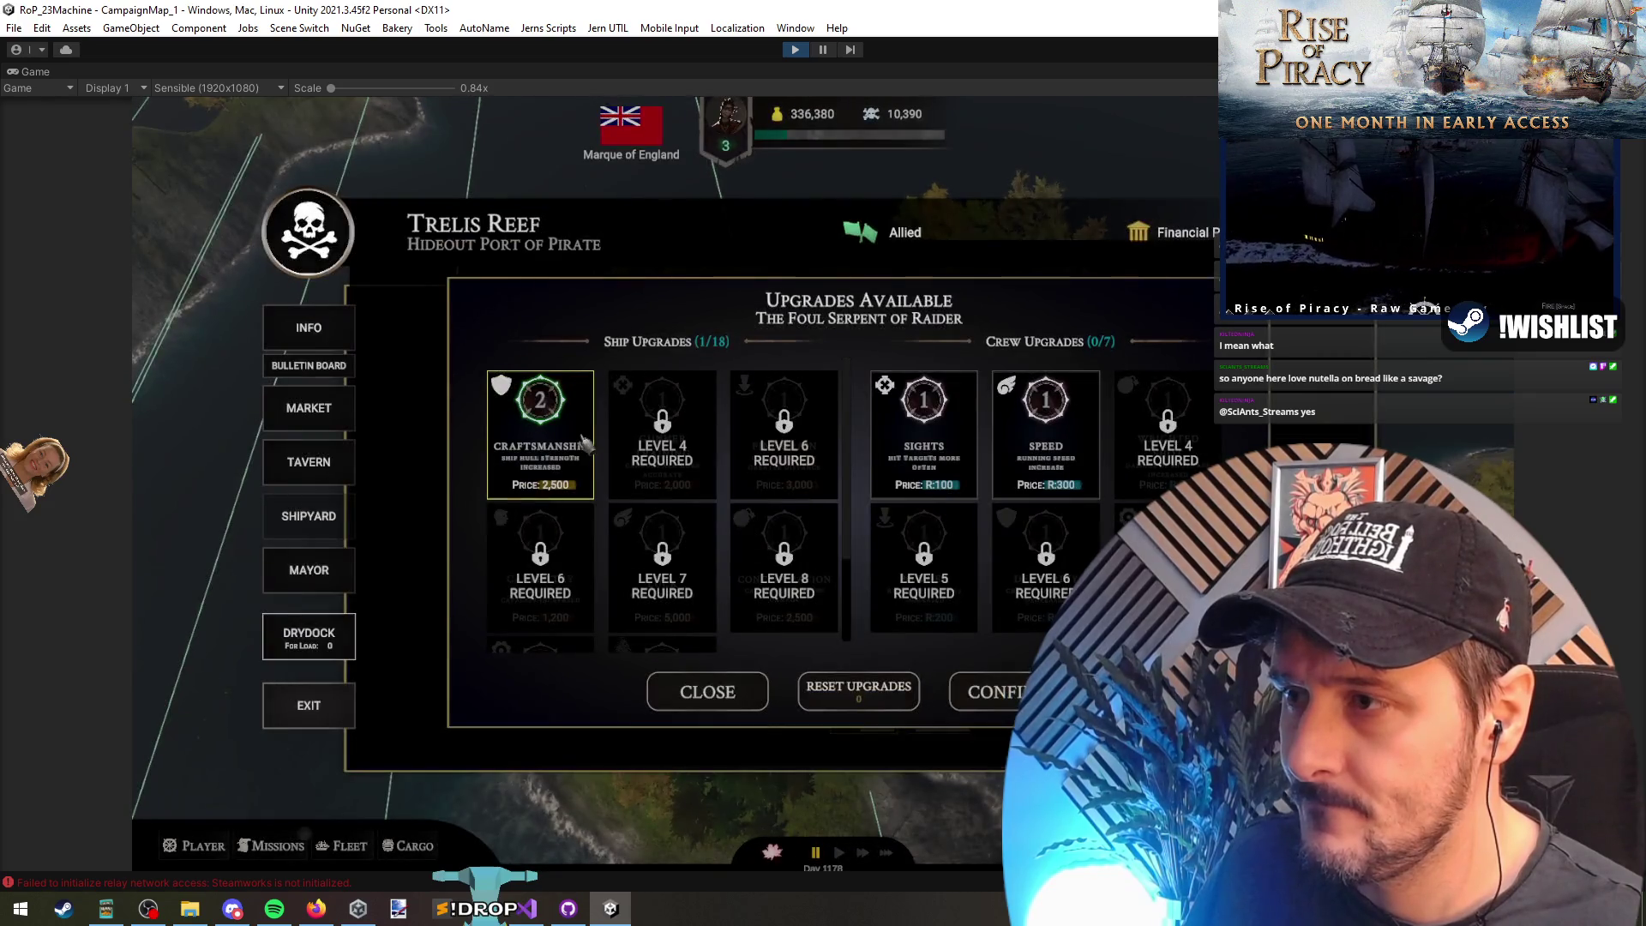
Step: Buy Craftsmanship up to its maximum level 5, then try one more purchase
click(583, 441)
click(900, 535)
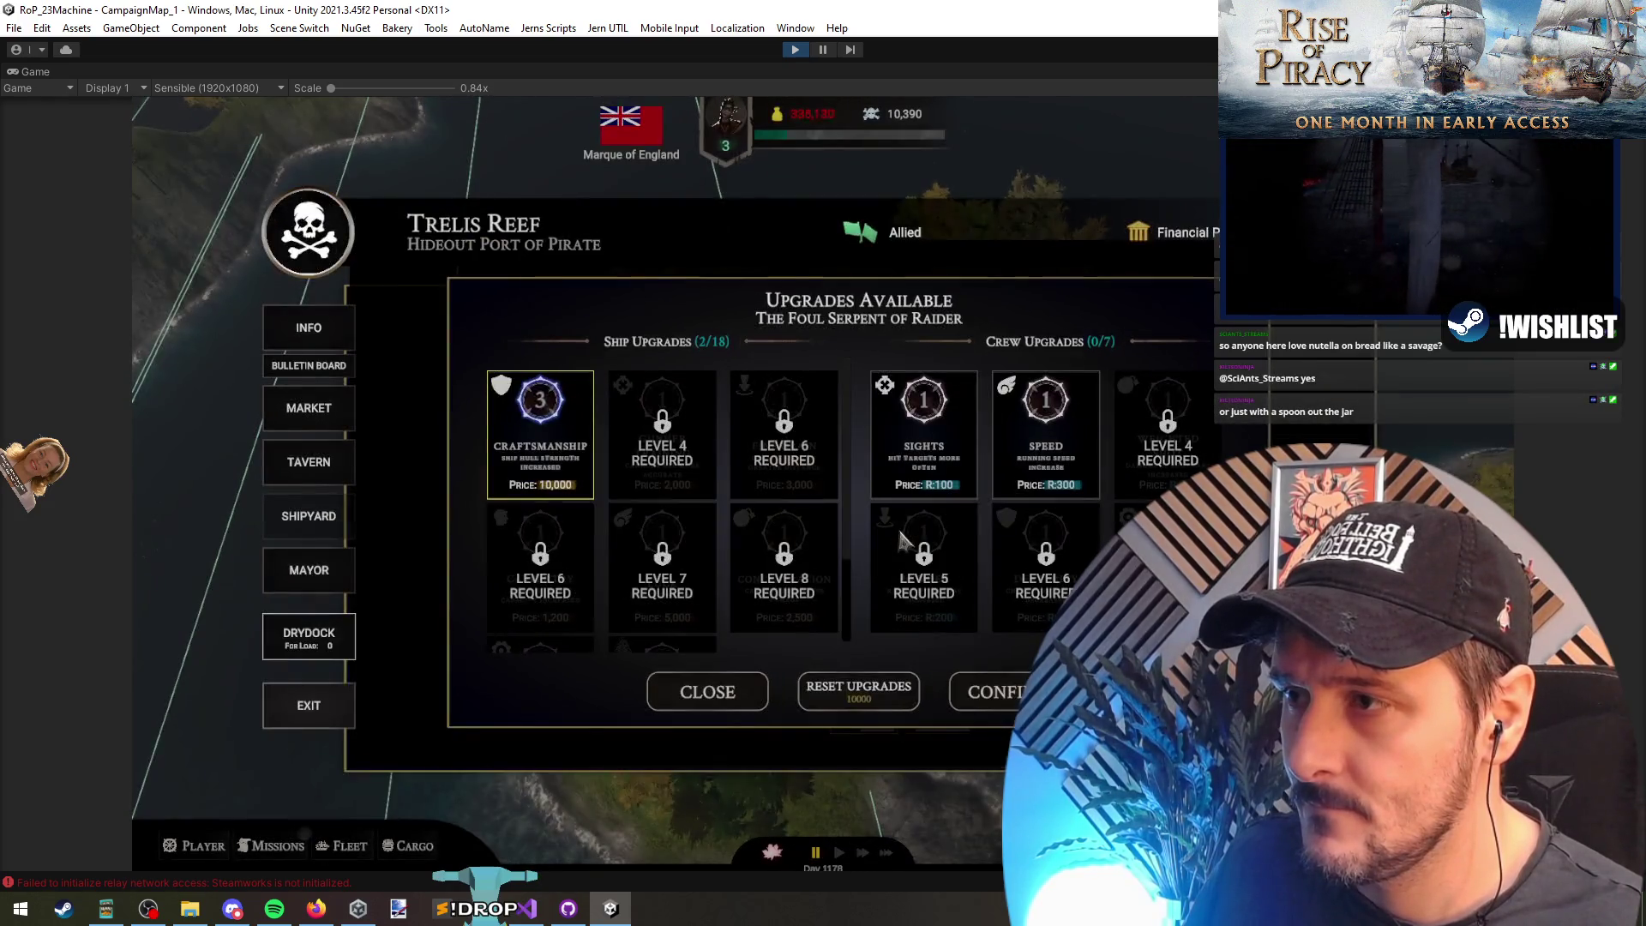
click(549, 448)
click(901, 539)
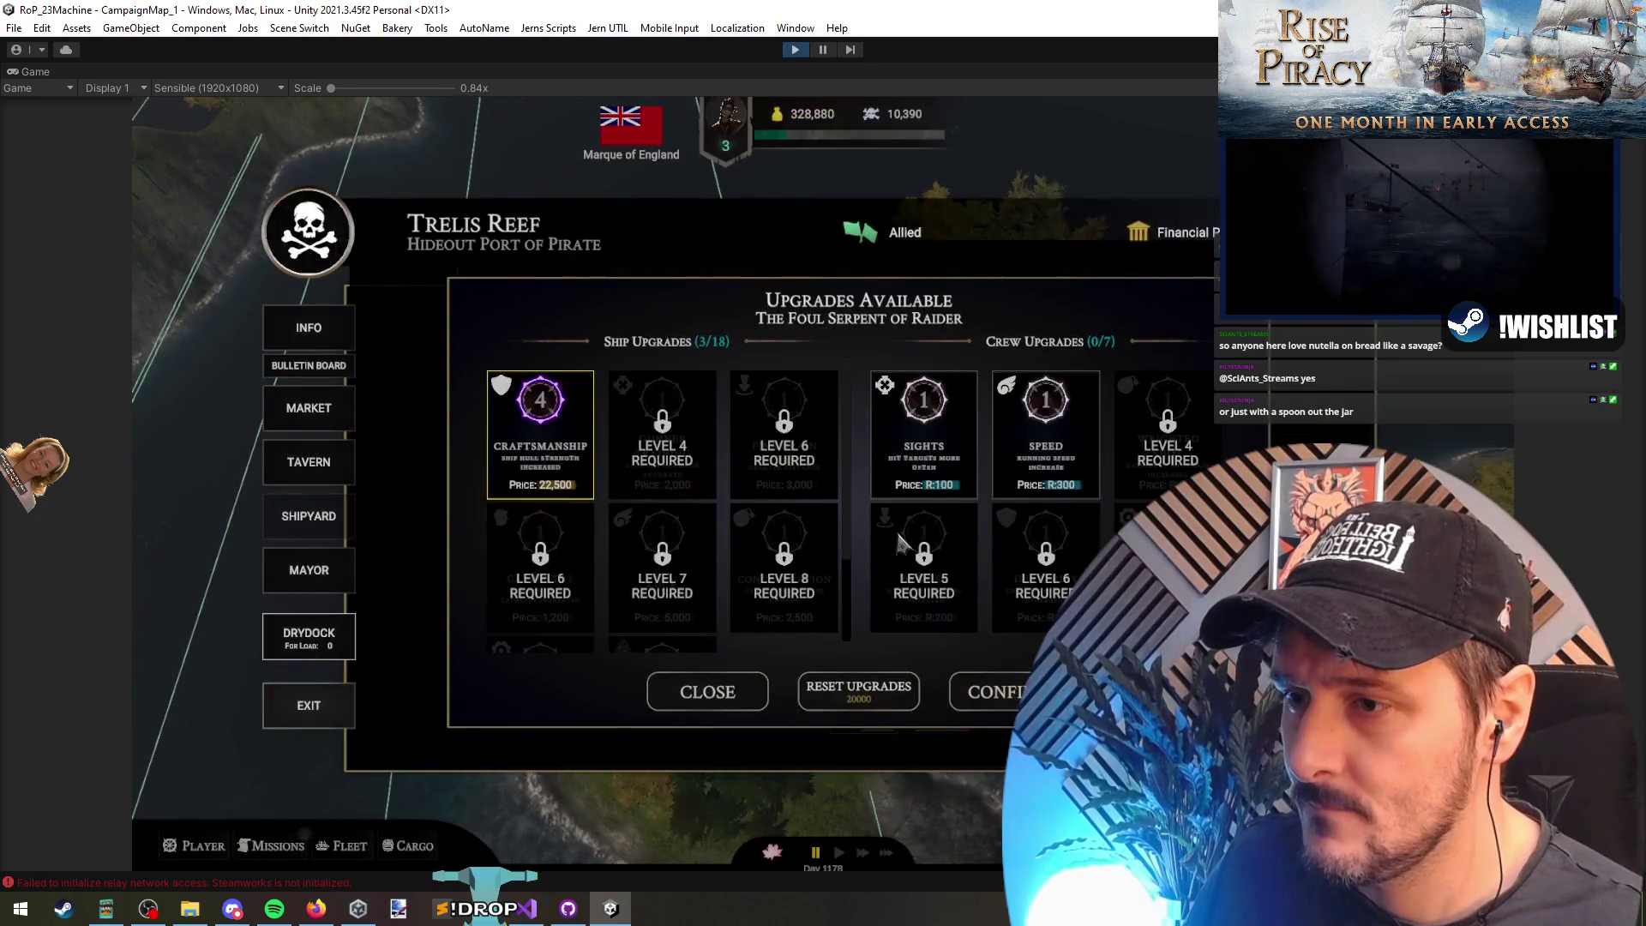
click(565, 420)
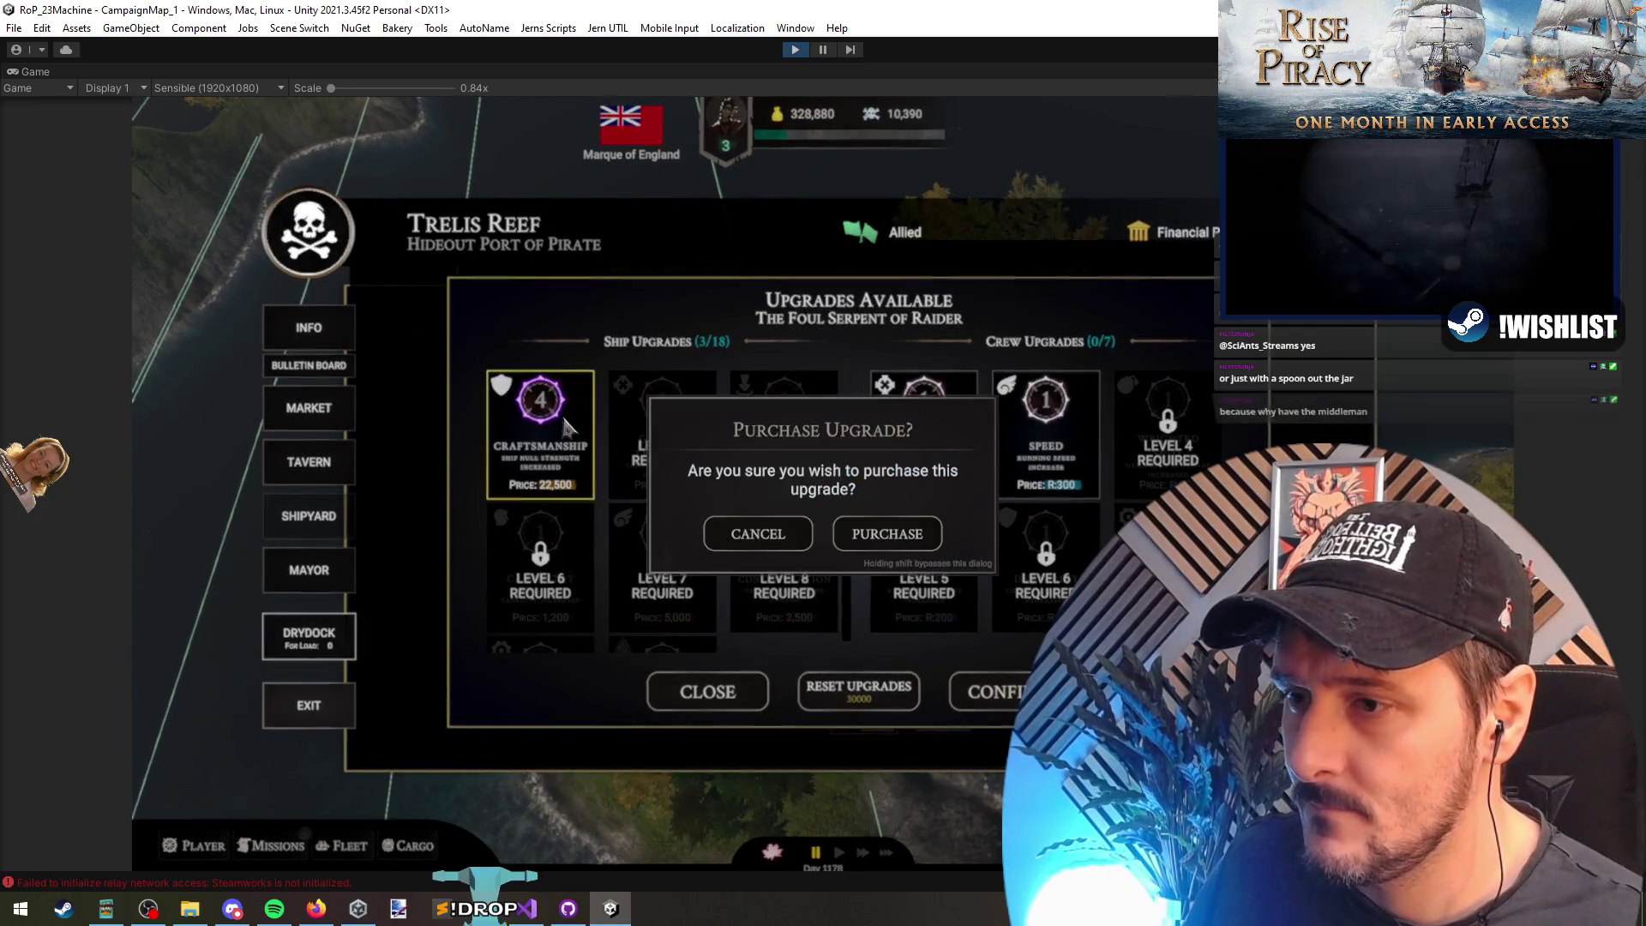
click(896, 540)
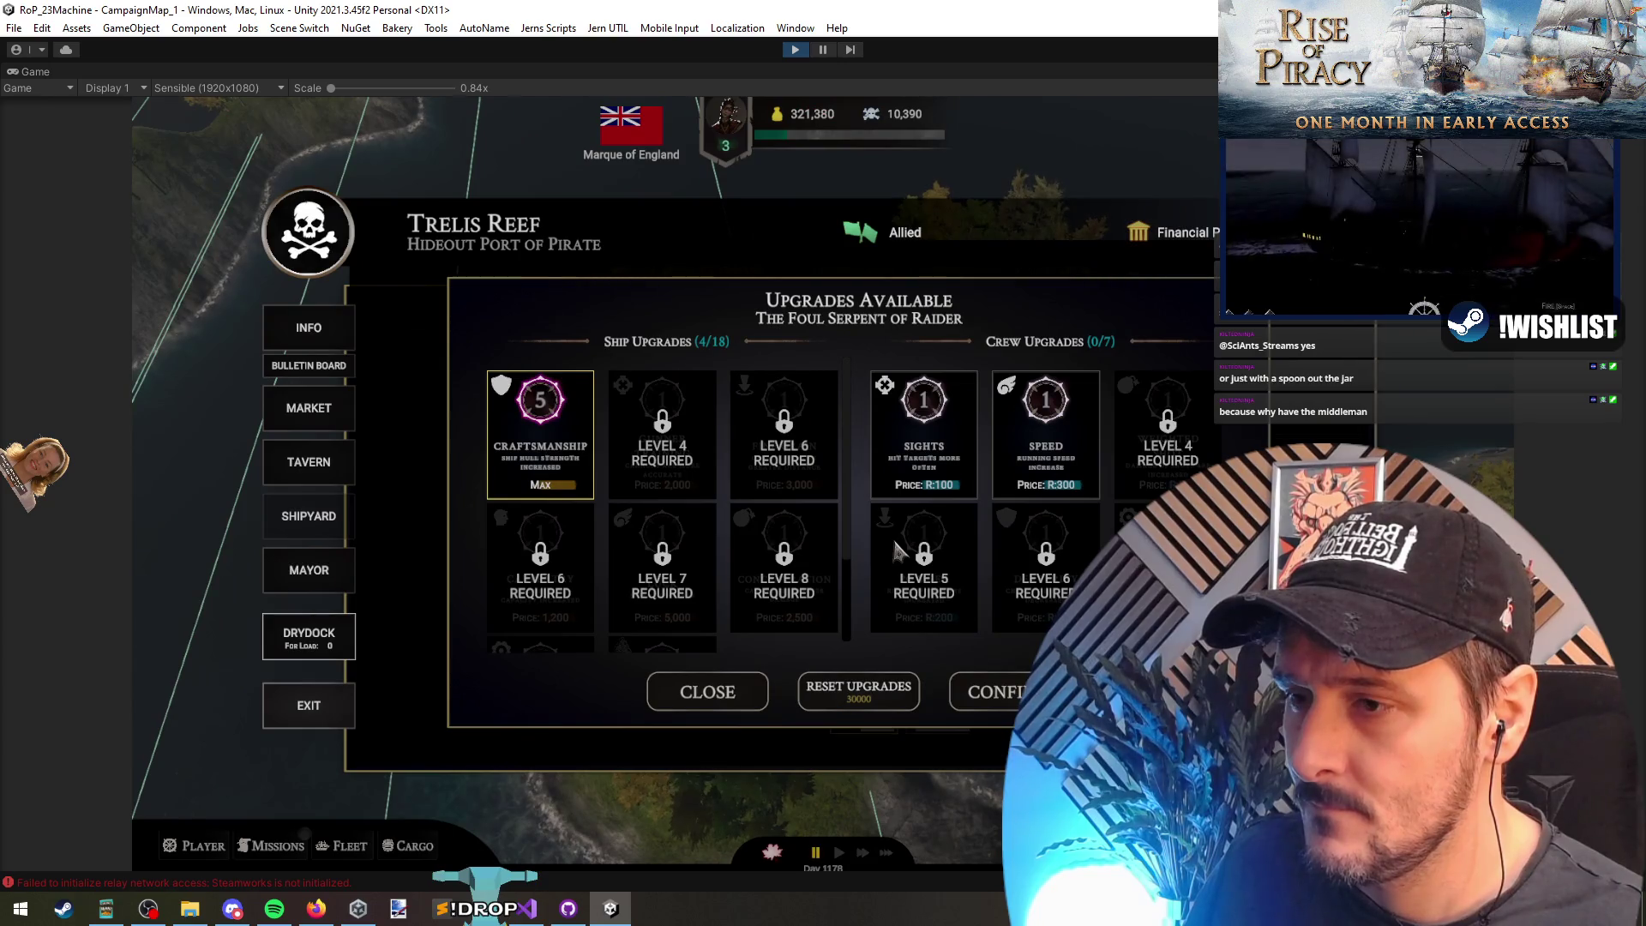
click(510, 455)
click(896, 539)
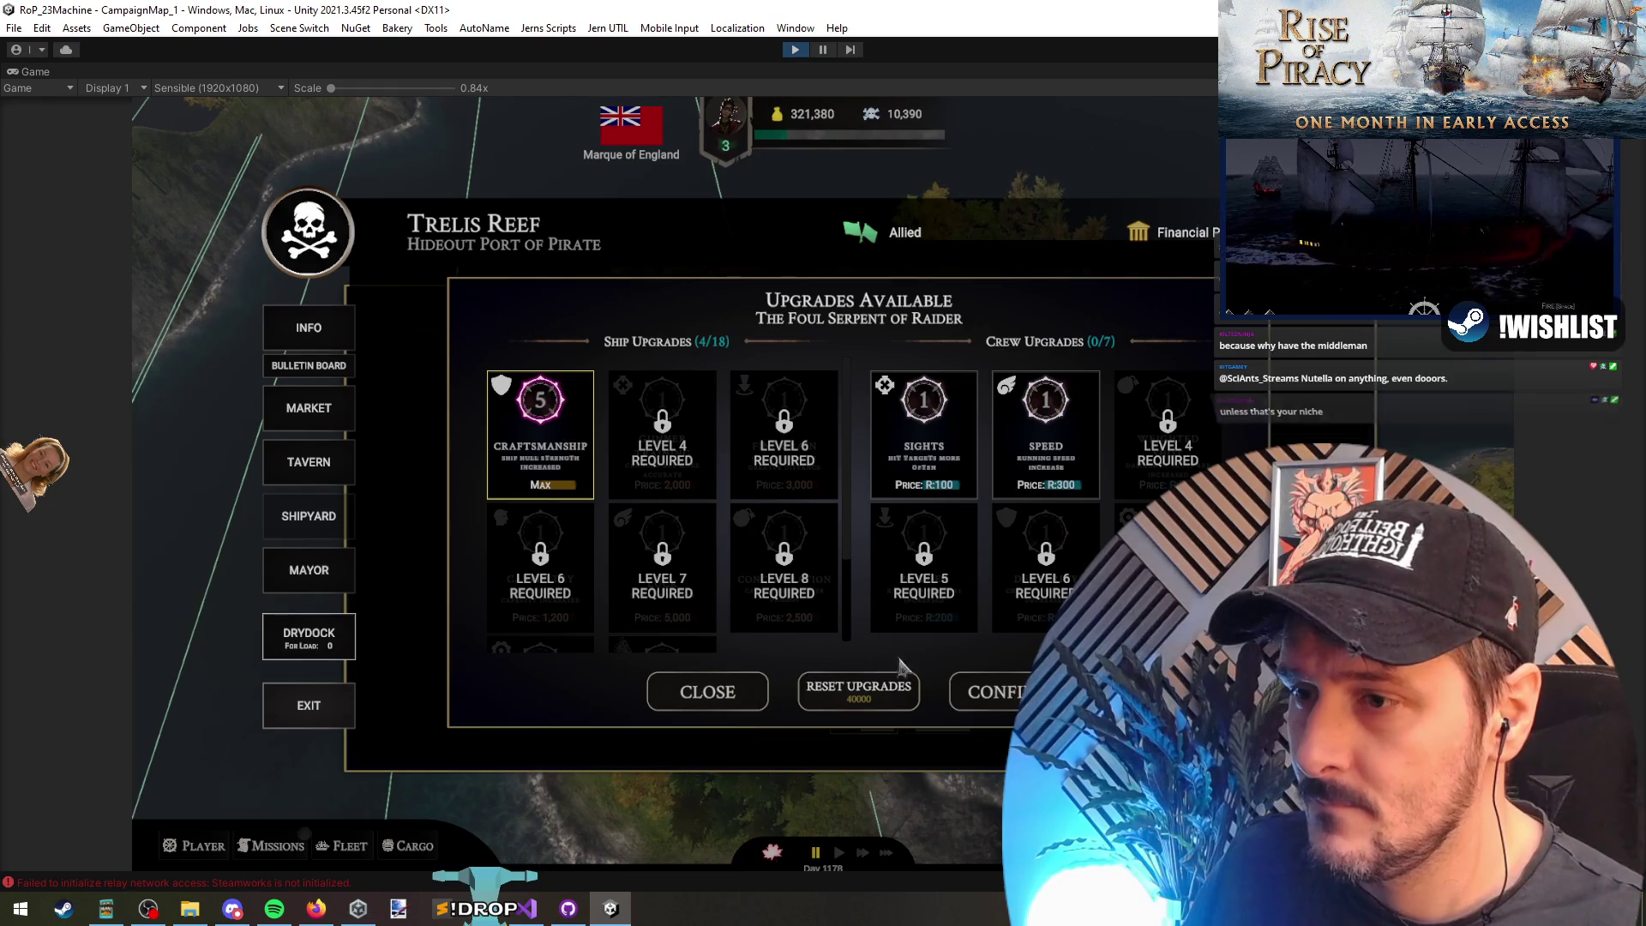
Step: Remove all upgrades, rebuy Craftsmanship, then stop Play mode and bring up the code
click(896, 696)
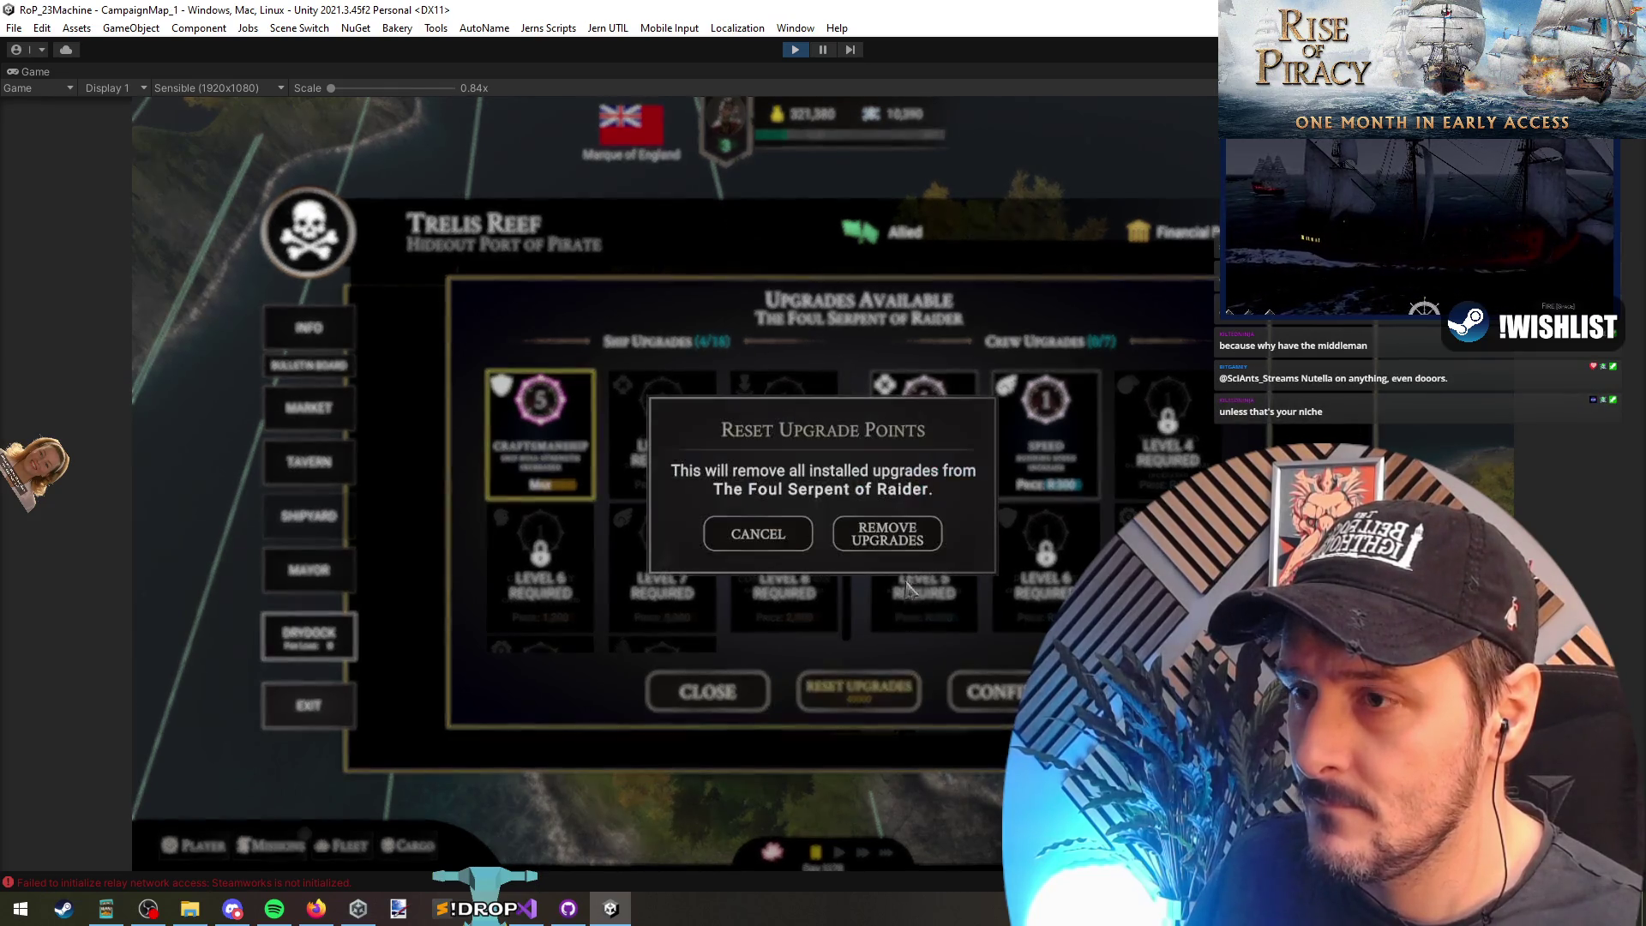
click(892, 540)
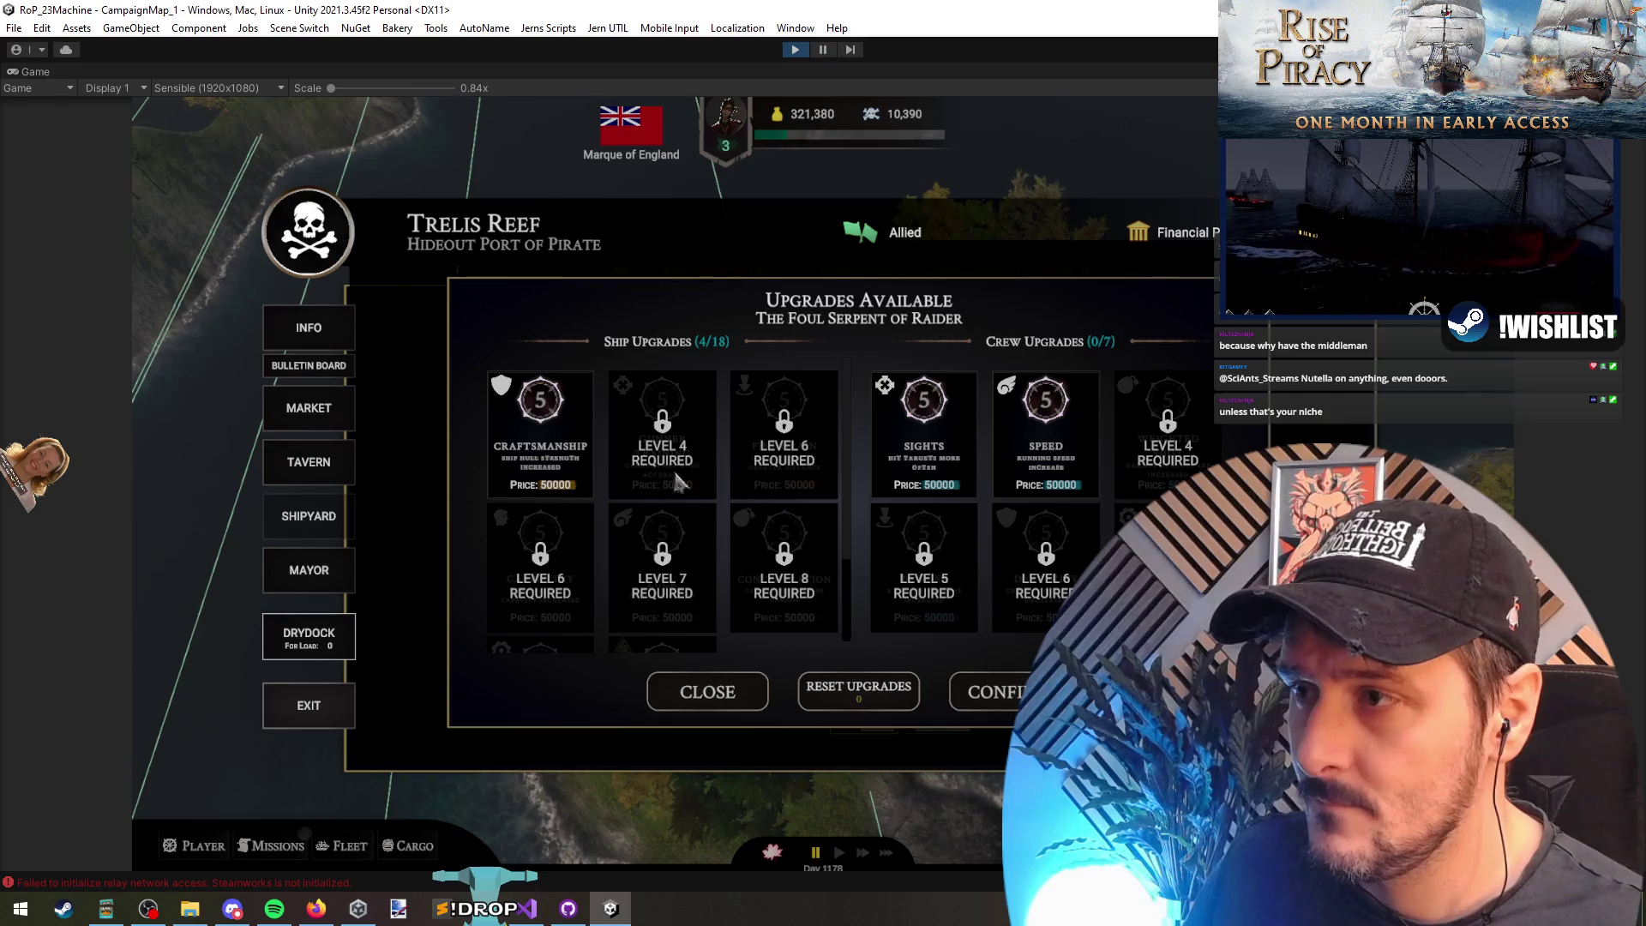
click(539, 442)
click(924, 535)
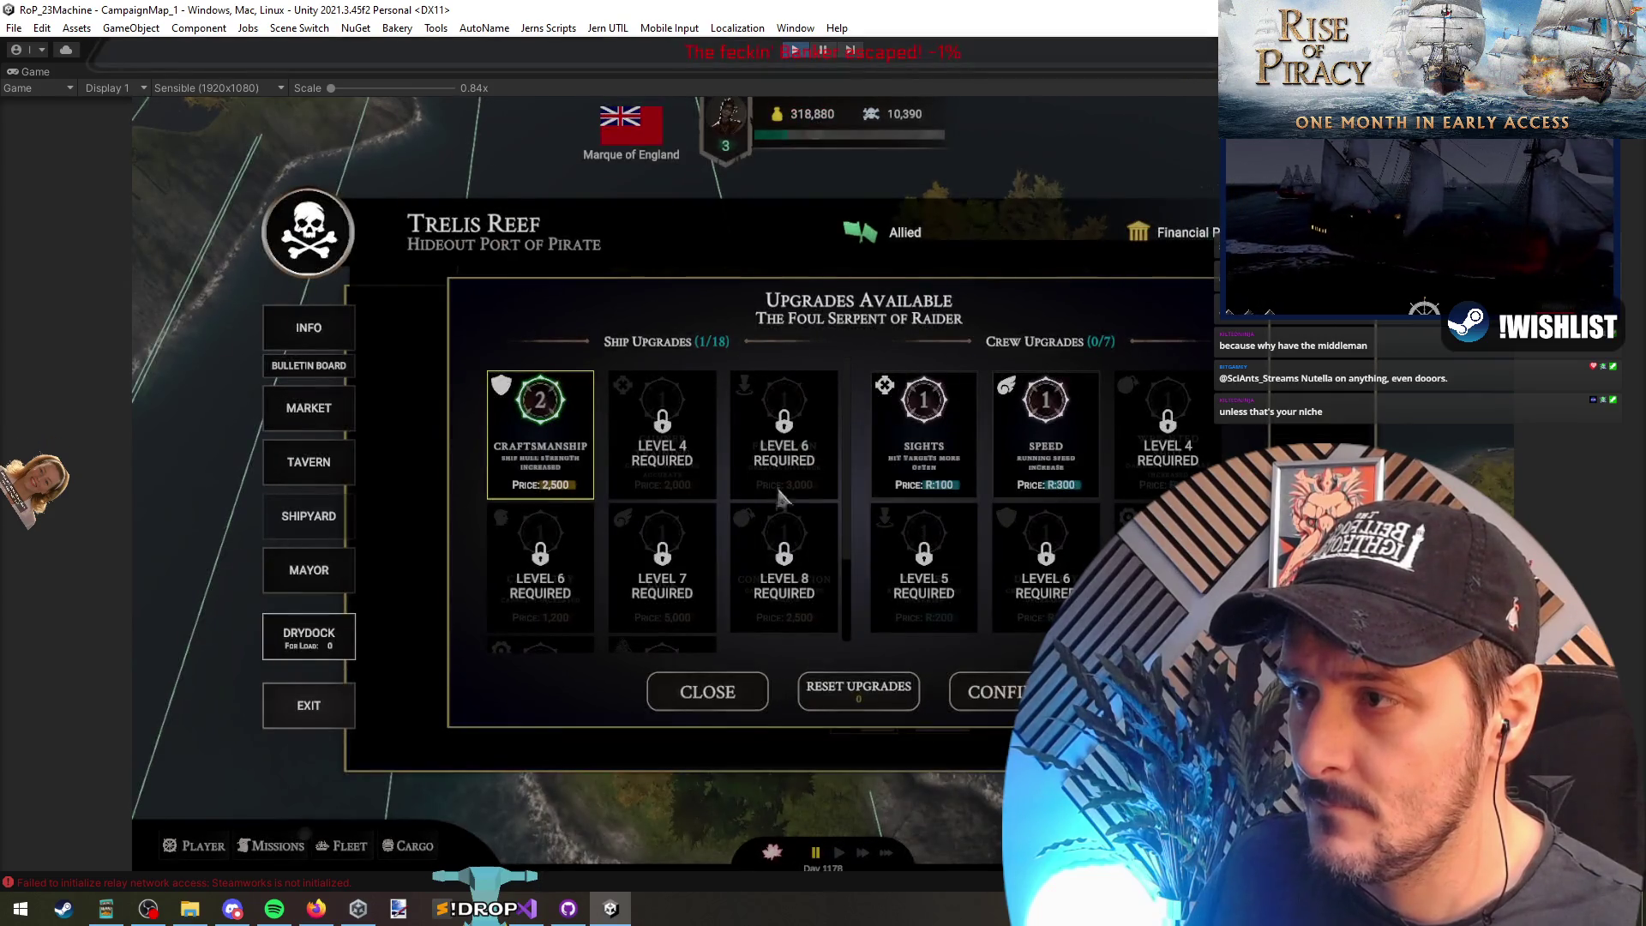
click(795, 50)
click(526, 908)
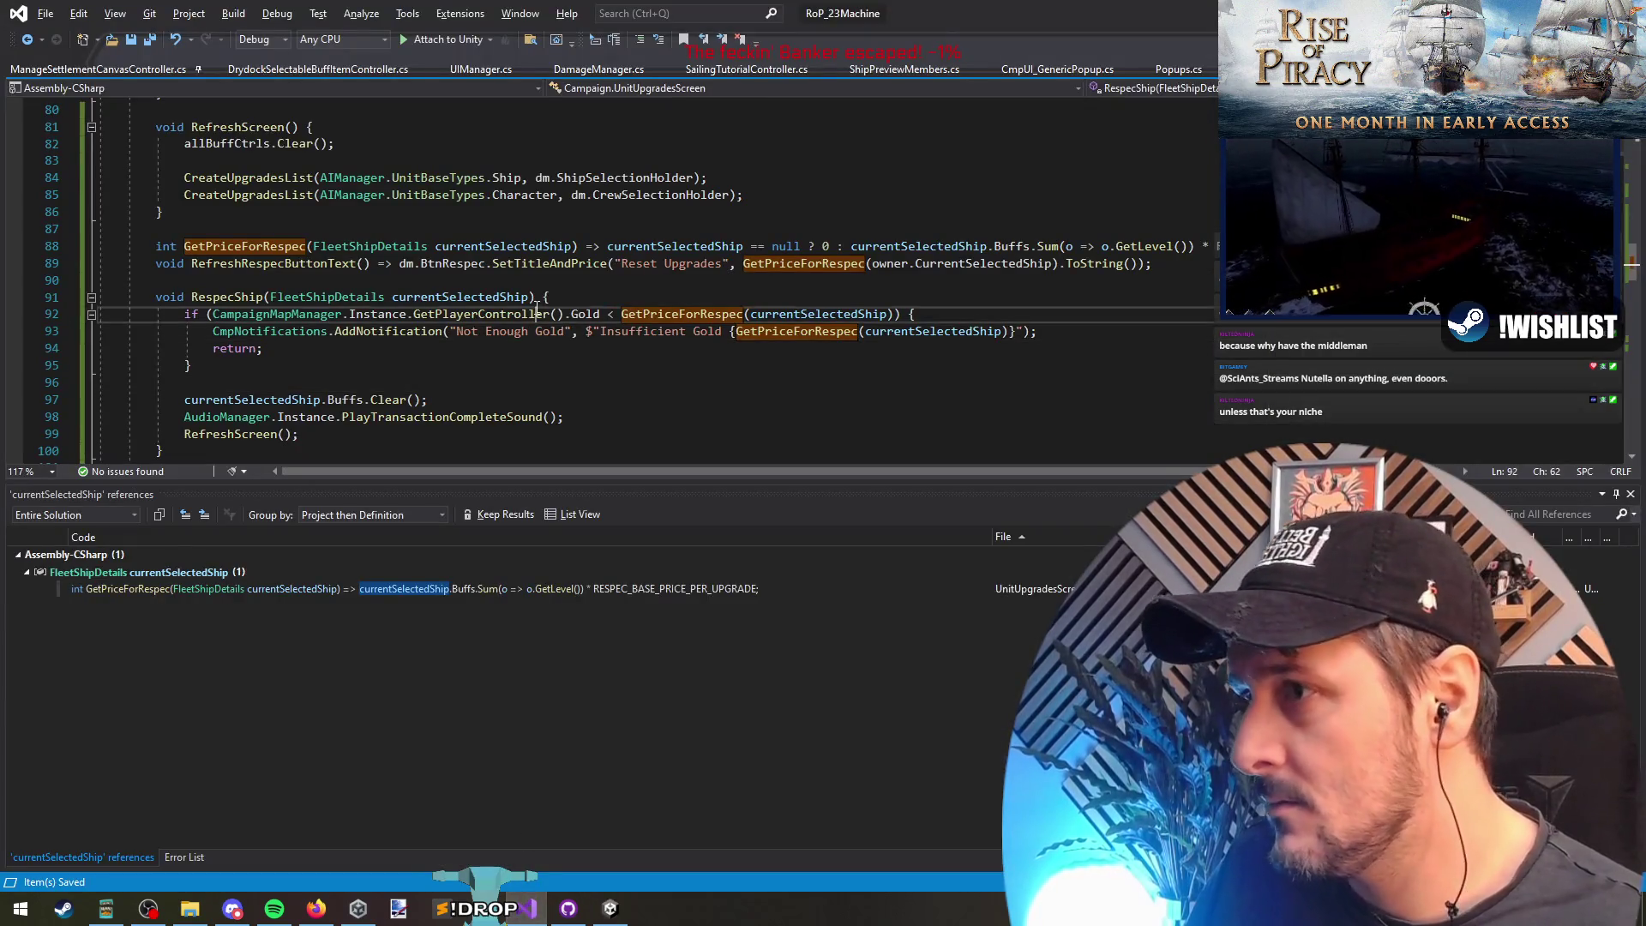
Step: Start a deduction line on line 96 with the player's Gold expression followed by -=
key(Right)
key(Right)
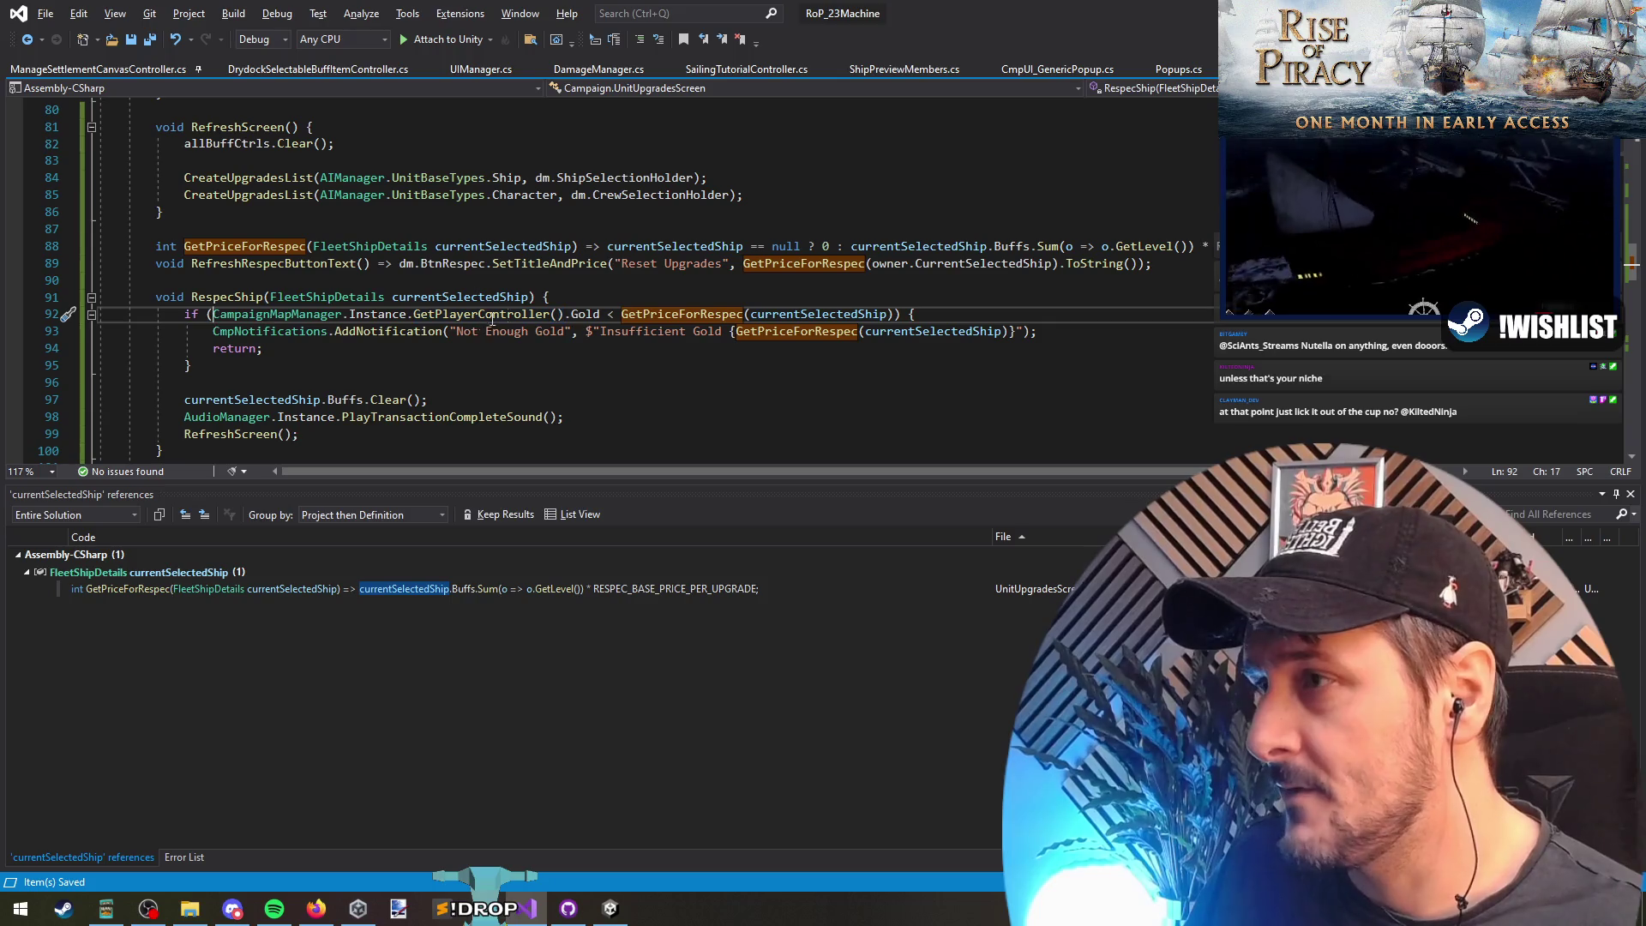
shift+click(609, 314)
key(ctrl+c)
click(372, 383)
key(ctrl+v)
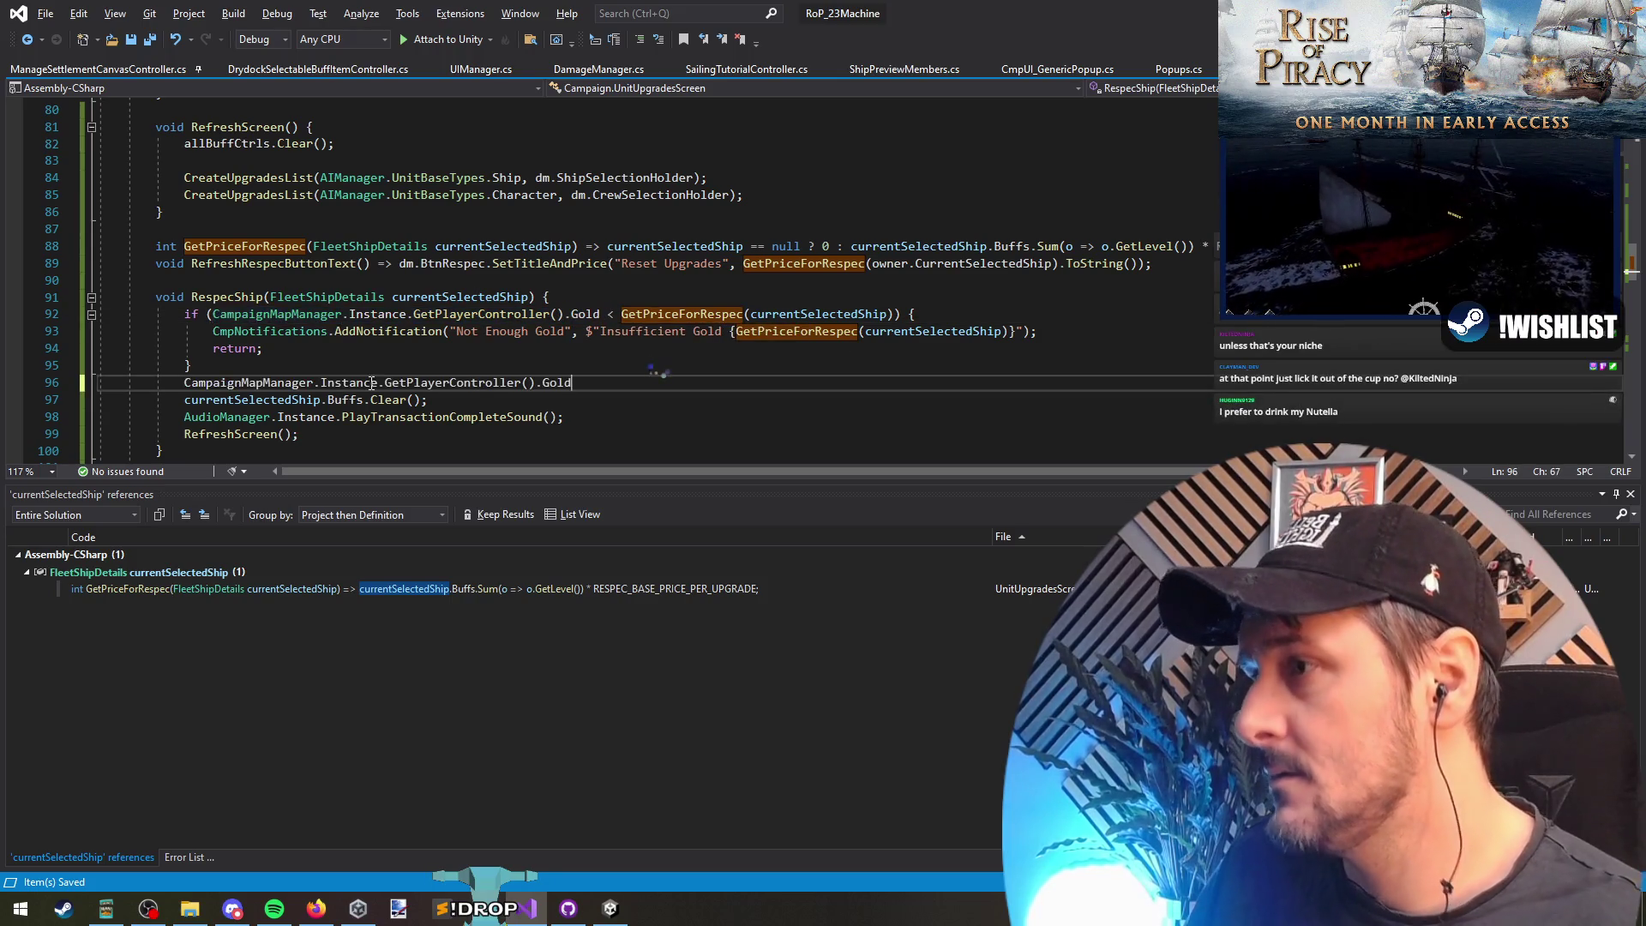
text( -=)
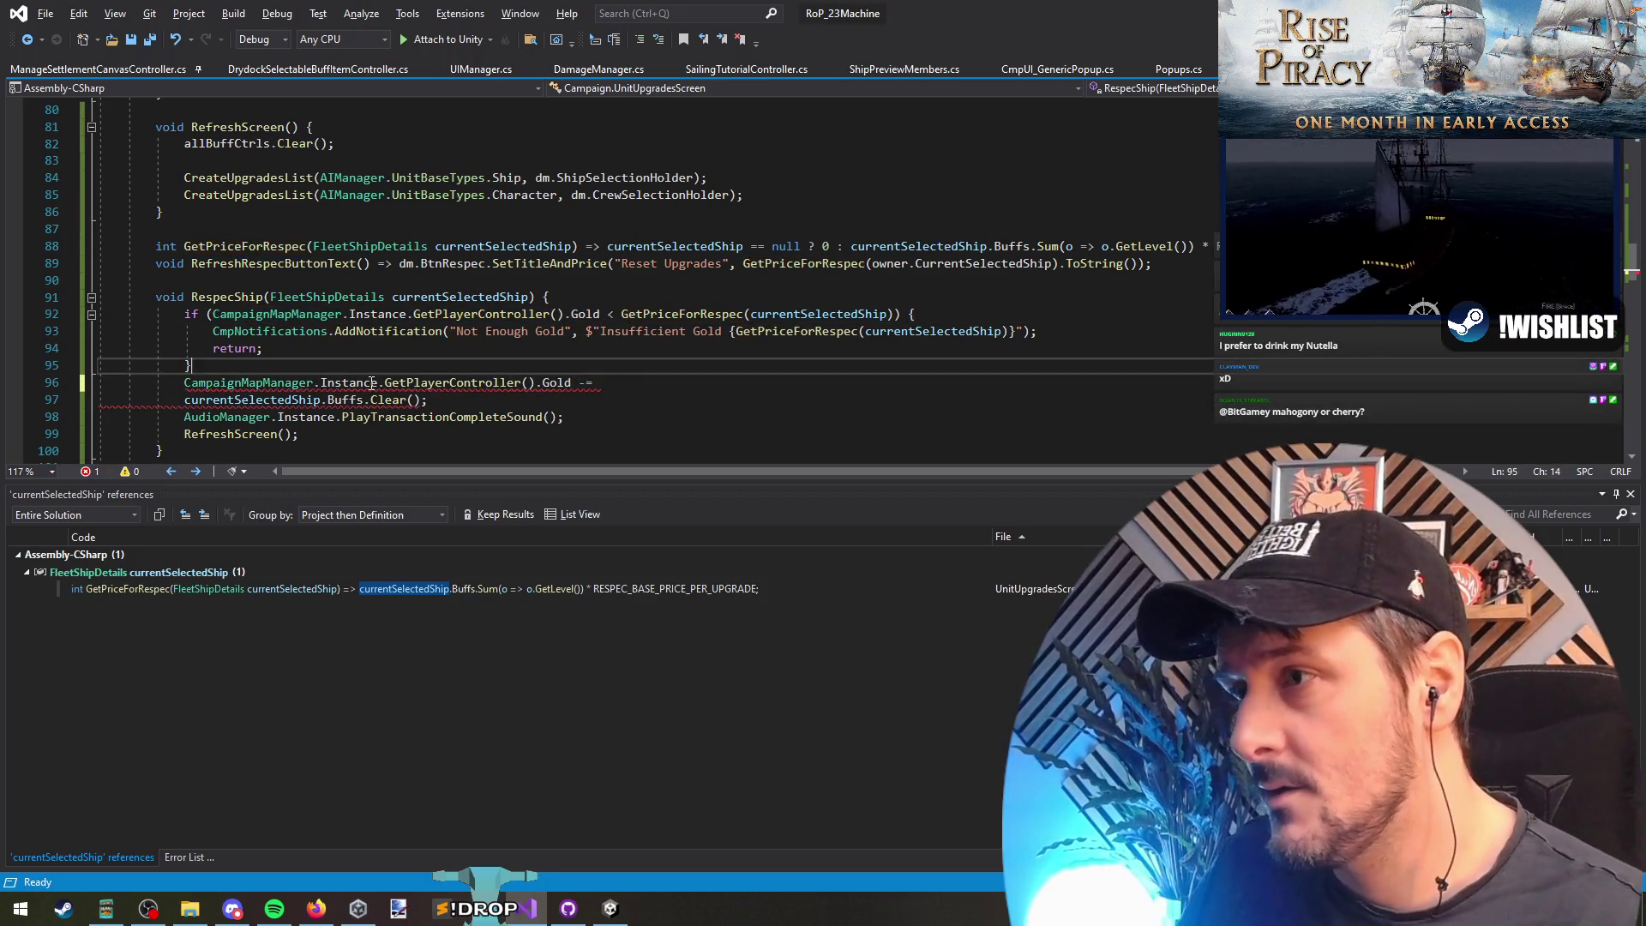
Step: Complete the line as 'Gold -= GetPriceForRespec(currentSelectedShip);'
key(Up)
key(Up)
key(Up)
key(Right)
key(Right)
key(Right)
key(shift+End)
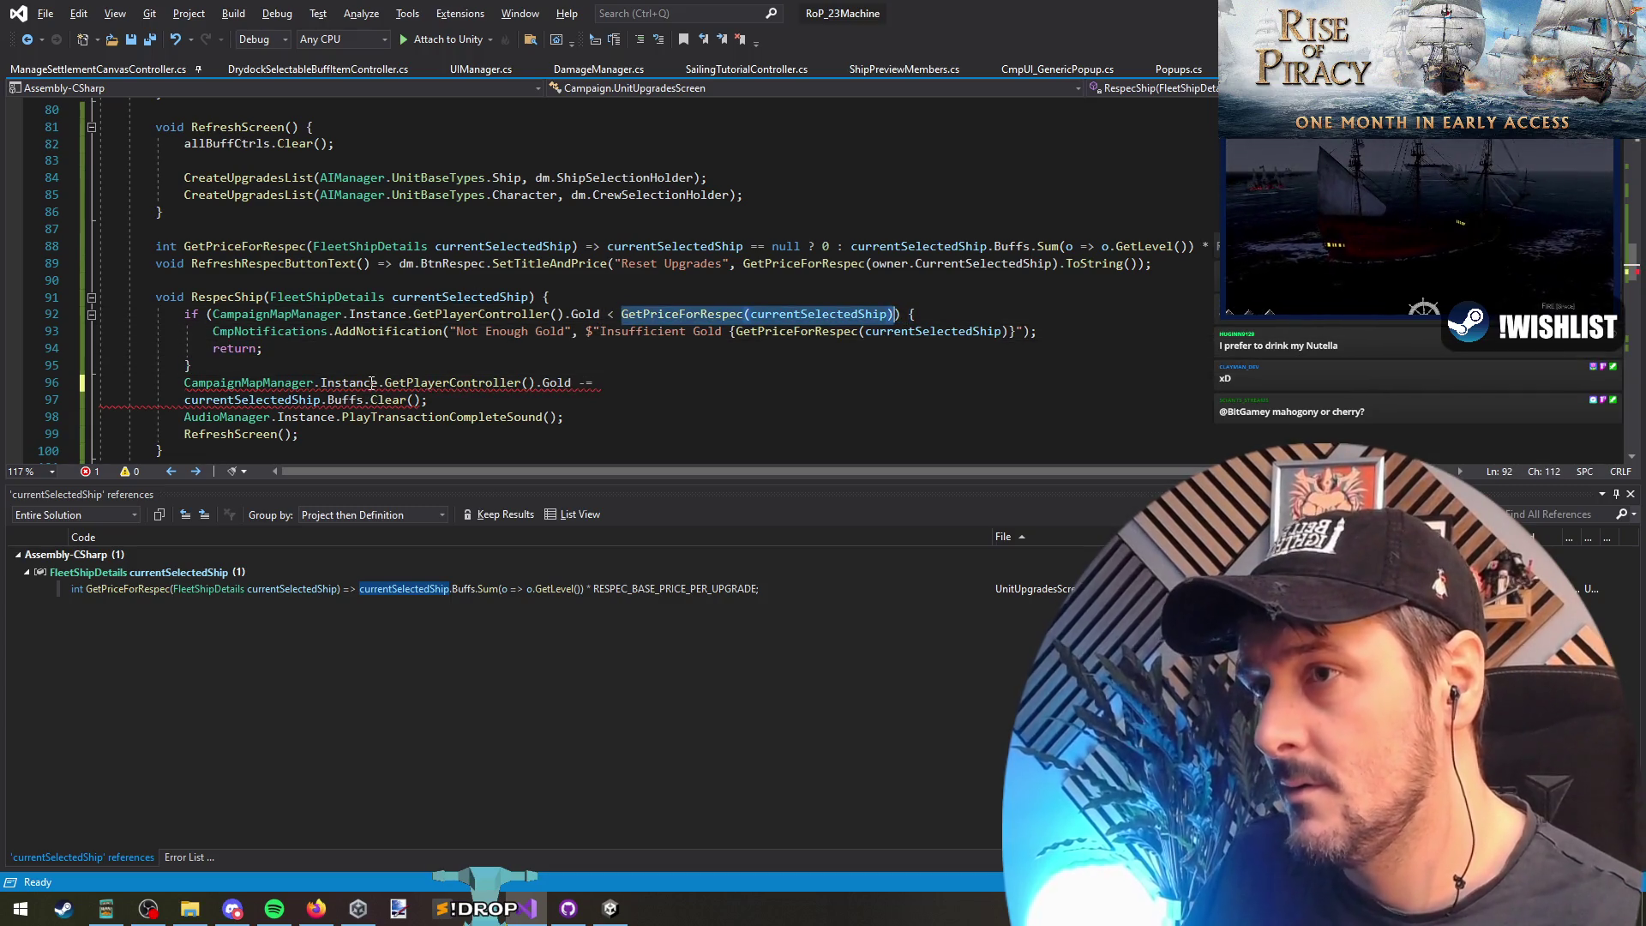
key(ctrl+c)
key(Down)
key(Down)
key(Down)
key(ctrl+v)
text(;)
key(Return)
key(Down)
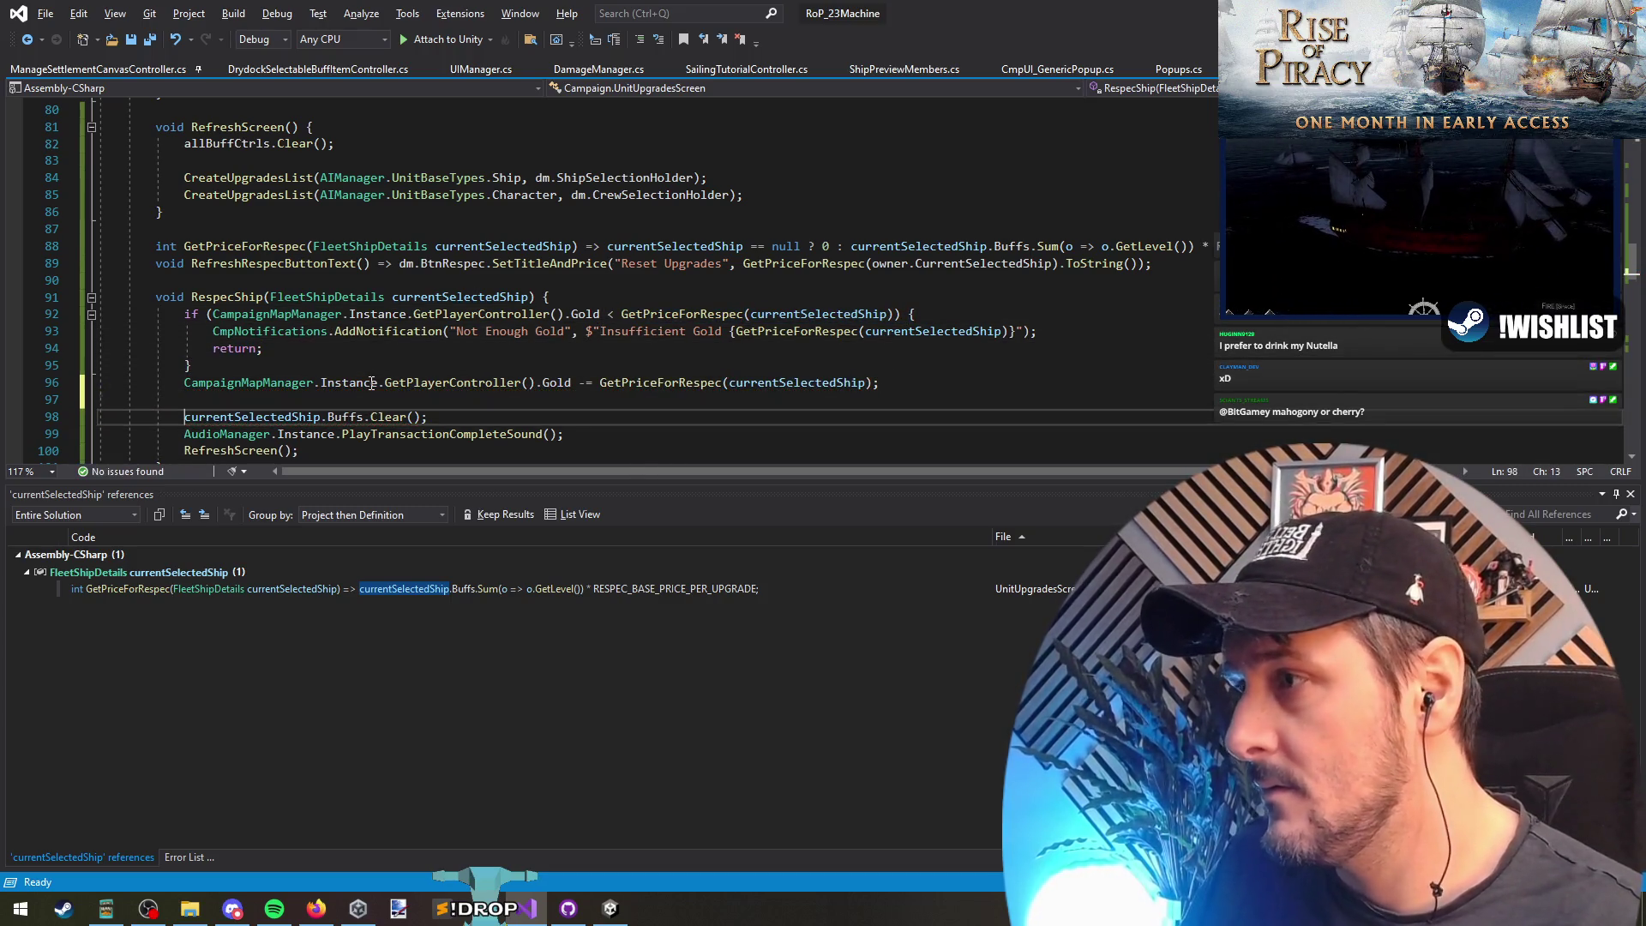
Step: Move RefreshScreen's body into Init in place of its call, delete the empty method, and save
key(Down)
key(Down)
key(Return)
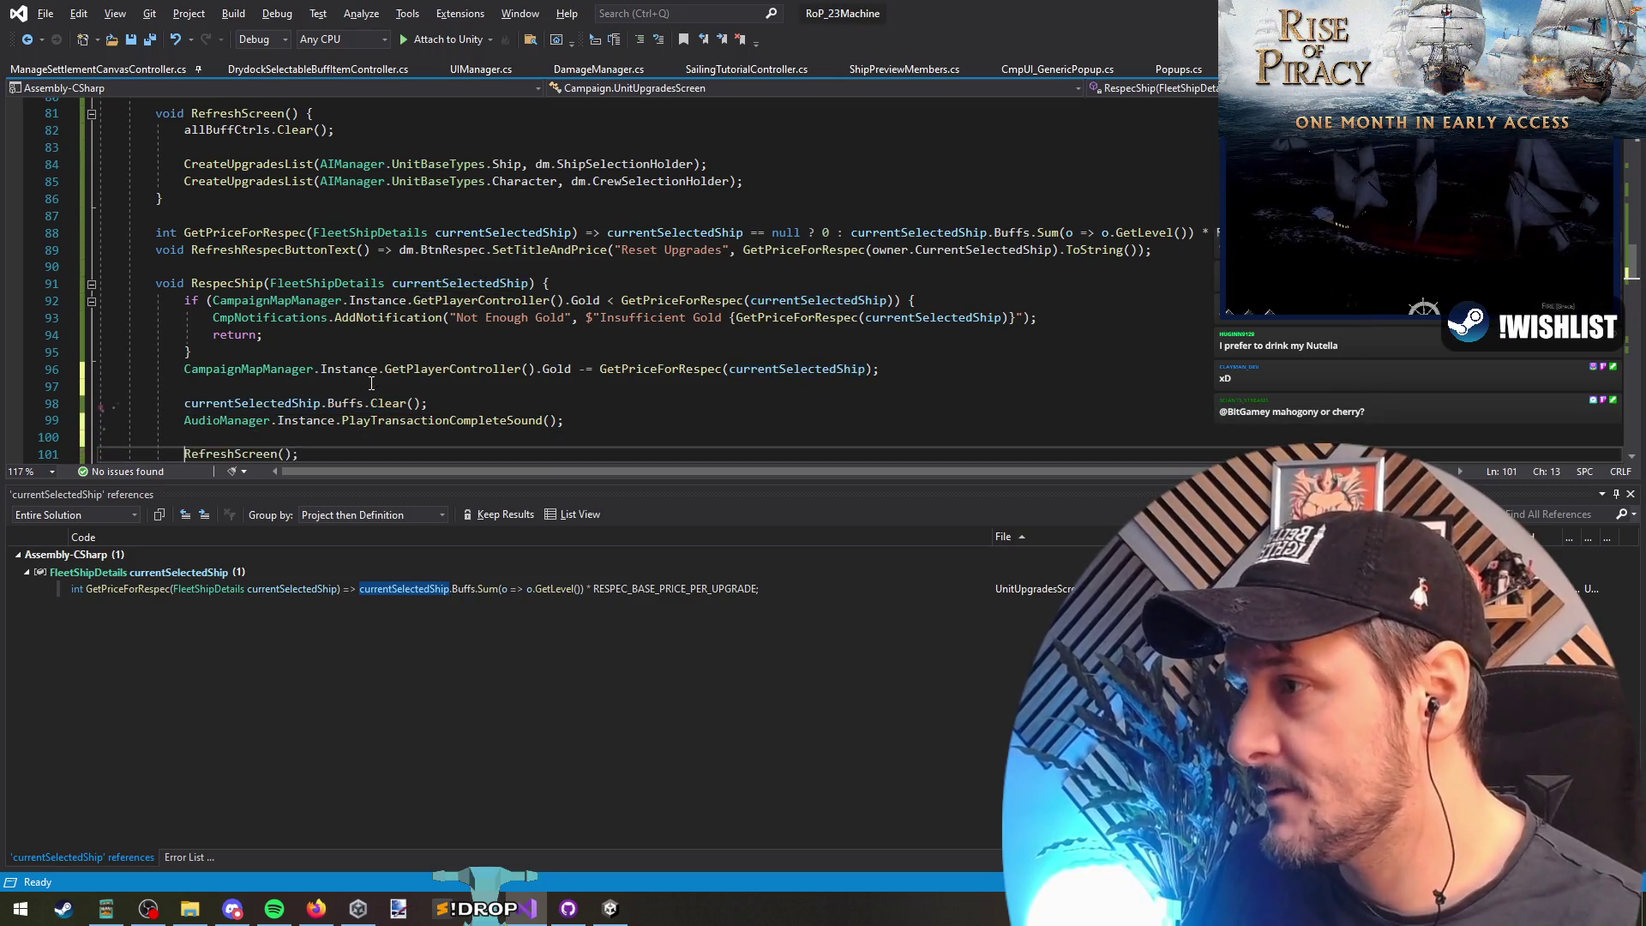
key(End)
scroll(247, 349, up, 3)
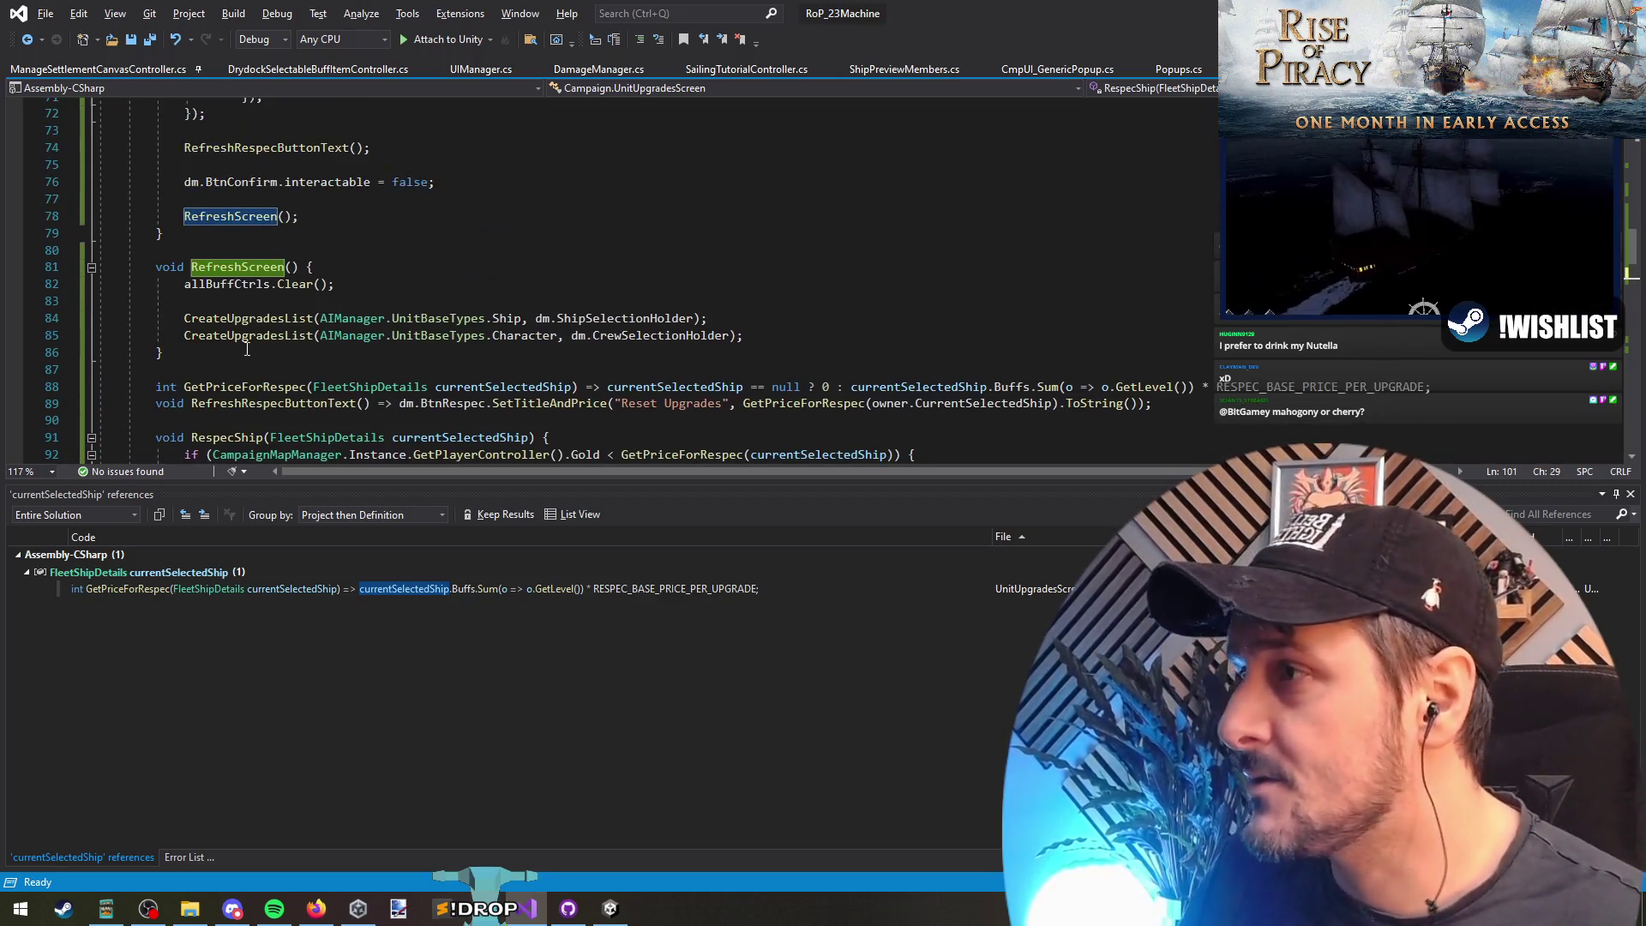
drag(745, 336, 98, 283)
key(Delete)
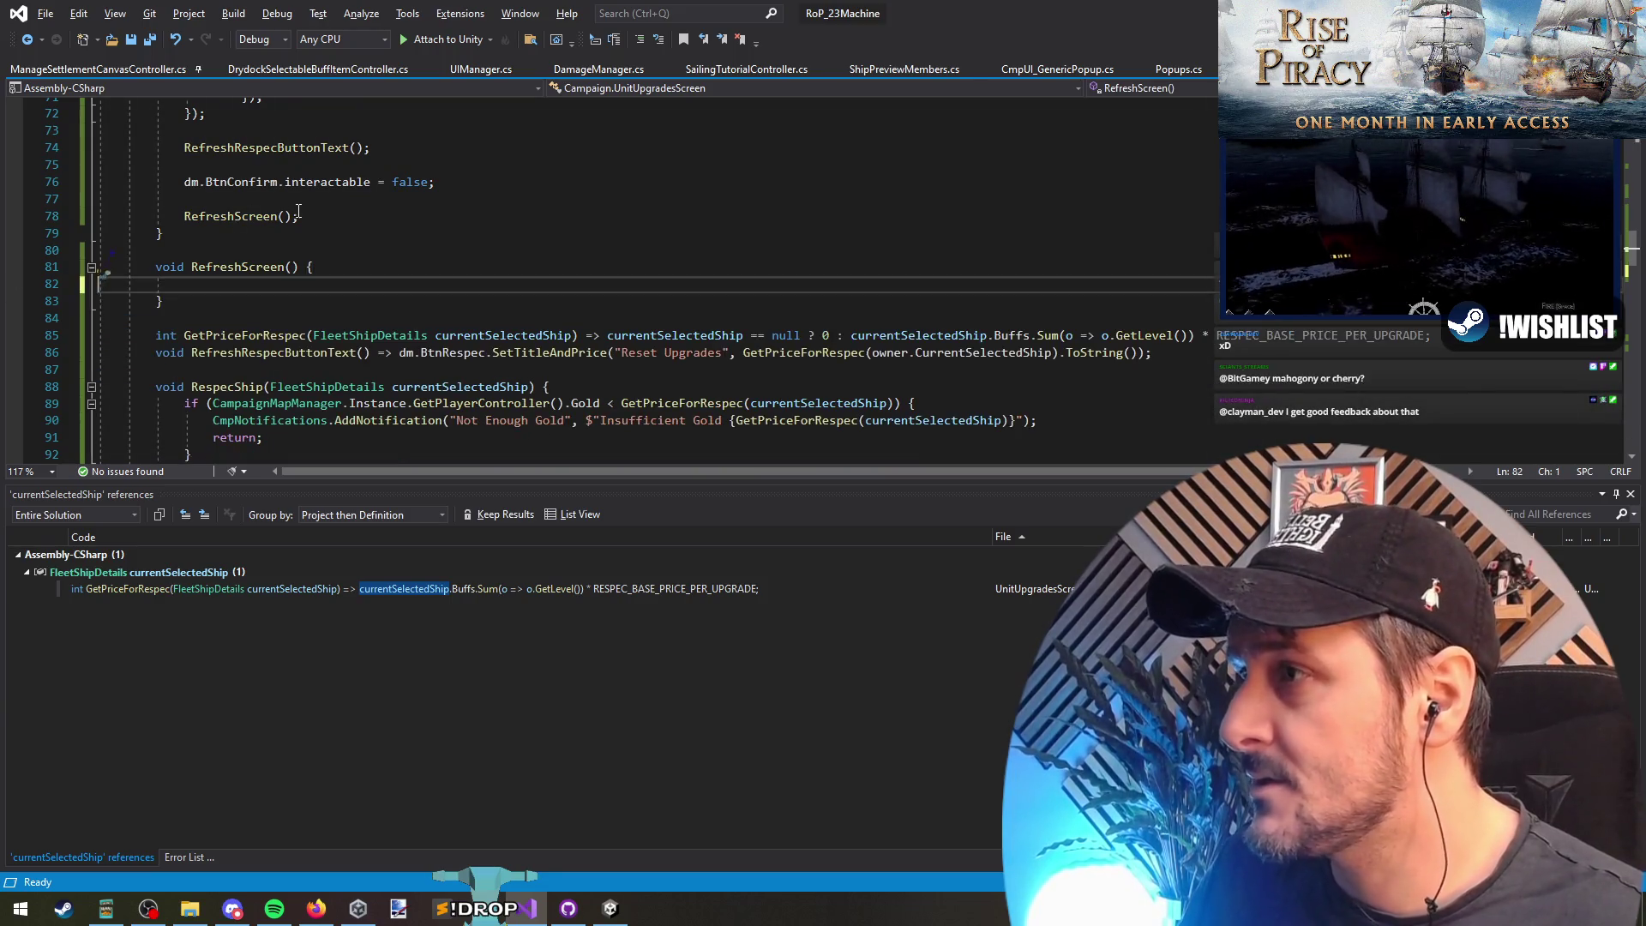
drag(298, 216, 183, 215)
key(ctrl+v)
click(478, 184)
key(Return)
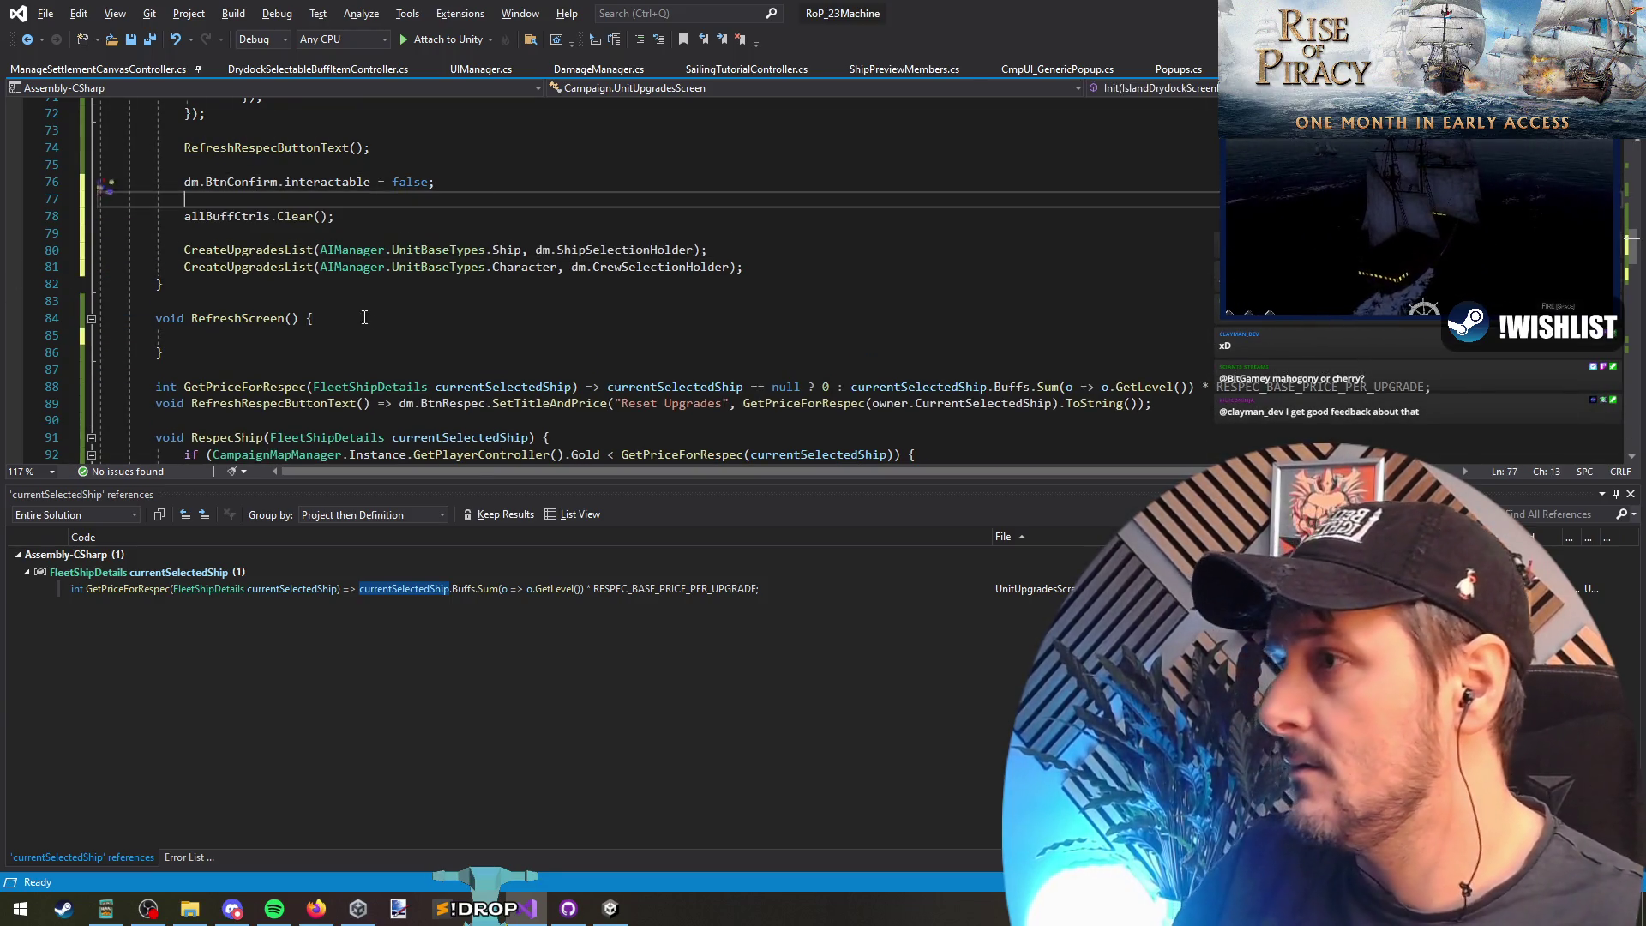
click(364, 307)
key(shift+Down)
key(shift+Down)
key(shift+Down)
key(Delete)
key(ctrl+s)
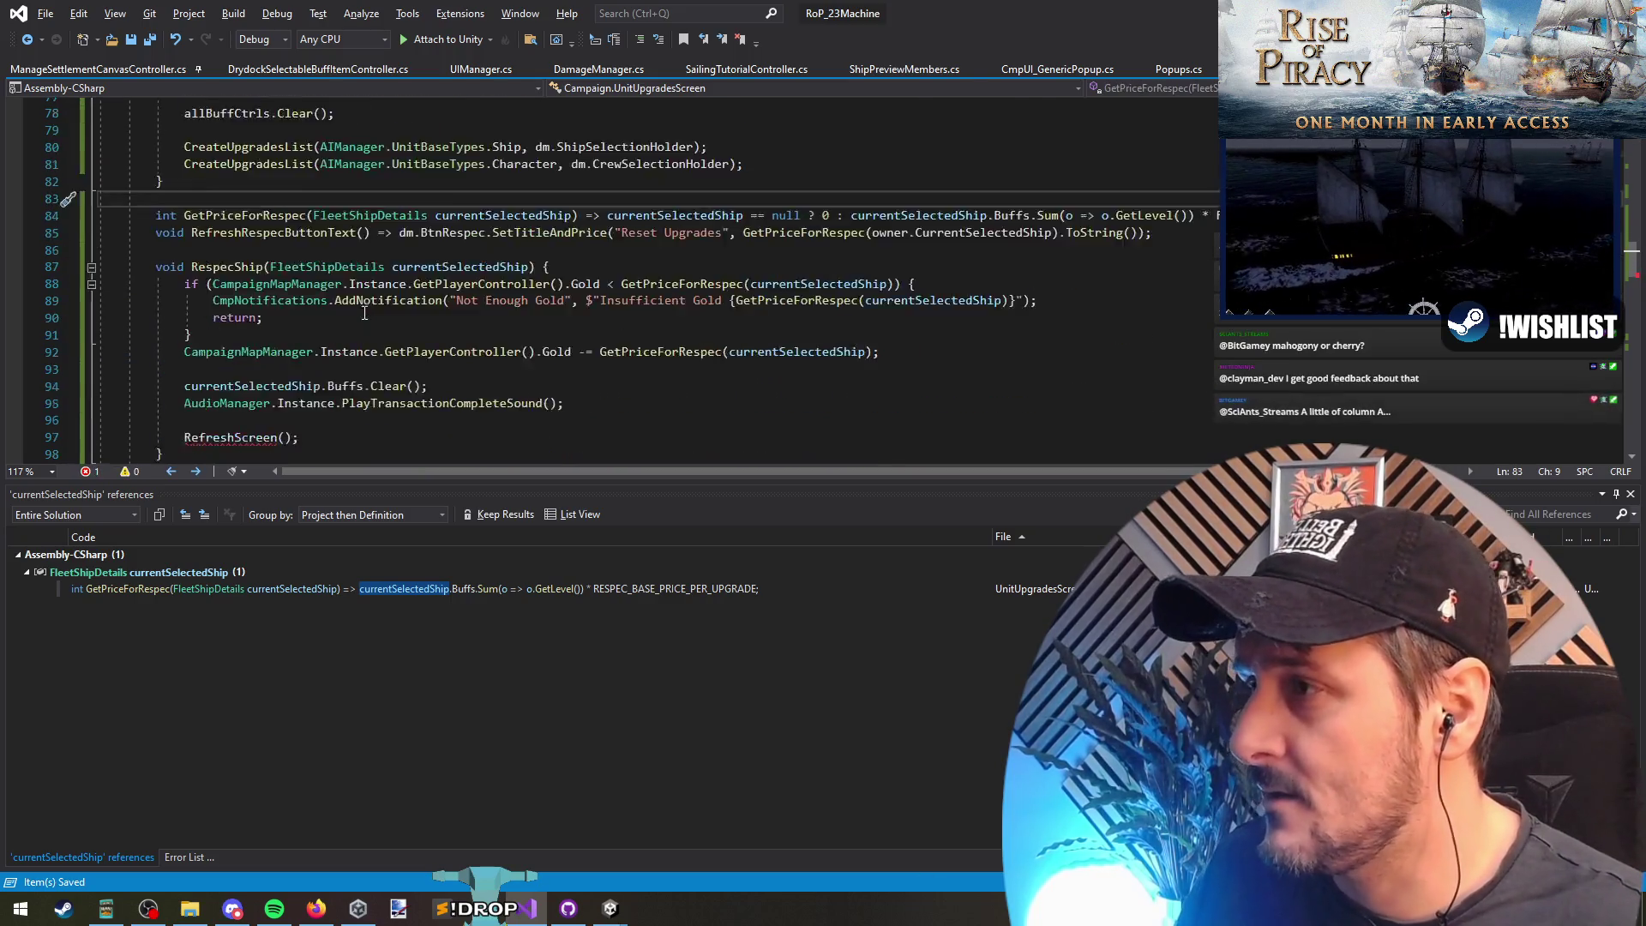
Step: Delete the RefreshScreen call from RespecShip, discarding the tentatively typed 'onselec' and 'changed' text
scroll(365, 313, down, 2)
click(670, 299)
key(shift+Down)
key(shift+Down)
key(Delete)
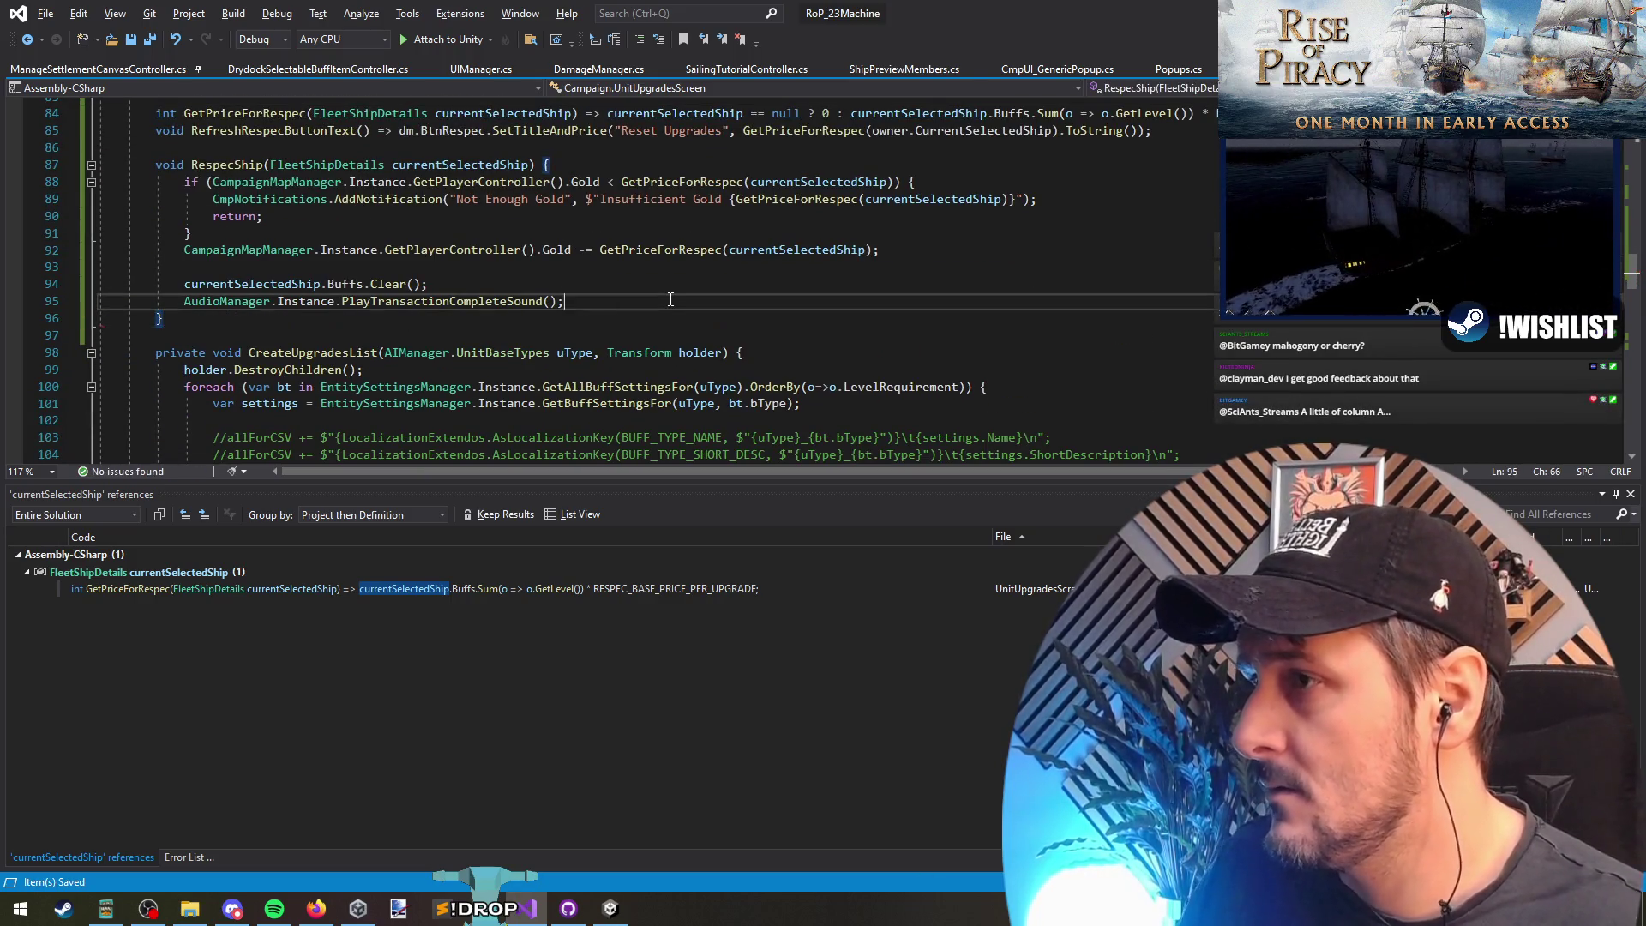
key(Return)
text(onselec)
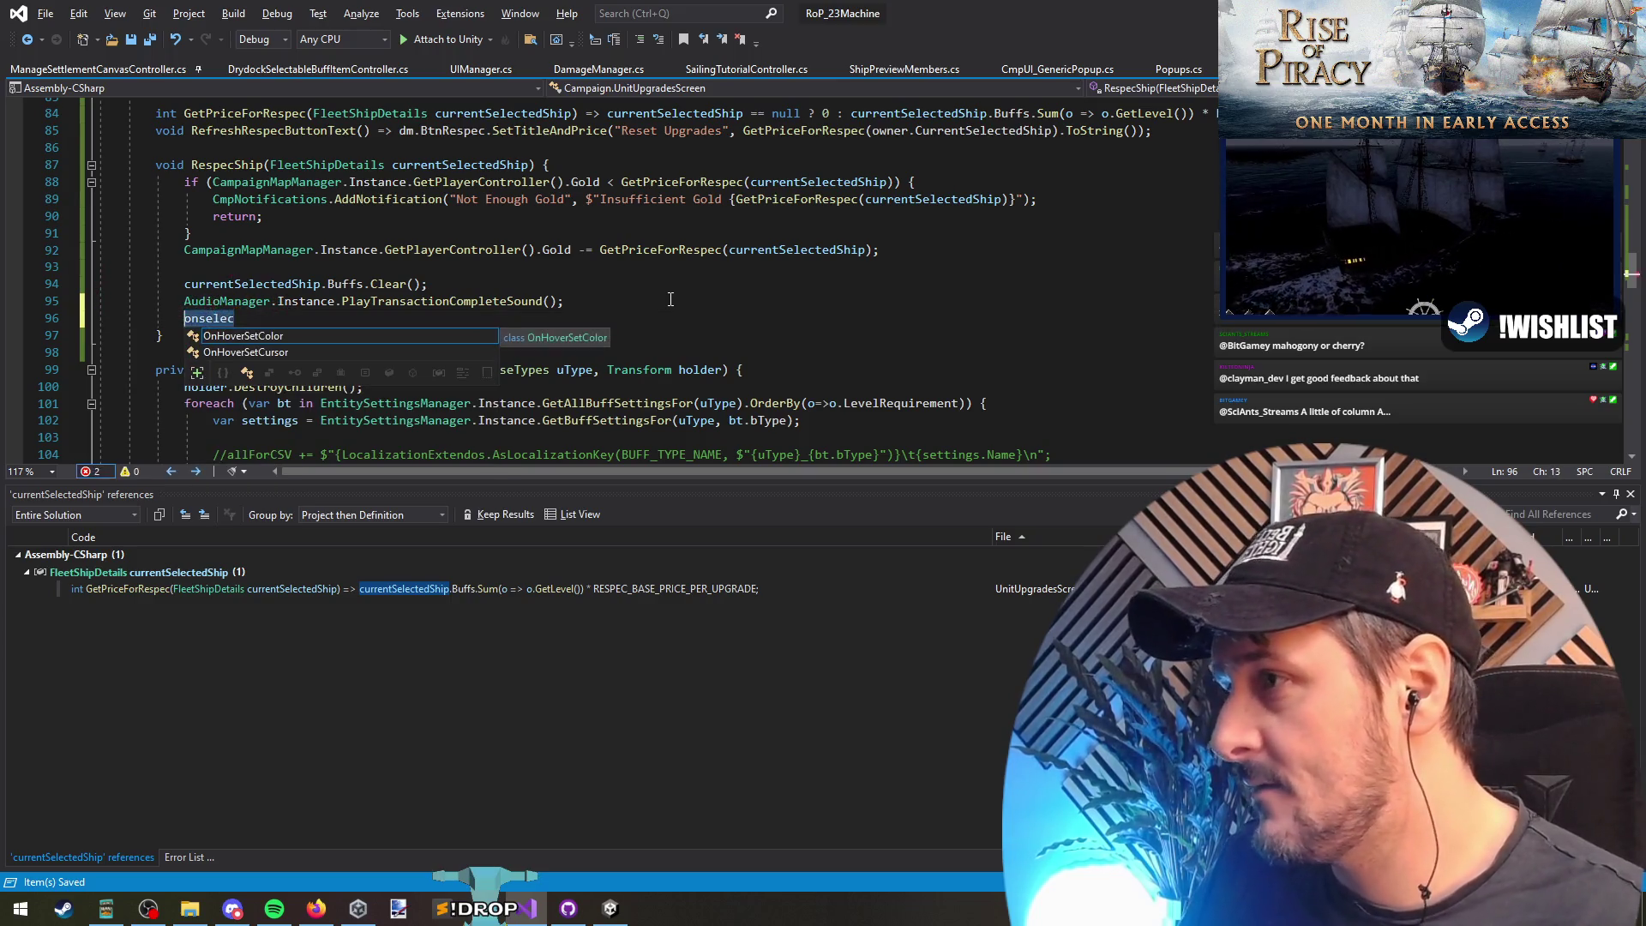
key(ctrl+BackSpace)
text(changed)
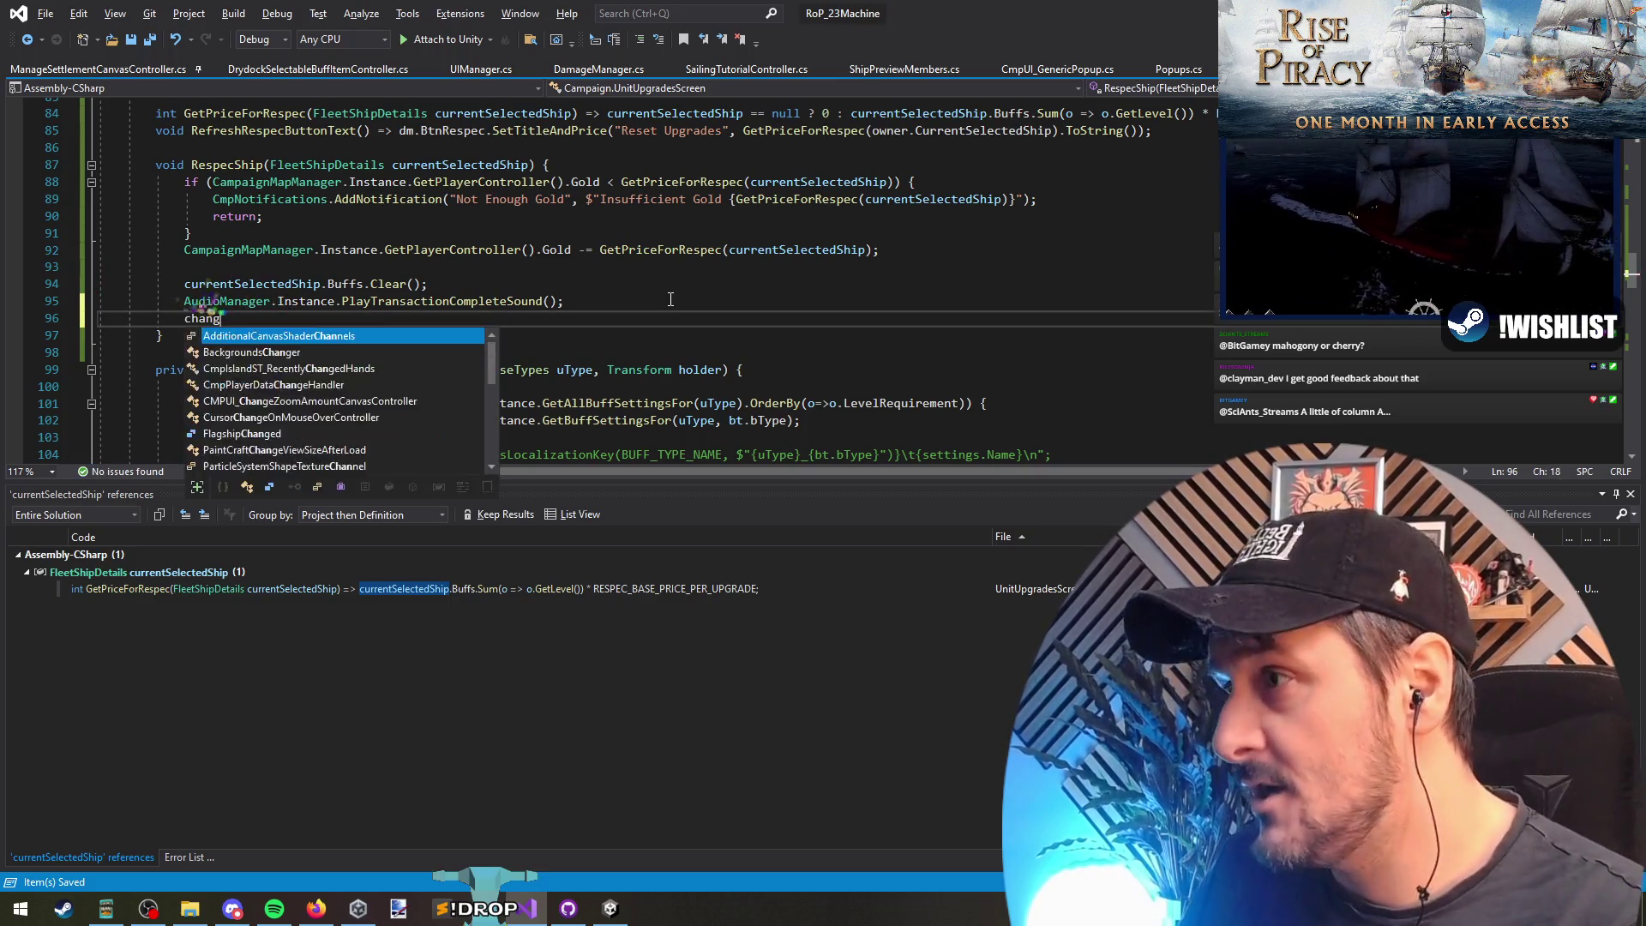
key(Up)
key(Up)
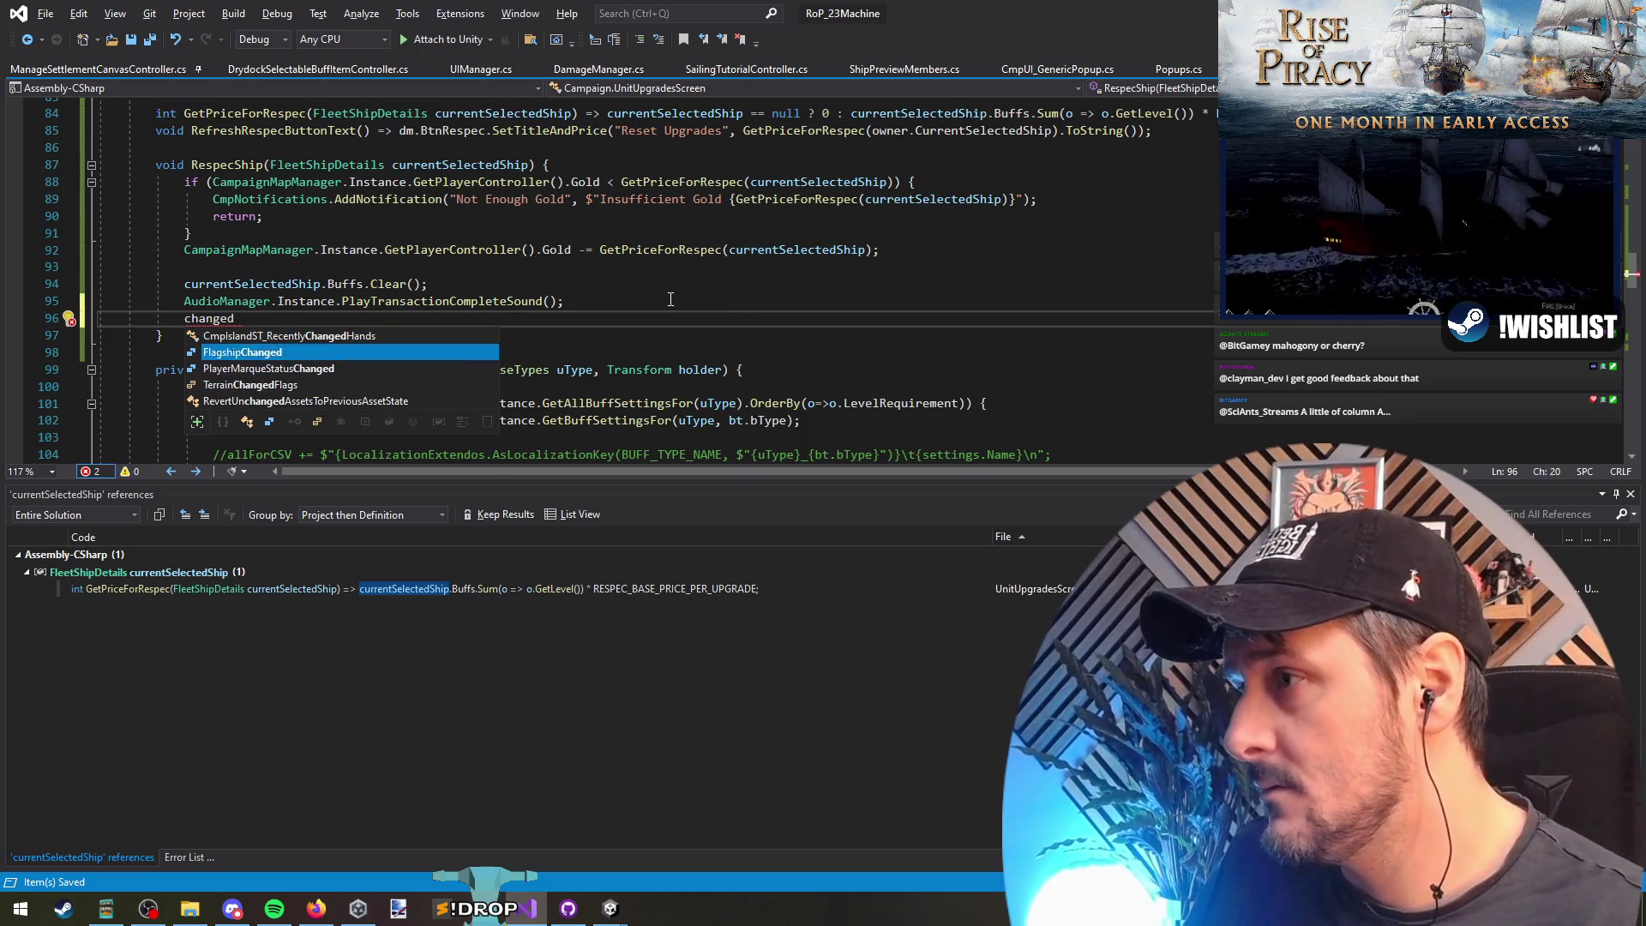
key(ctrl+BackSpace)
key(ctrl+shift+l)
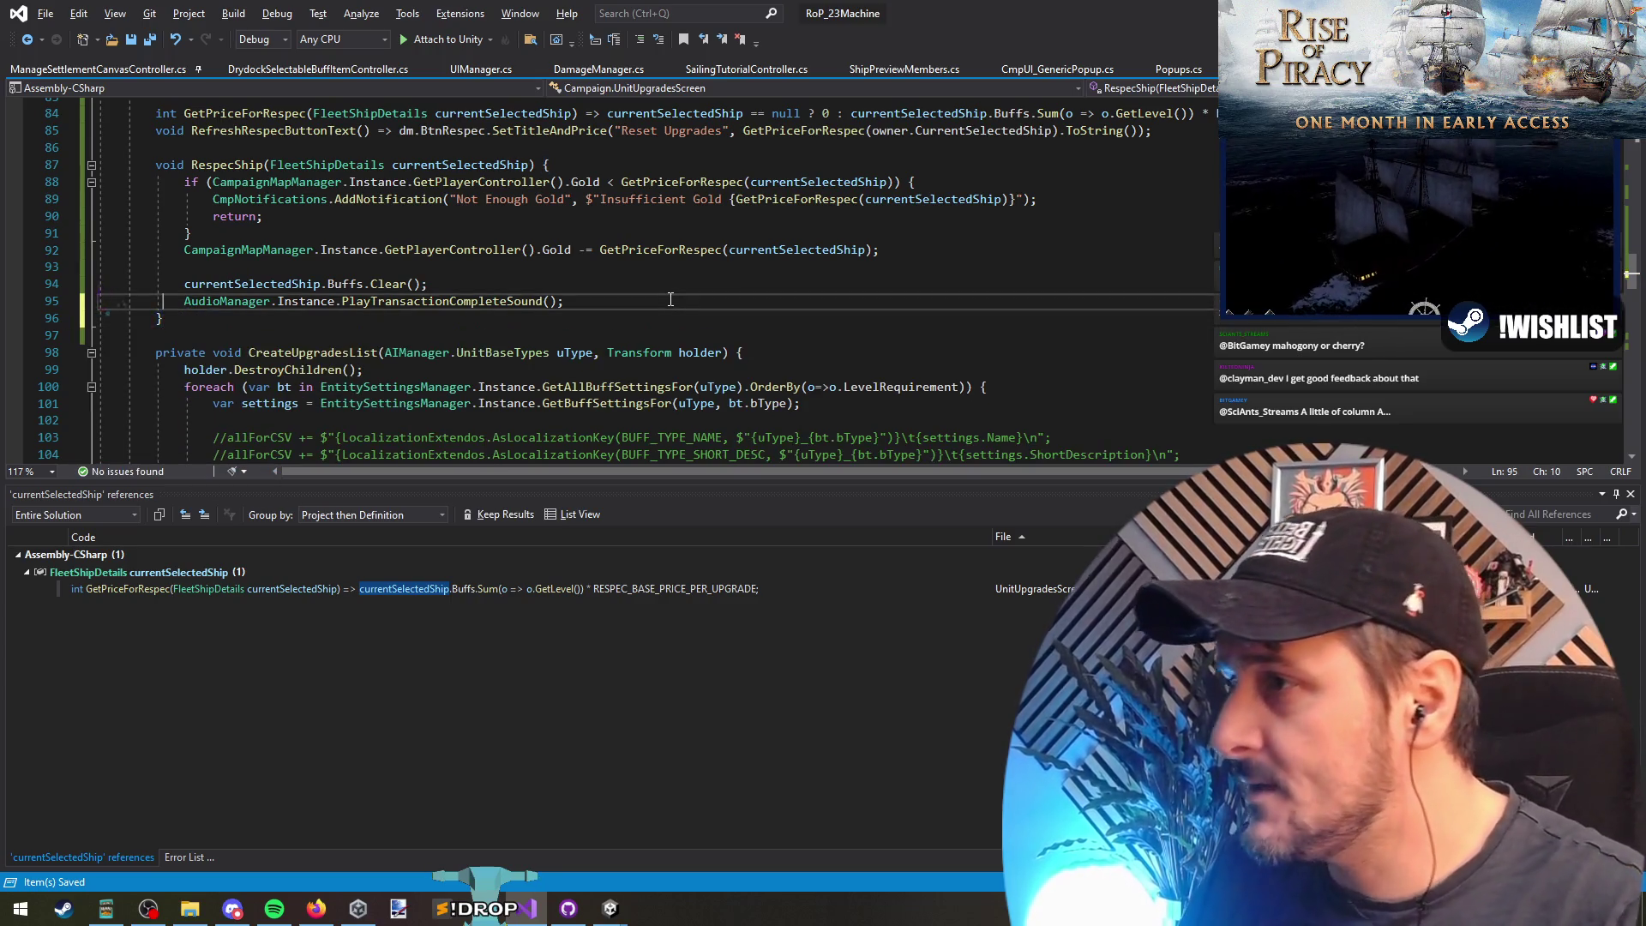
scroll(326, 365, down, 2)
click(289, 249)
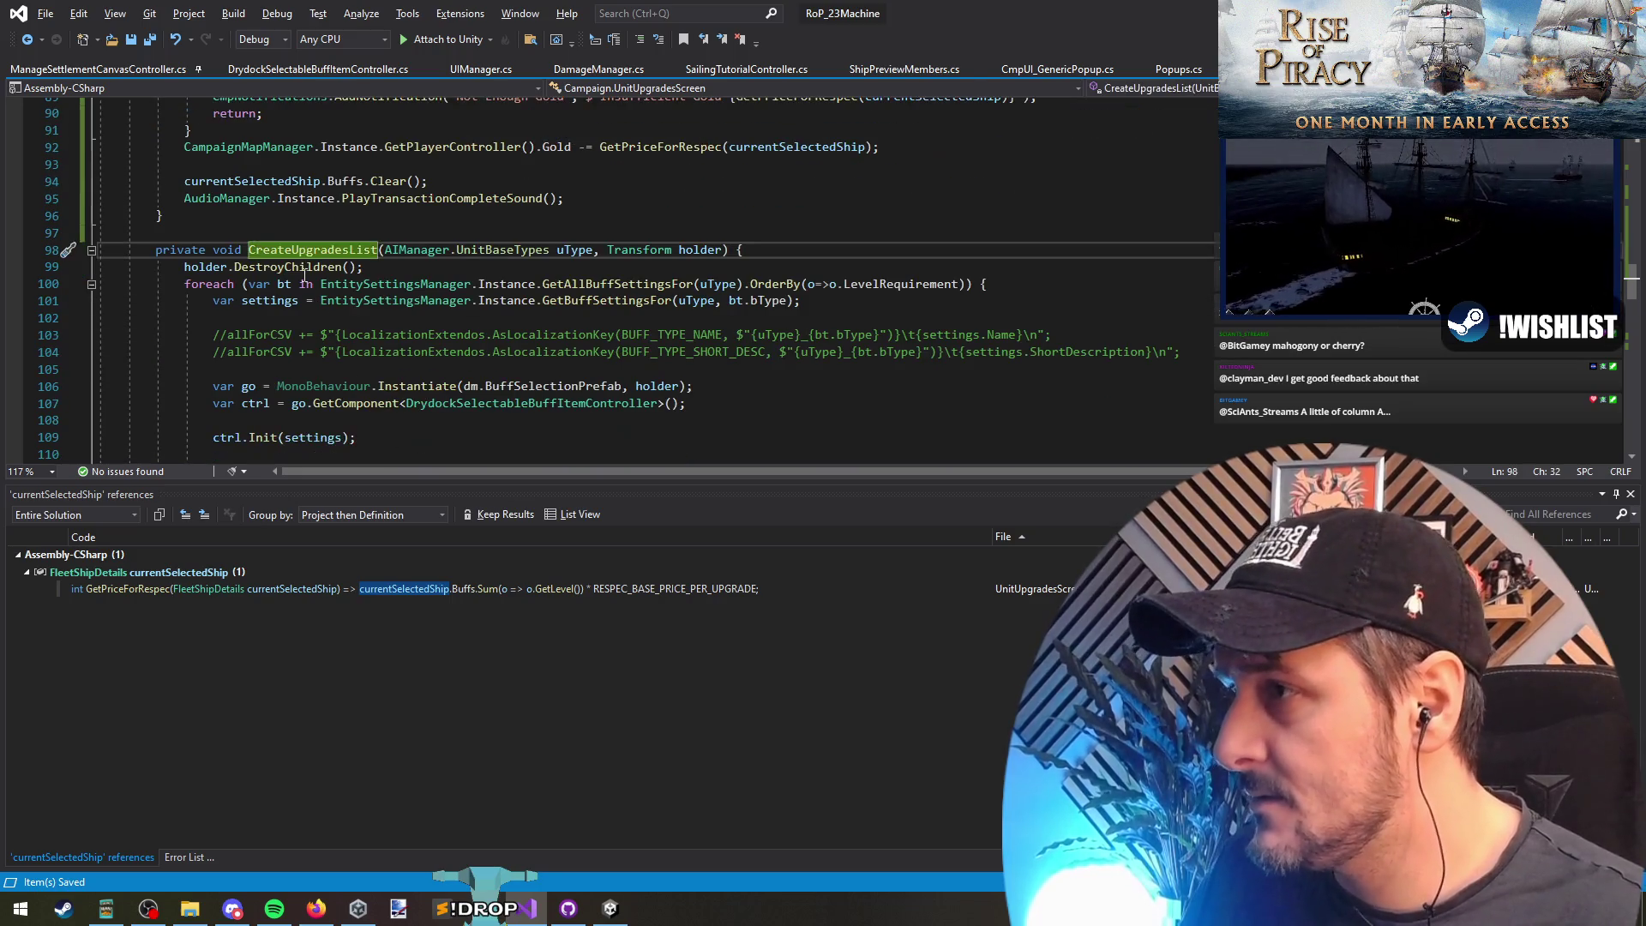
Step: Review CreateUpgradesList, the buff item instantiation and the OnSelected handler code
key(Down)
click(314, 250)
scroll(498, 361, up, 7)
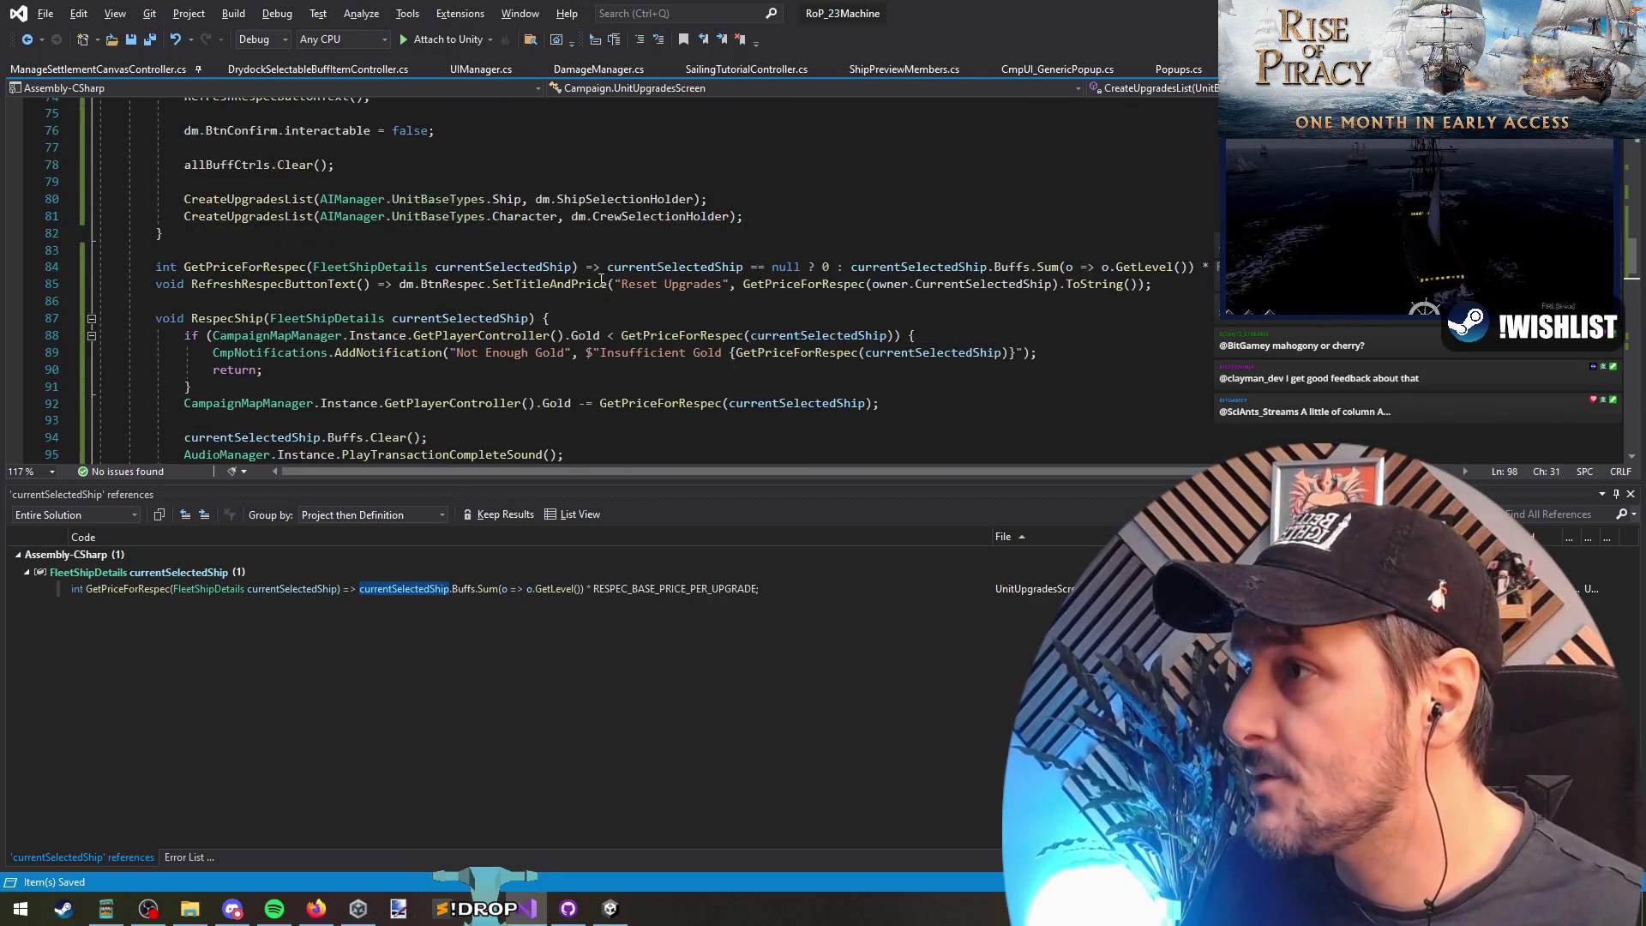
scroll(497, 361, down, 6)
scroll(497, 361, down, 5)
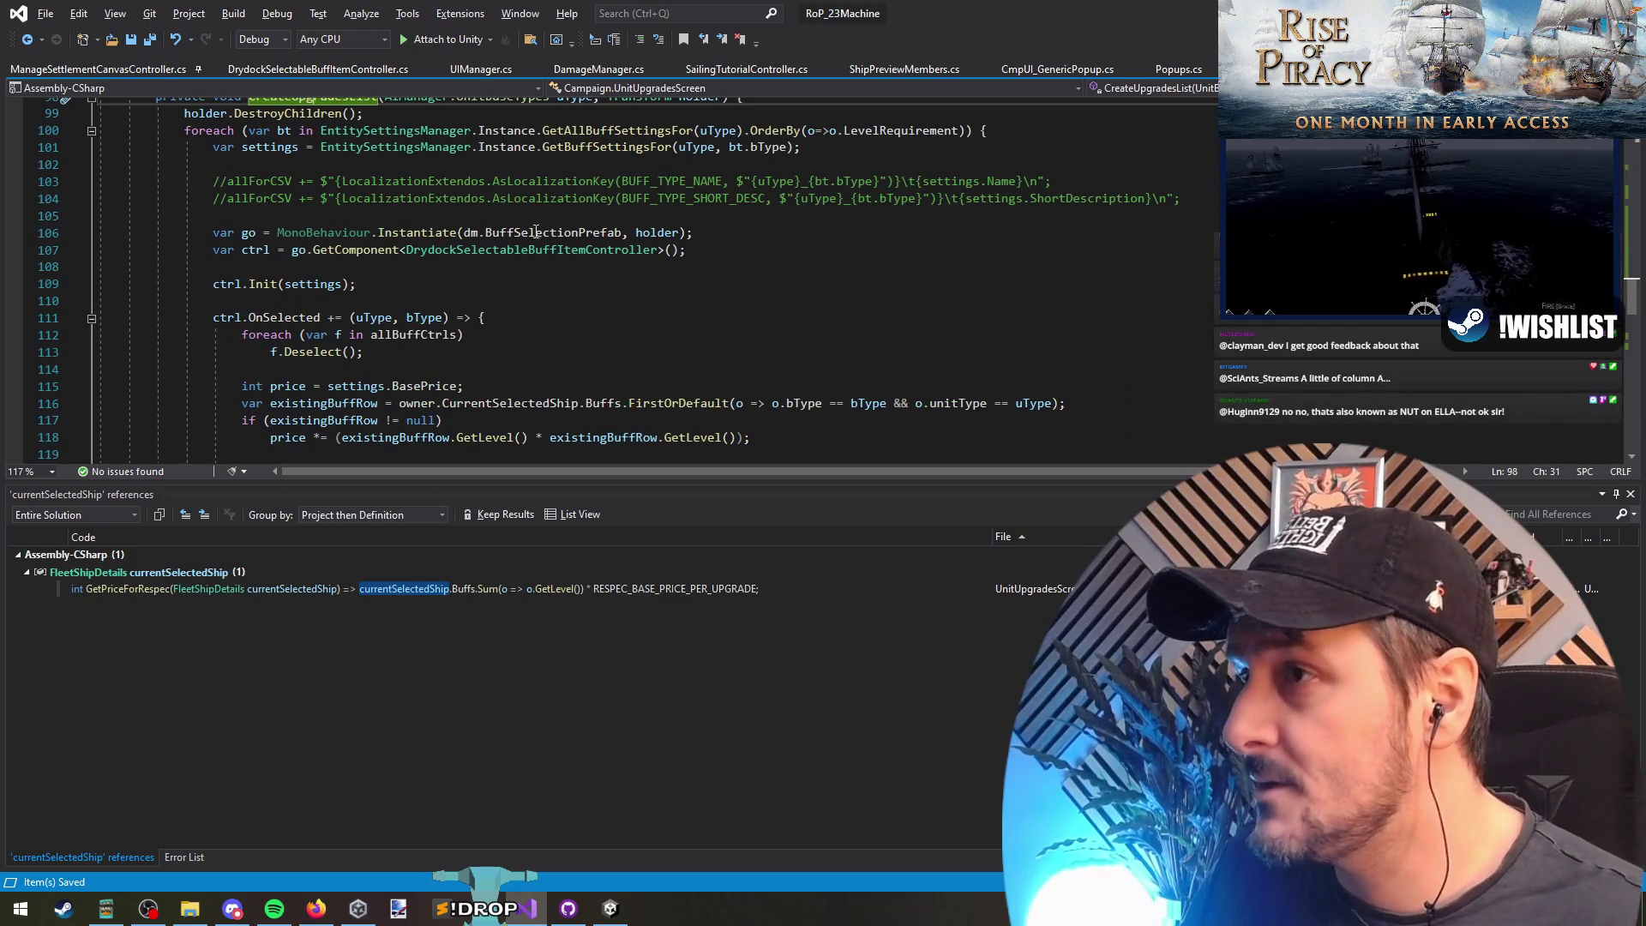
click(383, 232)
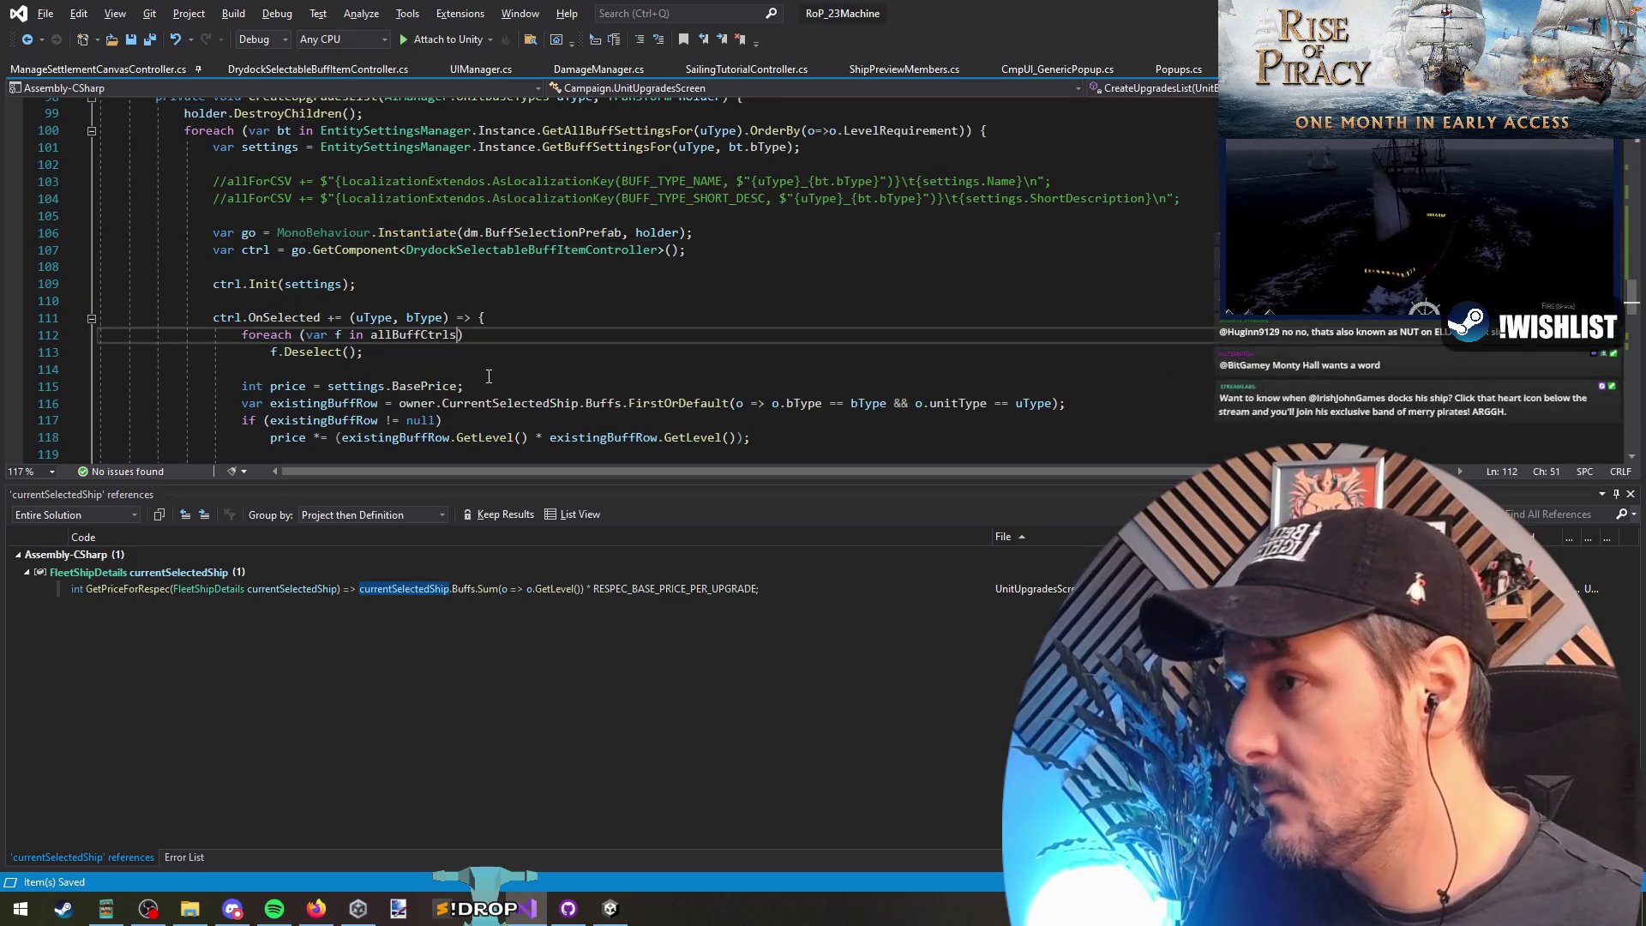
click(454, 369)
click(289, 302)
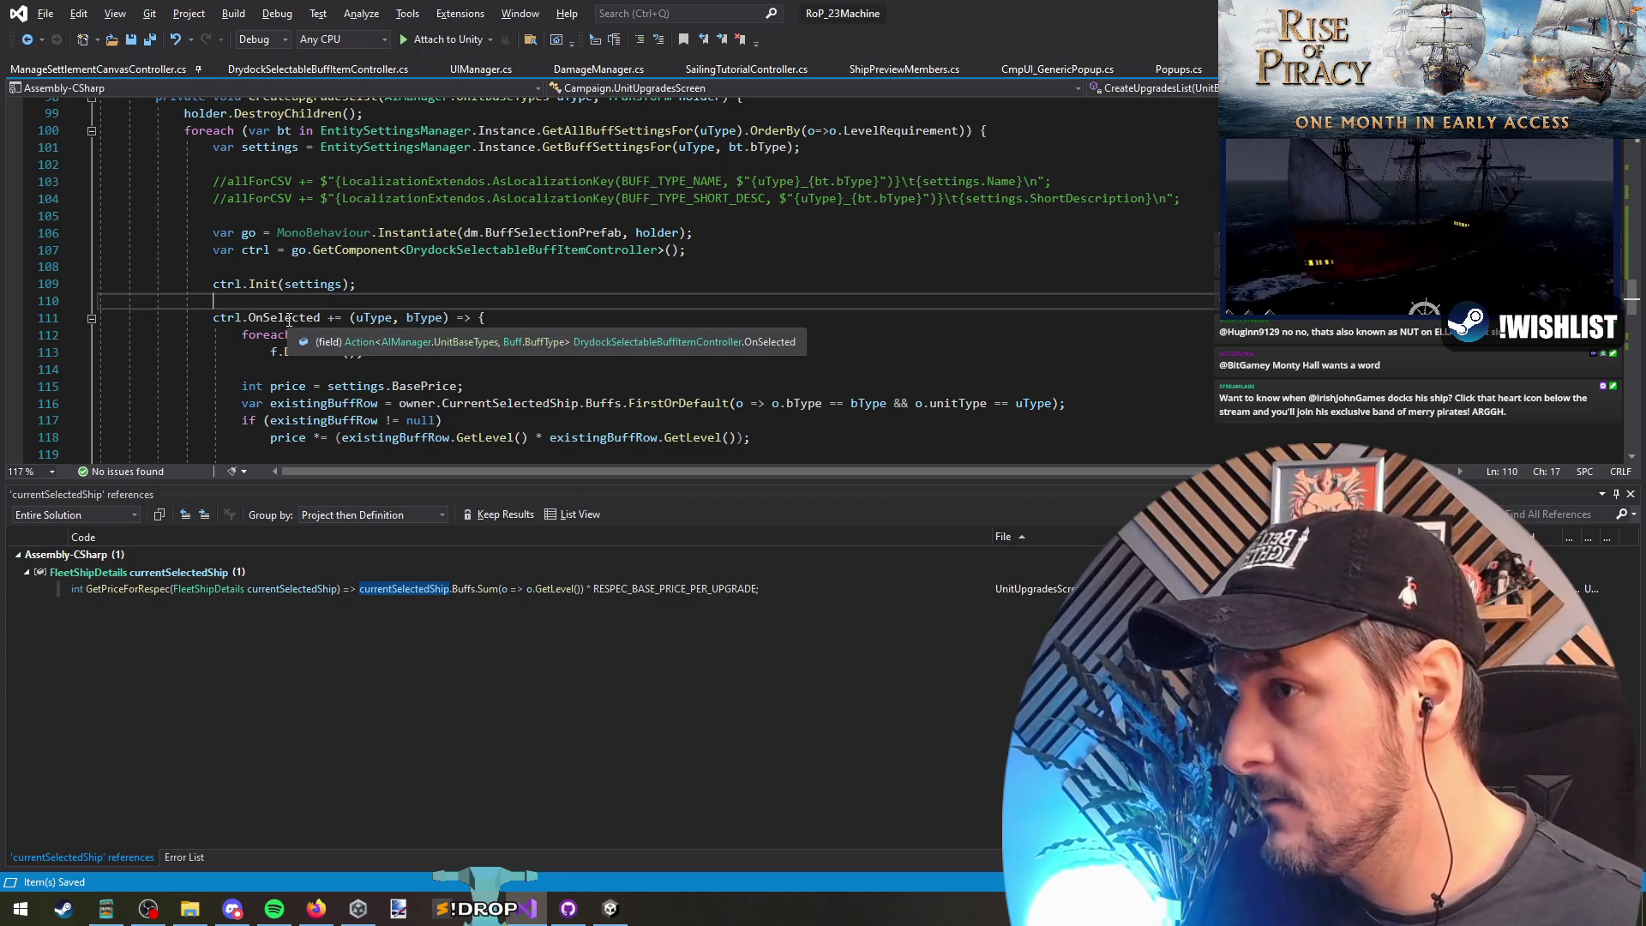
click(288, 318)
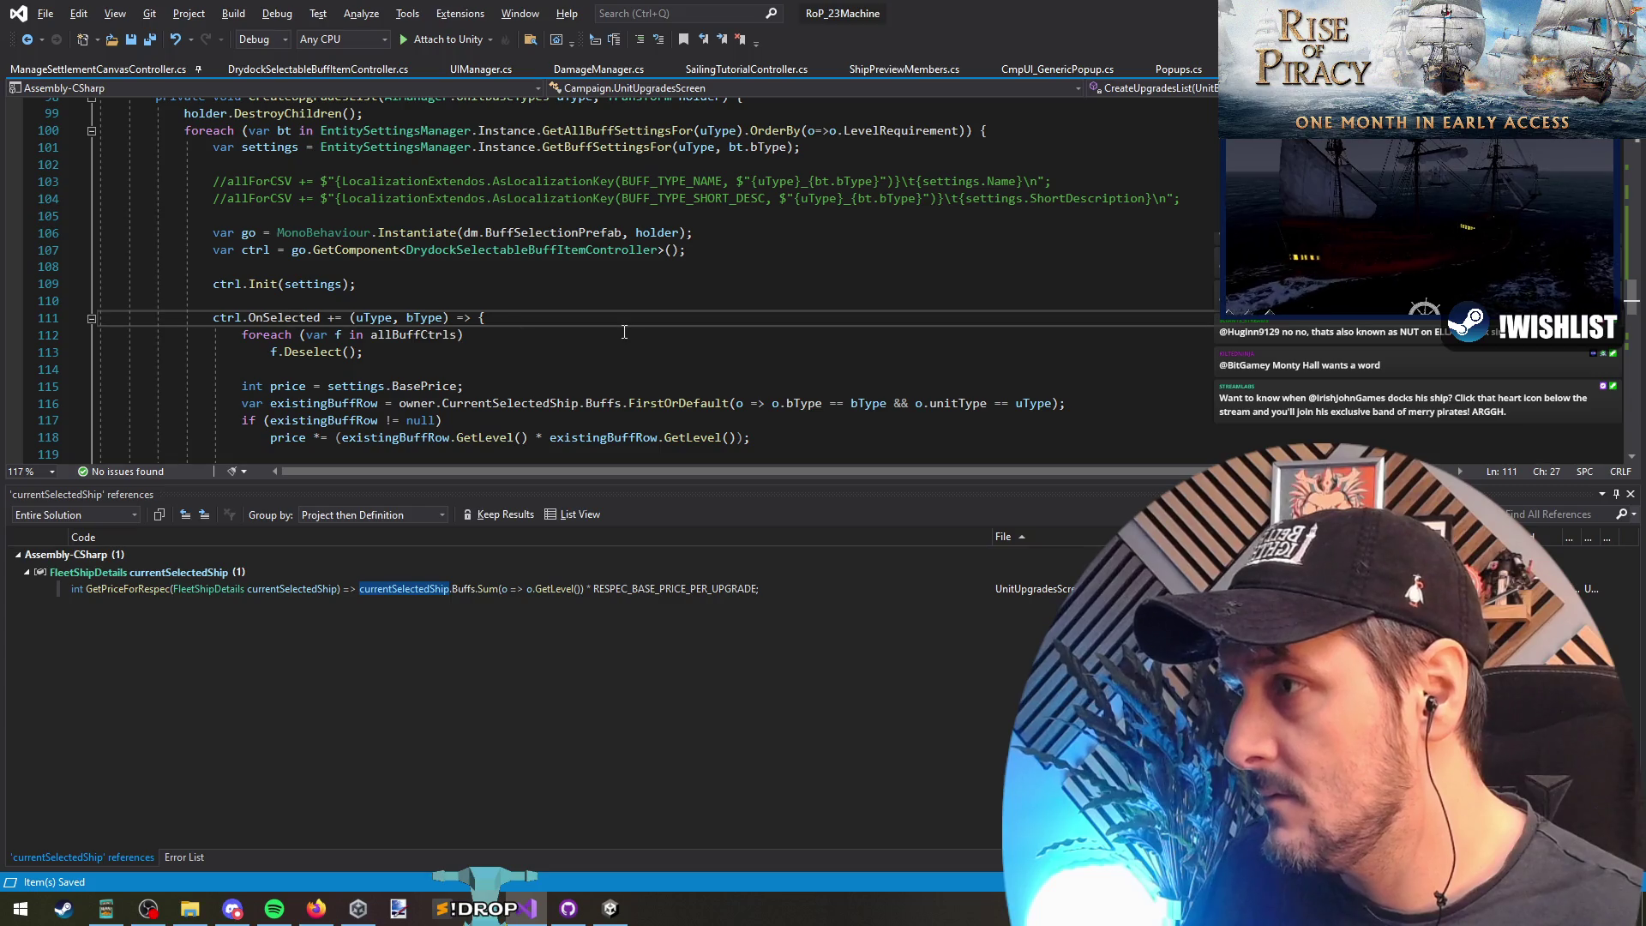
scroll(624, 332, down, 13)
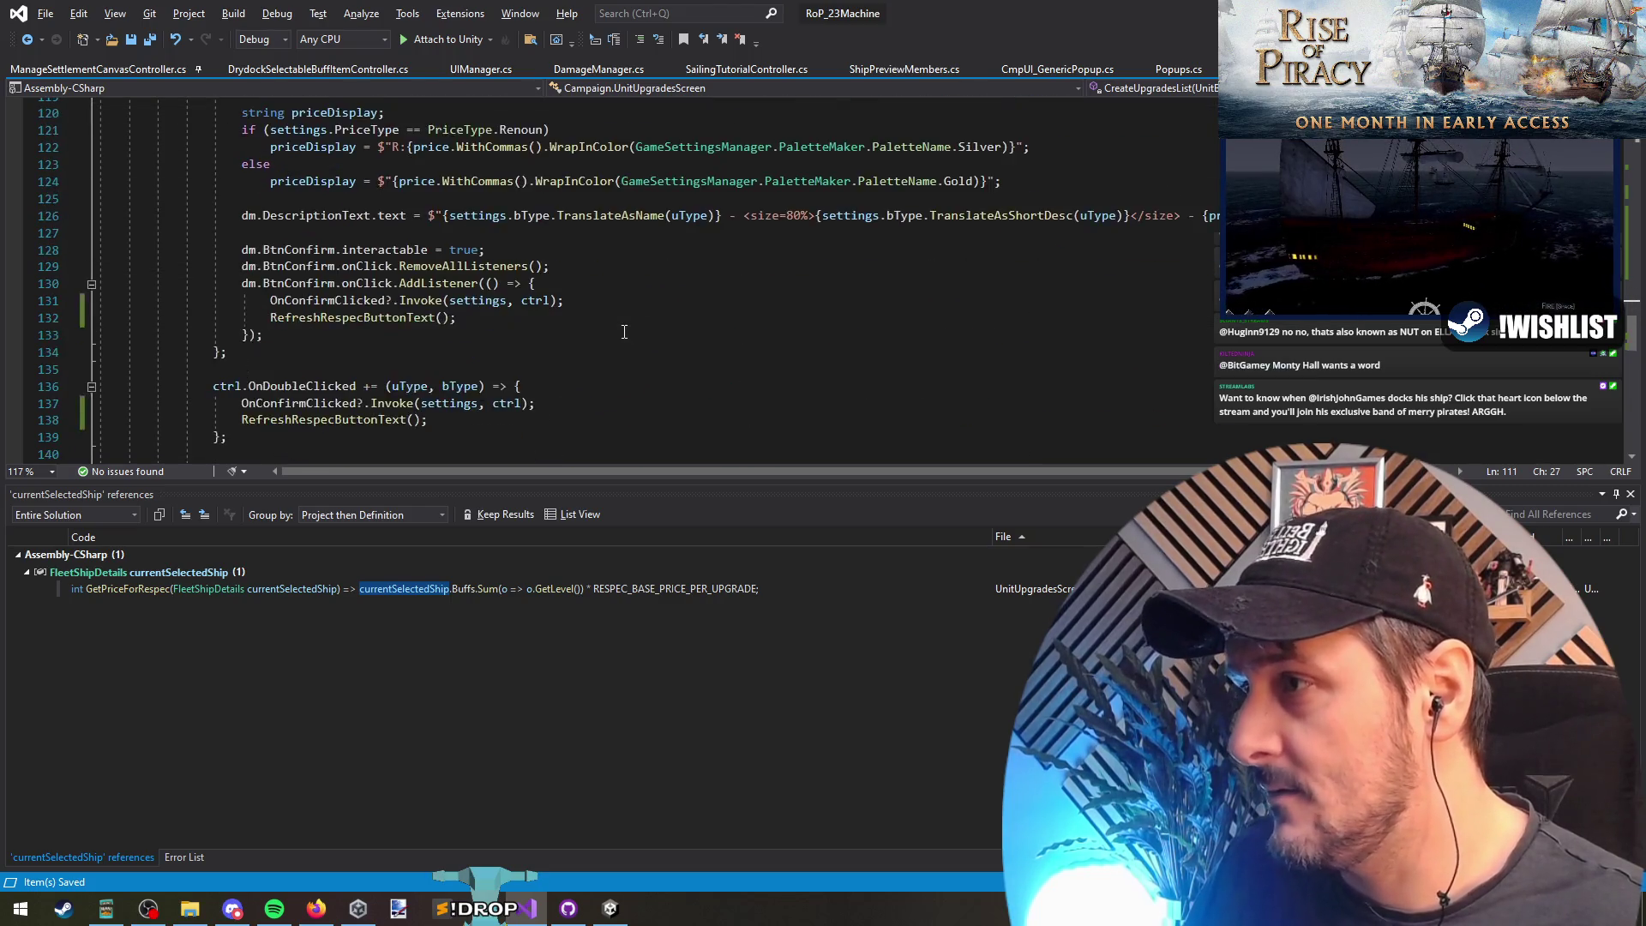
scroll(624, 332, down, 1)
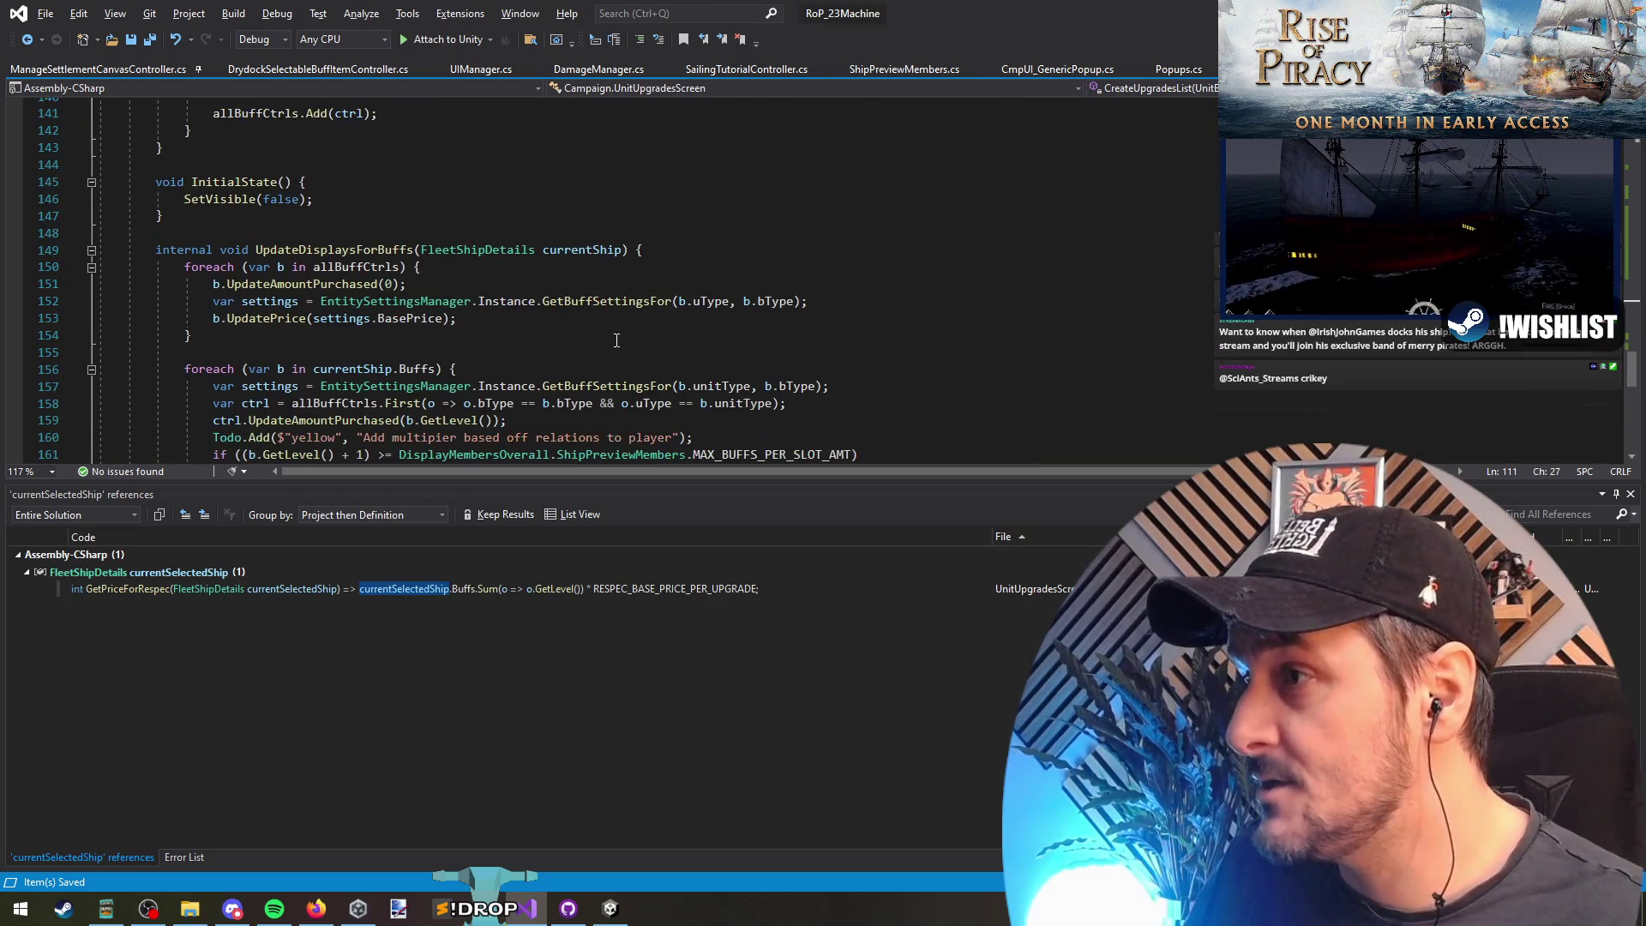
Step: Inspect the currentShip loop, then select UpdateDisplaysForBuffs and bring up its context menu
click(341, 355)
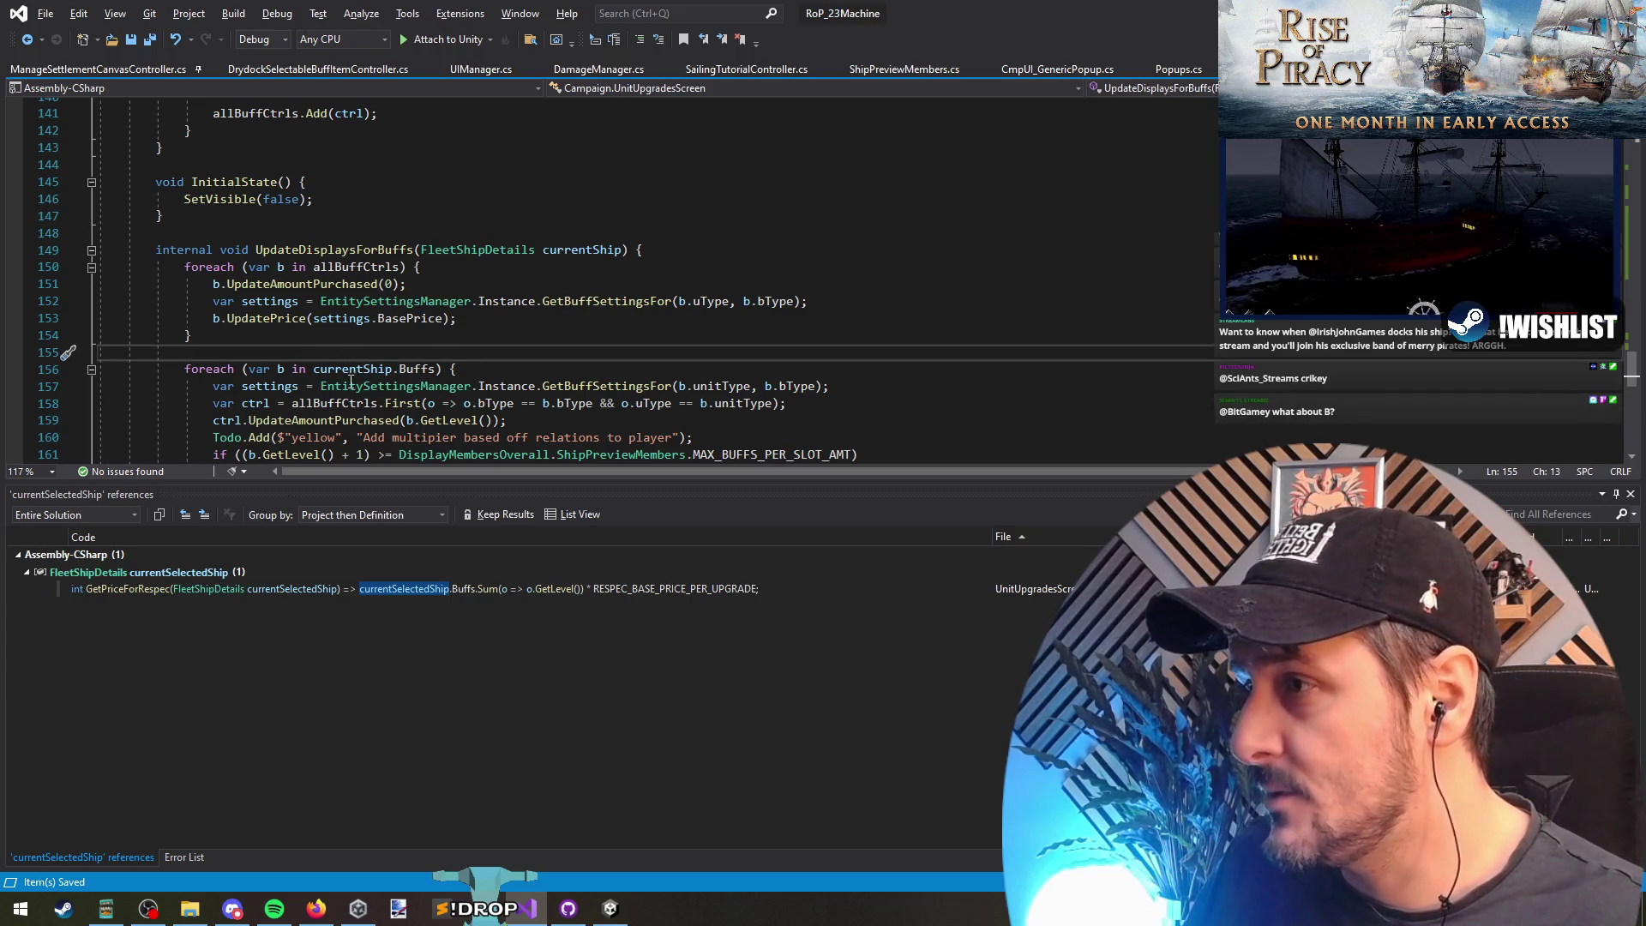
click(351, 375)
double_click(371, 375)
scroll(706, 330, down, 6)
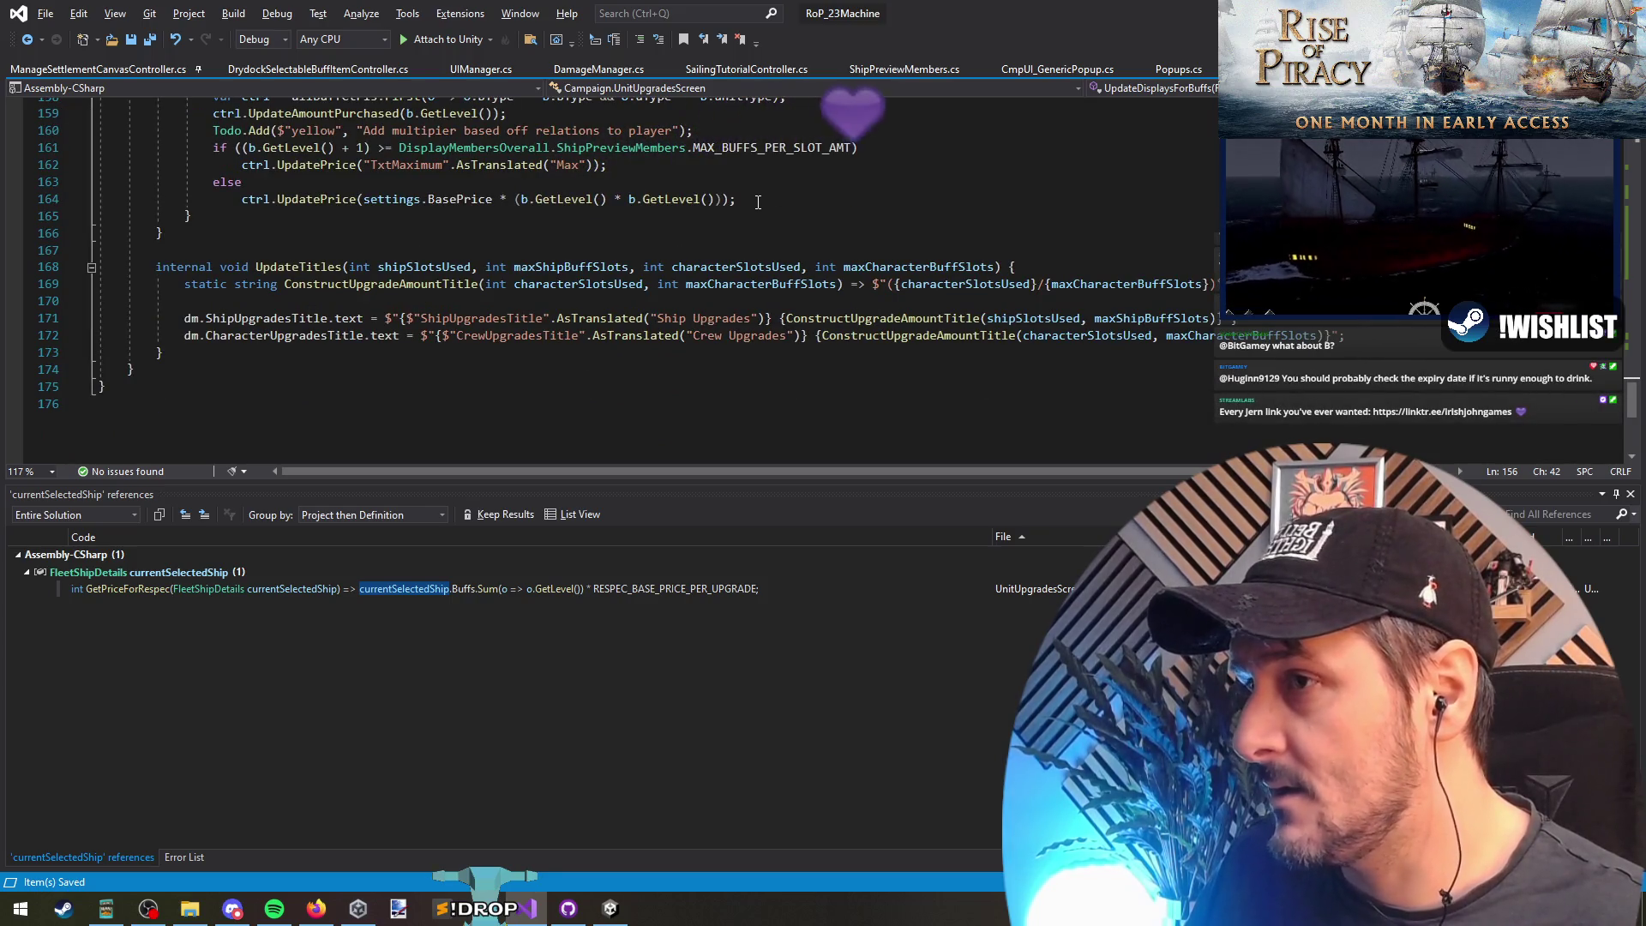
scroll(364, 377, up, 6)
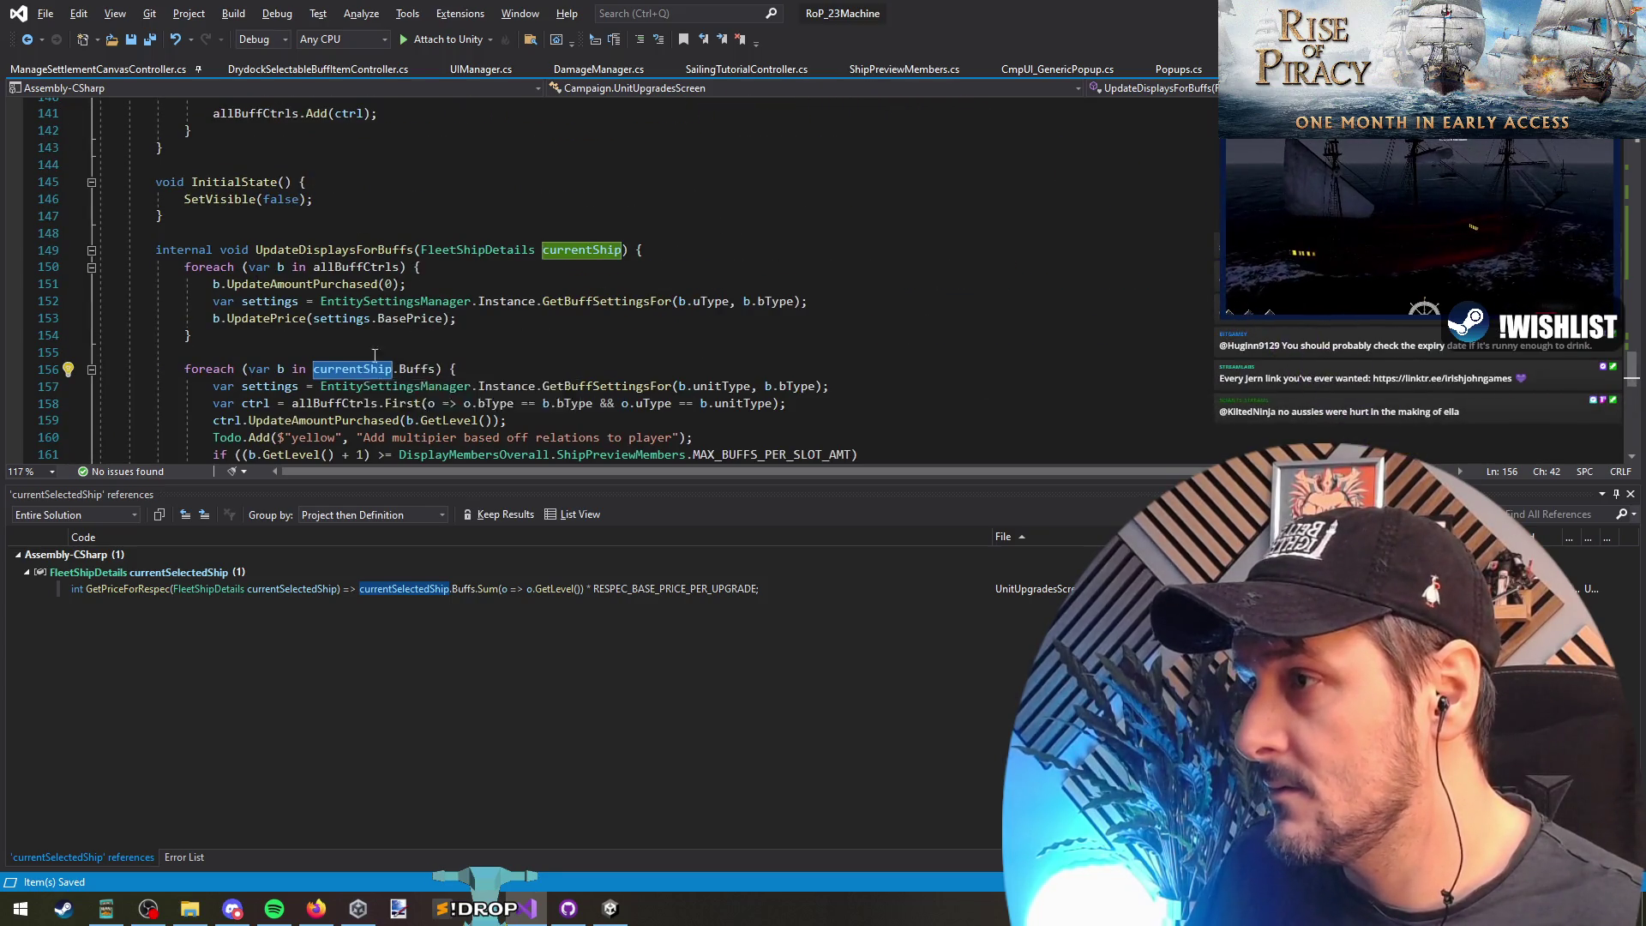
double_click(342, 250)
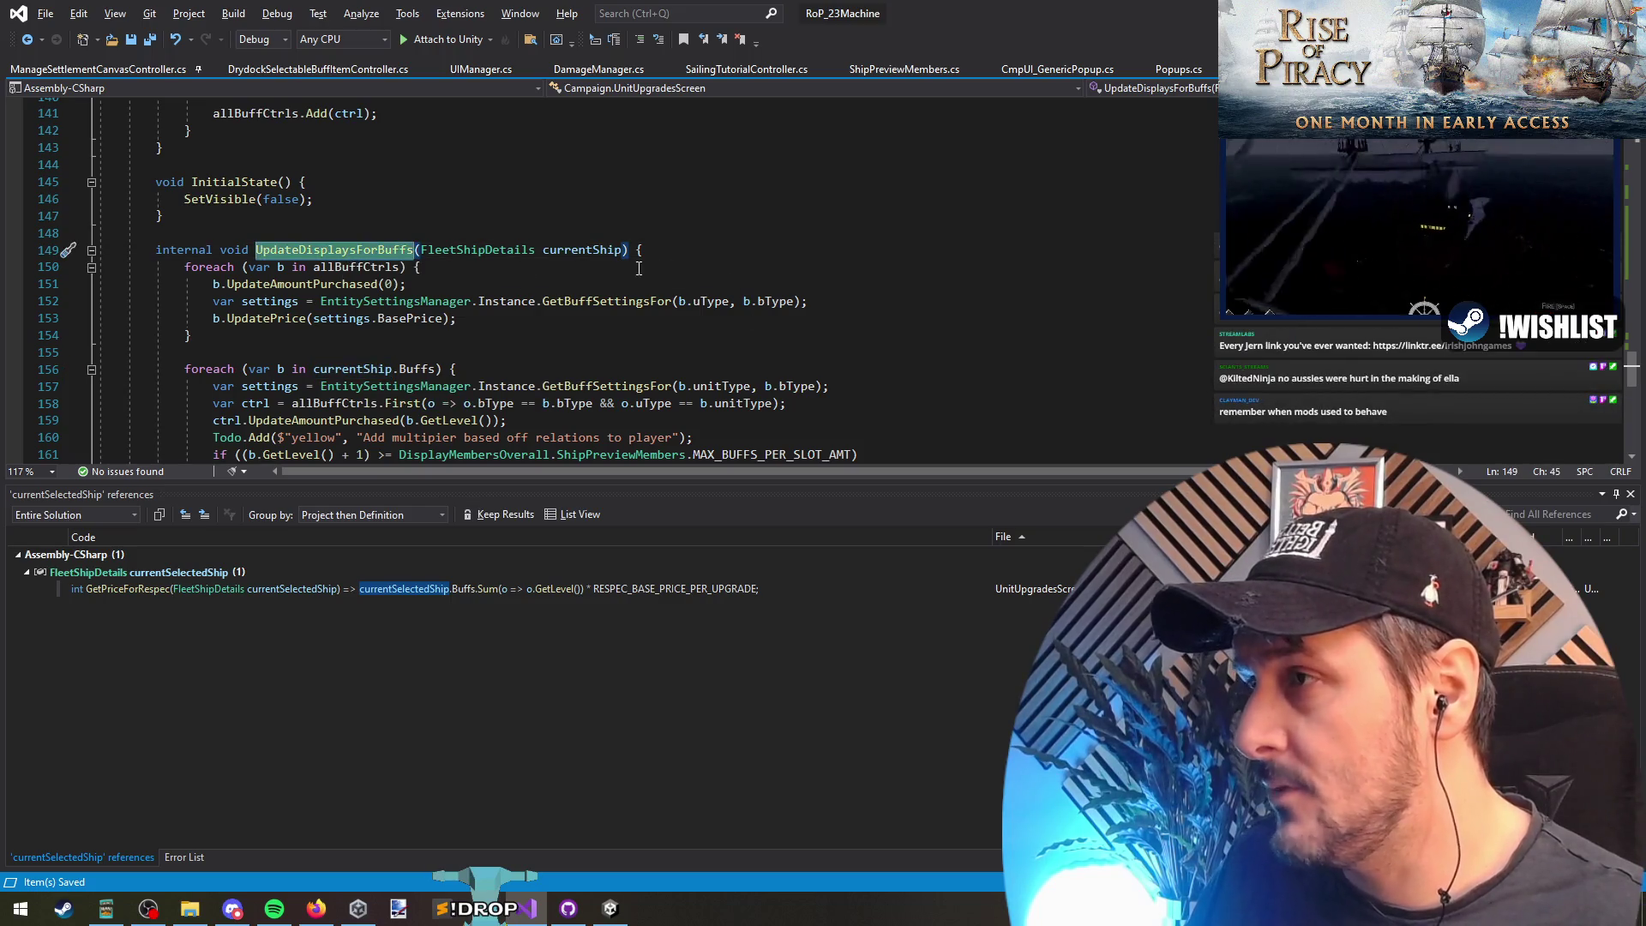
right_click(377, 250)
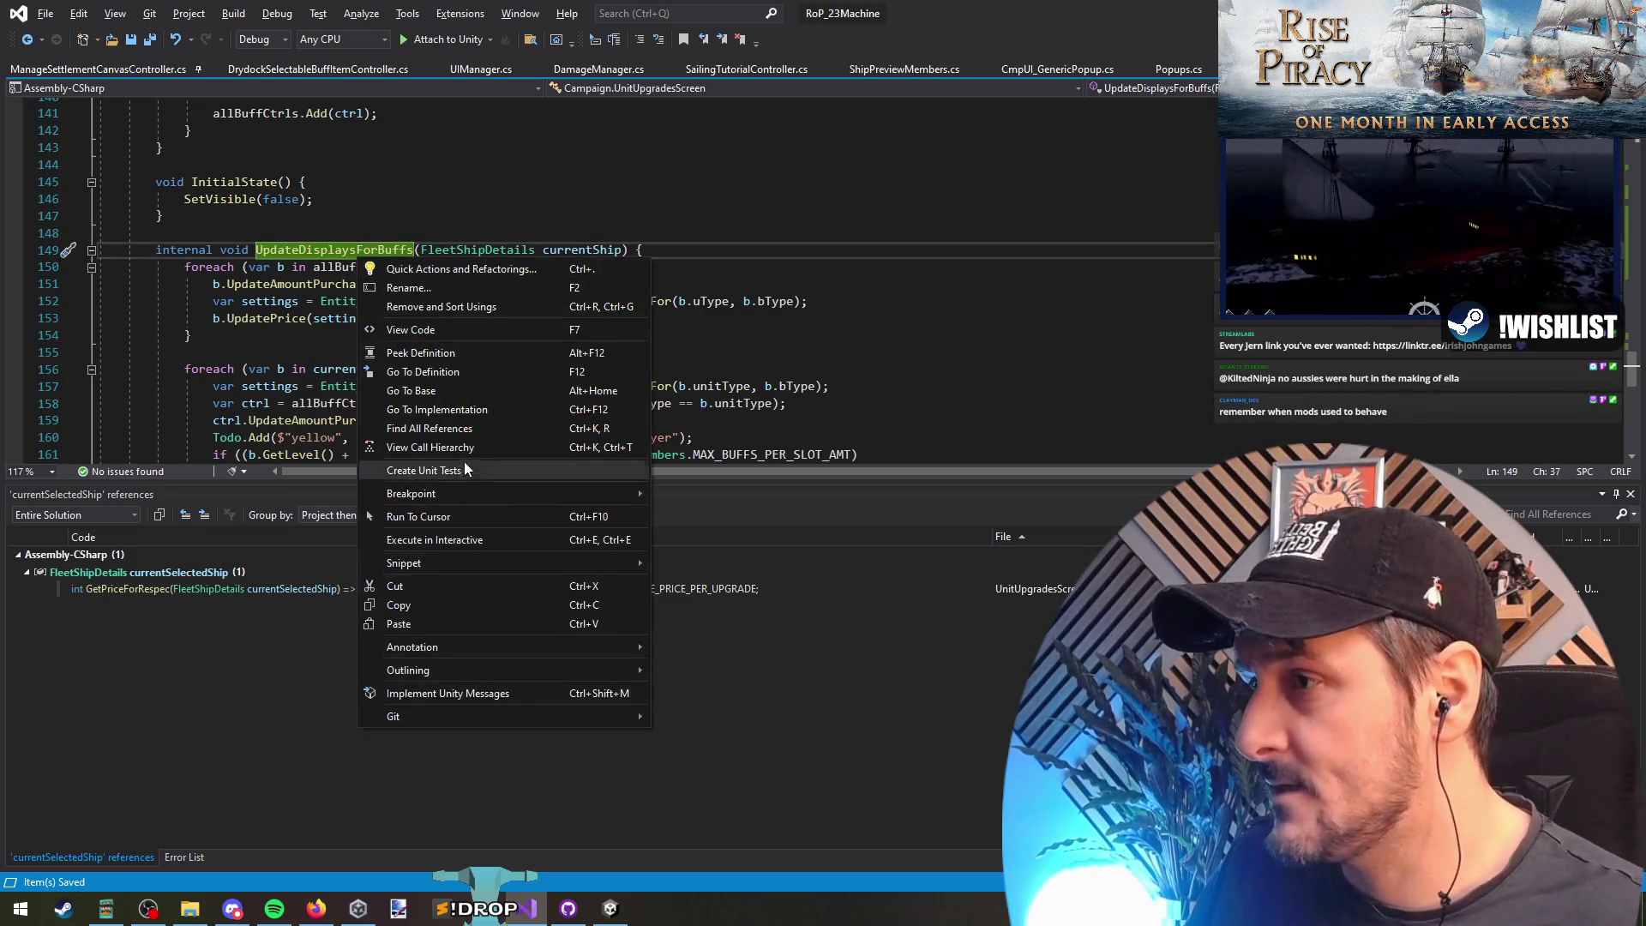
Step: Find all references to UpdateDisplaysForBuffs, view its ShipPreviewMembers call, and jump back to its definition
click(463, 427)
double_click(120, 588)
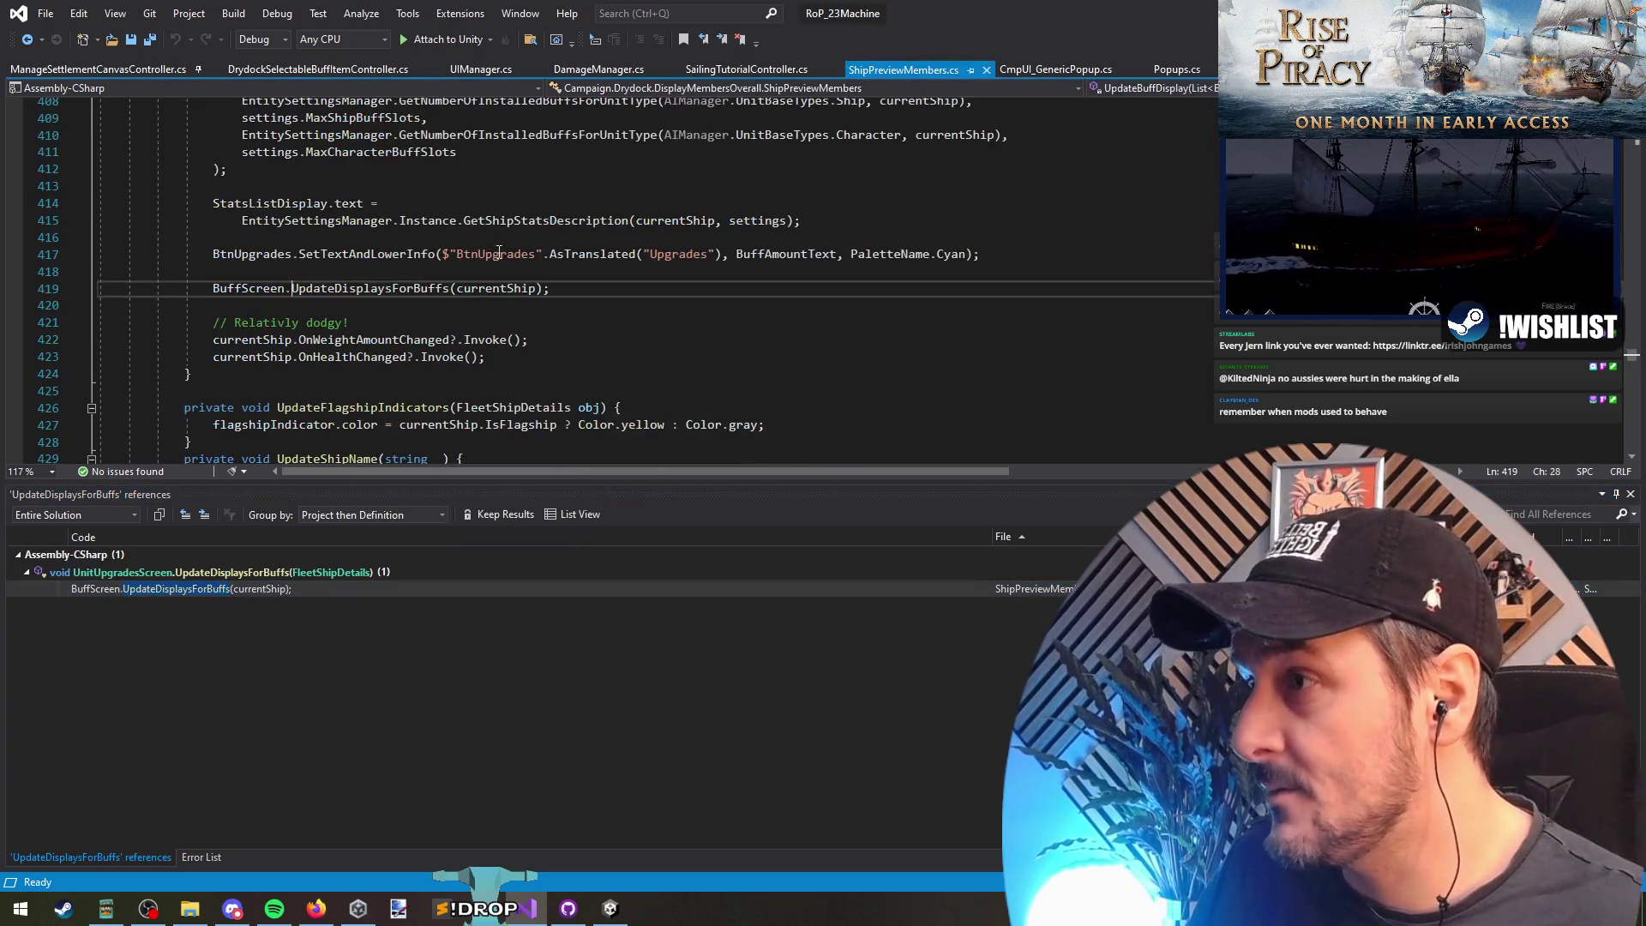
scroll(369, 320, up, 3)
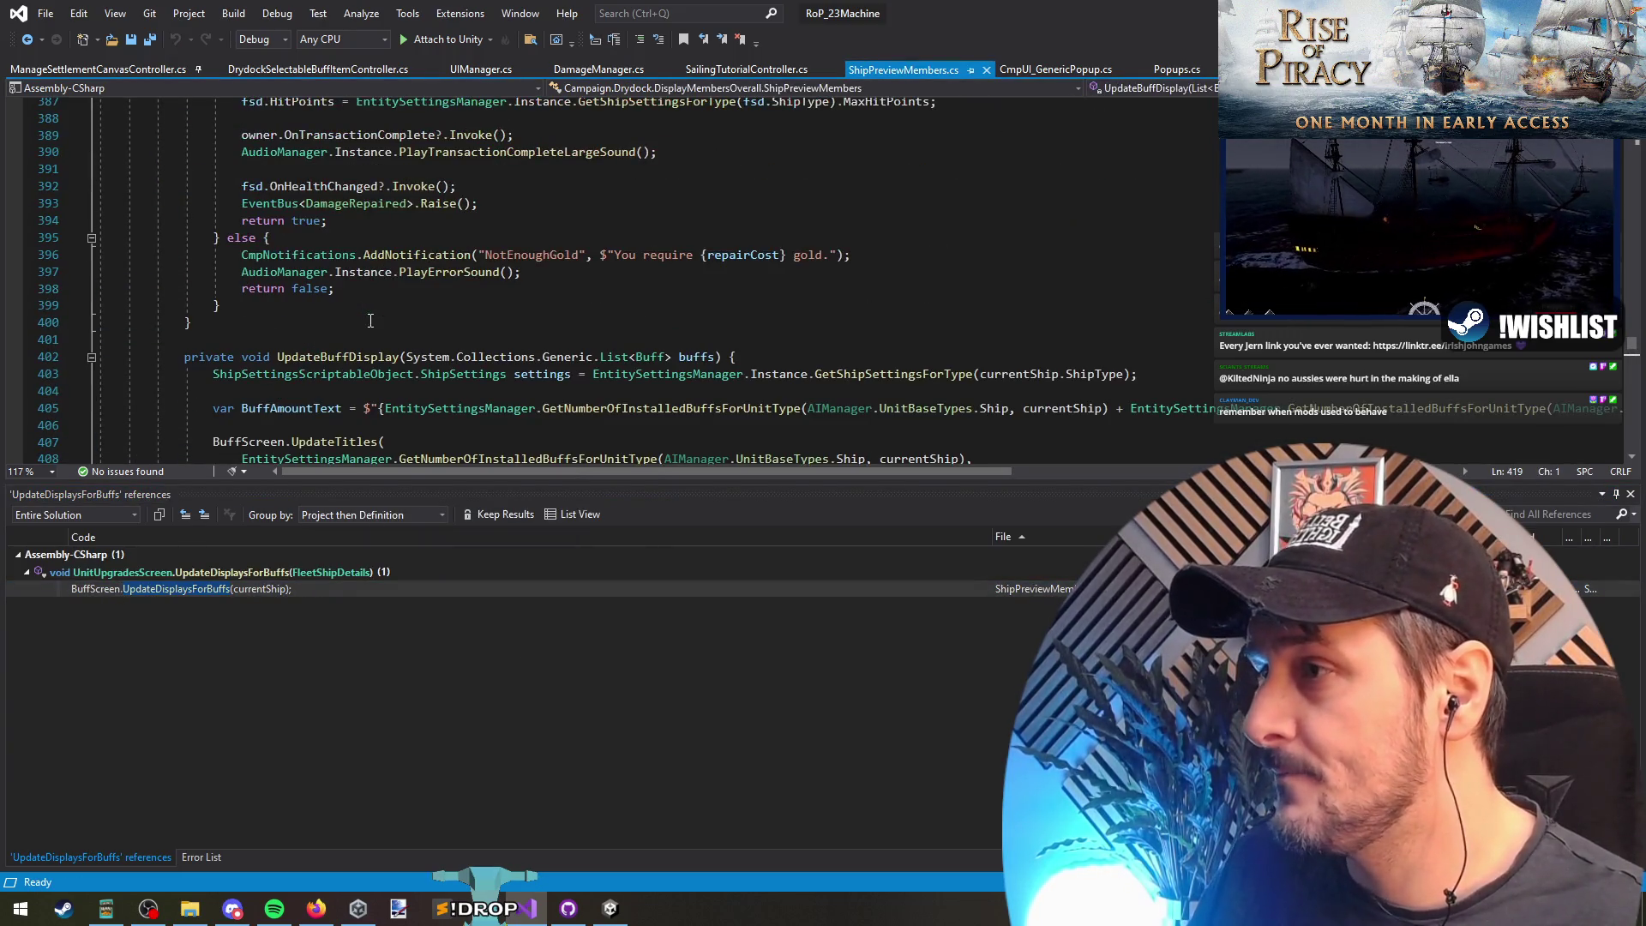
scroll(370, 320, down, 3)
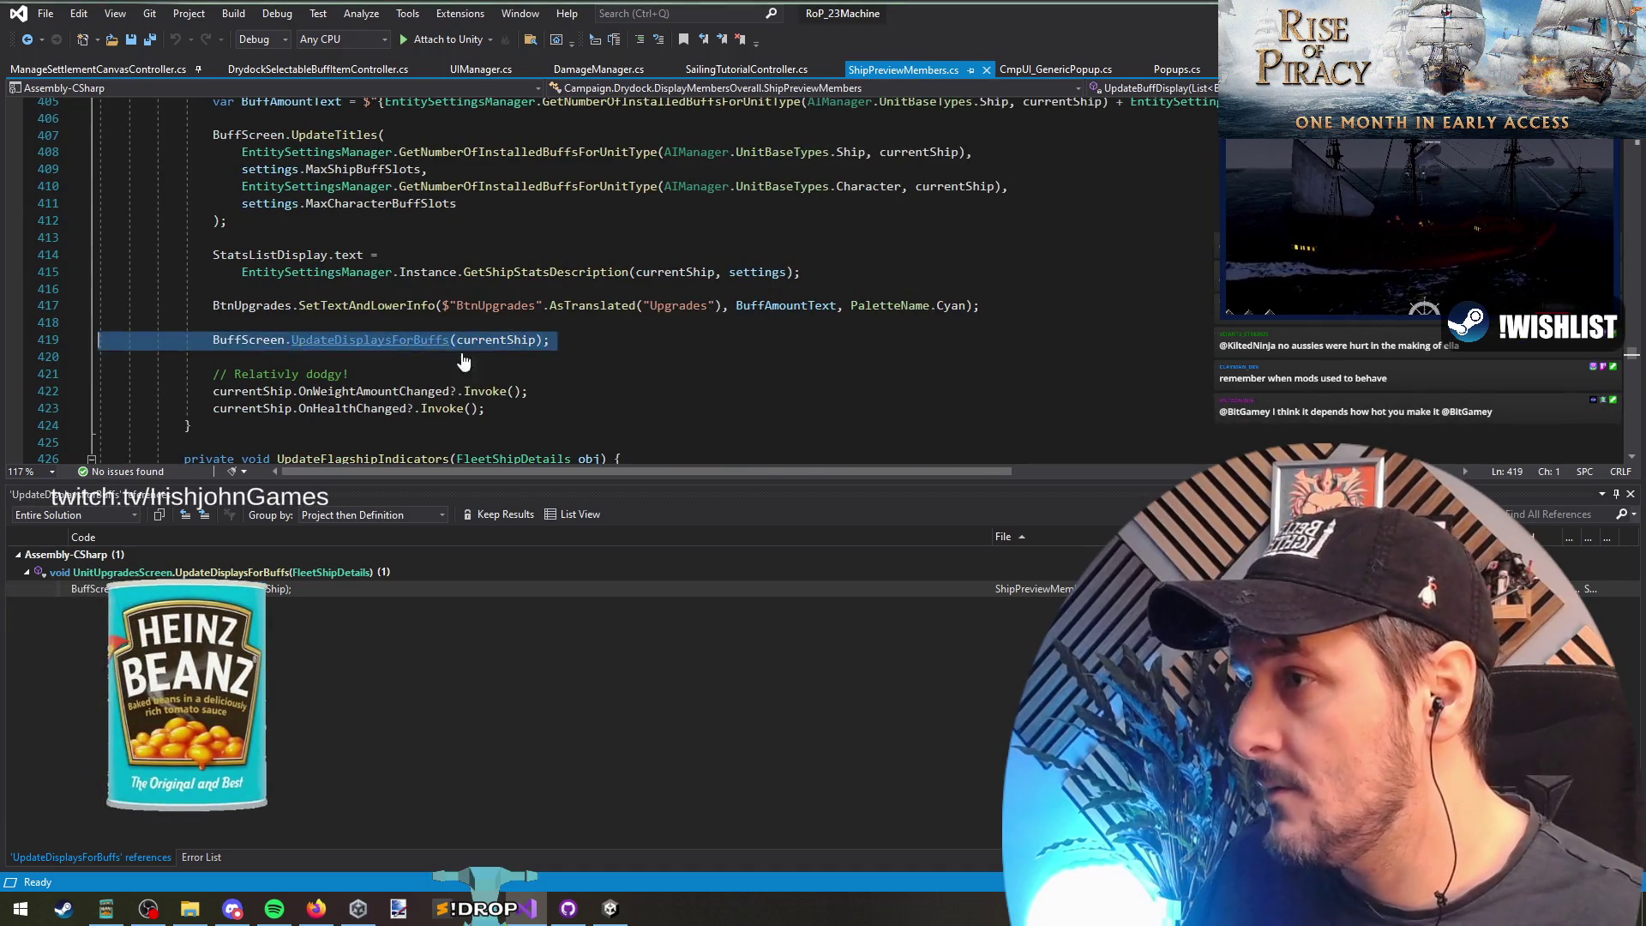
ctrl+click(378, 346)
click(361, 356)
scroll(358, 352, up, 20)
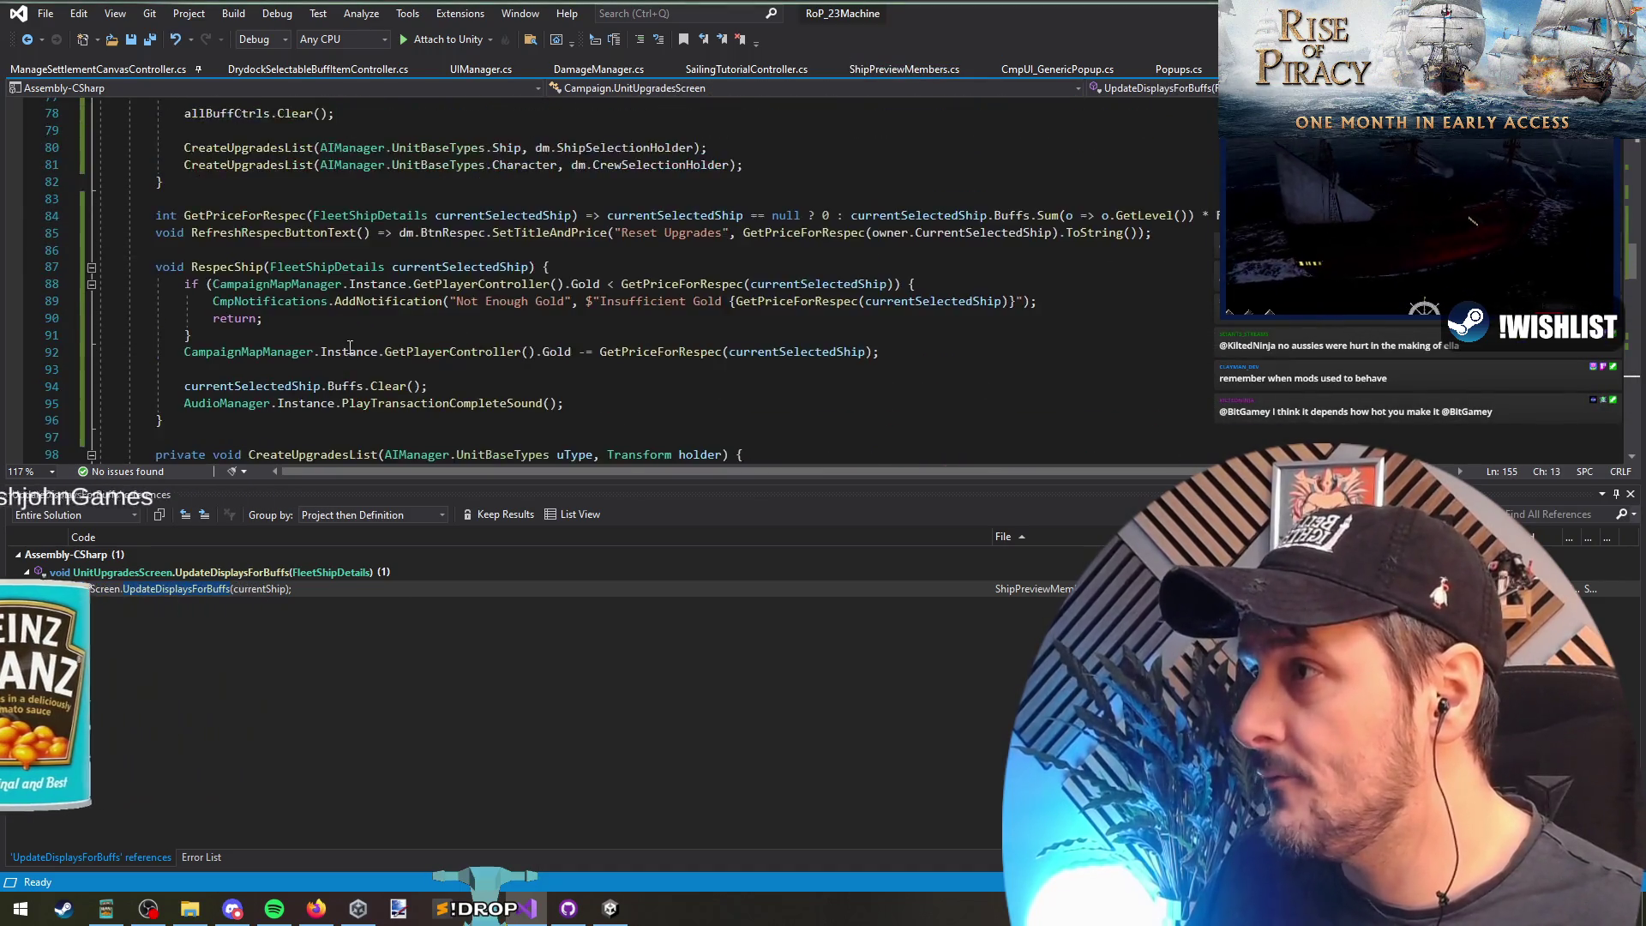
Step: Cut the respec listener block (lines 57–72) out of Init and save
scroll(353, 343, up, 3)
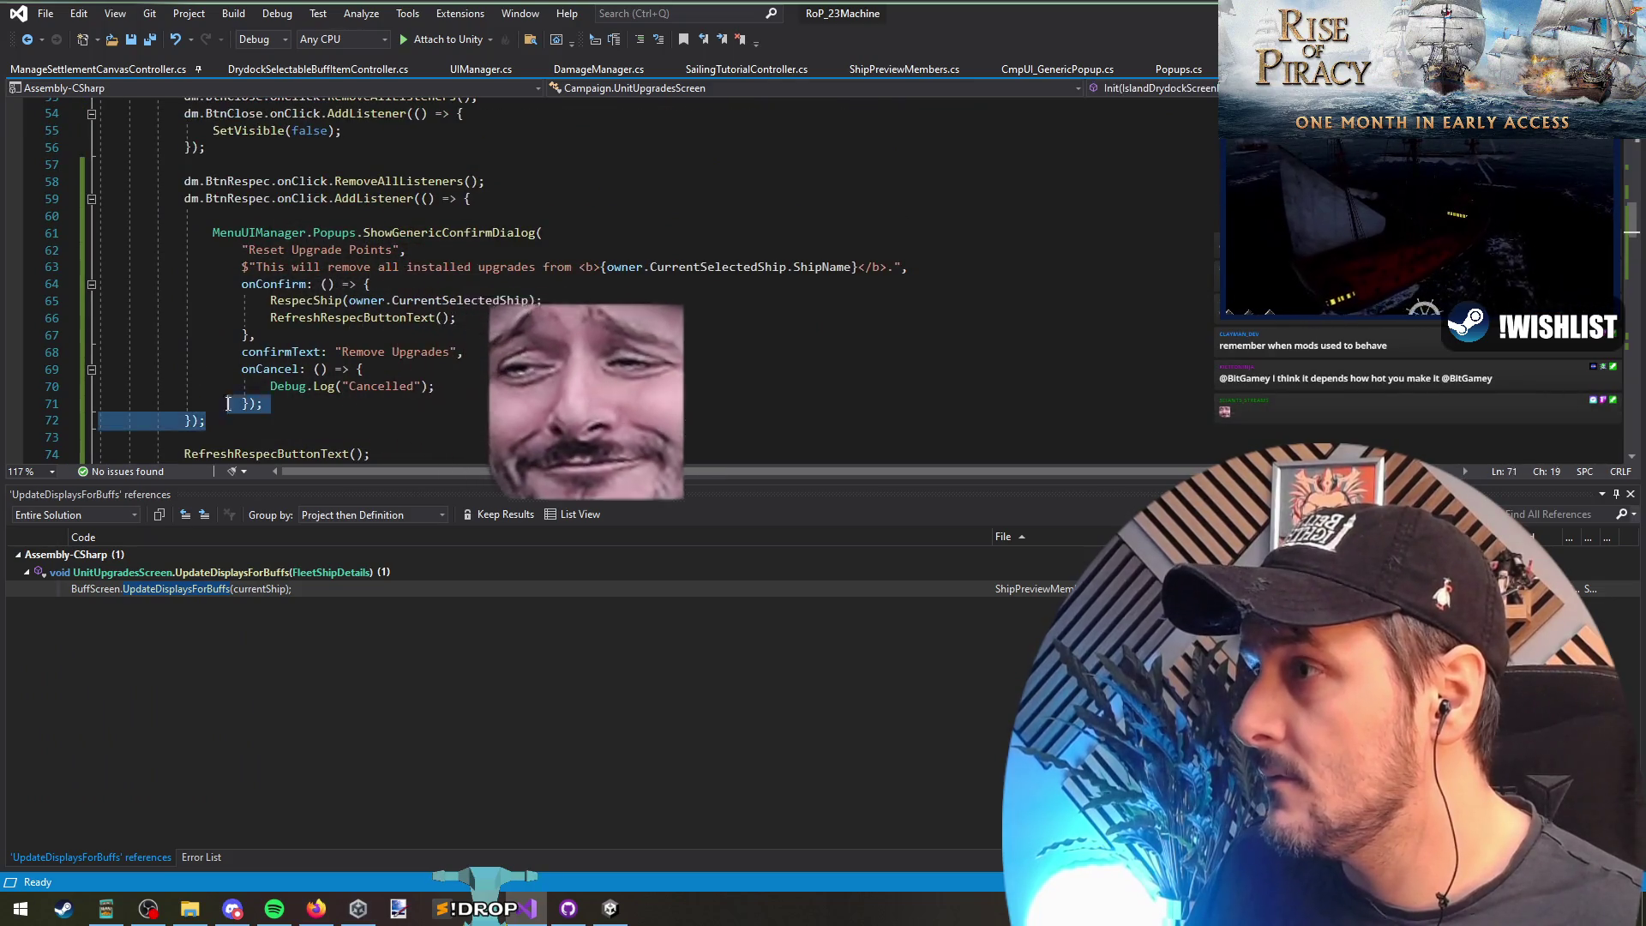
drag(205, 421, 198, 165)
scroll(427, 303, up, 3)
scroll(397, 245, down, 6)
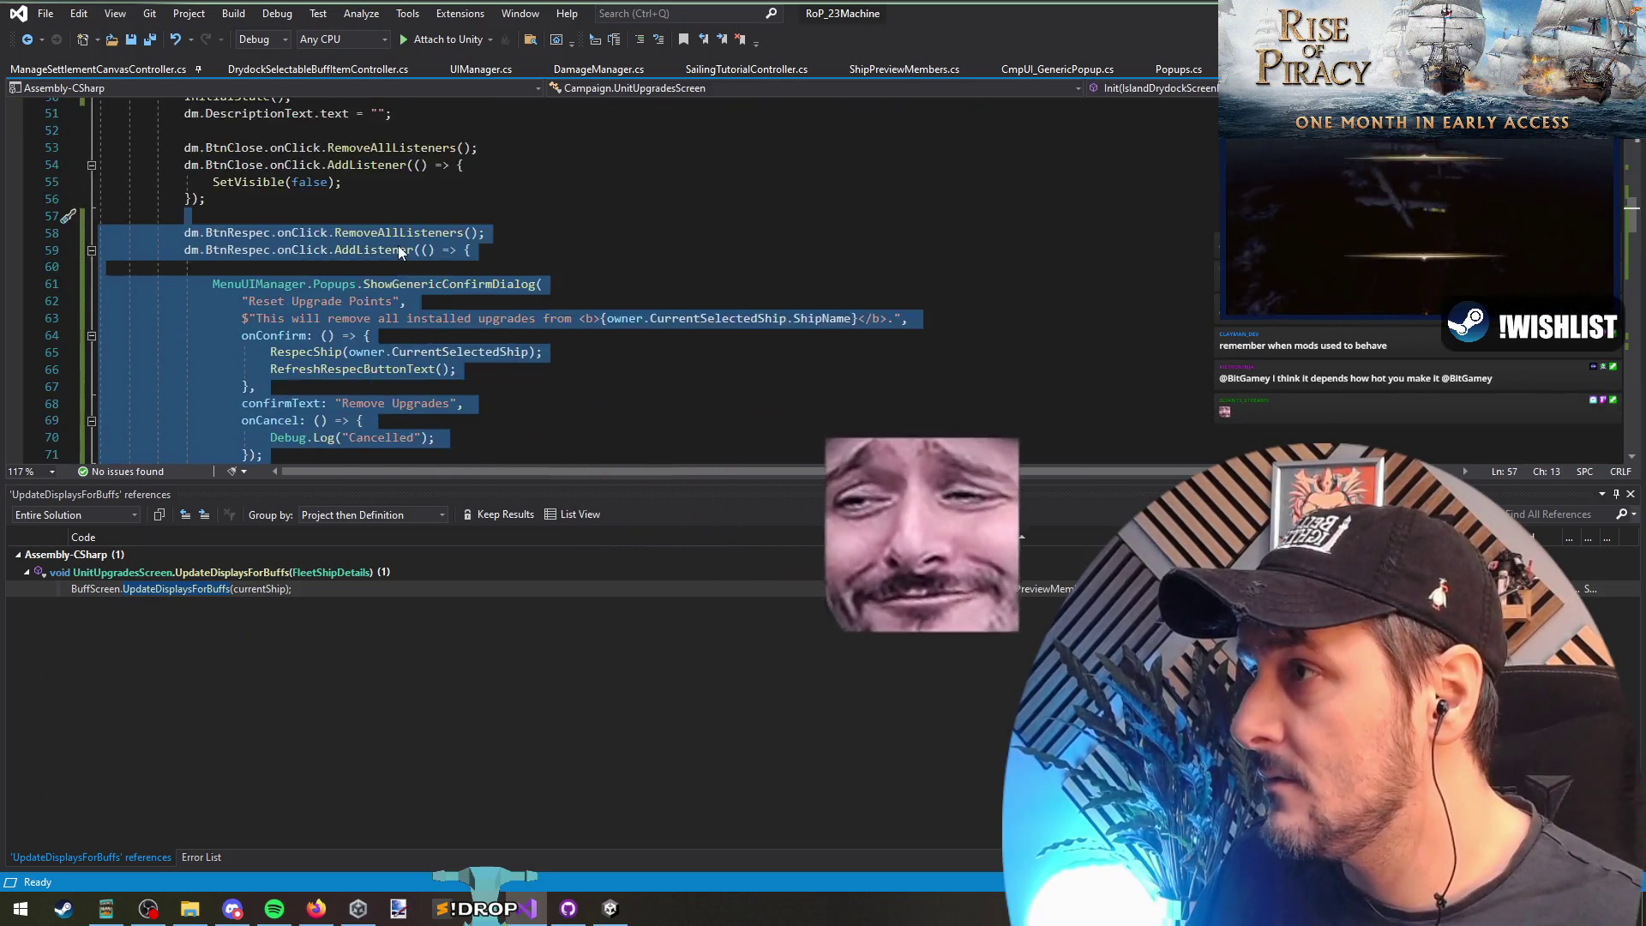
scroll(257, 292, up, 5)
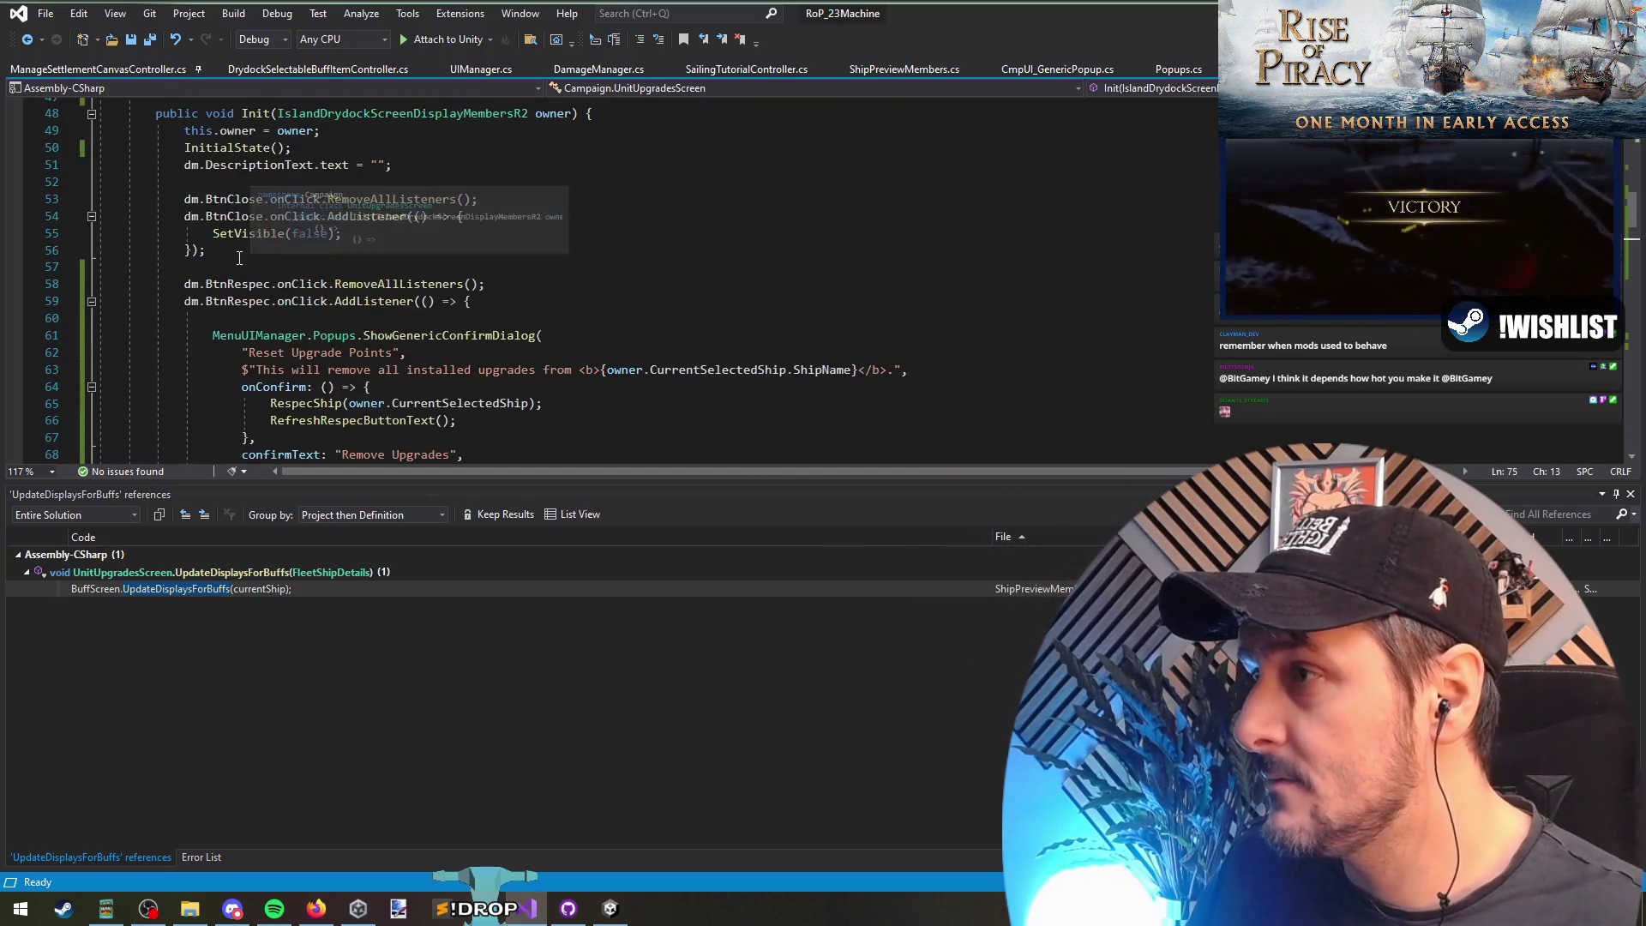
key(Delete)
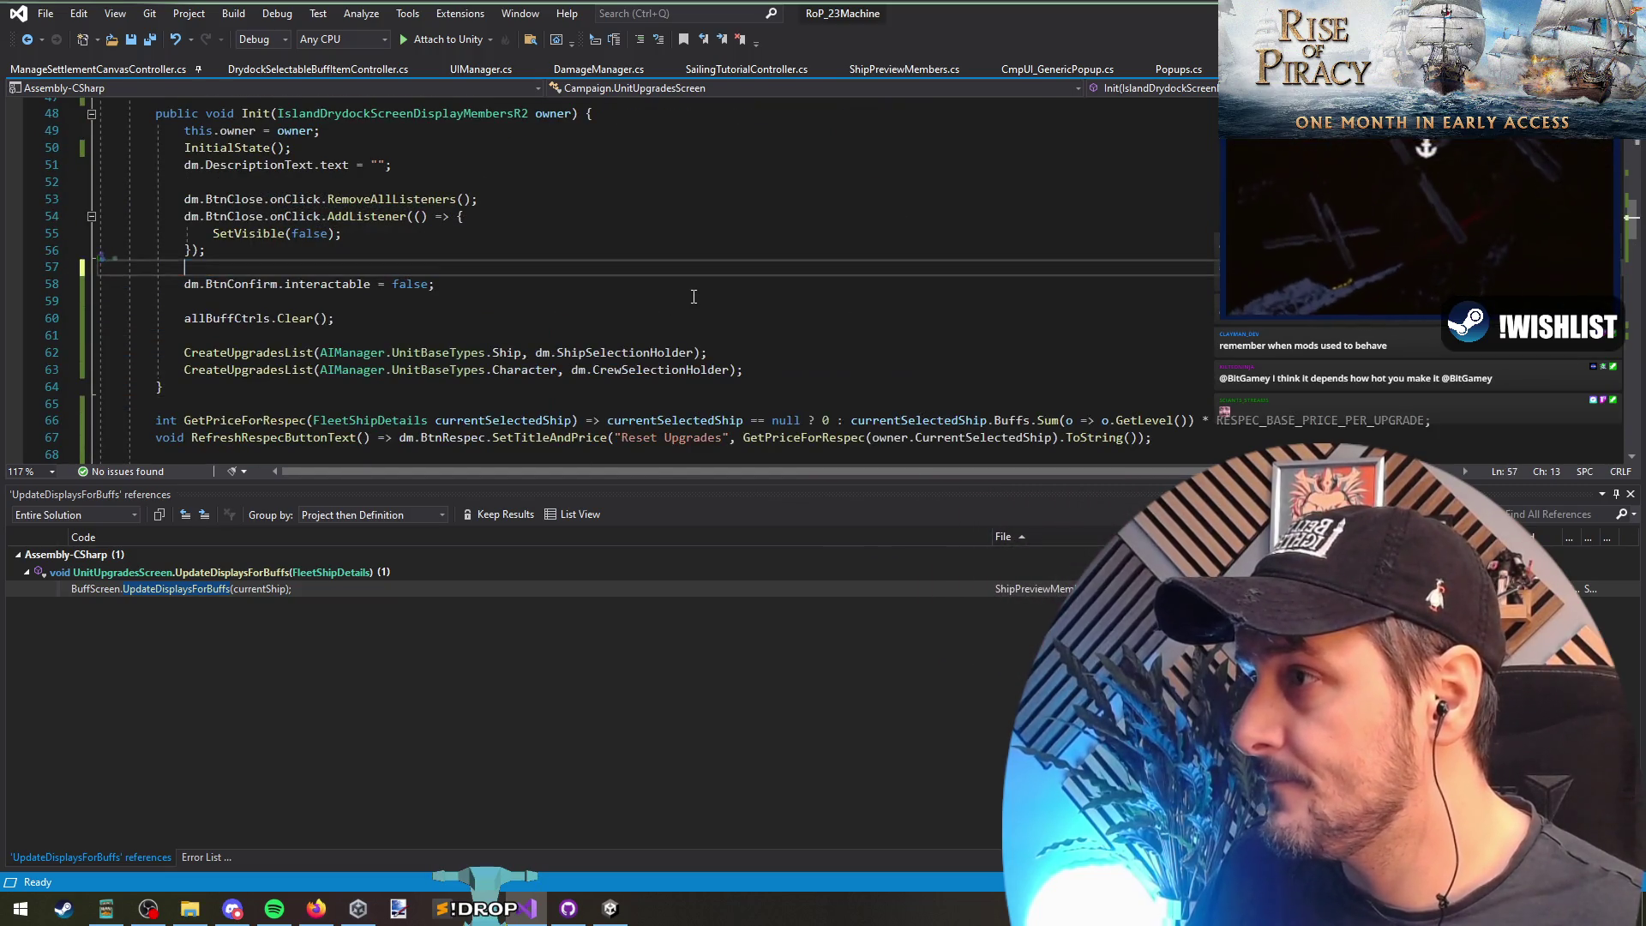
key(ctrl+s)
Step: Paste the block after the second loop in UpdateDisplaysForBuffs, save all, and switch to Unity
key(ctrl+End)
scroll(293, 231, up, 3)
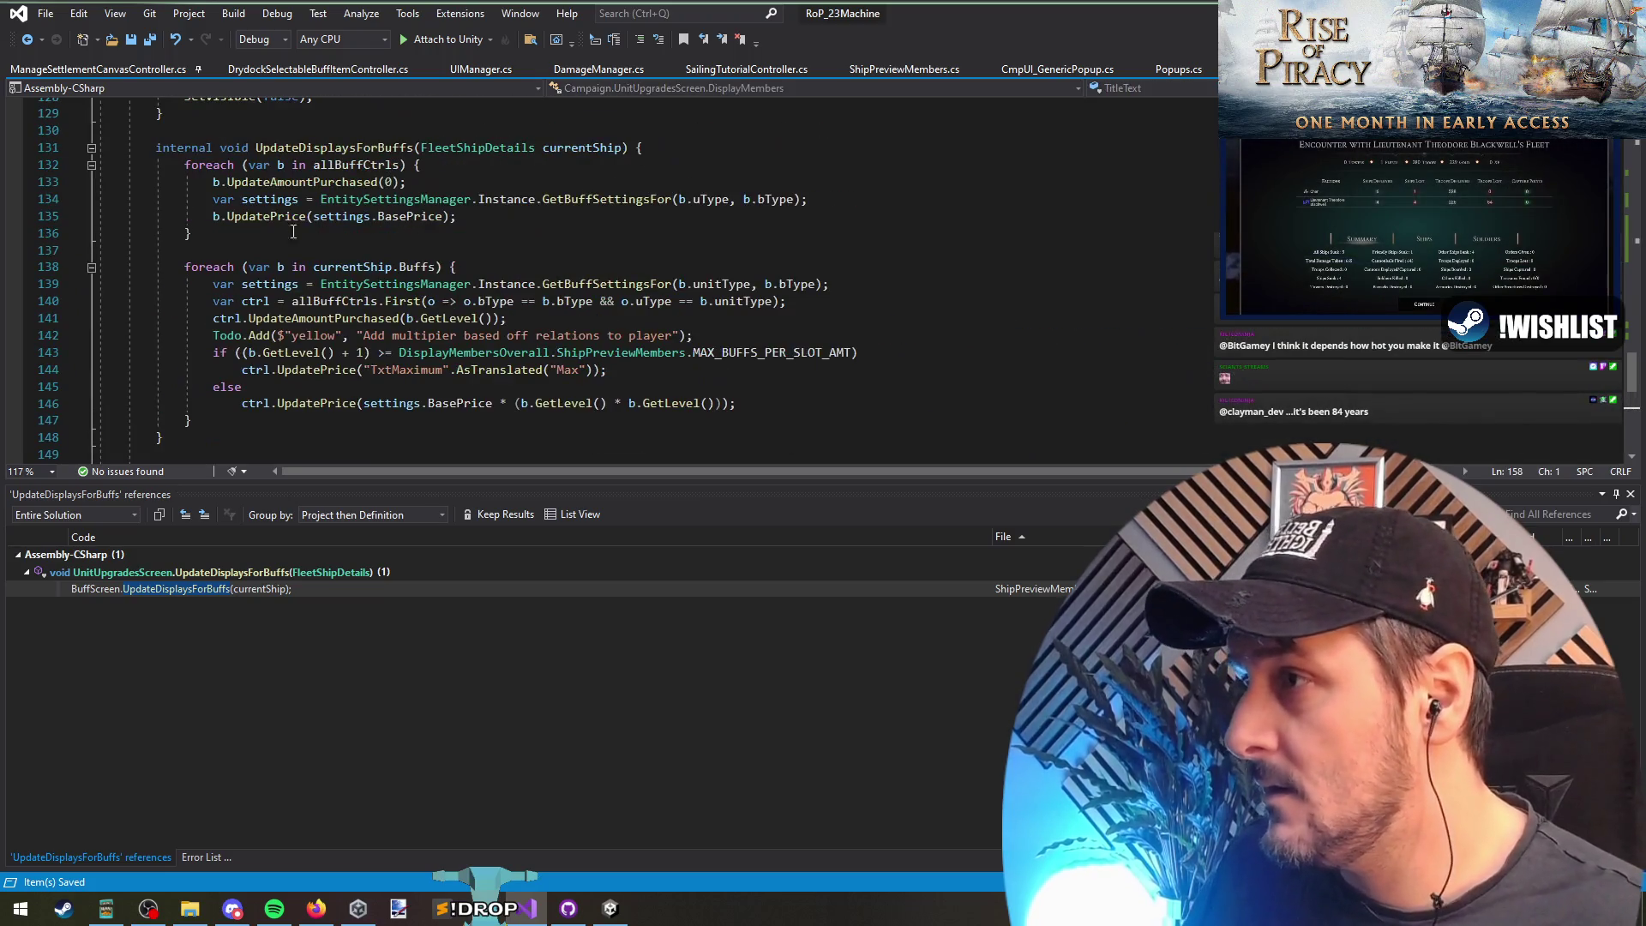
click(296, 151)
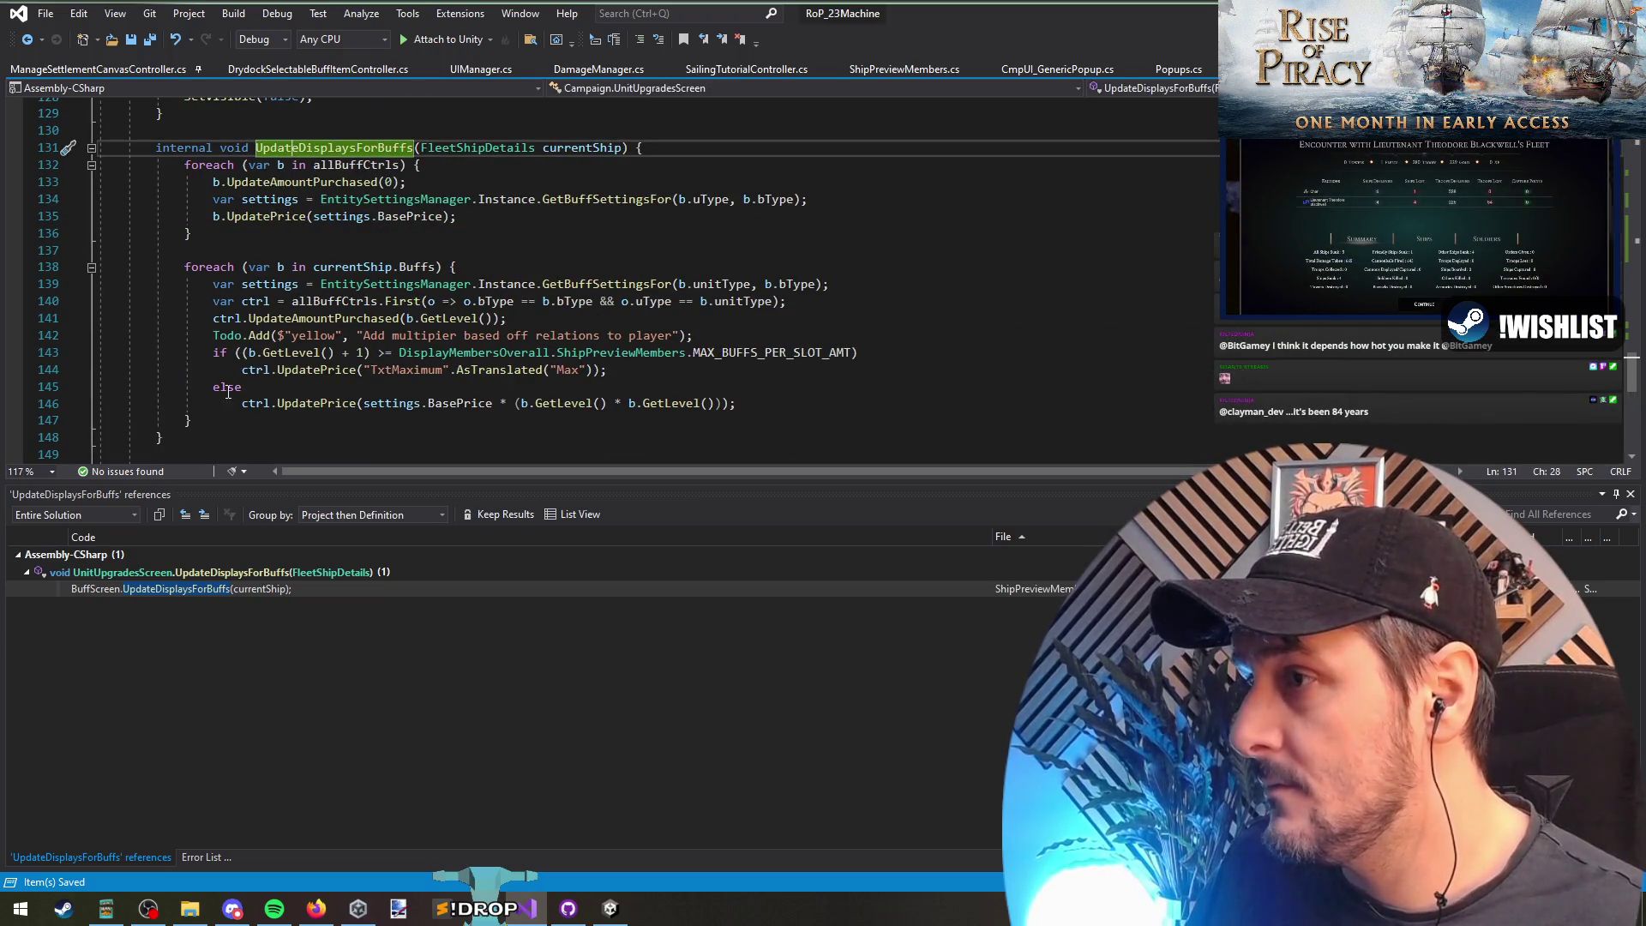
click(310, 426)
key(ctrl+v)
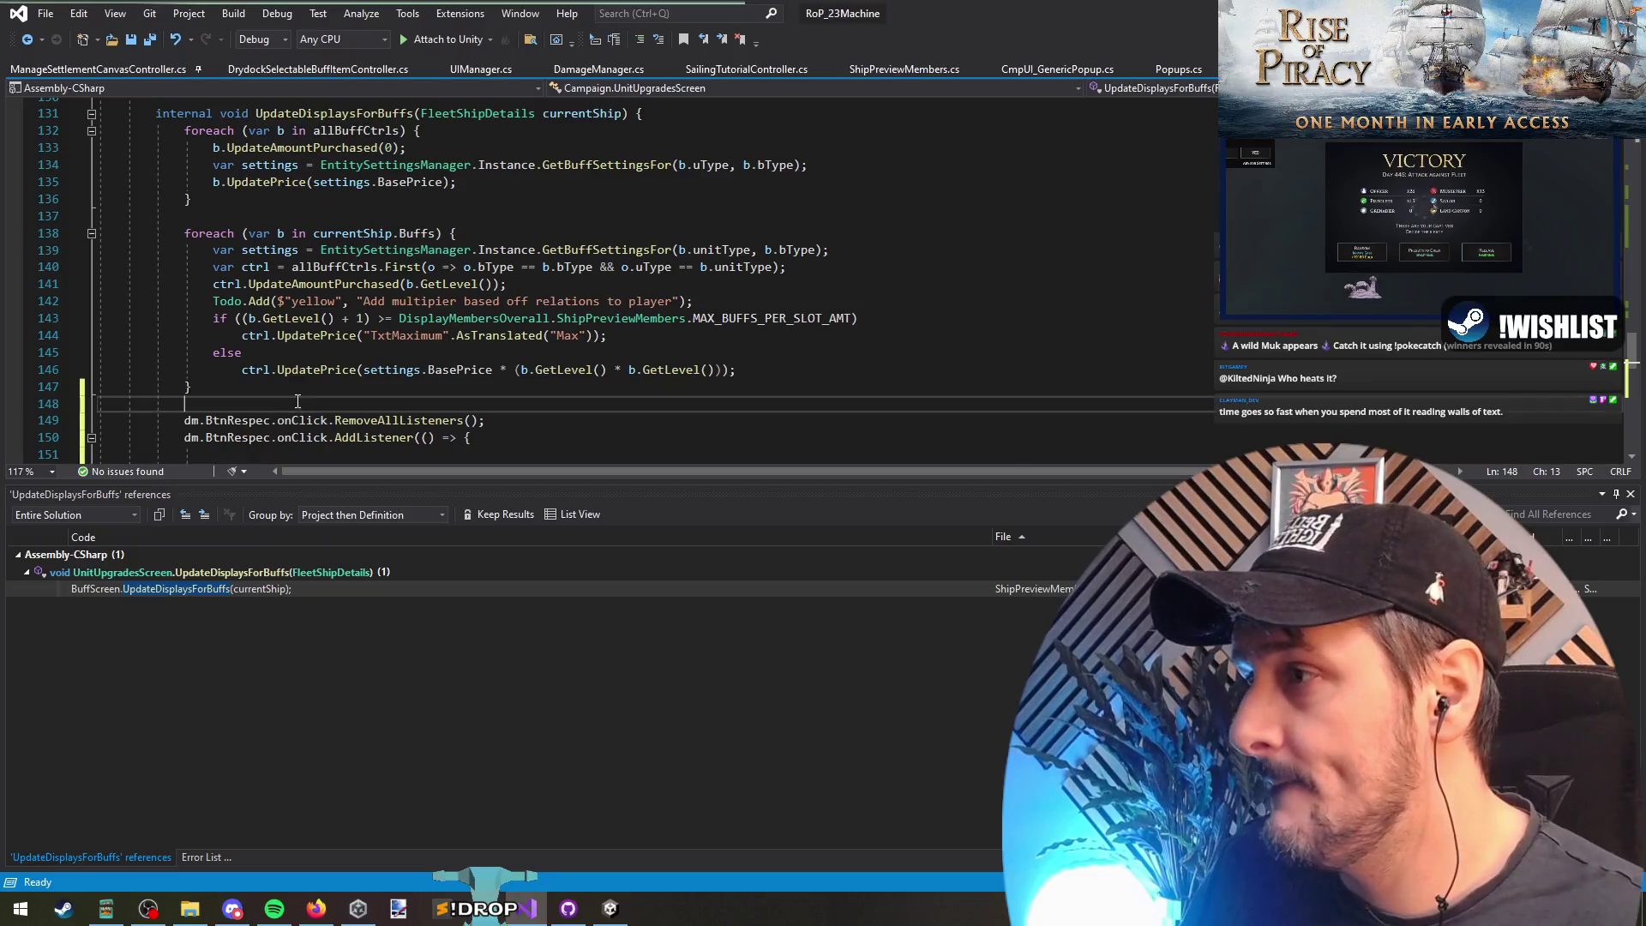
click(151, 39)
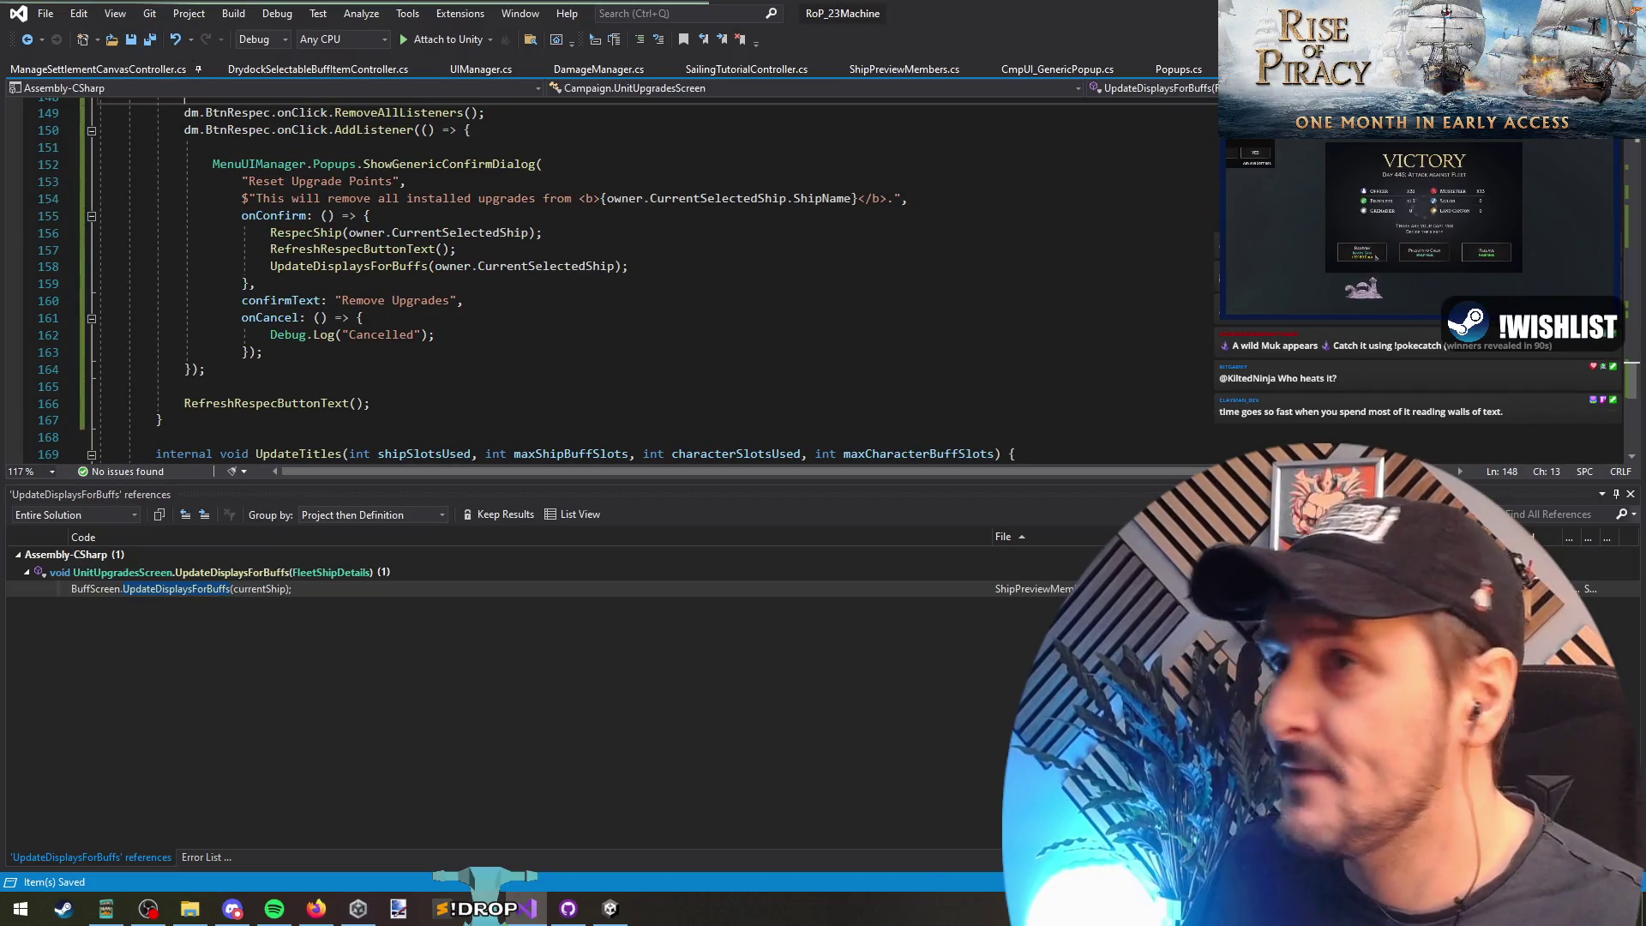
key(alt+Tab)
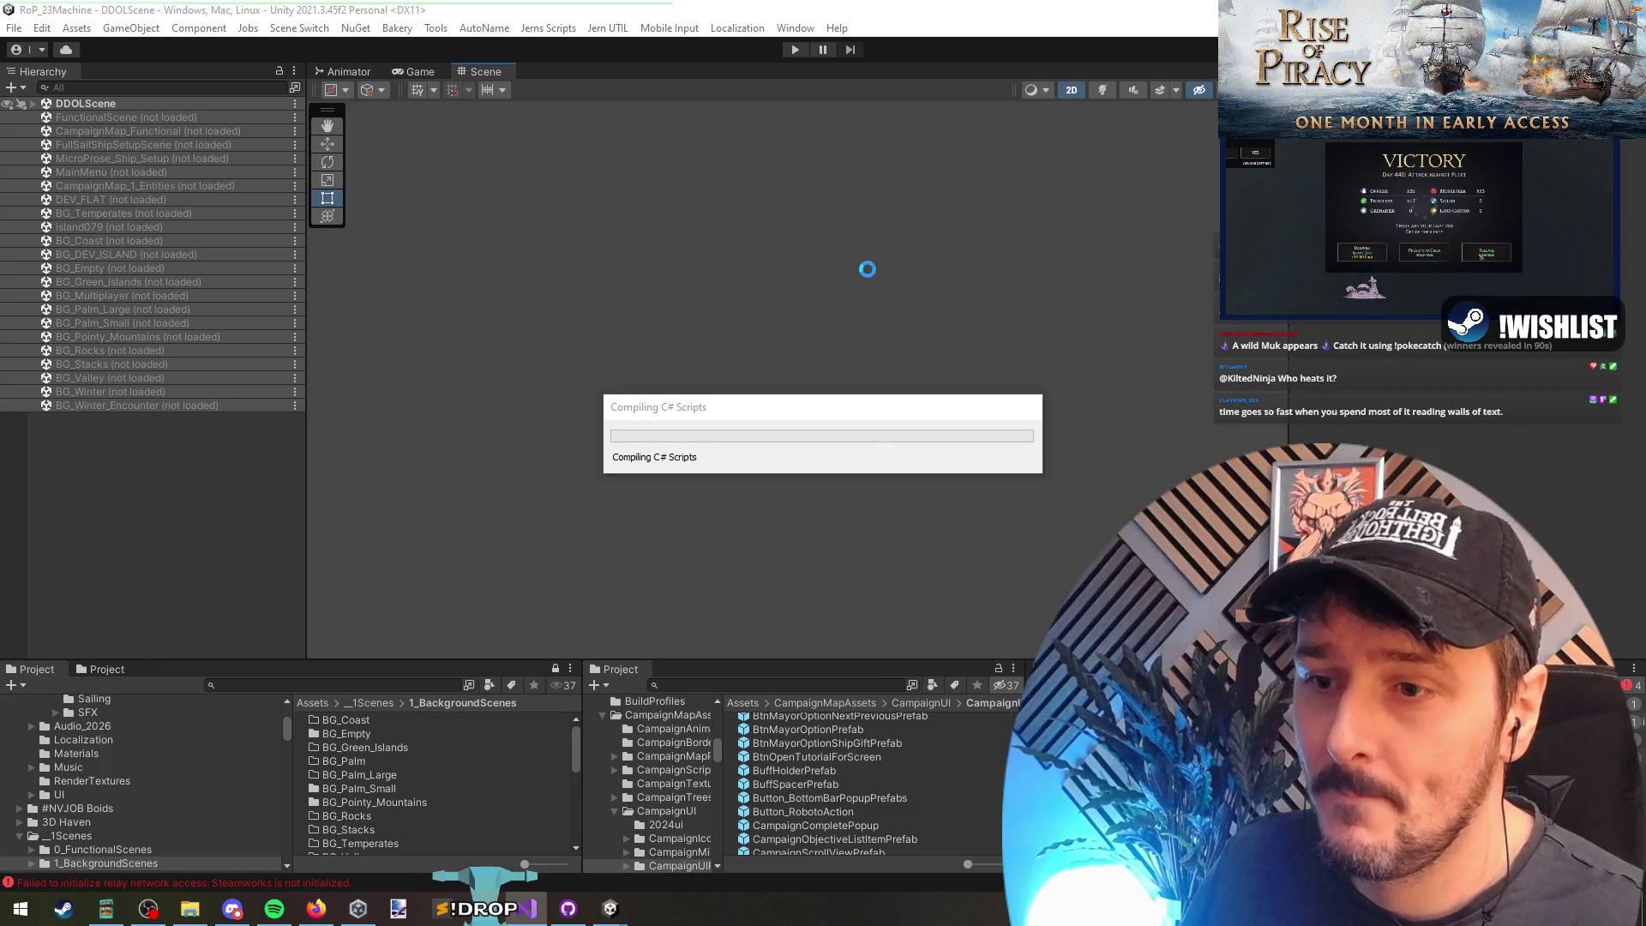
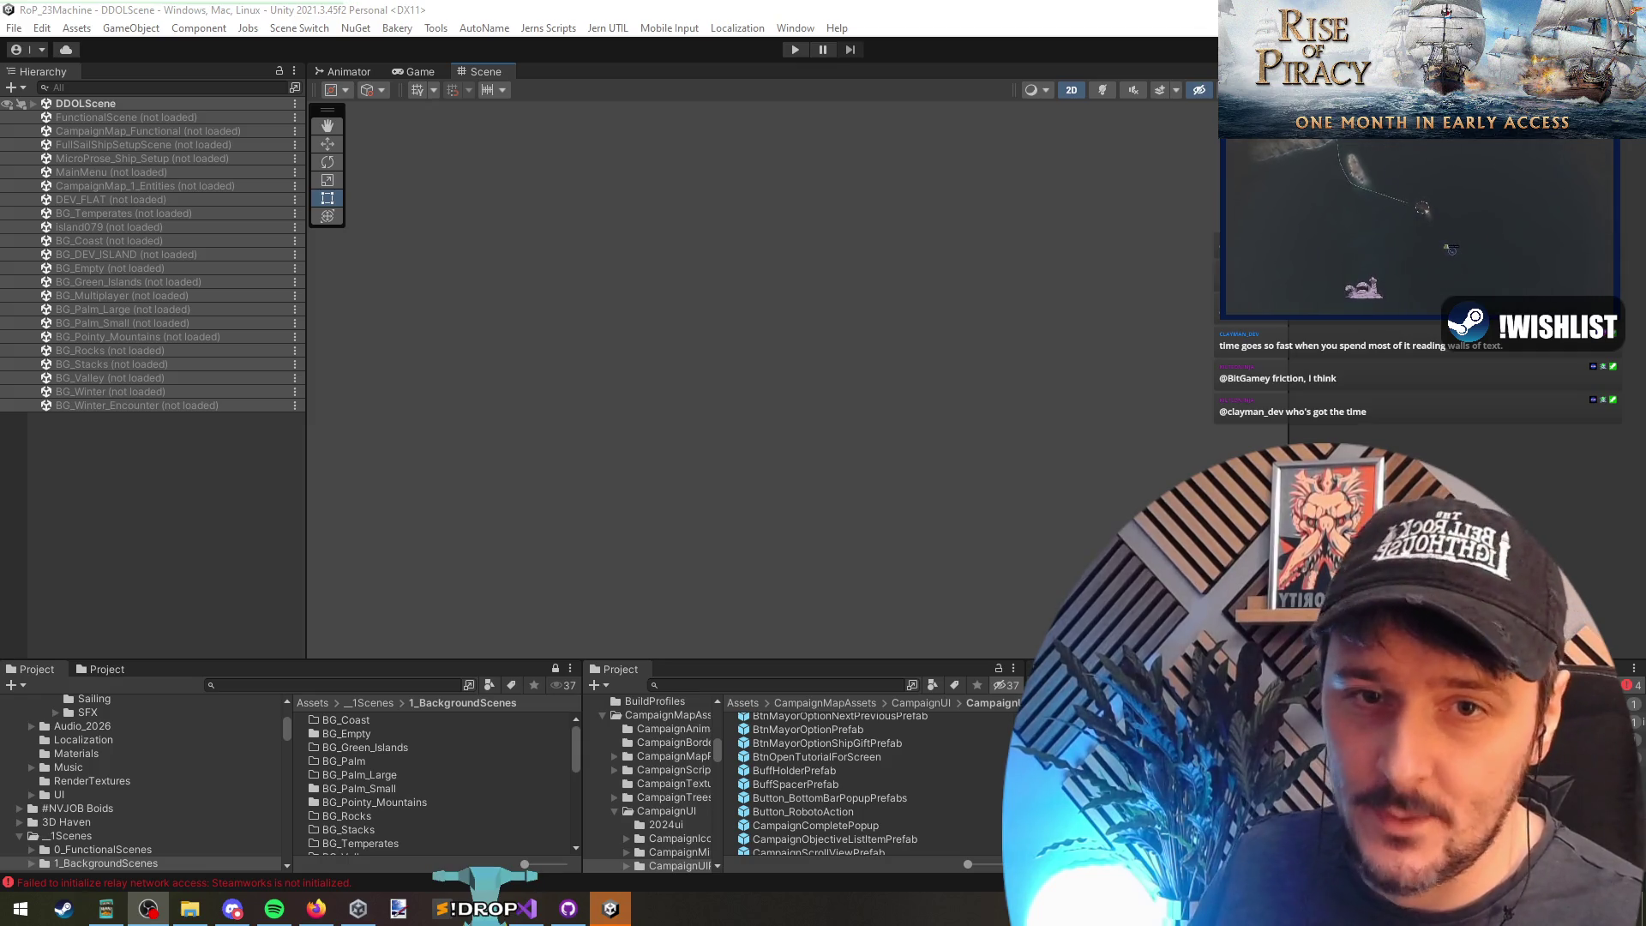
Step: Start play mode and continue the saved campaign from the main menu
click(793, 50)
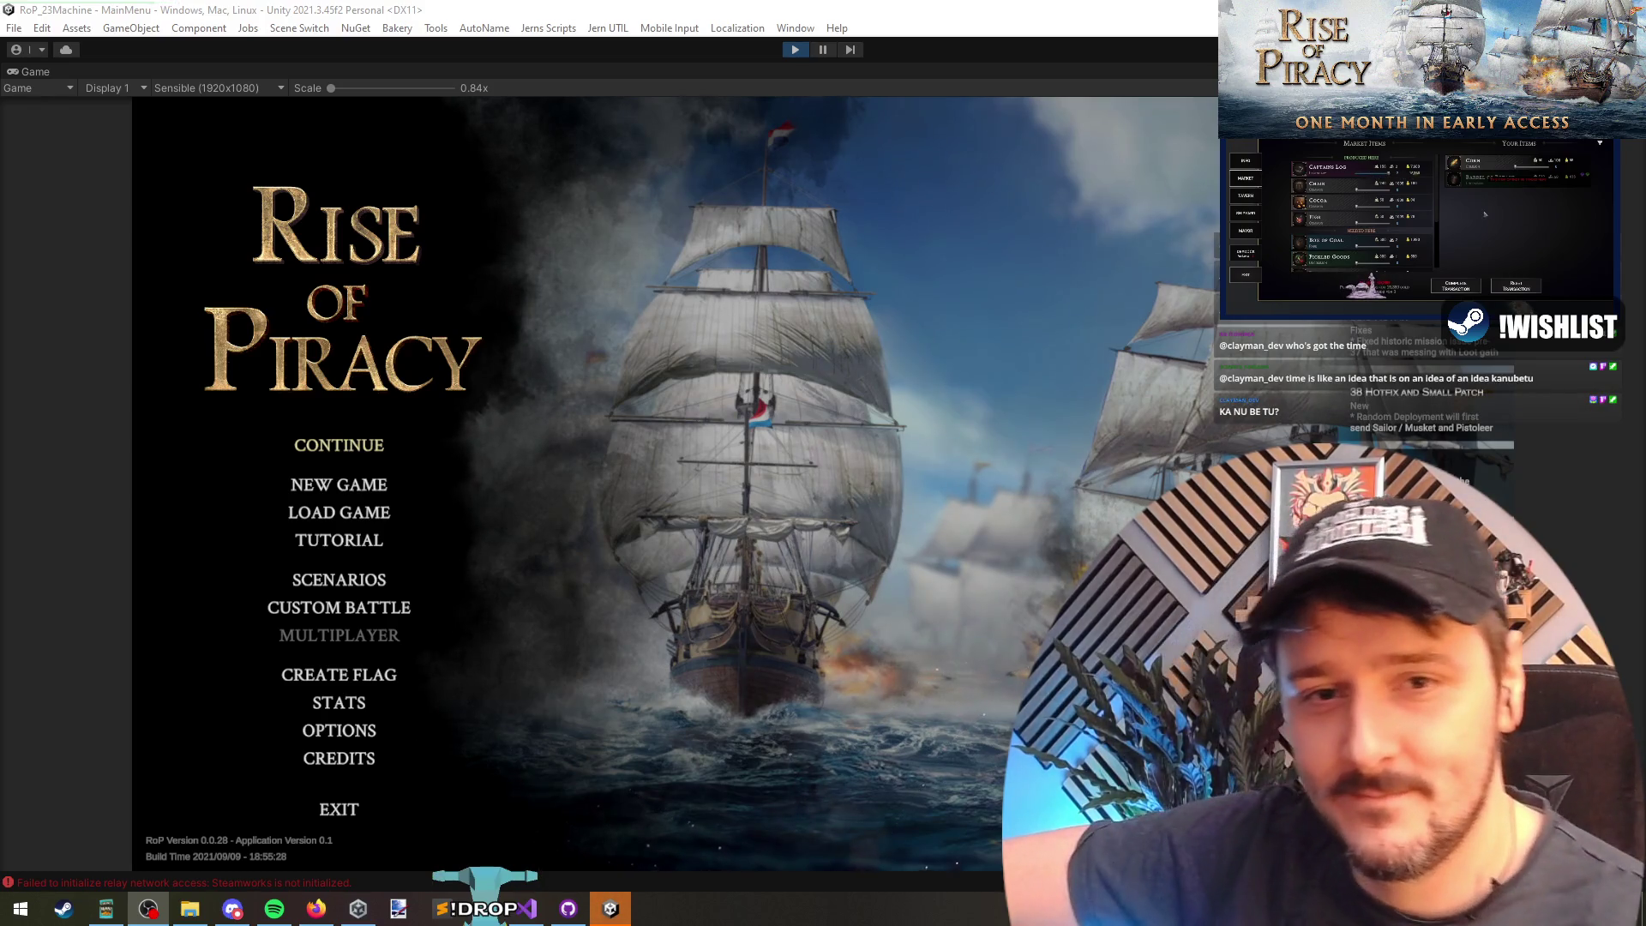
click(321, 449)
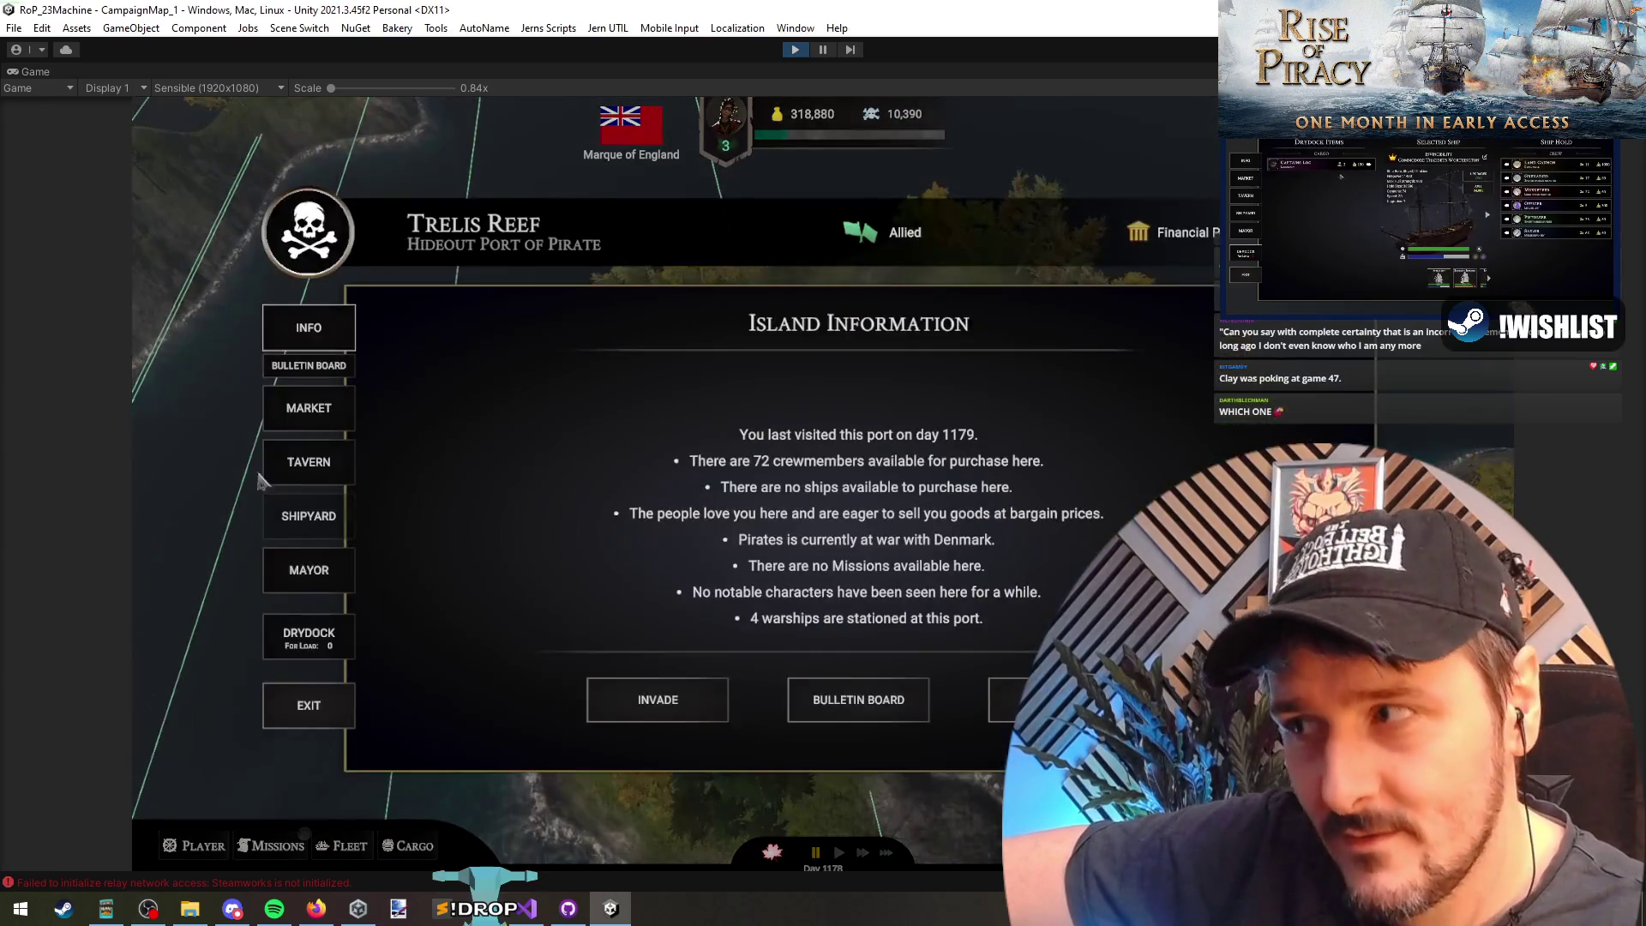
Step: Open the Trelis Reef port's Drydock page
click(295, 626)
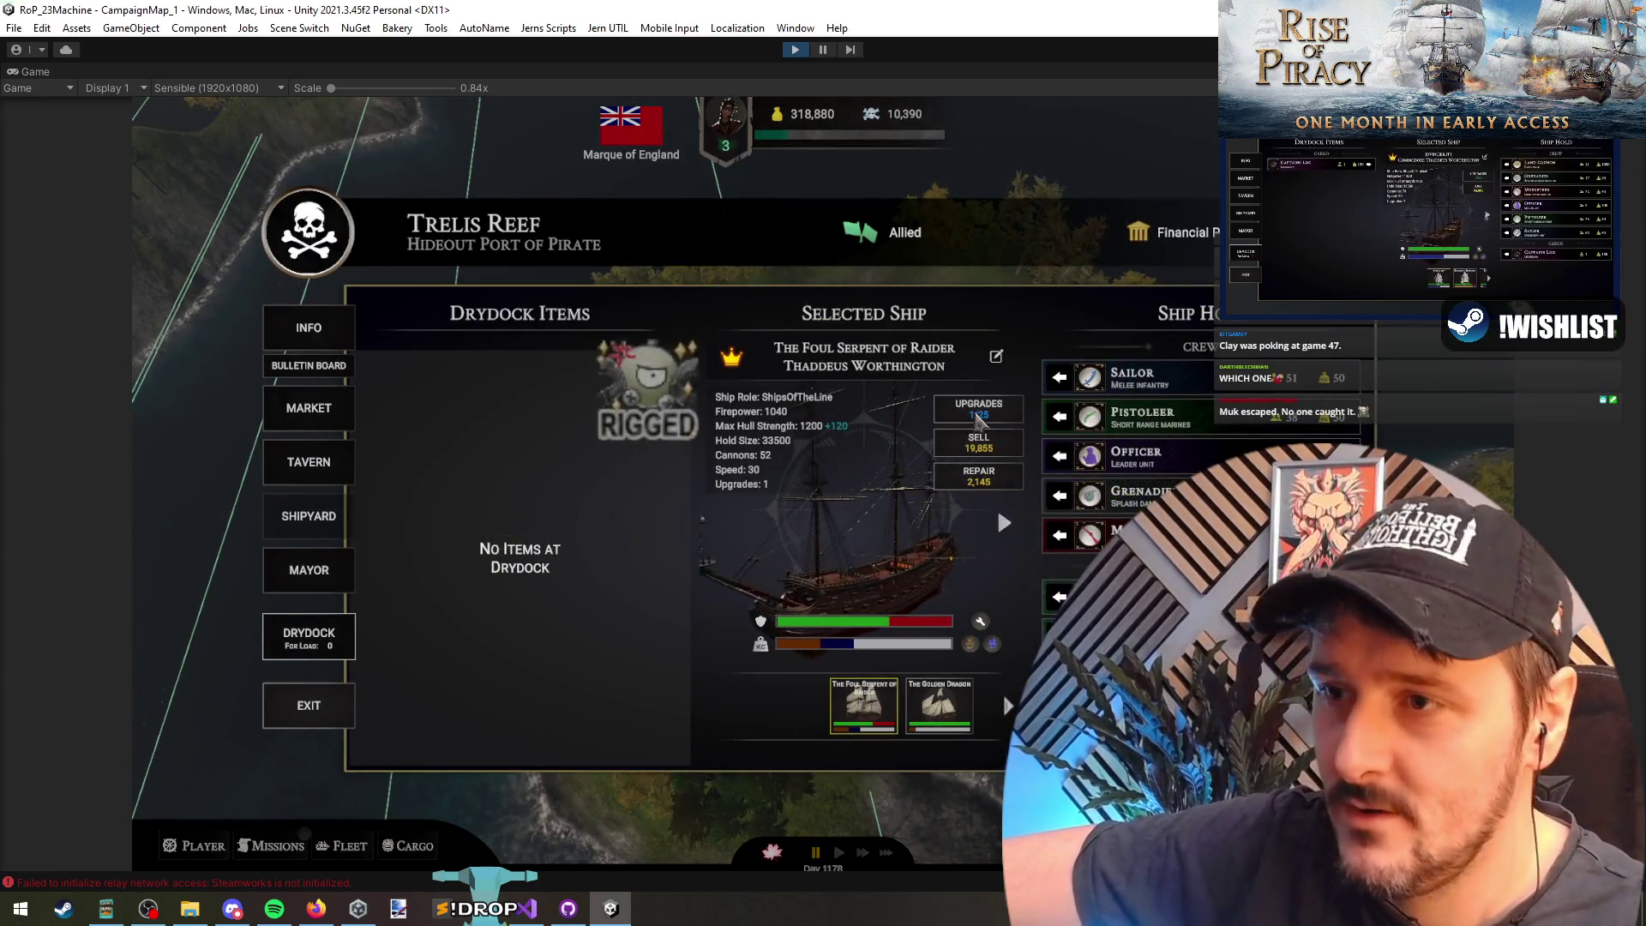
Step: Reset the ship's upgrades, then buy Sights, Craftsmanship, Speed and a second Sights
click(968, 418)
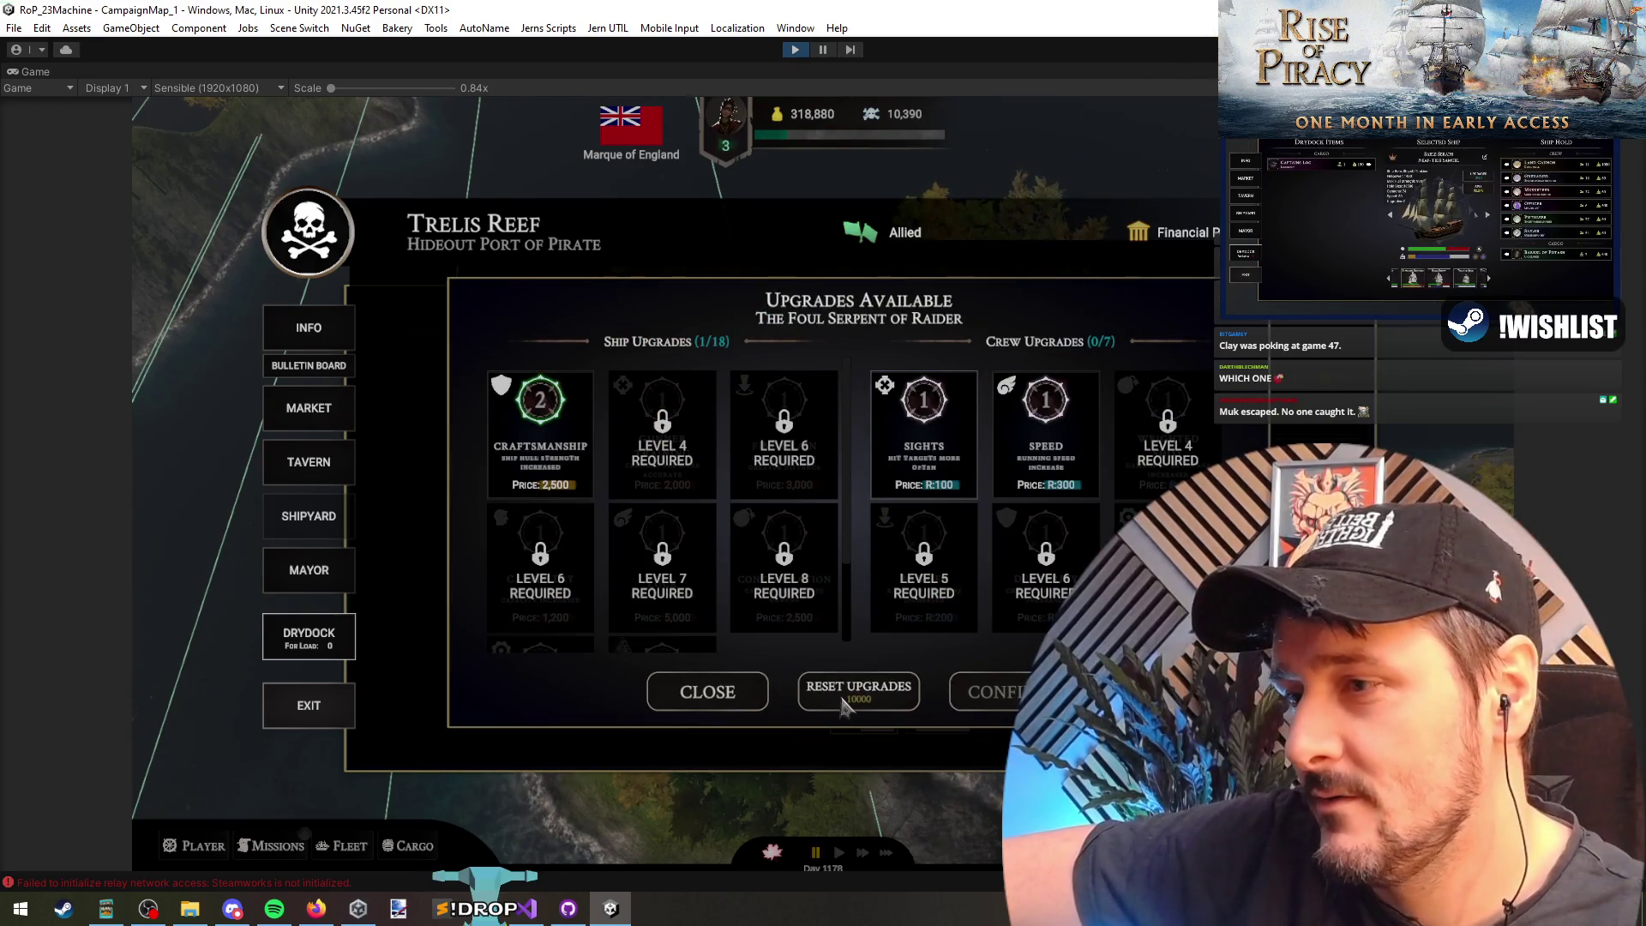
click(844, 703)
click(874, 536)
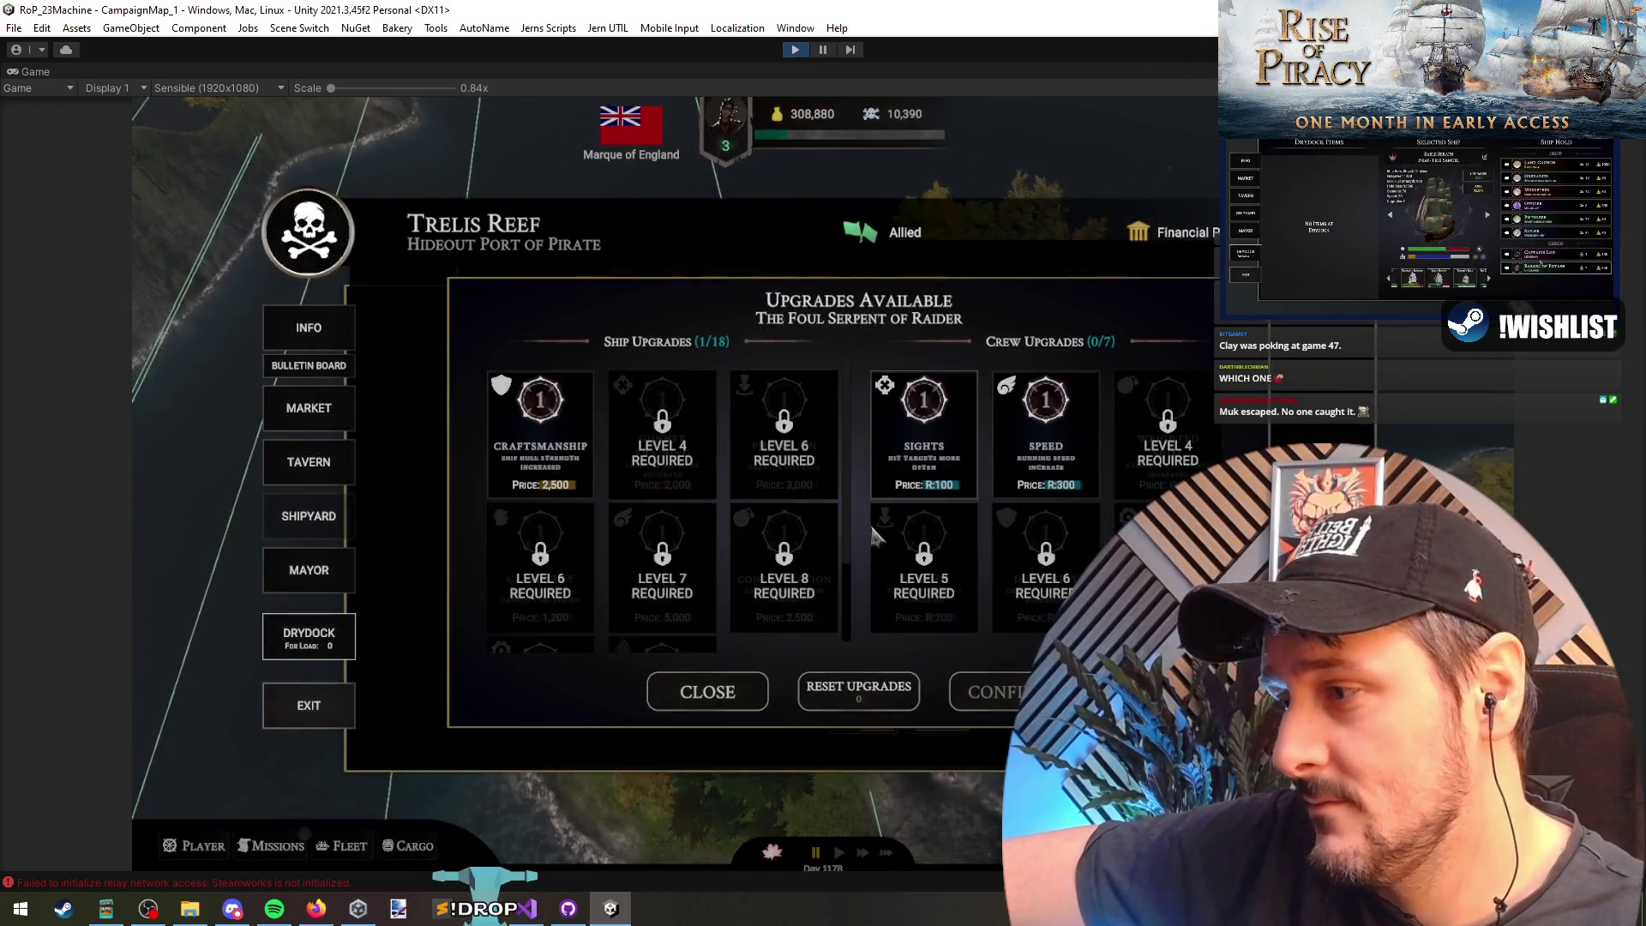
click(935, 415)
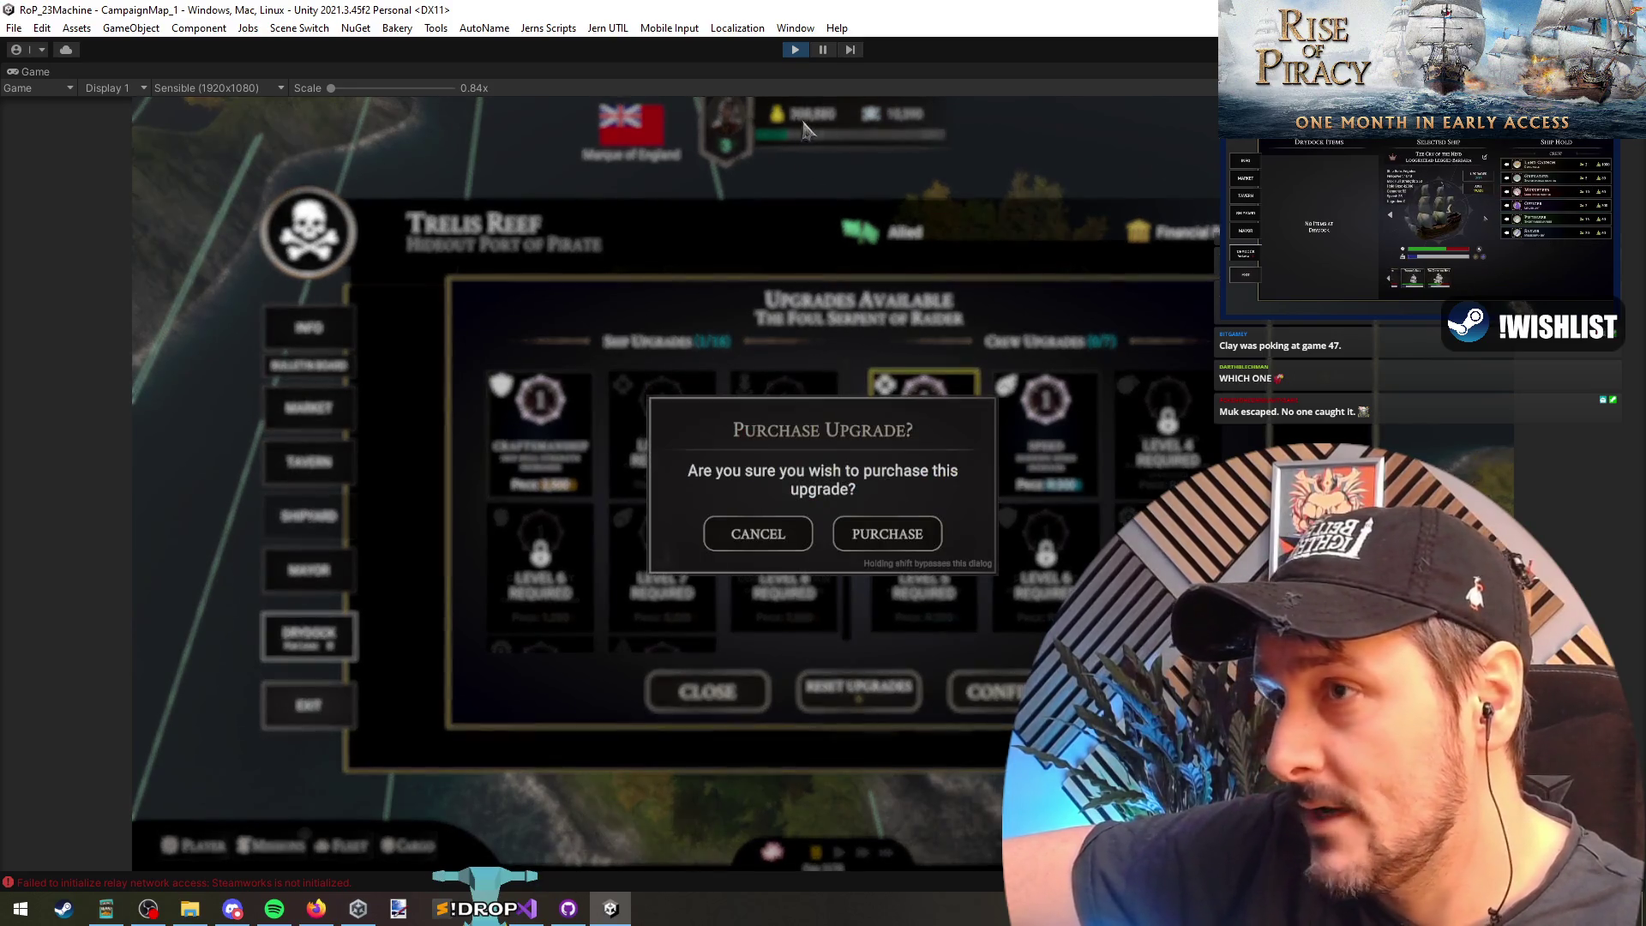
click(898, 525)
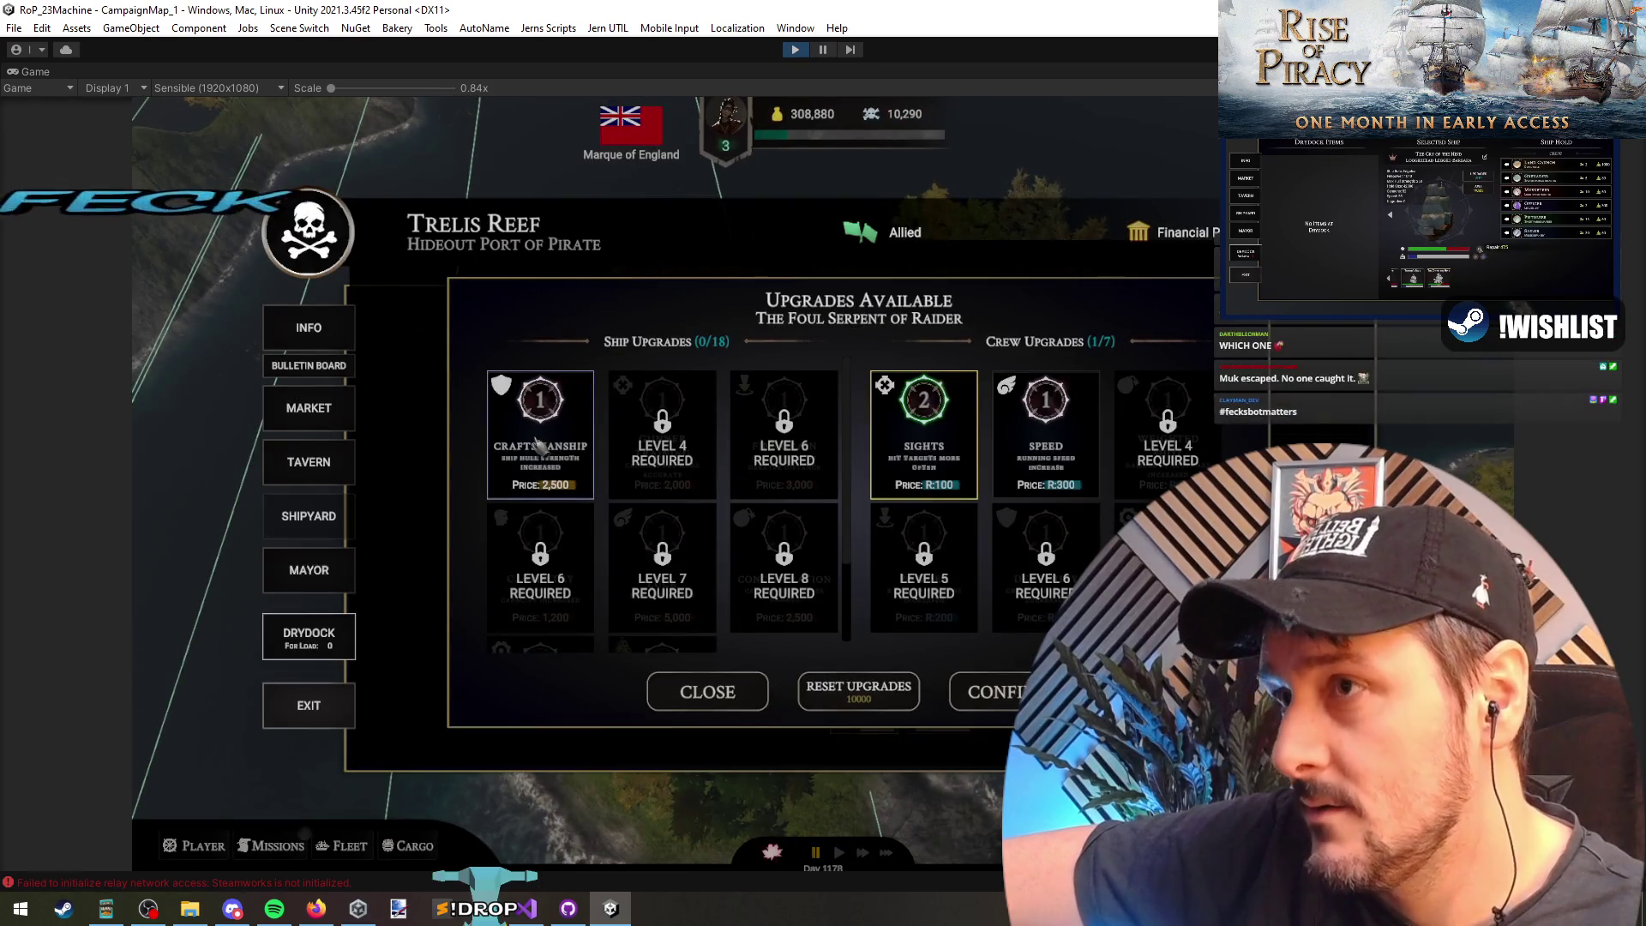
click(540, 429)
click(894, 539)
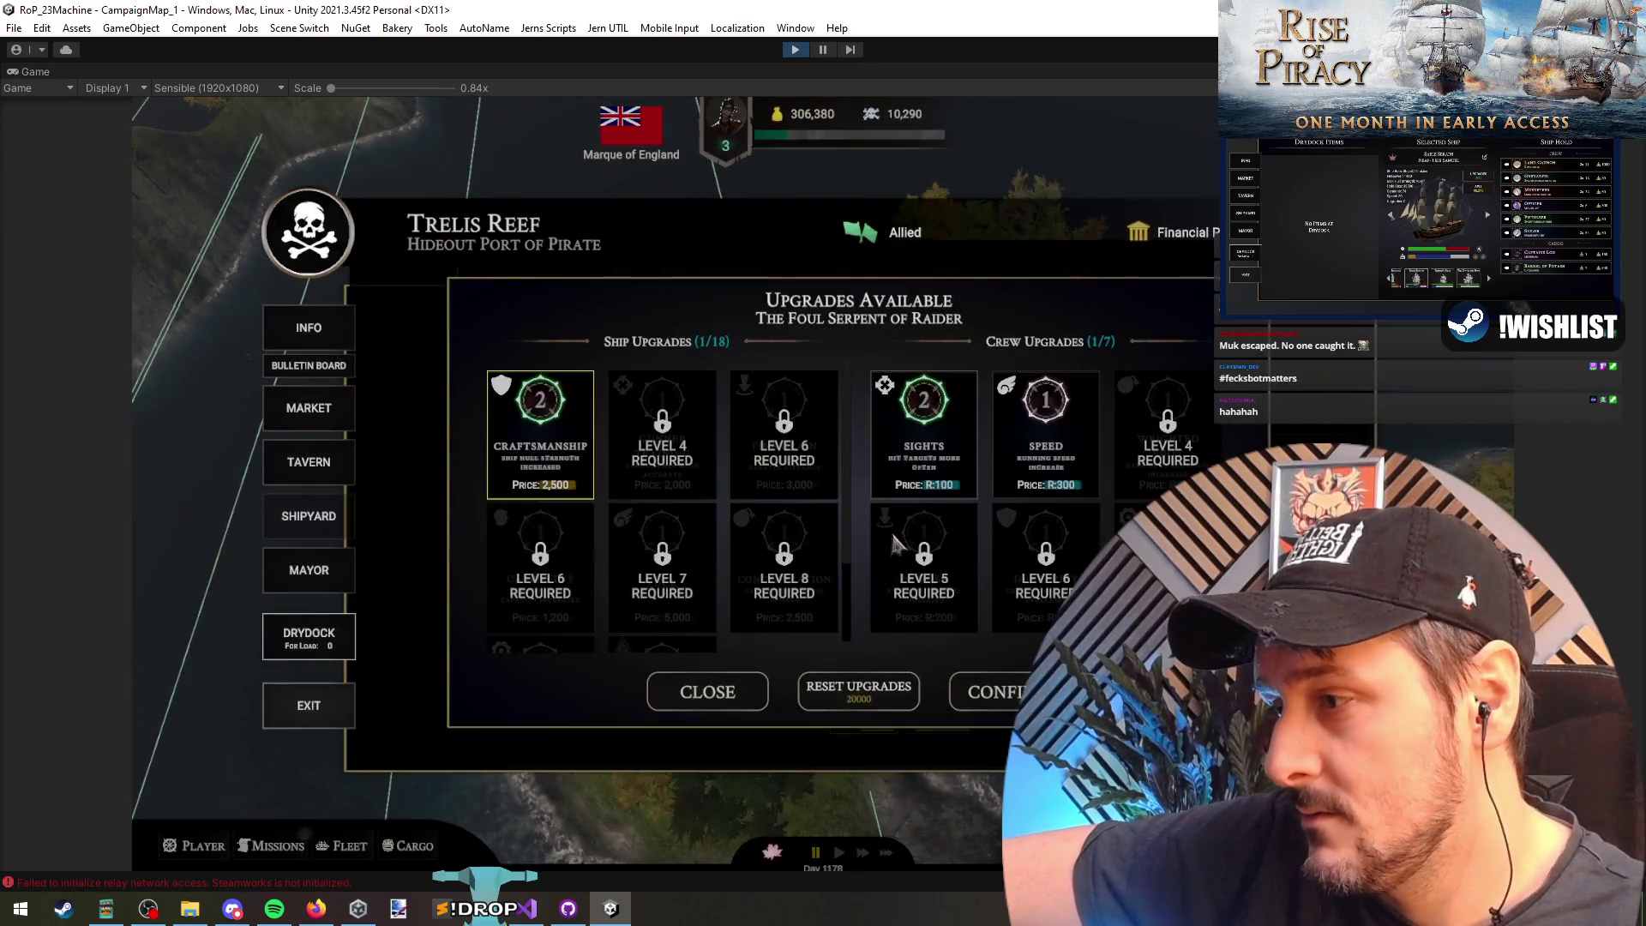
click(1044, 425)
click(912, 528)
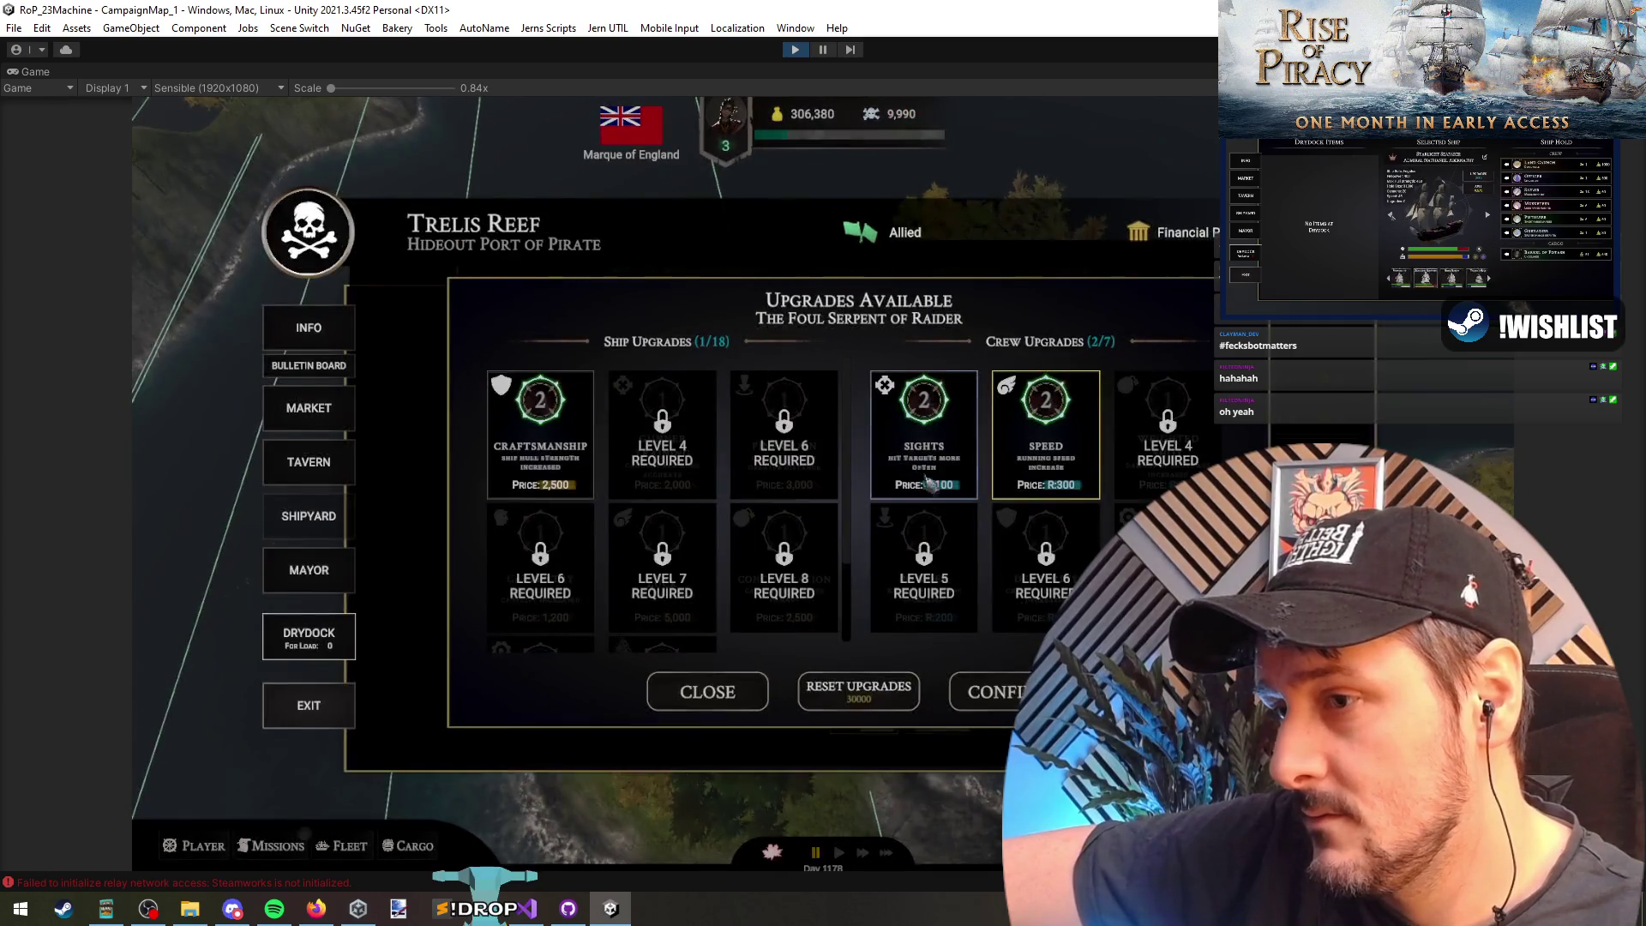
click(923, 429)
click(888, 534)
Step: Reset again, buy three Craftsmanship levels, reset to level 1, and switch to Visual Studio
click(840, 695)
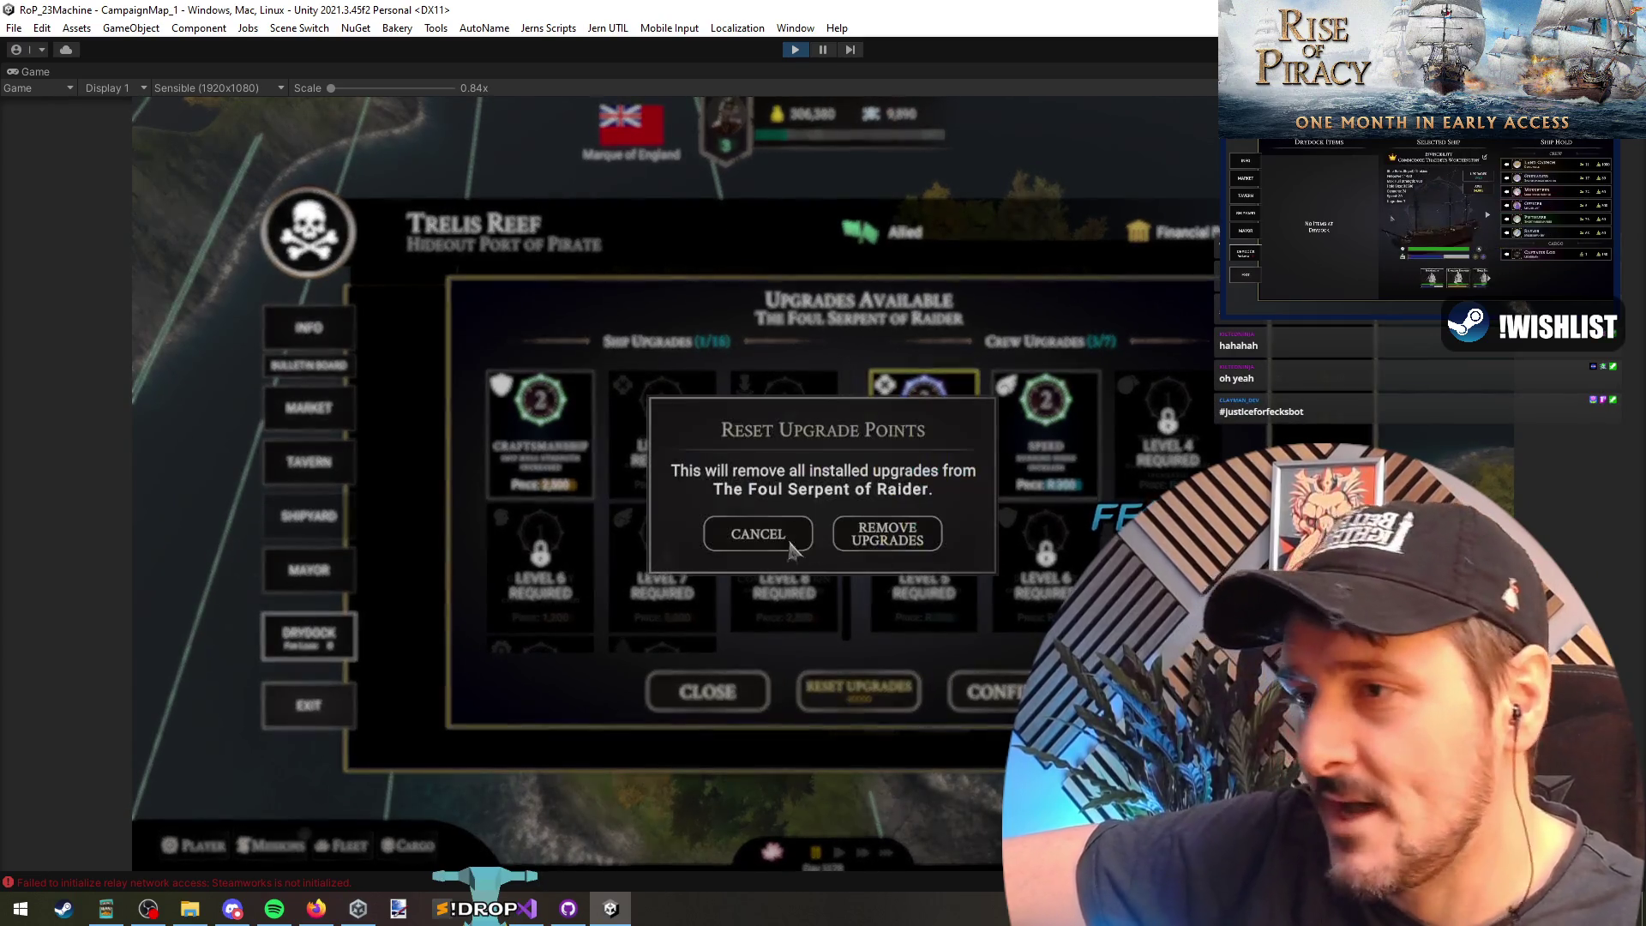
click(886, 536)
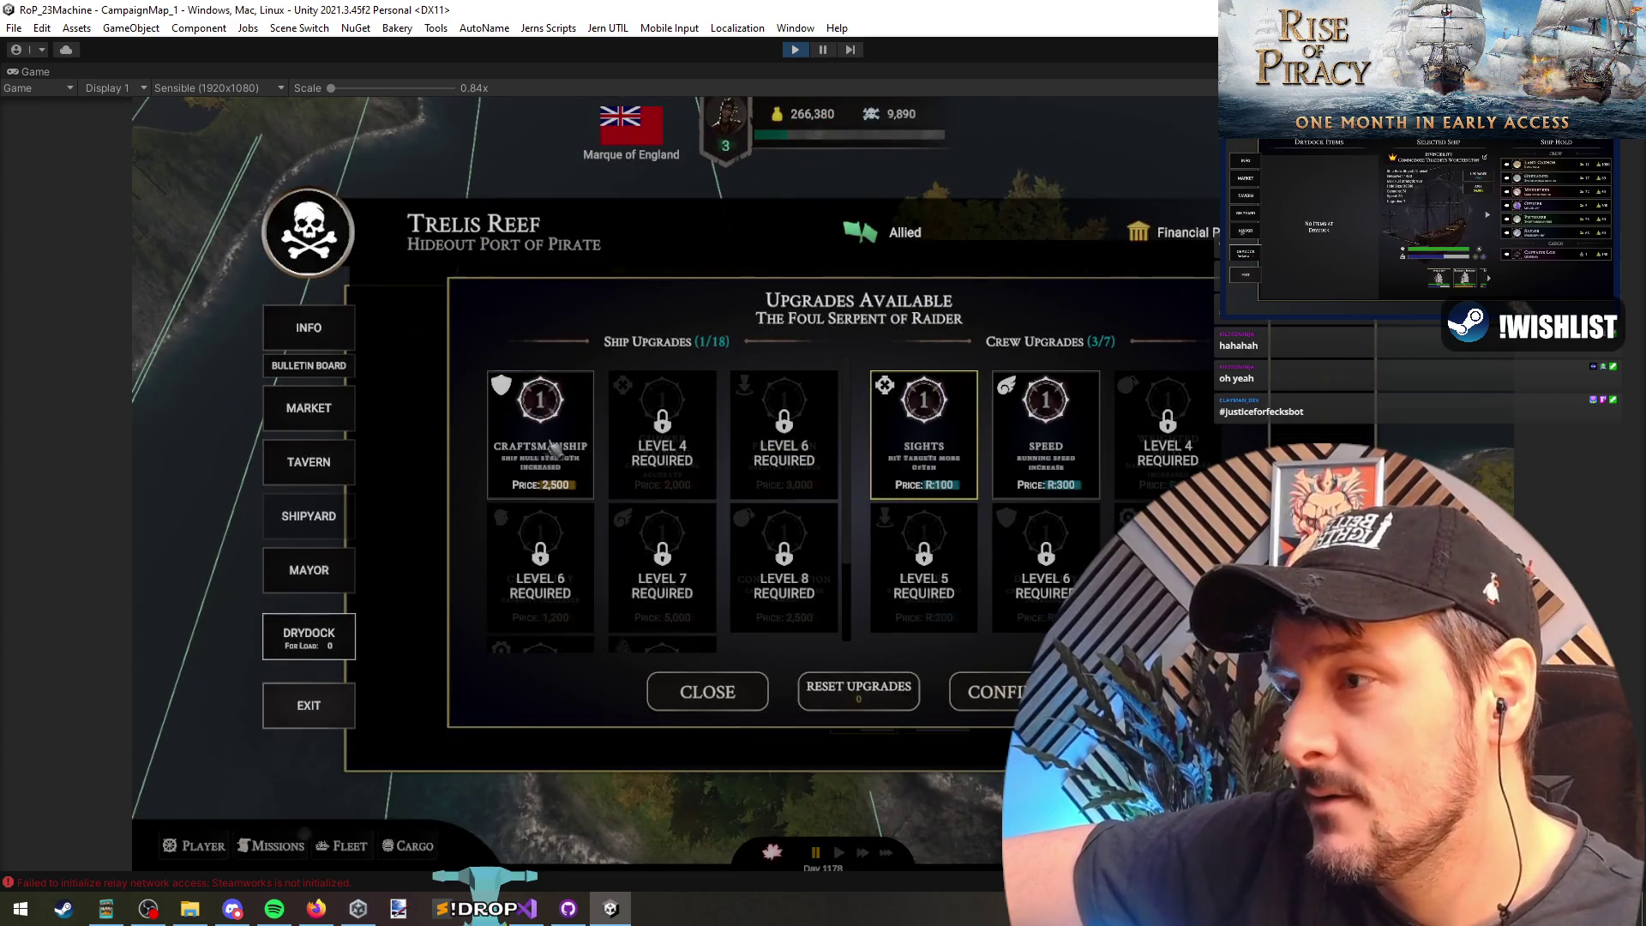
click(540, 433)
click(889, 534)
click(513, 428)
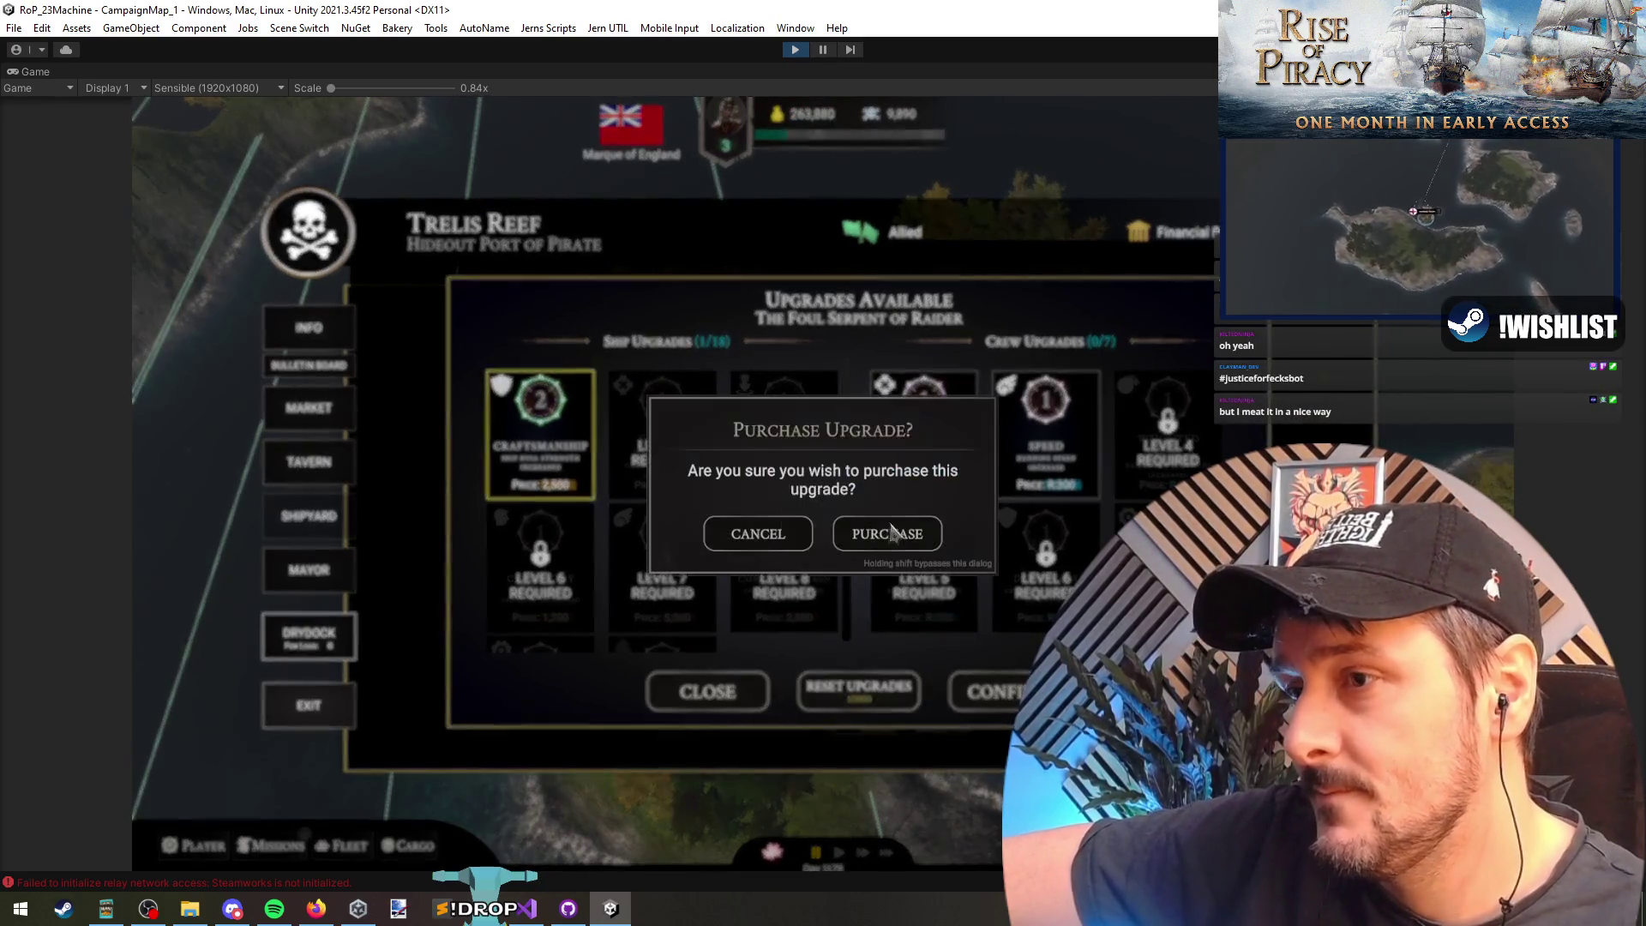
click(890, 533)
click(540, 433)
click(889, 533)
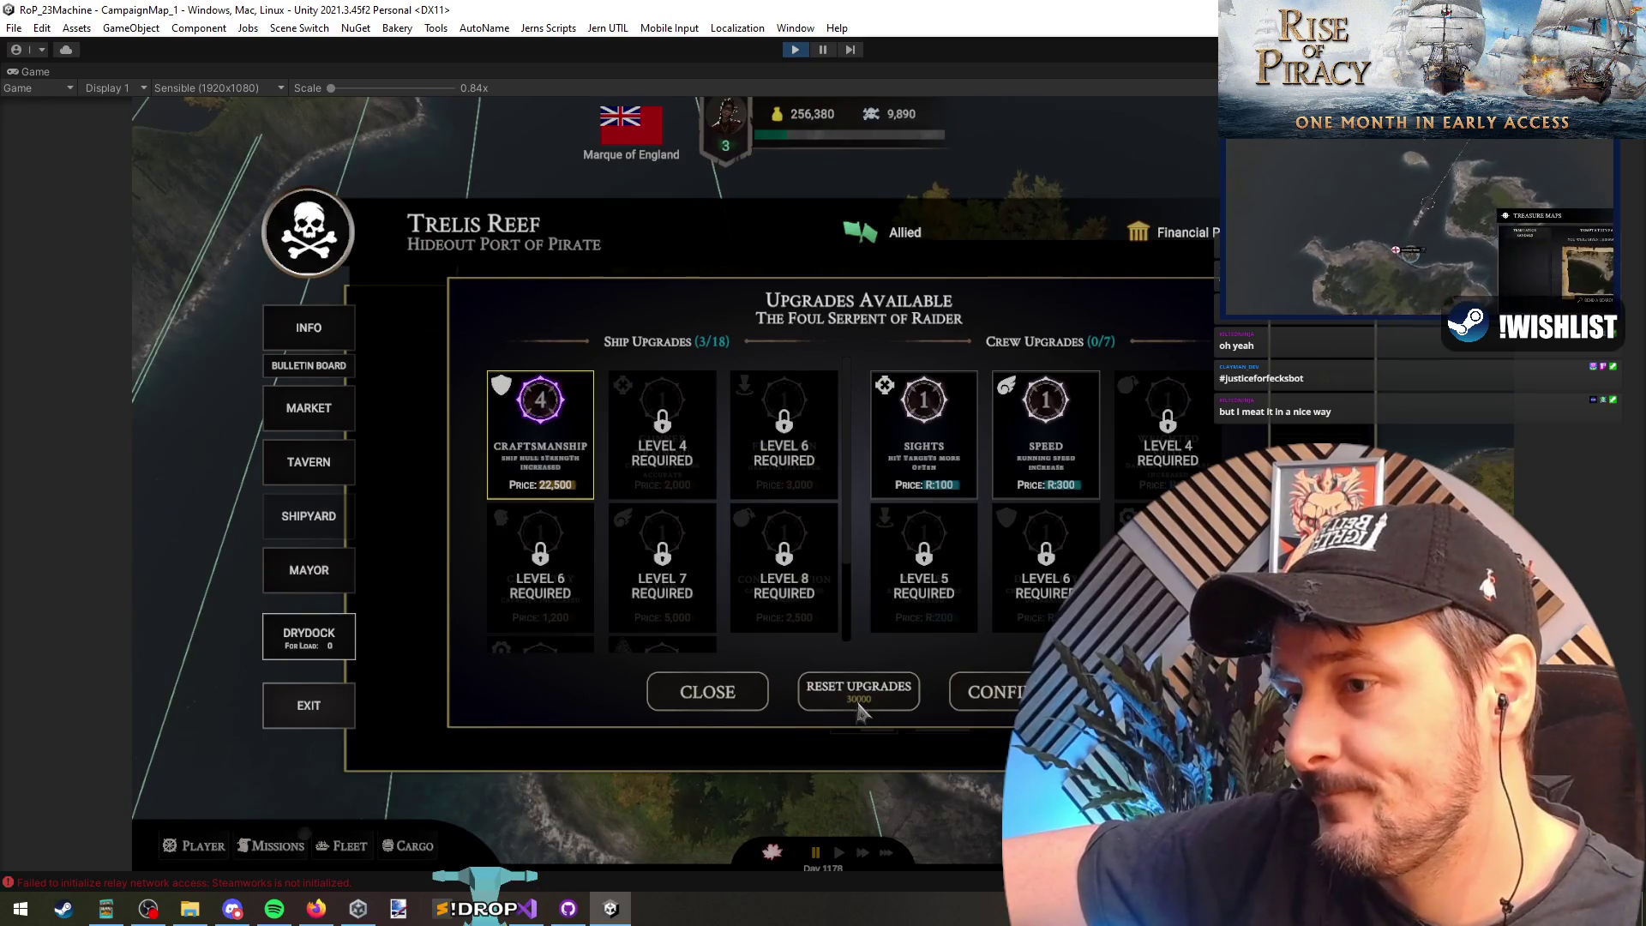
click(857, 695)
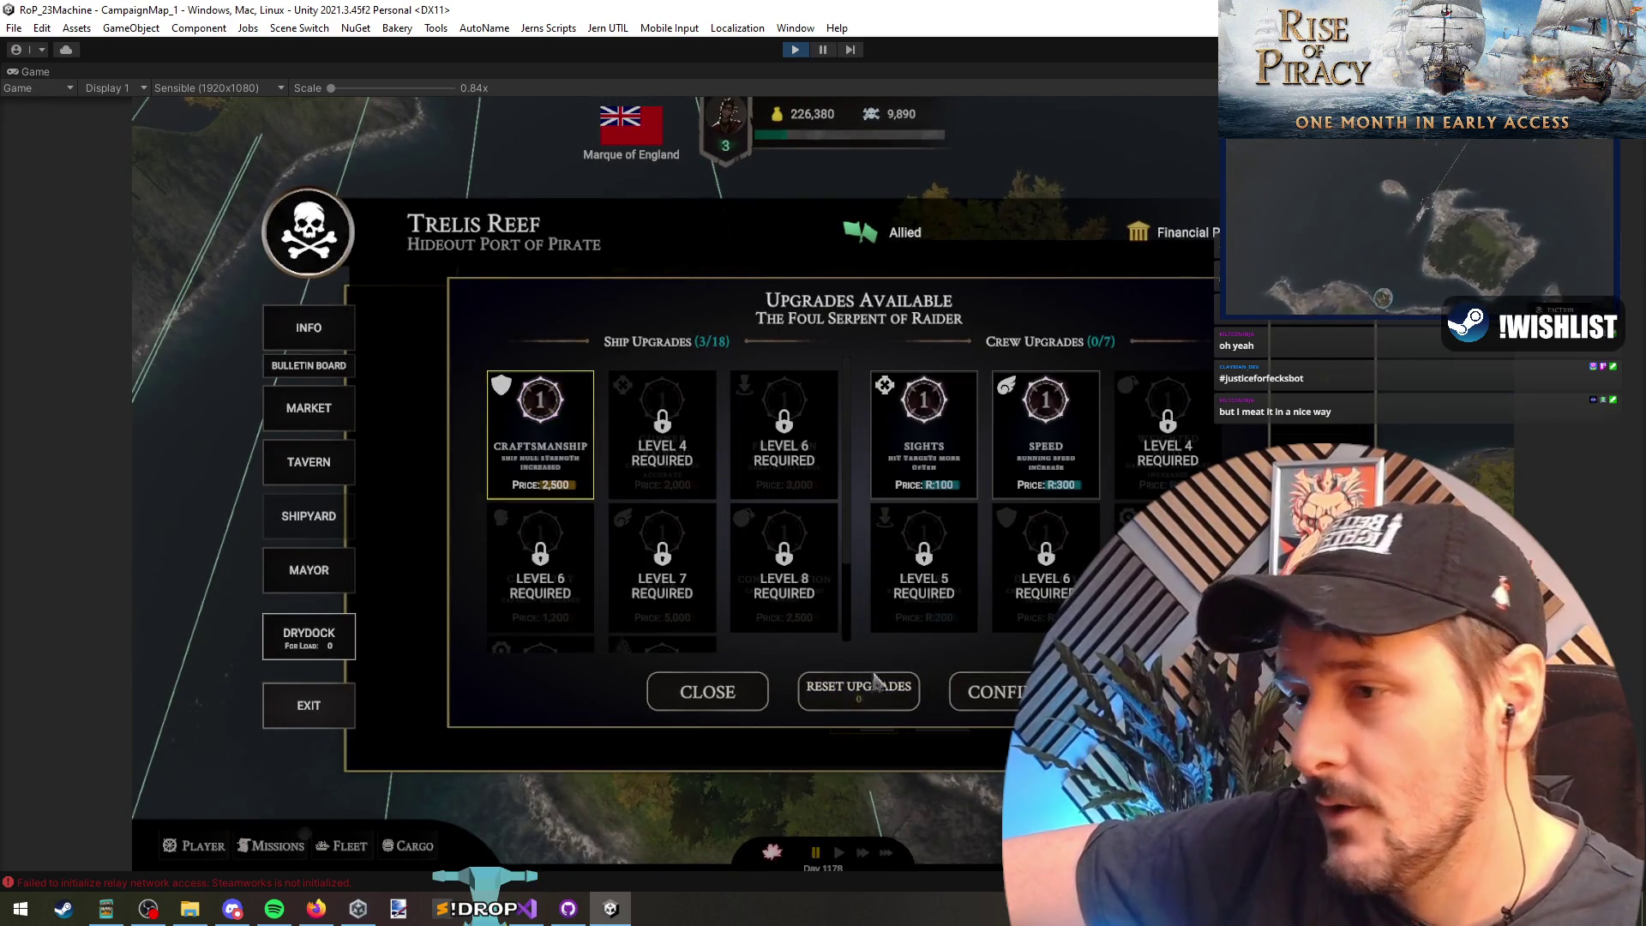
click(526, 908)
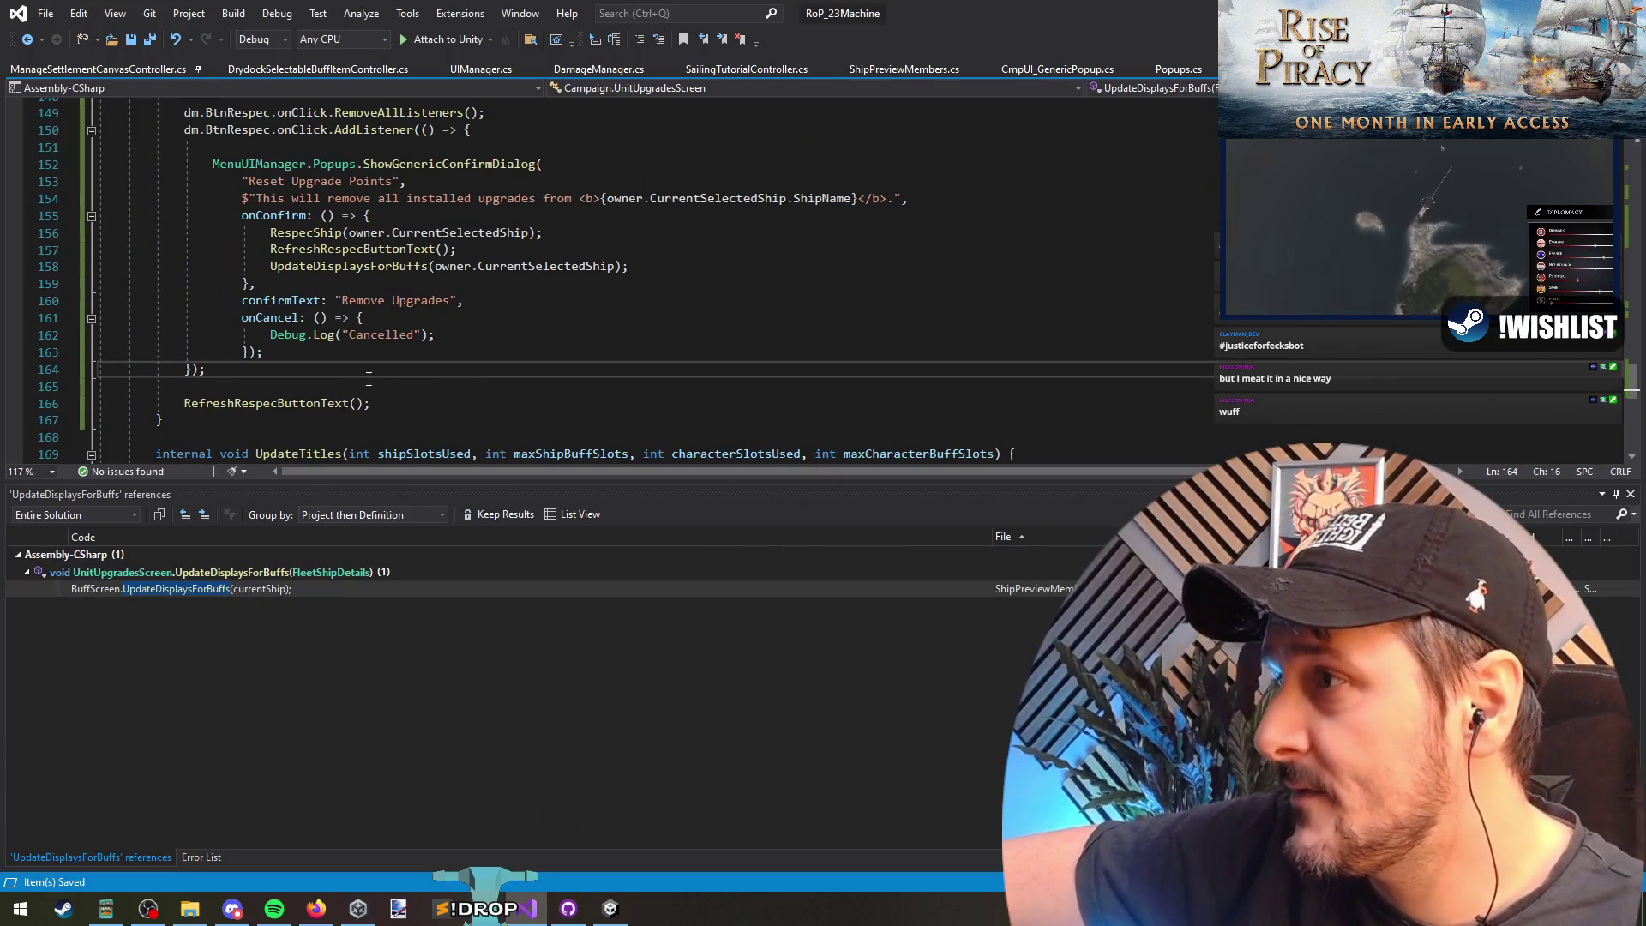
Step: Go to RefreshRespecButtonText and convert its expression body into a braced block
click(444, 386)
click(249, 403)
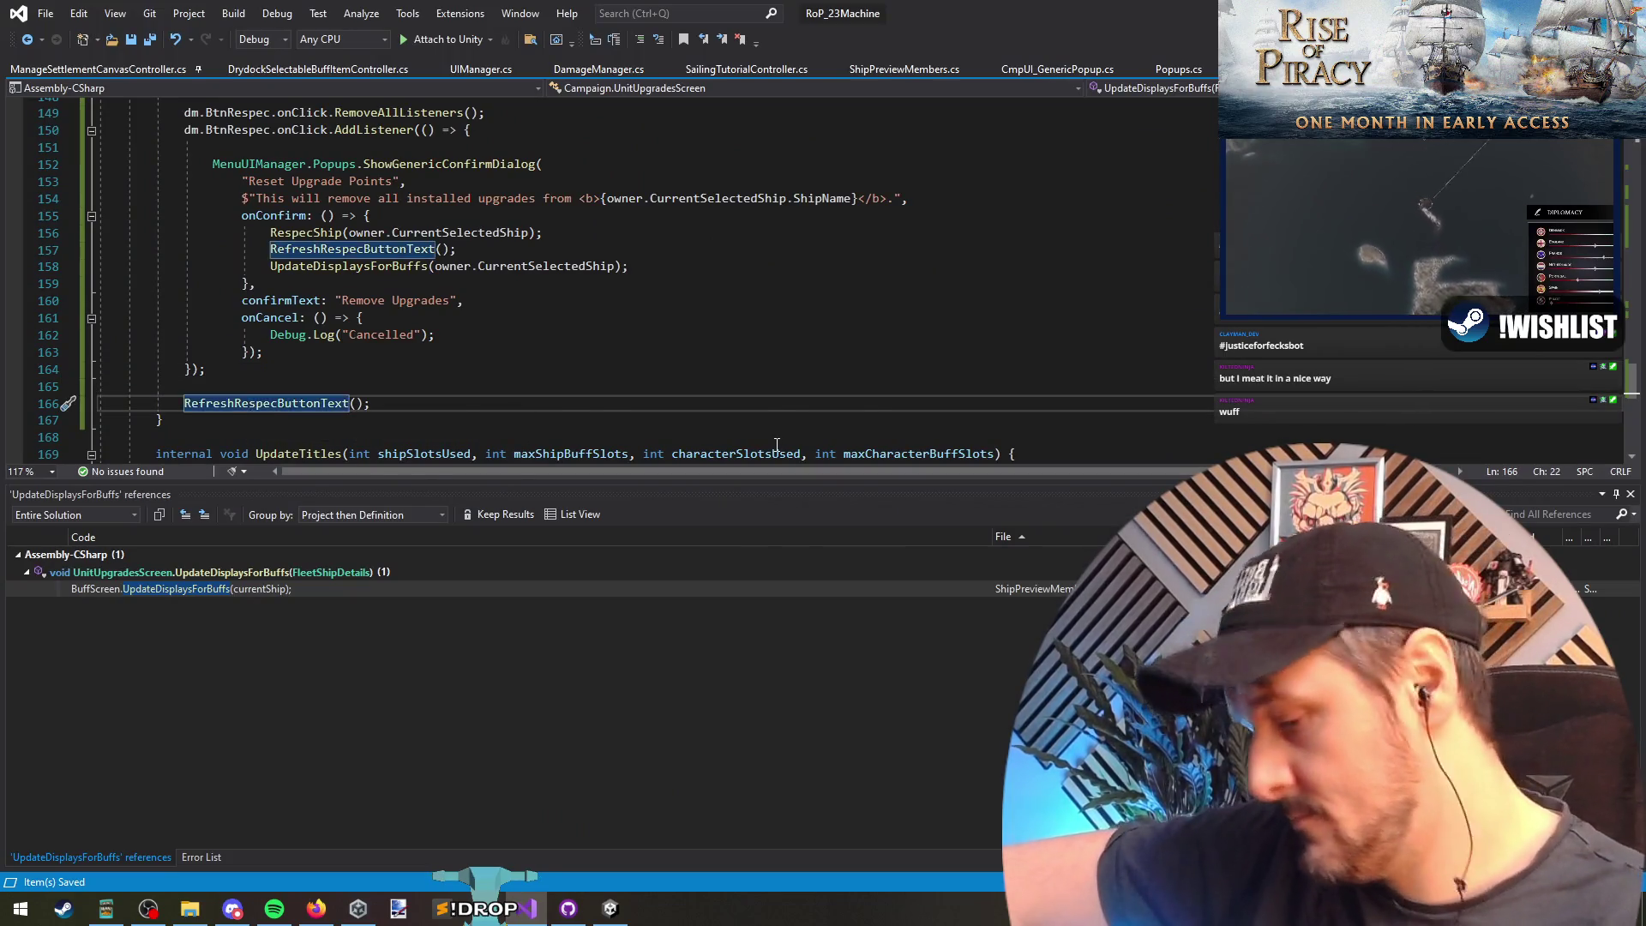
key(F12)
click(396, 281)
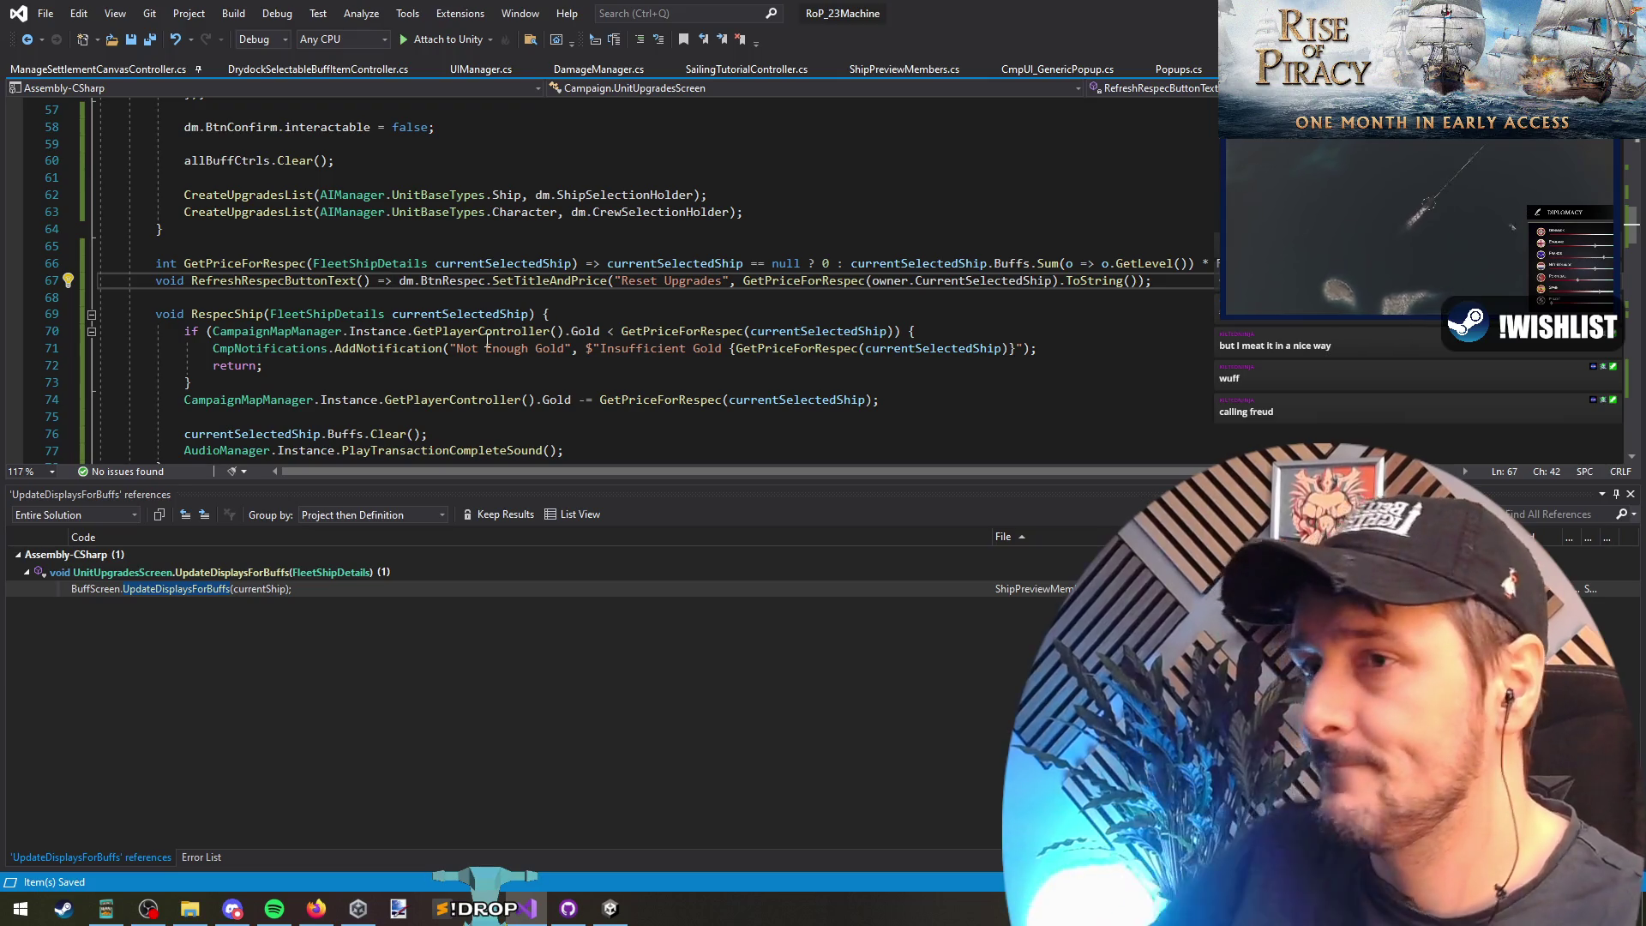
key(BackSpace)
key(BackSpace)
text({)
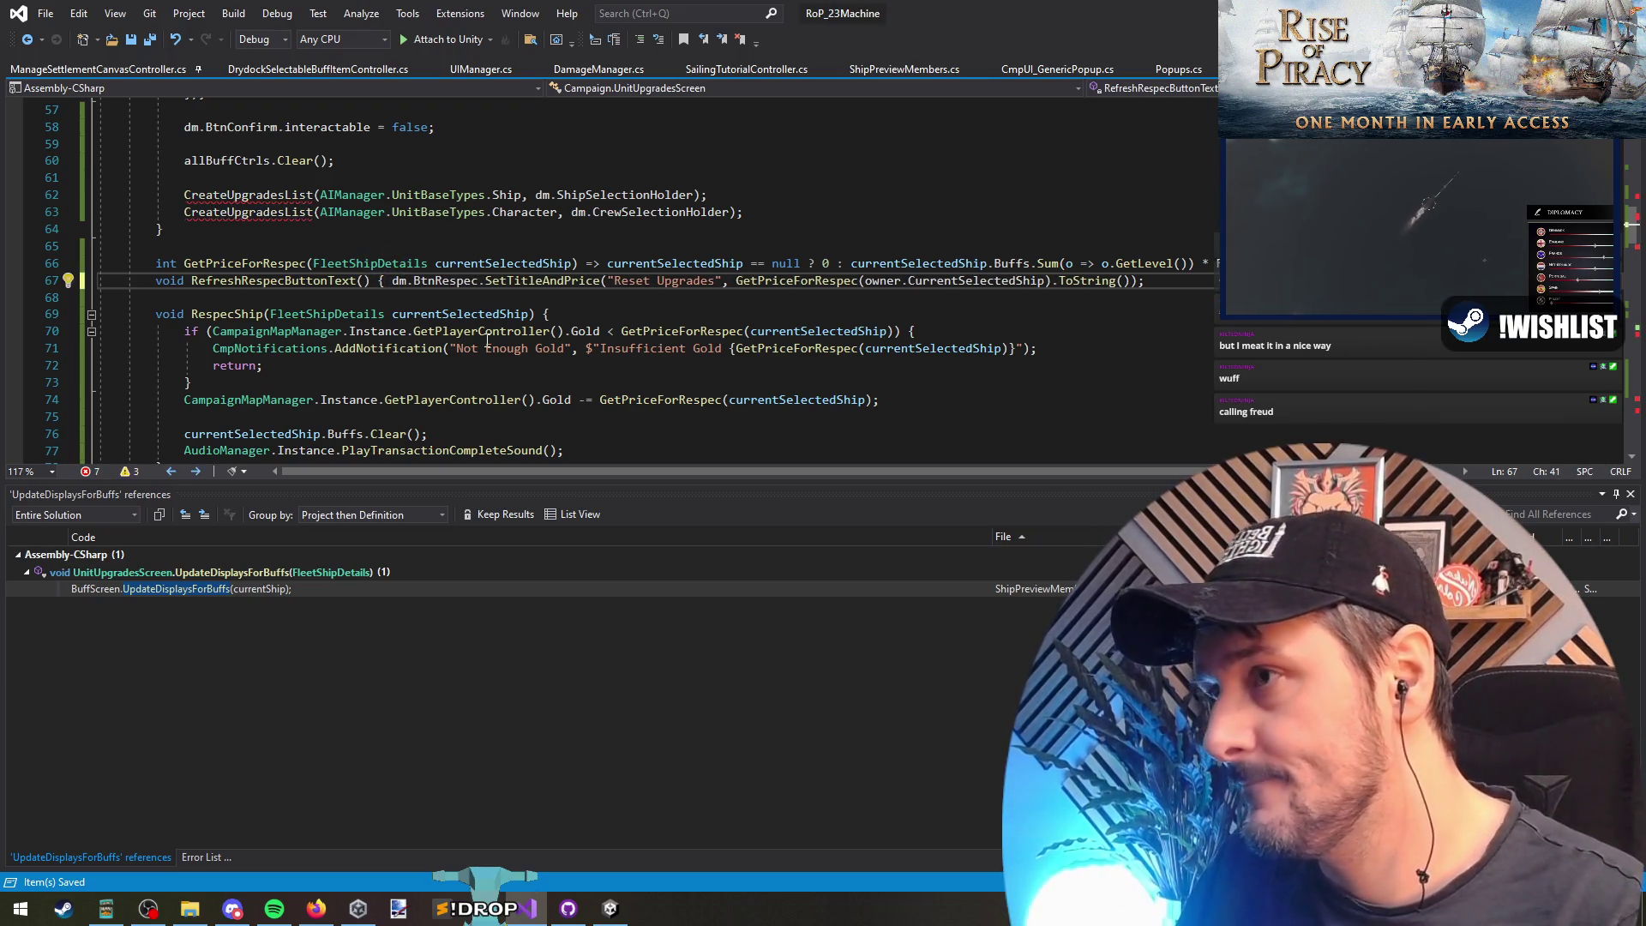
key(Return)
key(End)
key(Return)
text(})
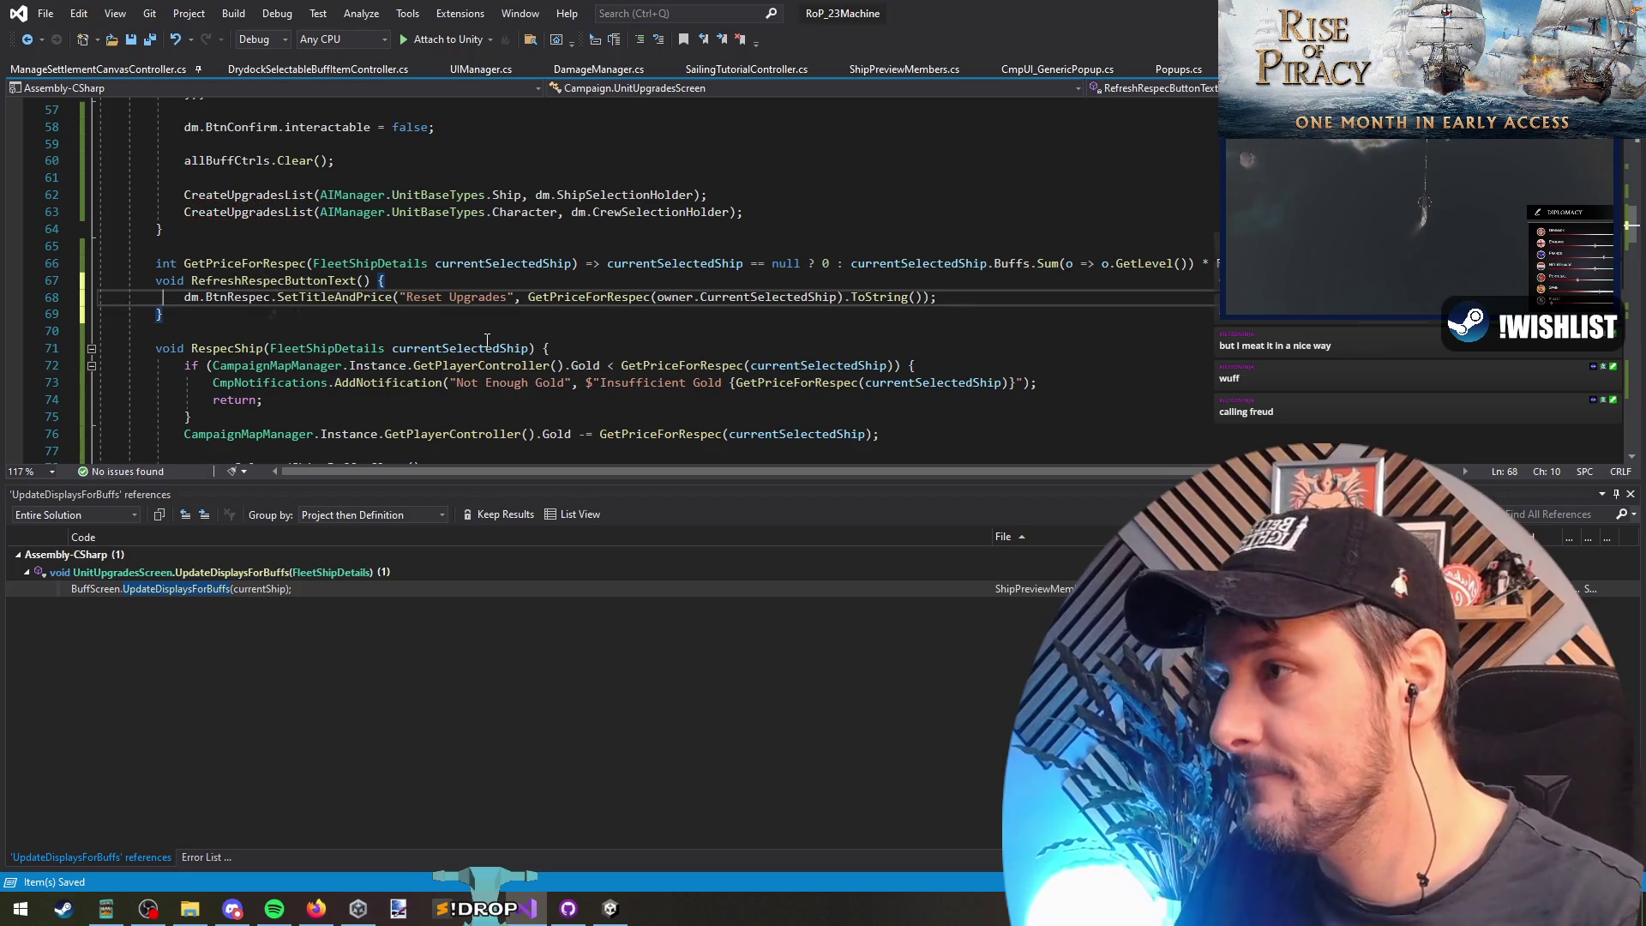
key(Left)
key(Return)
Step: Extract the GetPriceForRespec call into a 'var price =' line above SetTitleAndPrice
key(Up)
key(Left)
key(Left)
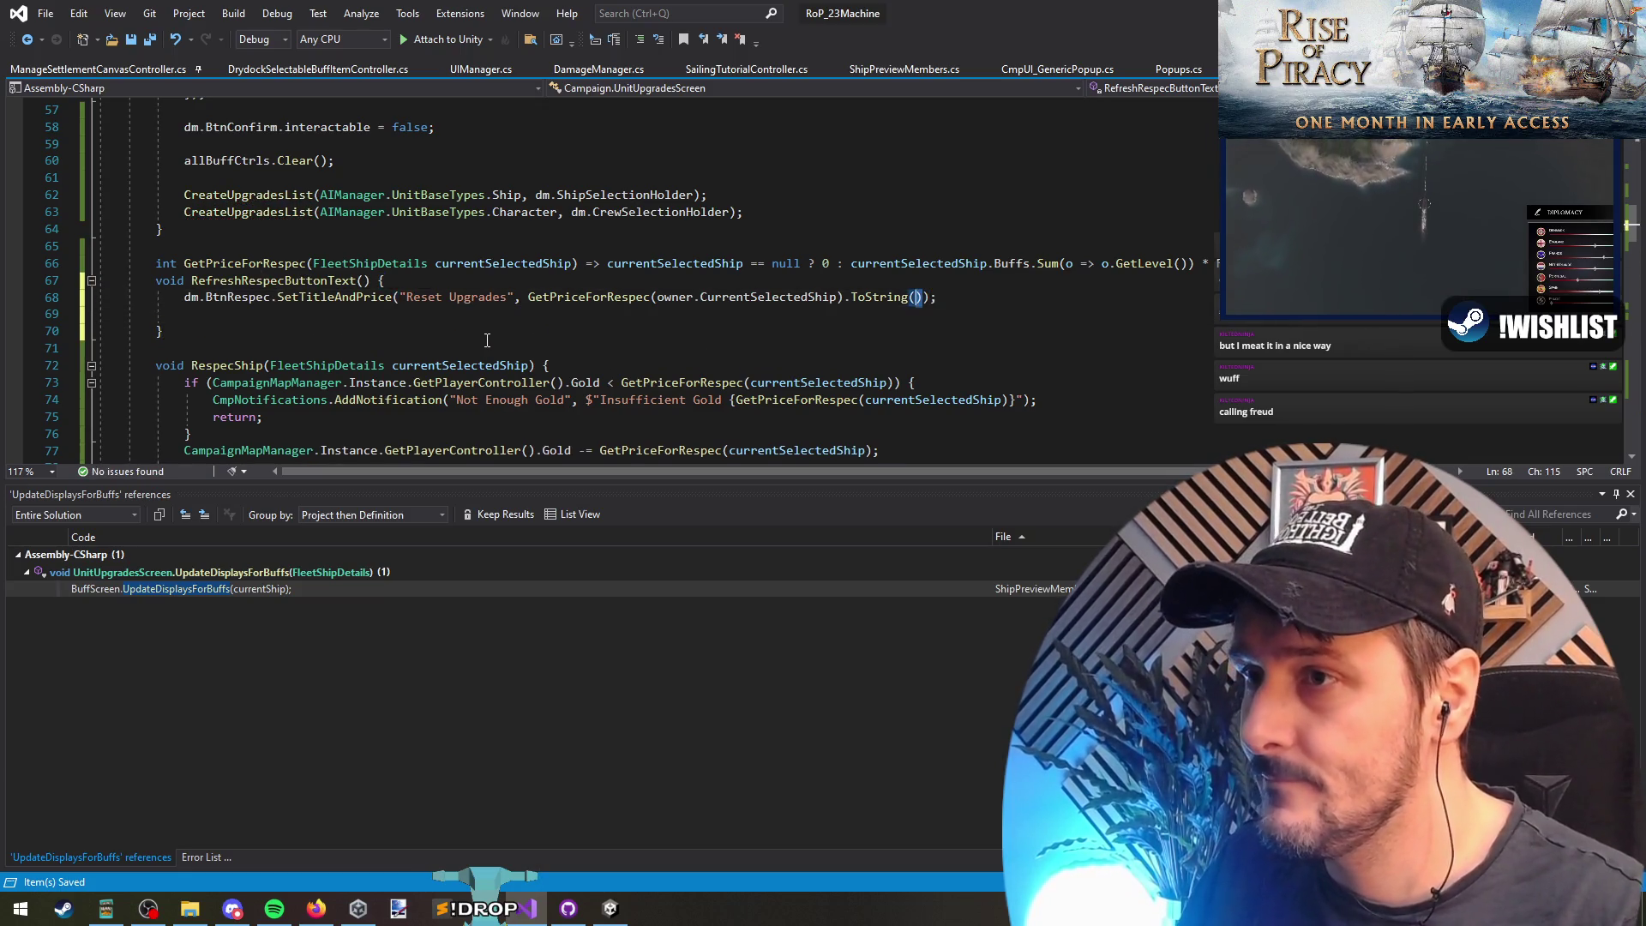
key(ctrl+Left)
key(ctrl+Left)
key(ctrl+Left)
key(ctrl+shift+Left)
key(ctrl+shift+Left)
key(ctrl+shift+Left)
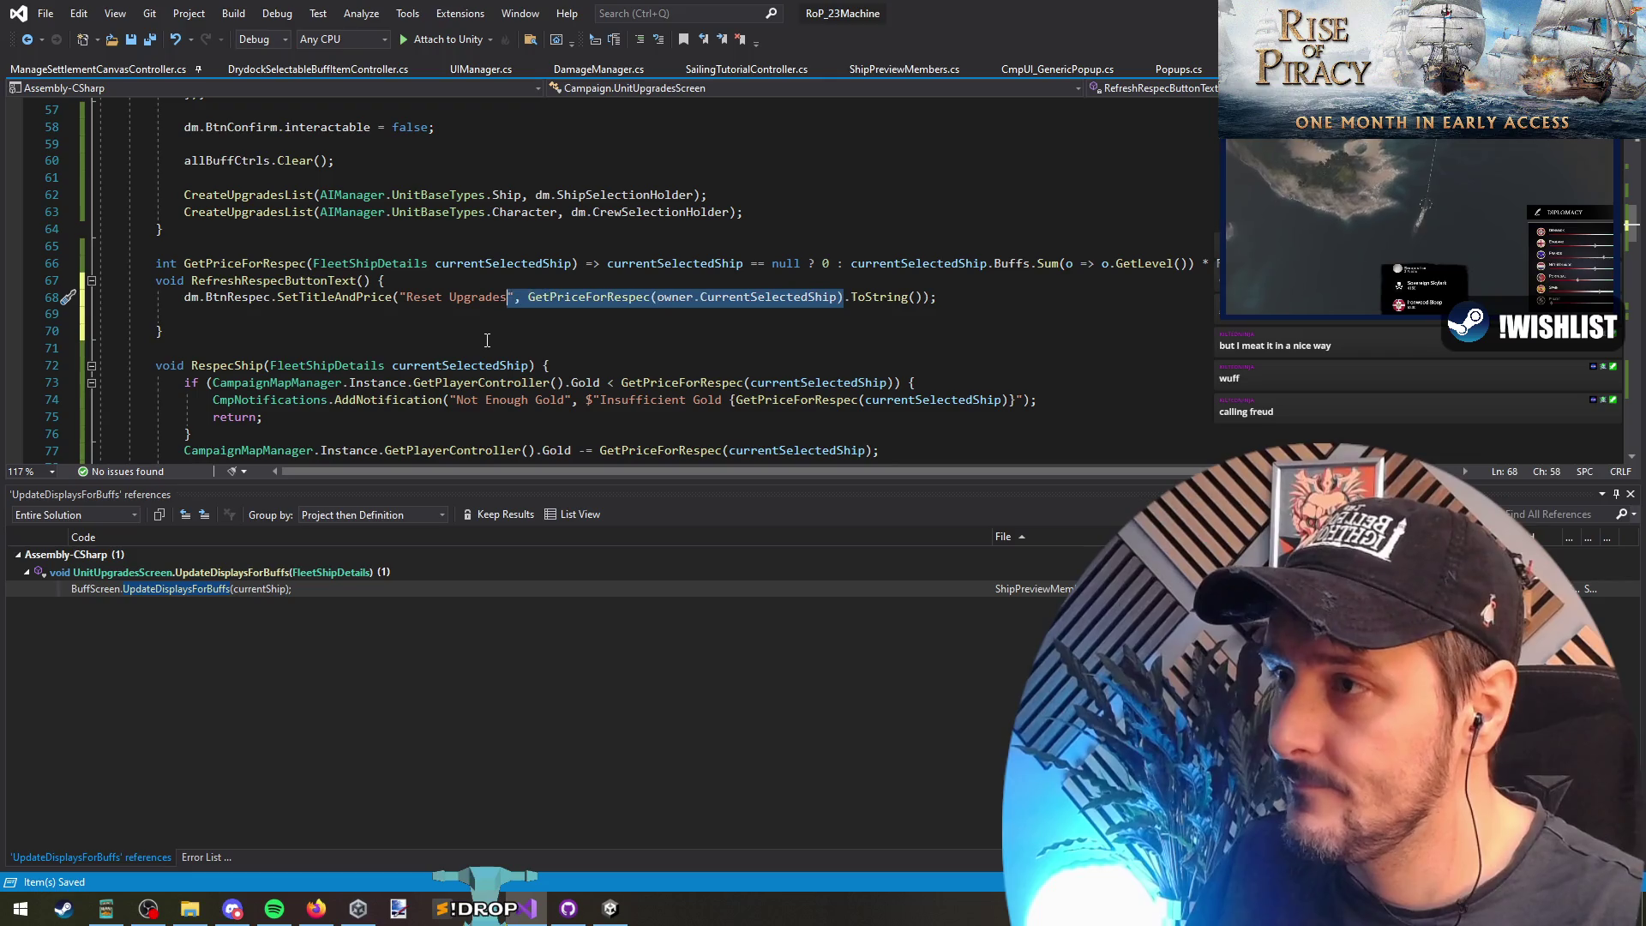
key(shift+Right)
key(shift+Right)
key(ctrl+x)
key(ctrl+Return)
text(var)
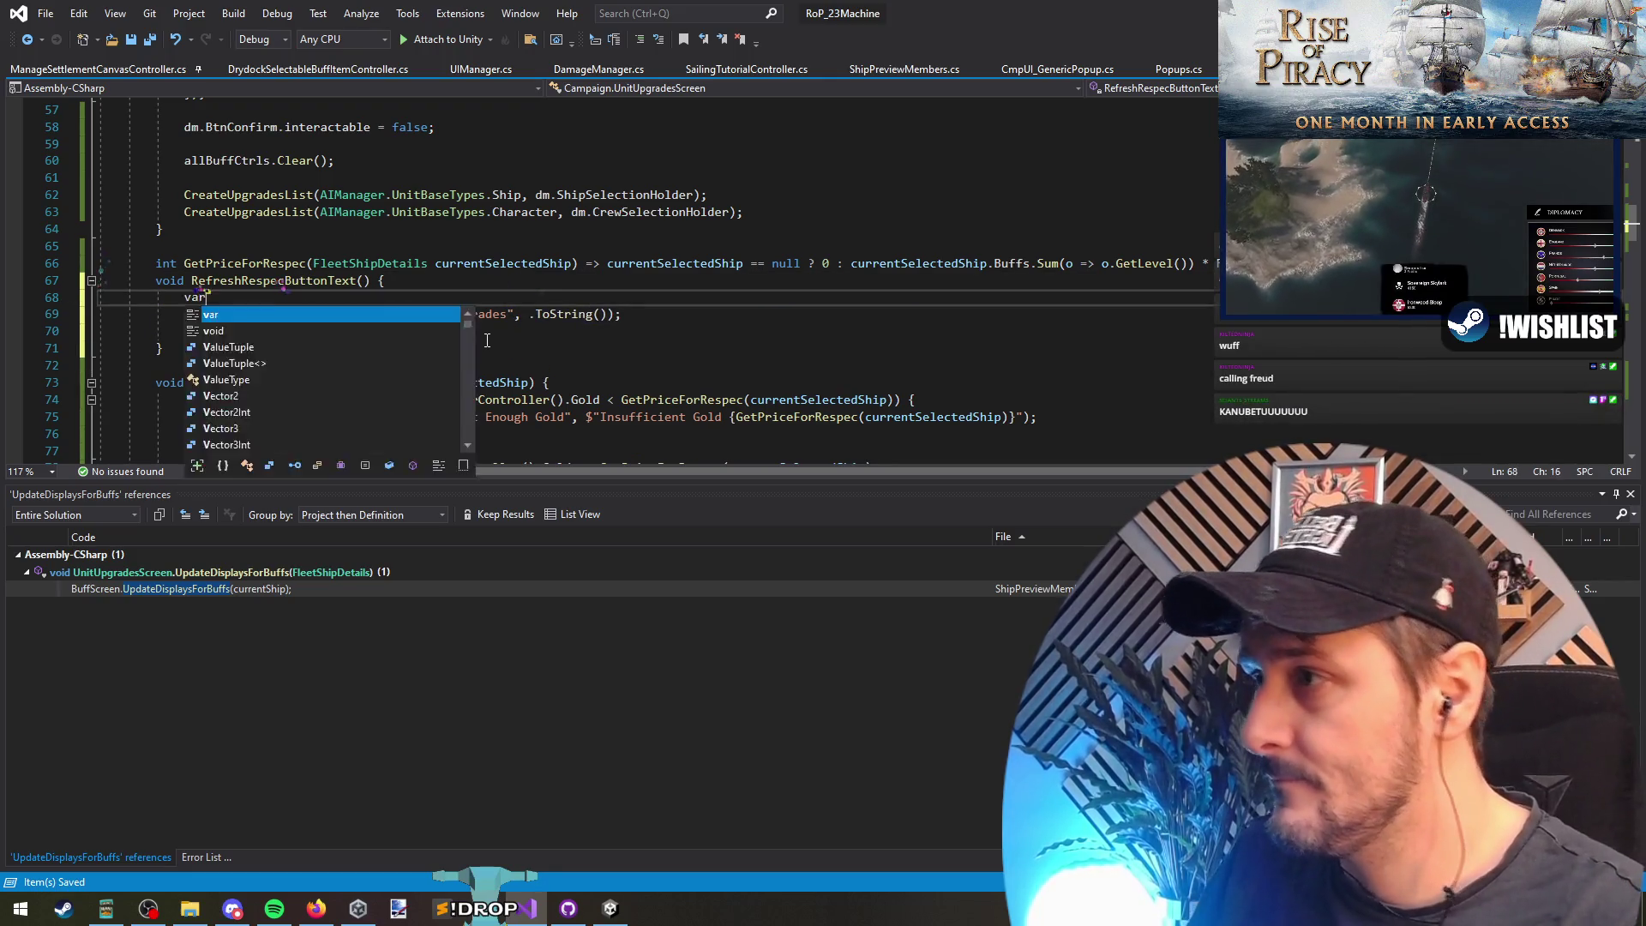
text( price = GetPriceForRespec(owner.CurrentSelectedShip);)
Step: Add an if (price <= 0) check with a partial dm.BtnRespec.interactable = assignment
click(487, 338)
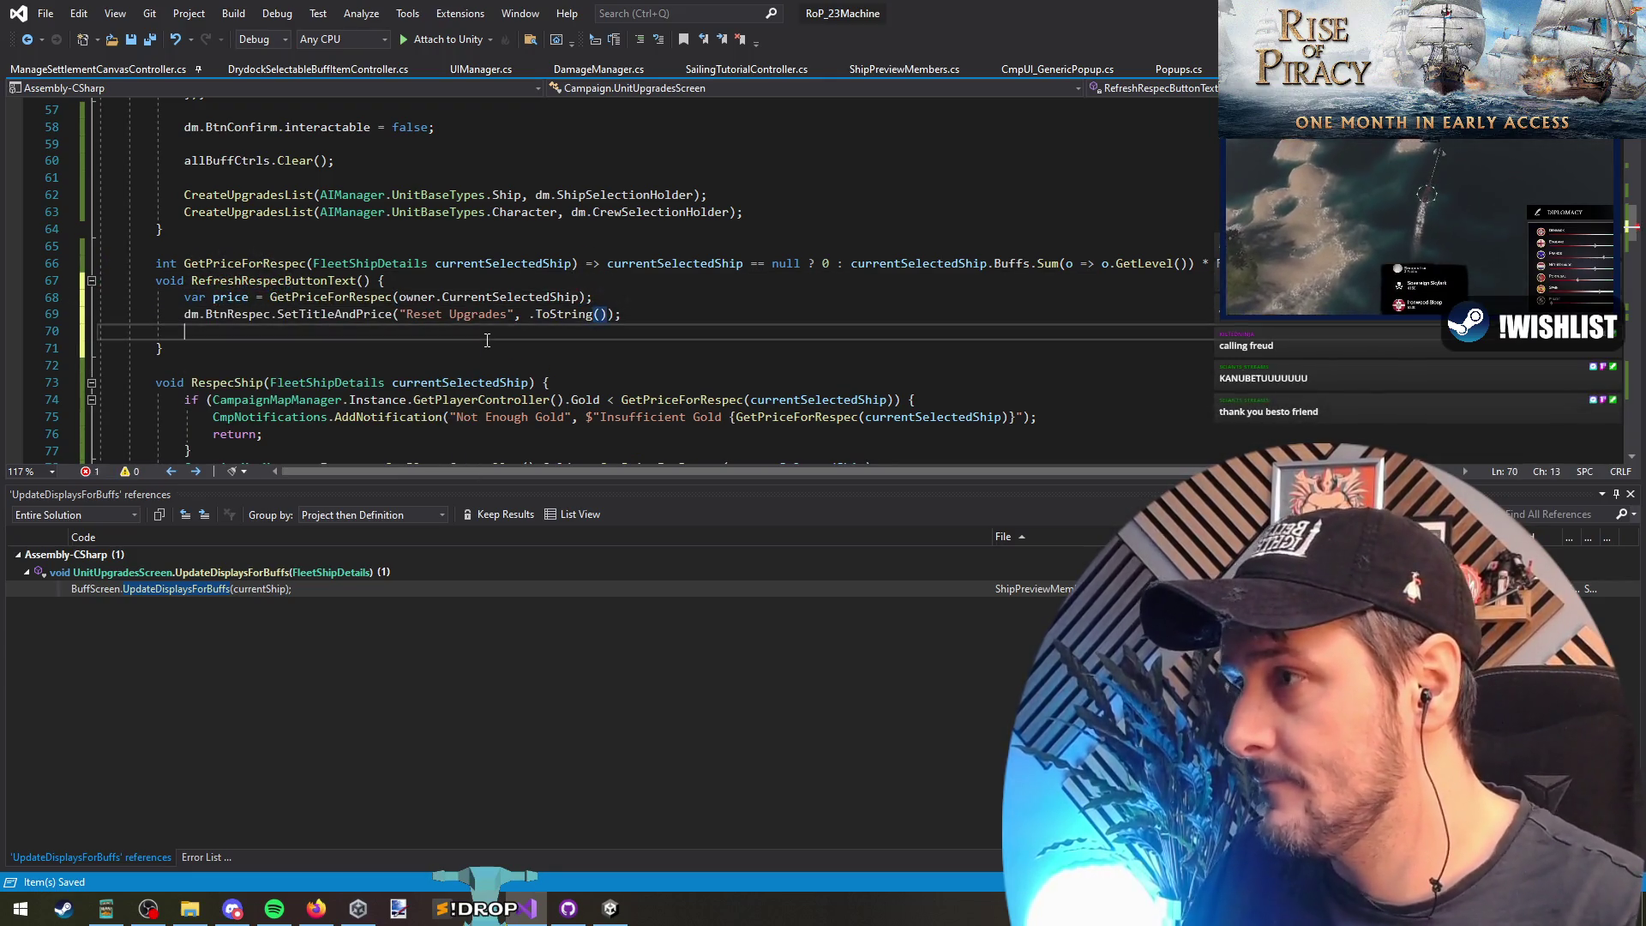
text(if(pri)
text(ce <= 0)
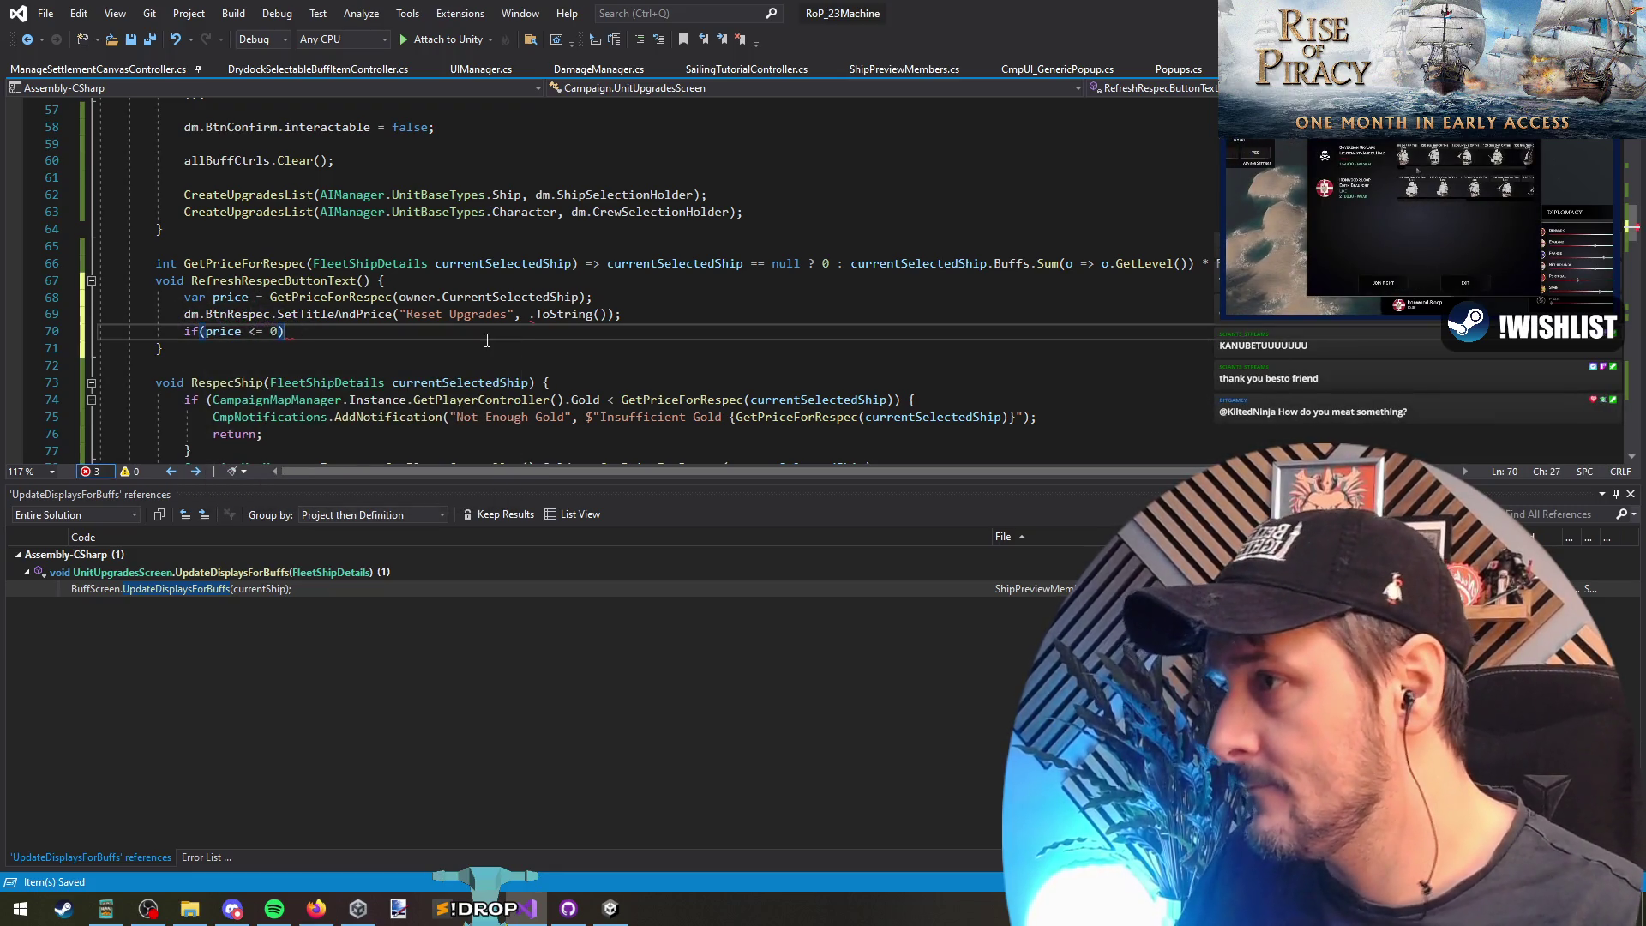
key(Return)
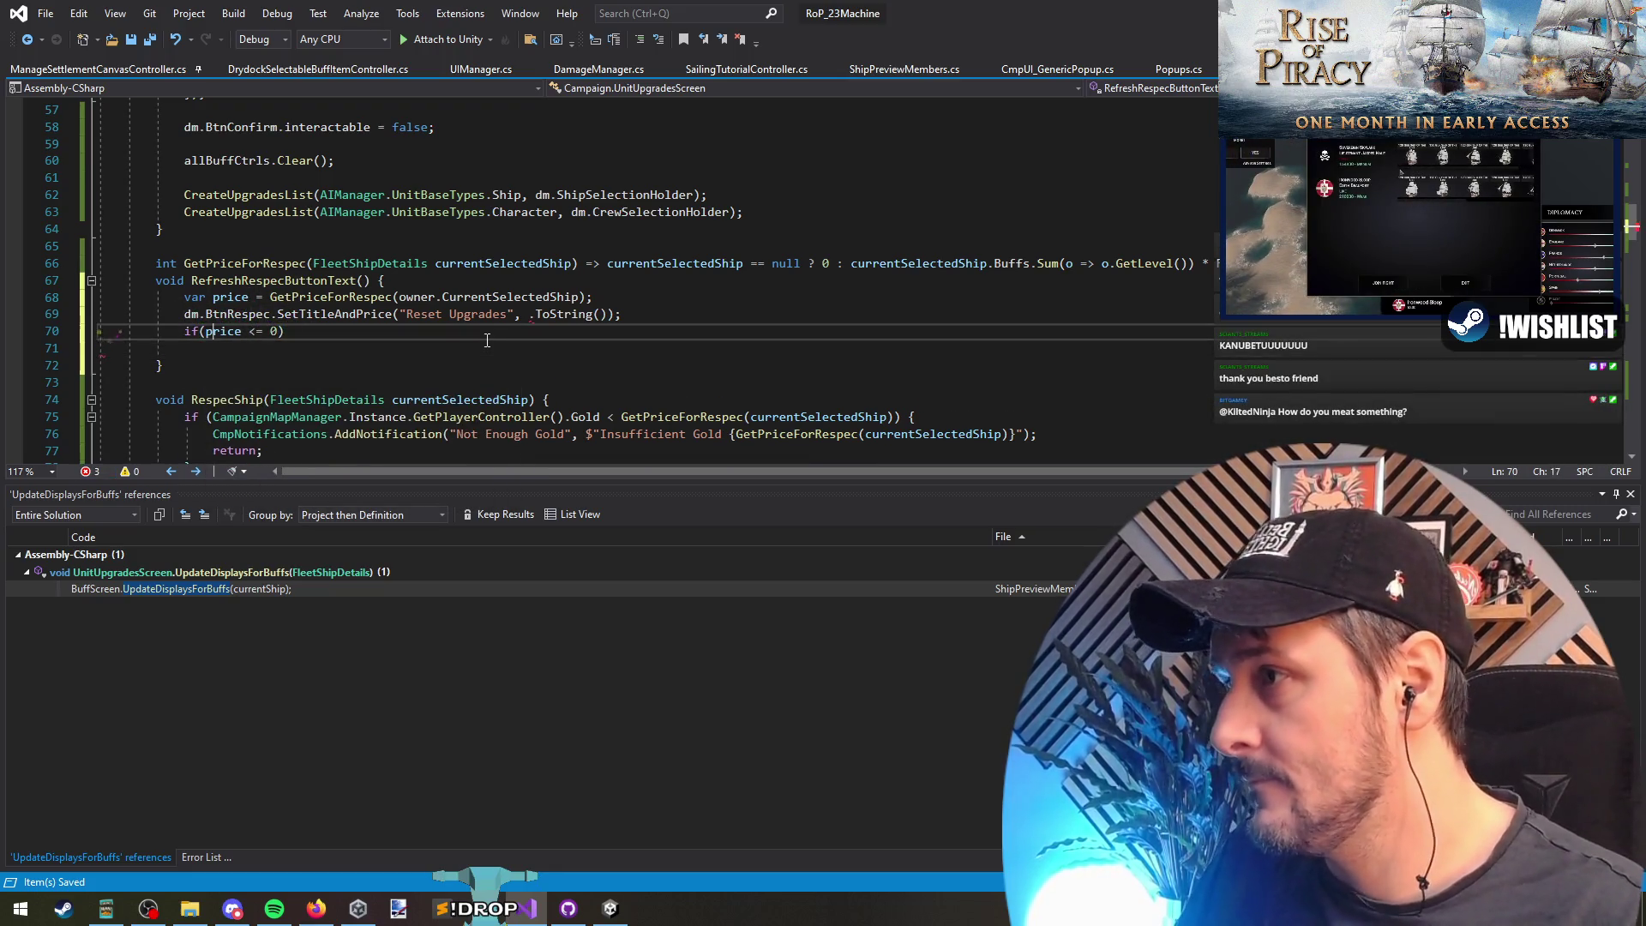
key(Up)
key(ctrl+shift+Right)
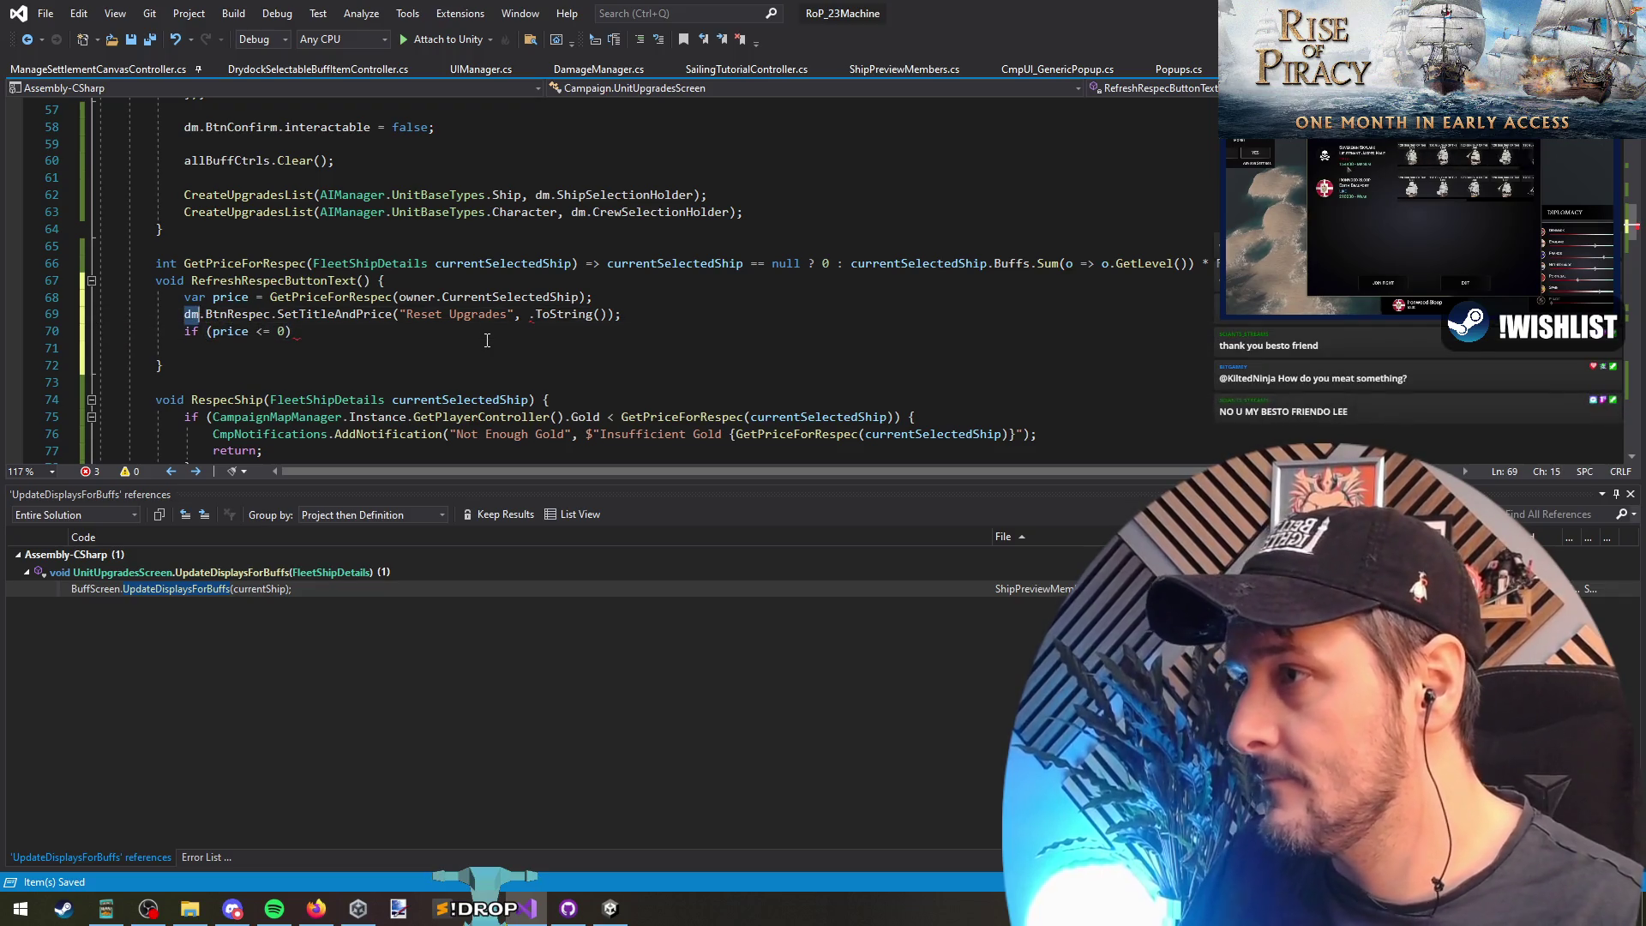
key(ctrl+c)
key(Down)
key(Down)
key(ctrl+v)
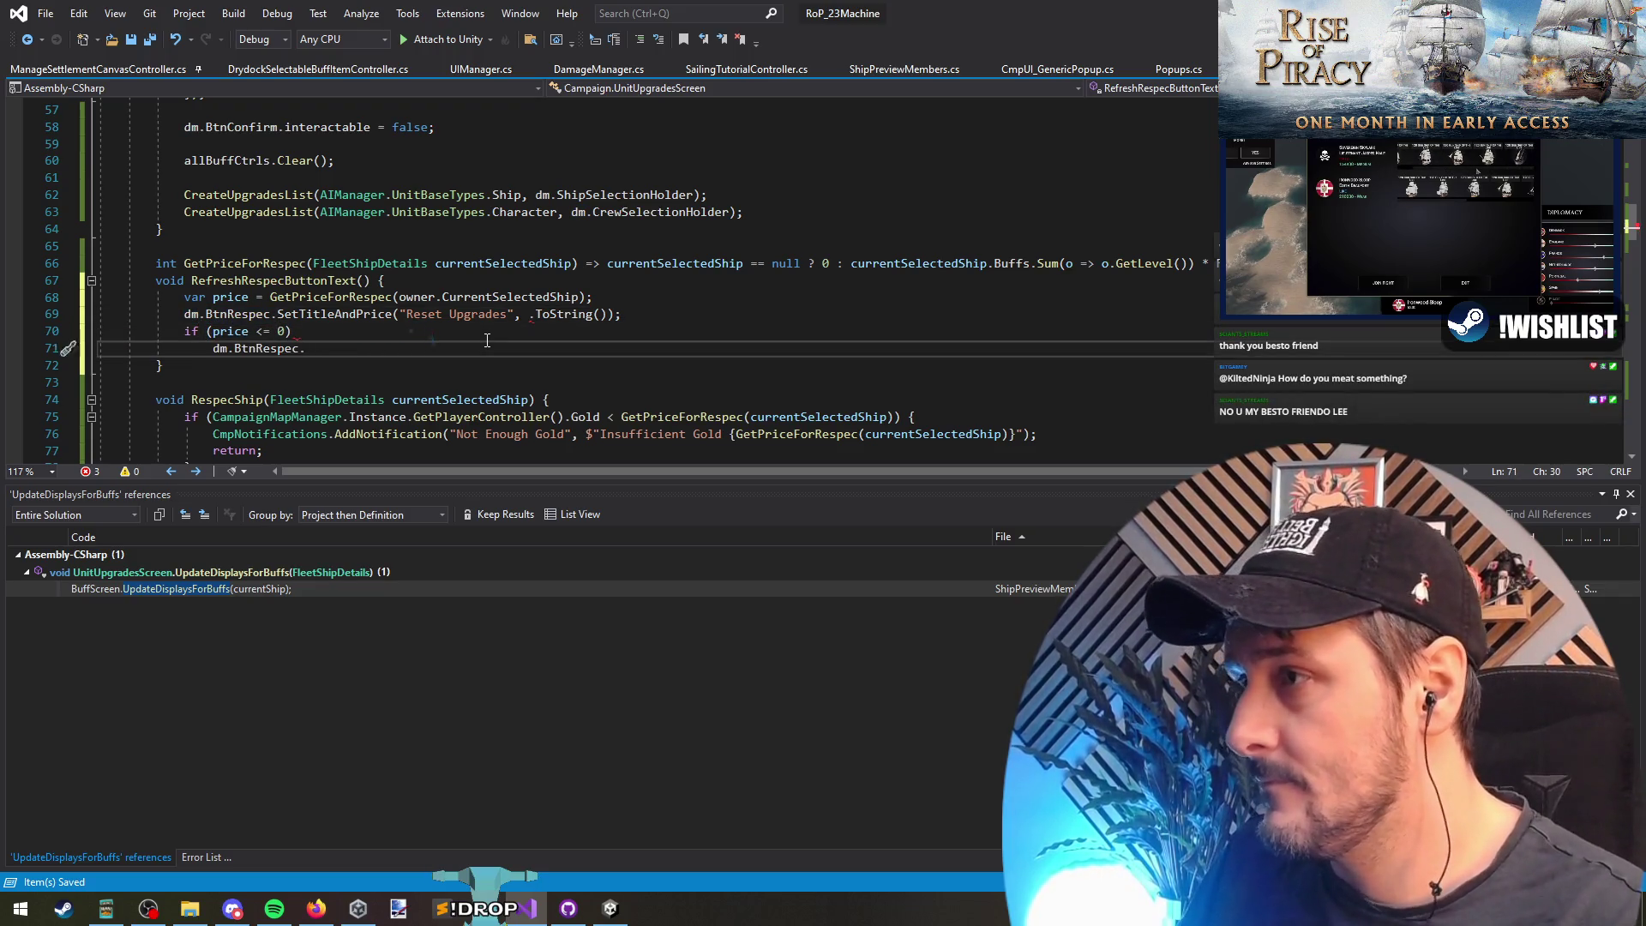
text(interactable =)
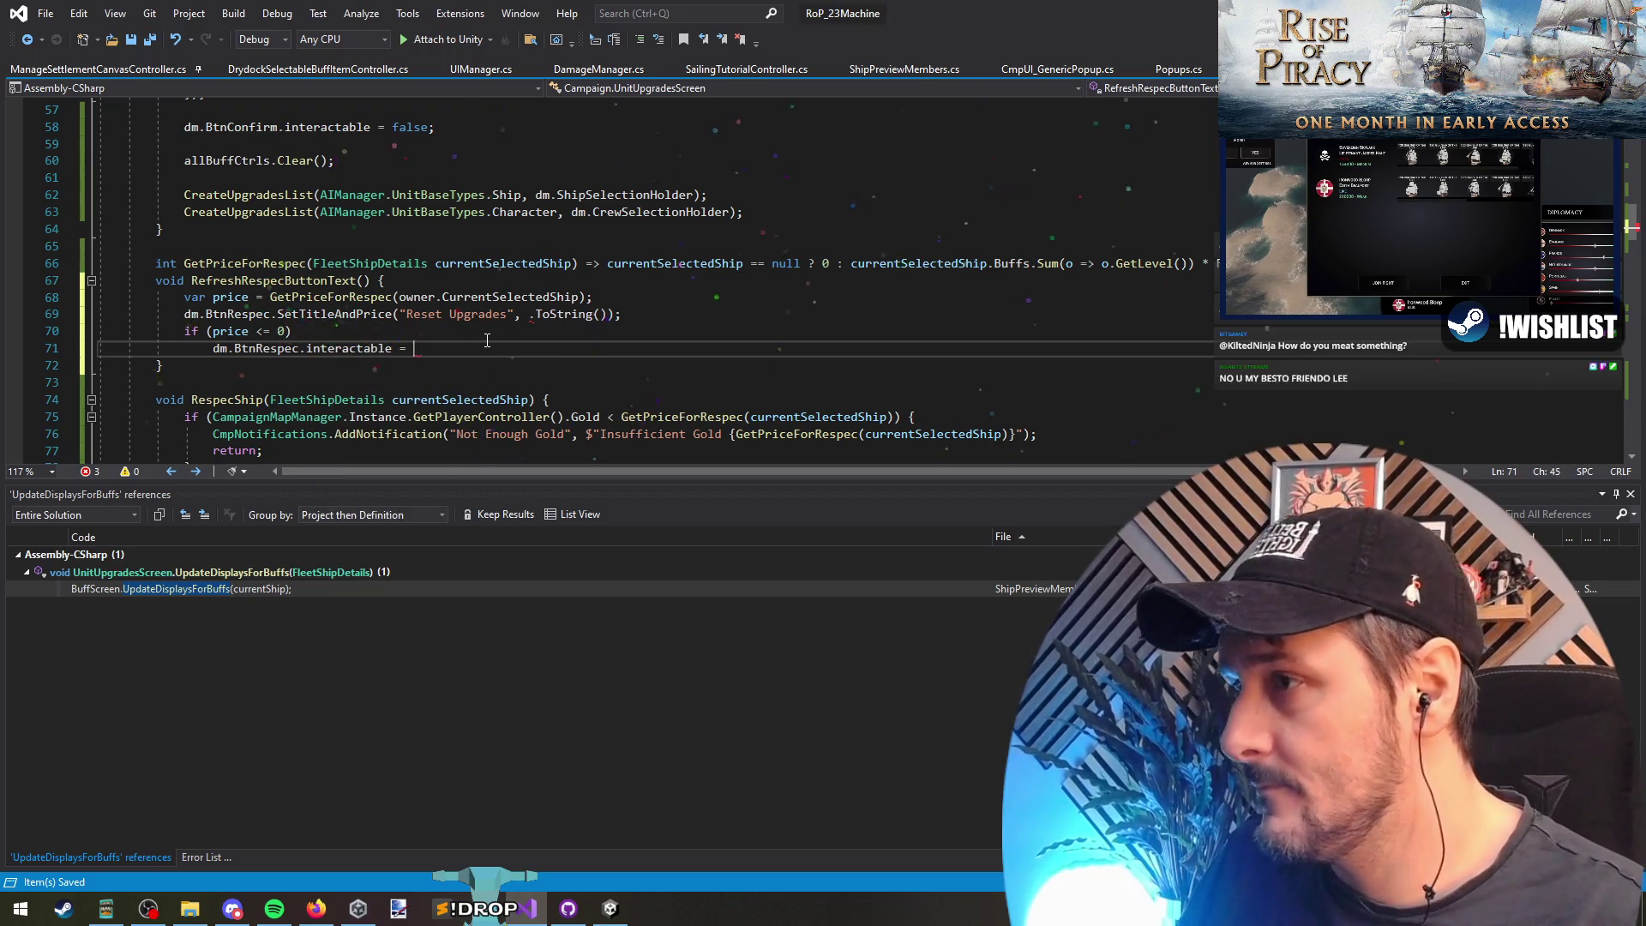
key(ctrl+a)
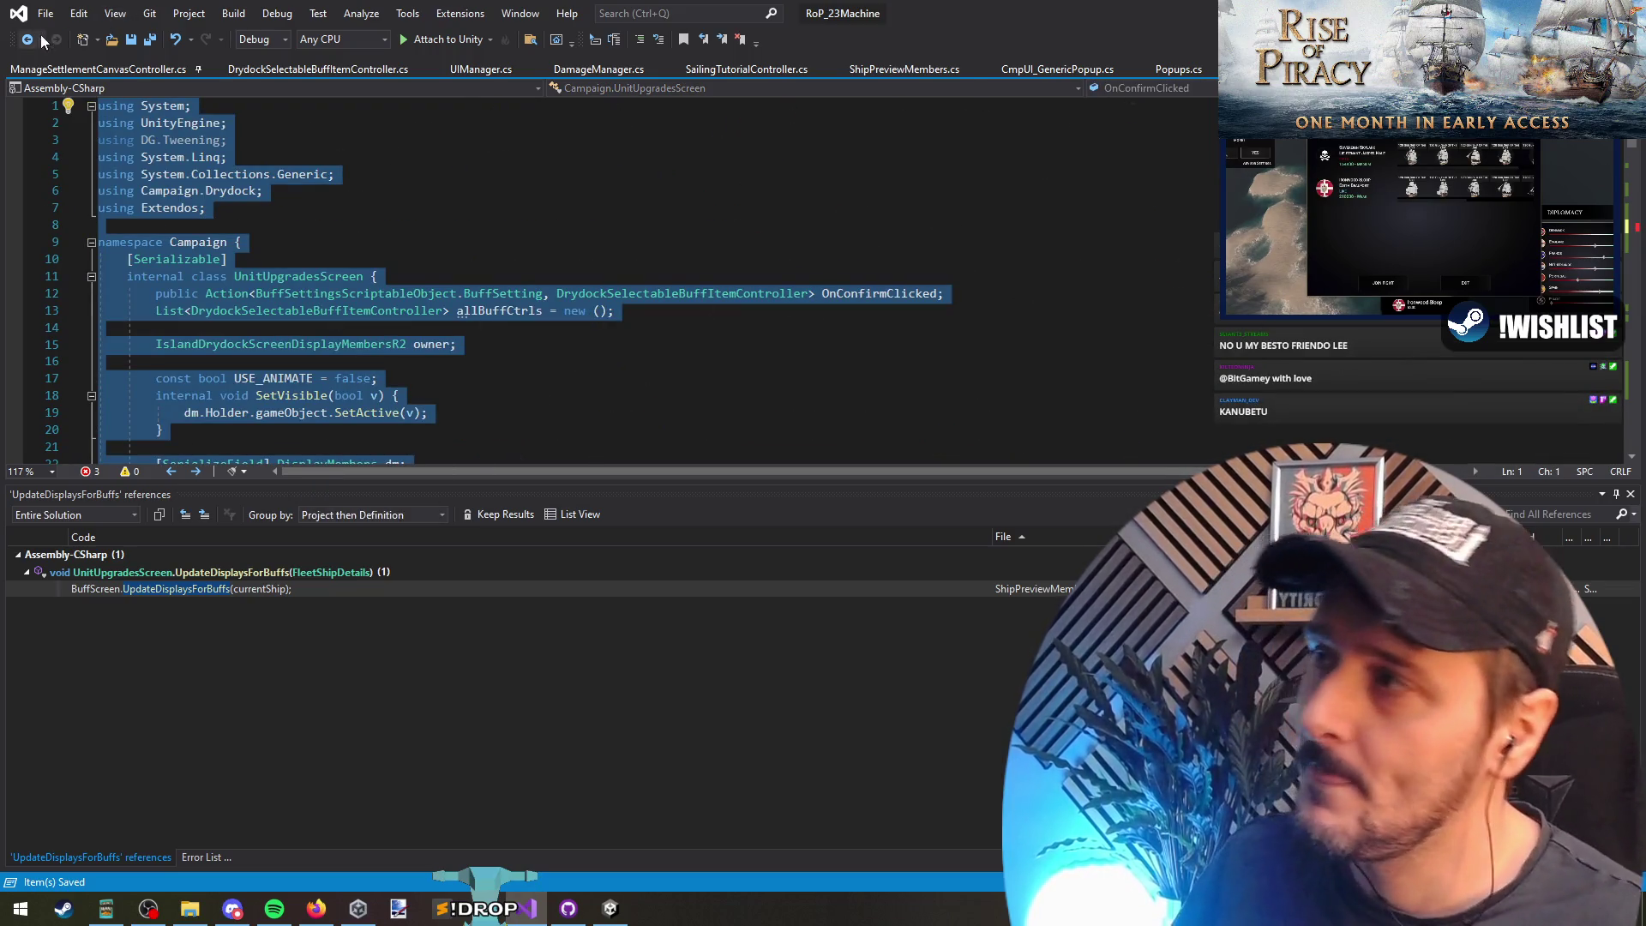
click(43, 41)
click(129, 59)
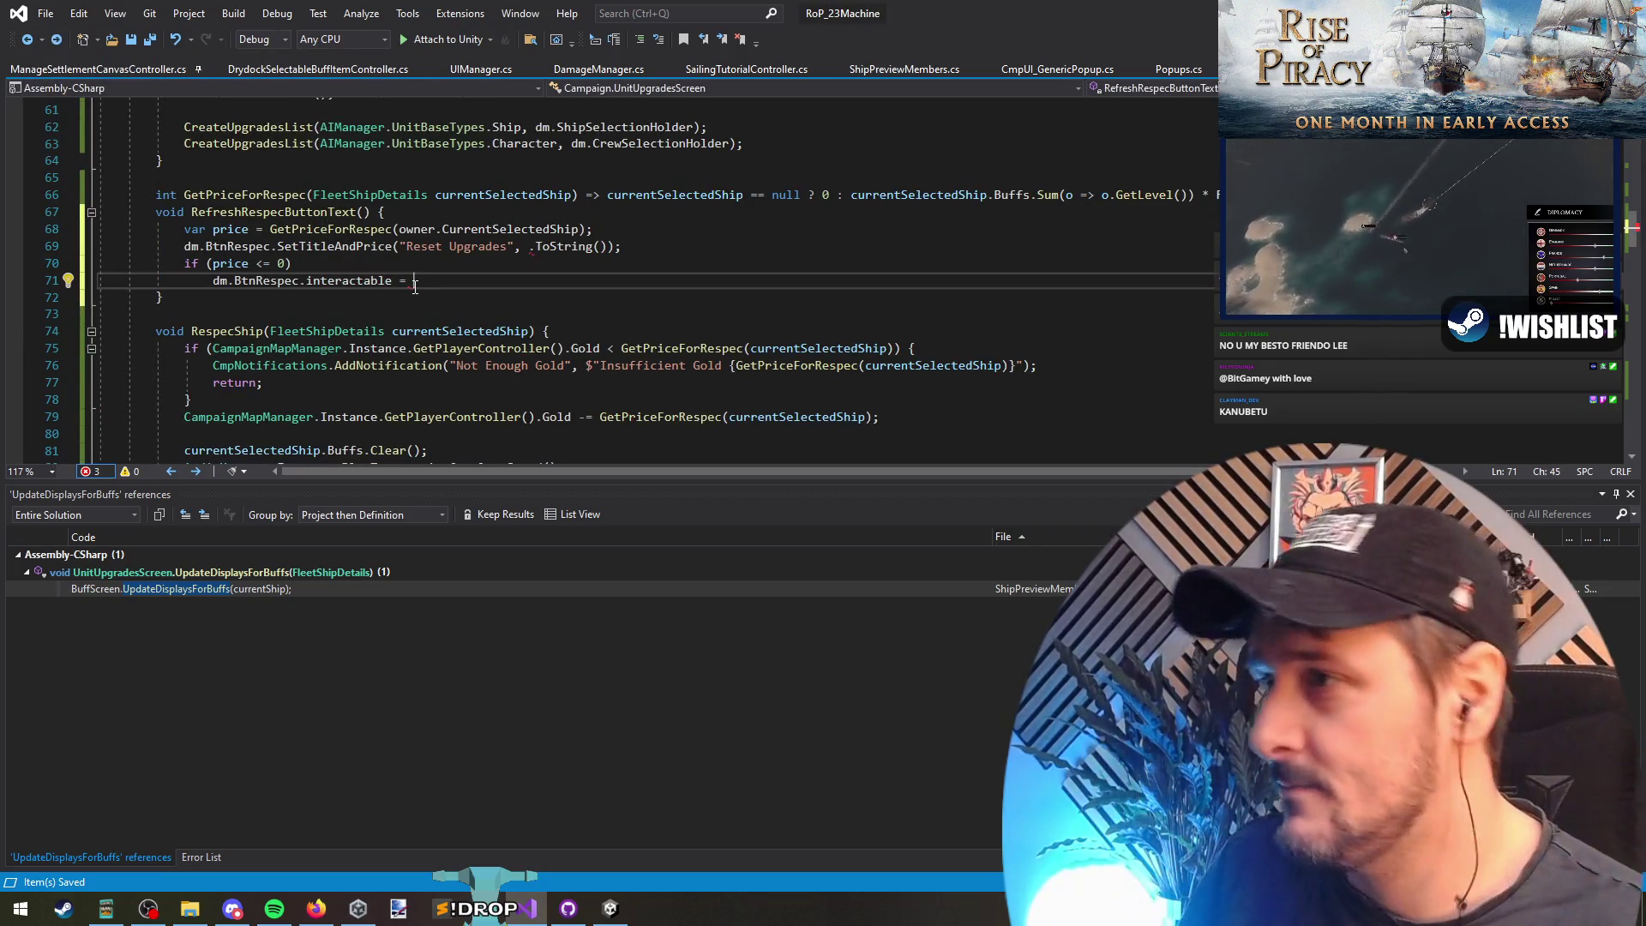
Step: Replace the if with 'dm.BtnRespec.interactable = price > 0;' and delete the empty line
key(shift+Home)
key(ctrl+x)
key(Up)
key(Home)
key(ctrl+shift+Right)
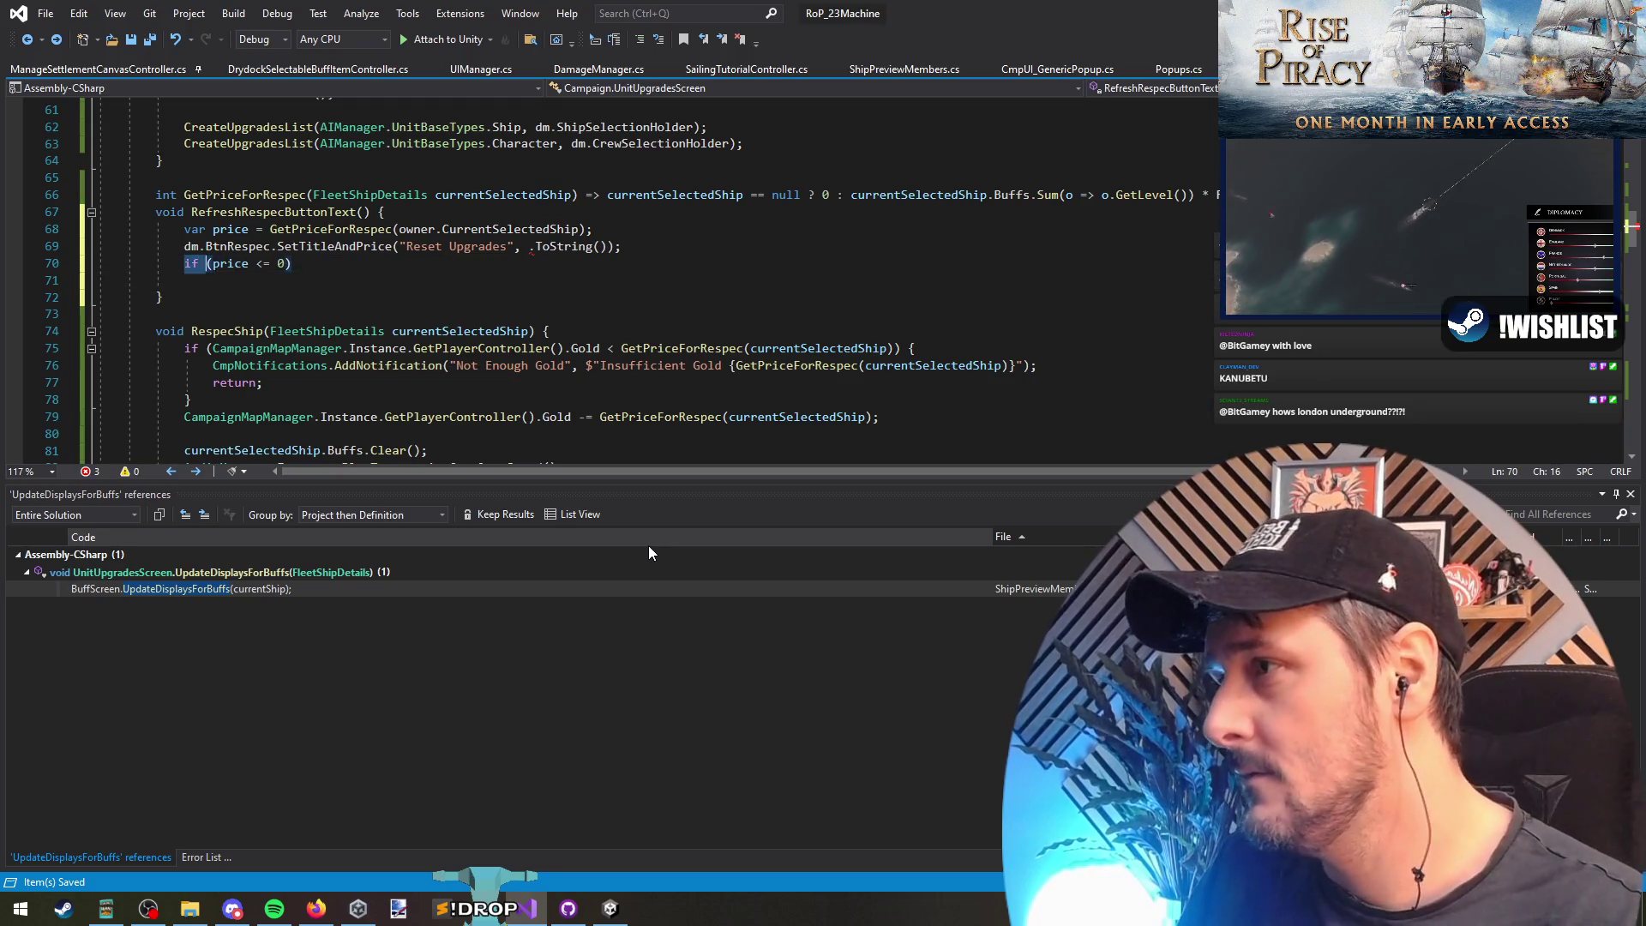
key(ctrl+v)
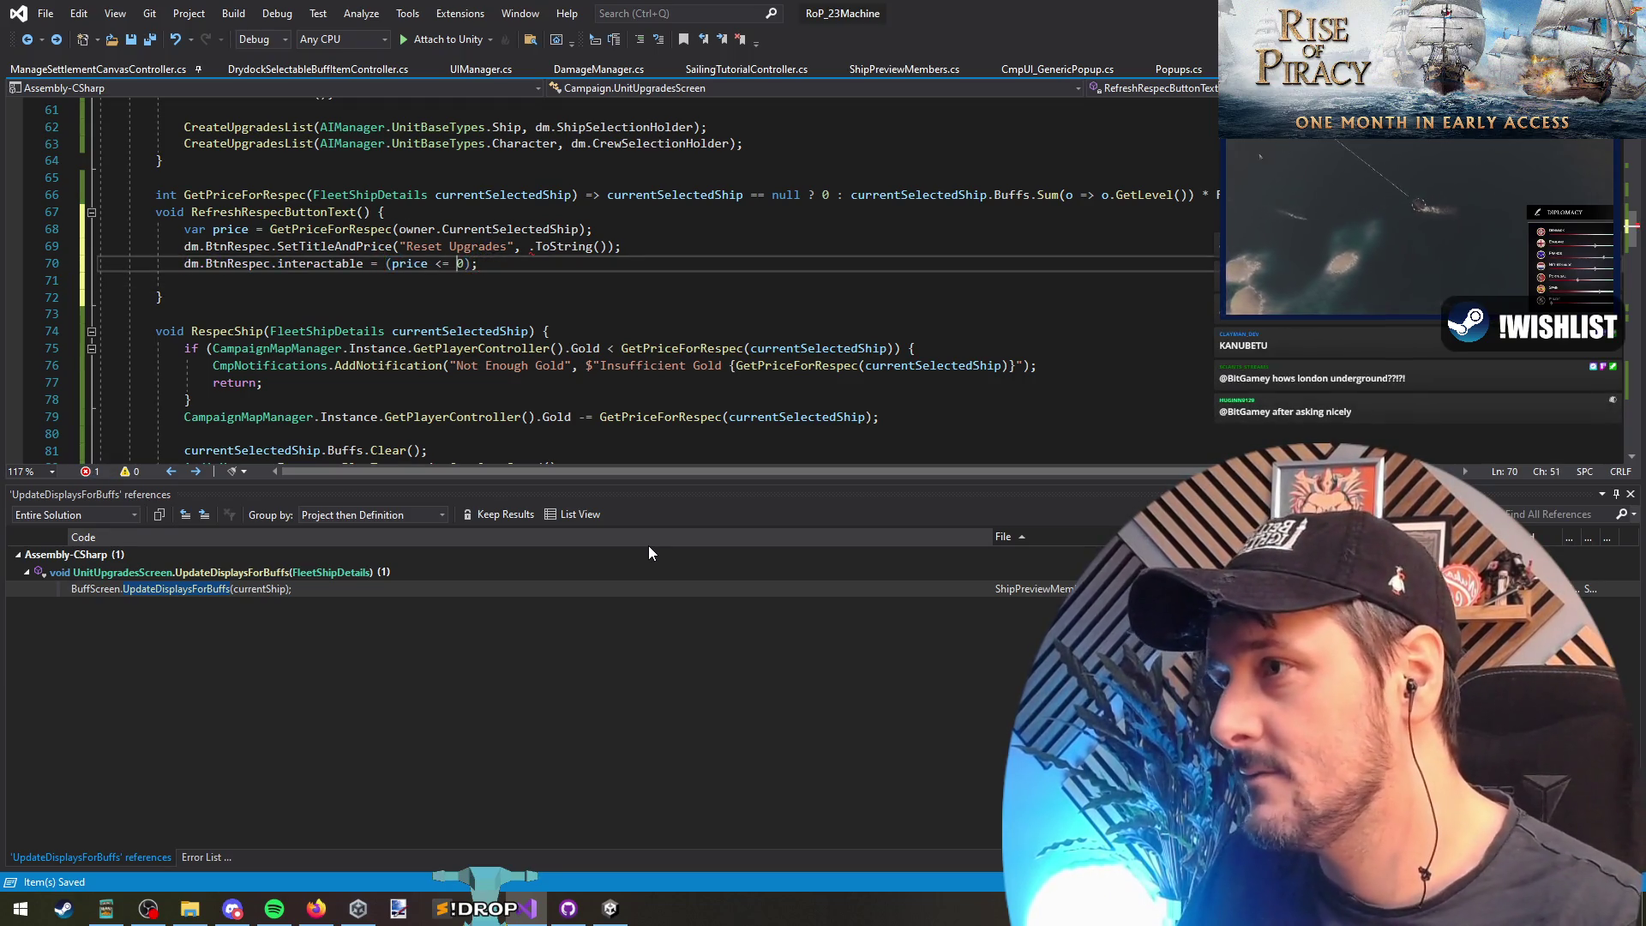
key(BackSpace)
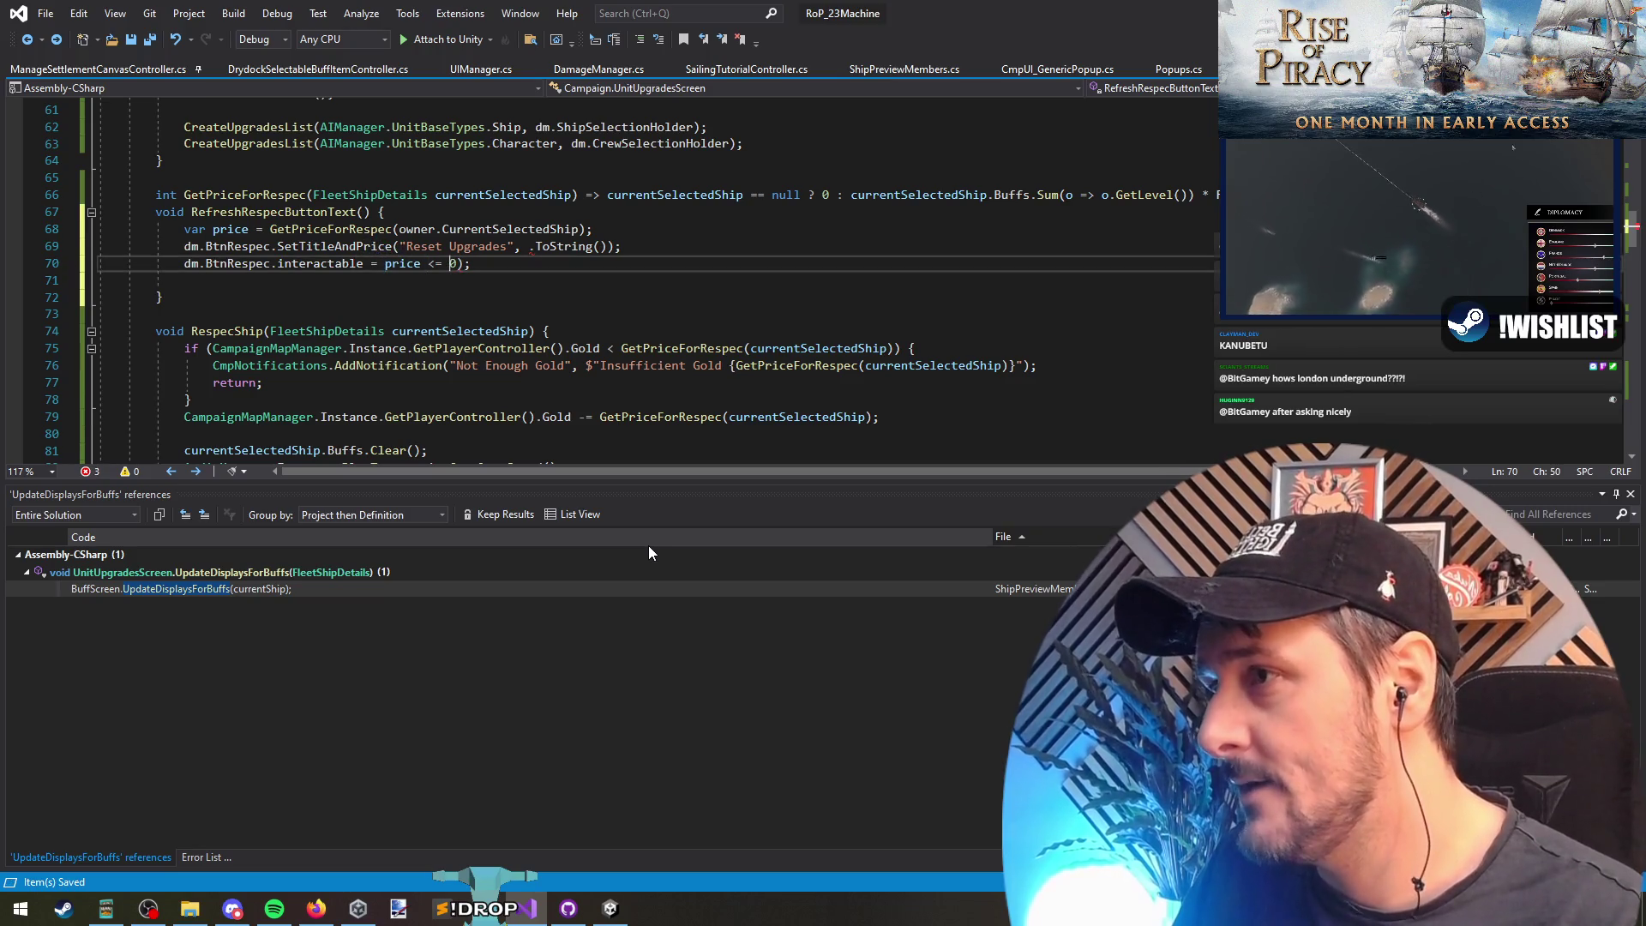
key(Delete)
key(End)
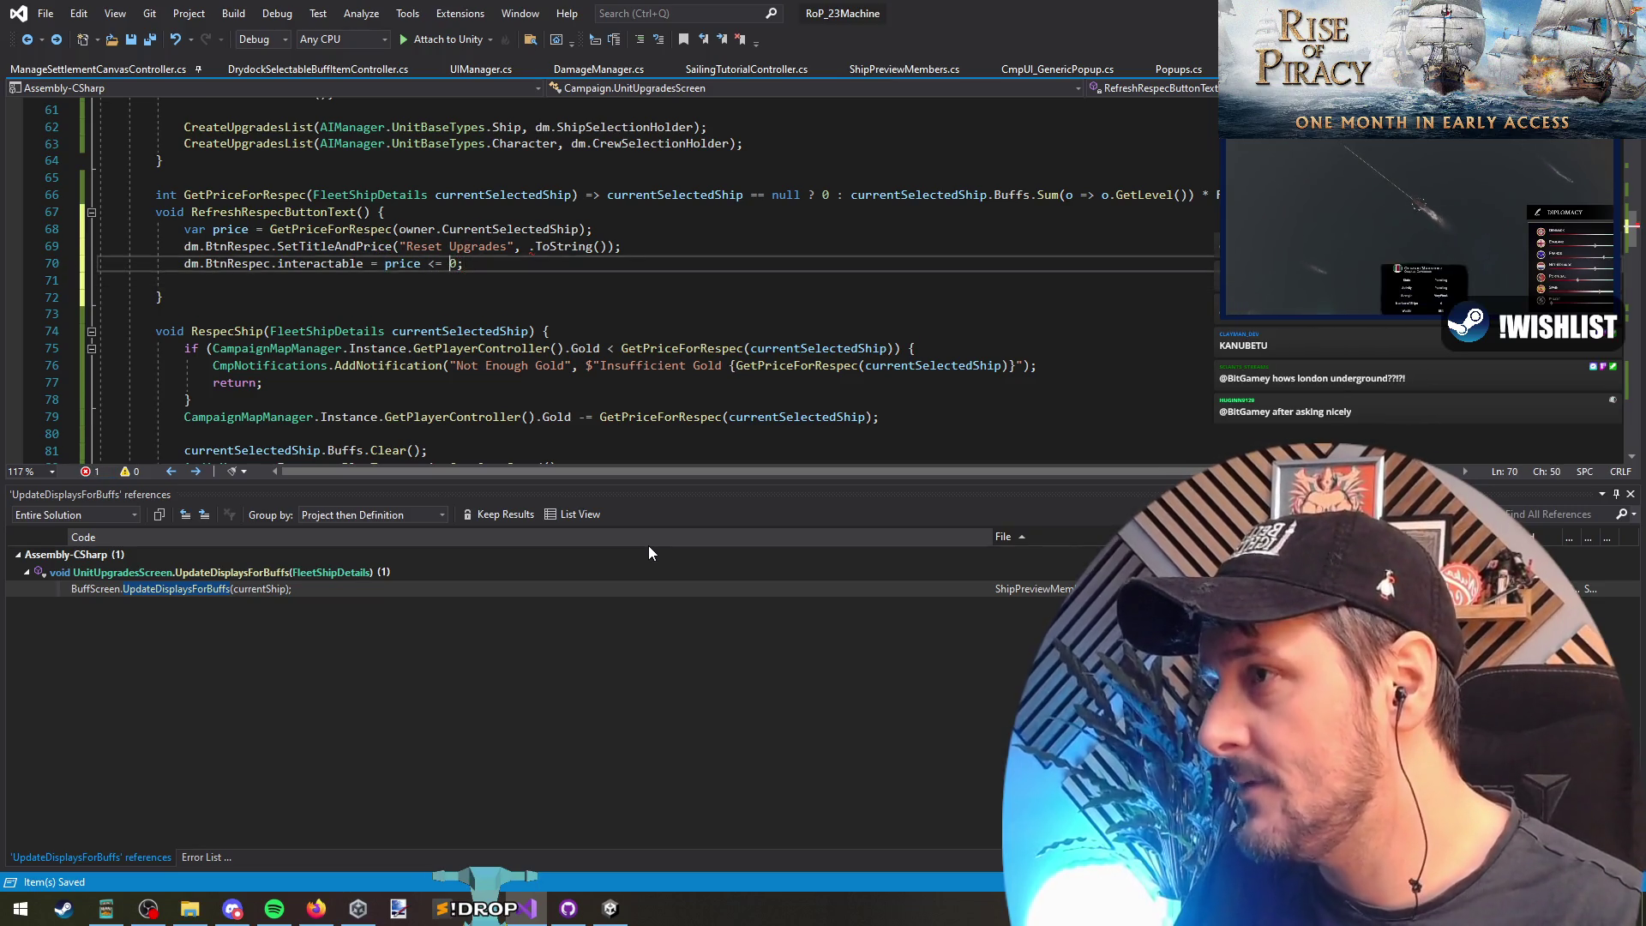
text(>)
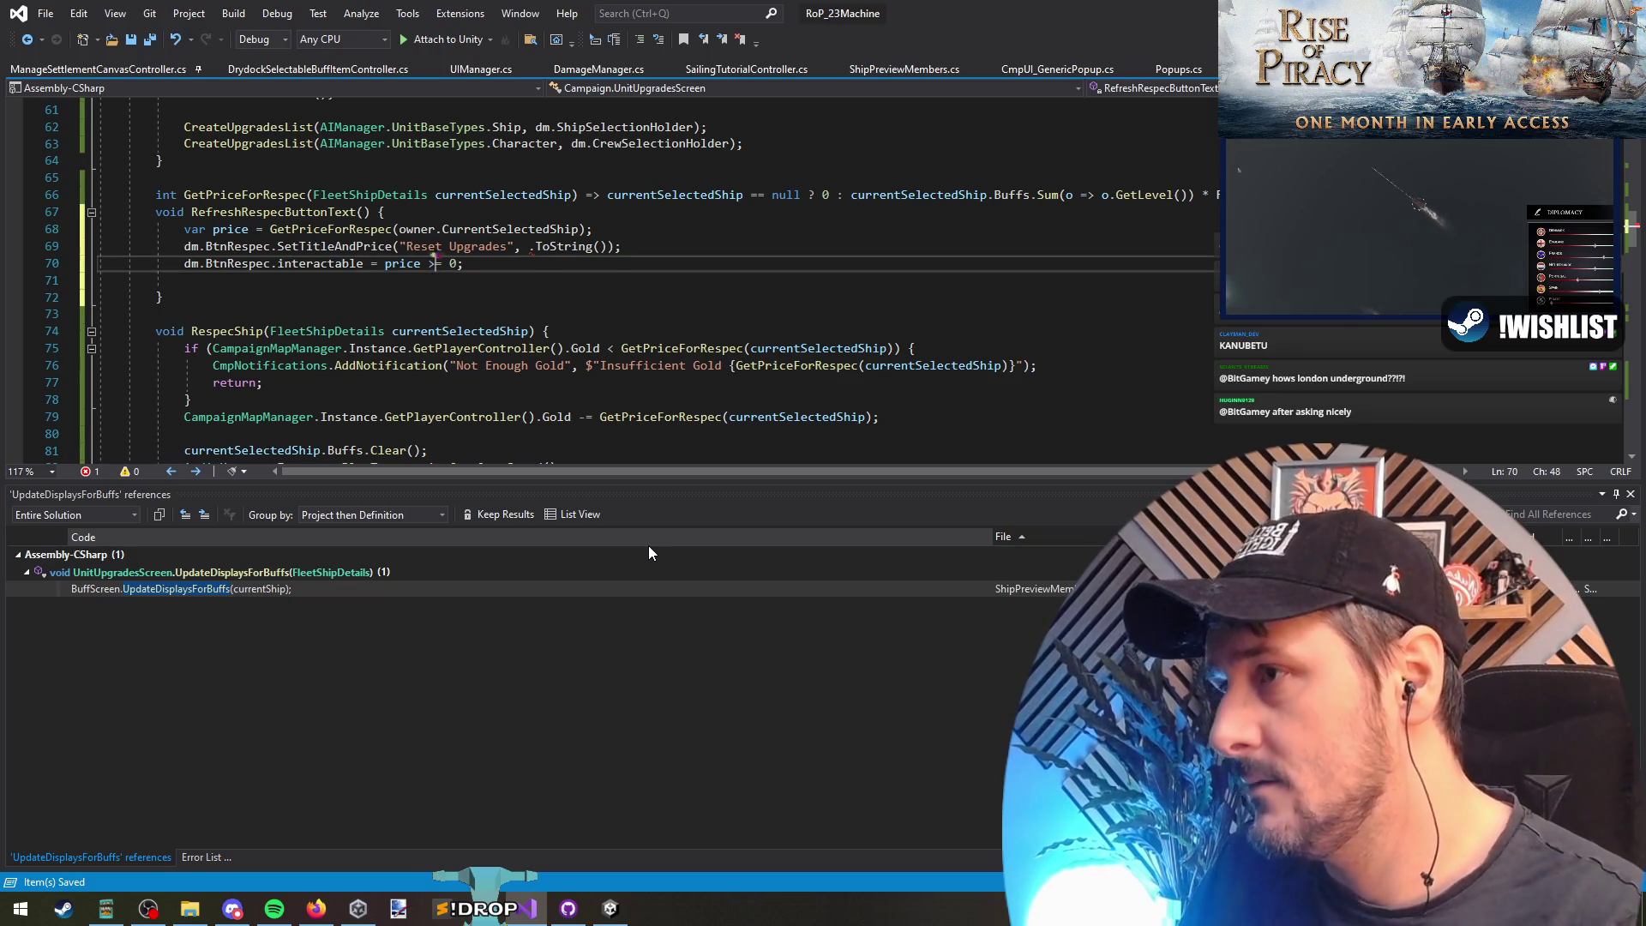
key(Delete)
key(Down)
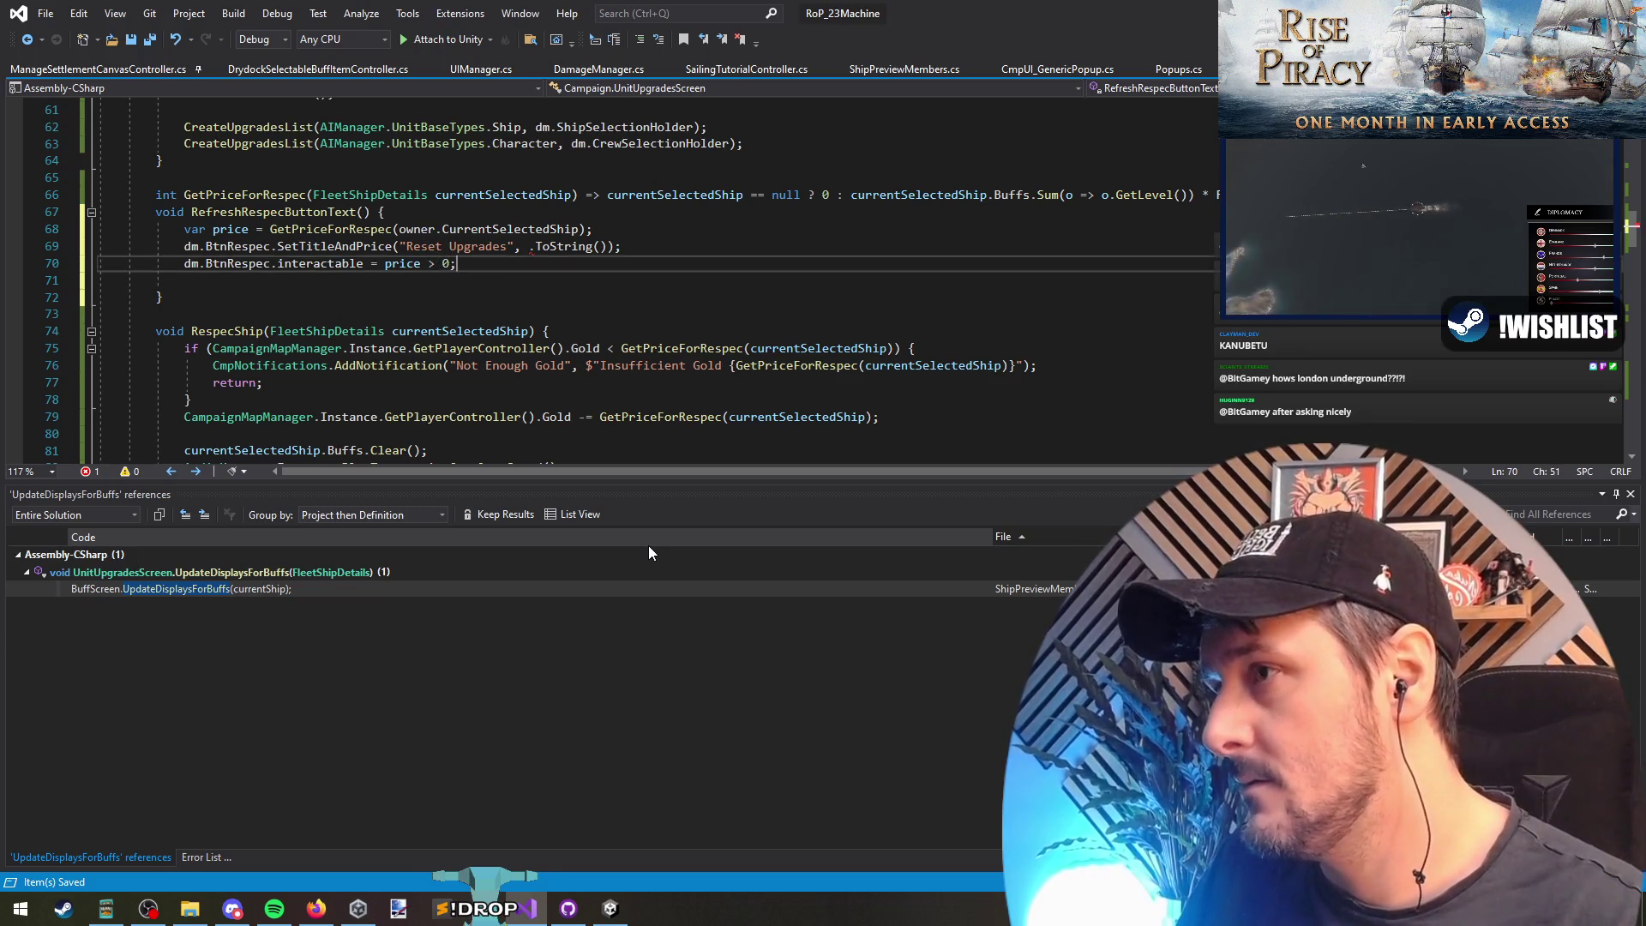
key(ctrl+shift+l)
Step: Change the price argument to $"{price} Gold" and return to Unity
key(ctrl+minus)
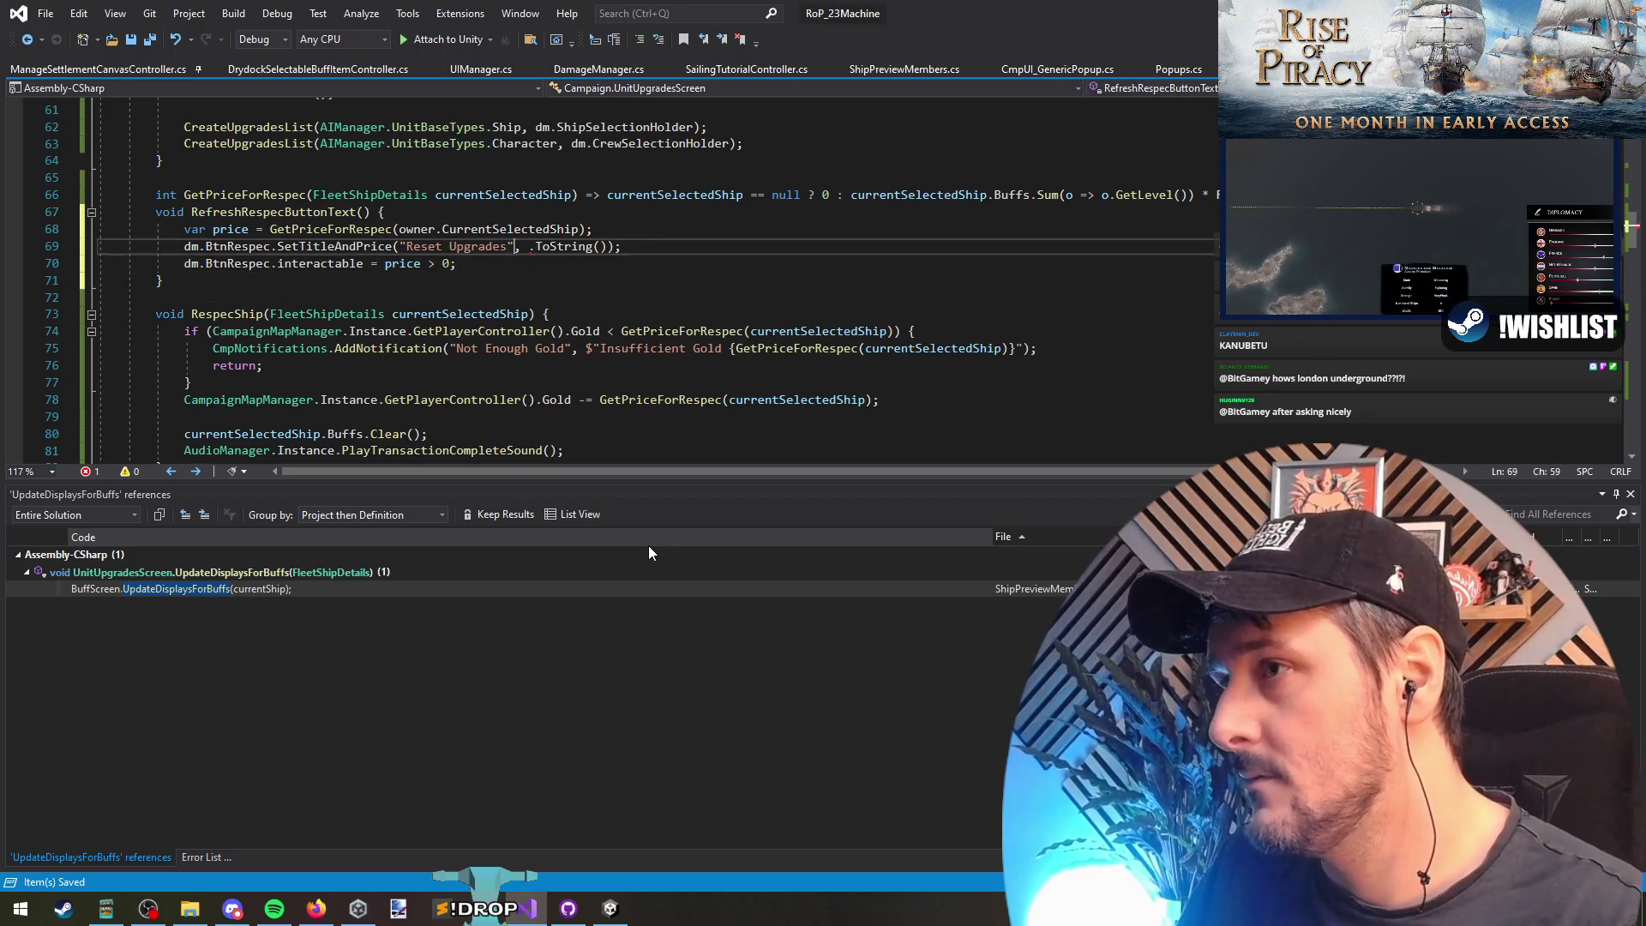
text(price)
key(Down)
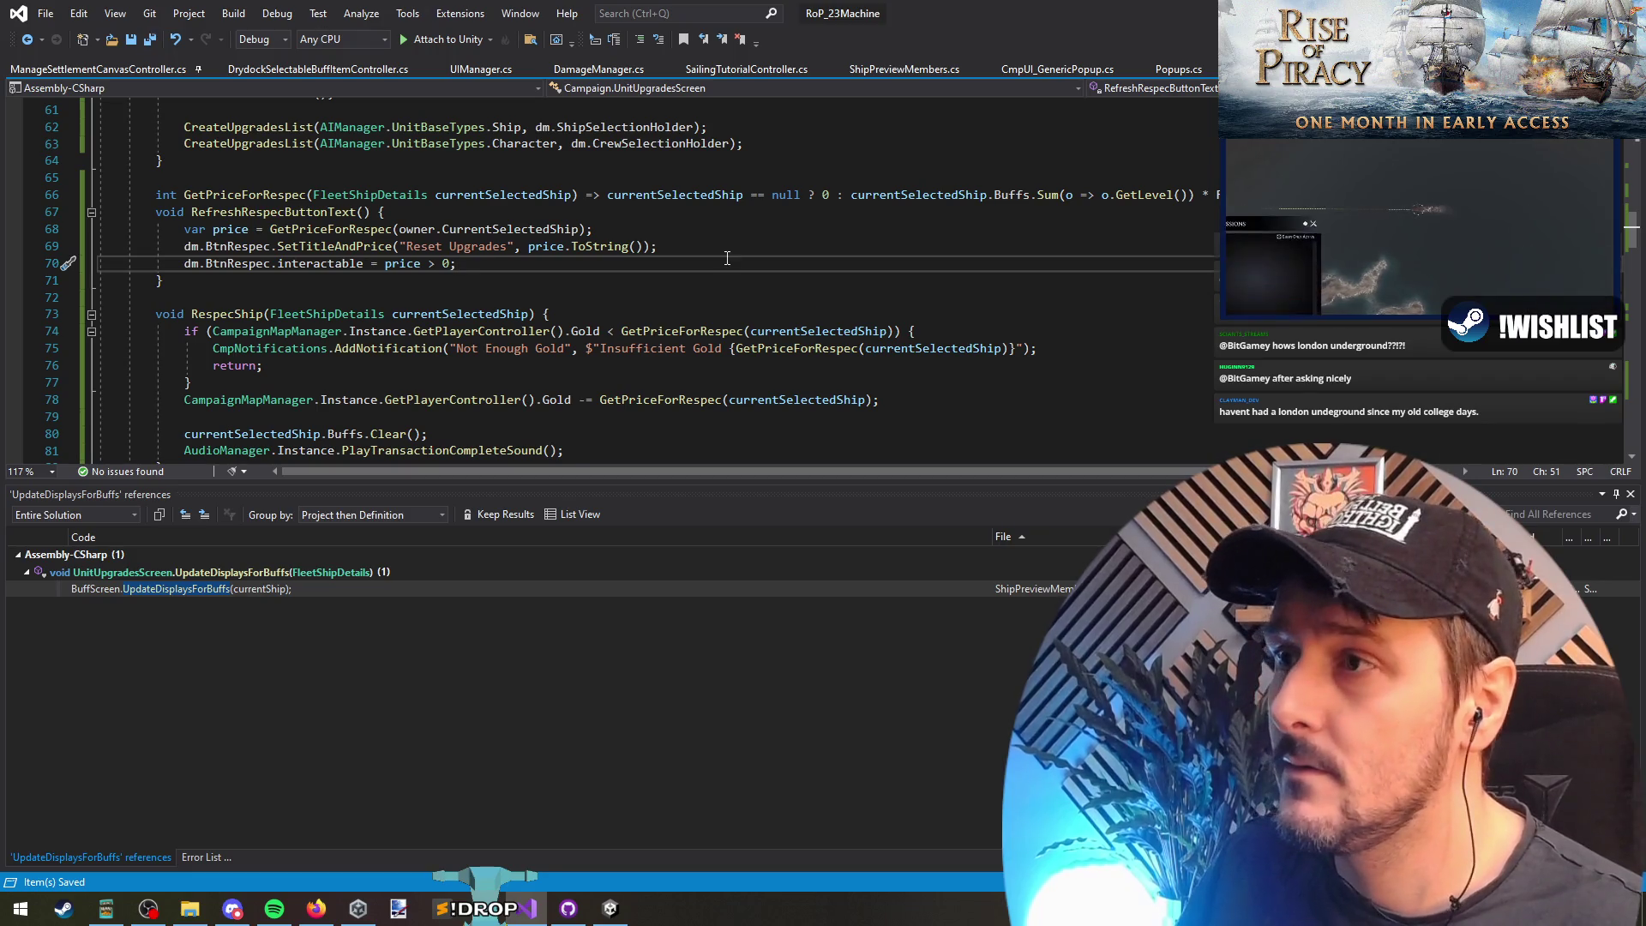
click(644, 245)
text($"{)
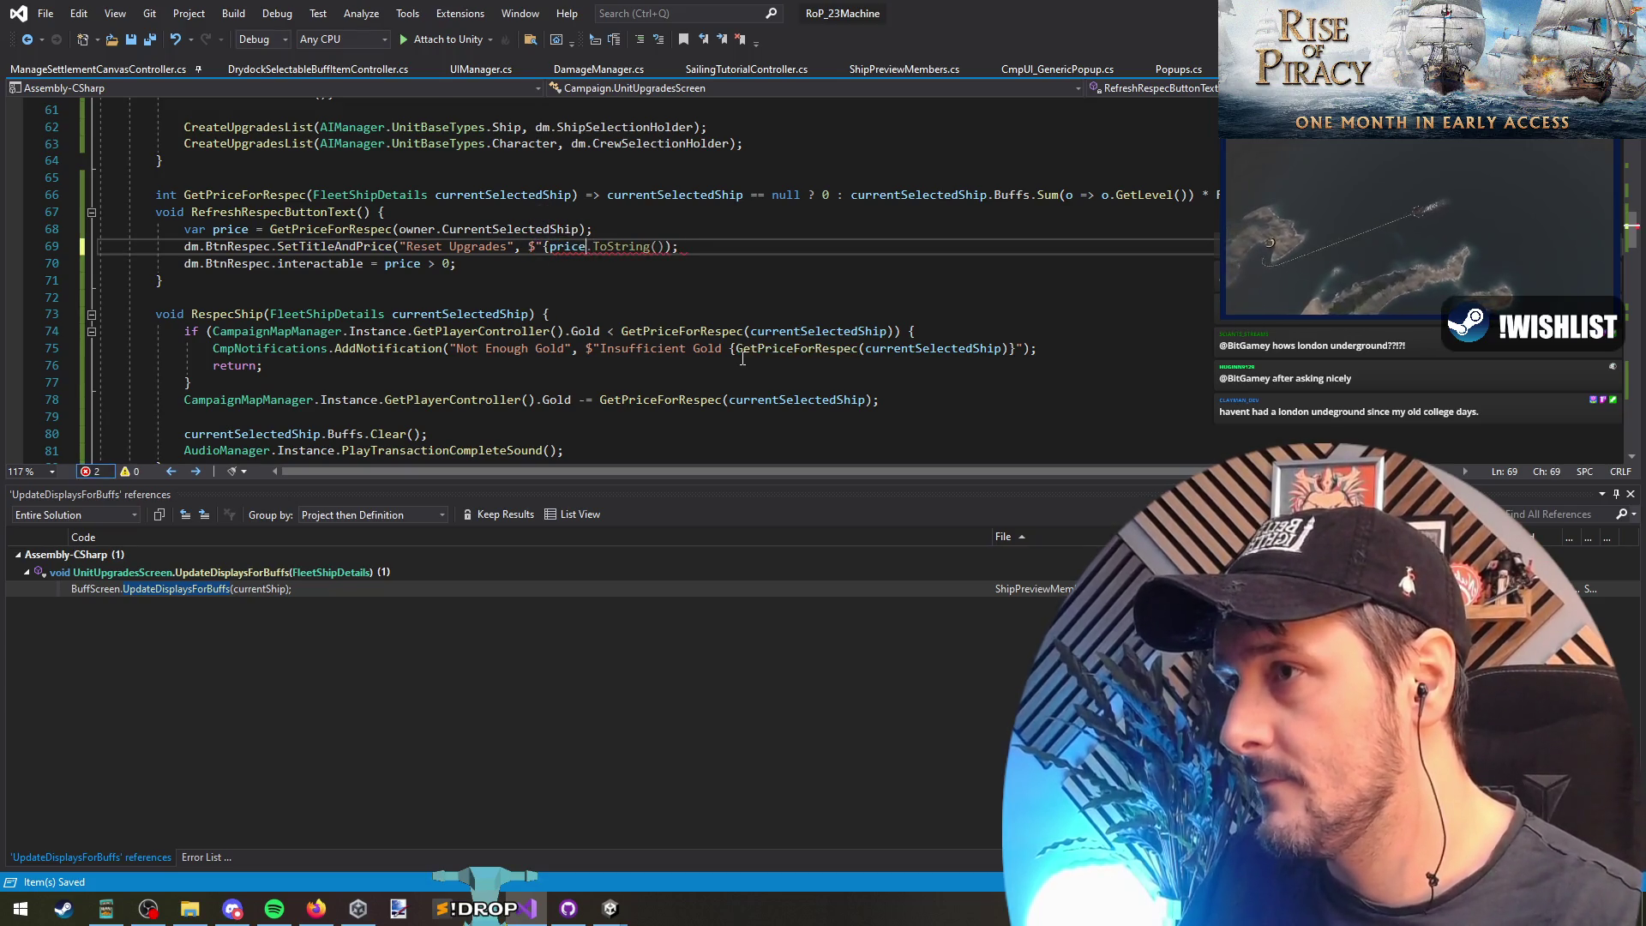
key(ctrl+shift+Right)
key(ctrl+shift+Right)
key(ctrl+shift+Right)
text(} )
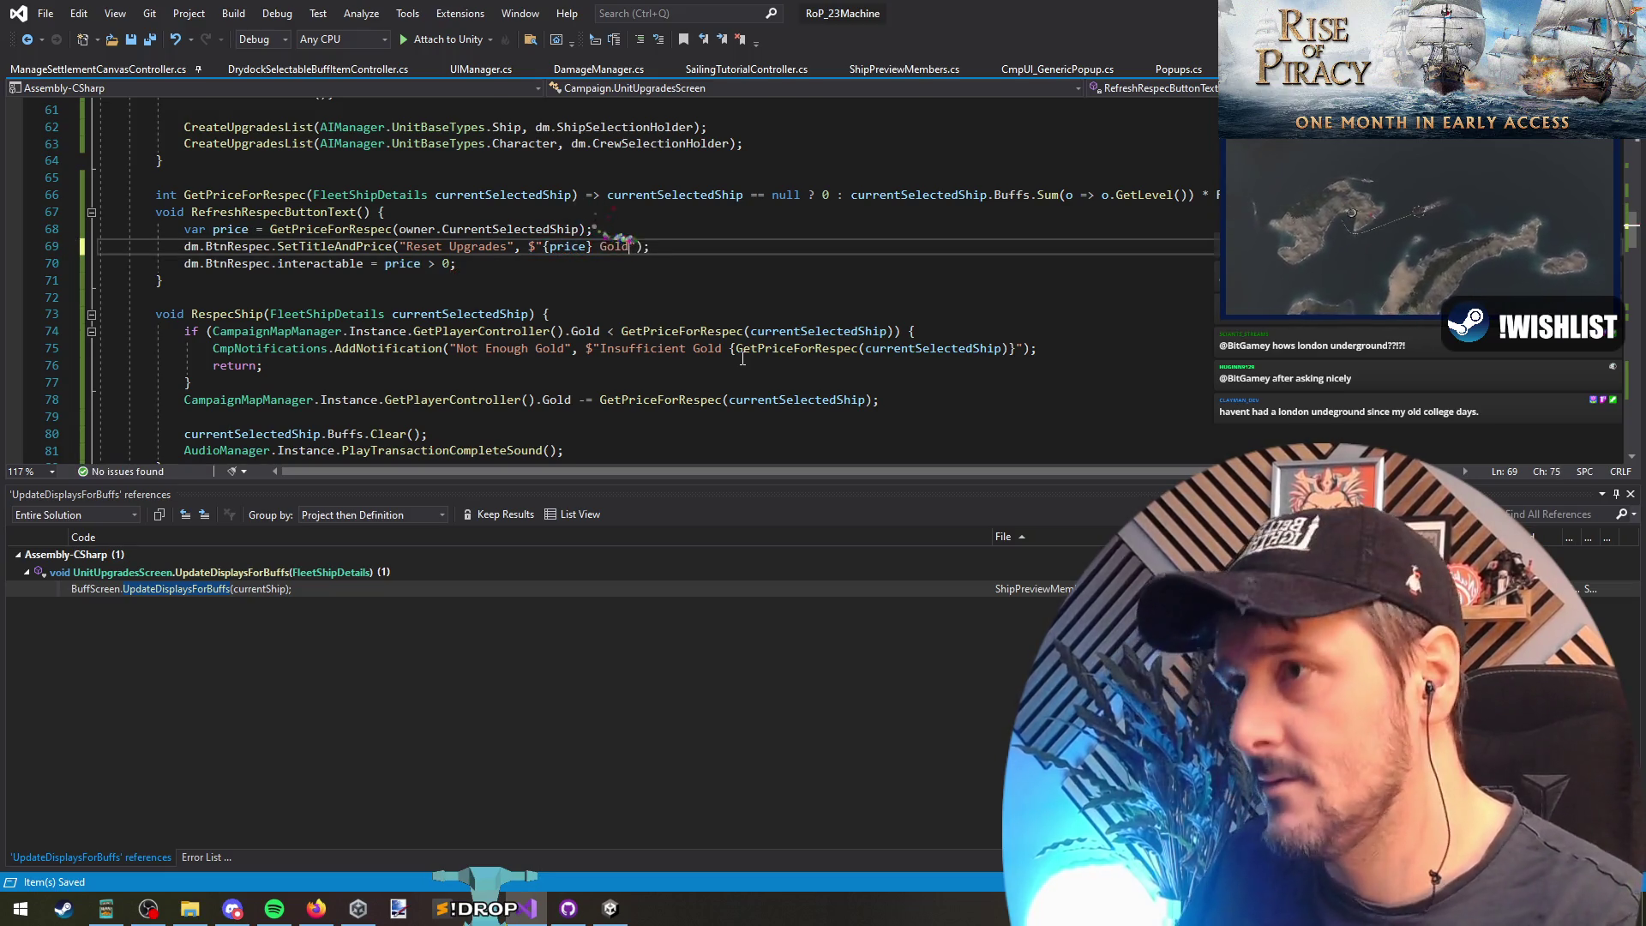
text(Gold)
key(Down)
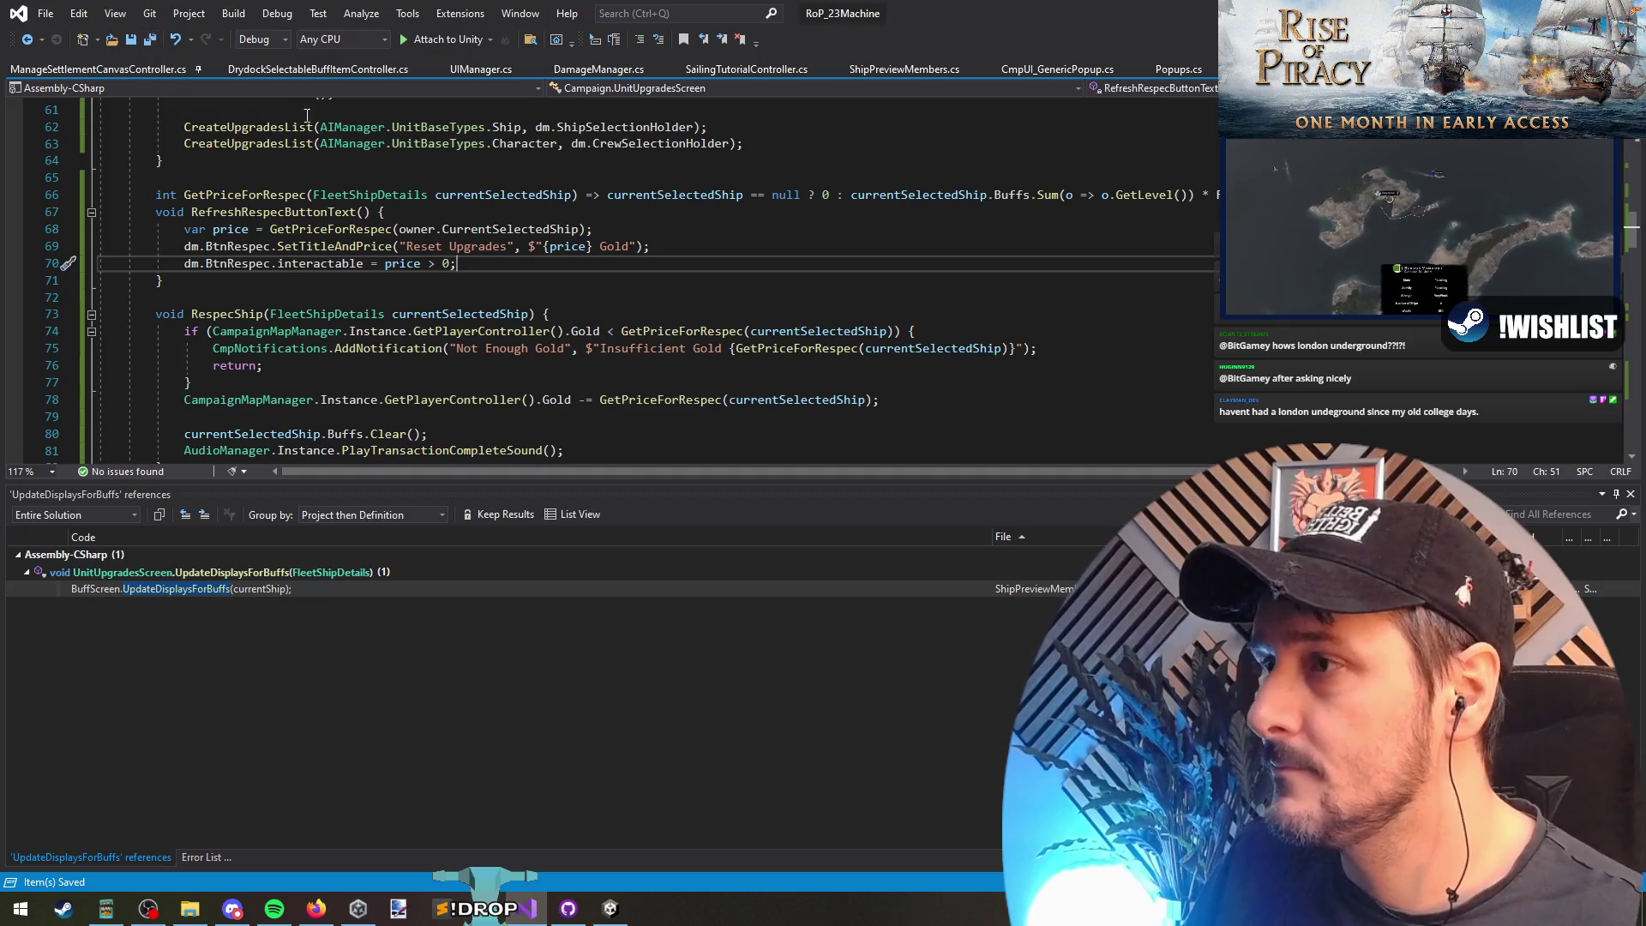
key(alt+Tab)
click(791, 53)
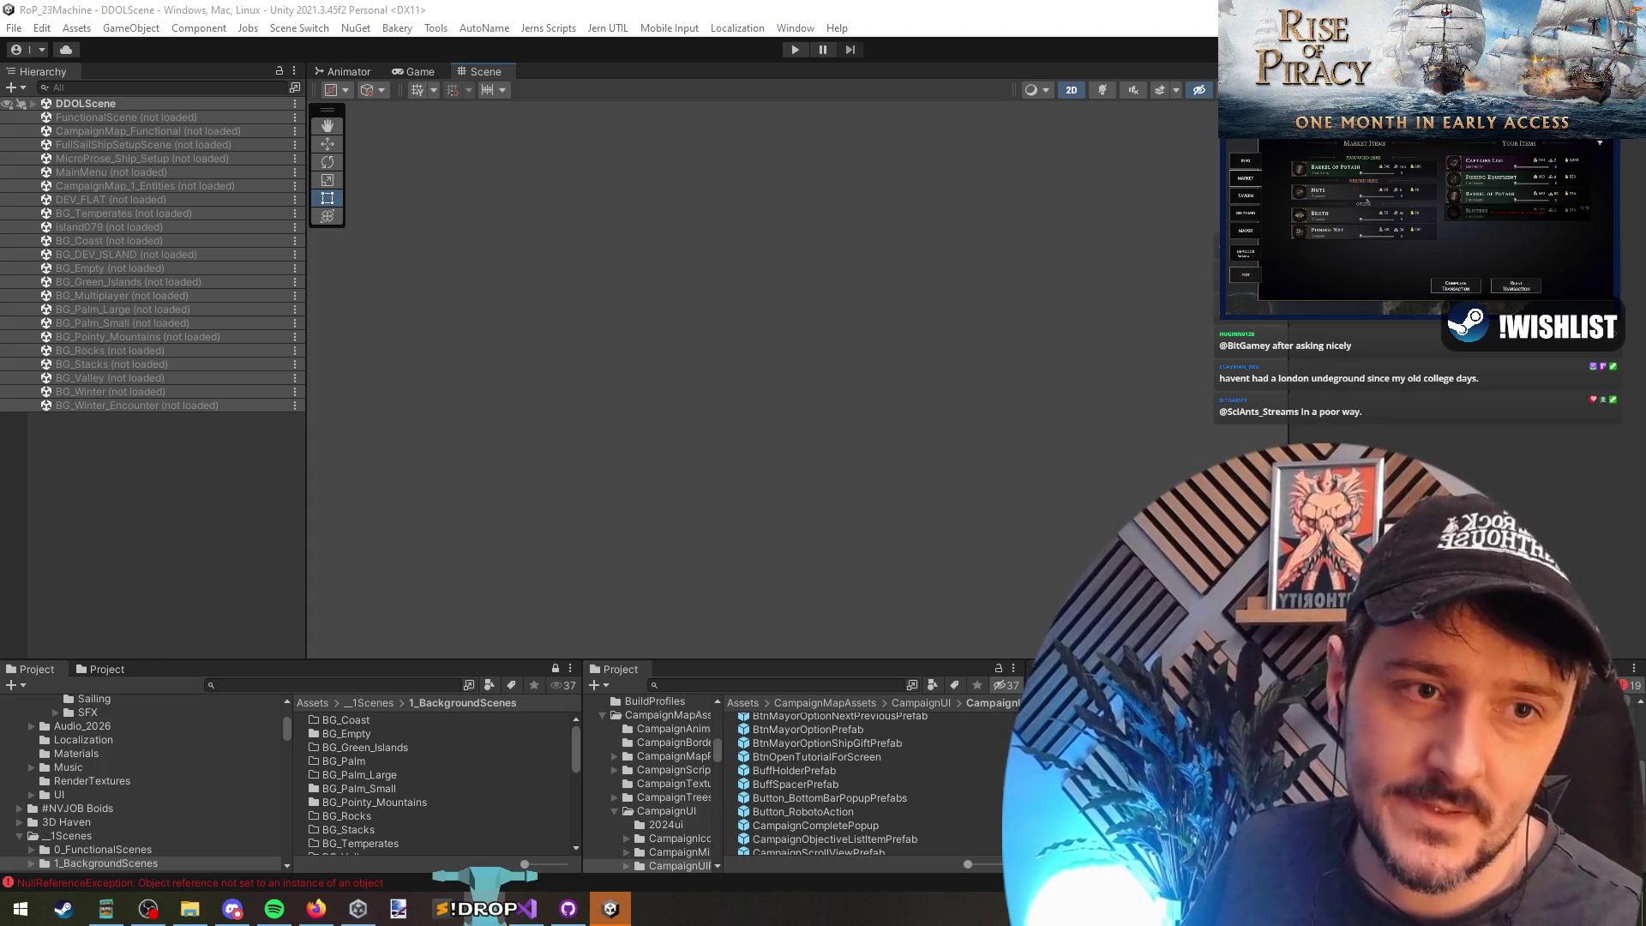
Step: Restart play mode and continue the saved campaign, glancing at Visual Studio while it loads
key(q)
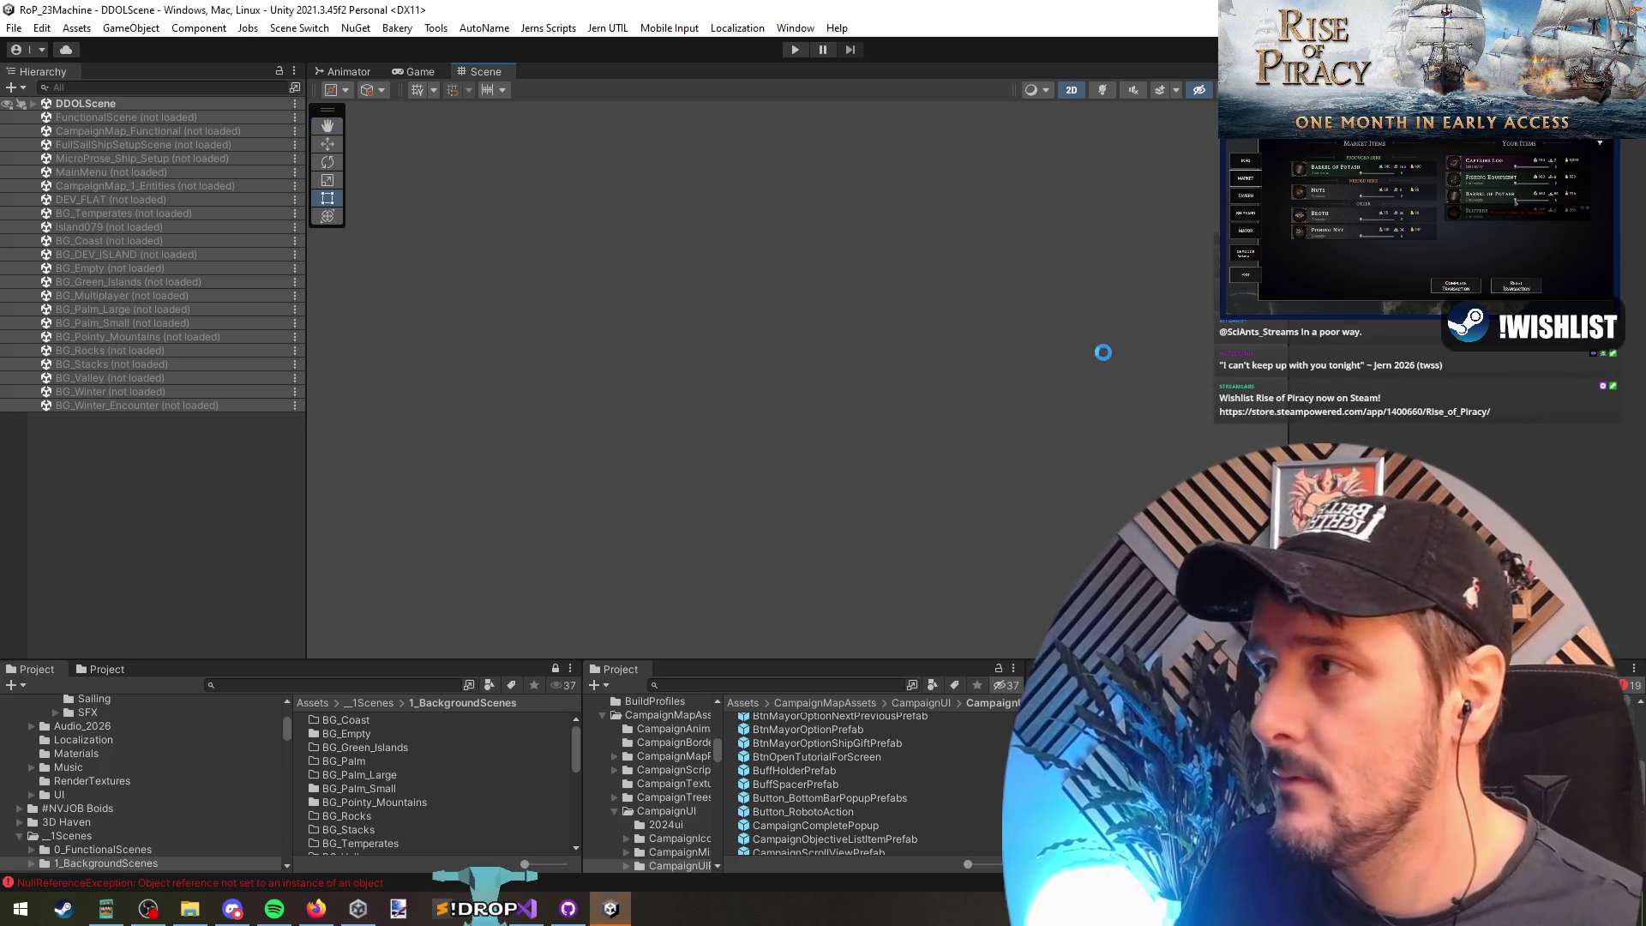
click(800, 49)
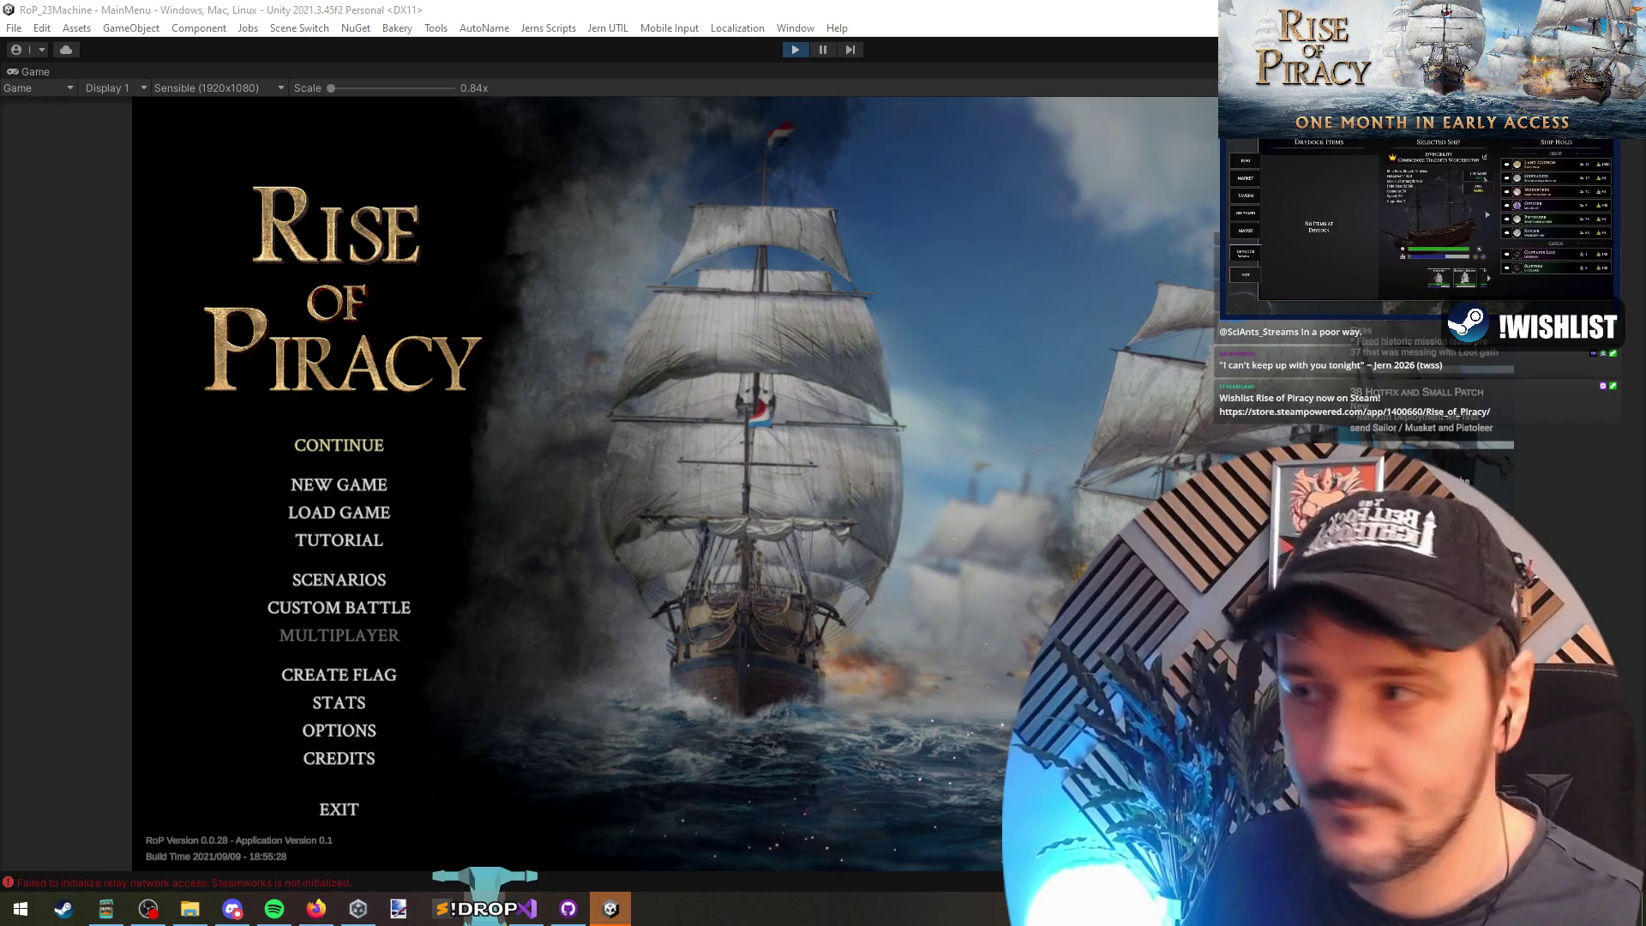
click(343, 445)
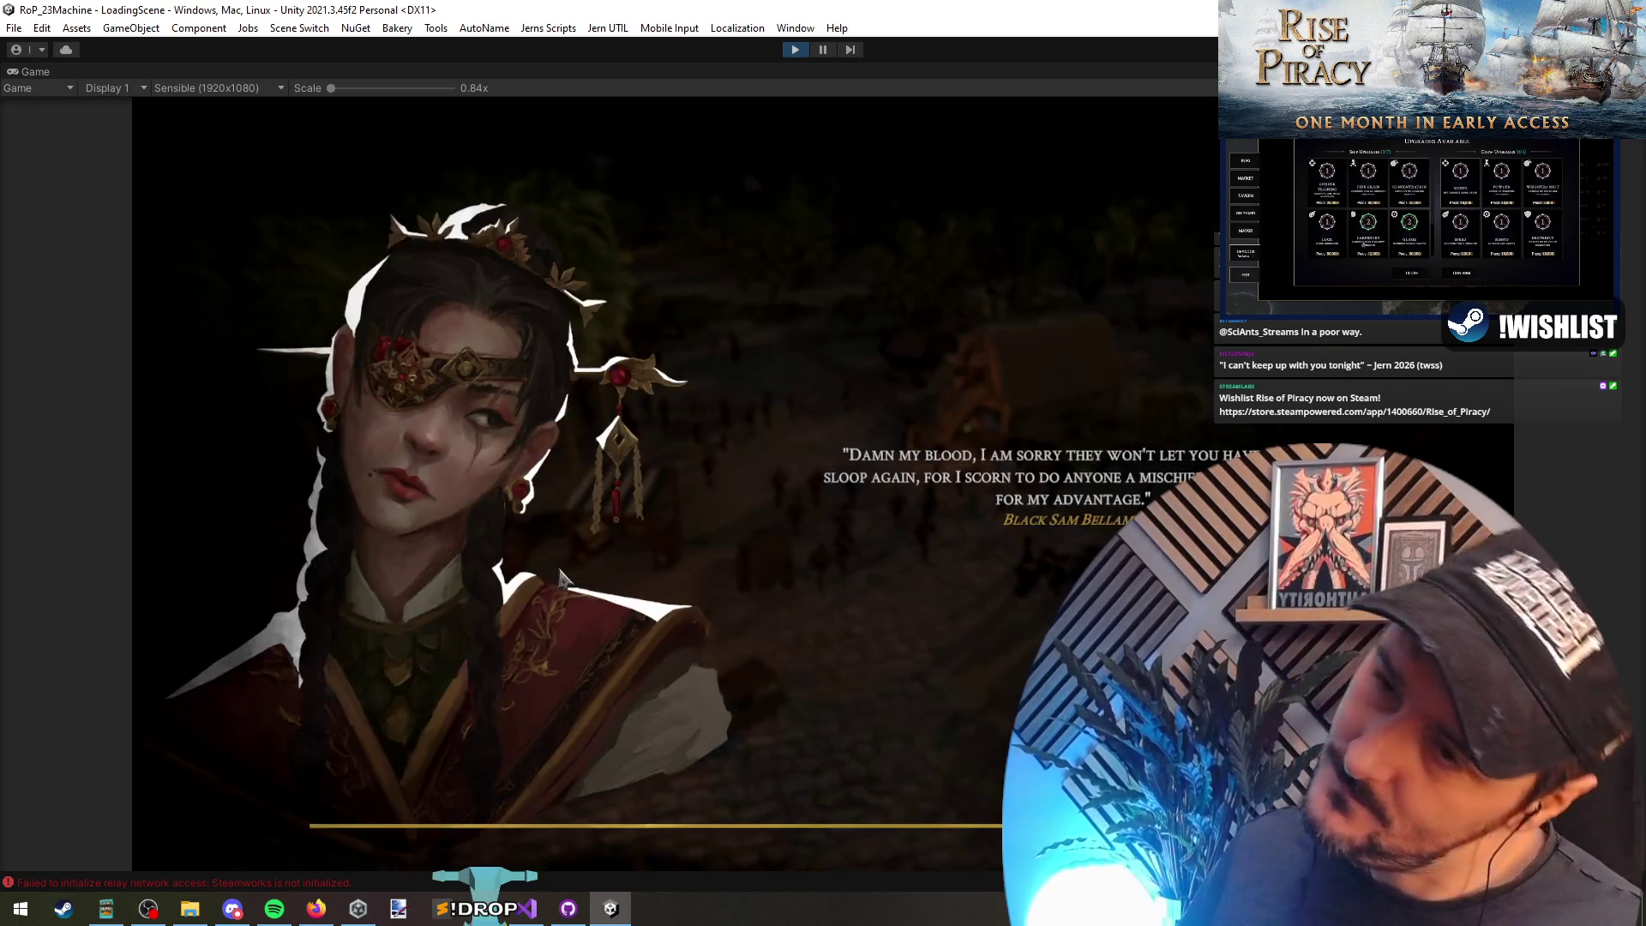
key(alt+Tab)
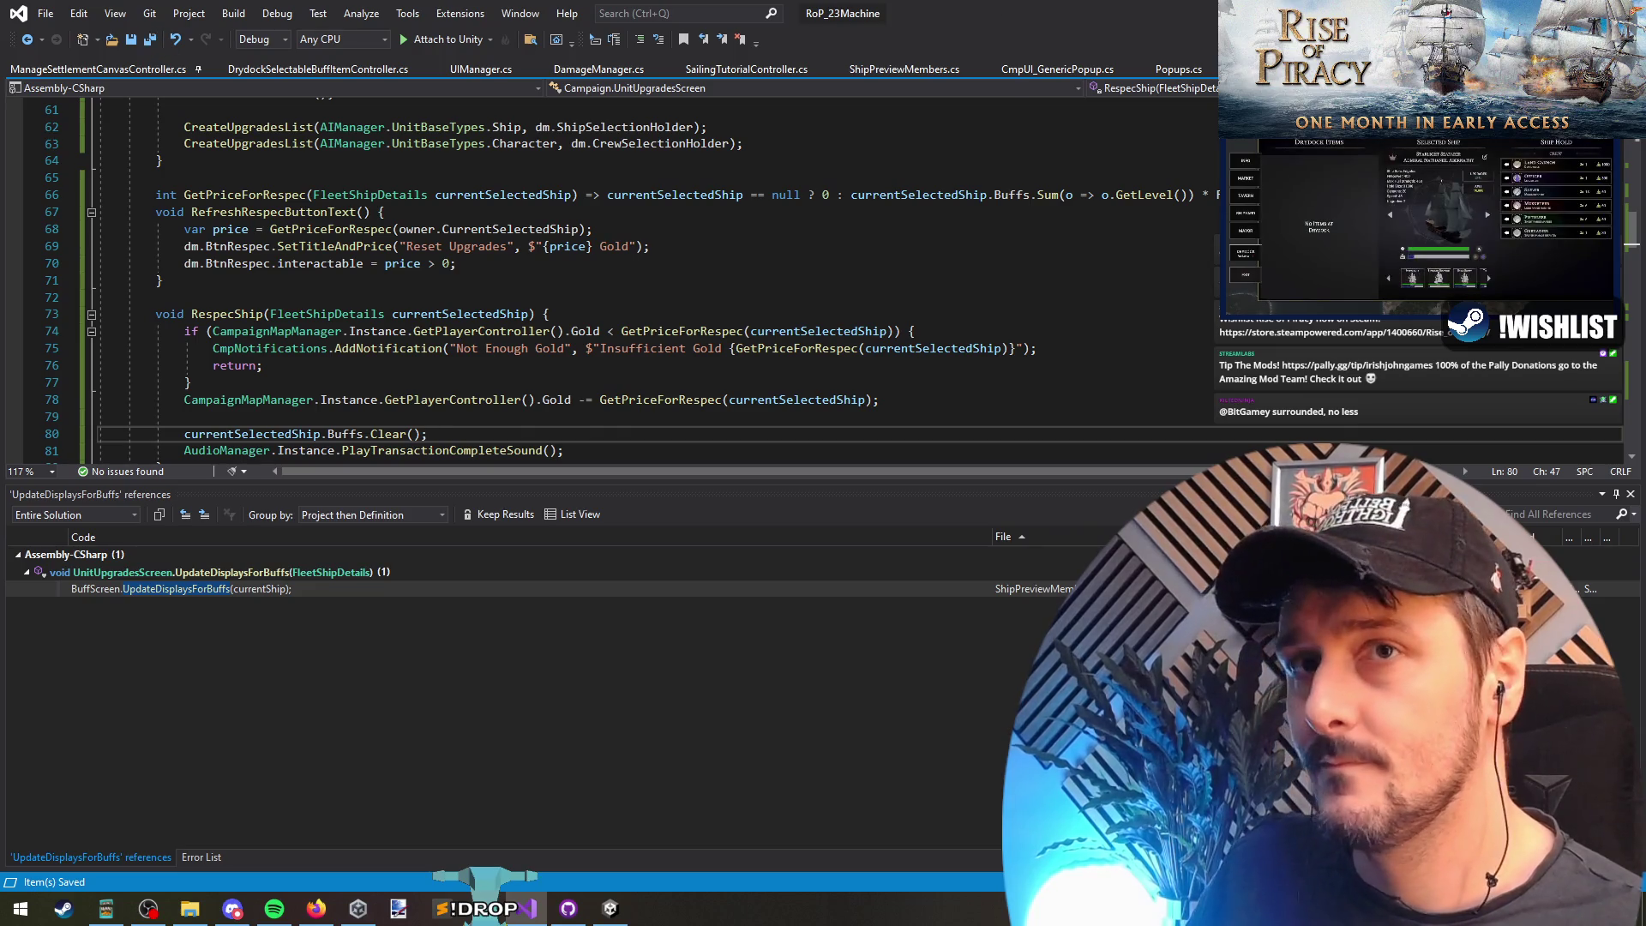
key(alt+Tab)
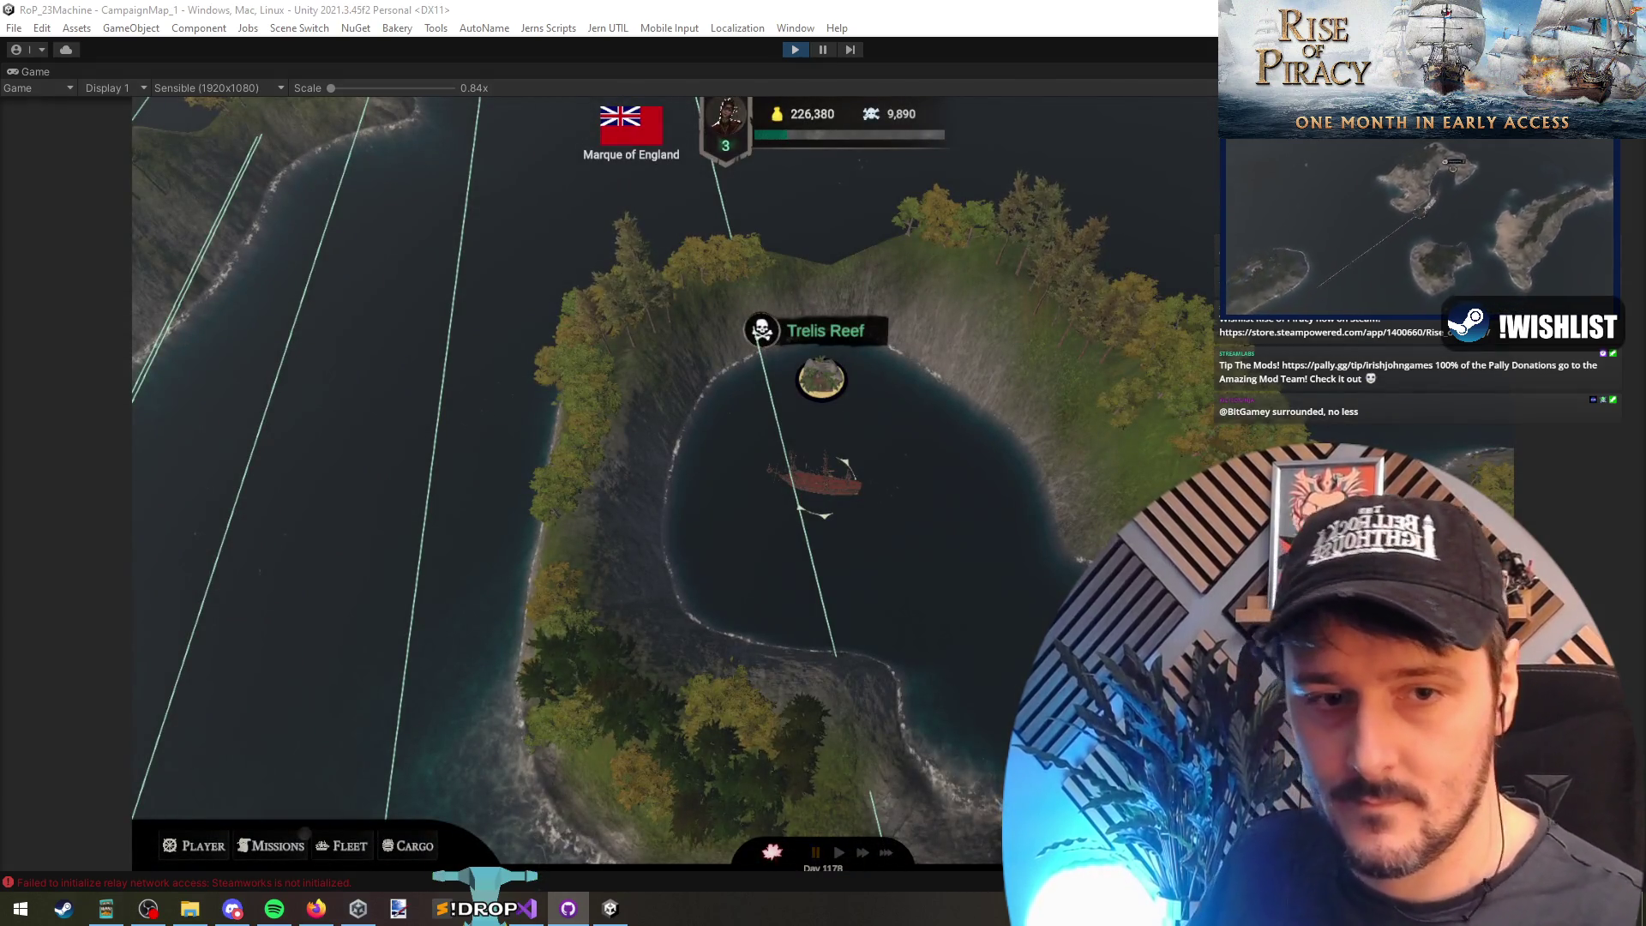
Step: Open Trelis Reef's ship upgrades, buy Craftsmanship, Sights and Speed, then reset them
click(838, 420)
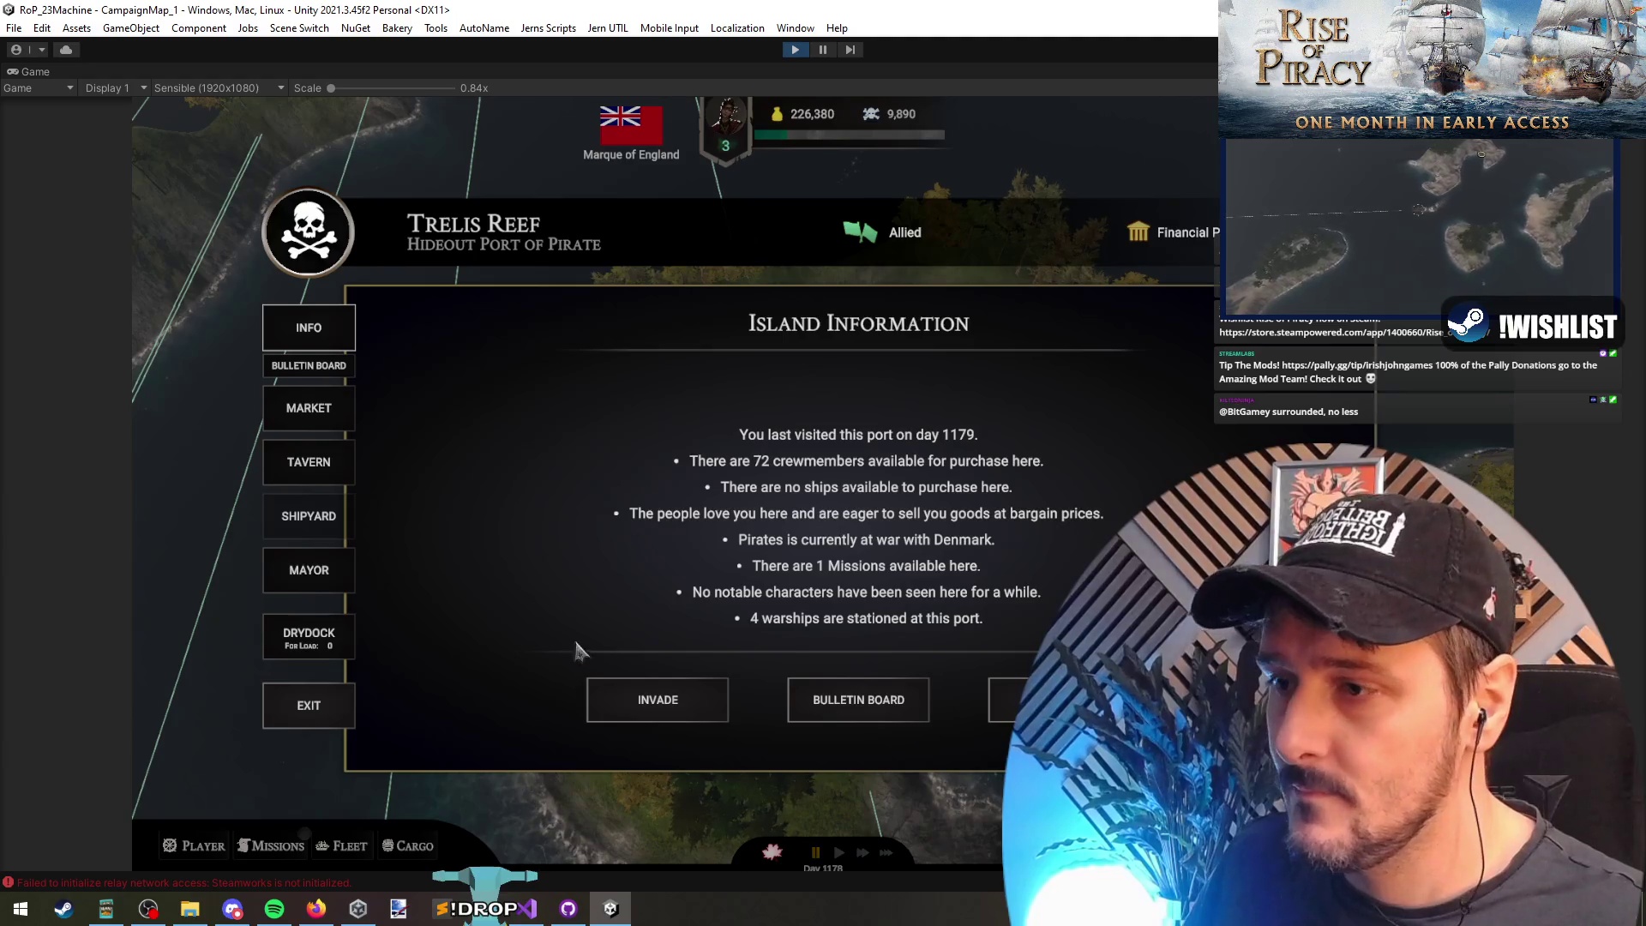
click(309, 636)
click(941, 696)
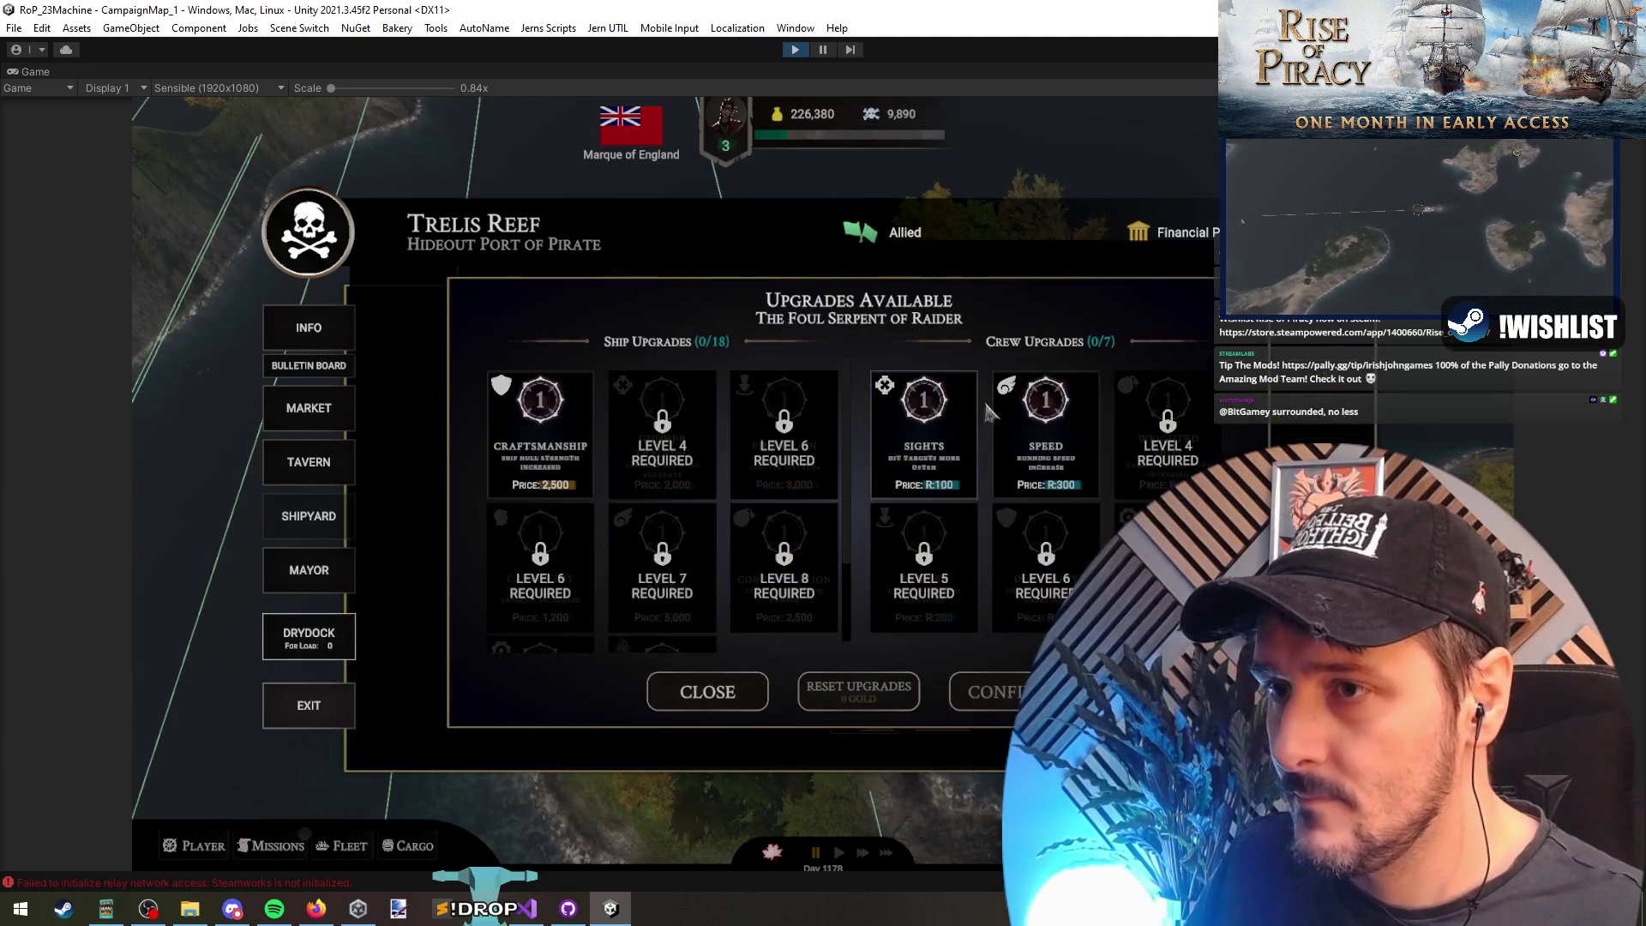
click(529, 441)
click(884, 535)
click(924, 442)
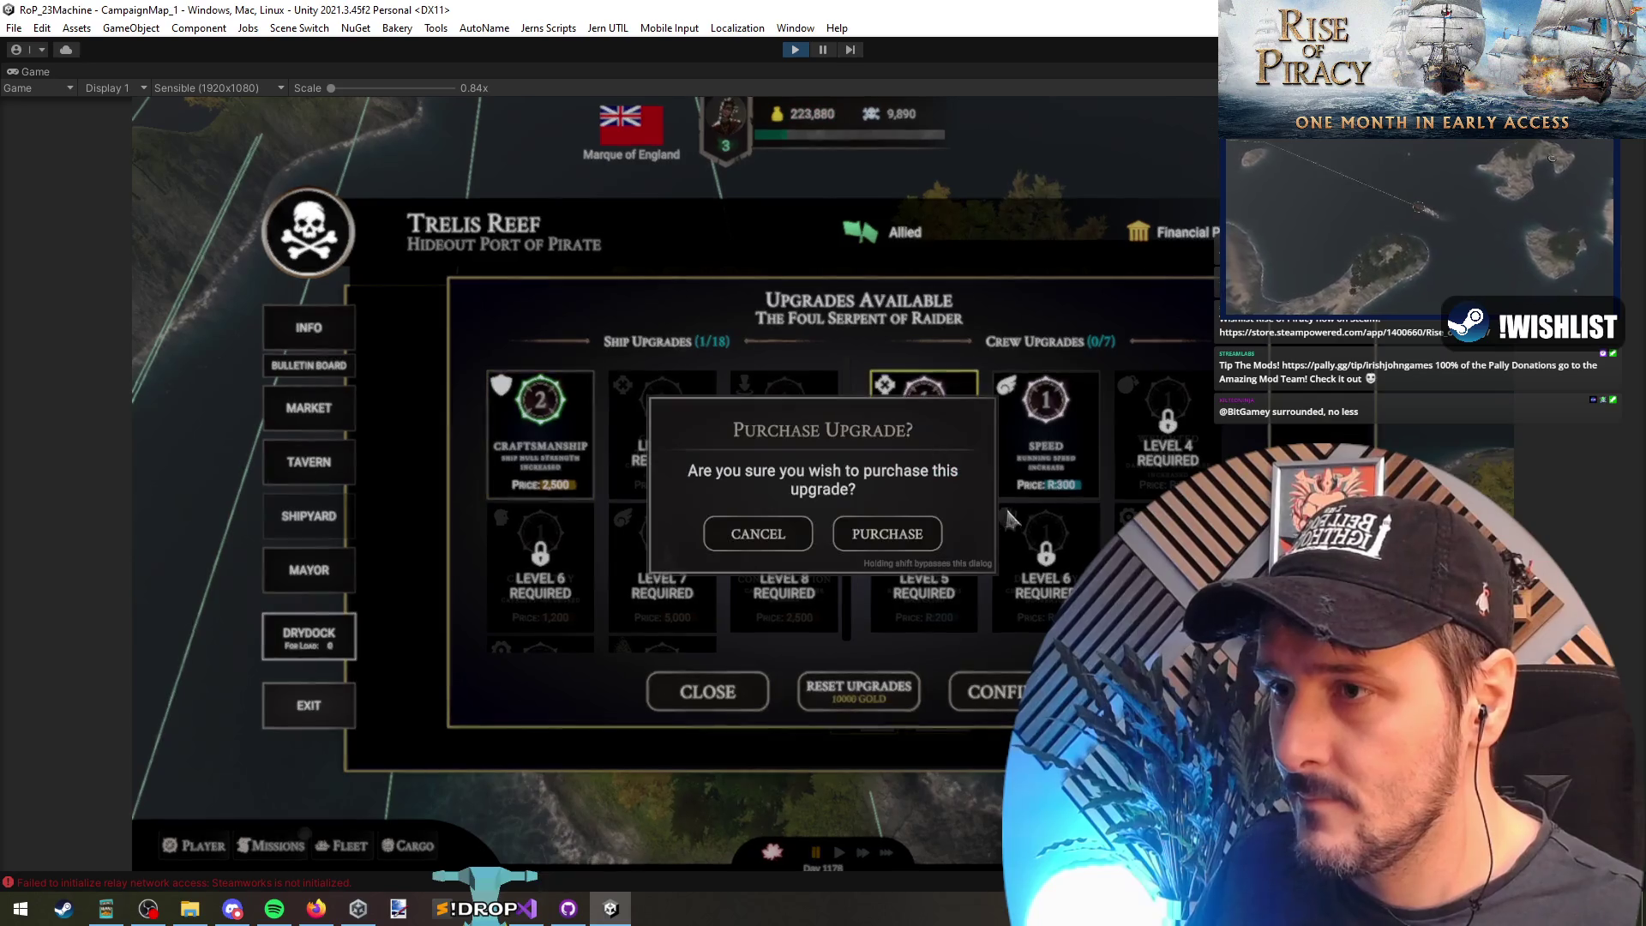
click(888, 533)
click(1046, 433)
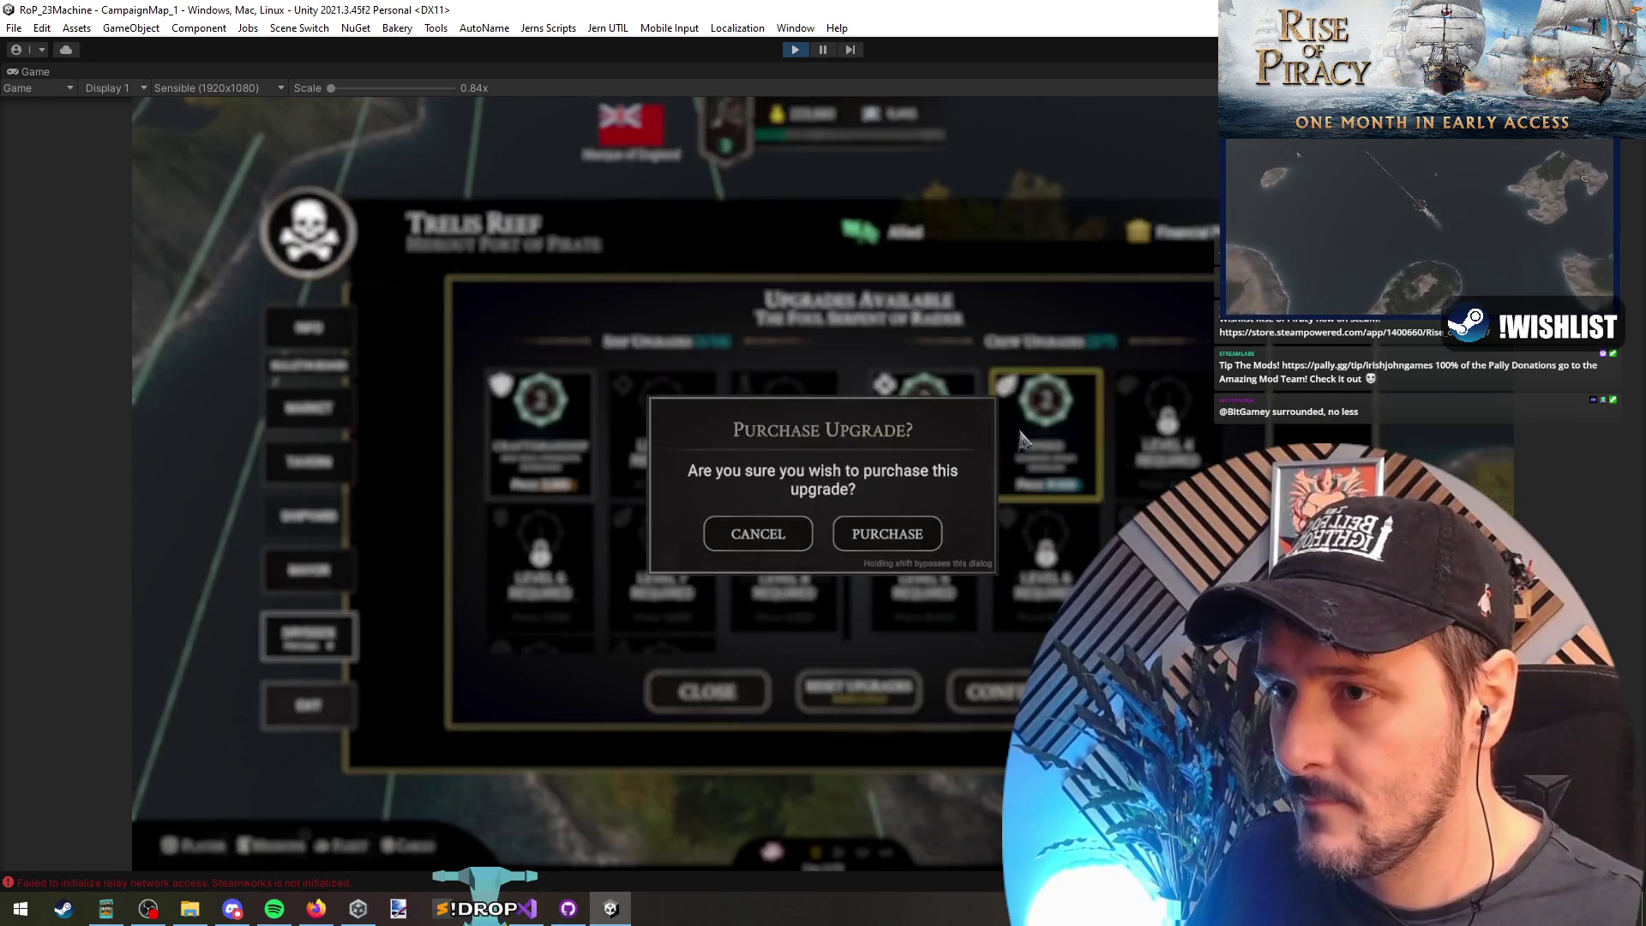
click(888, 533)
click(853, 697)
click(883, 533)
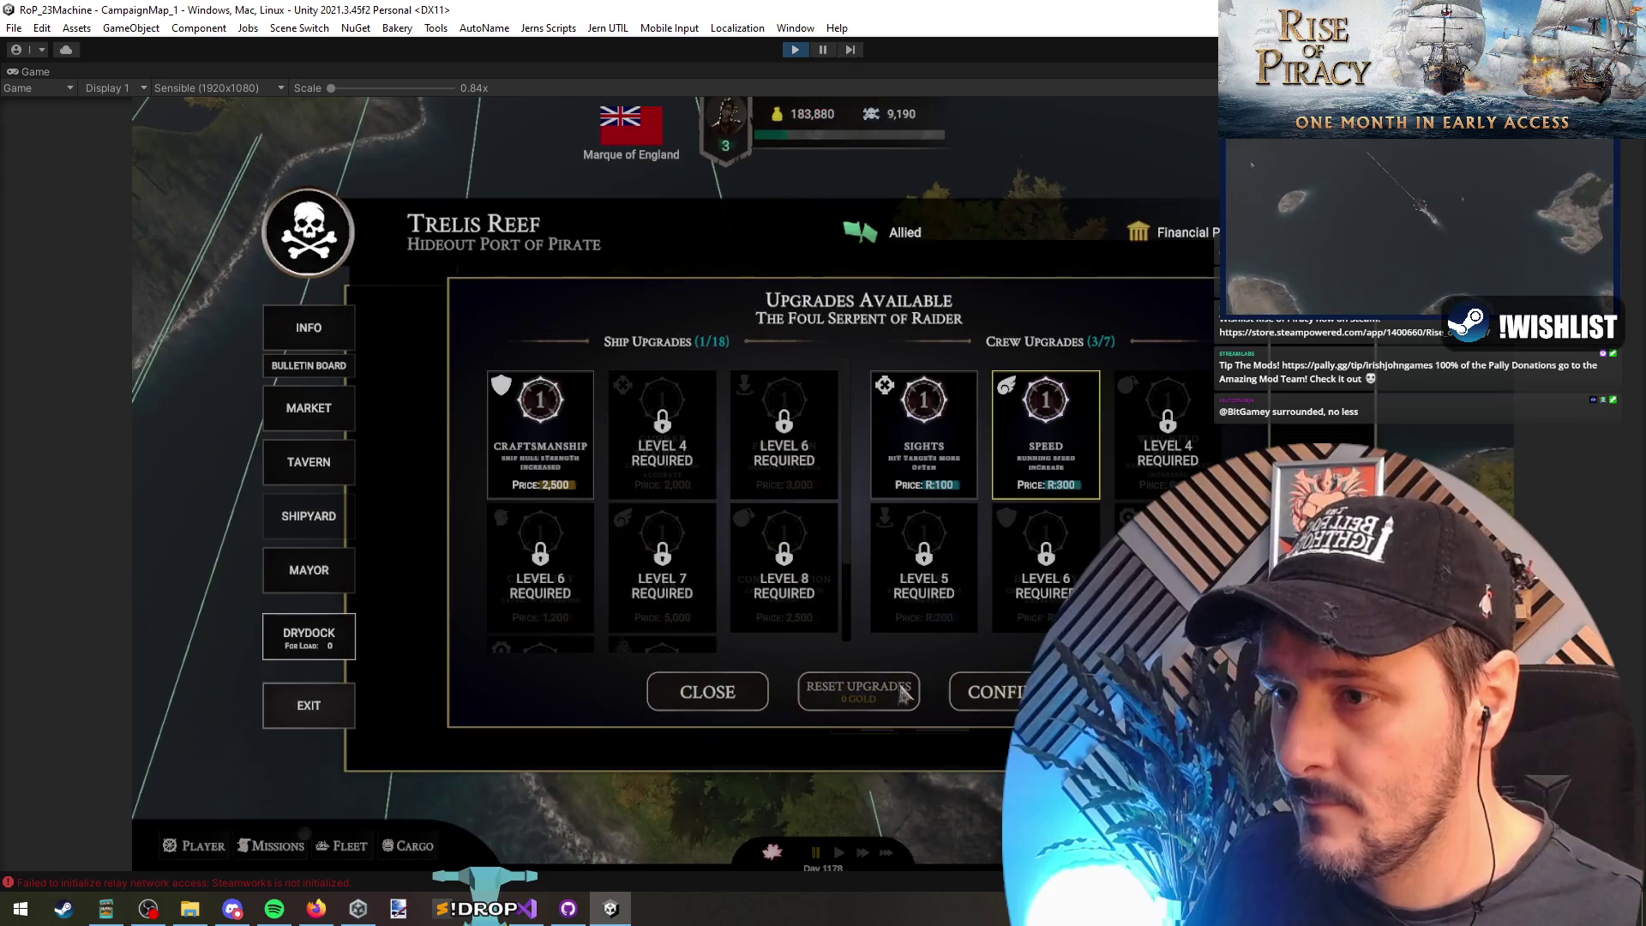
Step: Buy Craftsmanship and Sights again, then reset the upgrades
click(576, 446)
click(883, 534)
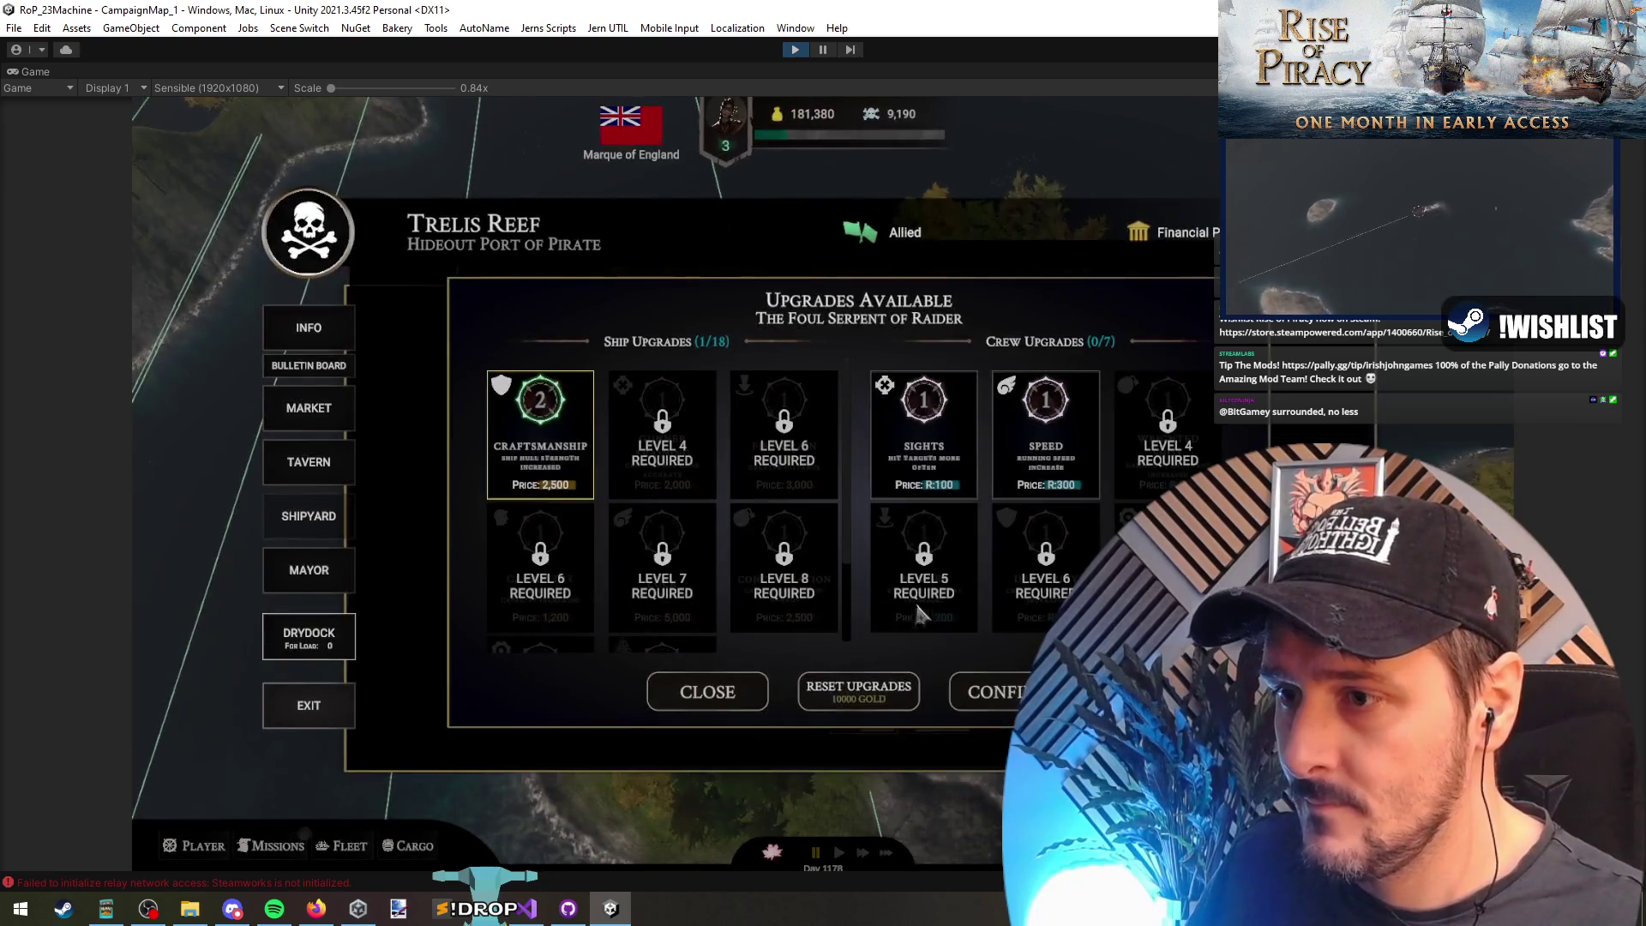
click(923, 437)
click(883, 533)
click(880, 697)
click(881, 542)
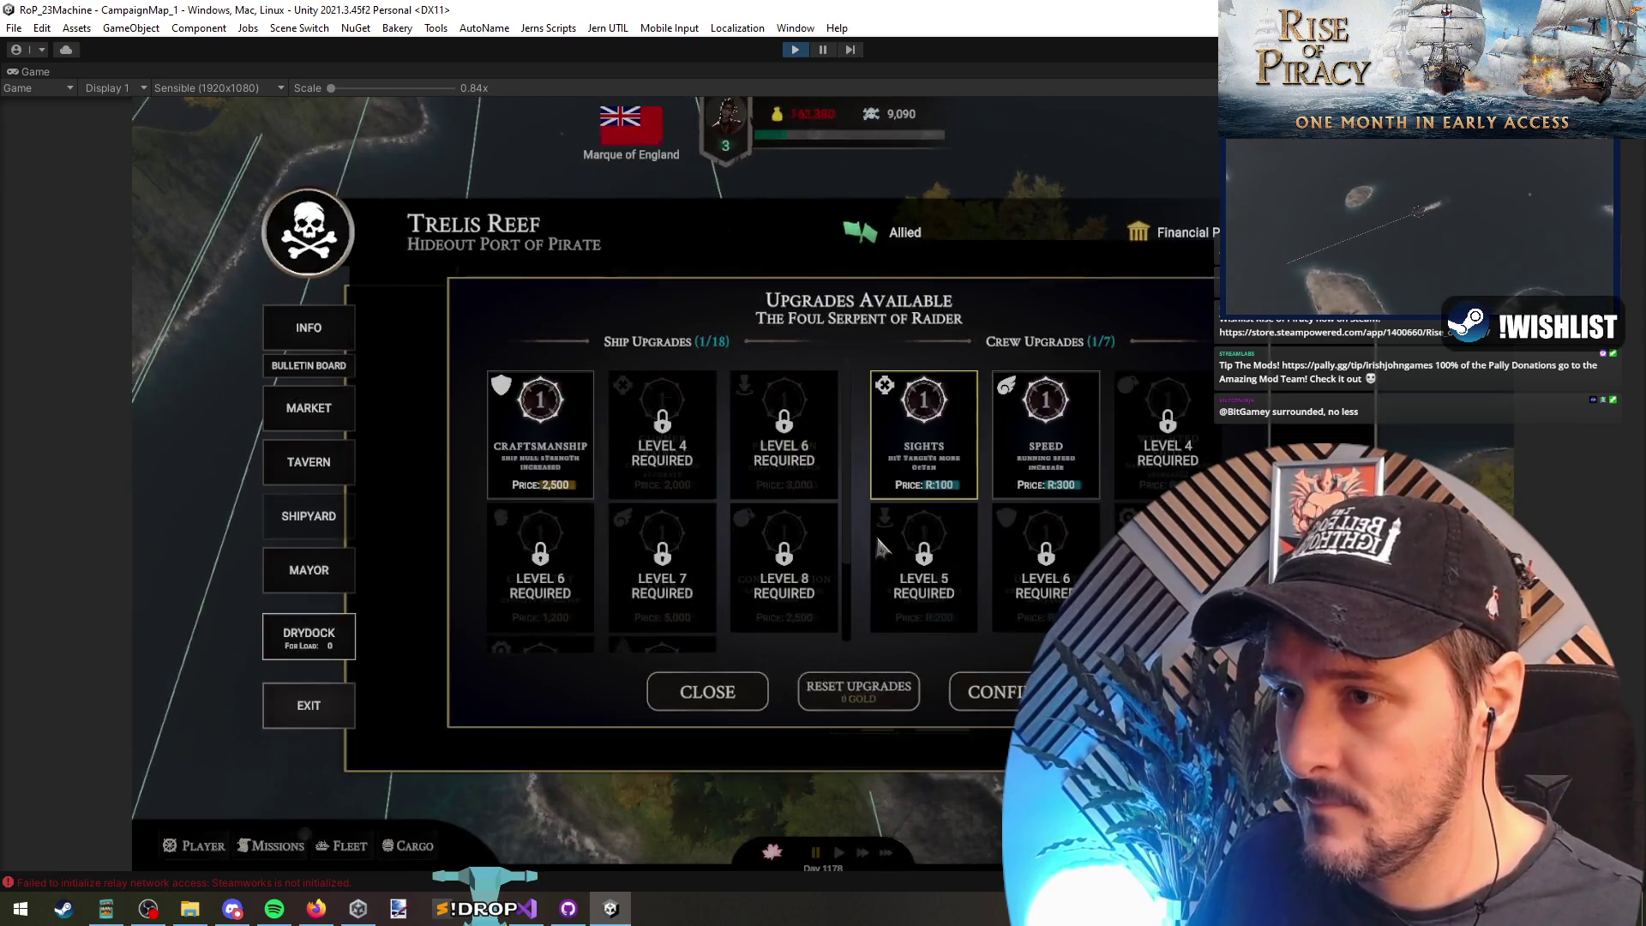
Step: Buy Craftsmanship and two Sights levels, reset once more, and close back to the drydock
click(518, 439)
click(887, 533)
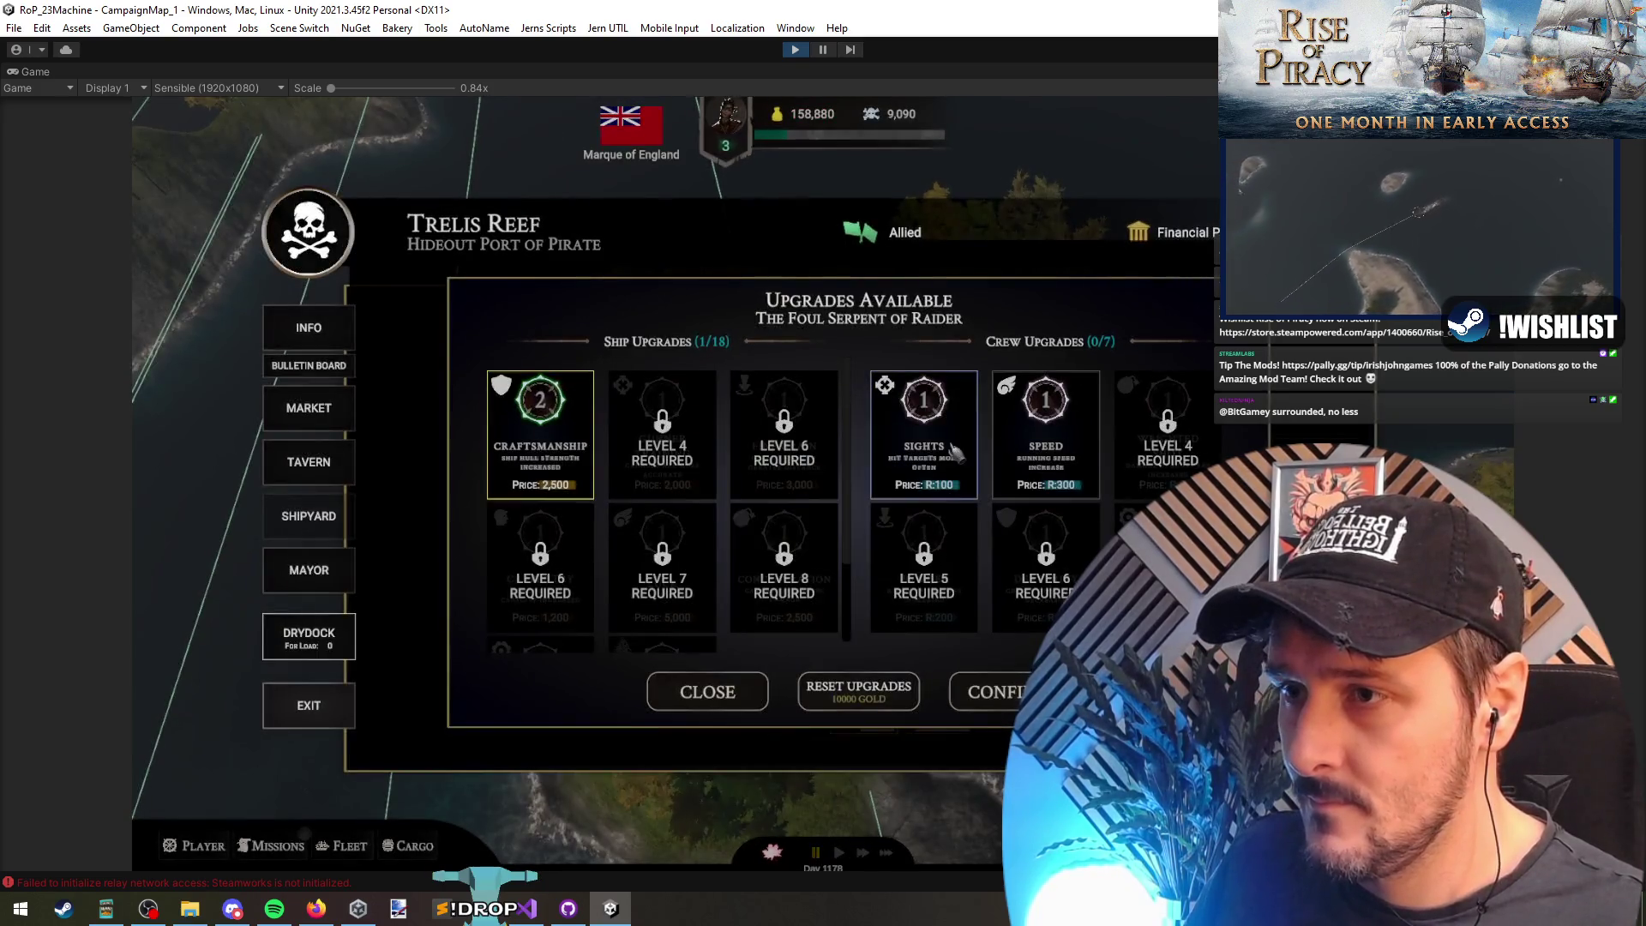
click(924, 461)
click(887, 533)
click(924, 437)
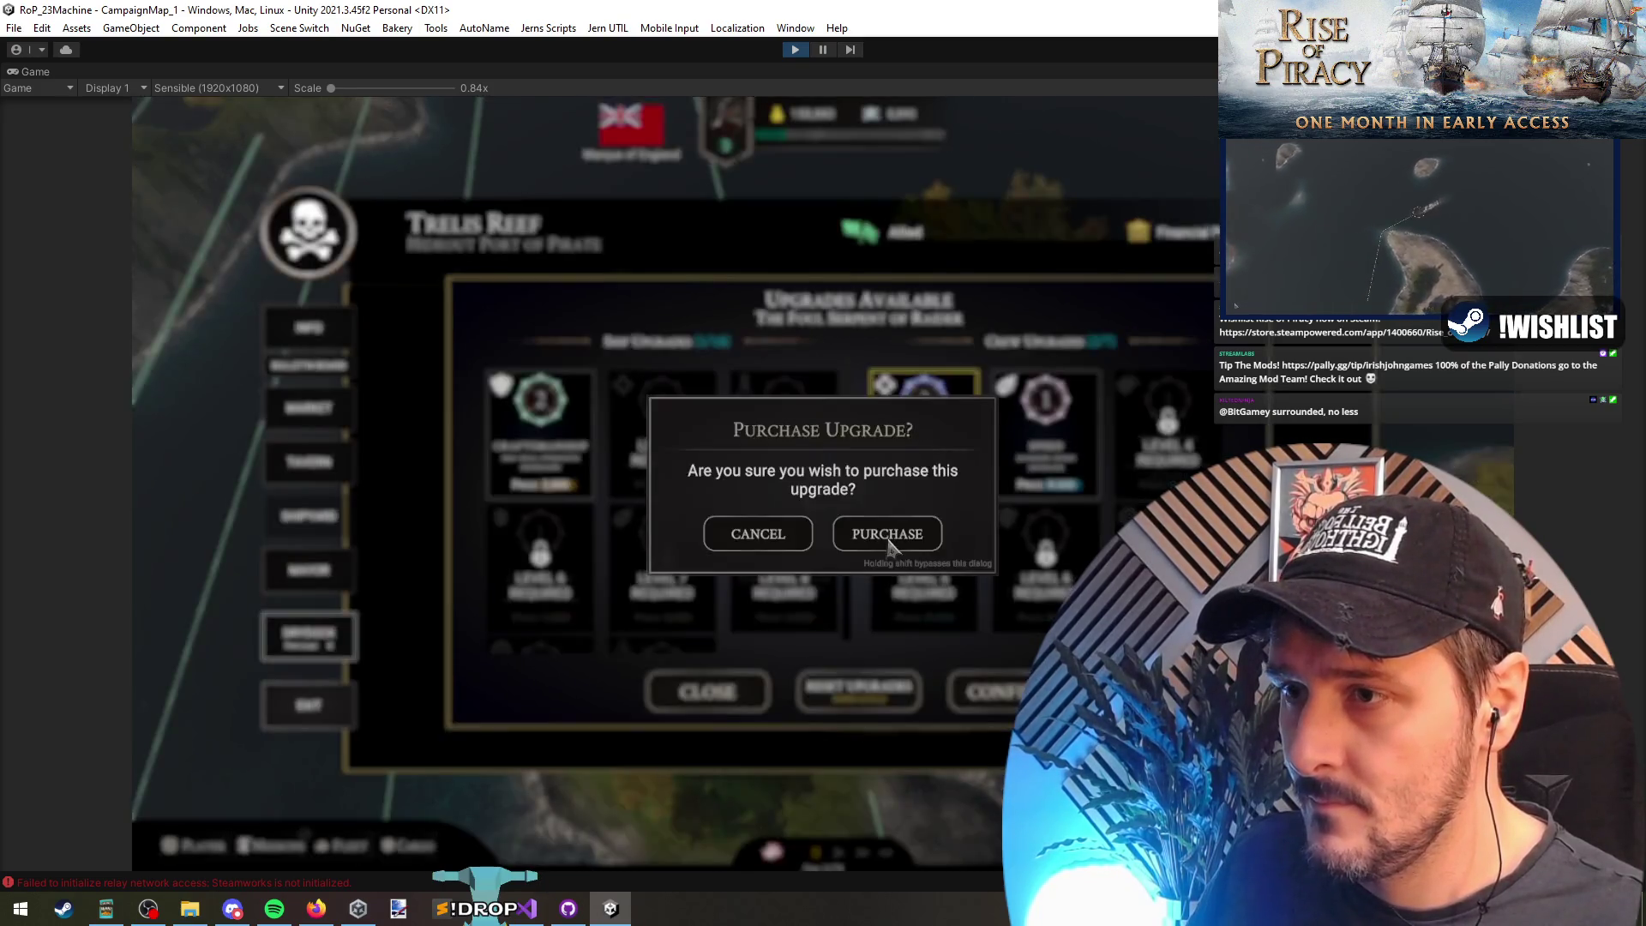
click(887, 533)
click(859, 691)
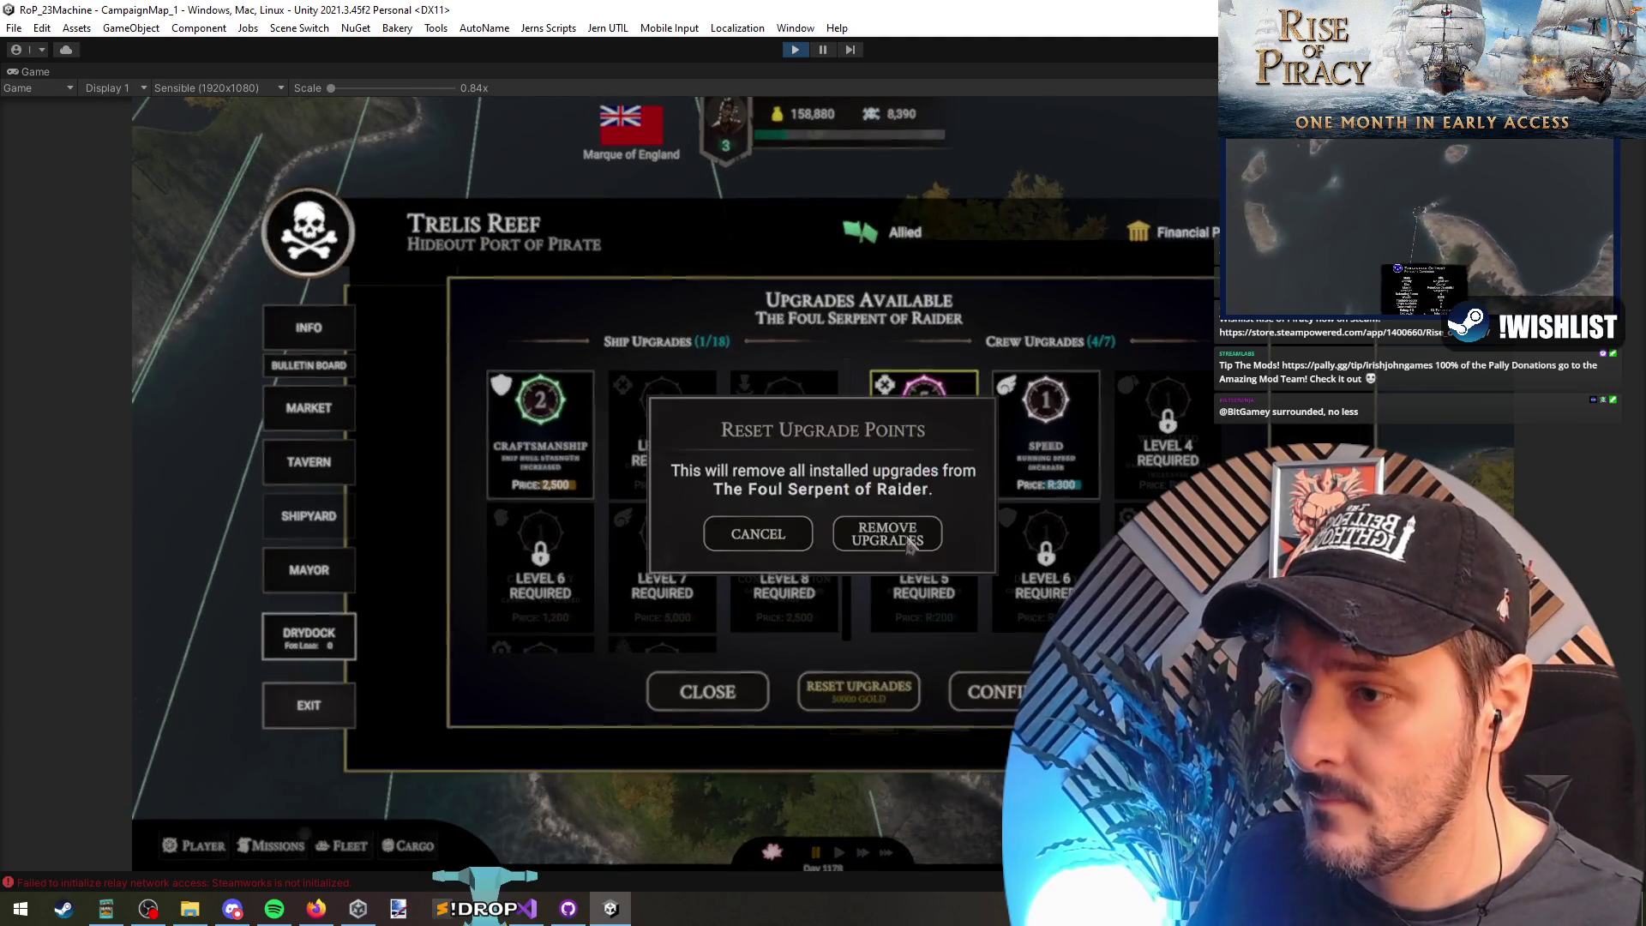
click(877, 533)
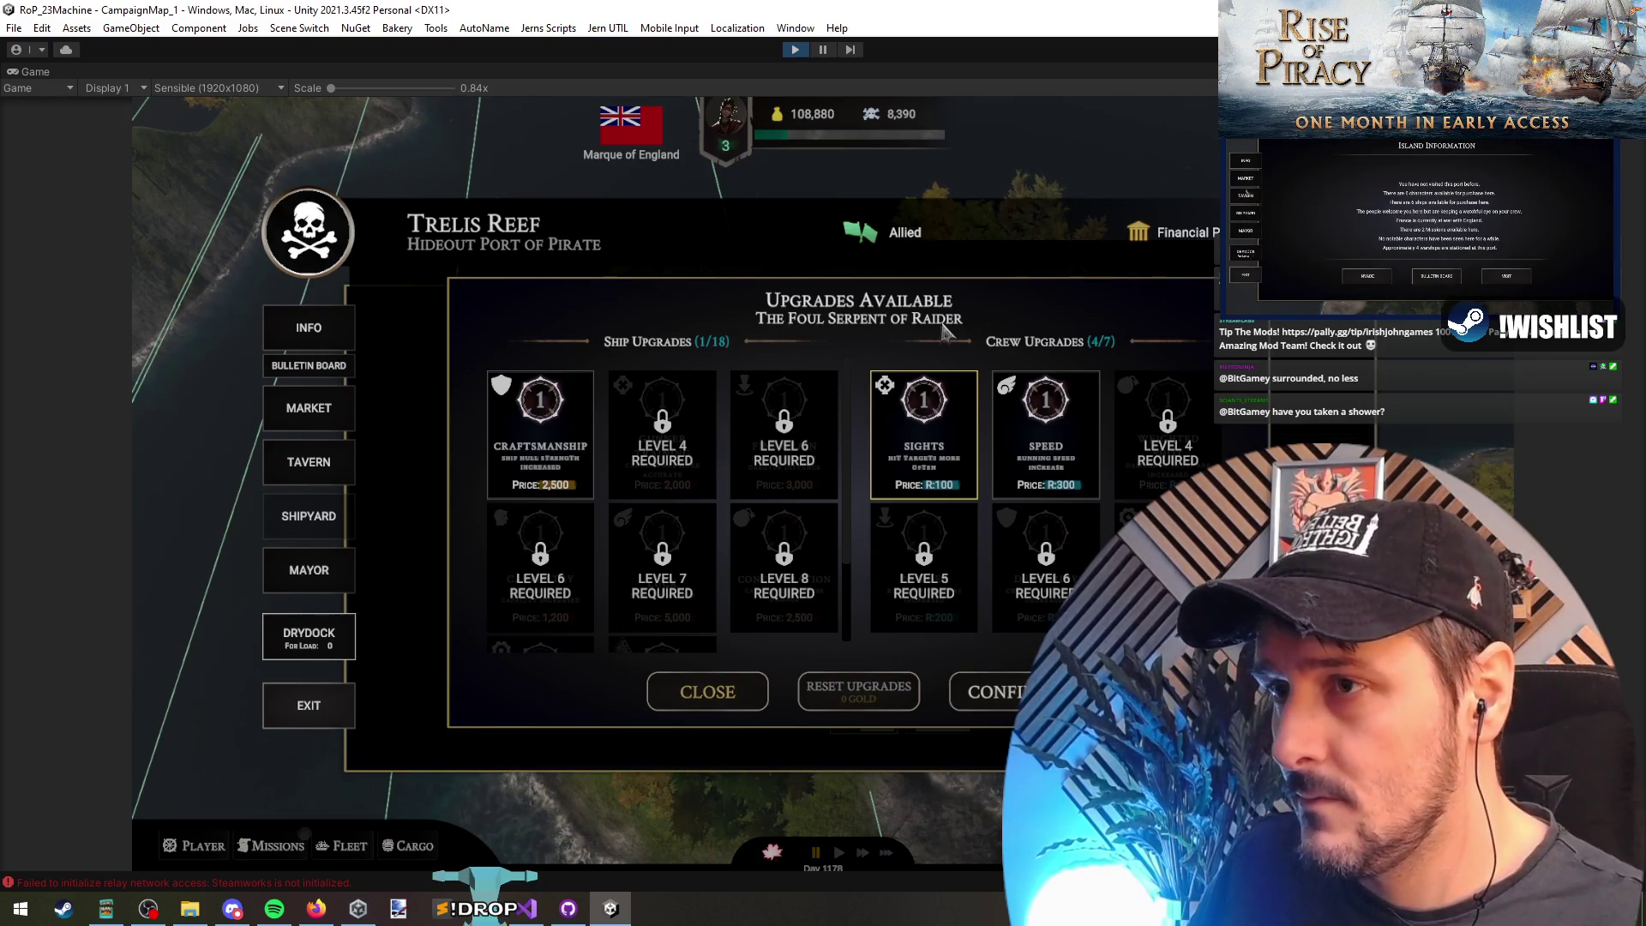
click(738, 690)
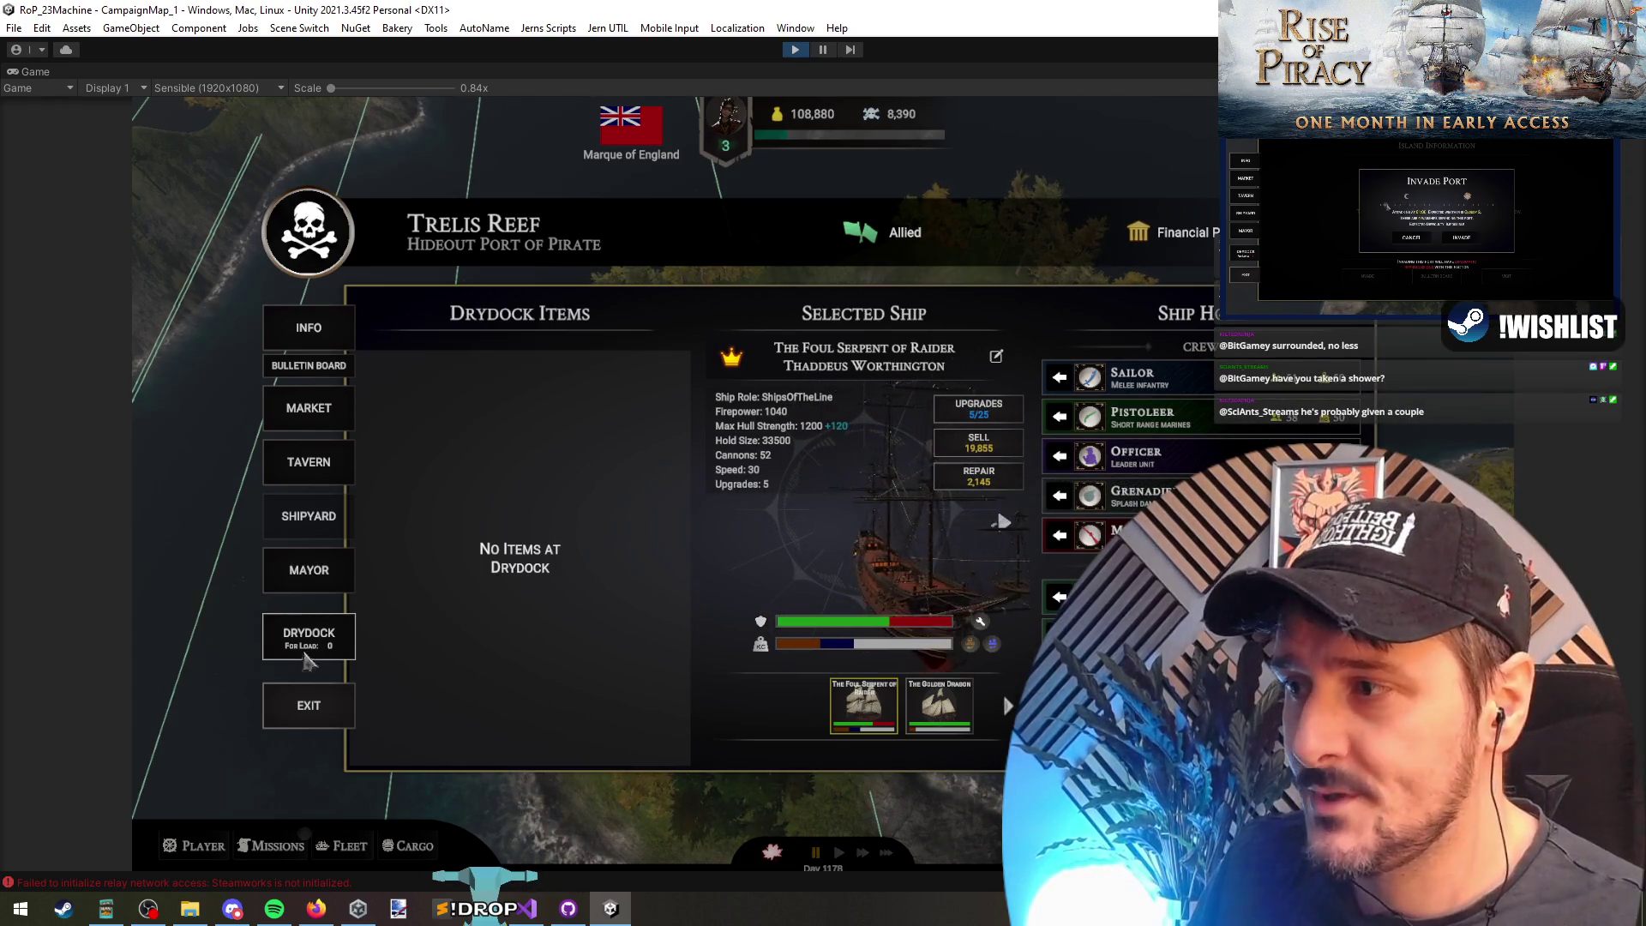
Step: Browse the port's missions, tavern and island info, then invade Trelis Reef and confirm
click(982, 415)
click(683, 701)
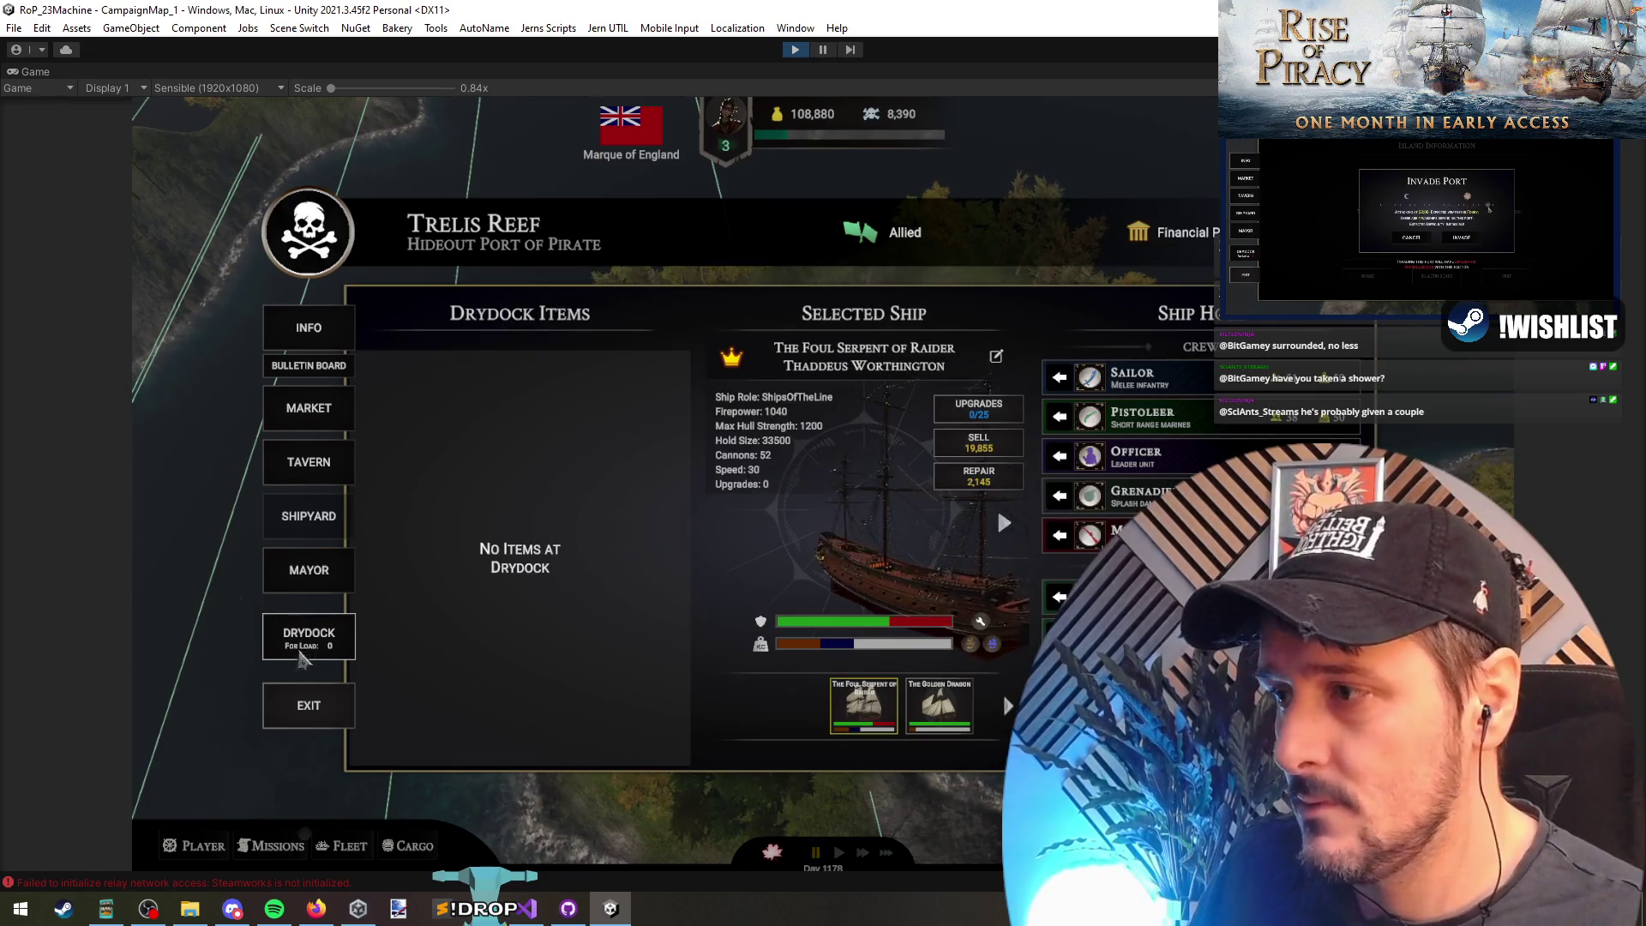
click(278, 367)
click(856, 616)
click(350, 457)
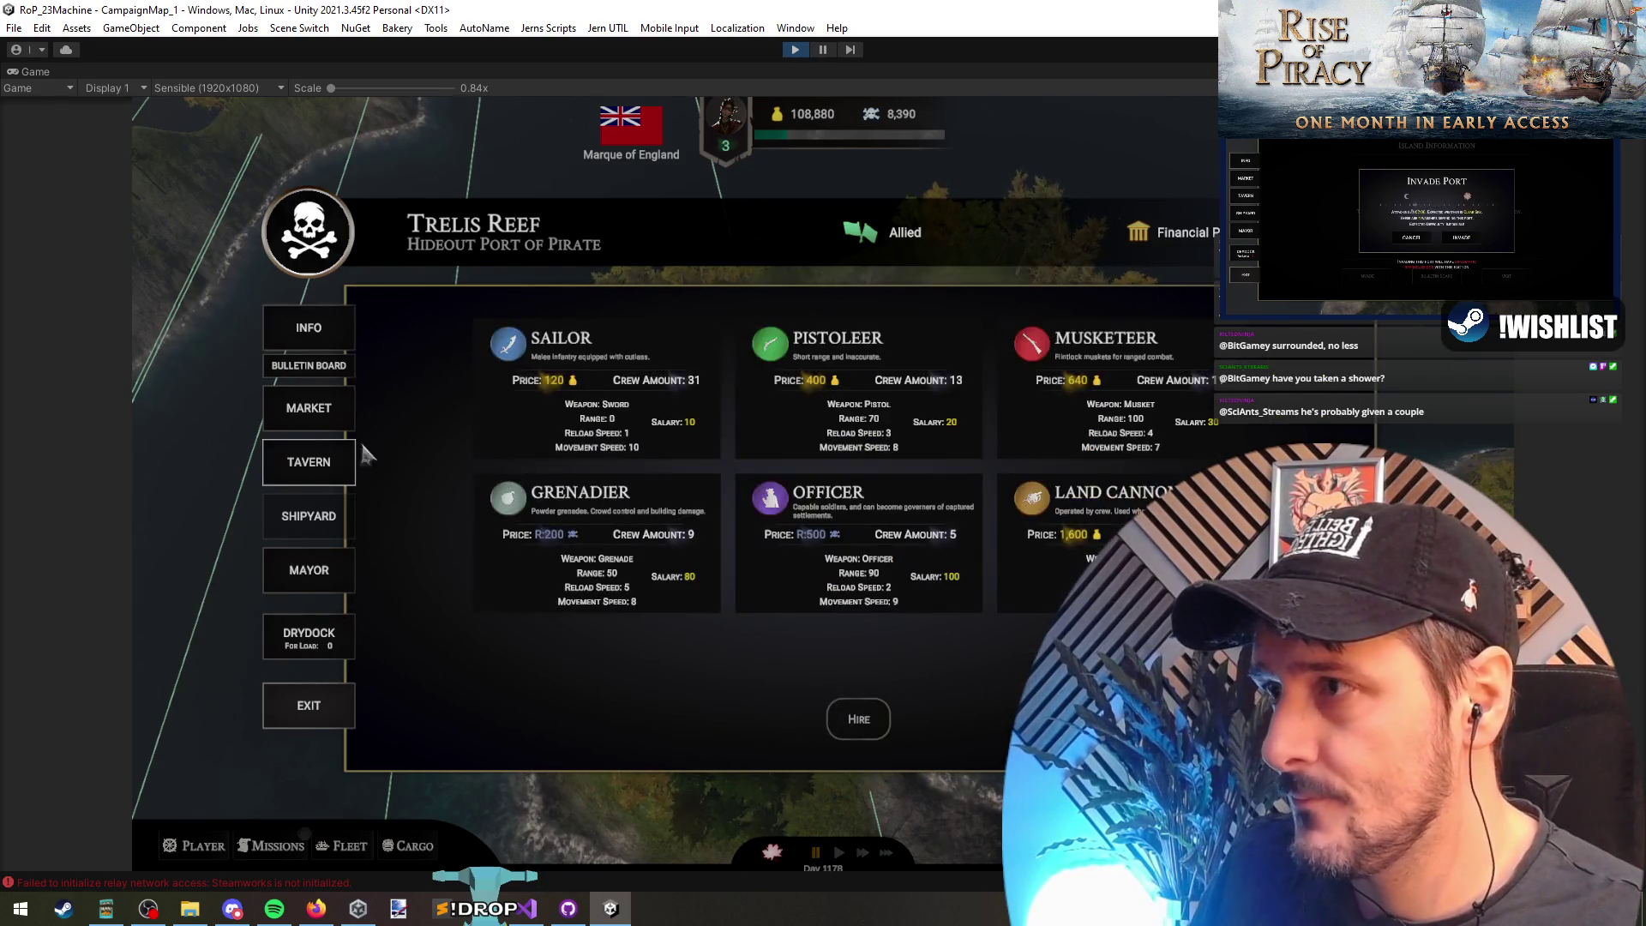
click(307, 345)
click(643, 701)
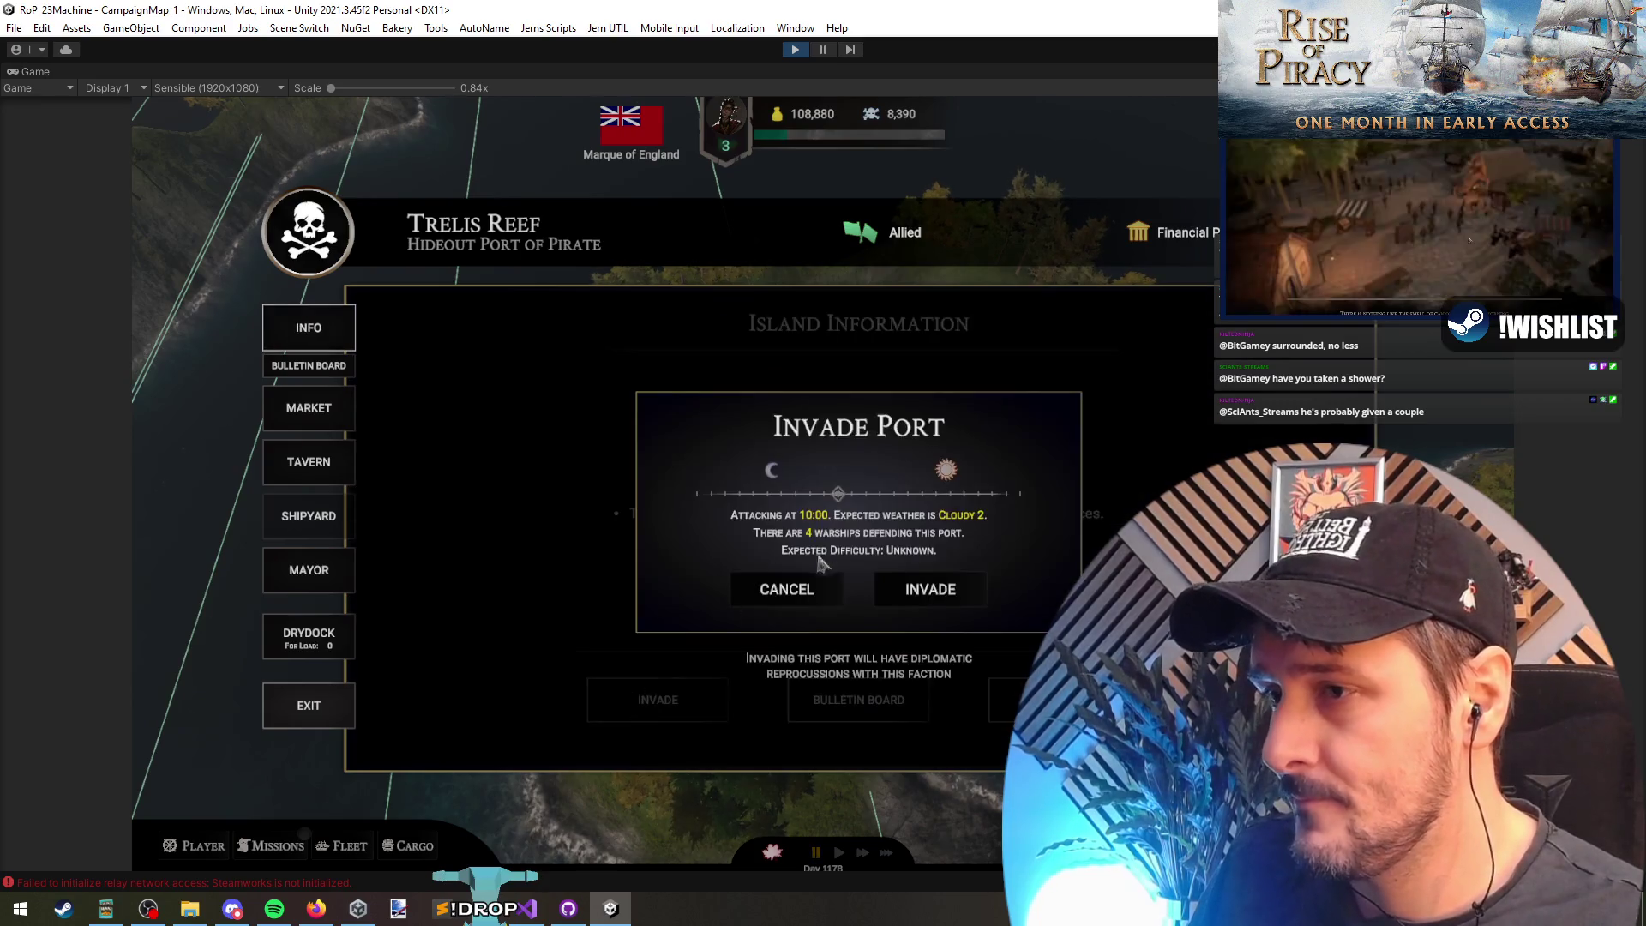
click(931, 590)
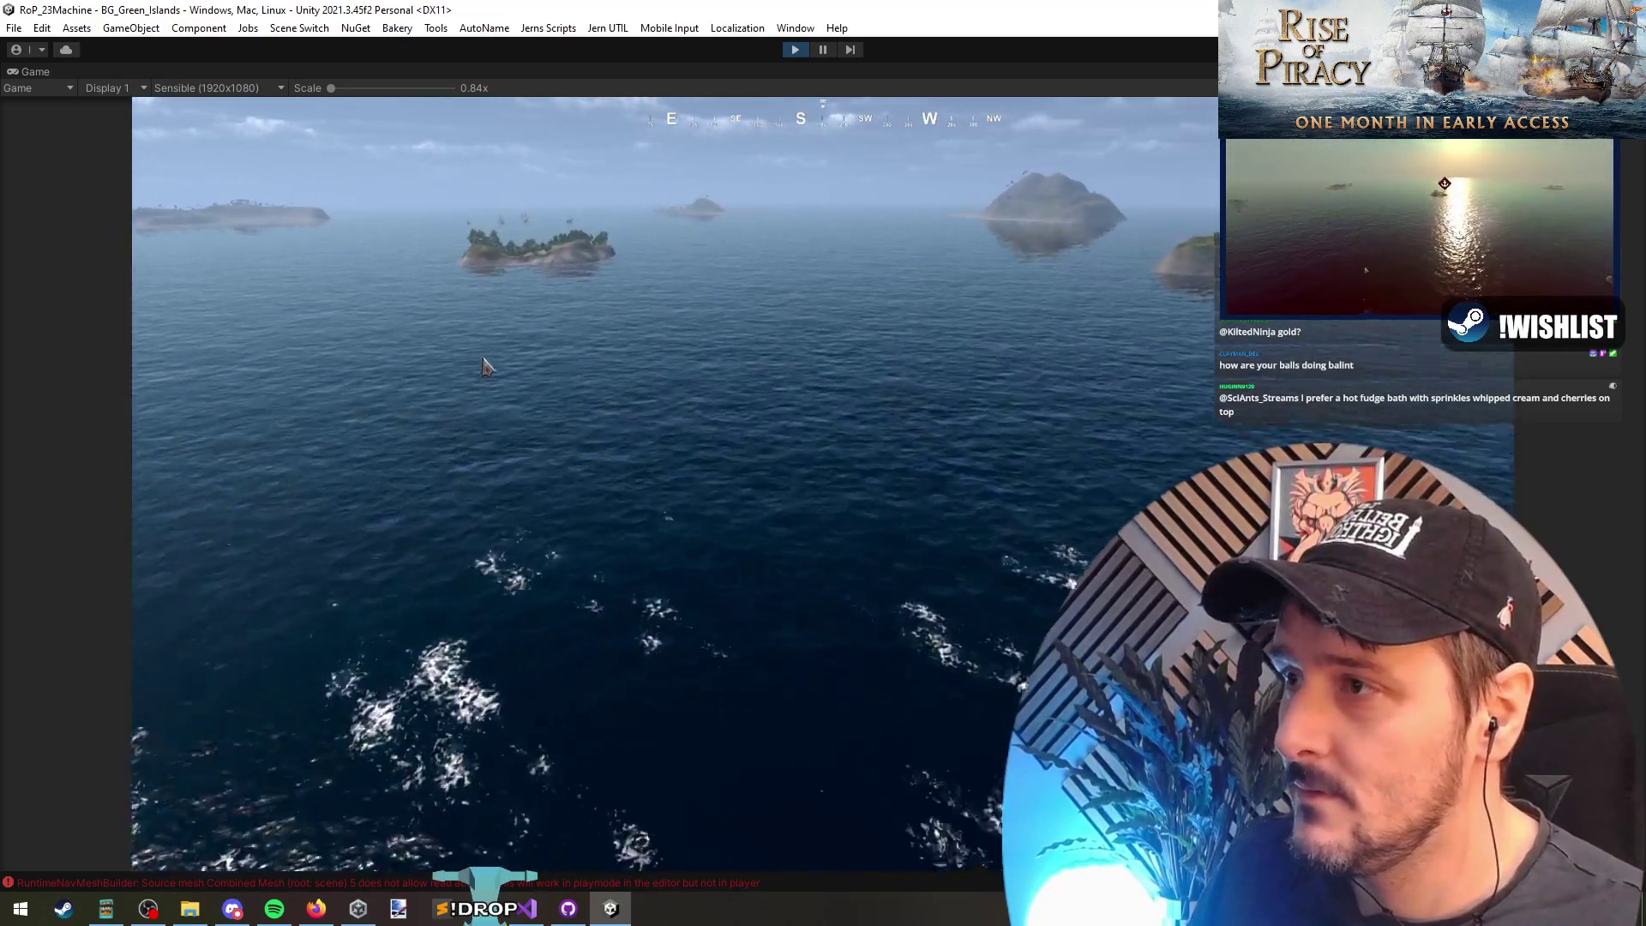
Step: Look around the battle at sea and briefly open the debug menu
mouse_move(478, 367)
mouse_down()
mouse_move(753, 370)
mouse_move(741, 352)
mouse_move(446, 315)
mouse_up()
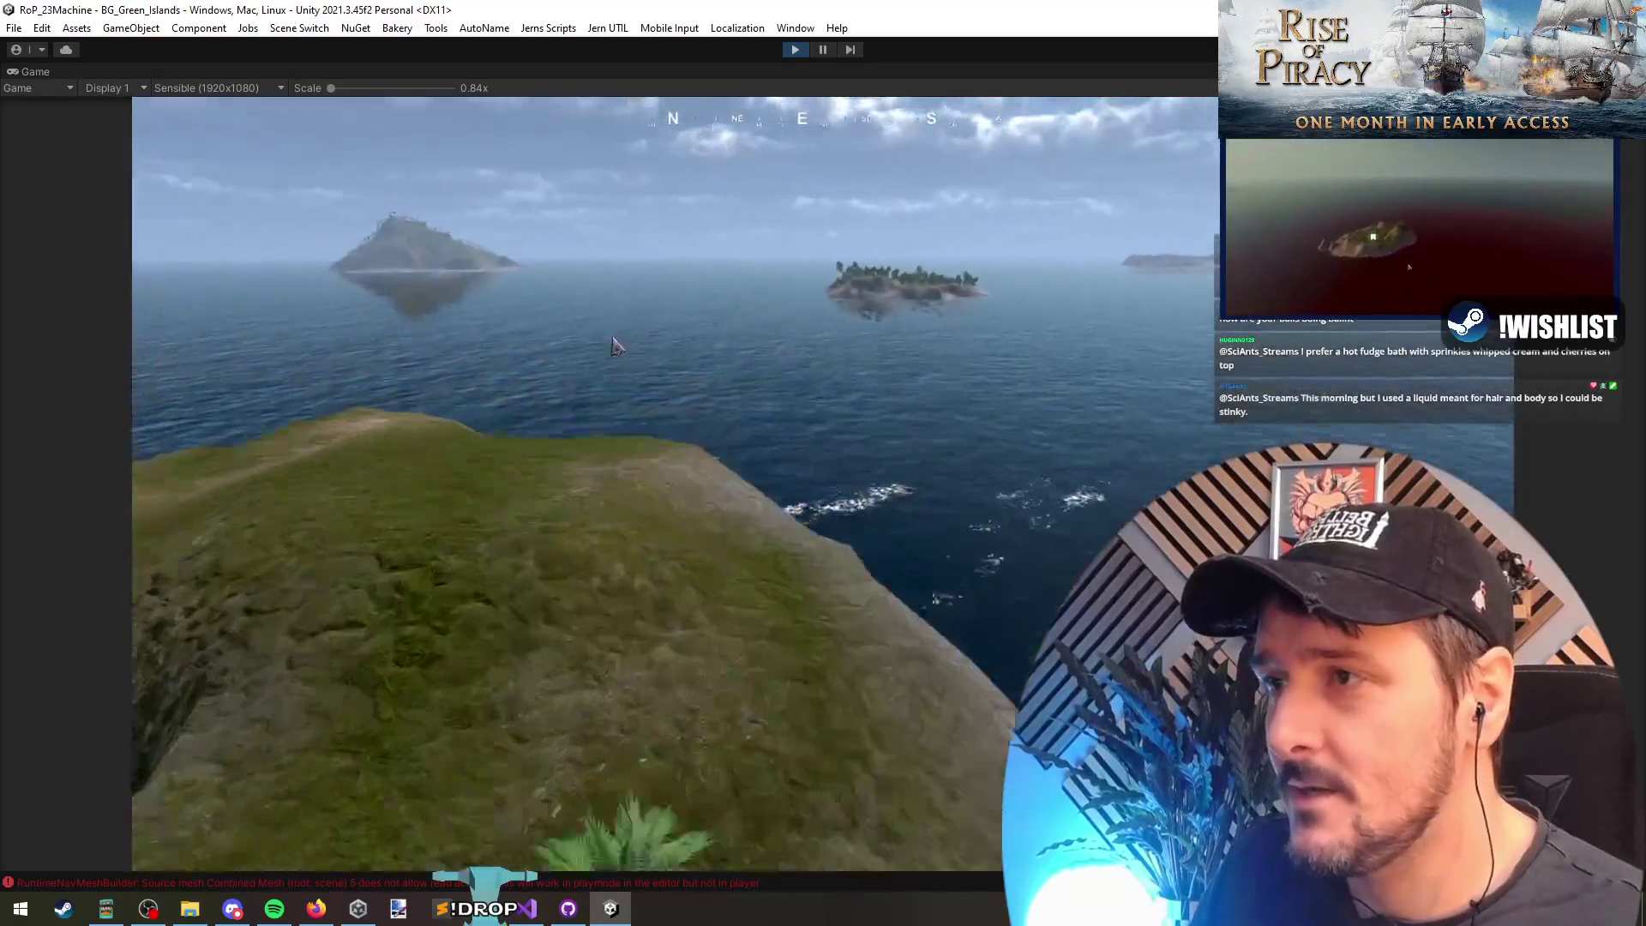
scroll(861, 375, up, 5)
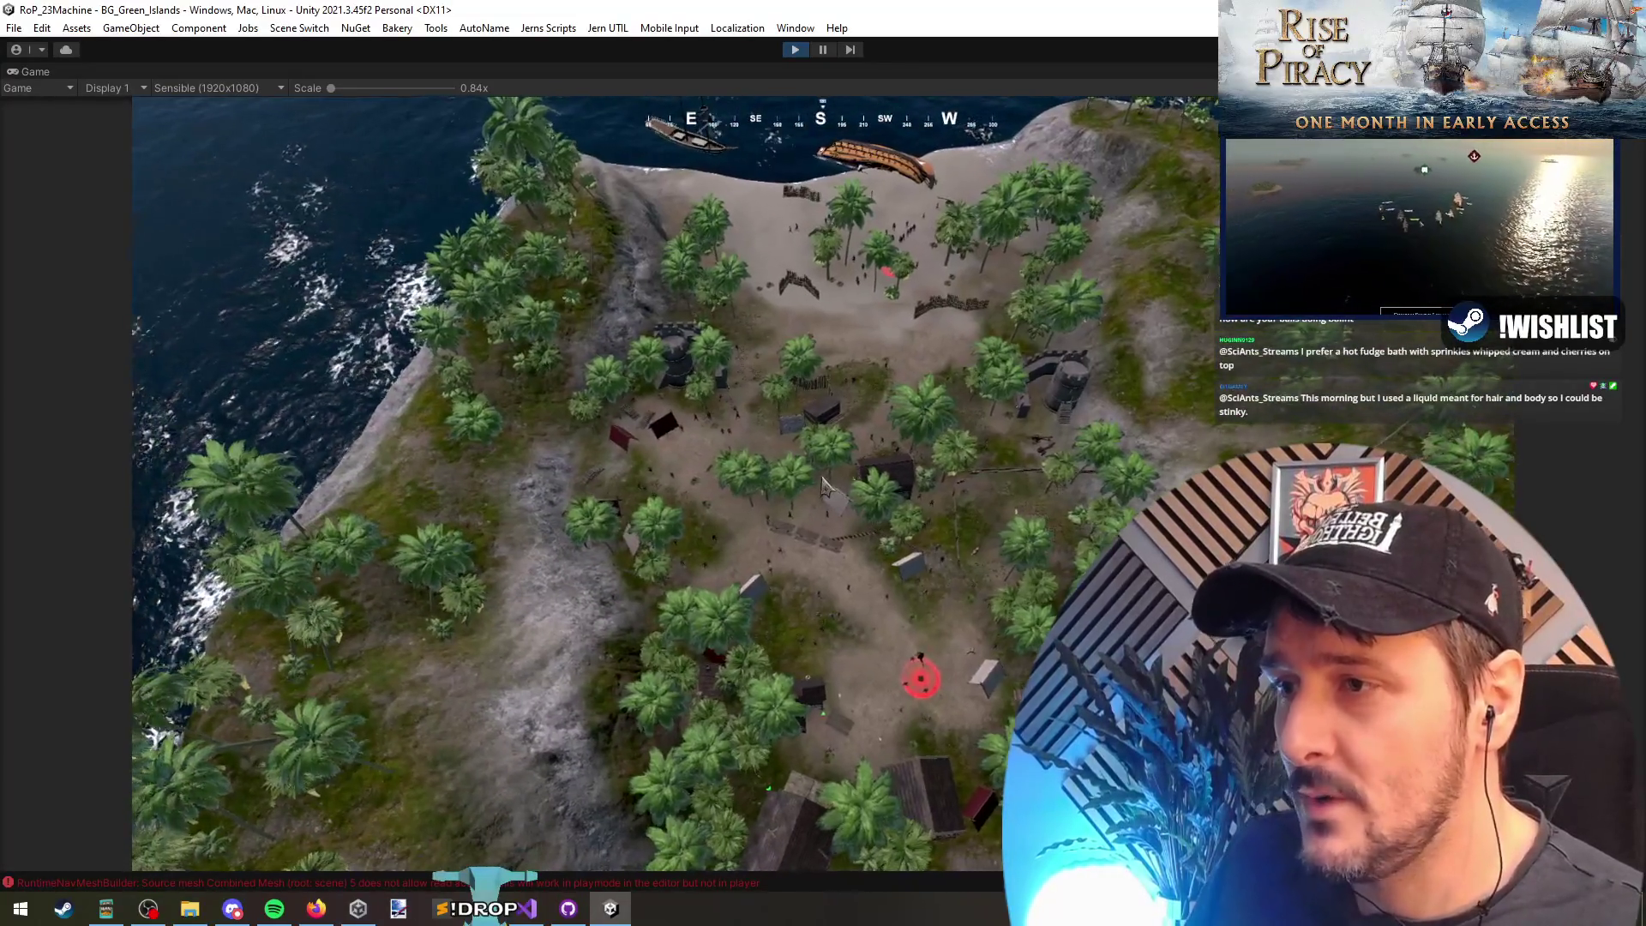
key(grave)
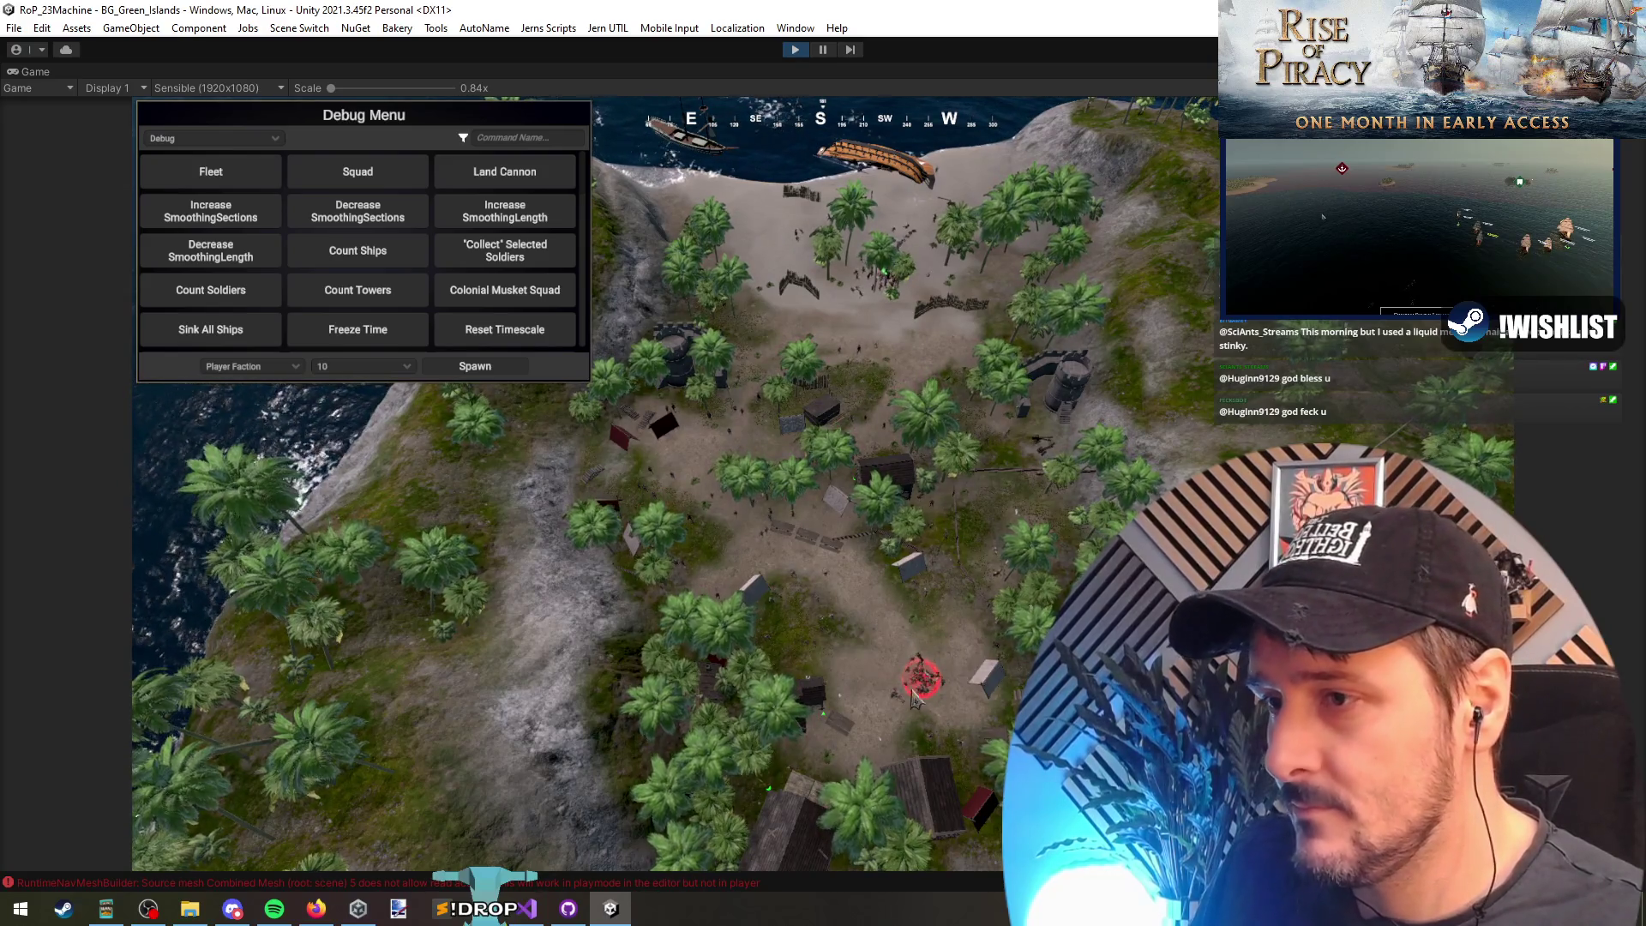
key(grave)
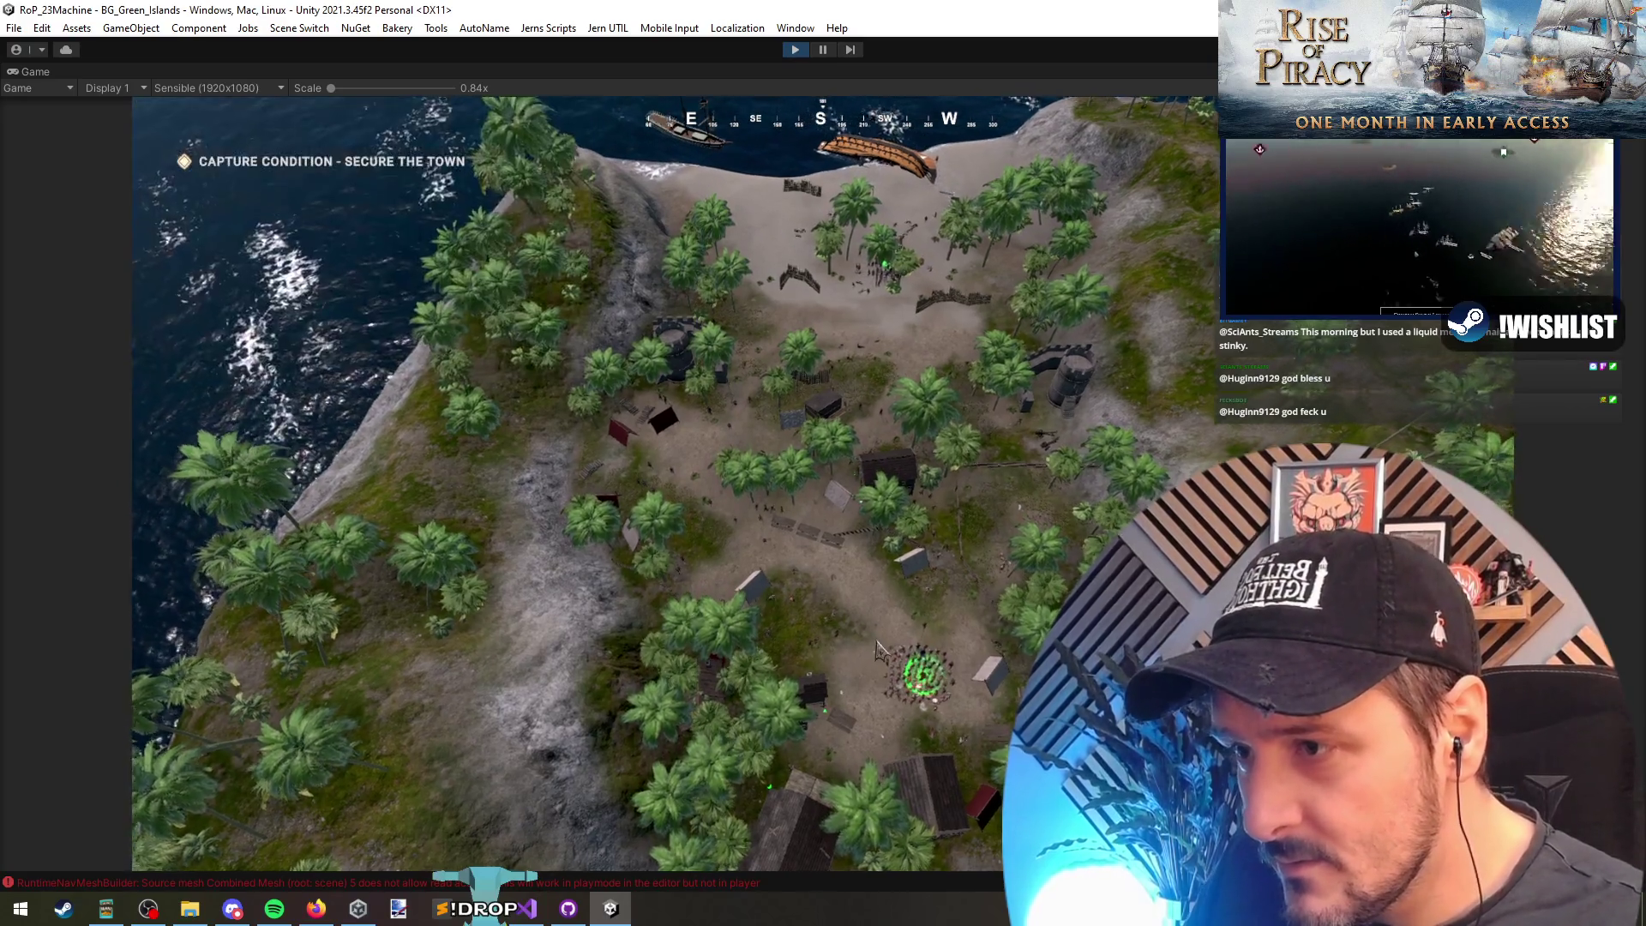
scroll(853, 591, up, 4)
scroll(847, 551, up, 5)
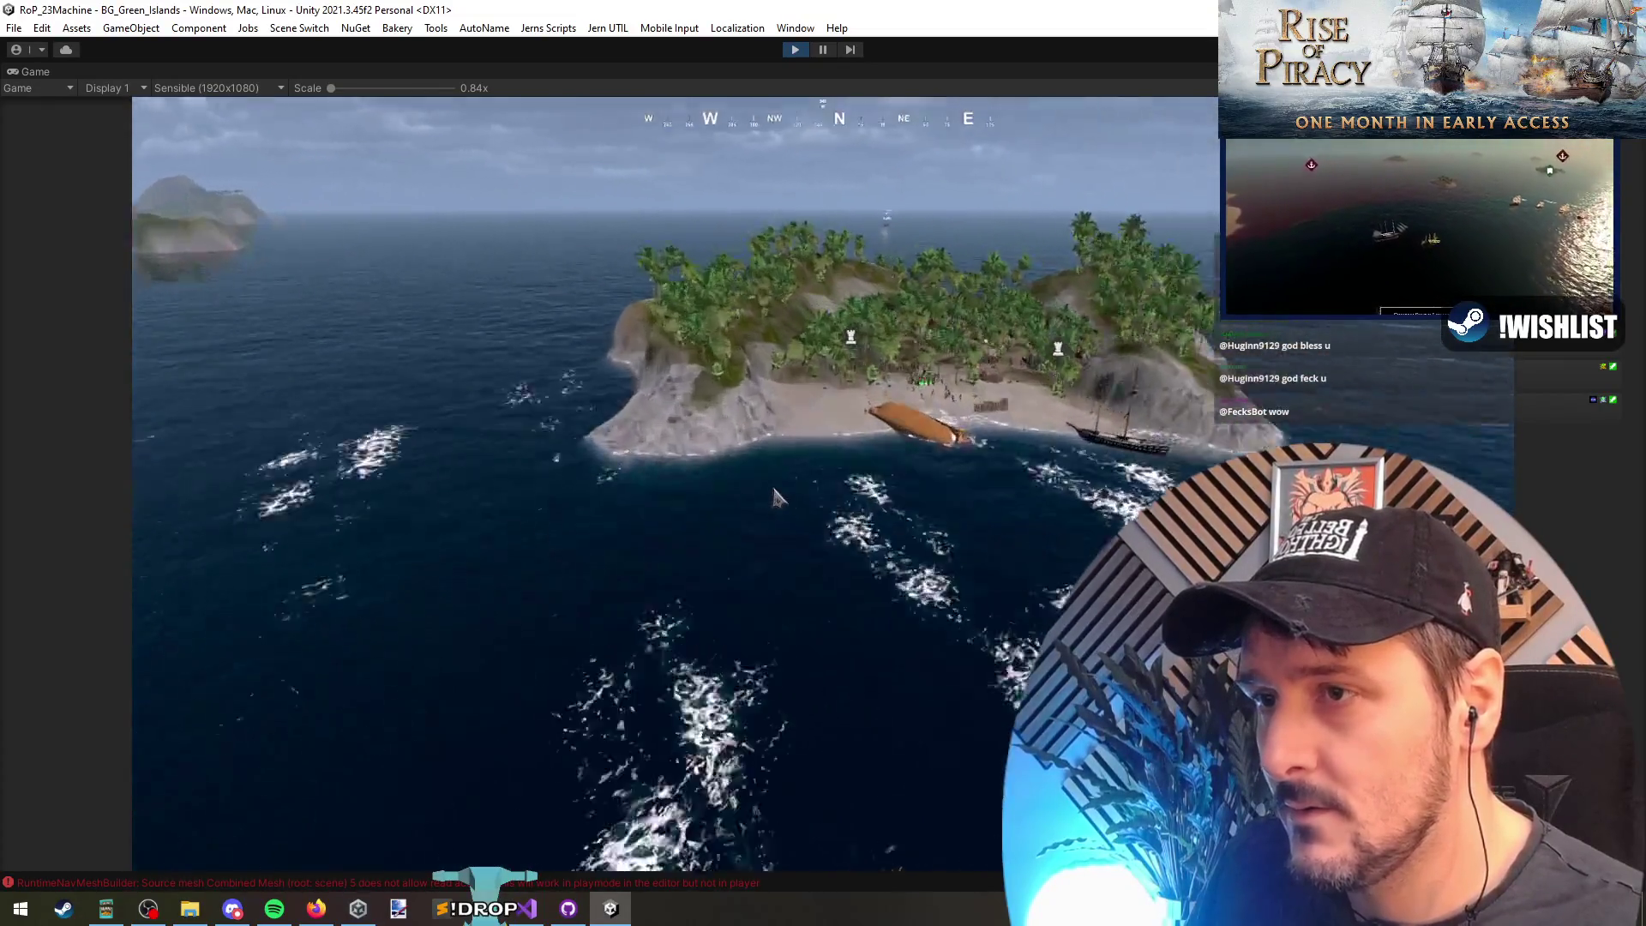
Step: Filter the debug menu for 'sink' and run the confirmed Sink All Enemy Ships command
key(grave)
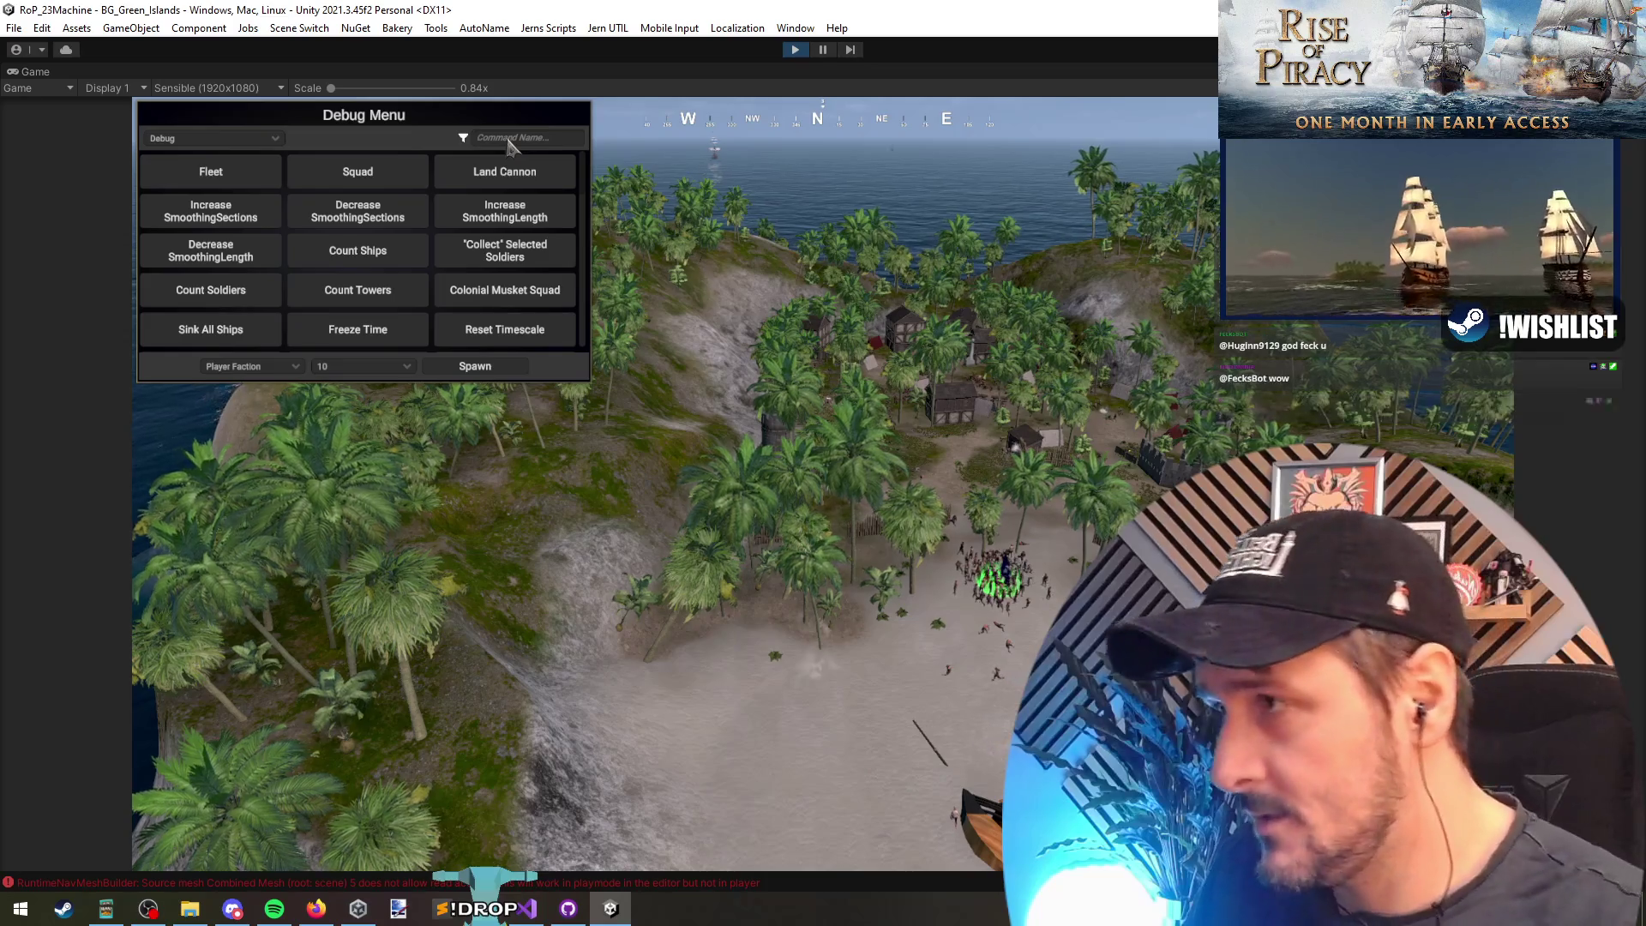
text(sink)
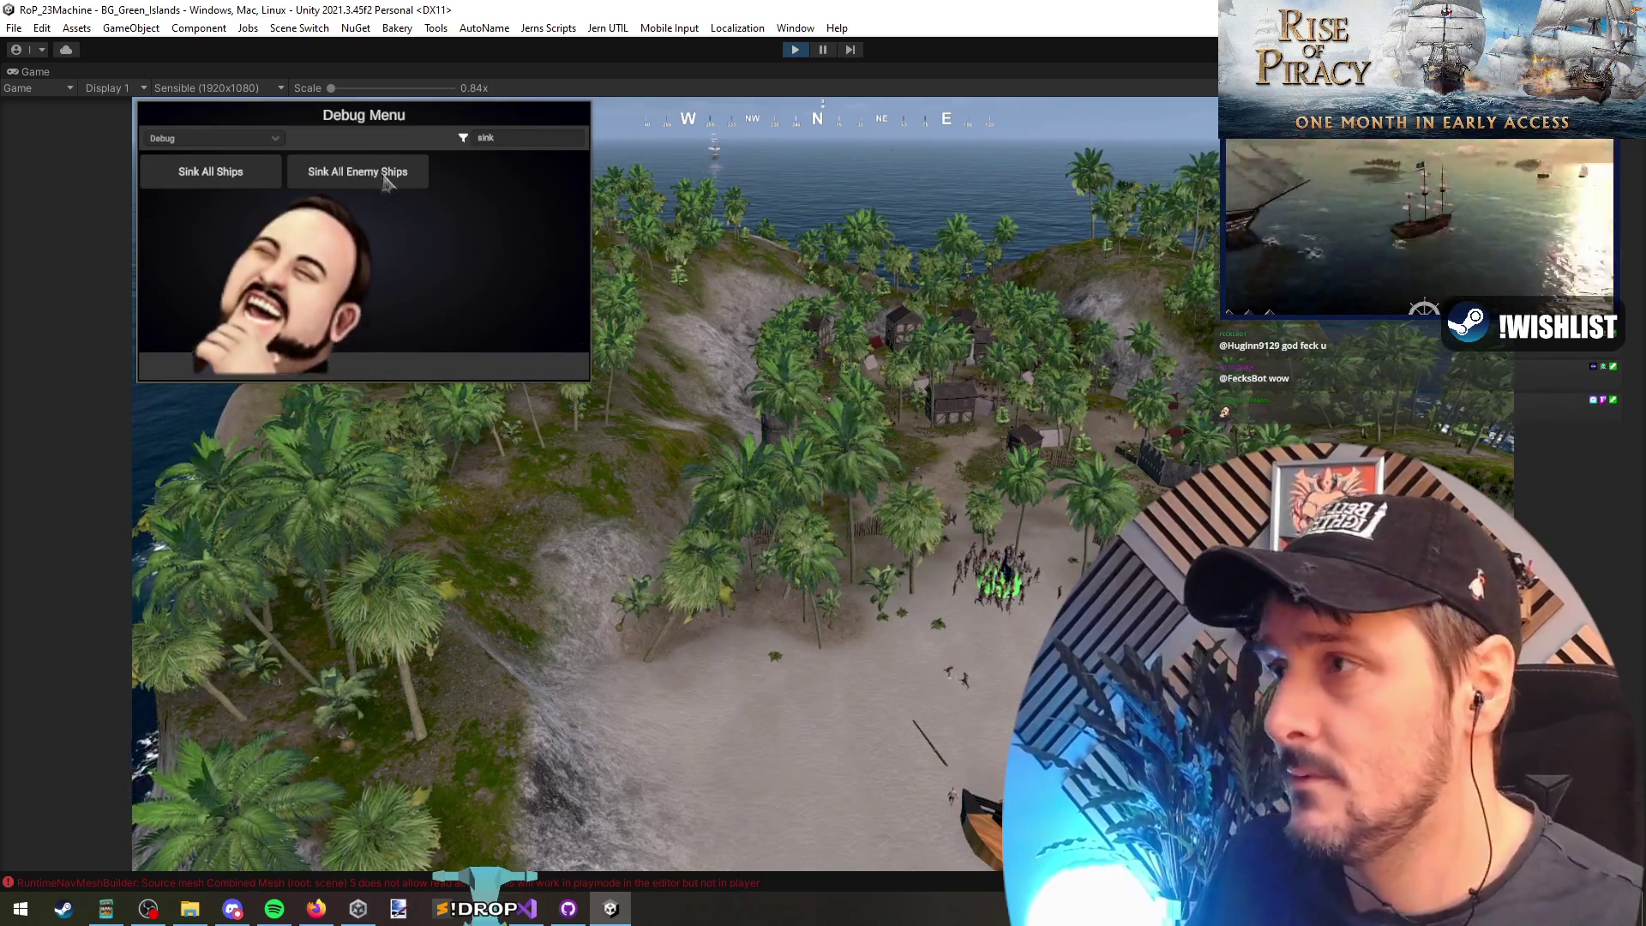
click(376, 369)
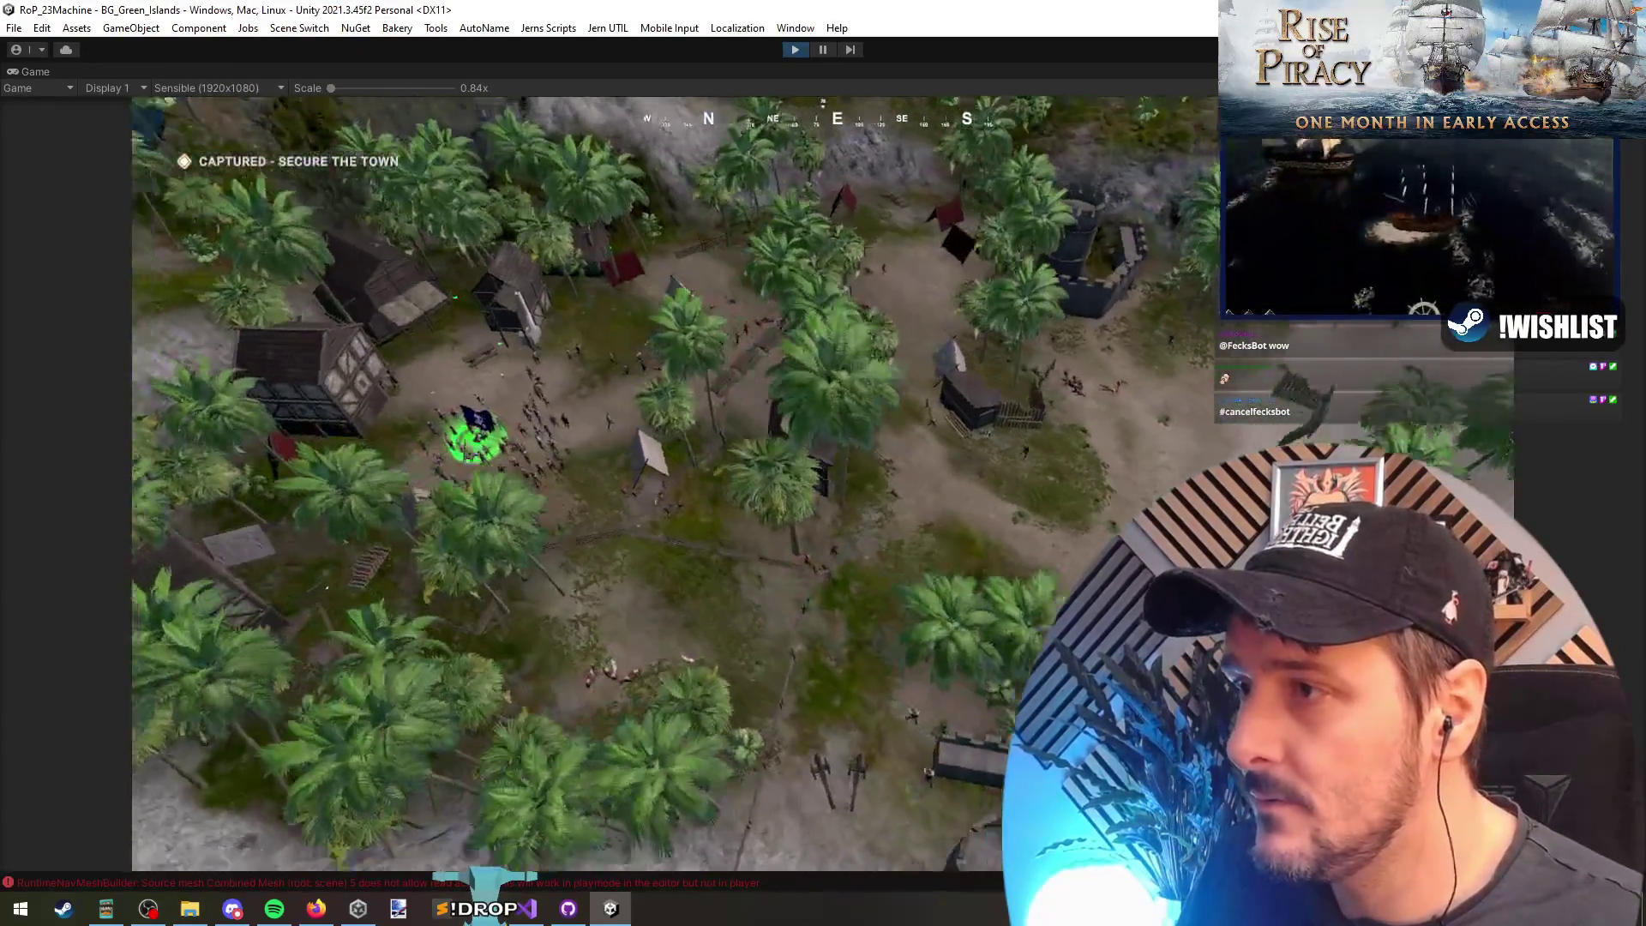
key(Escape)
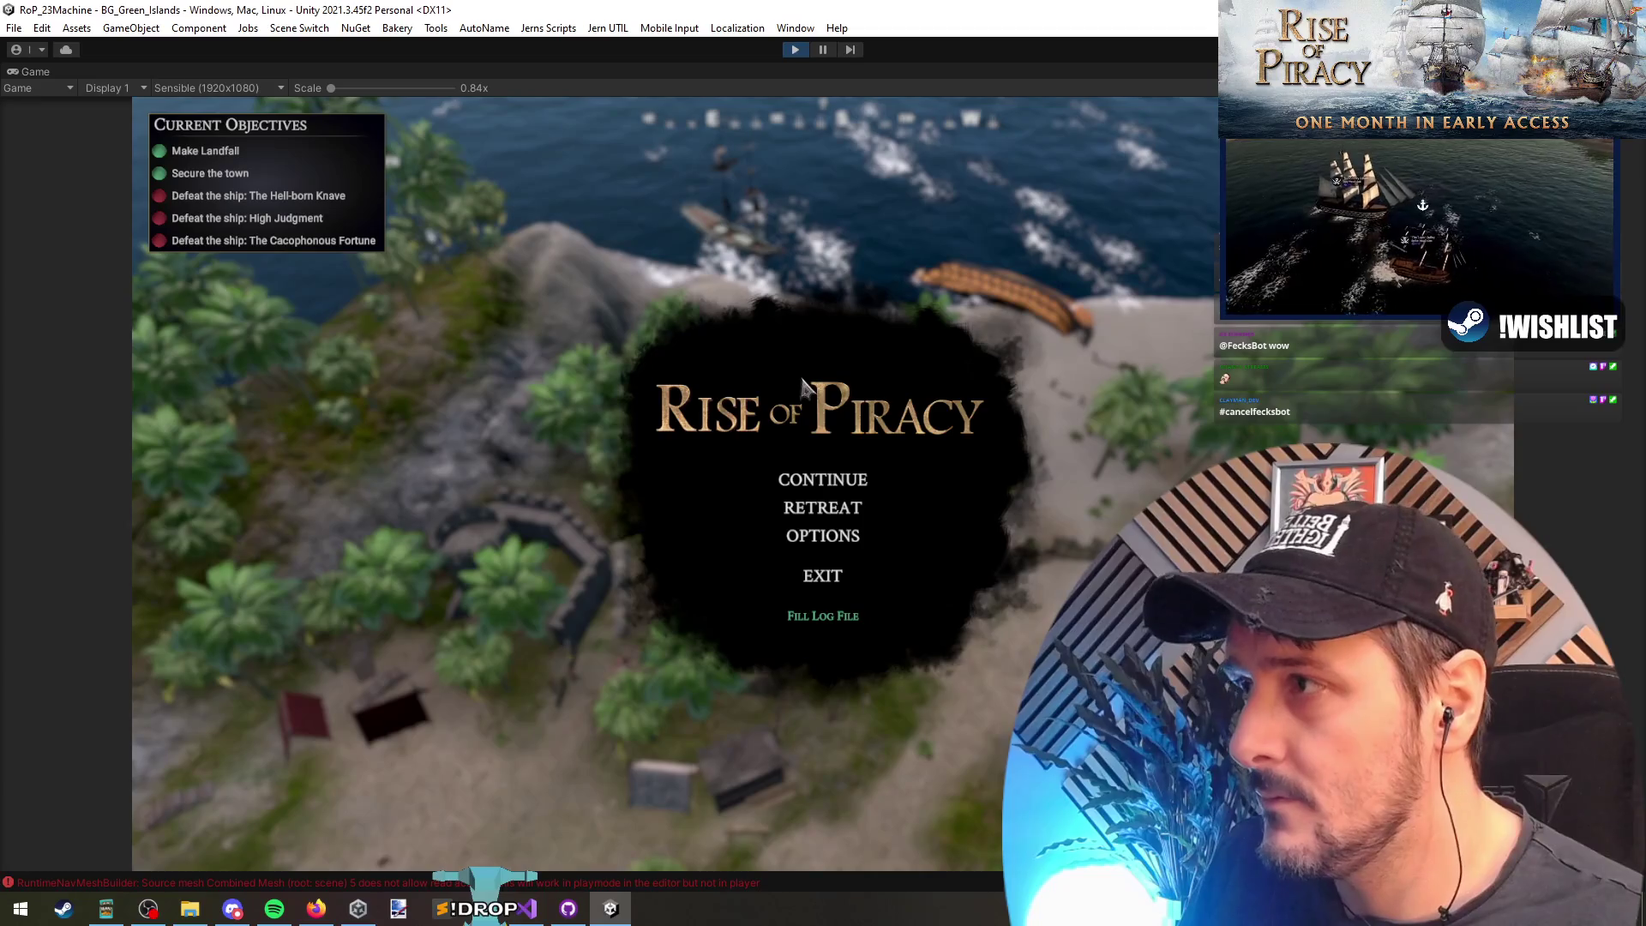
key(Escape)
key(grave)
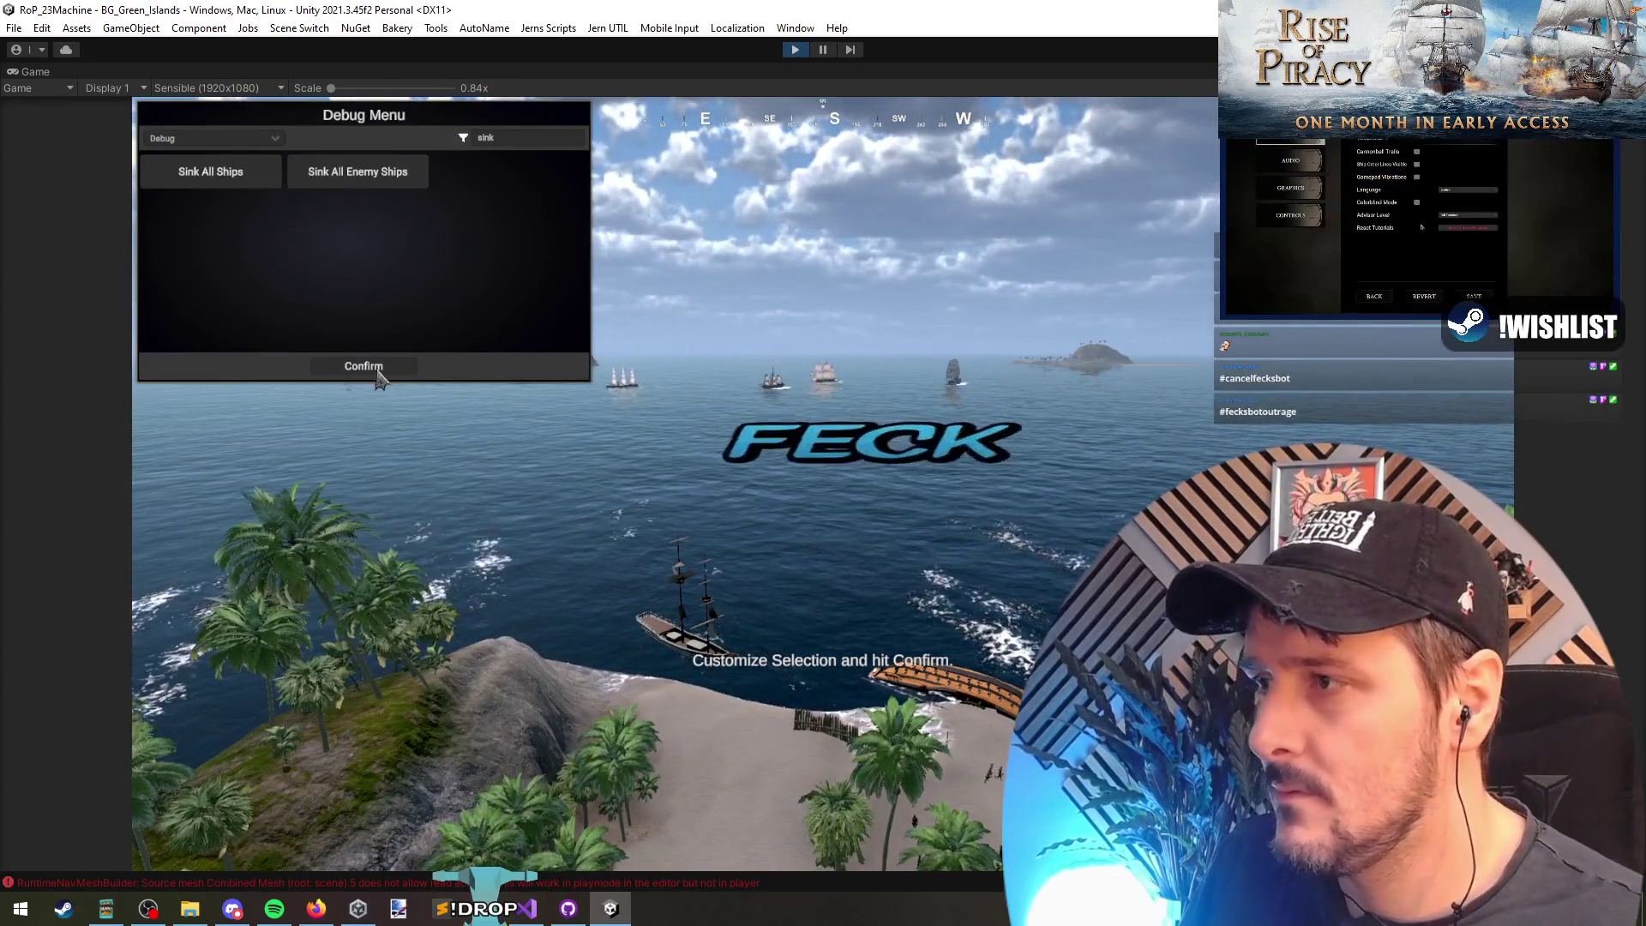
click(369, 372)
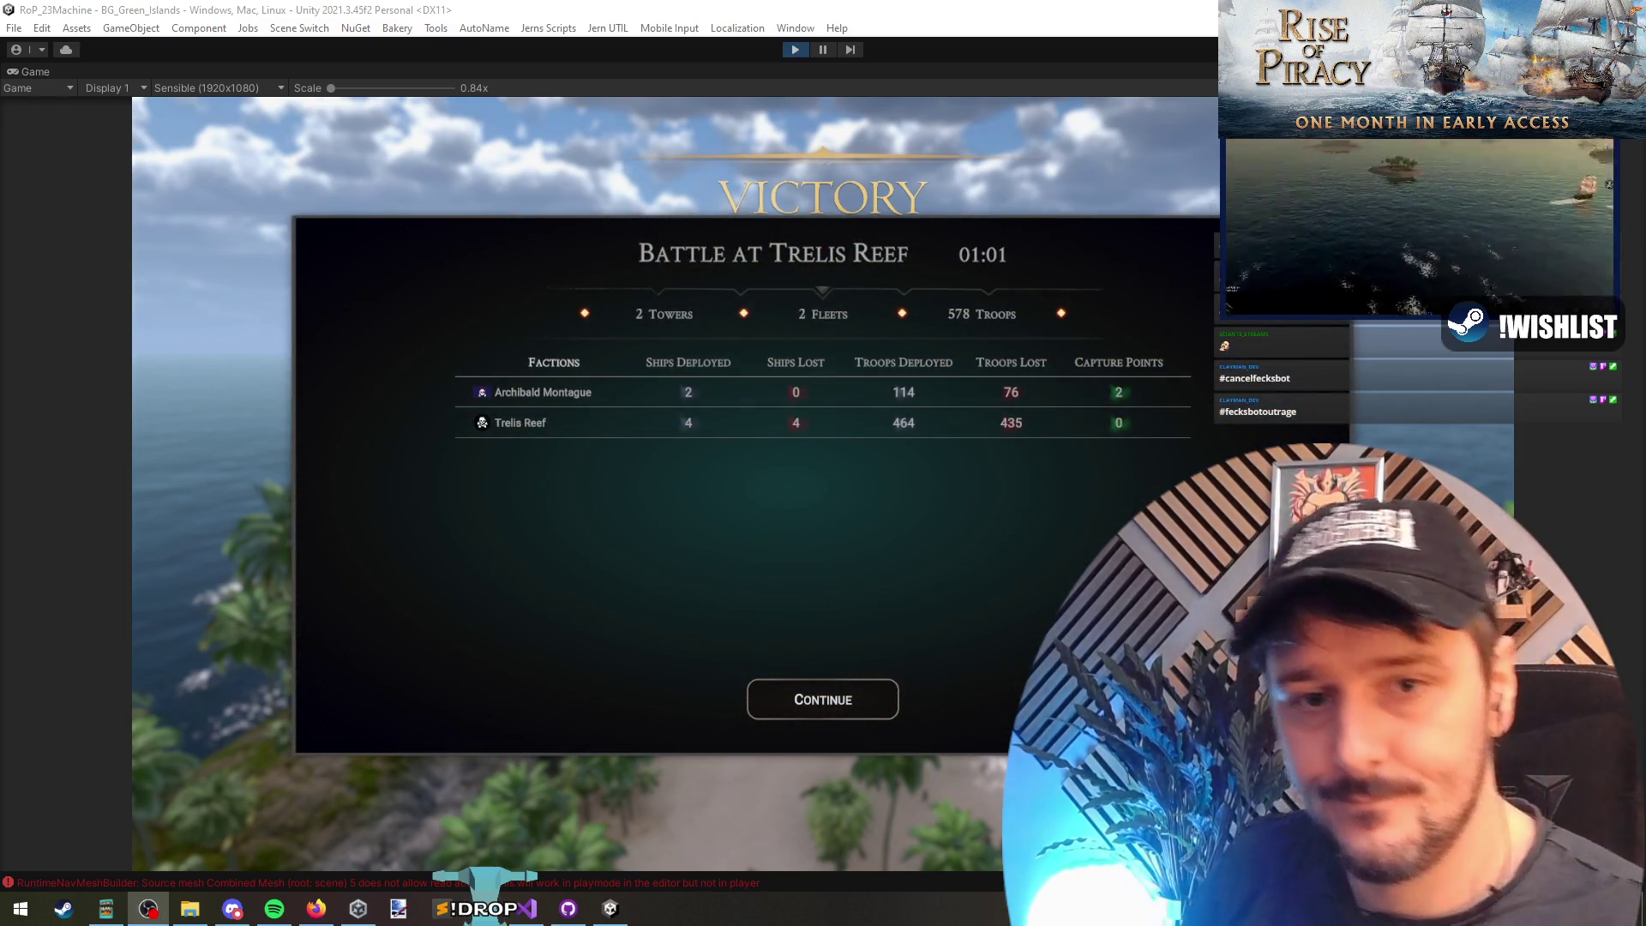
Step: Continue past the battle results, choose Occupy, and enter the Trelis Reef port
click(845, 704)
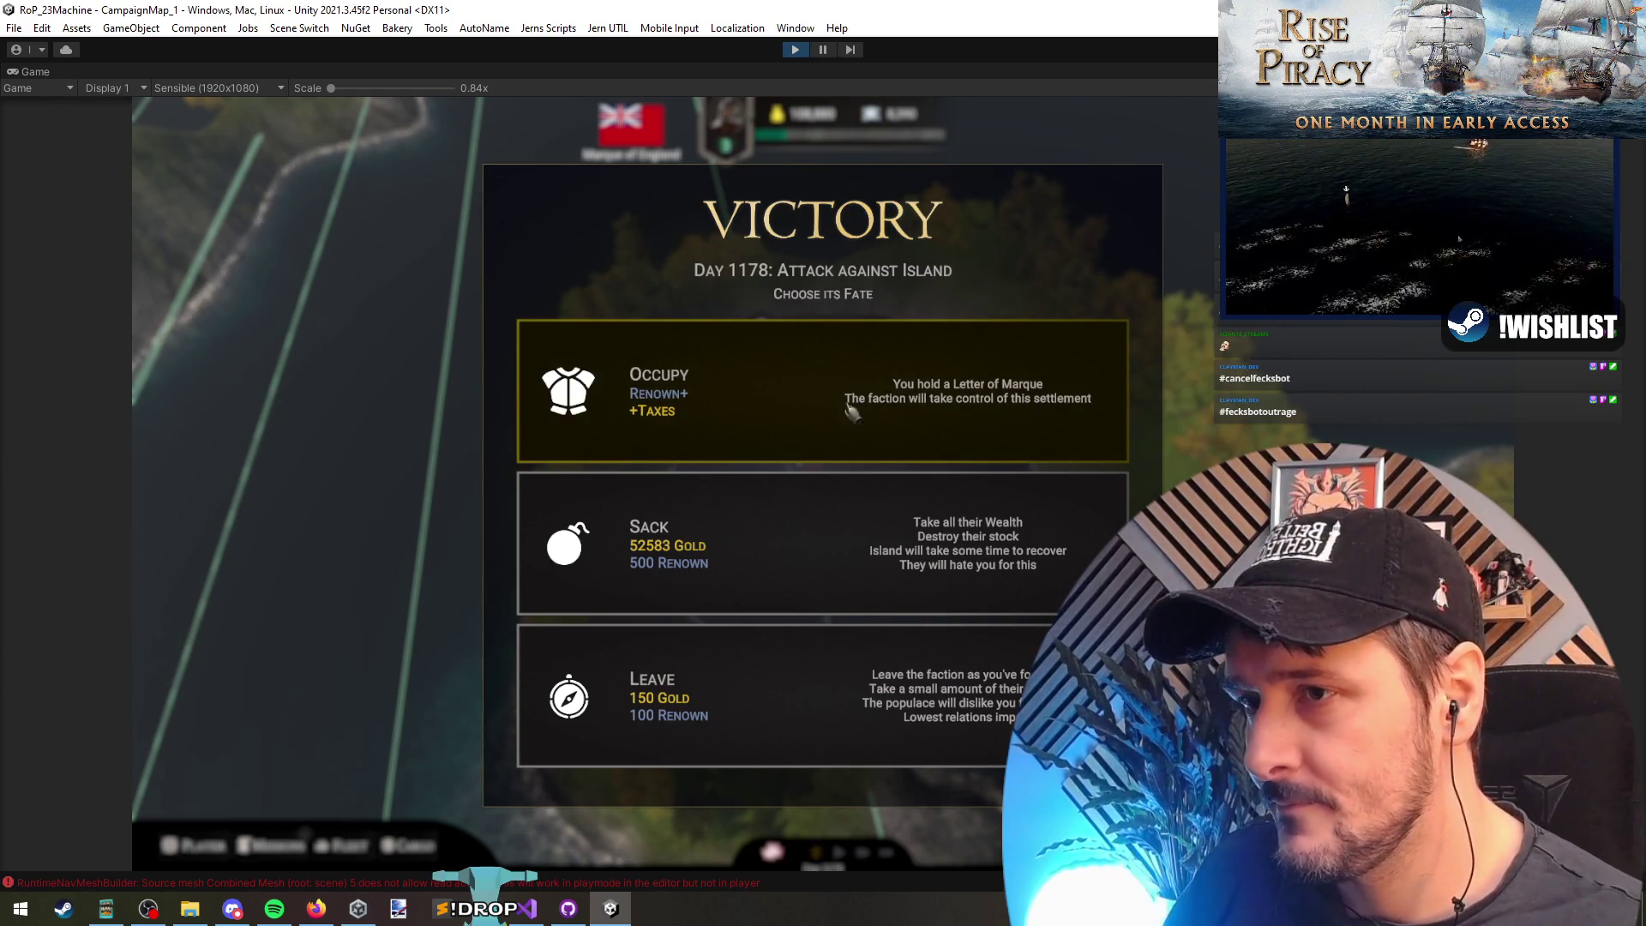
click(783, 414)
click(626, 630)
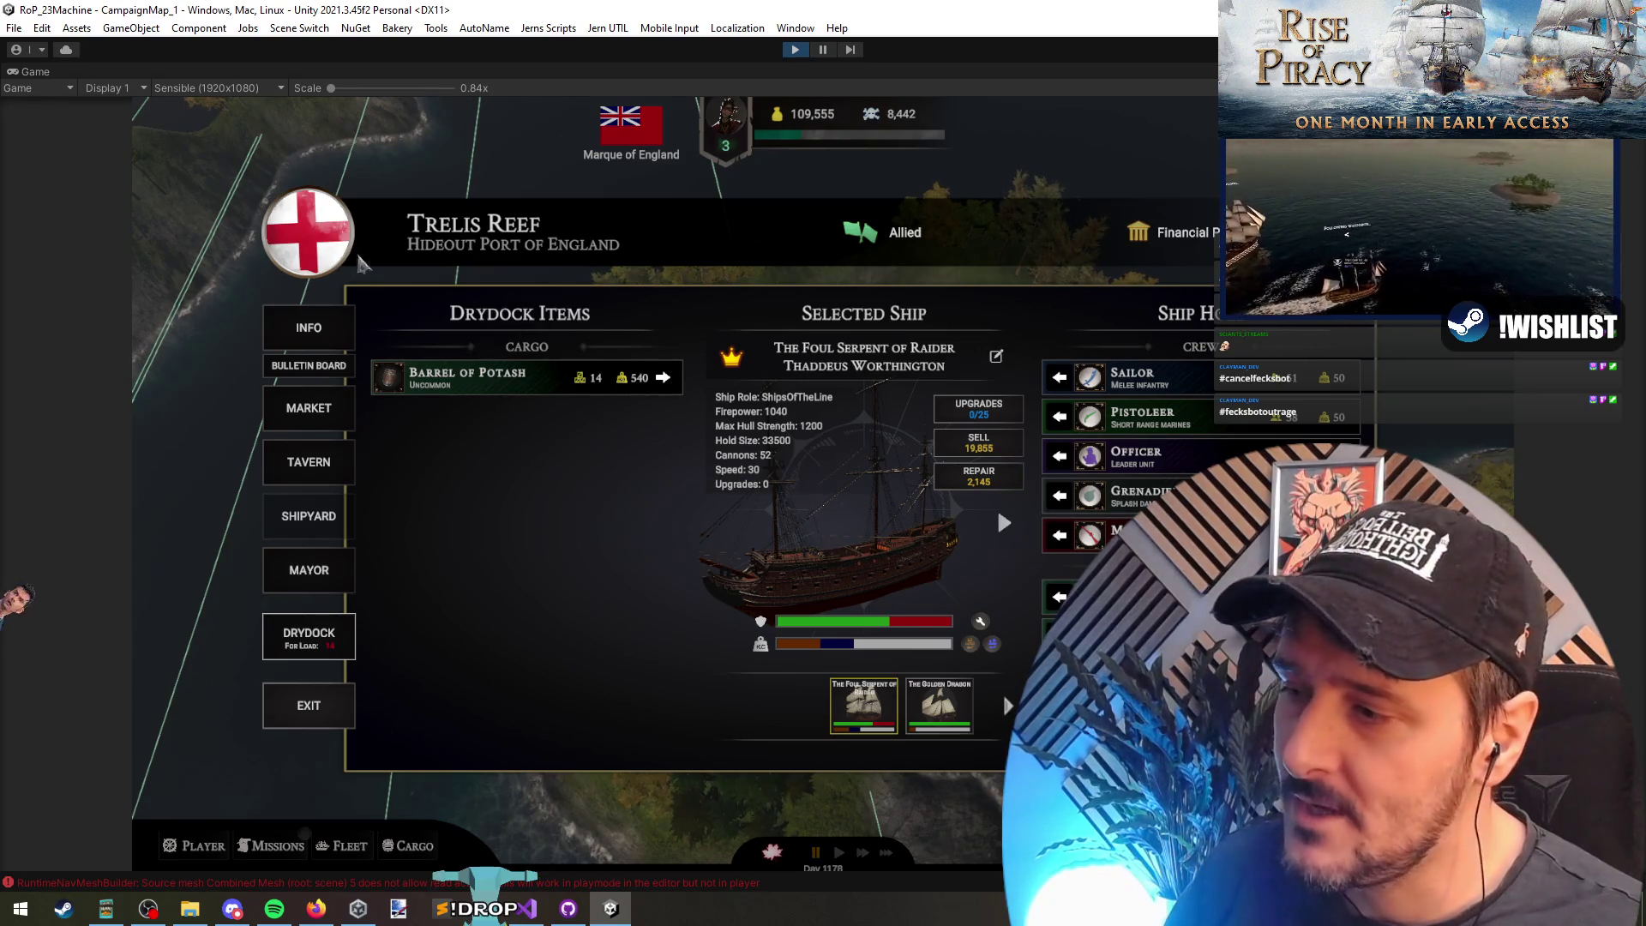
Step: Stay in port rather than leave items behind, and buy the Sights crew upgrade
click(333, 722)
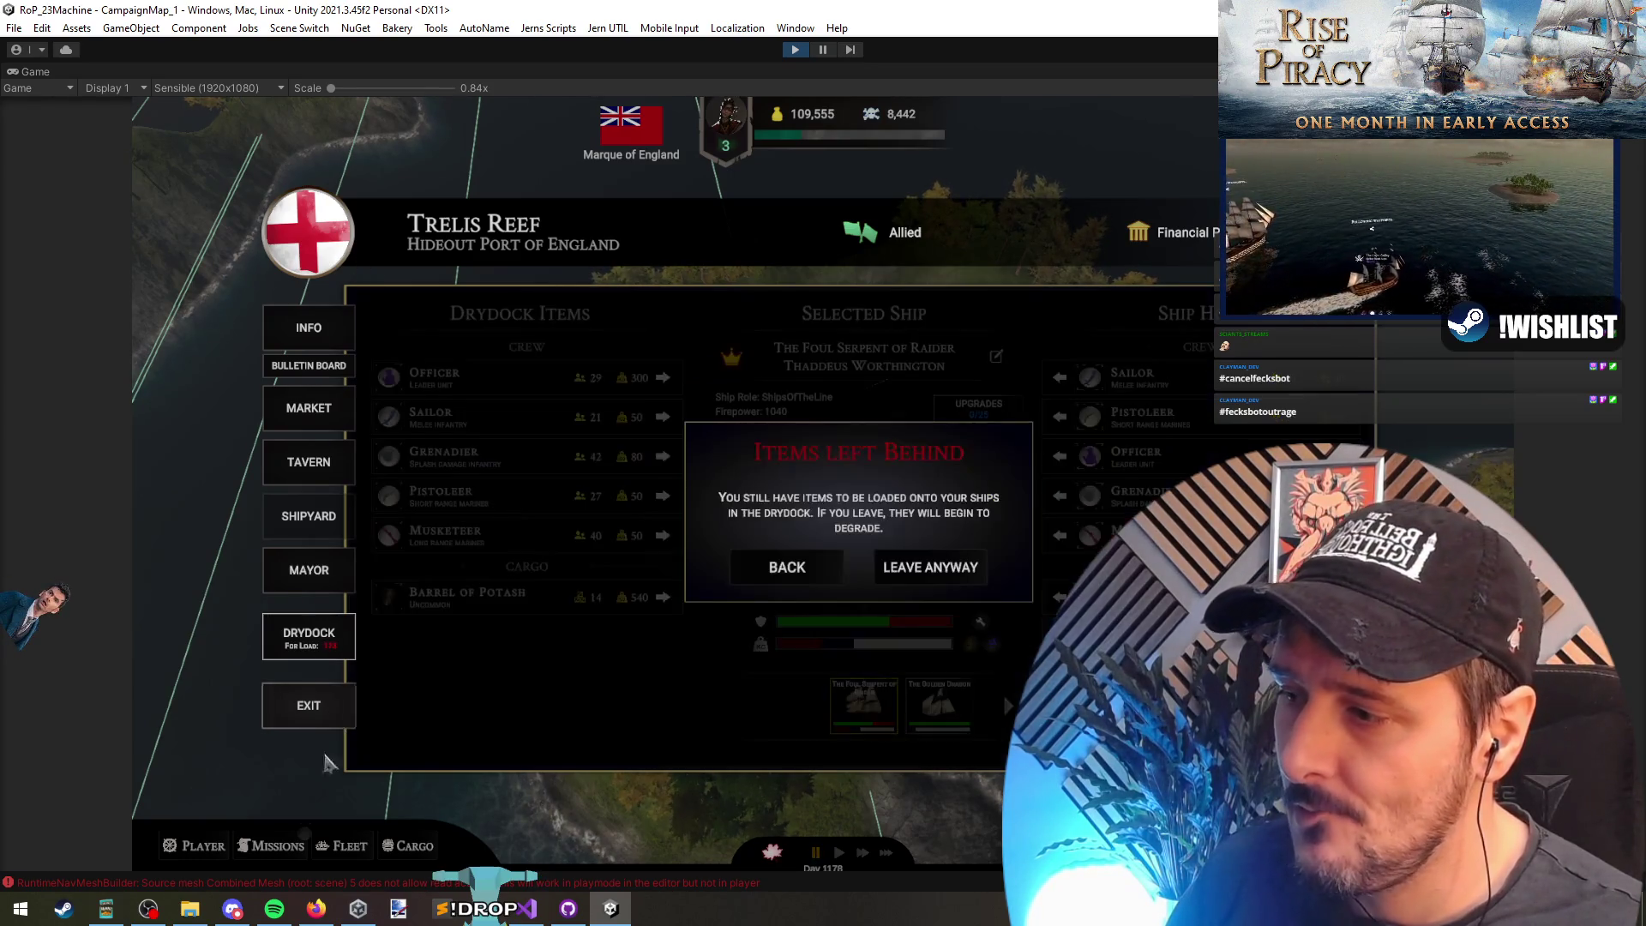
click(804, 575)
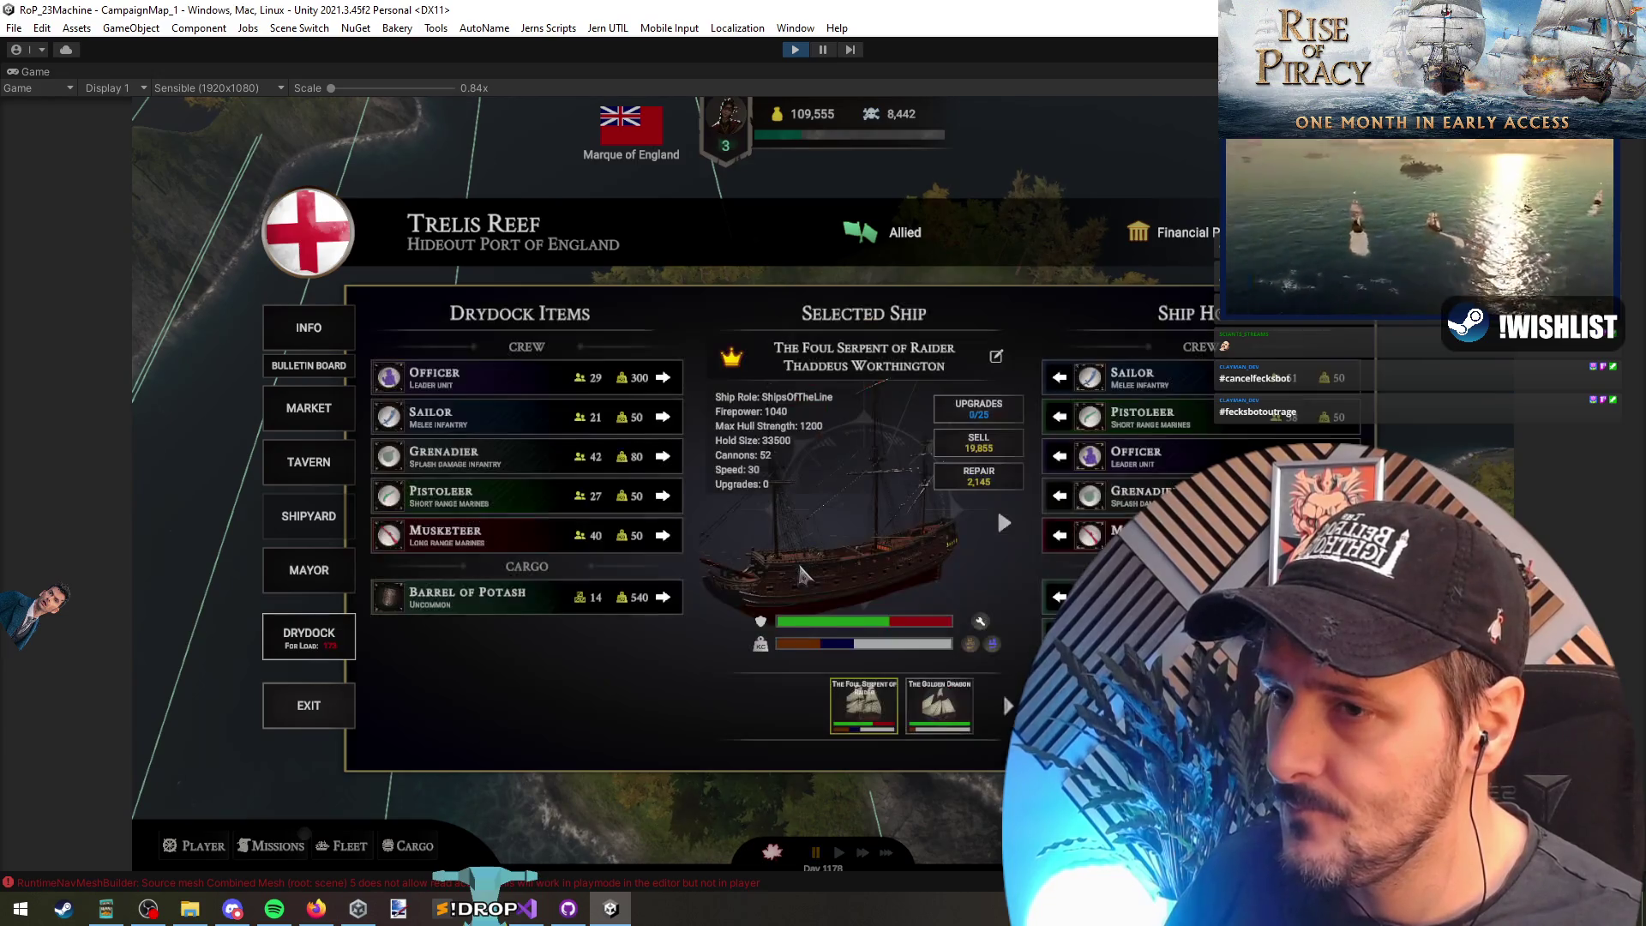
click(961, 415)
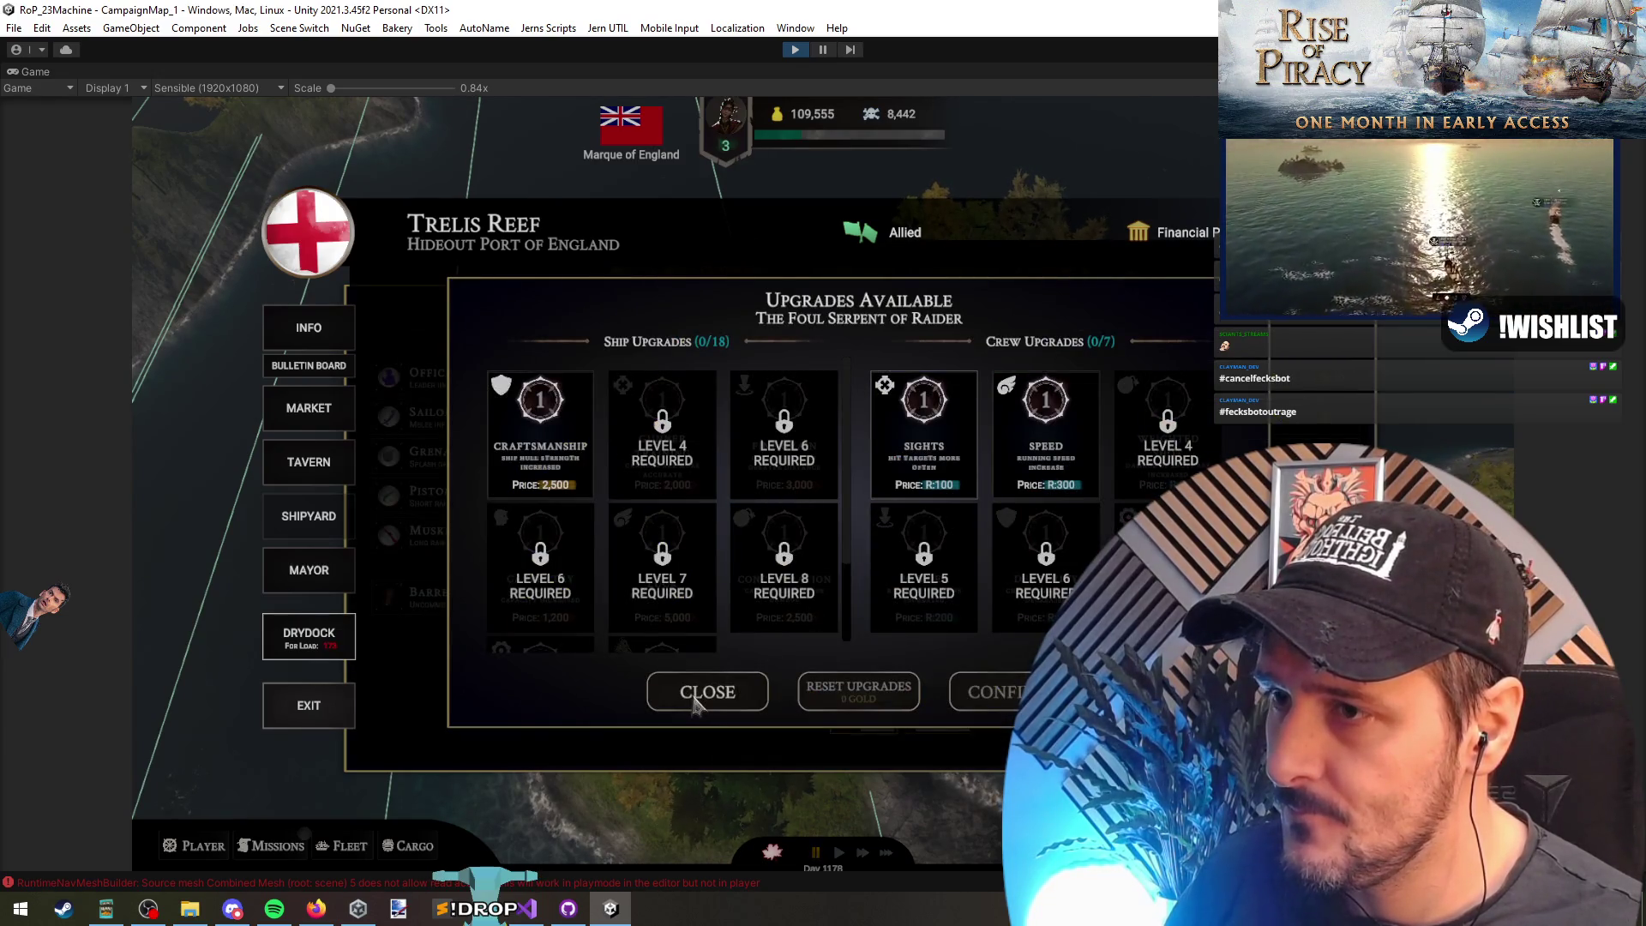
click(922, 463)
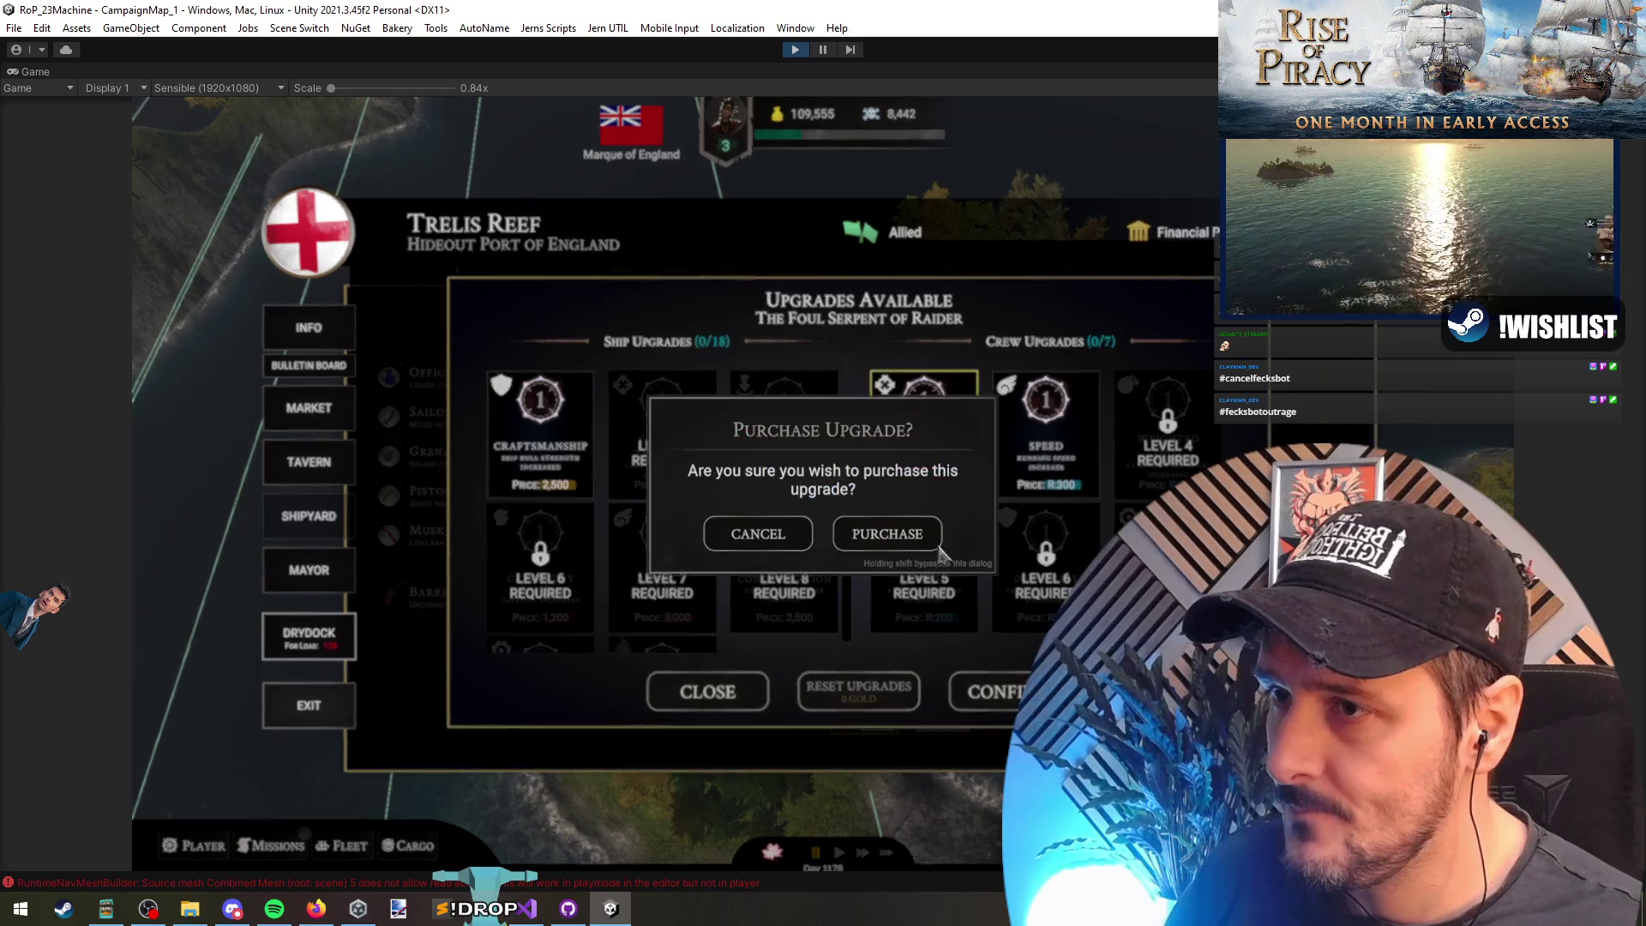
click(888, 533)
Step: Raise Craftsmanship to its maximum level and upgrade the Speed crew skill twice
click(522, 423)
shift+click(522, 423)
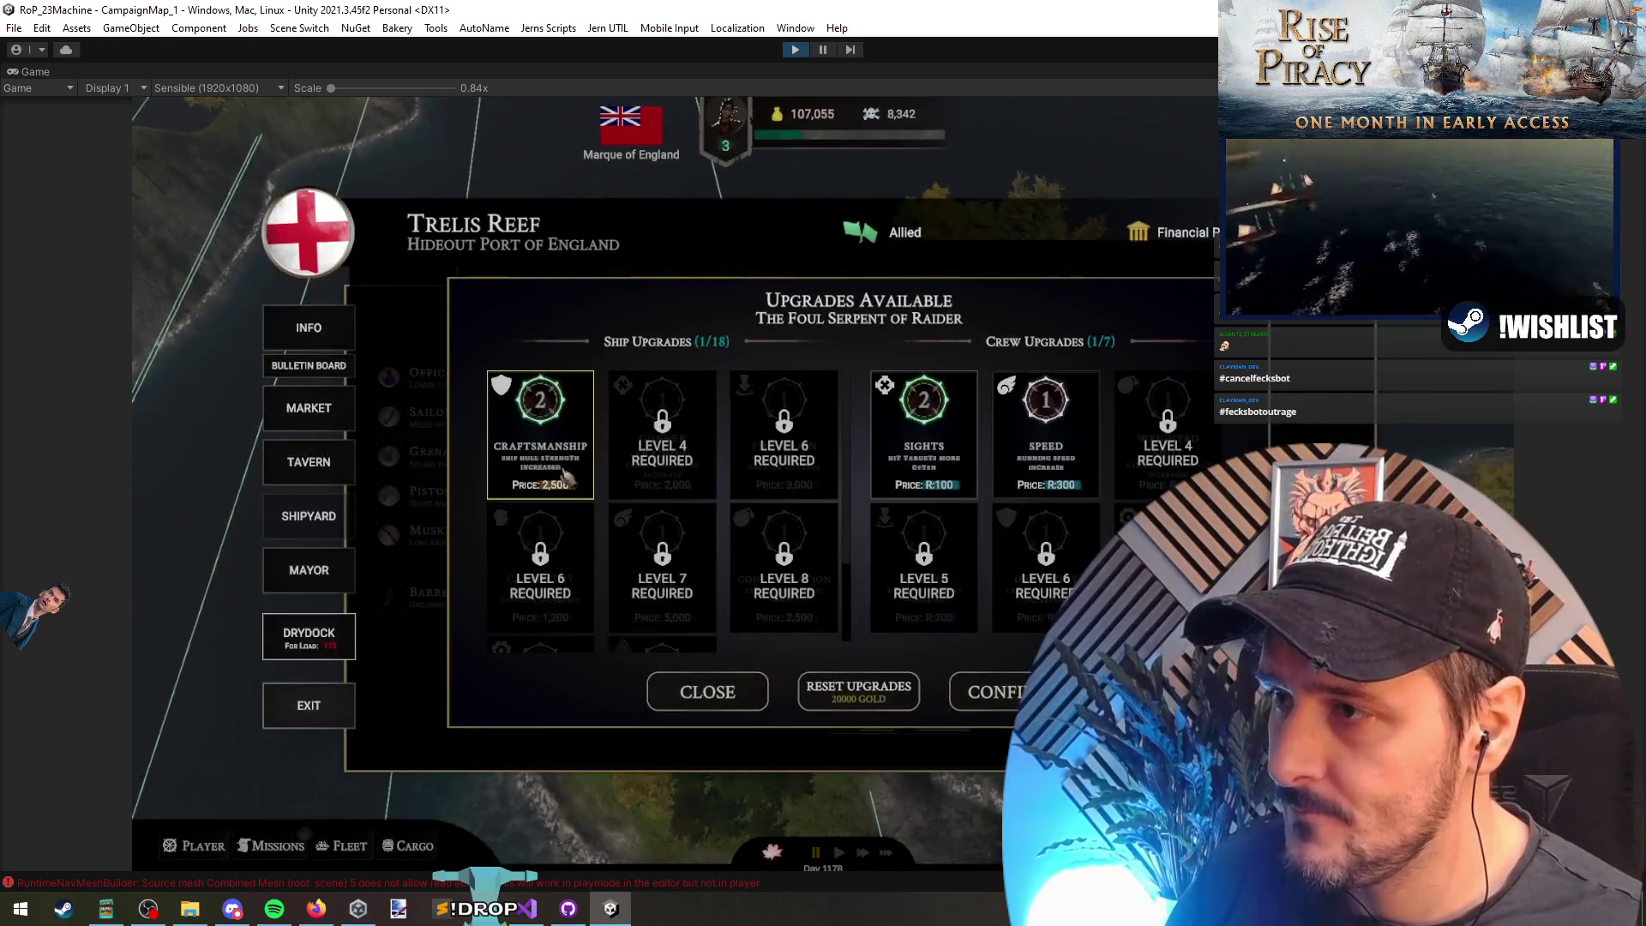
shift+click(541, 441)
shift+click(548, 454)
shift+click(1038, 454)
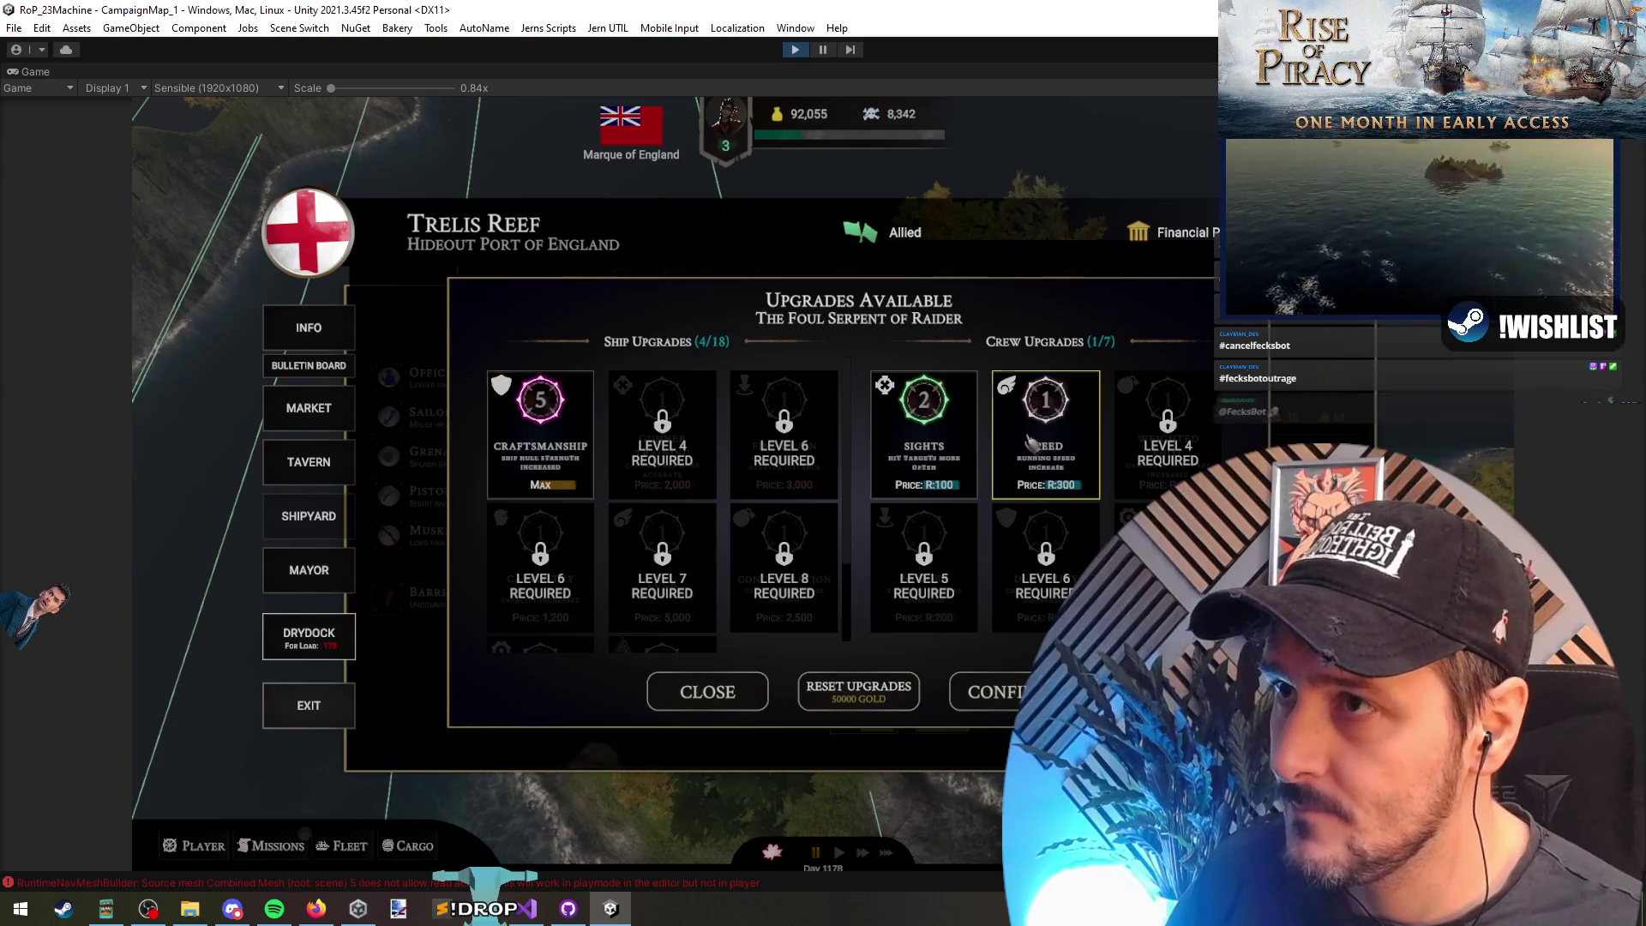
shift+click(1031, 442)
key(Escape)
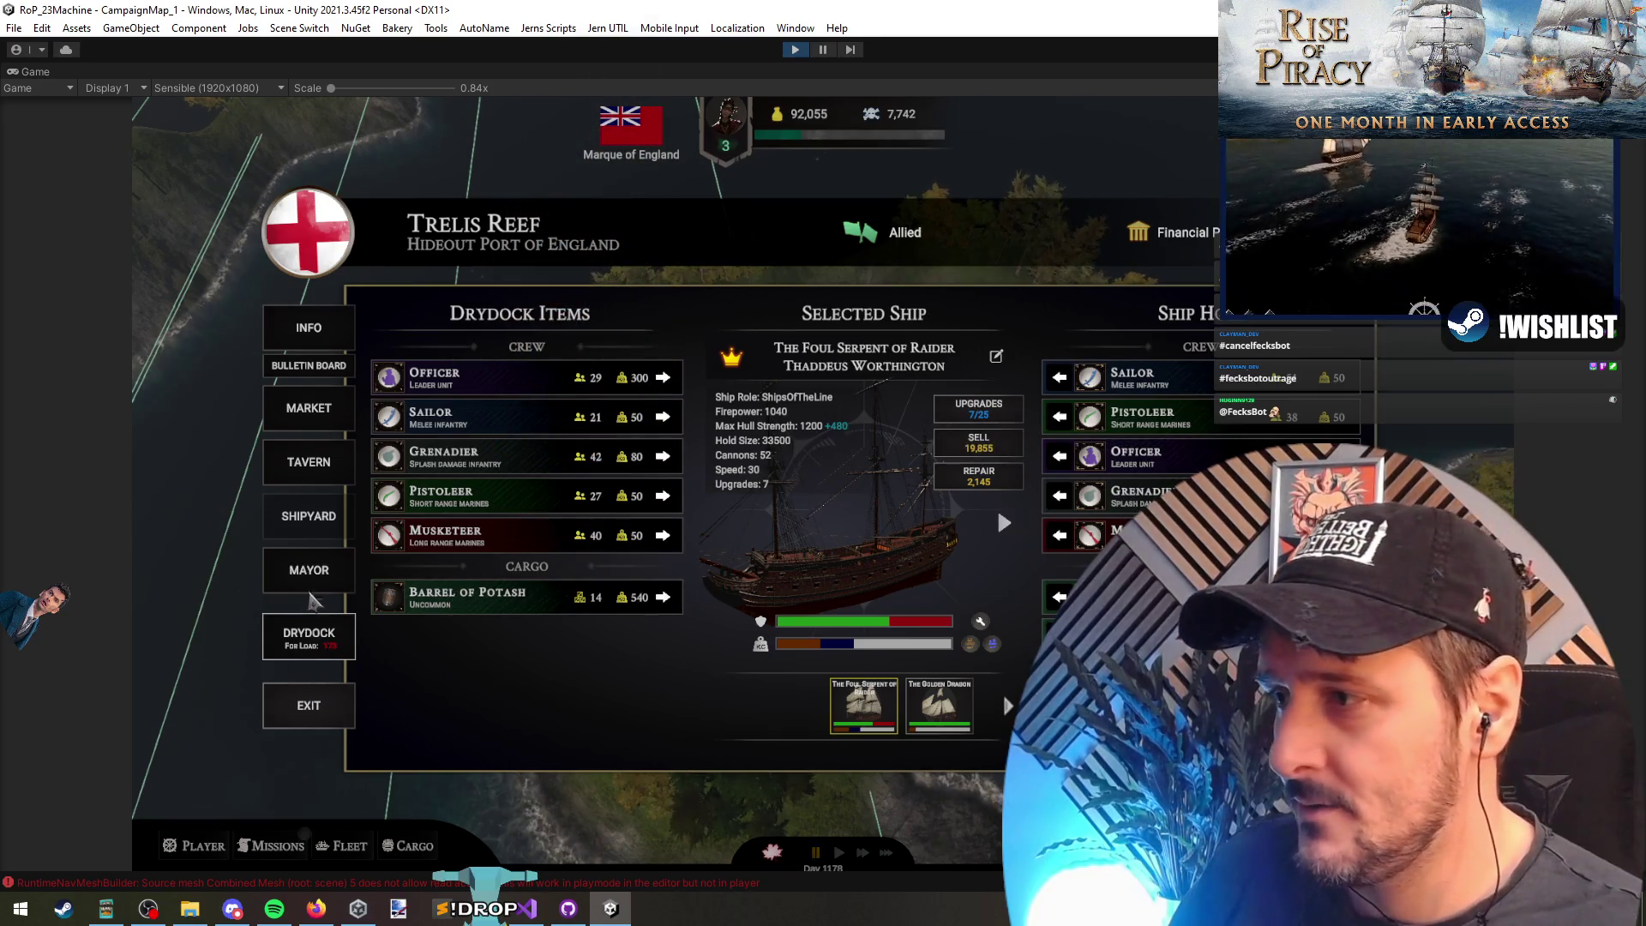
Step: Ask the island's mayor for a special assignment and acknowledge there are none
click(310, 588)
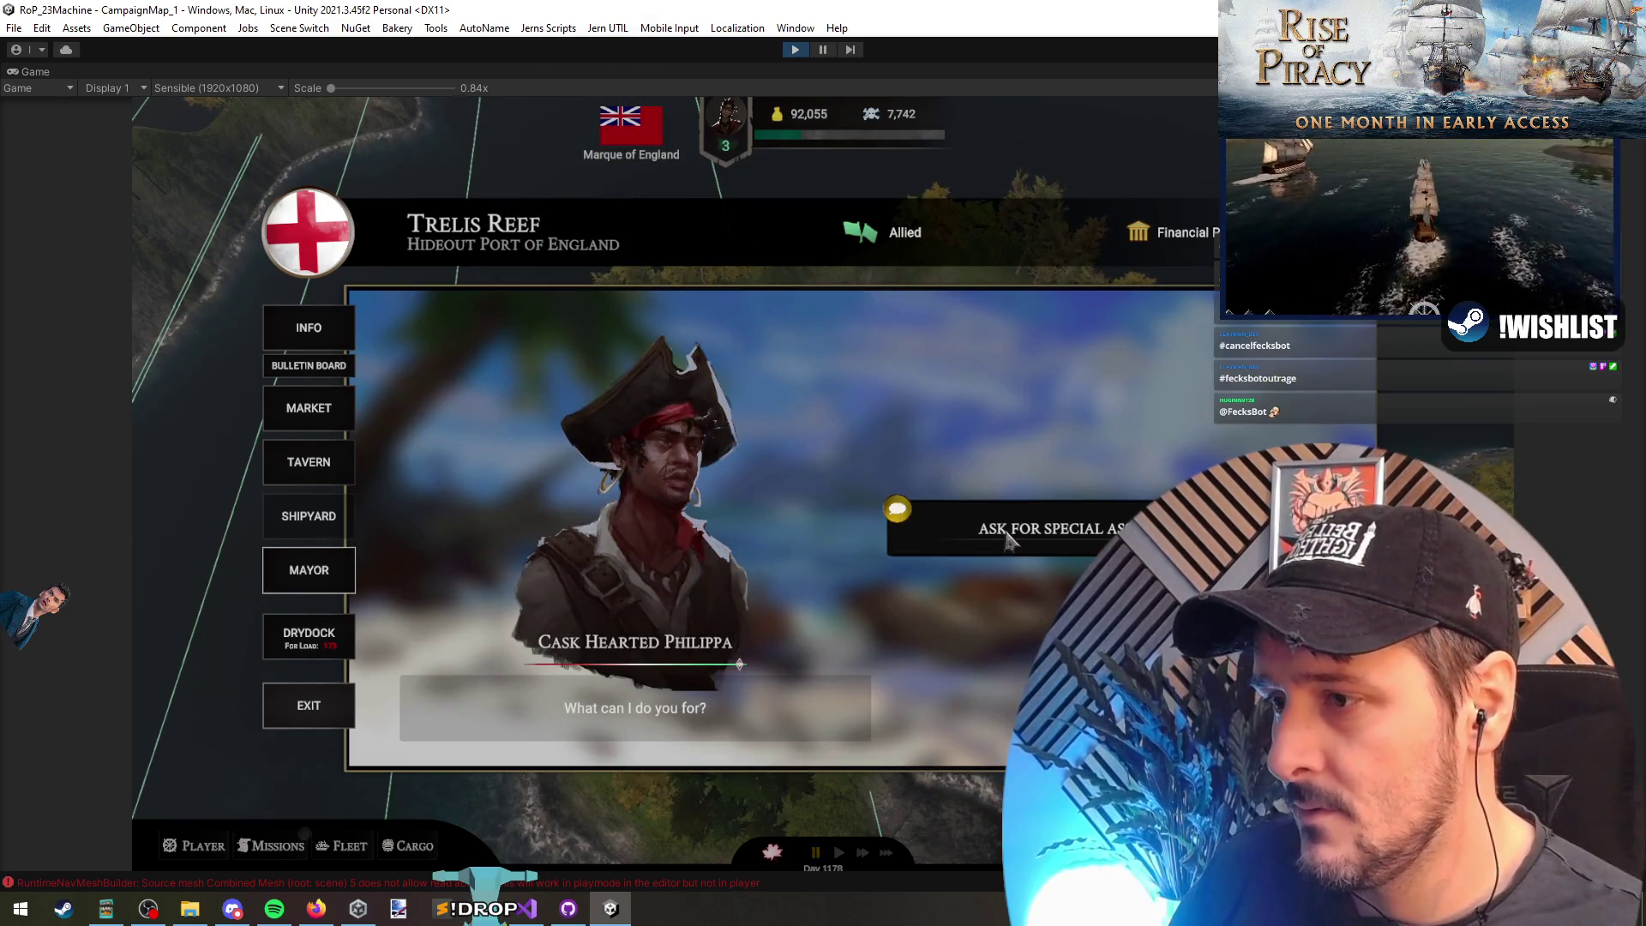
click(1008, 538)
click(1071, 533)
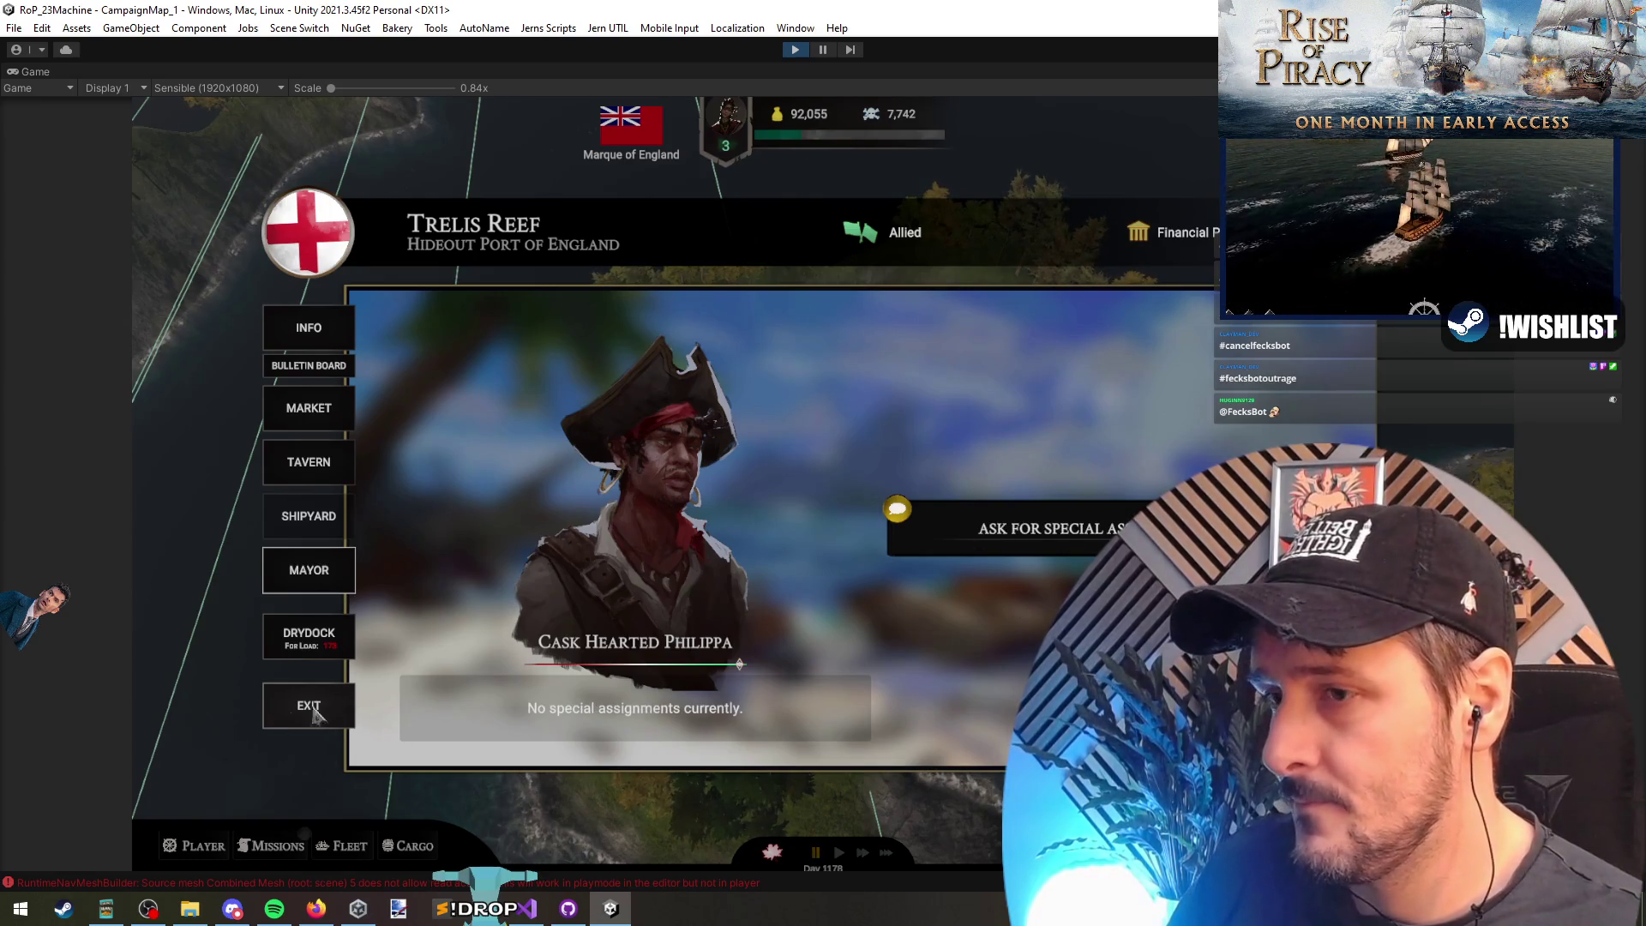
Step: Load the drydock items onto the ship, then move two cargo items back to the drydock
click(326, 641)
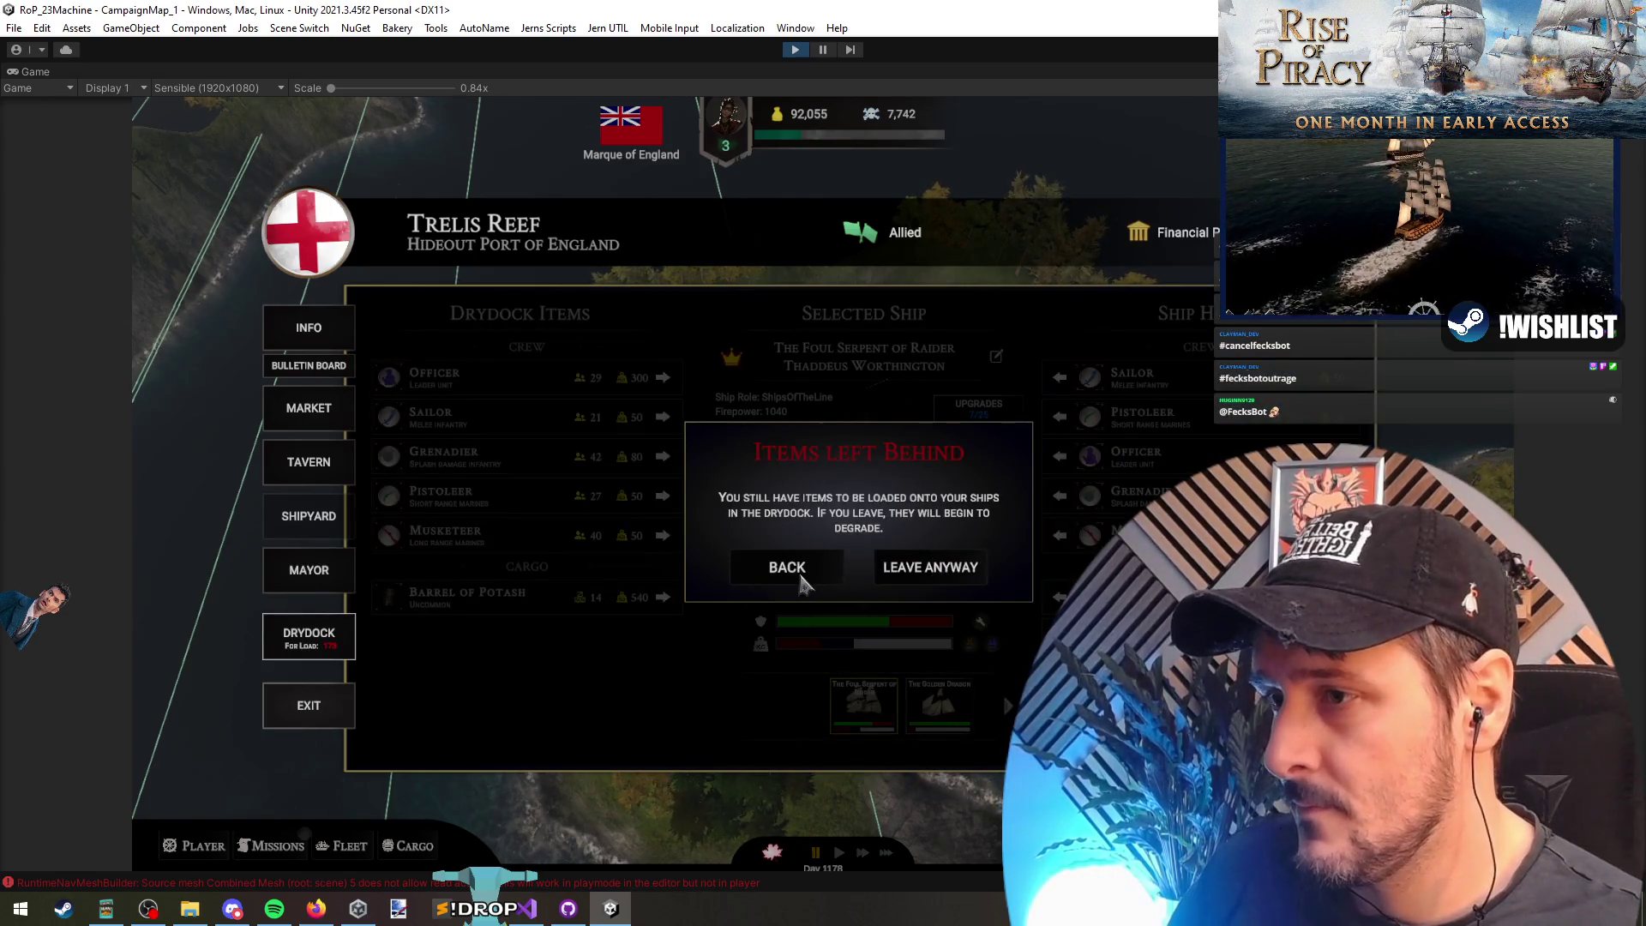
click(786, 568)
click(666, 381)
click(666, 381)
click(665, 382)
click(666, 382)
click(666, 381)
click(665, 382)
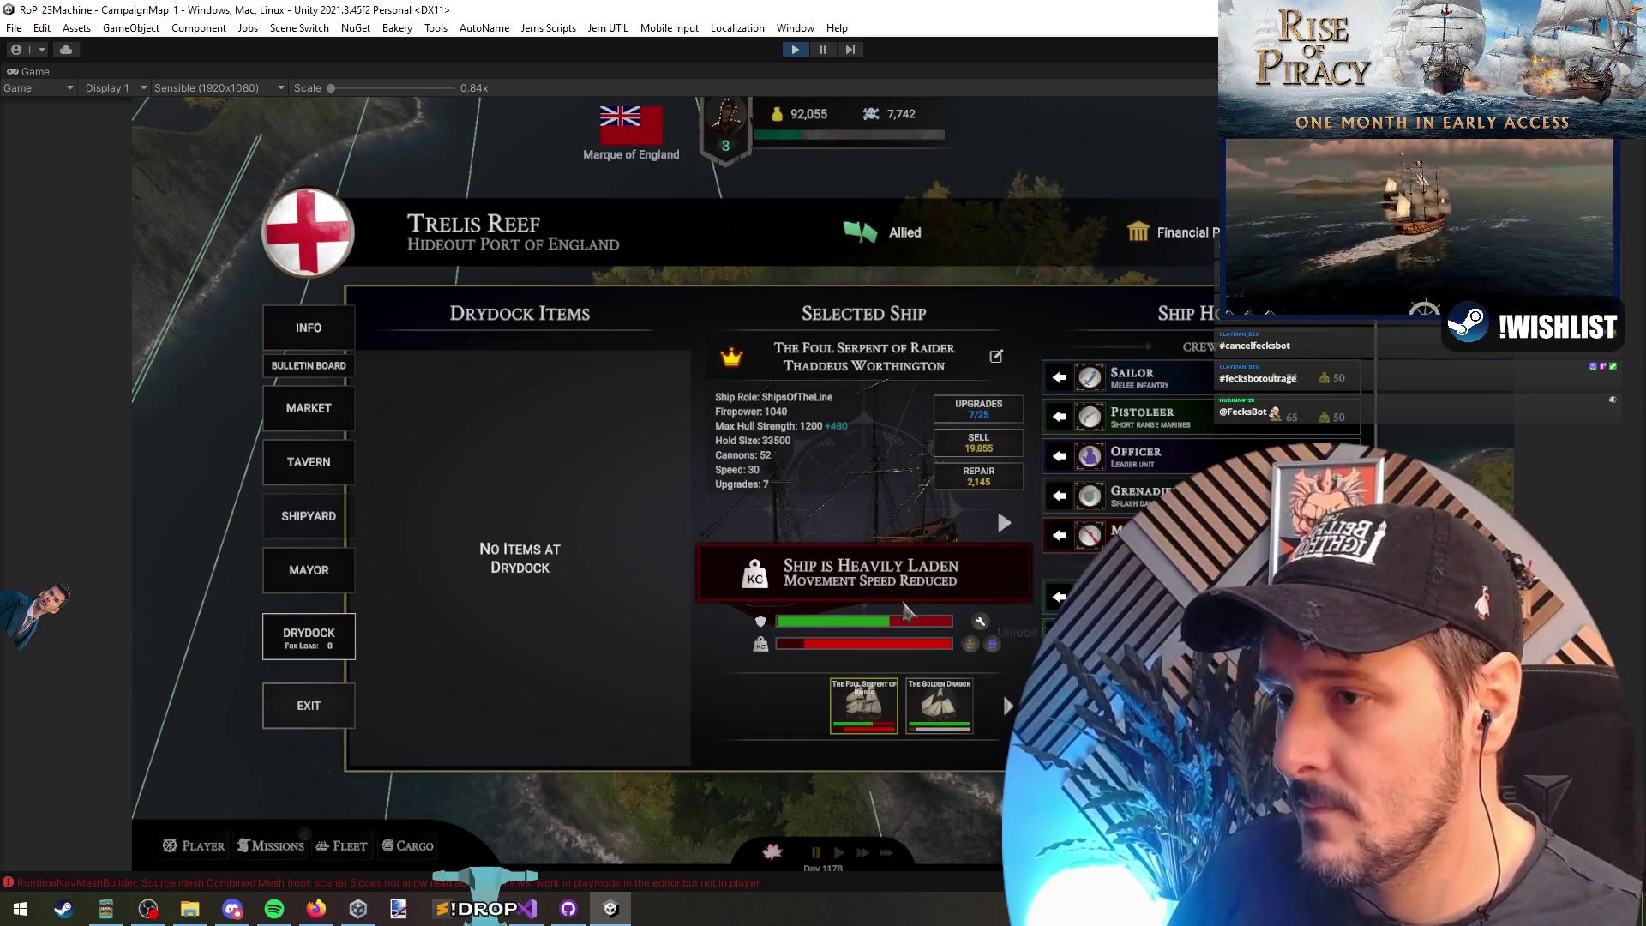
click(979, 621)
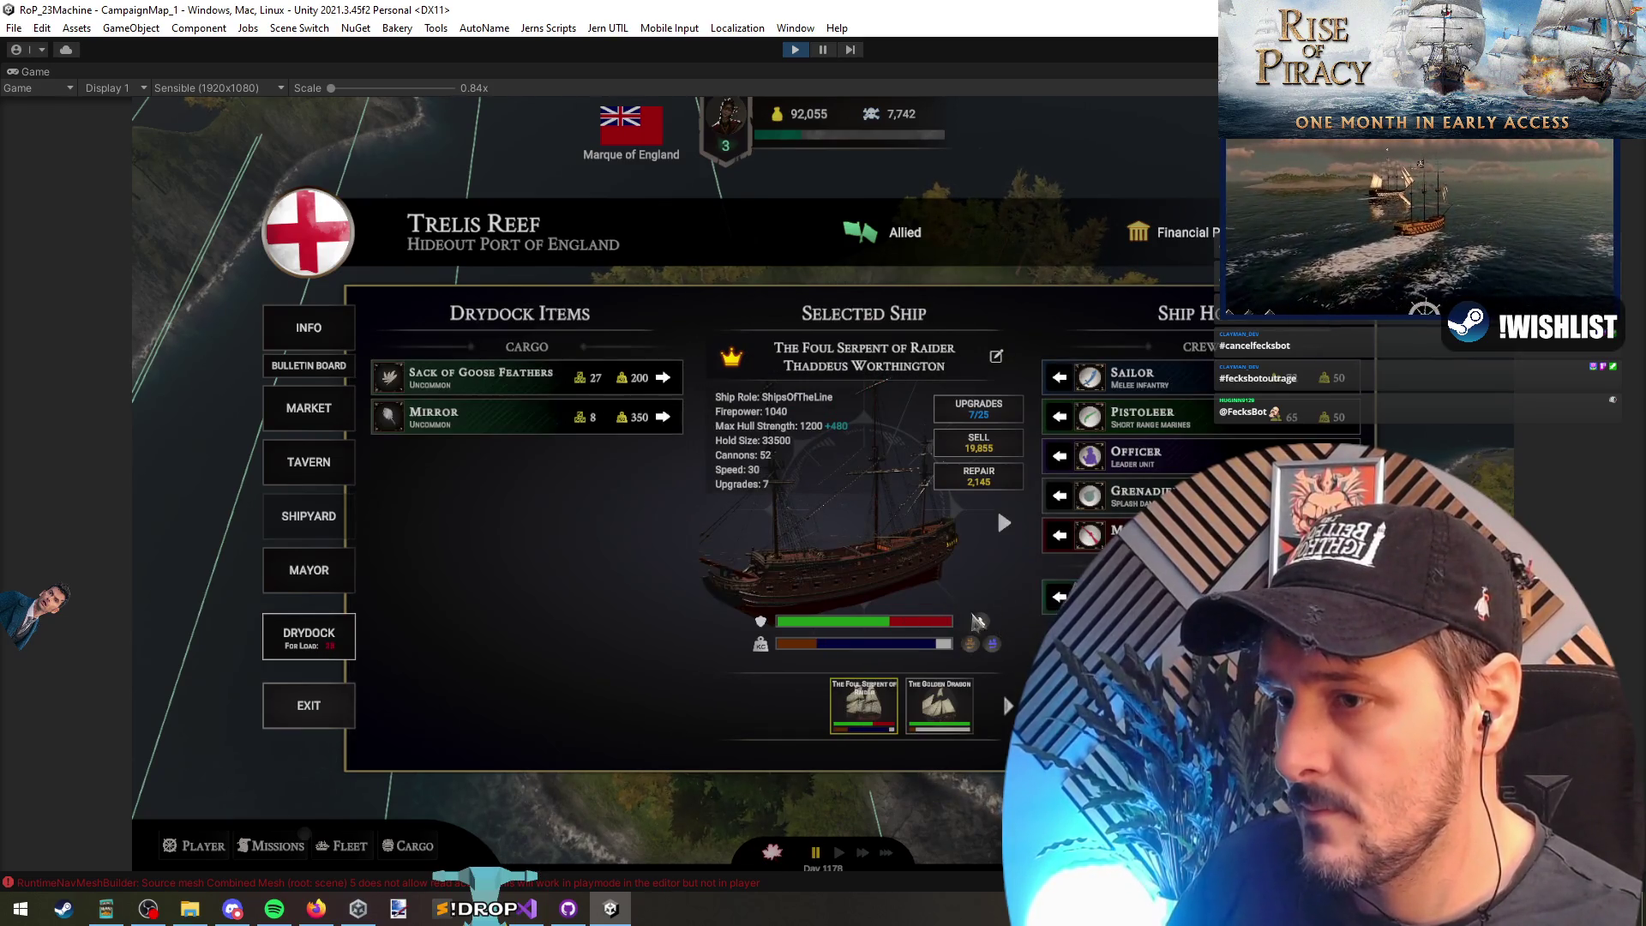
Step: Redistribute drydock crew between The Foul Serpent and The Golden Dragon, filling both crews
click(1005, 524)
click(724, 522)
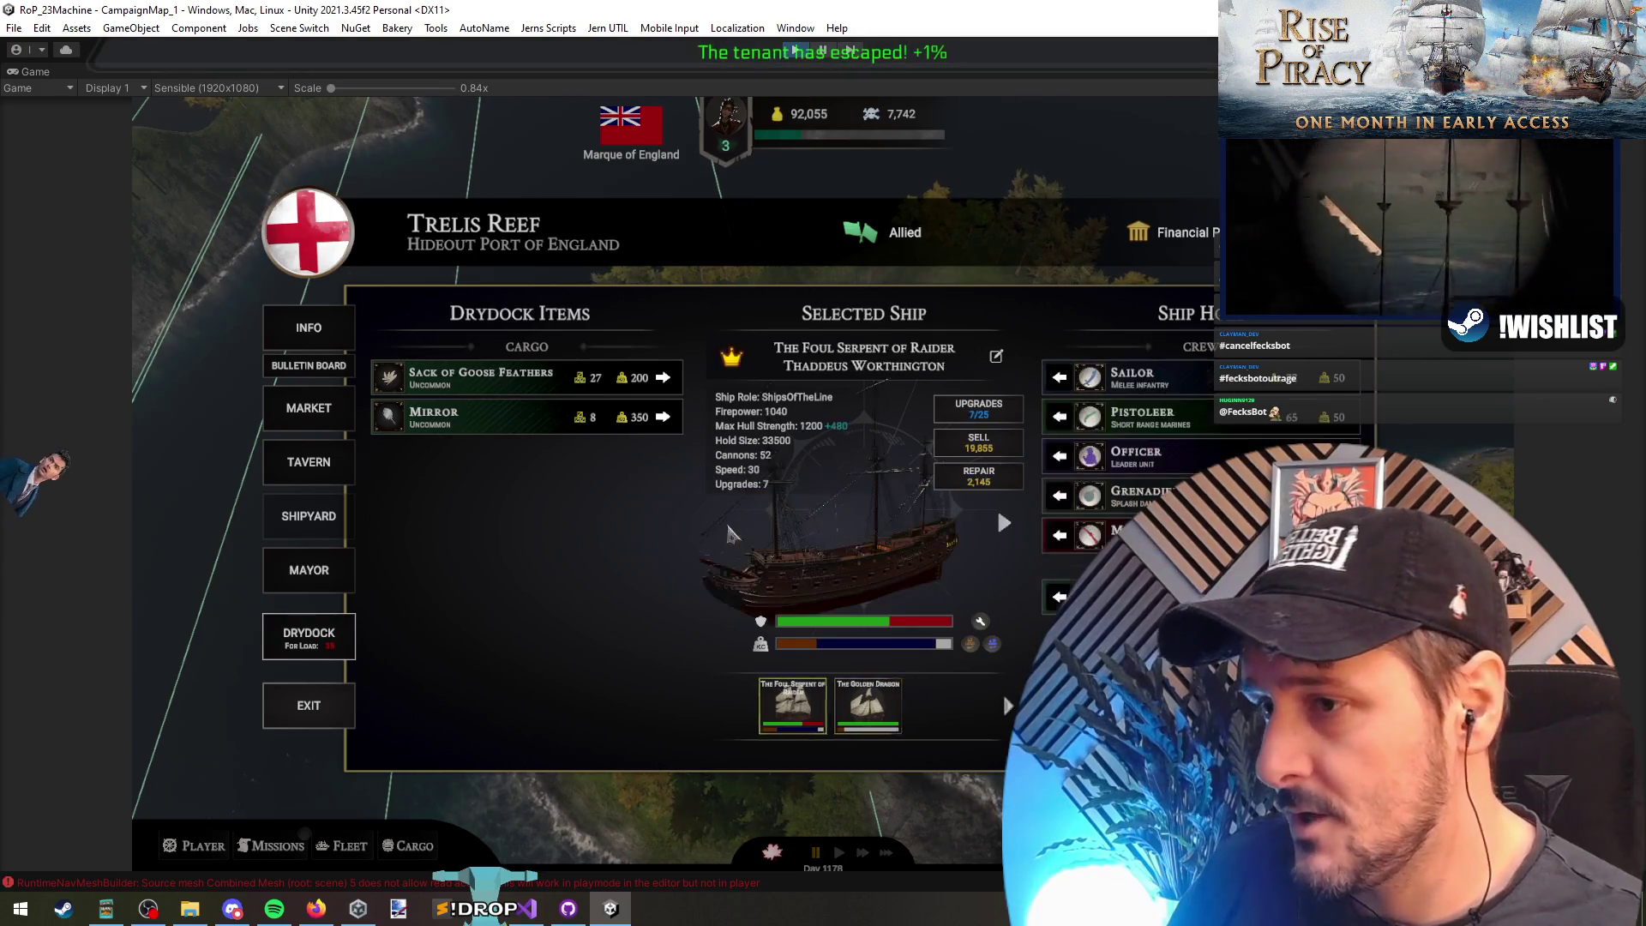
click(975, 646)
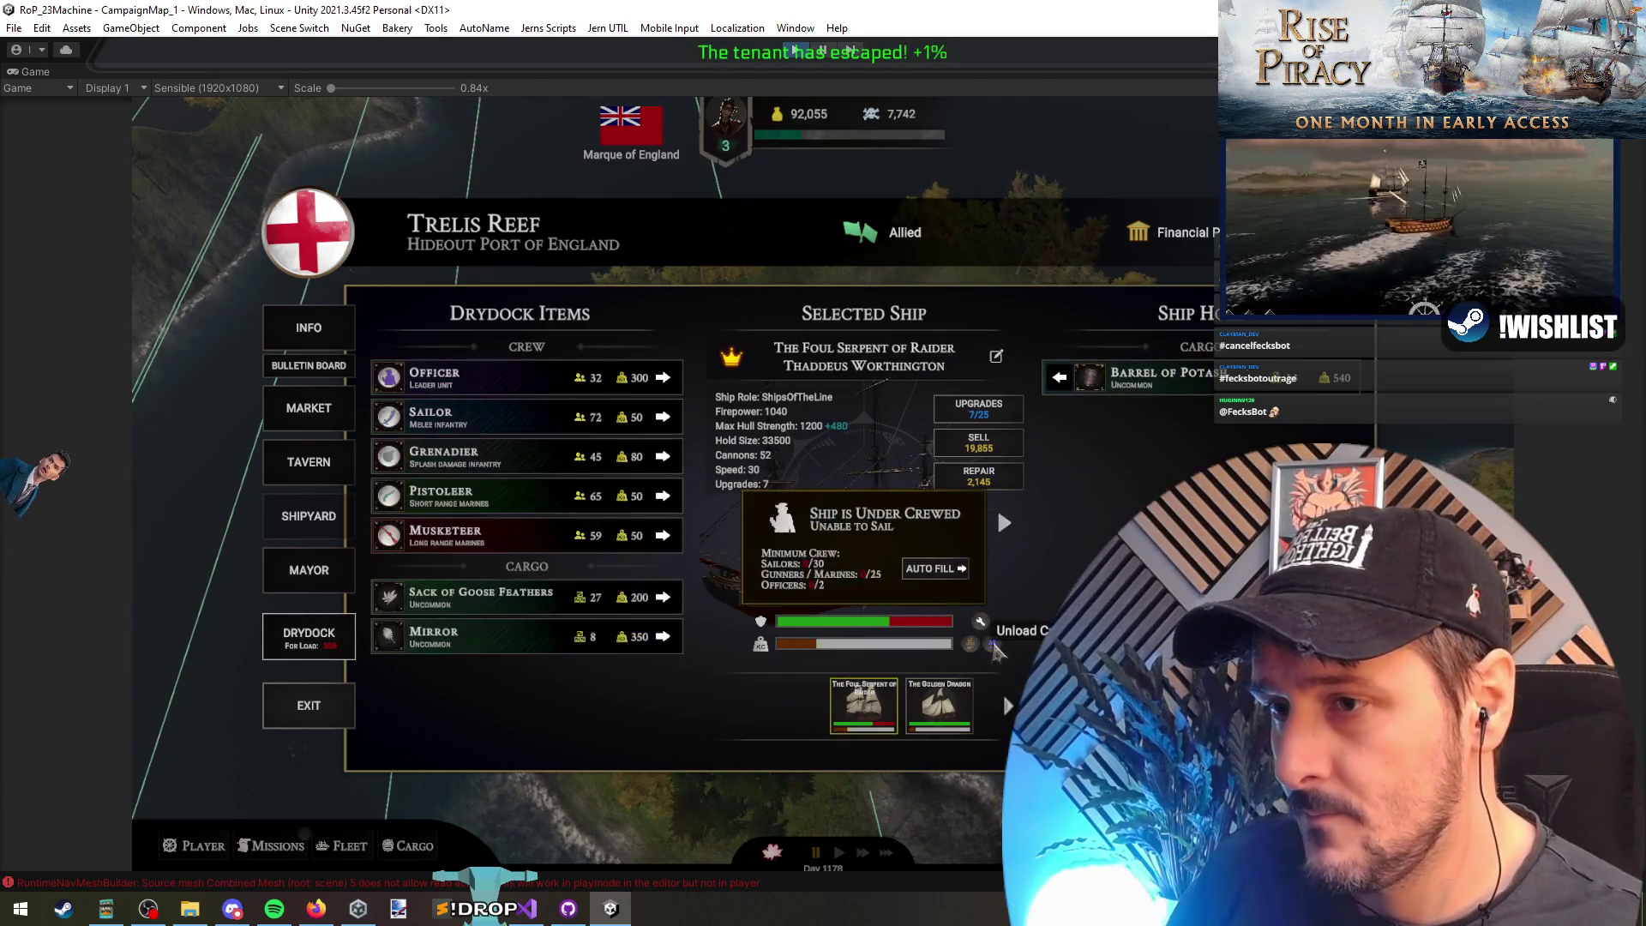
click(935, 569)
click(1005, 523)
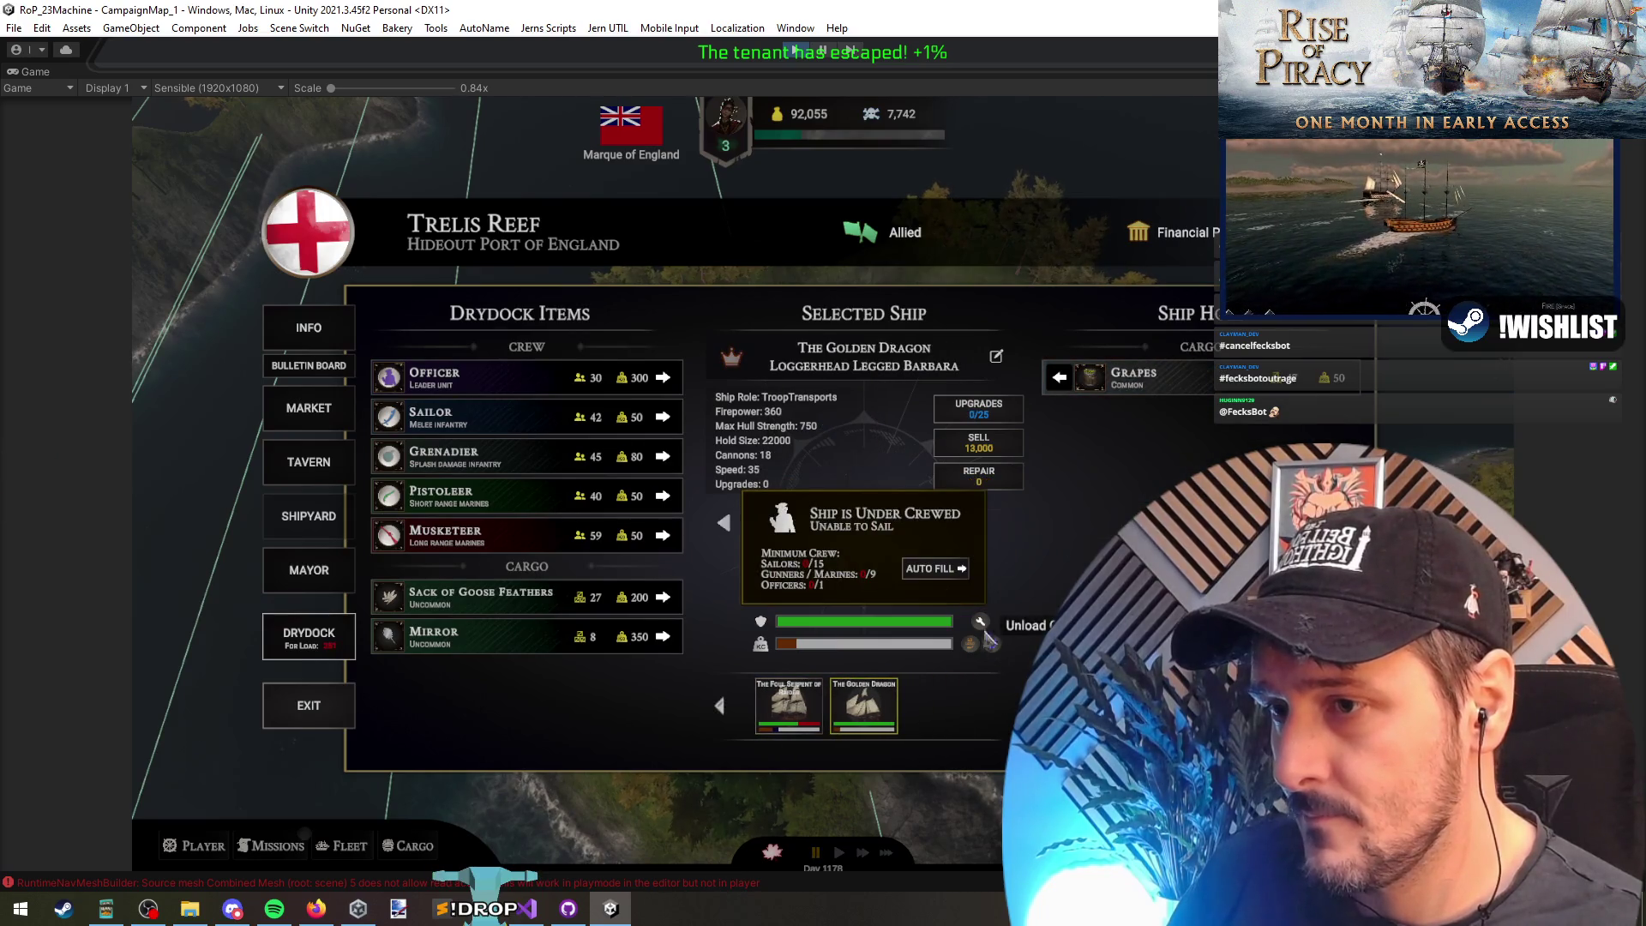
click(935, 569)
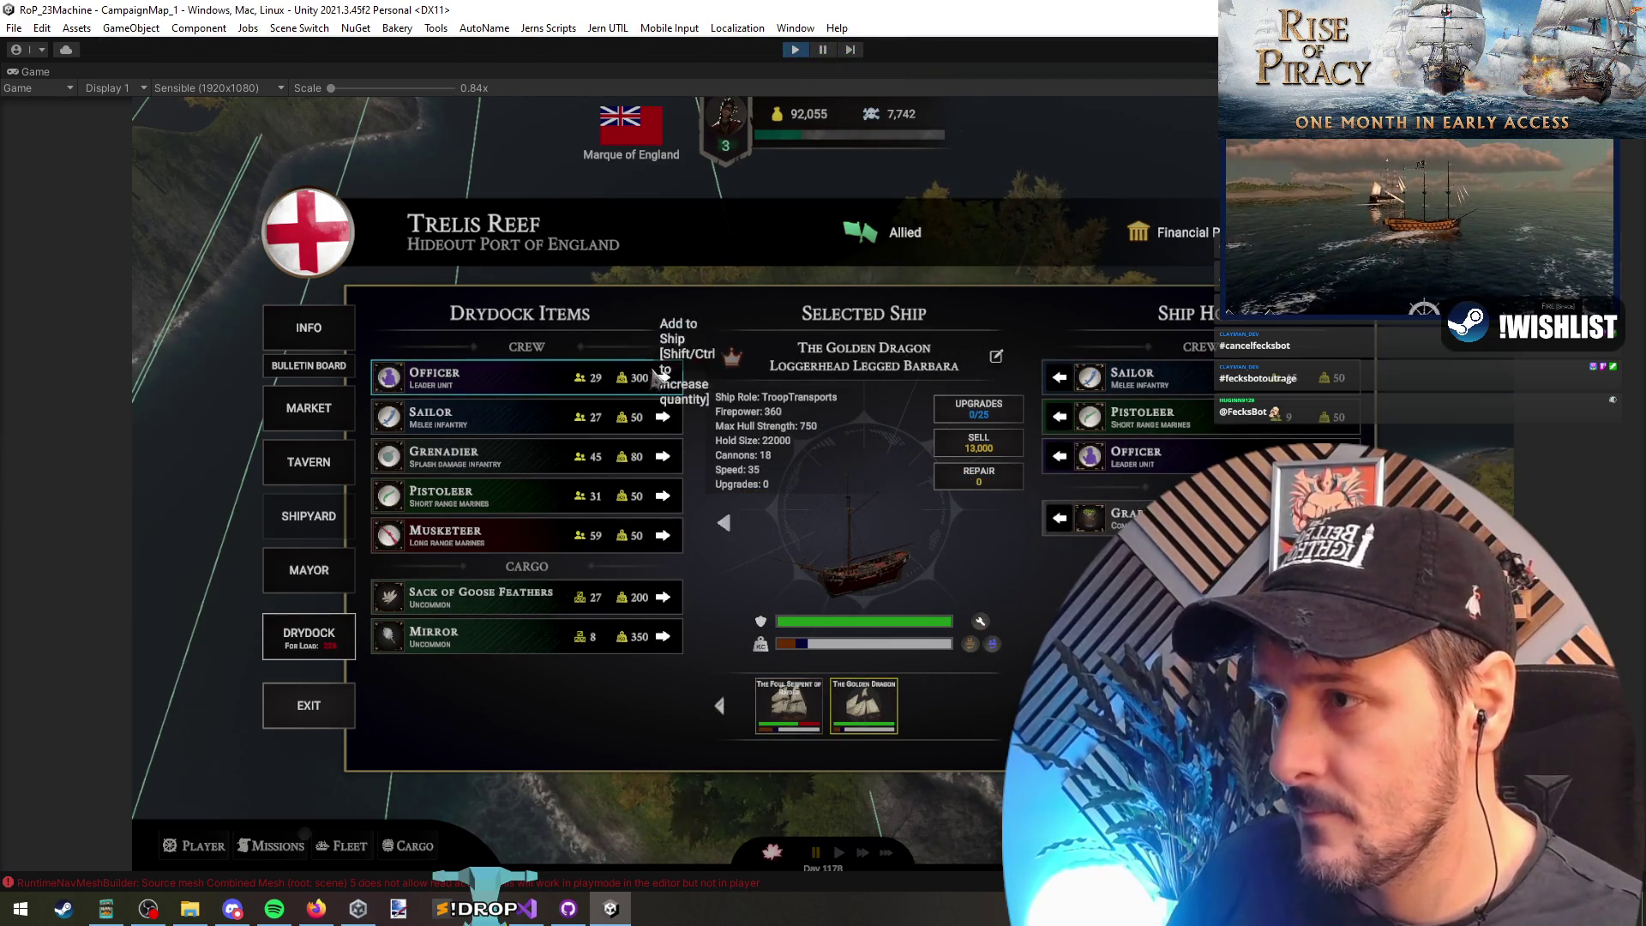
click(724, 525)
click(723, 525)
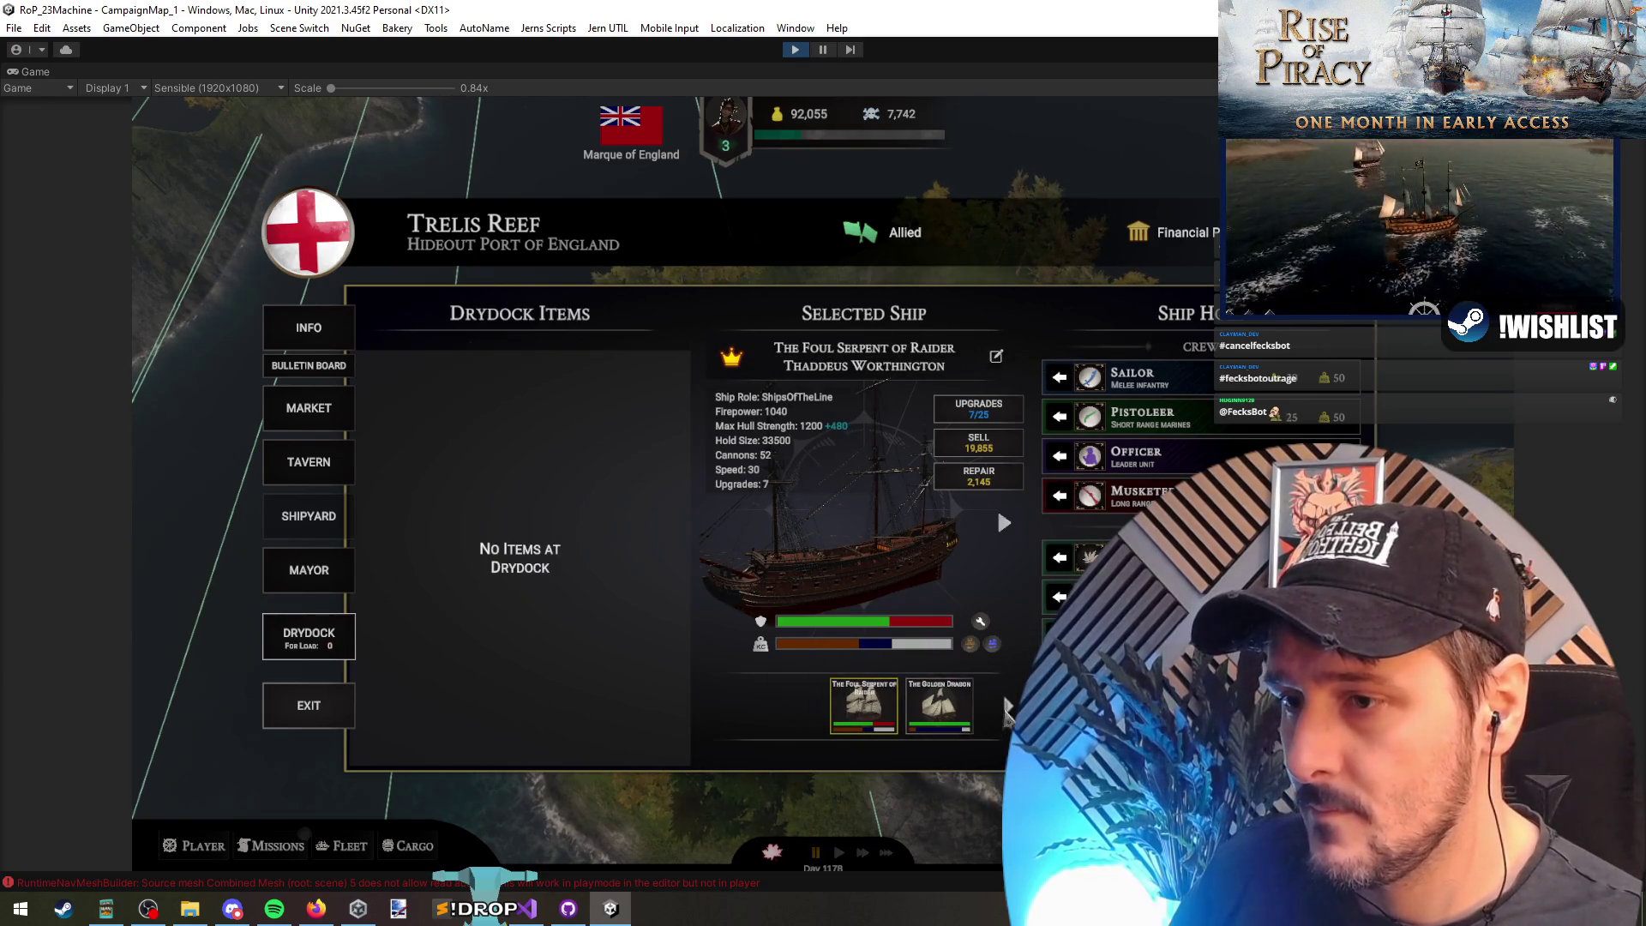
Step: Cycle between The Golden Dragon and The Foul Serpent, then show Trelis Reef's island information
click(1007, 704)
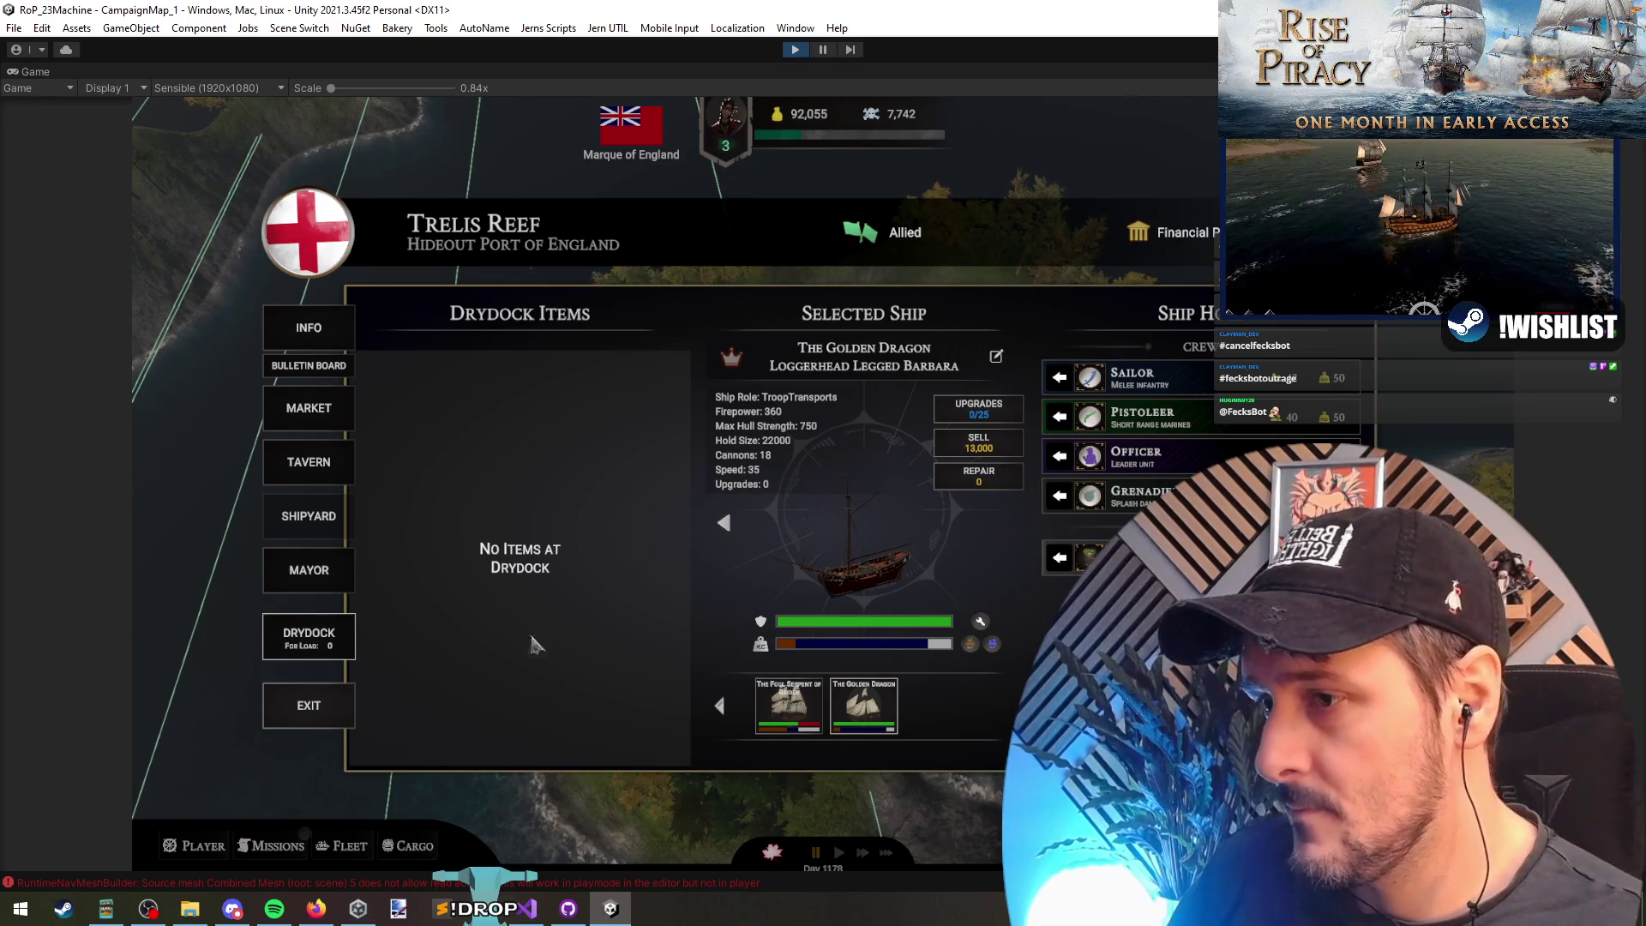
key(Left)
key(Right)
key(Left)
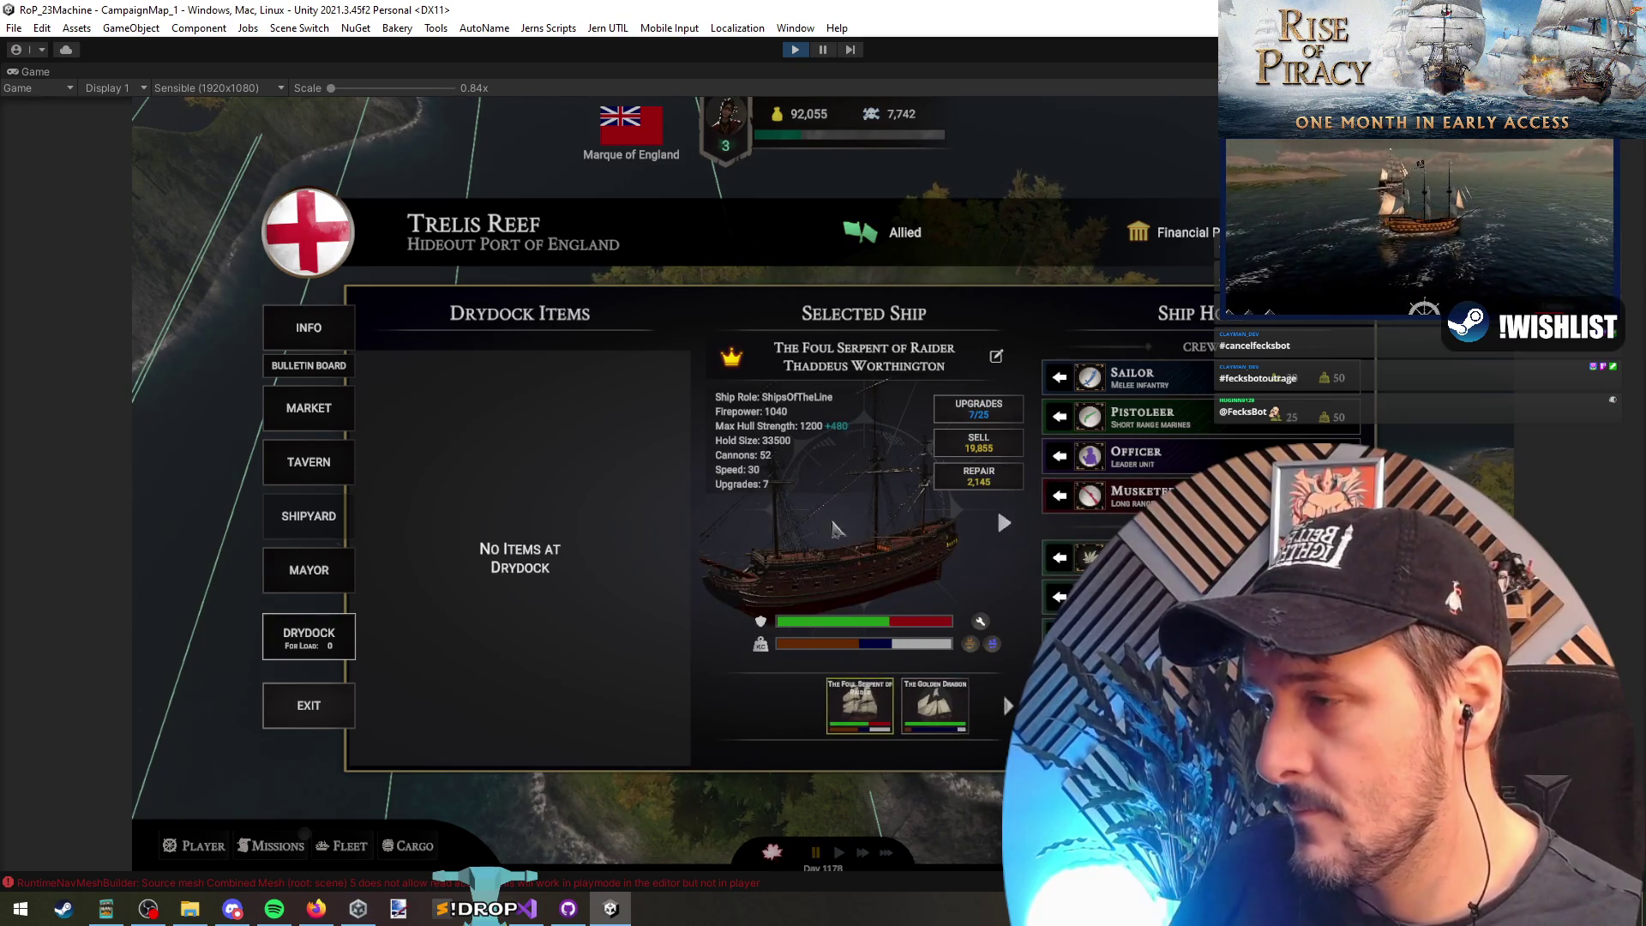
click(310, 329)
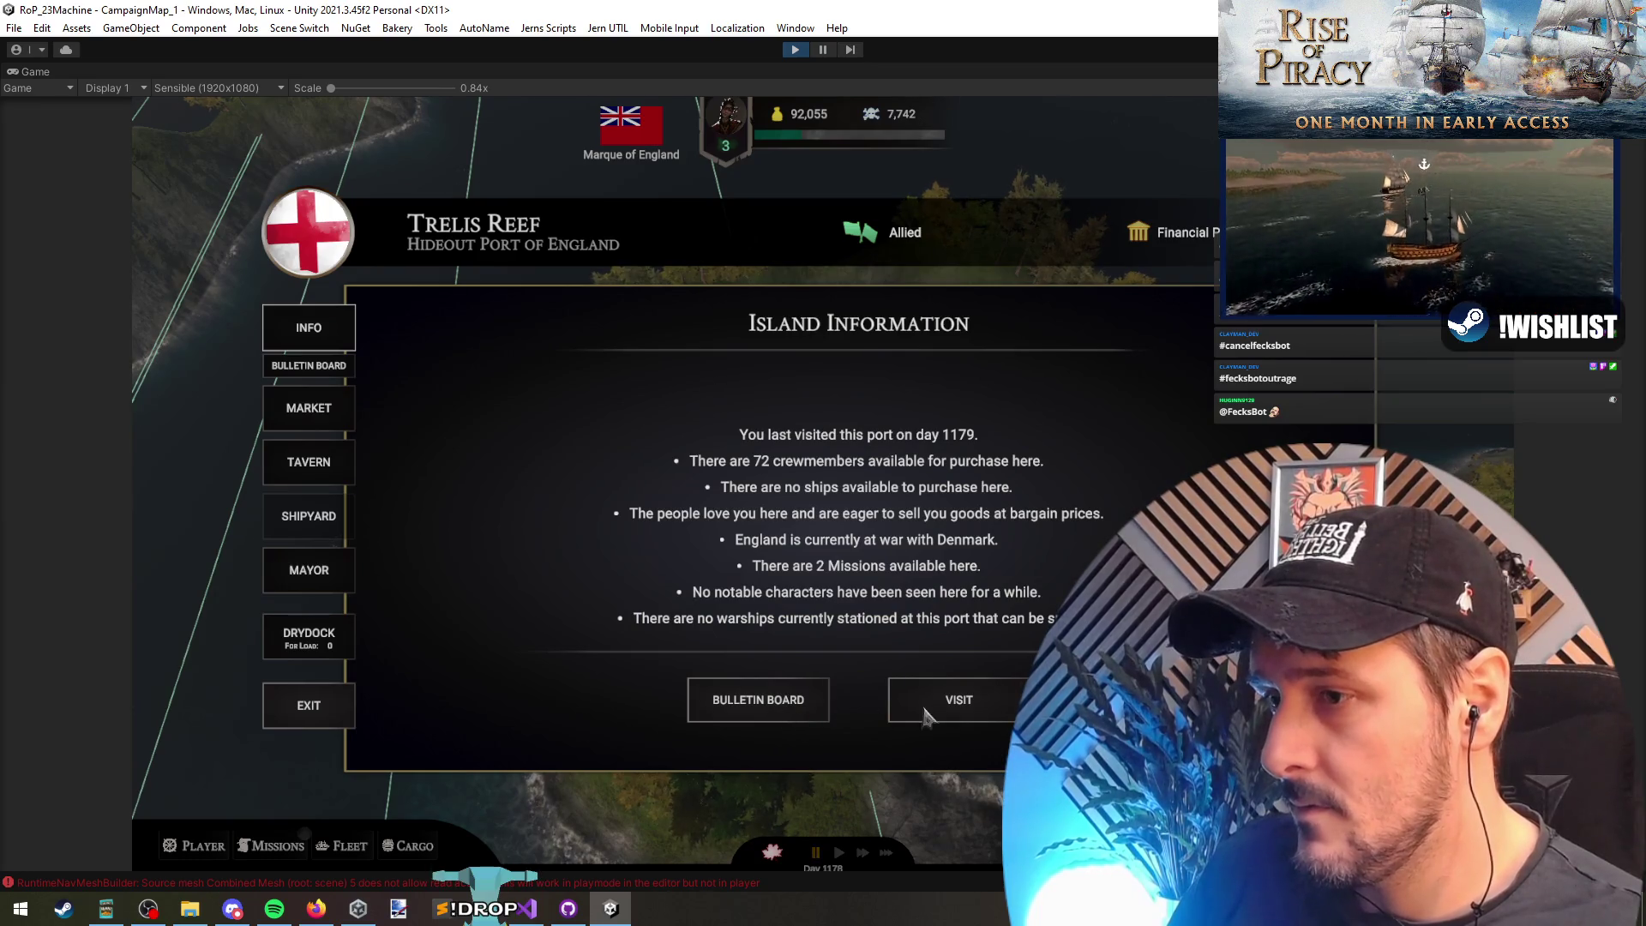
Step: View and close the port's available missions, leave island information, and resume from the pause menu
click(714, 701)
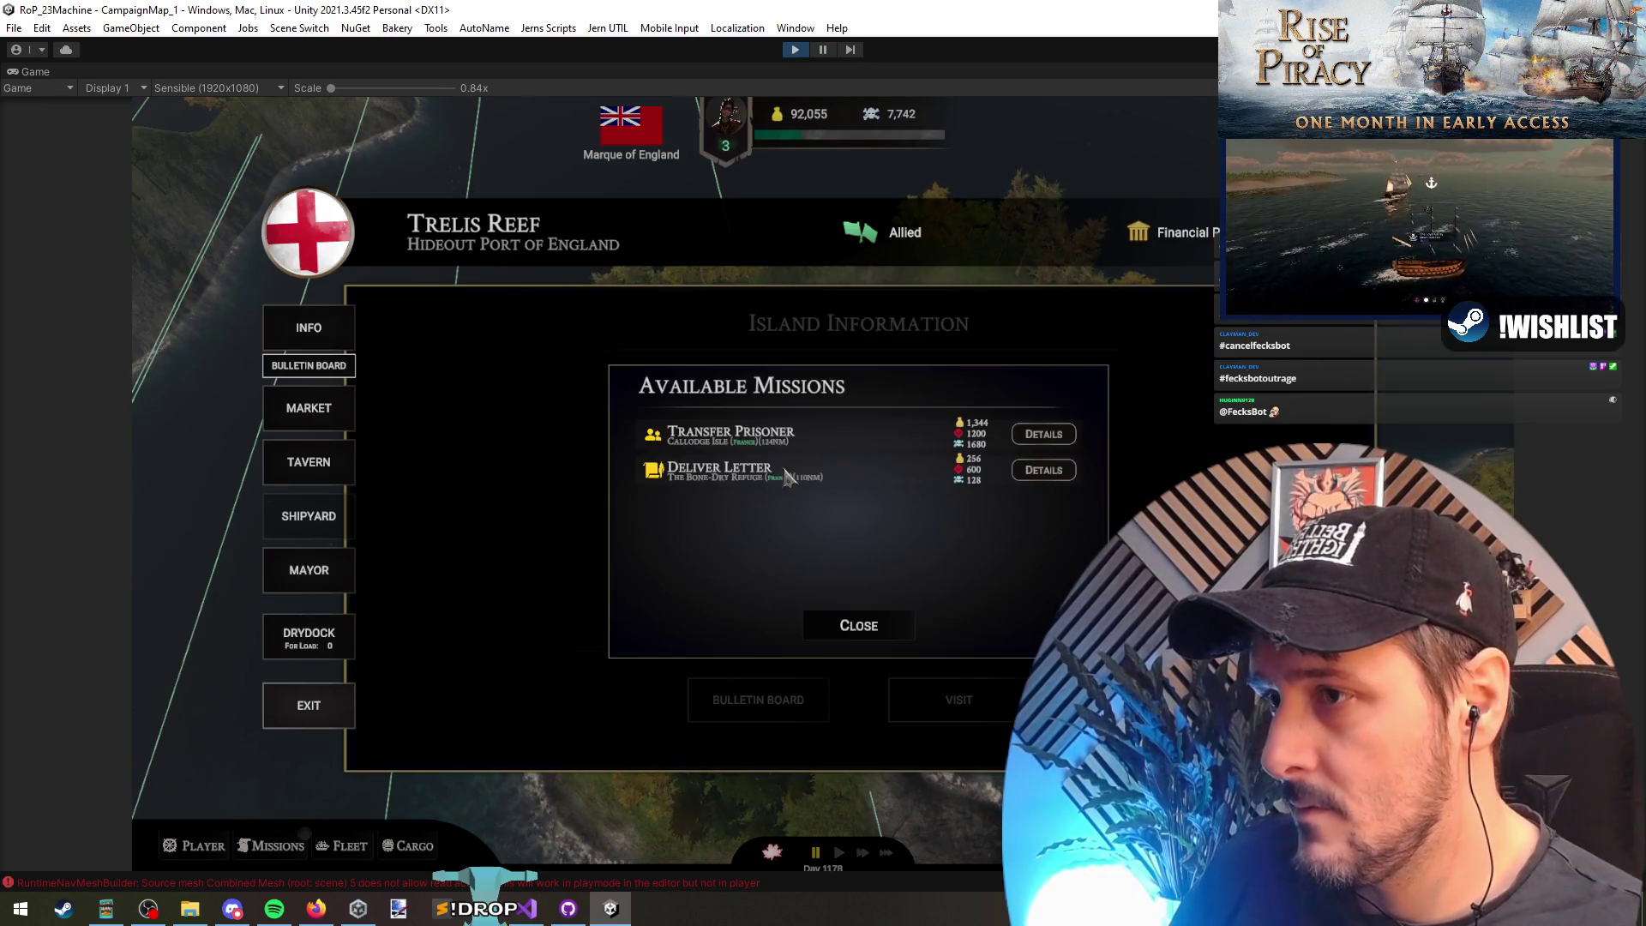
click(849, 626)
key(Escape)
key(Escape)
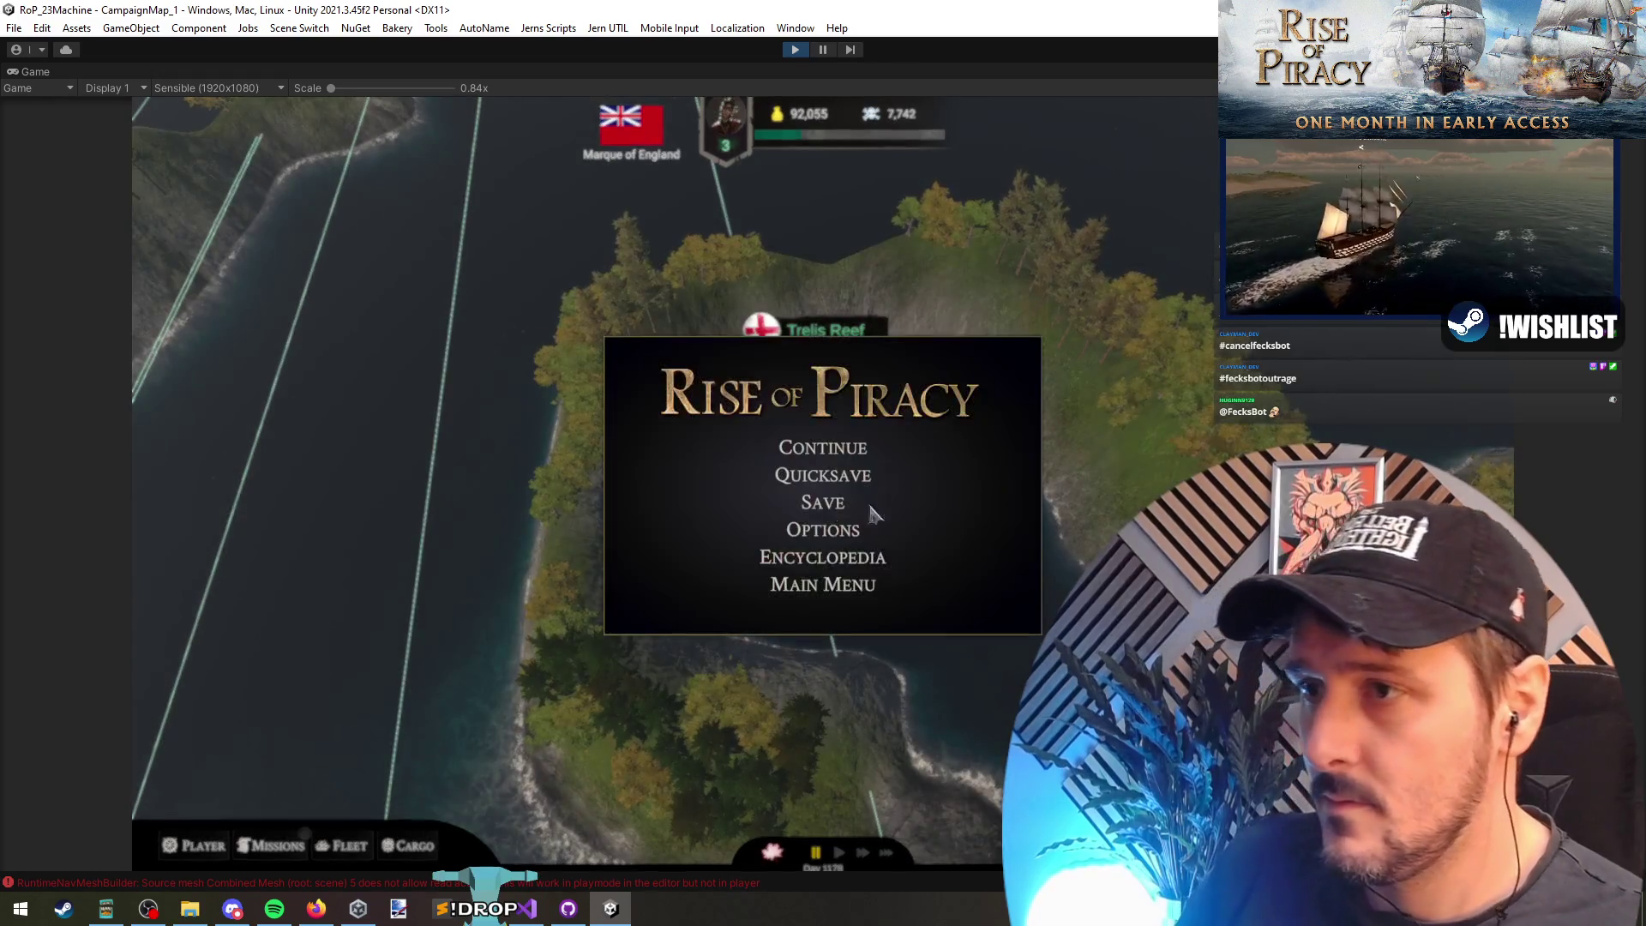
key(Escape)
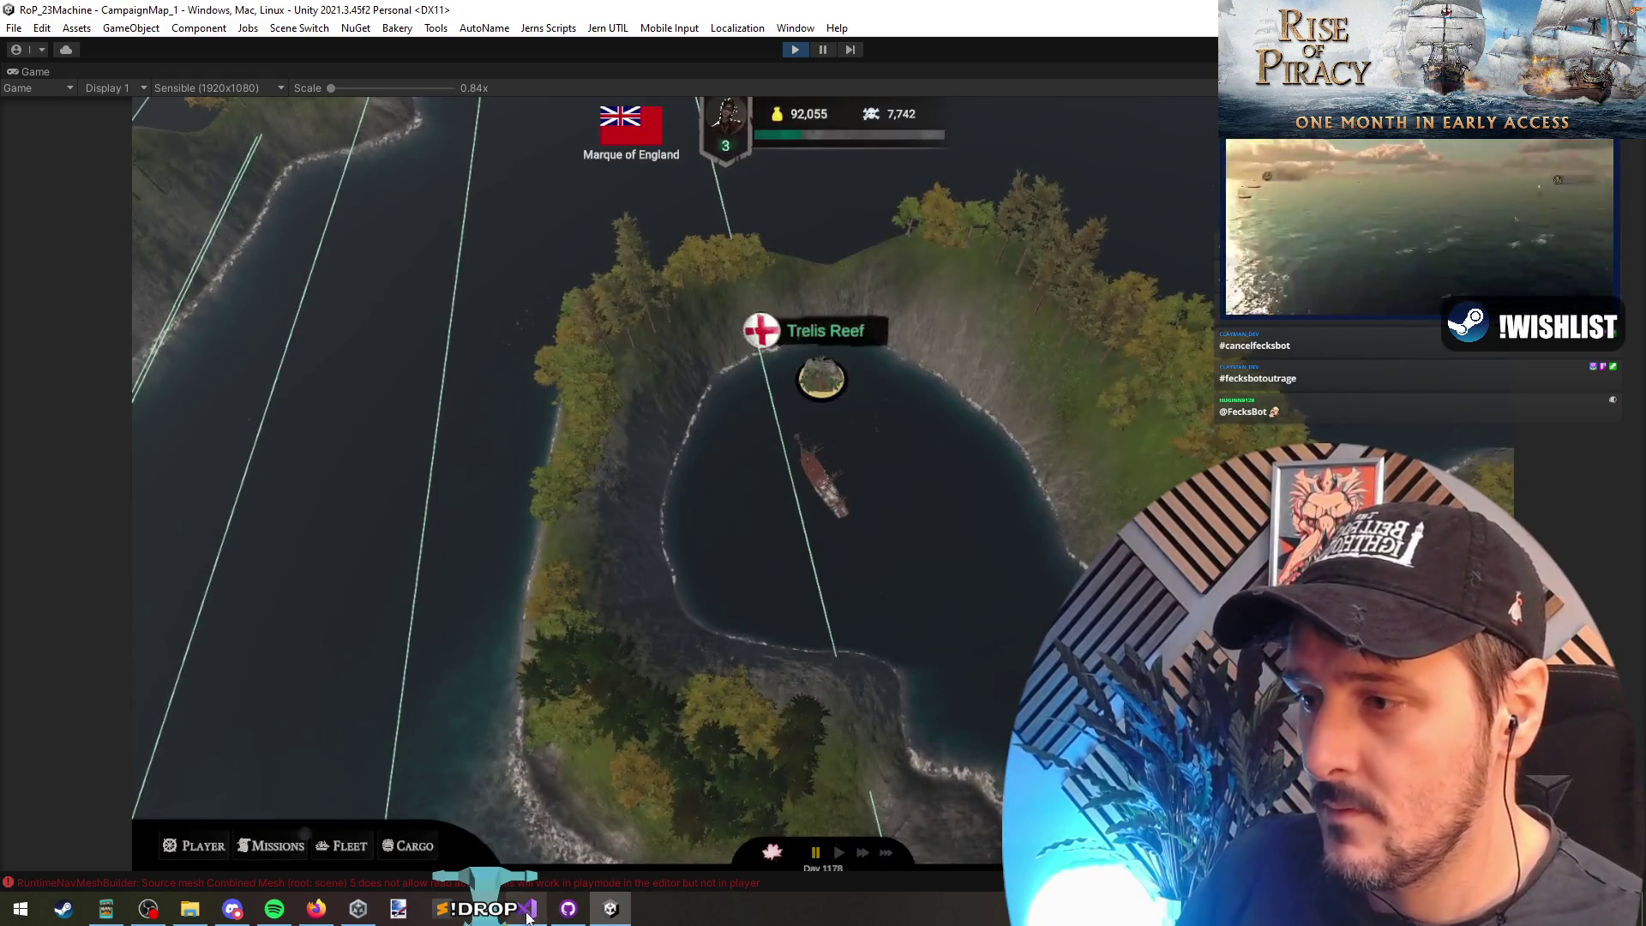
click(527, 908)
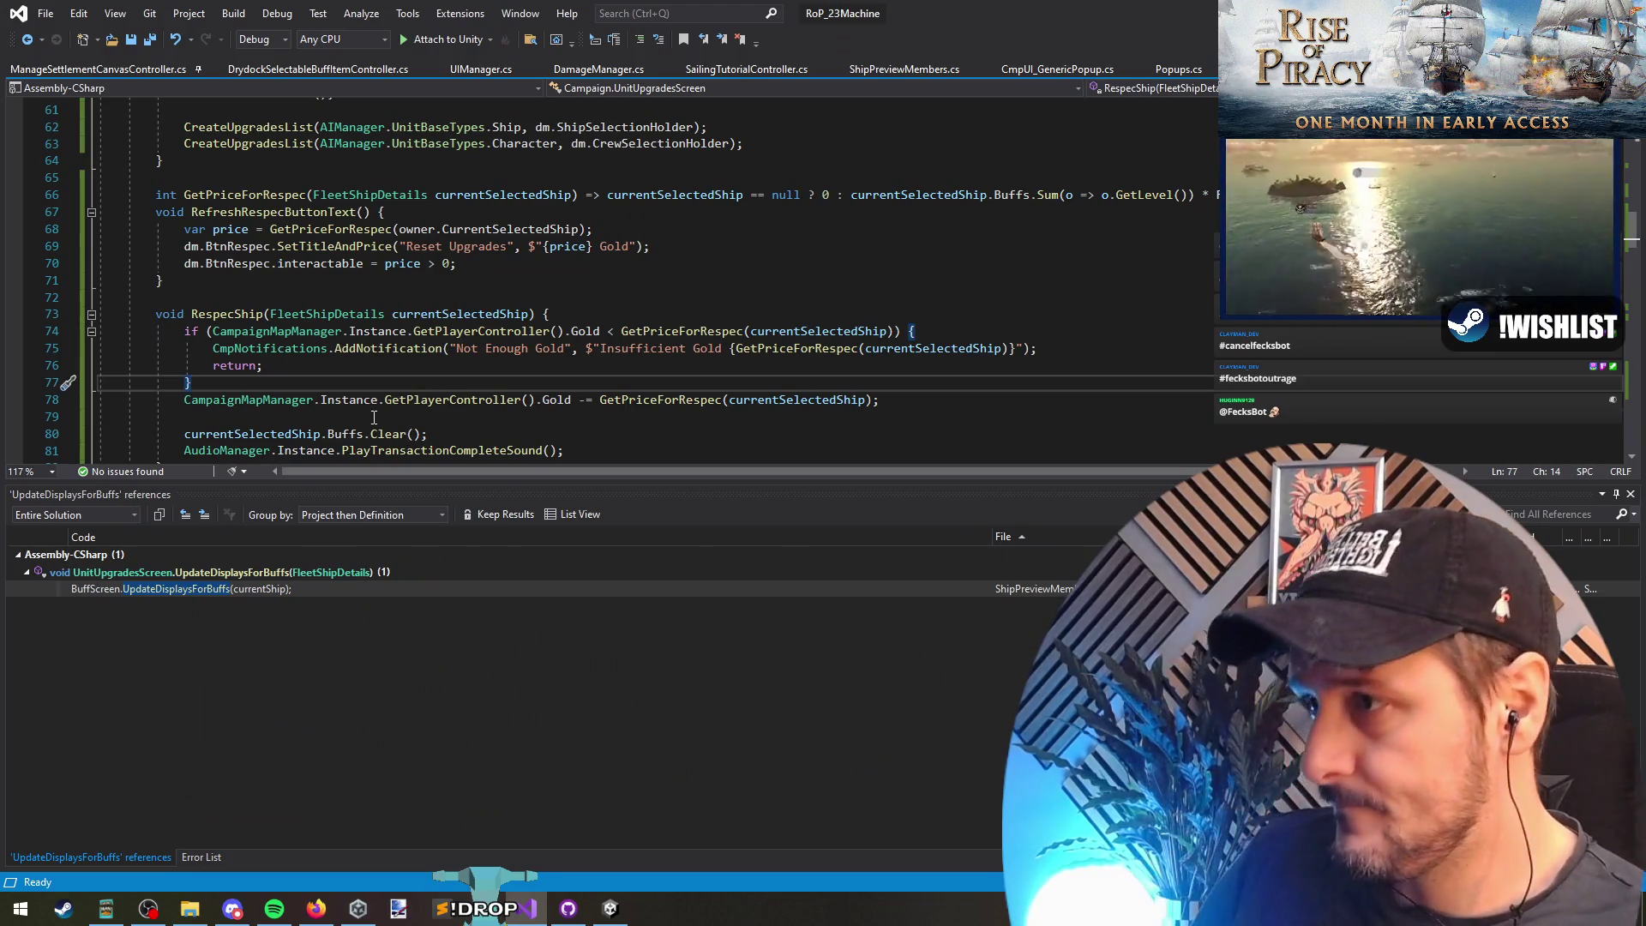
Step: Jump to the UpdateDisplaysForBuffs reference in the code, then return to the game
scroll(428, 394, down, 10)
scroll(452, 353, up, 10)
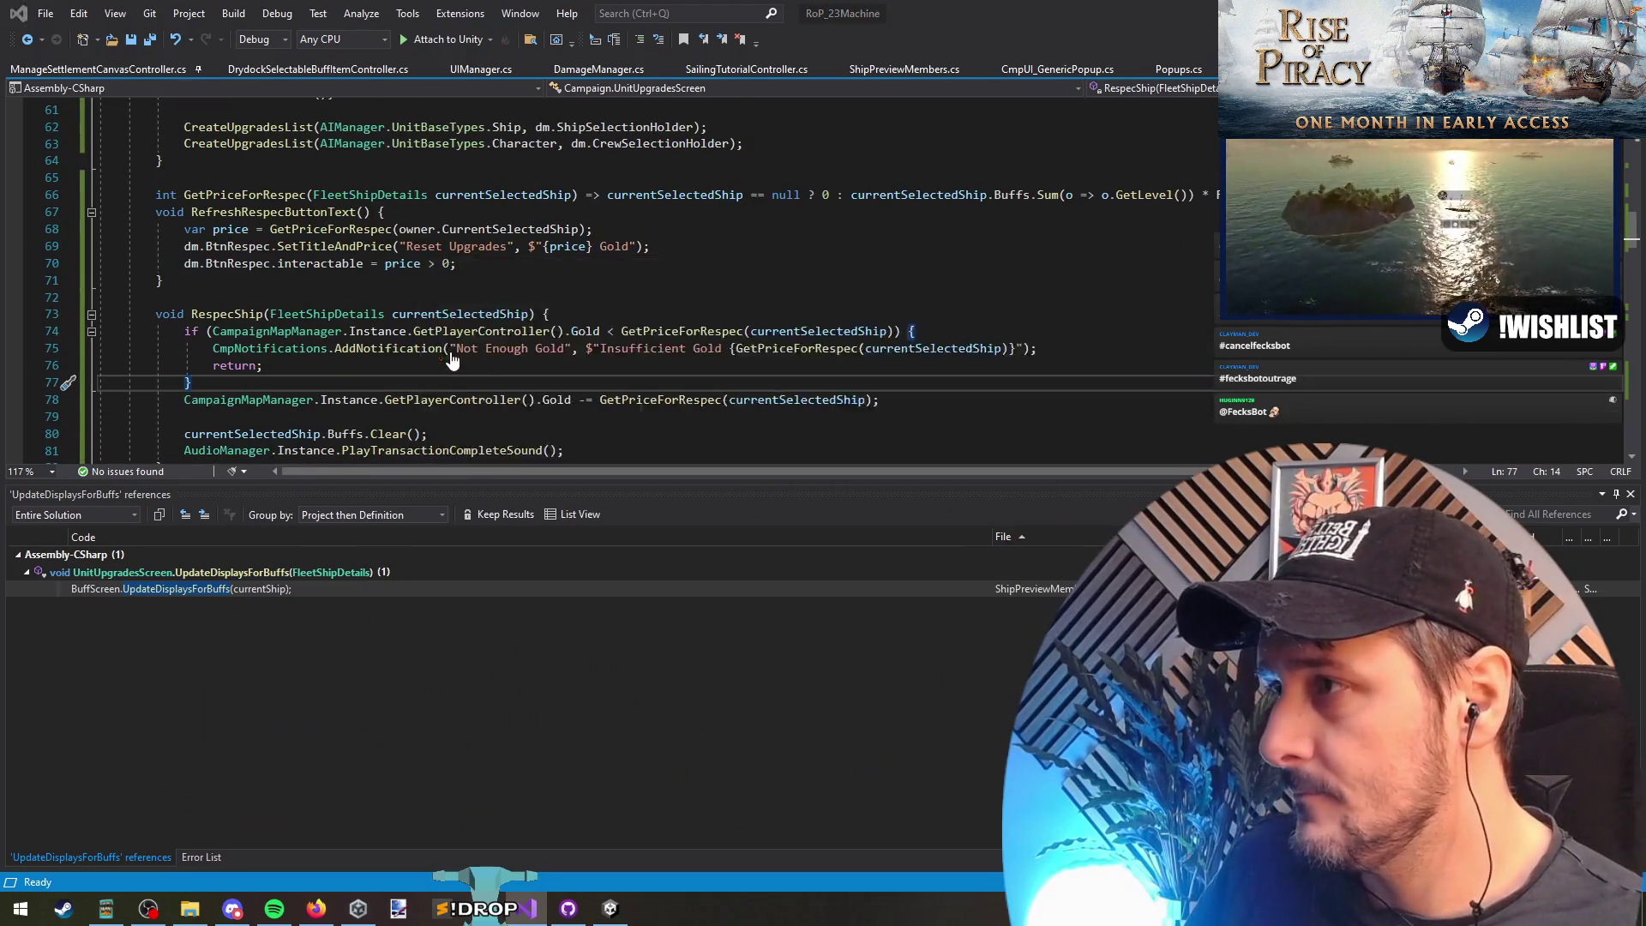
key(F8)
key(alt+Tab)
Step: Show, close and reopen the world map of discovered ports with the M key
key(m)
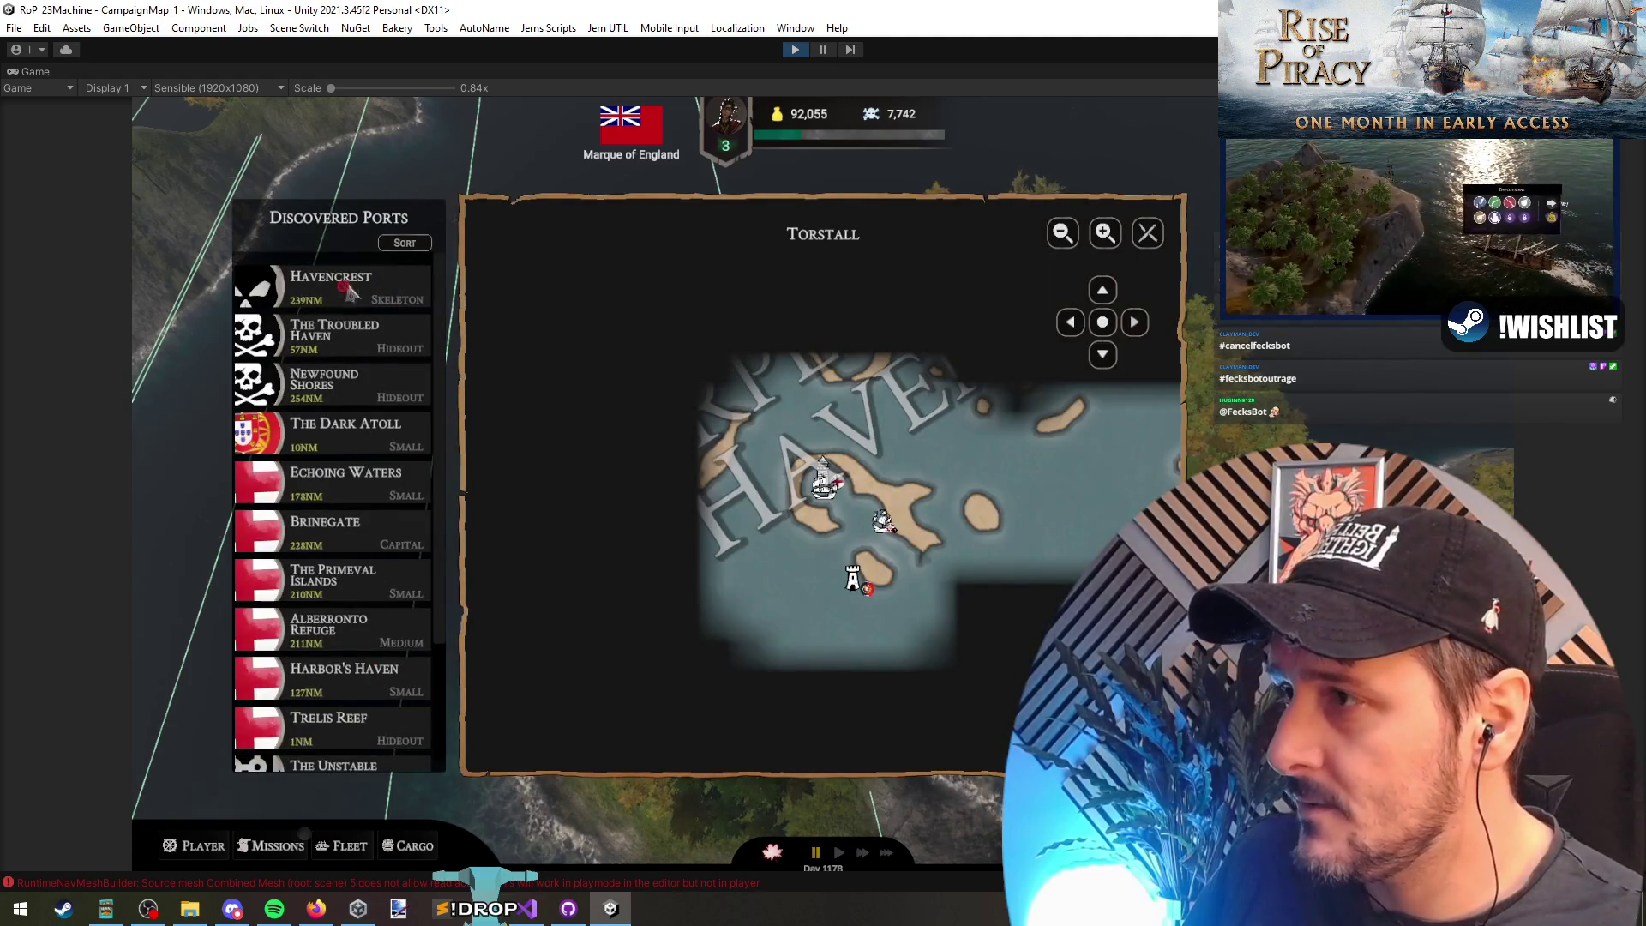
scroll(377, 455, down, 3)
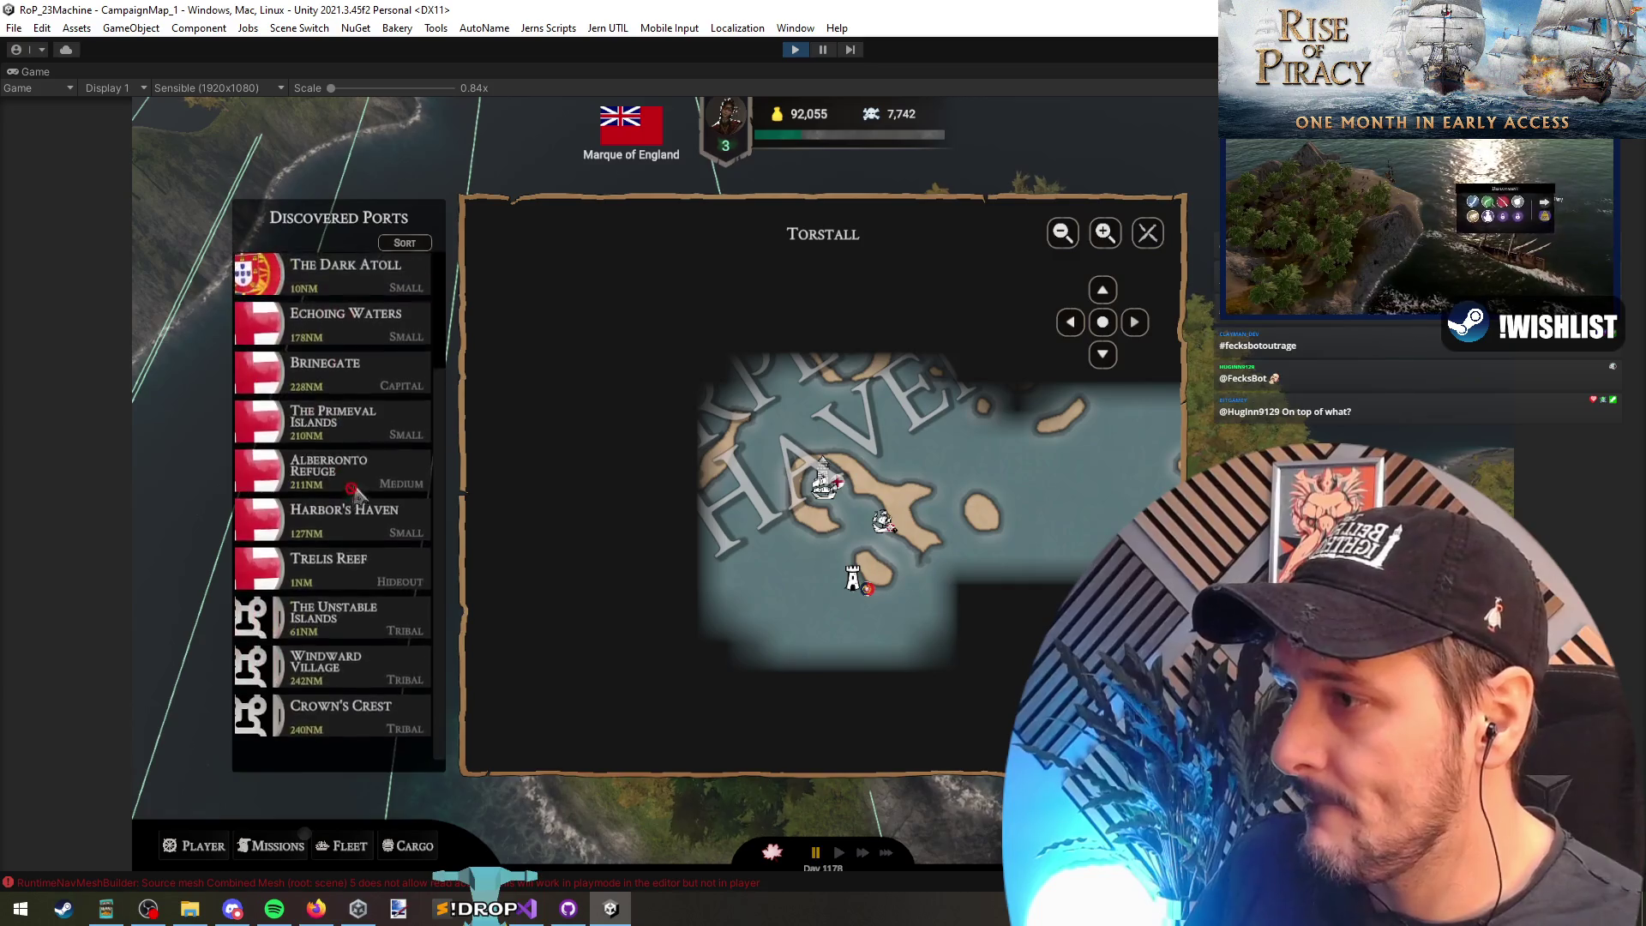
scroll(354, 481, up, 3)
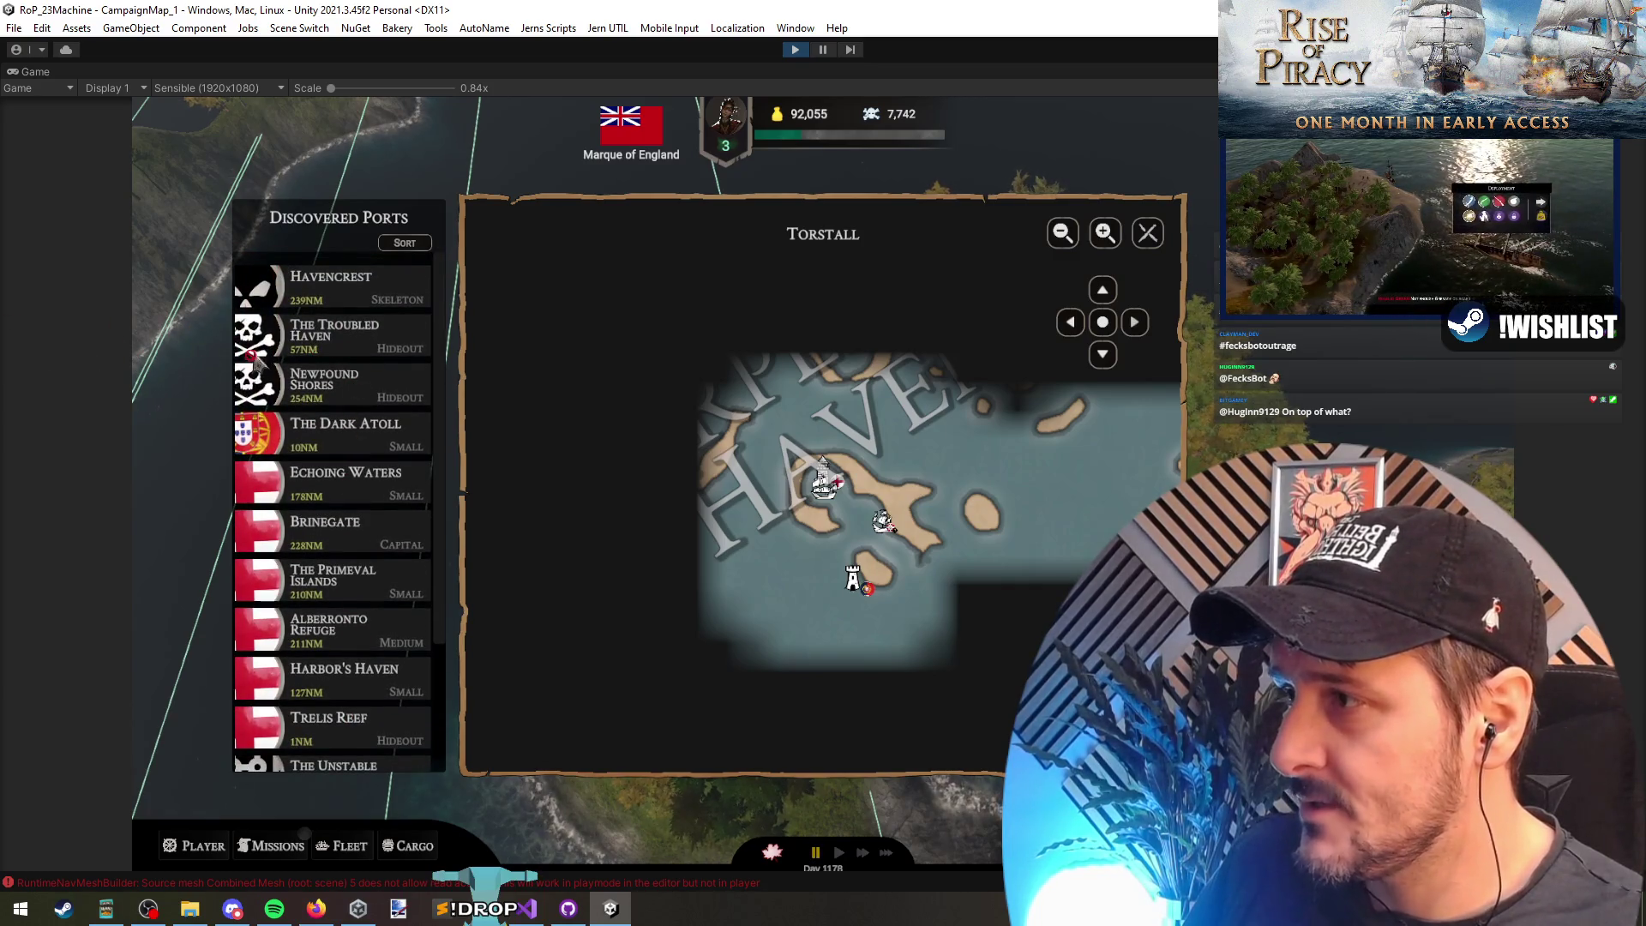
key(m)
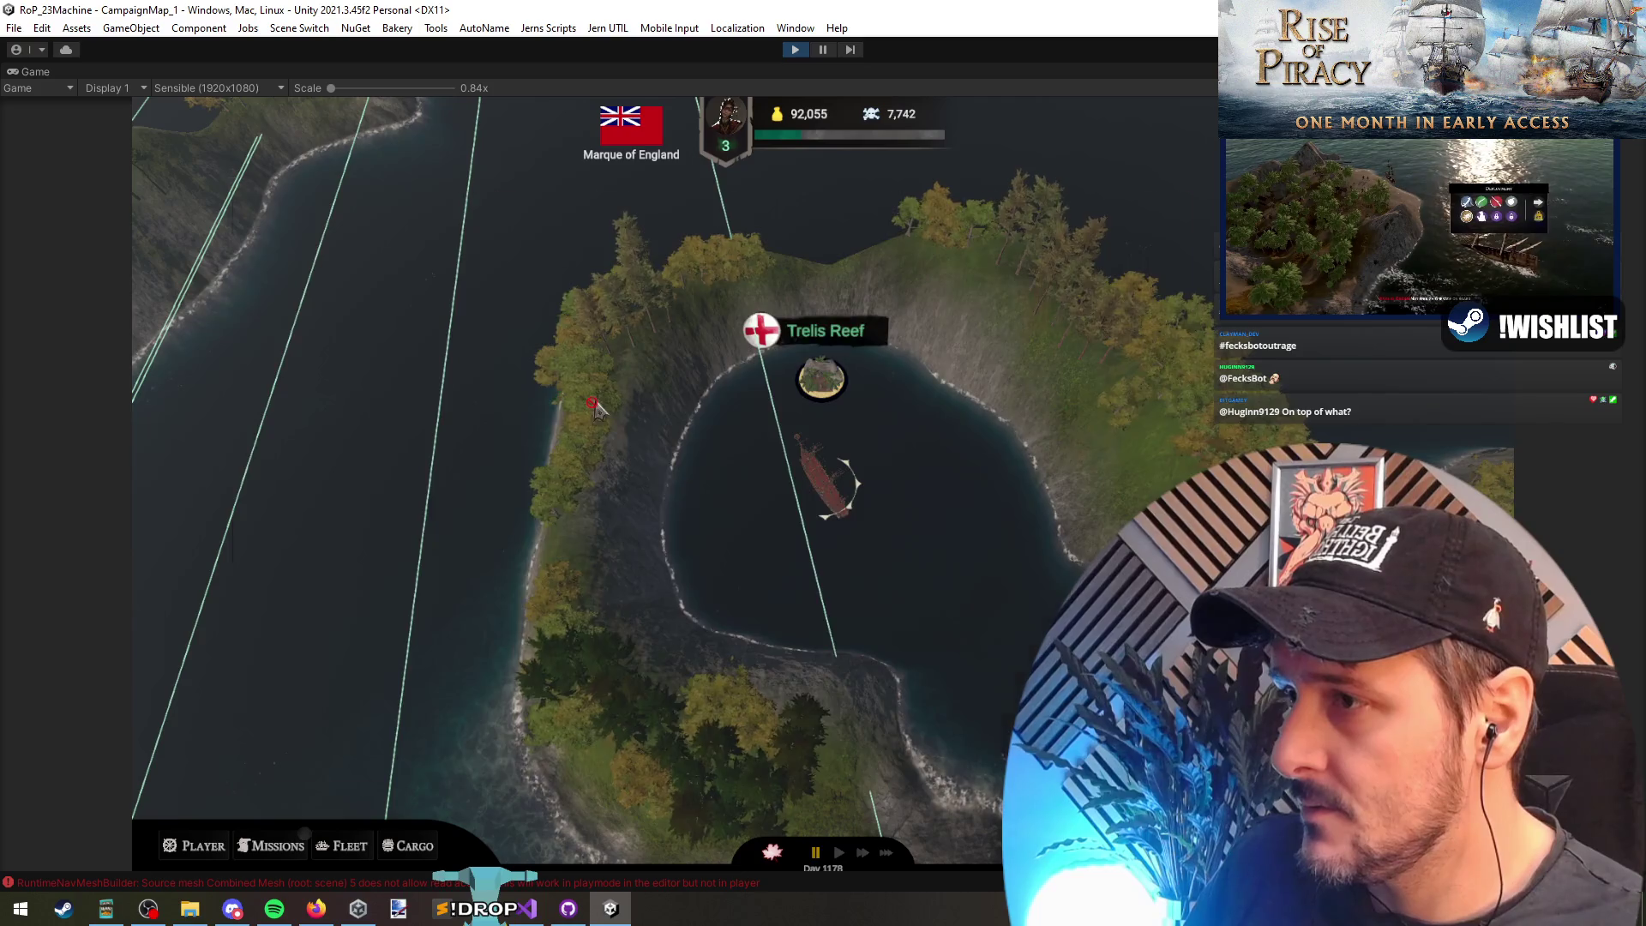
key(m)
key(m)
key(m)
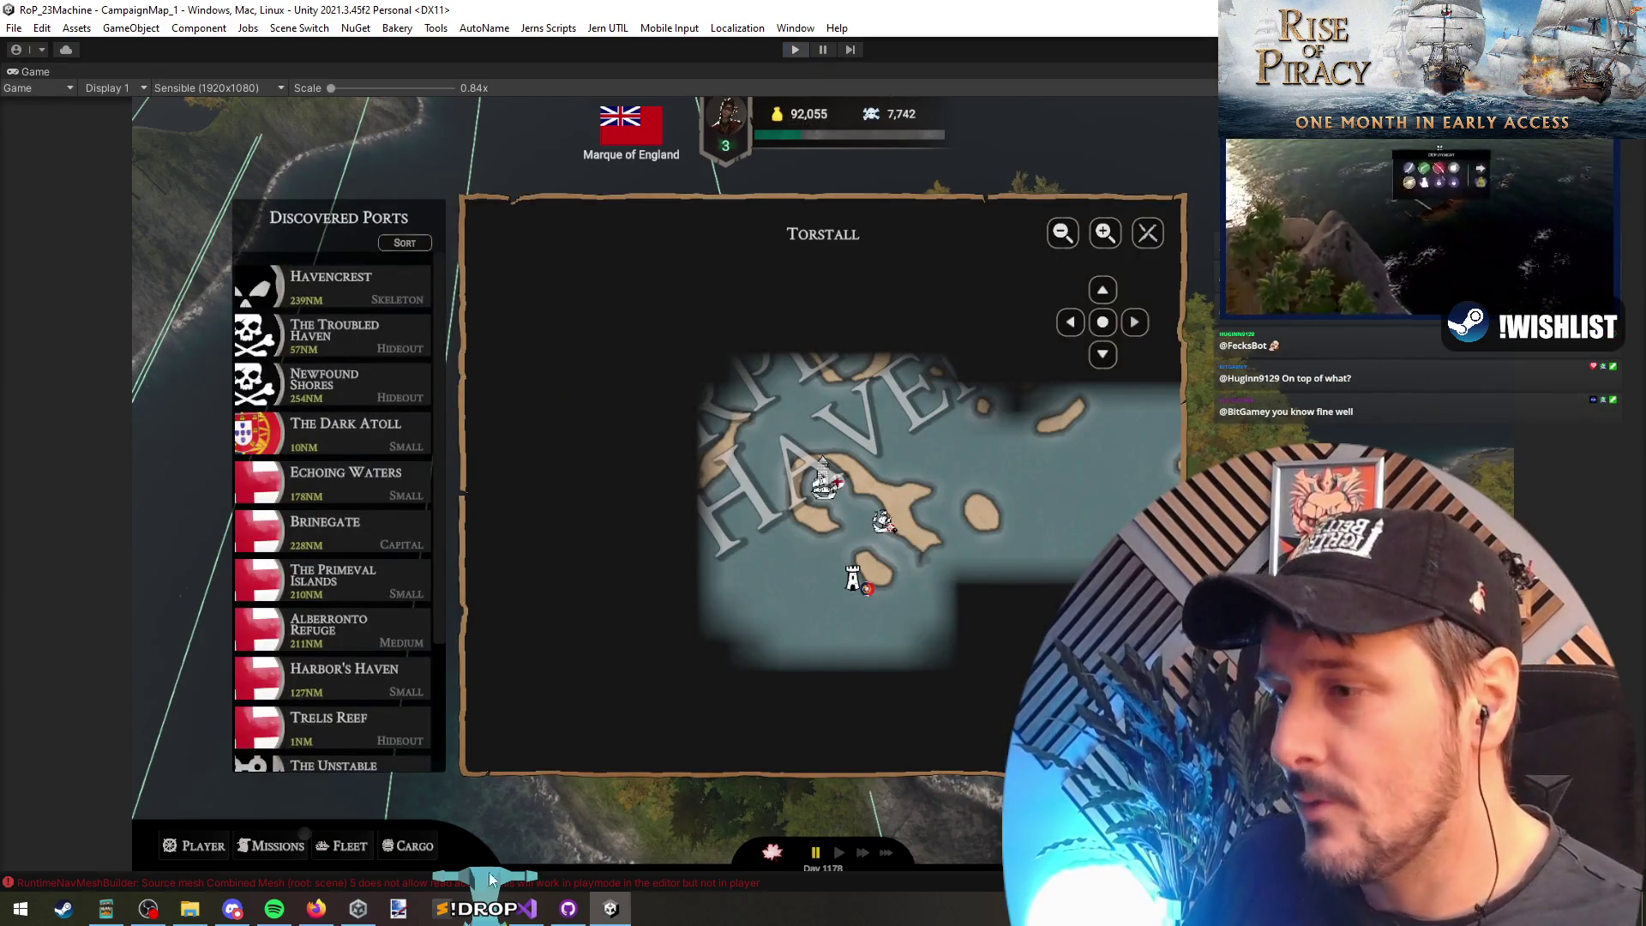
Step: Search CampaignCanvasUIManager for 'minimap' and go to the CmpMinimapController definition
click(529, 900)
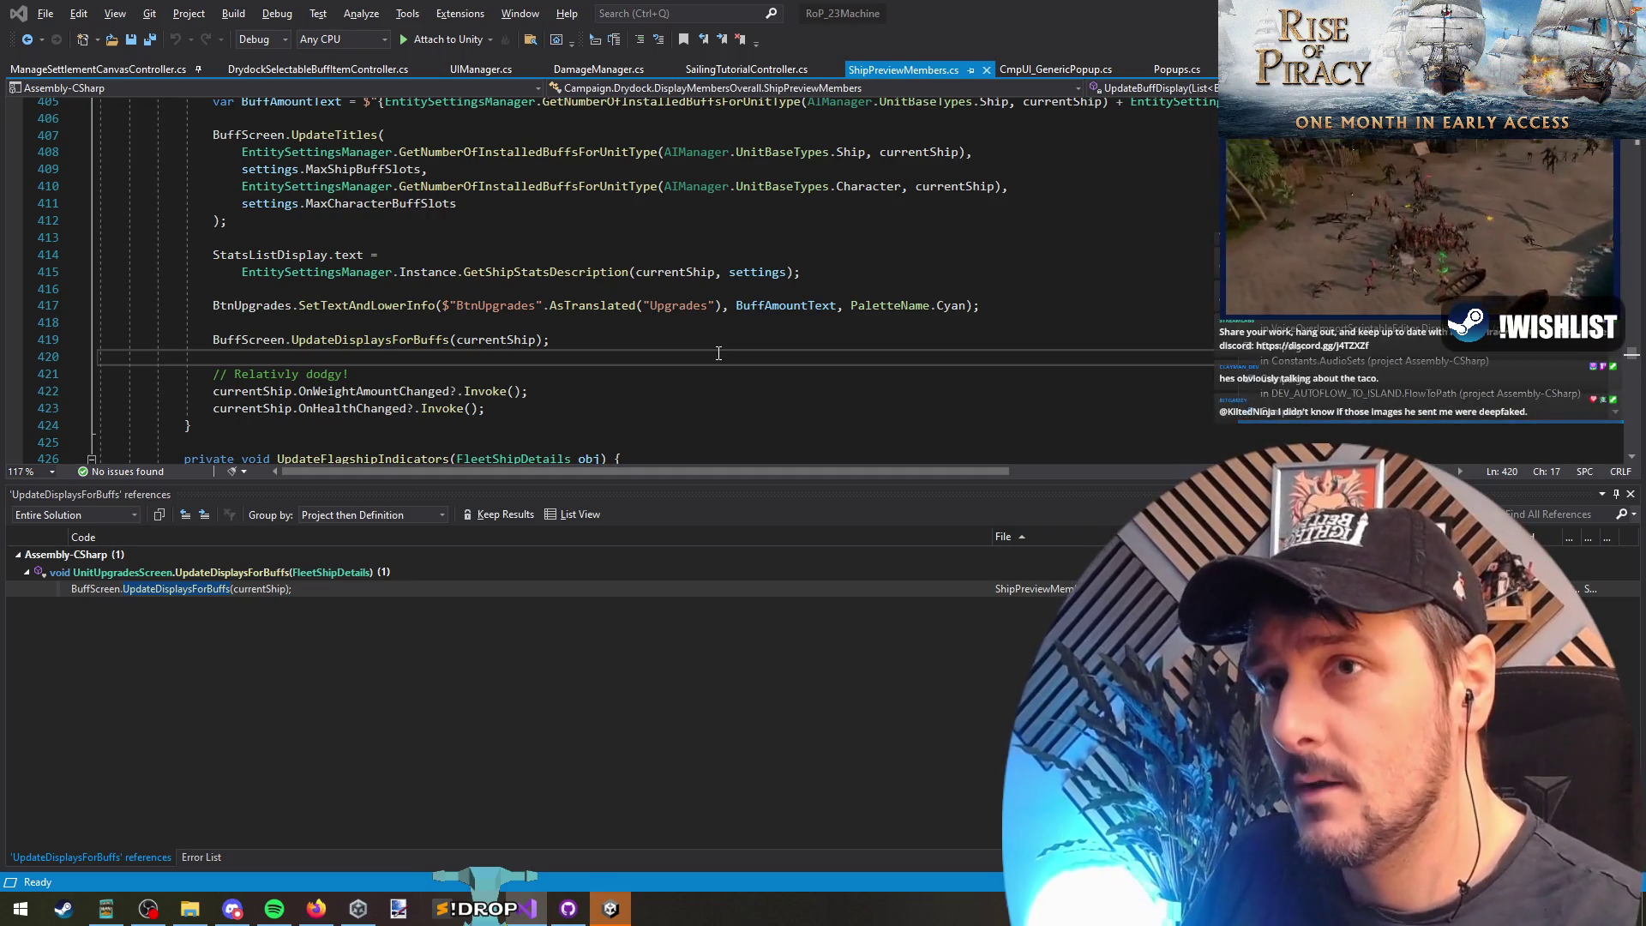
key(ctrl+Tab)
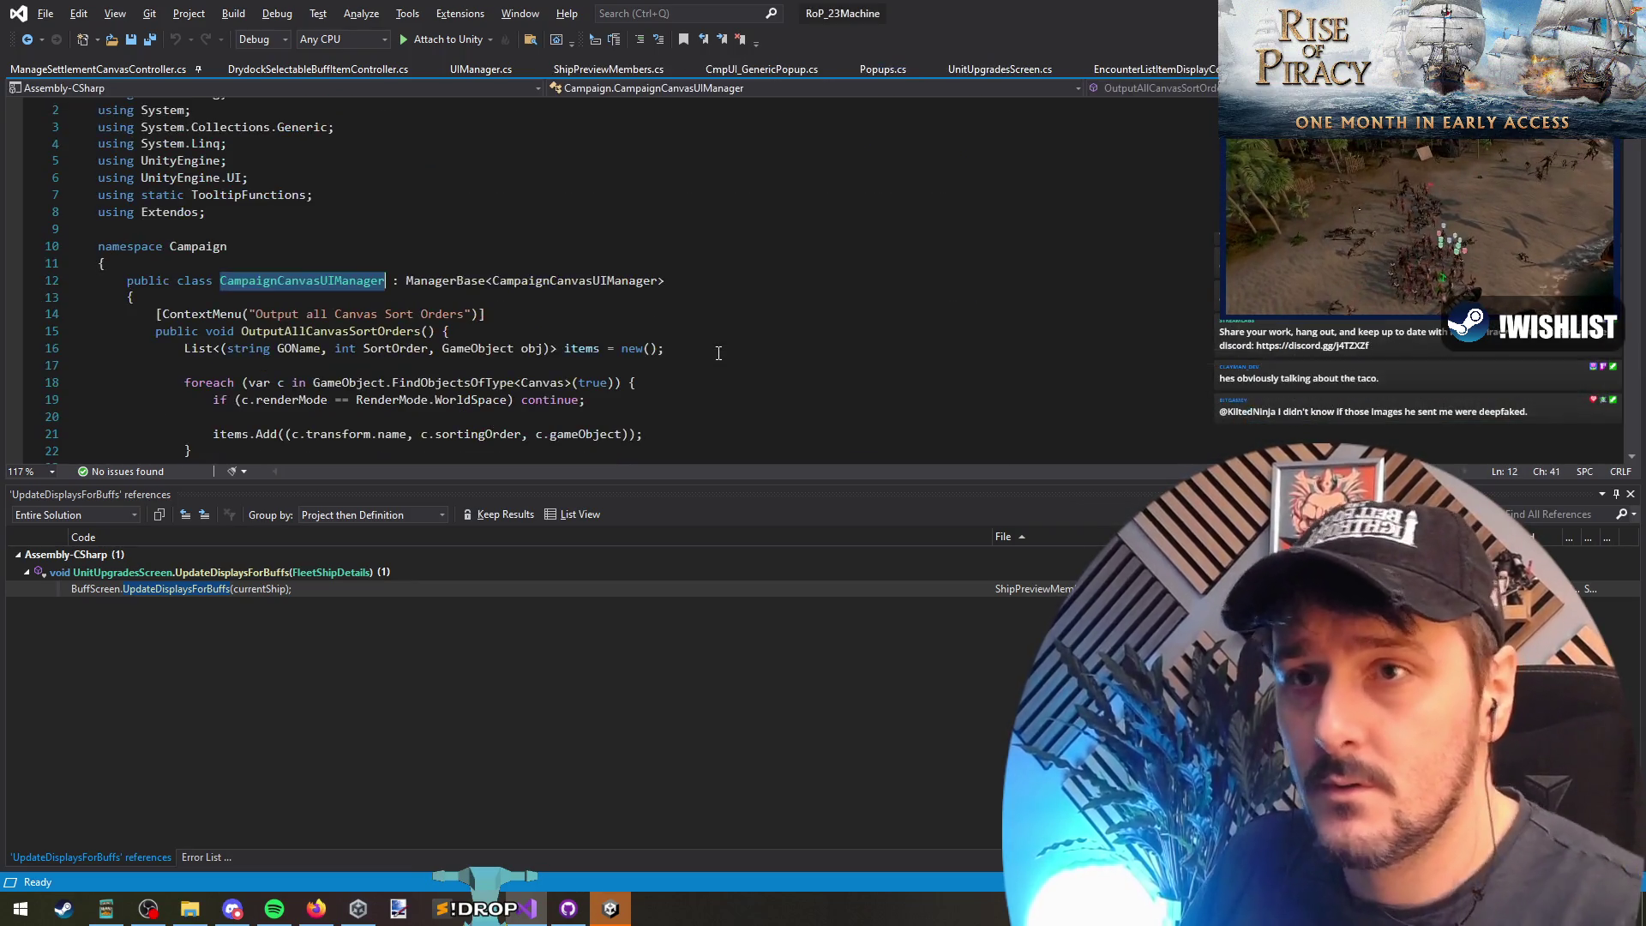
key(ctrl+i)
text(ca)
key(BackSpace)
key(BackSpace)
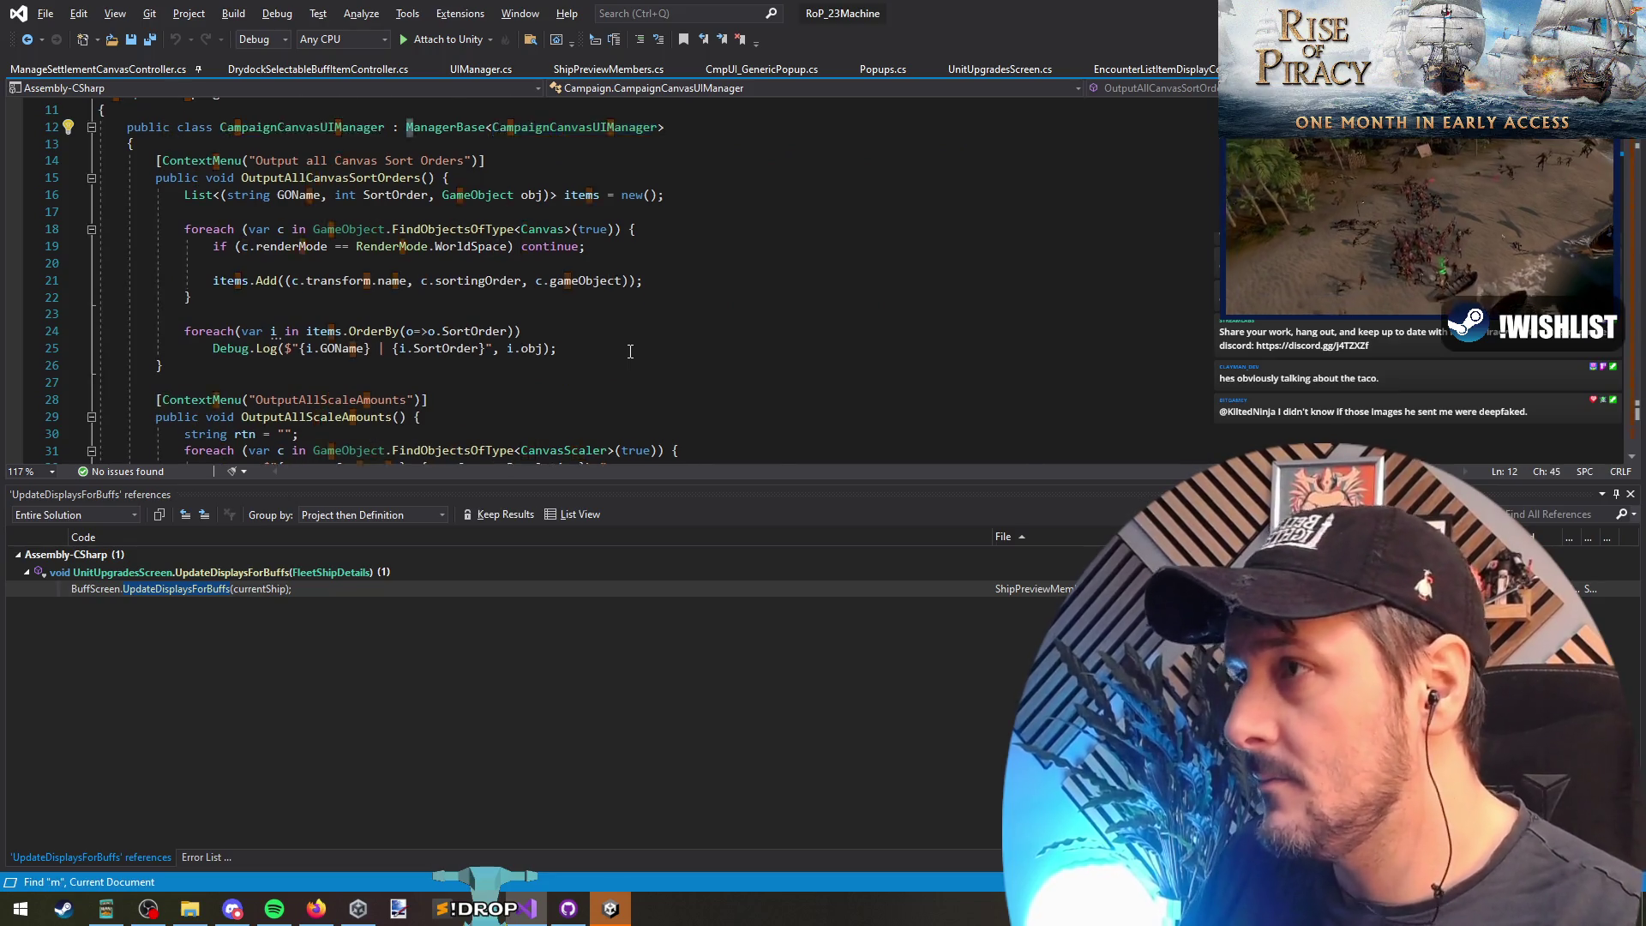
text(minimap)
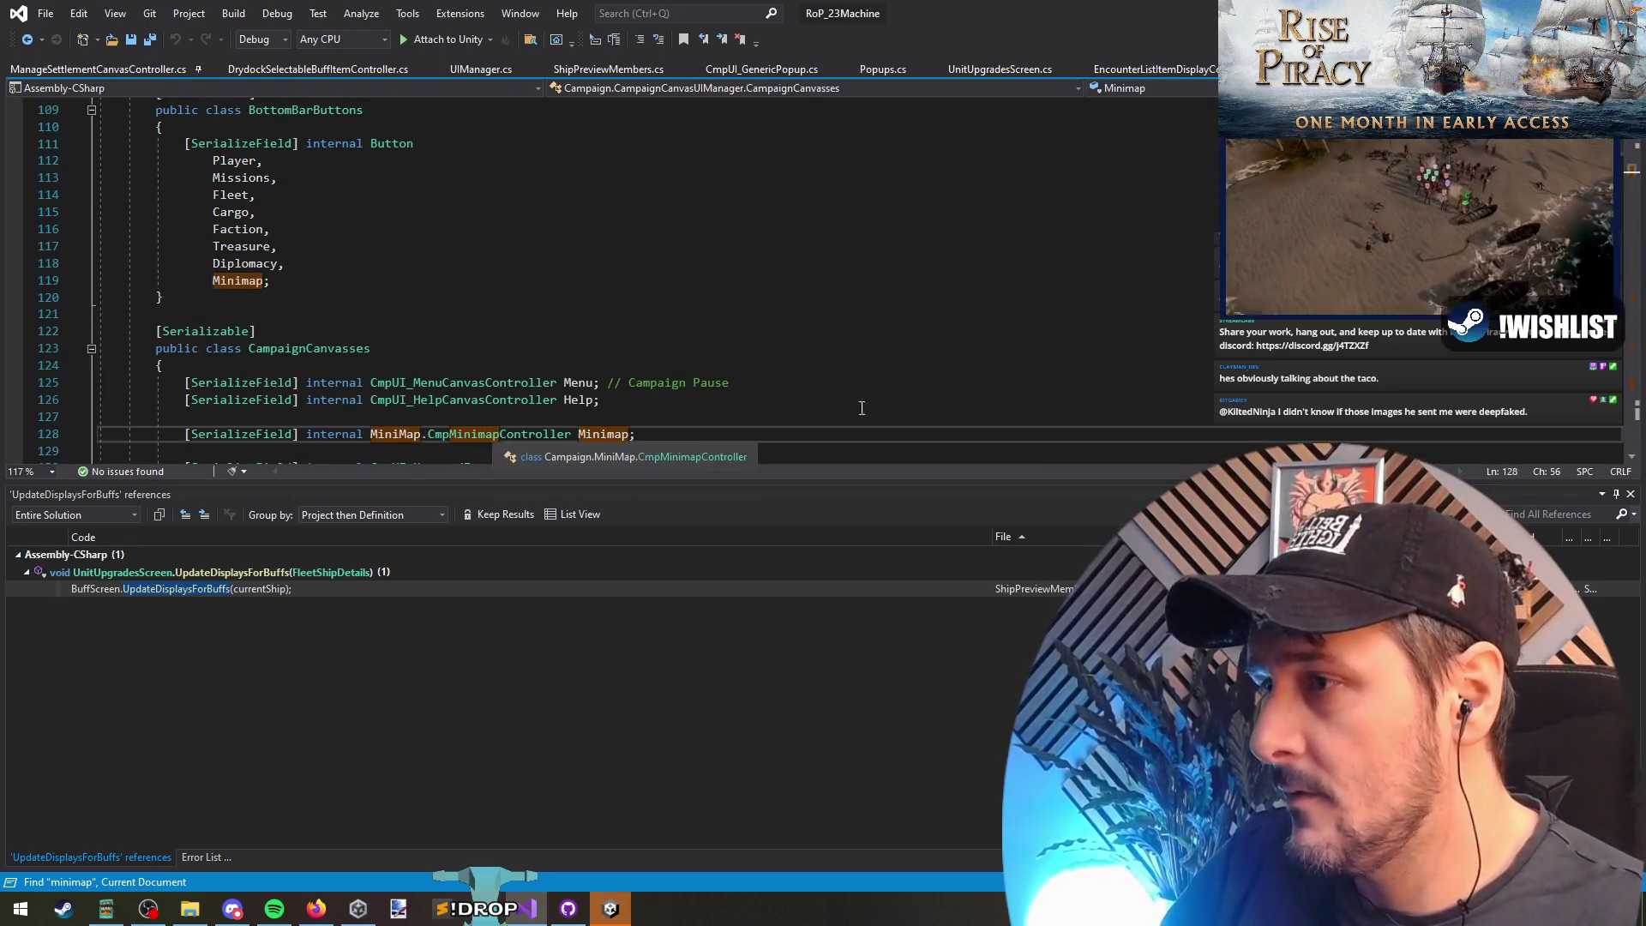
ctrl+click(497, 434)
key(ctrl+i)
Step: Find OnEnable and add a blank line after its WireupButtons call
text(onenable)
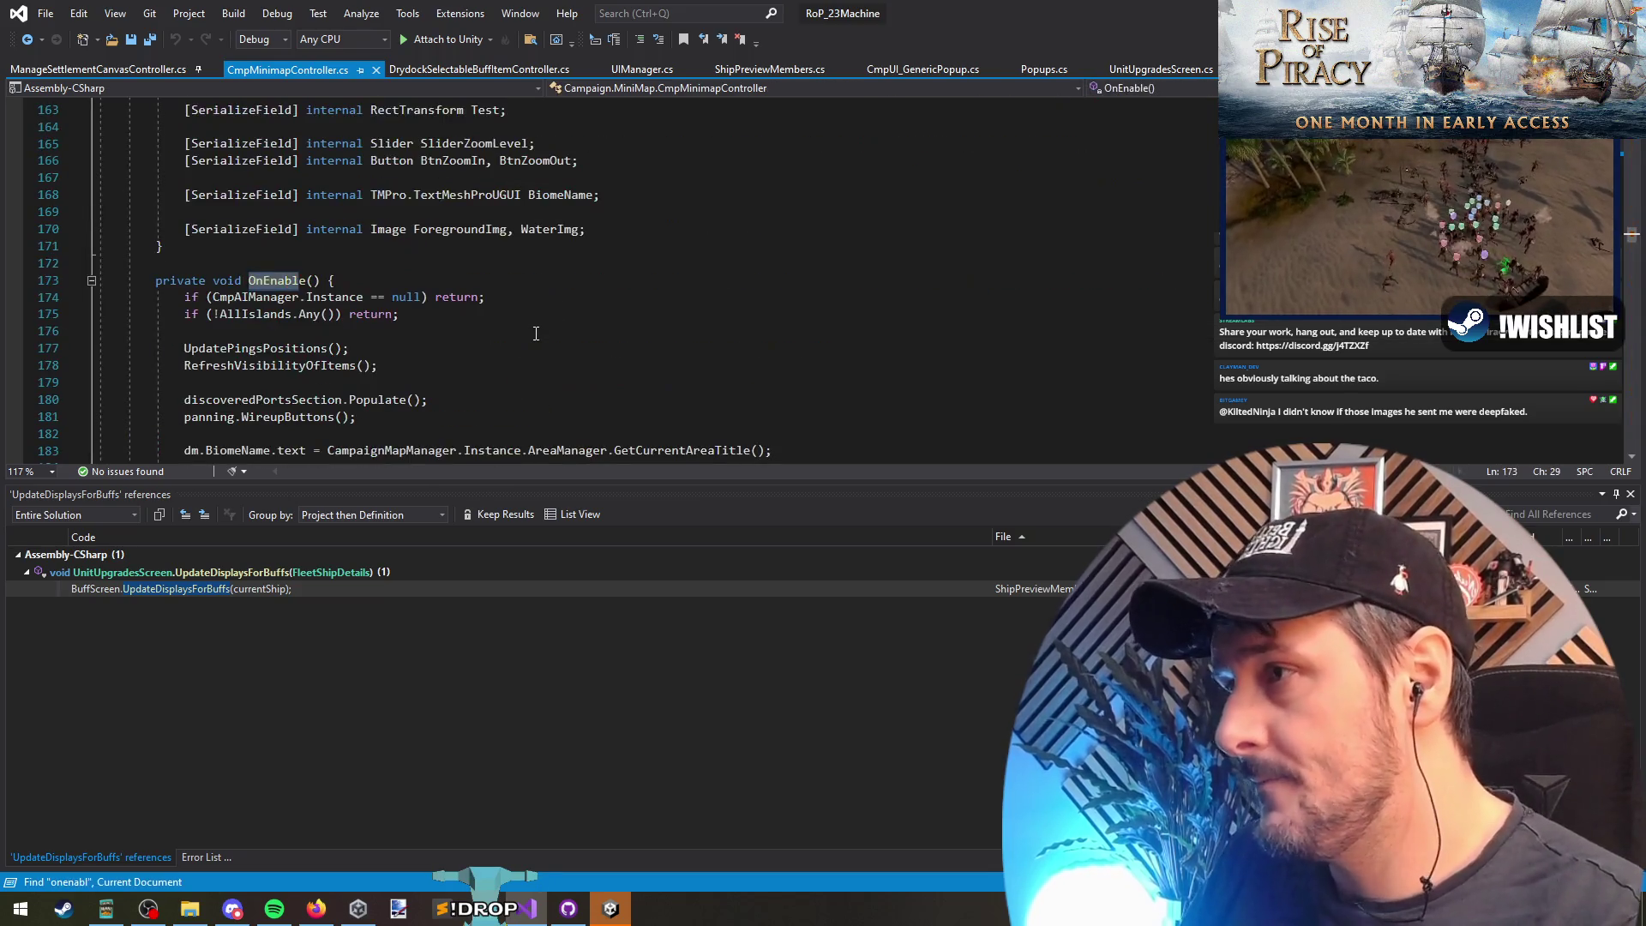
scroll(455, 372, down, 5)
scroll(330, 259, up, 1)
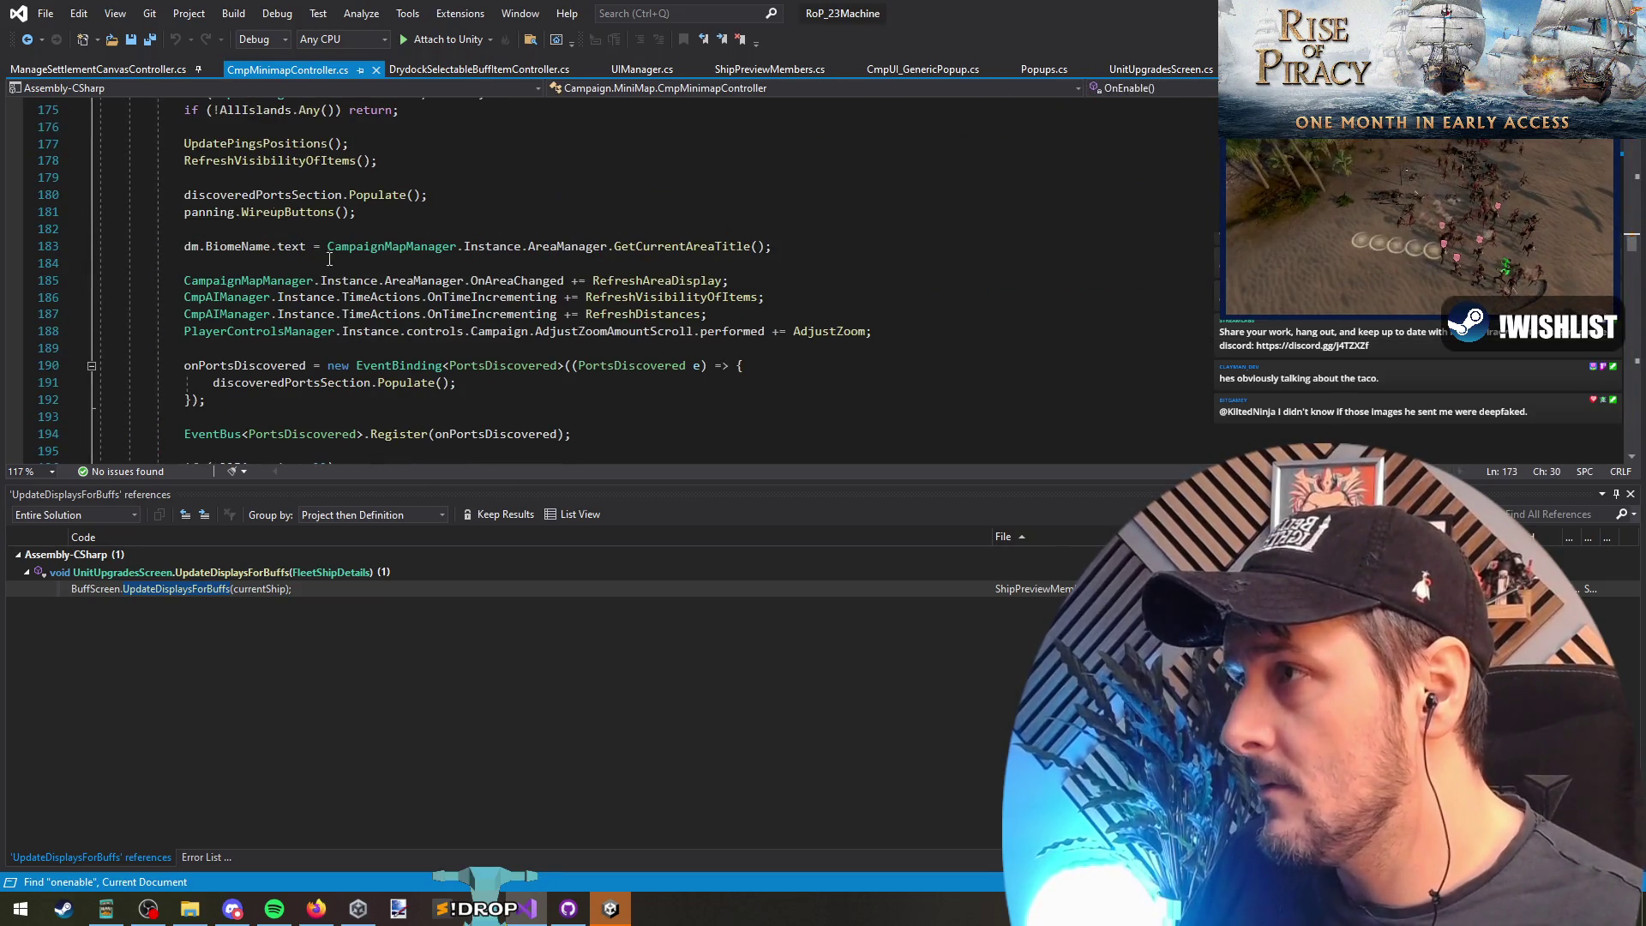
scroll(266, 223, down, 5)
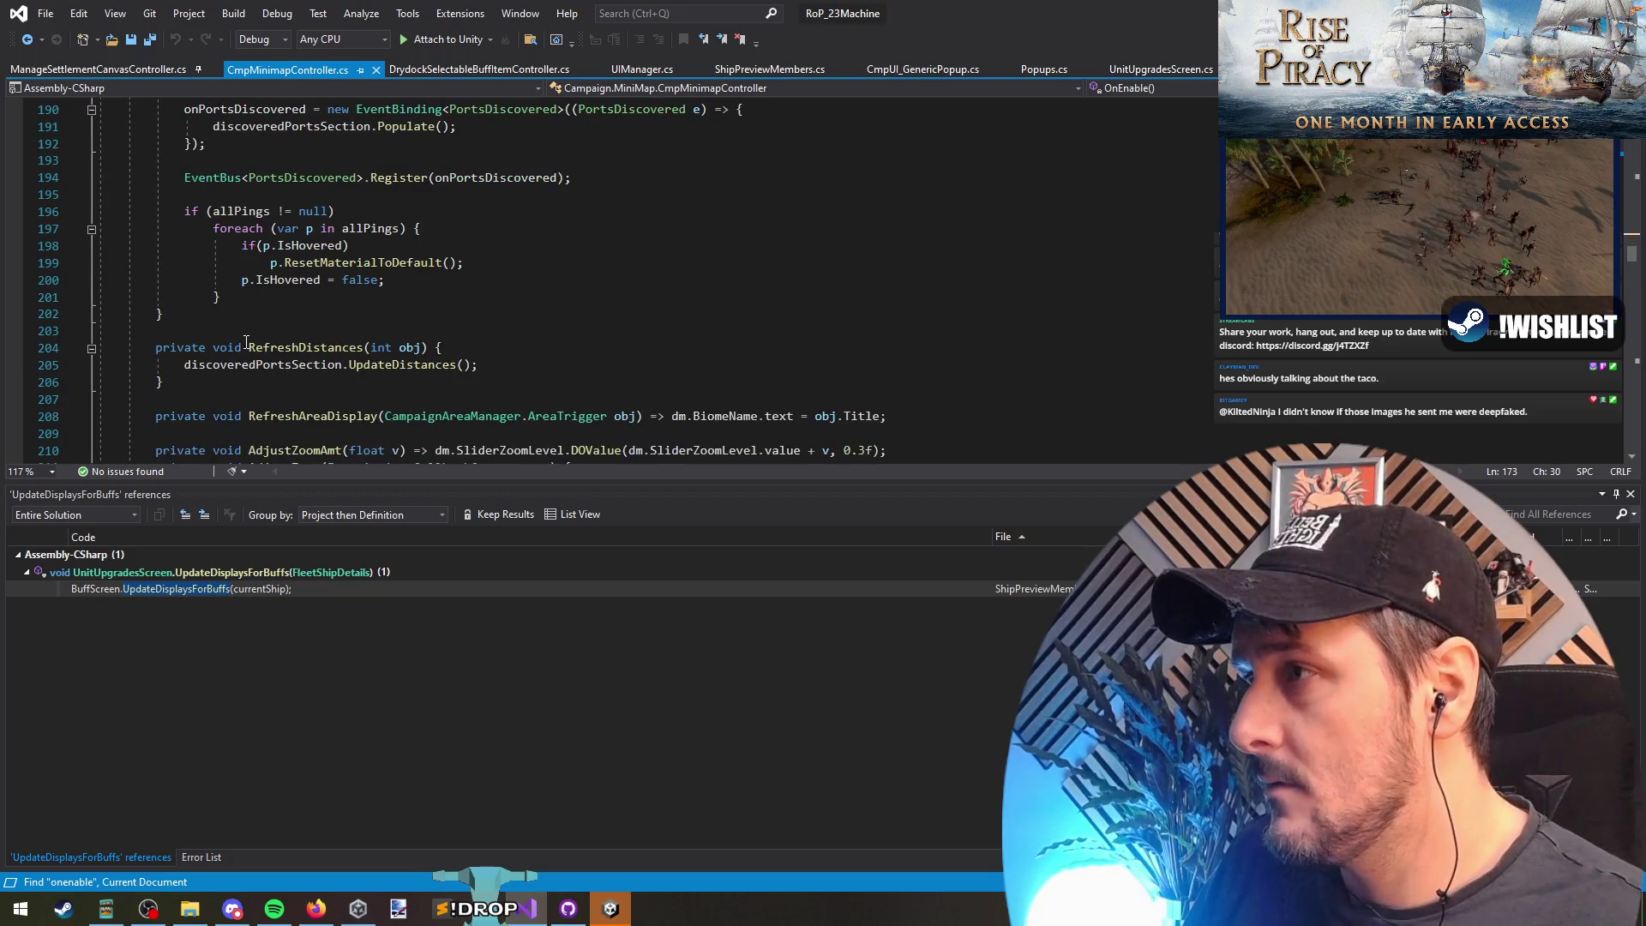
click(282, 302)
scroll(282, 311, up, 7)
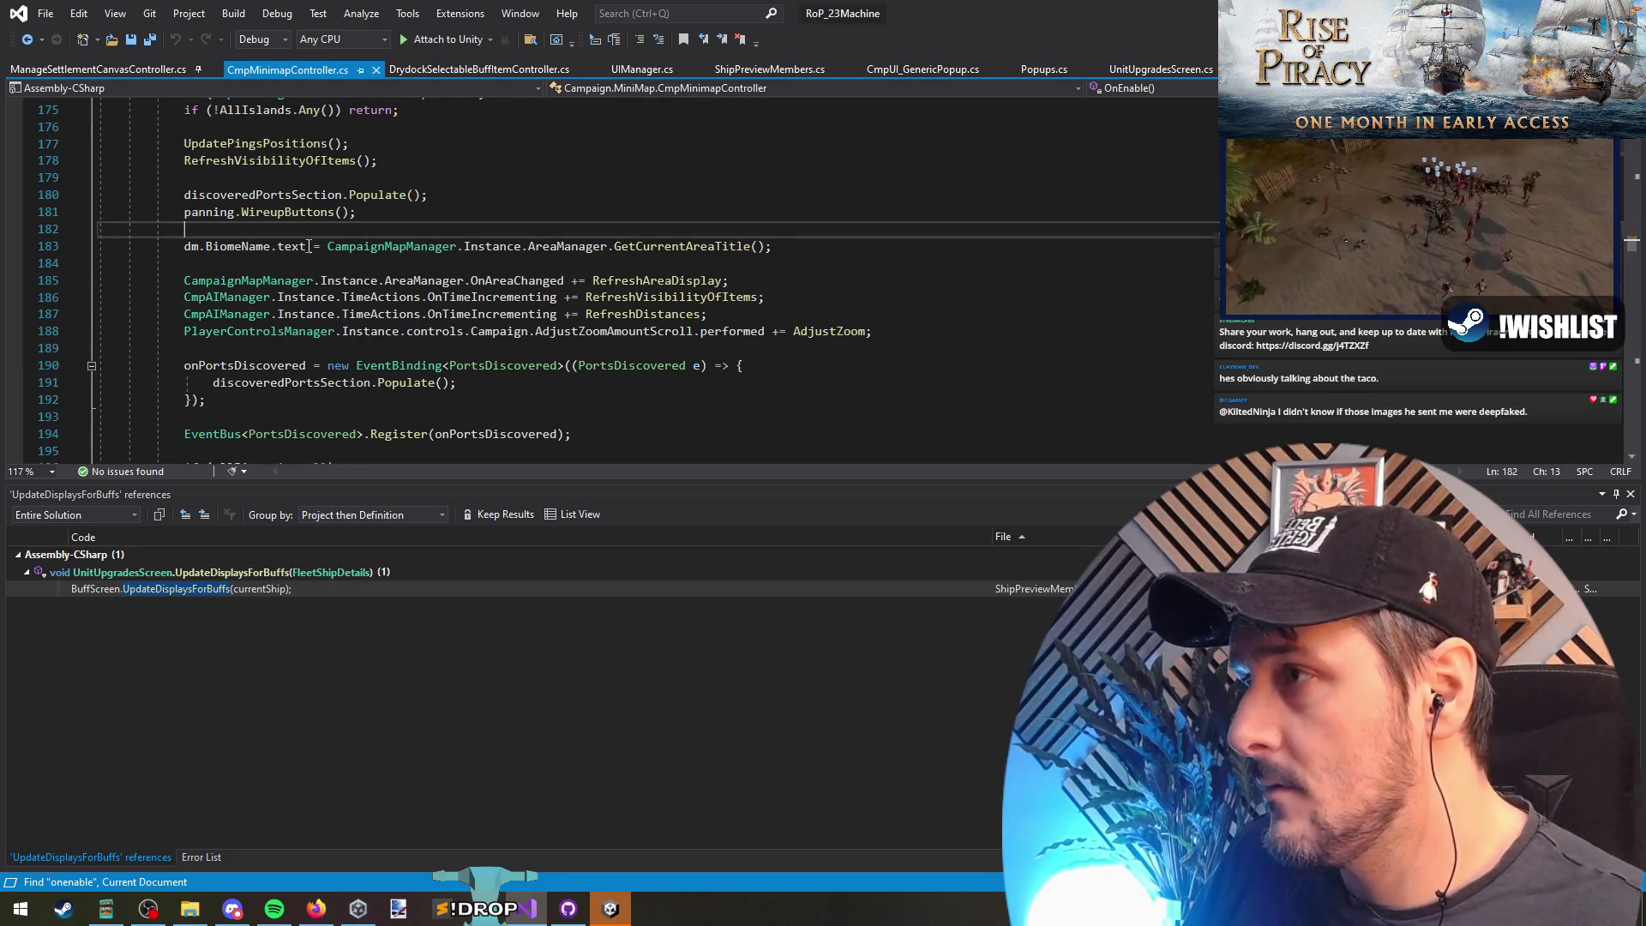
click(532, 331)
key(Return)
key(Return)
key(Up)
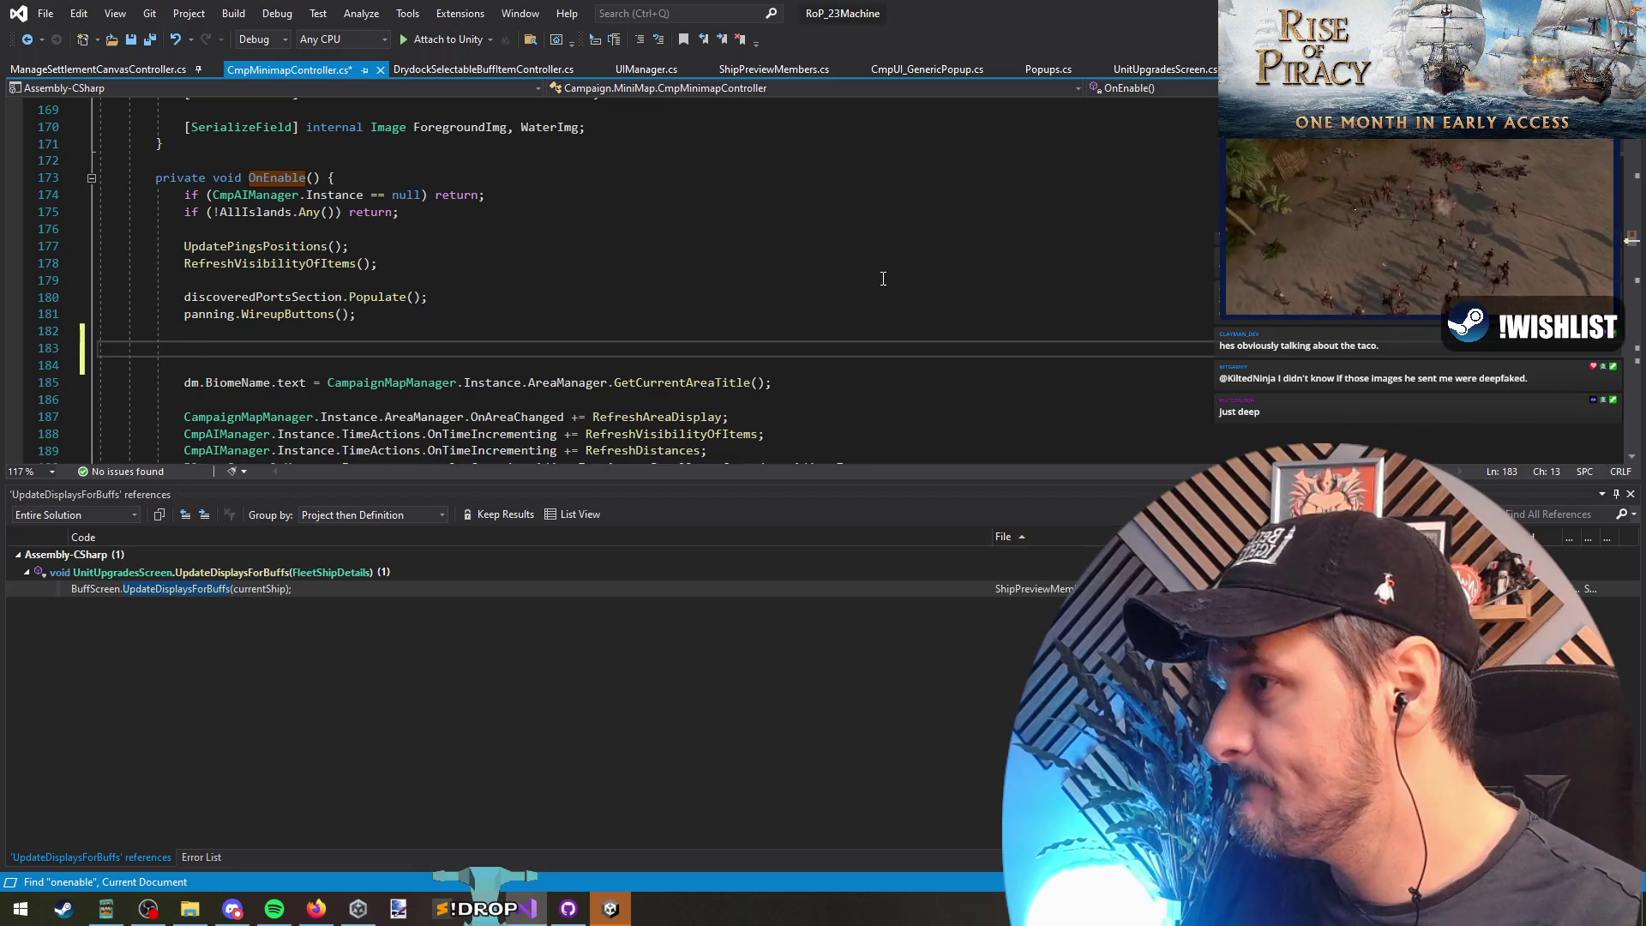
Step: Inspect the WireupButtons method definition, then return to the new line in OnEnable
key(Up)
key(Up)
key(ctrl+Right)
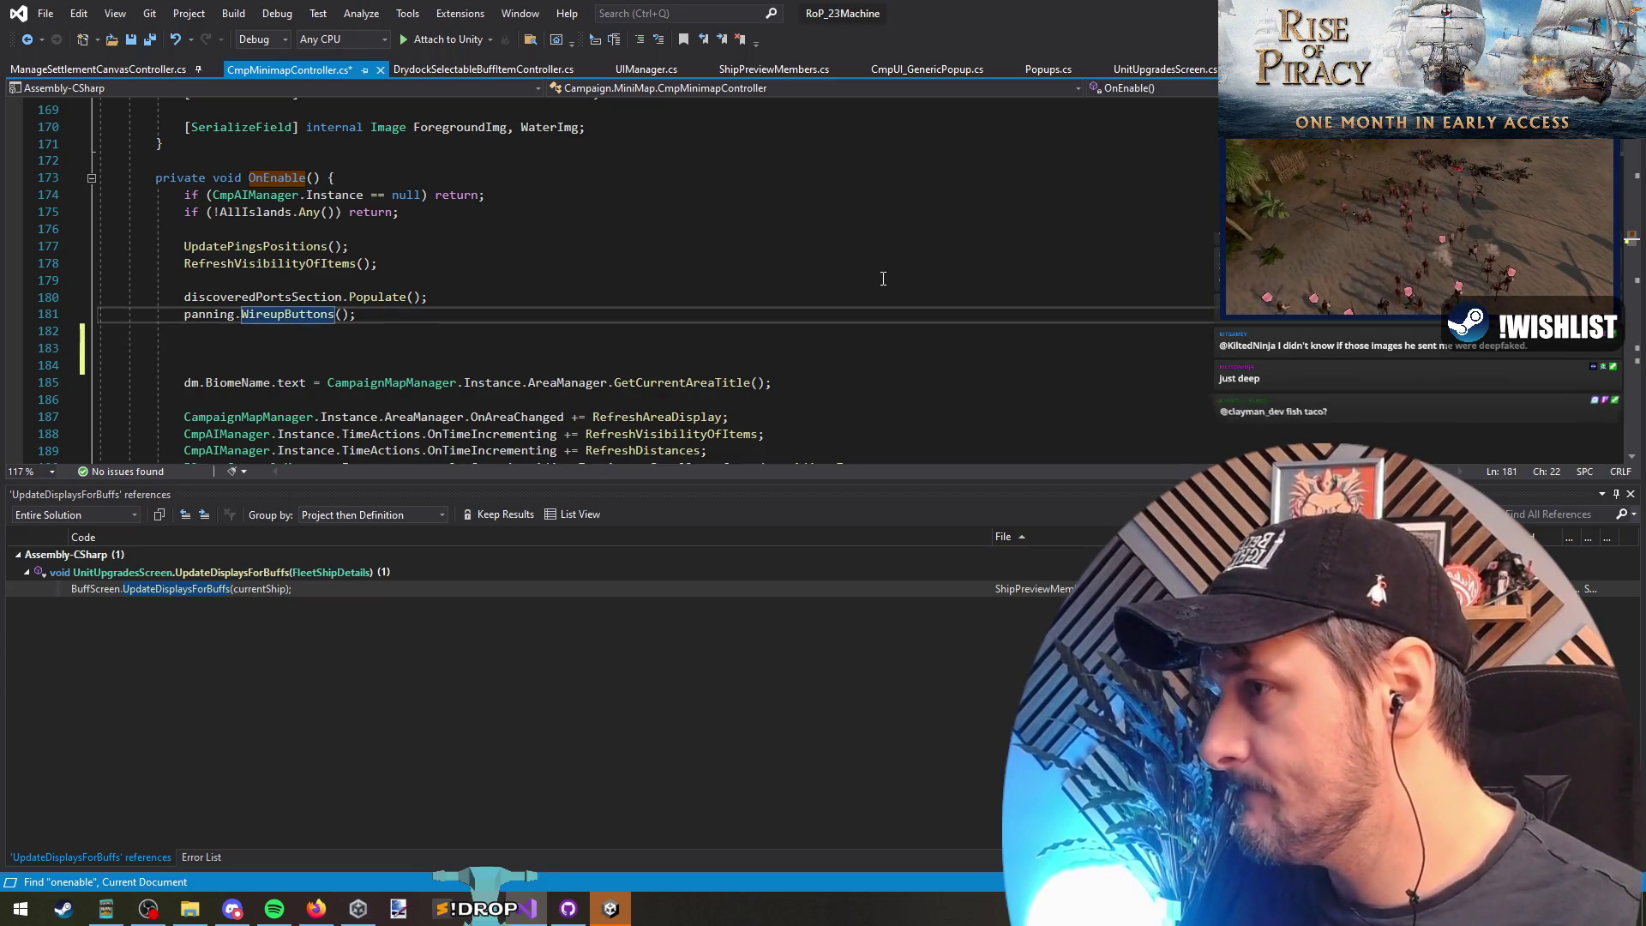
key(F12)
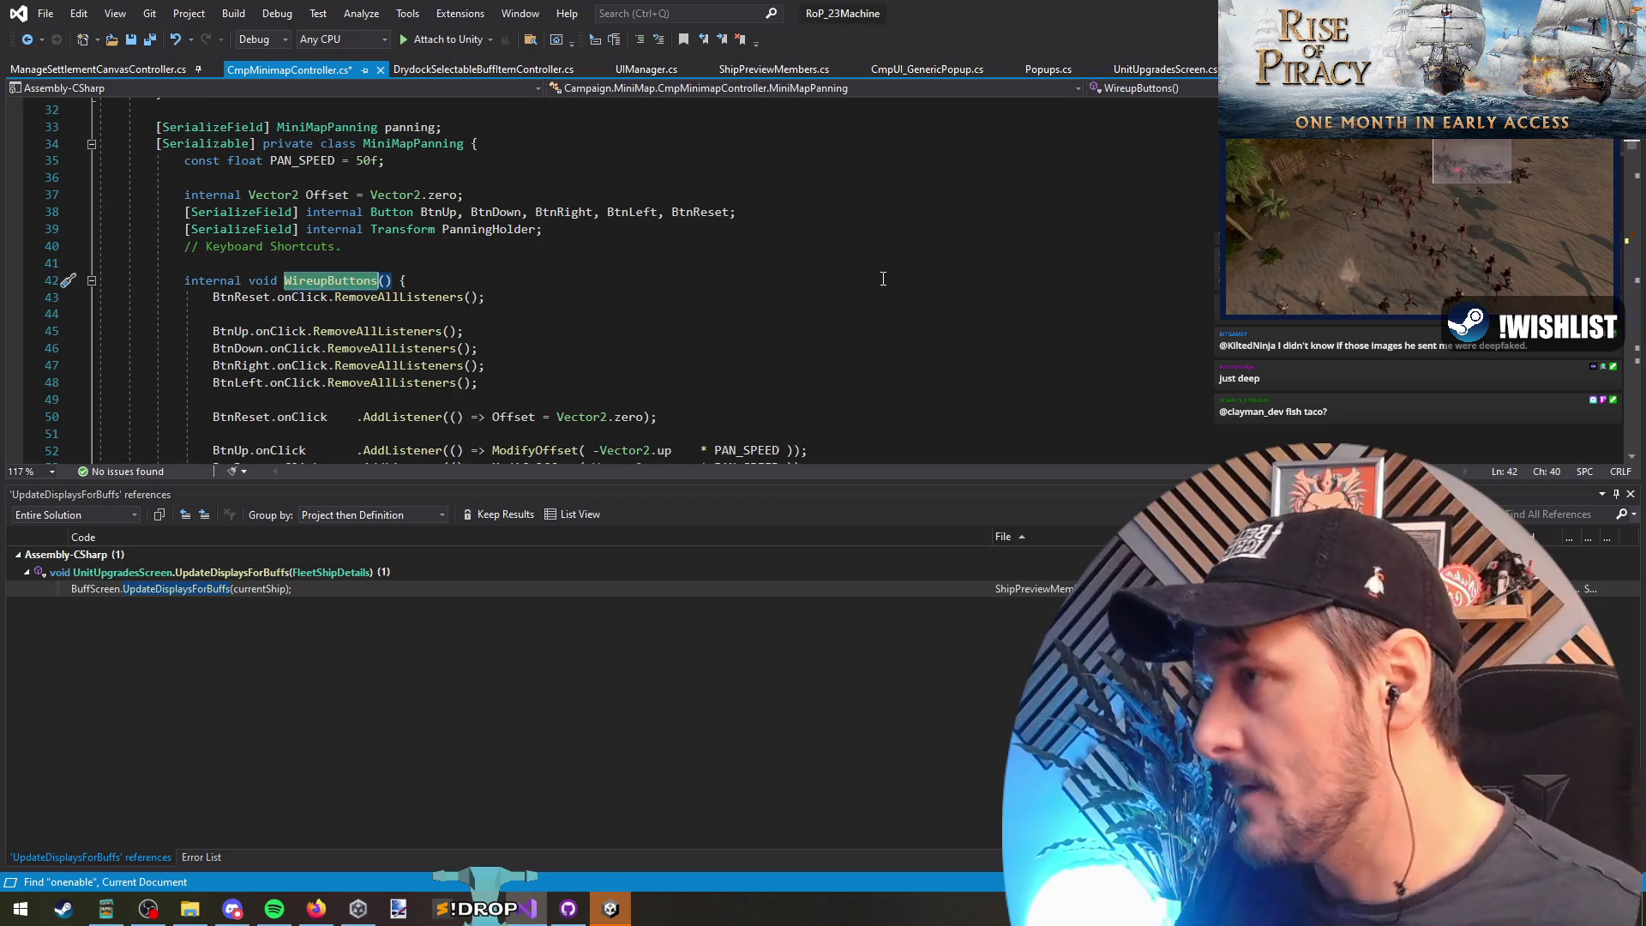
click(26, 39)
click(223, 315)
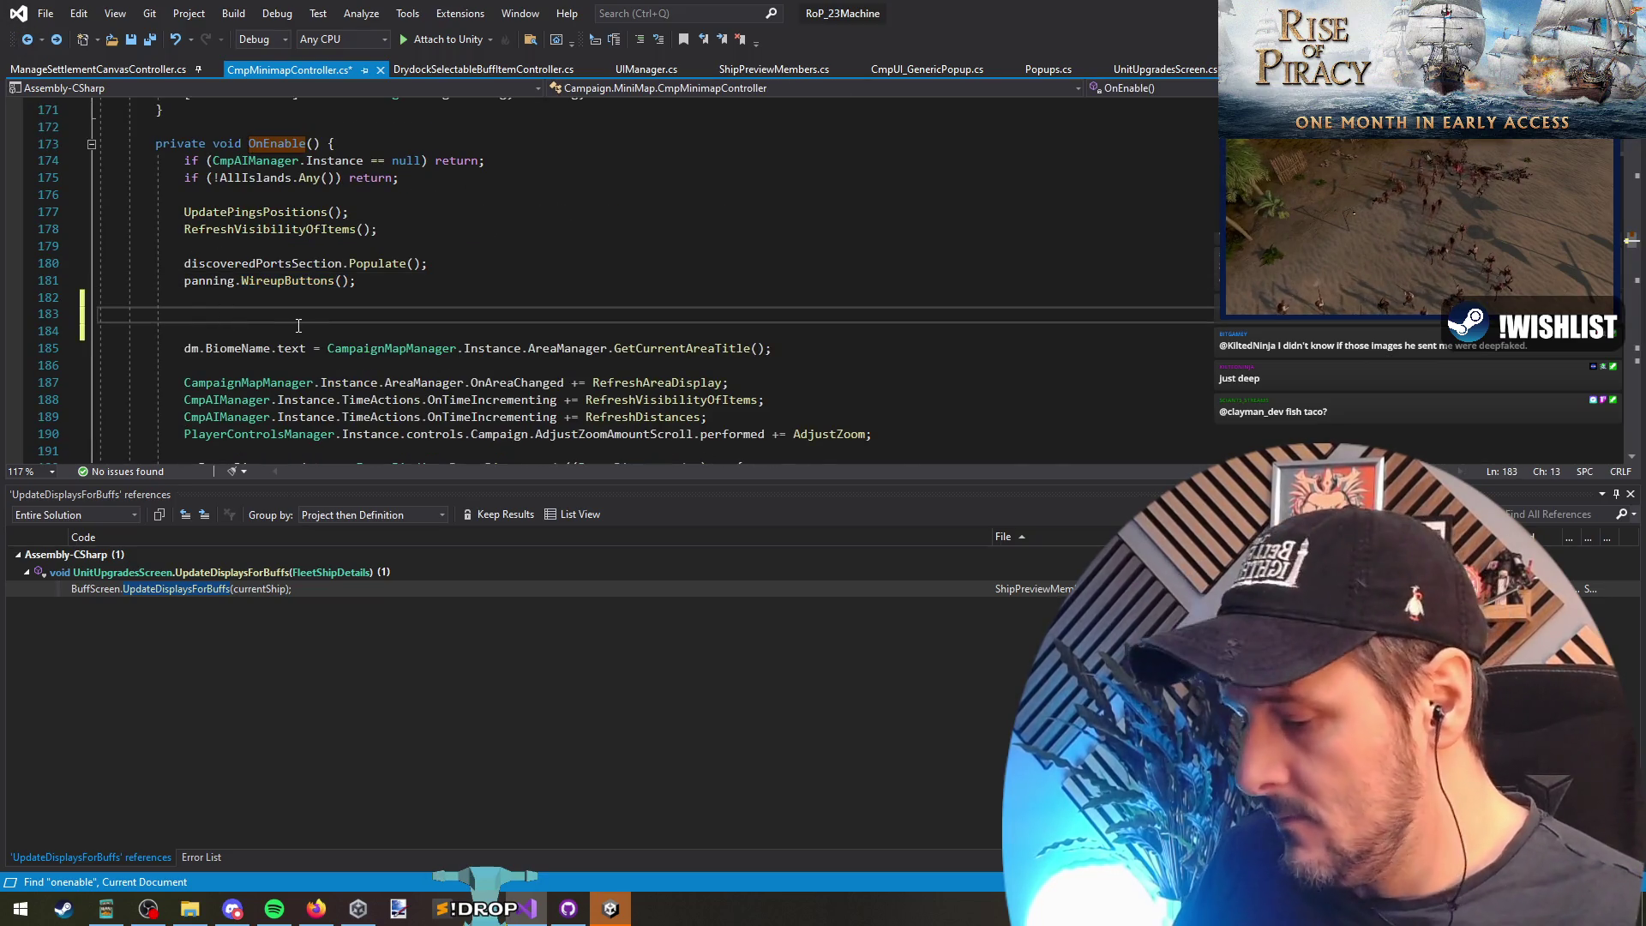
Step: Add CursorManager.Instance.SetCursor(CursorManager.CursorType.Normal); to OnEnable and let Unity recompile
text(CursorMan)
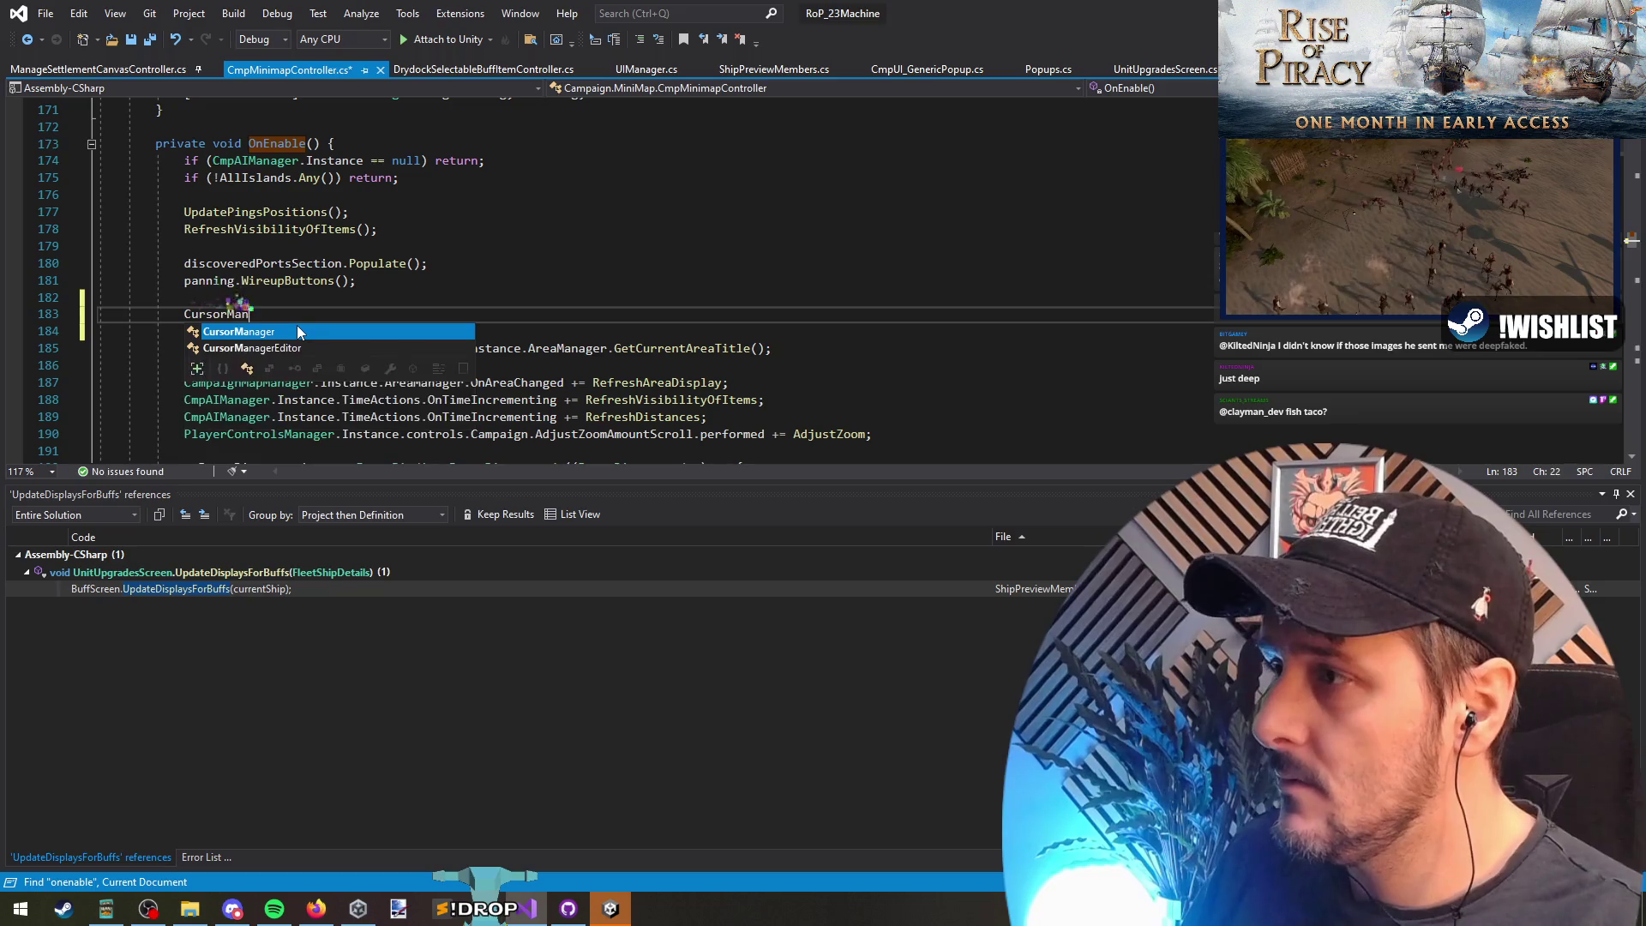
text(ager.in.setco)
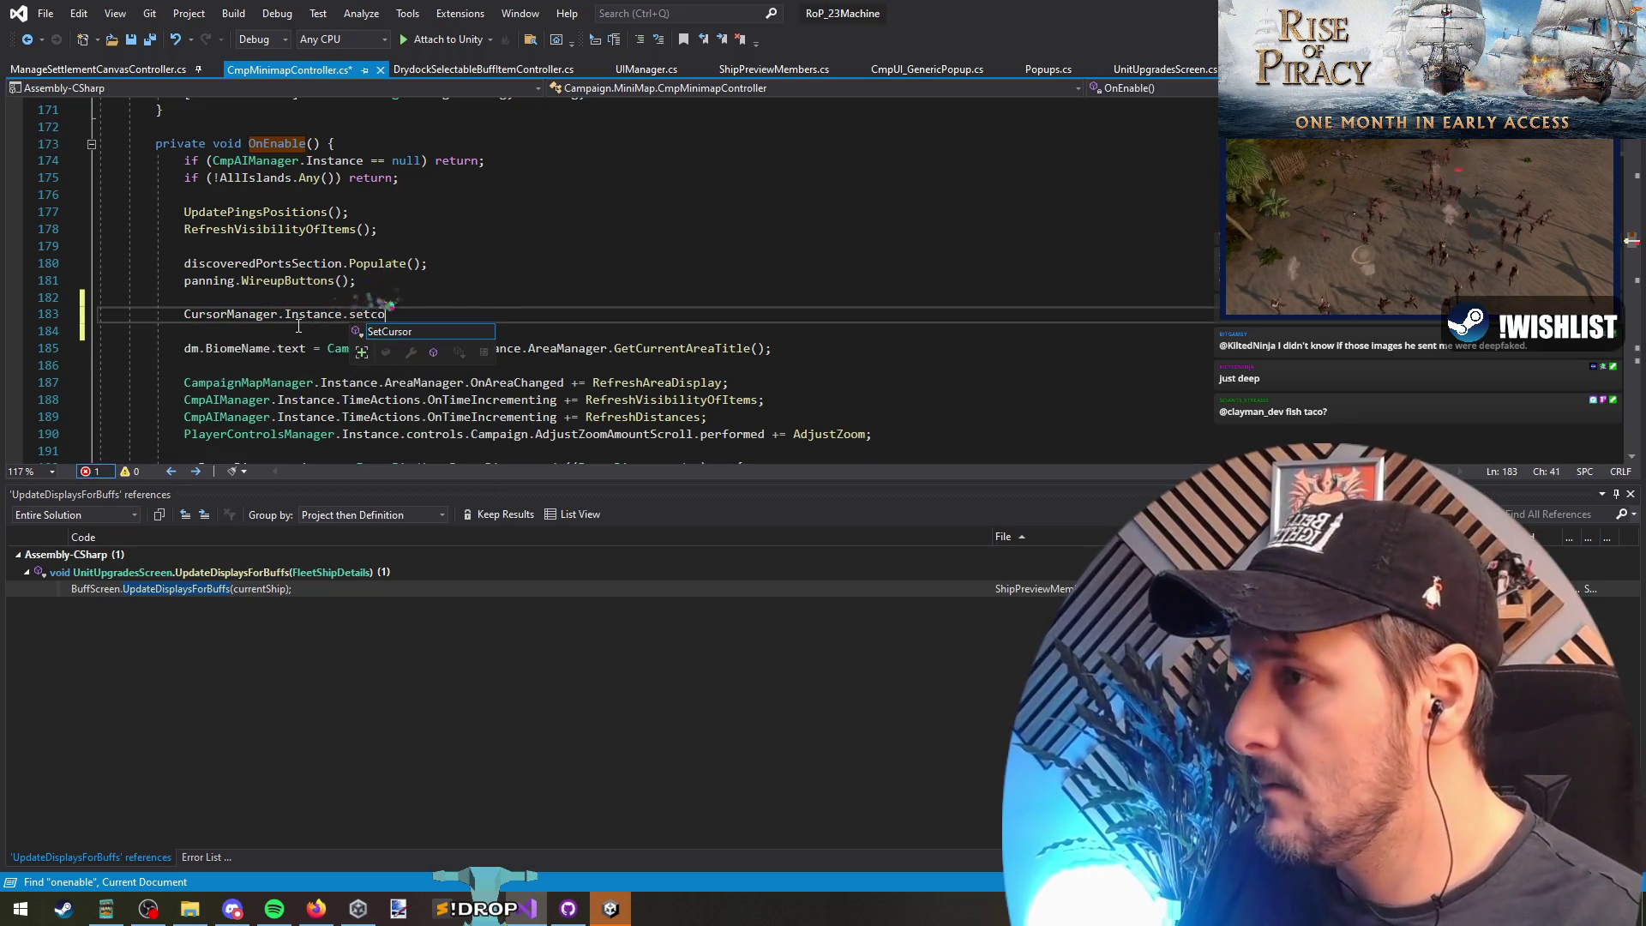
key(Return)
key(Up)
key(End)
text((CursorManager.CursorType,)
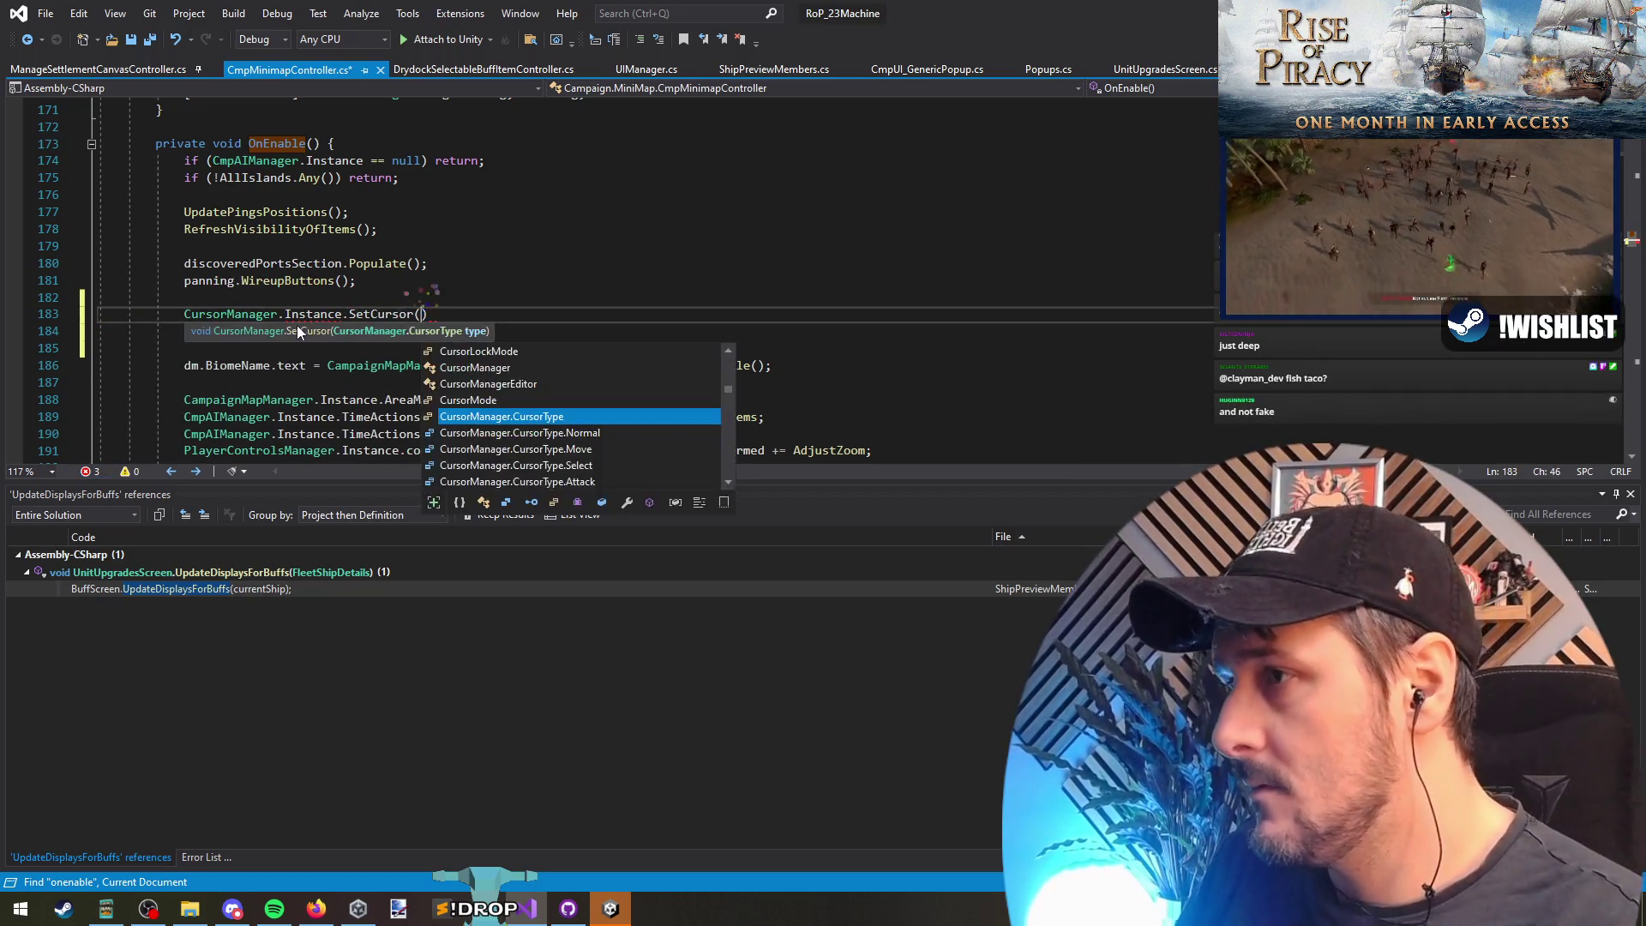
key(BackSpace)
text(.normal)
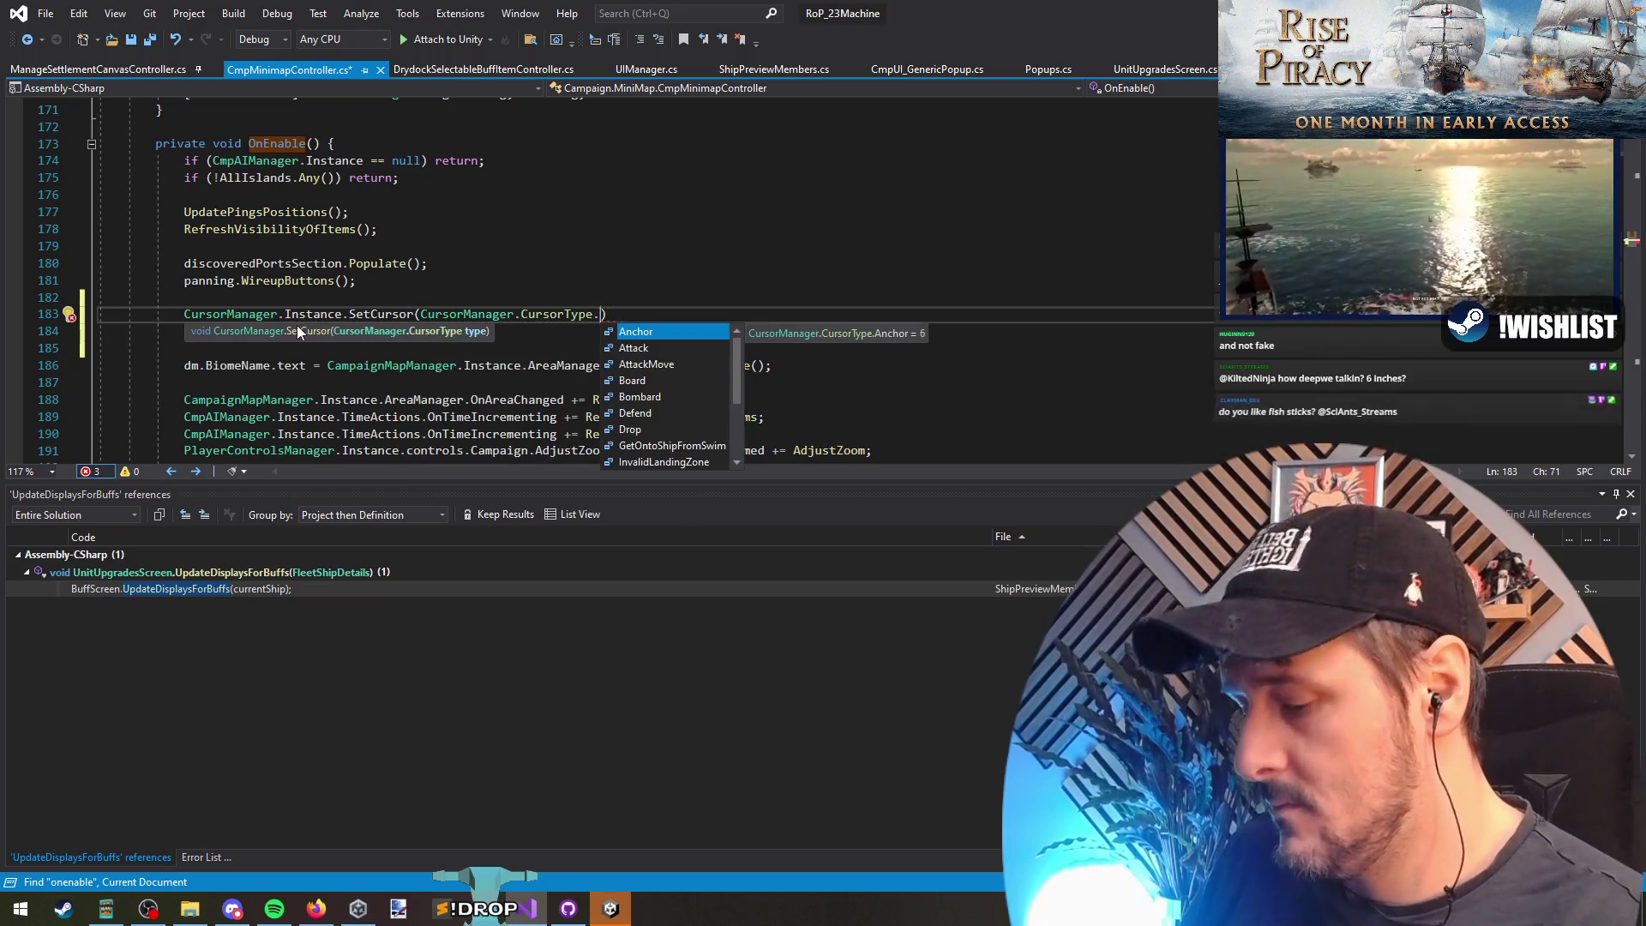
text(;)
key(Down)
key(ctrl+shift+l)
key(Down)
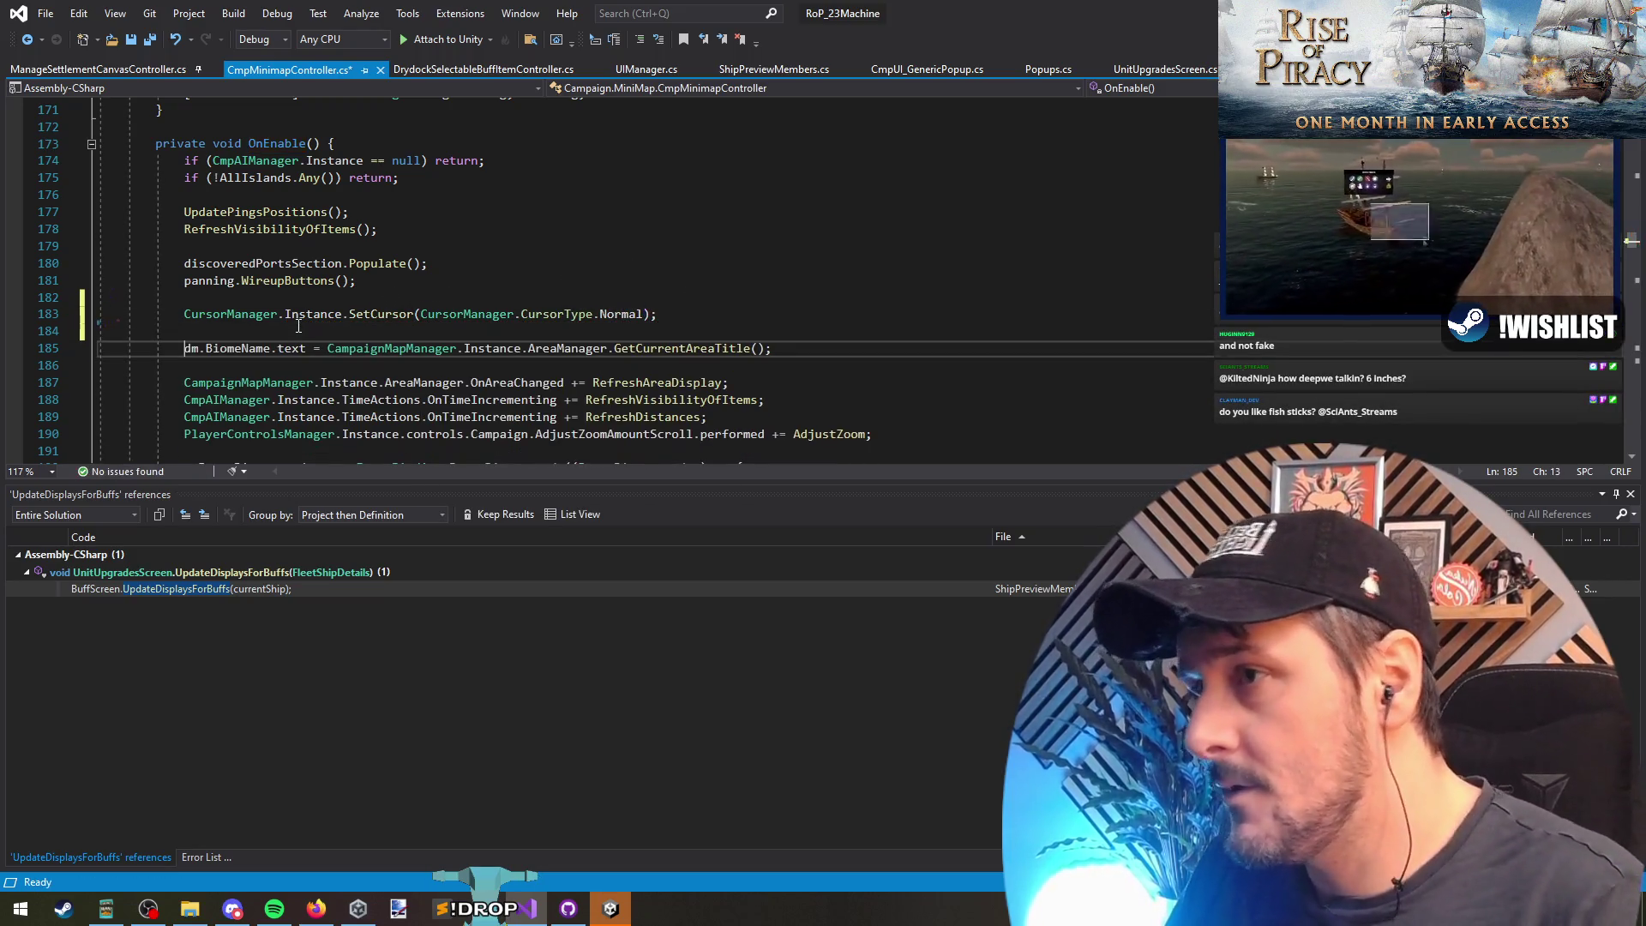
key(alt+Tab)
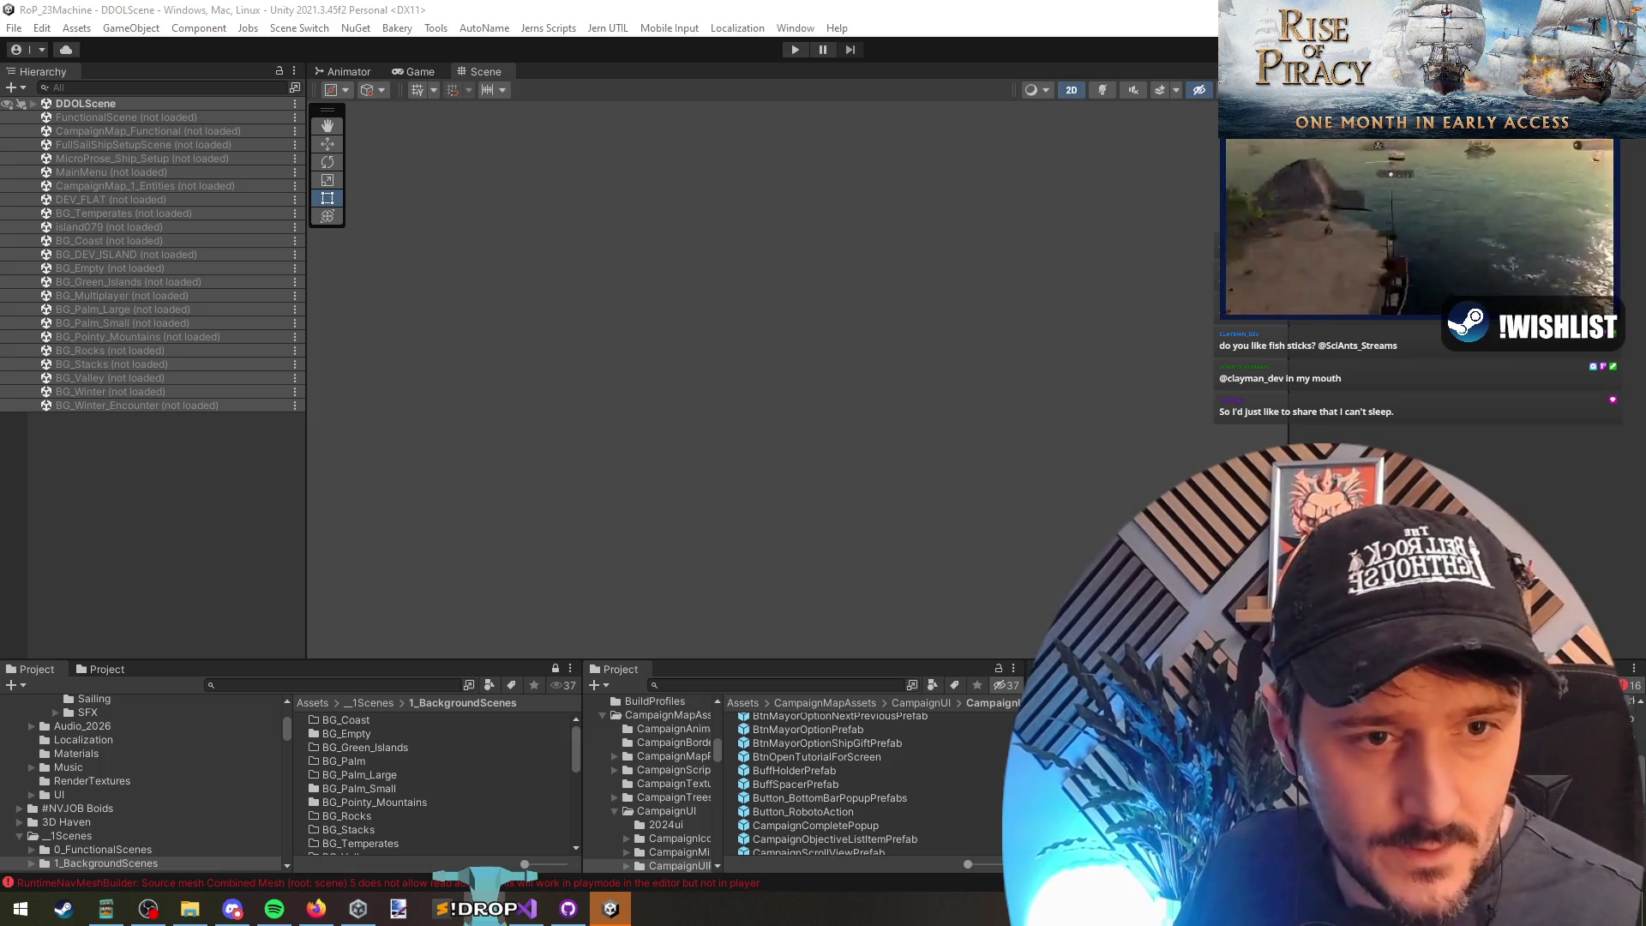
key(alt+Tab)
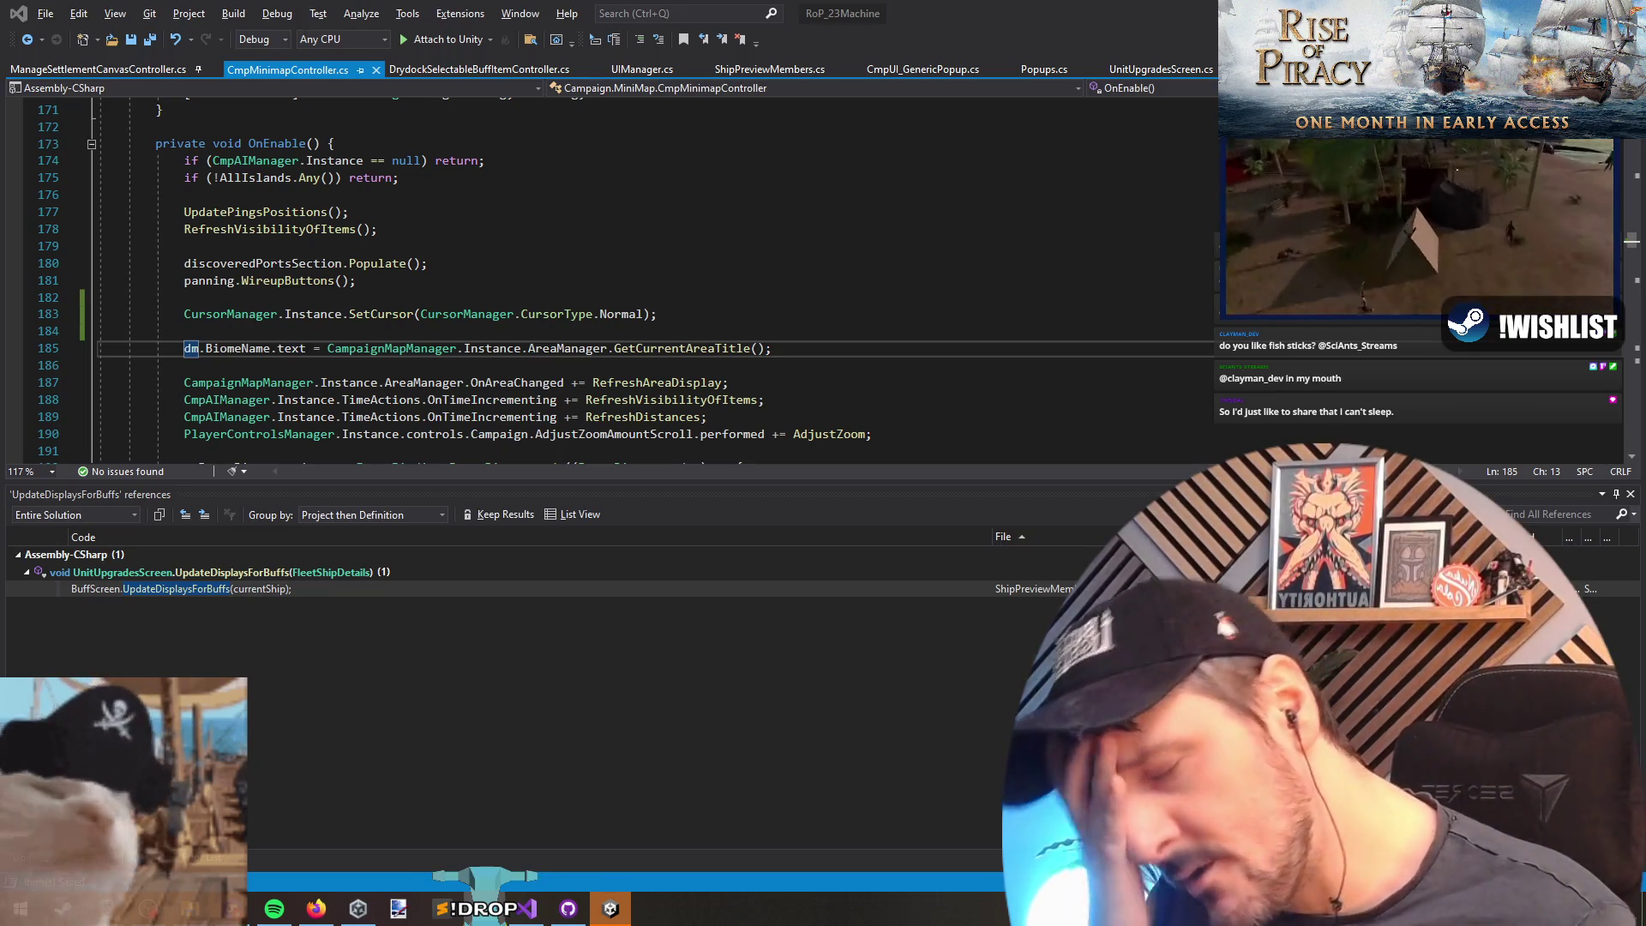
click(668, 314)
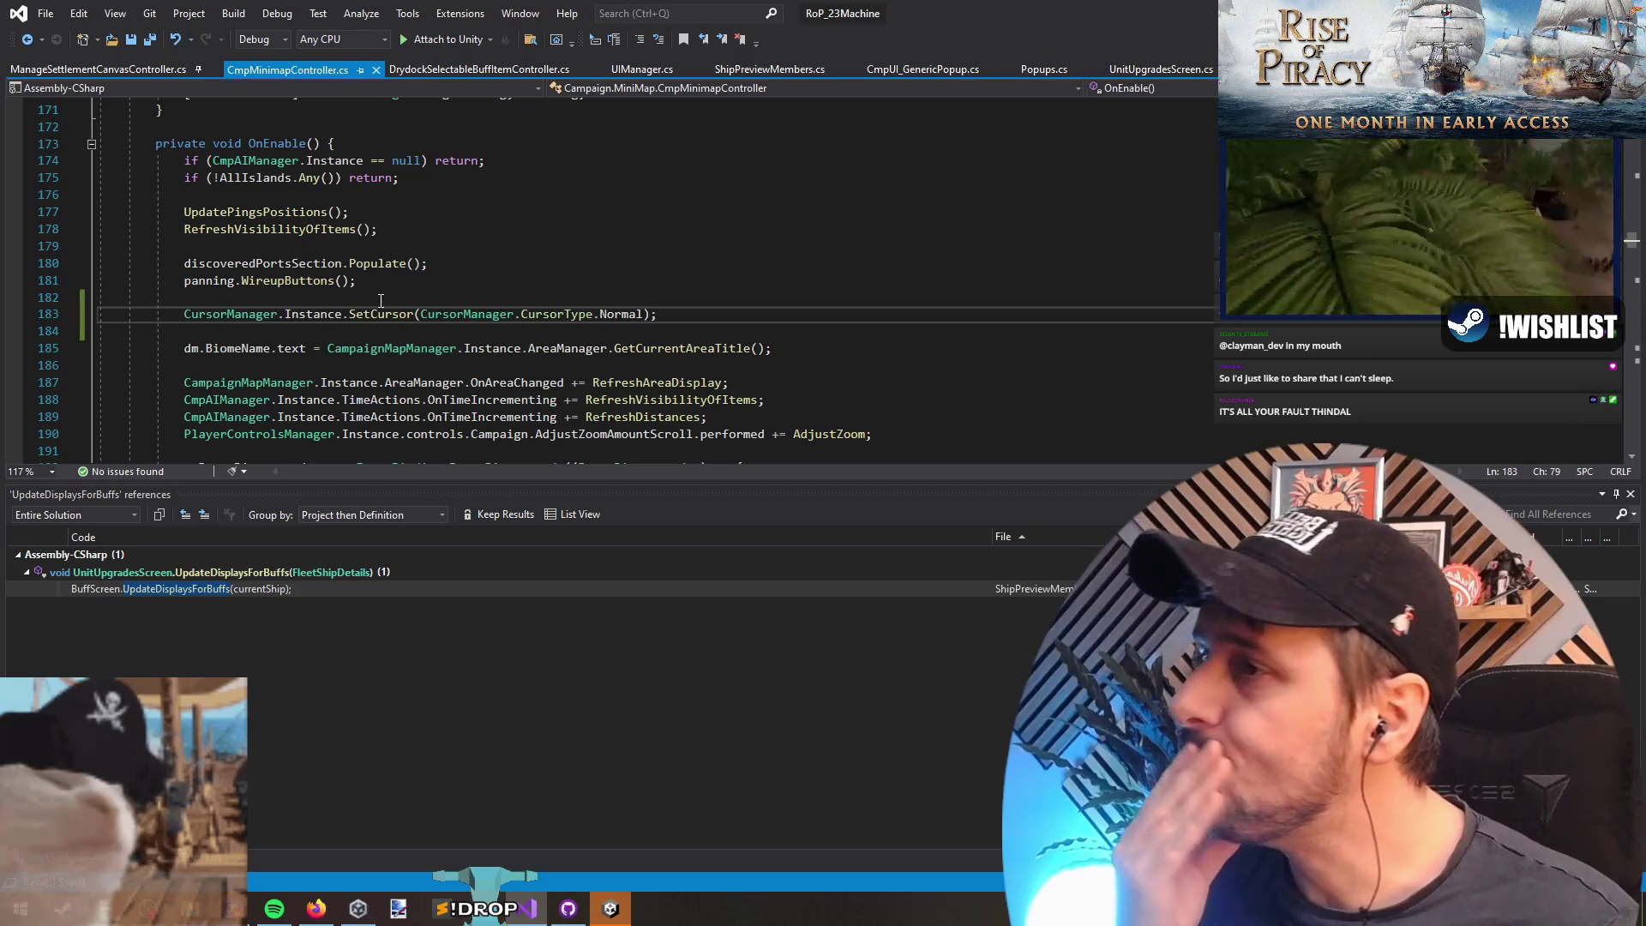
click(381, 300)
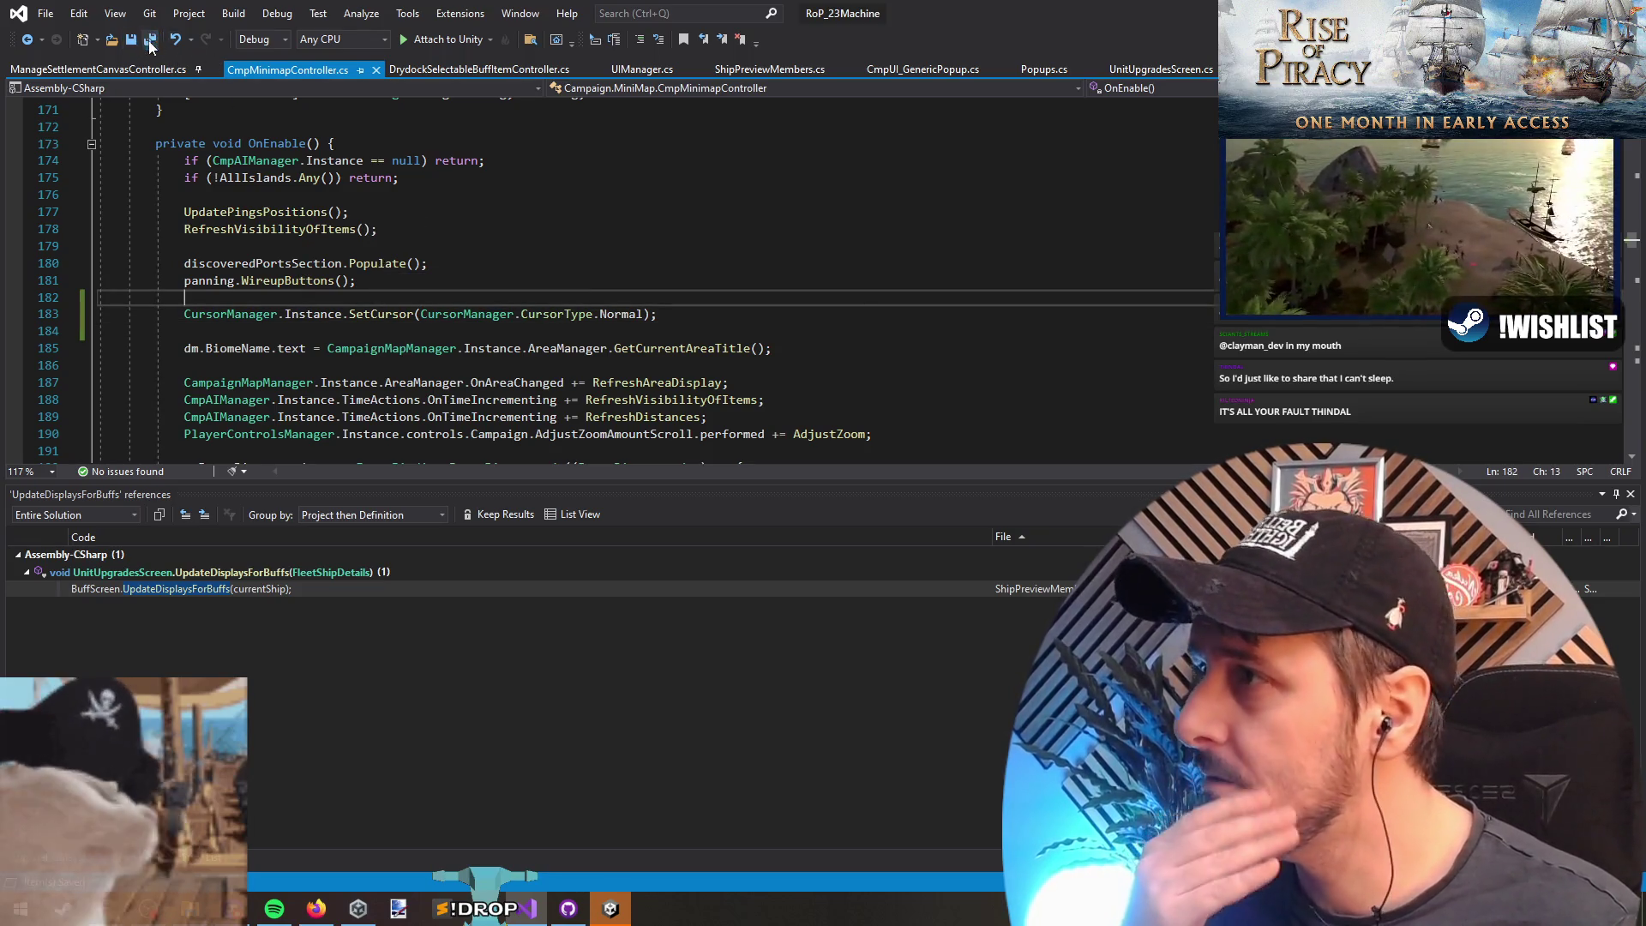
key(alt+Tab)
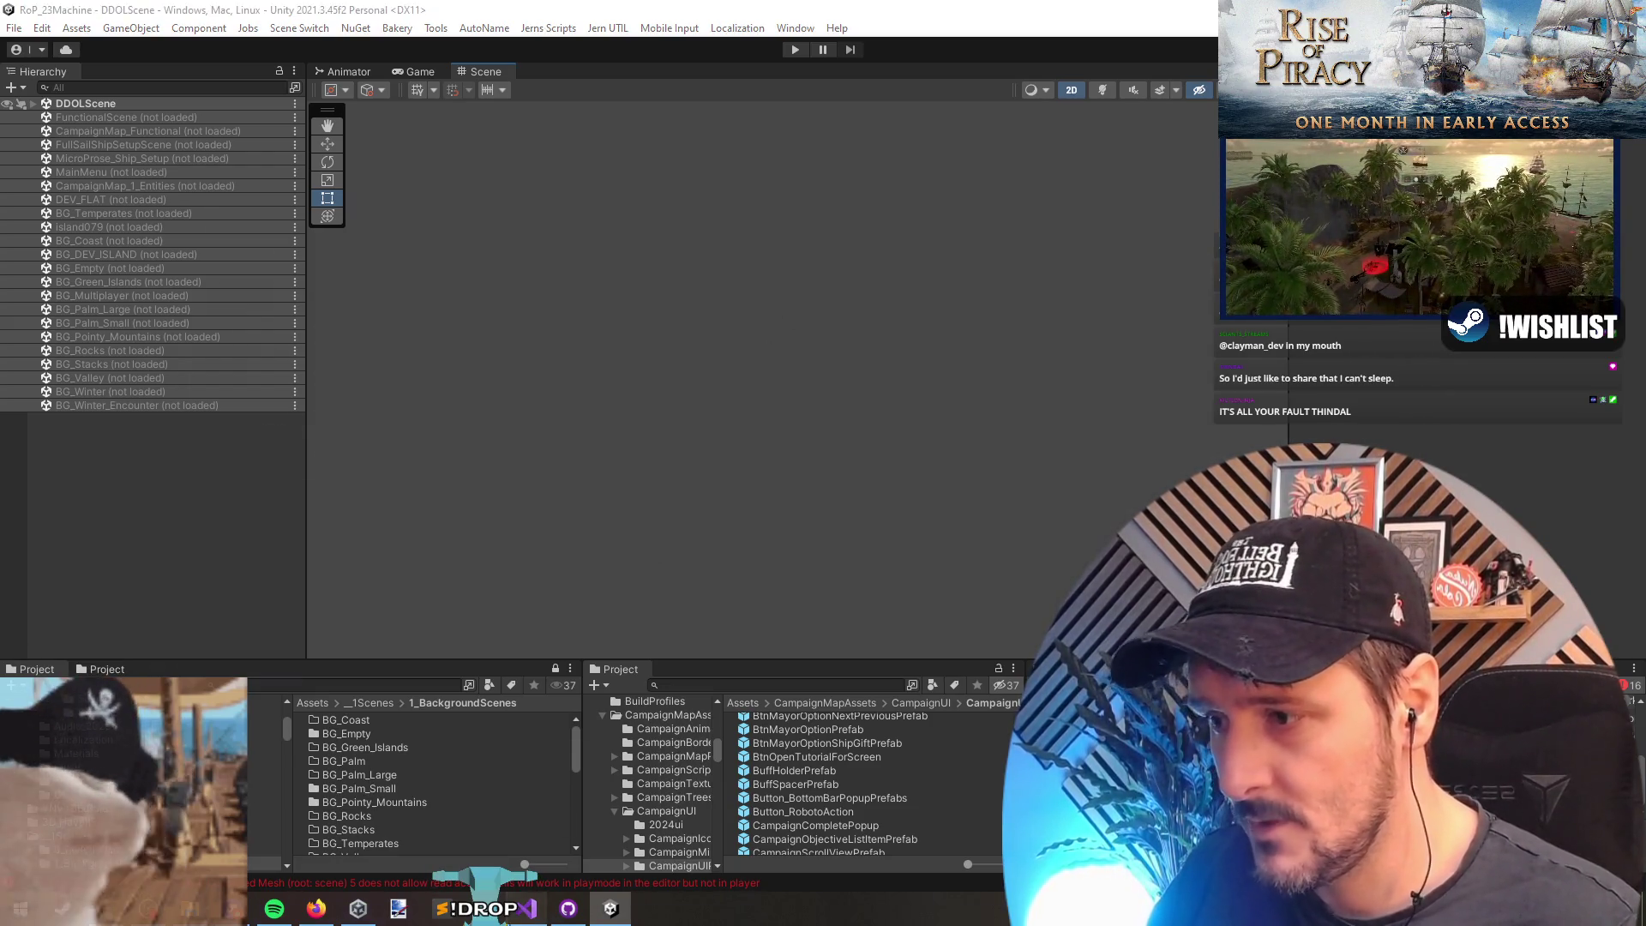
key(alt+Tab)
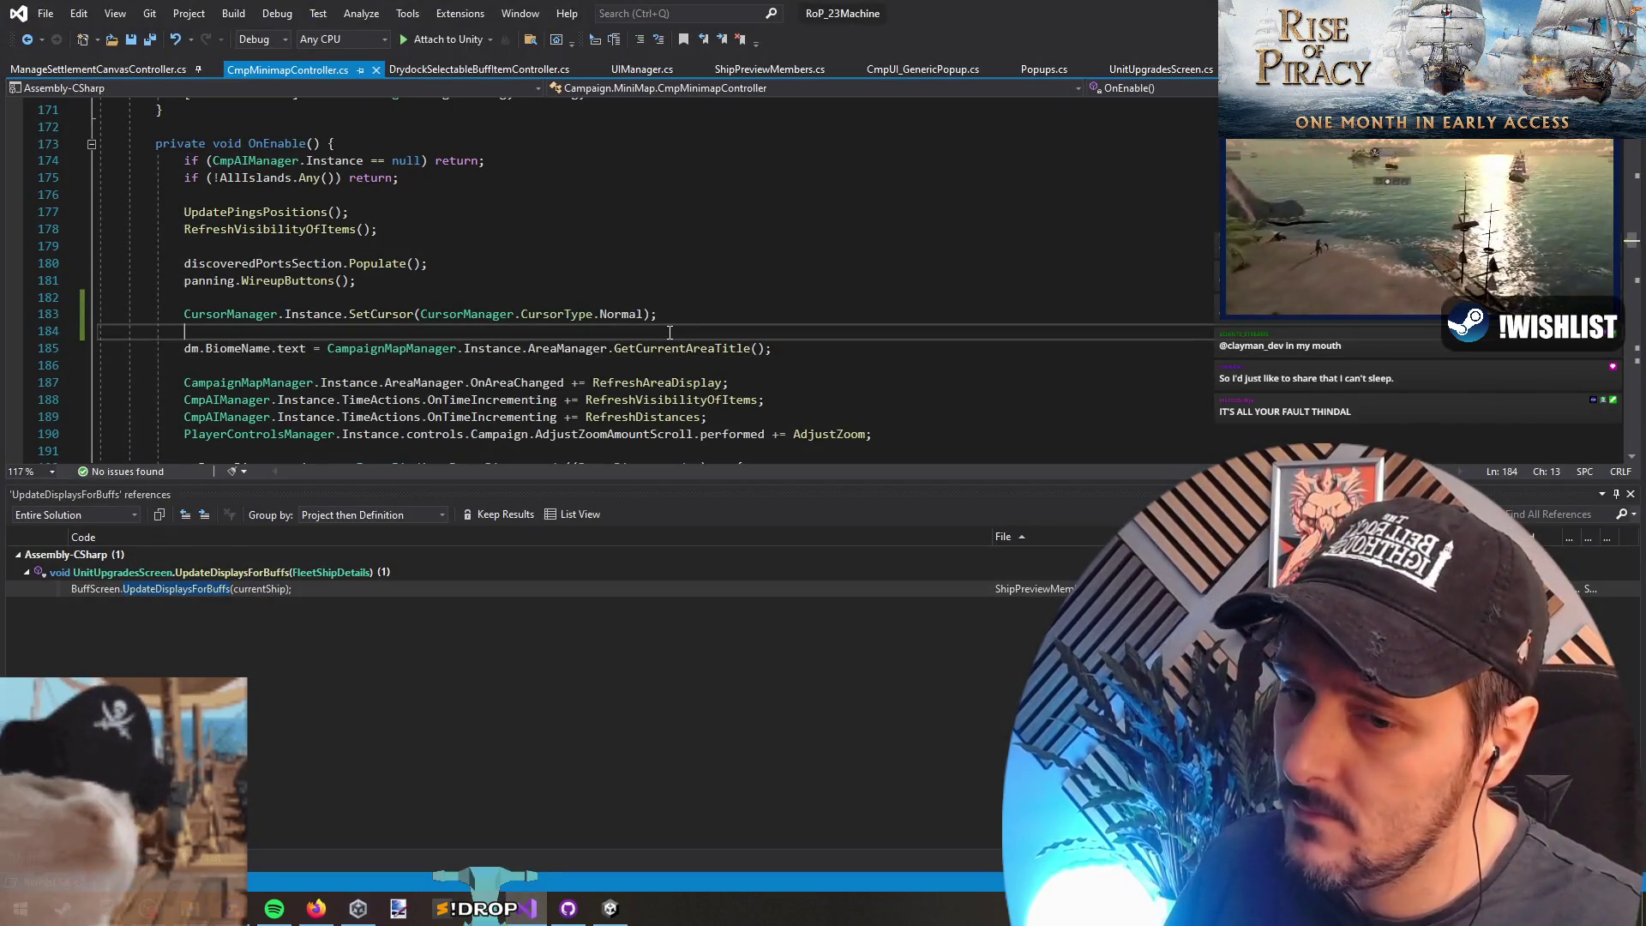
key(alt+Tab)
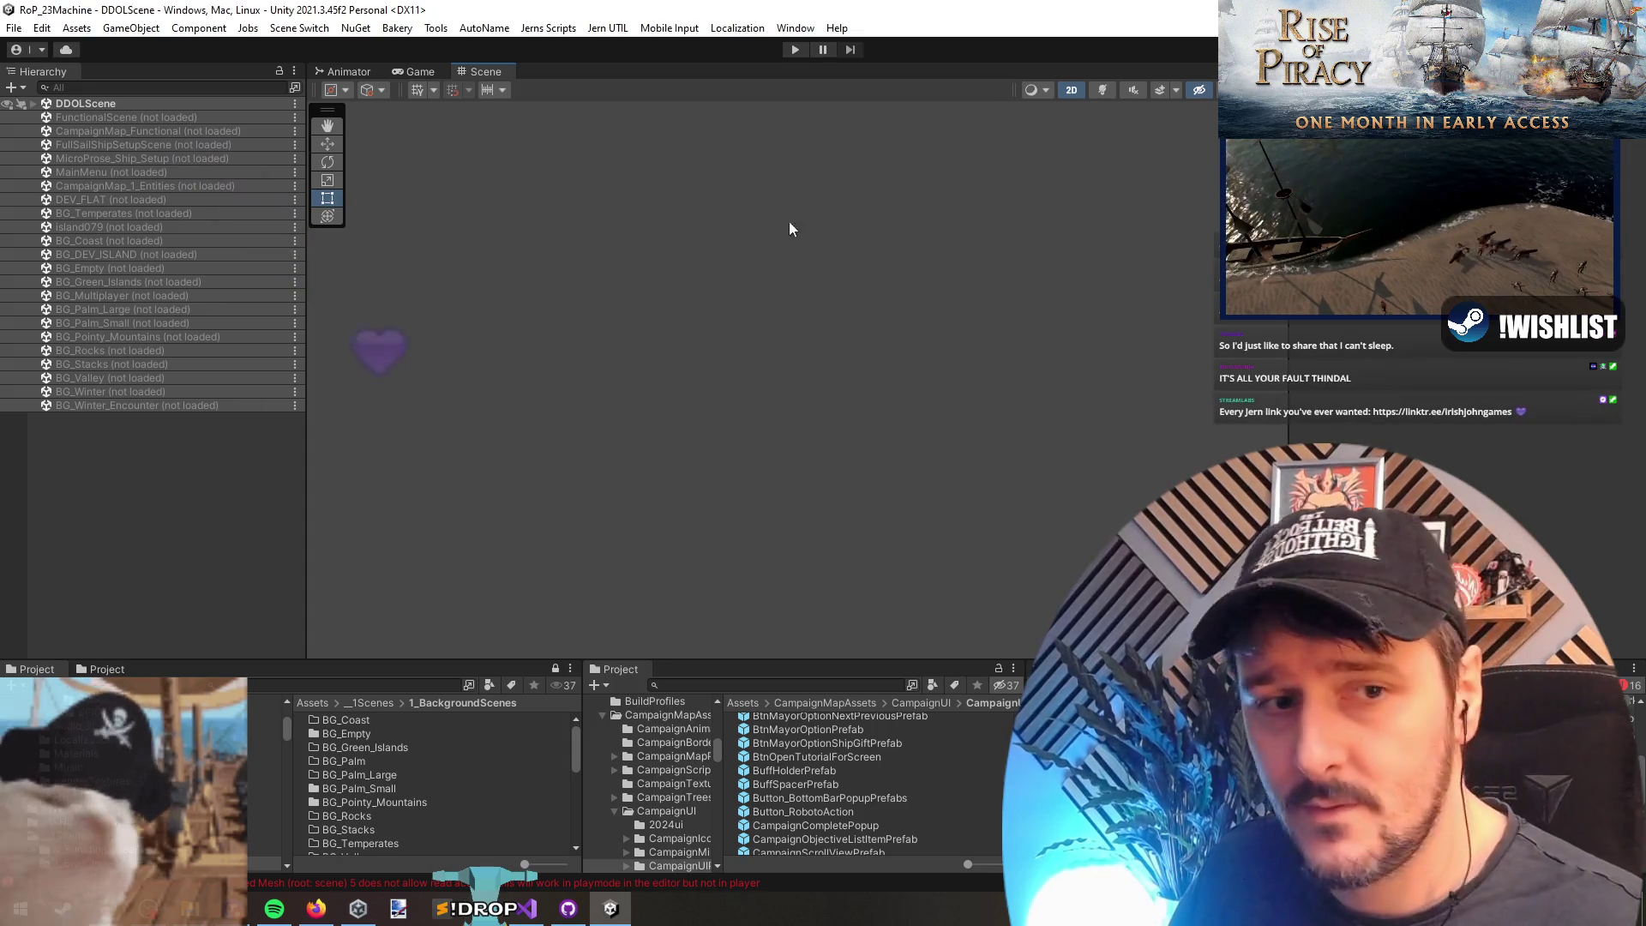
Step: Expand DDOLScene in the Hierarchy and start the game in play mode
click(33, 103)
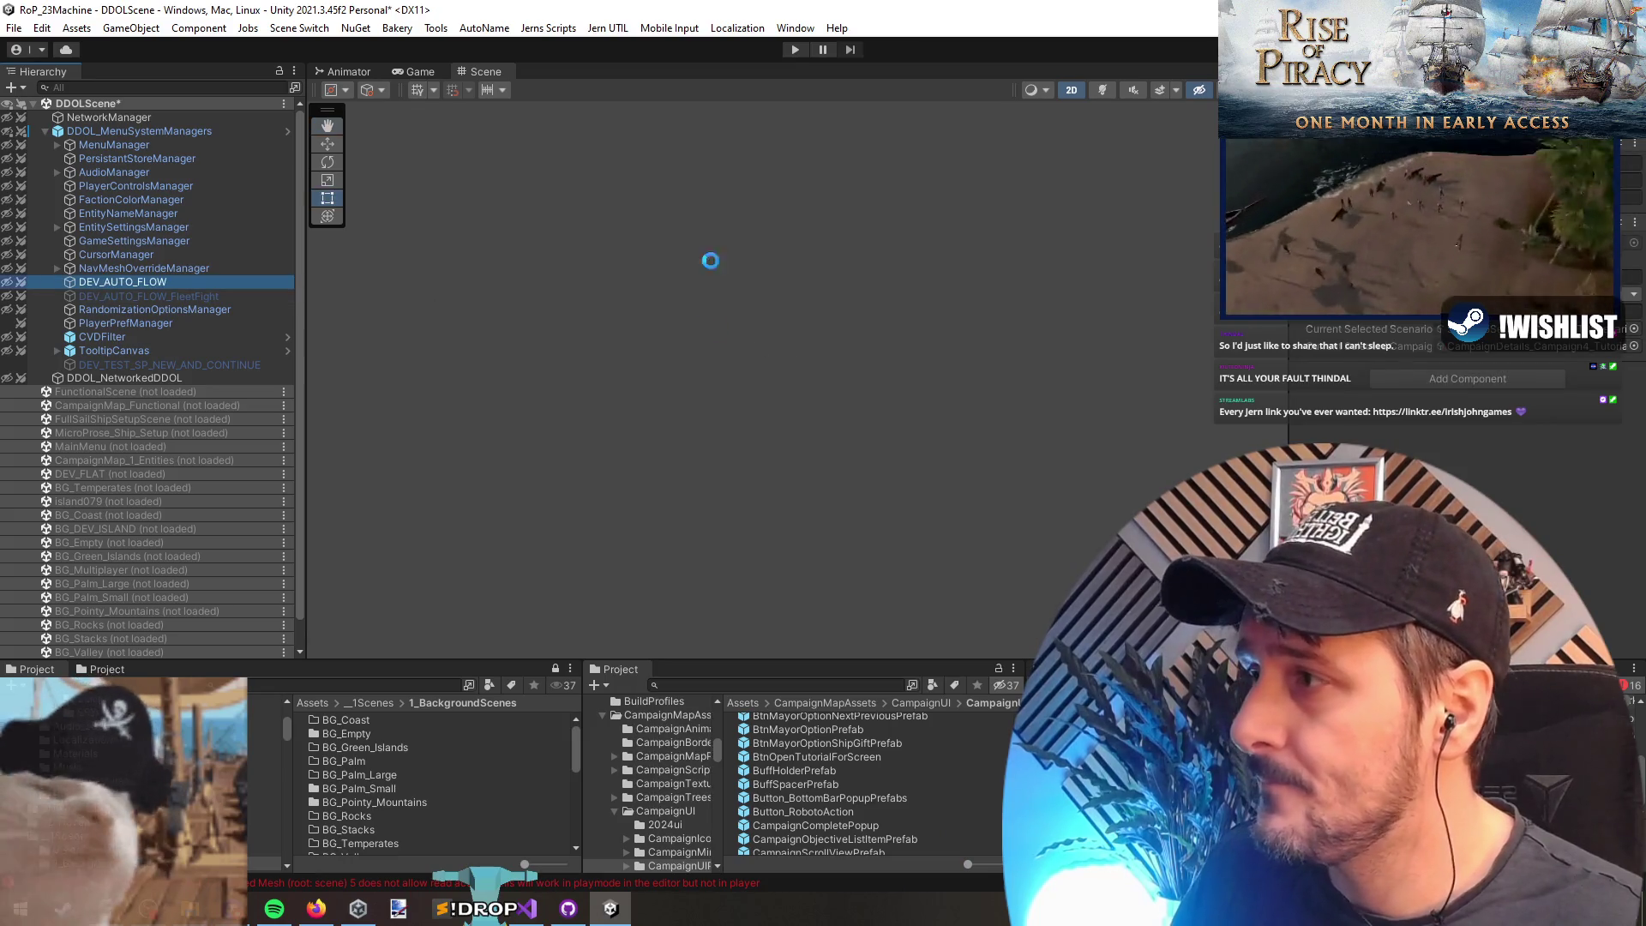
click(794, 50)
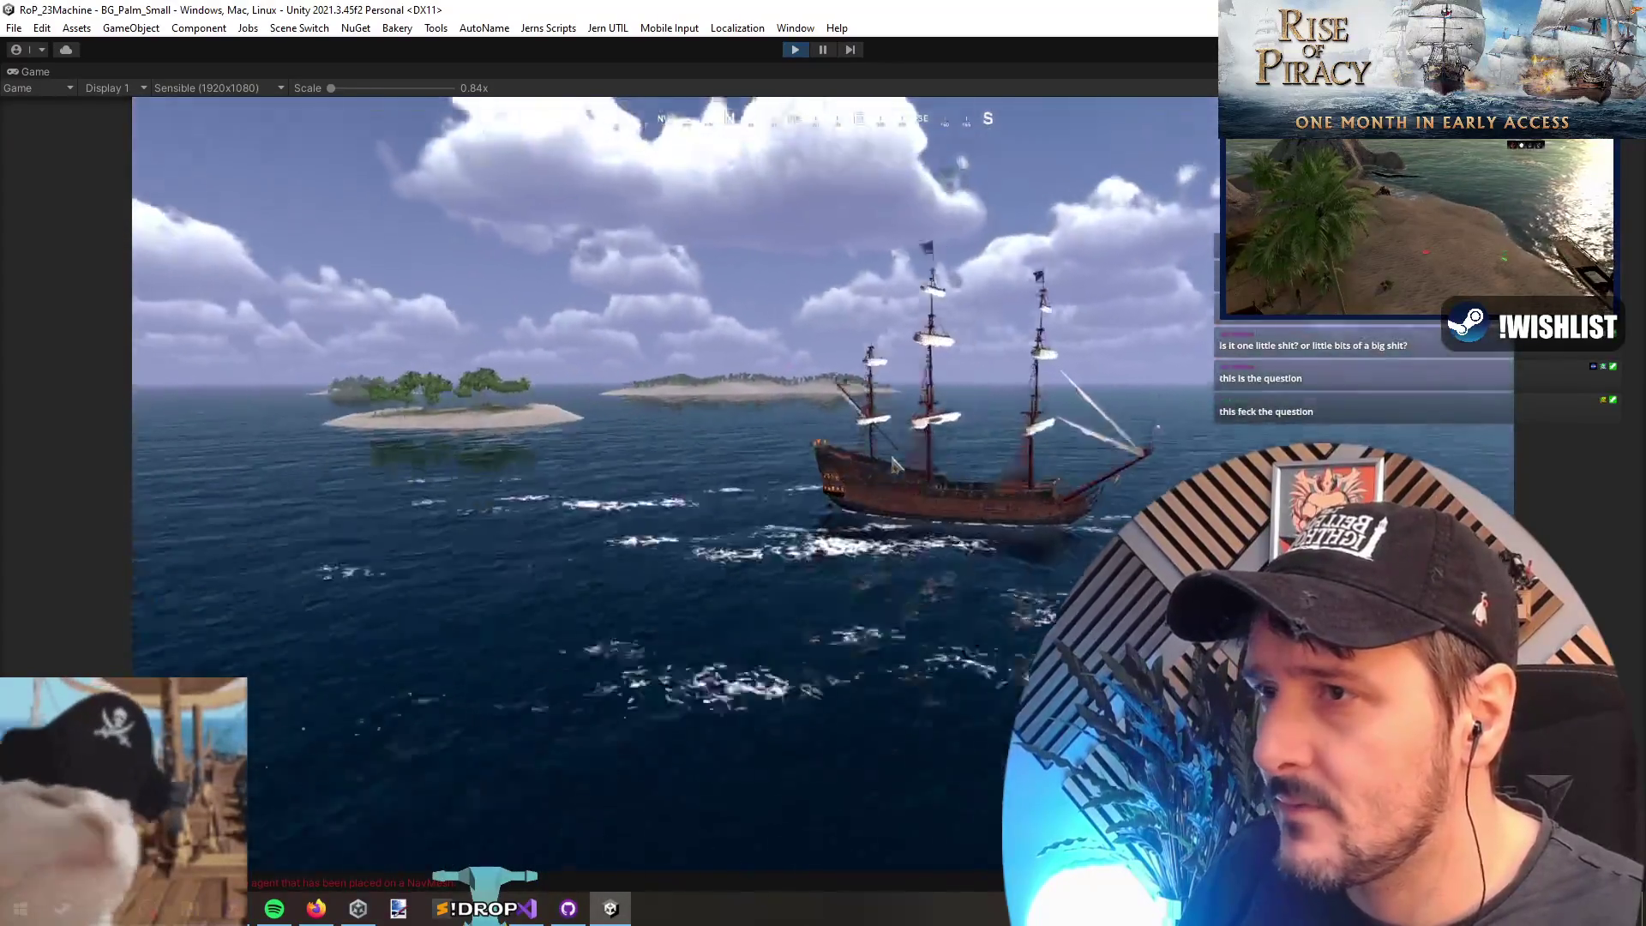
key(Tab)
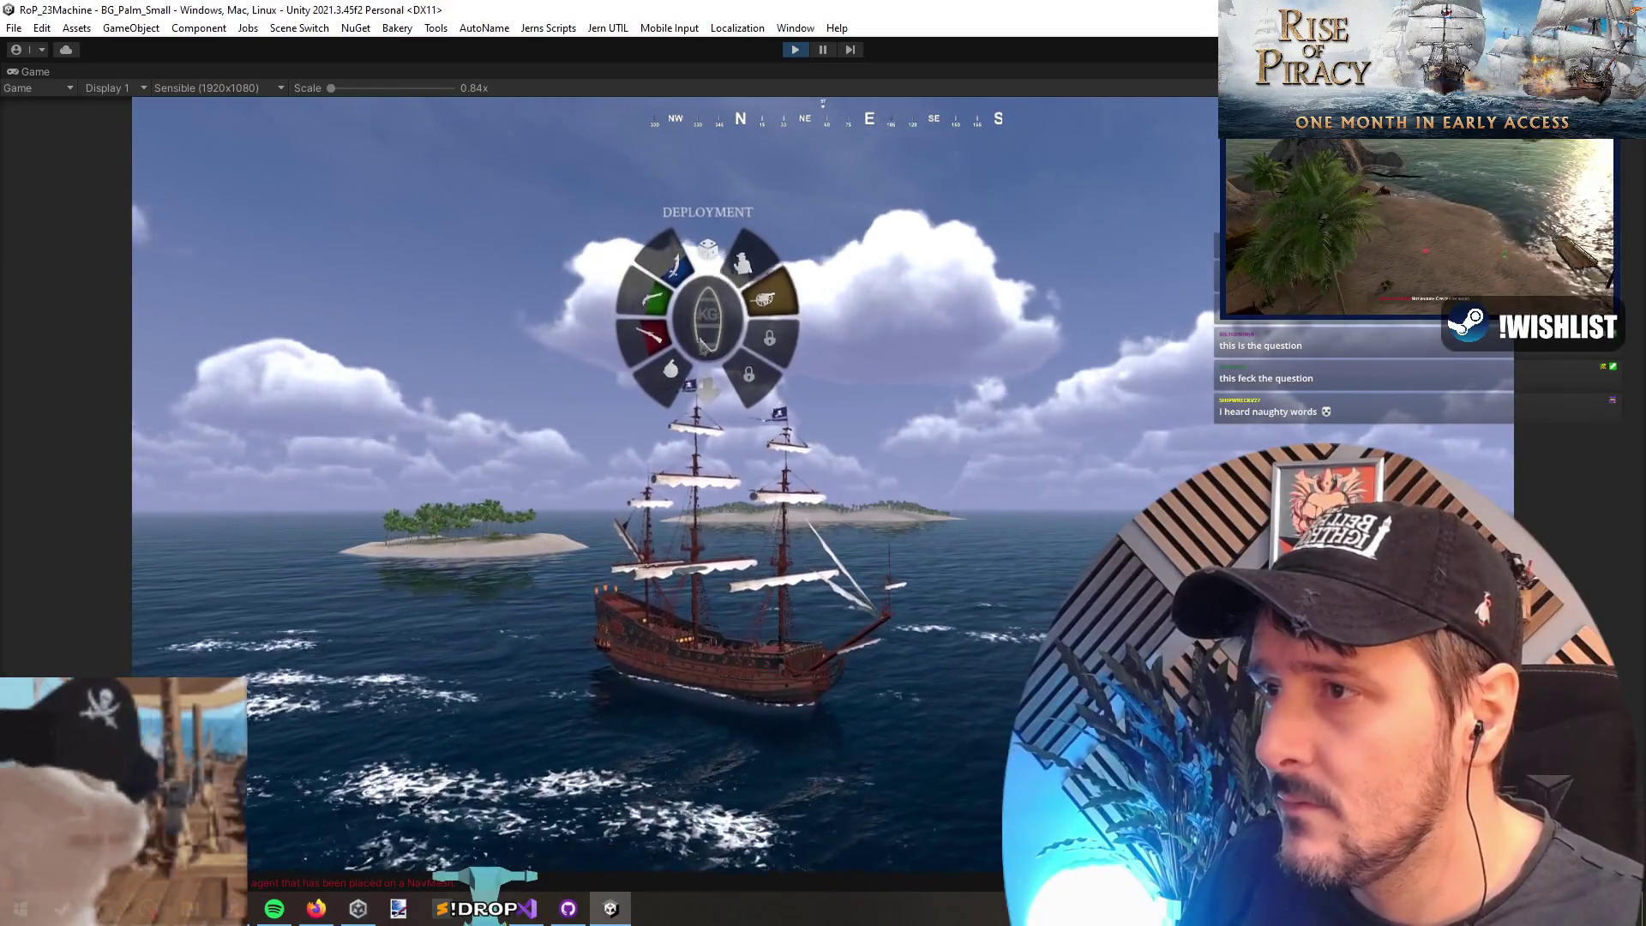
Step: Use the debug menu to spawn one Ghostly Galleon and place it on the water
click(658, 297)
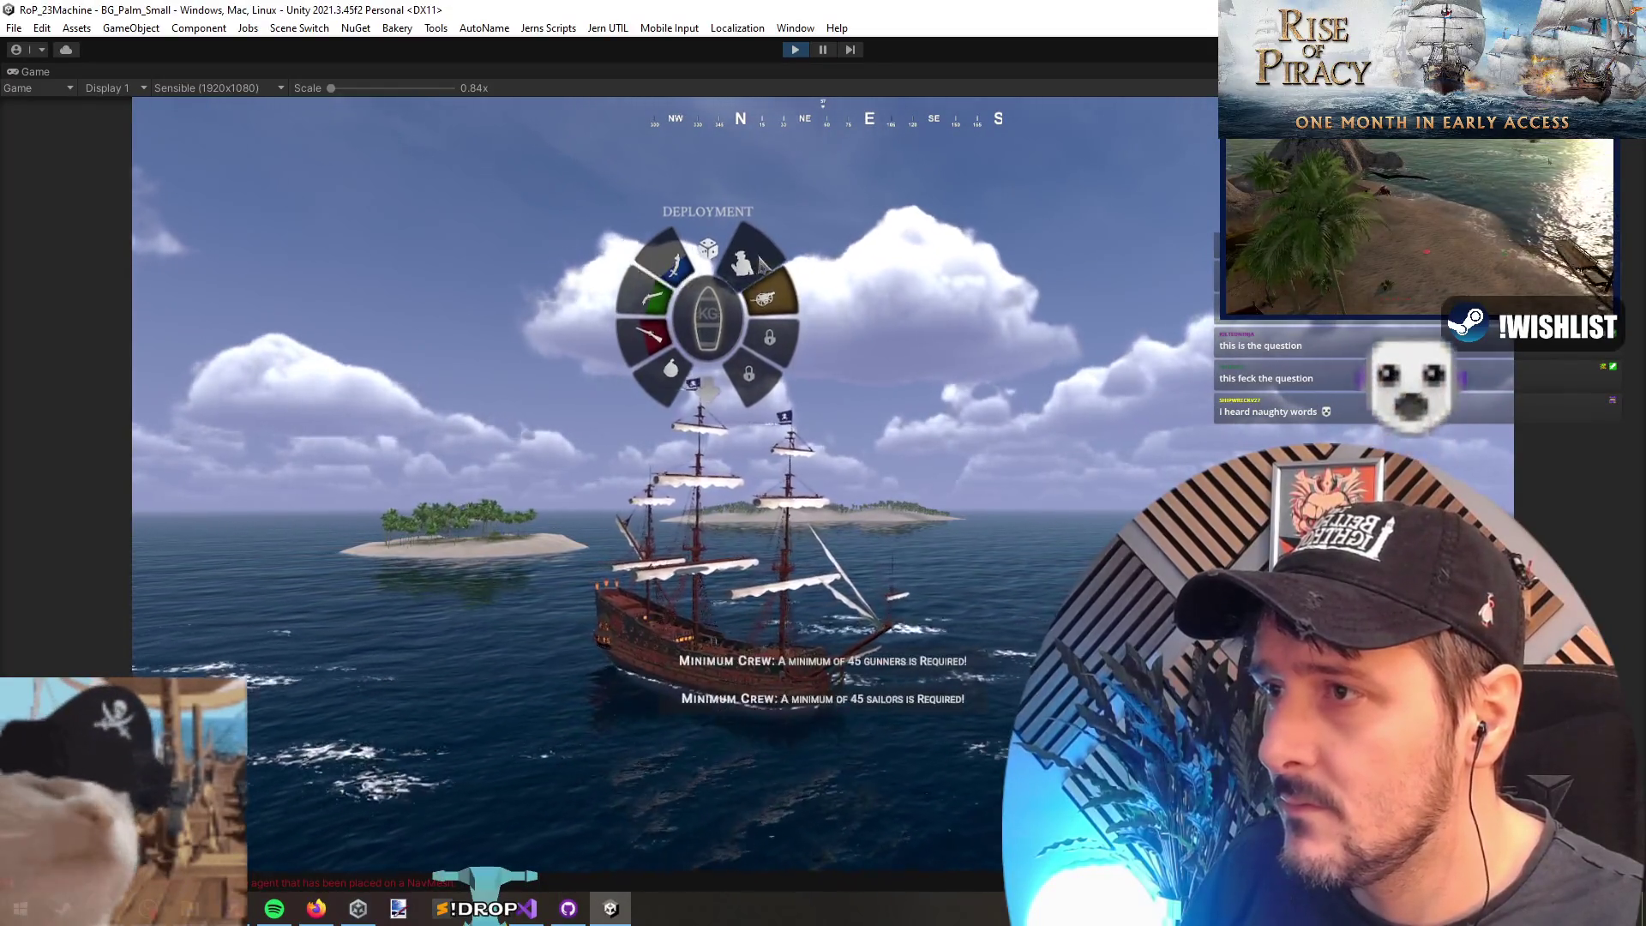
click(679, 341)
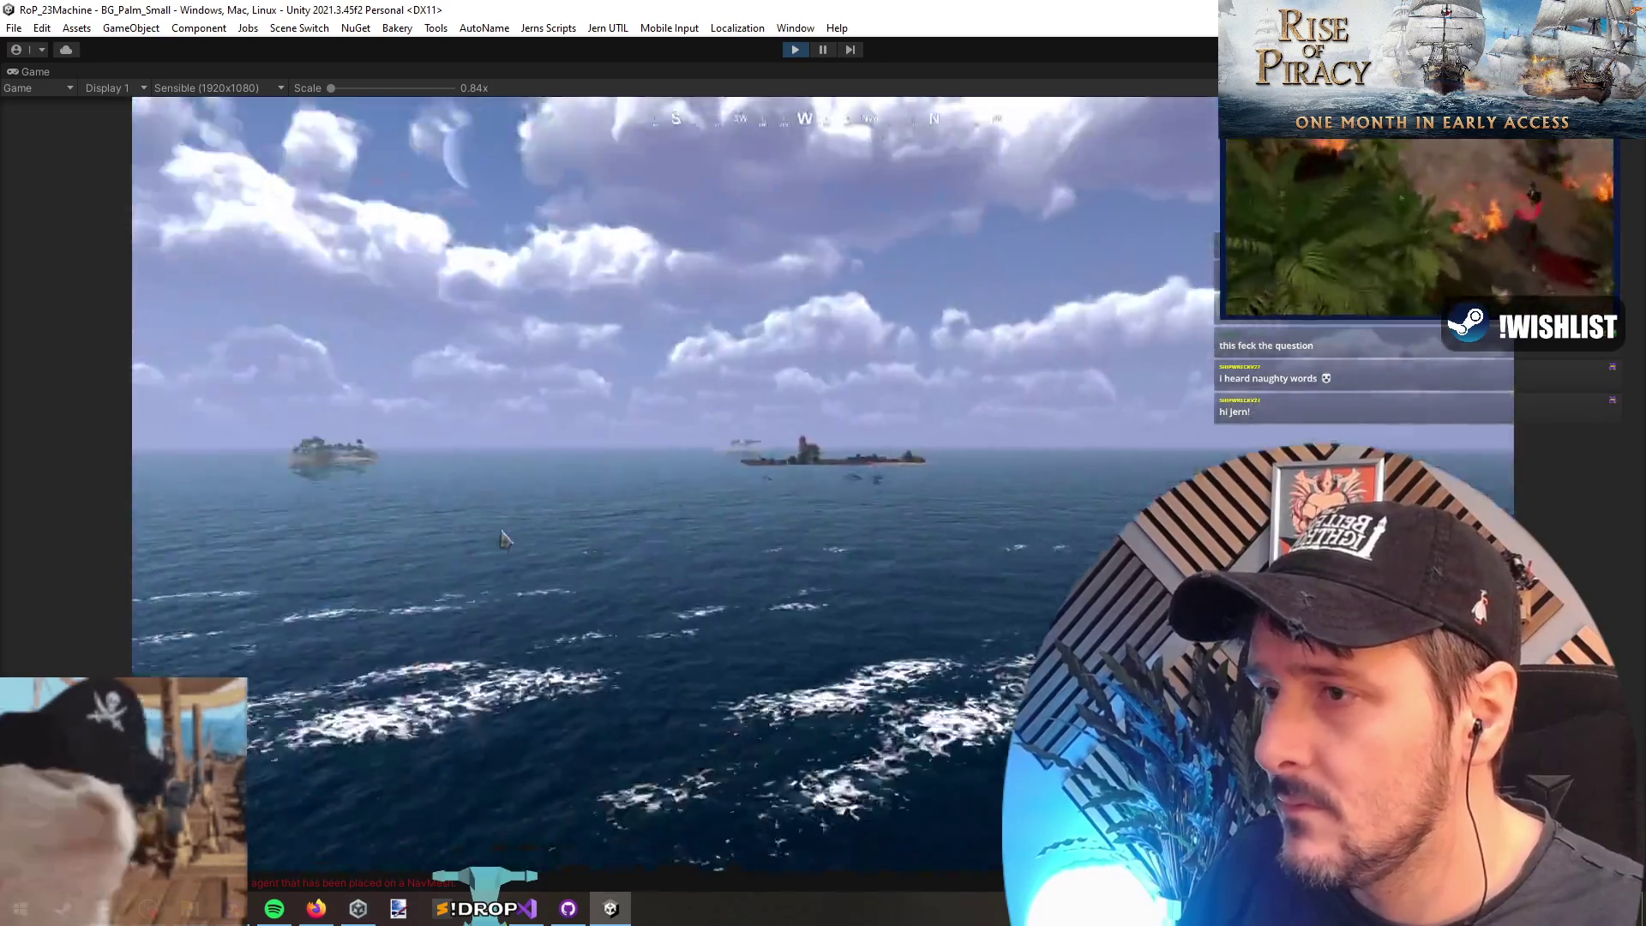
key(grave)
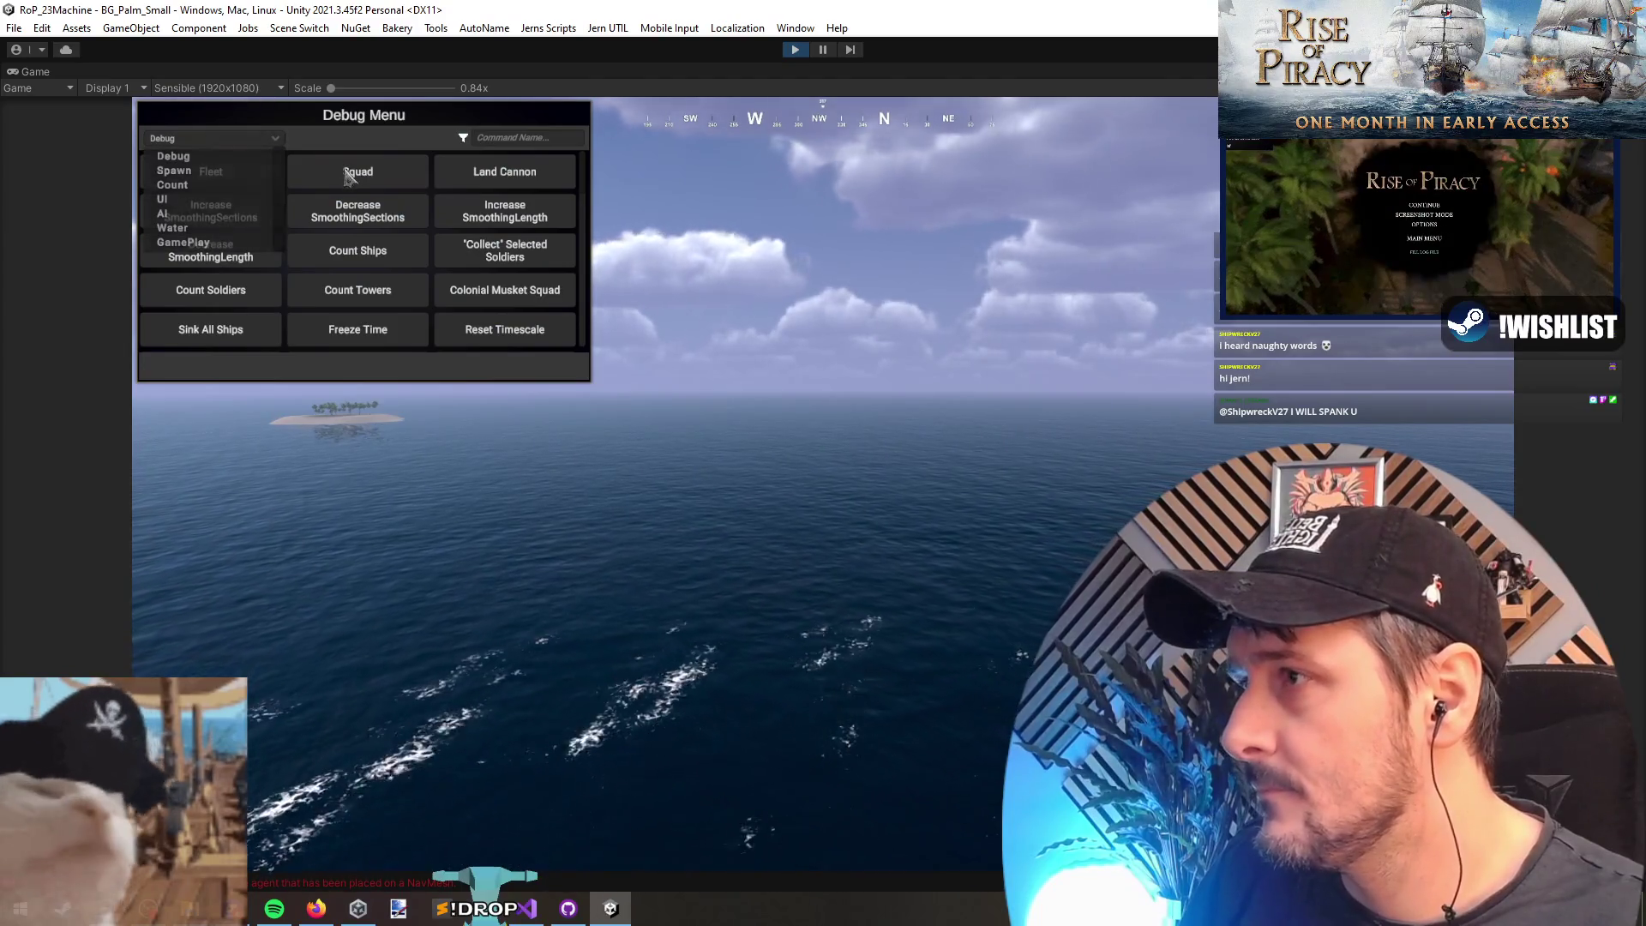
click(351, 367)
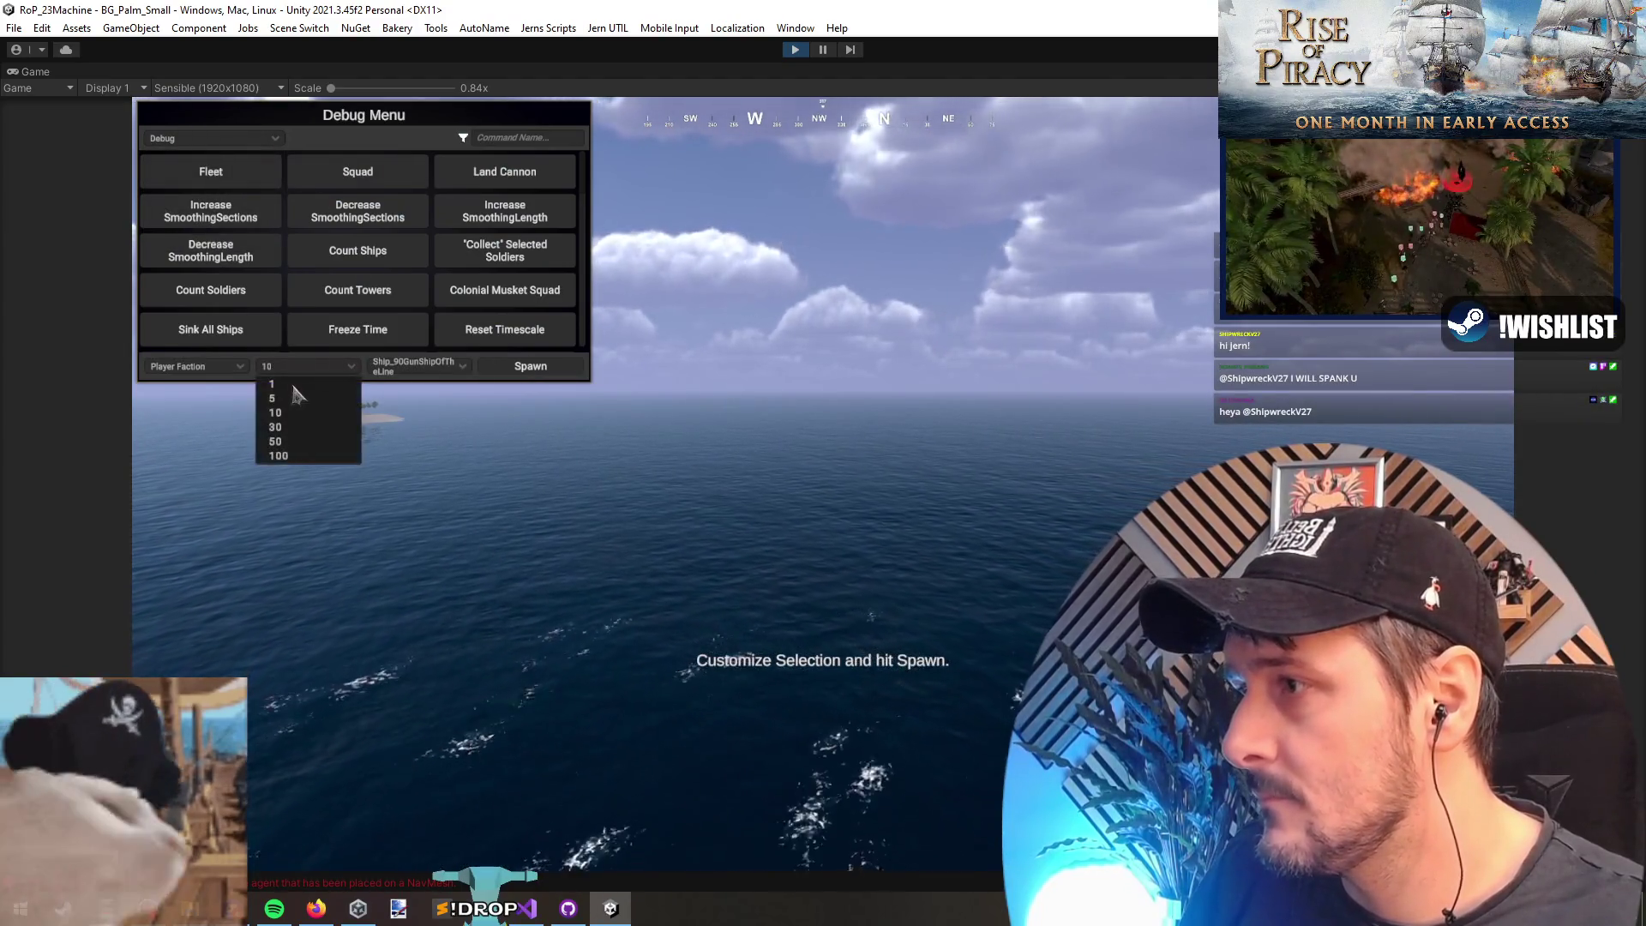
click(283, 391)
click(434, 367)
click(433, 379)
click(531, 366)
click(661, 468)
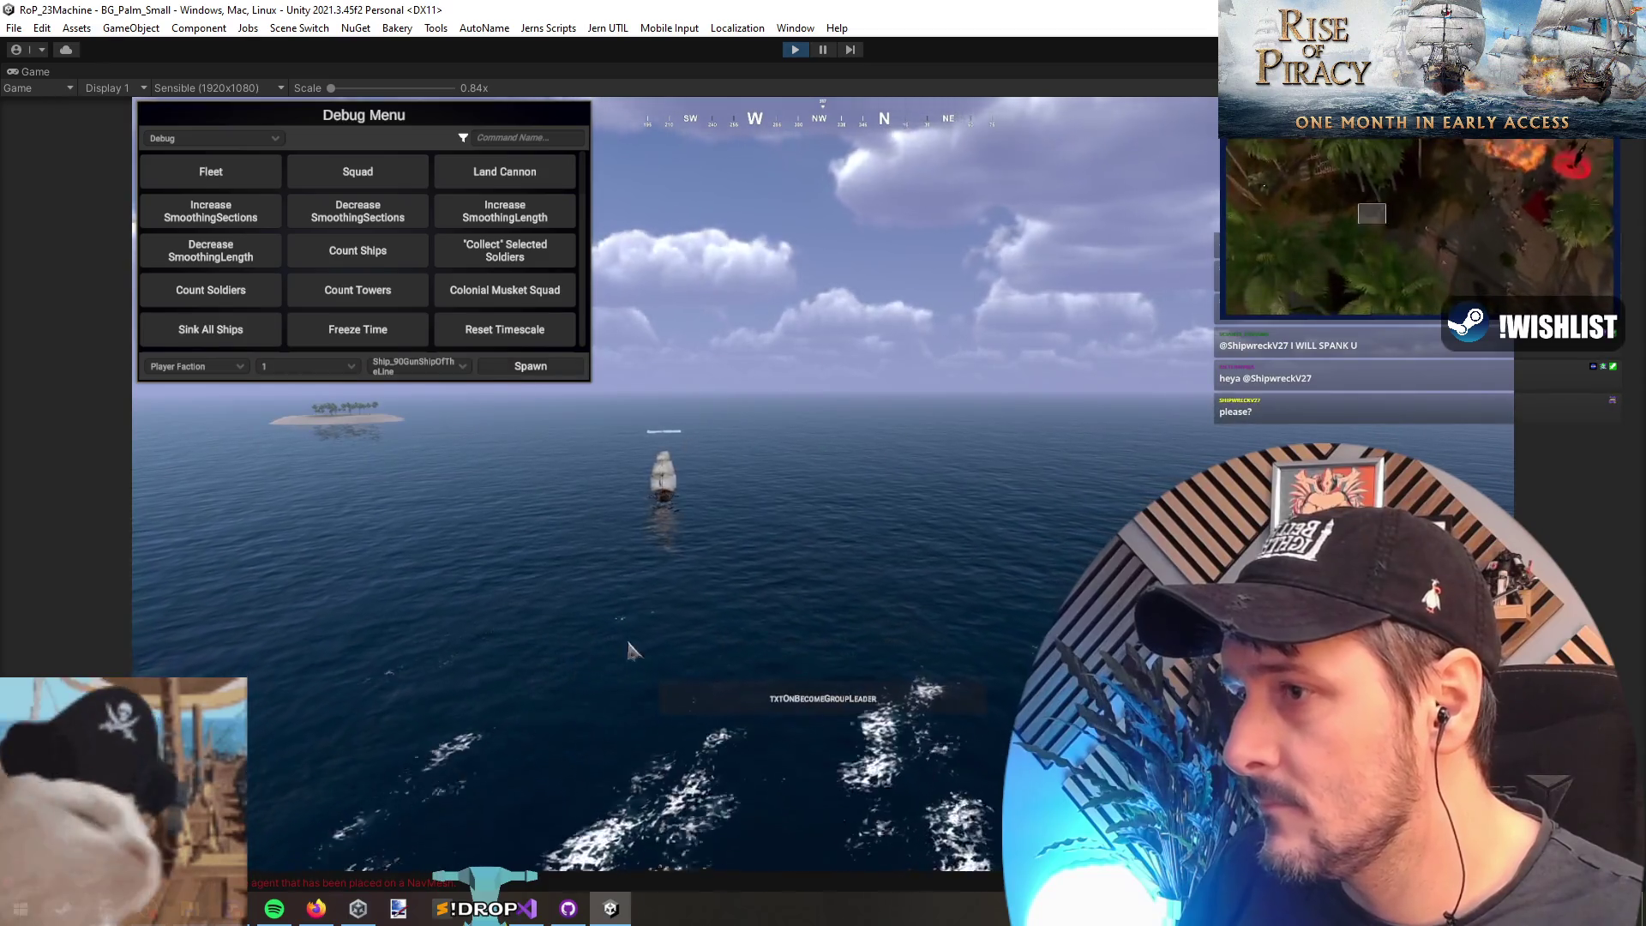
Step: Set the galleon's landing zone at the island dock and launch its crew boat
key(grave)
key(l)
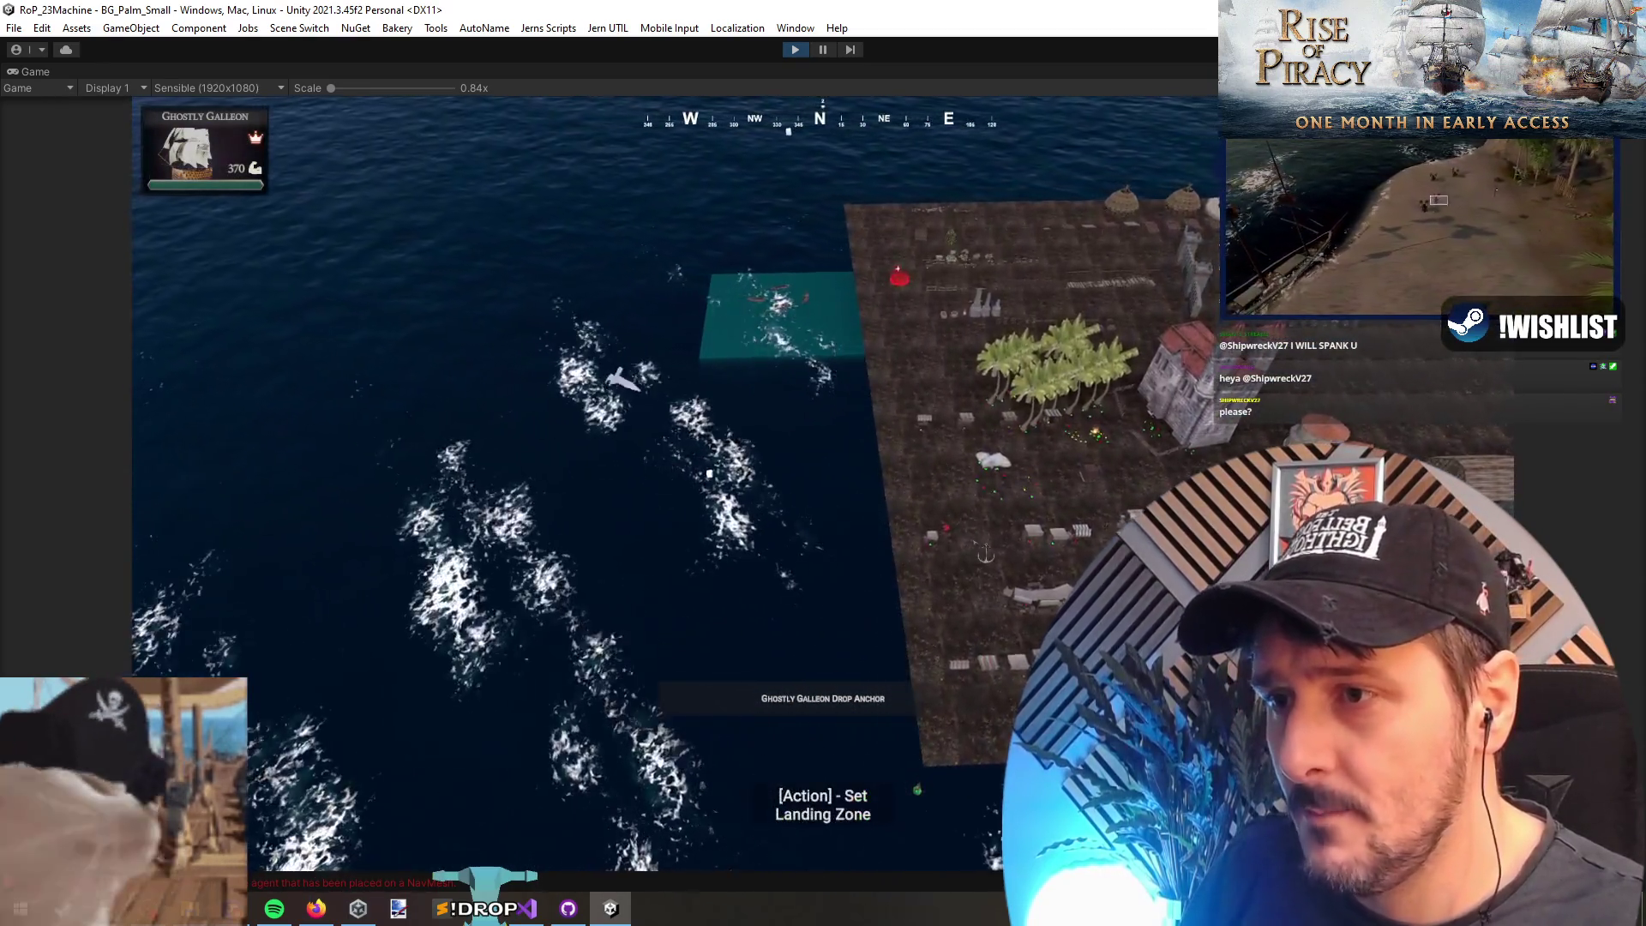
click(710, 469)
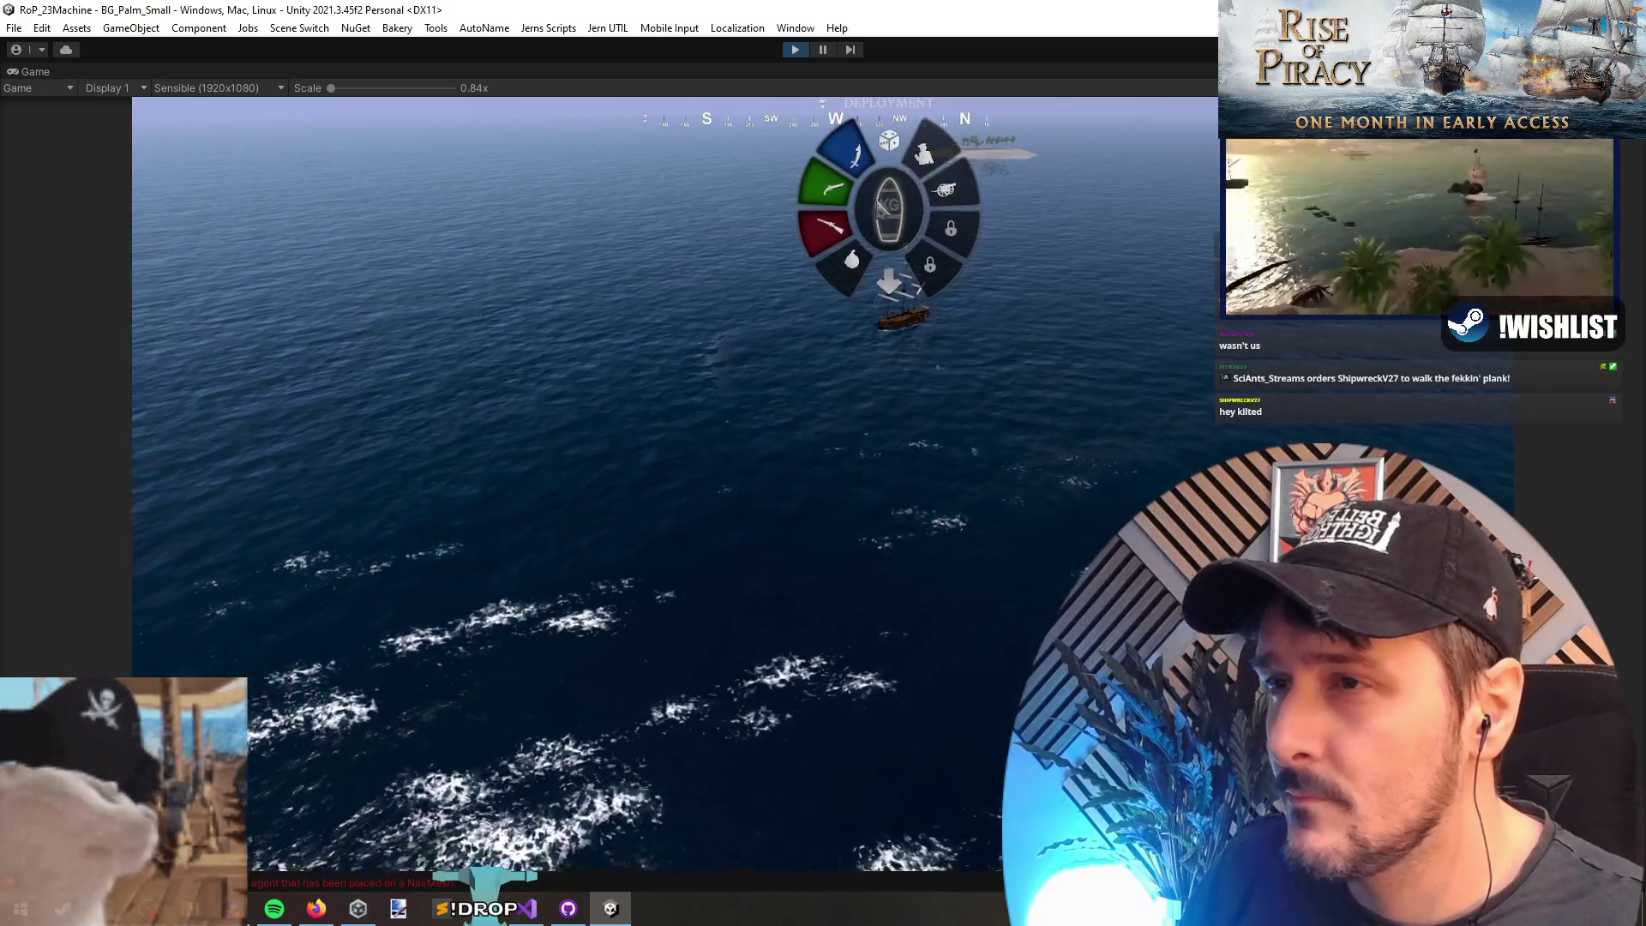
click(925, 150)
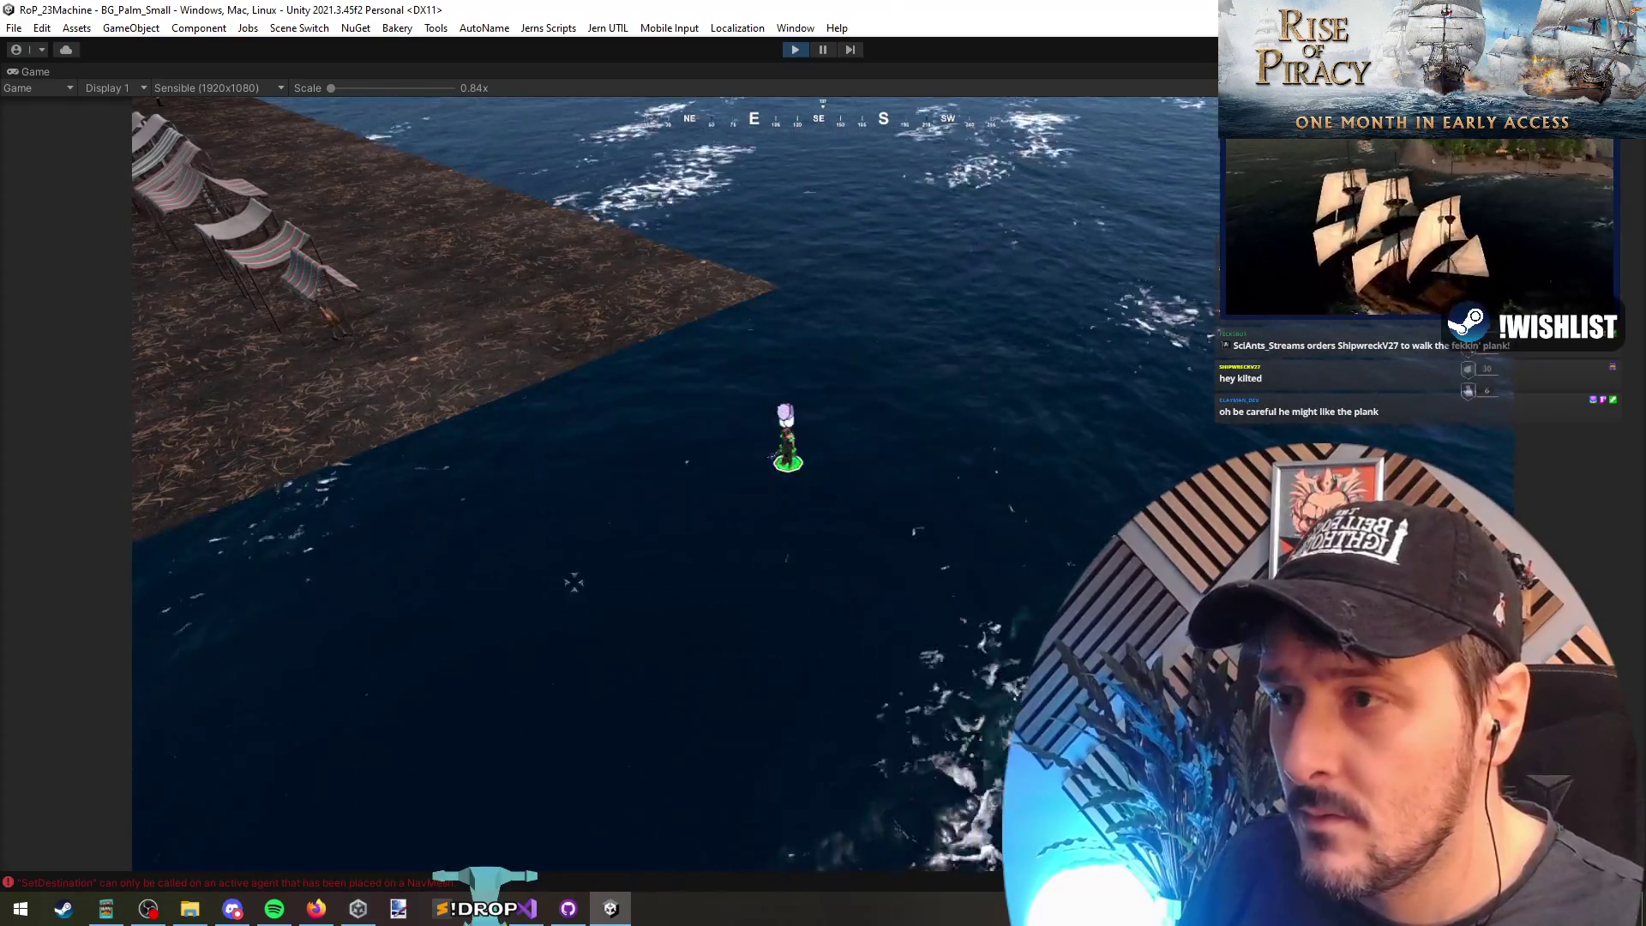
Step: Filter the debug menu commands for 'k' to show the kill commands
key(grave)
click(525, 138)
text(kill)
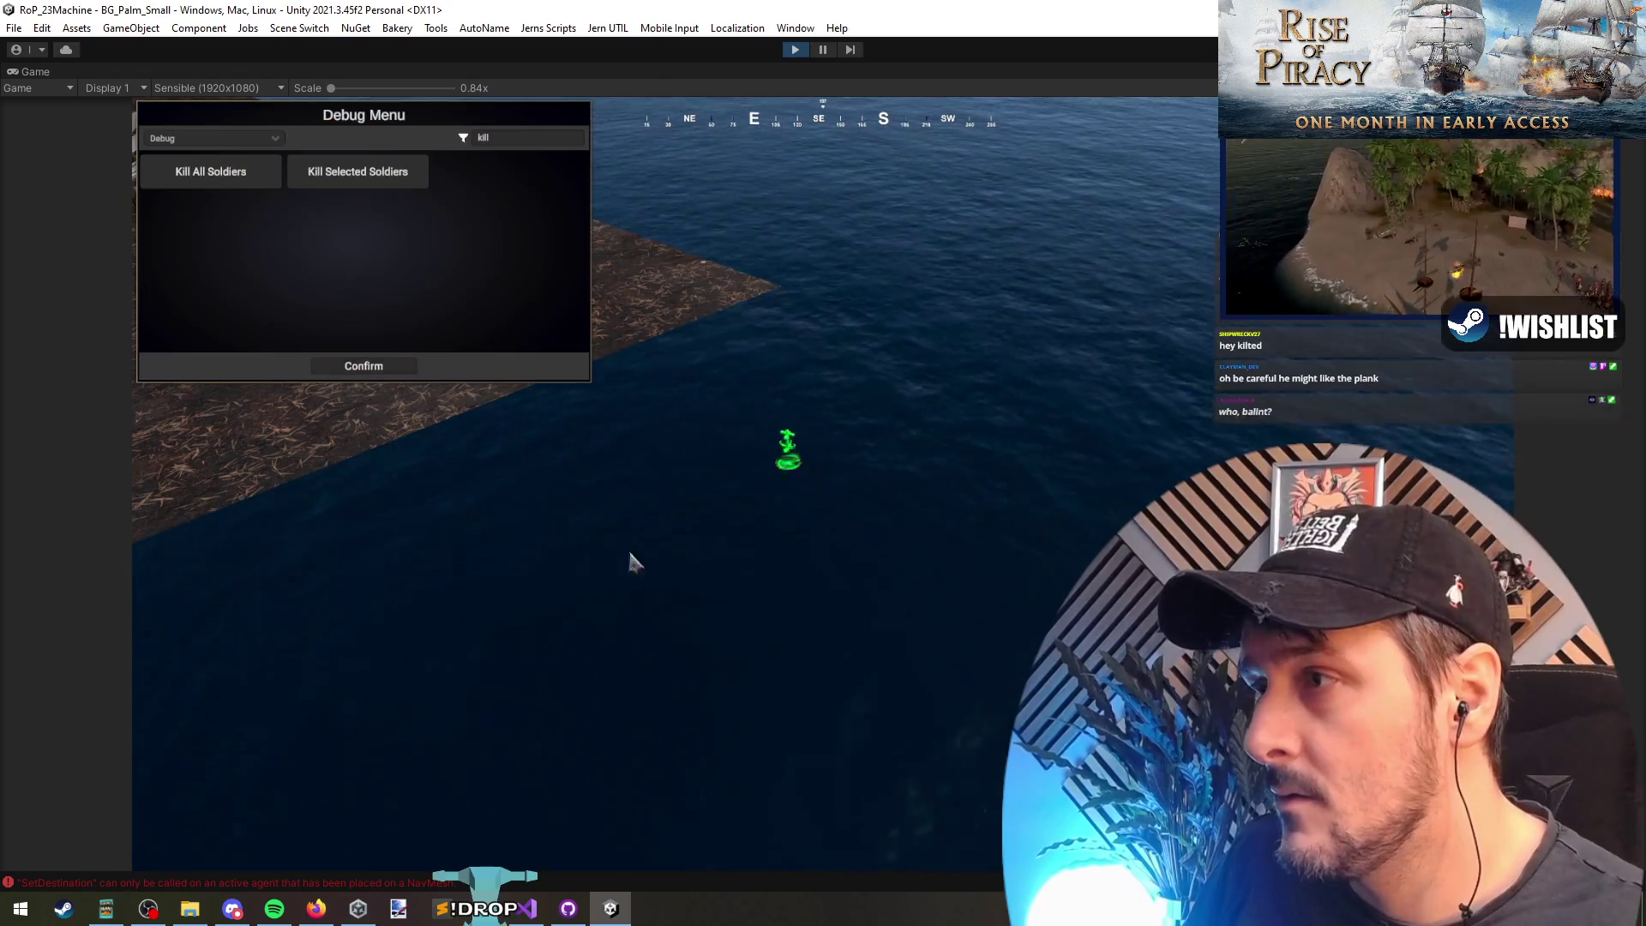
key(grave)
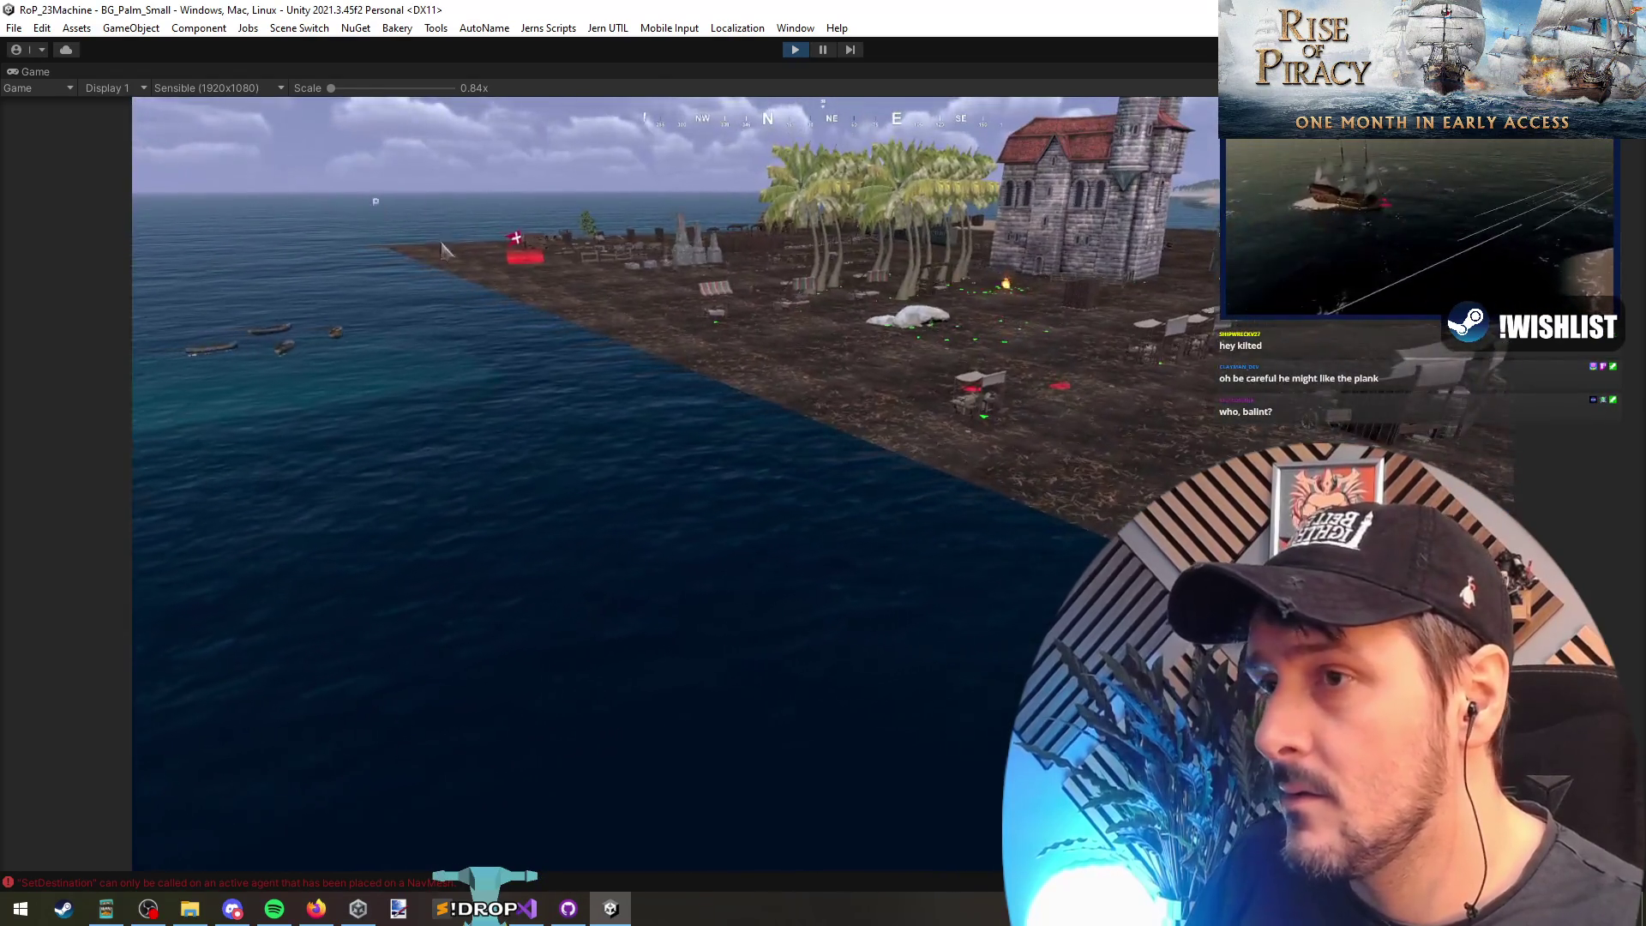
Step: Try grenade and rifle deployments from the galleon's deployment wheel
key(Tab)
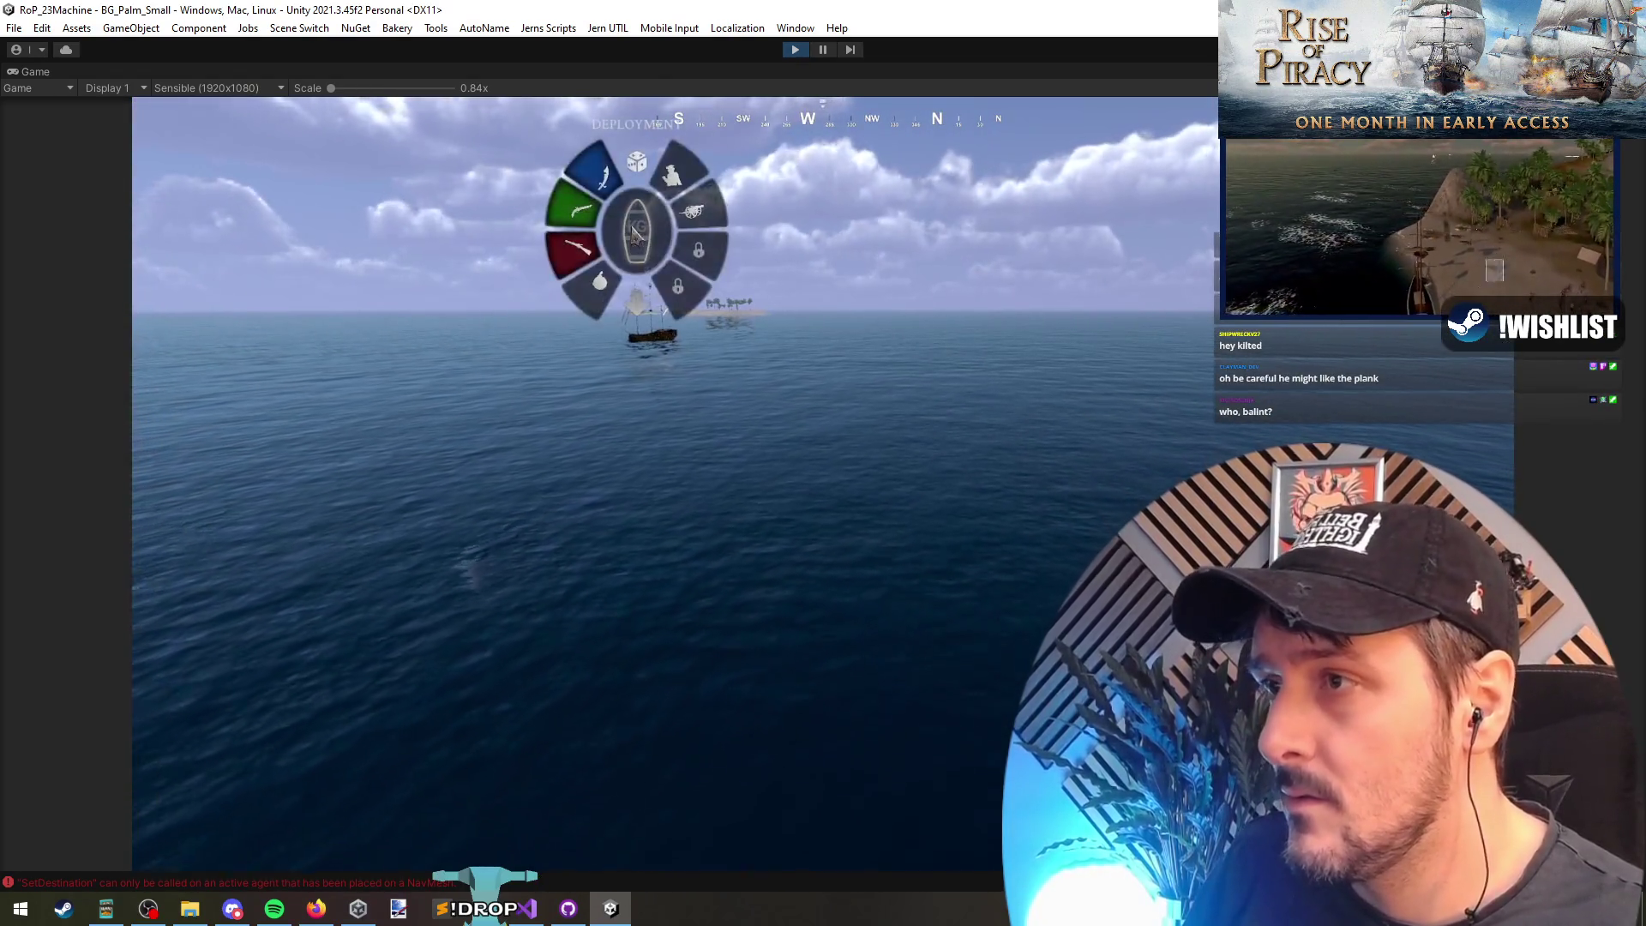
click(611, 176)
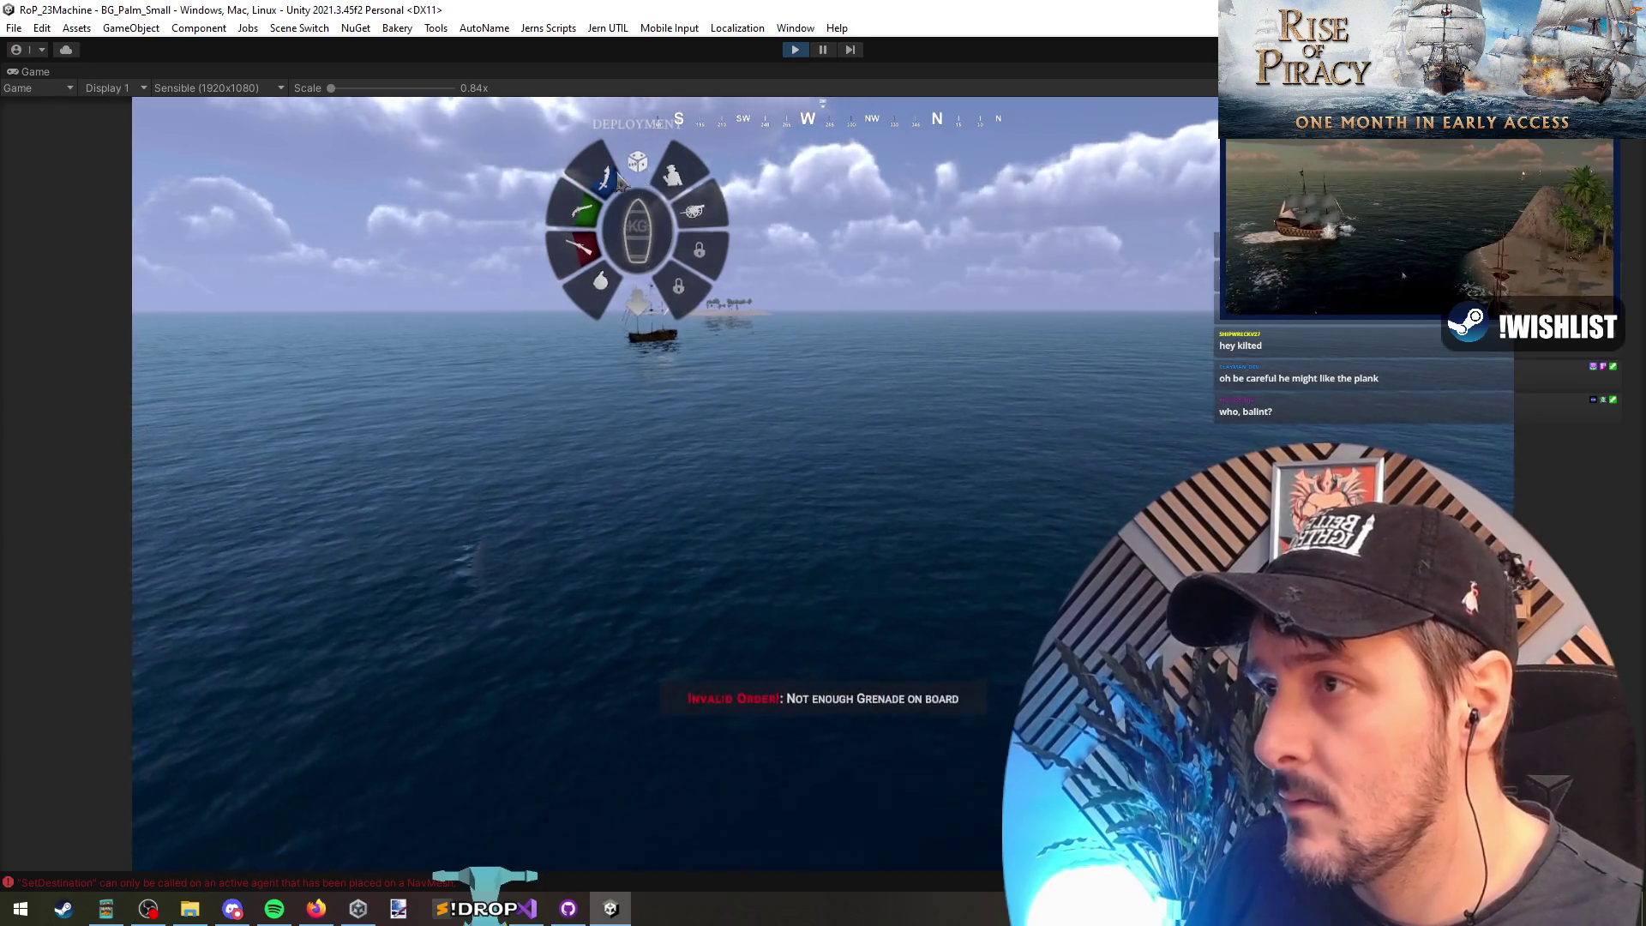
click(579, 247)
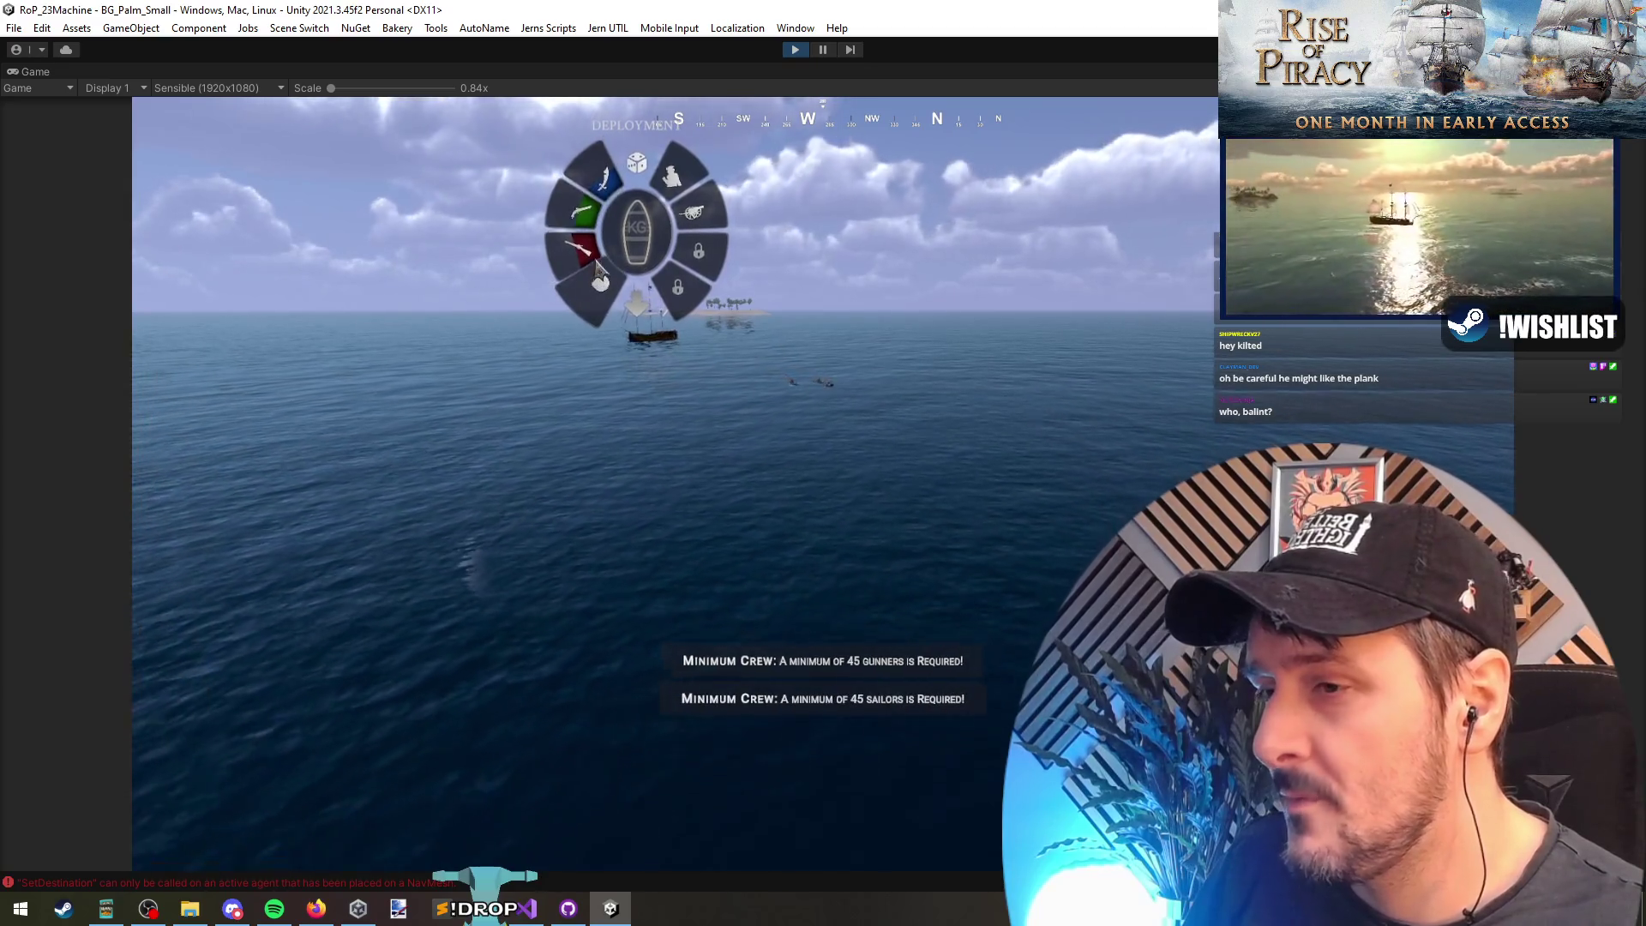
key(Tab)
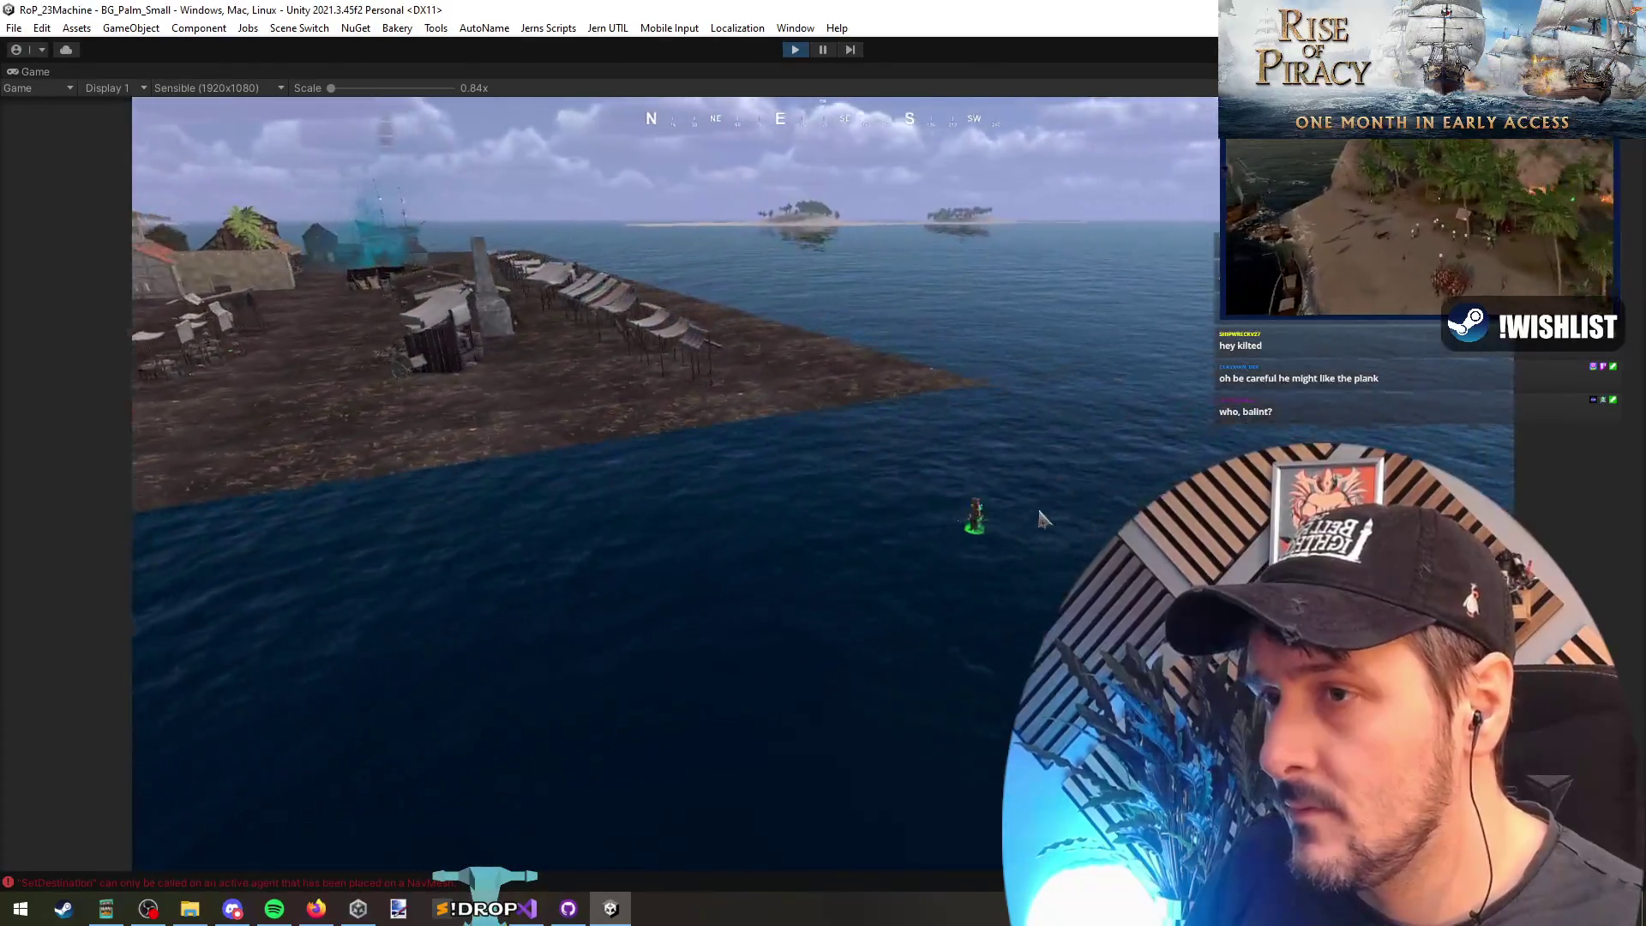
Step: Reopen the debug menu and switch it to the Spawn category
key(grave)
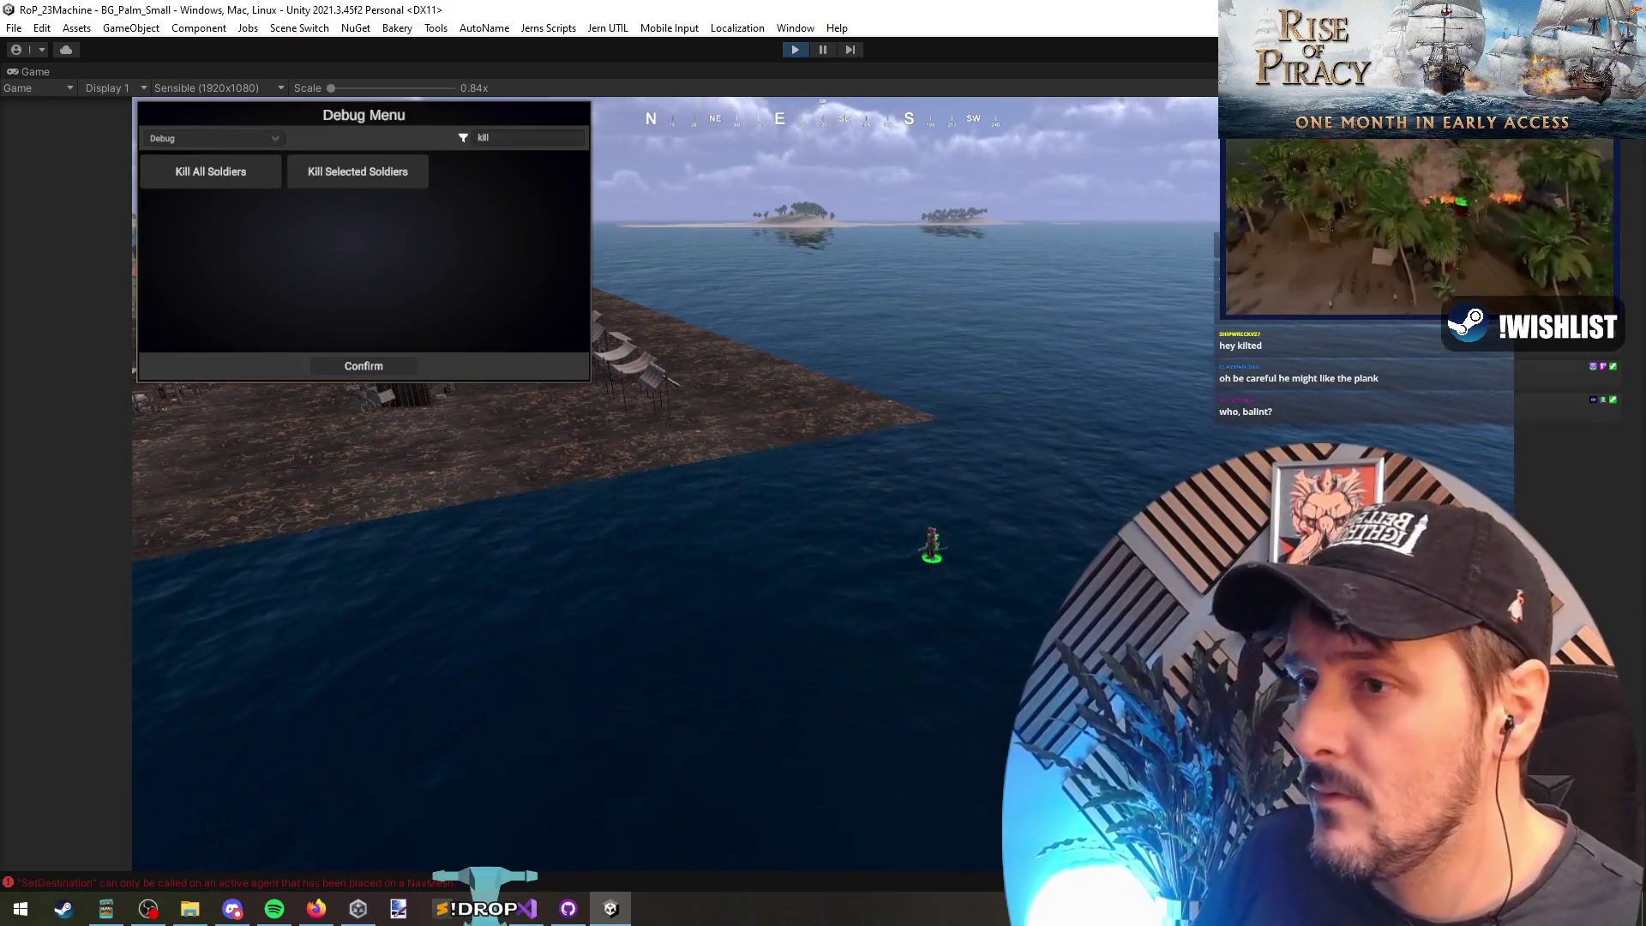
key(grave)
key(grave)
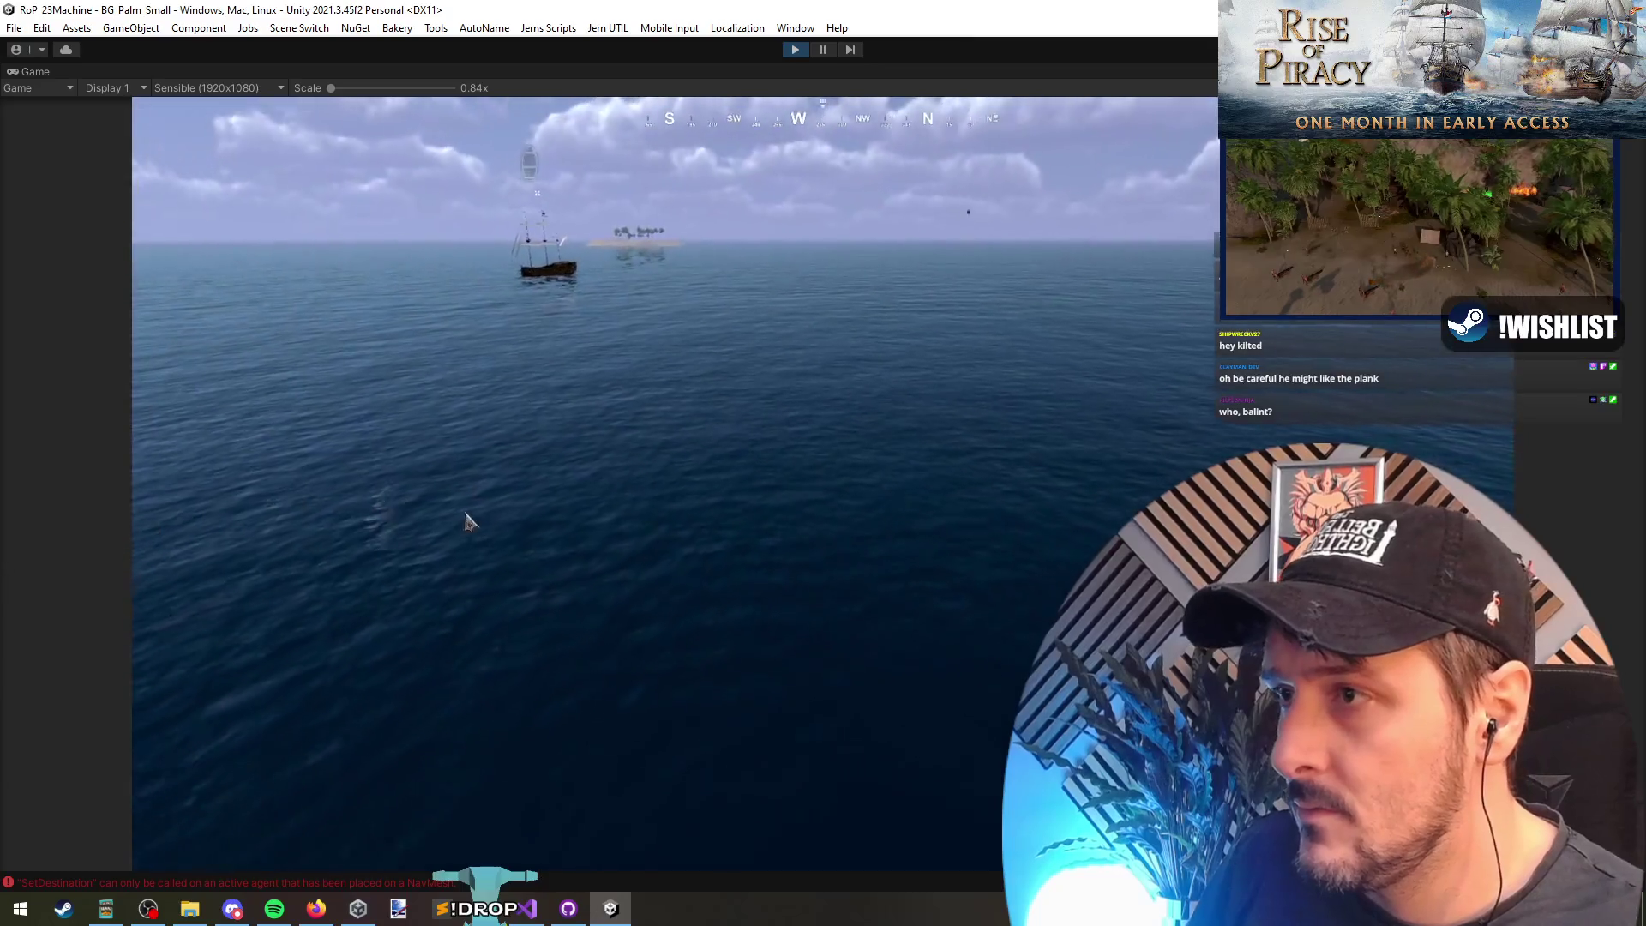
click(210, 170)
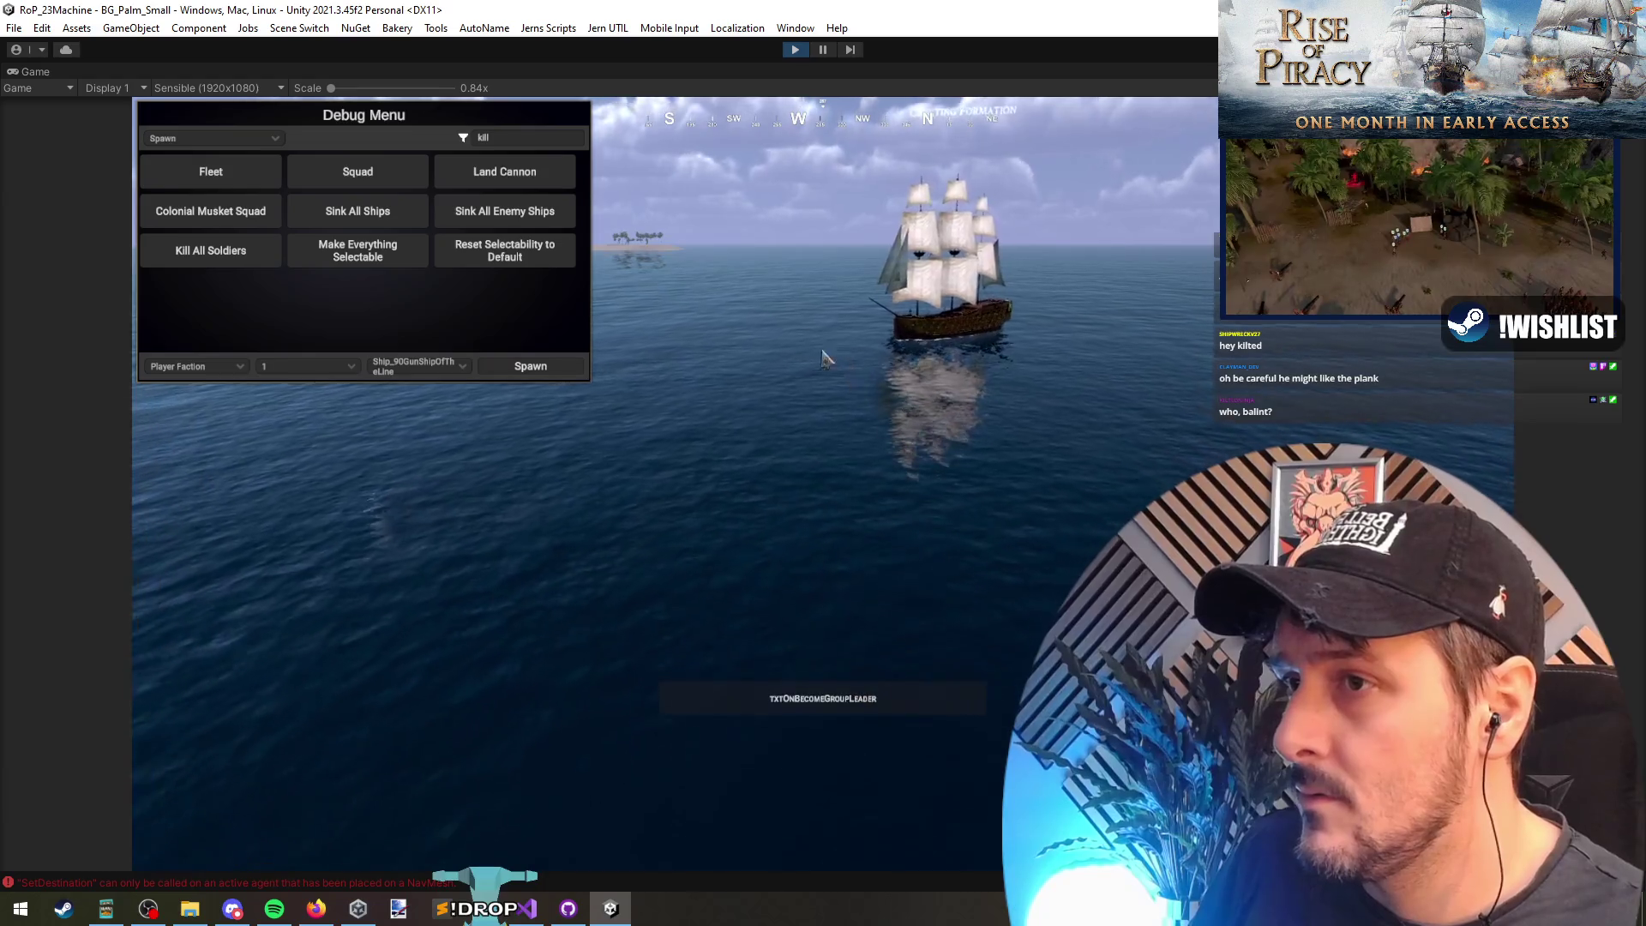
Step: Spawn a fleet, set the galleon's landing zone, and select one of the three ships
click(673, 316)
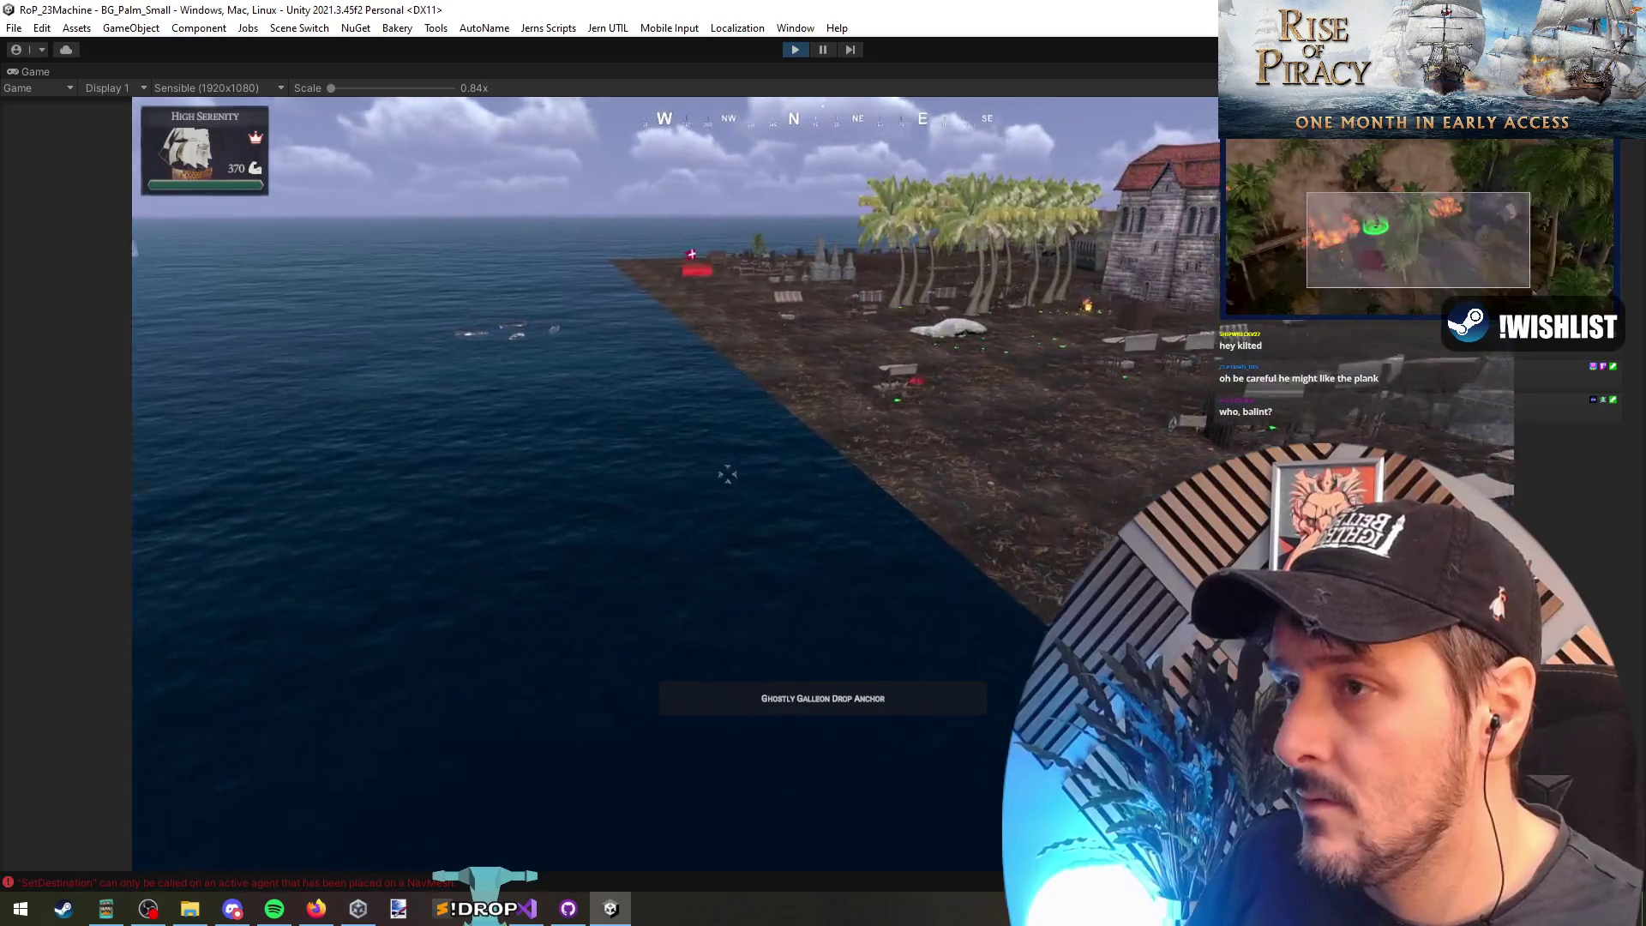
click(857, 494)
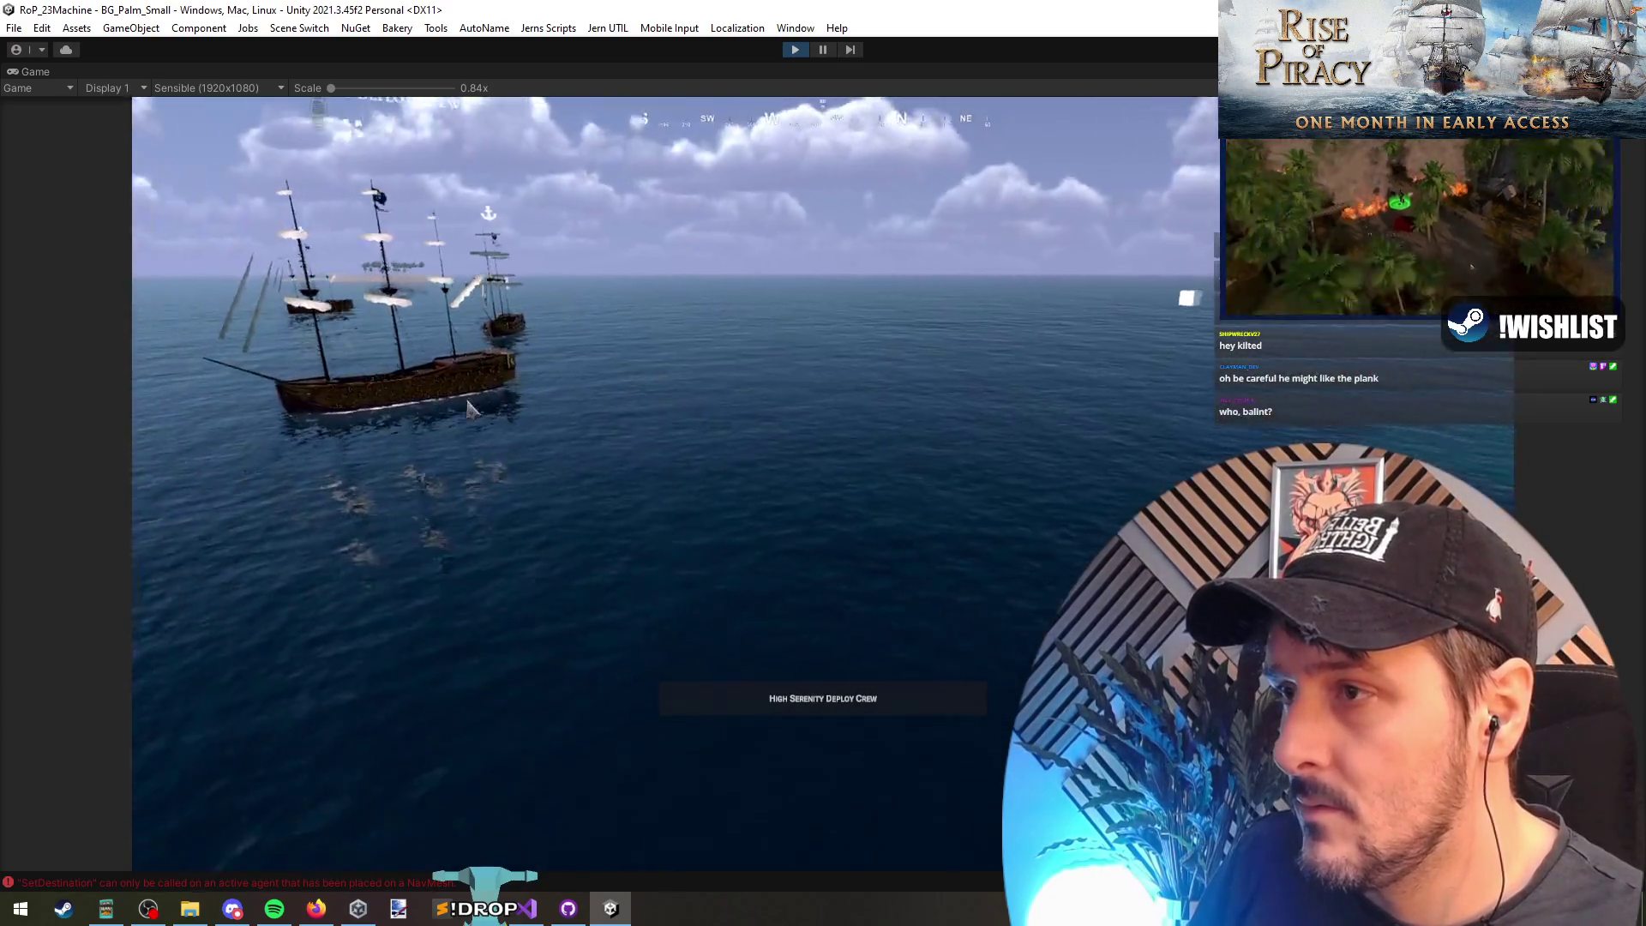
drag(650, 360, 1110, 249)
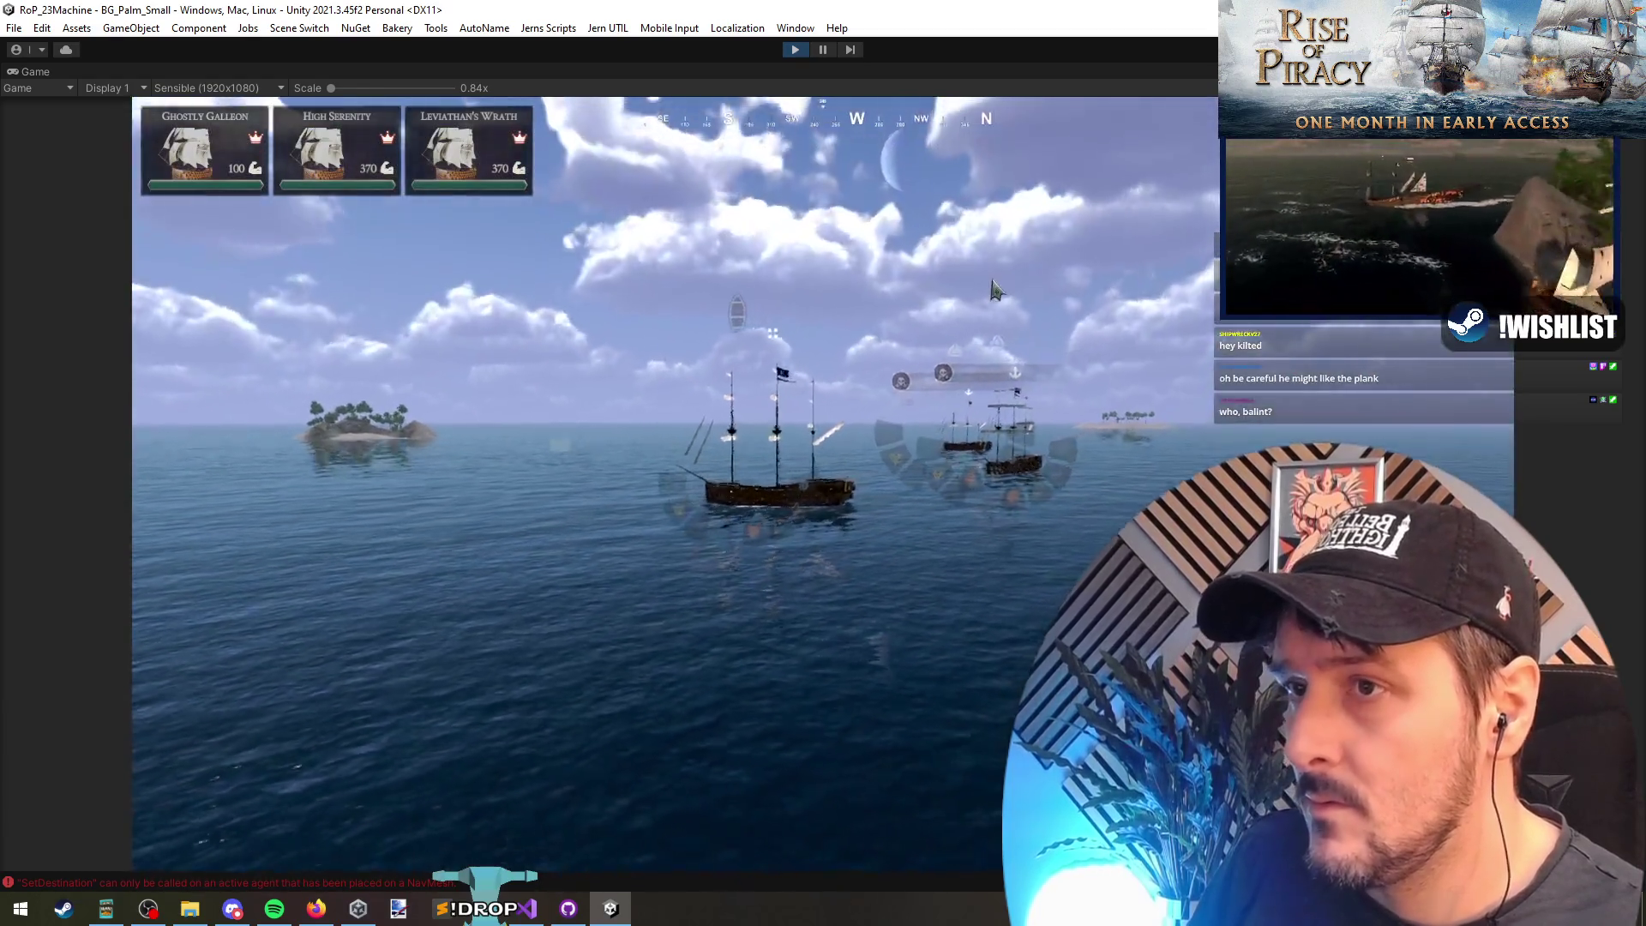
click(1044, 449)
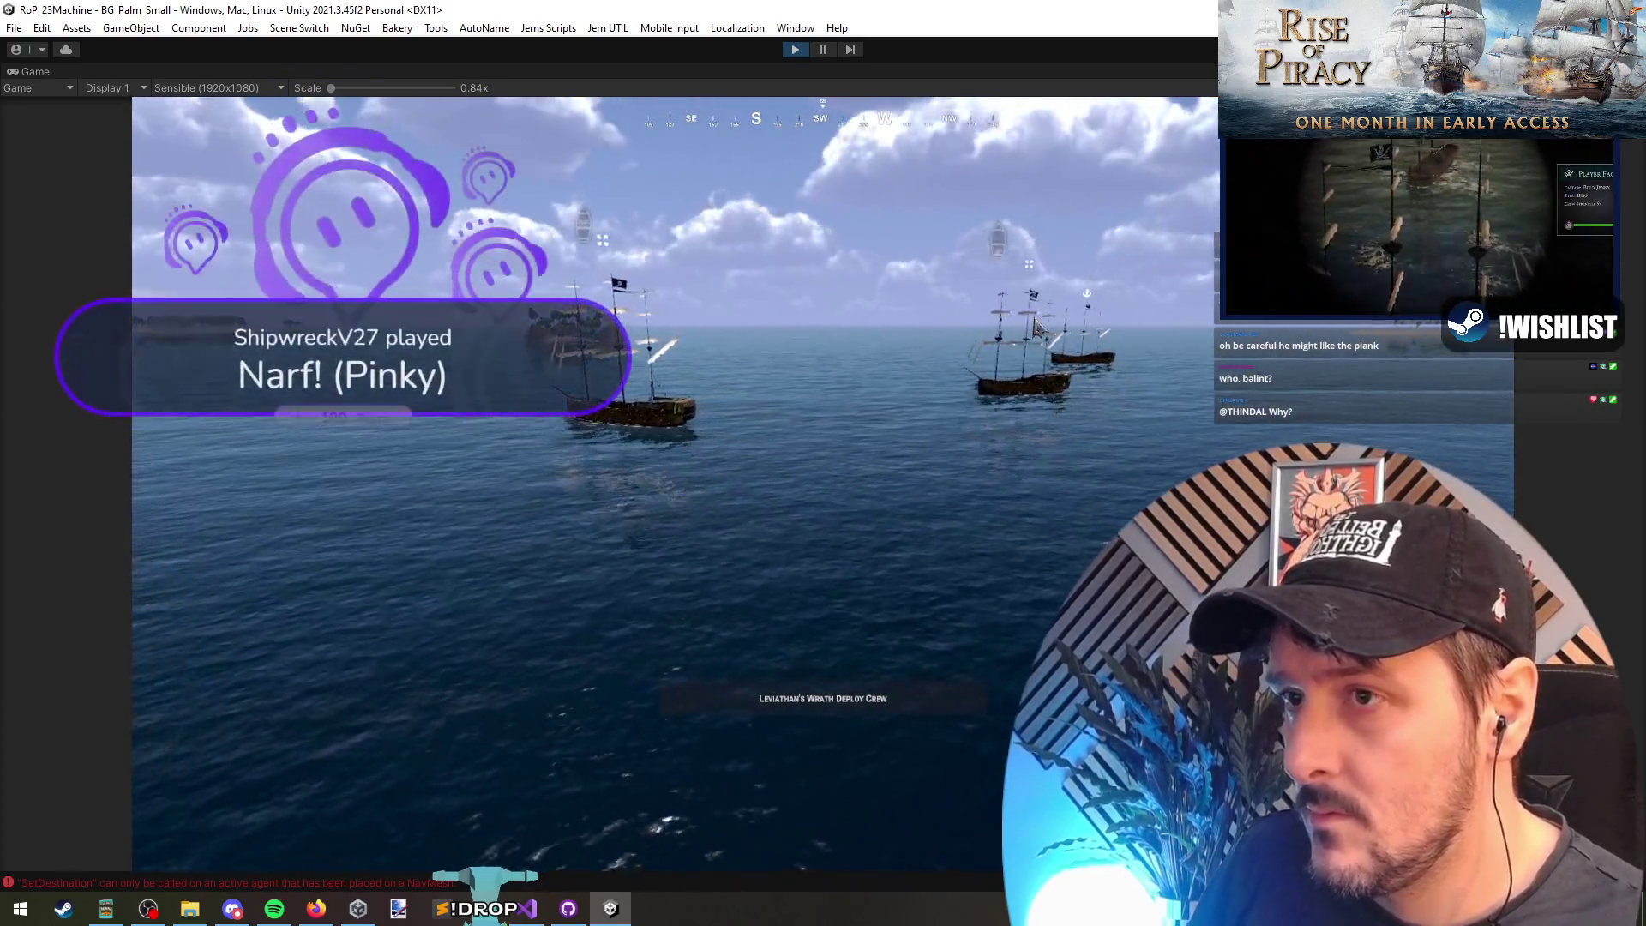
right_click(997, 231)
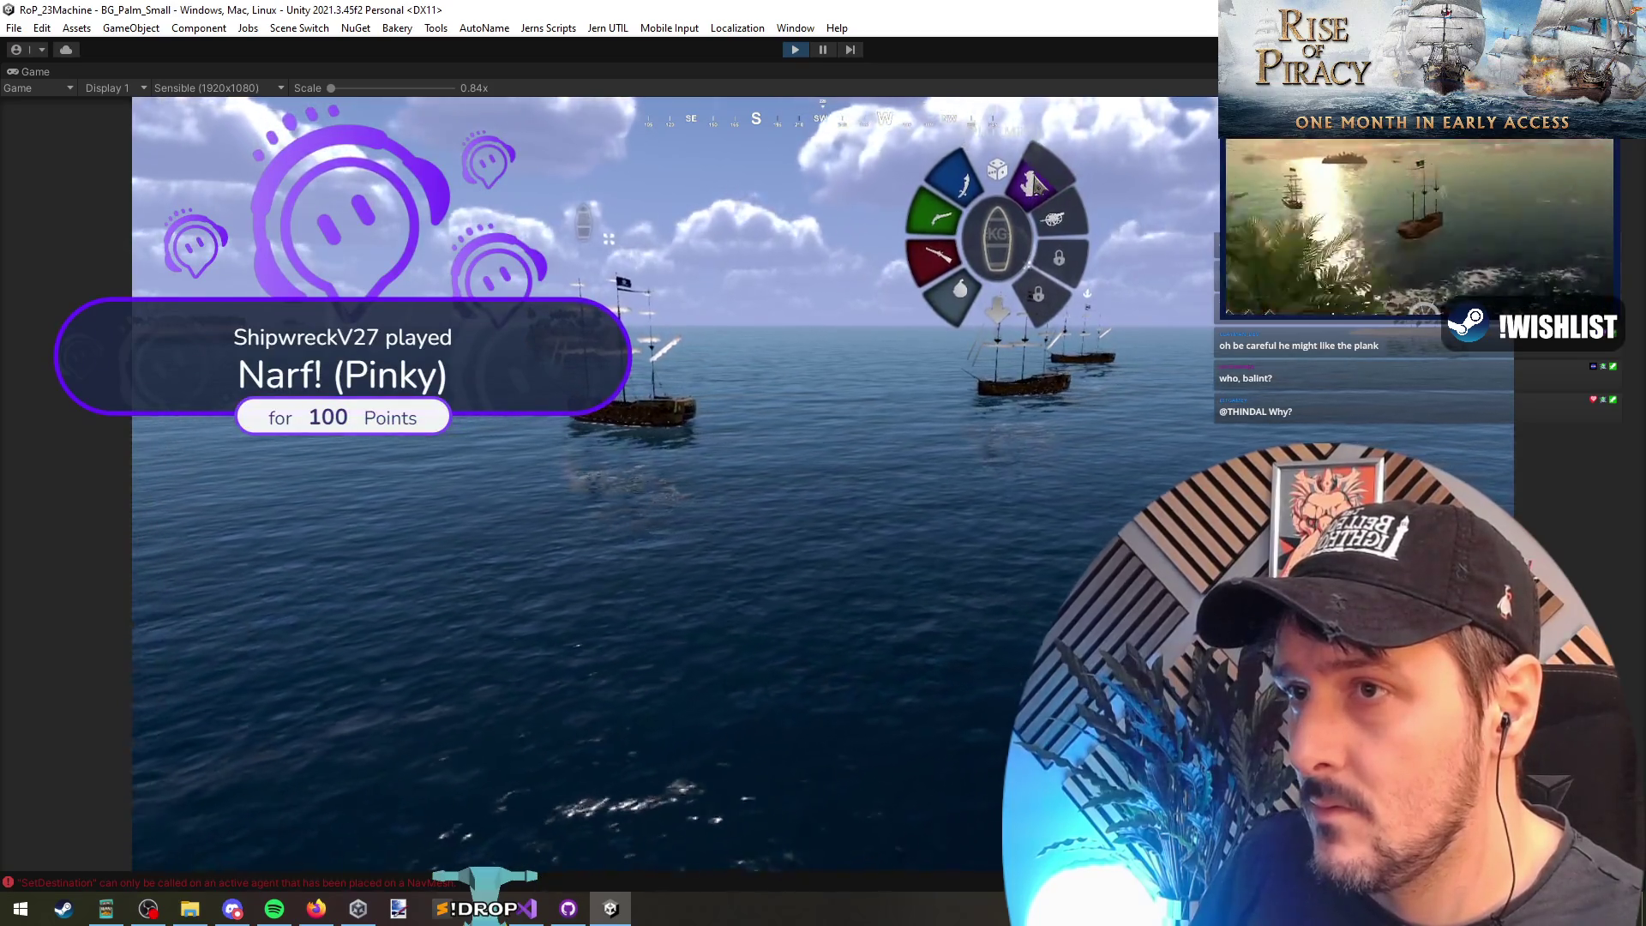
click(1035, 183)
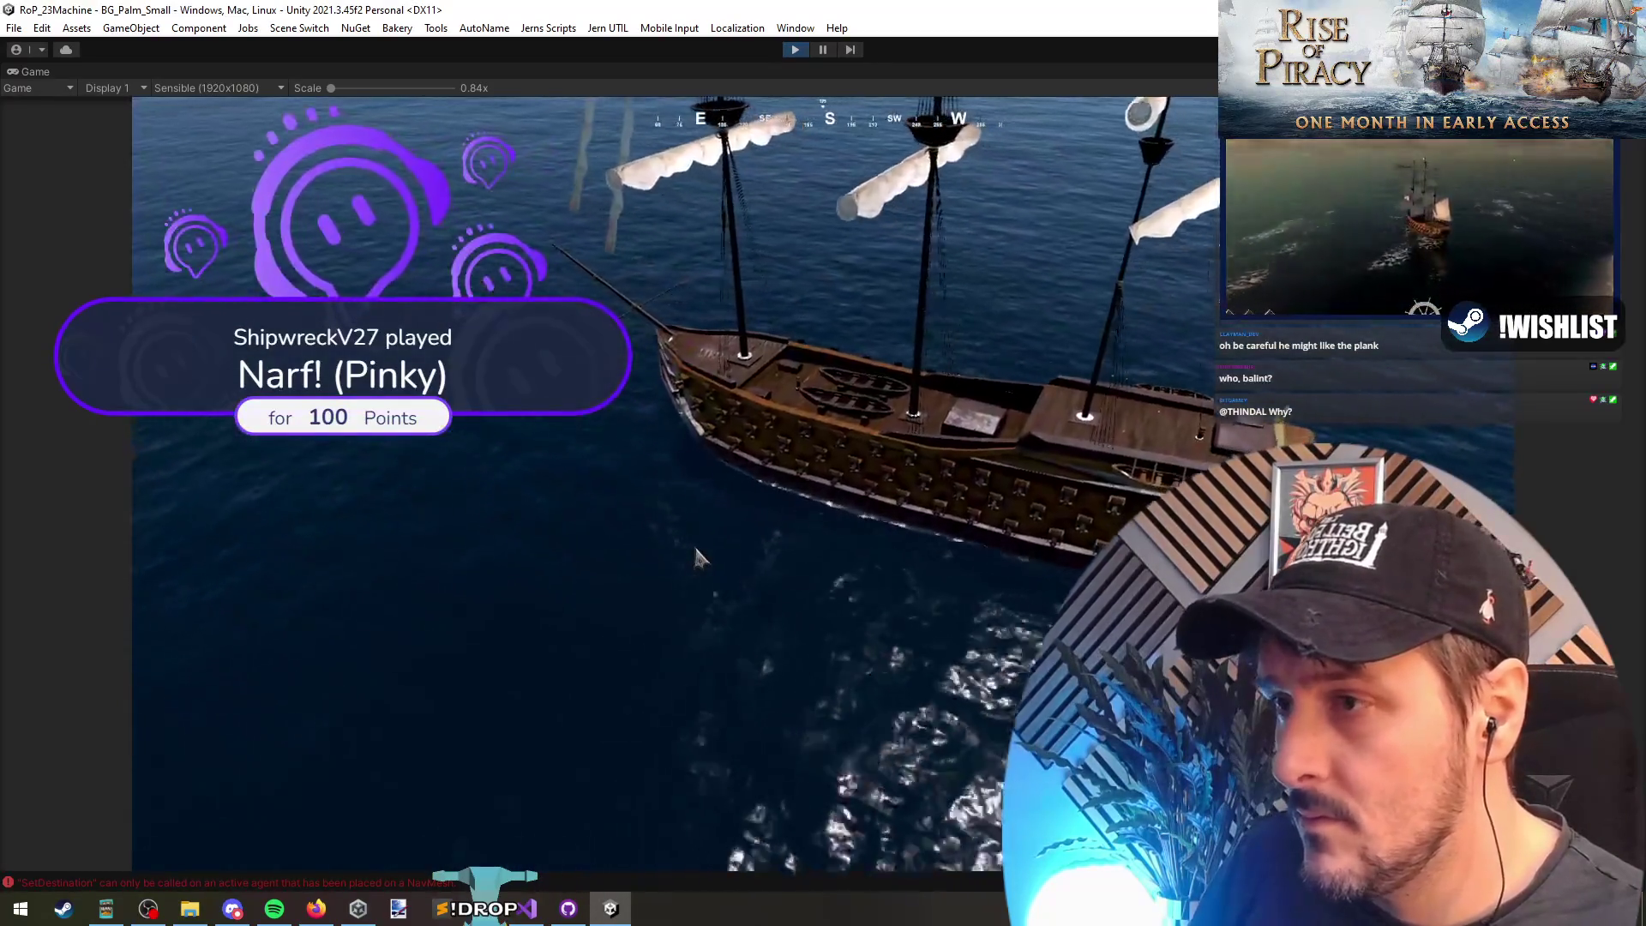
Step: Try officer, sailor and gunner deployments, then launch a crew boat from High Serenity
right_click(758, 378)
click(720, 391)
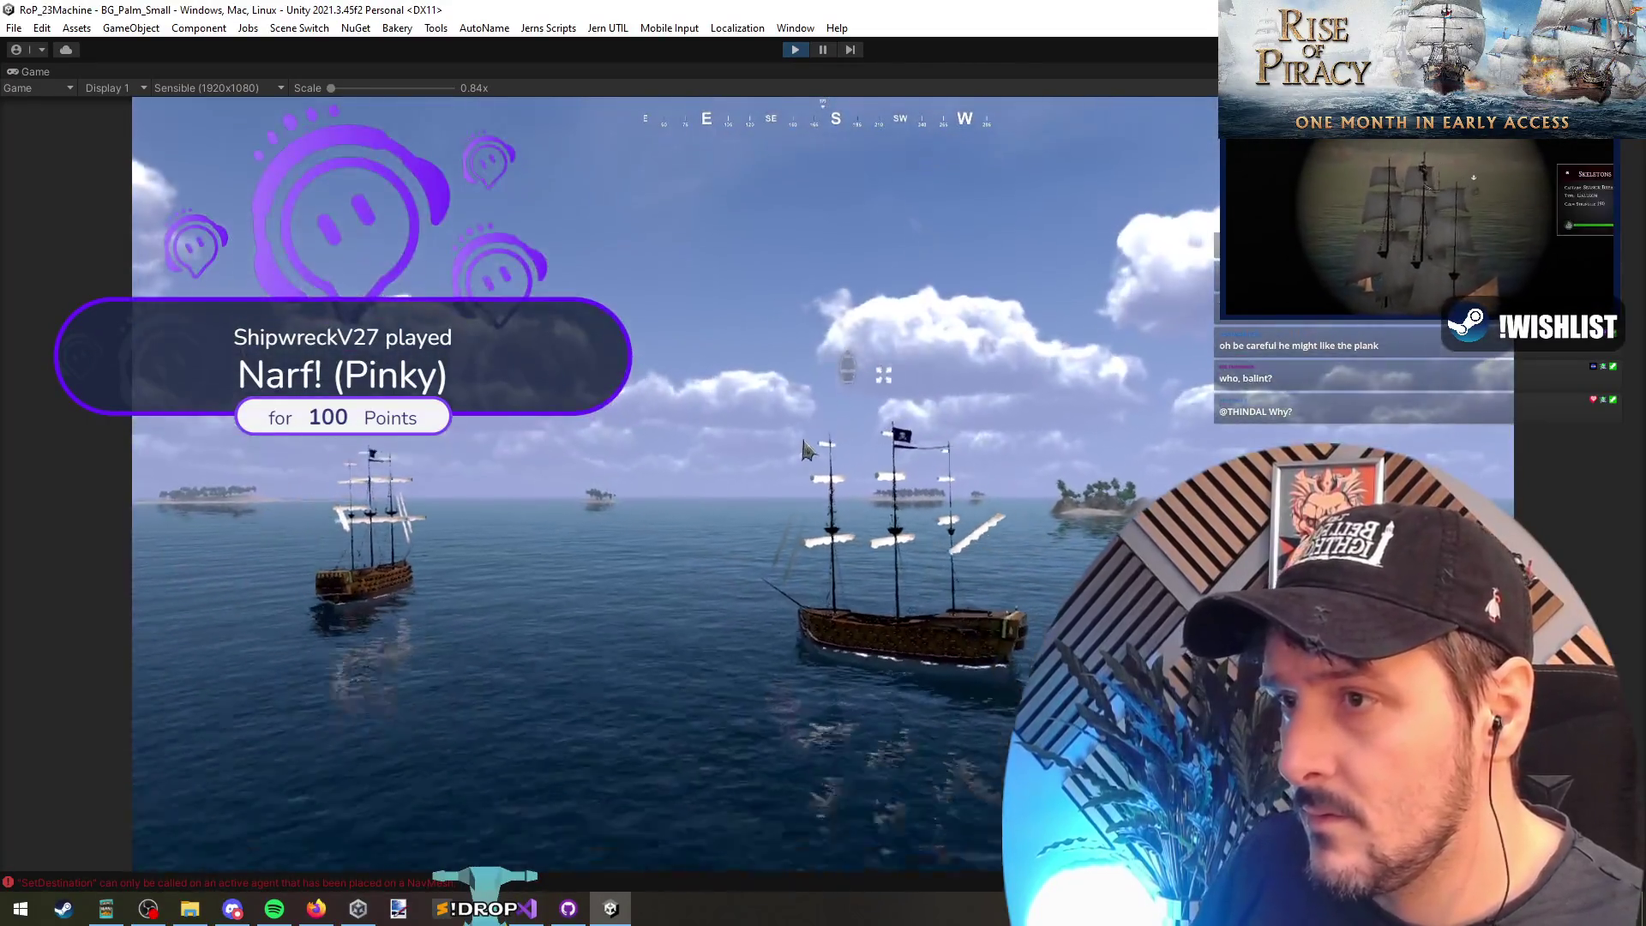
right_click(845, 377)
click(893, 324)
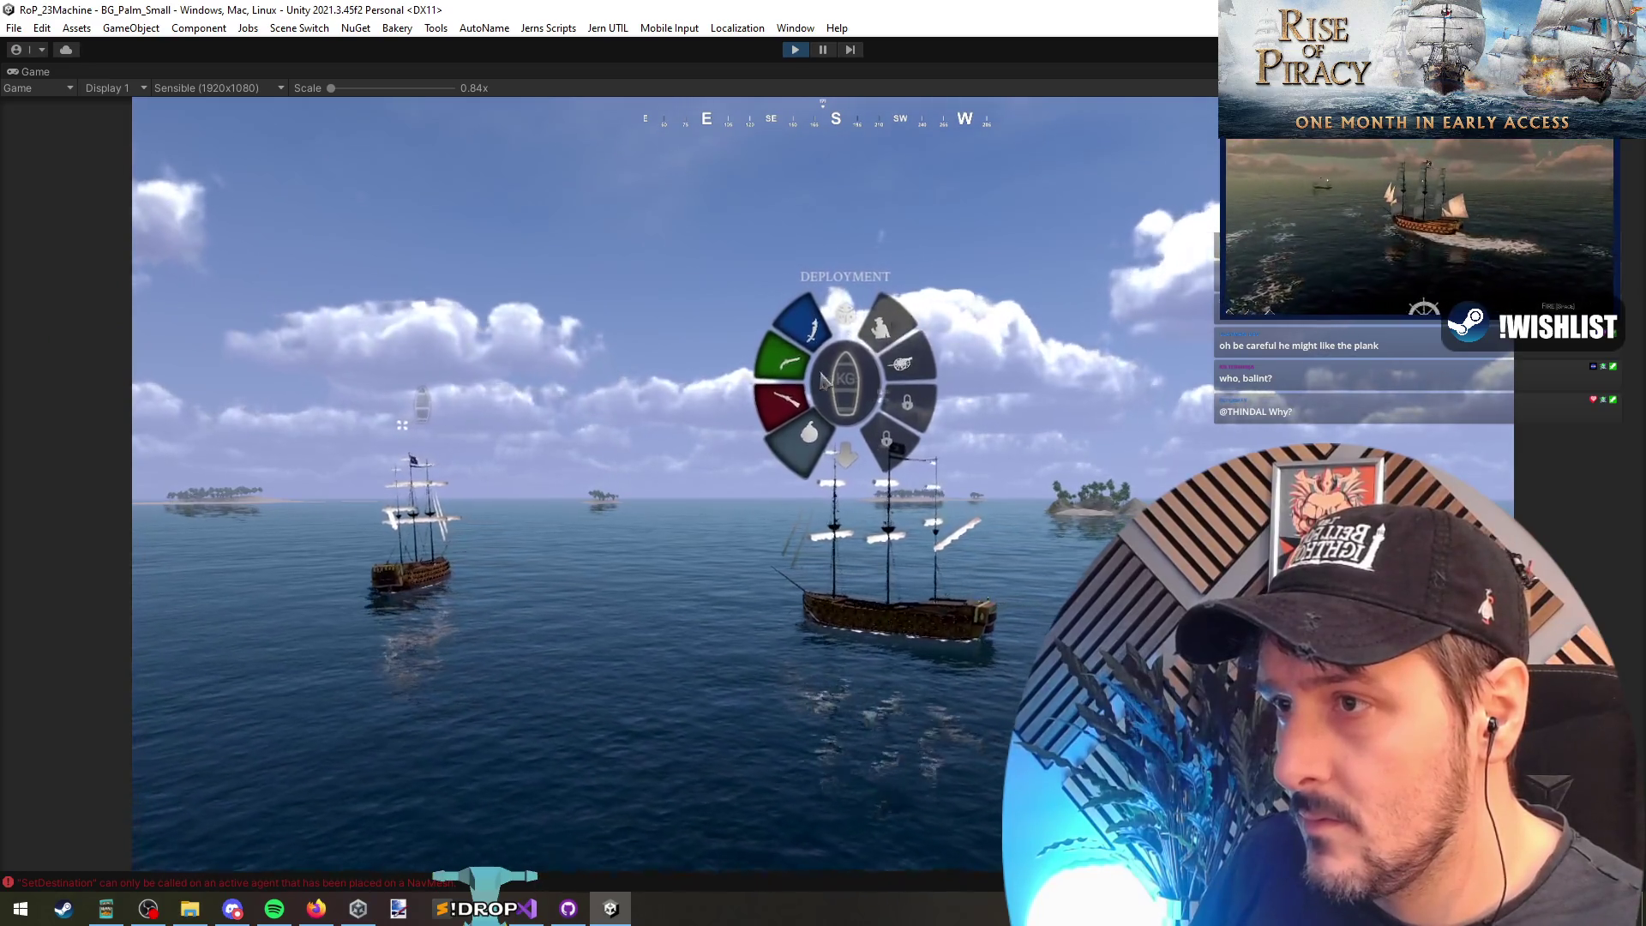
click(806, 324)
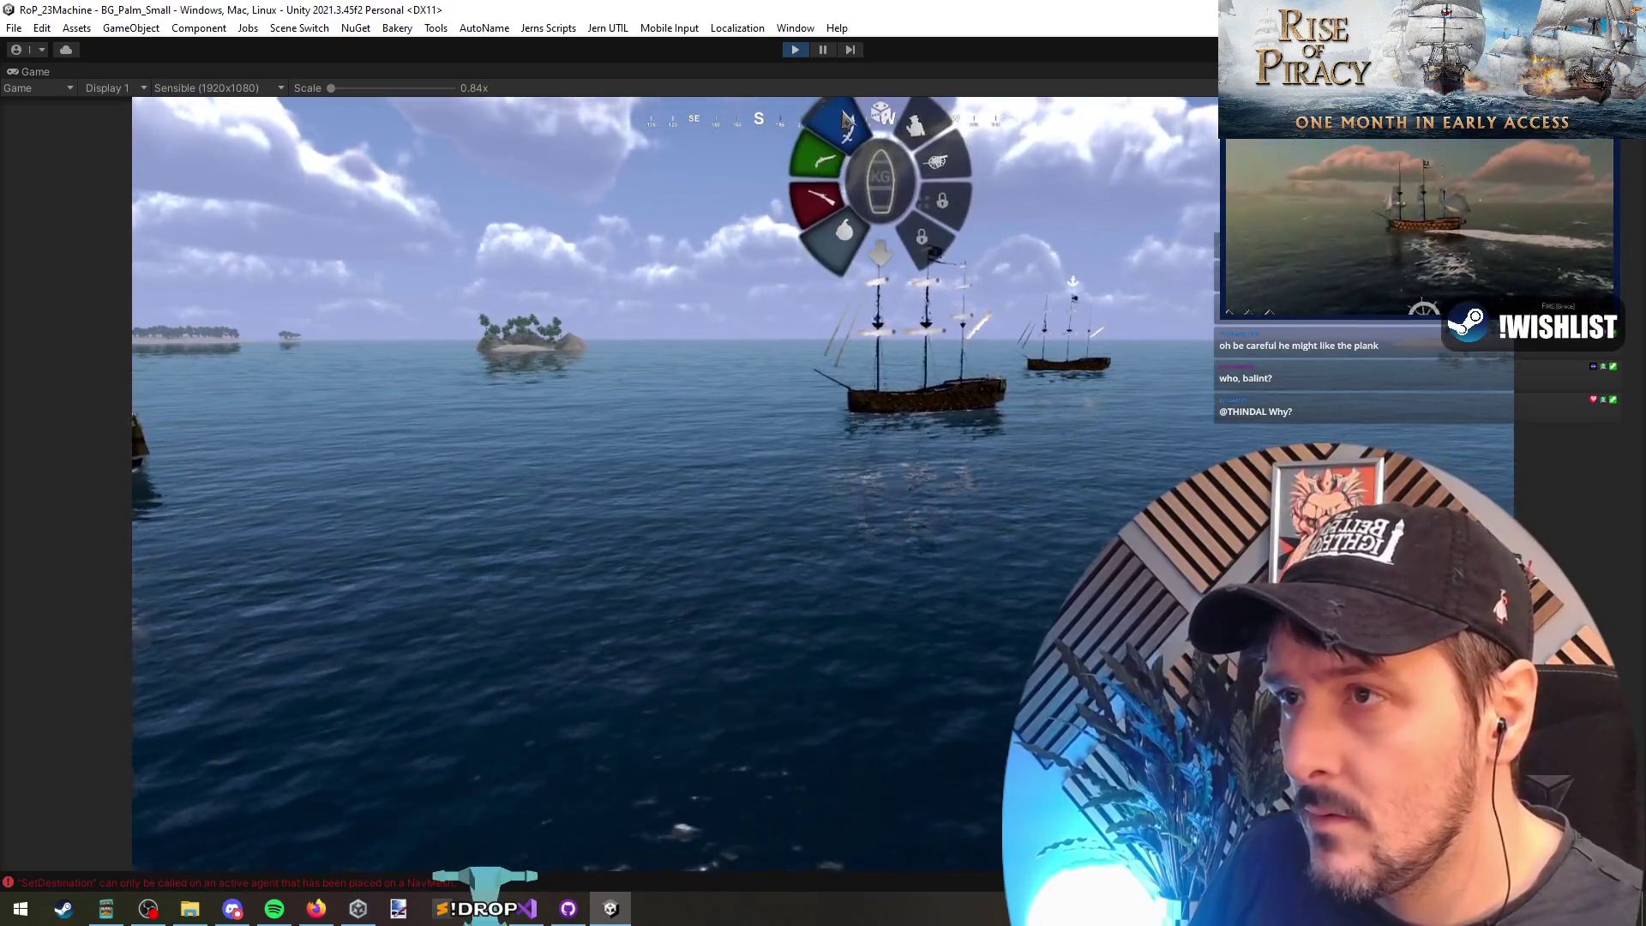
click(808, 167)
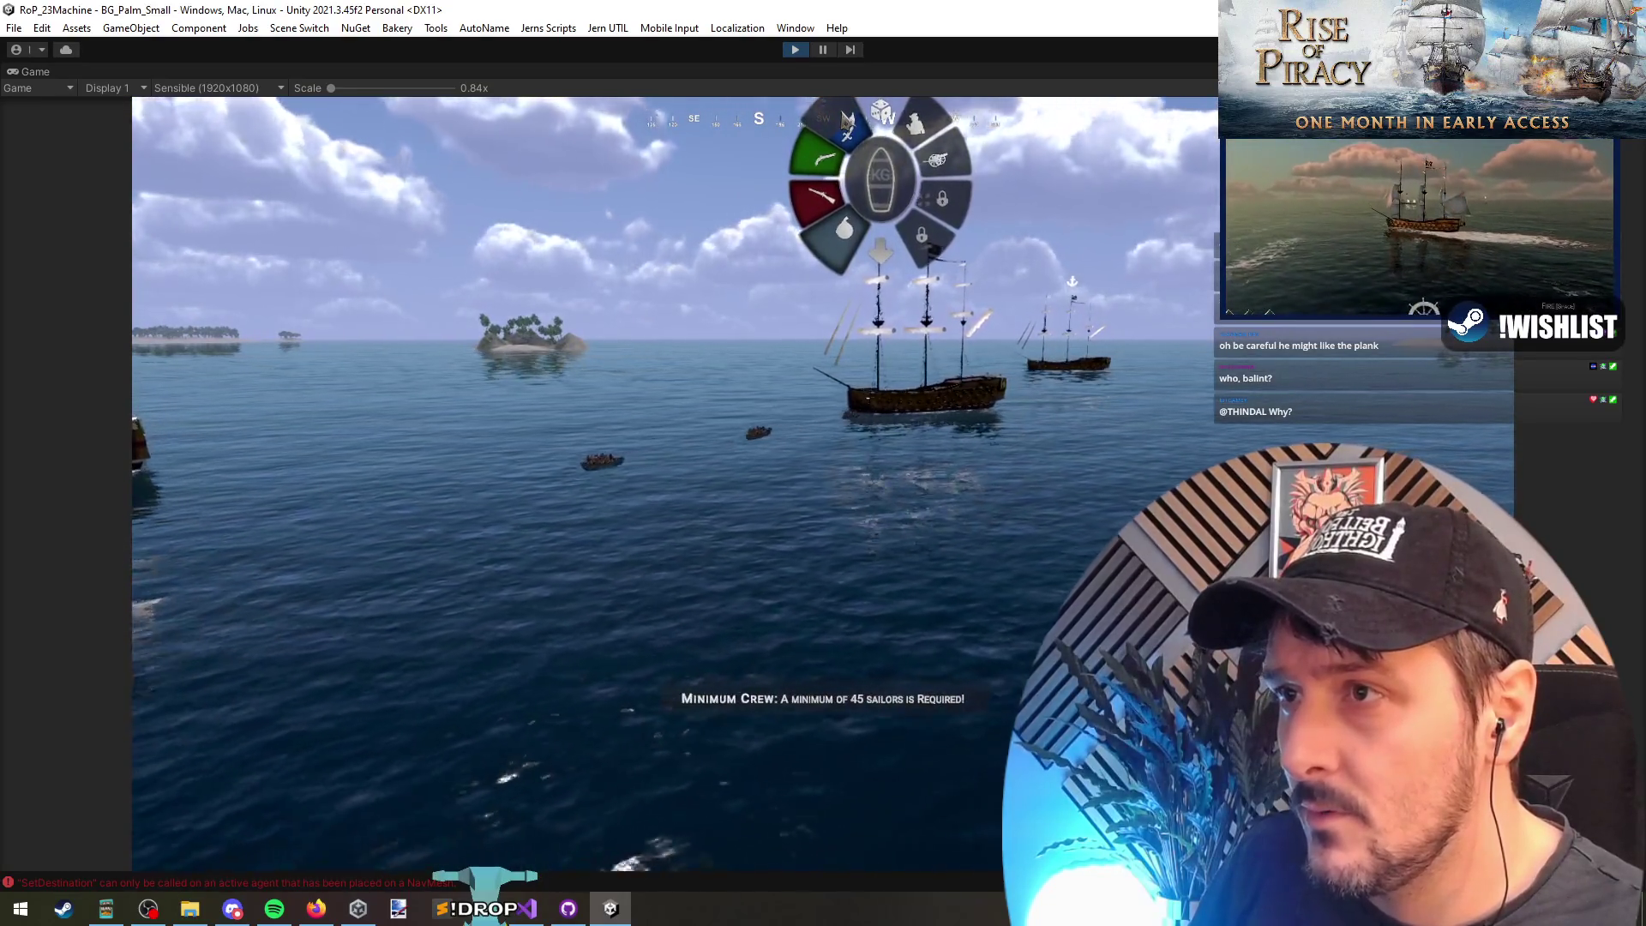
click(825, 242)
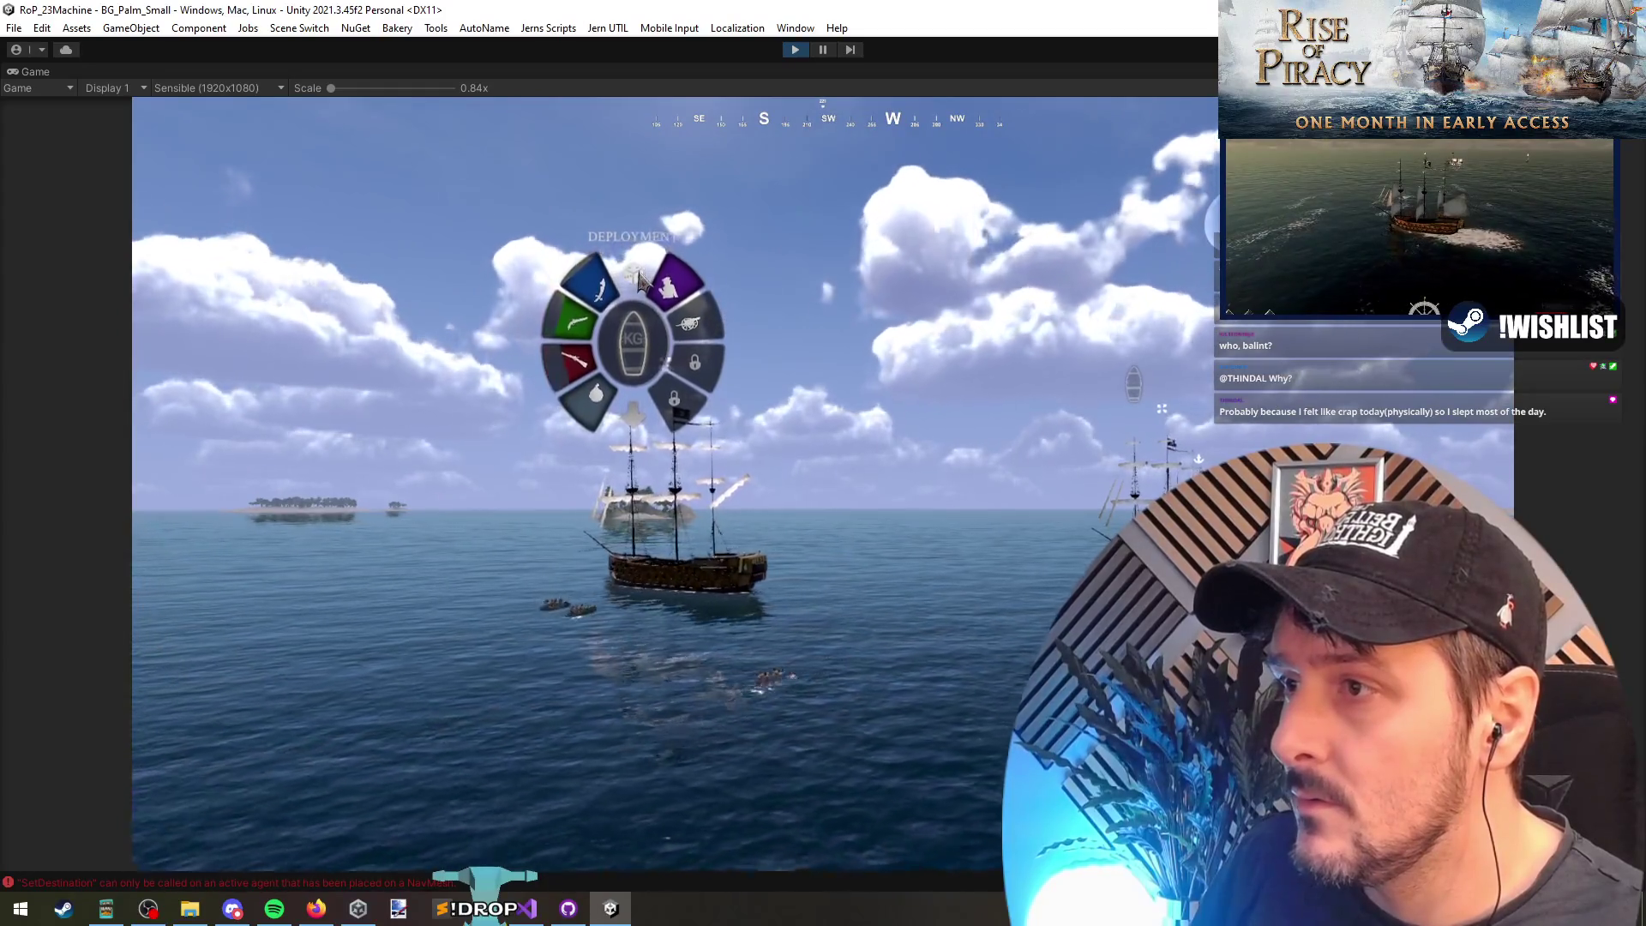
click(603, 290)
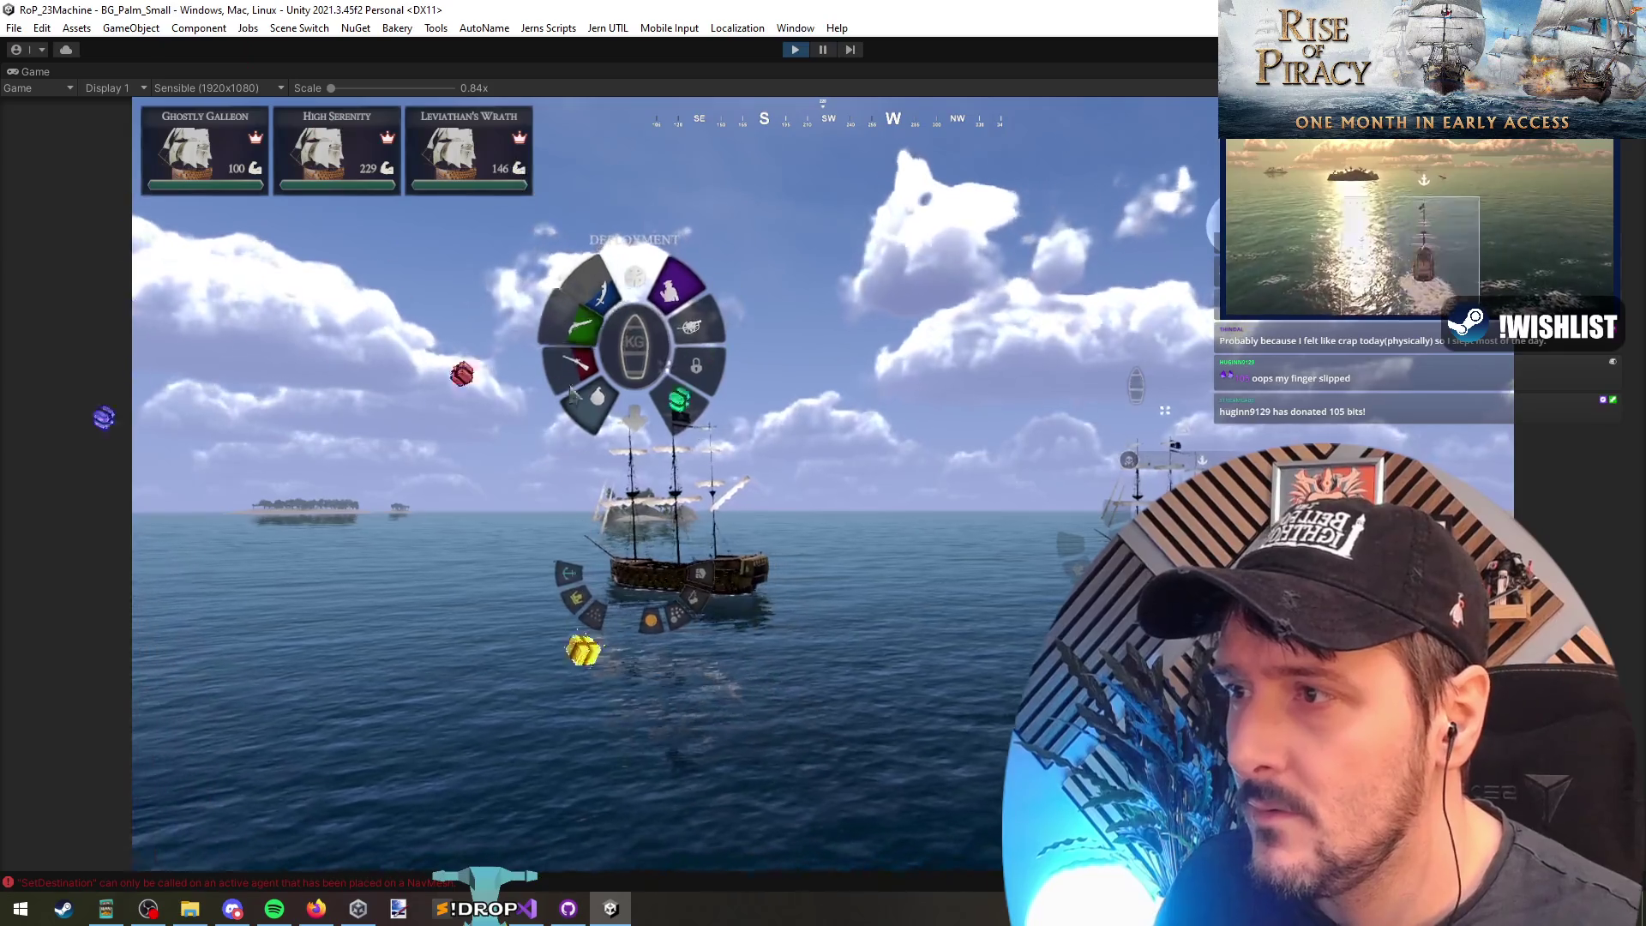
click(684, 278)
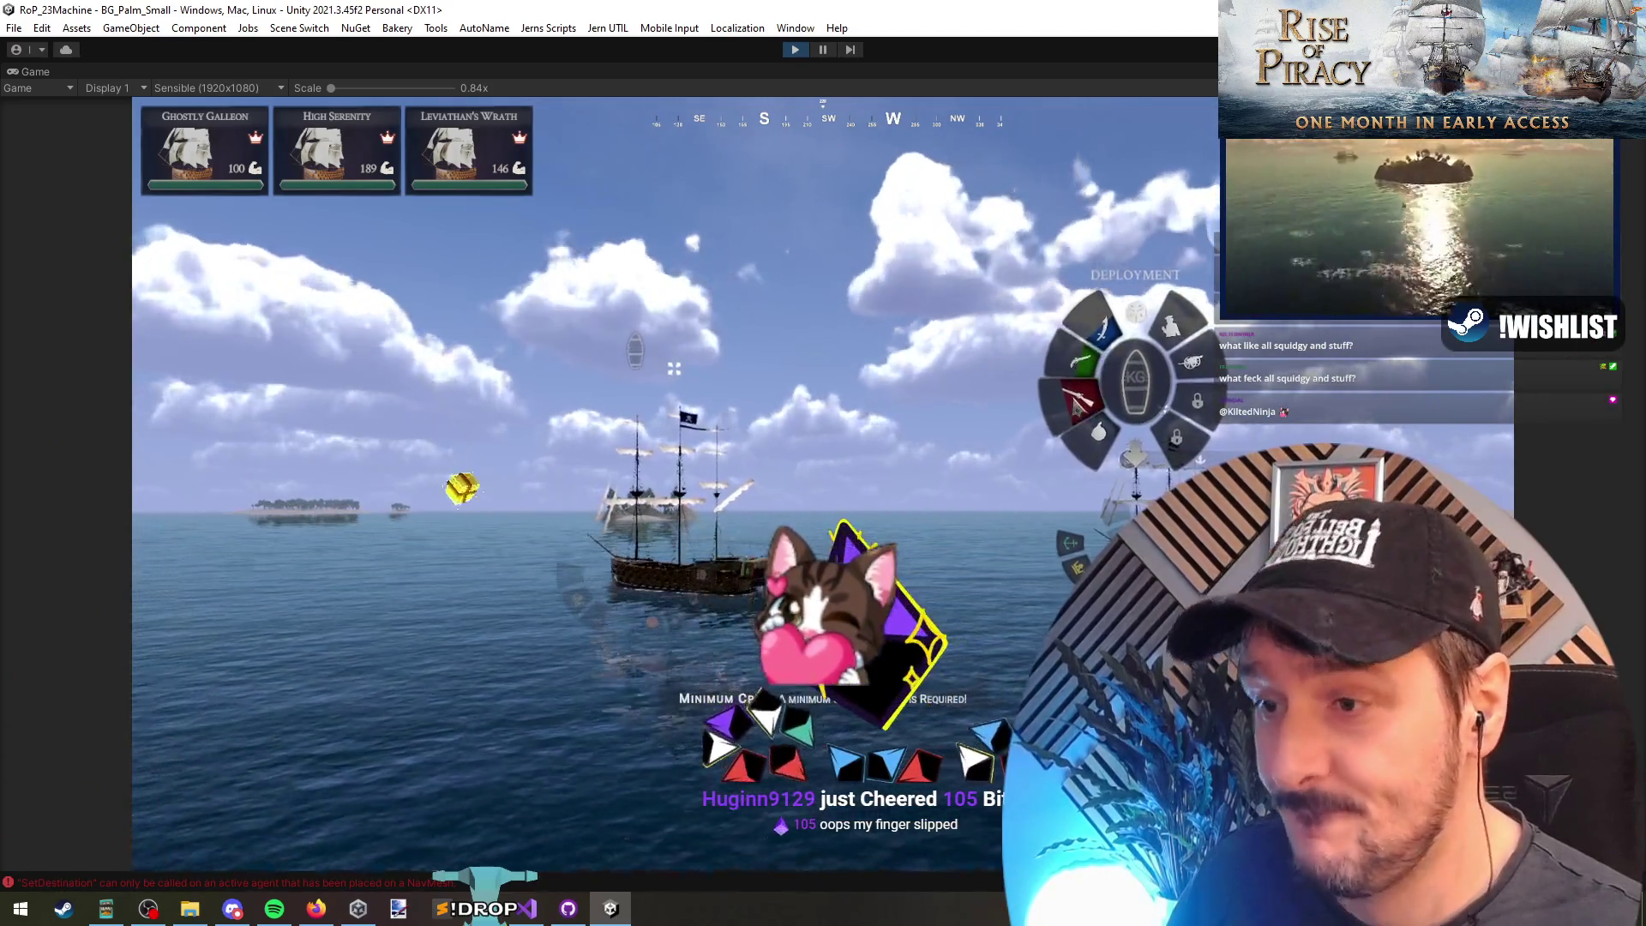
click(1079, 395)
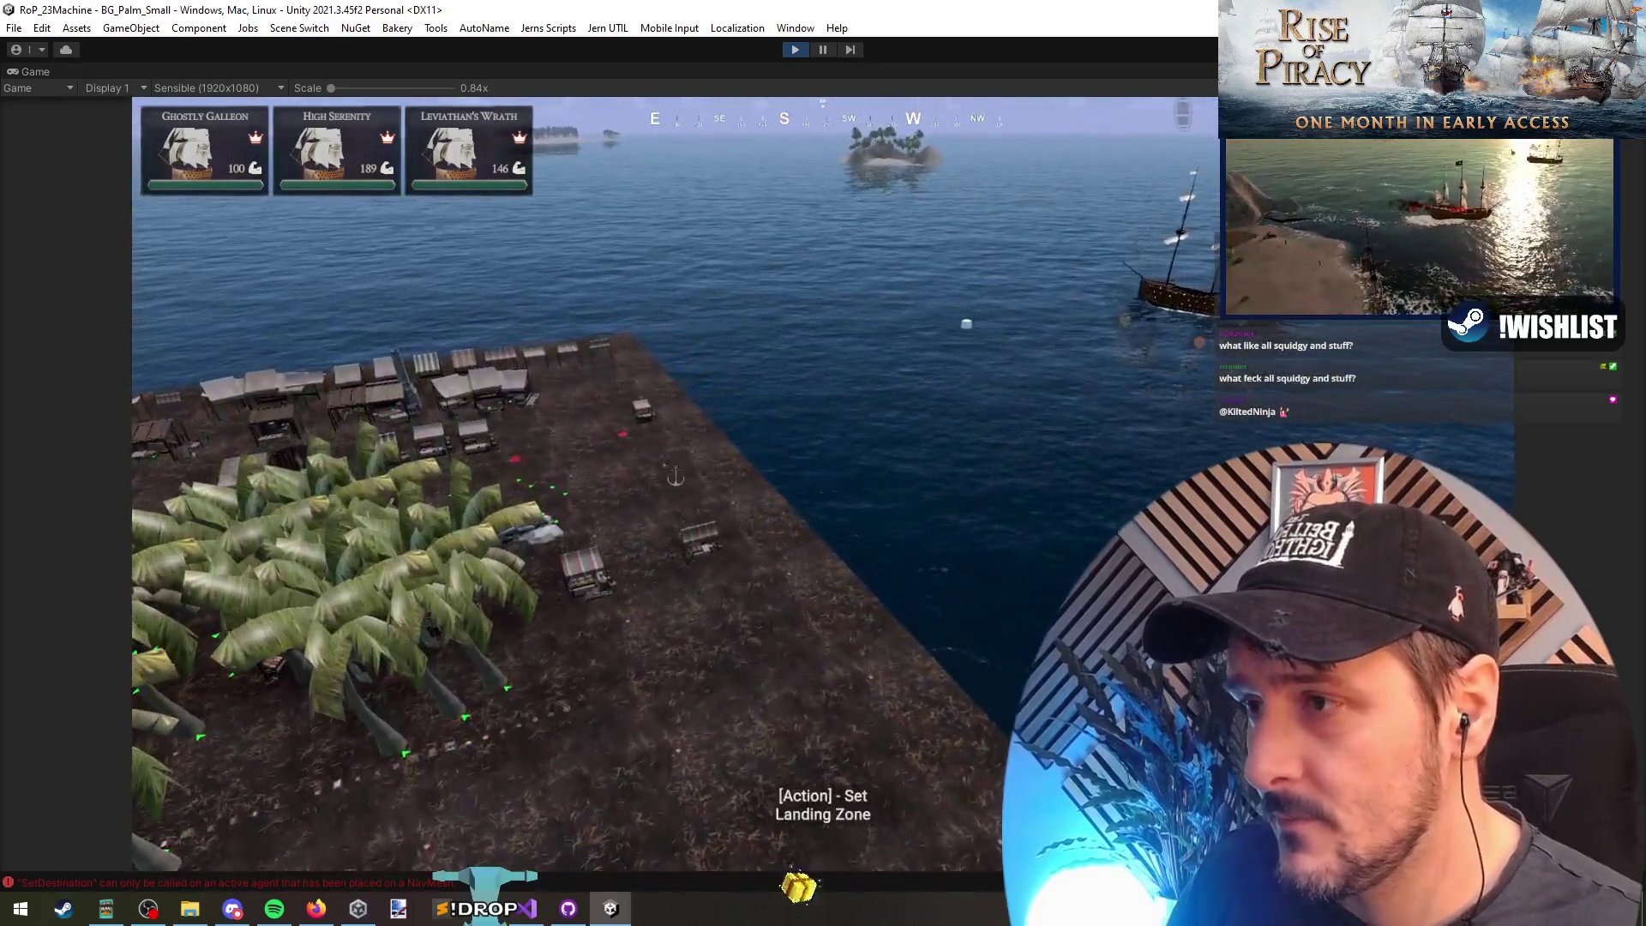
Step: Set the landing zone at the dock and send a crew boat from the right-hand ship
click(727, 633)
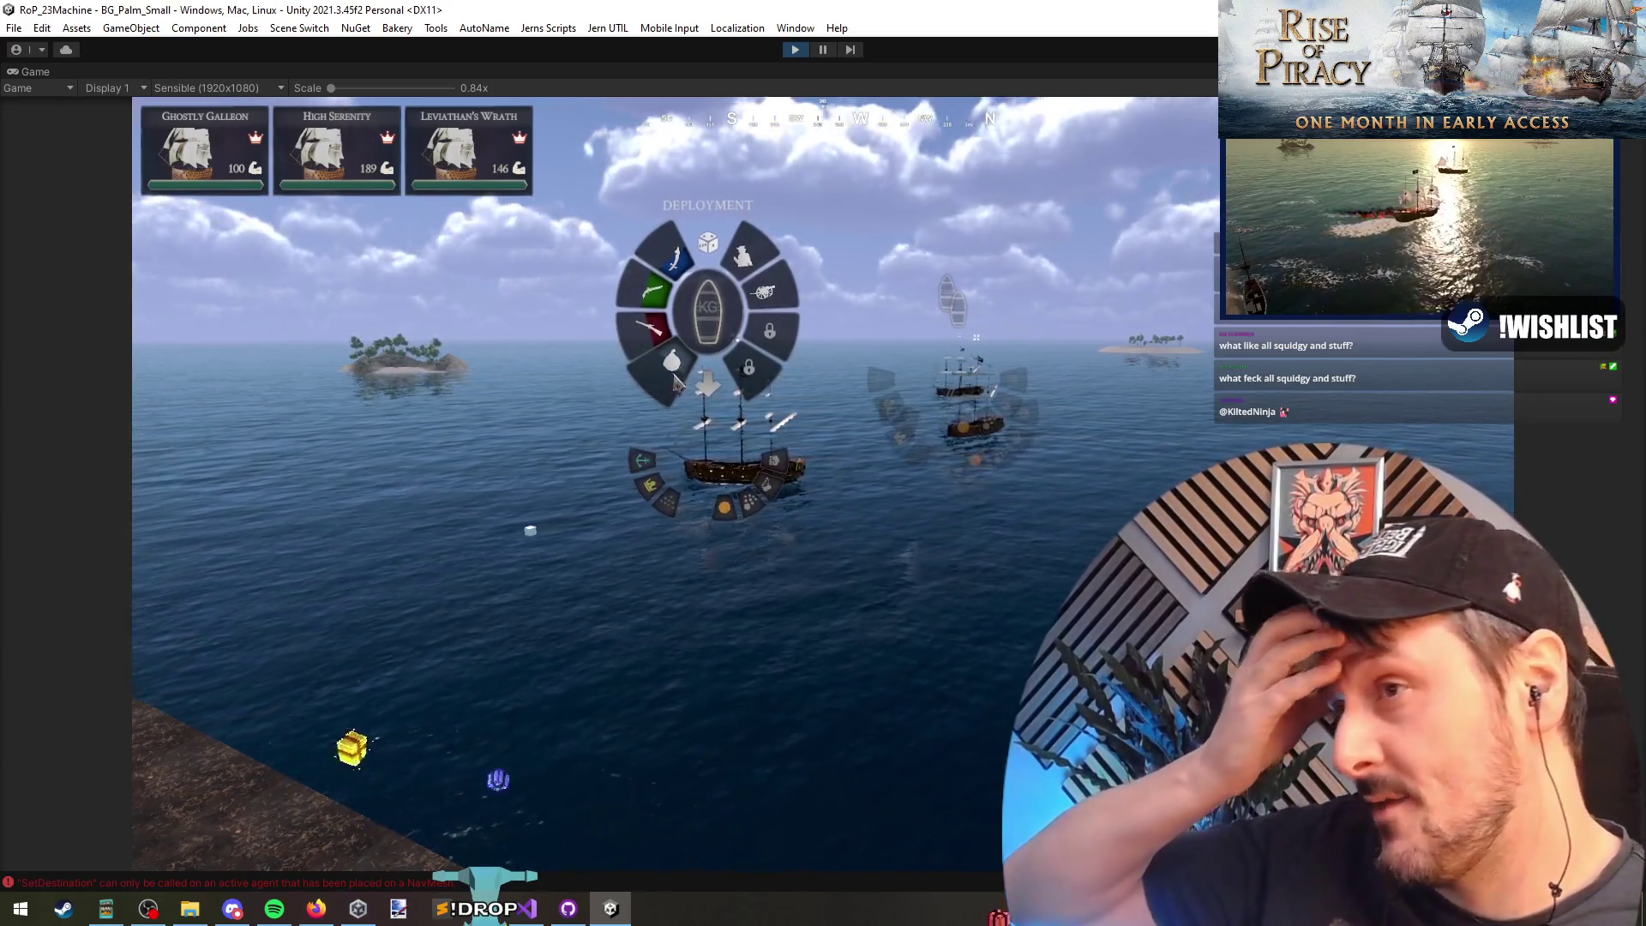
click(939, 273)
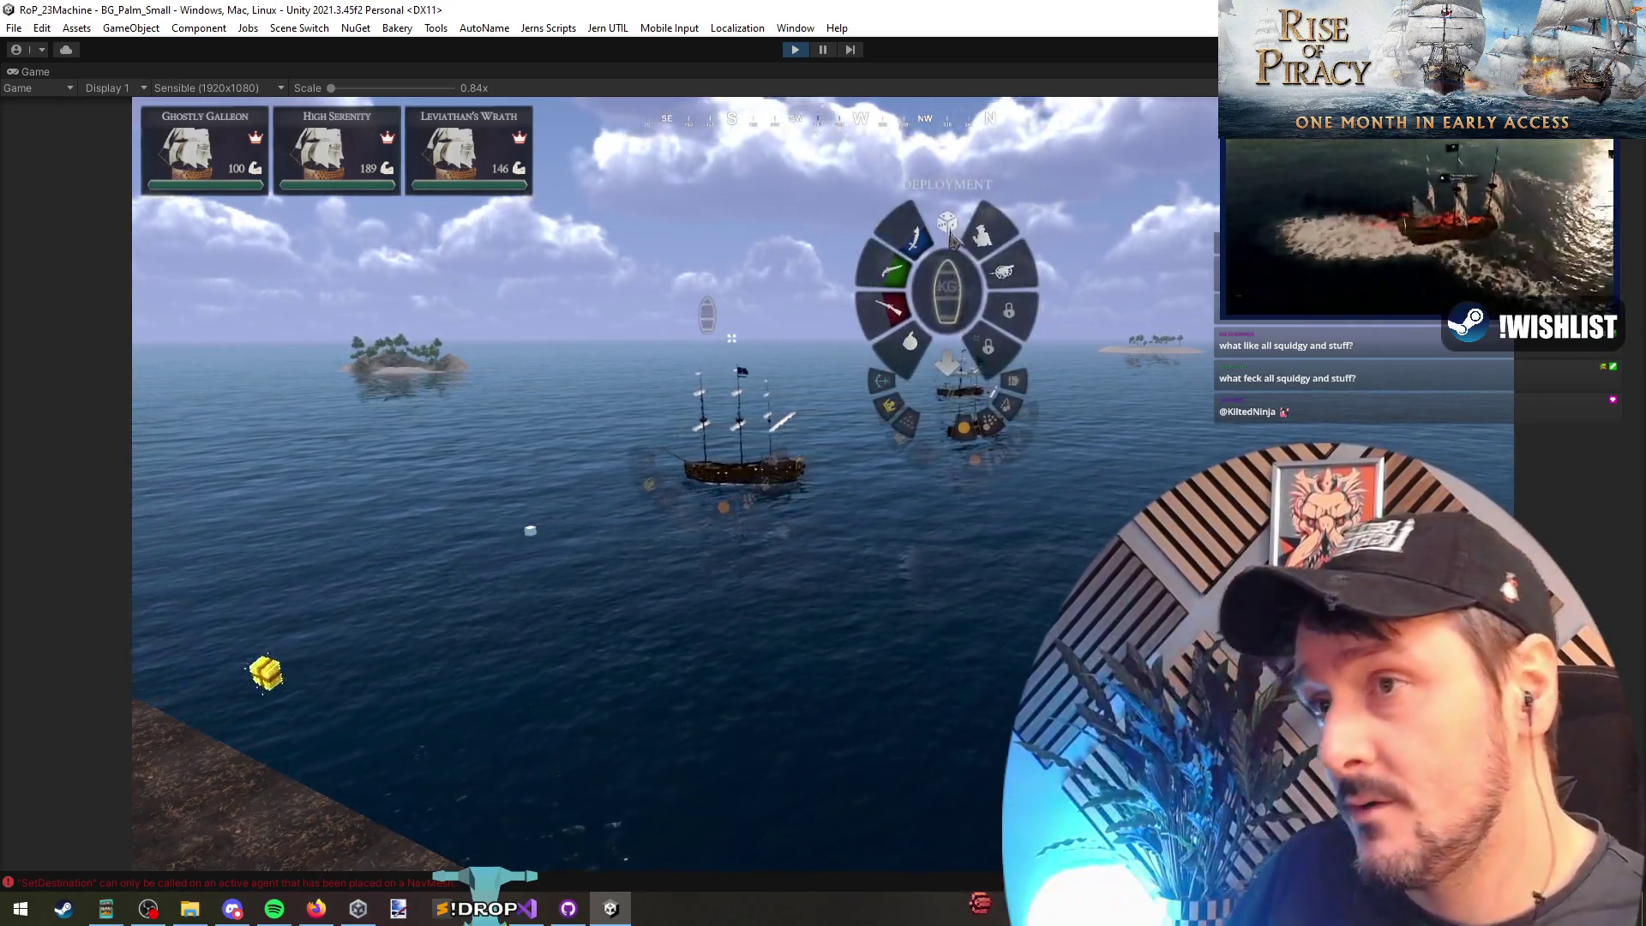
click(960, 290)
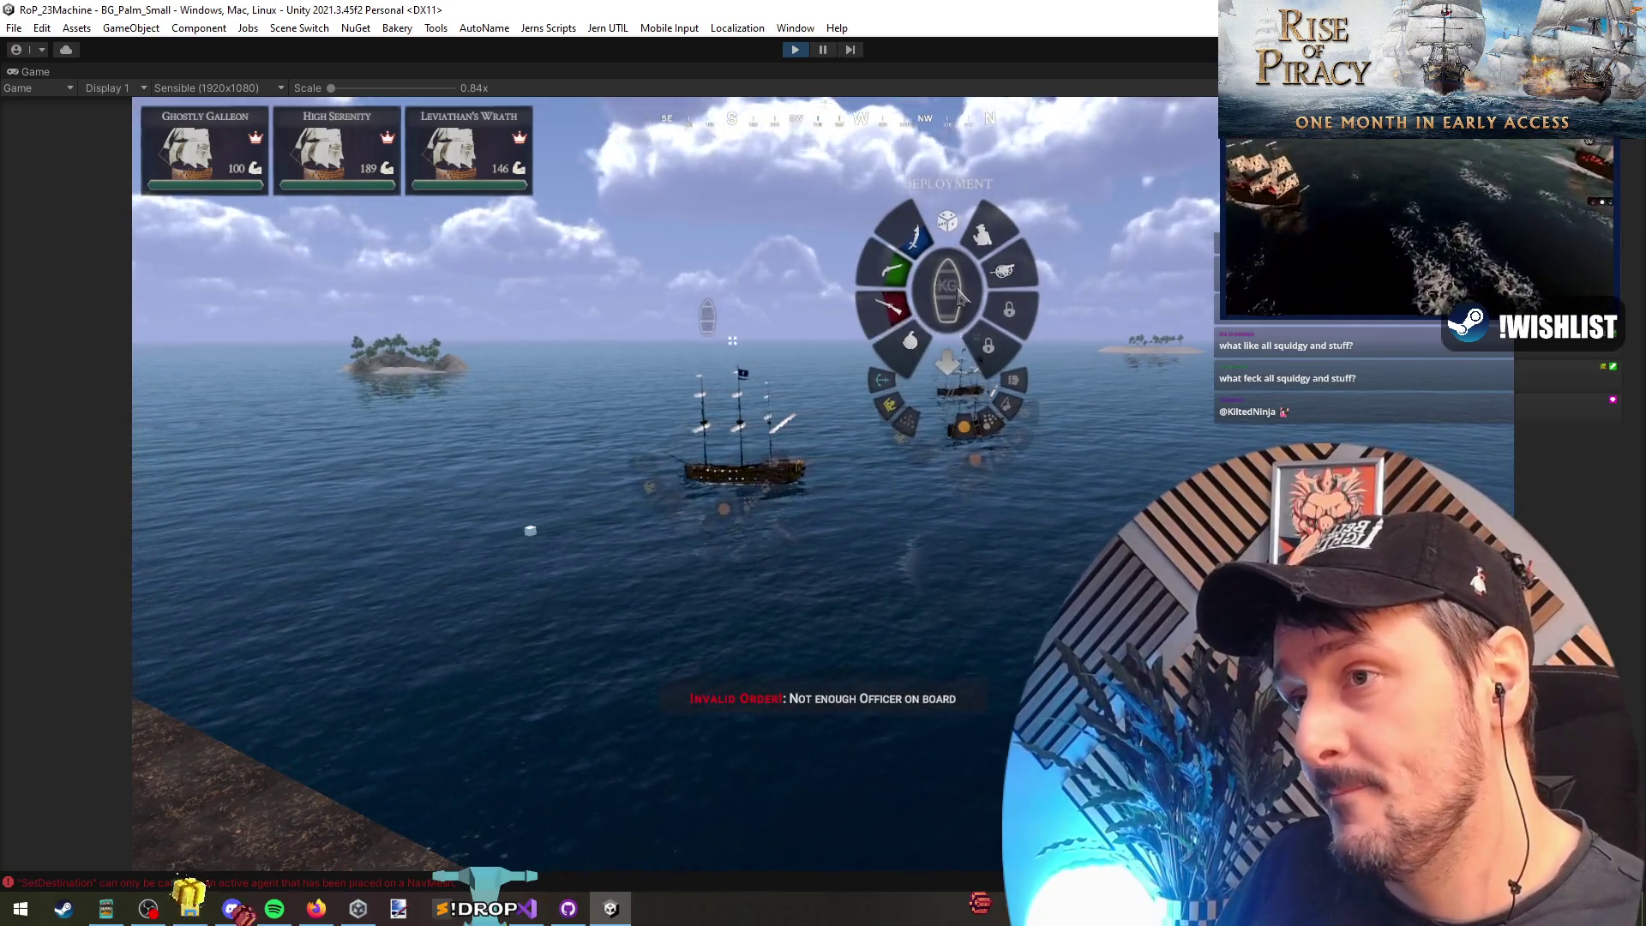
click(858, 500)
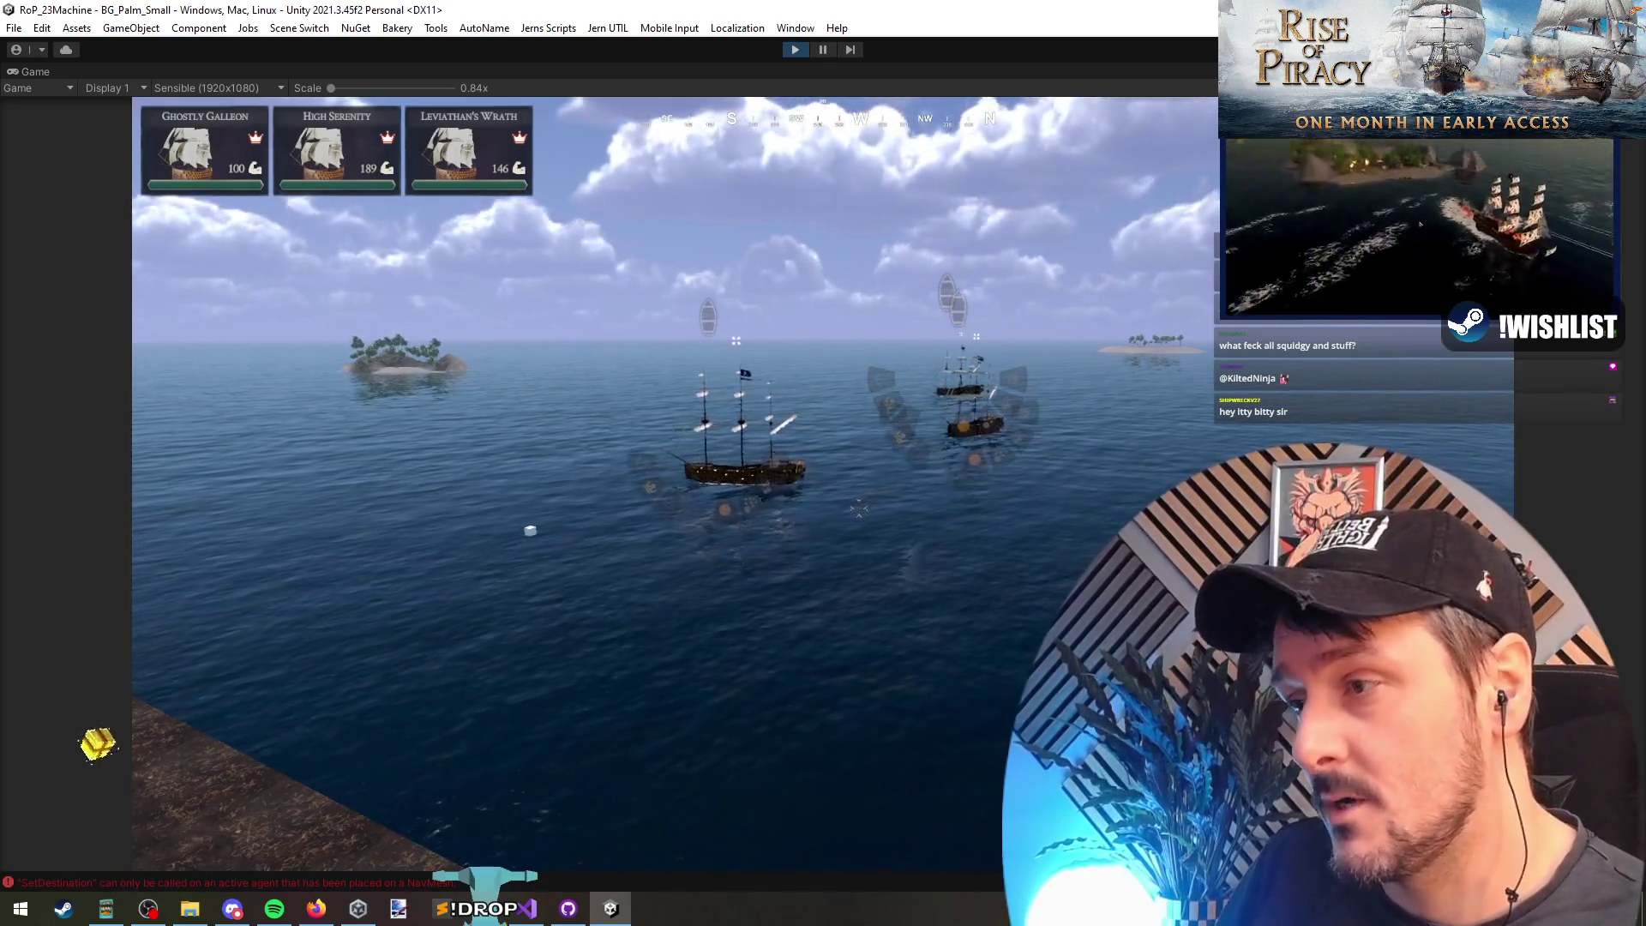
Step: Open the Console, read the SetDestination and Steamworks errors, and show info messages too
key(ctrl+shift+c)
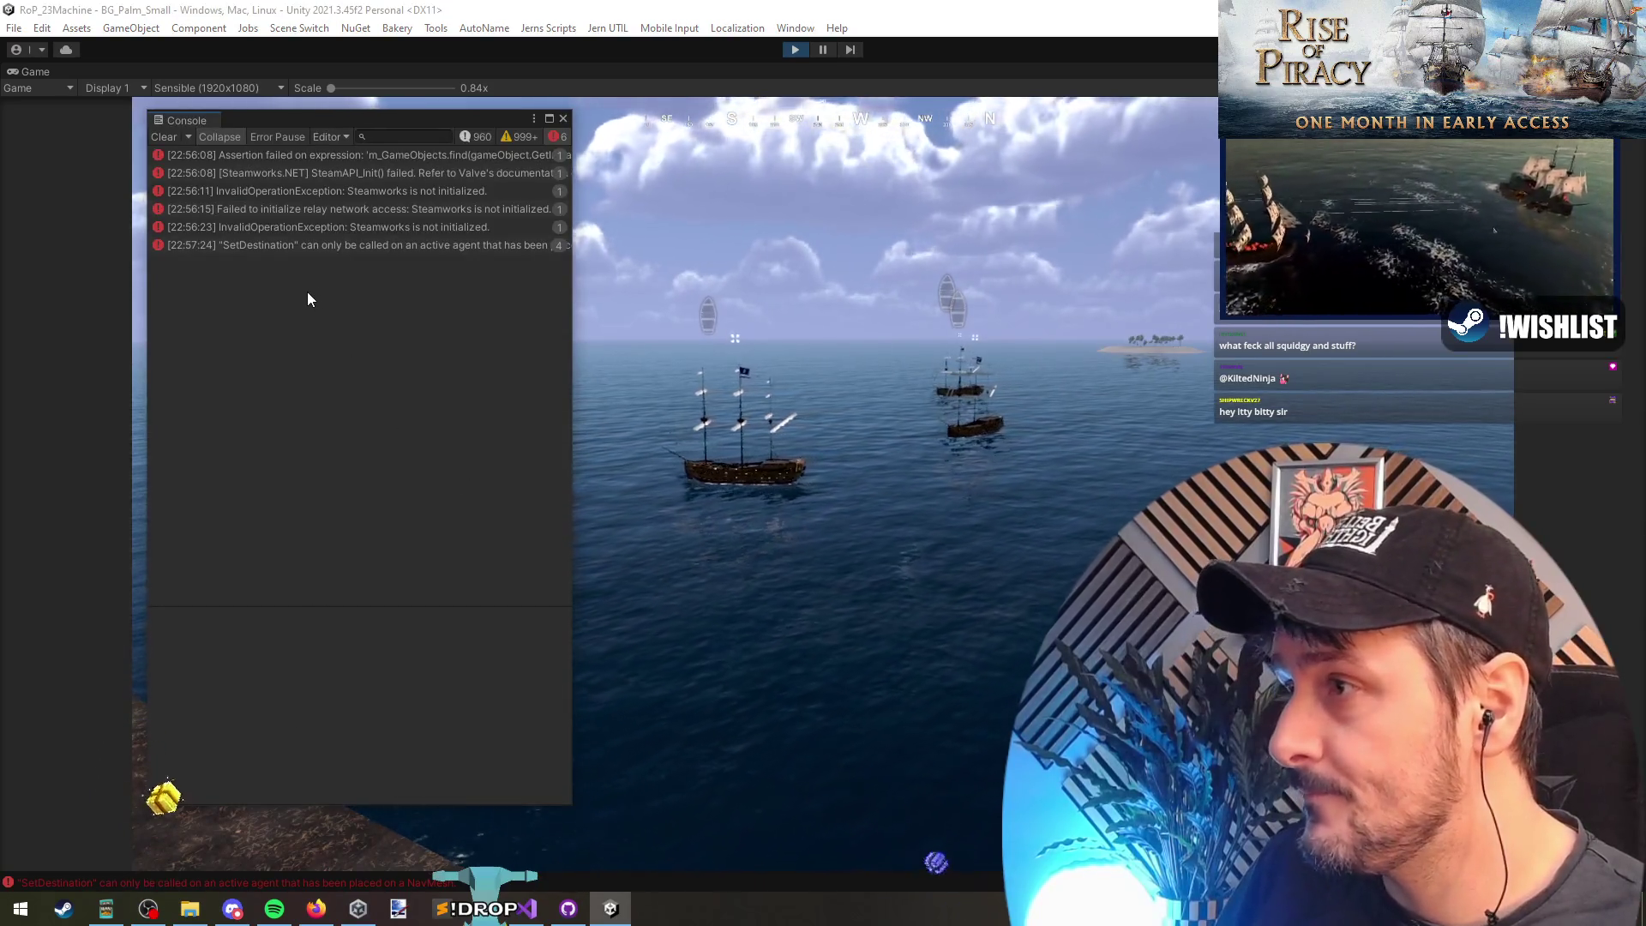
click(331, 229)
click(337, 242)
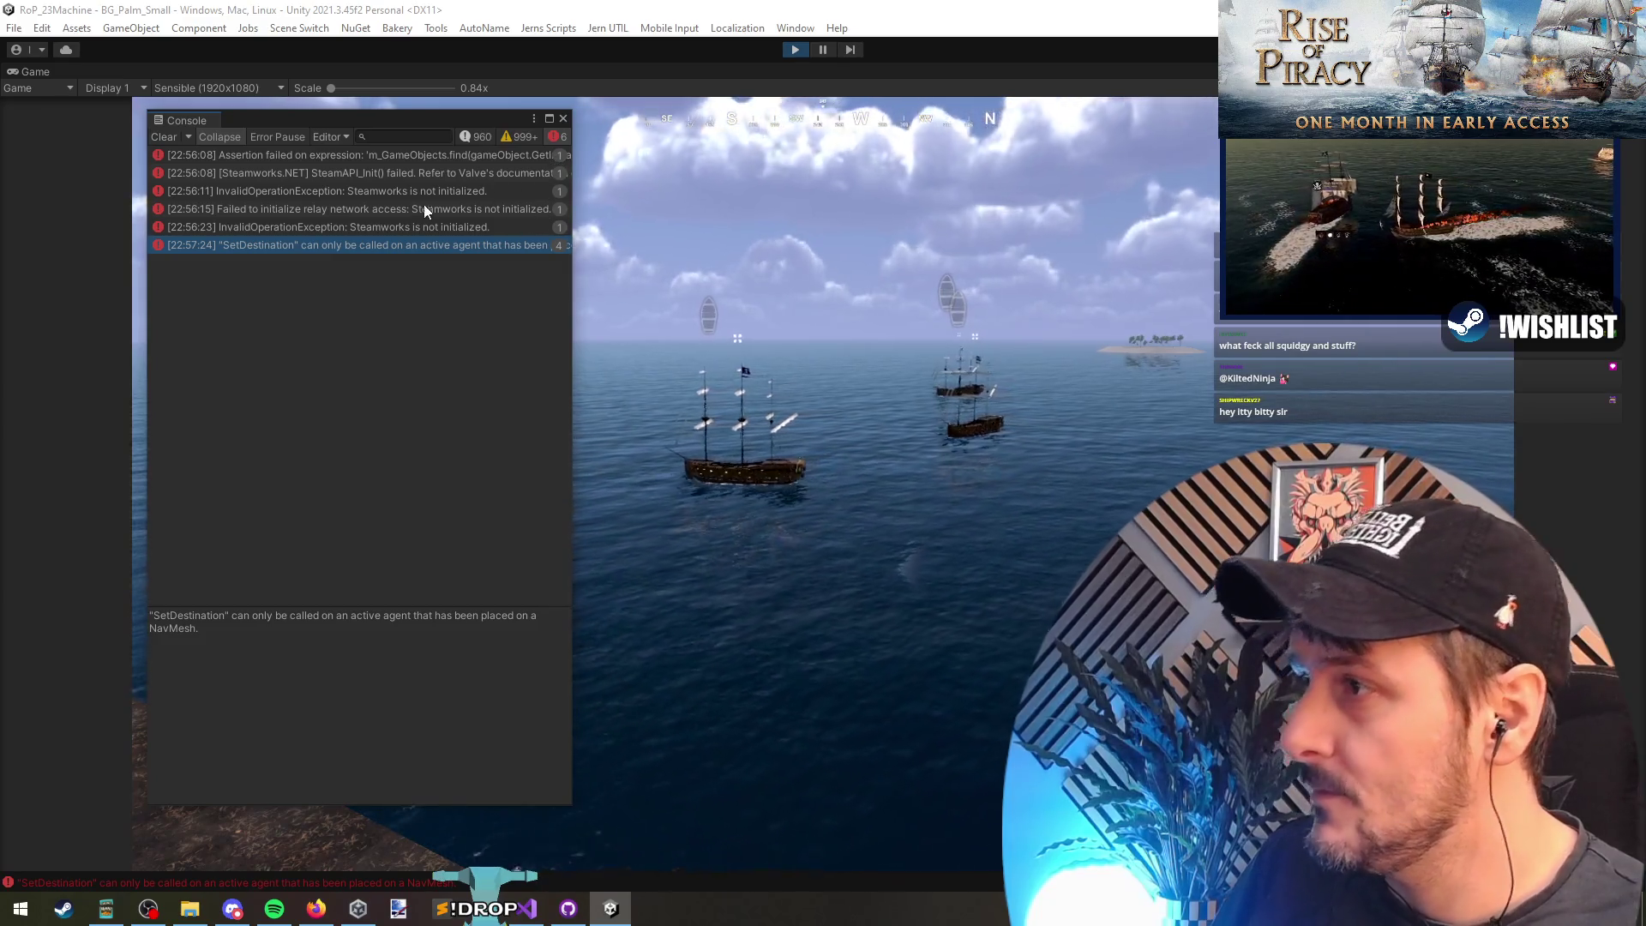
click(382, 191)
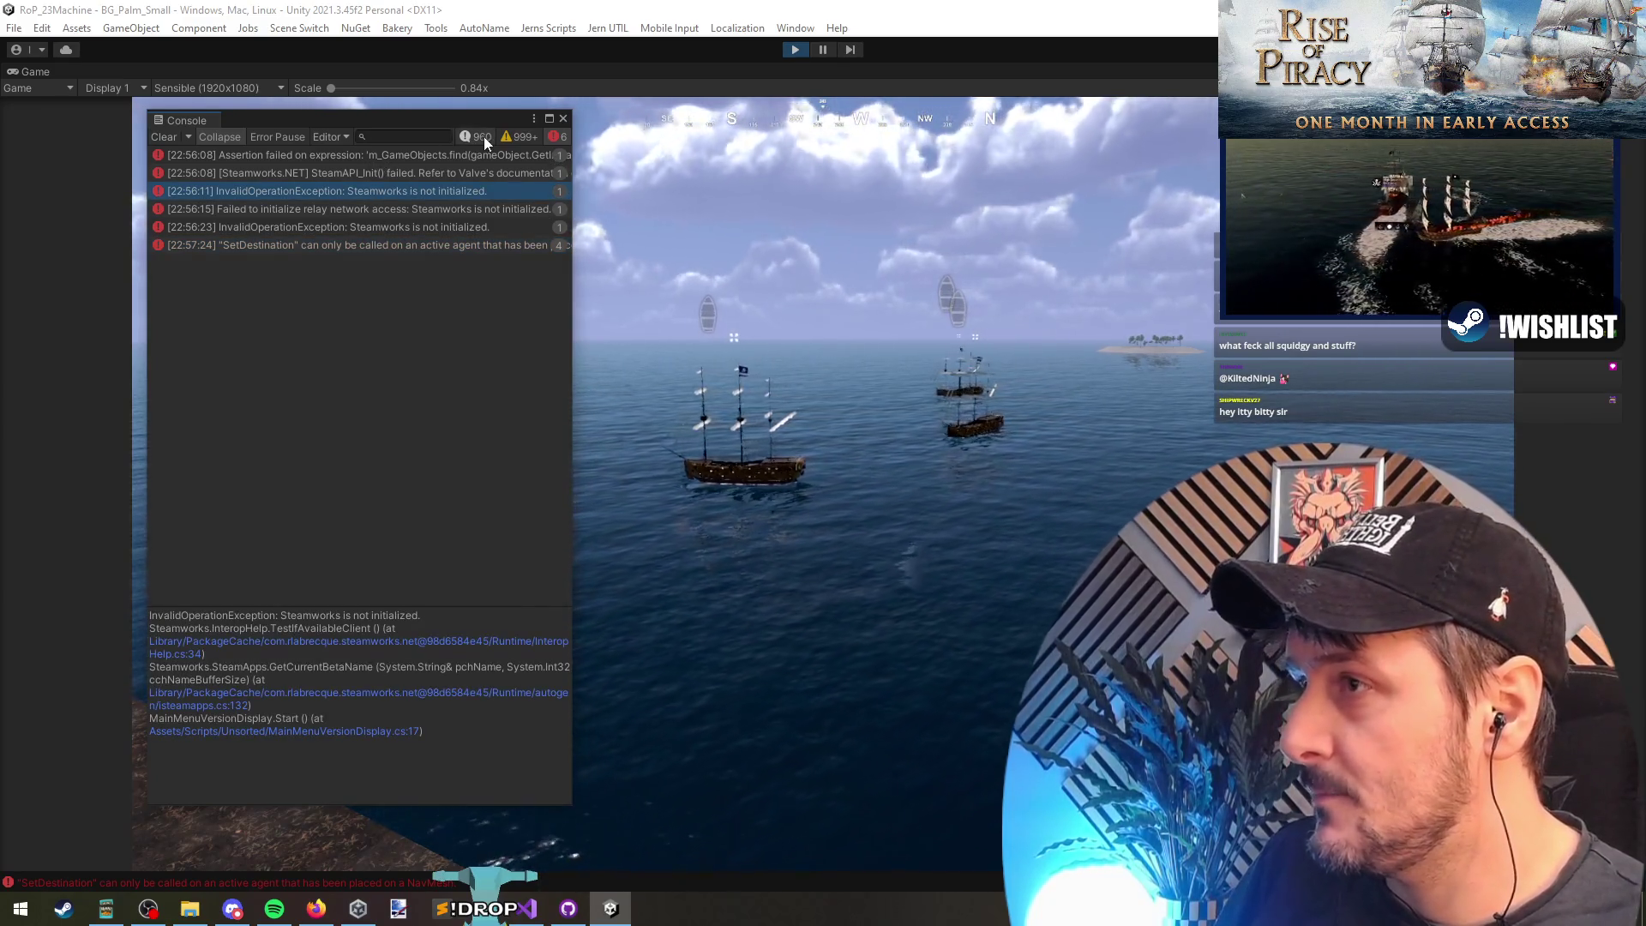
click(478, 137)
Step: Scroll back up through the log to review the repeated 'Destination unreachable!' messages
drag(570, 177, 552, 593)
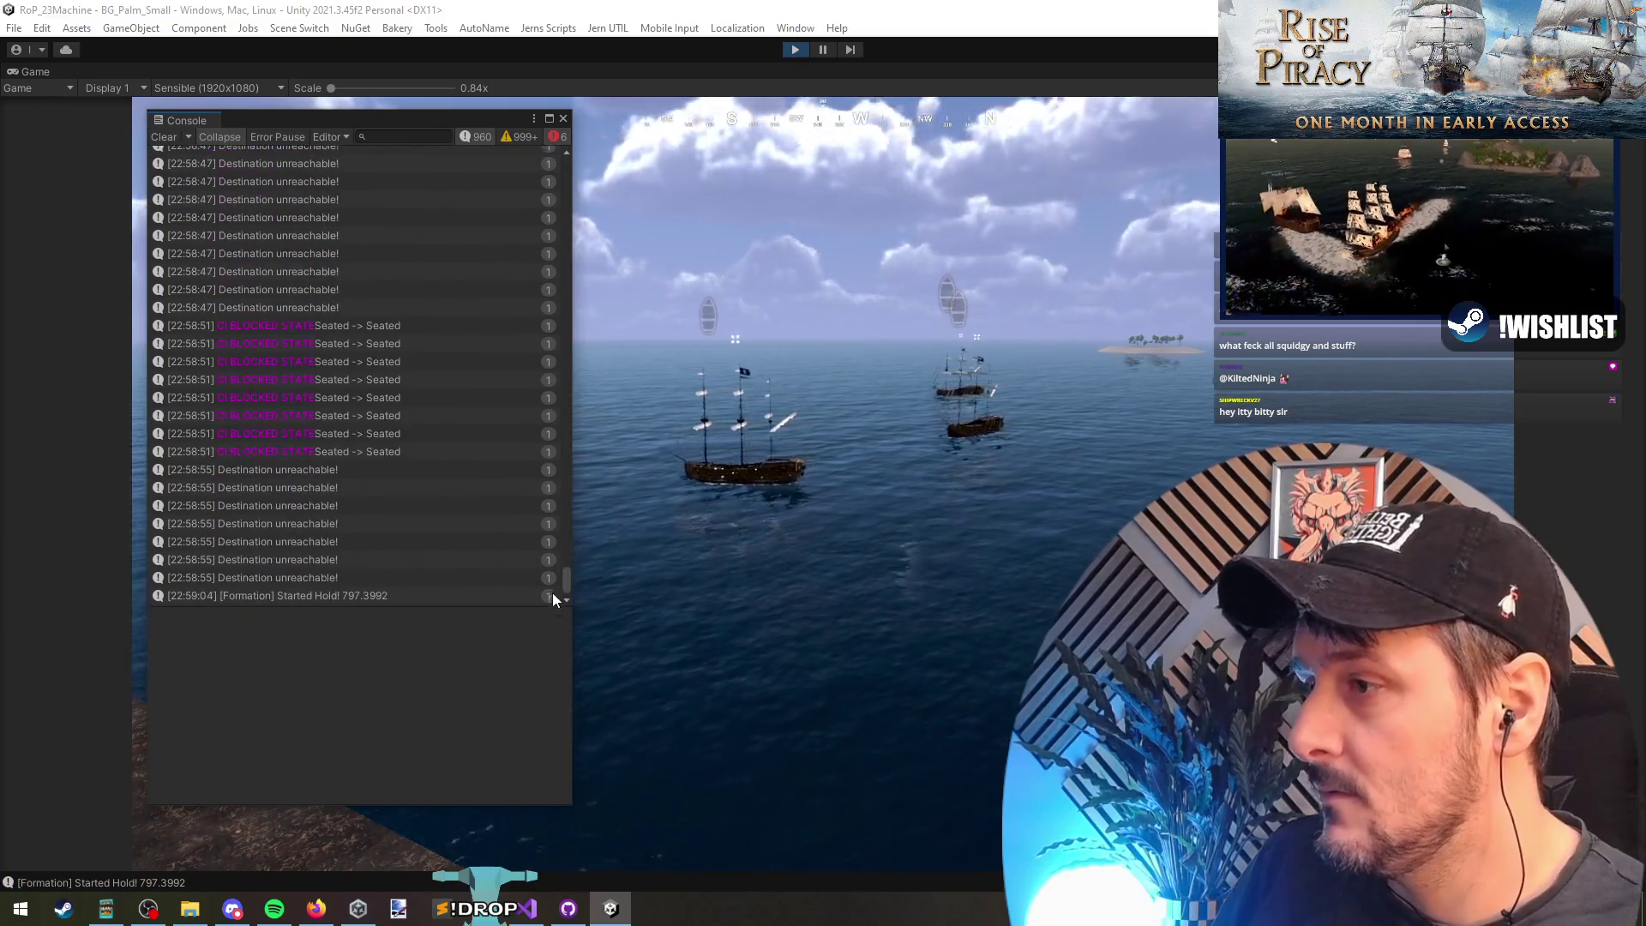
scroll(321, 386, up, 10)
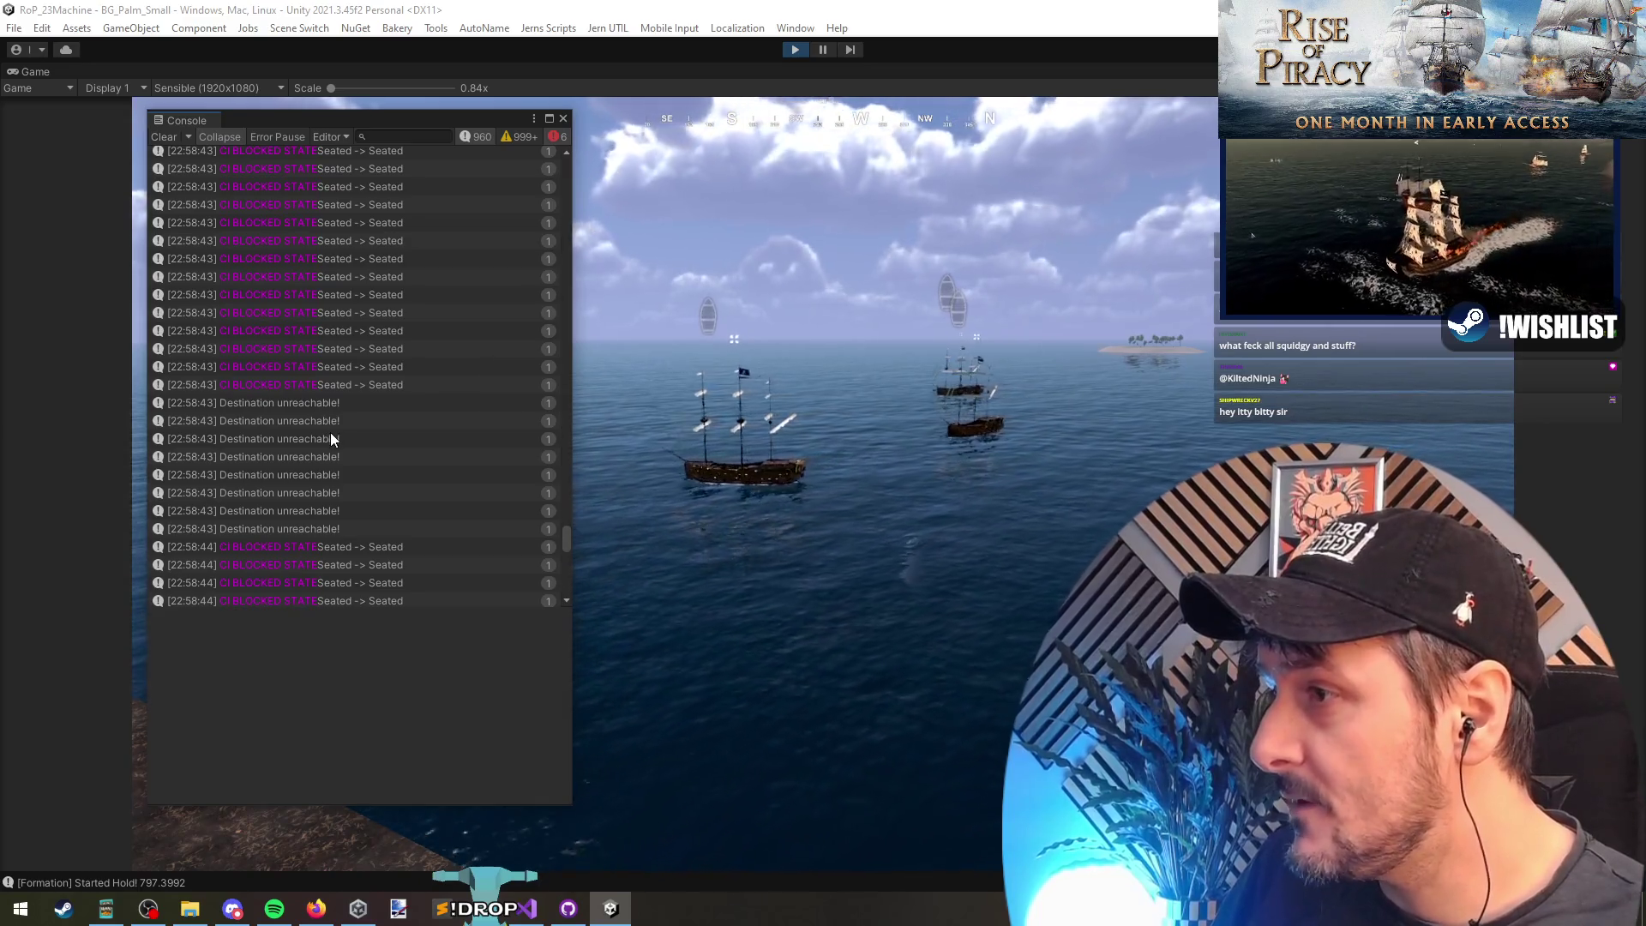
scroll(331, 435, up, 8)
scroll(350, 377, up, 4)
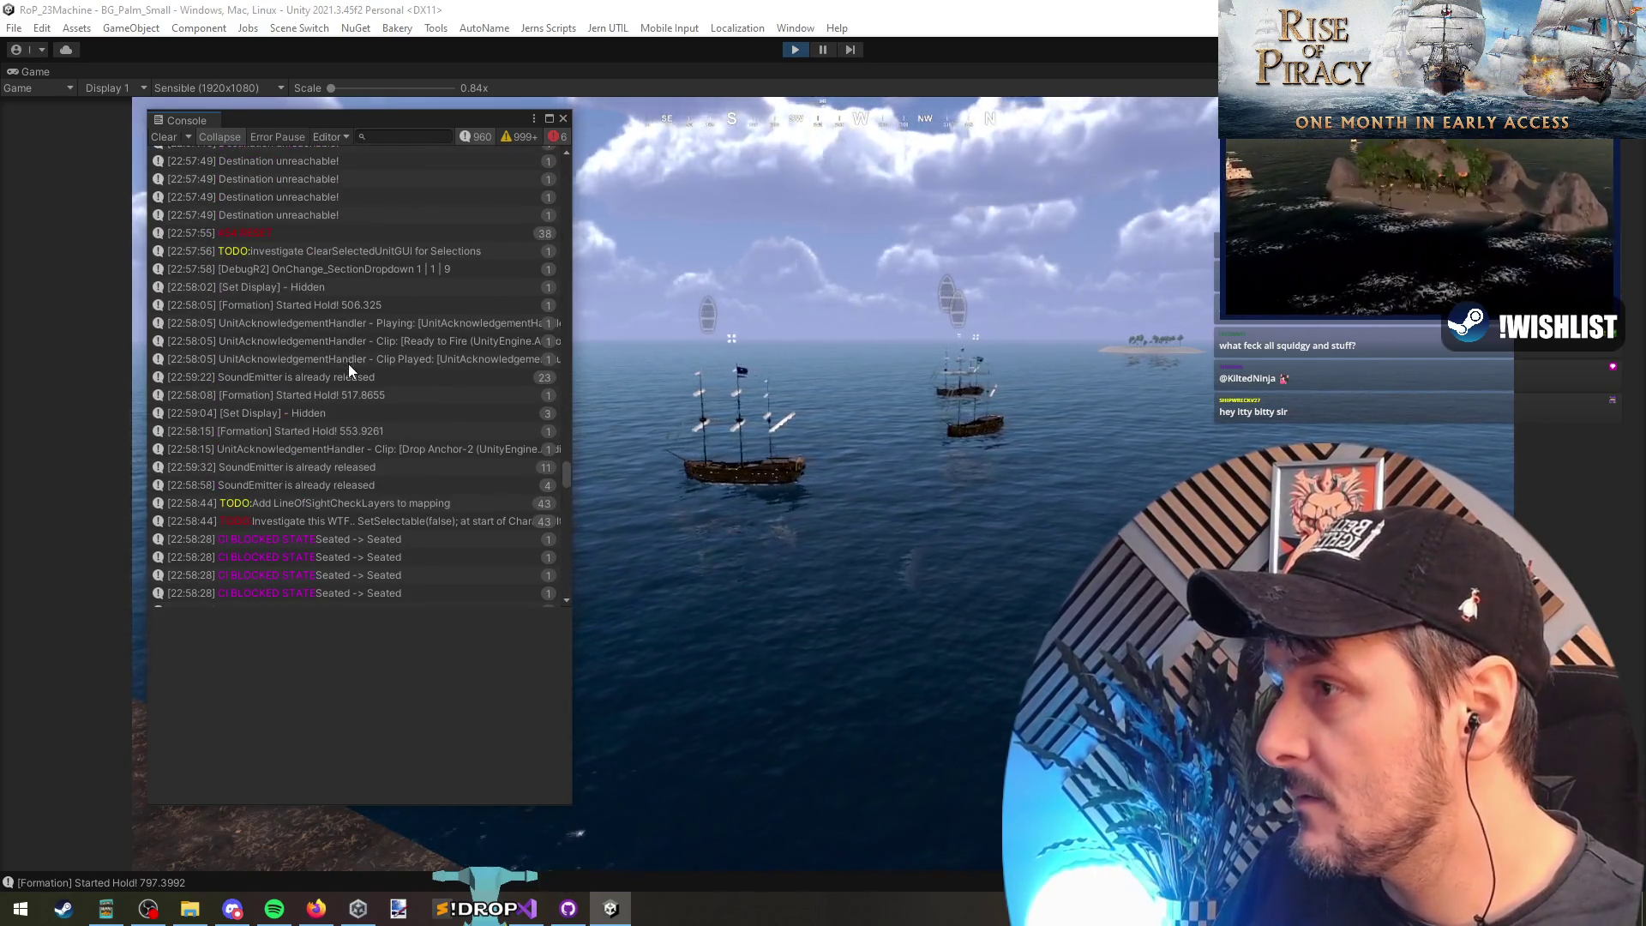
scroll(348, 369, up, 4)
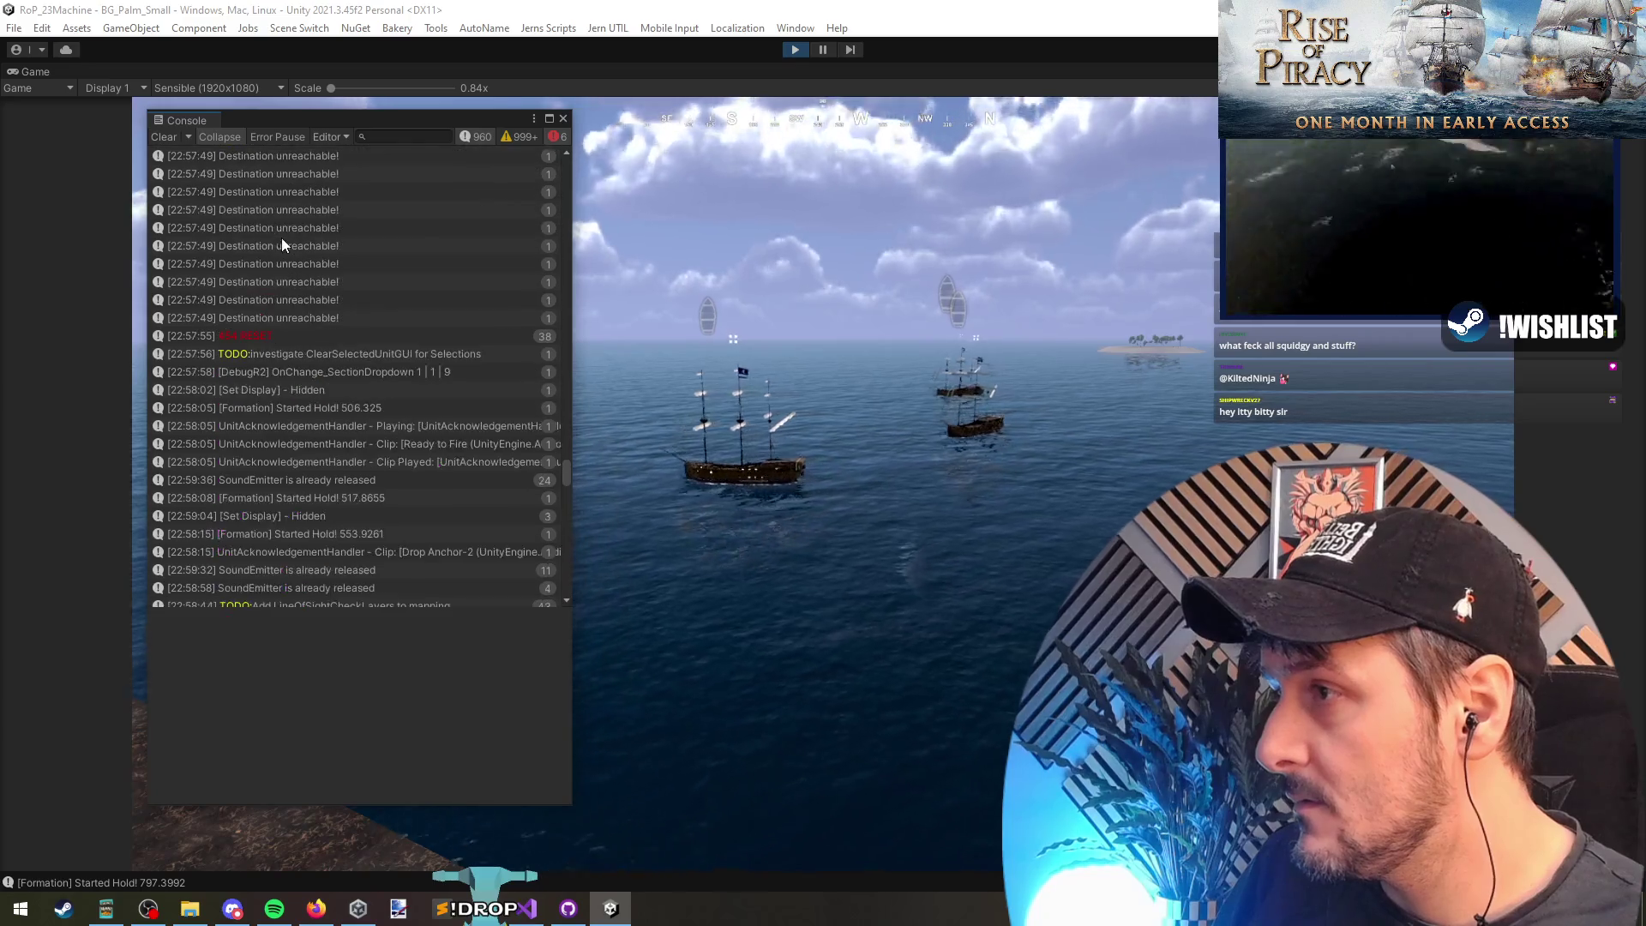
scroll(283, 283, up, 5)
scroll(300, 291, up, 5)
scroll(326, 319, up, 8)
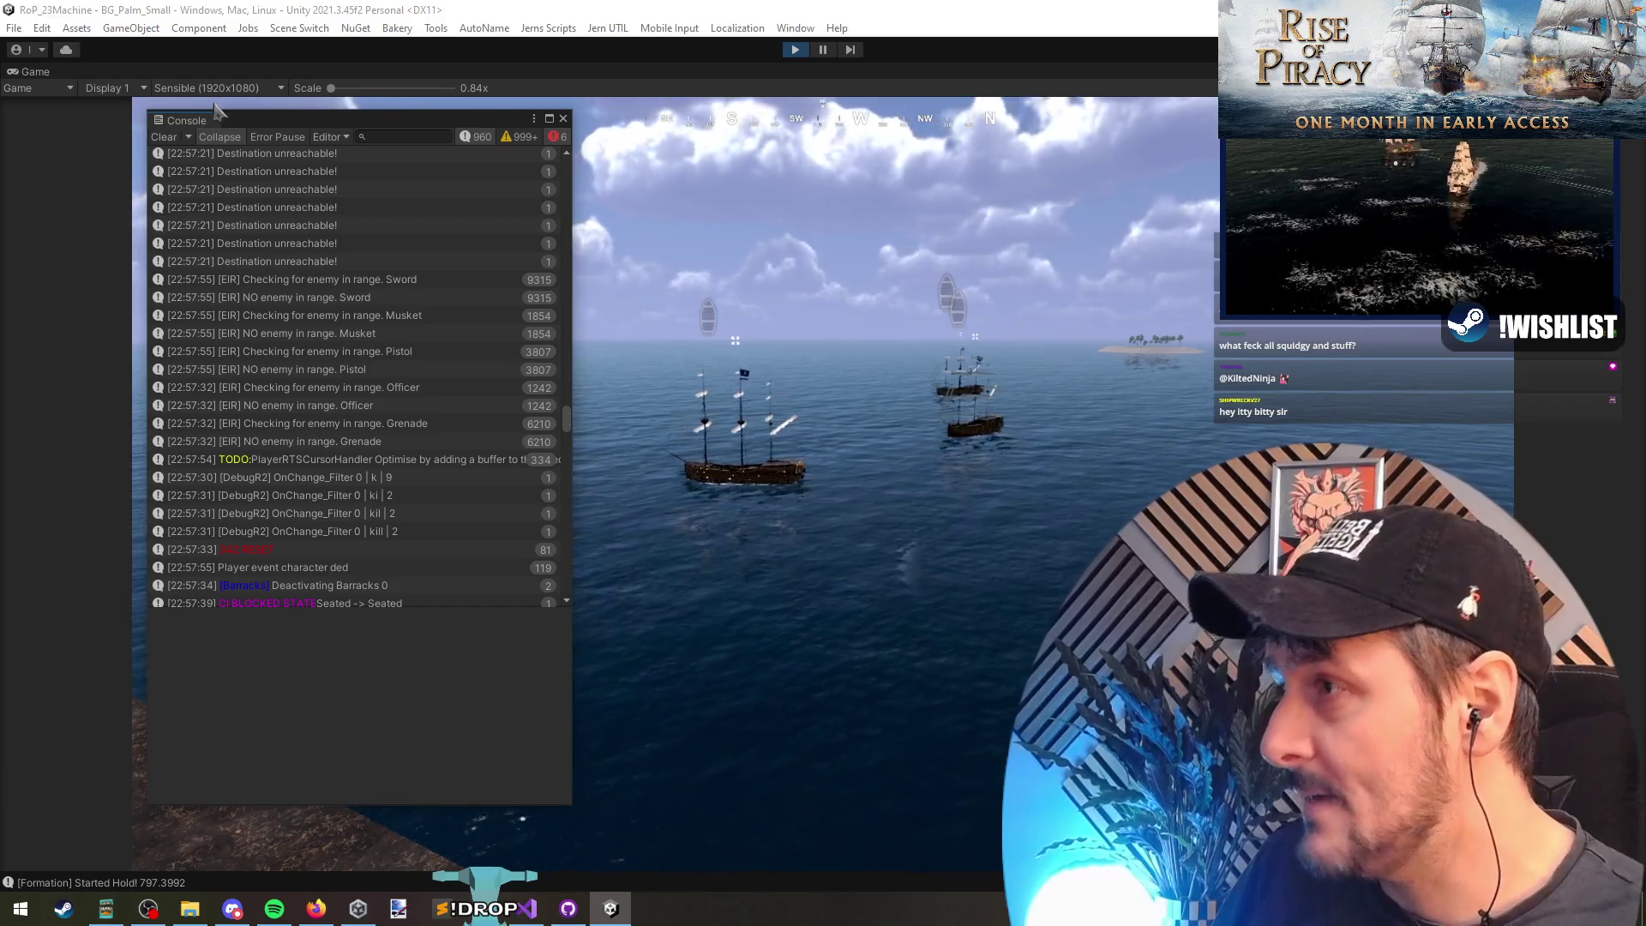
click(278, 349)
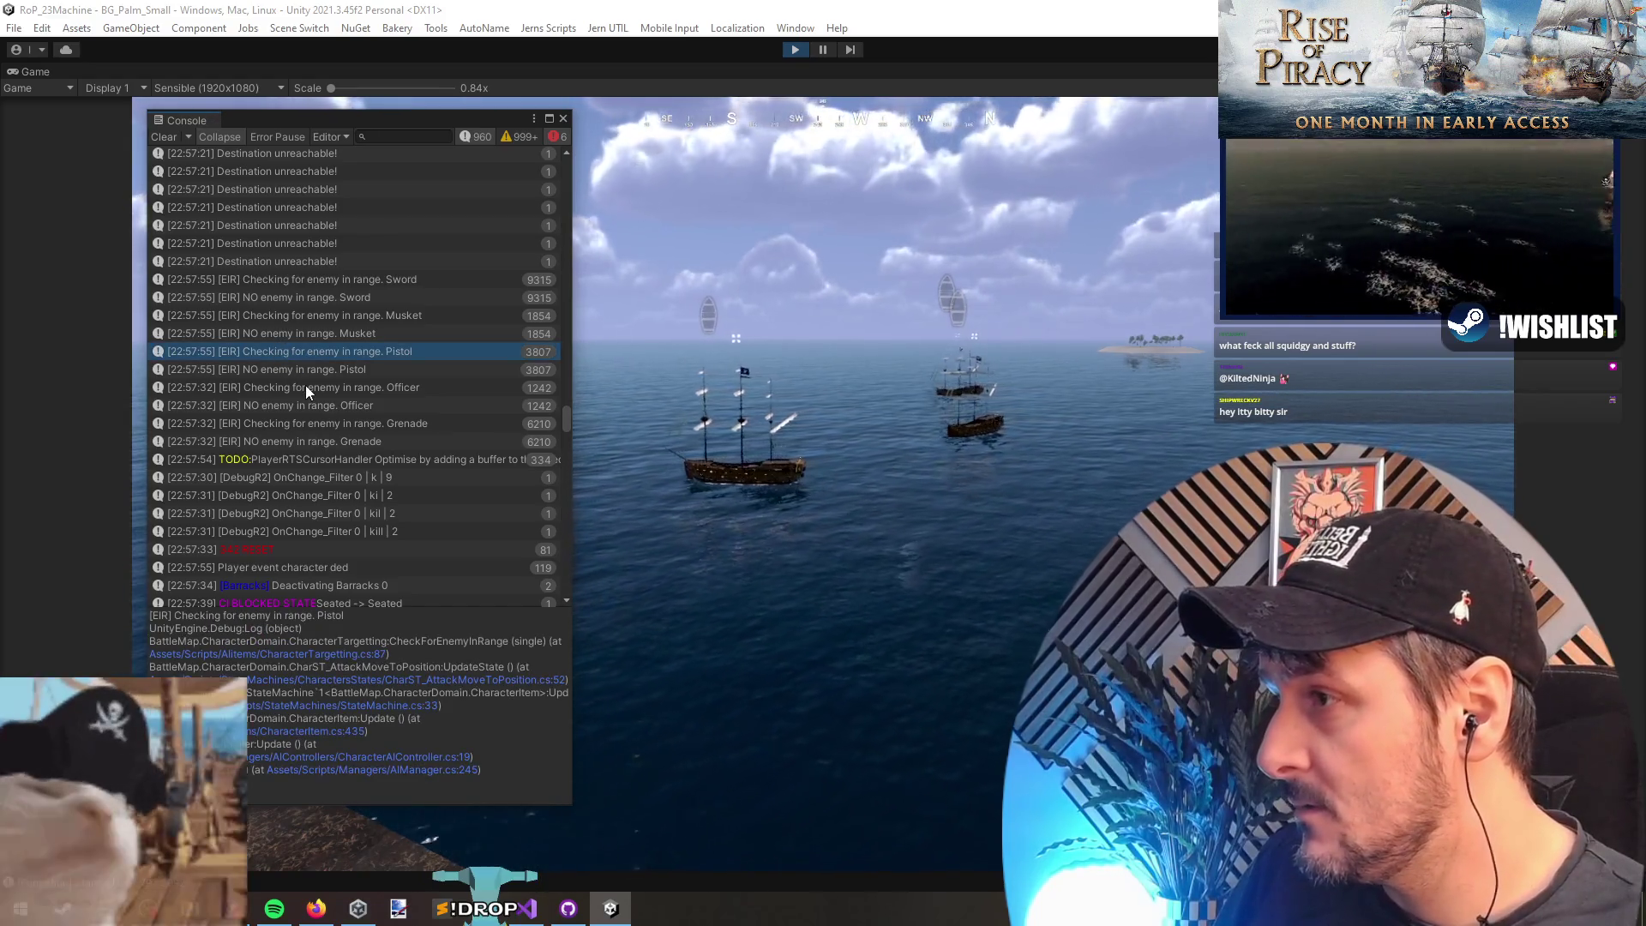
click(311, 494)
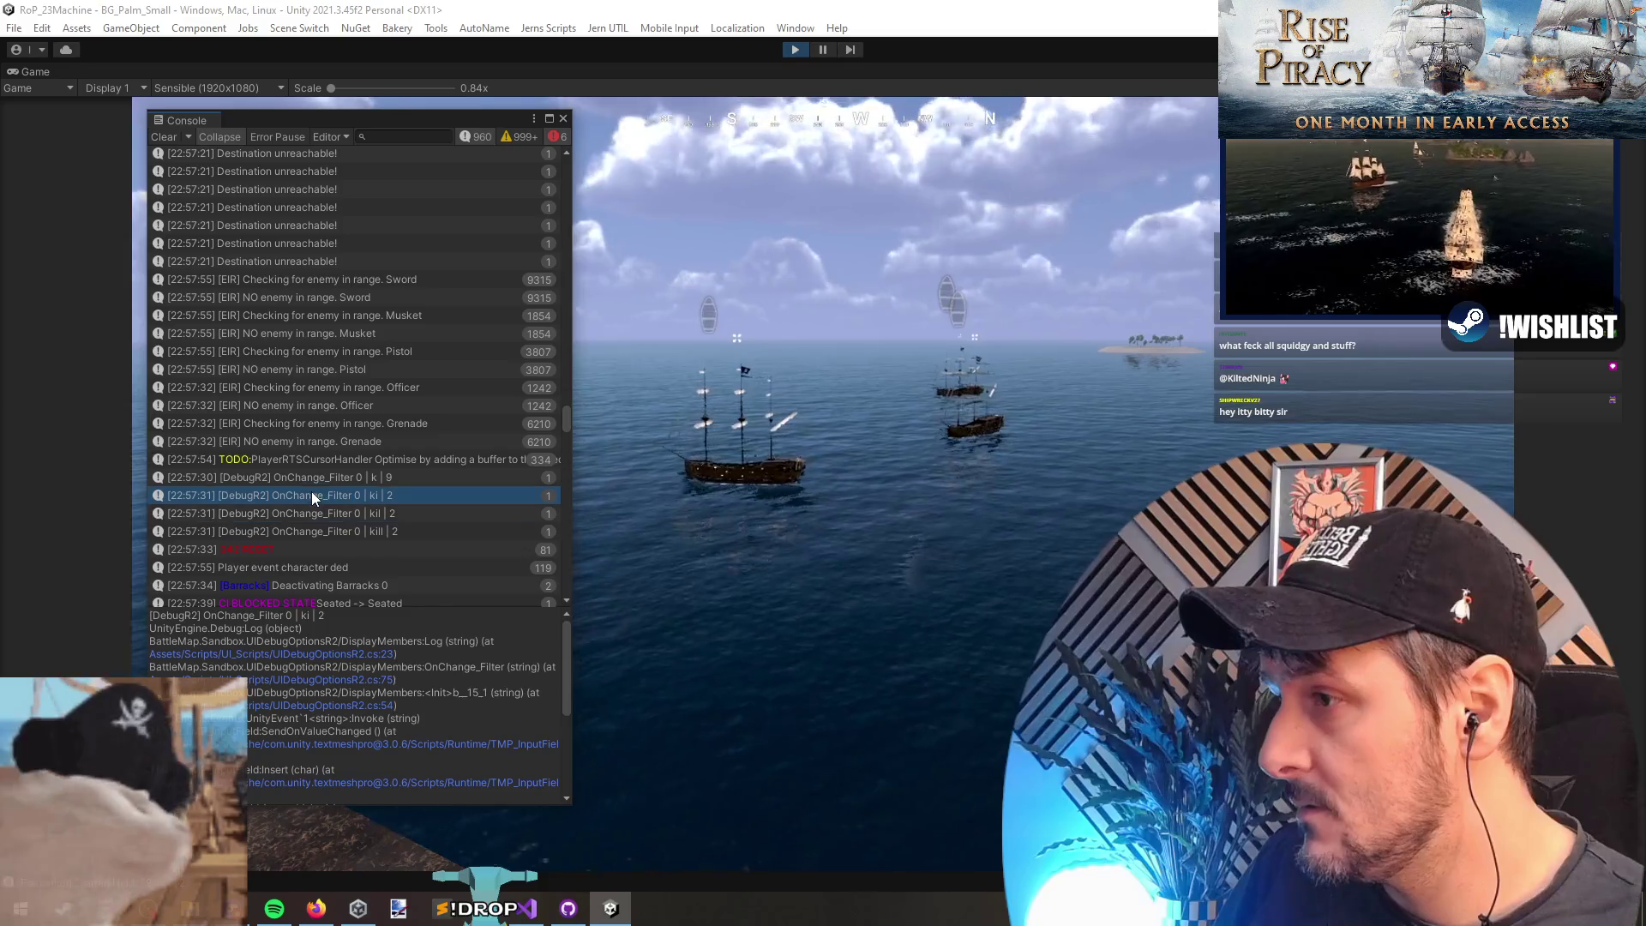
double_click(322, 479)
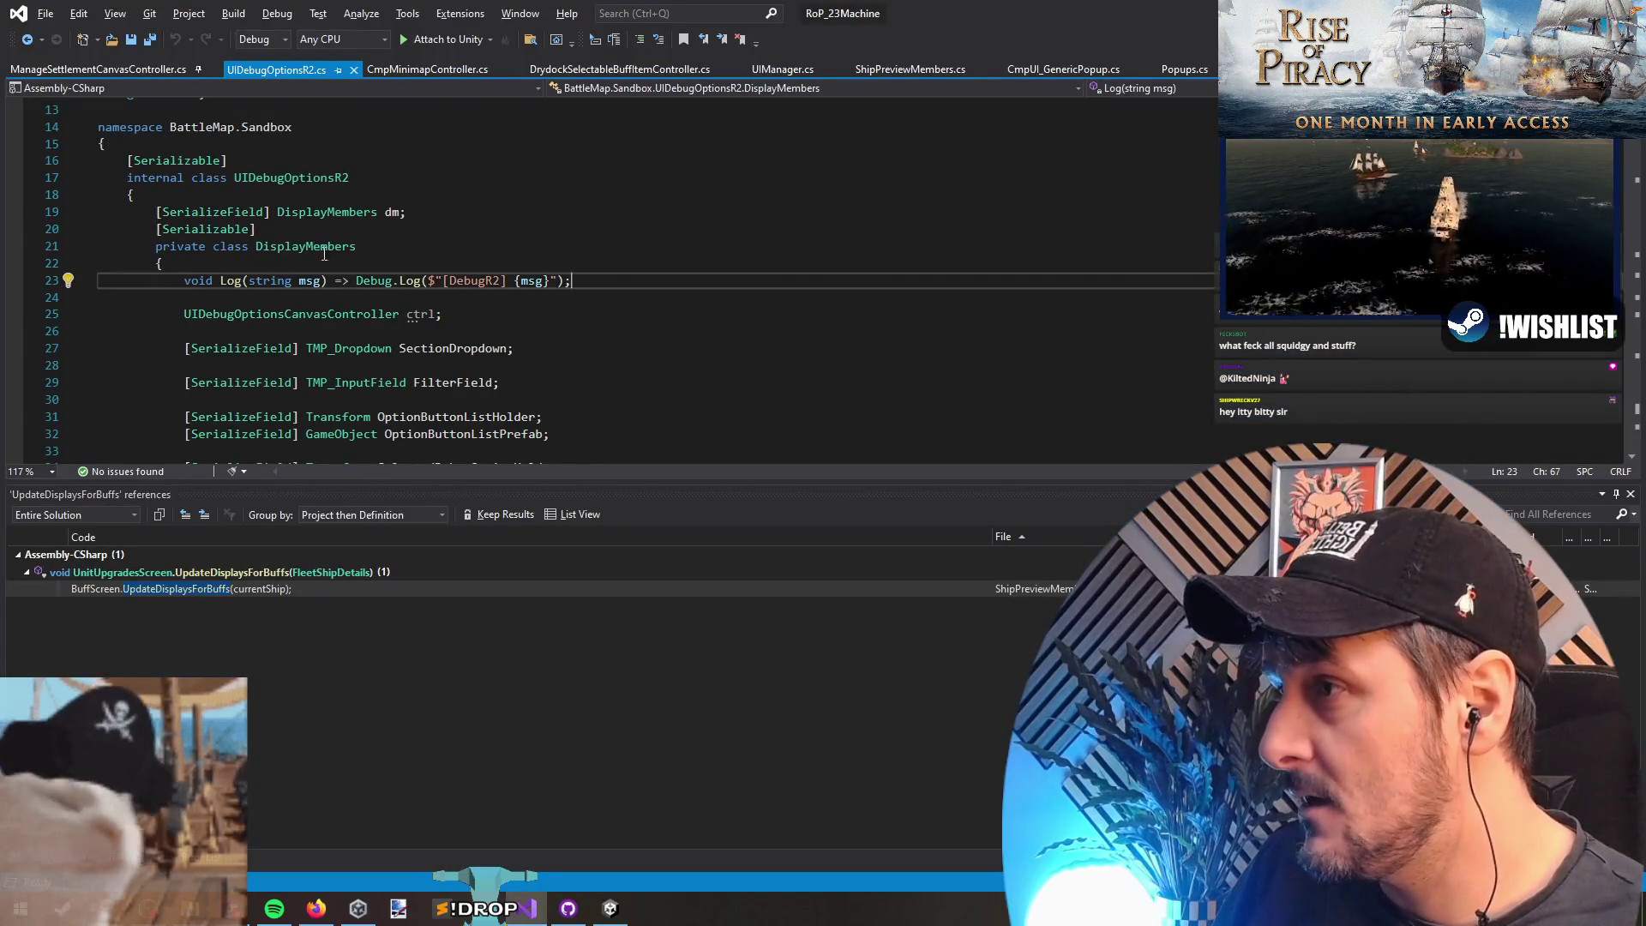
click(307, 246)
key(alt+Tab)
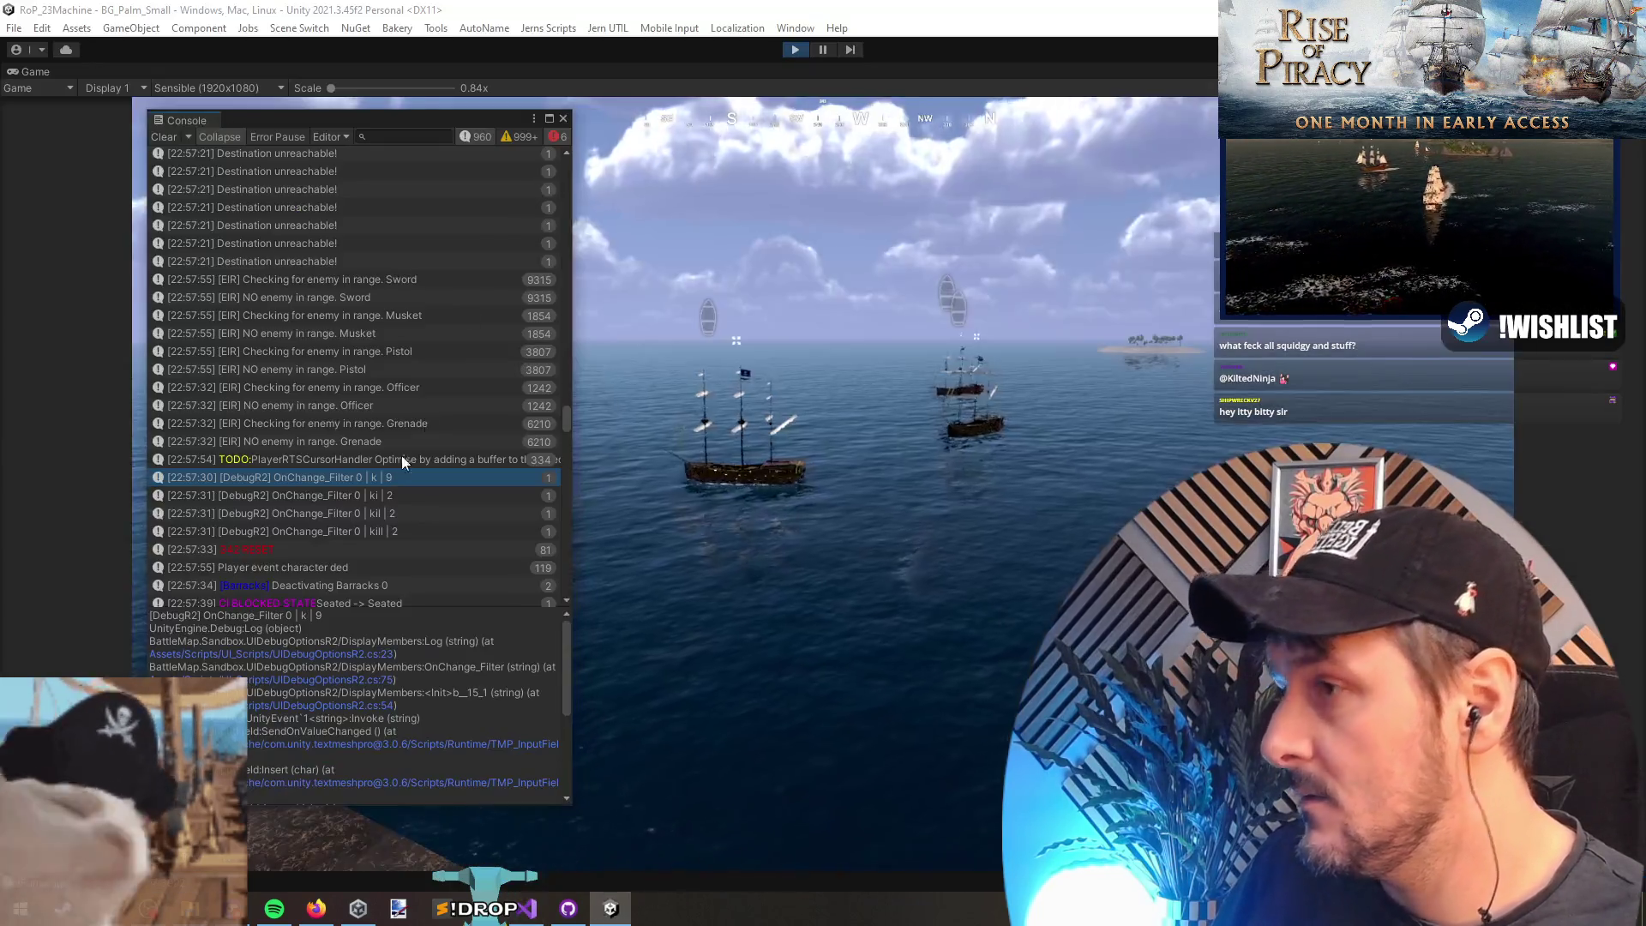
click(321, 446)
scroll(334, 369, up, 5)
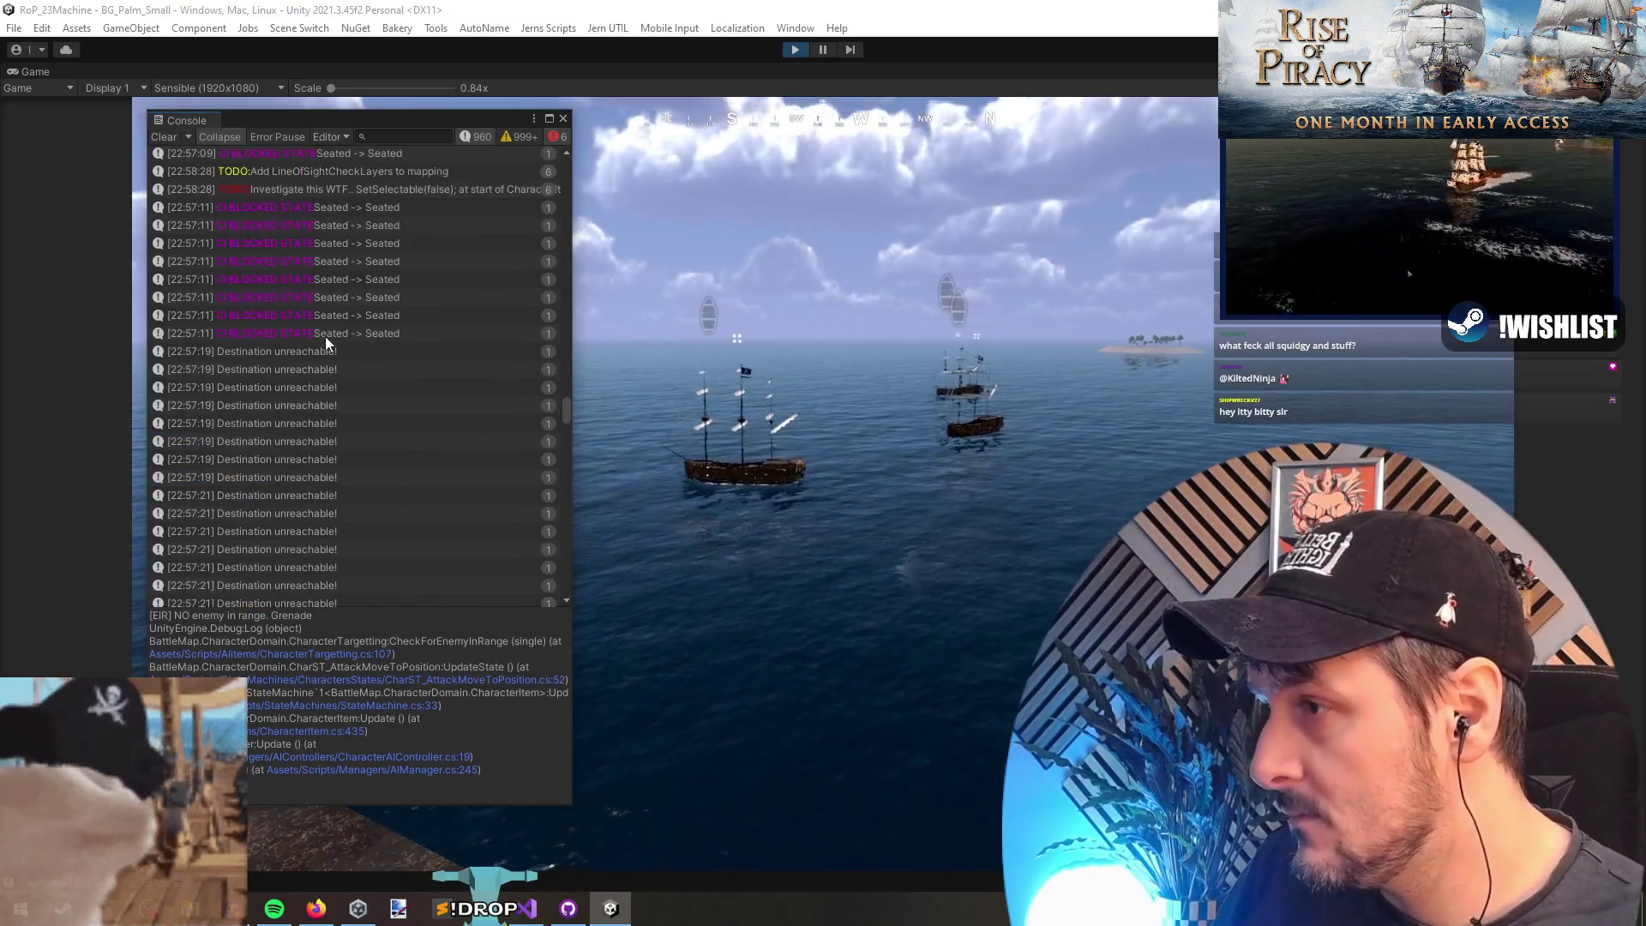
scroll(334, 343, up, 3)
double_click(315, 306)
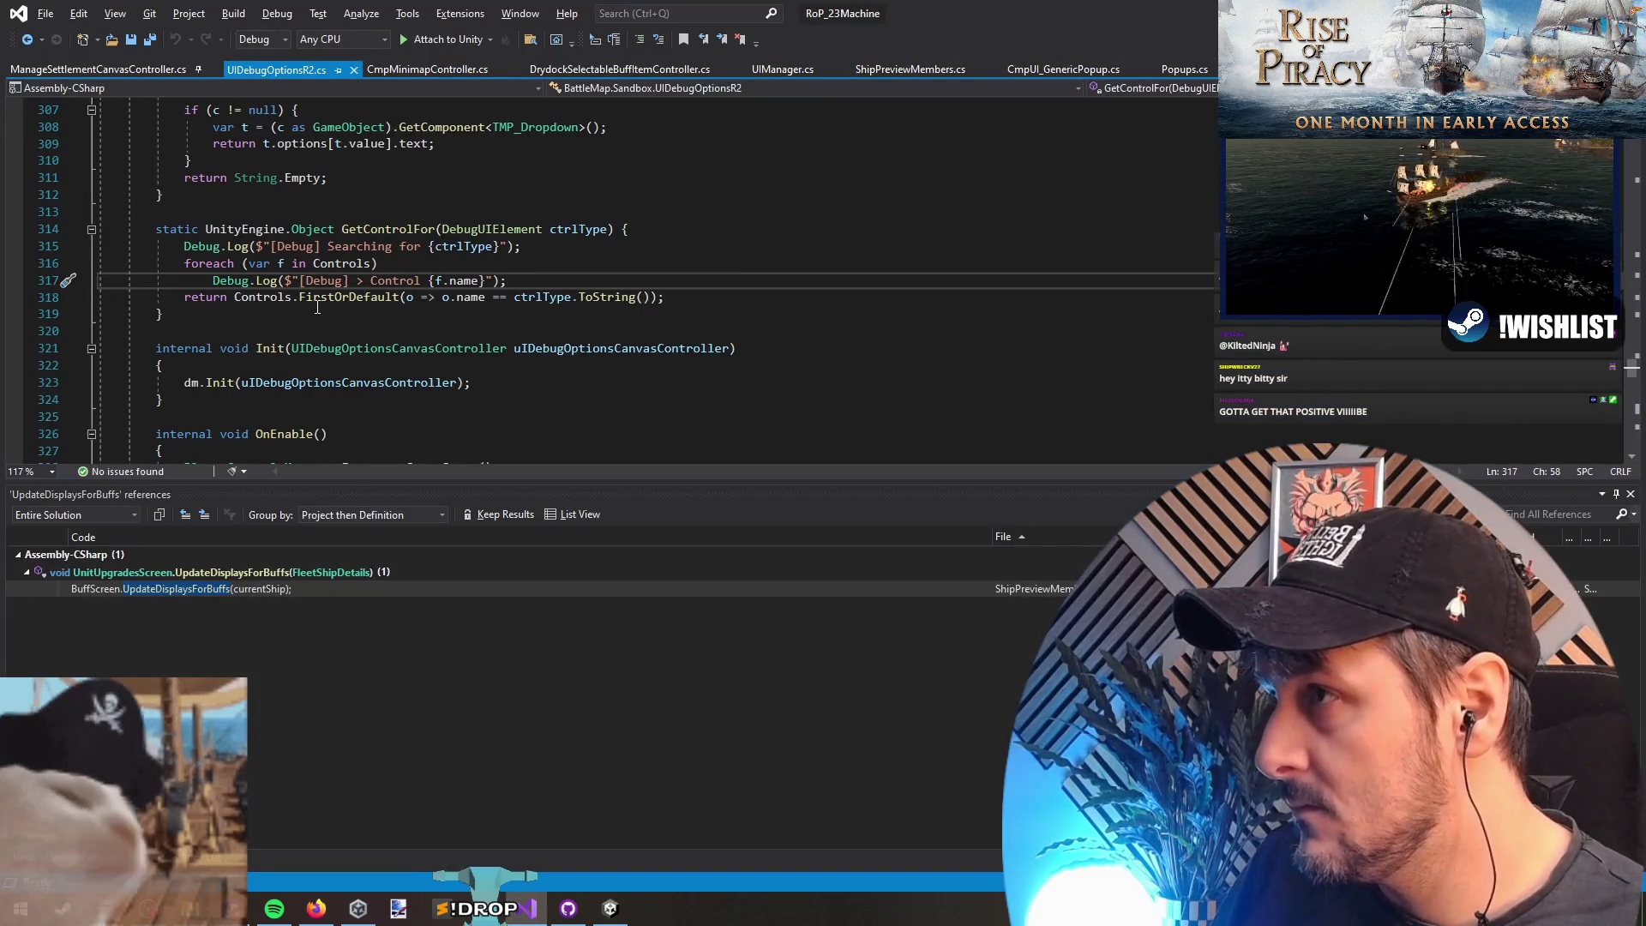
key(alt+Tab)
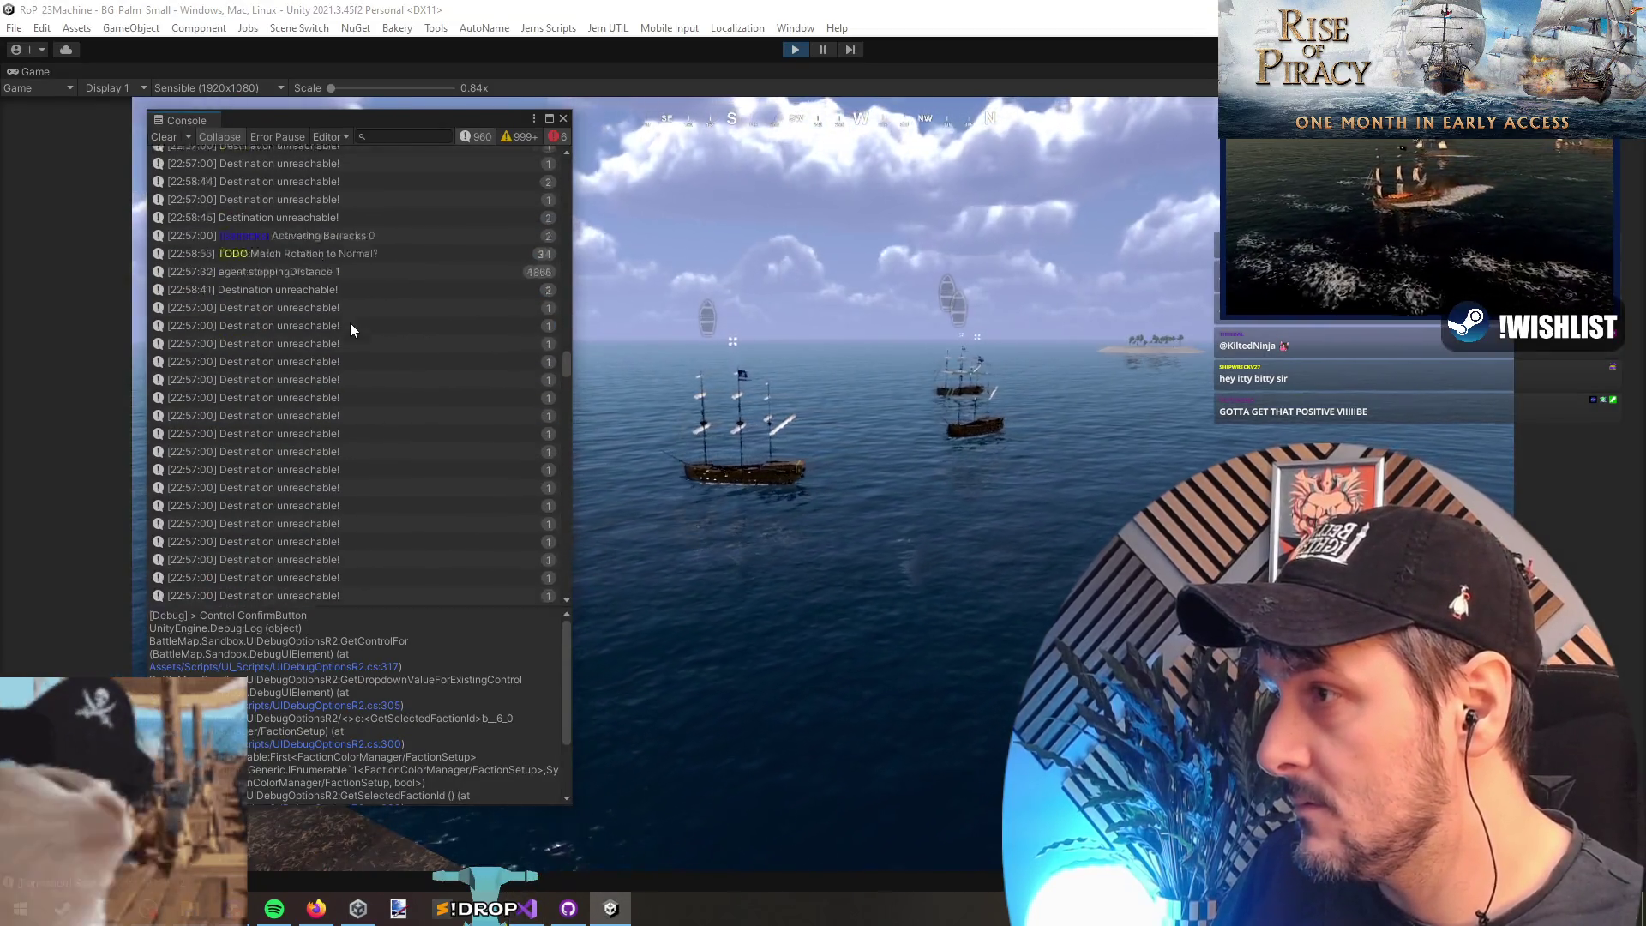
scroll(343, 338, up, 15)
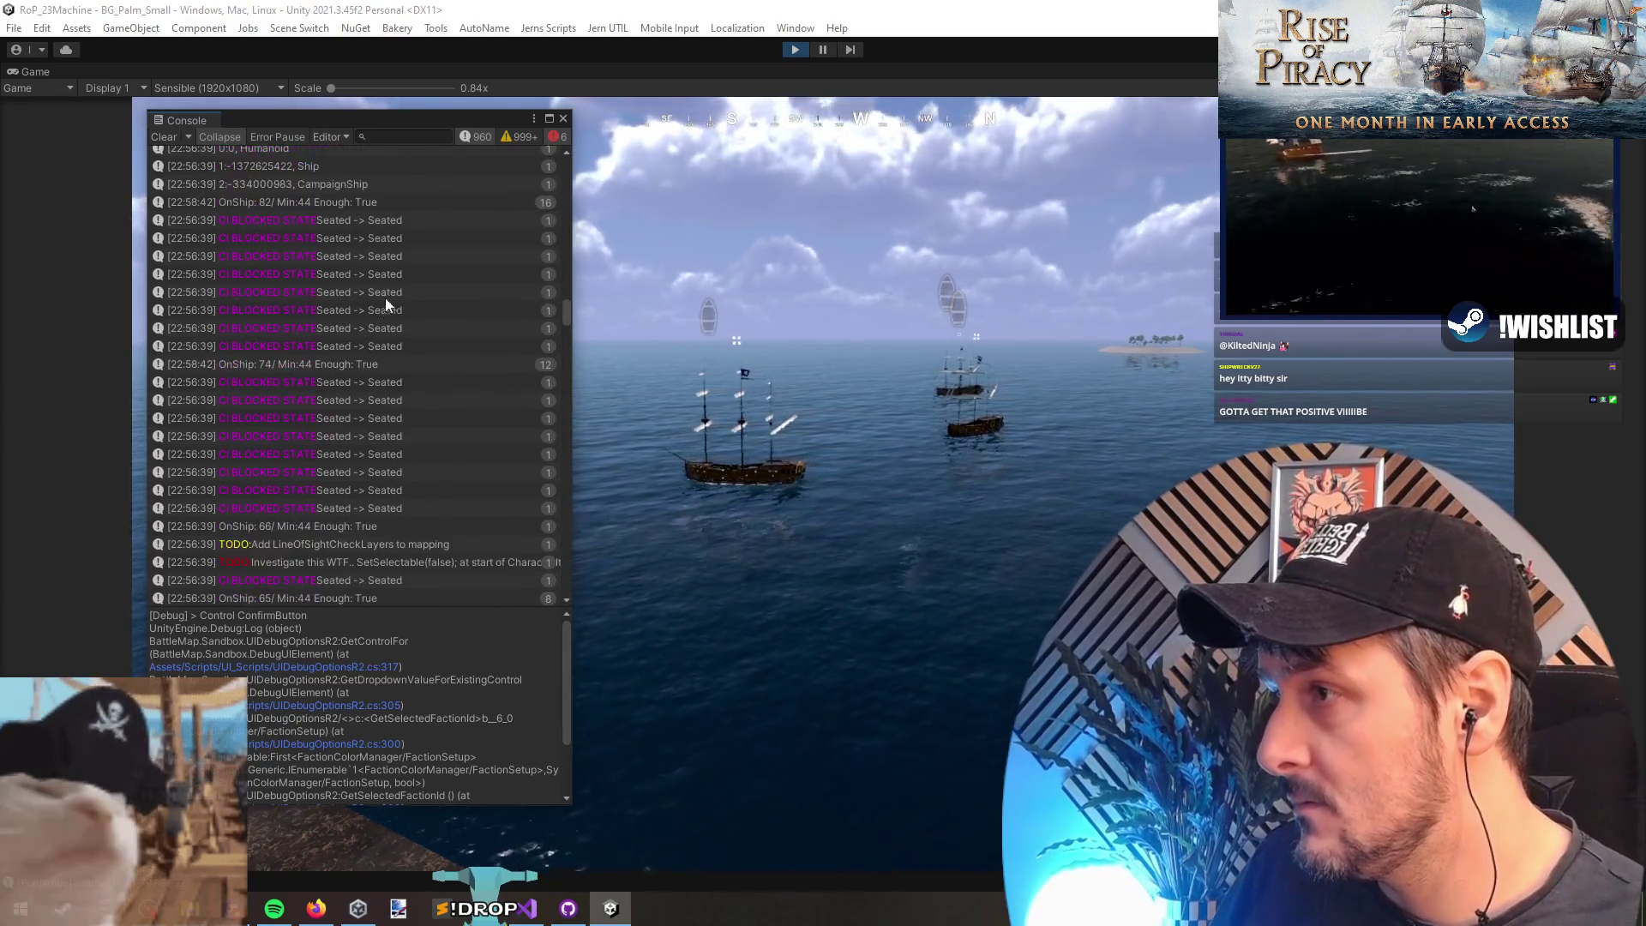
click(369, 296)
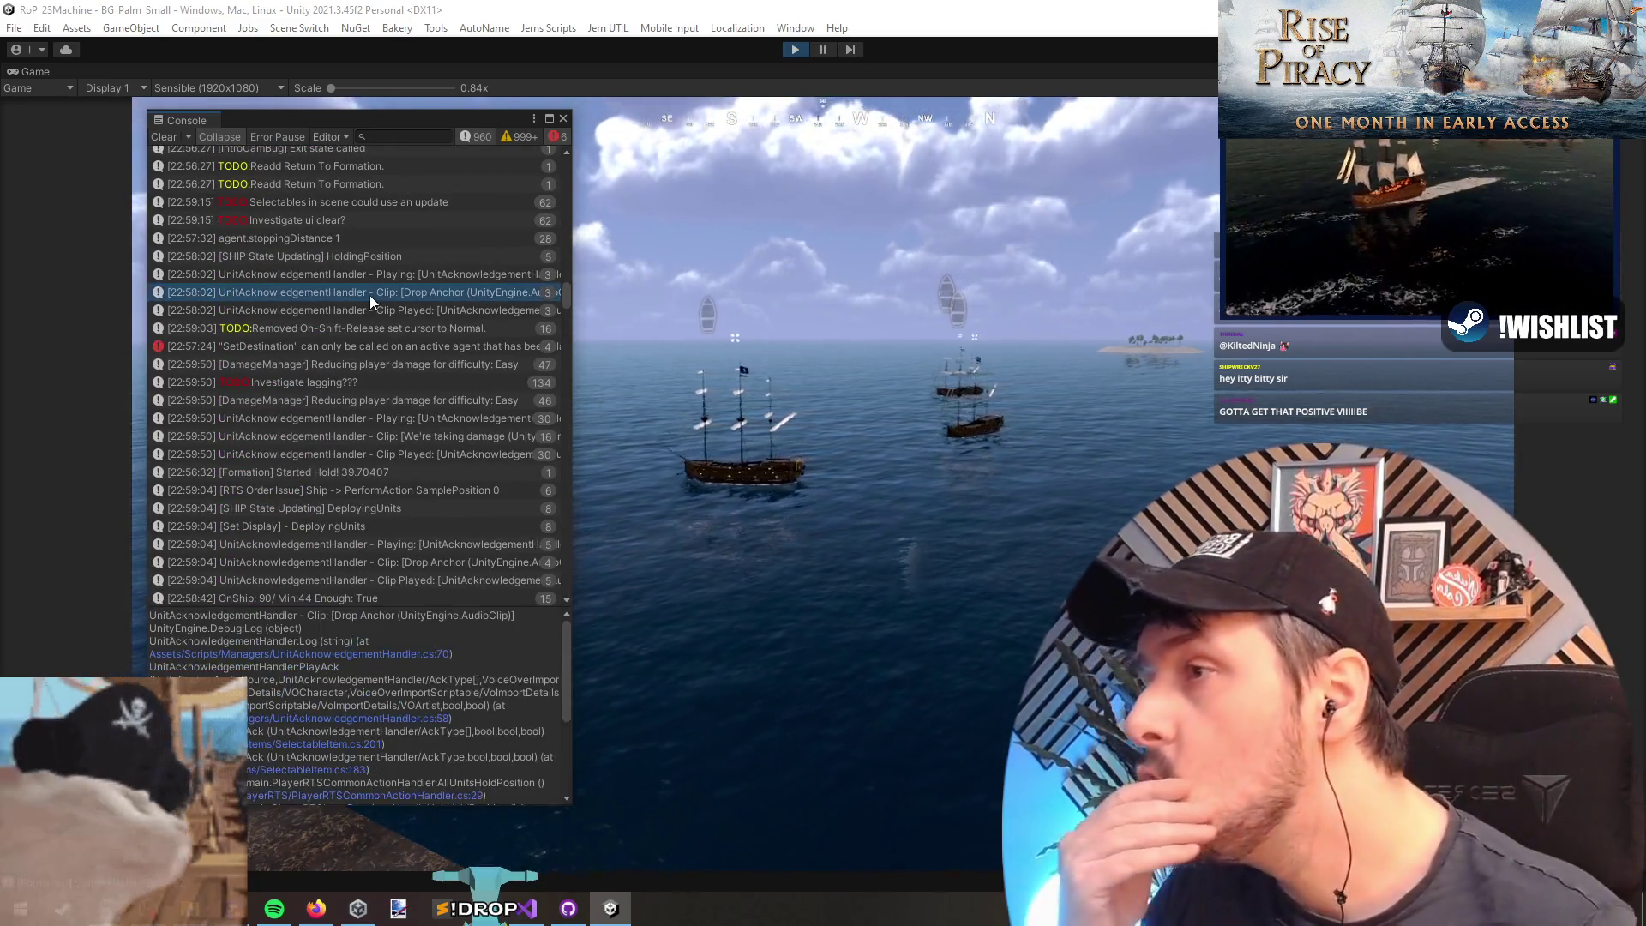
click(294, 254)
scroll(343, 373, down, 6)
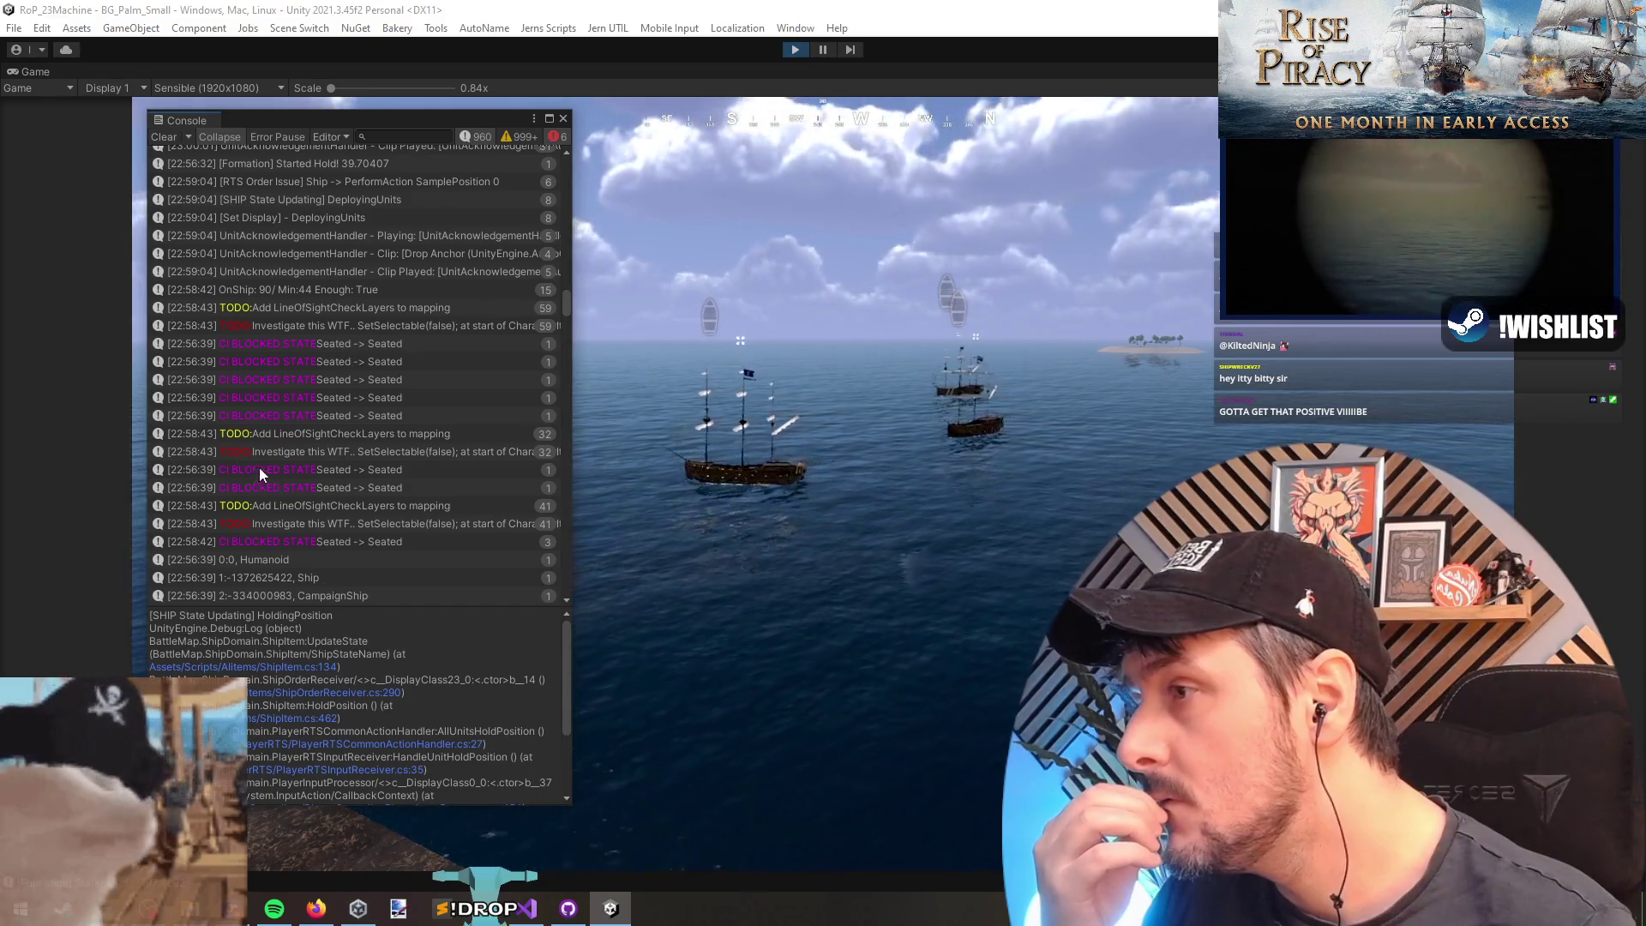
Step: Open the code behind the LineOfSightCheckLayers TODO log entry, then return to Unity
click(326, 435)
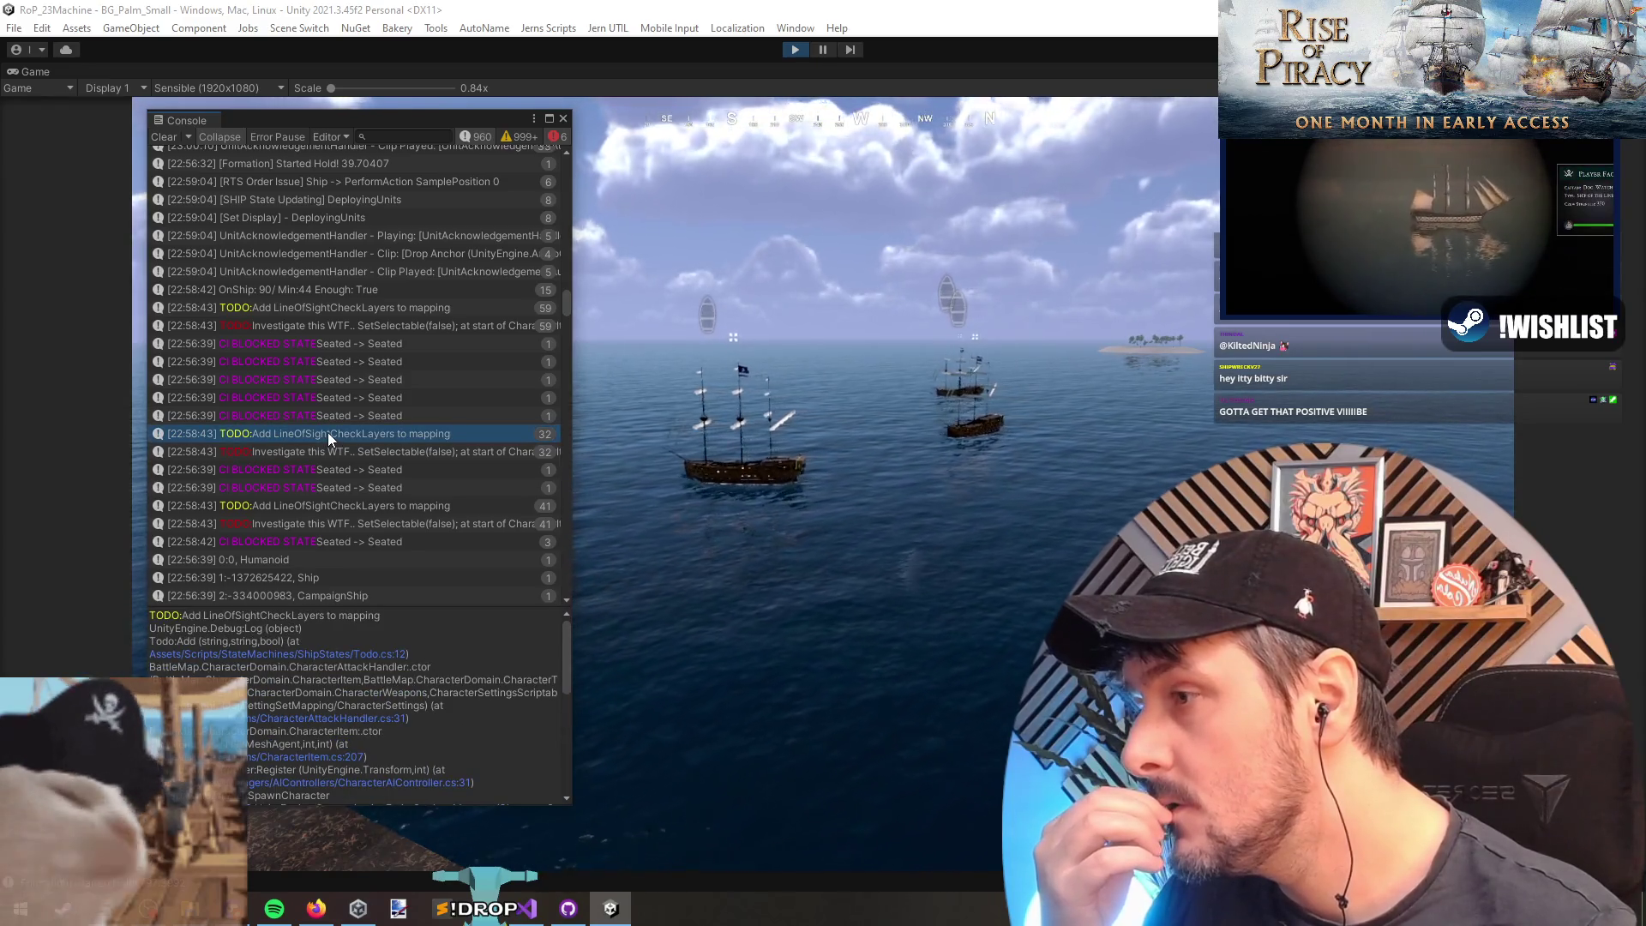
double_click(328, 432)
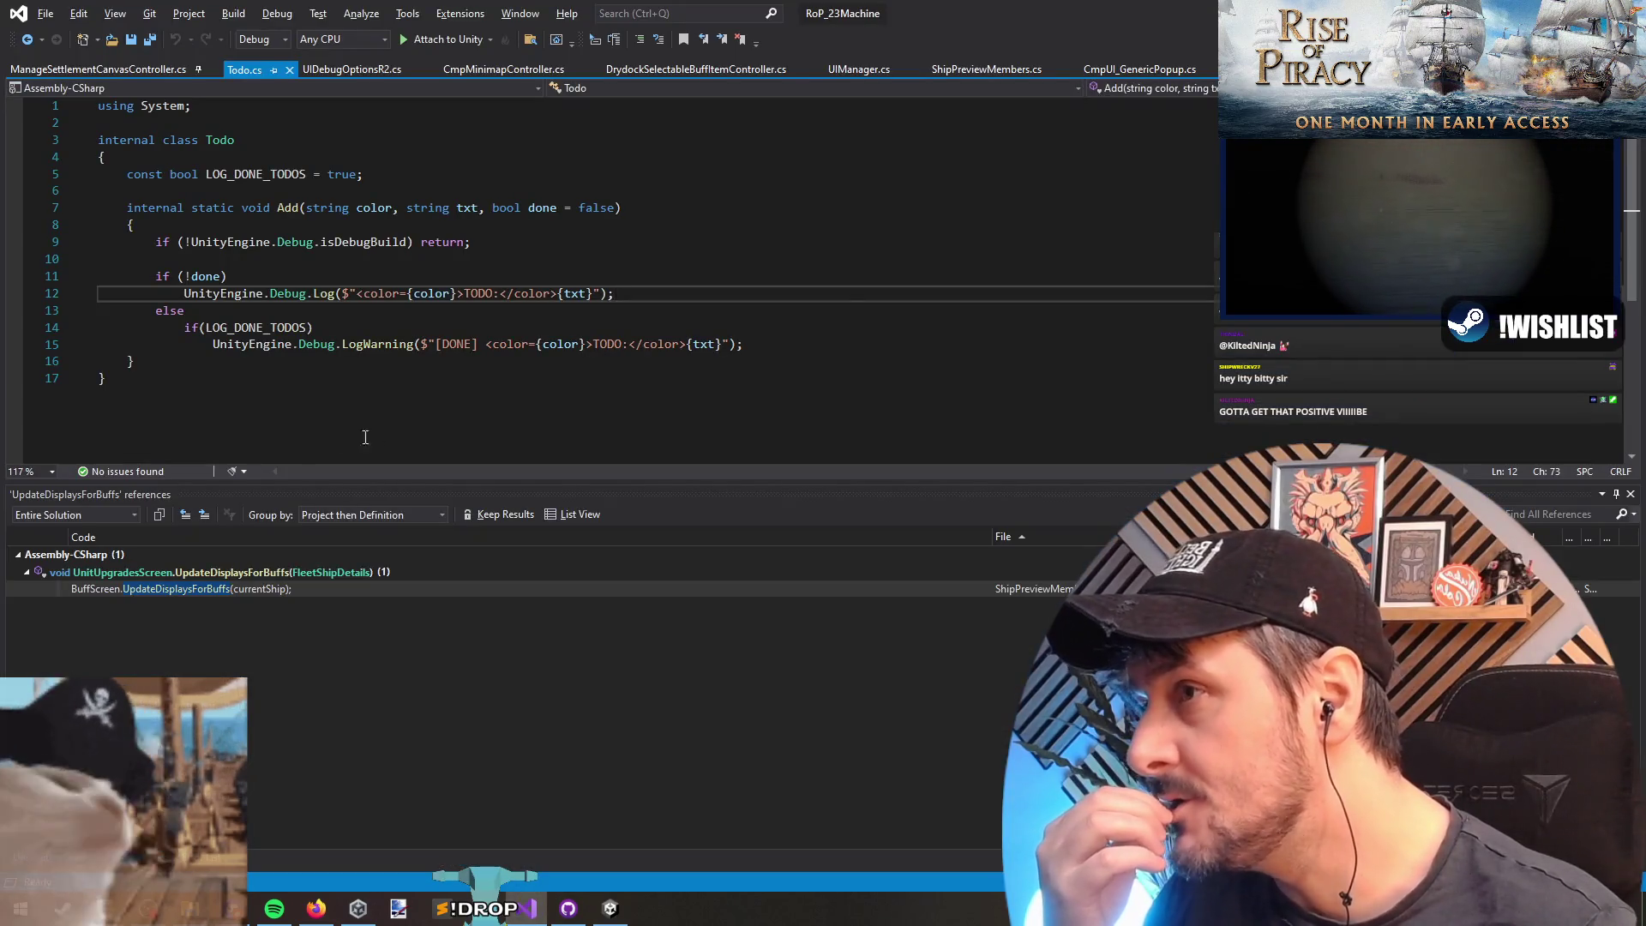
key(alt+Tab)
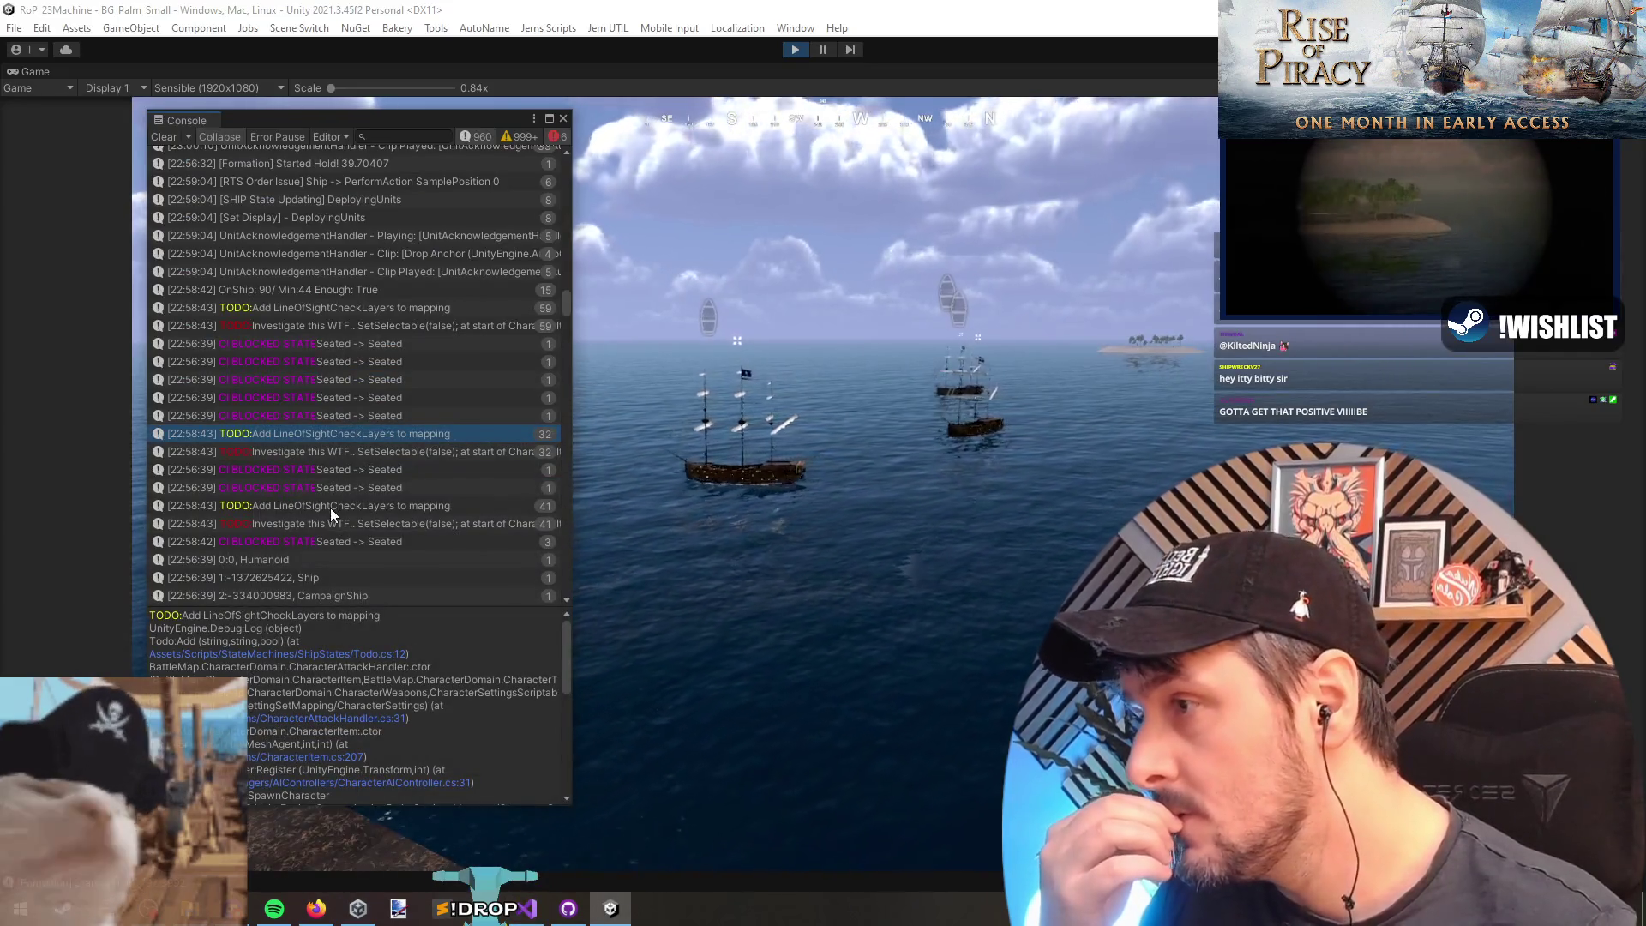
Step: Inspect the '0:0, Humanoid' and Ship agent type entries, opening the AIManager code that logged them
click(327, 557)
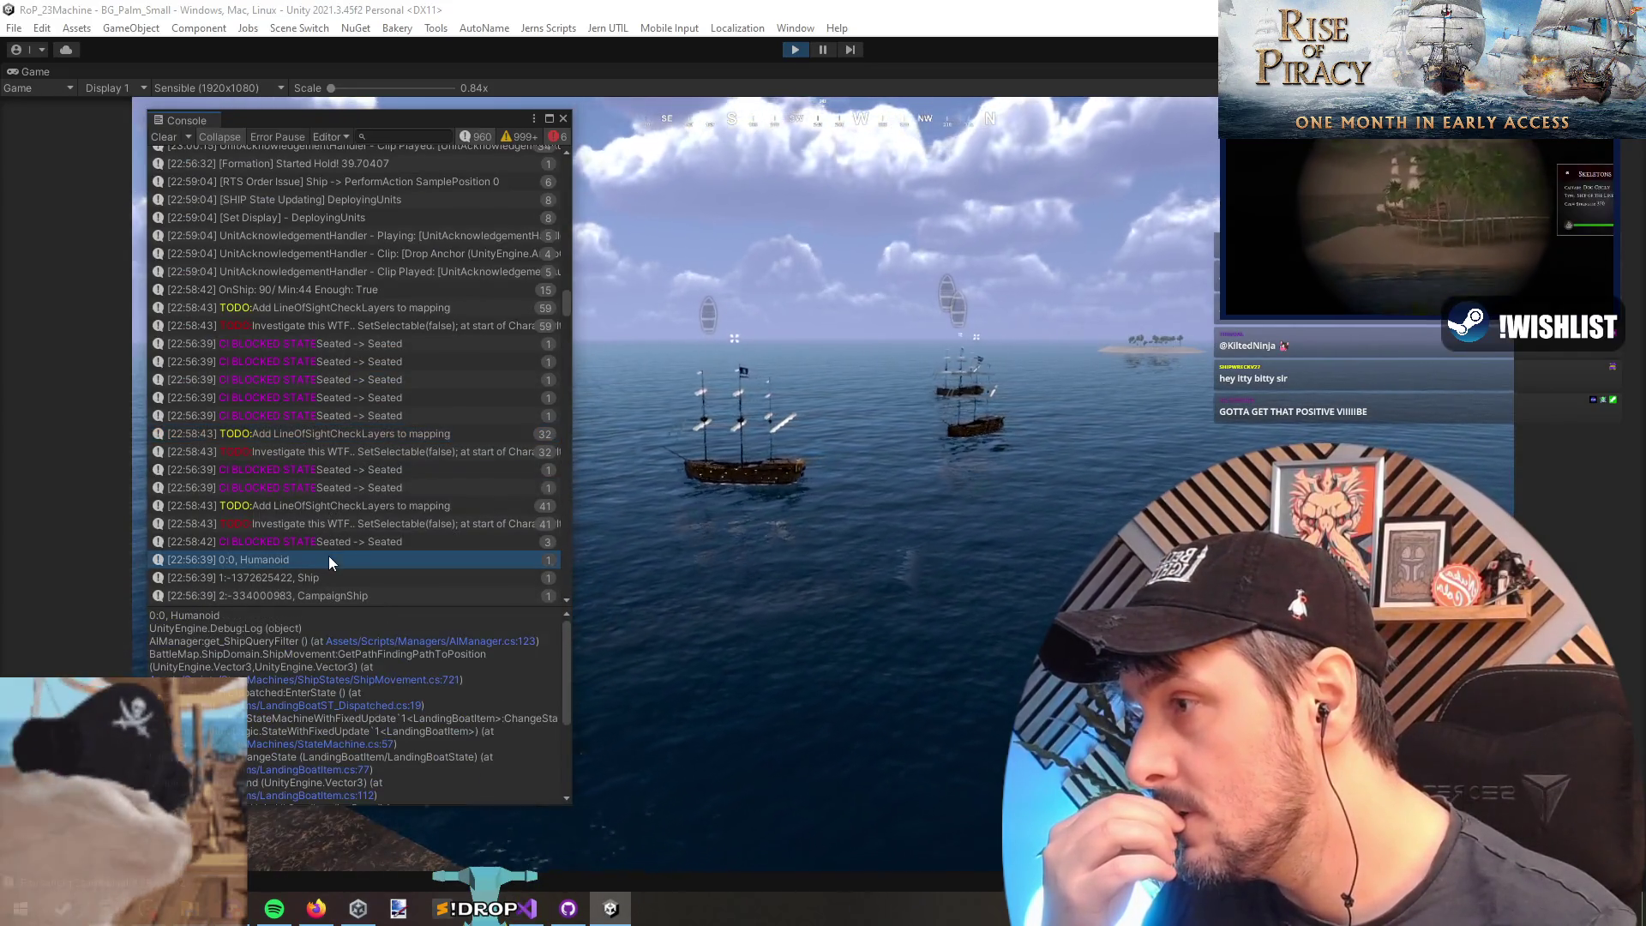
scroll(342, 591, down, 2)
click(321, 476)
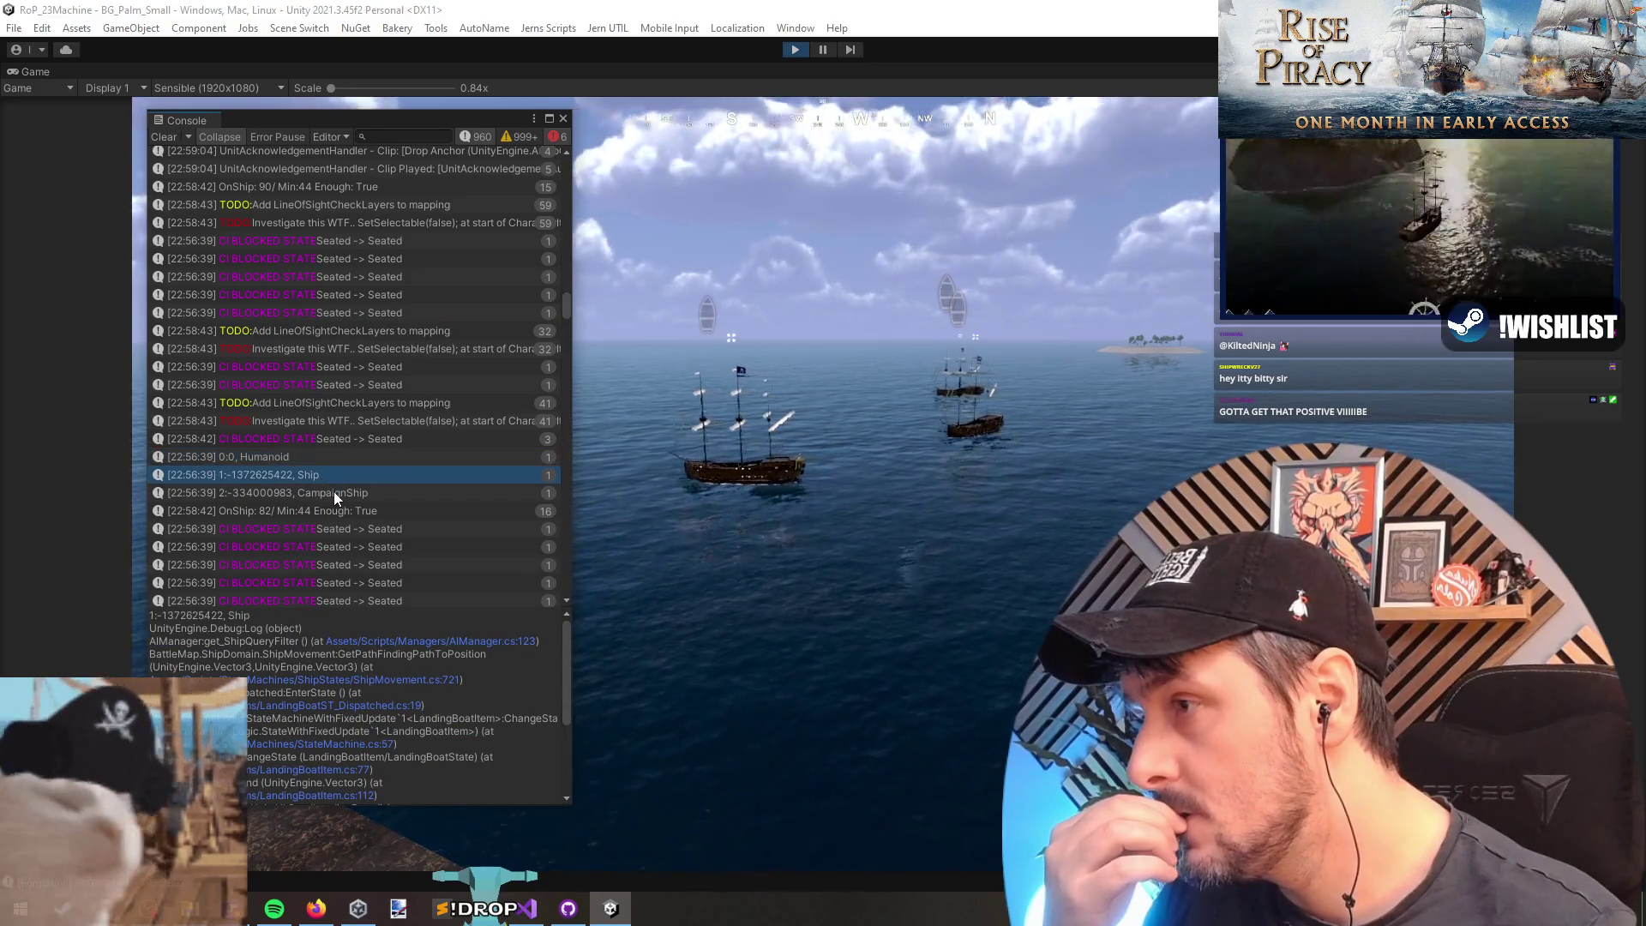
double_click(332, 476)
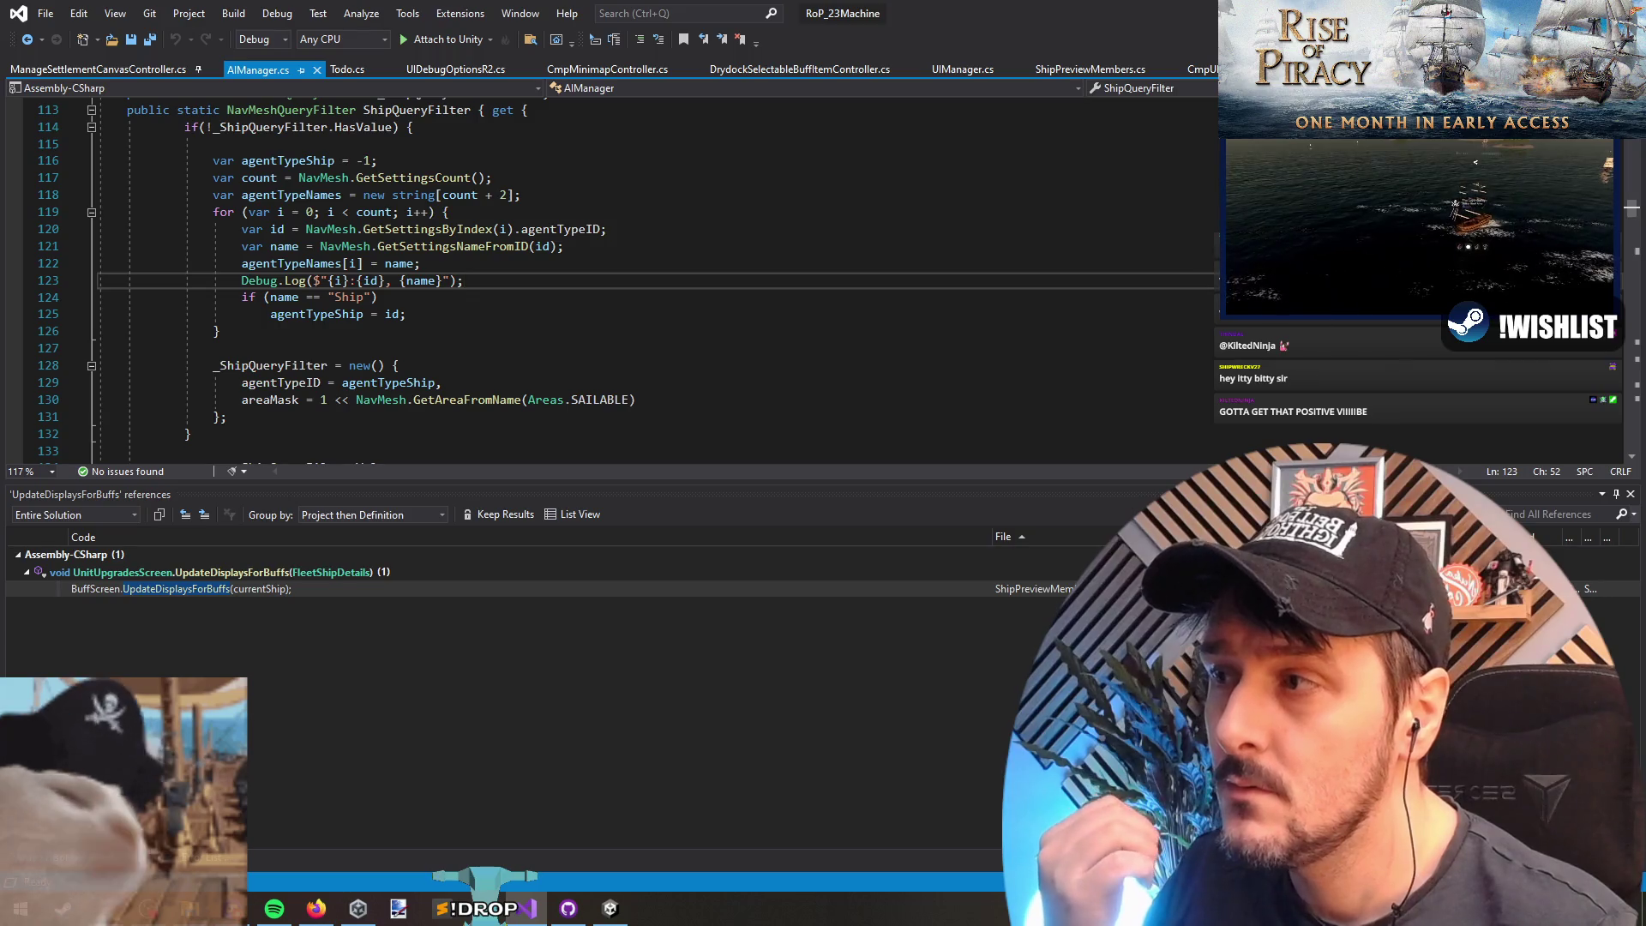
key(alt+Tab)
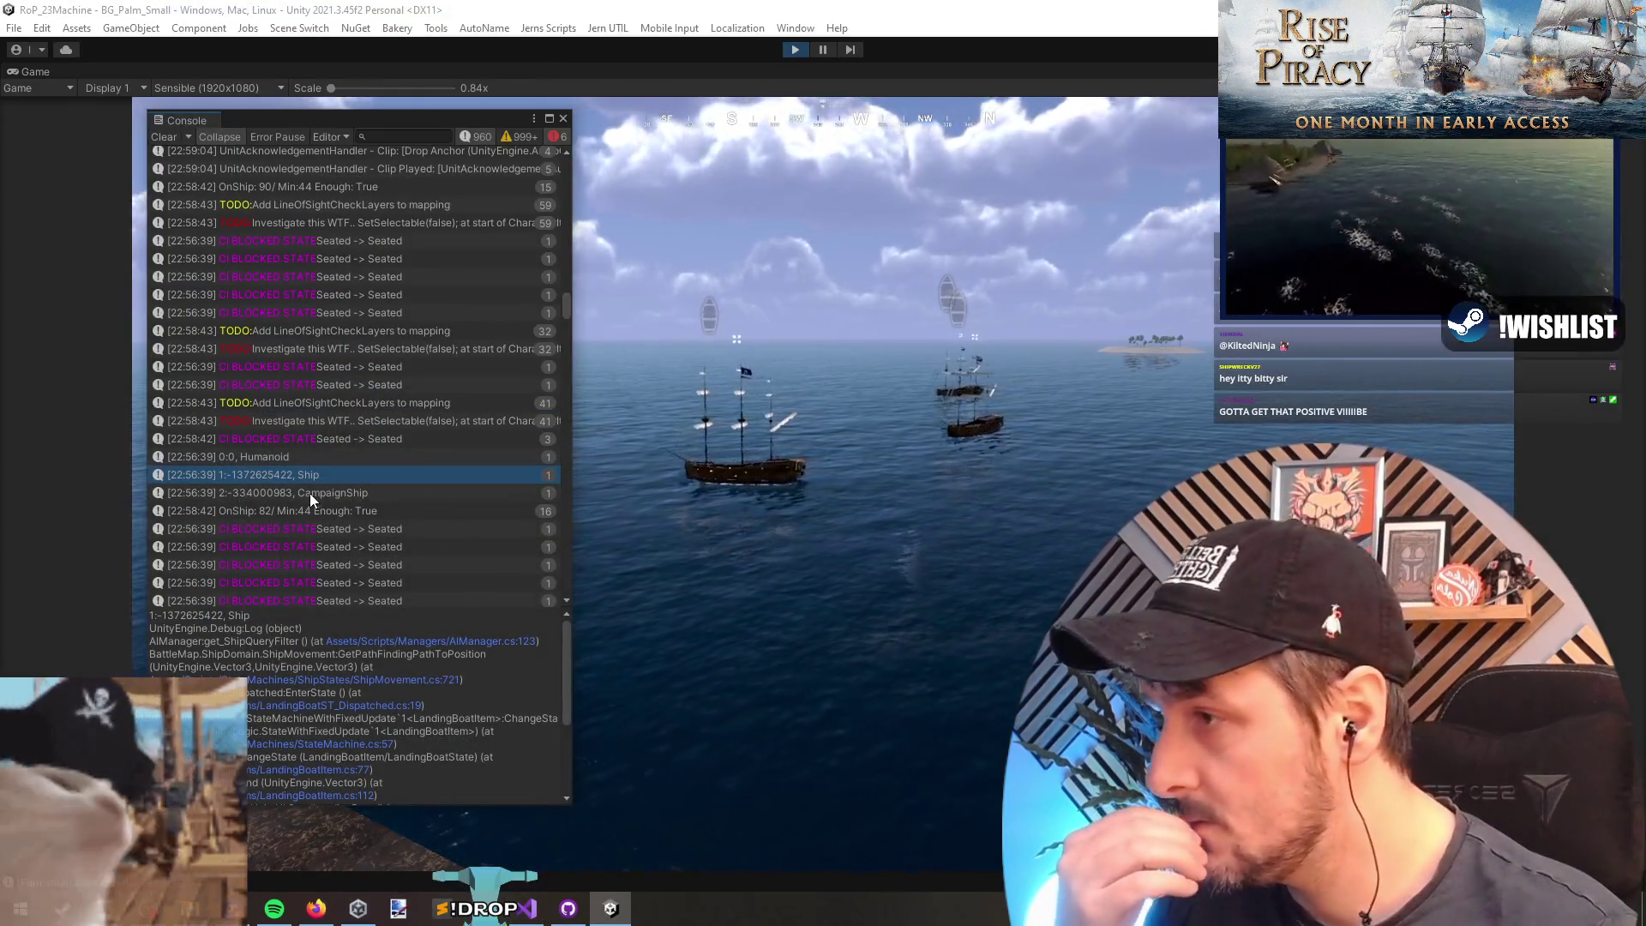
Step: Open the source of the 'OnShip: 82/ Min:44' message from the Console
click(310, 493)
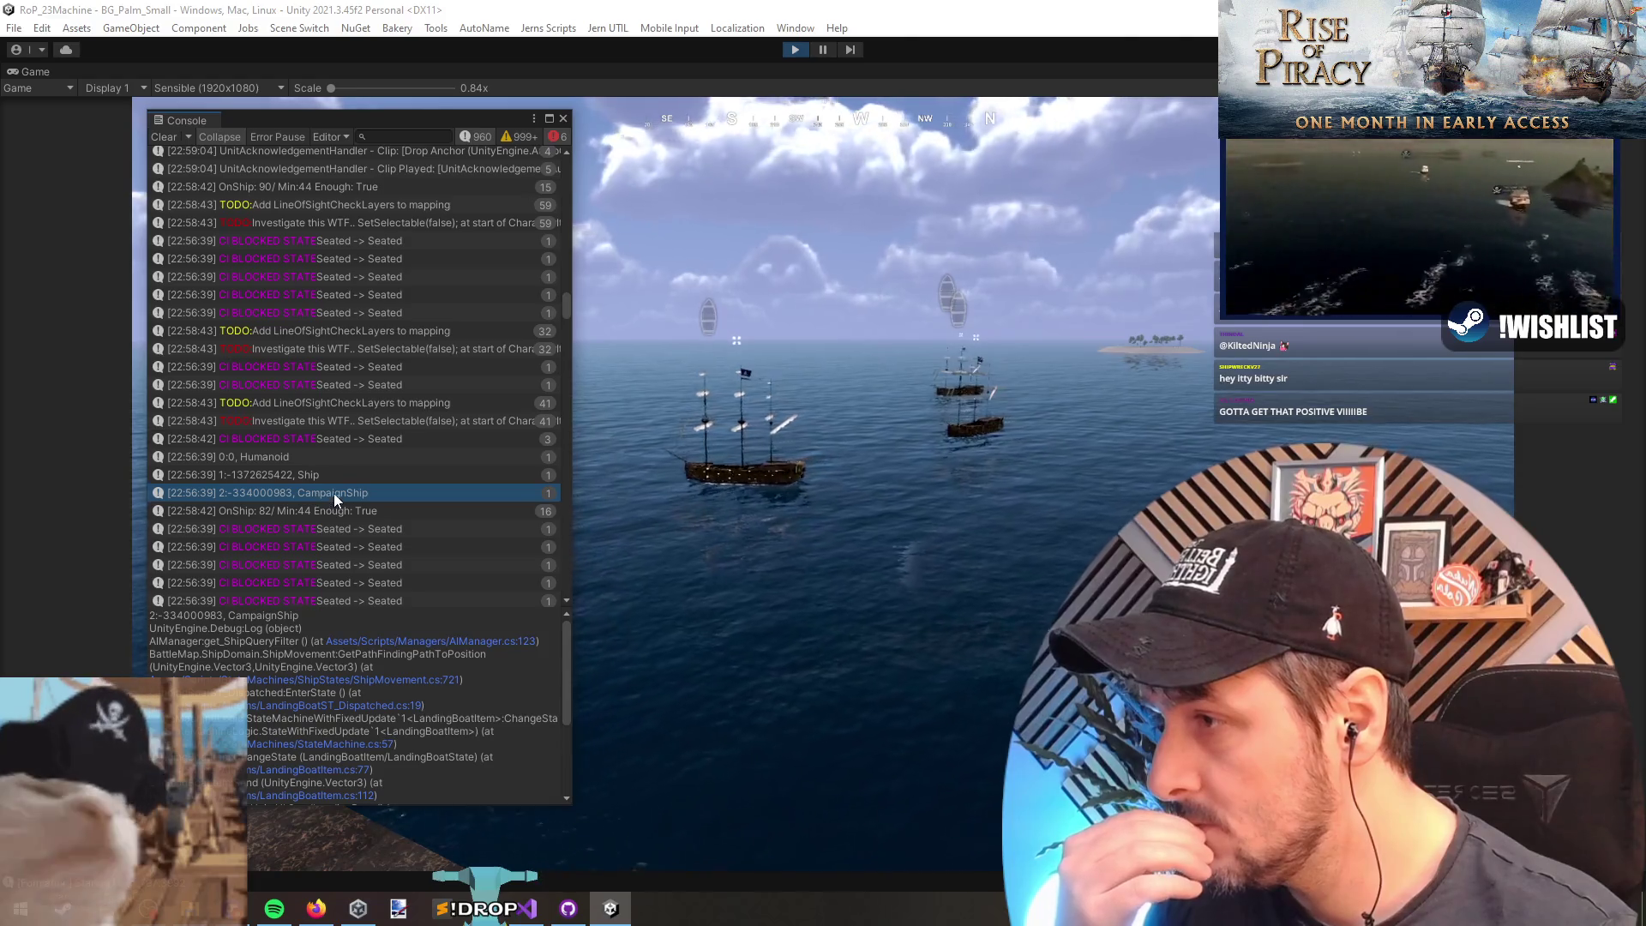
click(337, 516)
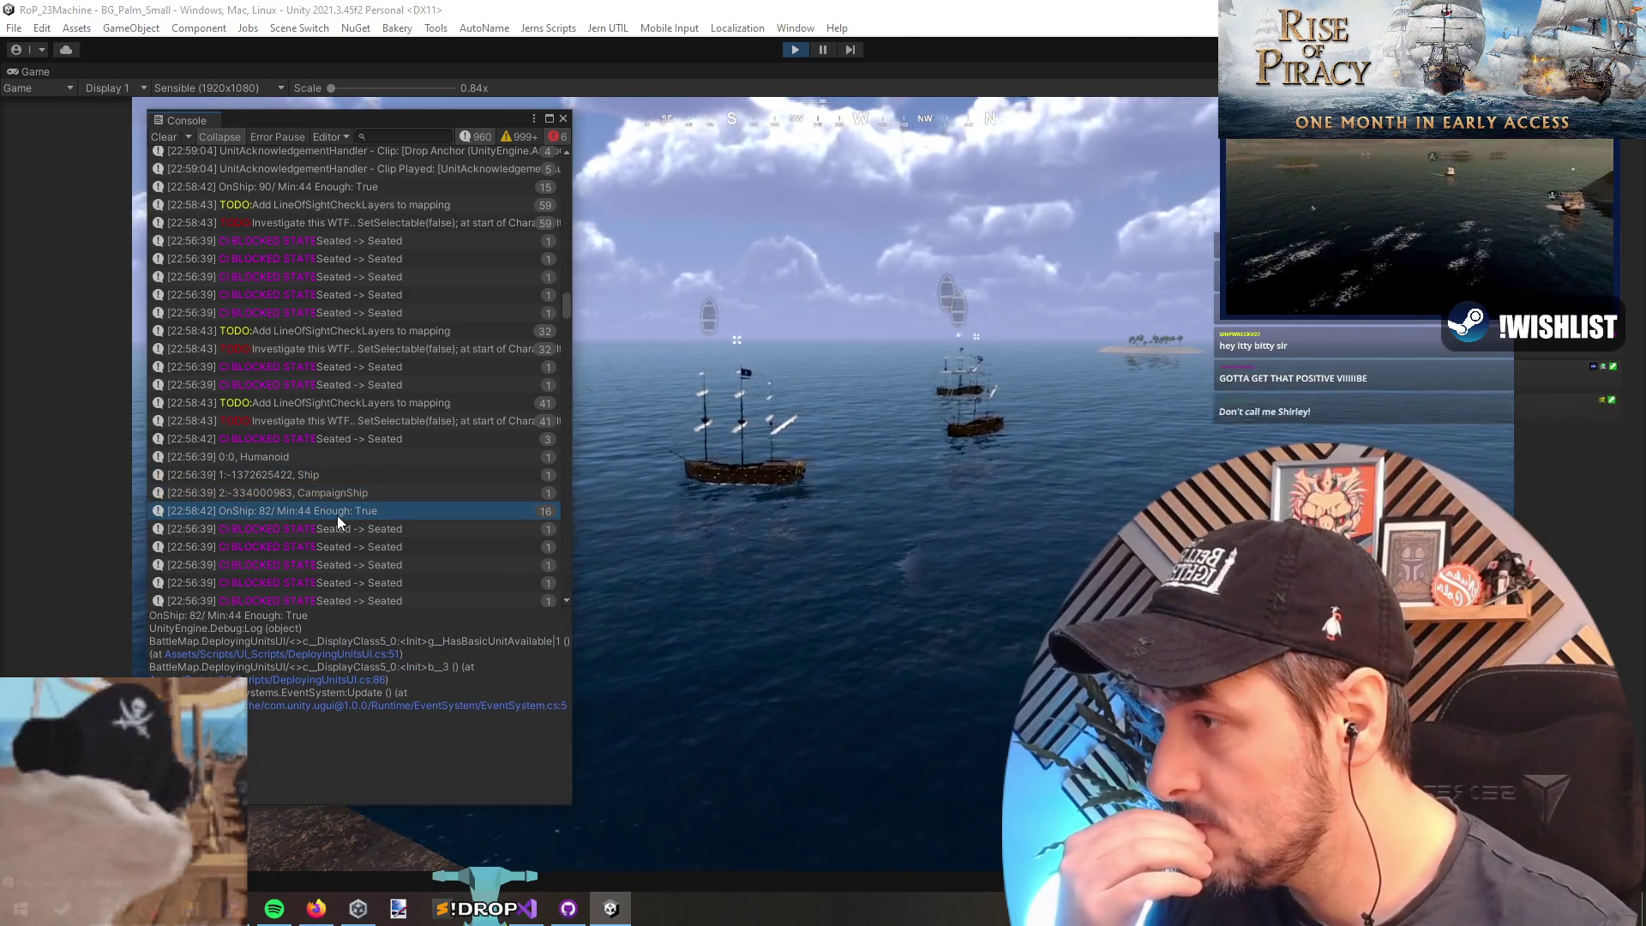
double_click(338, 515)
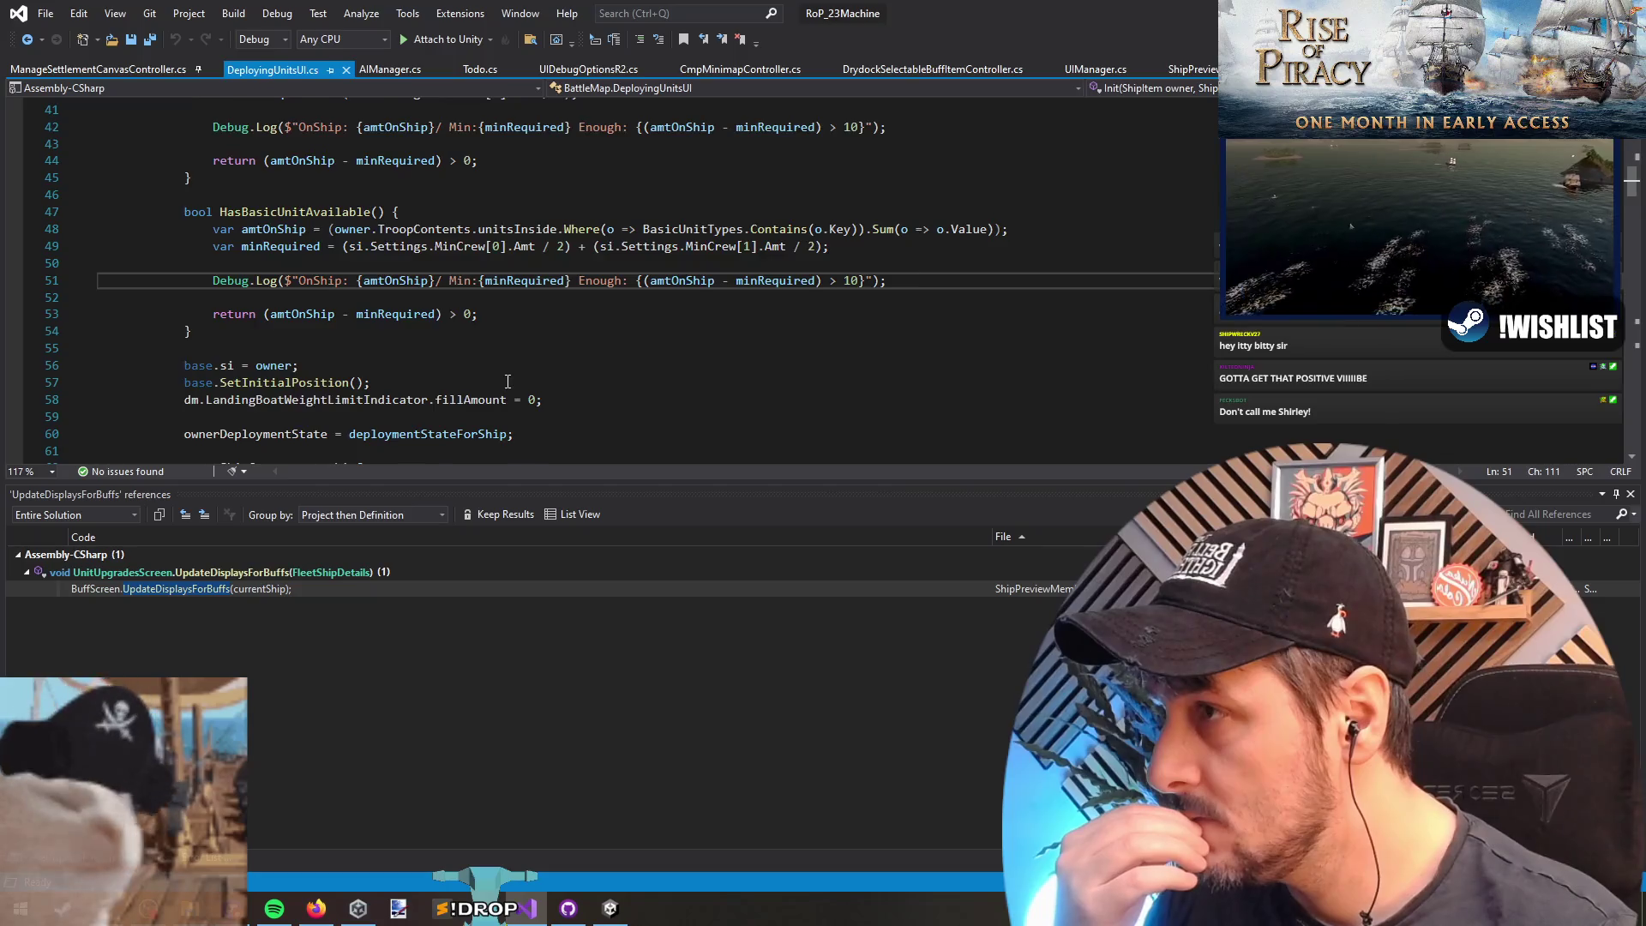
Step: Find all references to HasBasicUnitAvailable and jump to its usage on line 86
click(329, 263)
right_click(308, 263)
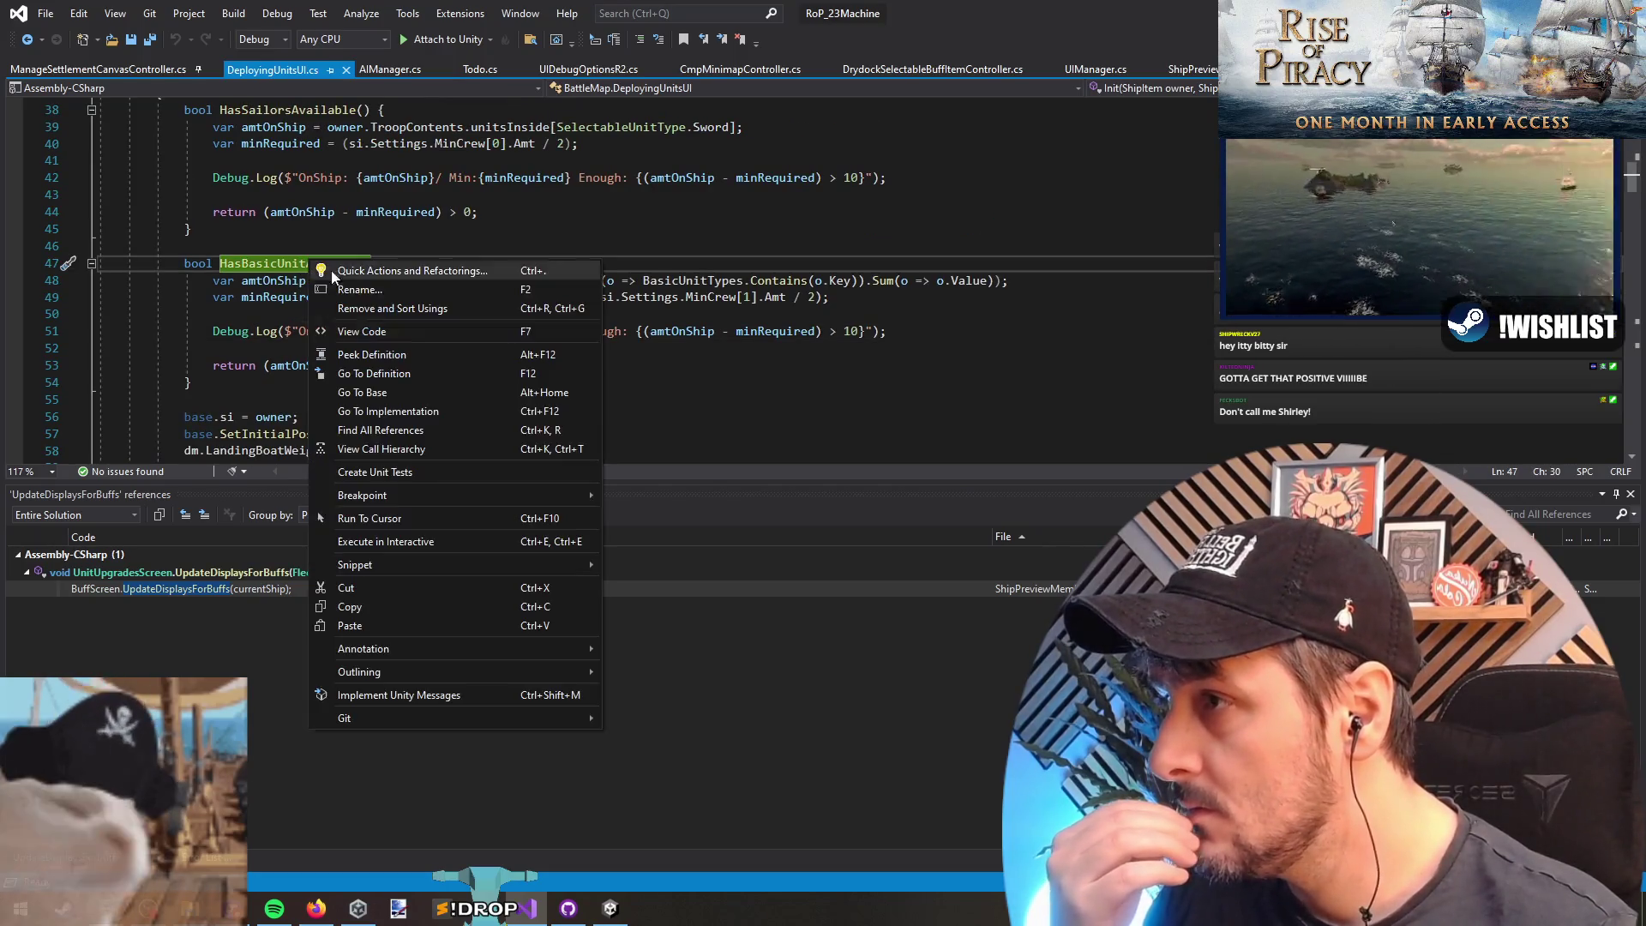
click(391, 430)
double_click(217, 588)
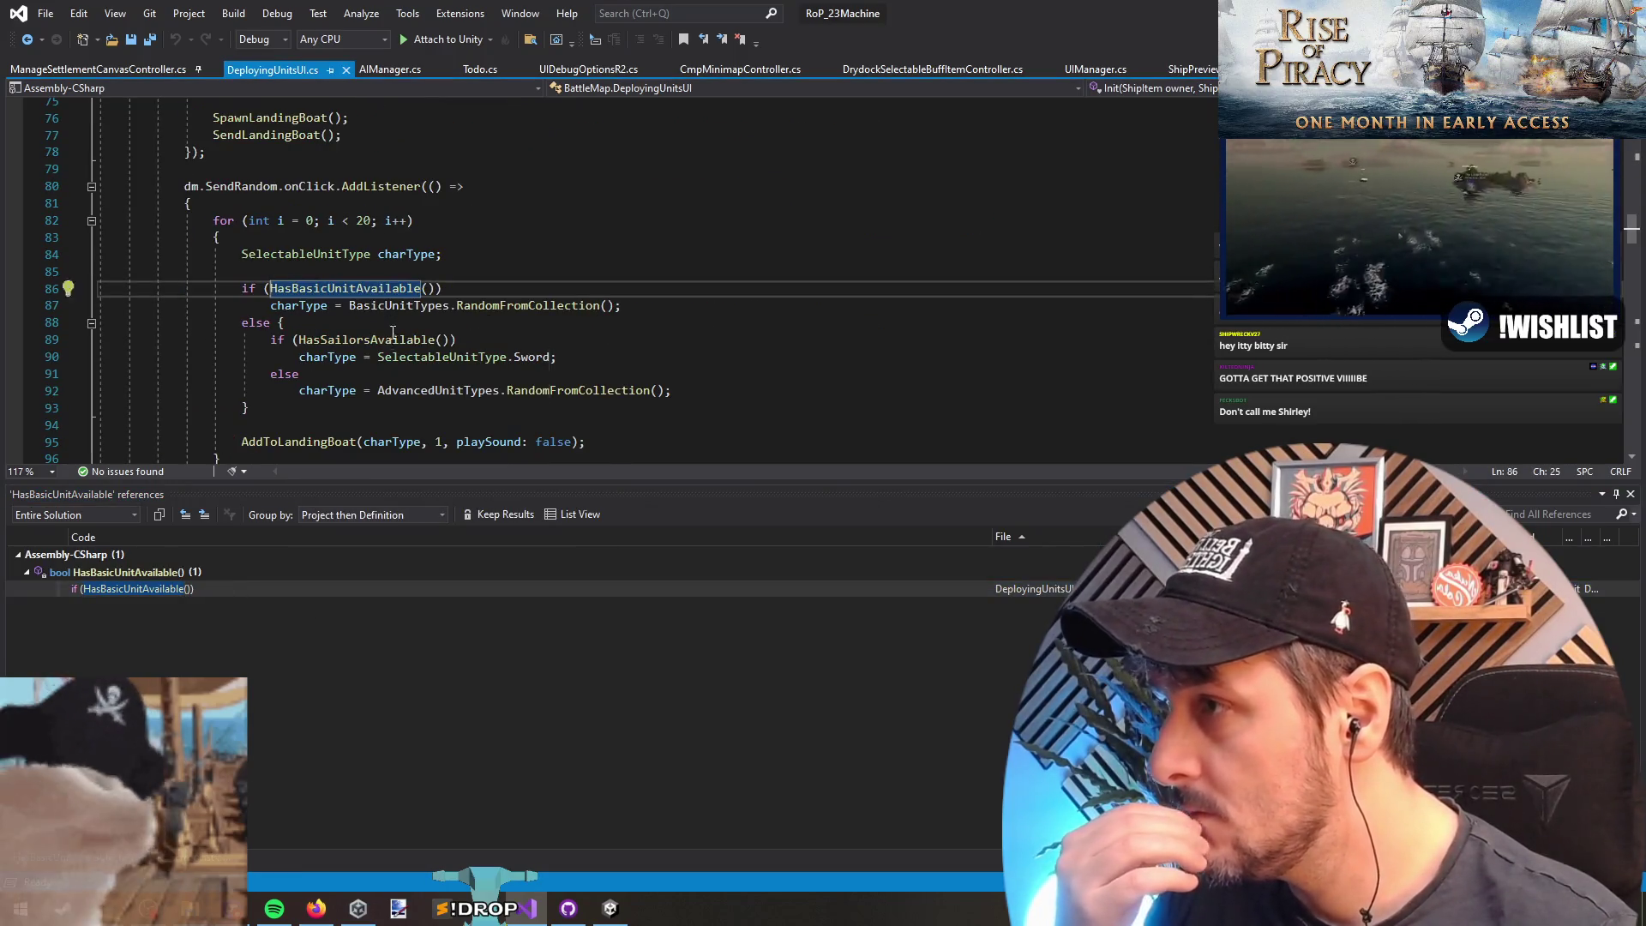
Step: Read the AddUnitsButtons loop and the AddToLandingBoat calls on lines 95 and 107
scroll(399, 309, down, 1)
click(316, 390)
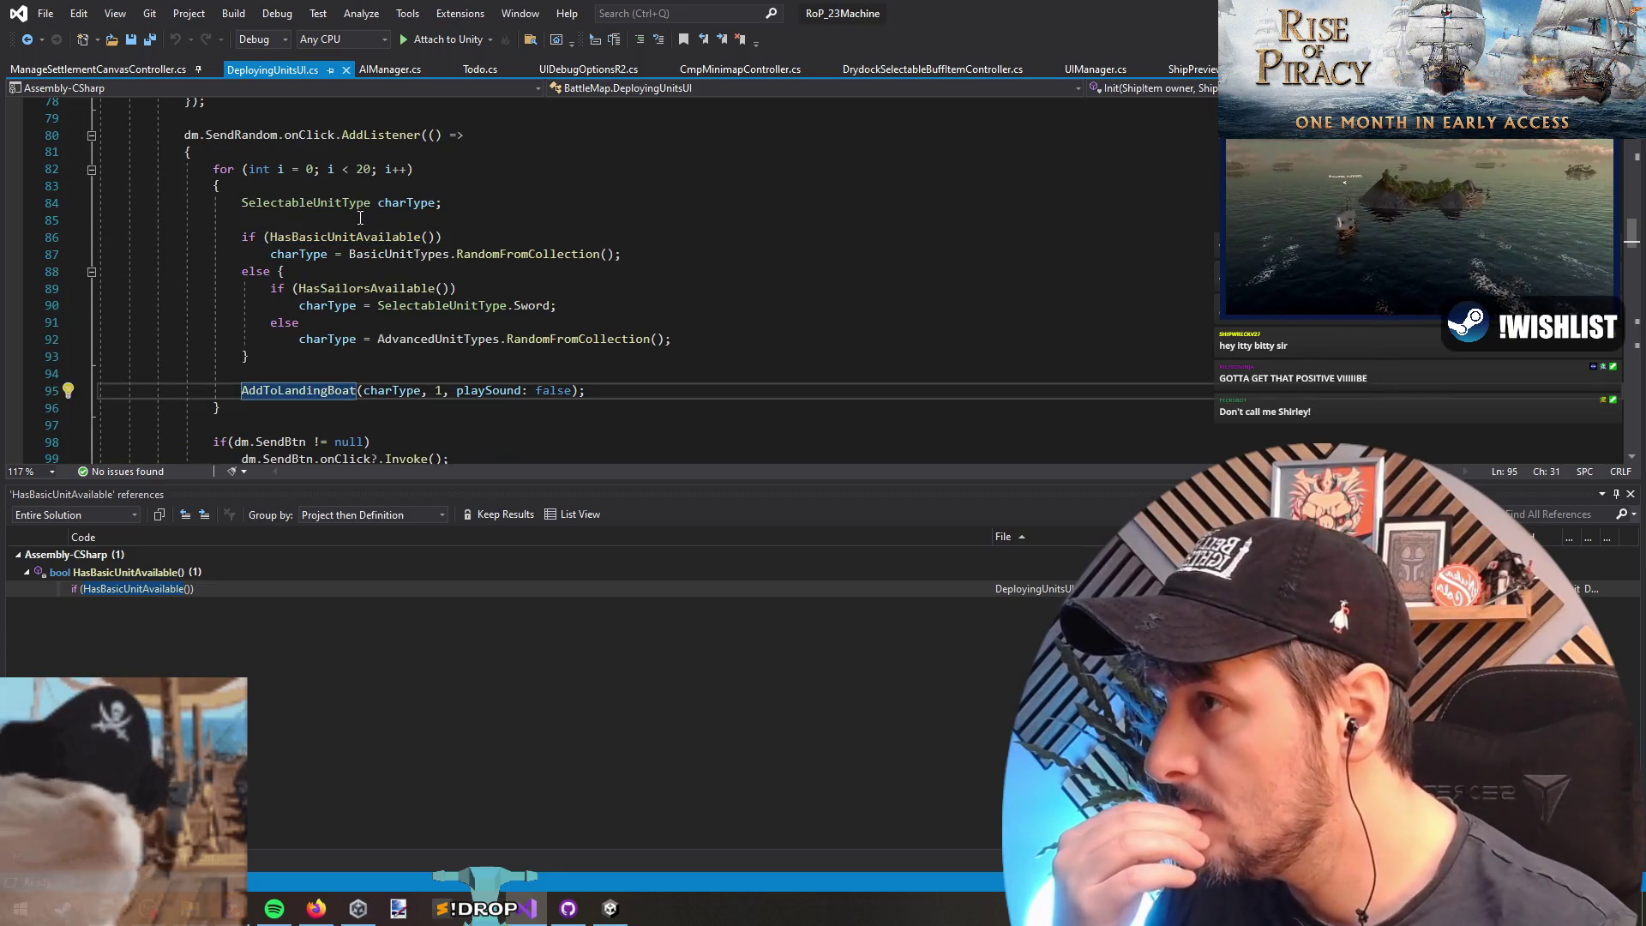
drag(103, 202, 257, 373)
click(257, 373)
scroll(568, 365, down, 3)
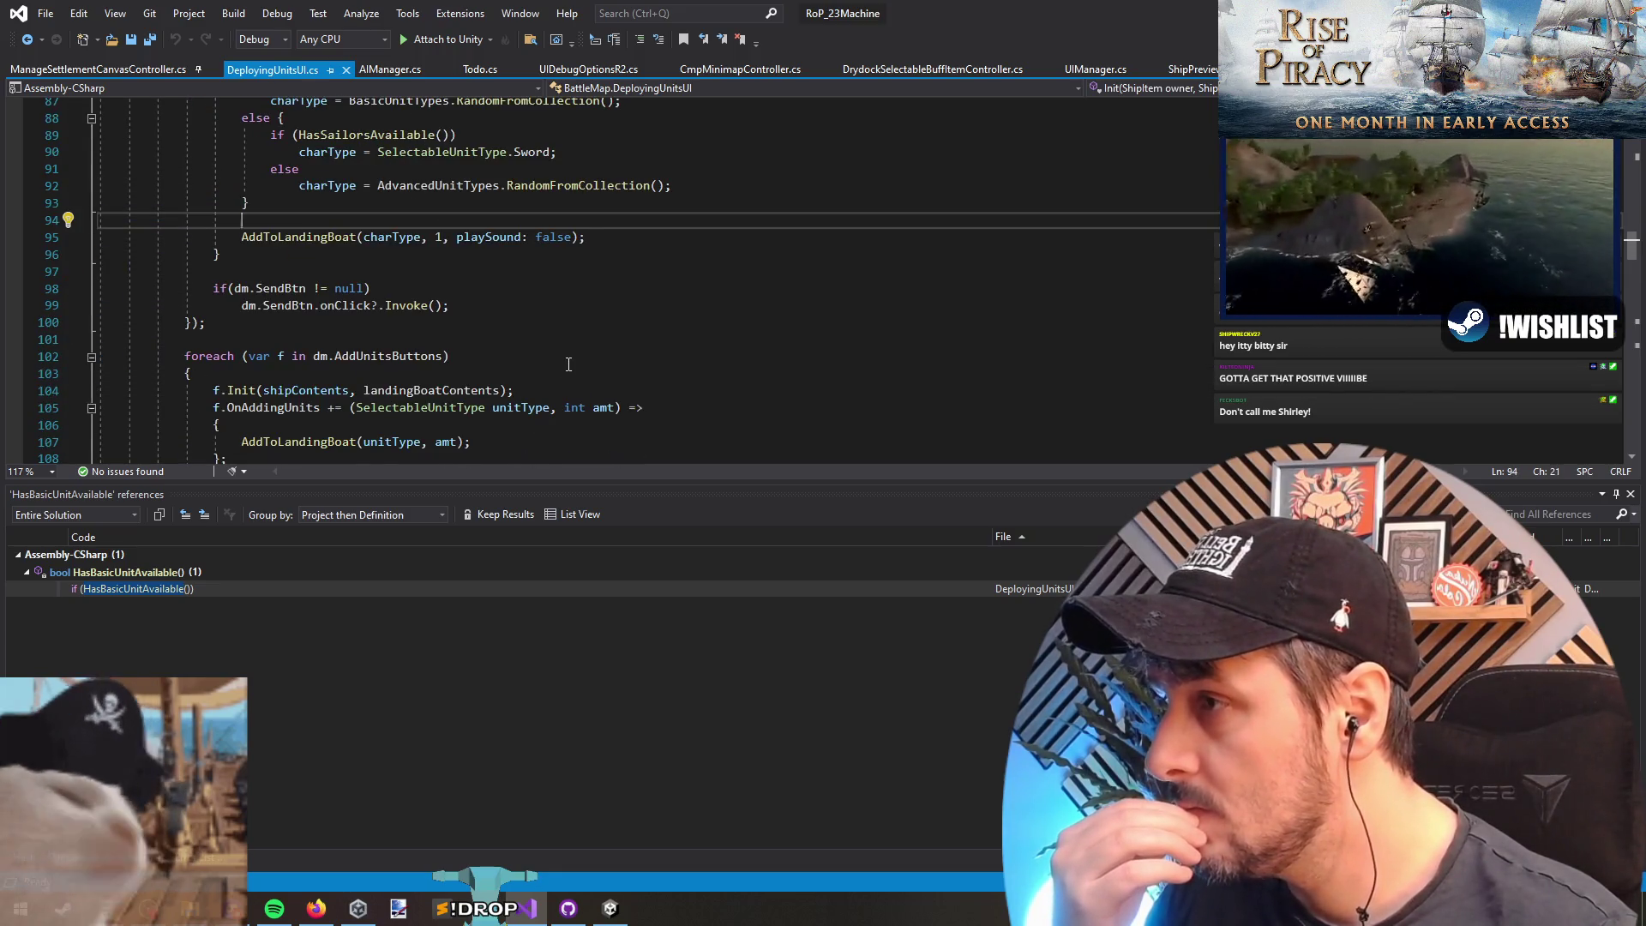
scroll(569, 364, down, 3)
scroll(563, 360, up, 2)
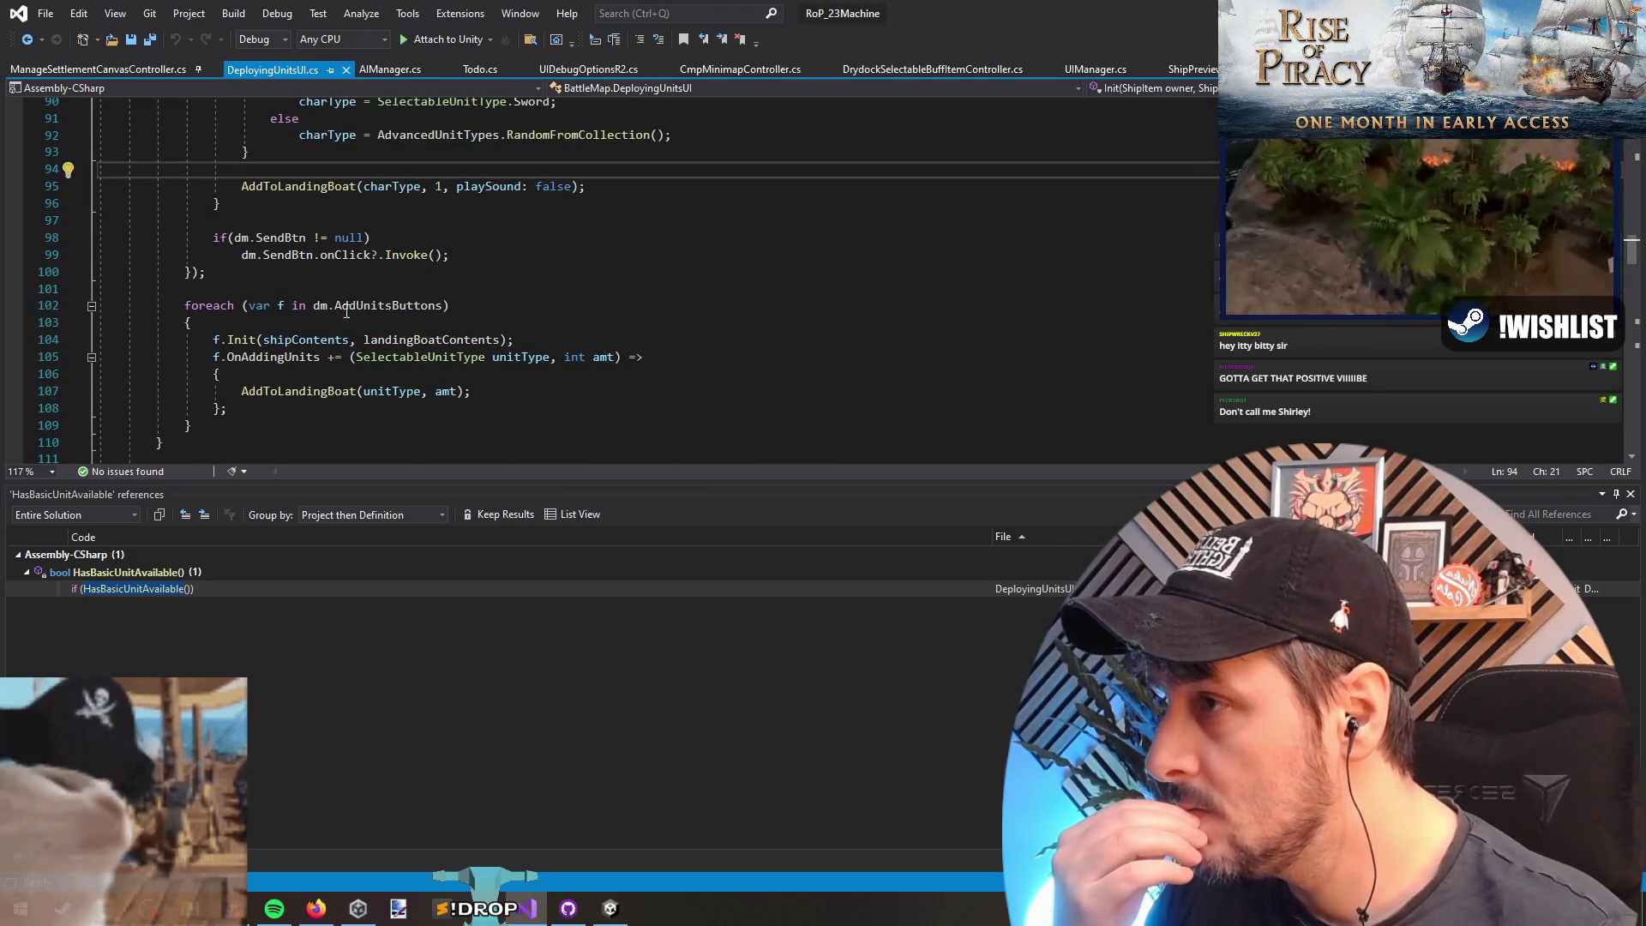
mouse_move(365, 307)
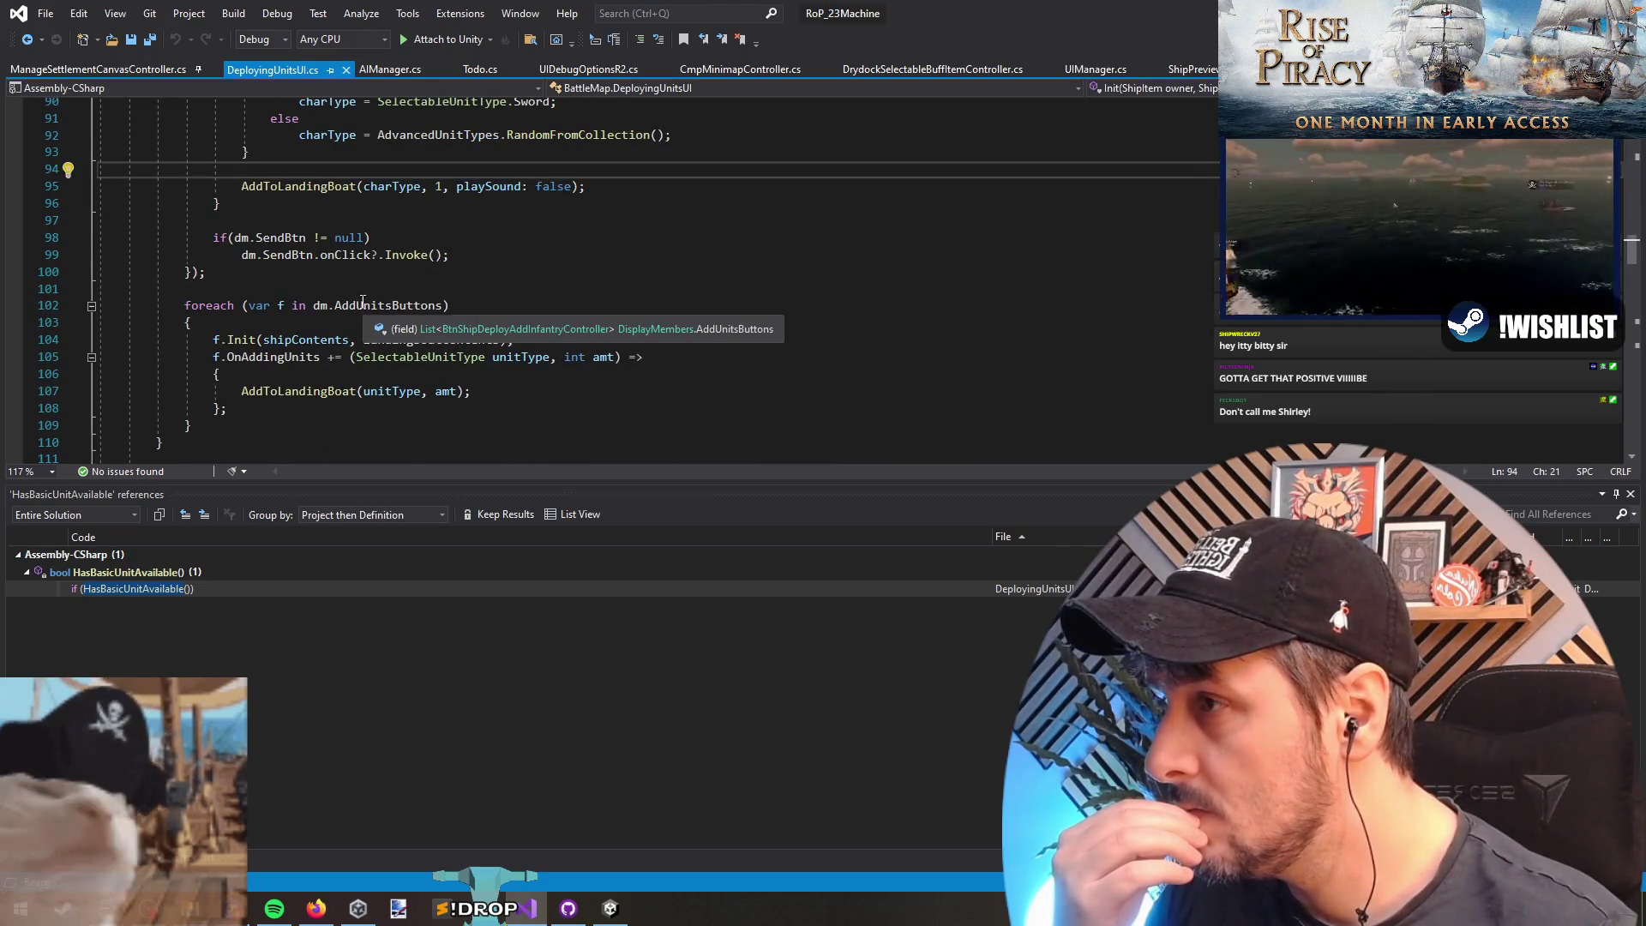
drag(362, 302, 338, 391)
click(338, 425)
click(347, 391)
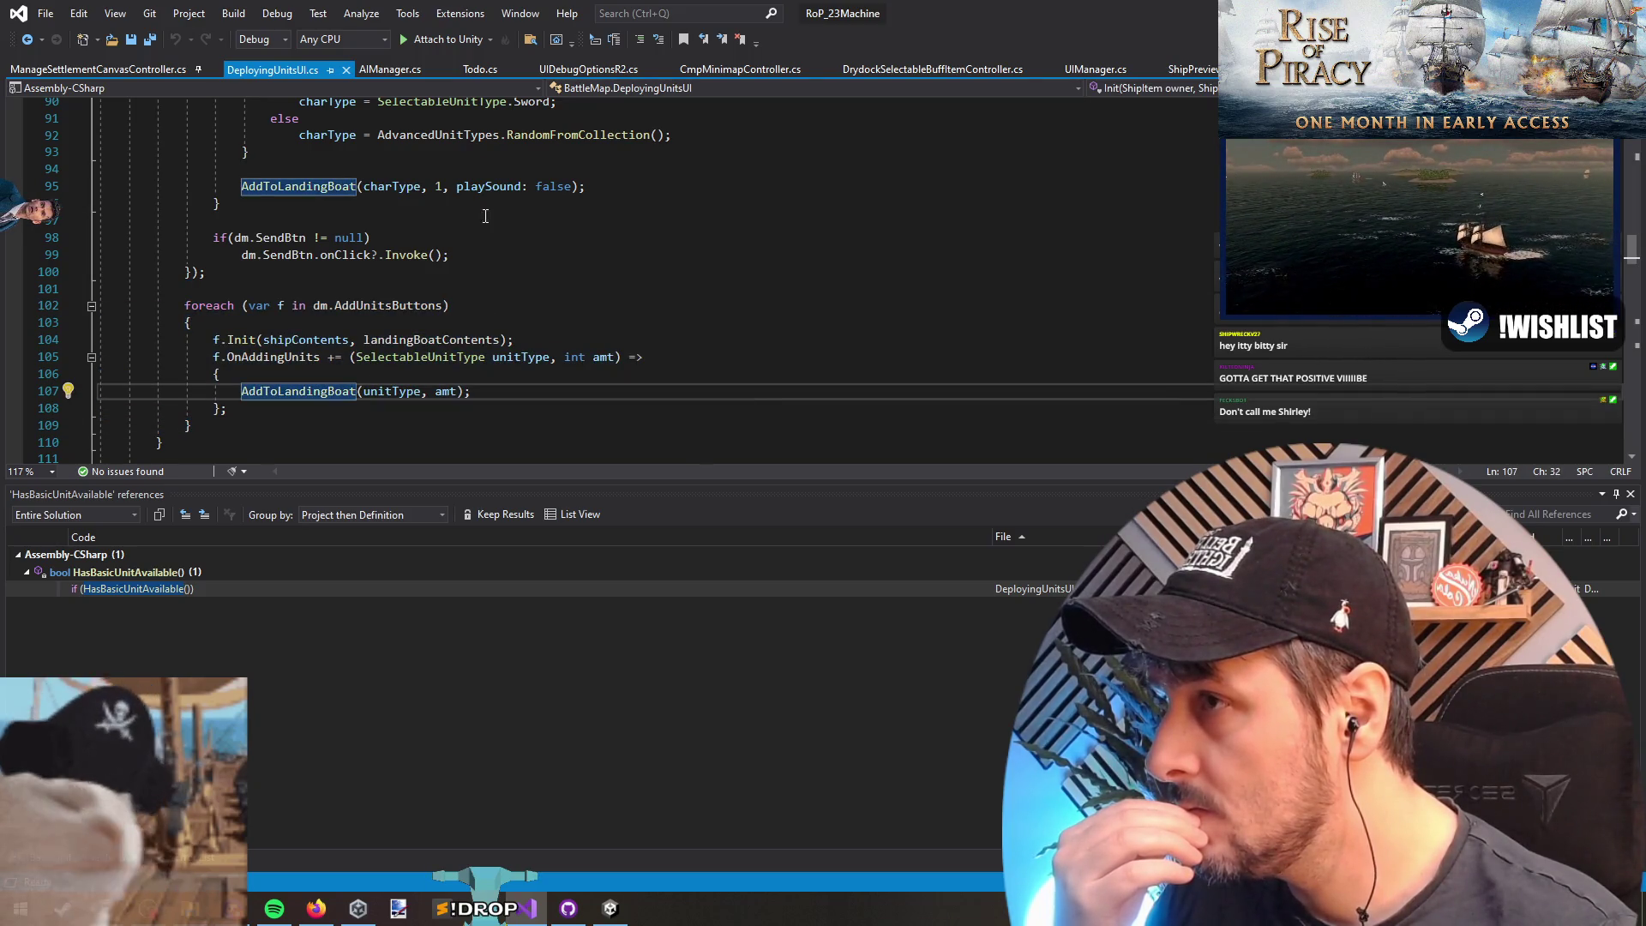
click(492, 185)
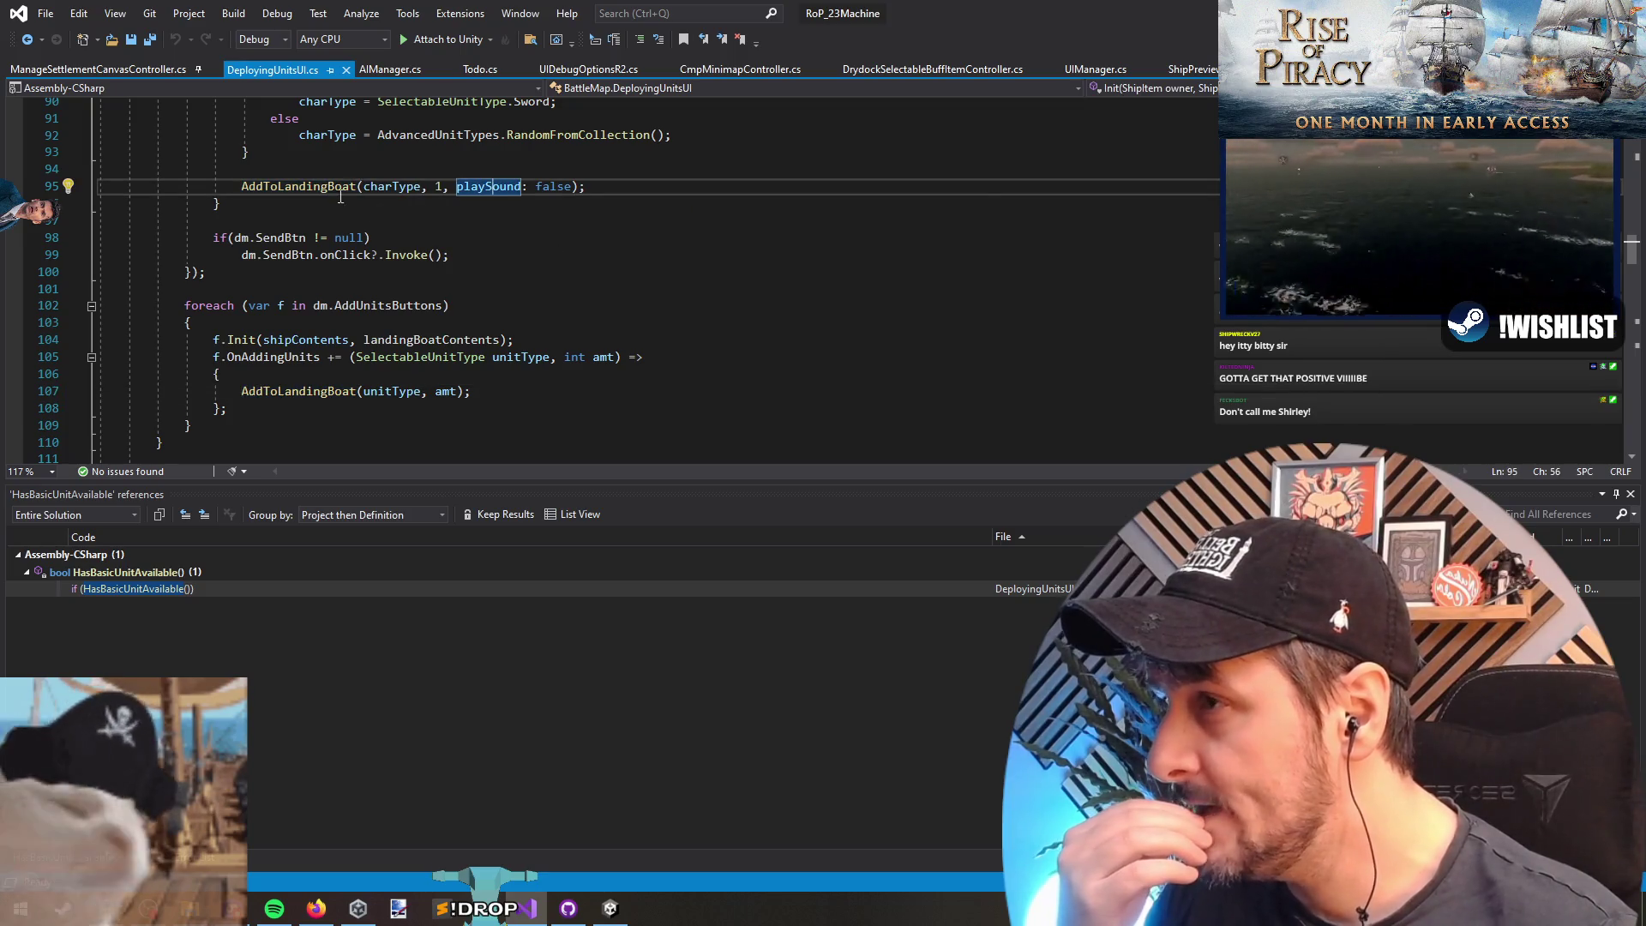
click(327, 186)
Step: Trace the SendRandom listener block's start, end, and its button reference on line 80
scroll(479, 237, up, 5)
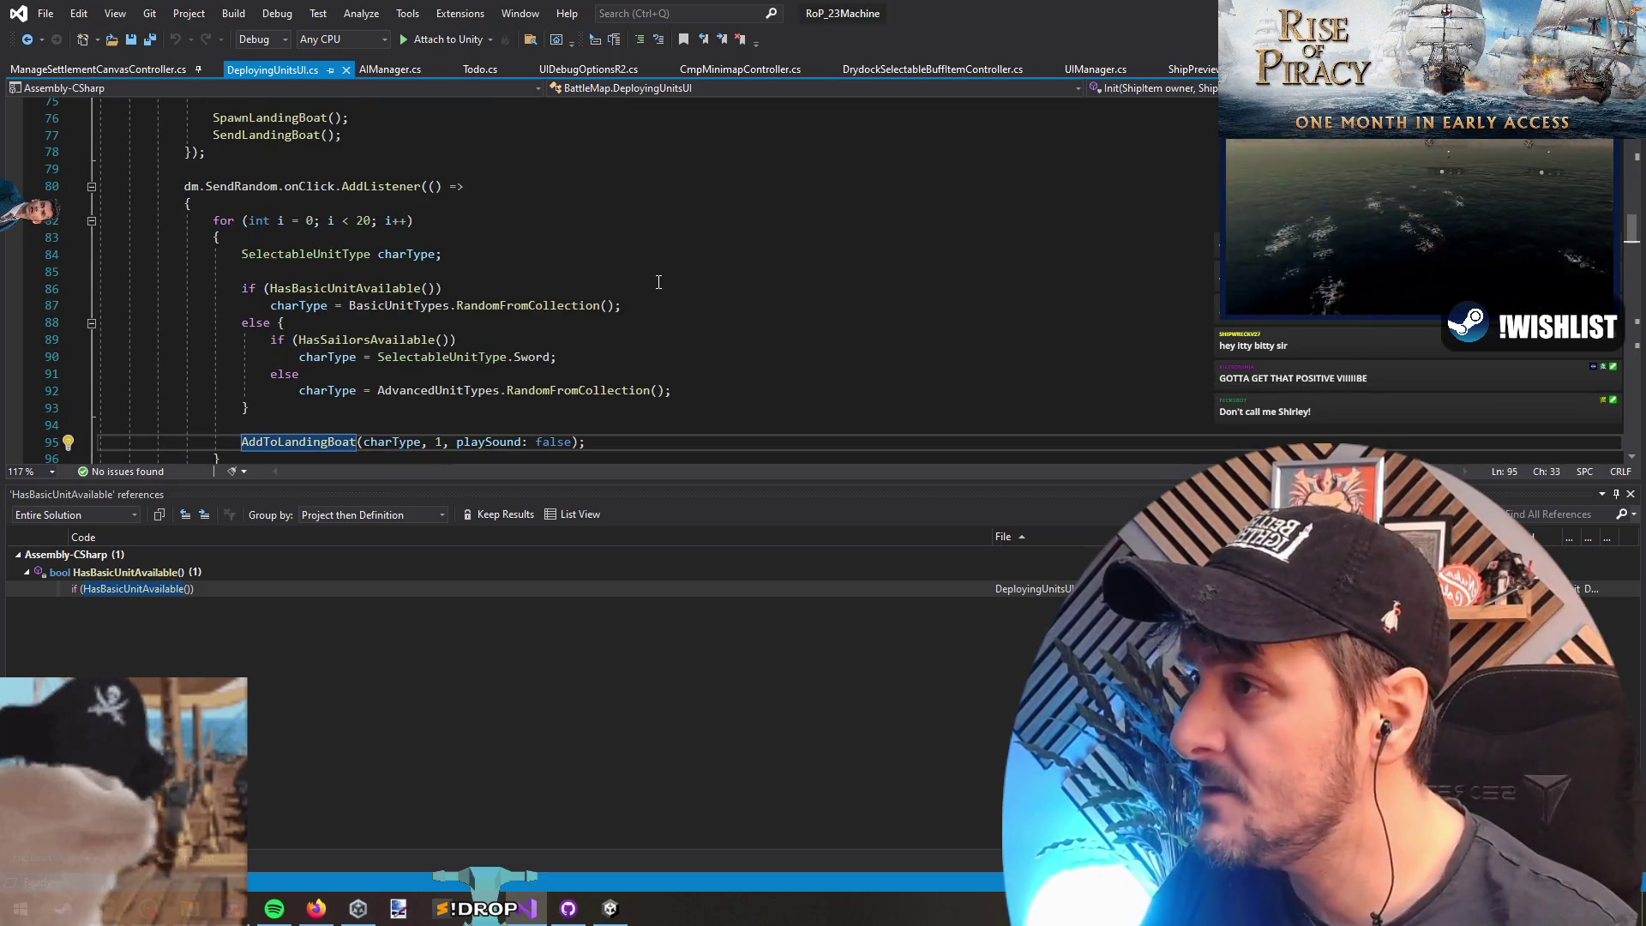
scroll(658, 282, up, 5)
scroll(659, 283, down, 10)
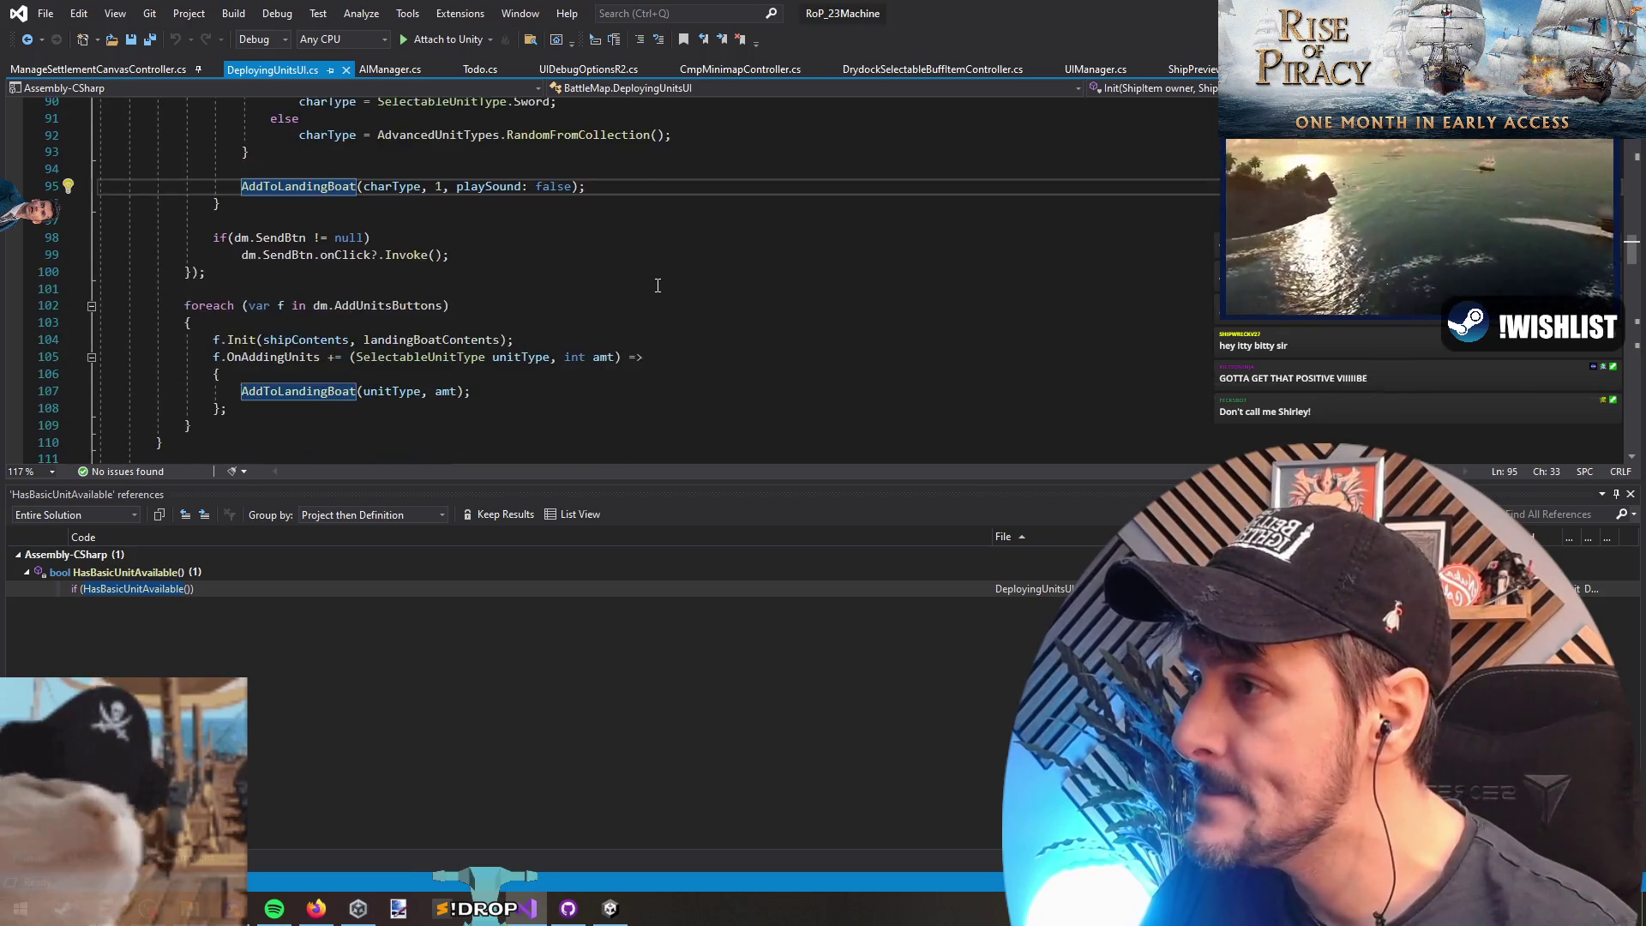
scroll(658, 286, up, 3)
scroll(549, 326, up, 3)
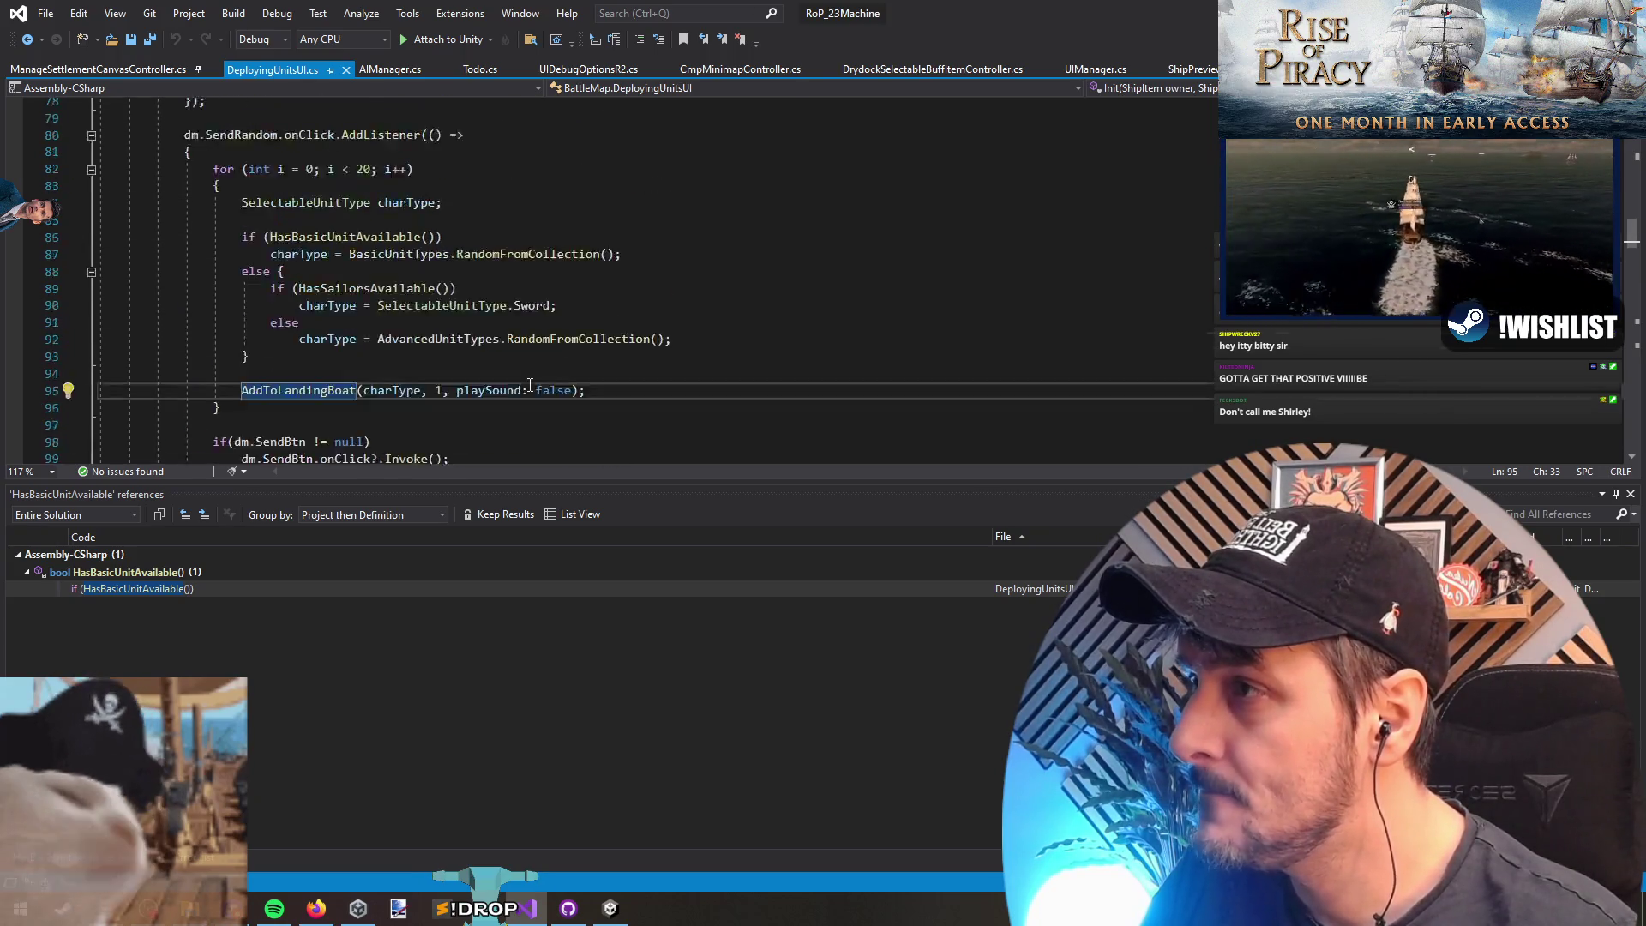
scroll(559, 298, down, 1)
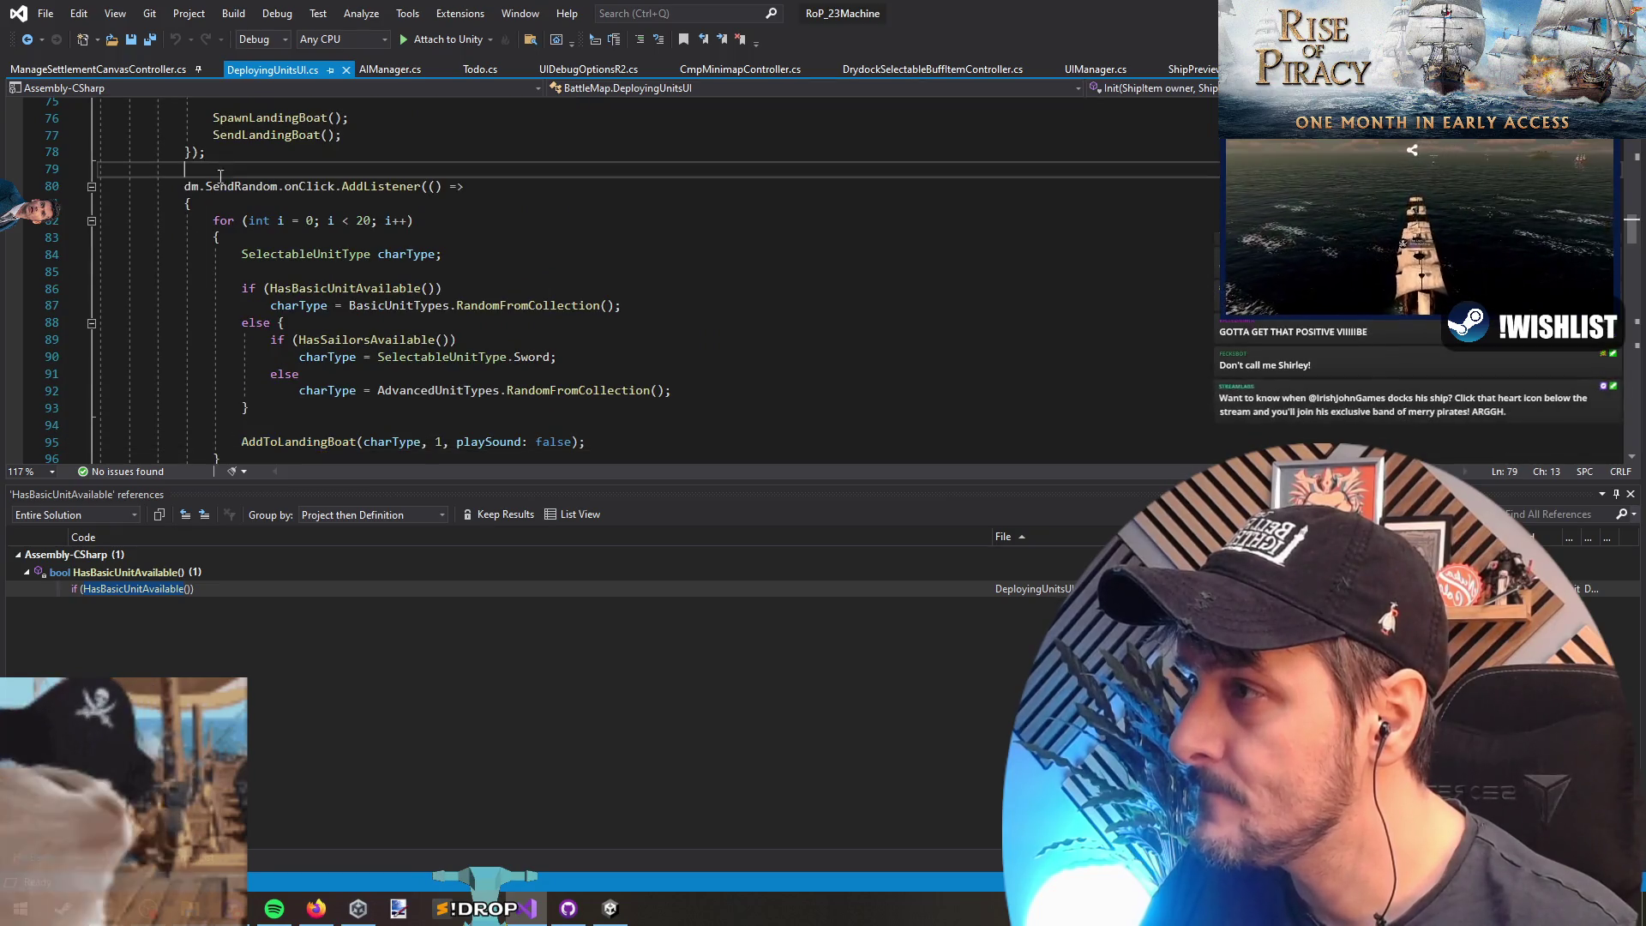
click(185, 206)
scroll(573, 253, down, 3)
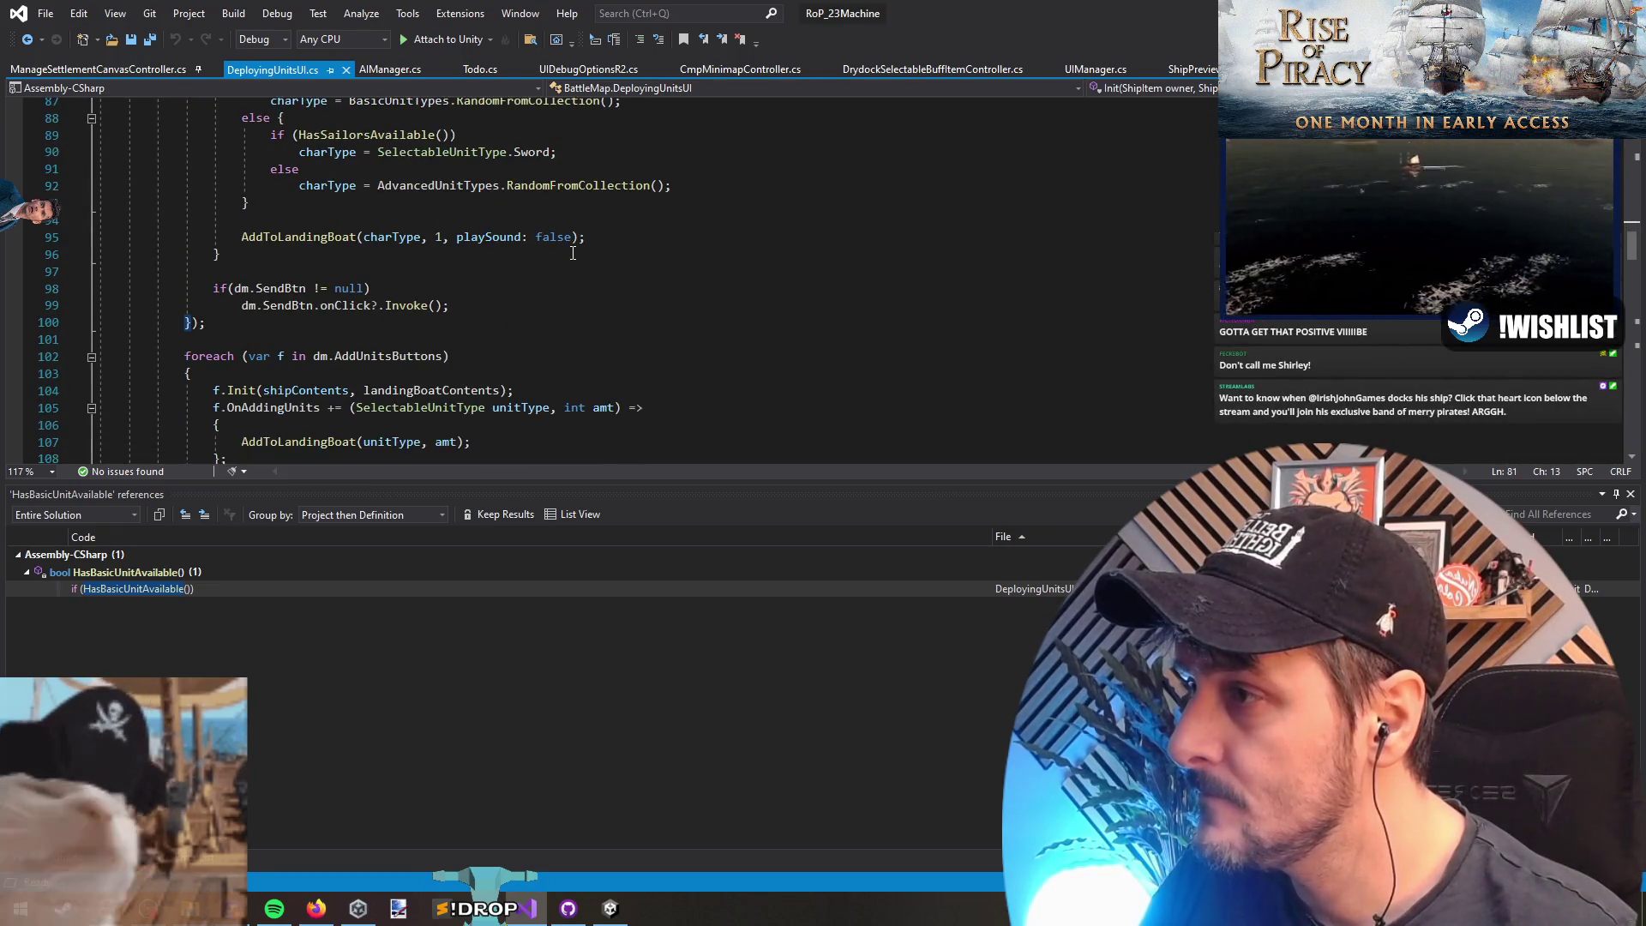
scroll(553, 311, up, 1)
click(200, 426)
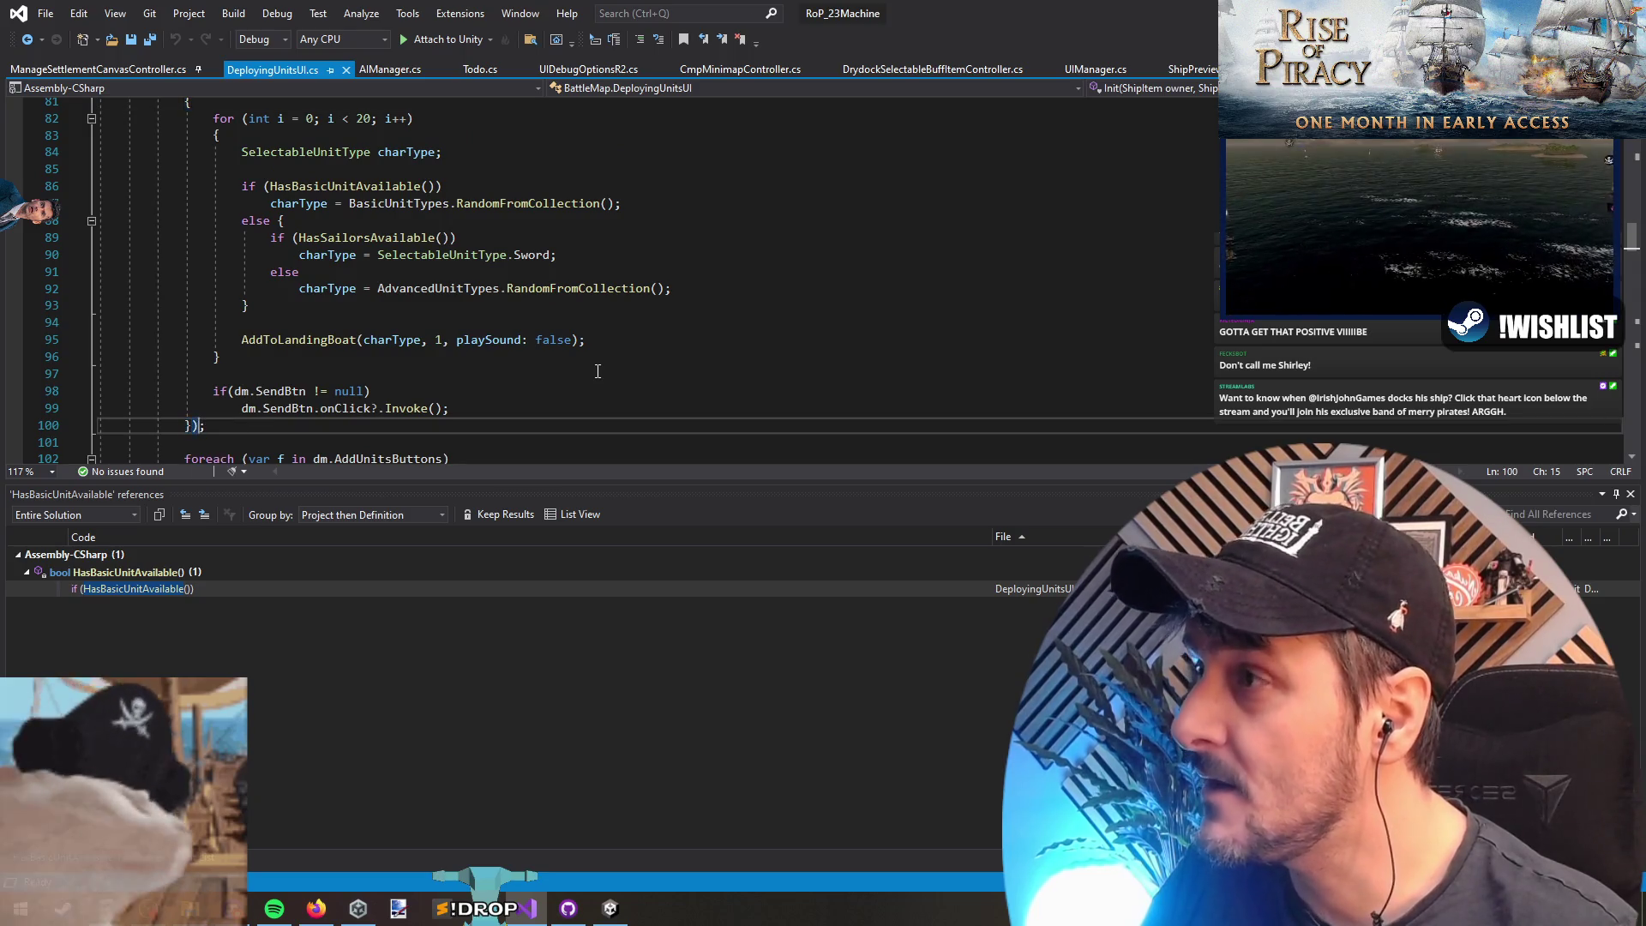
scroll(597, 368, up, 4)
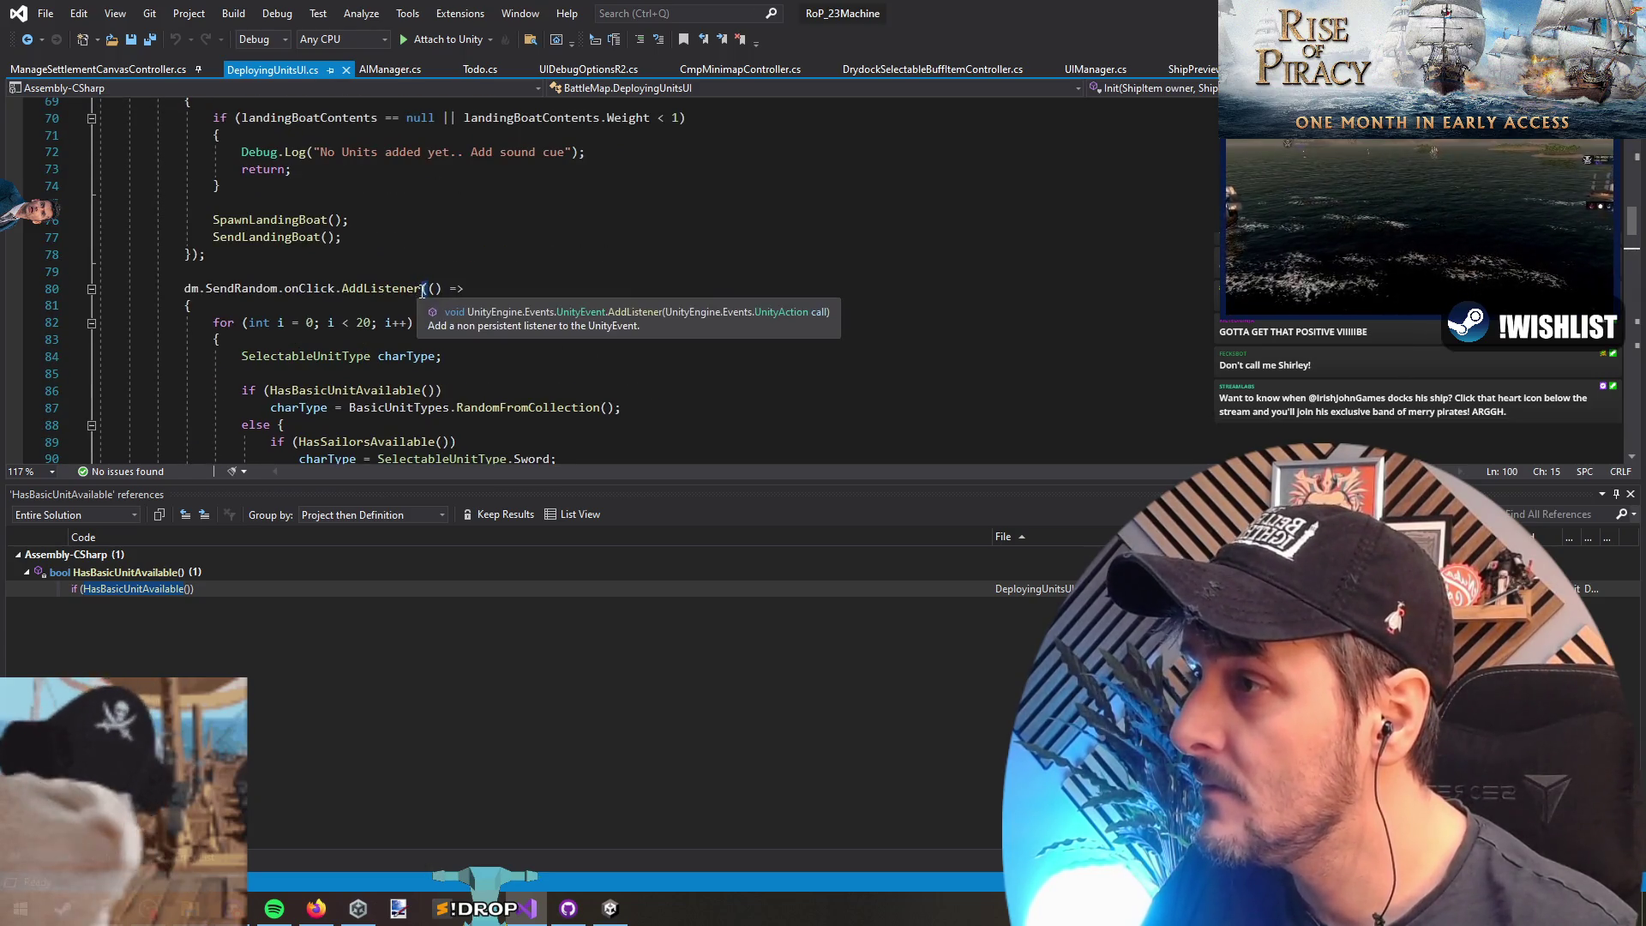
double_click(257, 288)
scroll(418, 232, up, 4)
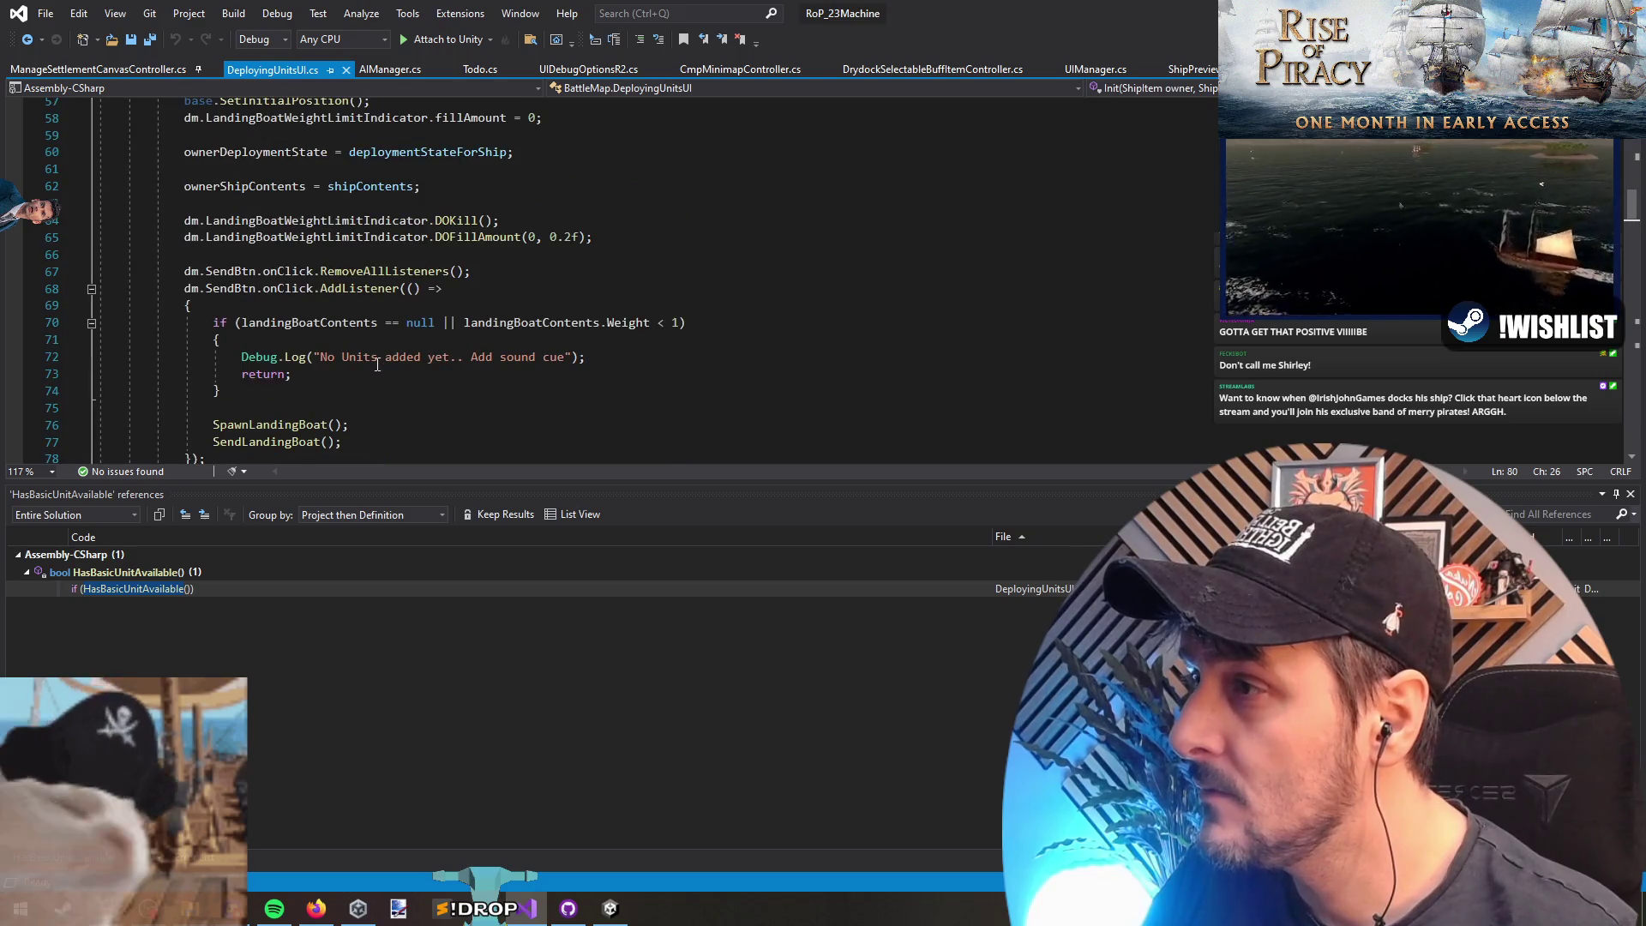
scroll(360, 382, down, 11)
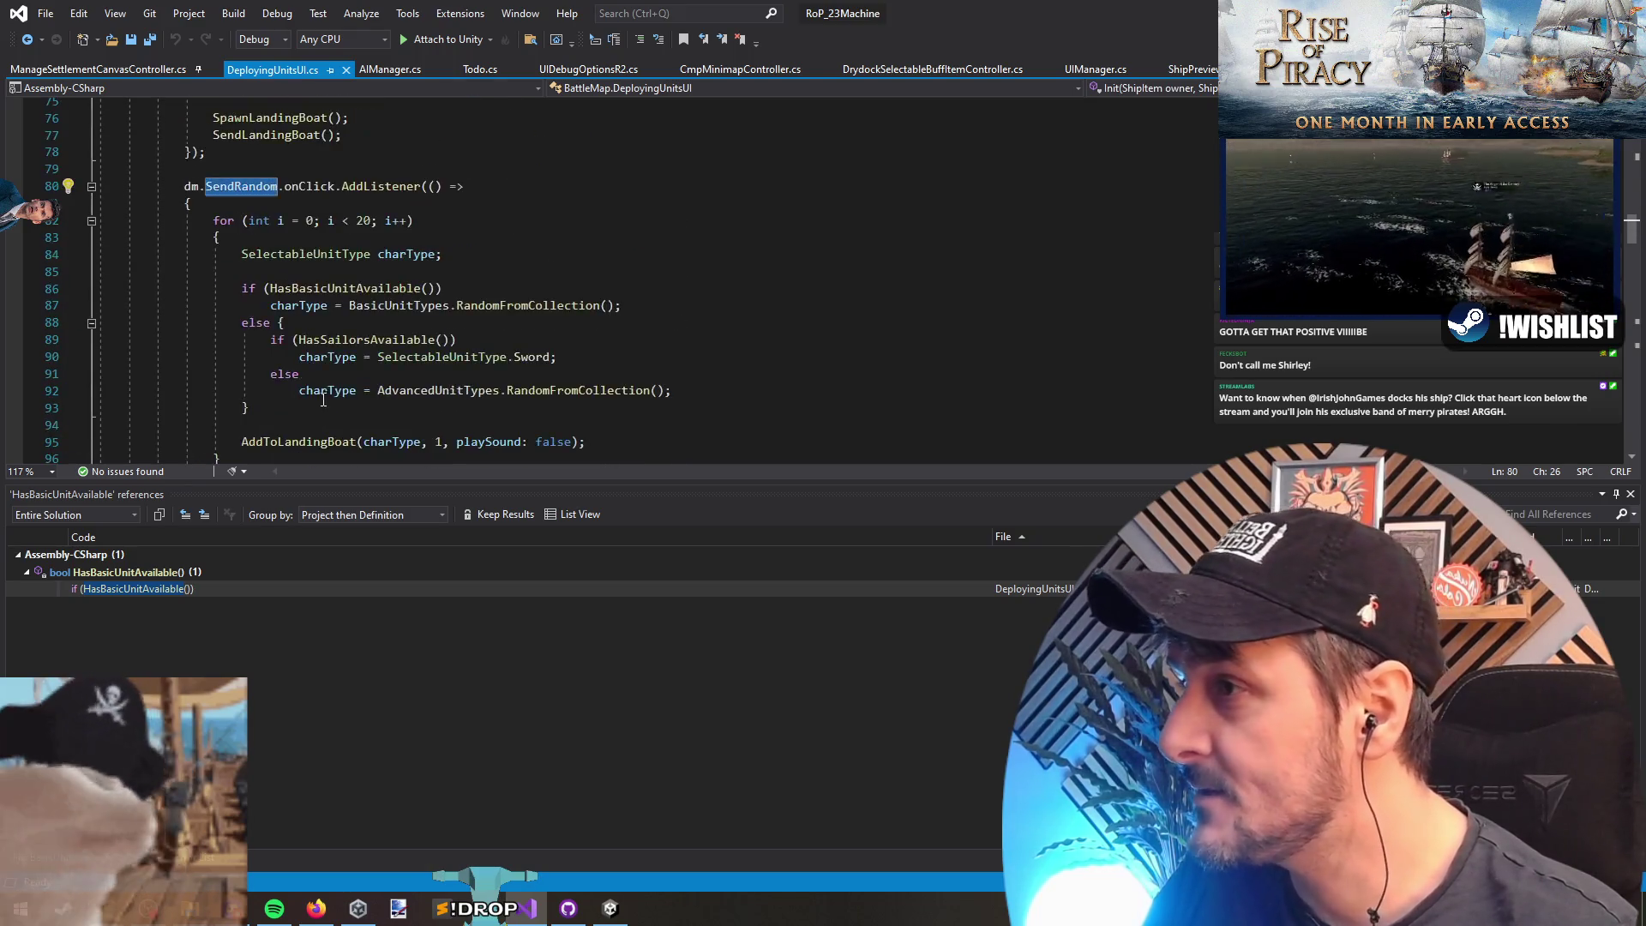
scroll(324, 400, down, 2)
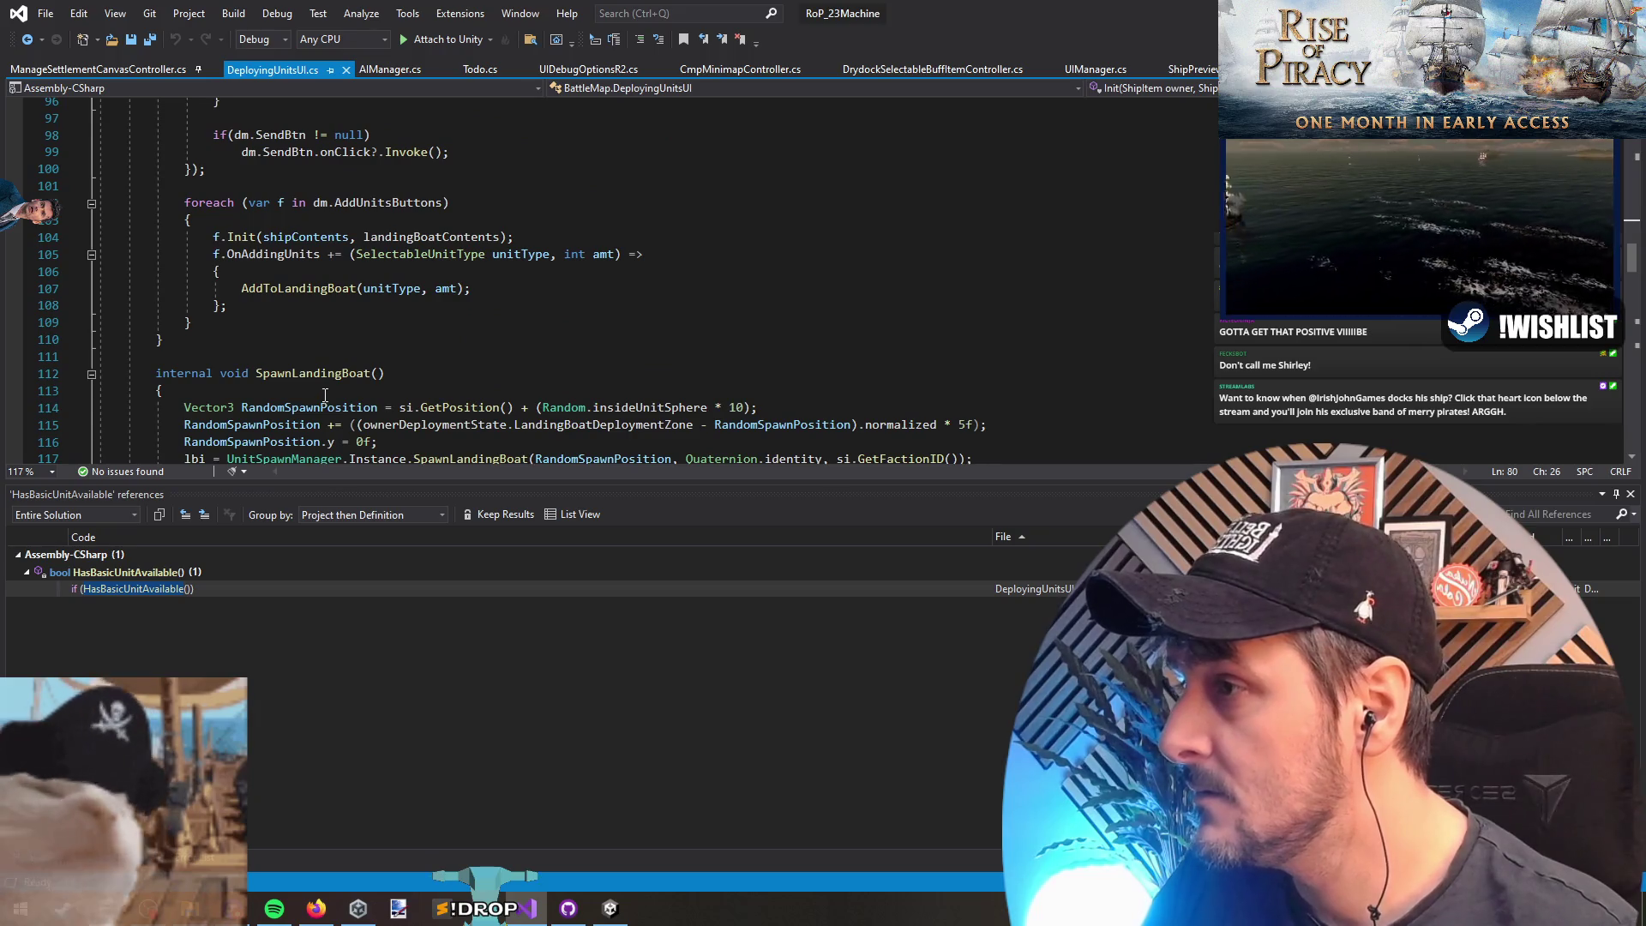
scroll(325, 396, up, 9)
click(280, 296)
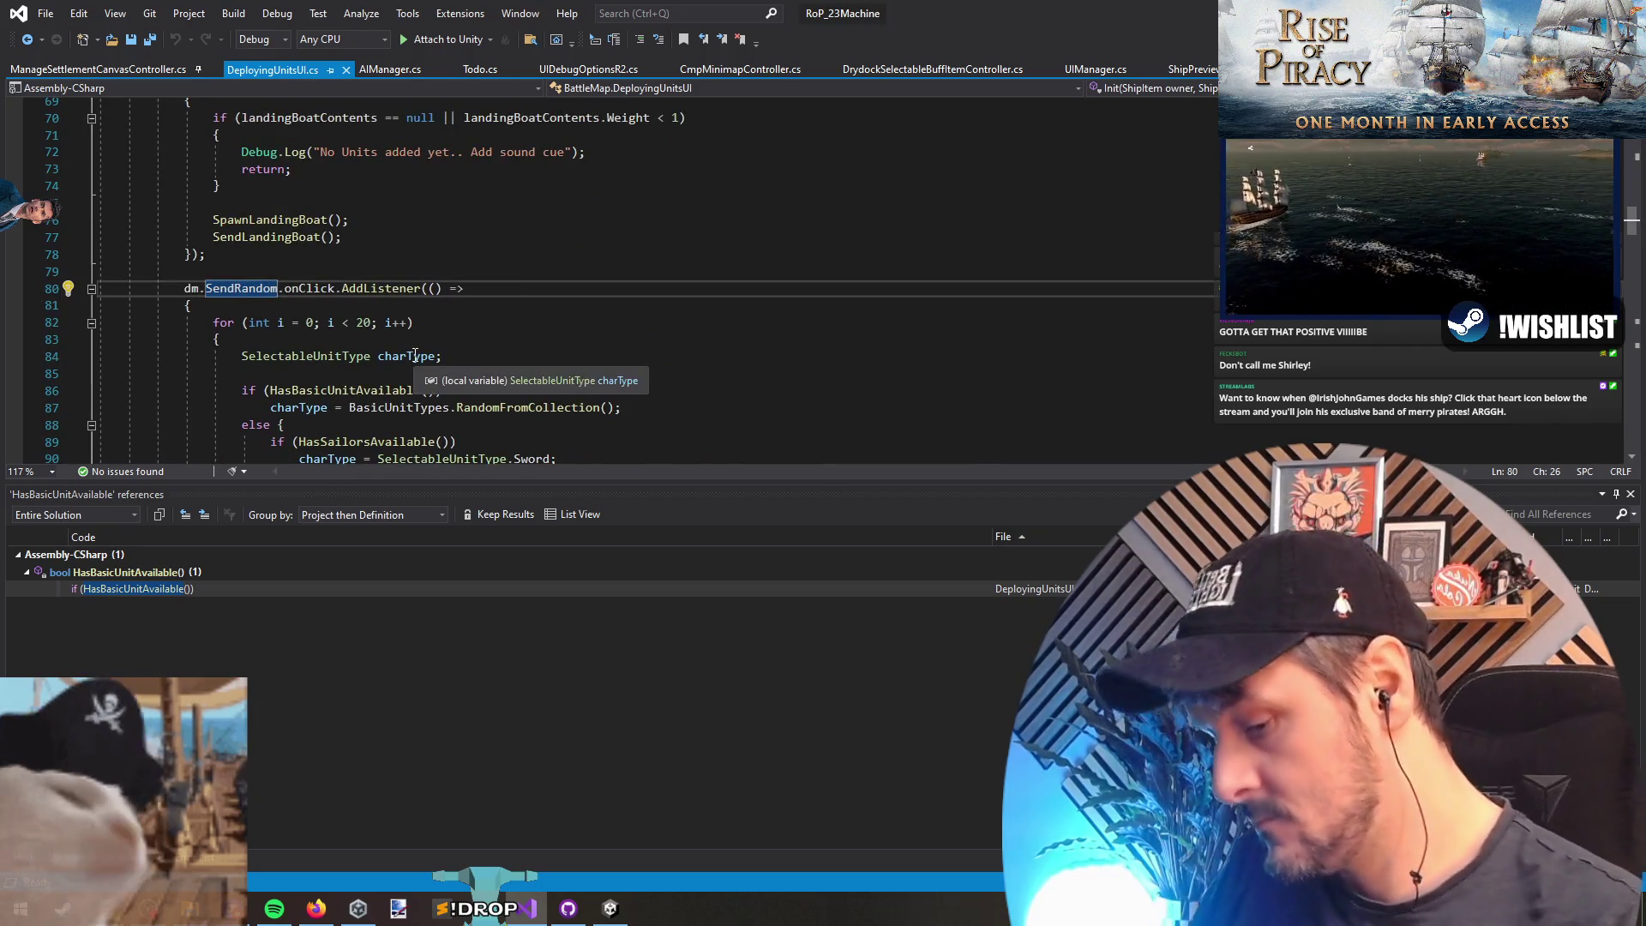
Step: Add dm.SendRandom.onClick.RemoveAllListeners(); above the SendRandom listener and save DeployingUnitsUI.cs
key(ctrl+Return)
text(dm.SendRandom.remove)
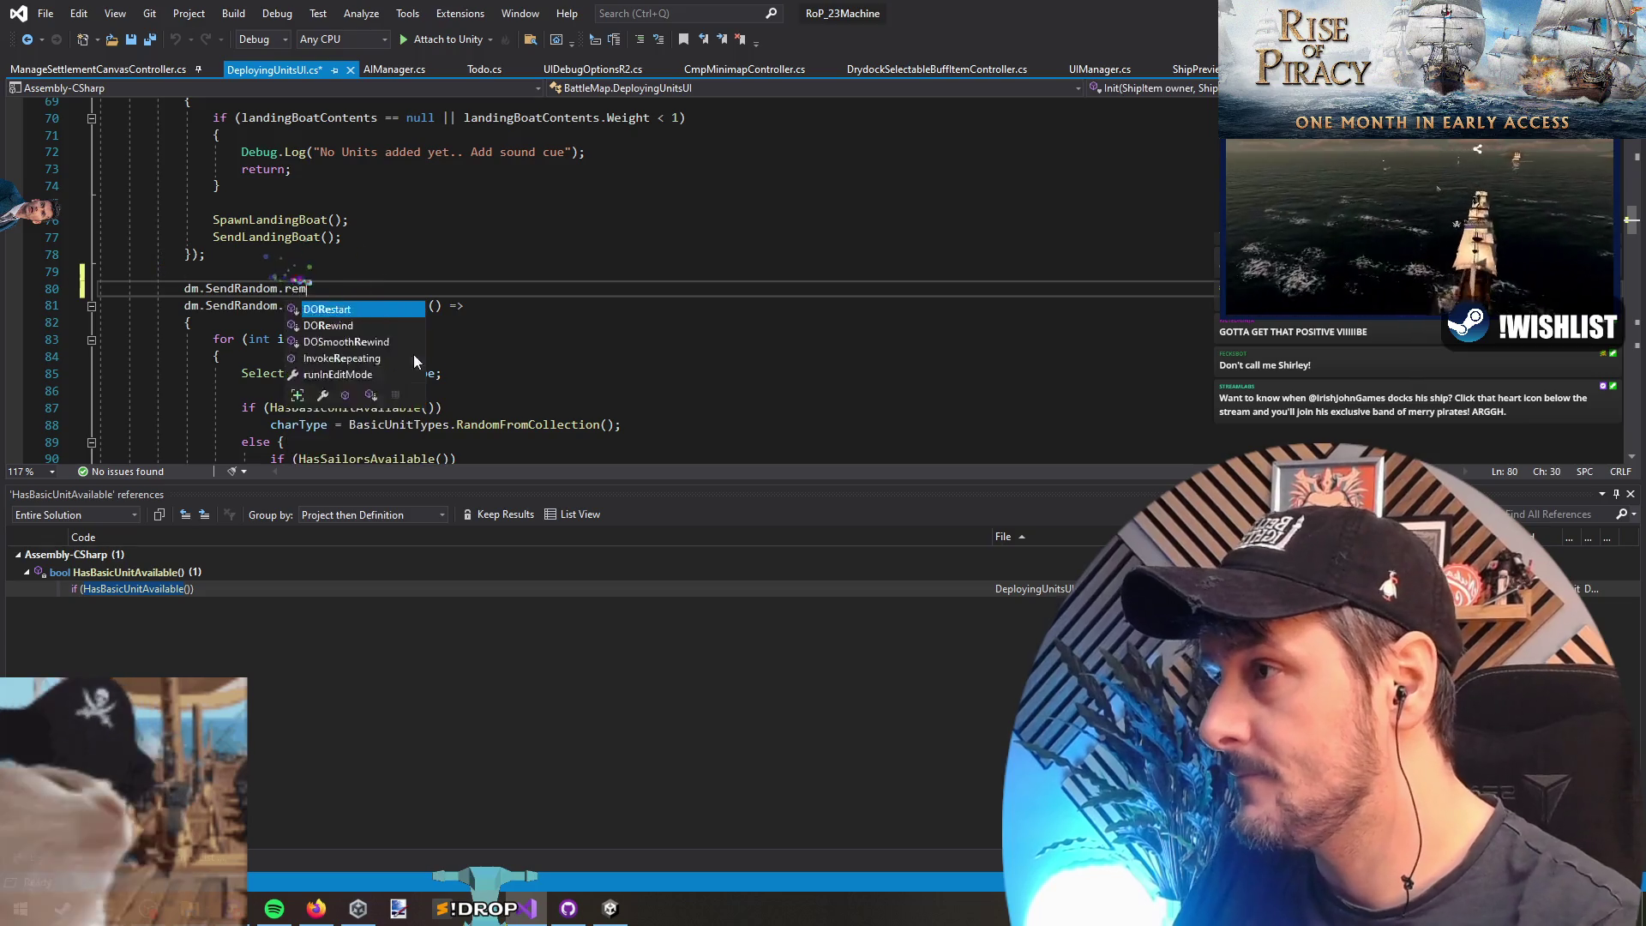
key(Return)
key(Up)
key(End)
text(onClick)
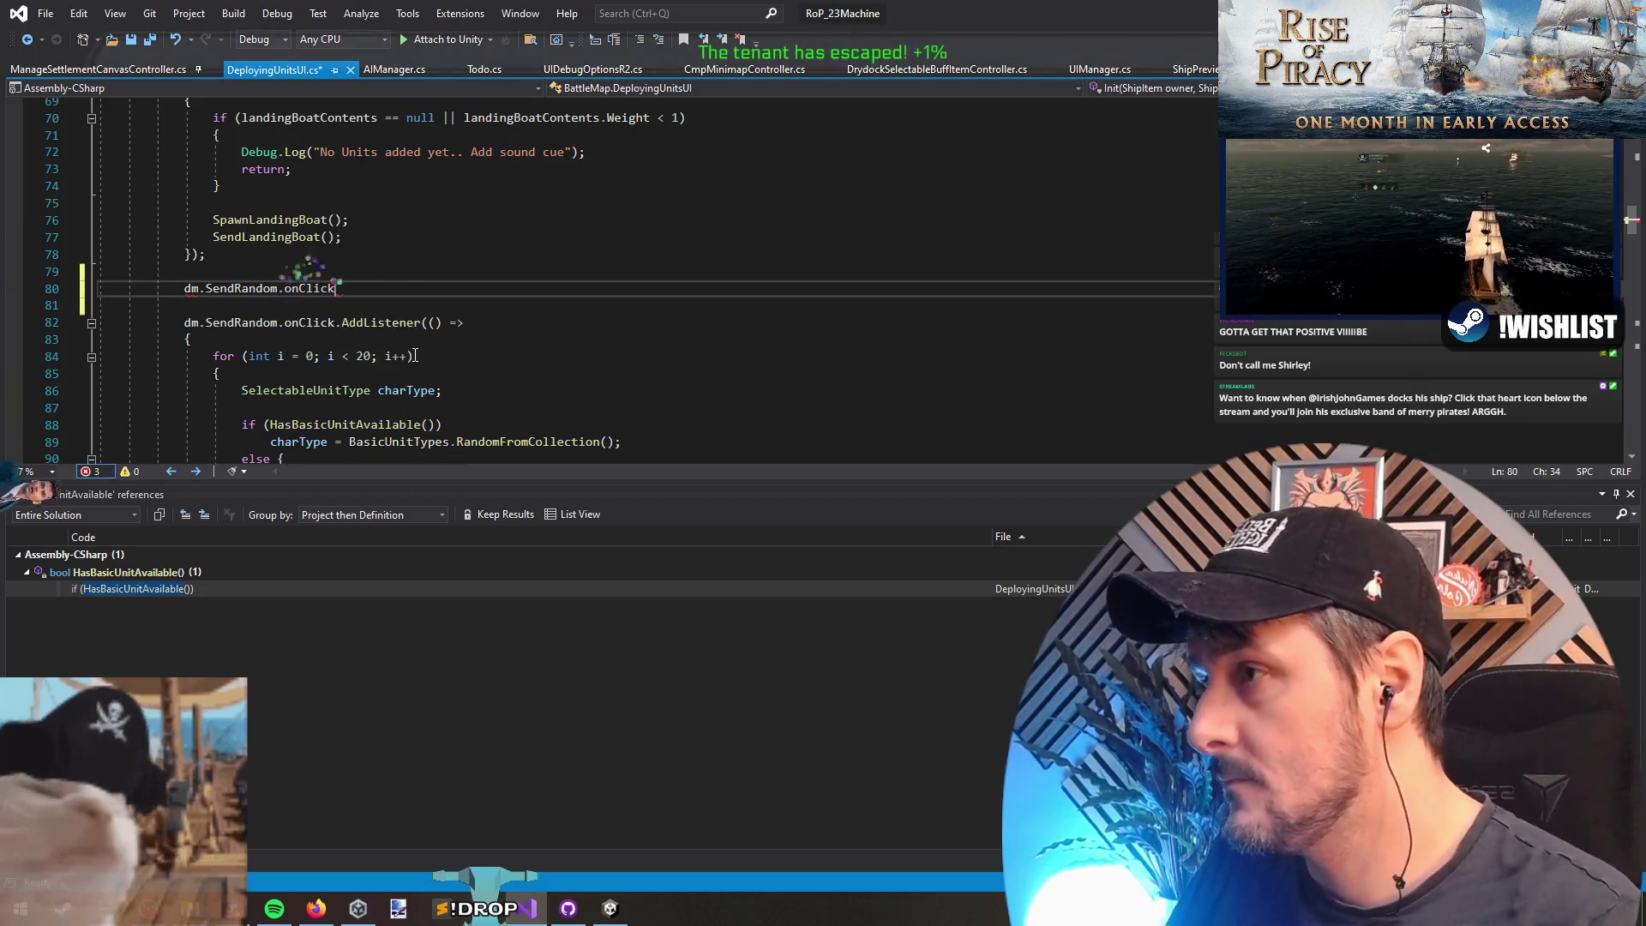
text(.RemoveAllListeners();)
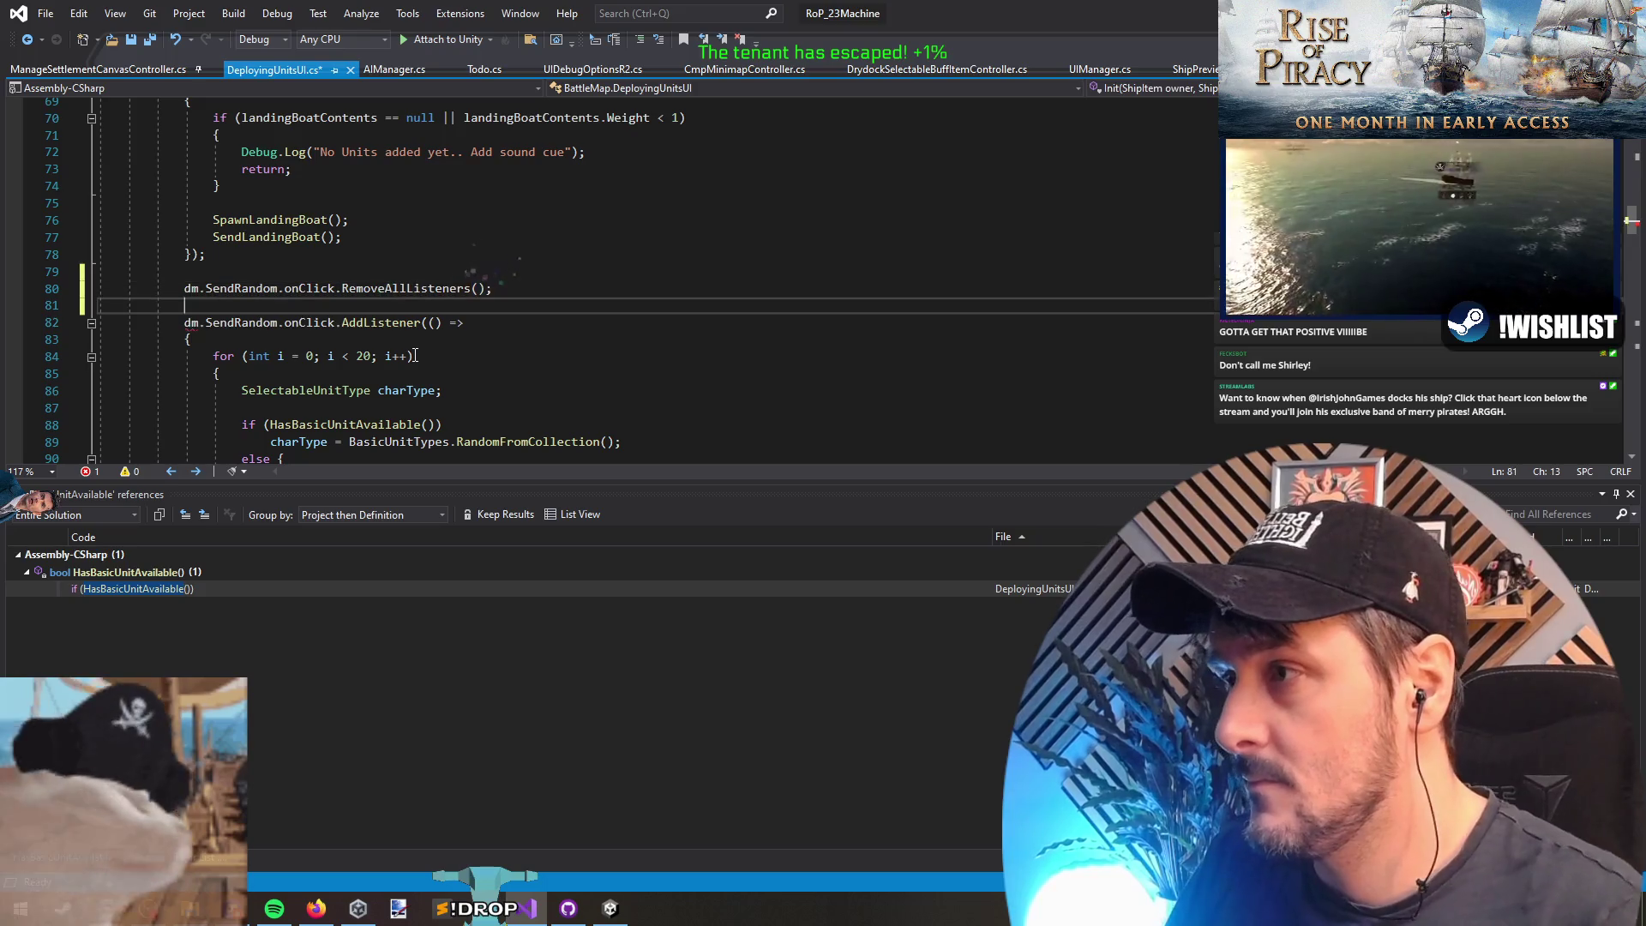
key(Delete)
key(ctrl+s)
scroll(399, 366, up, 5)
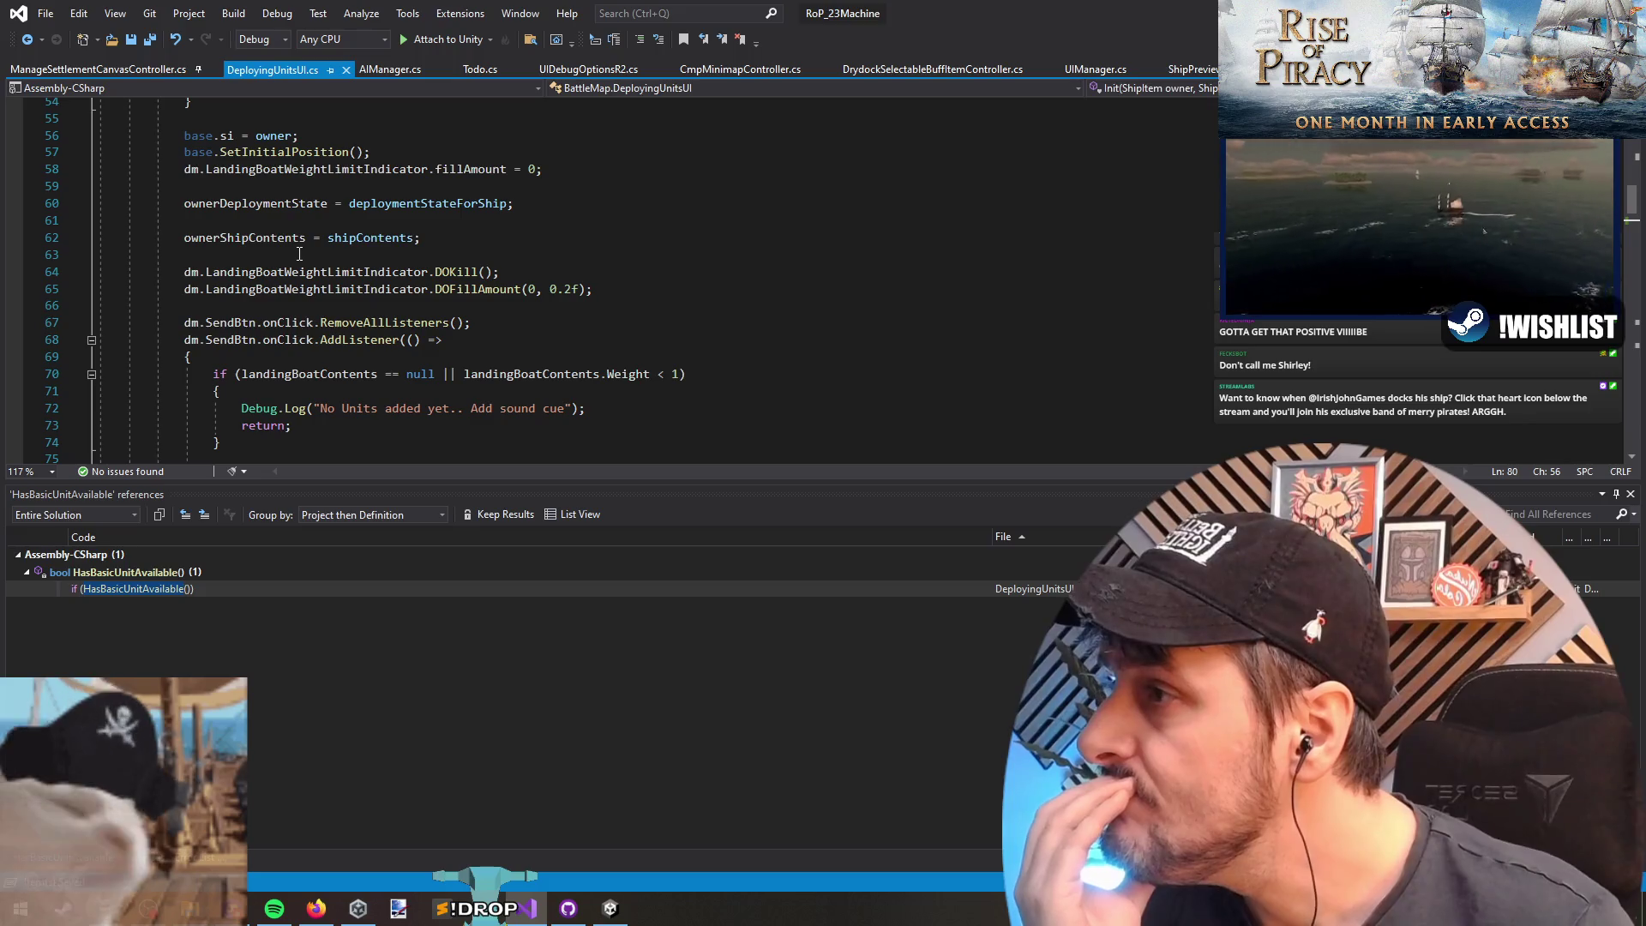
Step: Find references to LandingBoatWeightLimitIndicator and jump to its DOFillAmount(amt, 0.2f) usage
click(349, 272)
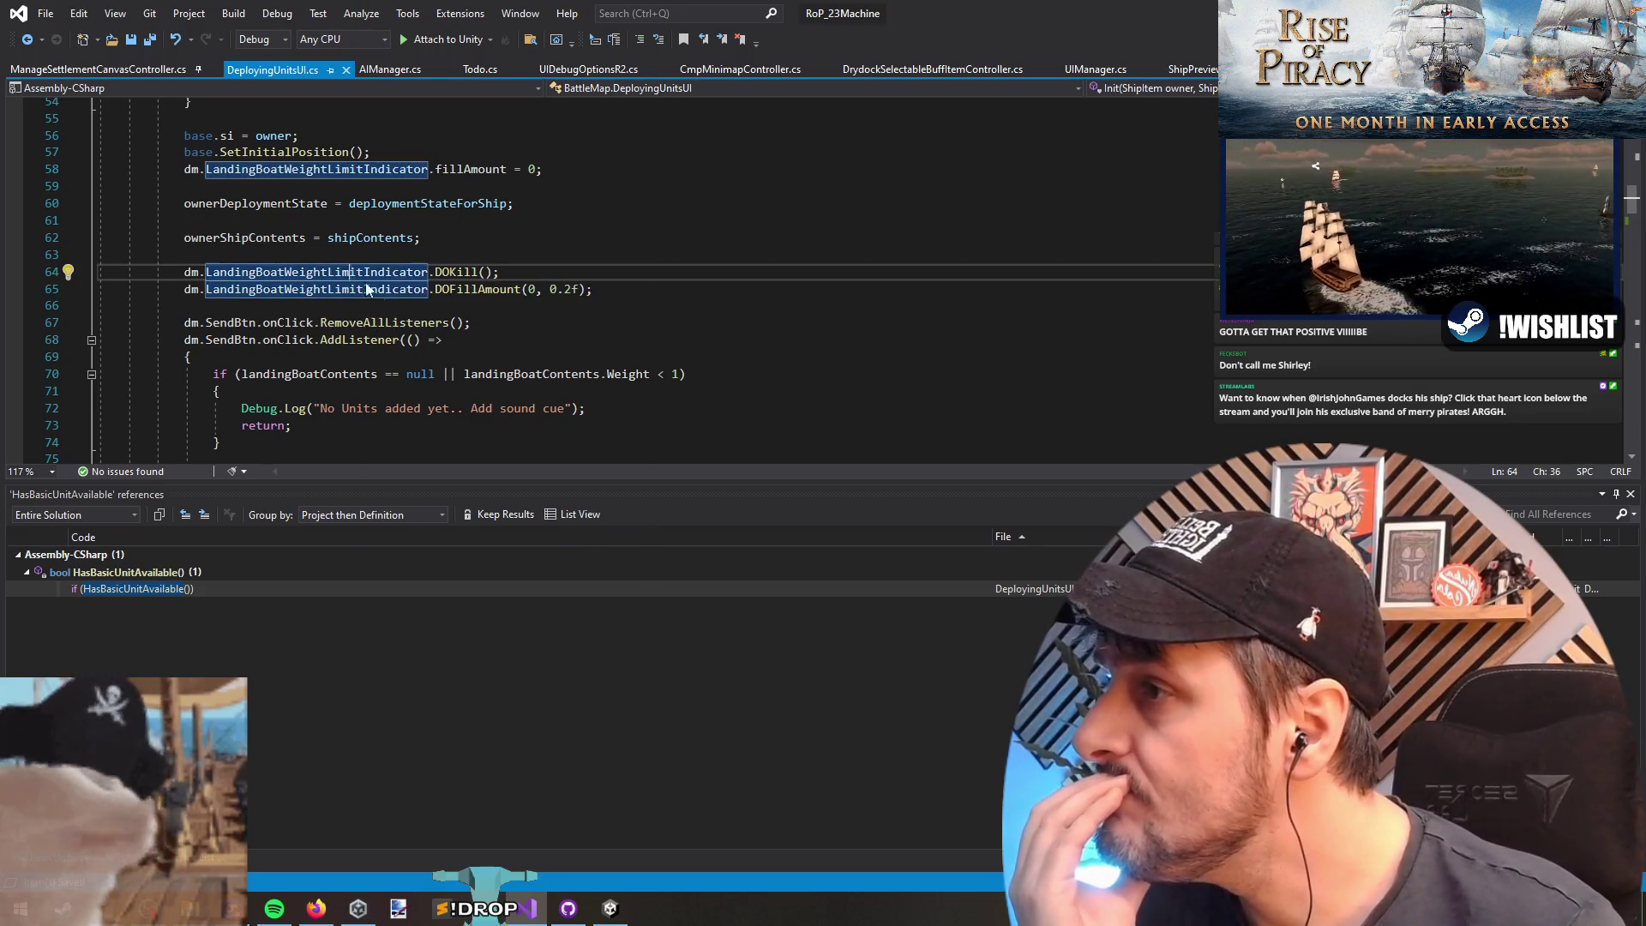
right_click(351, 272)
click(424, 442)
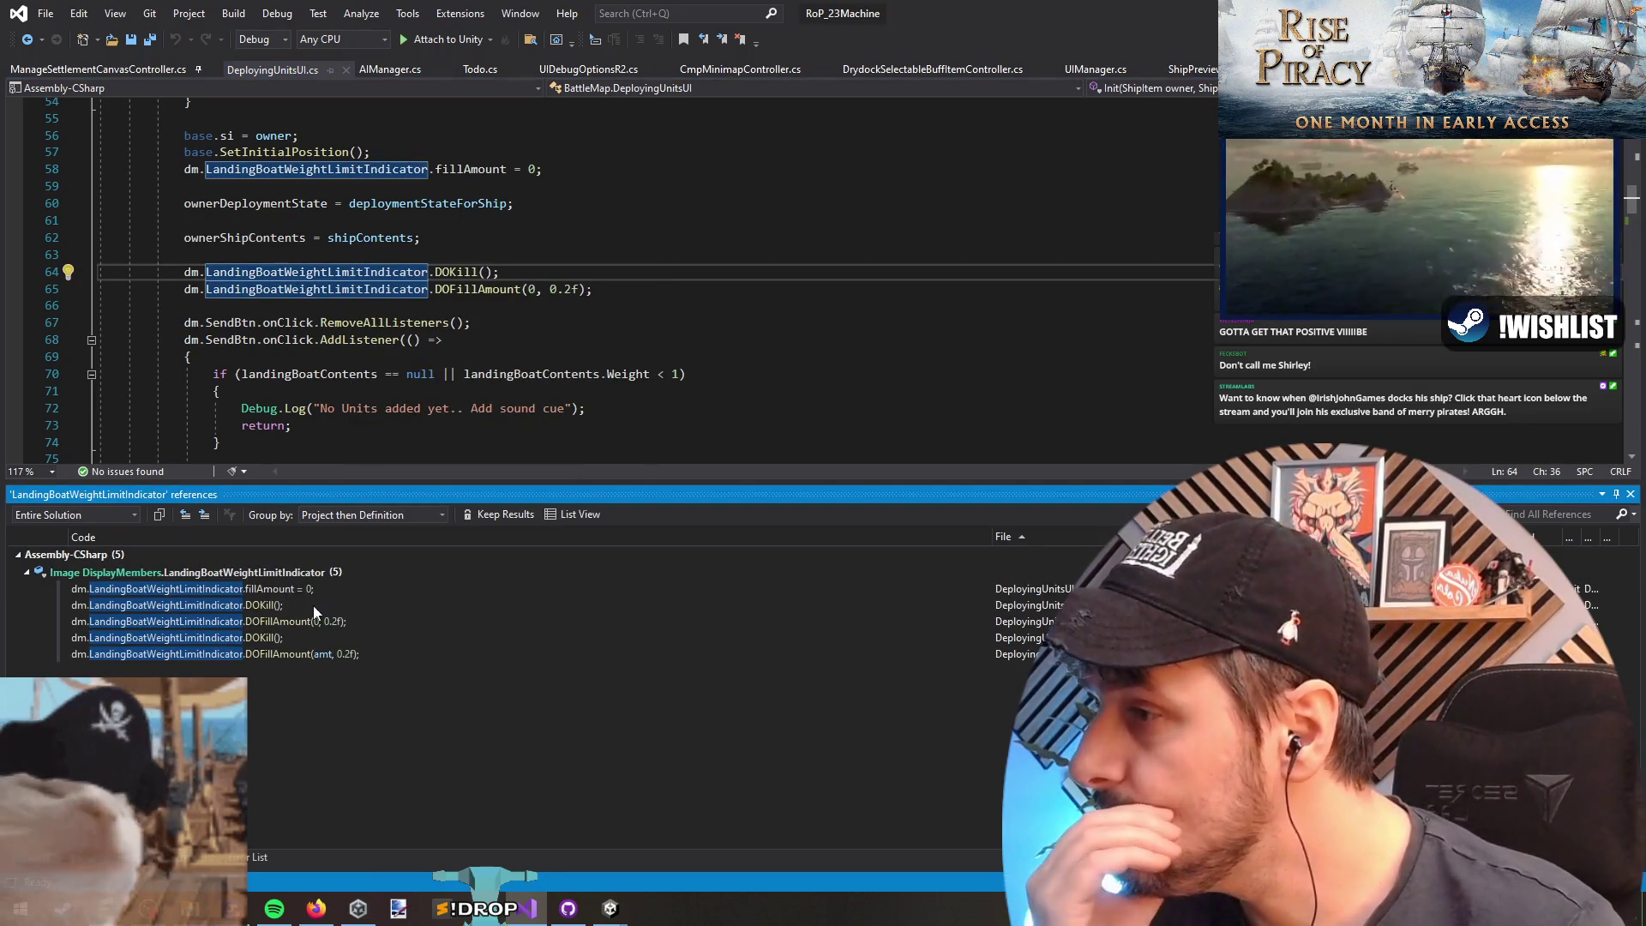
double_click(358, 655)
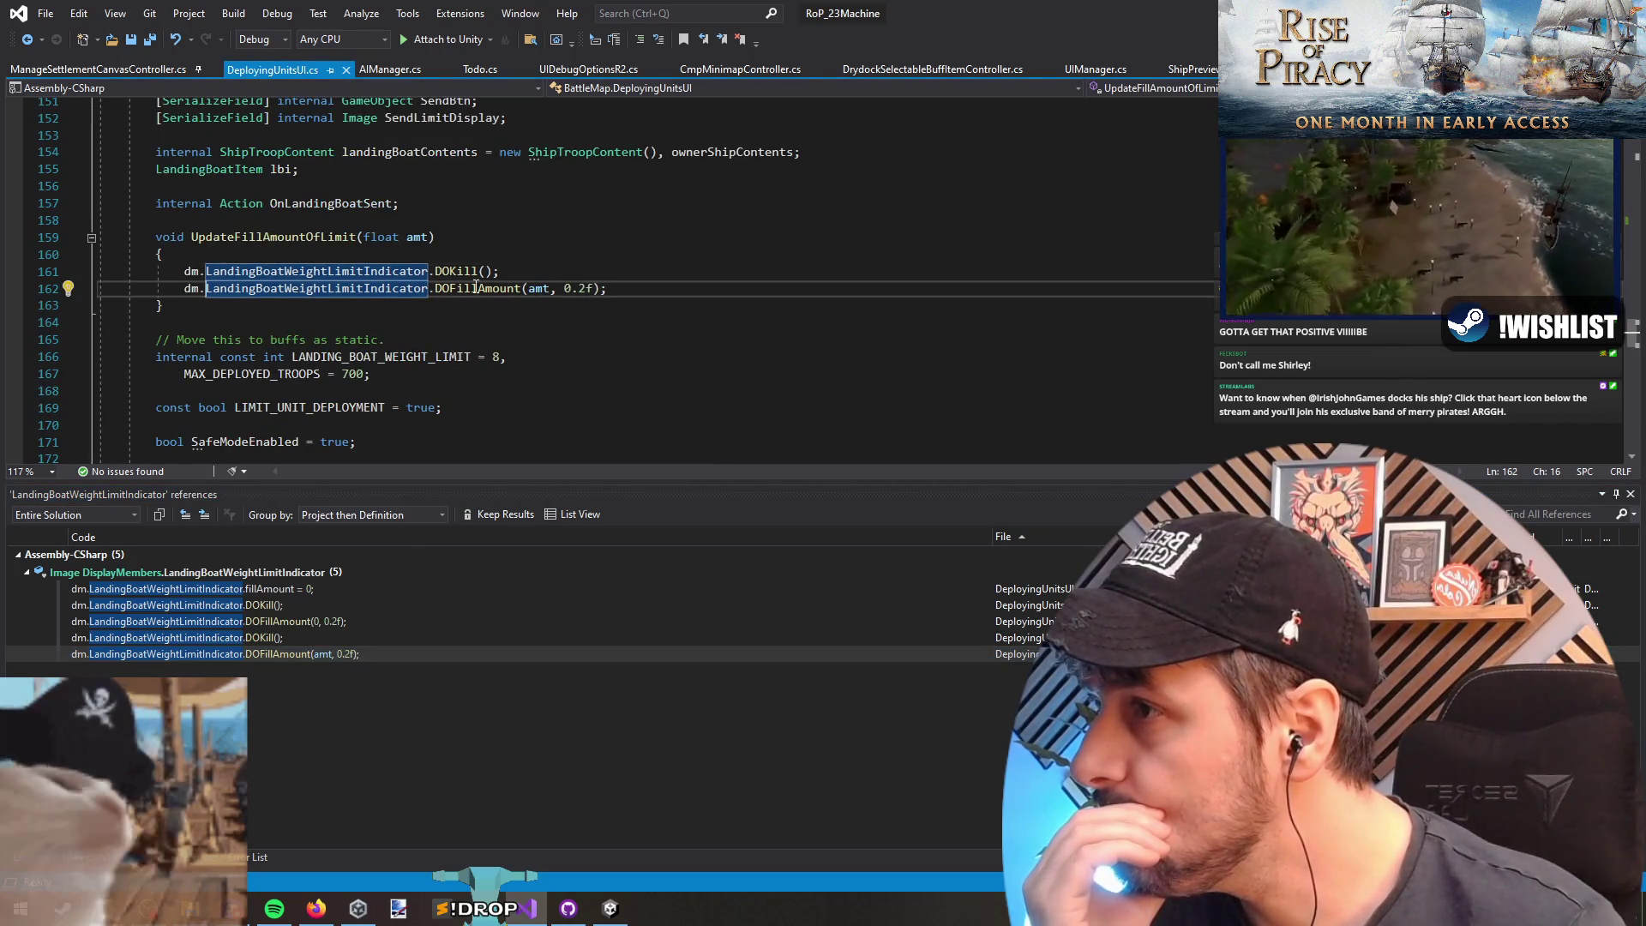
Step: List UpdateFillAmountOfLimit calls and view the ones passing 0 (line 207) and x (line 212)
right_click(259, 238)
click(338, 419)
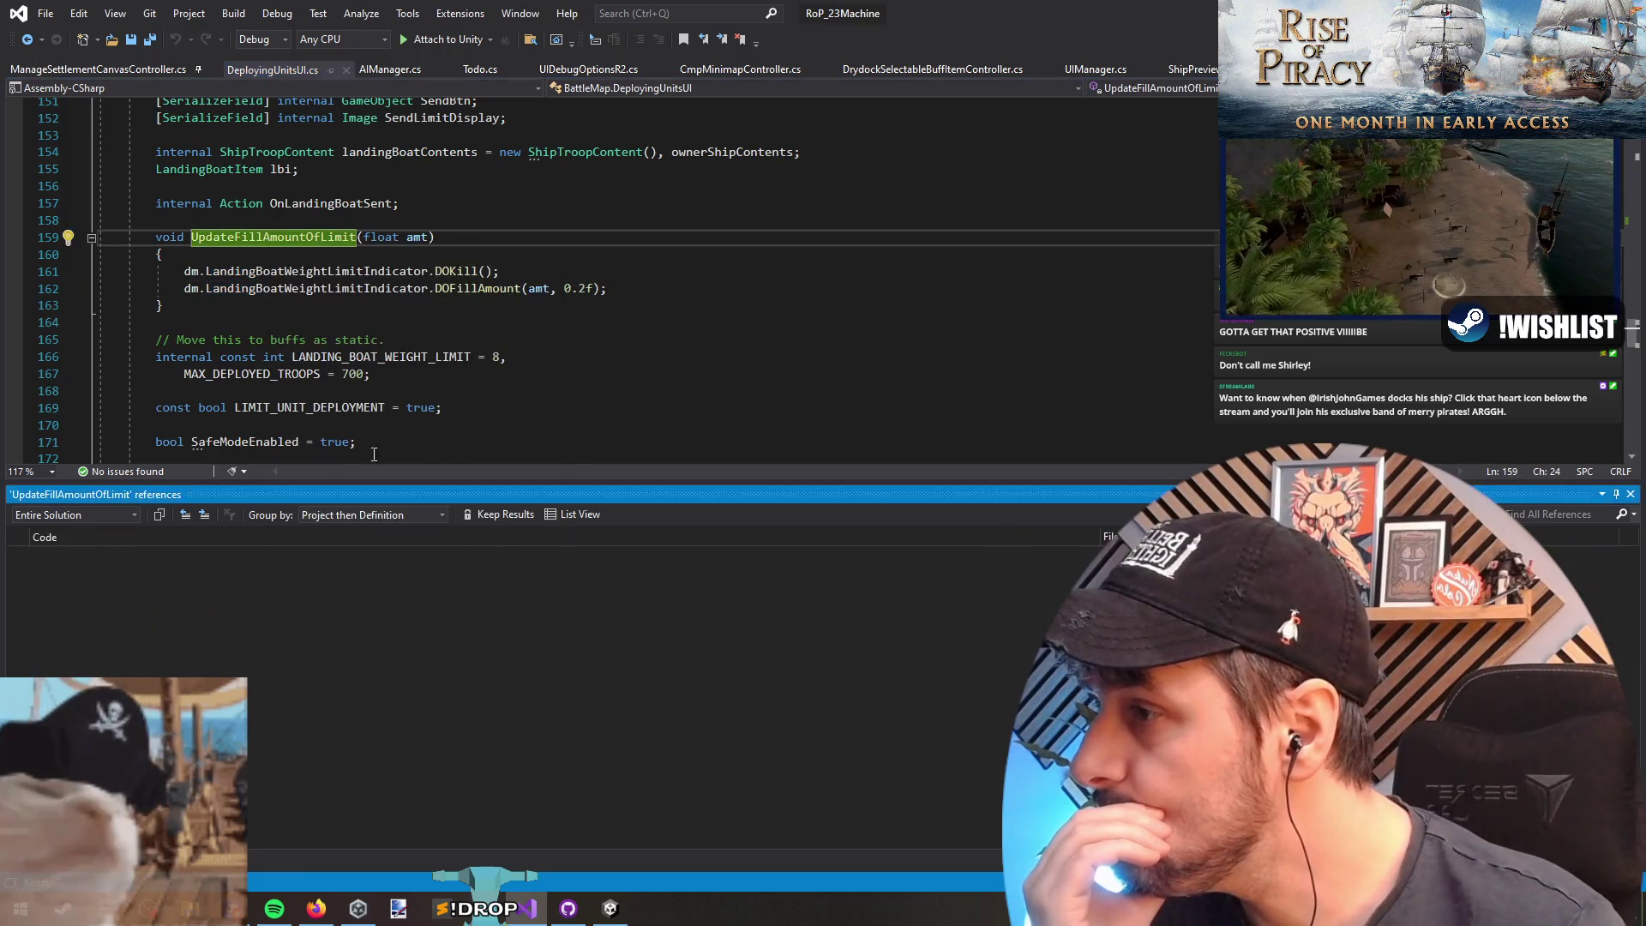
double_click(194, 595)
double_click(205, 601)
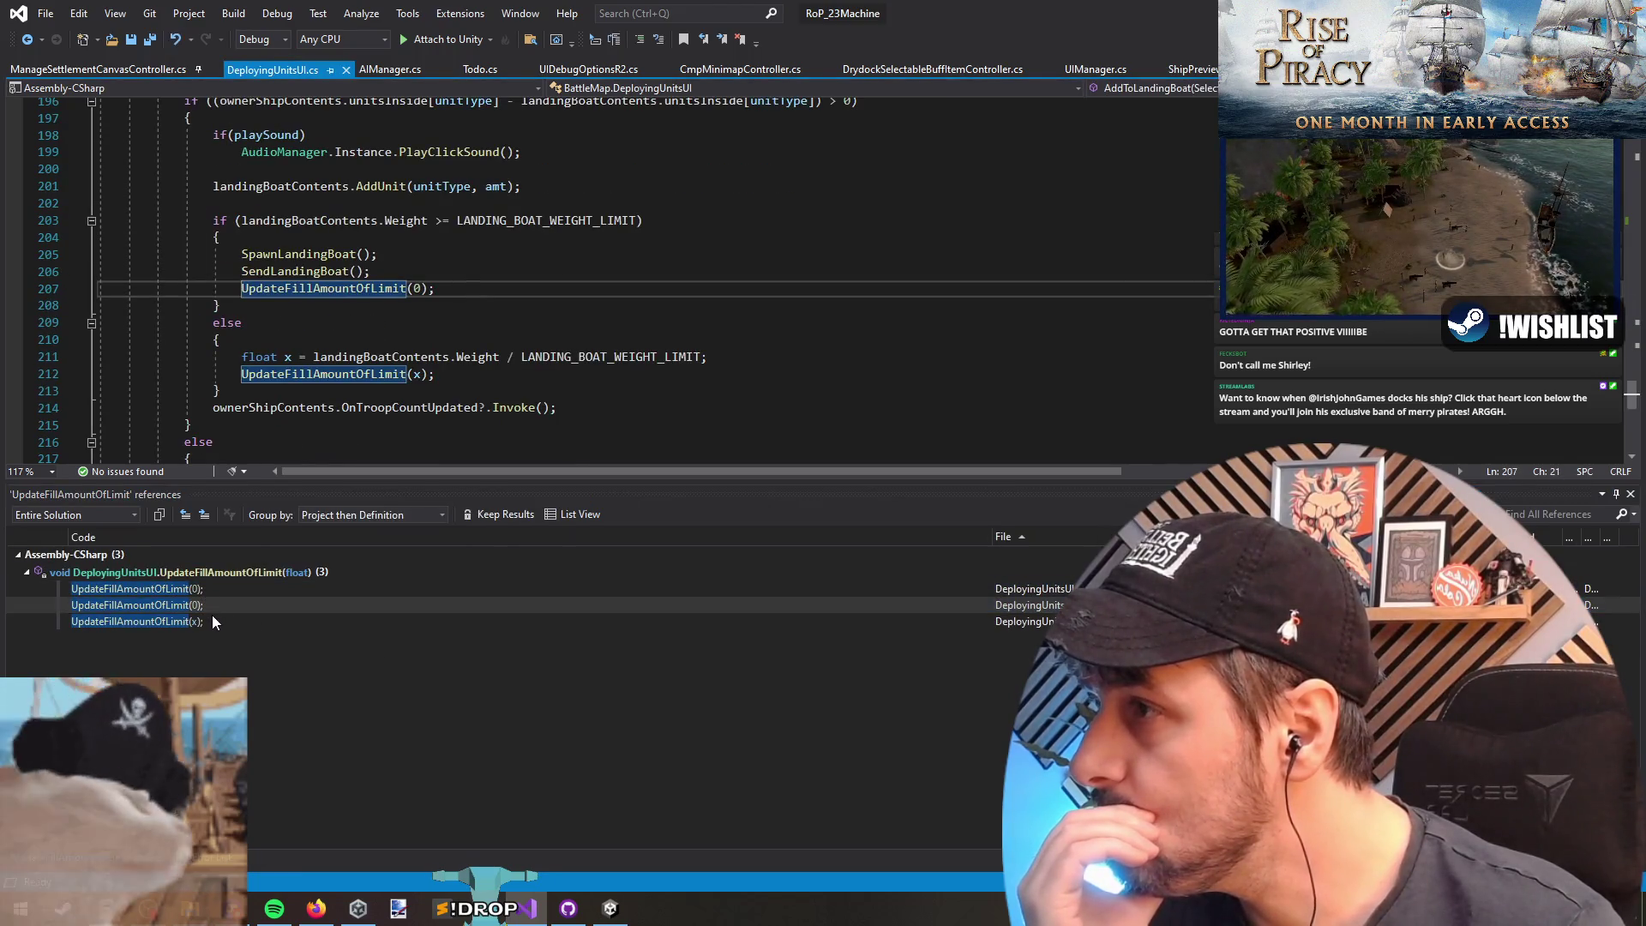
mouse_move(213, 617)
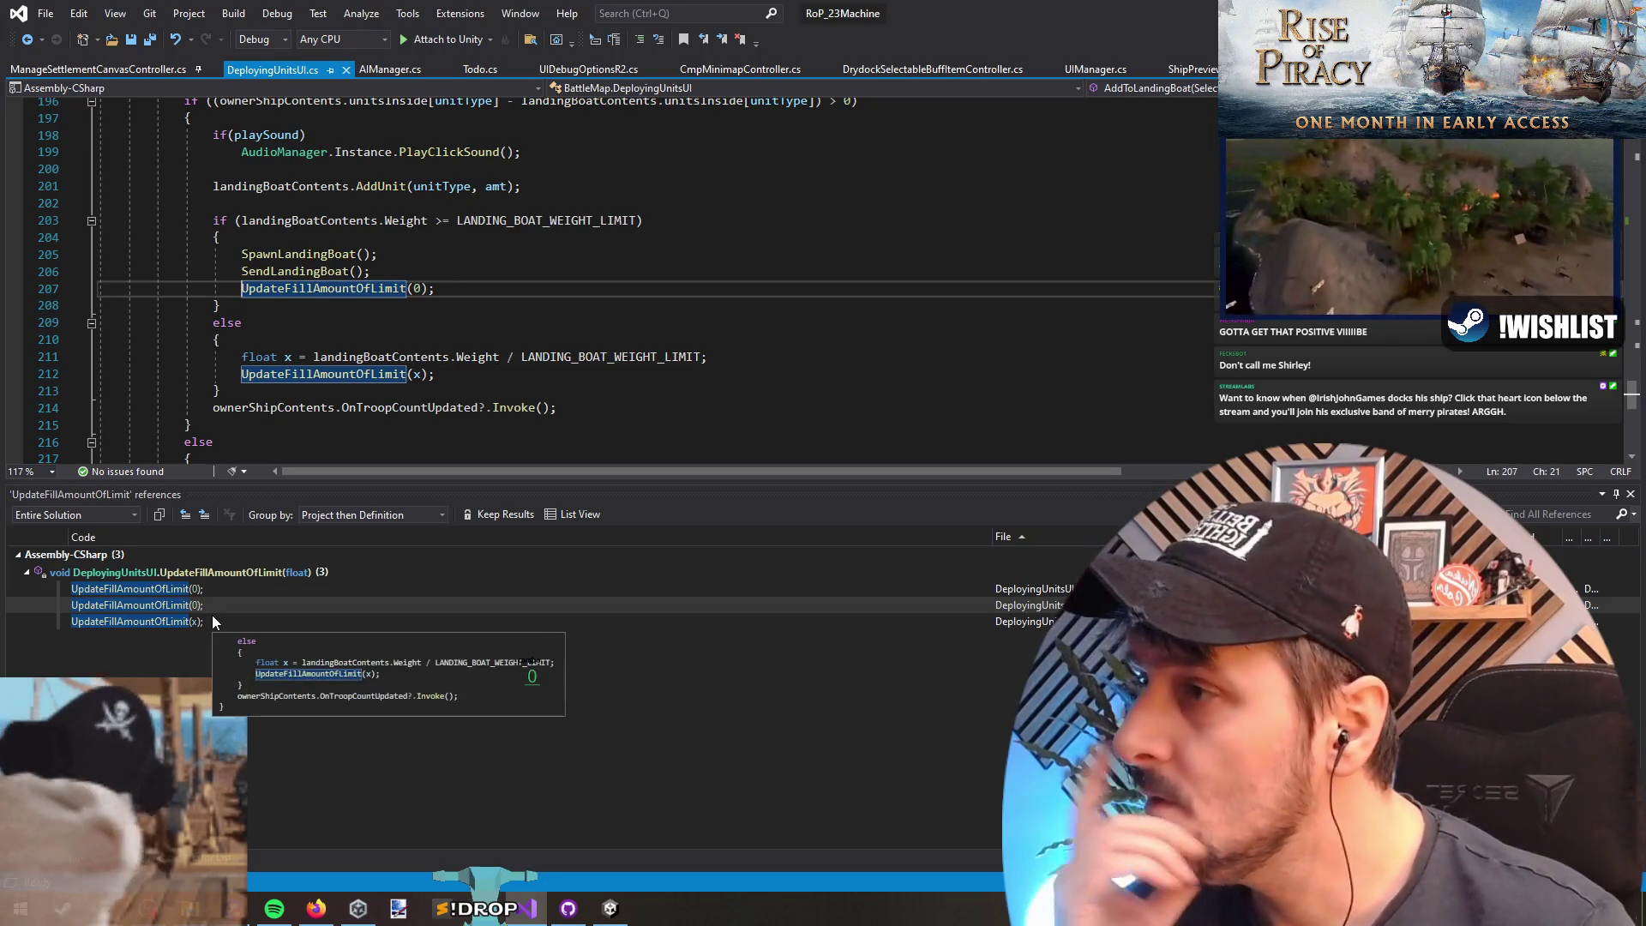
double_click(213, 616)
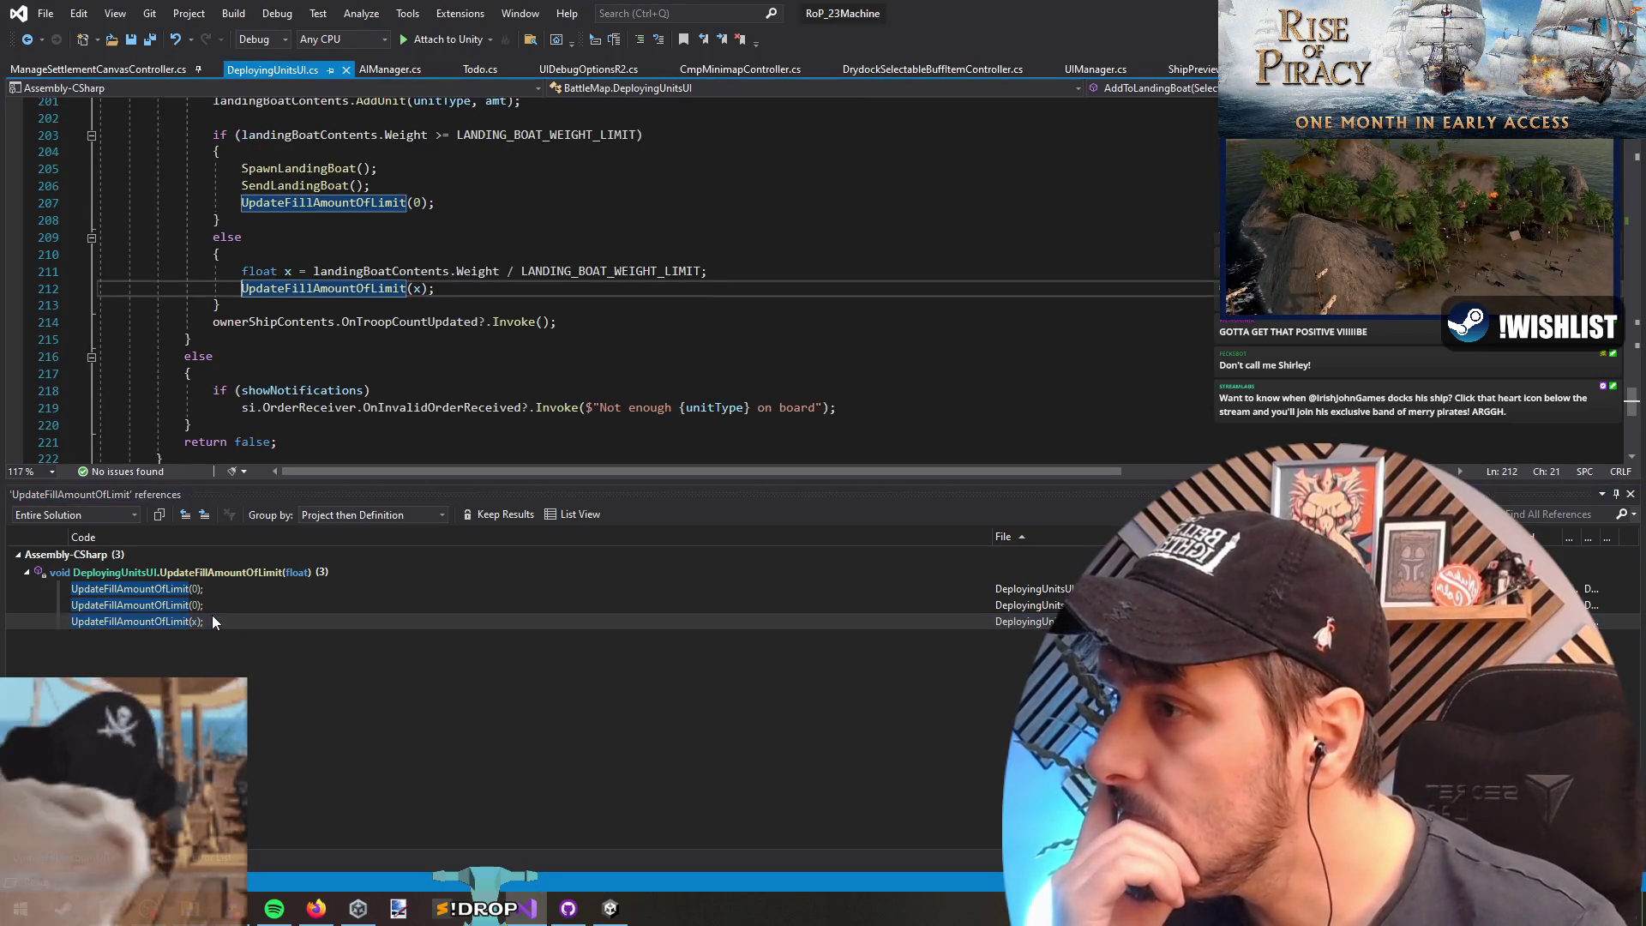
scroll(519, 334, up, 3)
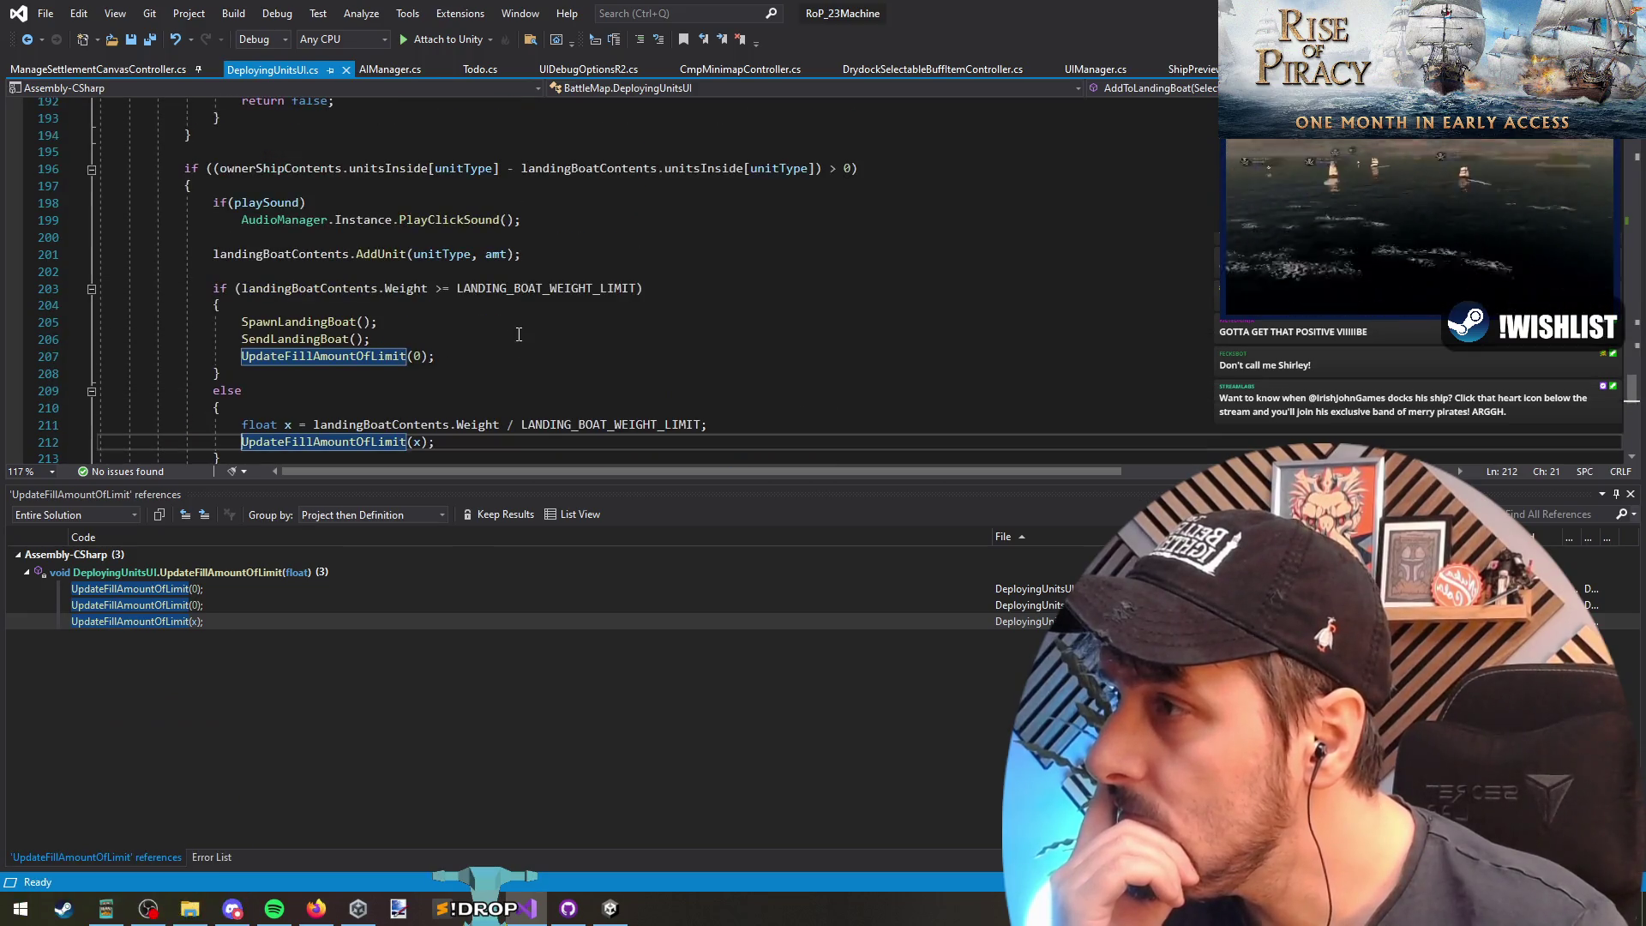
scroll(520, 334, down, 1)
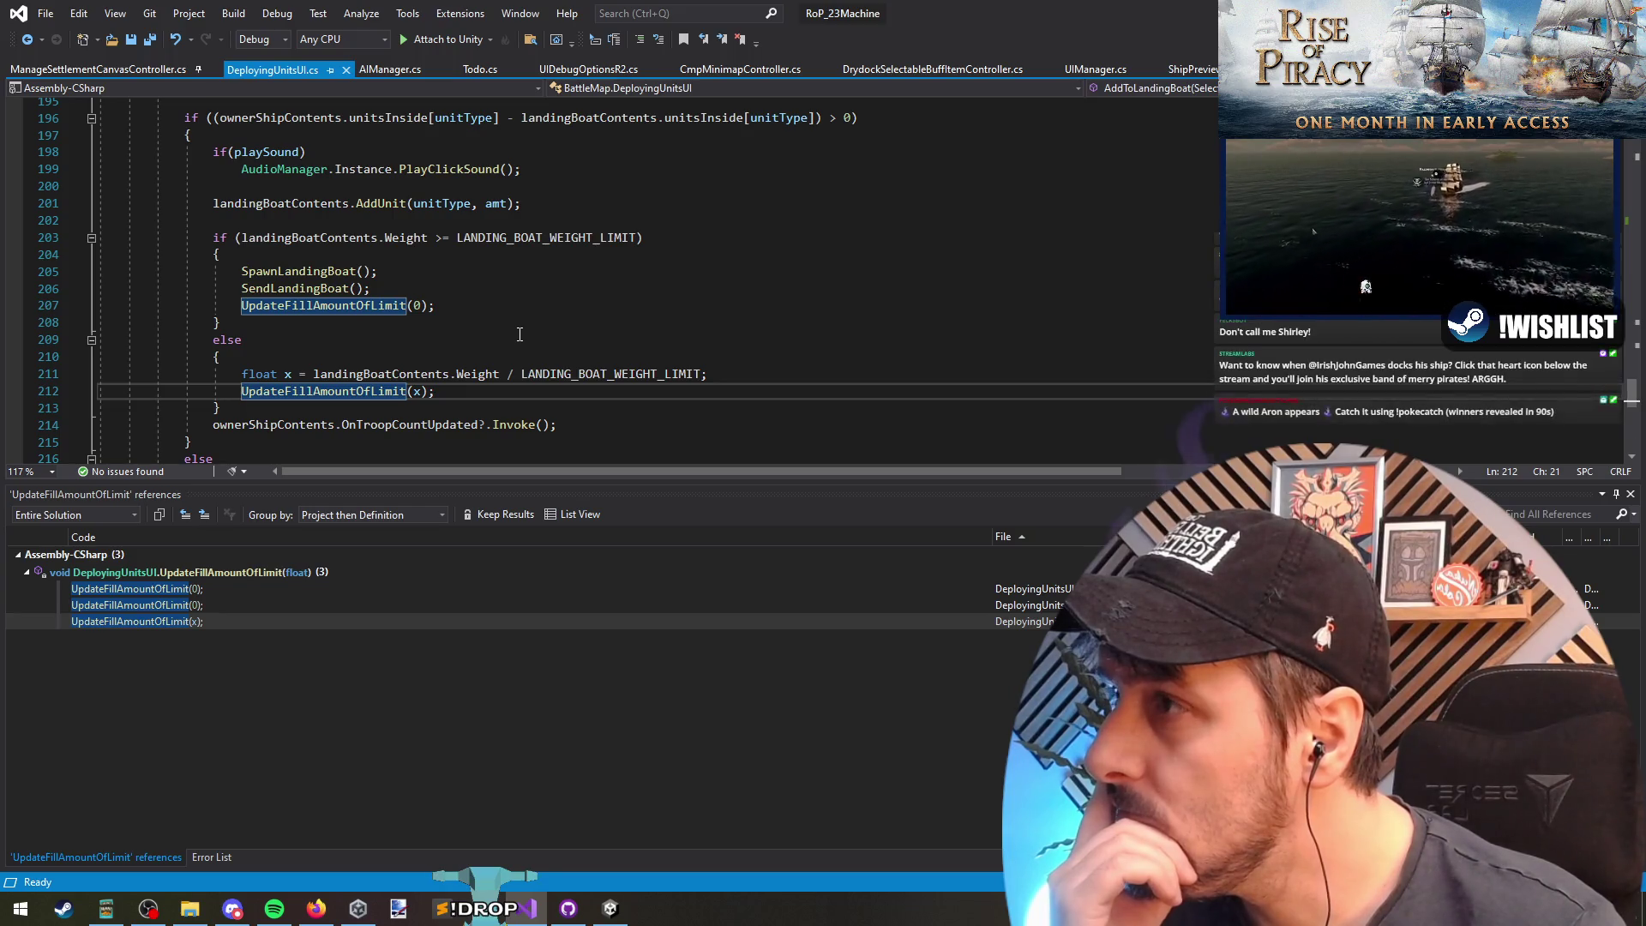
scroll(520, 334, up, 9)
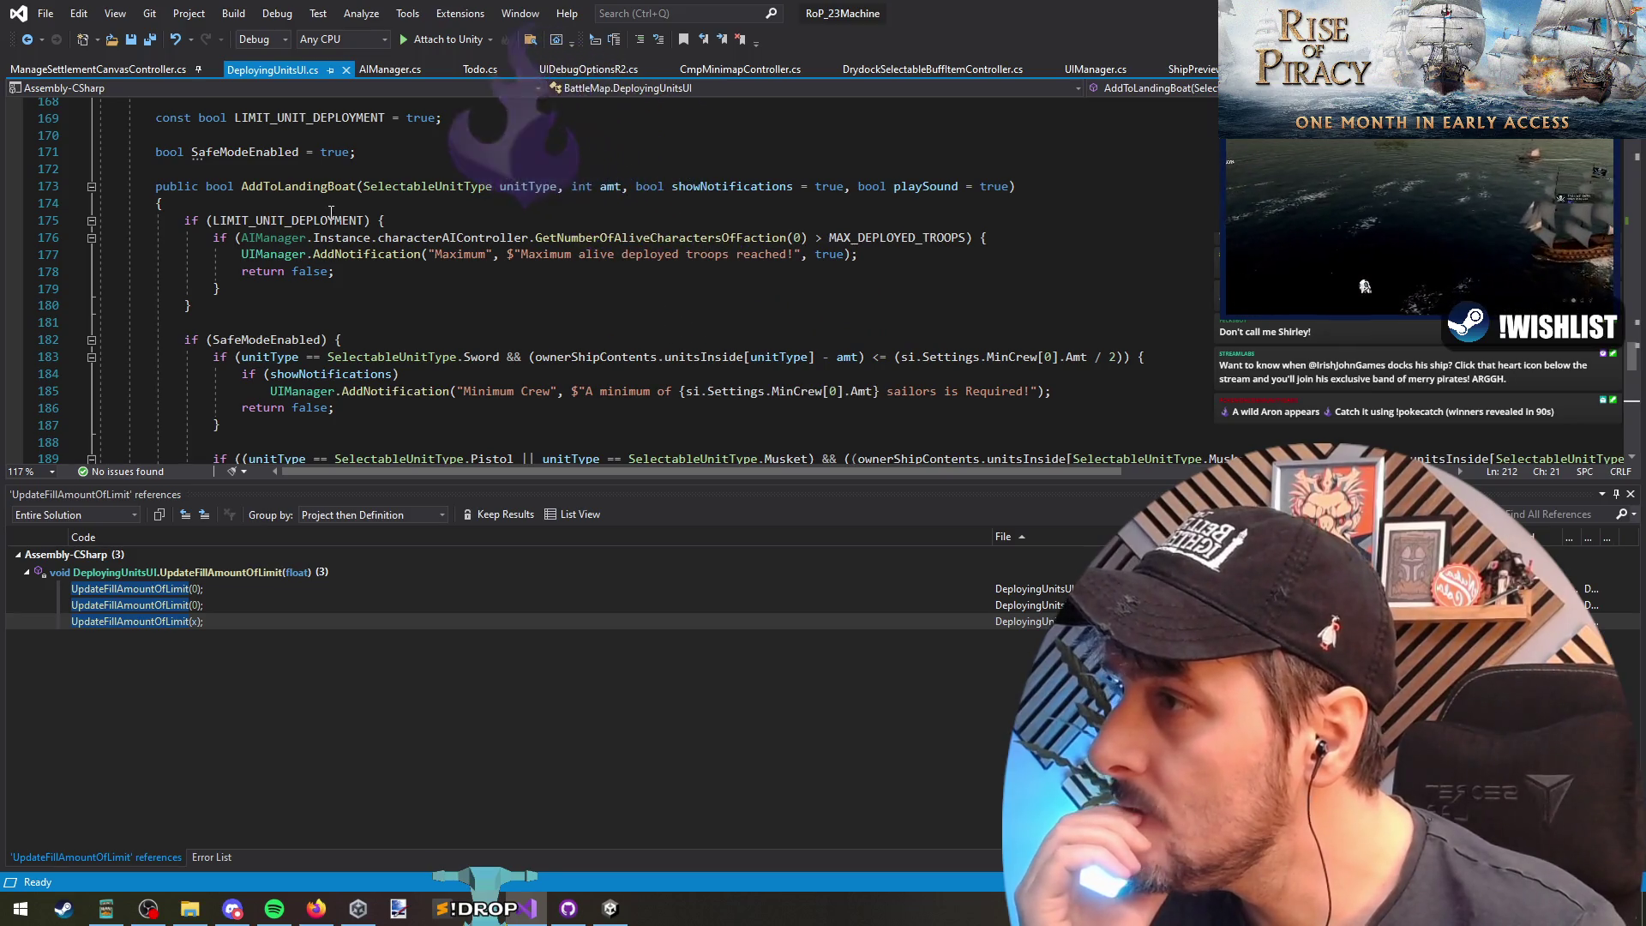
mouse_move(332, 224)
scroll(332, 225, down, 4)
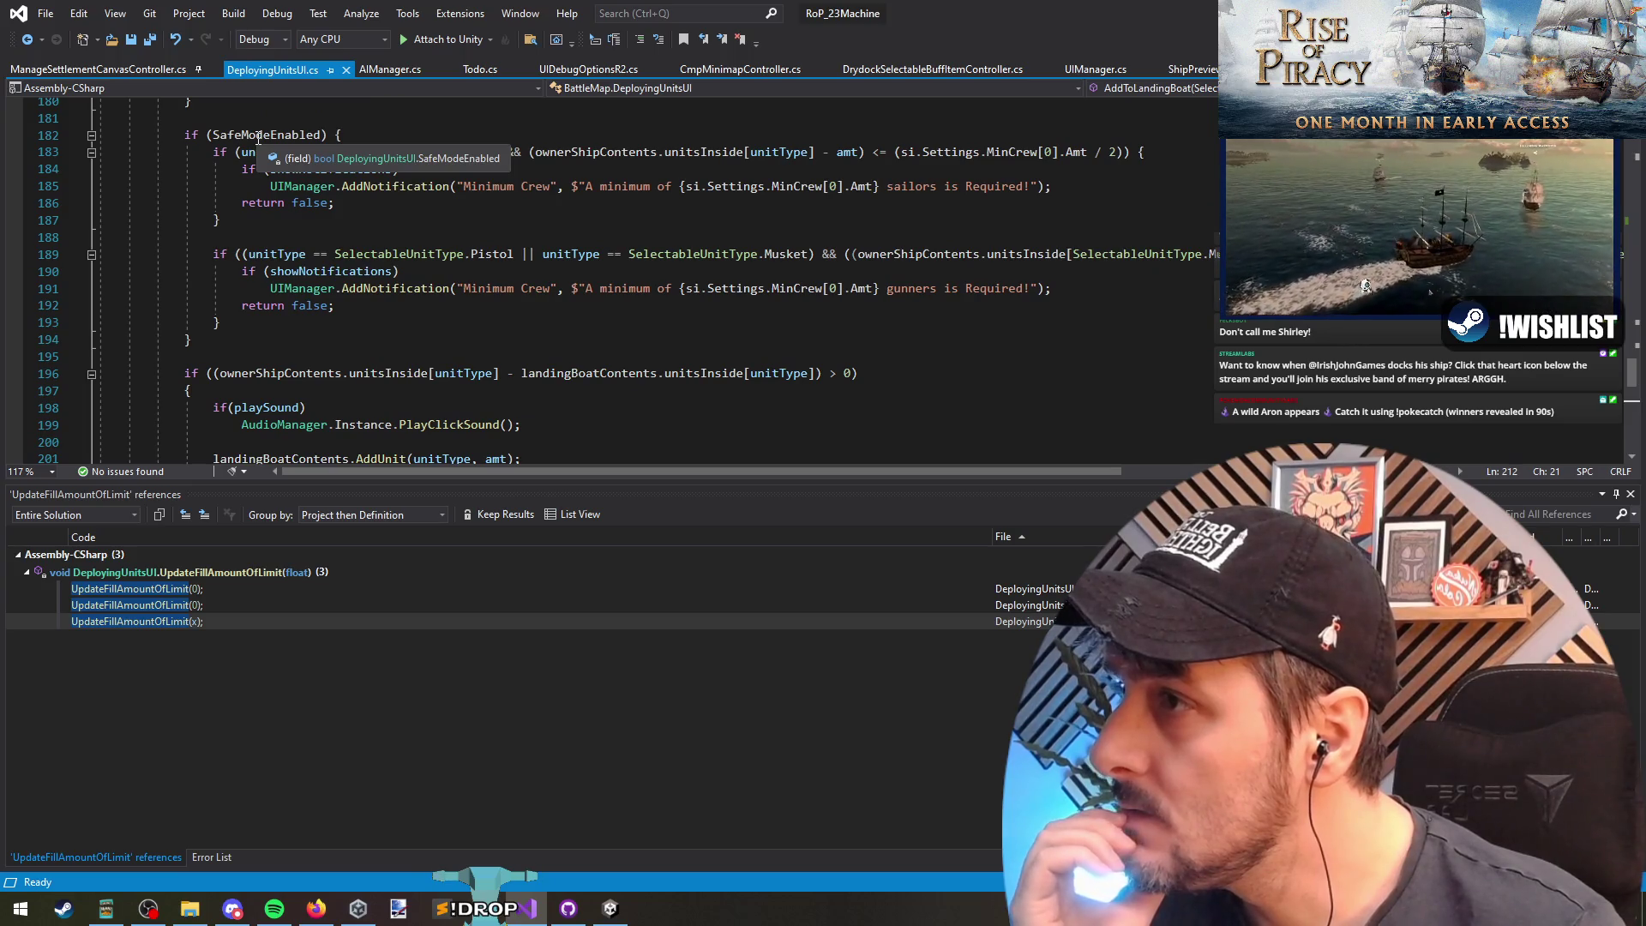
scroll(476, 240, down, 4)
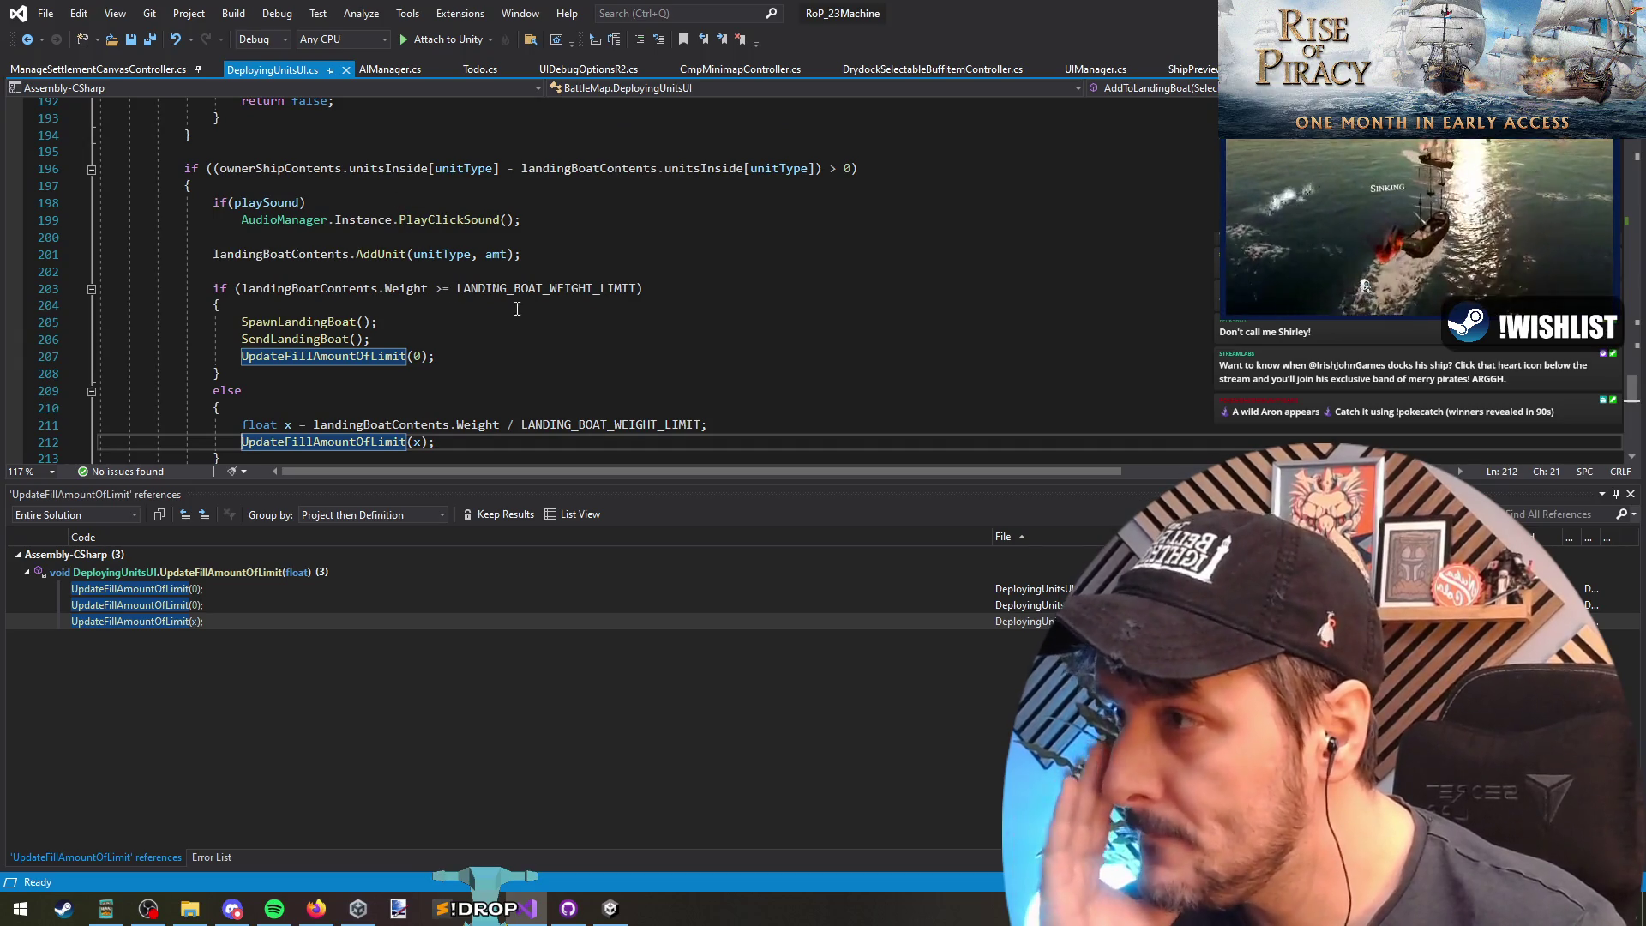
click(558, 360)
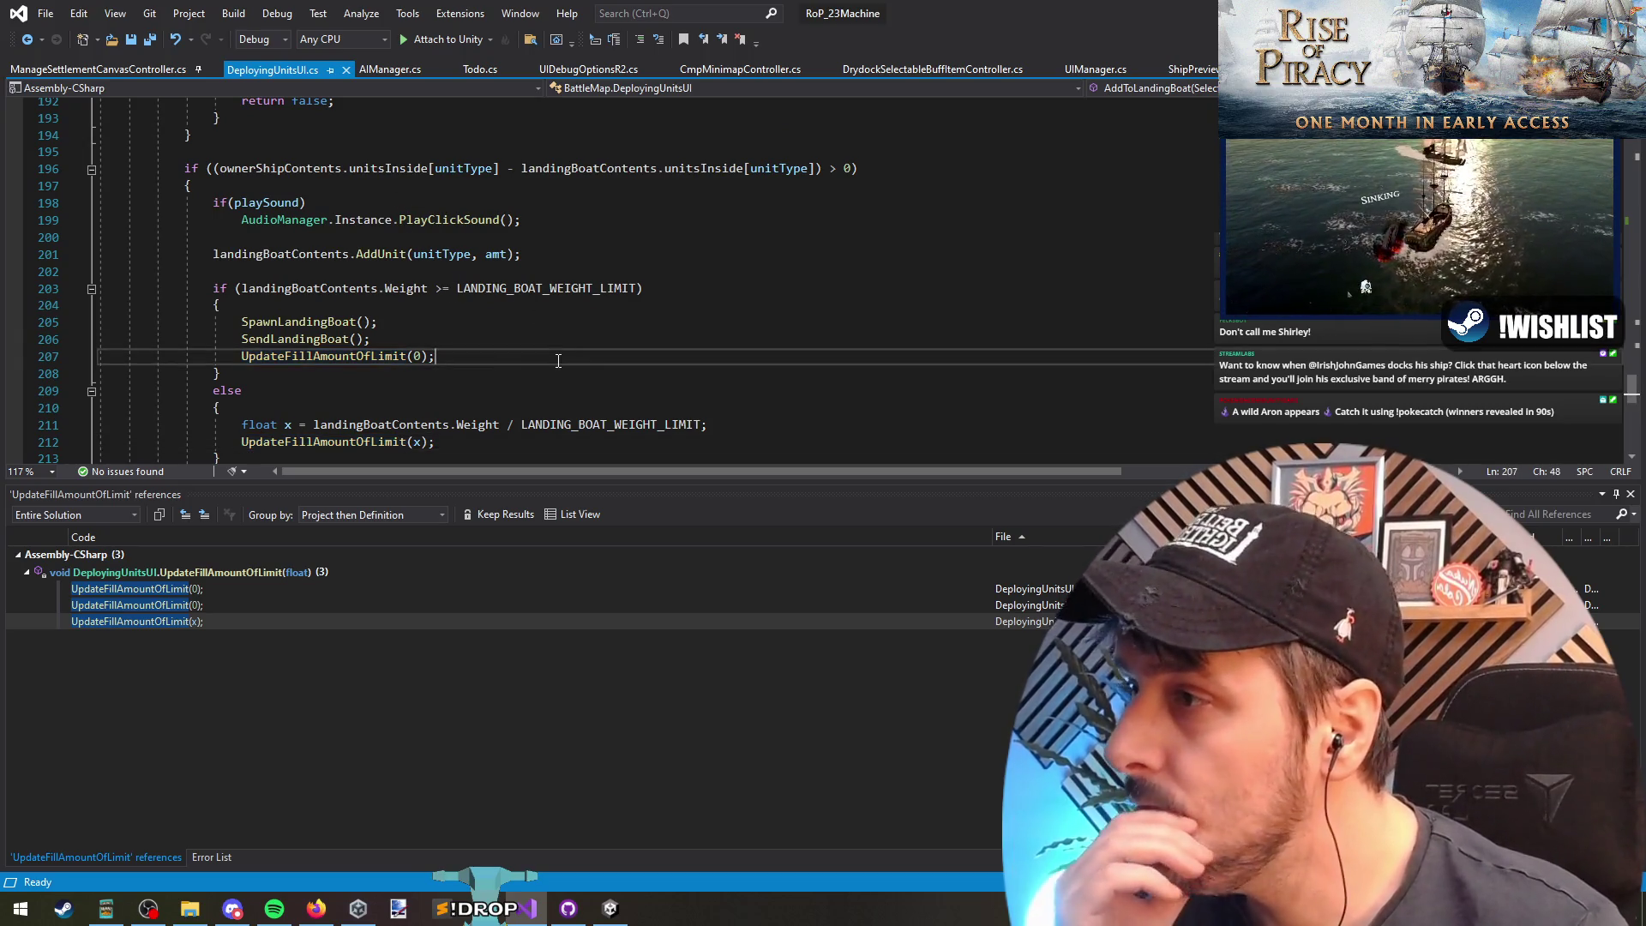
click(303, 287)
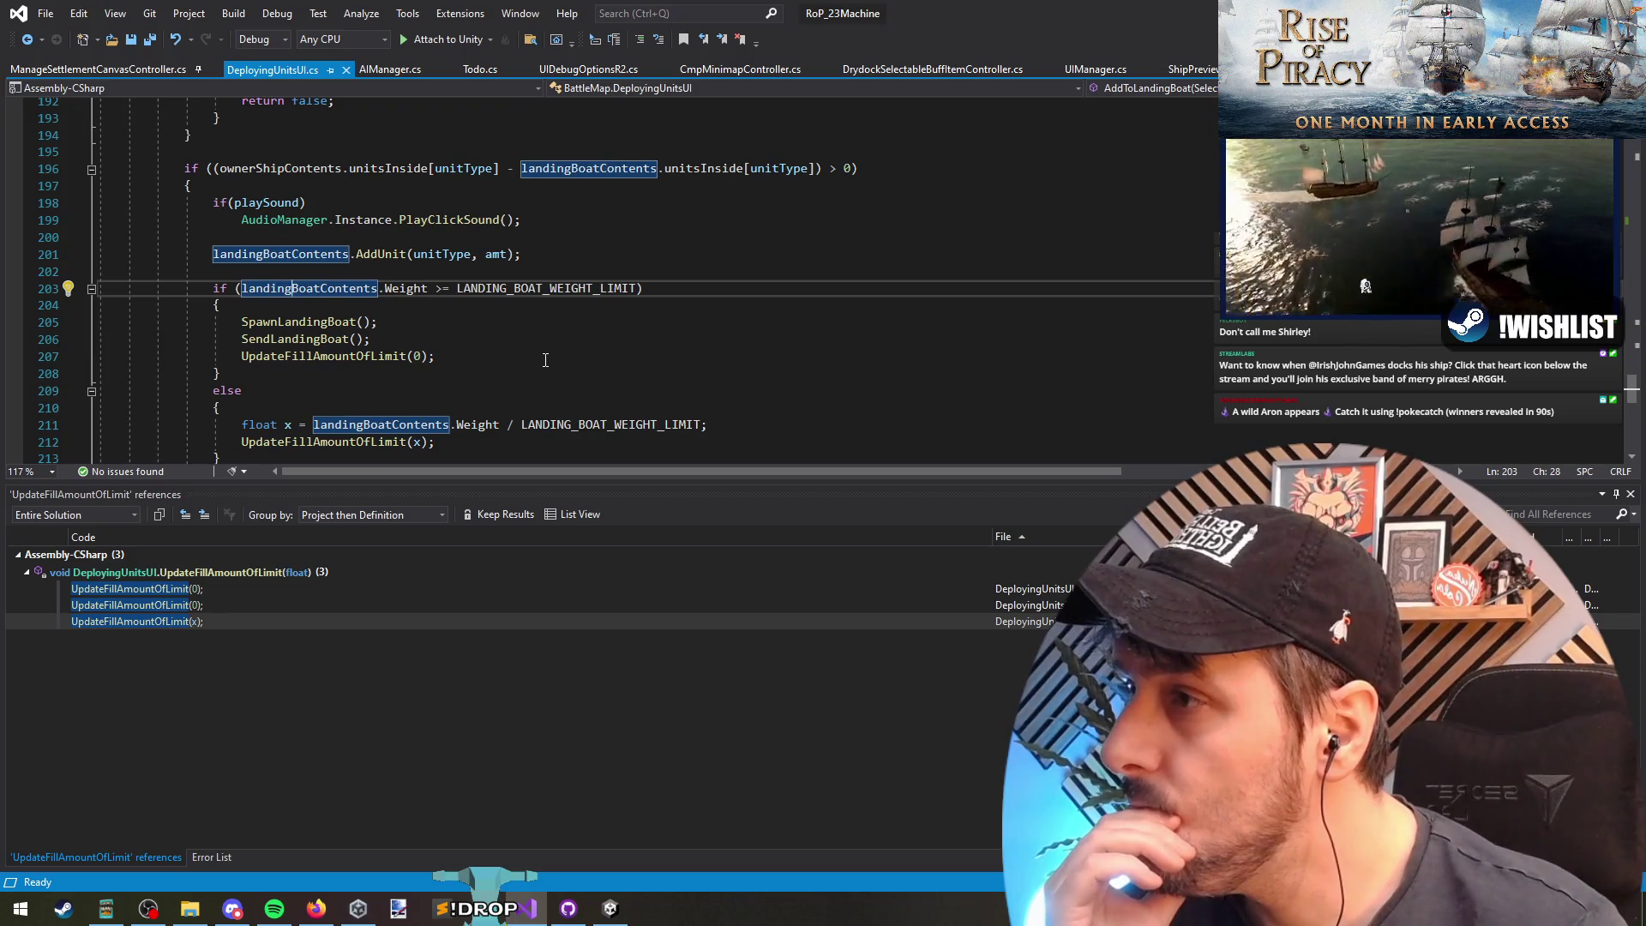
mouse_move(526, 293)
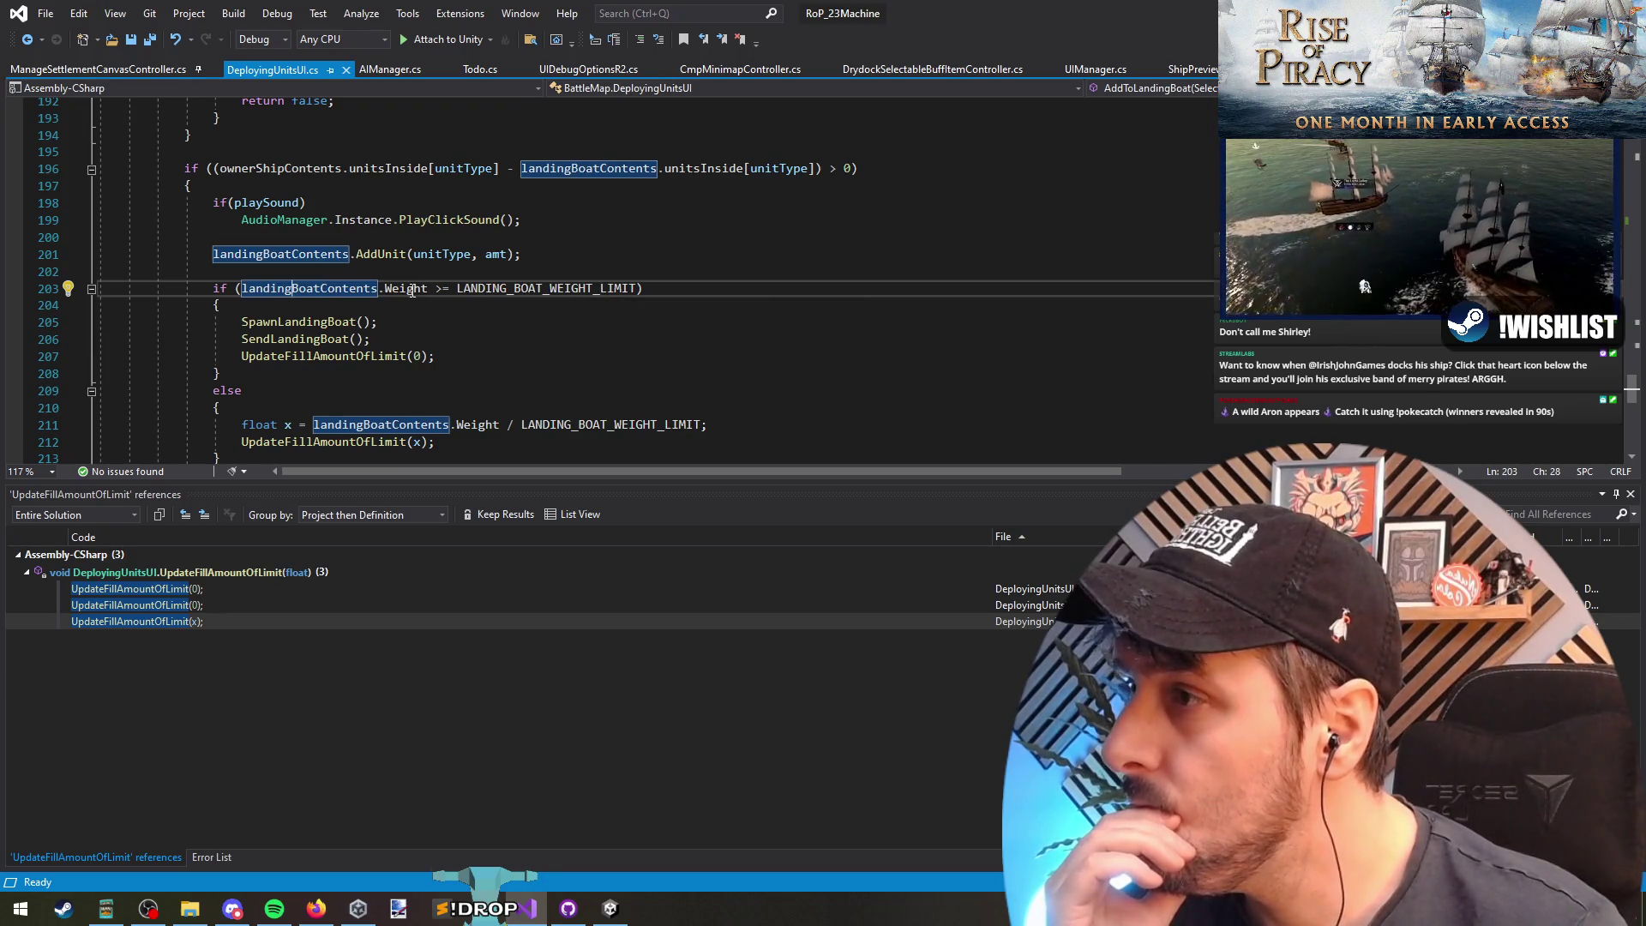
mouse_move(406, 291)
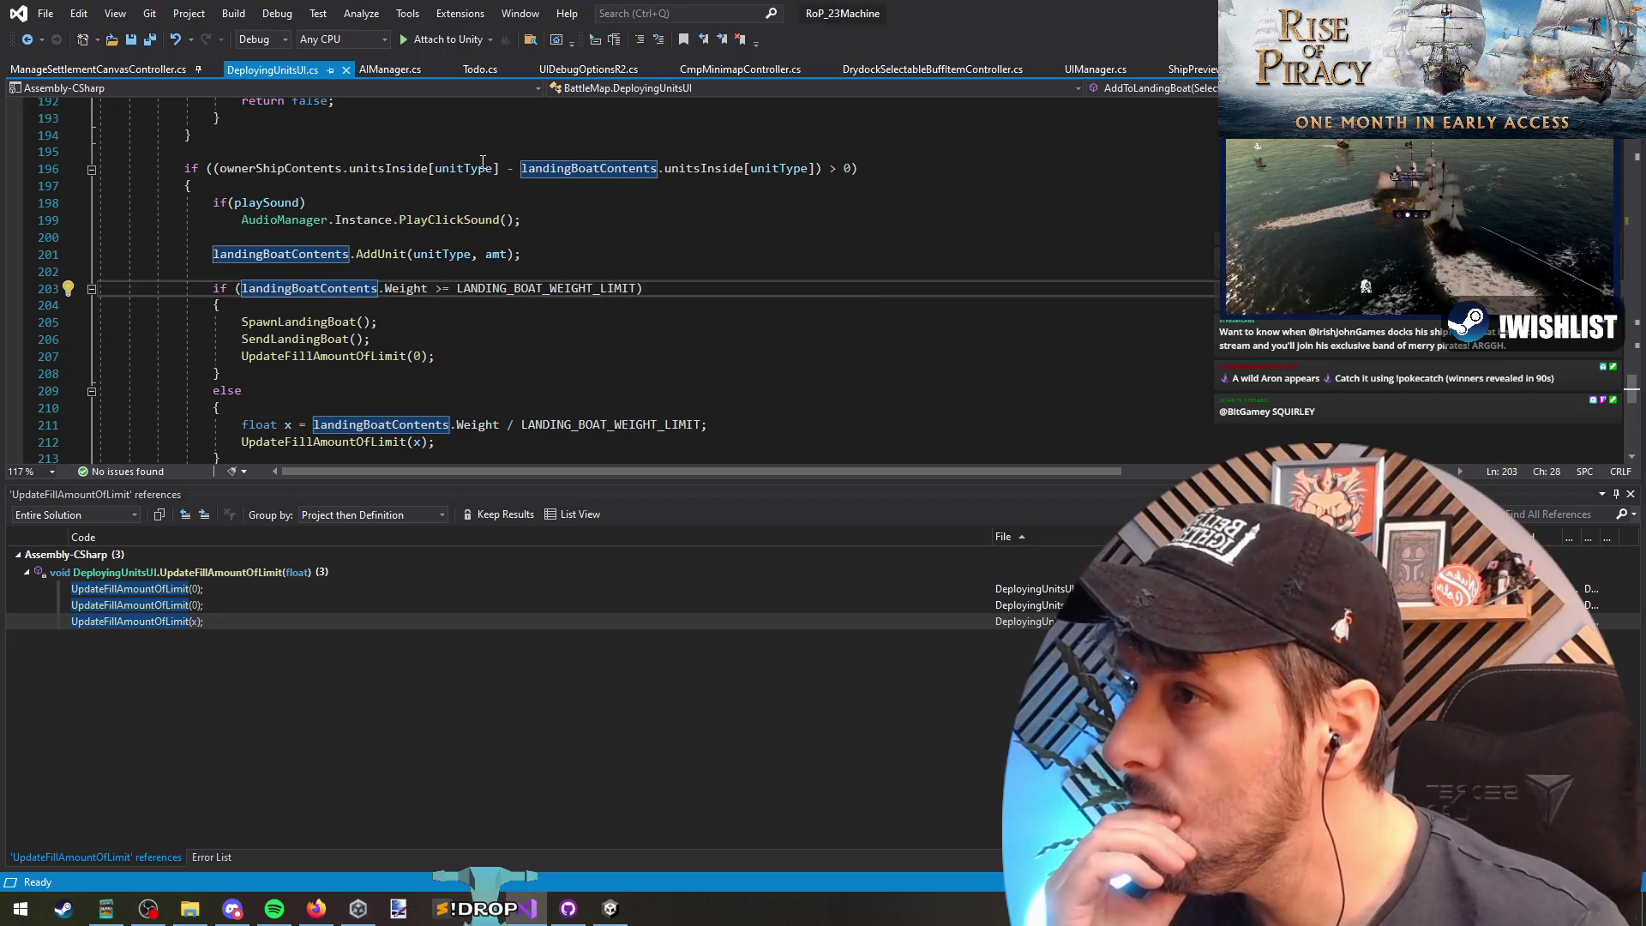
click(510, 170)
click(919, 172)
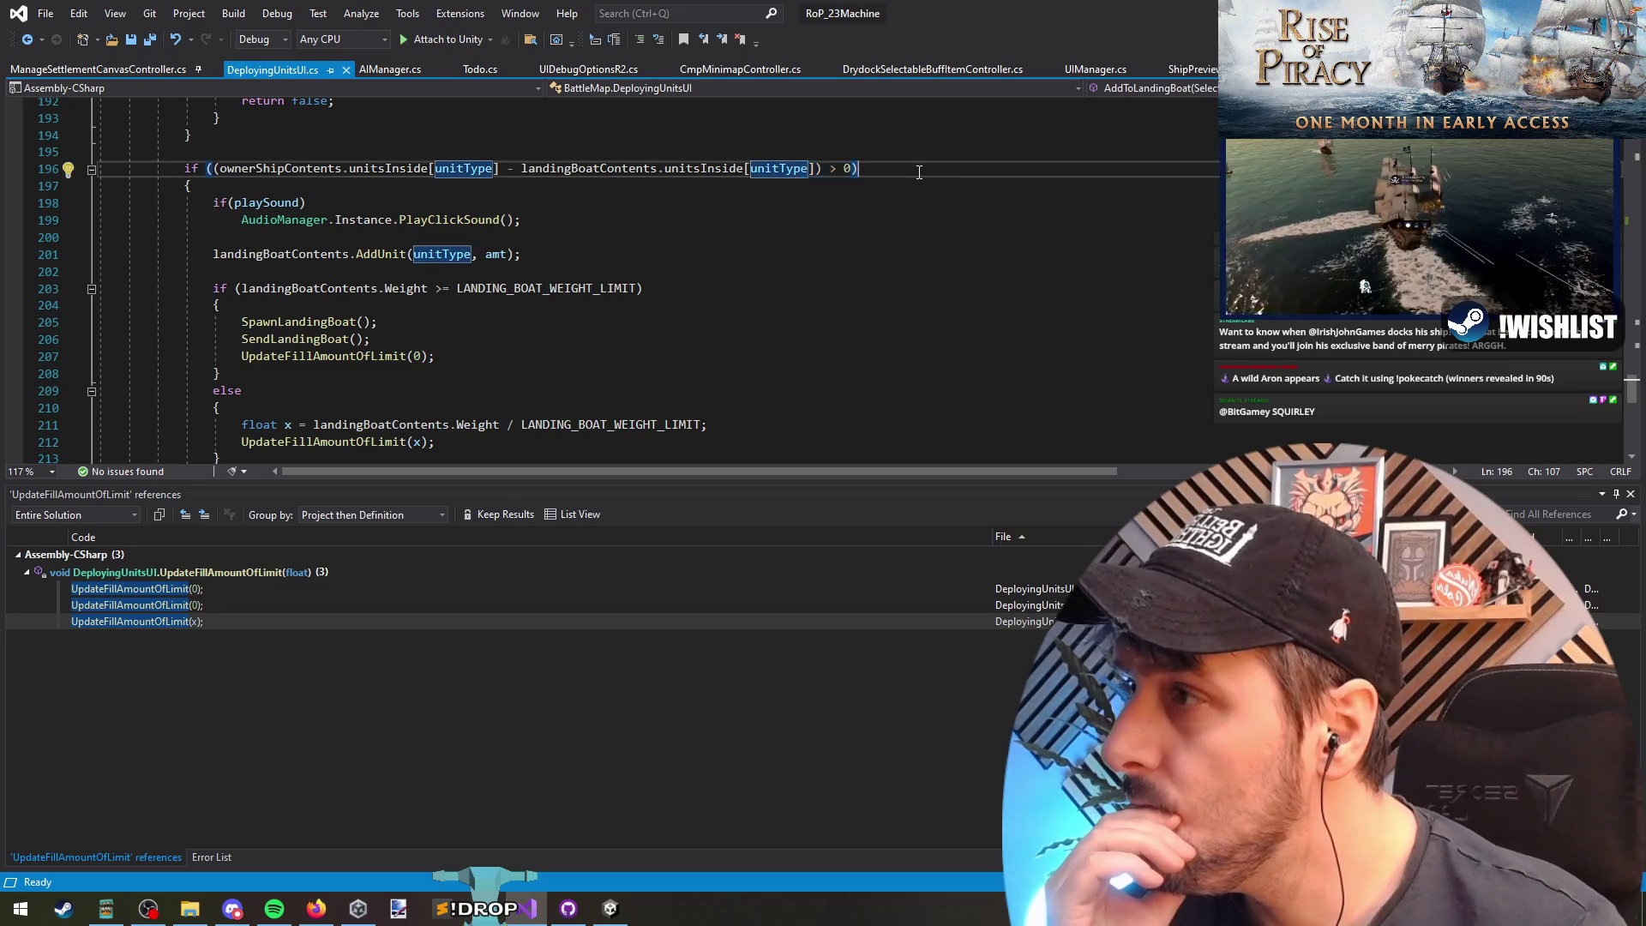
triple_click(920, 173)
click(292, 204)
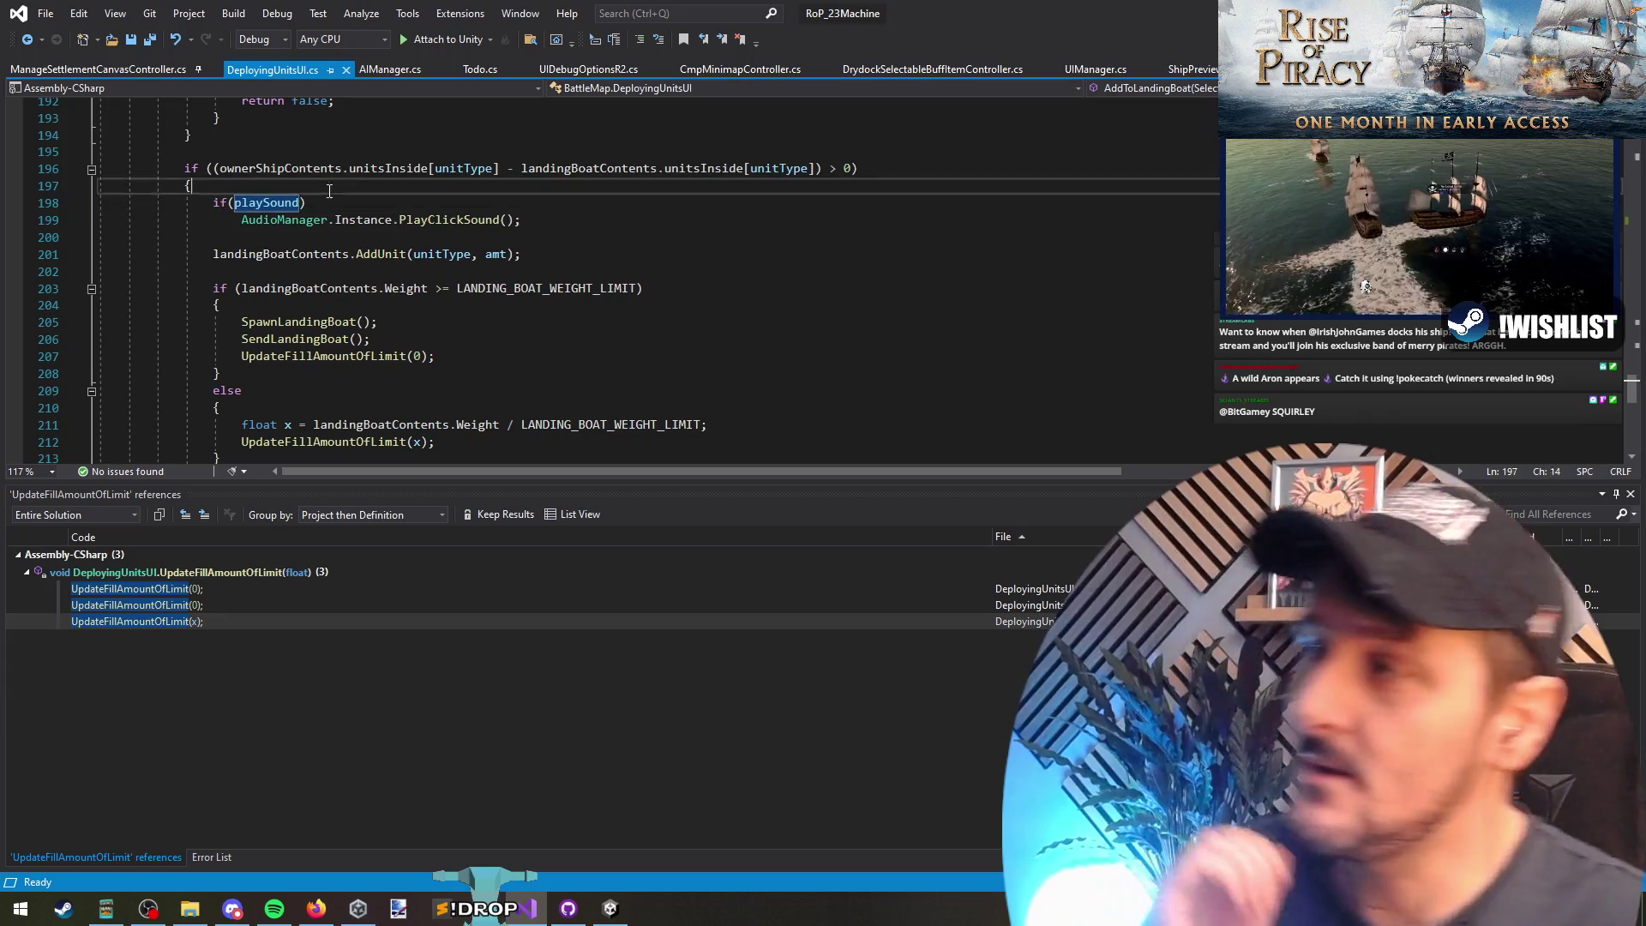
click(336, 238)
scroll(370, 395, down, 4)
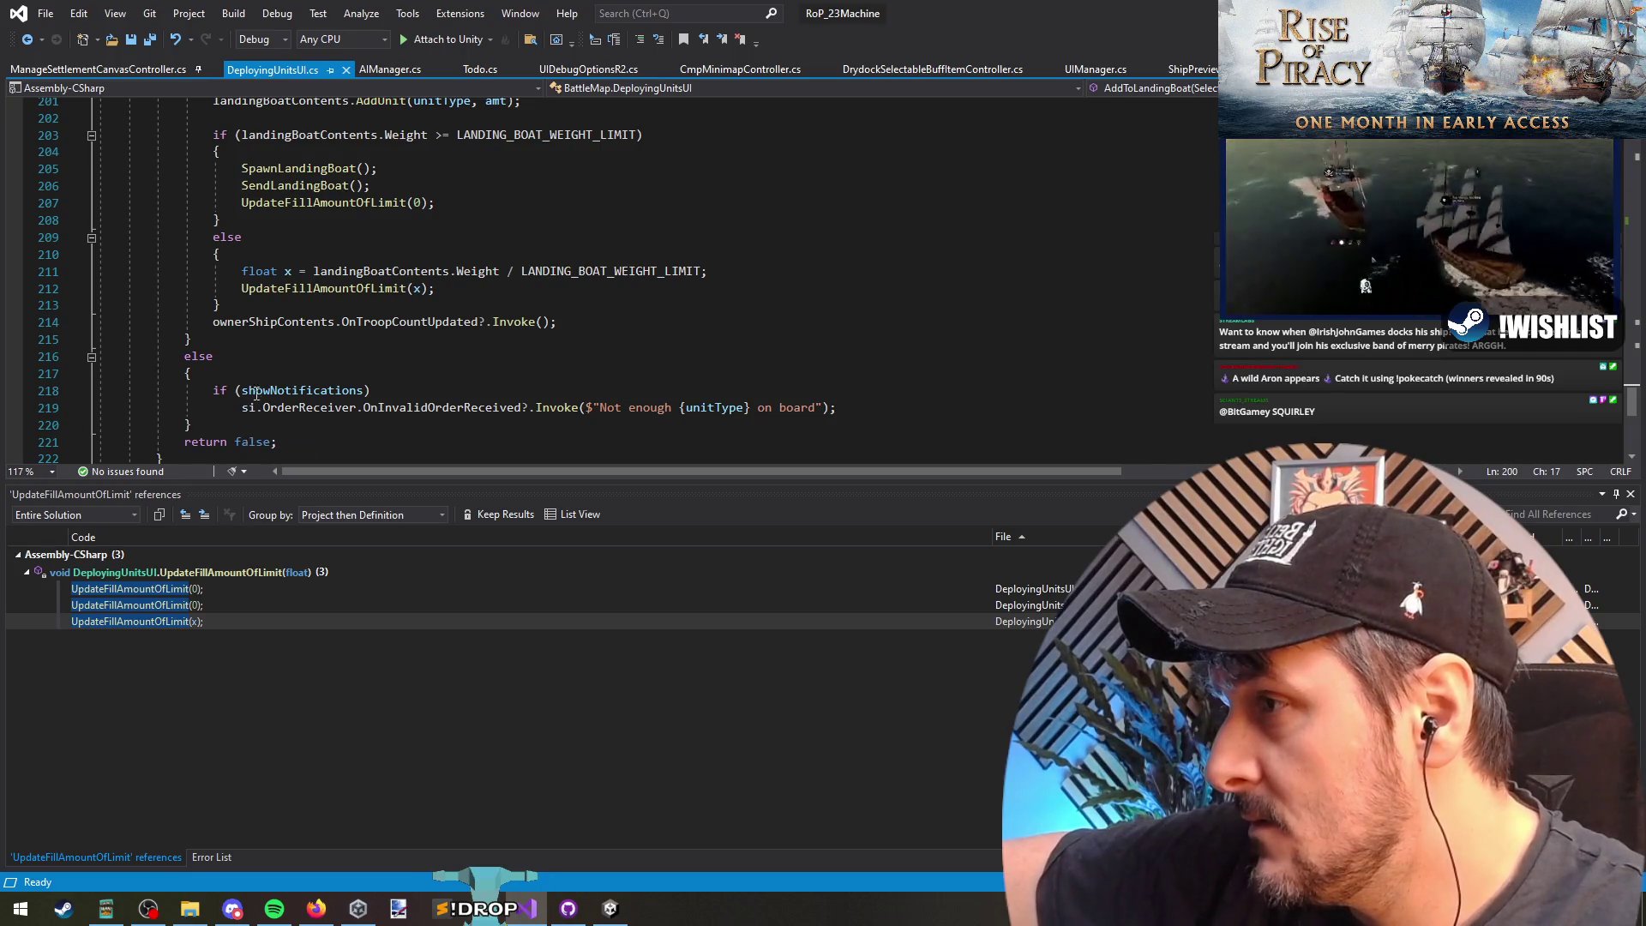
drag(183, 445, 283, 453)
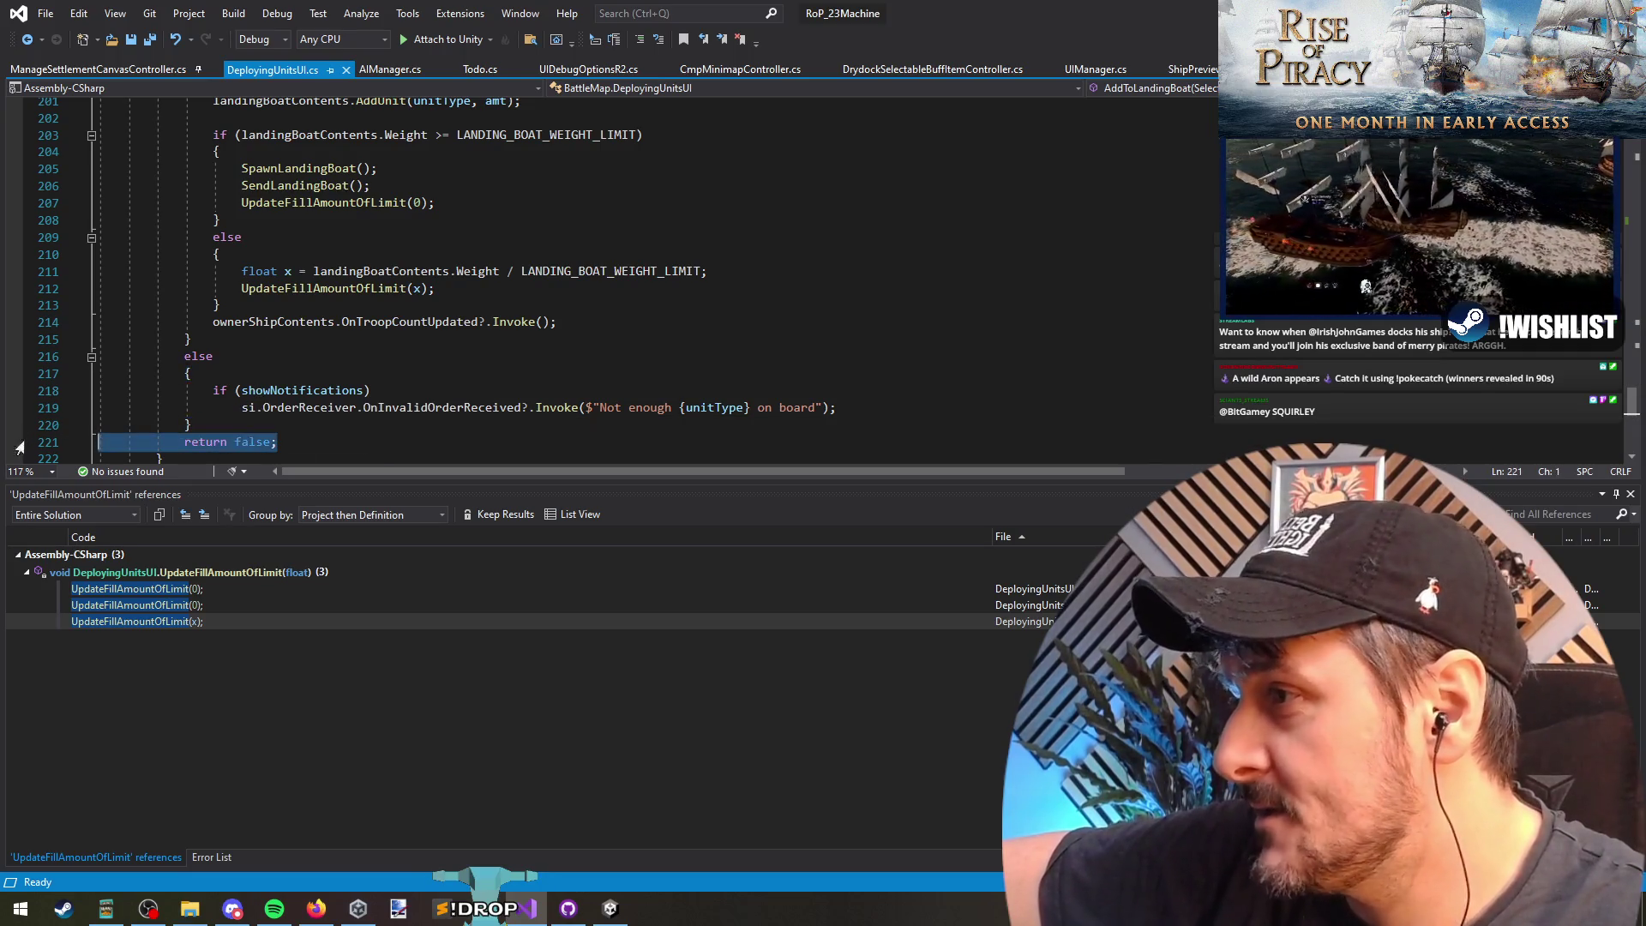
click(269, 390)
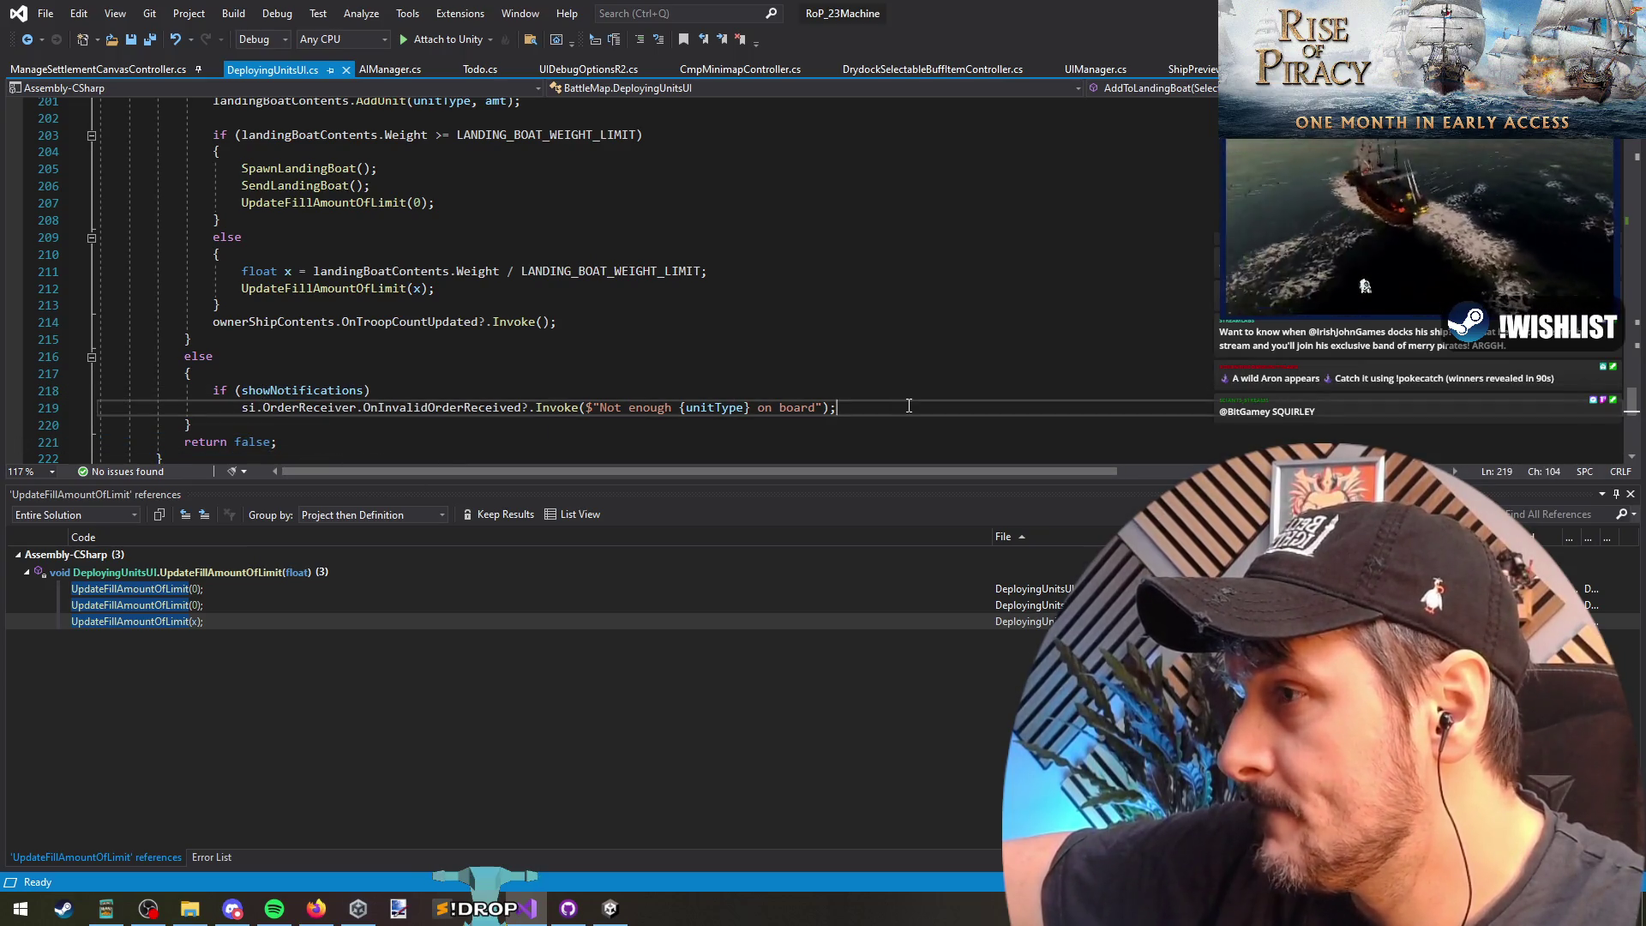
mouse_move(329, 400)
scroll(494, 395, up, 8)
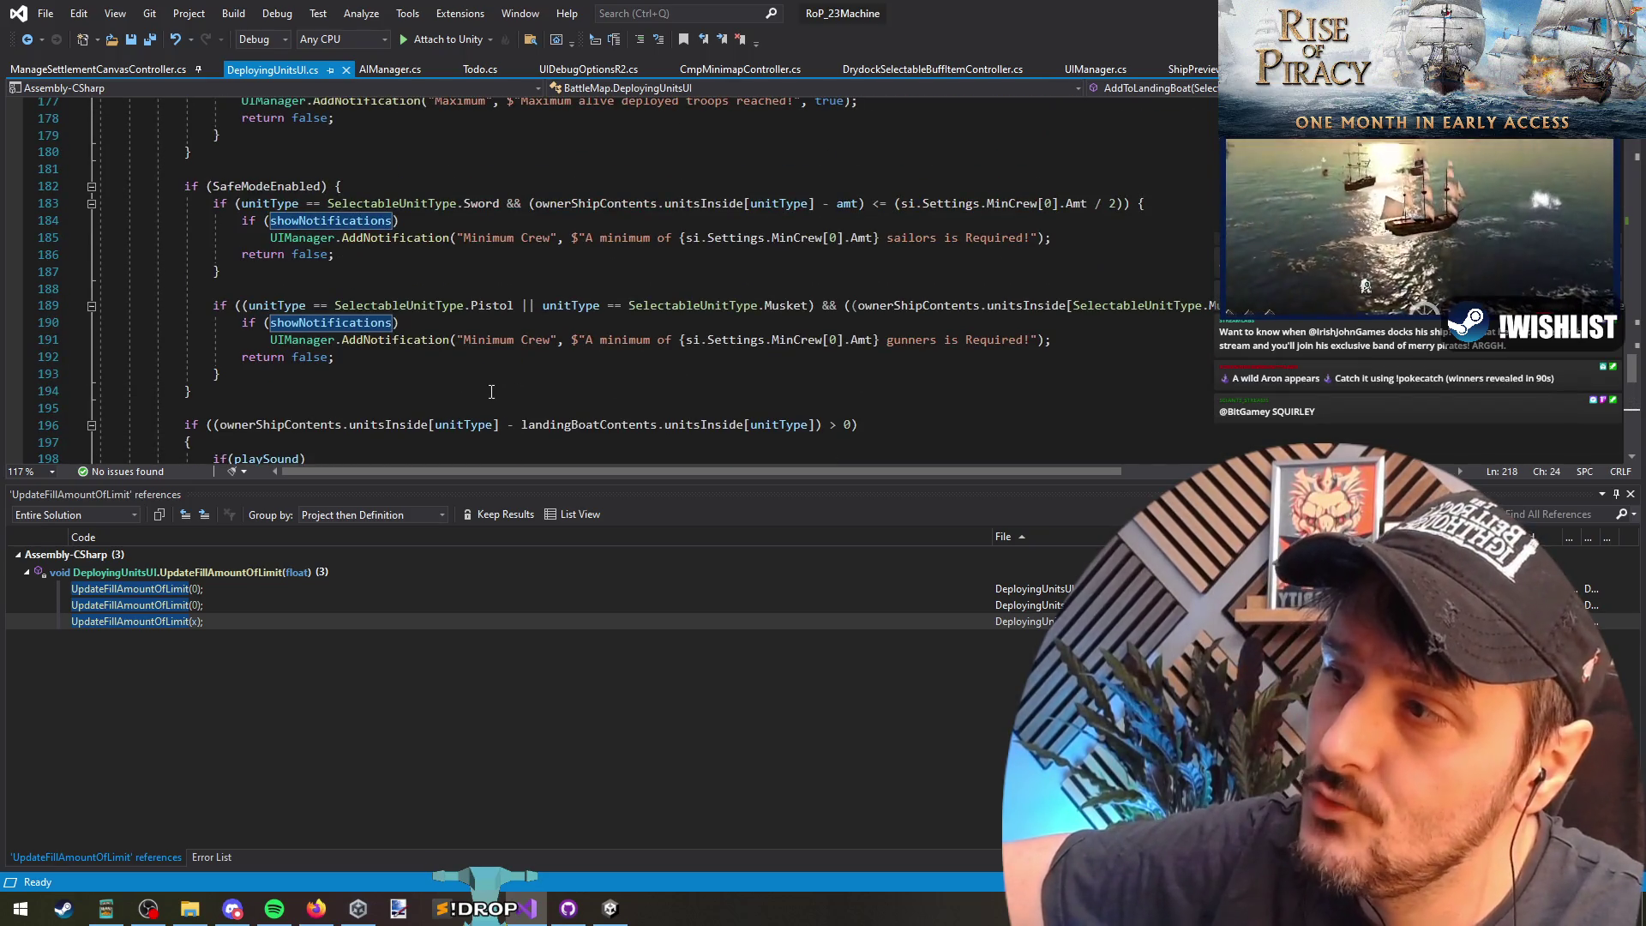
scroll(491, 392, up, 5)
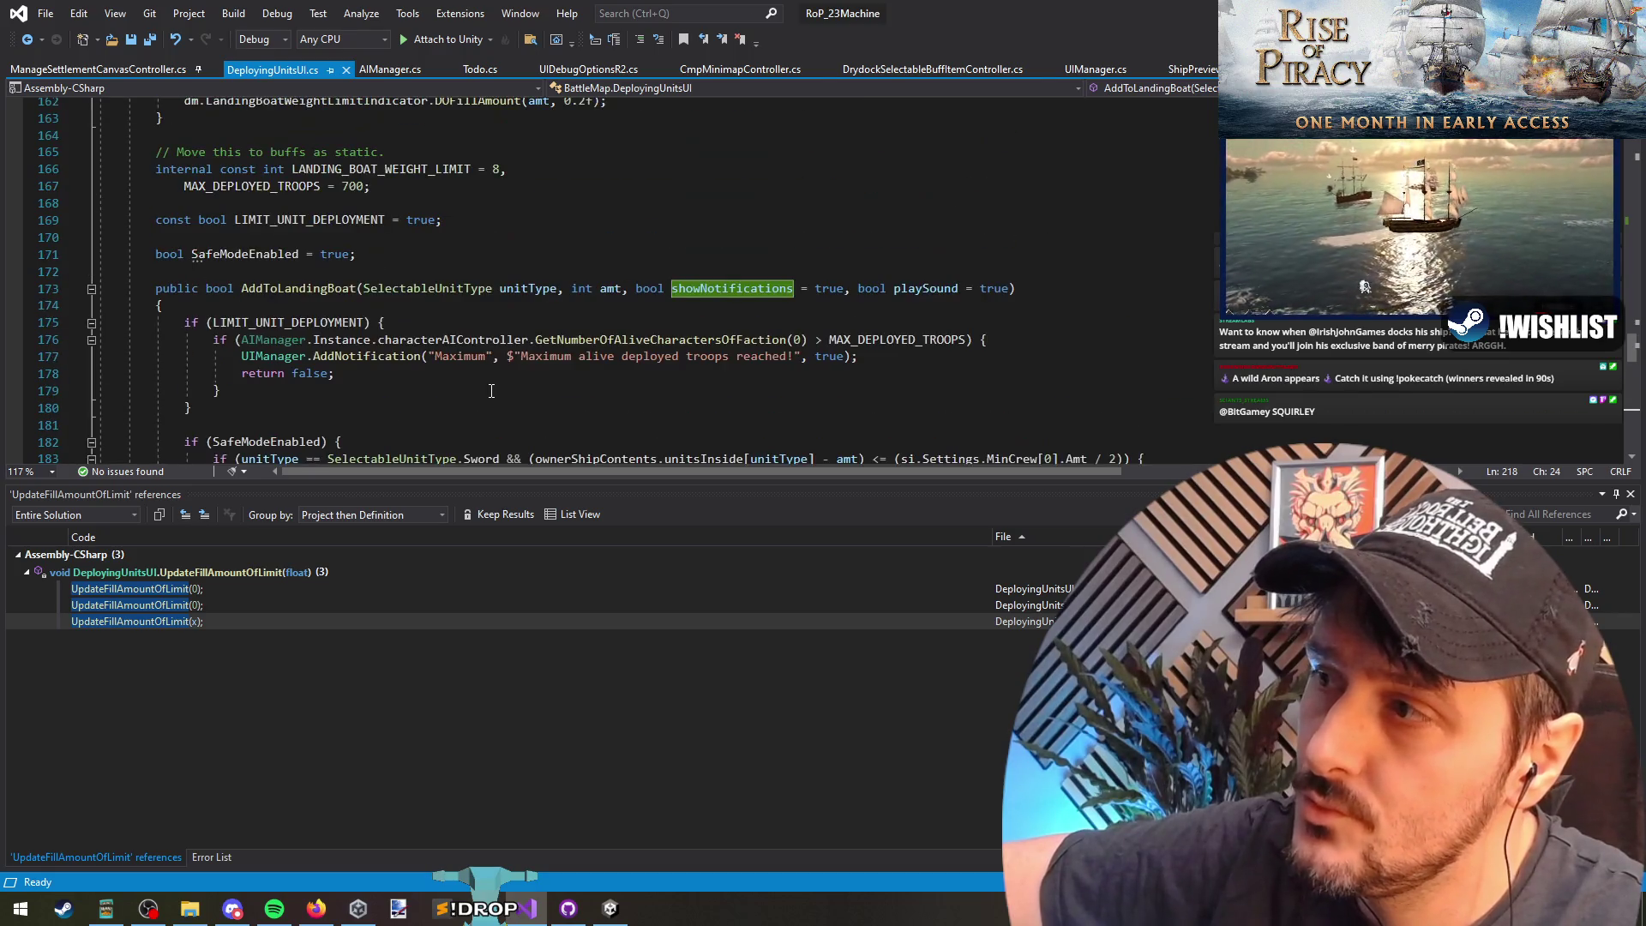
scroll(491, 392, down, 9)
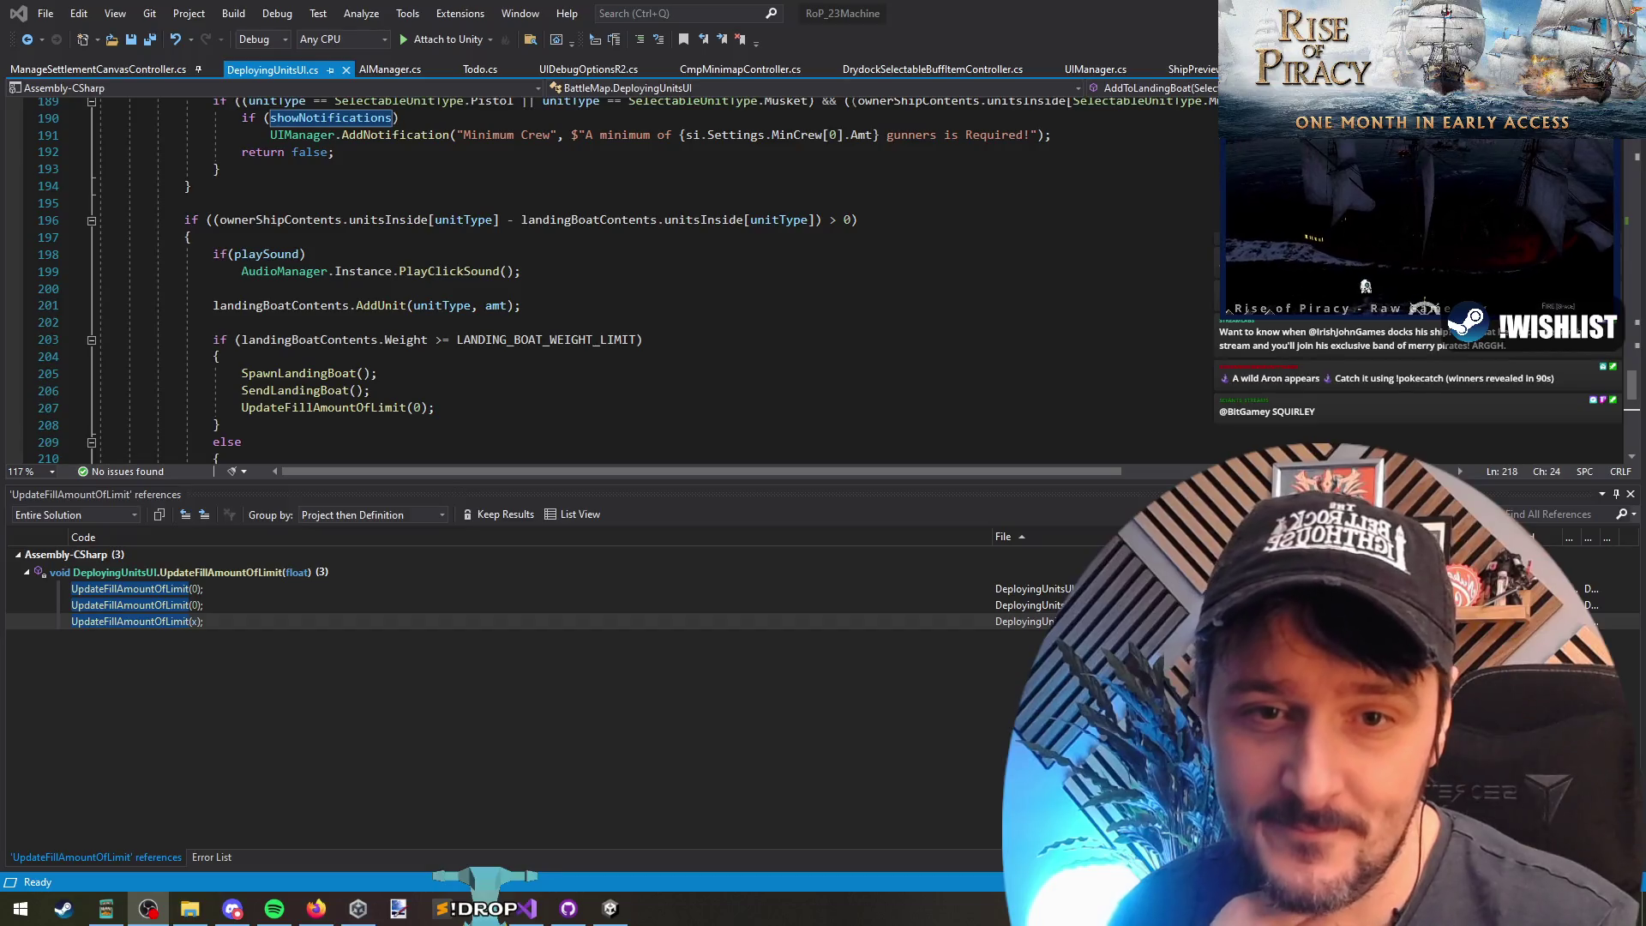
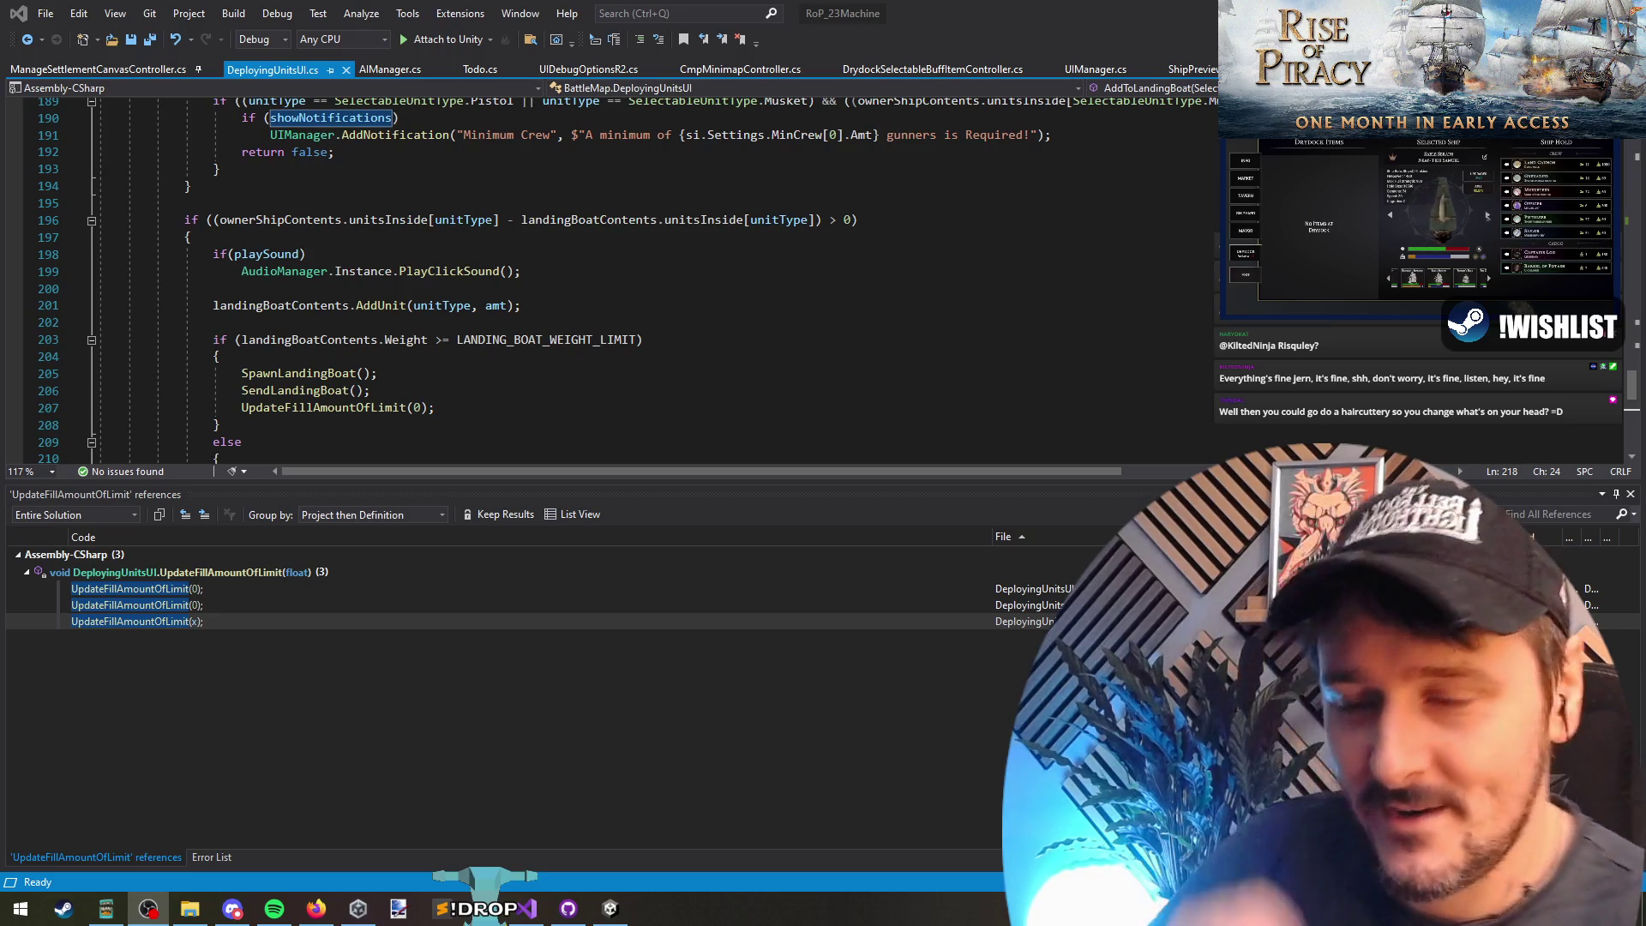
Step: Place the cursor at the end of the UpdateFillAmountOfLimit(x) line in DeployingUnitsUI.cs
click(455, 310)
click(427, 319)
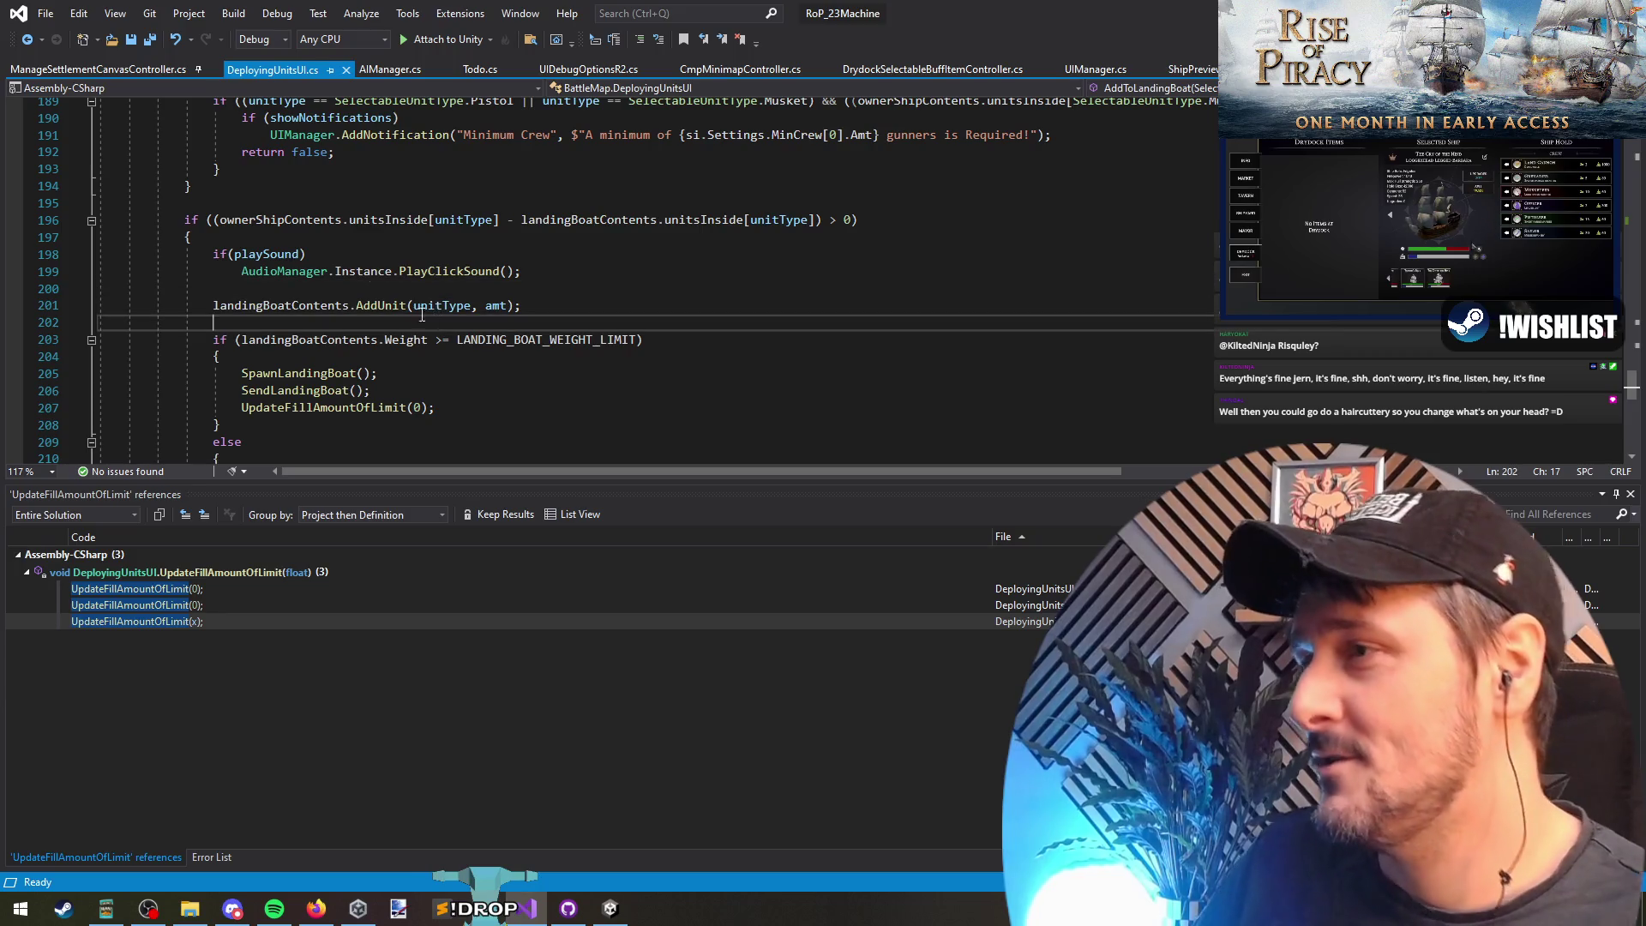
key(alt+Tab)
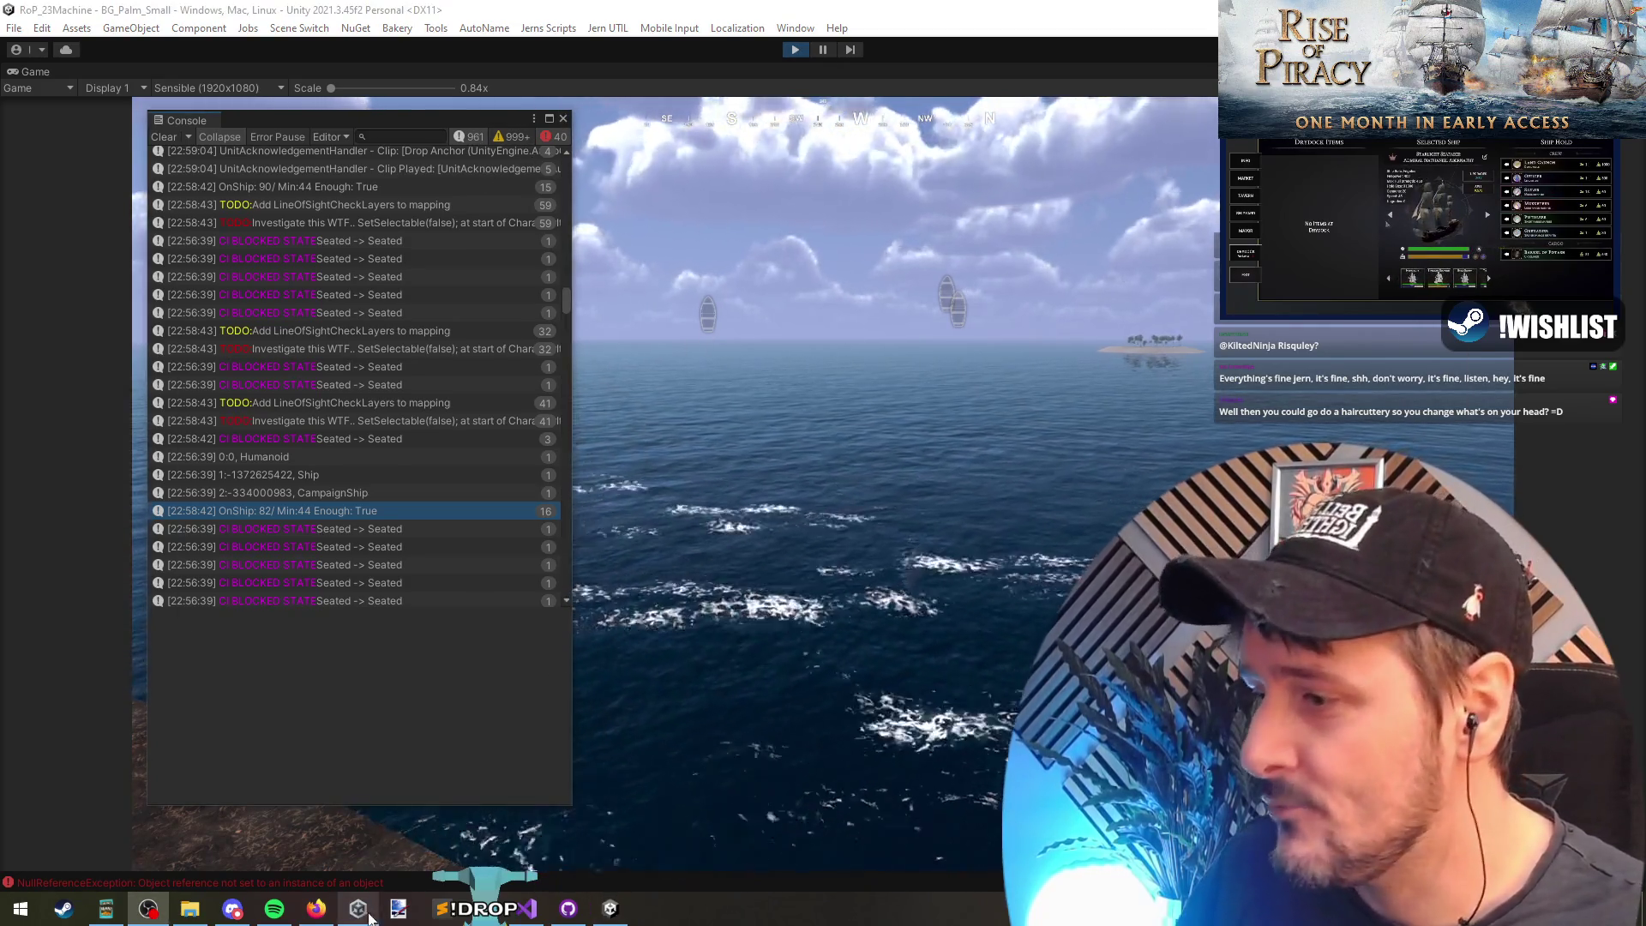
click(523, 908)
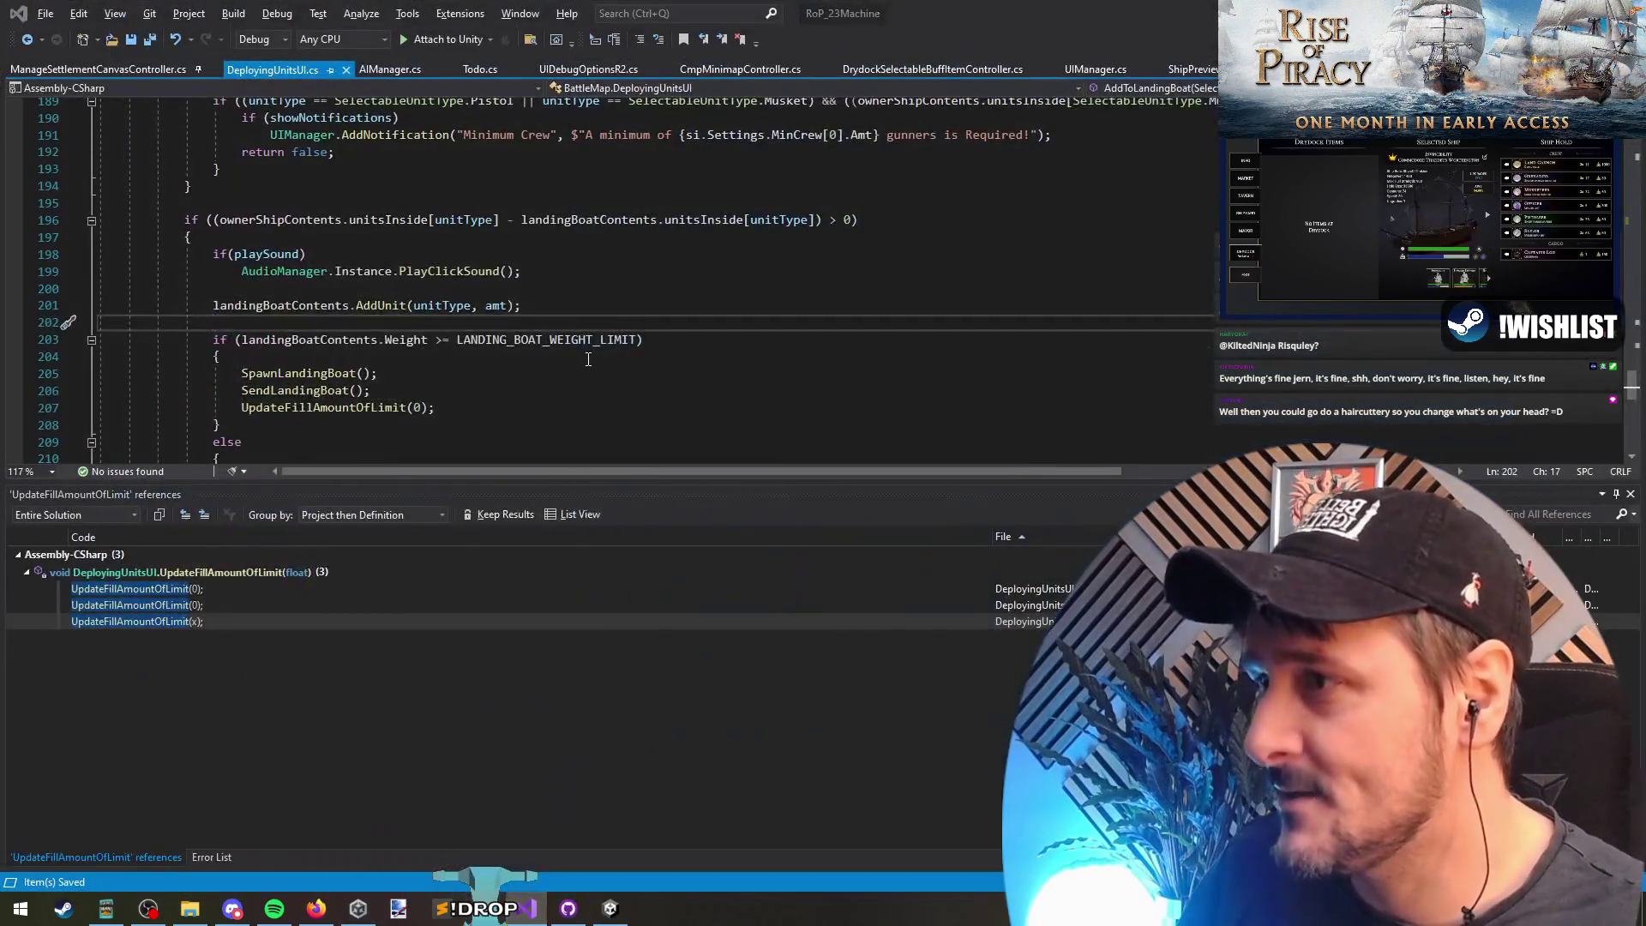
key(alt+Tab)
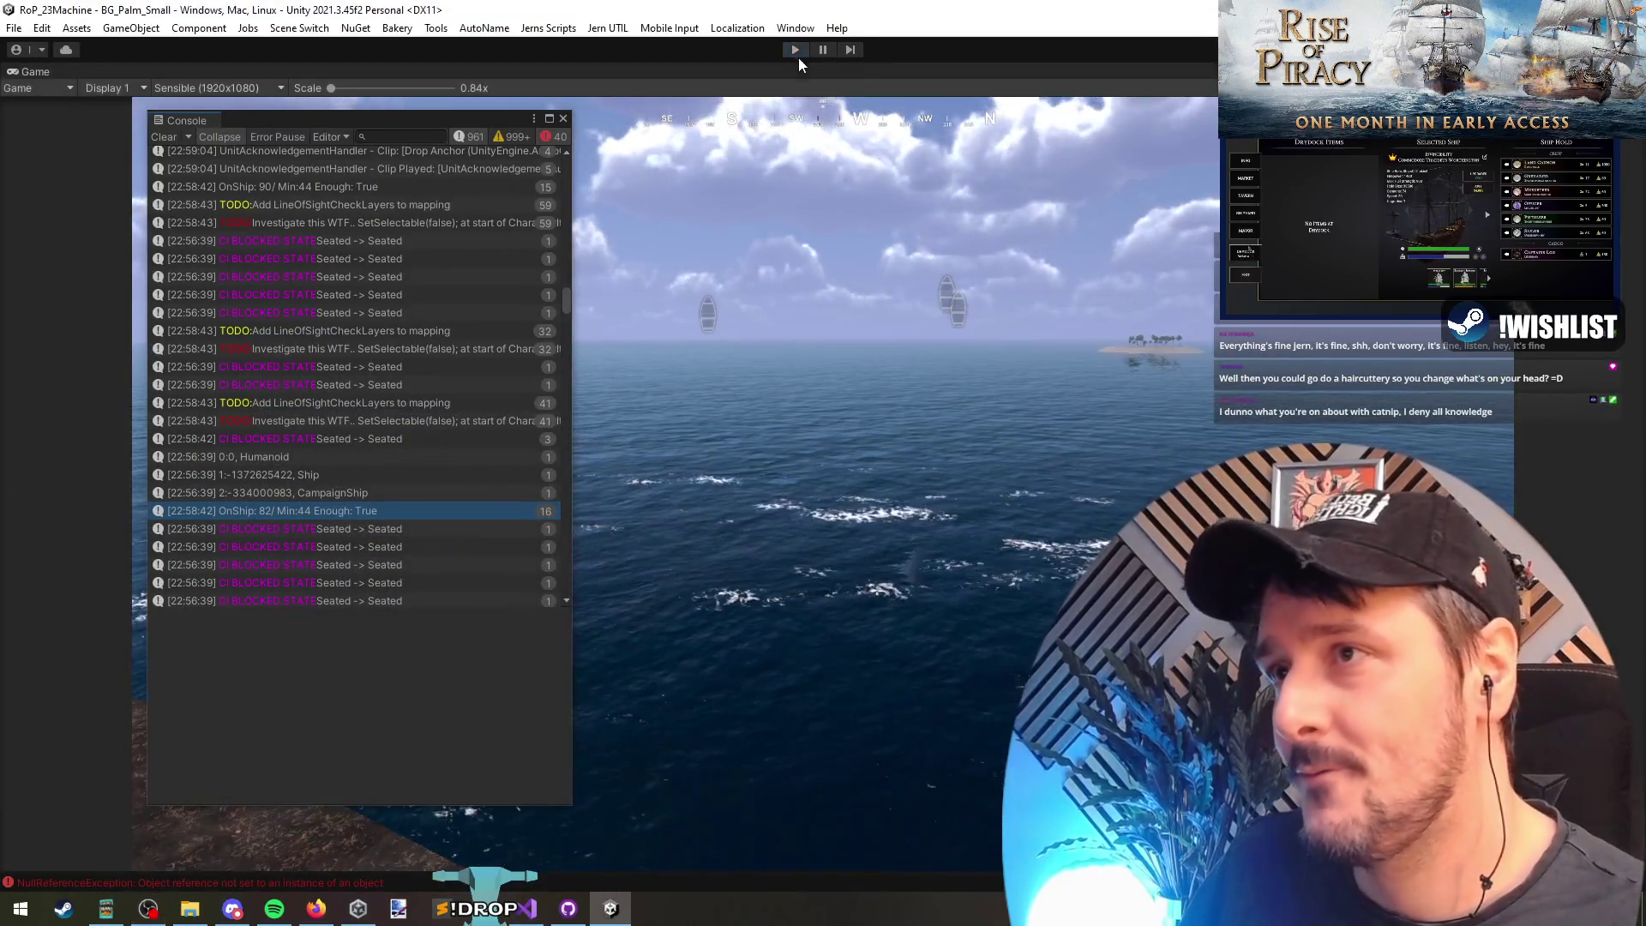
click(525, 907)
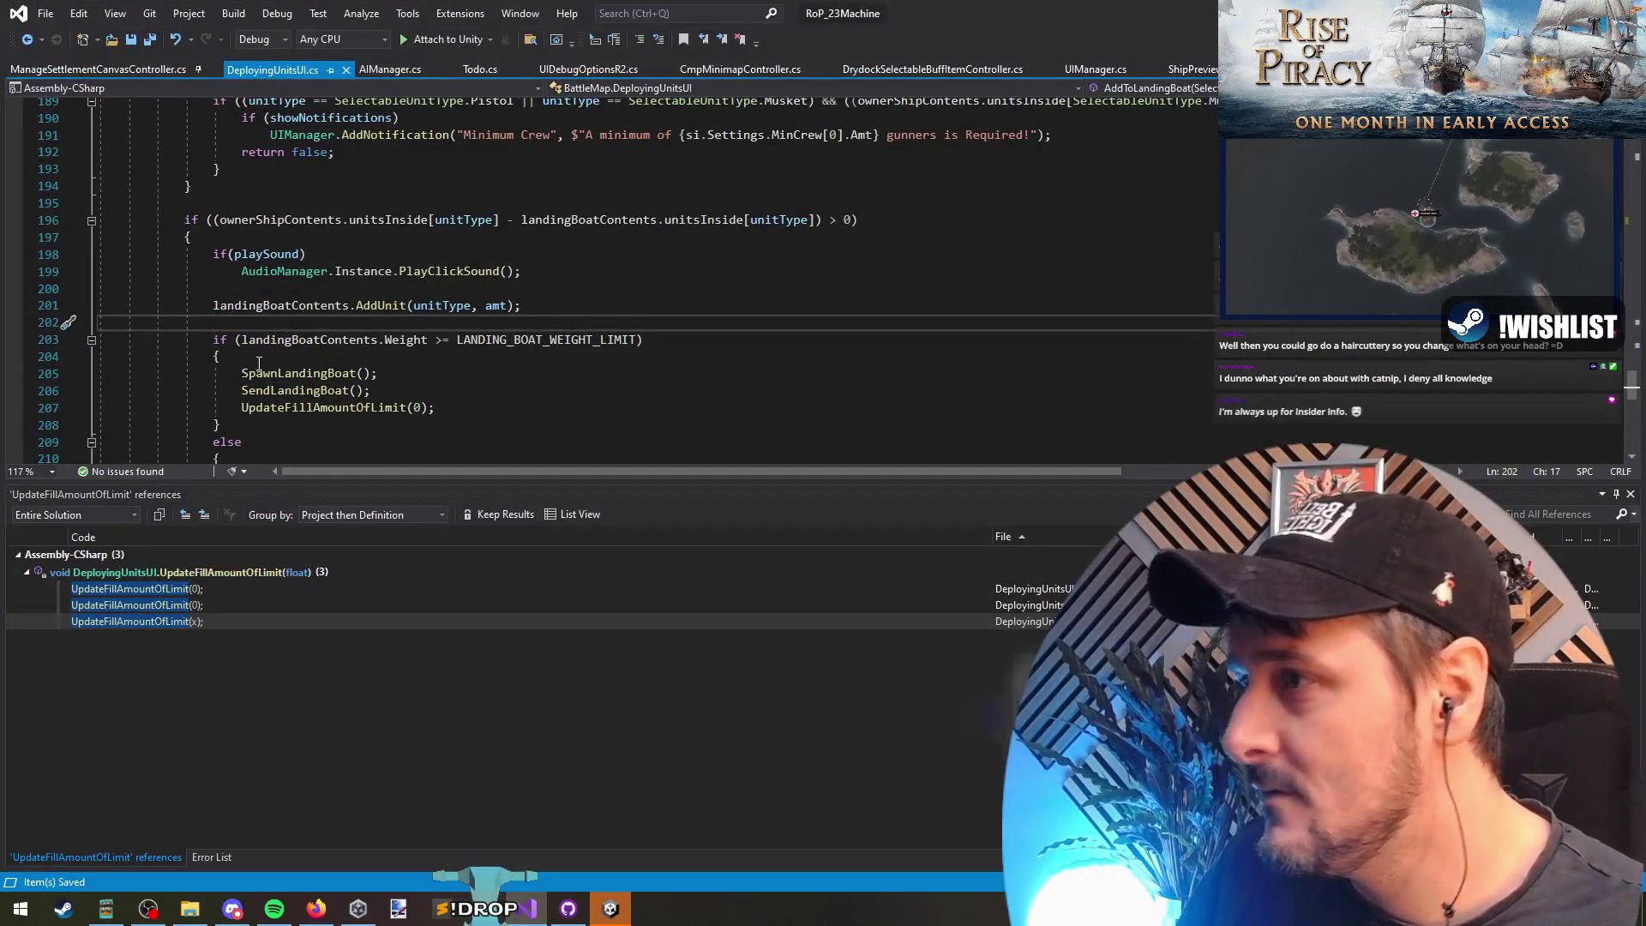
drag(457, 340, 678, 343)
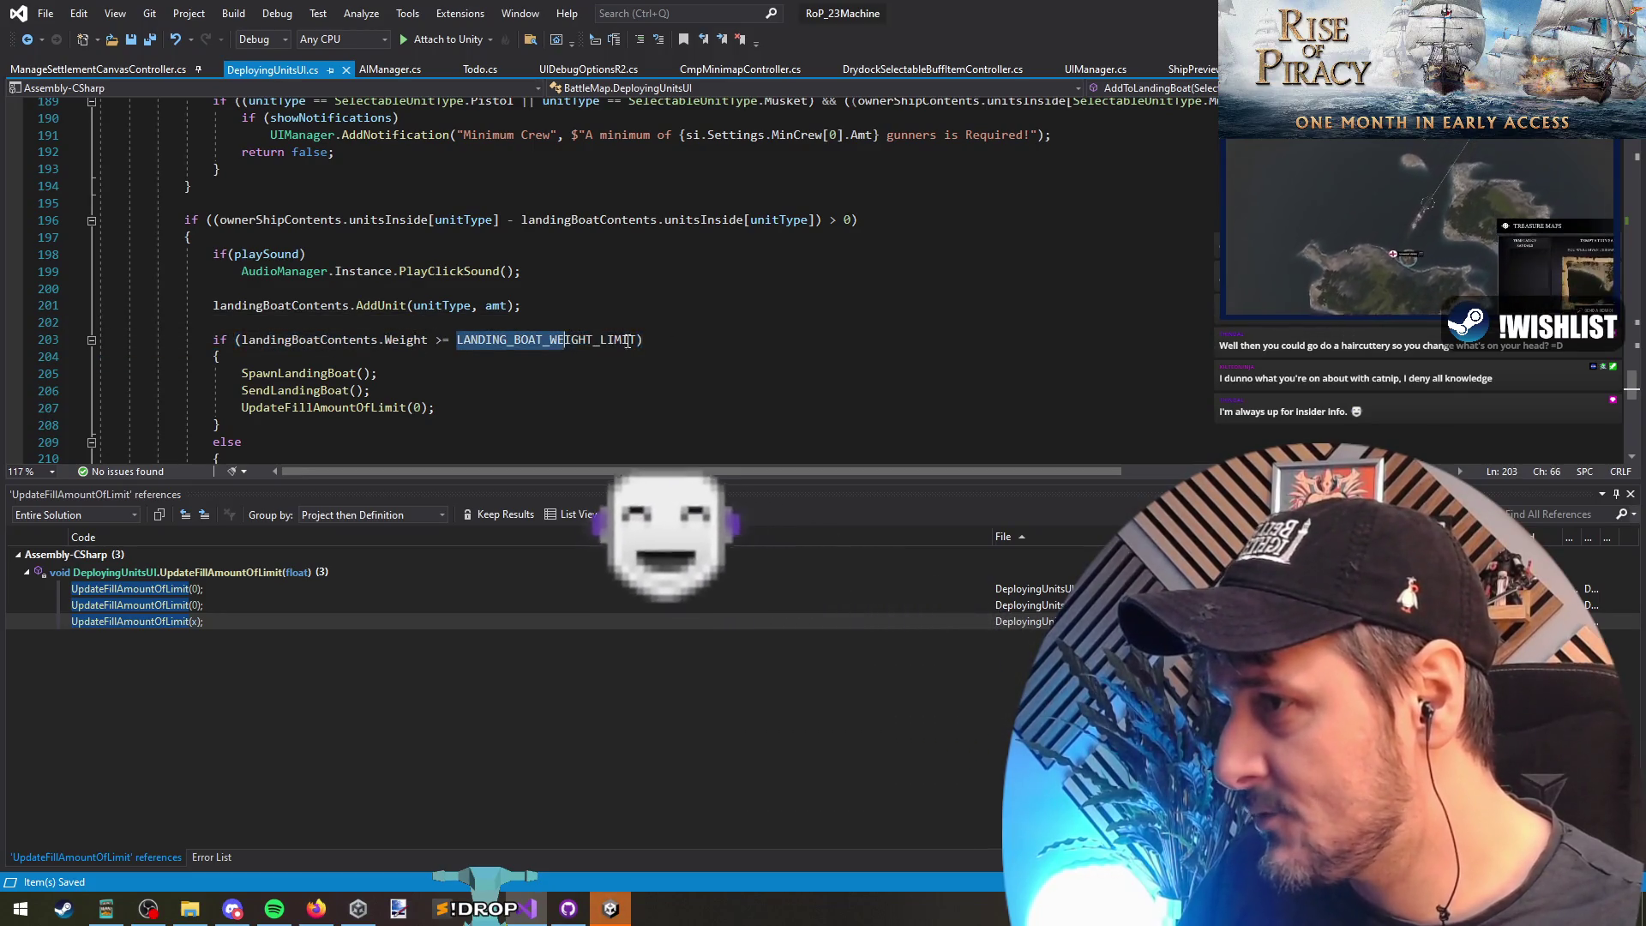
click(678, 343)
scroll(420, 396, down, 3)
click(515, 340)
Step: Add Debug.Log($"Updating fillamt to {x}") after the fill-amount update and save the script
key(Return)
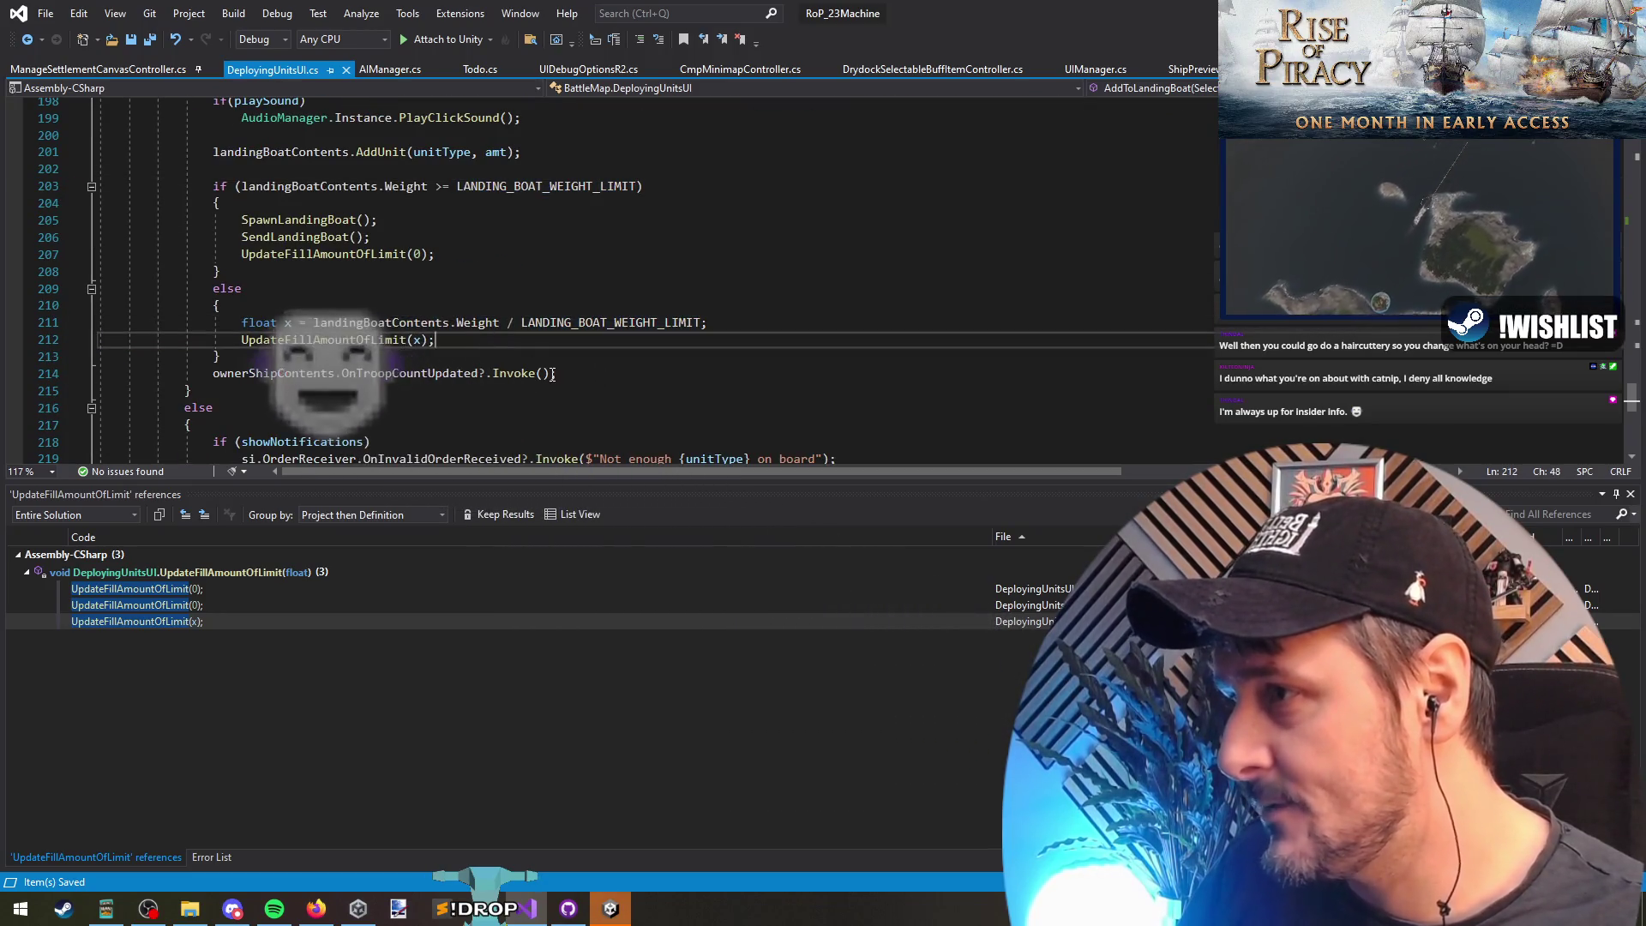
text(Debug.Log9)
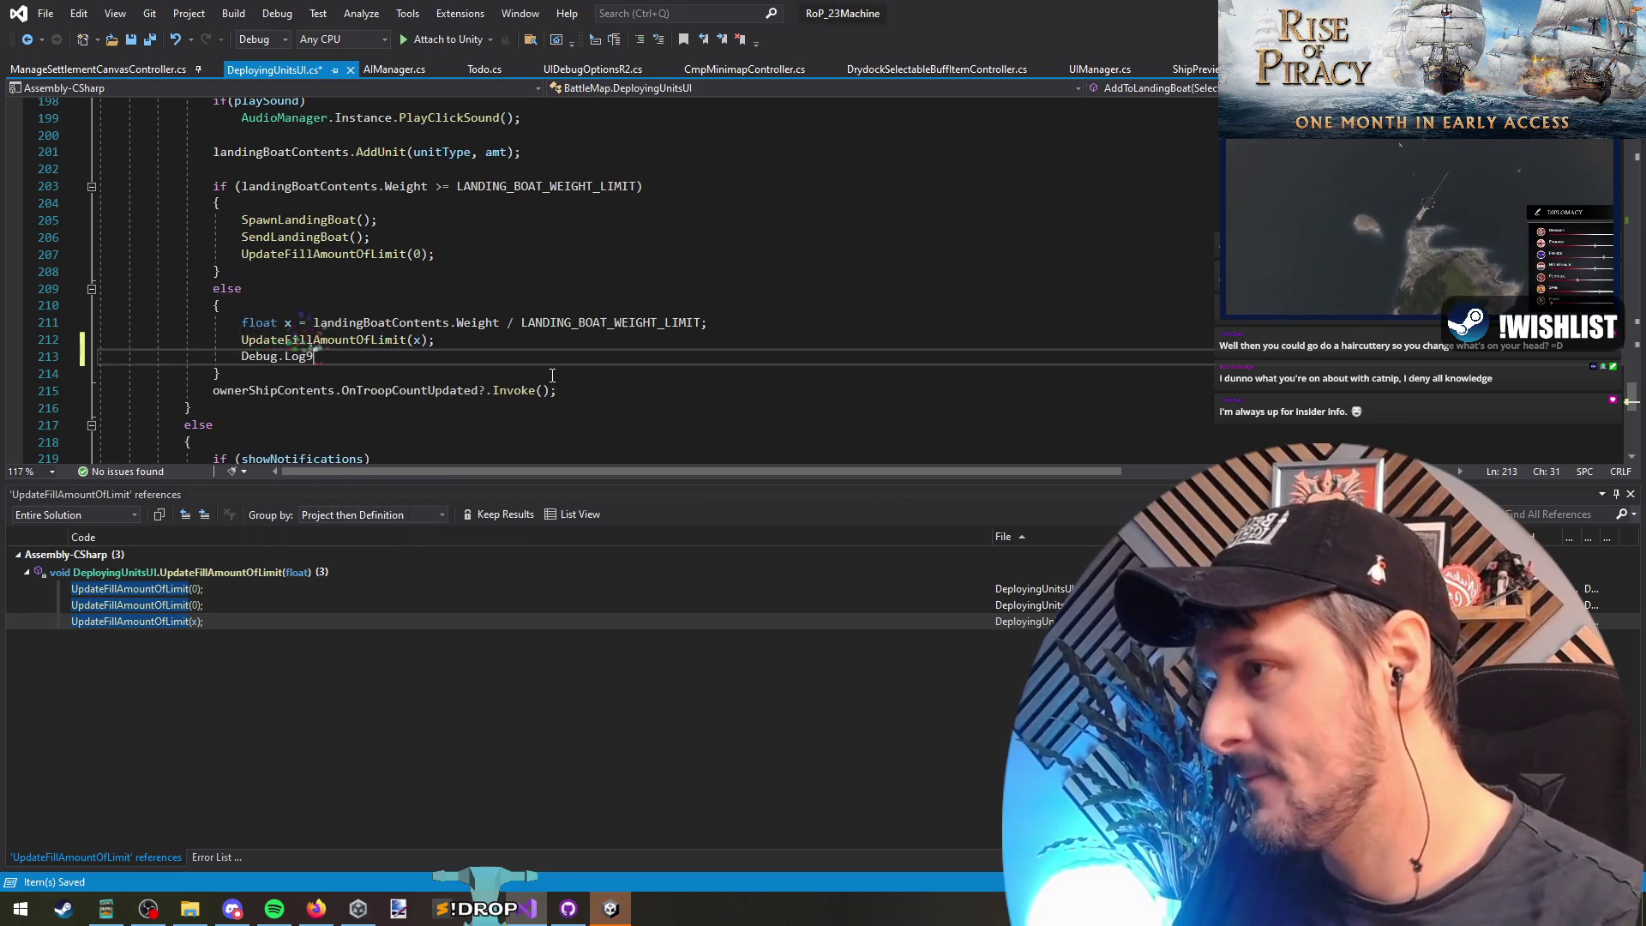
key(BackSpace)
key(BackSpace)
key(BackSpace)
text(($"Up)
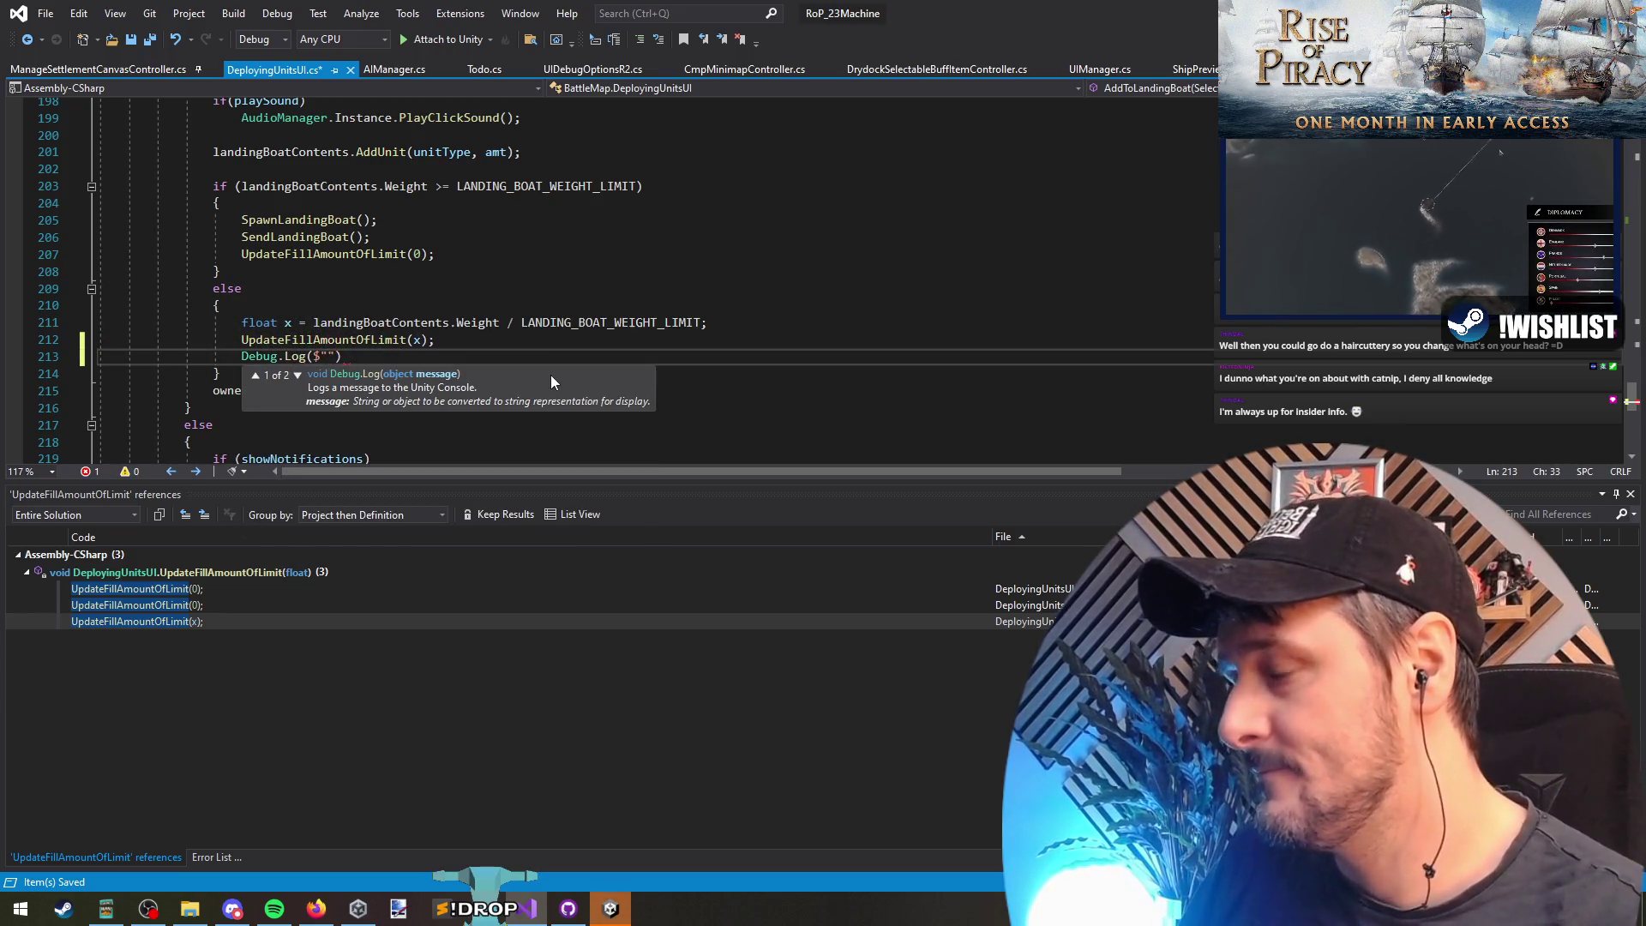
text(dating fillam)
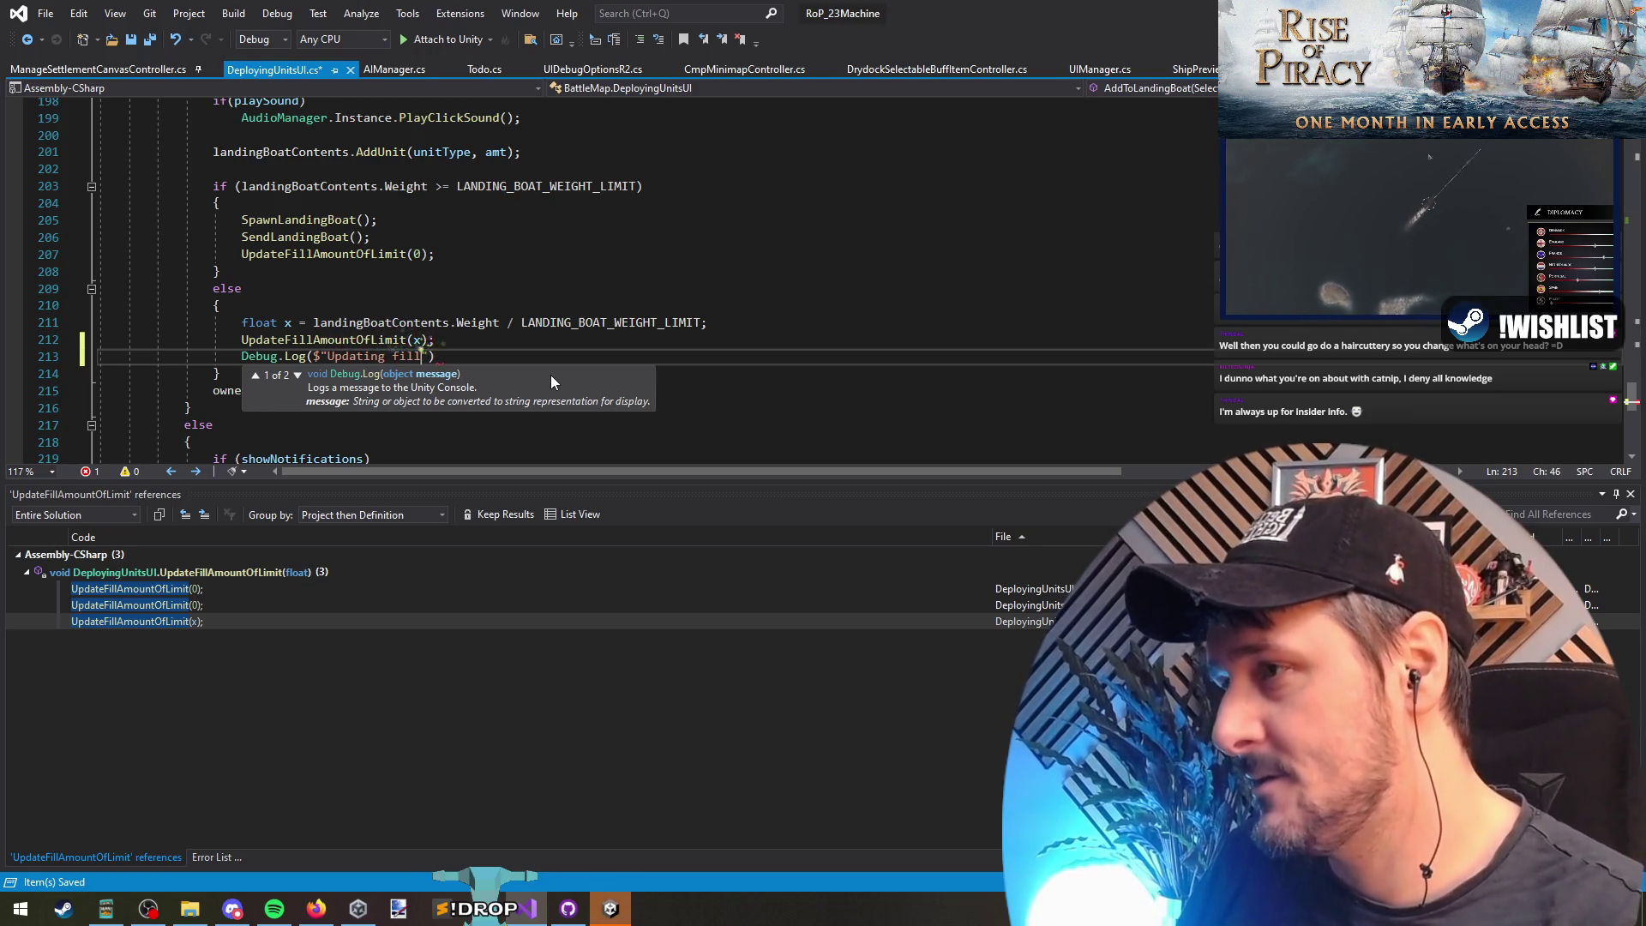
text(t to {)
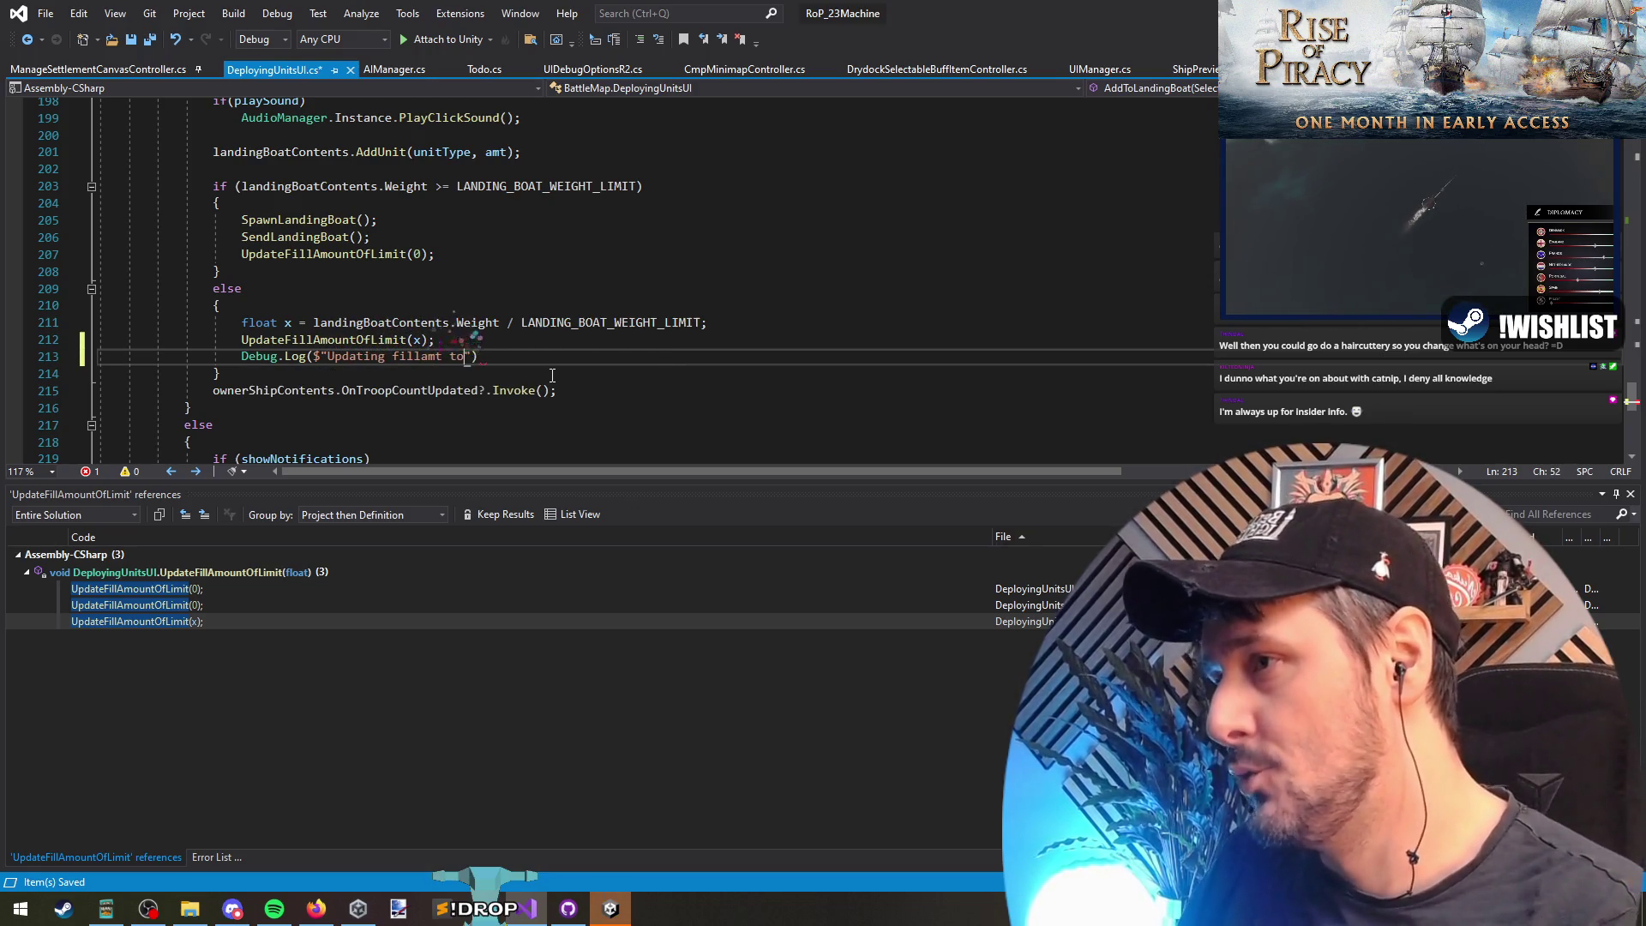
text(x}")
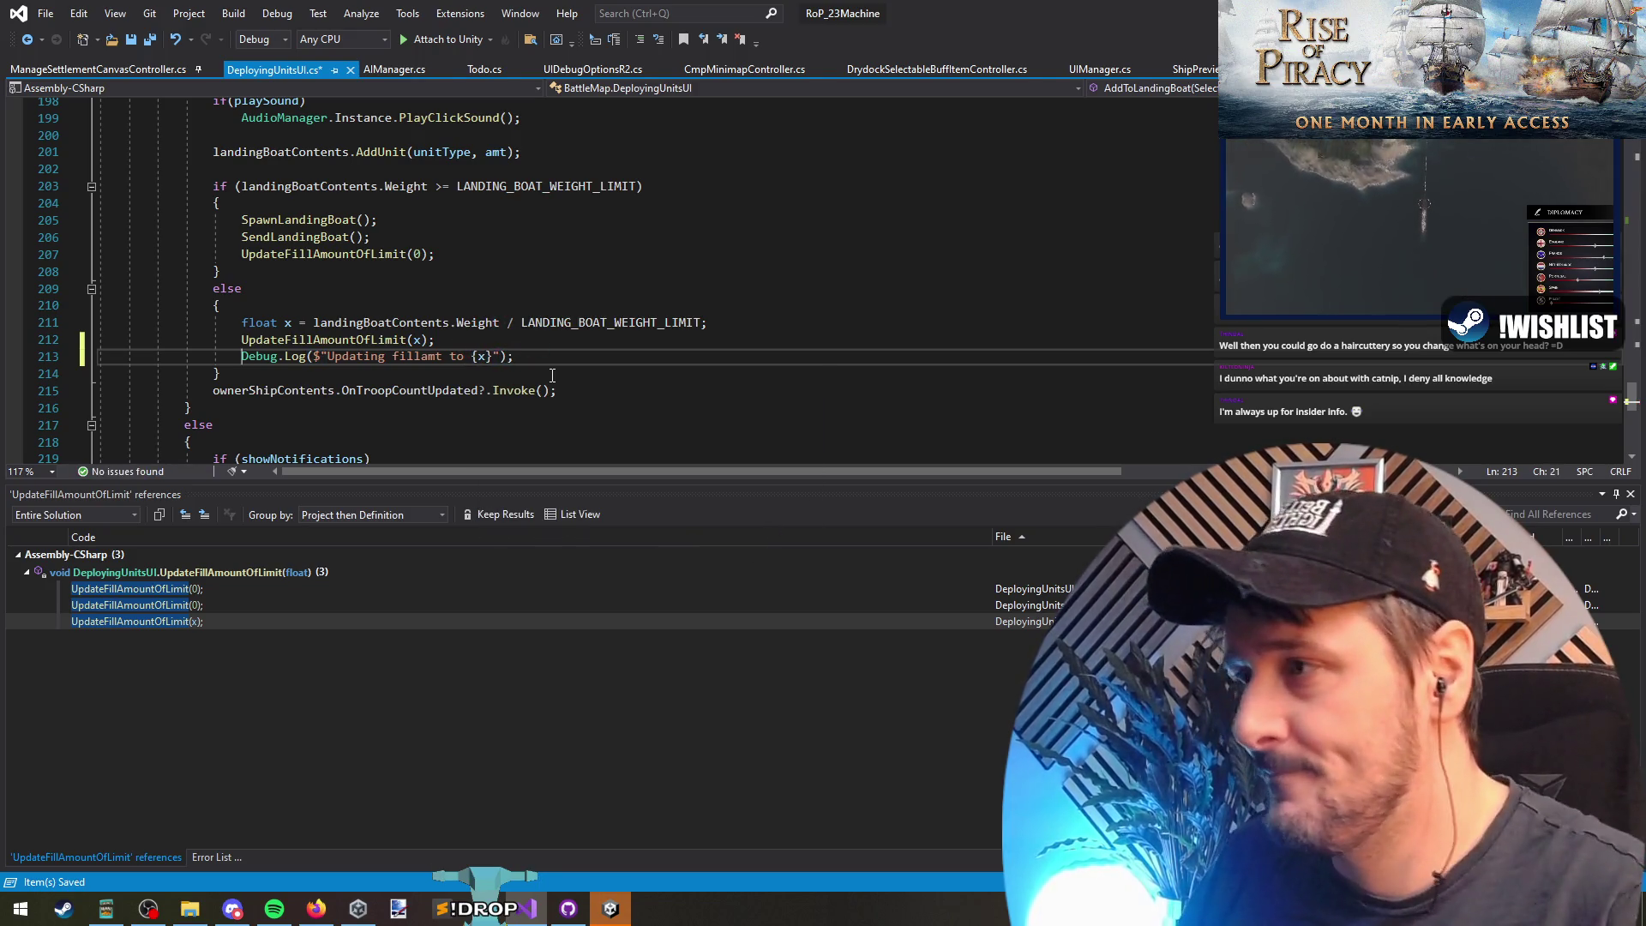
key(ctrl+s)
Step: Select the 'Updating fillamt' message text in the new log line
scroll(332, 365, down, 2)
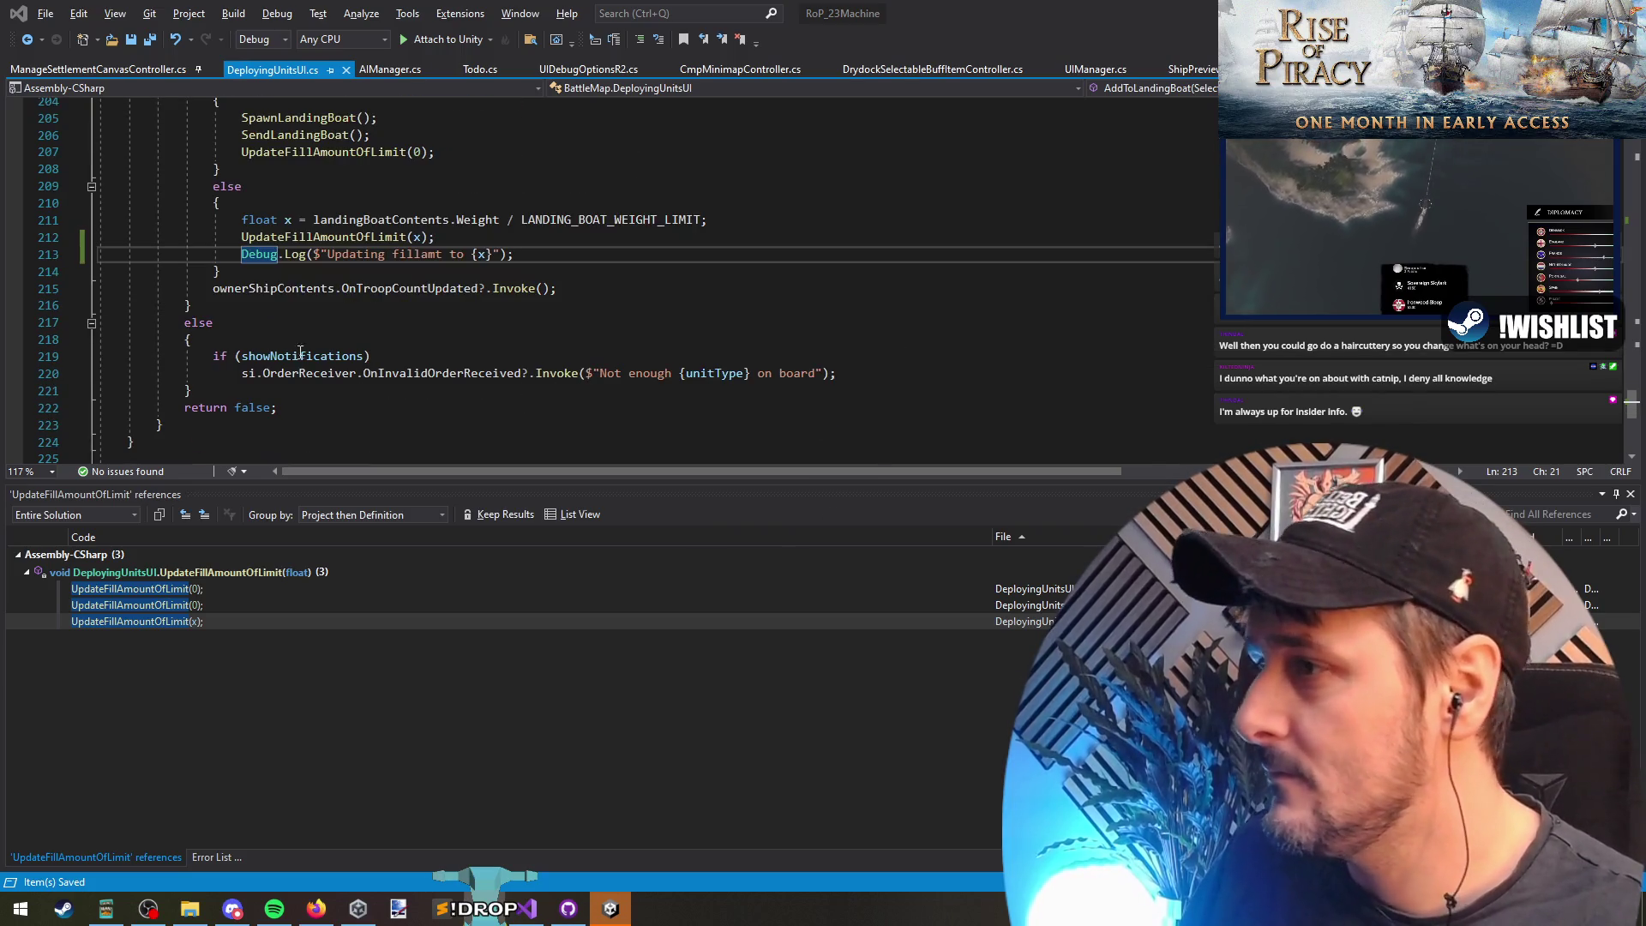
key(shift+Down)
key(Right)
drag(328, 254, 443, 254)
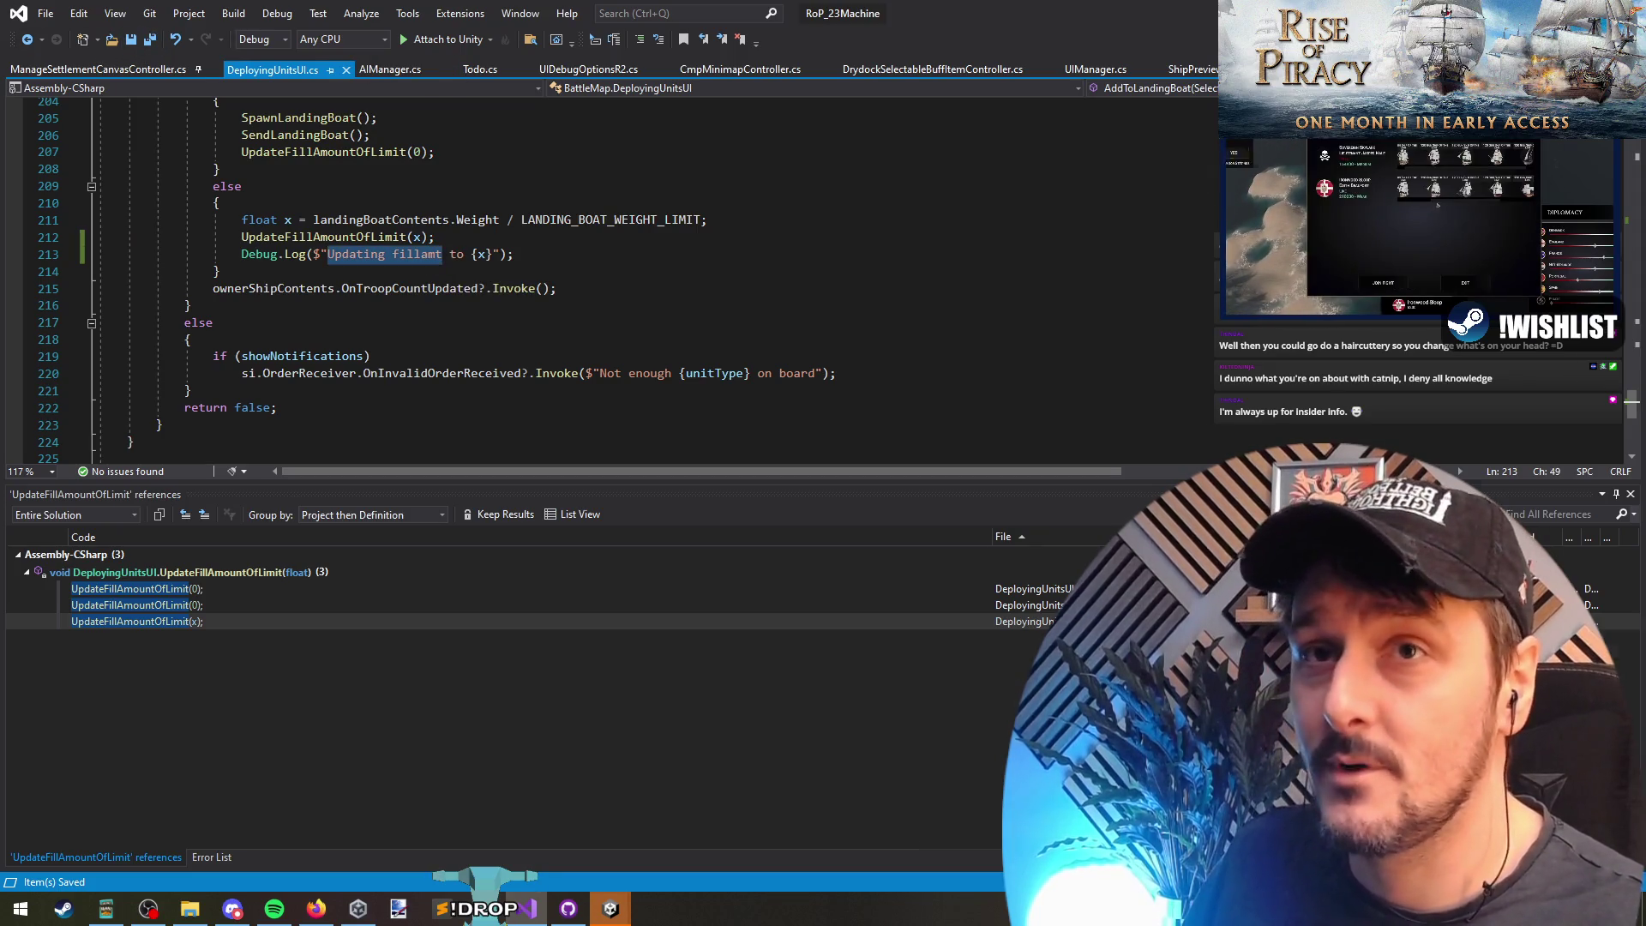
key(alt+Tab)
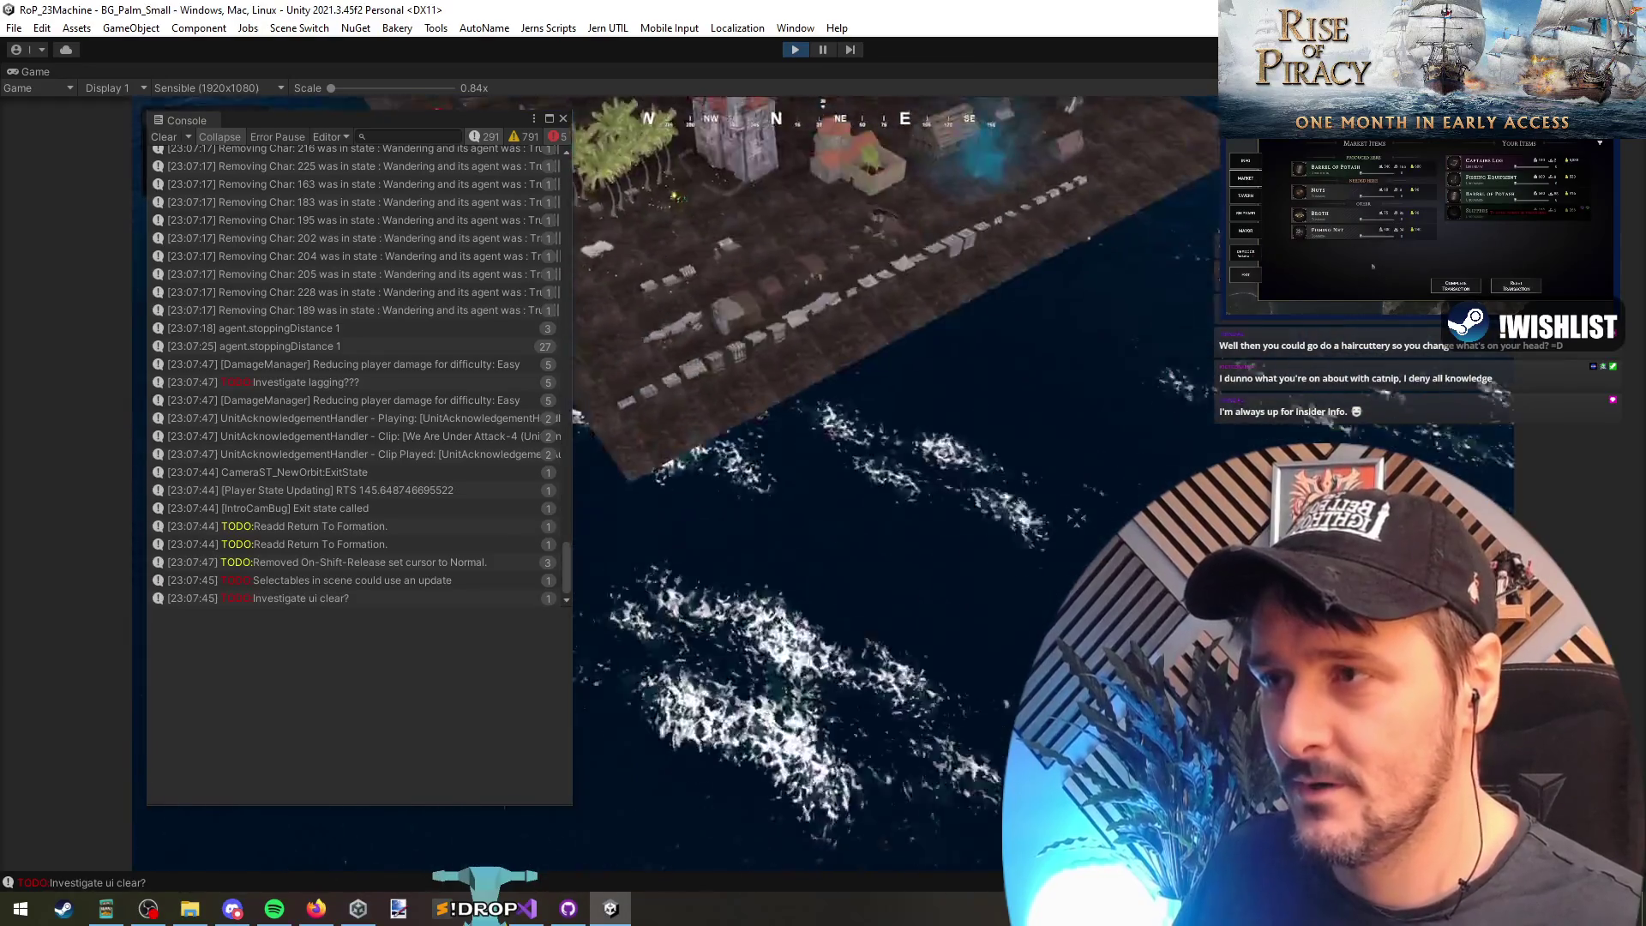
Step: Deploy the crew in Play mode and filter the Console to the 'Updating fillamt to 0' log
click(919, 733)
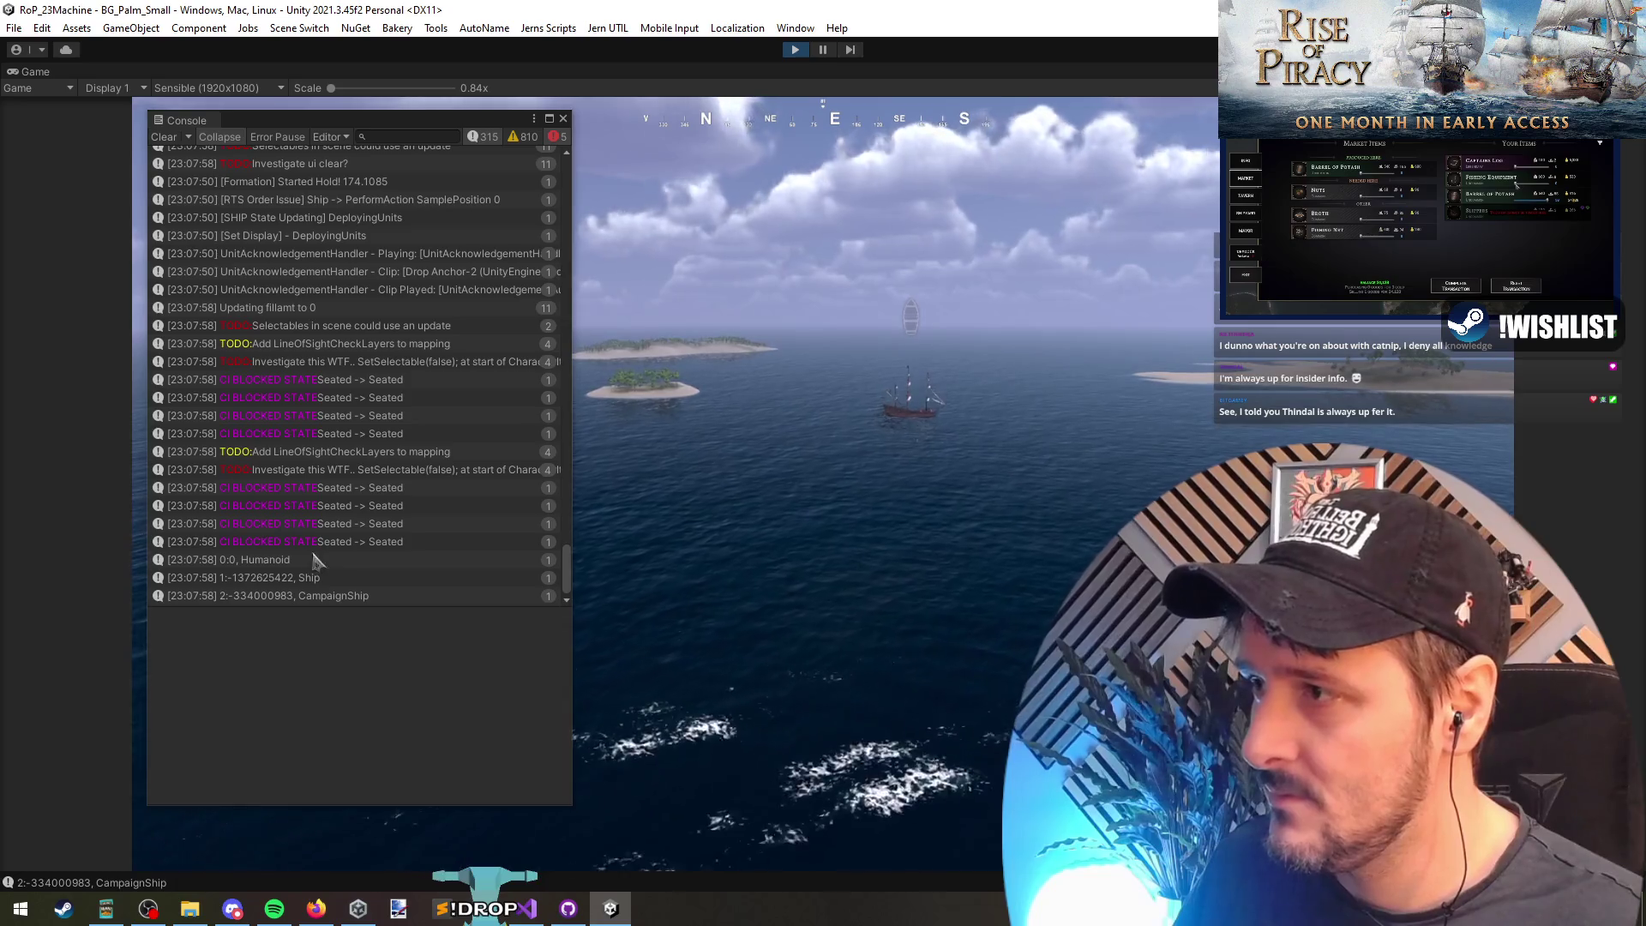
click(302, 310)
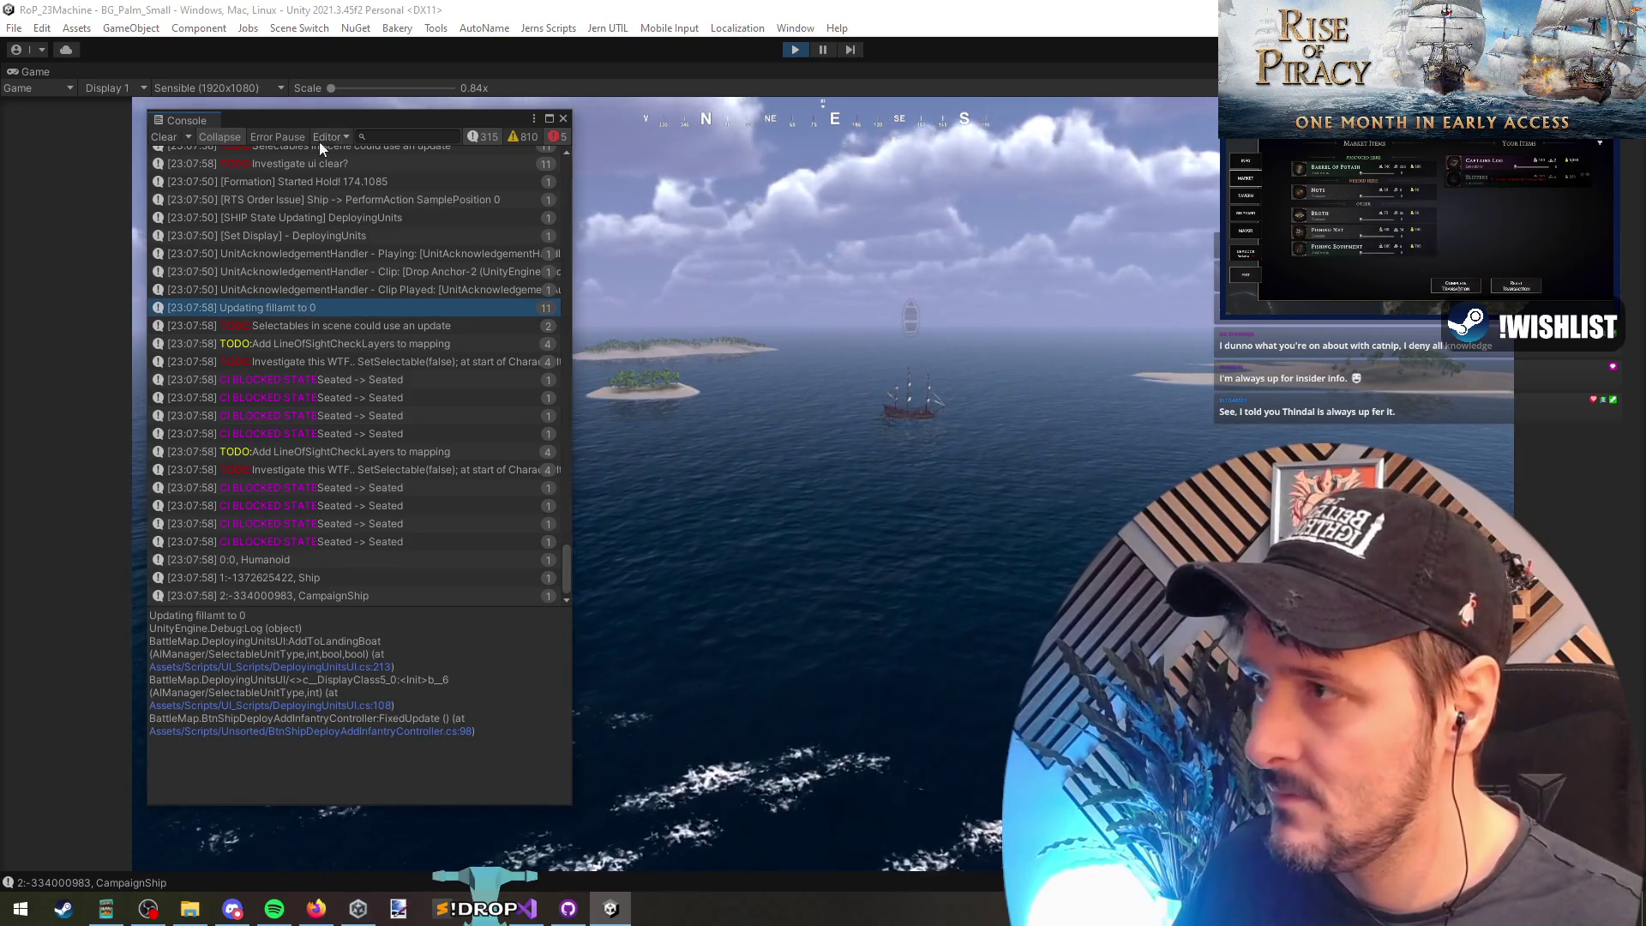
drag(149, 615, 227, 614)
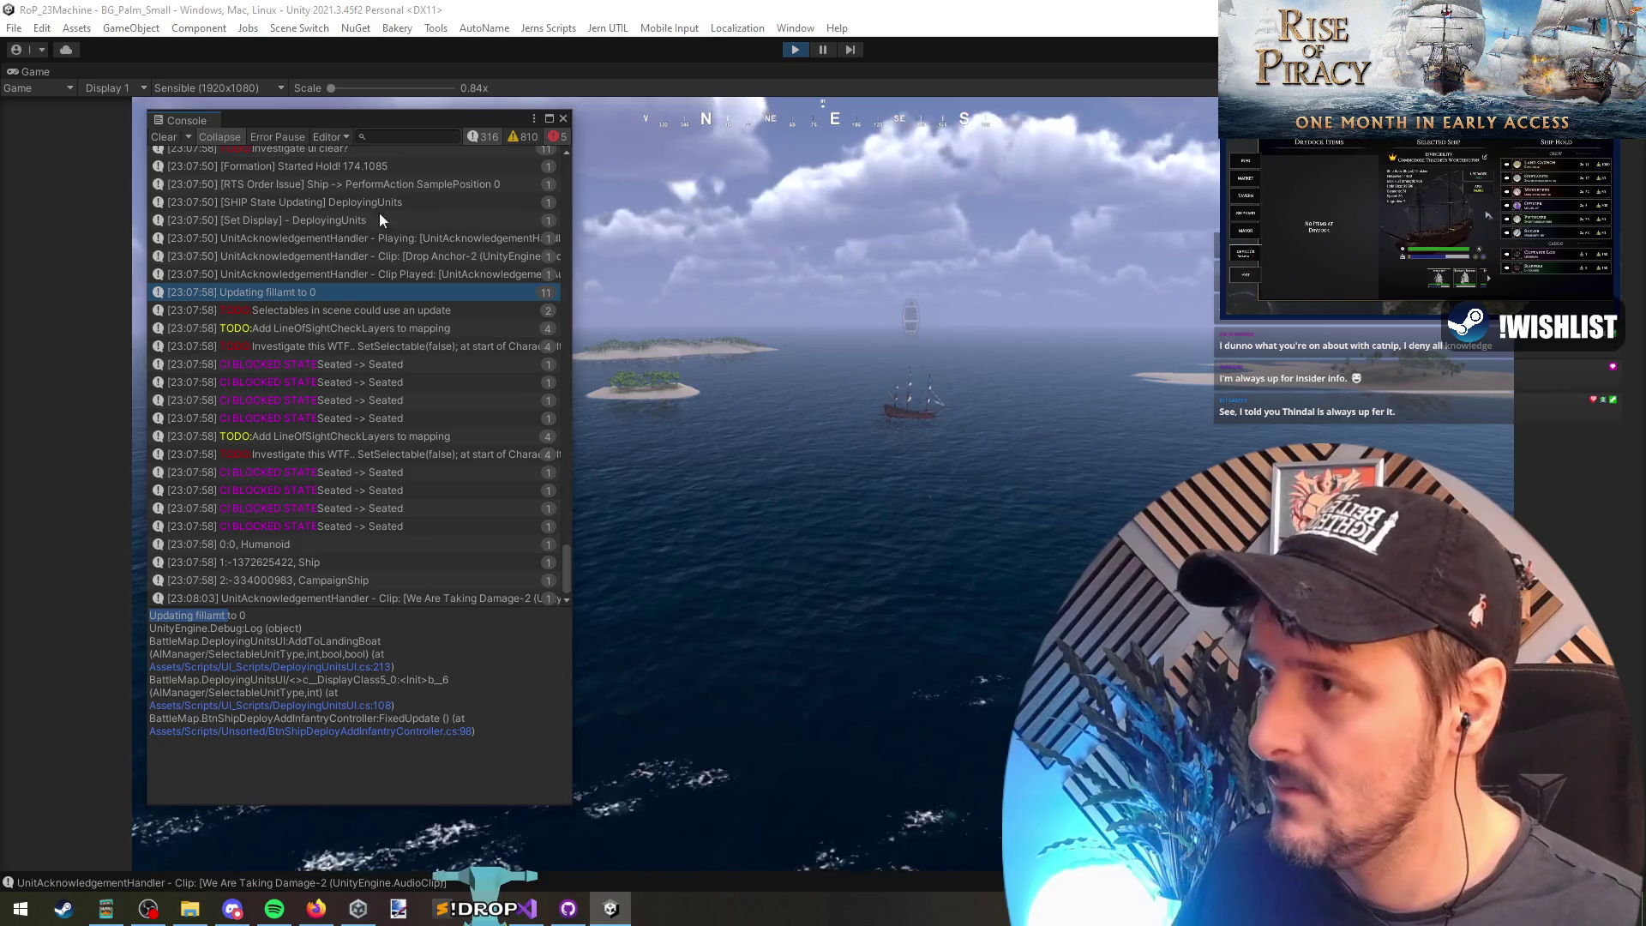
click(403, 136)
text(Updating fillamt)
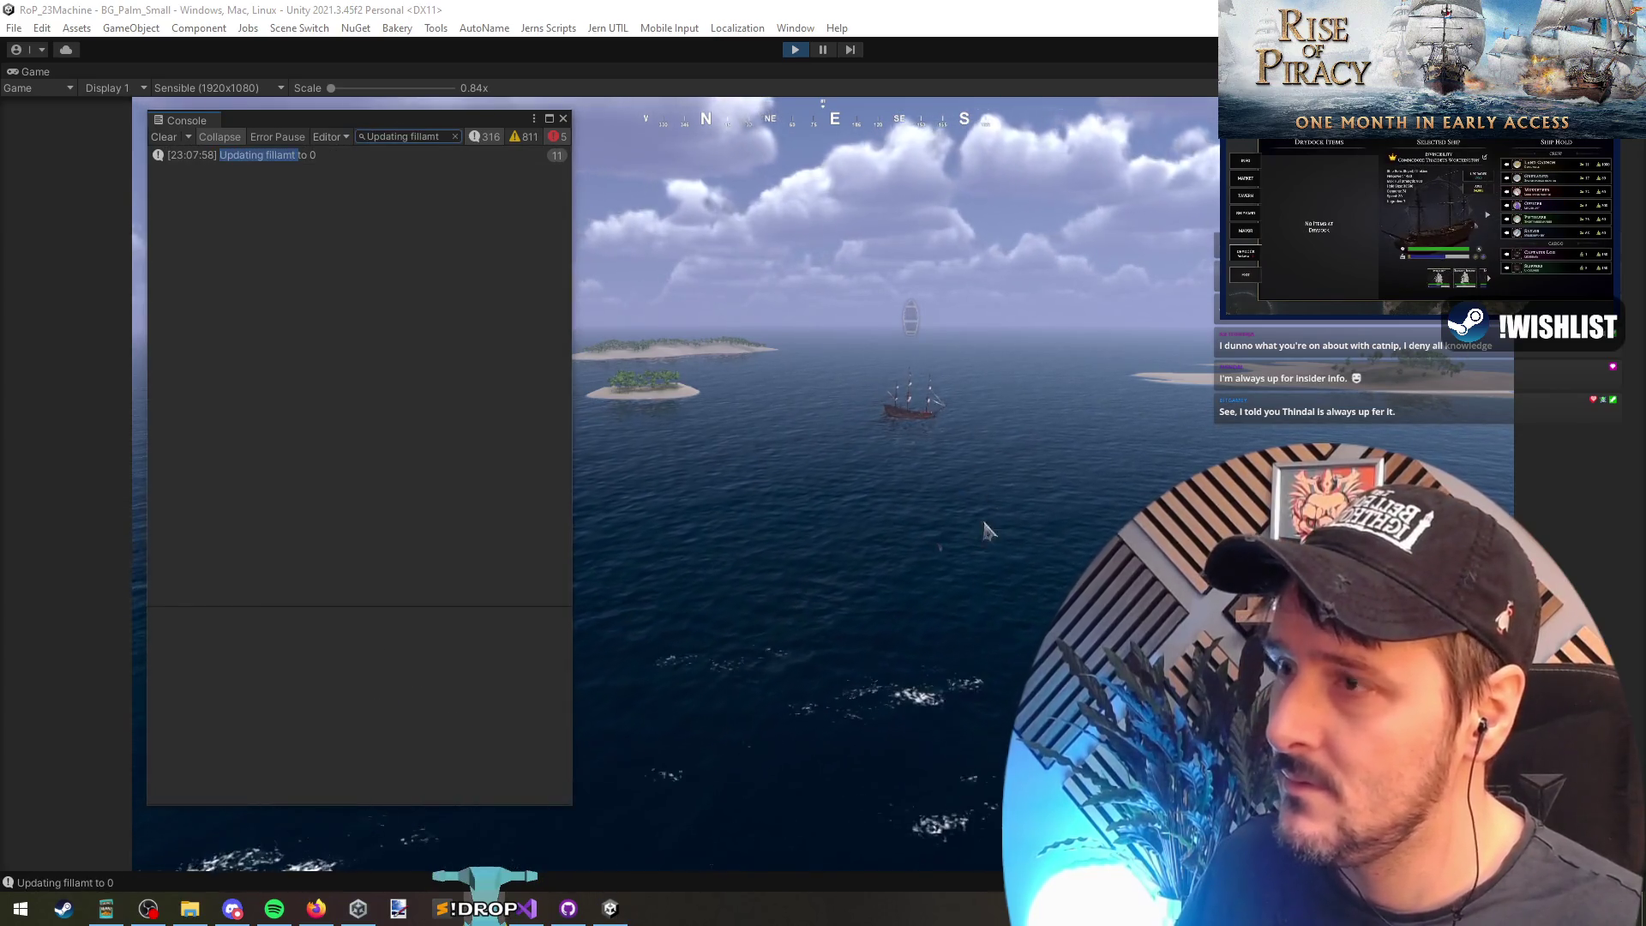
click(527, 908)
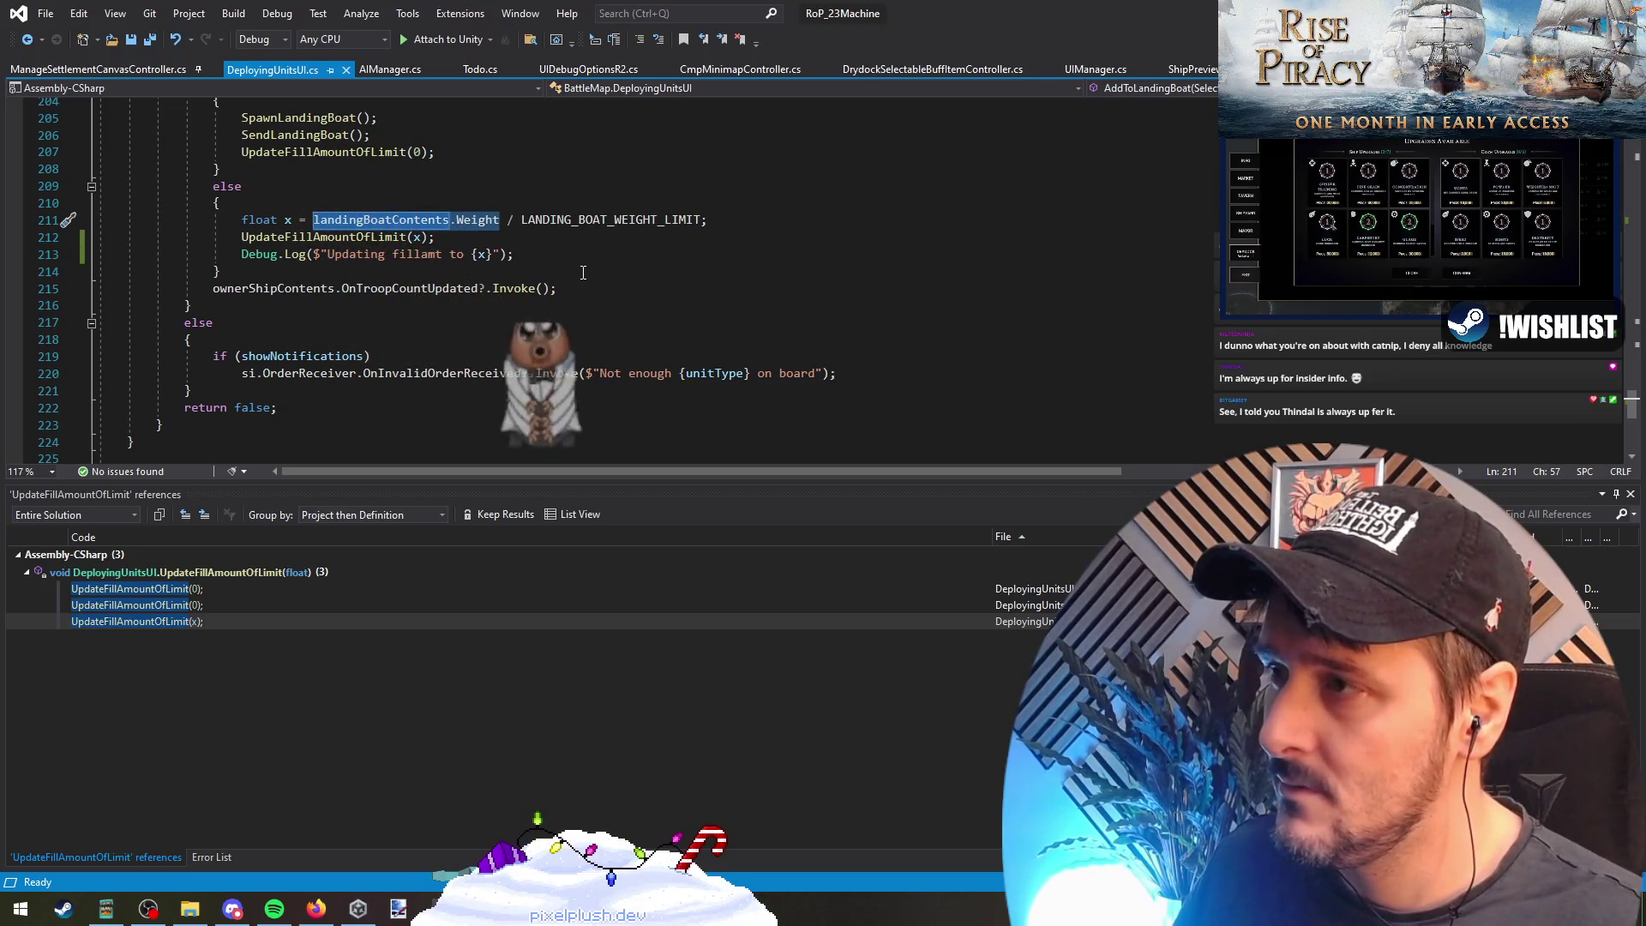
Step: Insert {landingBoatContents.Weight} / {LANDING_BOAT_WEIGHT_LIMIT} before {x} in the Debug.Log message
mouse_move(597, 225)
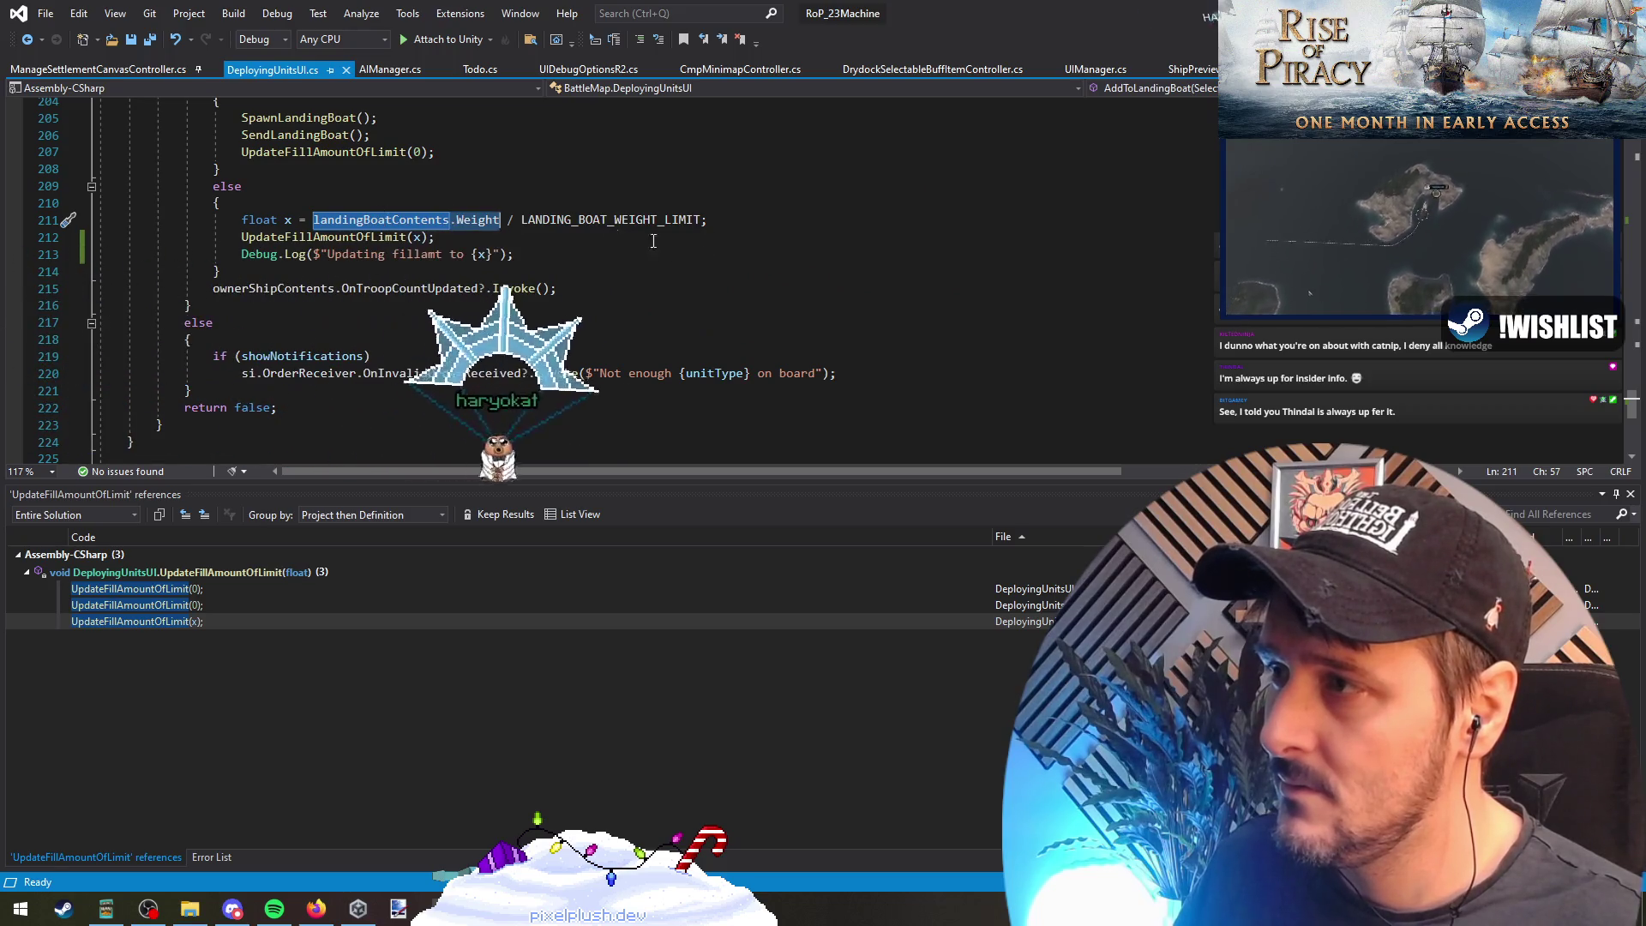
mouse_move(502, 255)
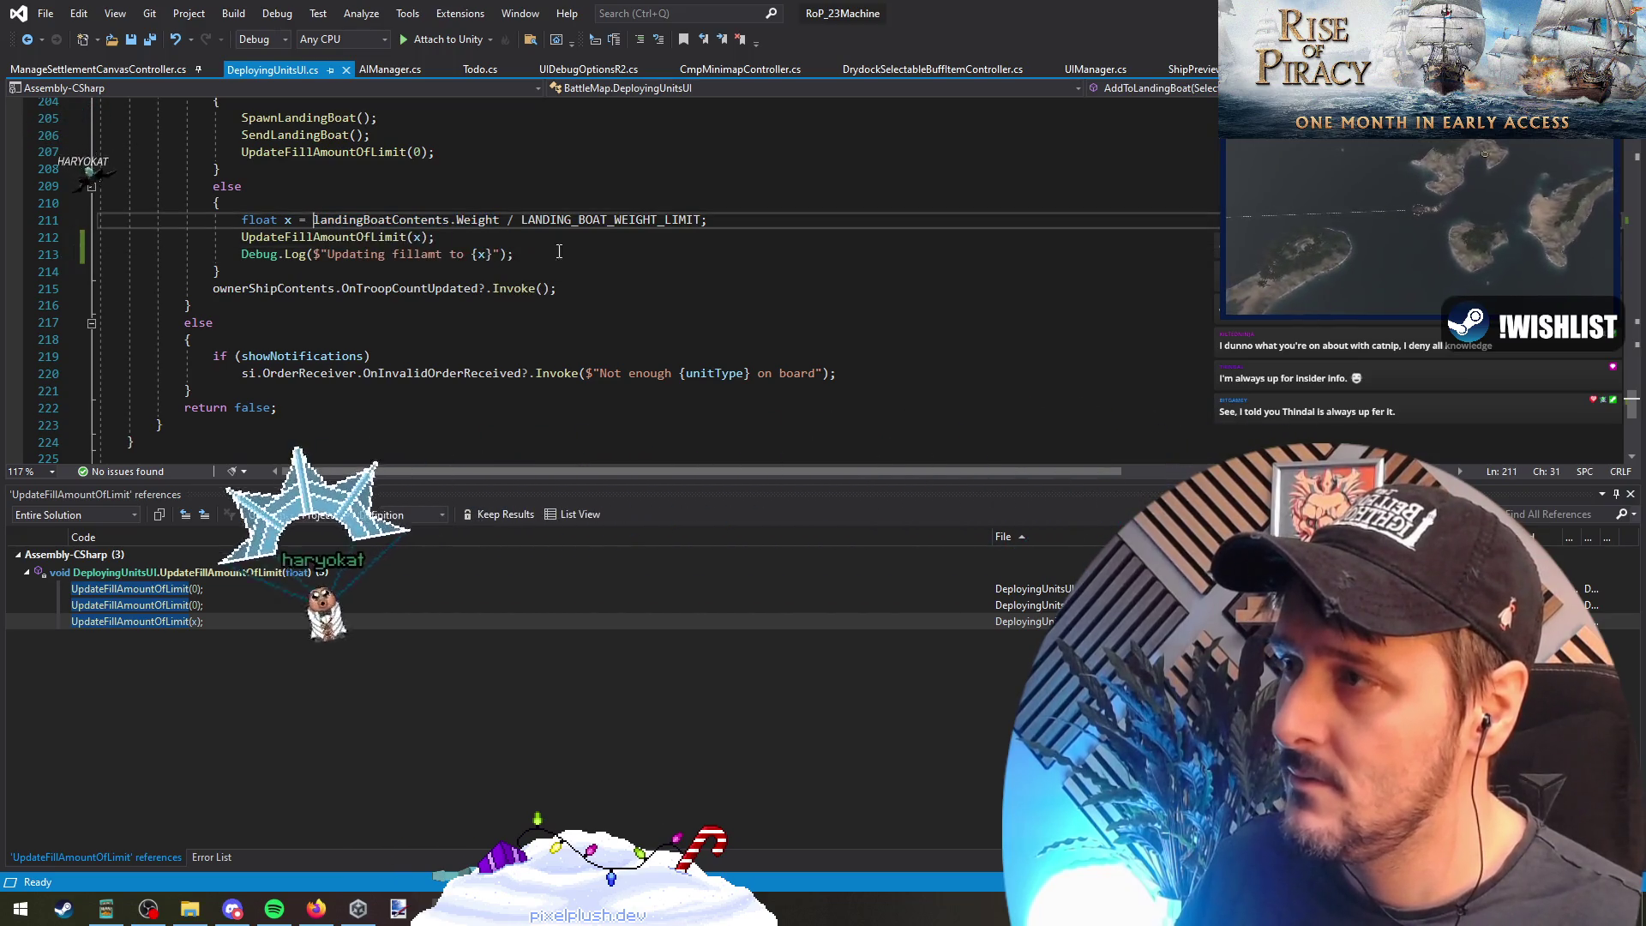
key(Left)
click(466, 254)
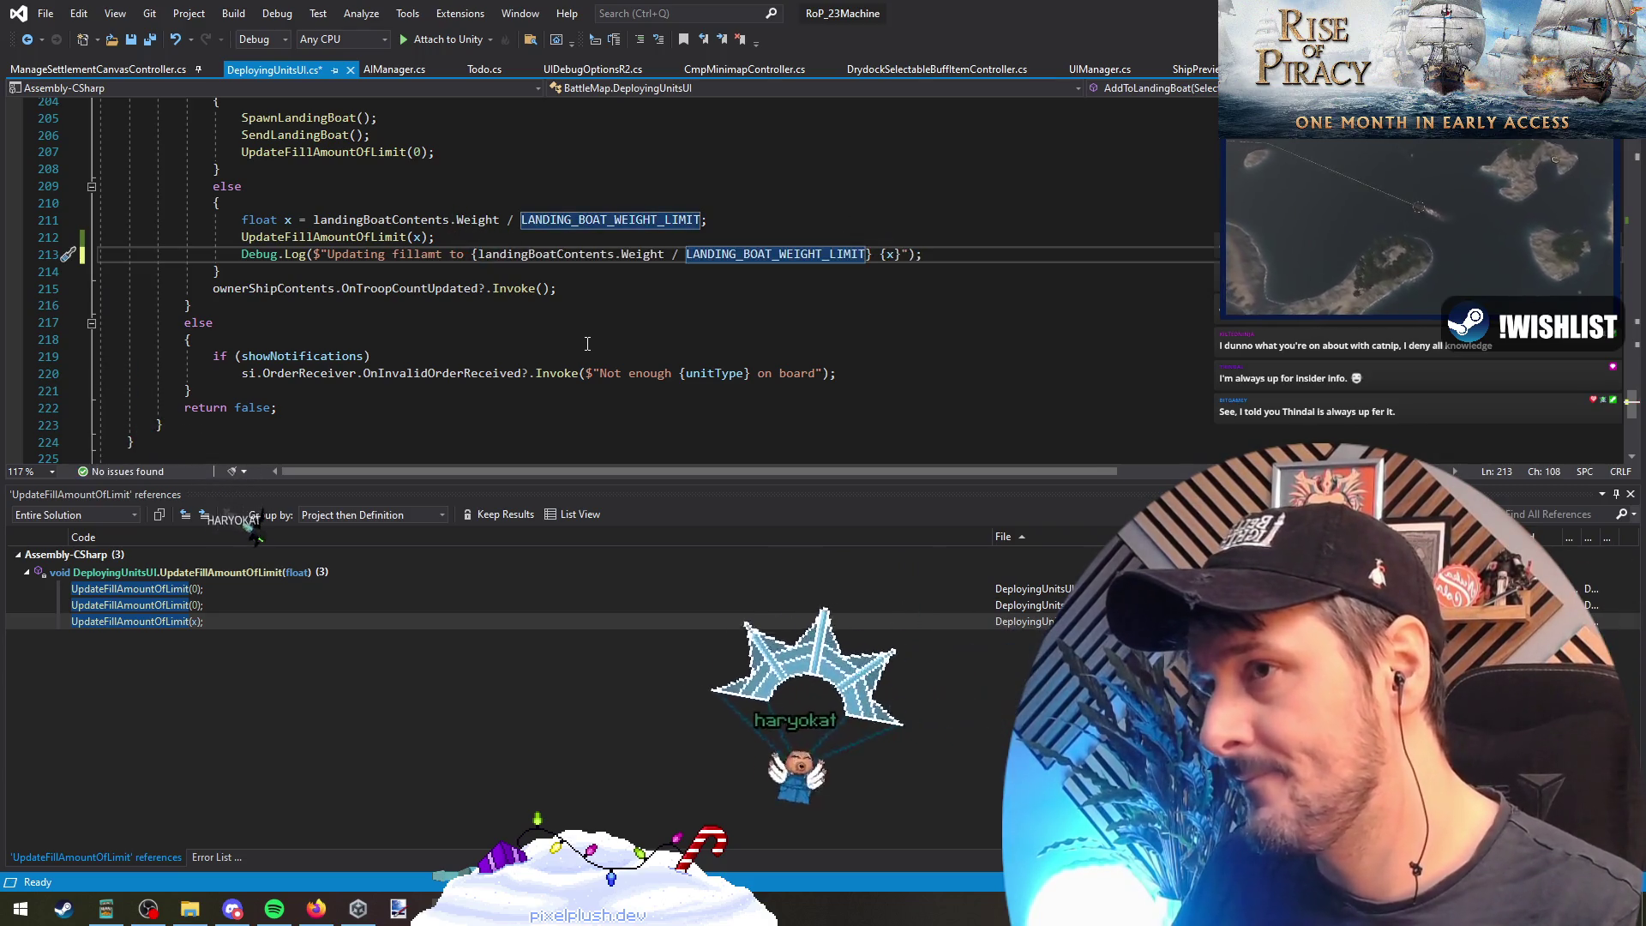
key(ctrl+Left)
key(ctrl+shift+Left)
text(} {)
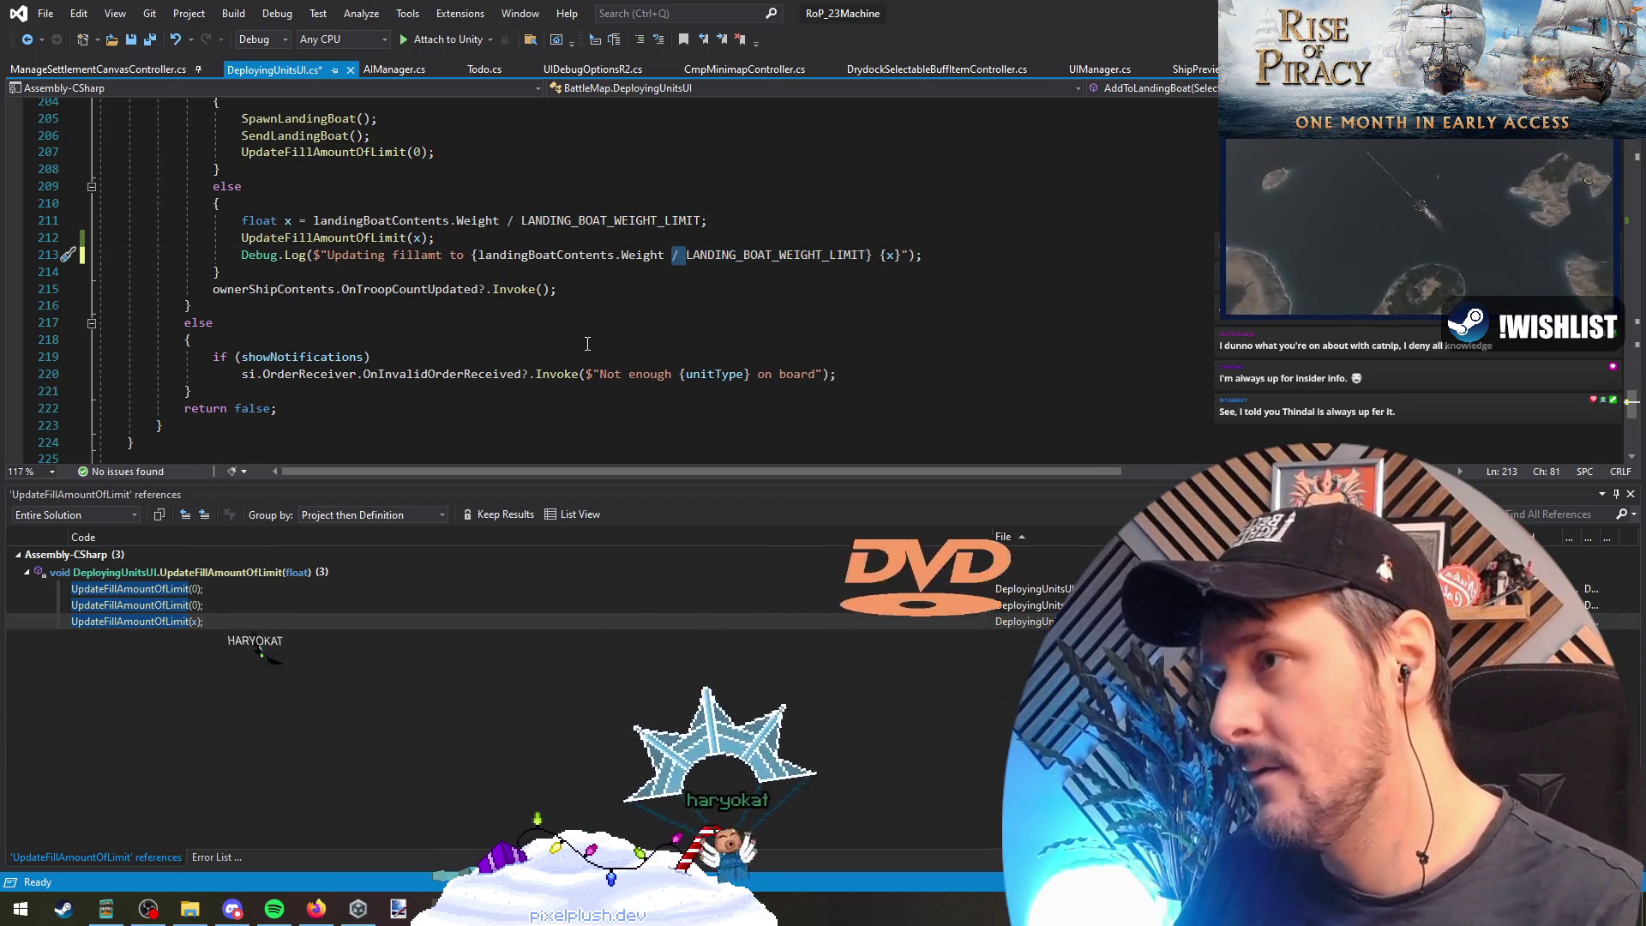
text(/)
key(Down)
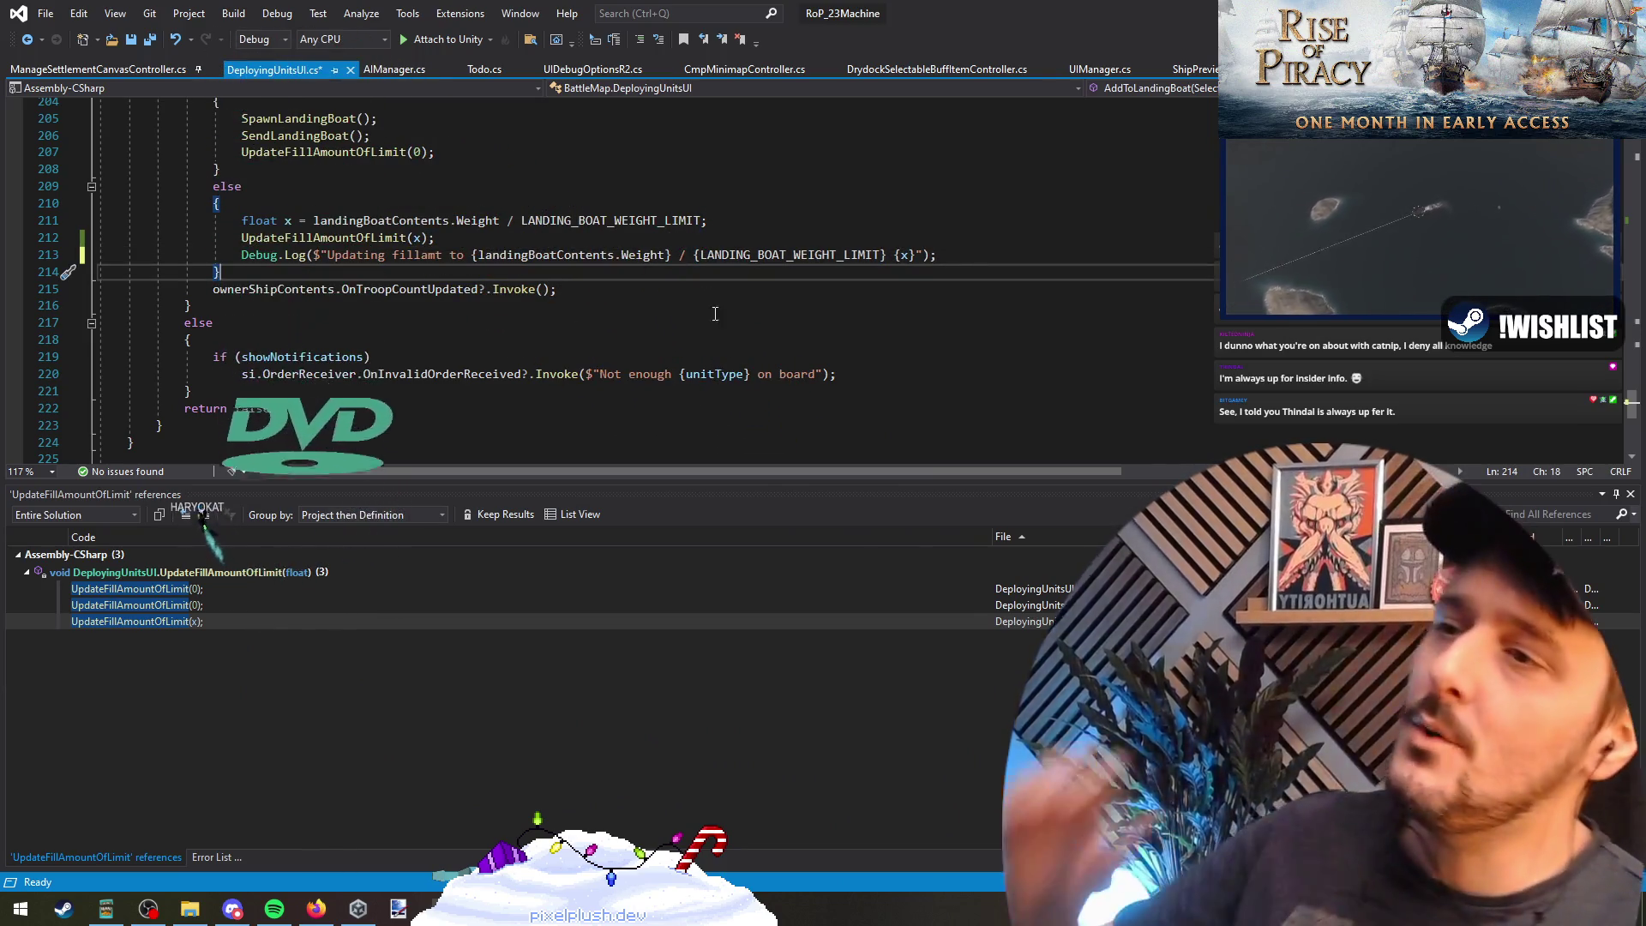
Step: Jump to the definition of the Weight field from line 211
click(444, 221)
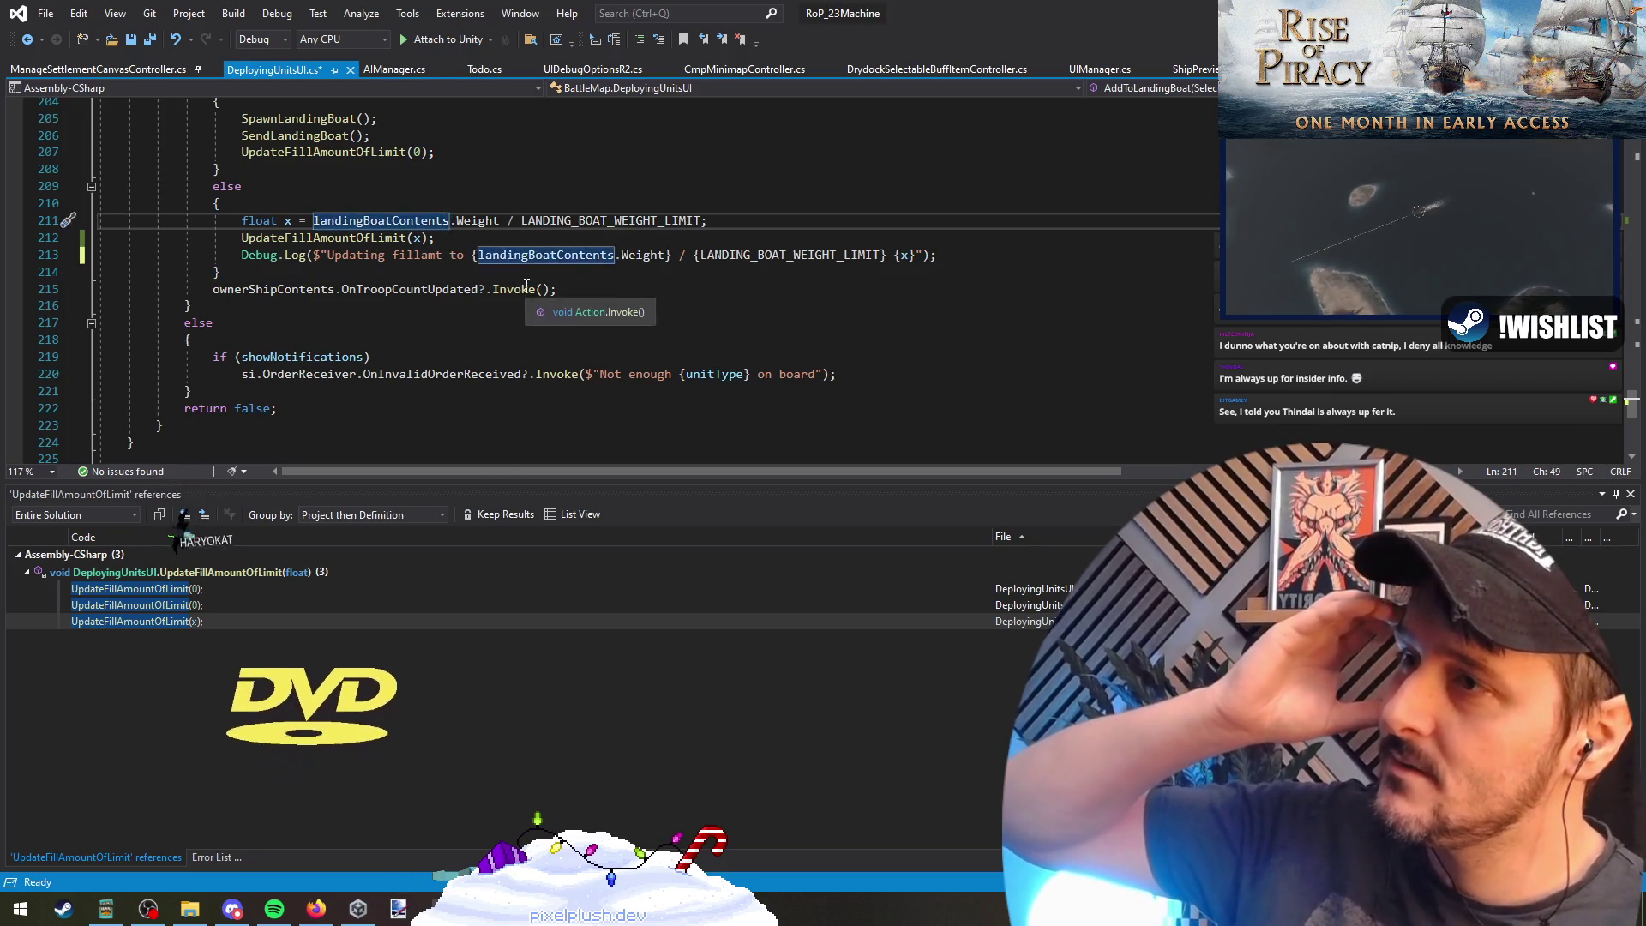
scroll(498, 283, up, 6)
scroll(526, 340, up, 8)
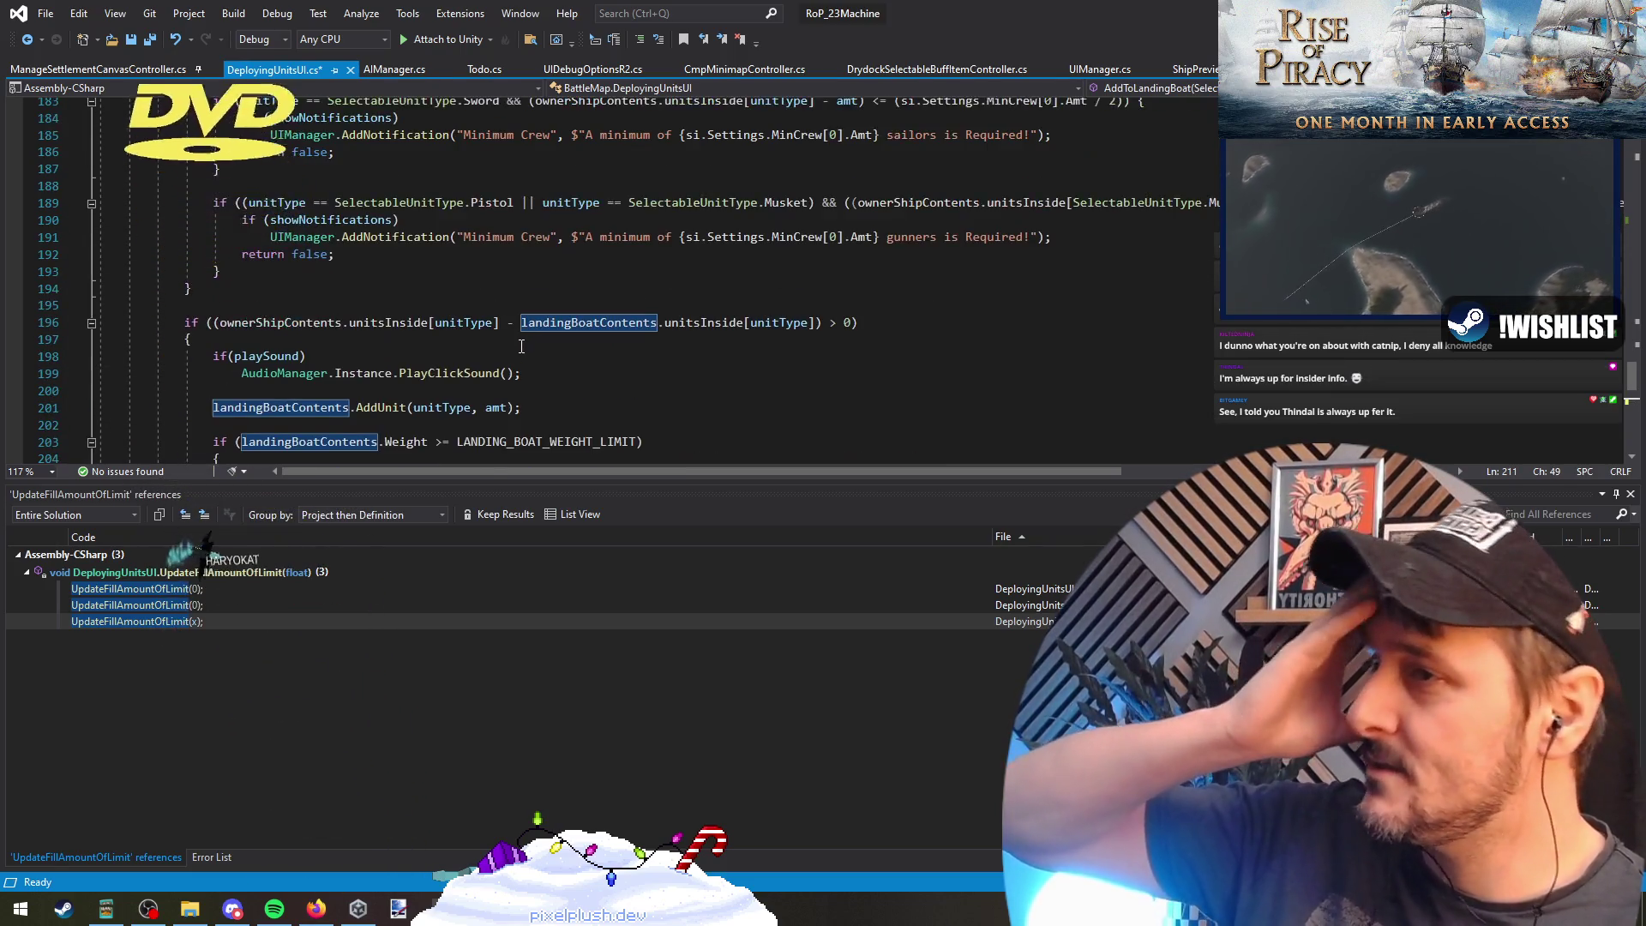
scroll(517, 360, down, 10)
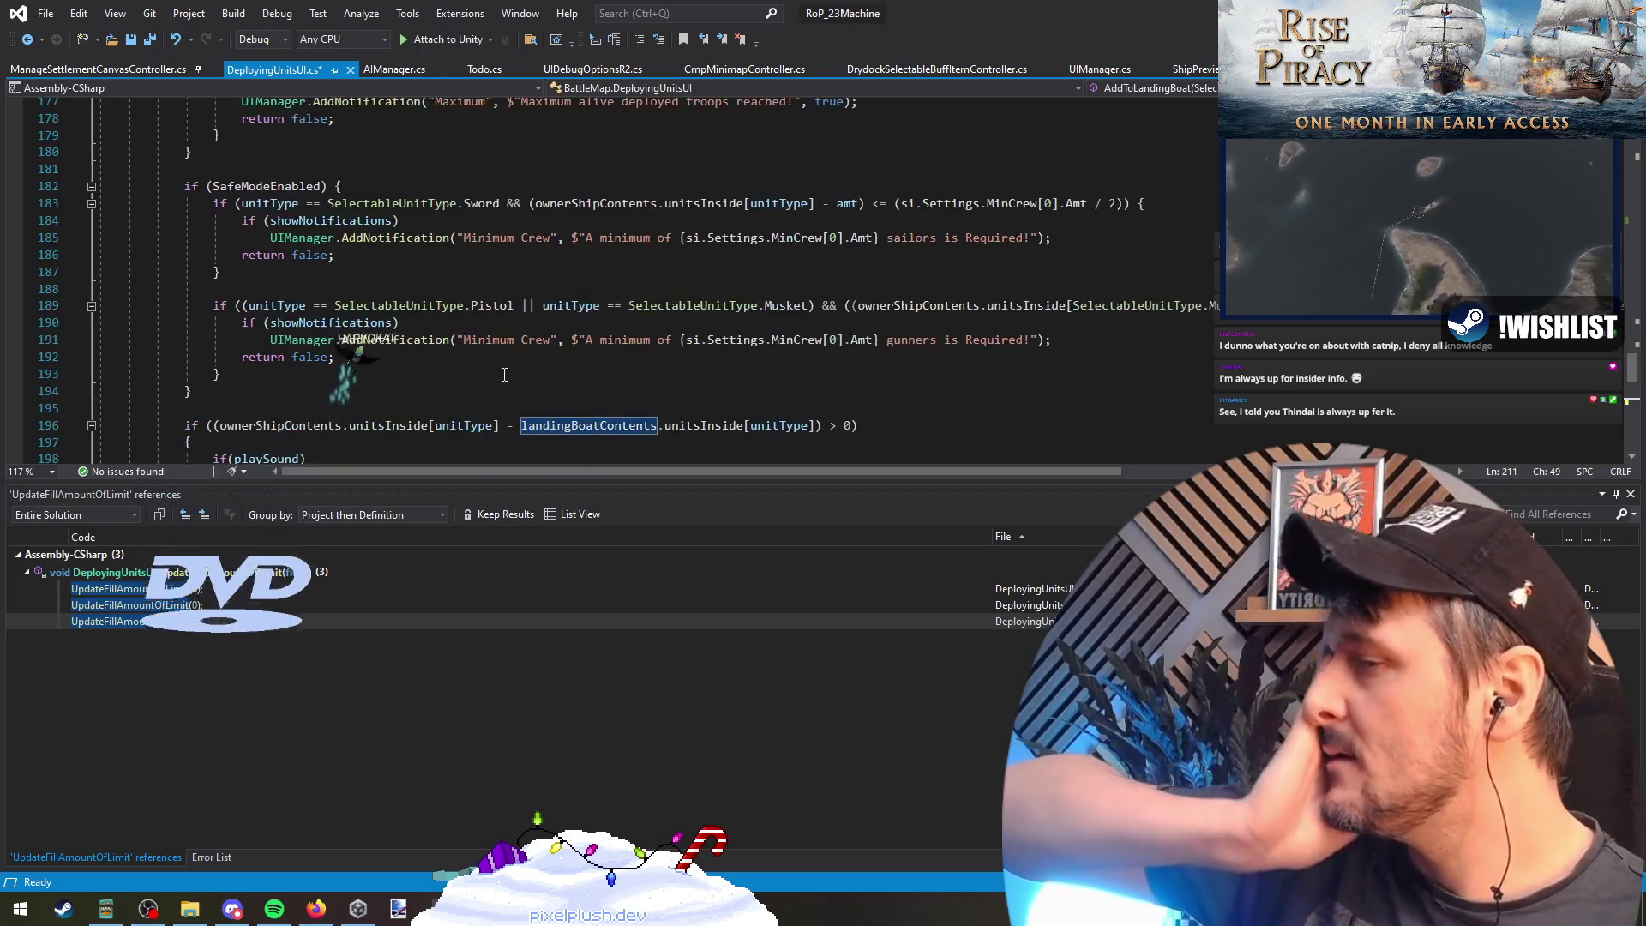
scroll(503, 373, down, 3)
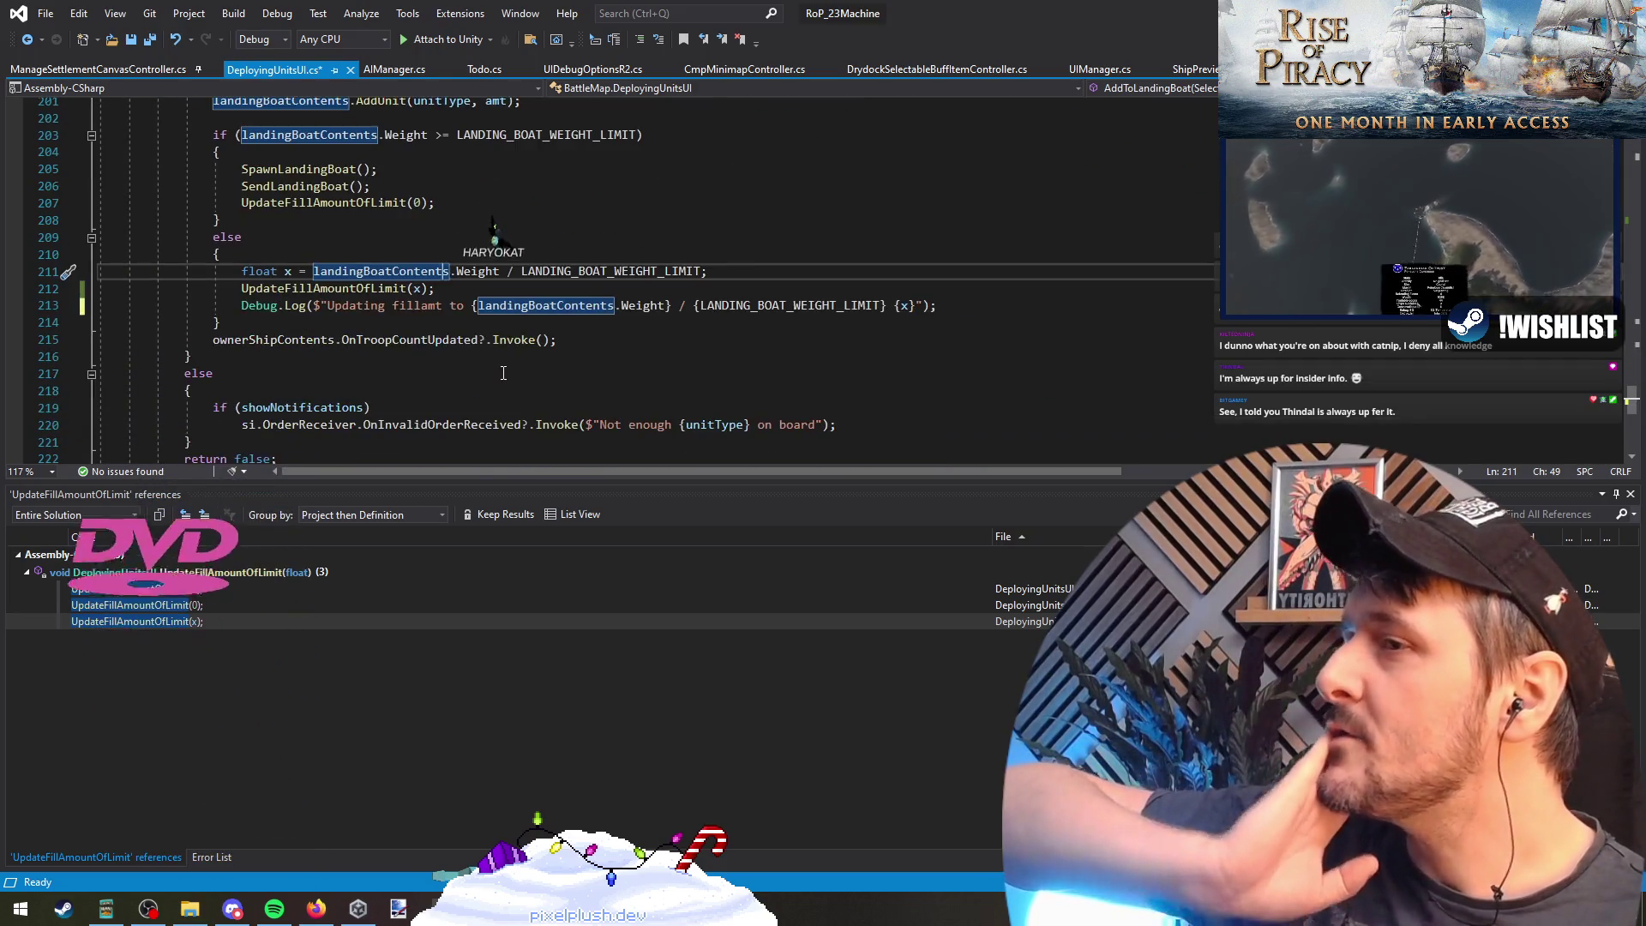
ctrl+click(476, 275)
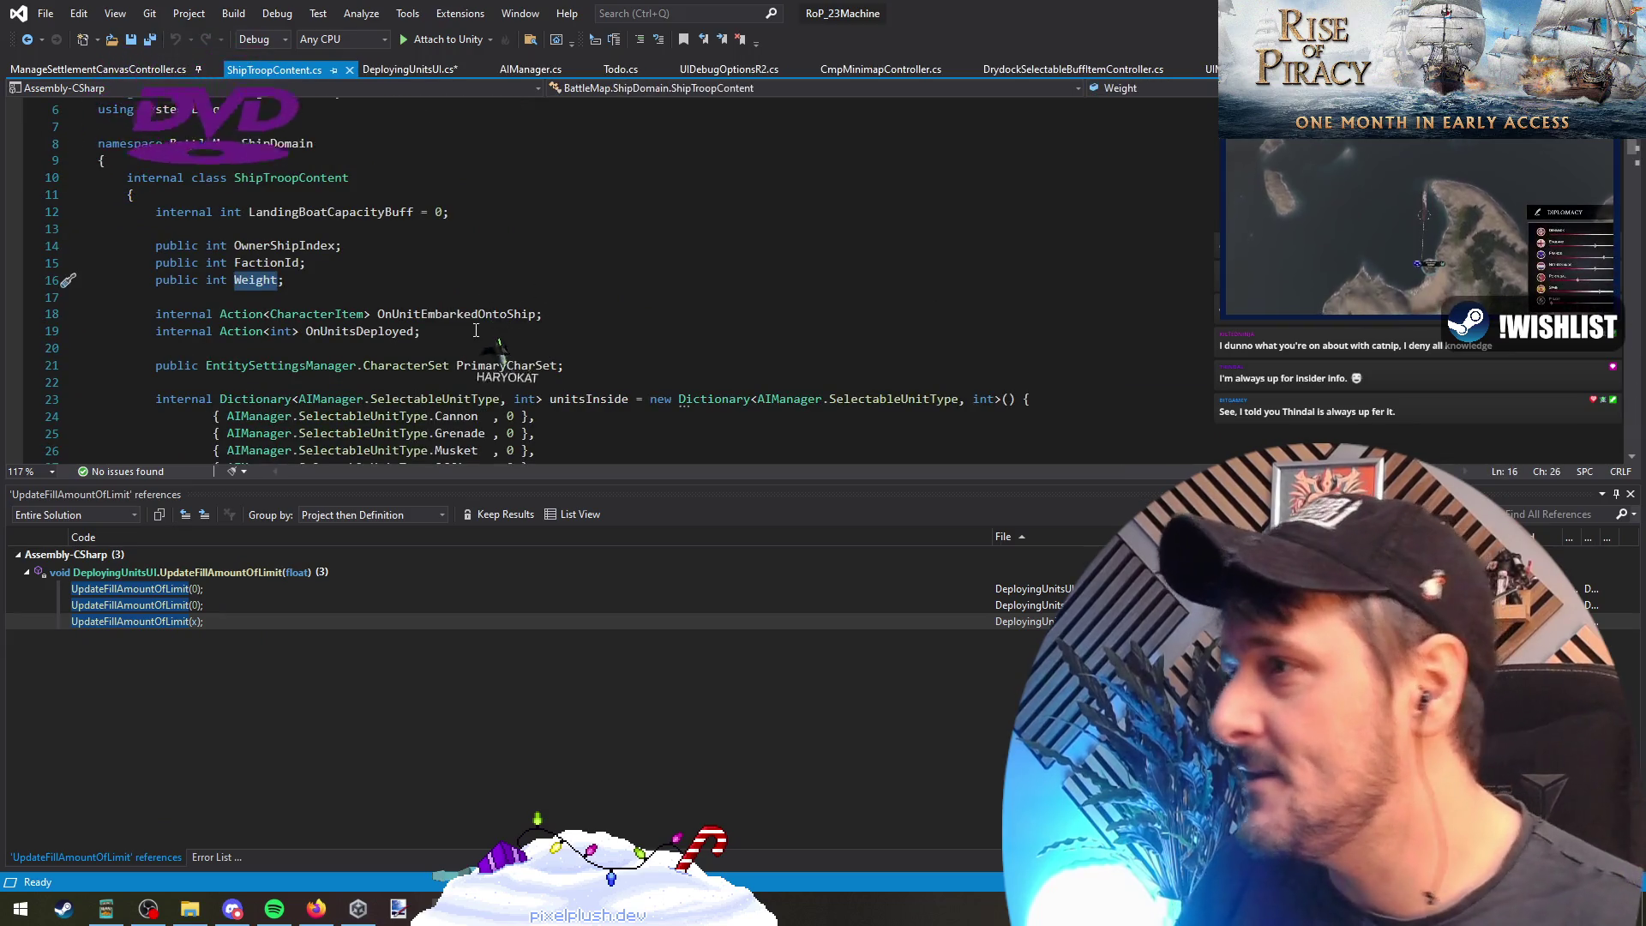
Step: Wrap the weight division on line 211 in parentheses with a (float) cast
click(27, 39)
click(314, 271)
text(())
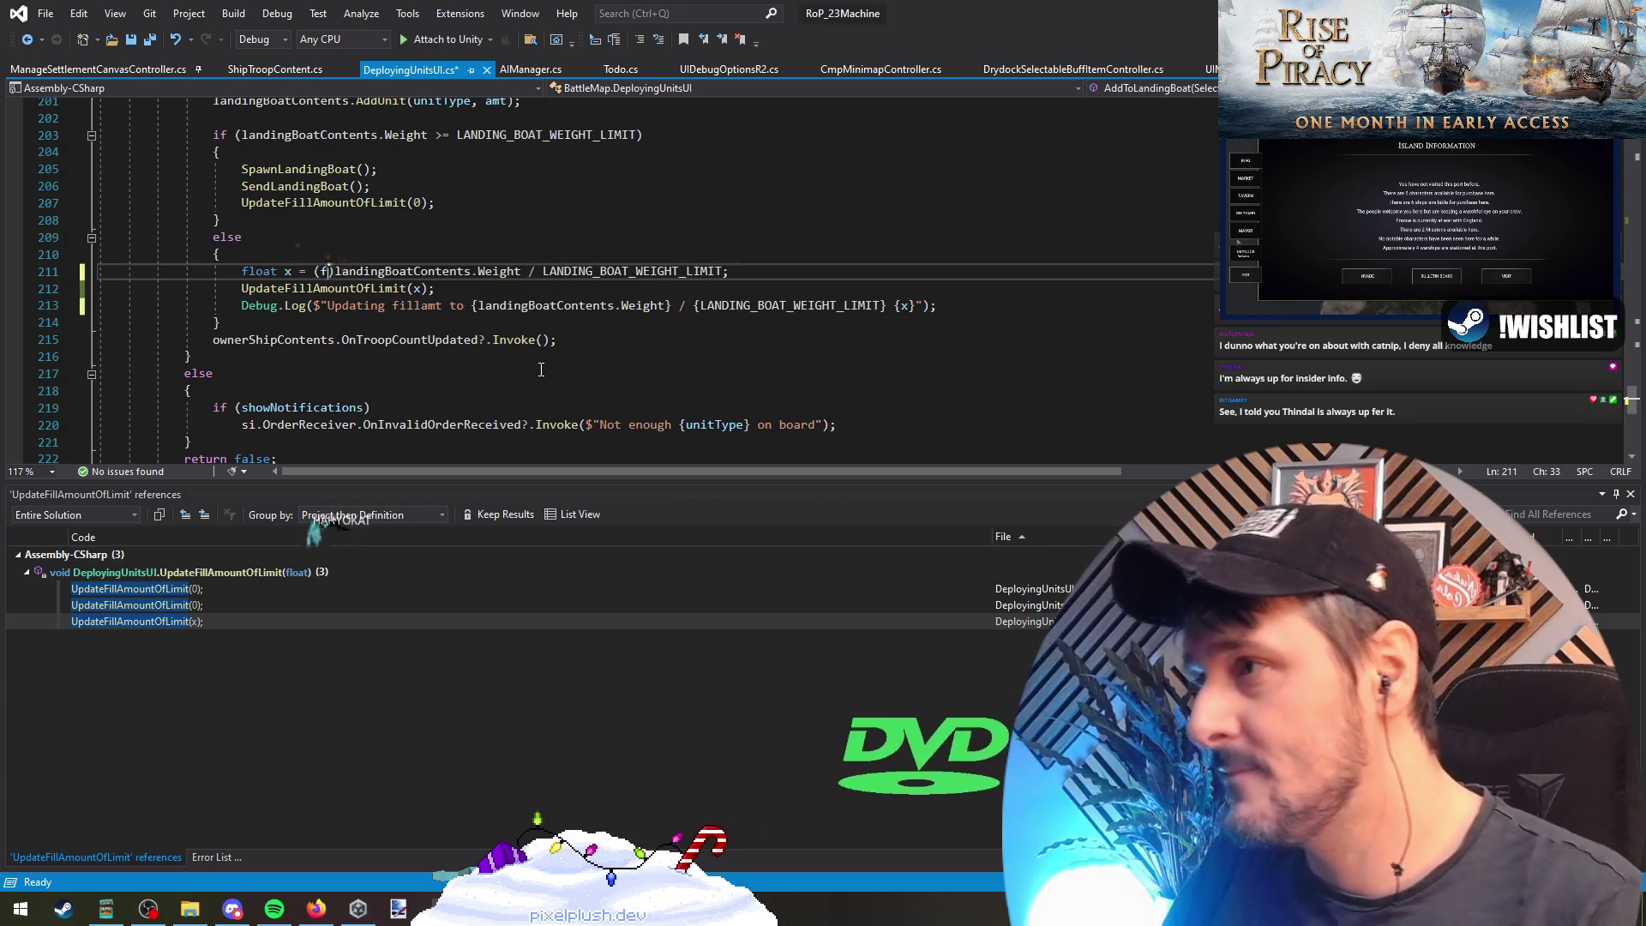
text(float)
key(Escape)
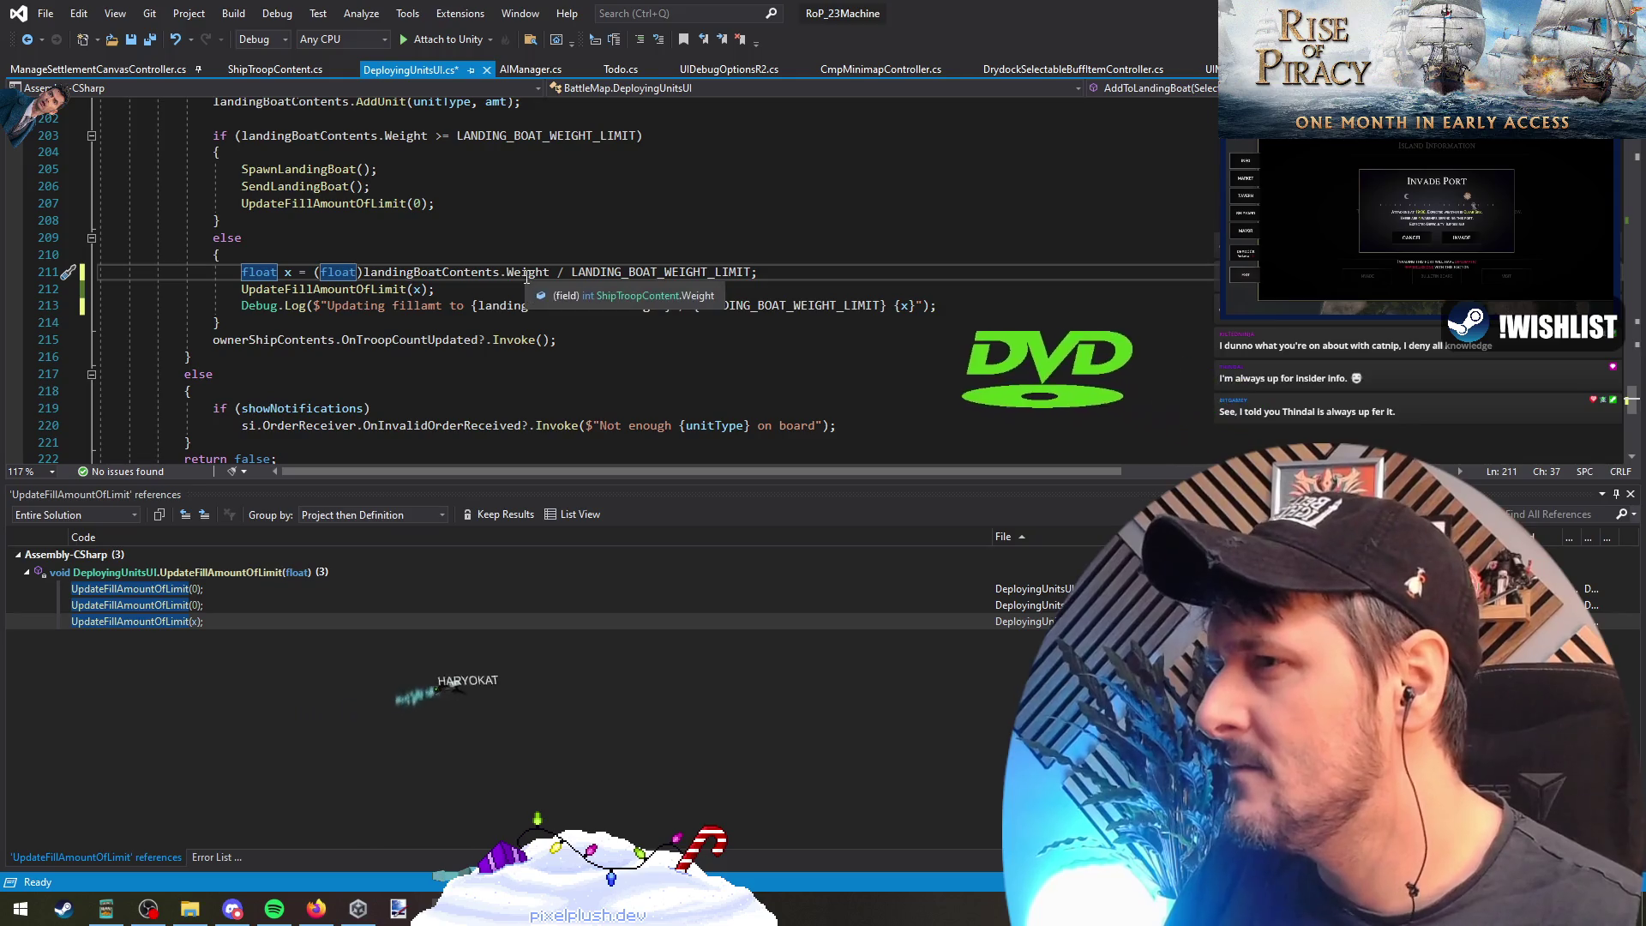
mouse_move(676, 280)
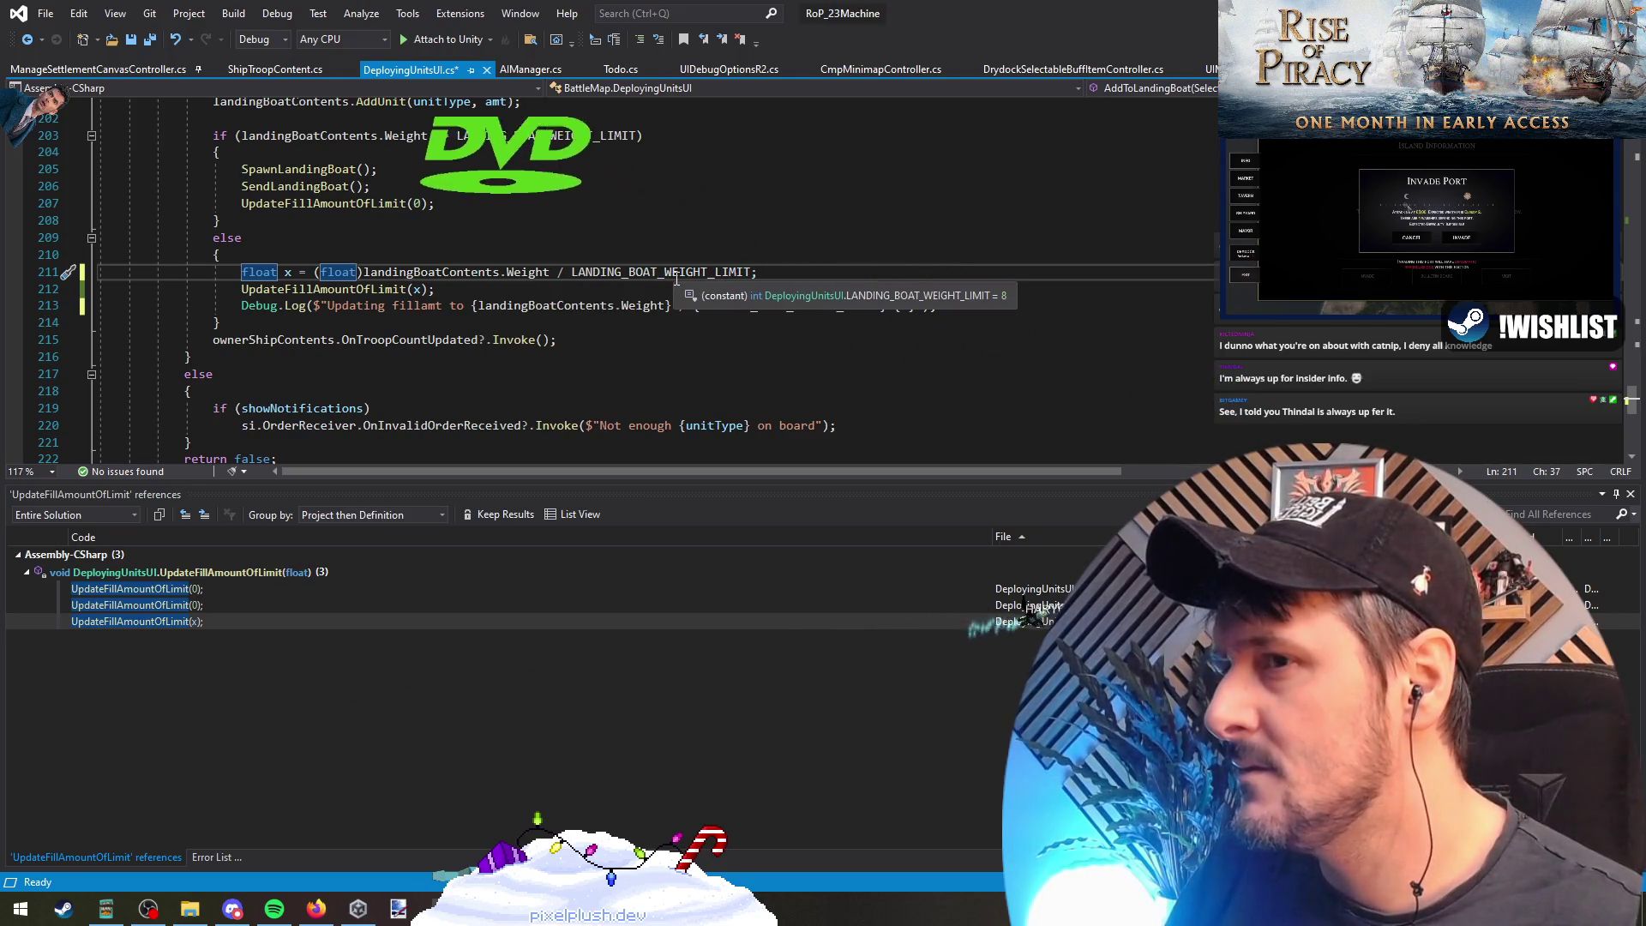
click(366, 272)
text(()
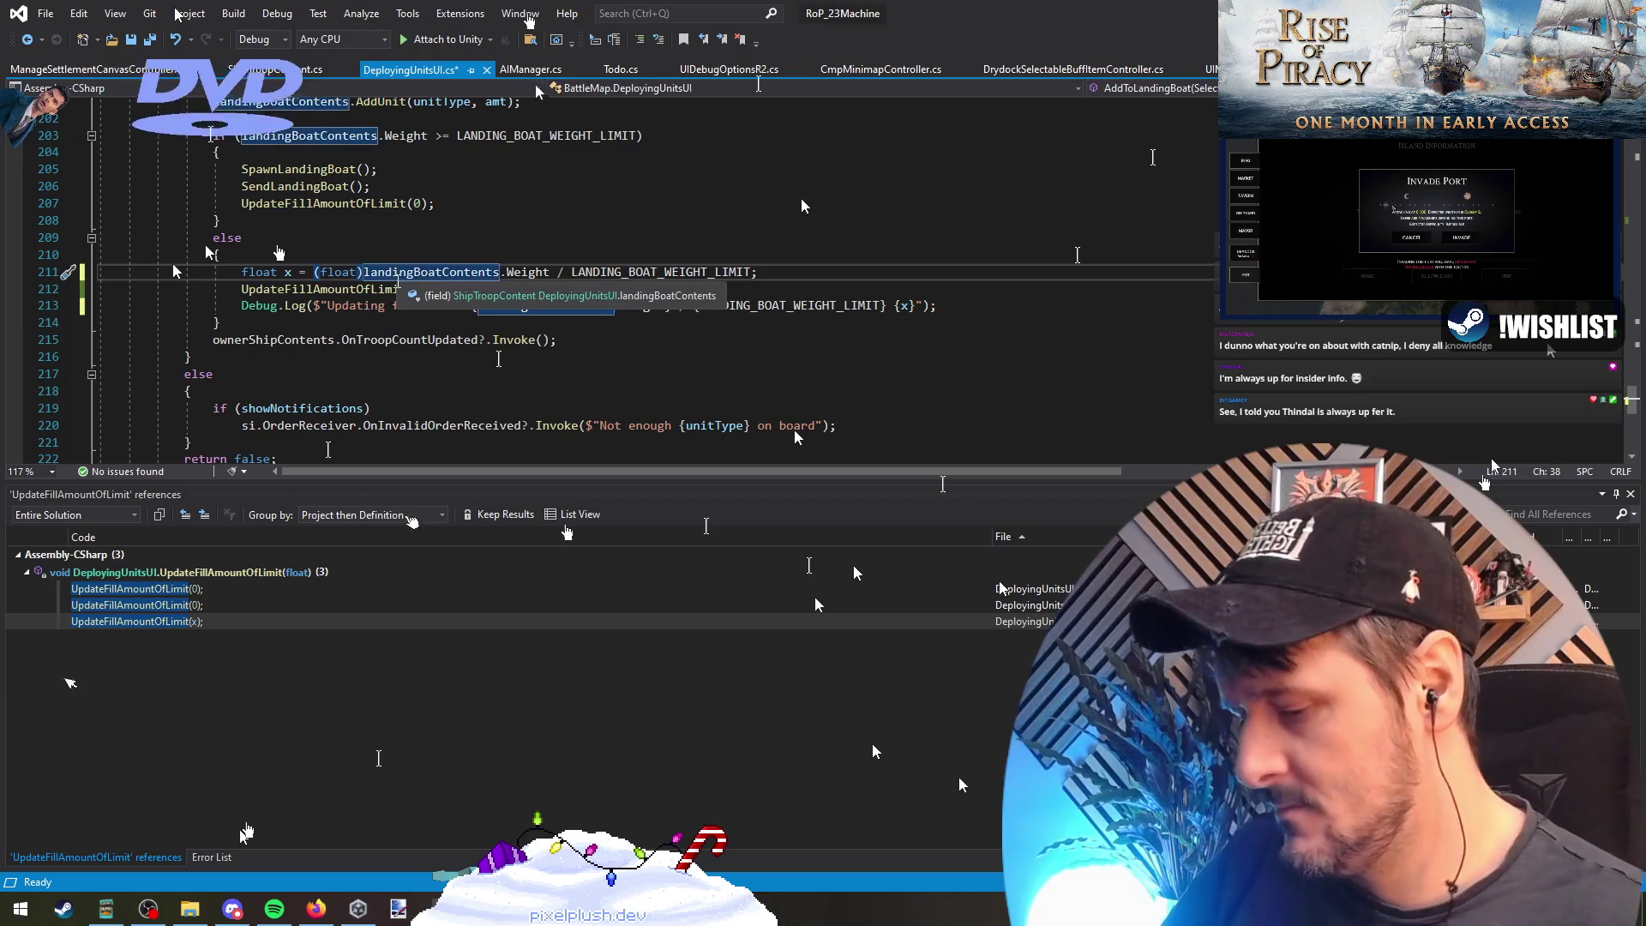
key(End)
key(Left)
text())
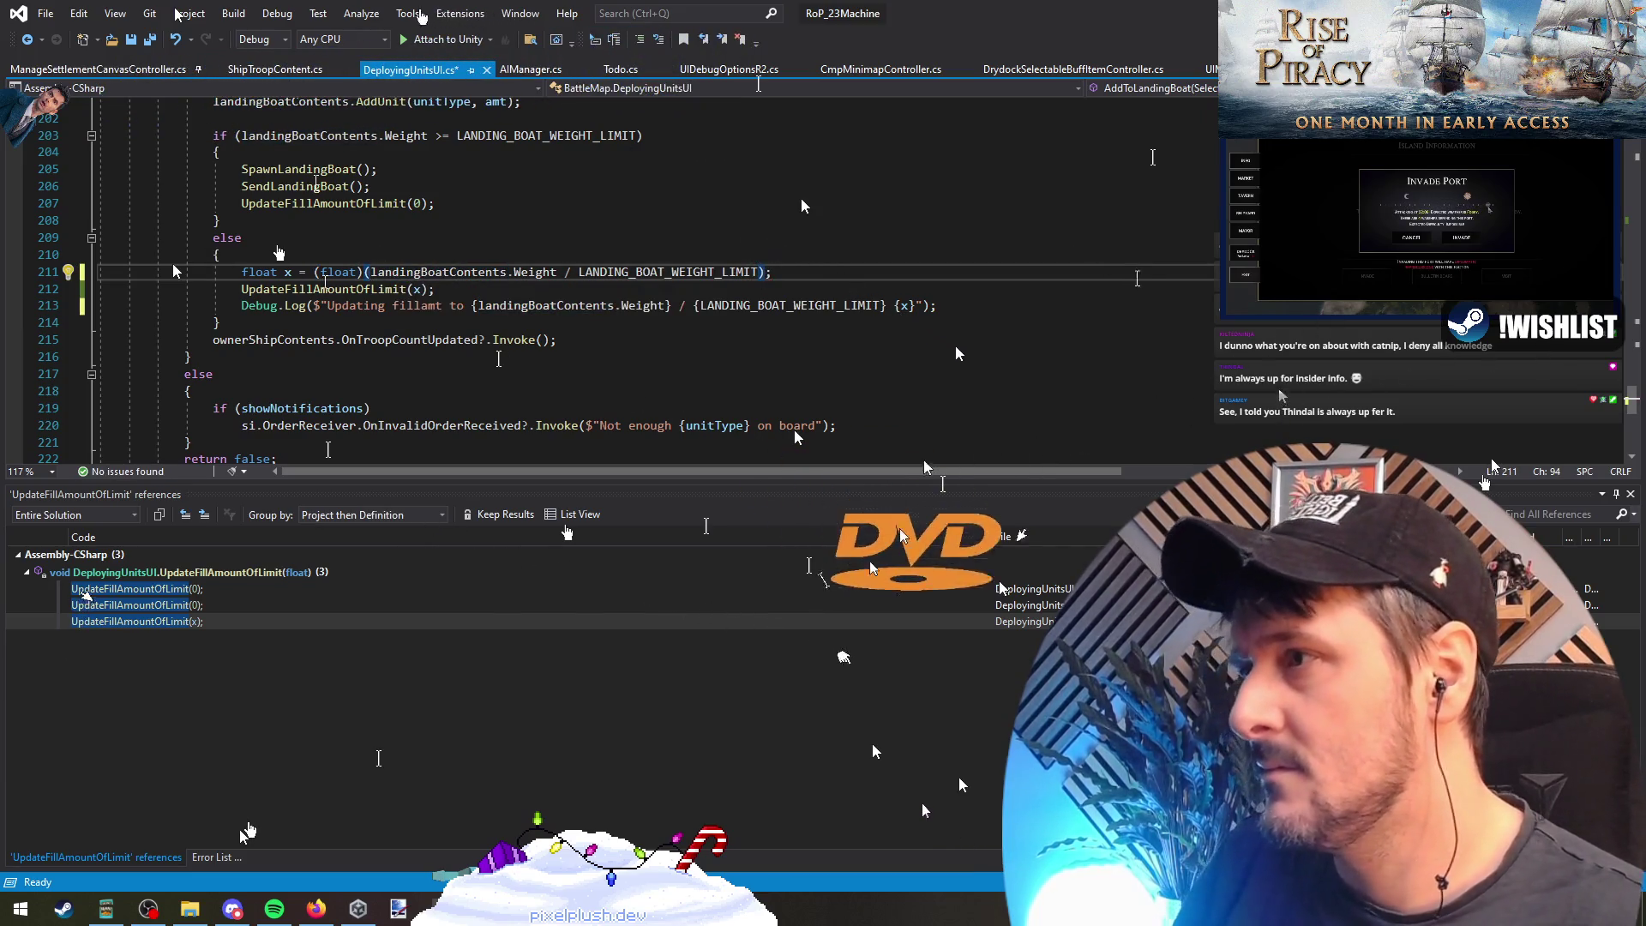
Step: Cast both Weight and LANDING_BOAT_WEIGHT_LIMIT to float and save DeployingUnitsUI.cs
drag(313, 272, 364, 271)
key(ctrl+c)
click(579, 272)
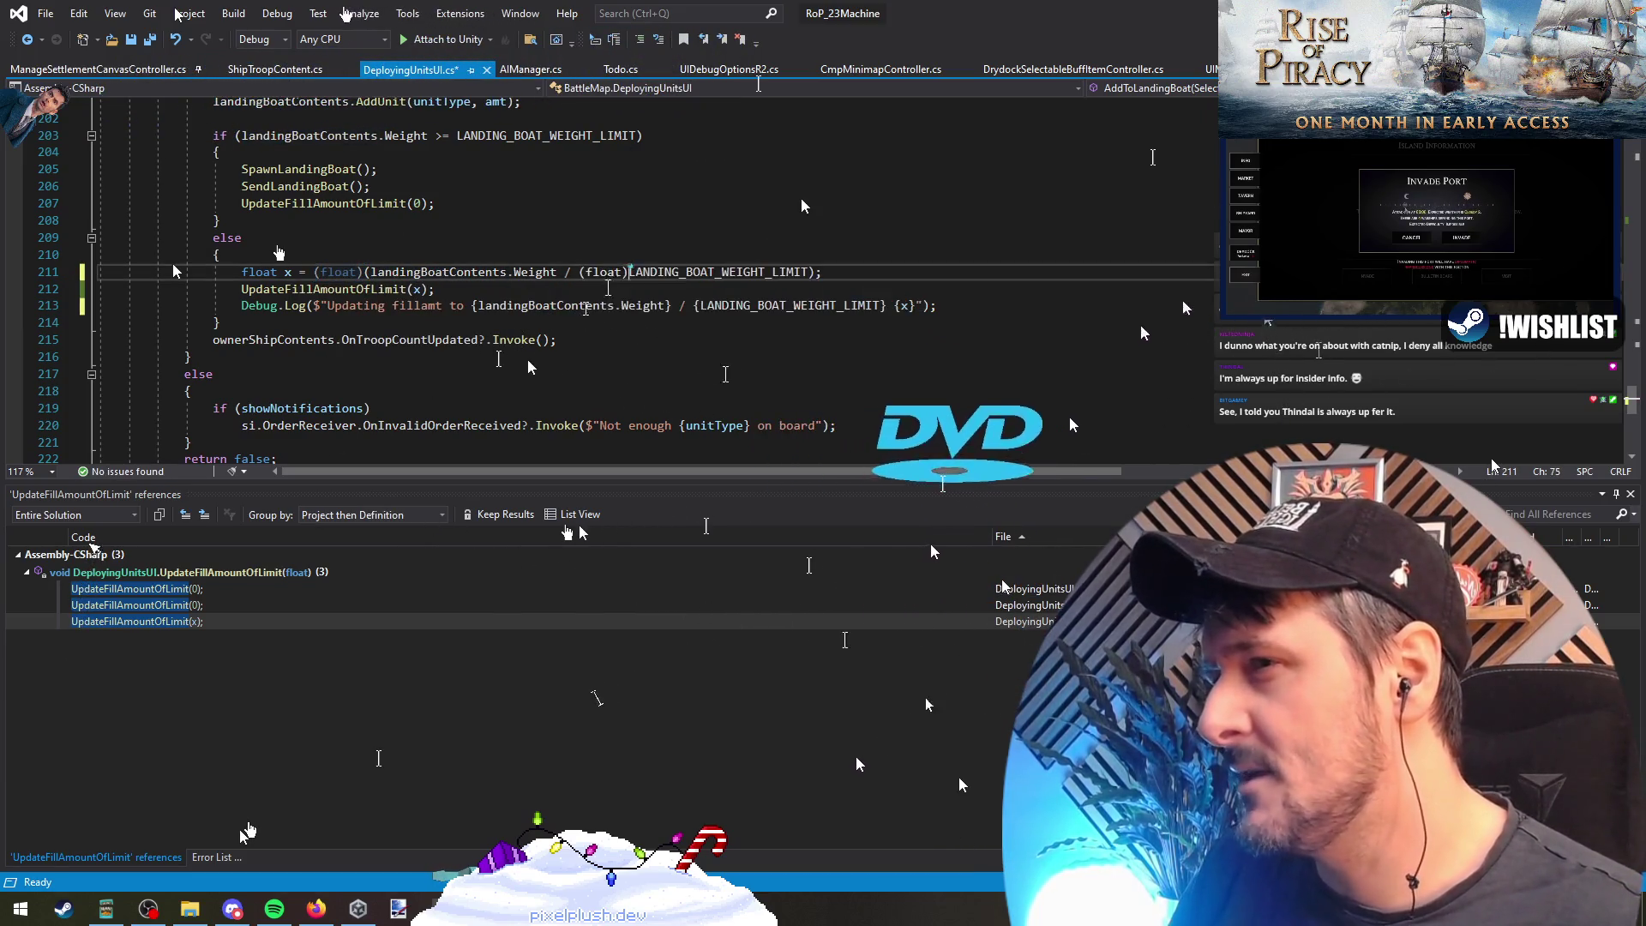
key(ctrl+v)
click(371, 272)
key(ctrl+v)
drag(364, 272, 307, 272)
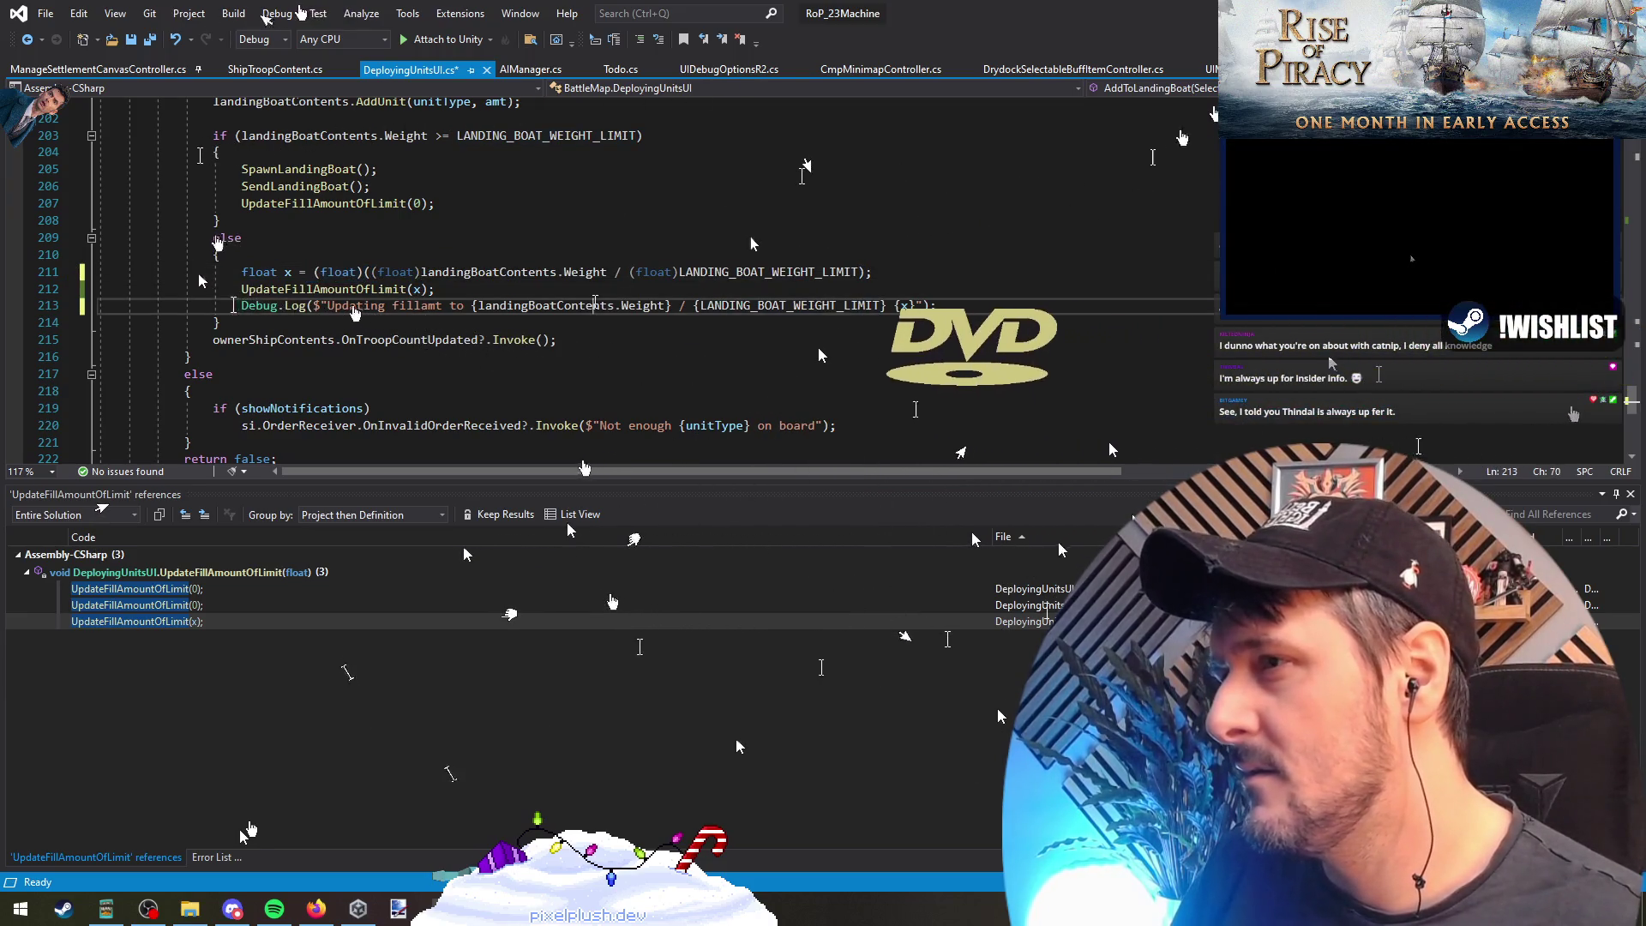
click(399, 254)
key(ctrl+s)
key(alt+Tab)
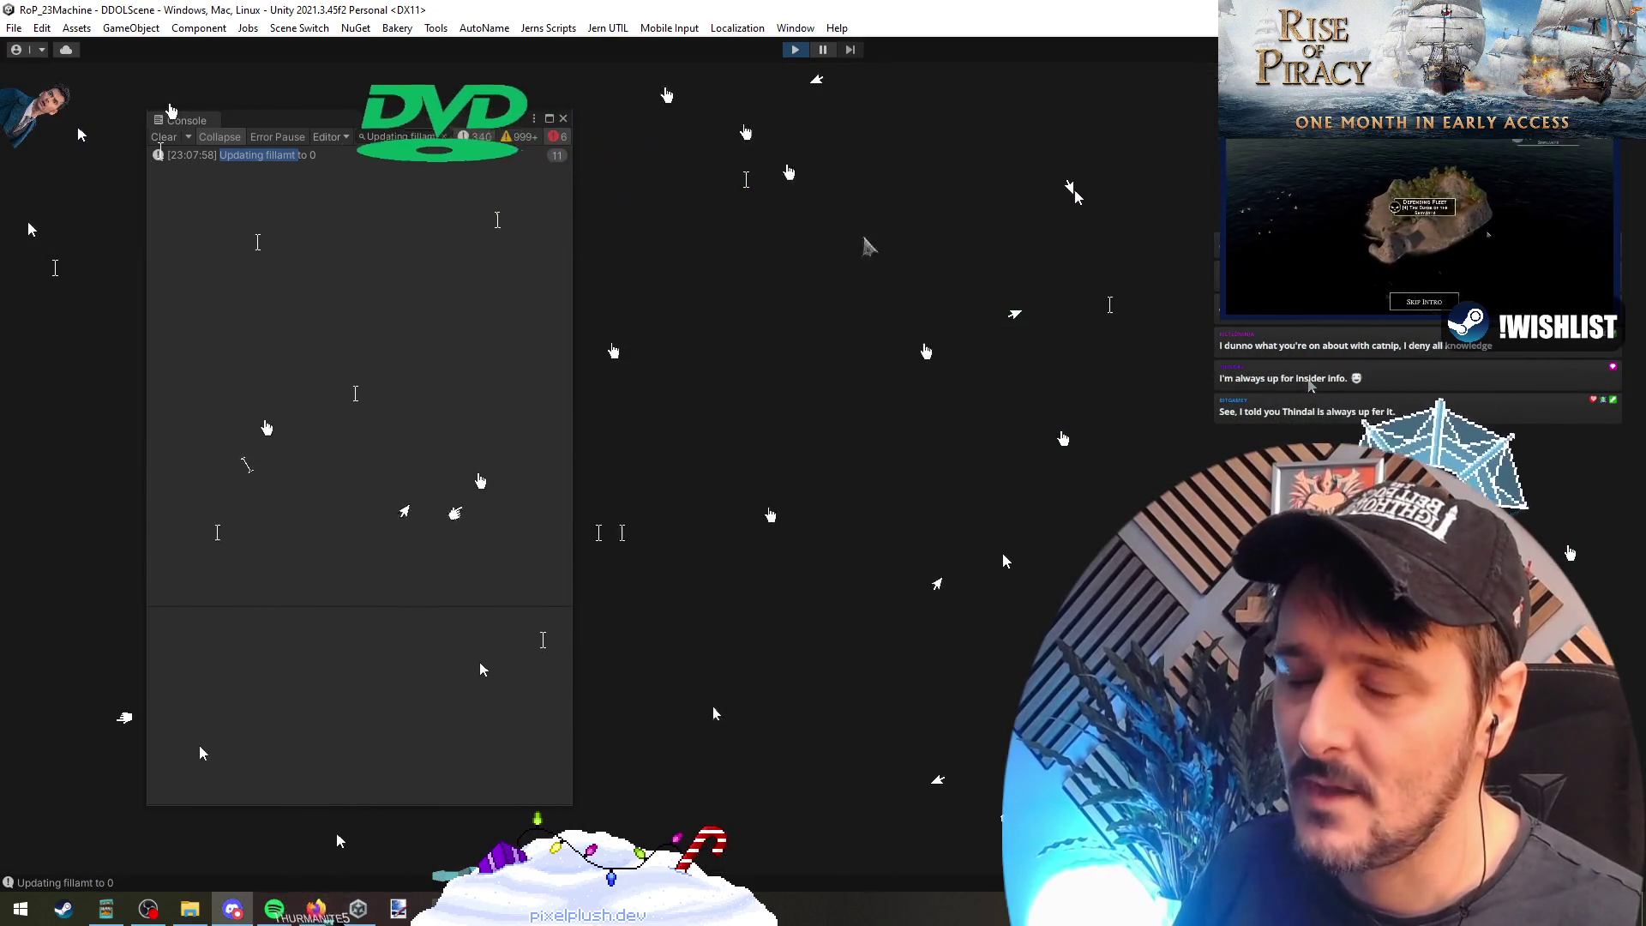
Step: Watch the Console log fill amounts from 1 / 8 0.125 to 7 / 8 0.875, then close it
key(alt+Tab)
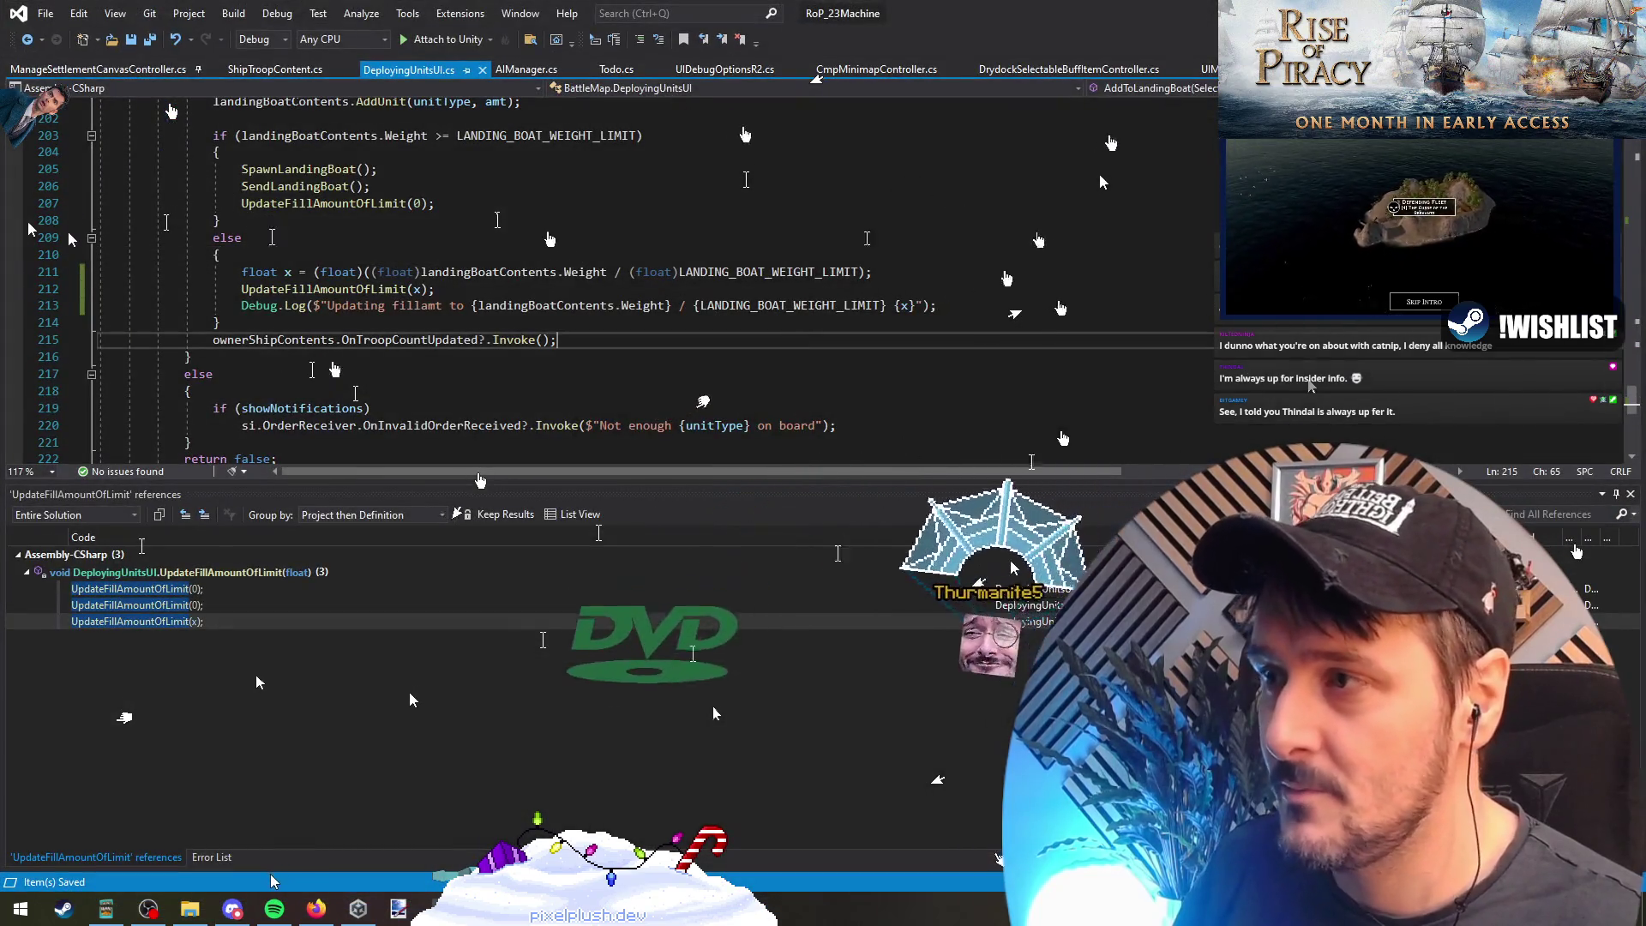
key(alt+Tab)
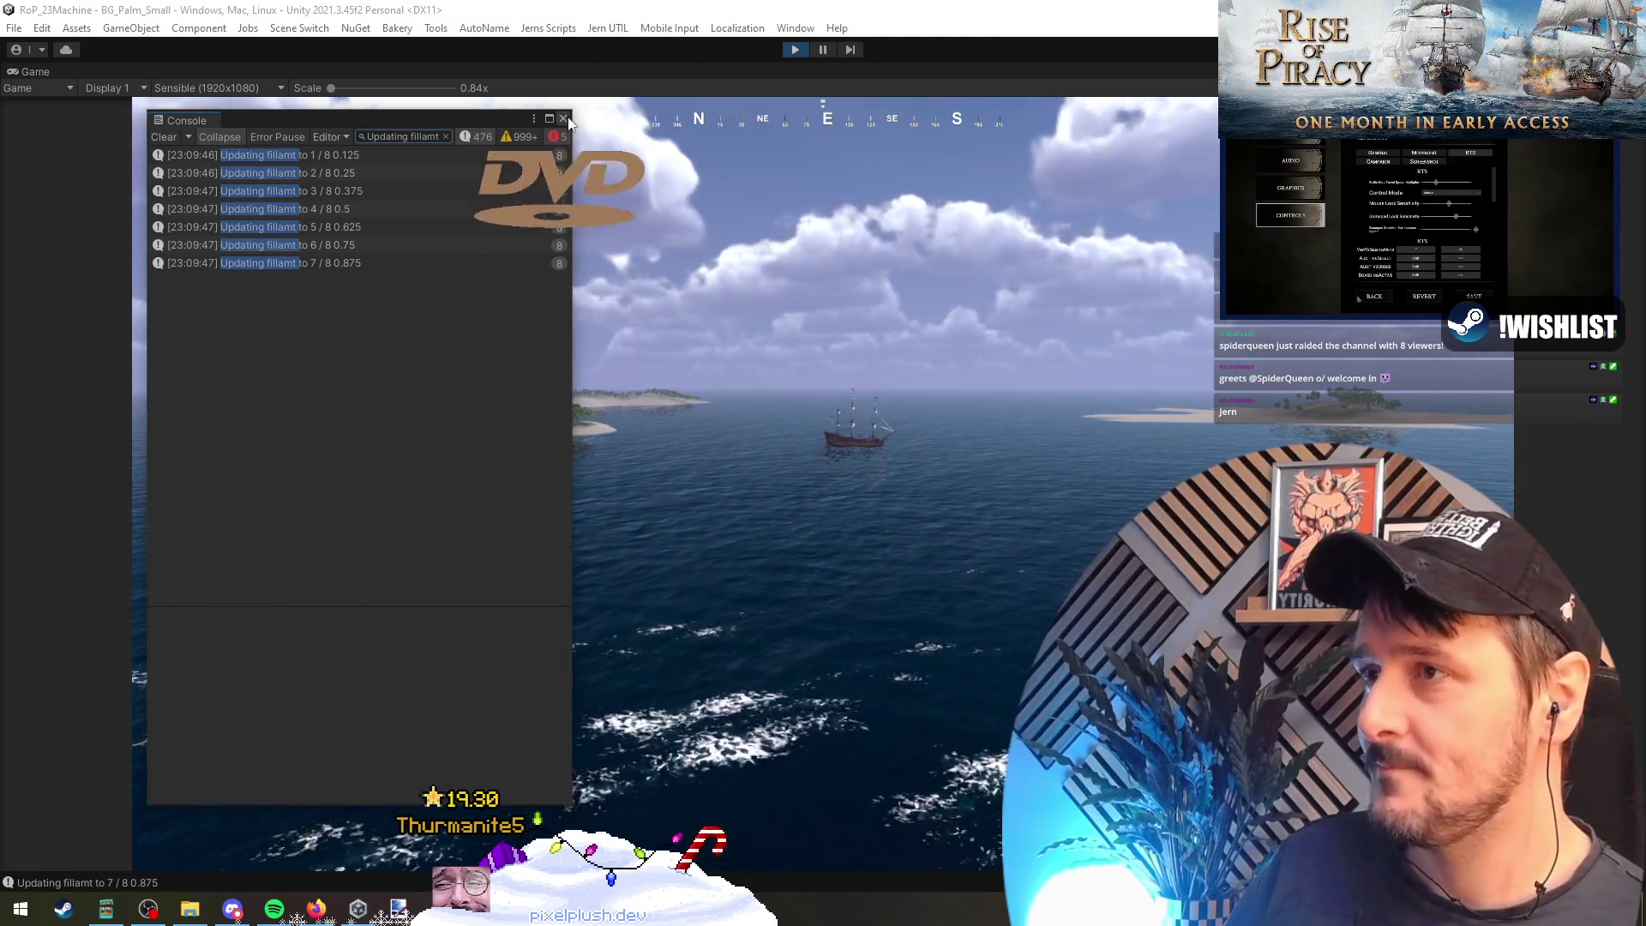
click(798, 544)
key(alt+Tab)
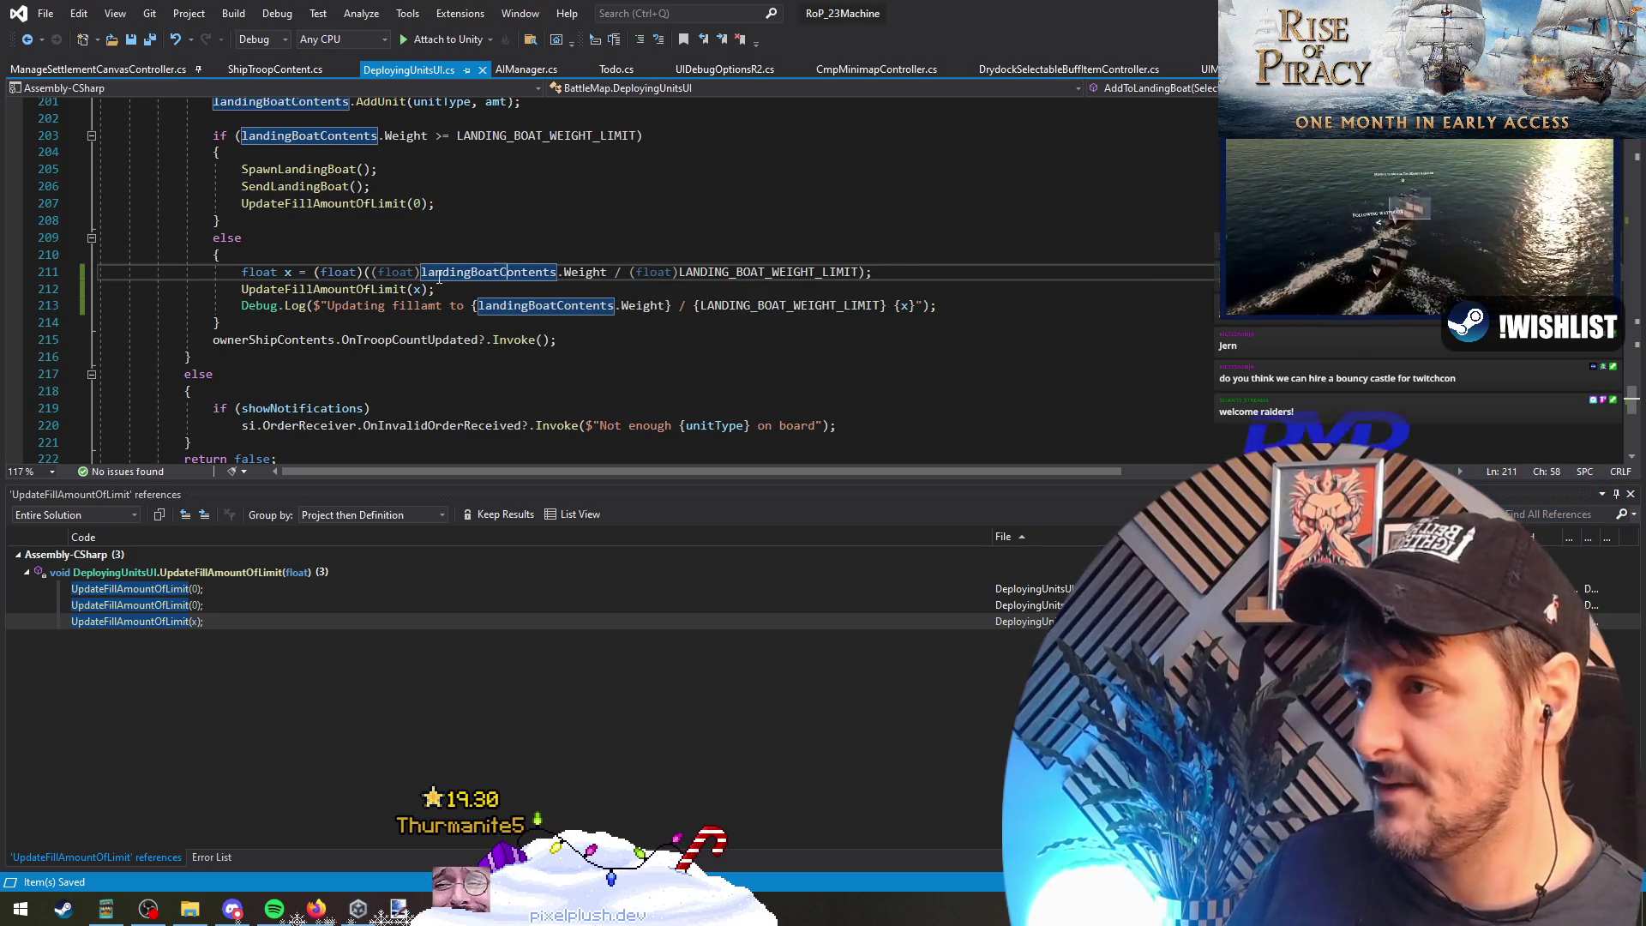
Step: Delete the 'Updating fillamt' Debug.Log line on line 213 with Ctrl+Shift+L
drag(371, 272, 316, 273)
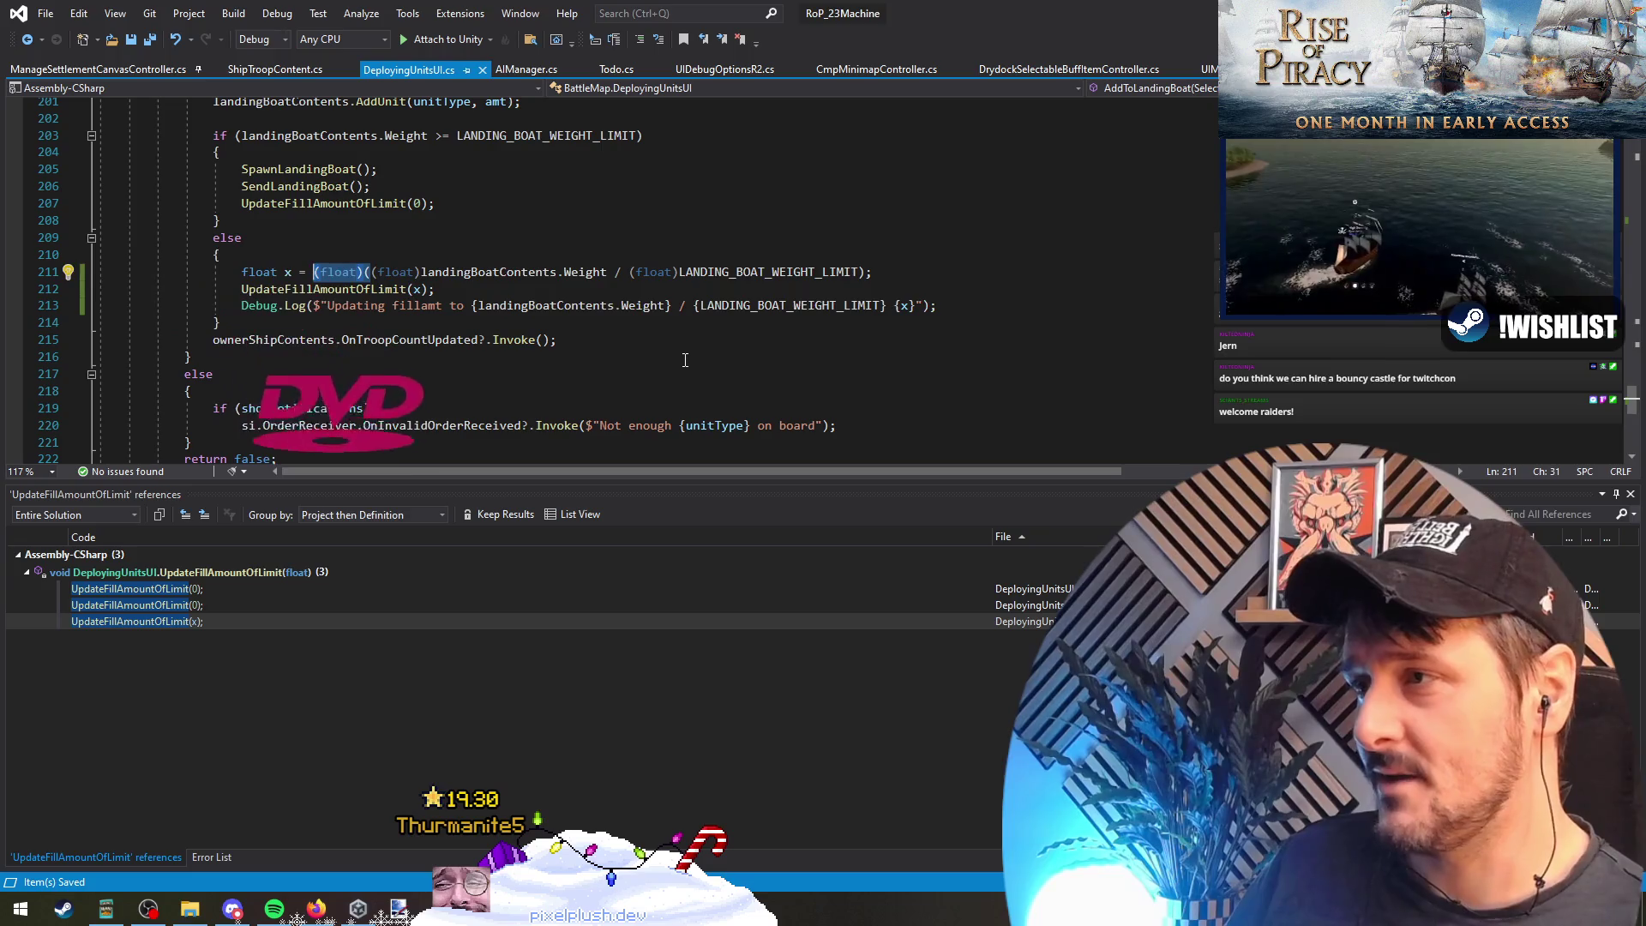
key(Down)
key(Down)
key(Right)
key(Right)
key(Right)
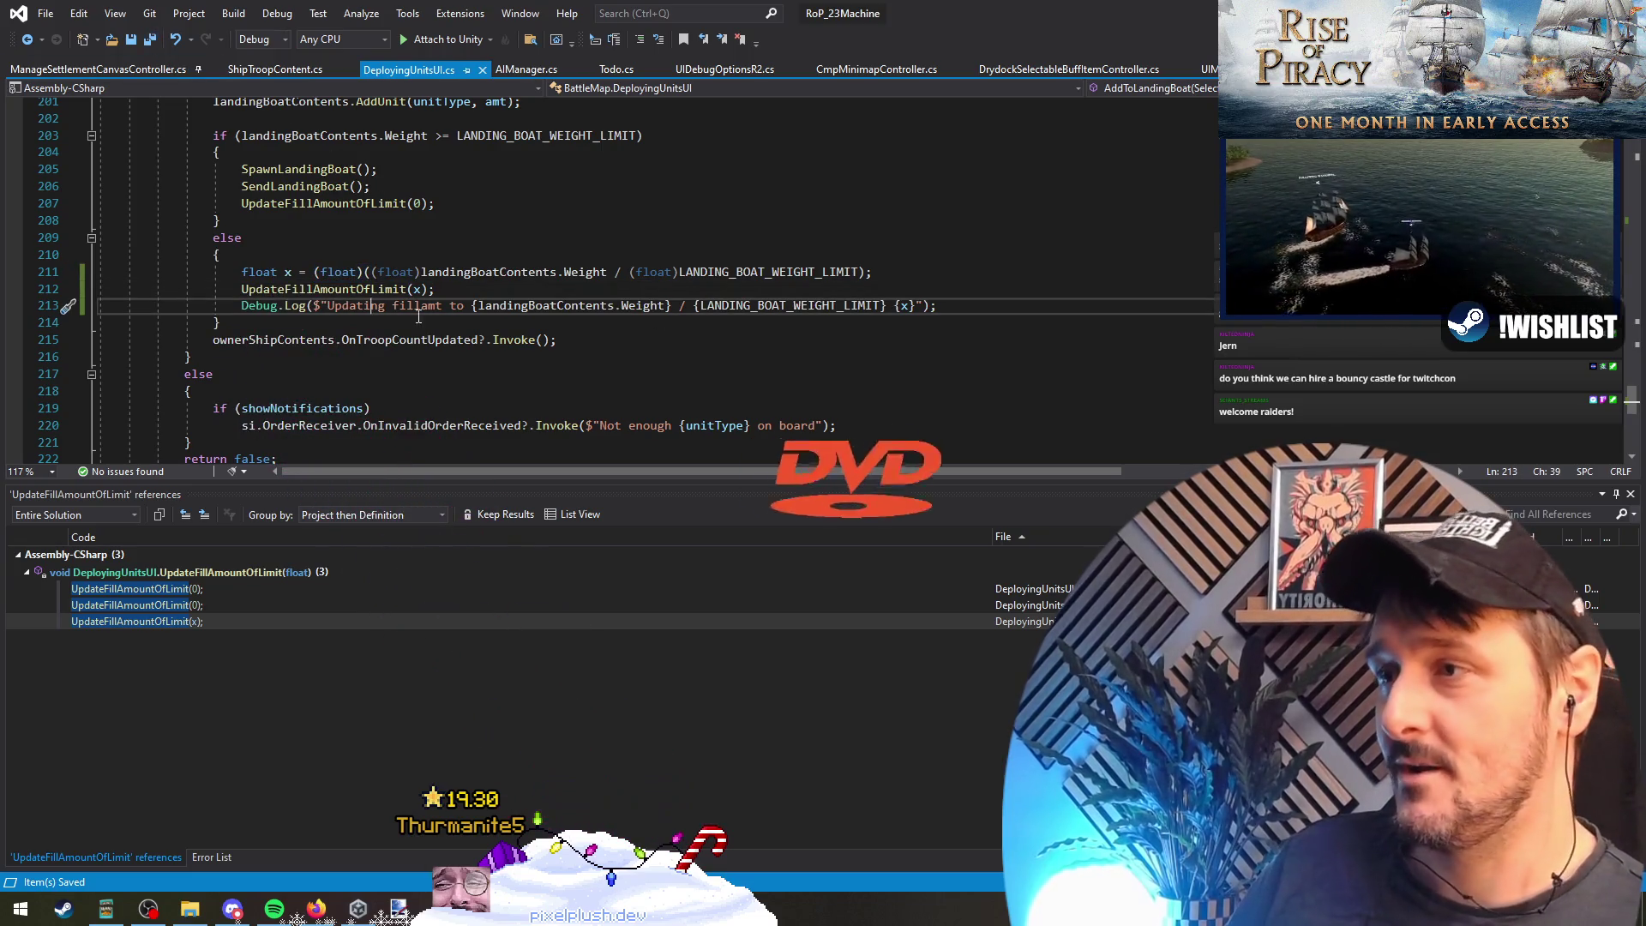
key(ctrl+shift+l)
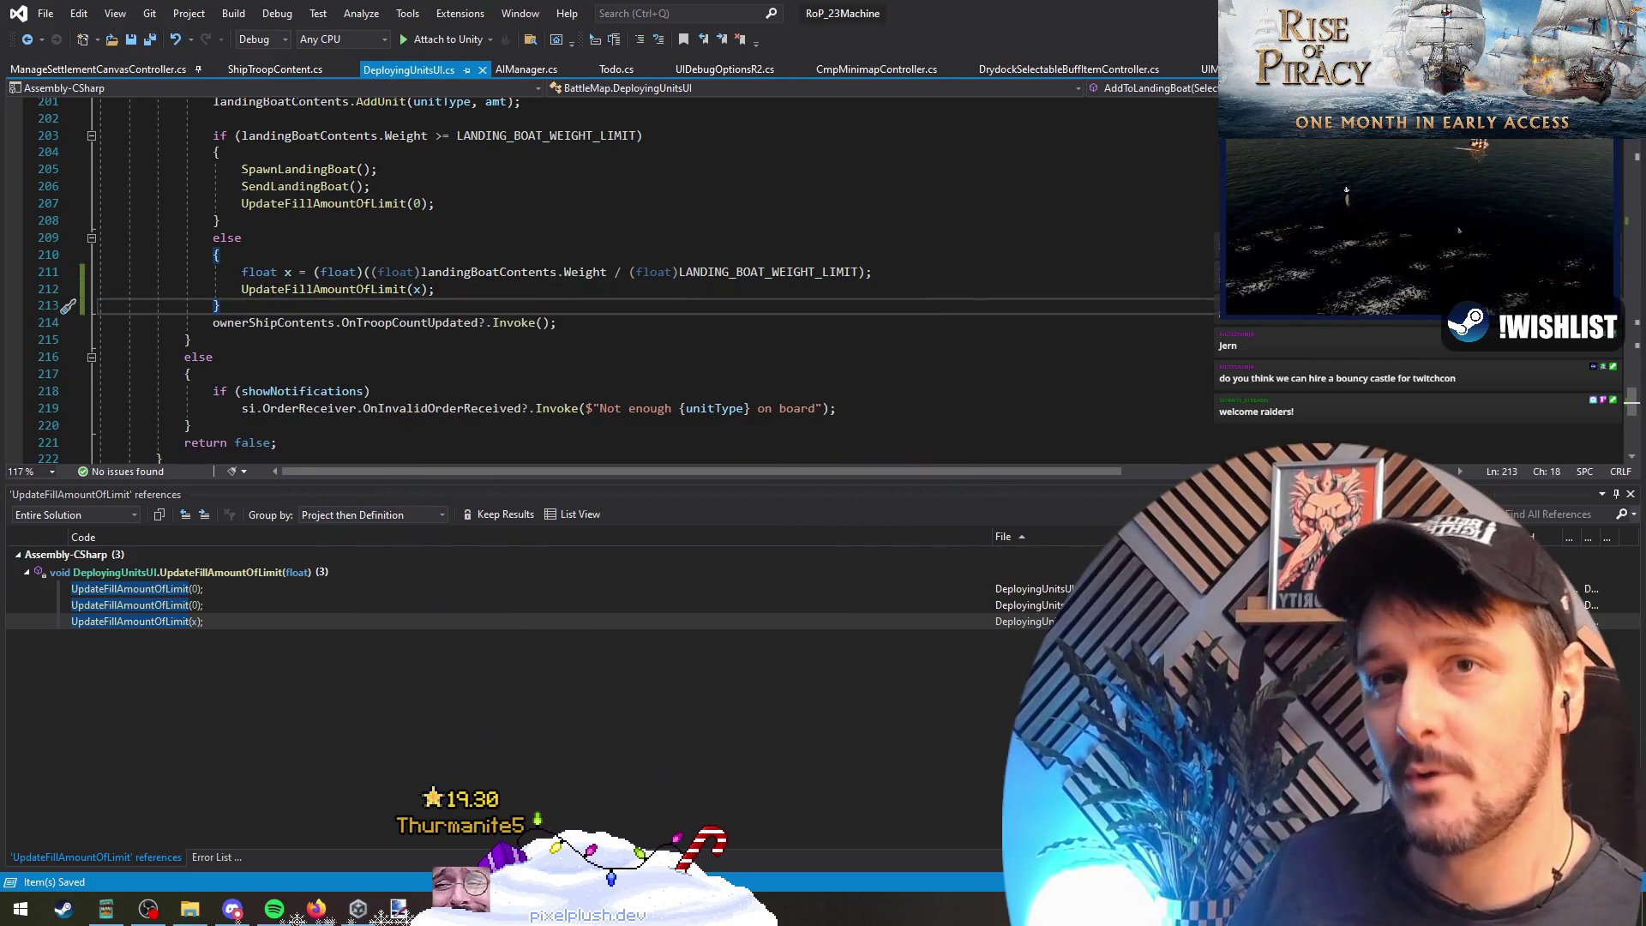
key(alt+Tab)
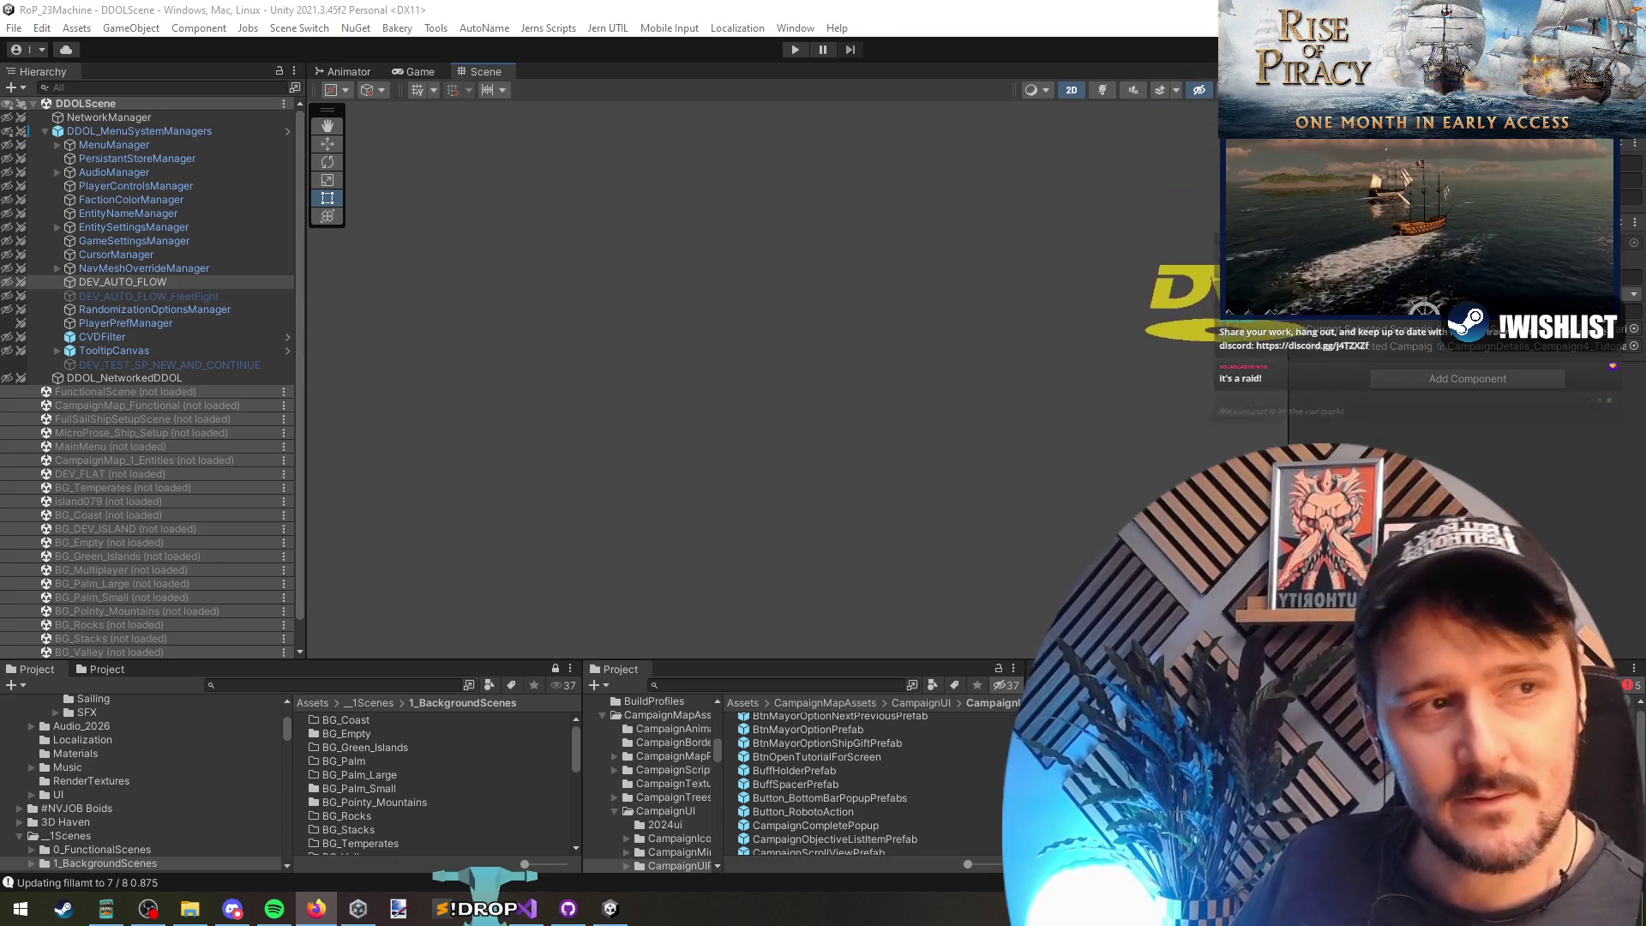
key(alt+Tab)
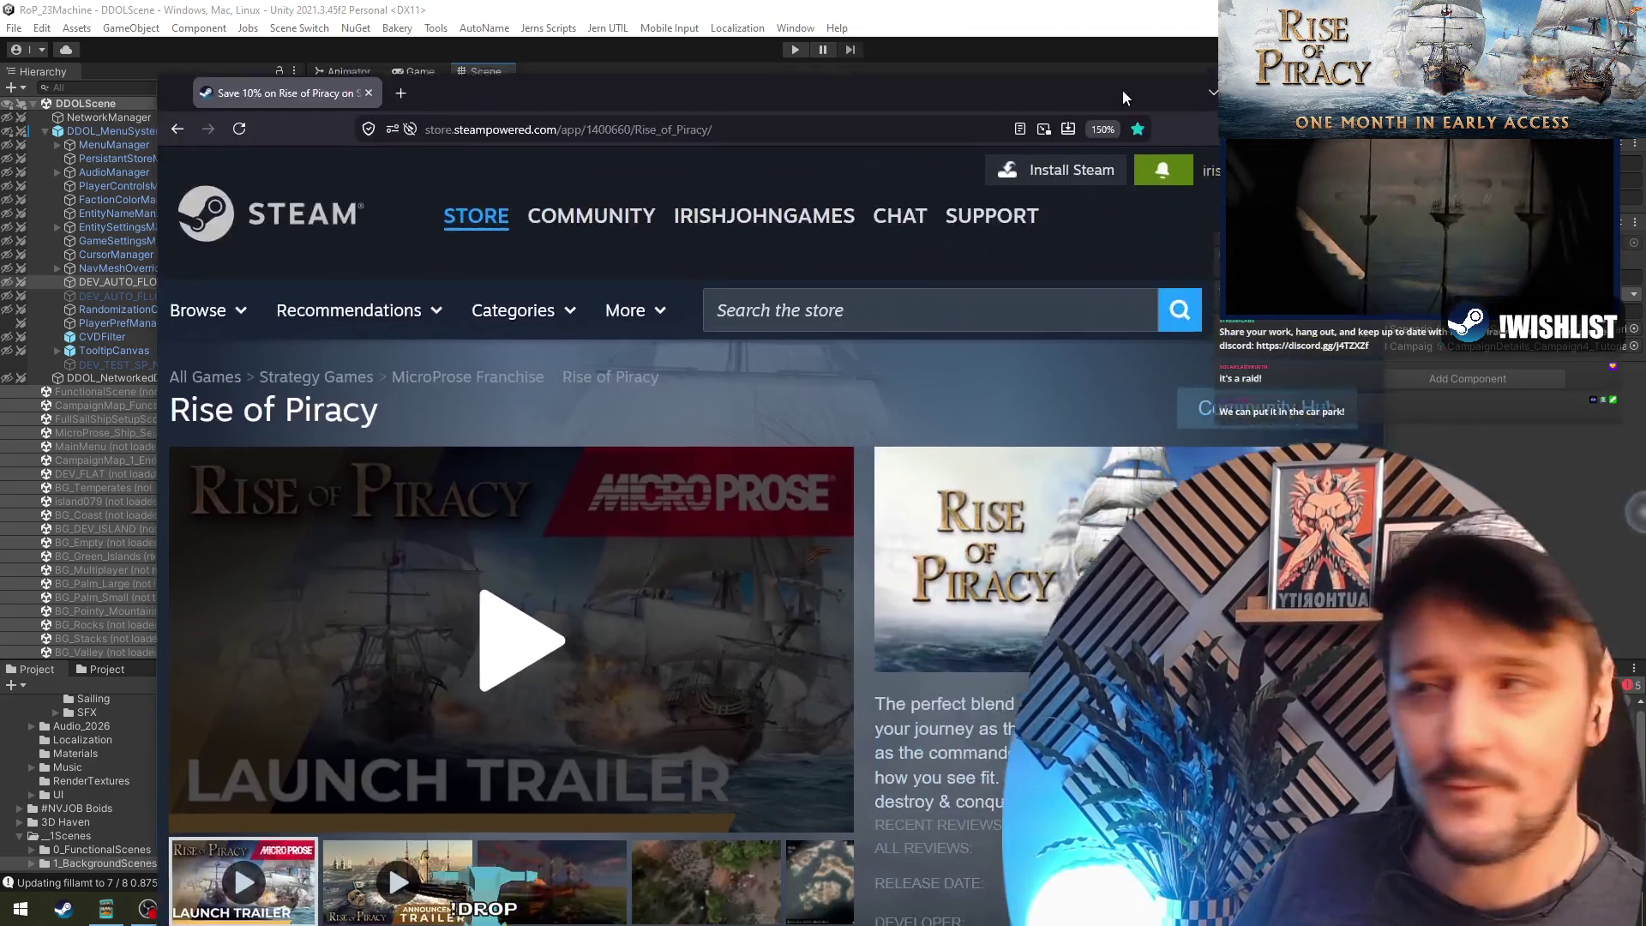
click(375, 575)
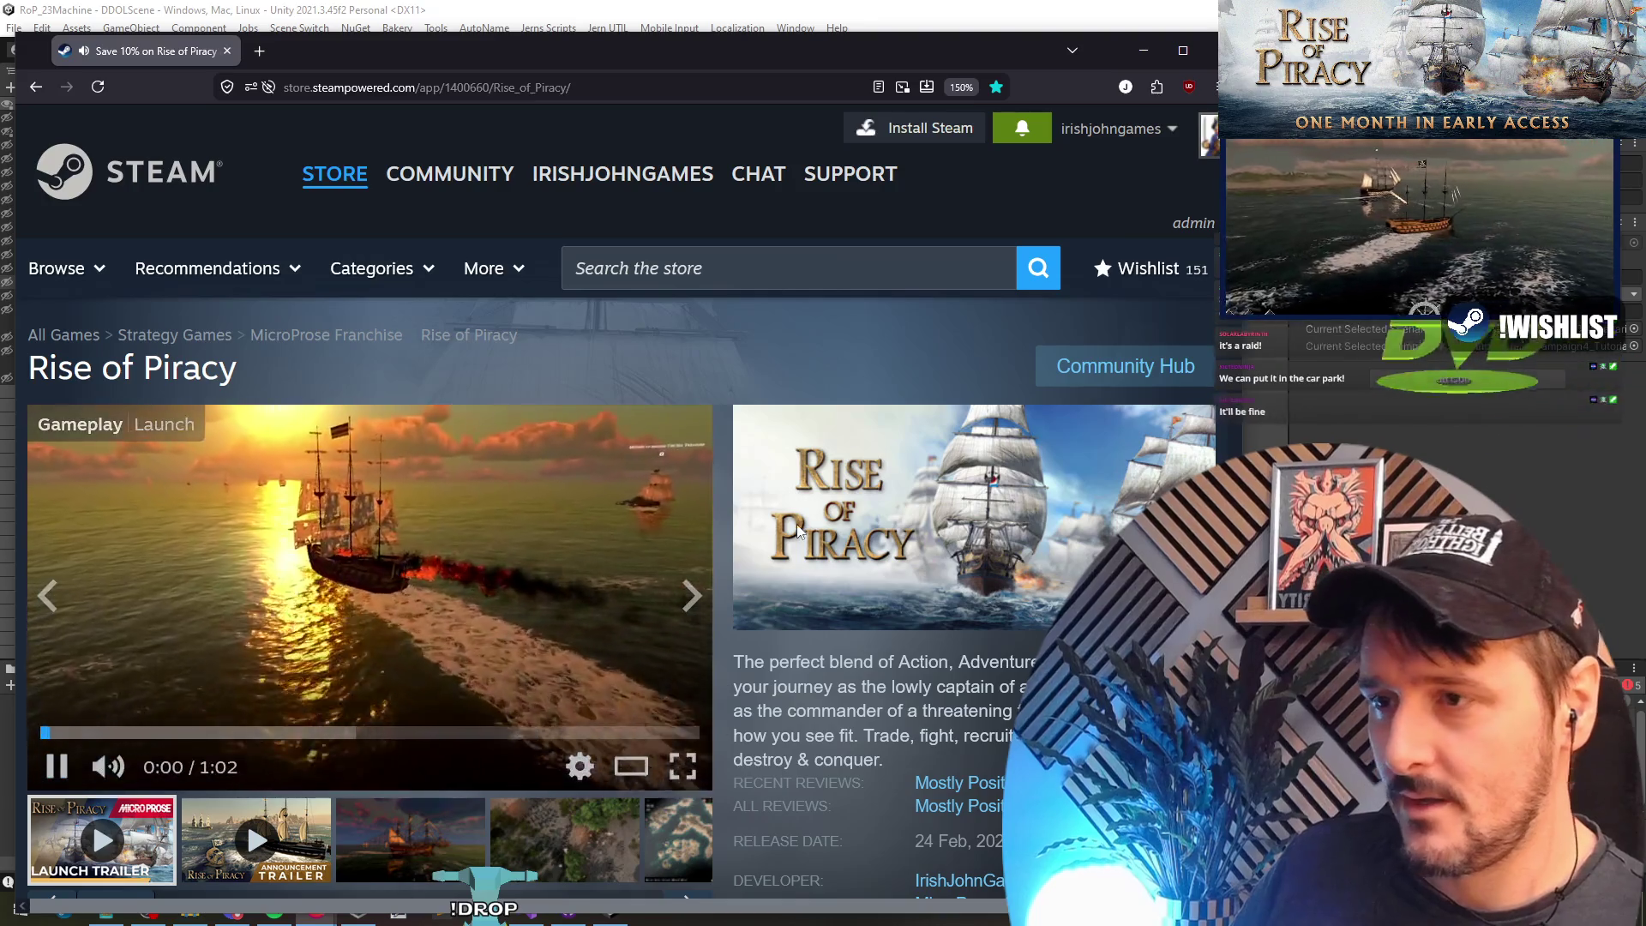
drag(700, 56, 691, 24)
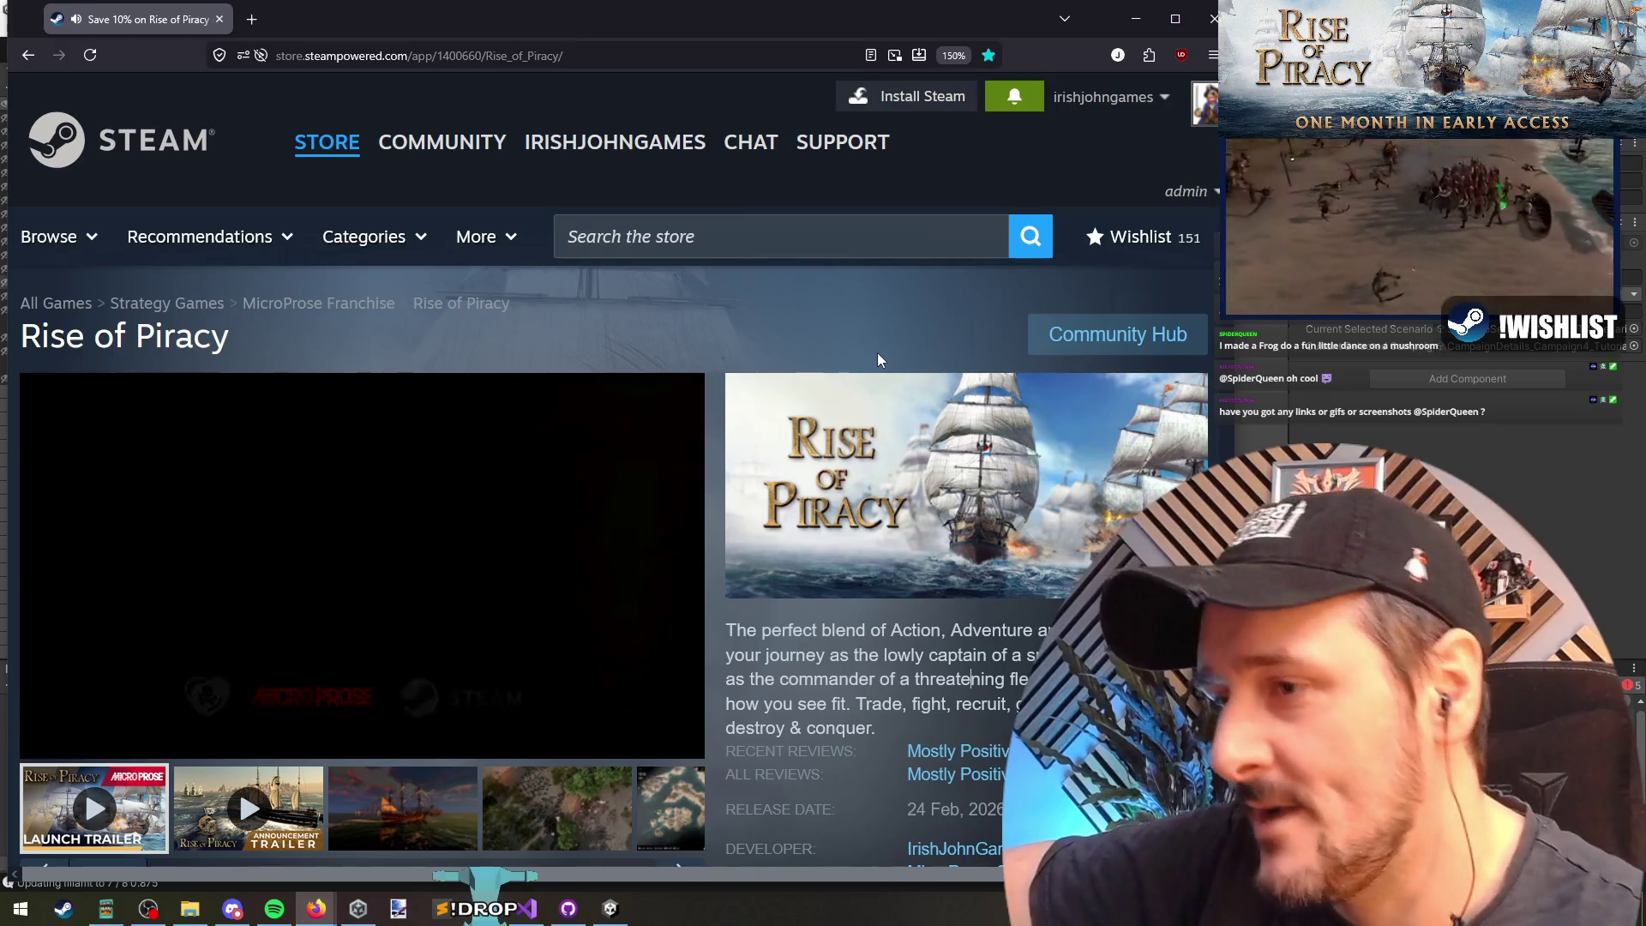
scroll(866, 359, down, 2)
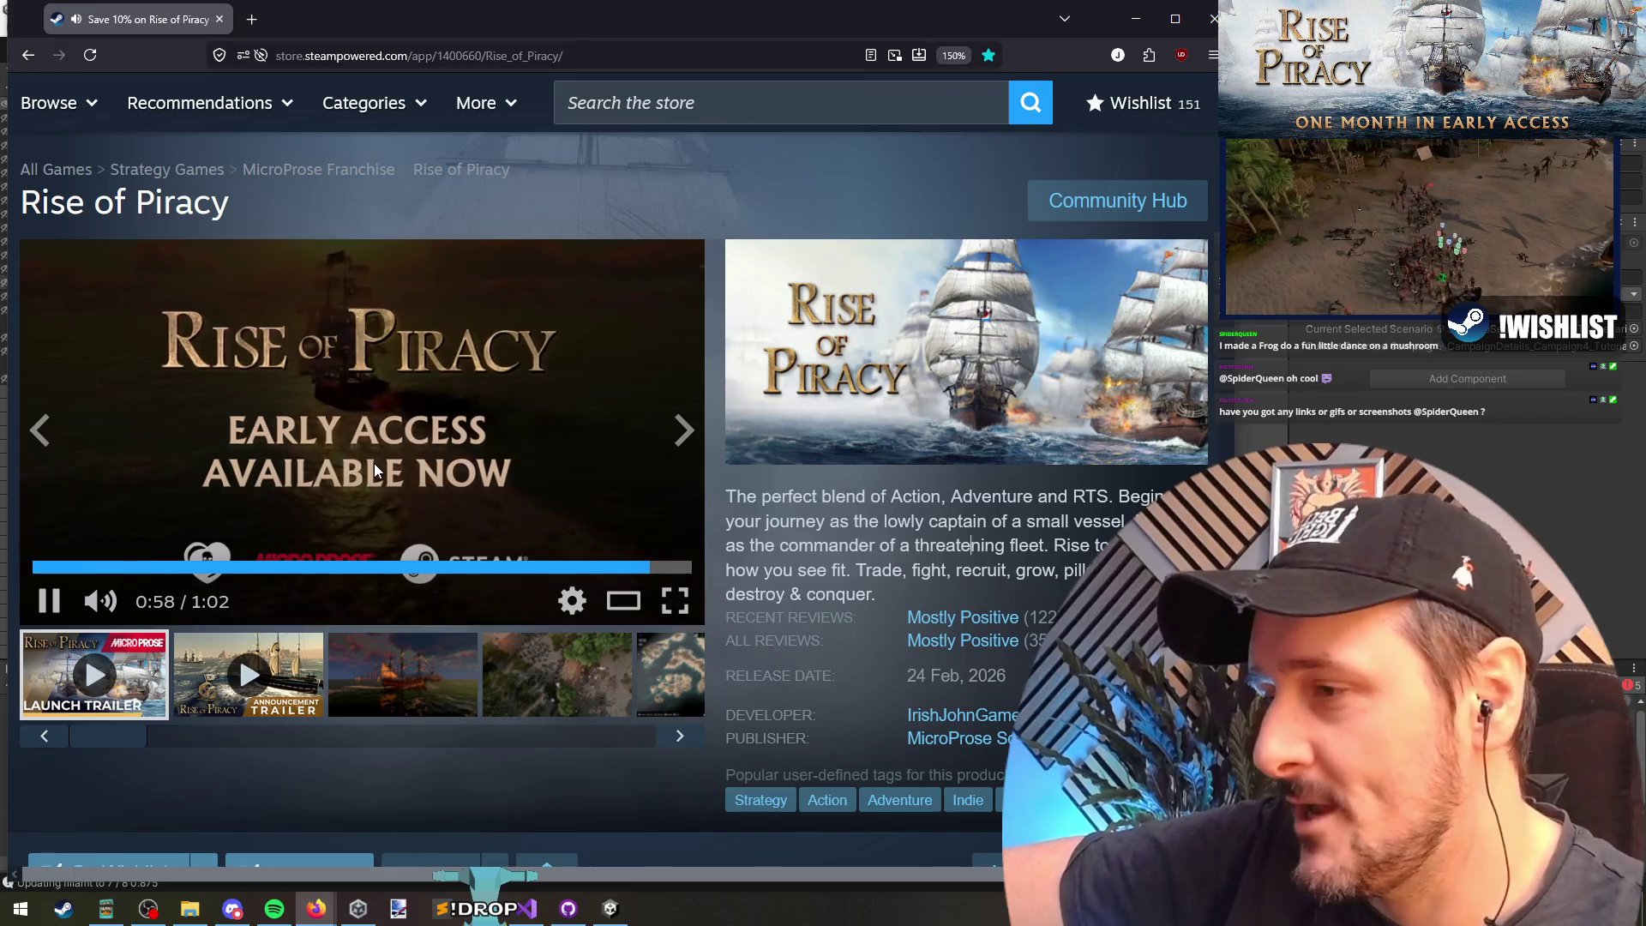
click(497, 371)
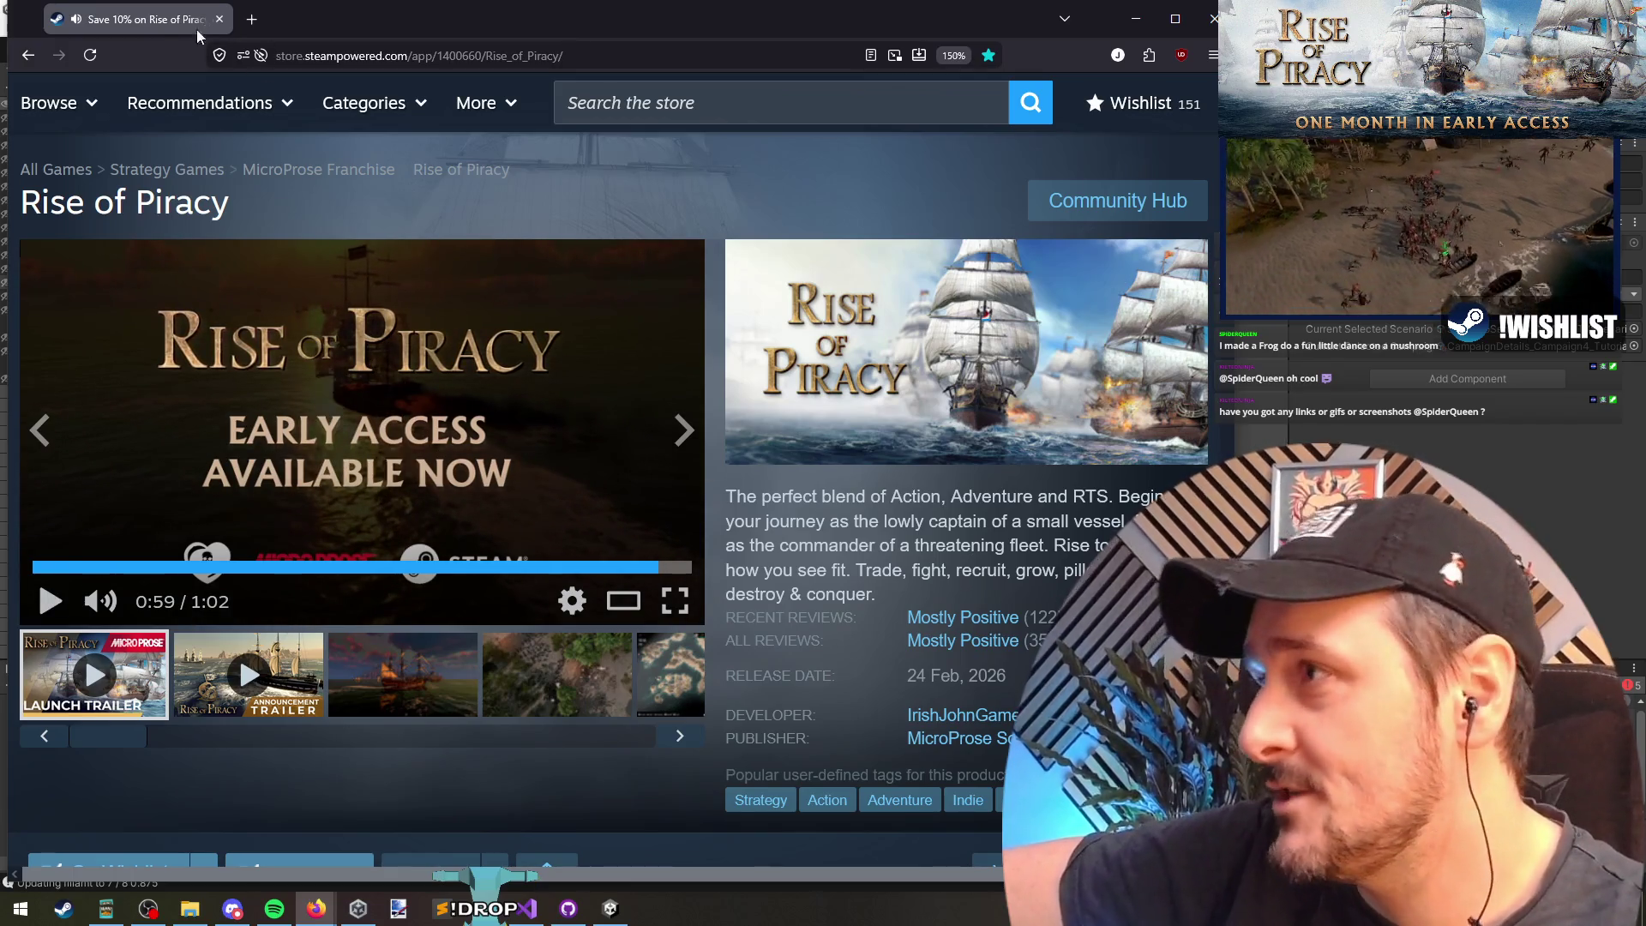
key(alt+Tab)
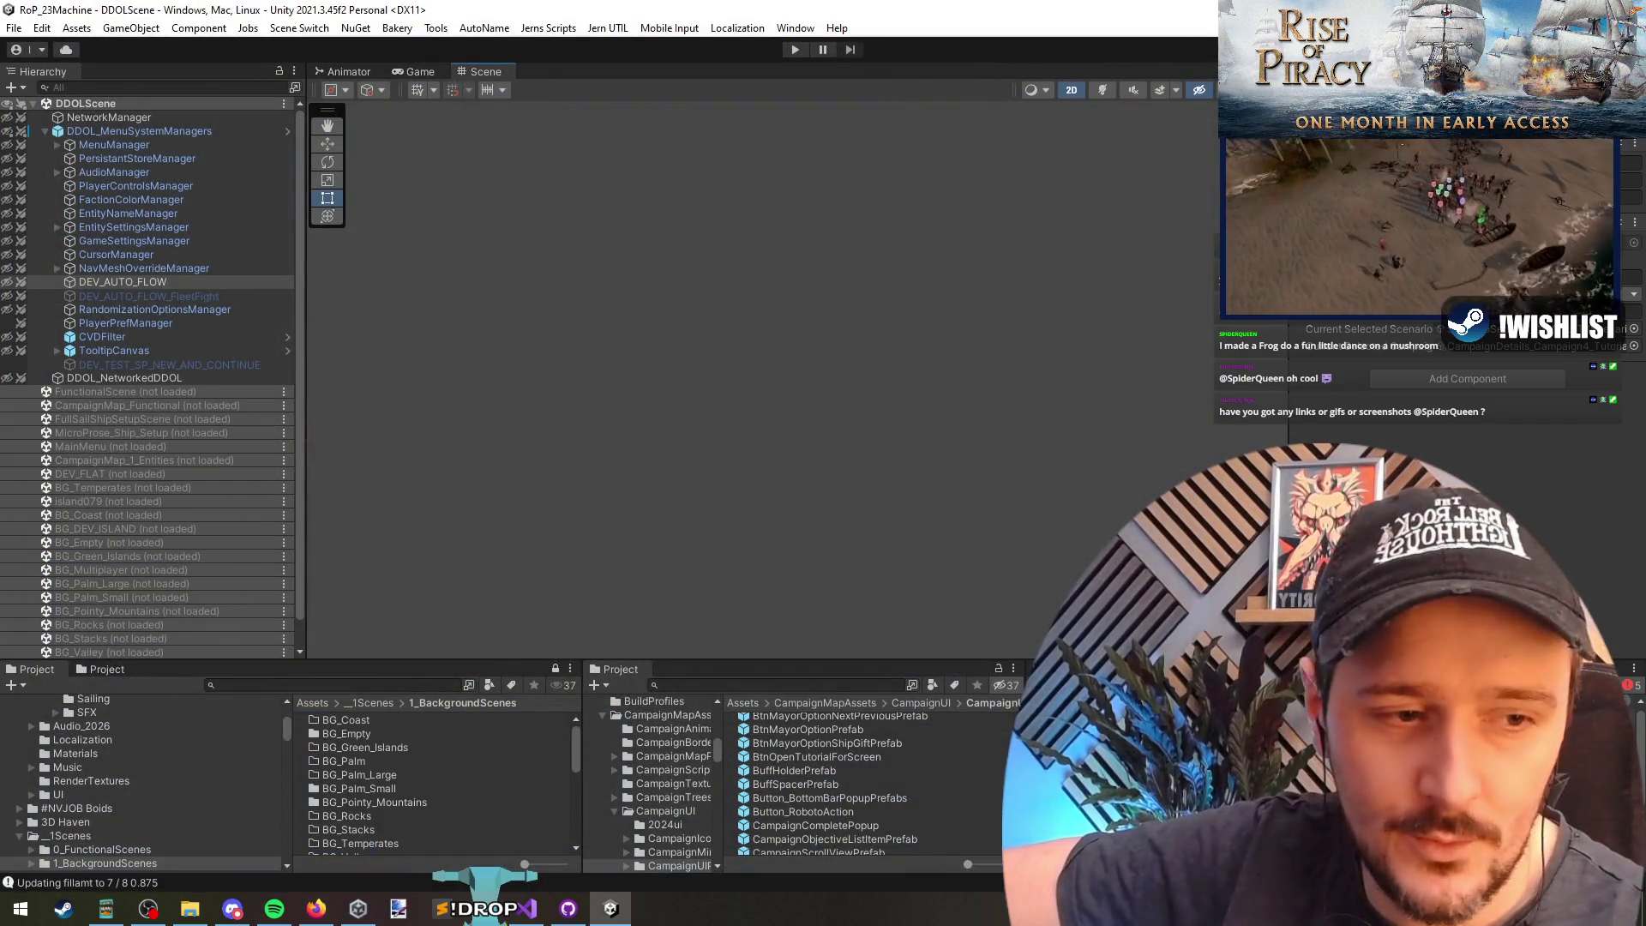
Step: Bring the Unity editor forward showing DDOLScene with its manager objects and unloaded scenes
key(alt+Tab)
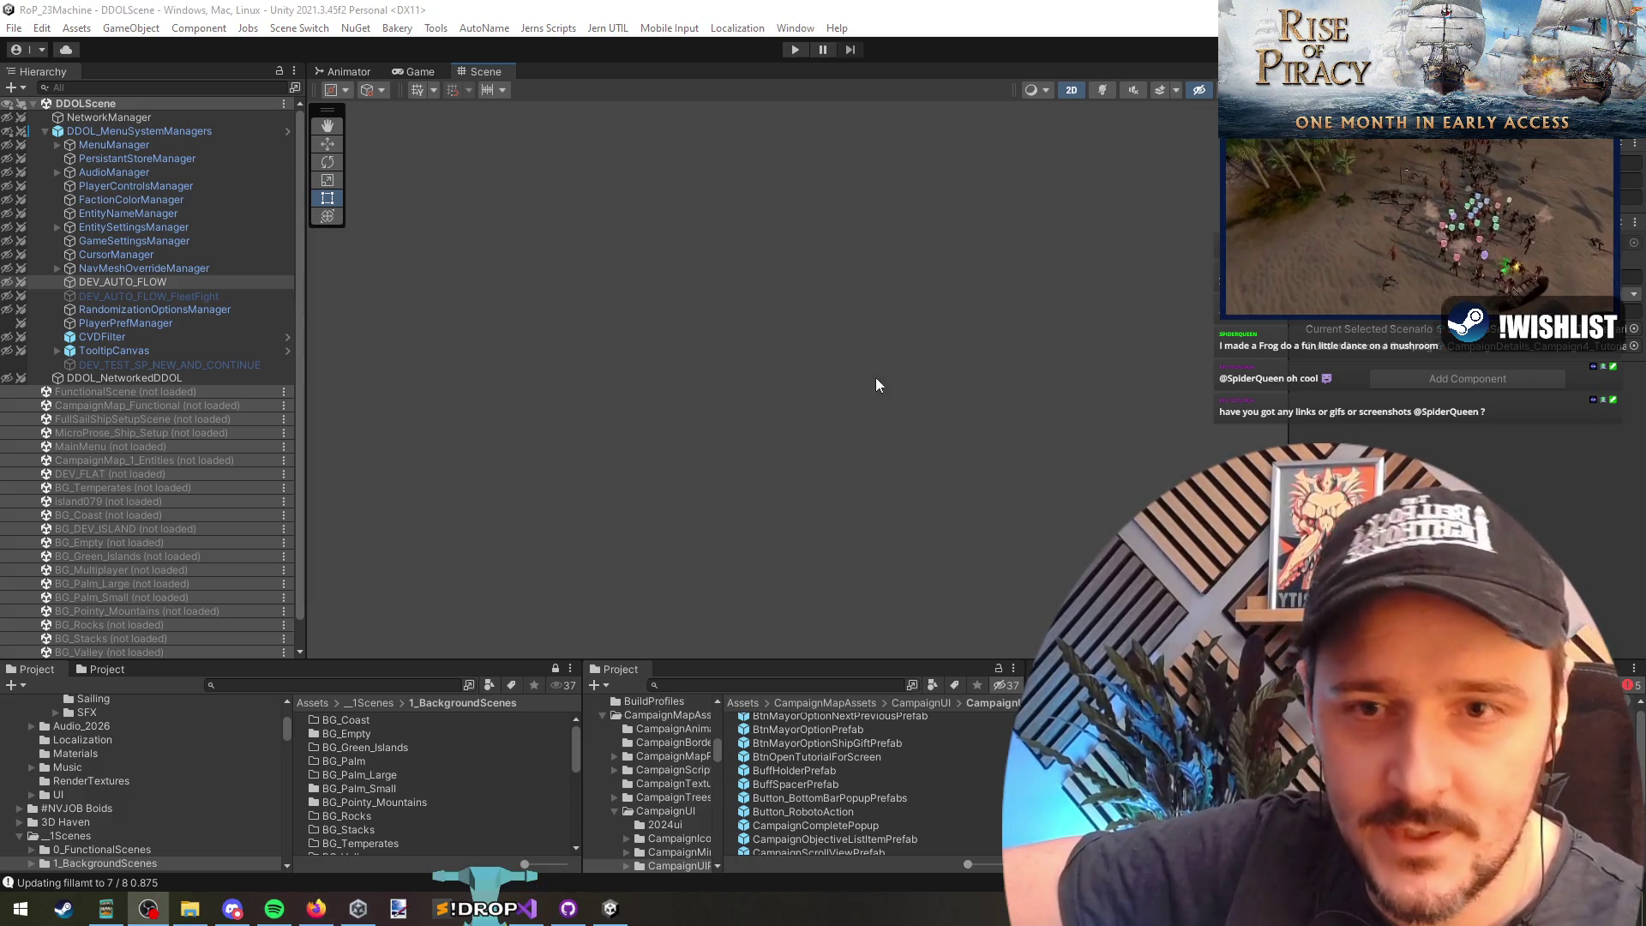
key(alt+Tab)
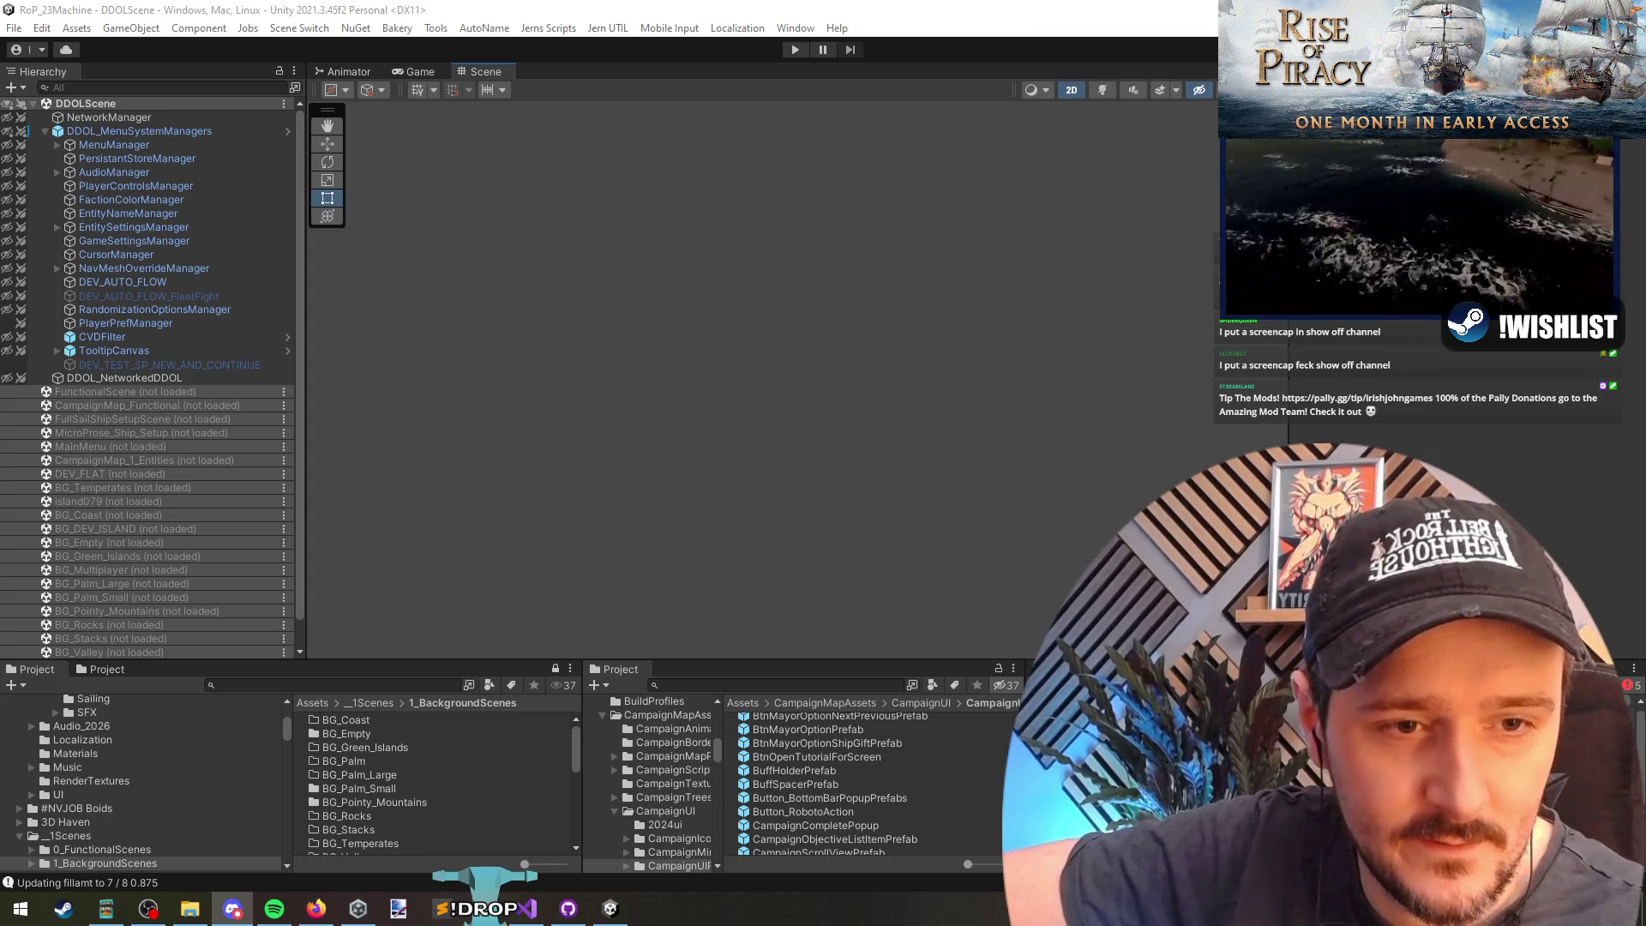
Step: Open Discord's #show-off channel, reposition the window, and replay the frog-on-mushroom video
click(233, 909)
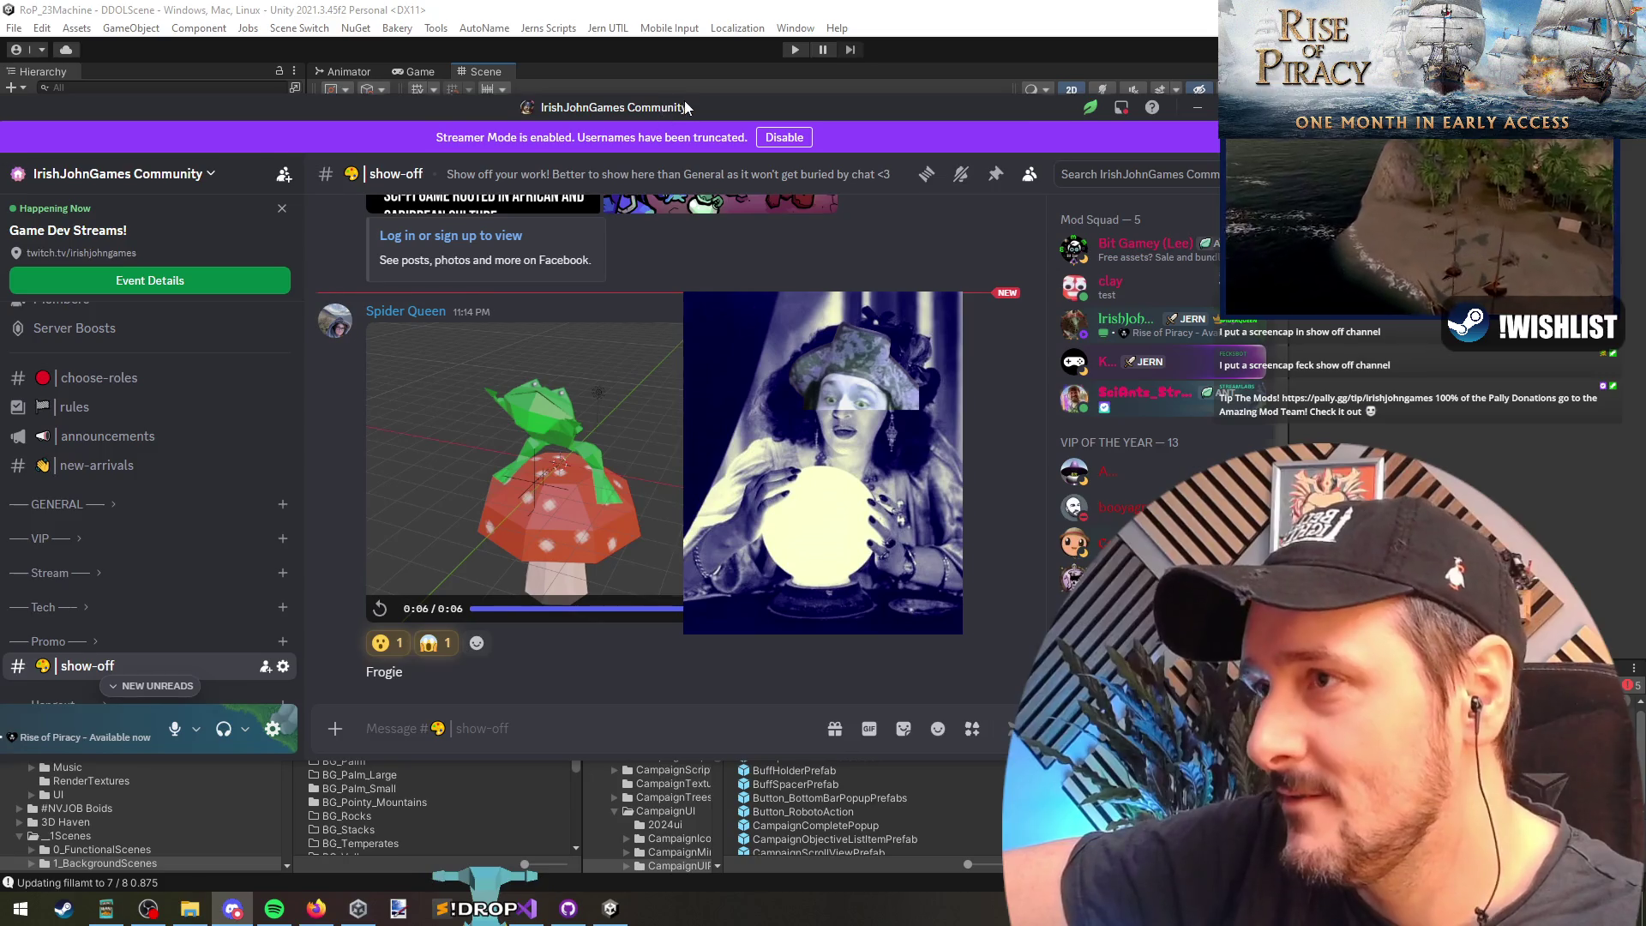
drag(589, 107, 400, 157)
click(440, 594)
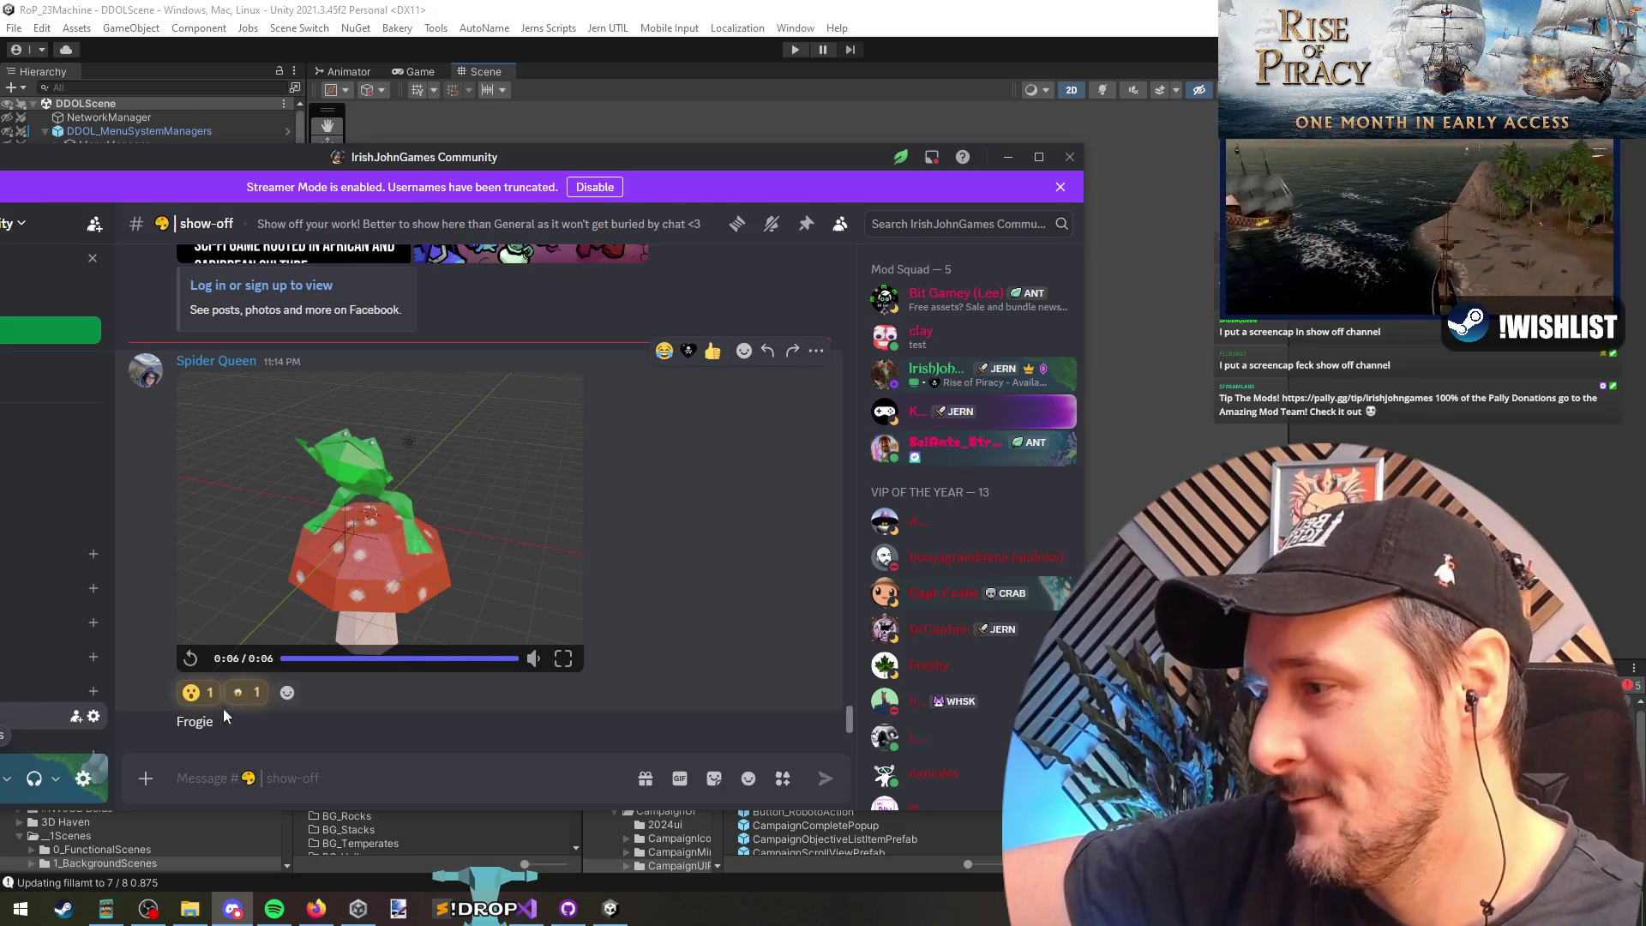
Step: Add skull and SkullHeart reactions and browse the enlarged images, including the Gravity's Edge art
click(688, 351)
scroll(684, 497, up, 5)
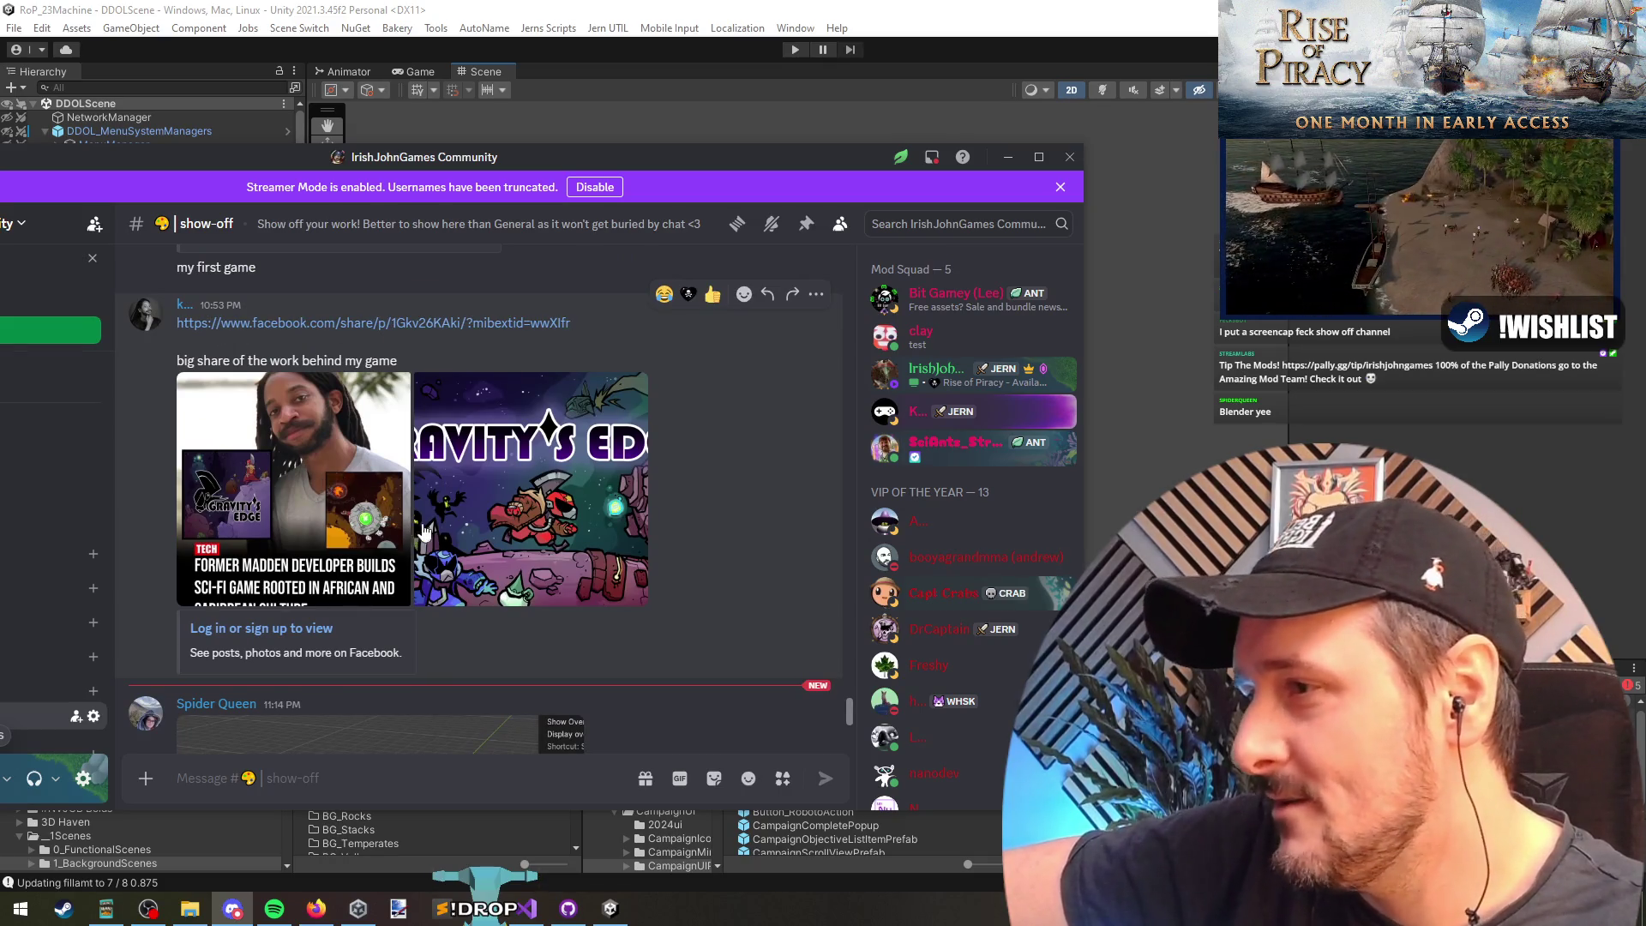
click(315, 504)
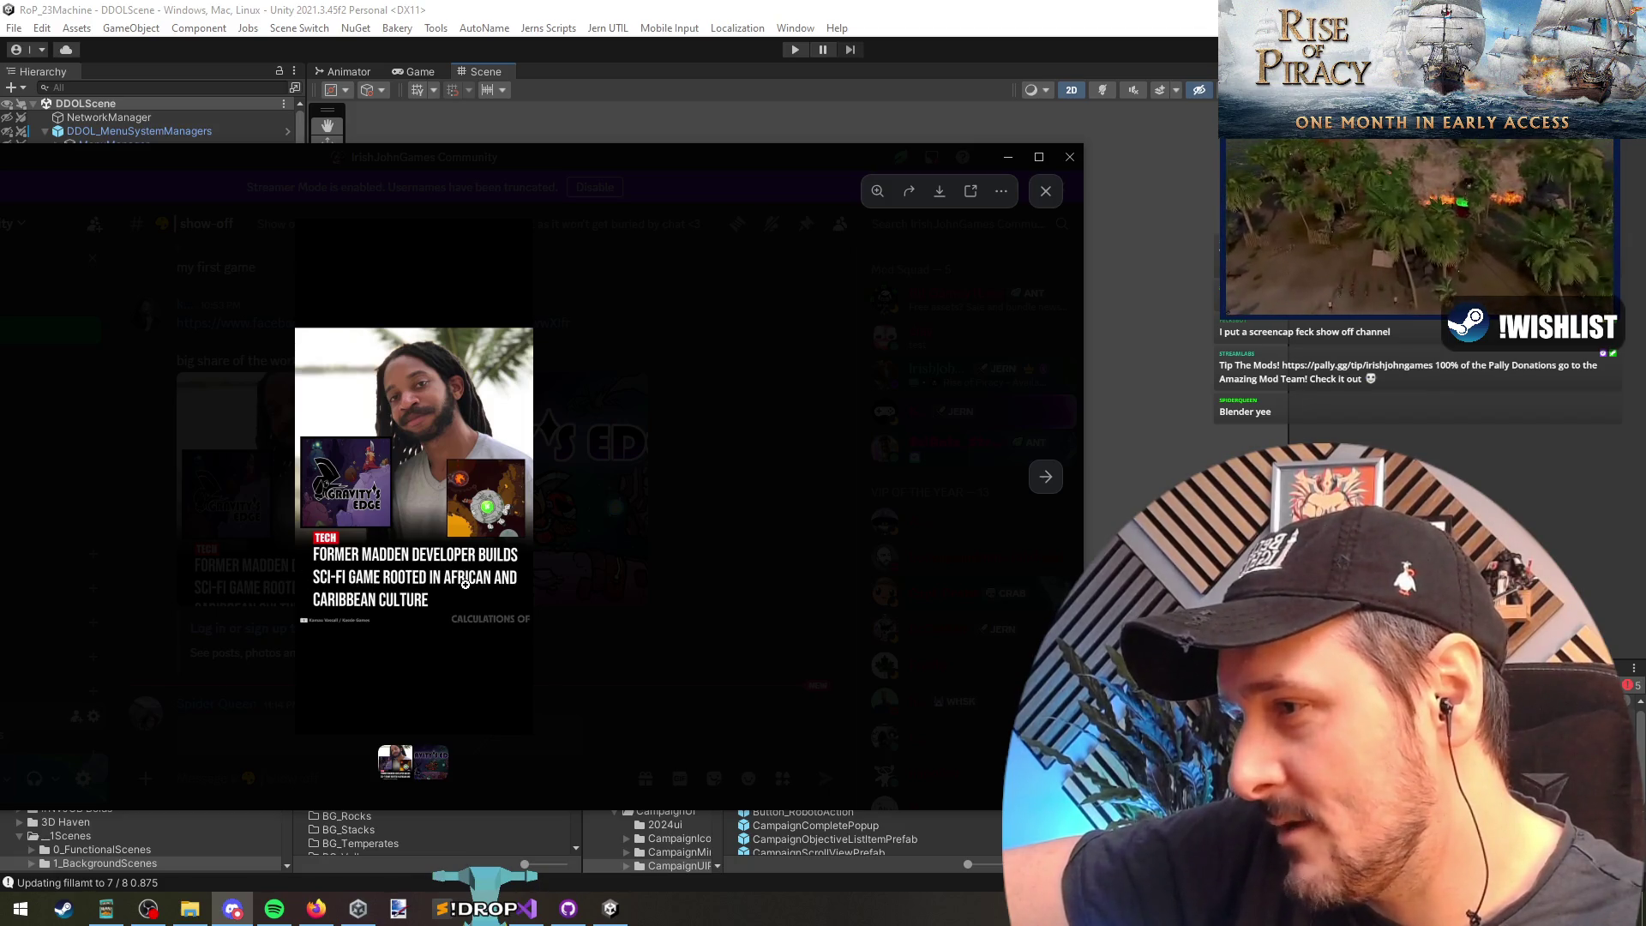
click(1045, 476)
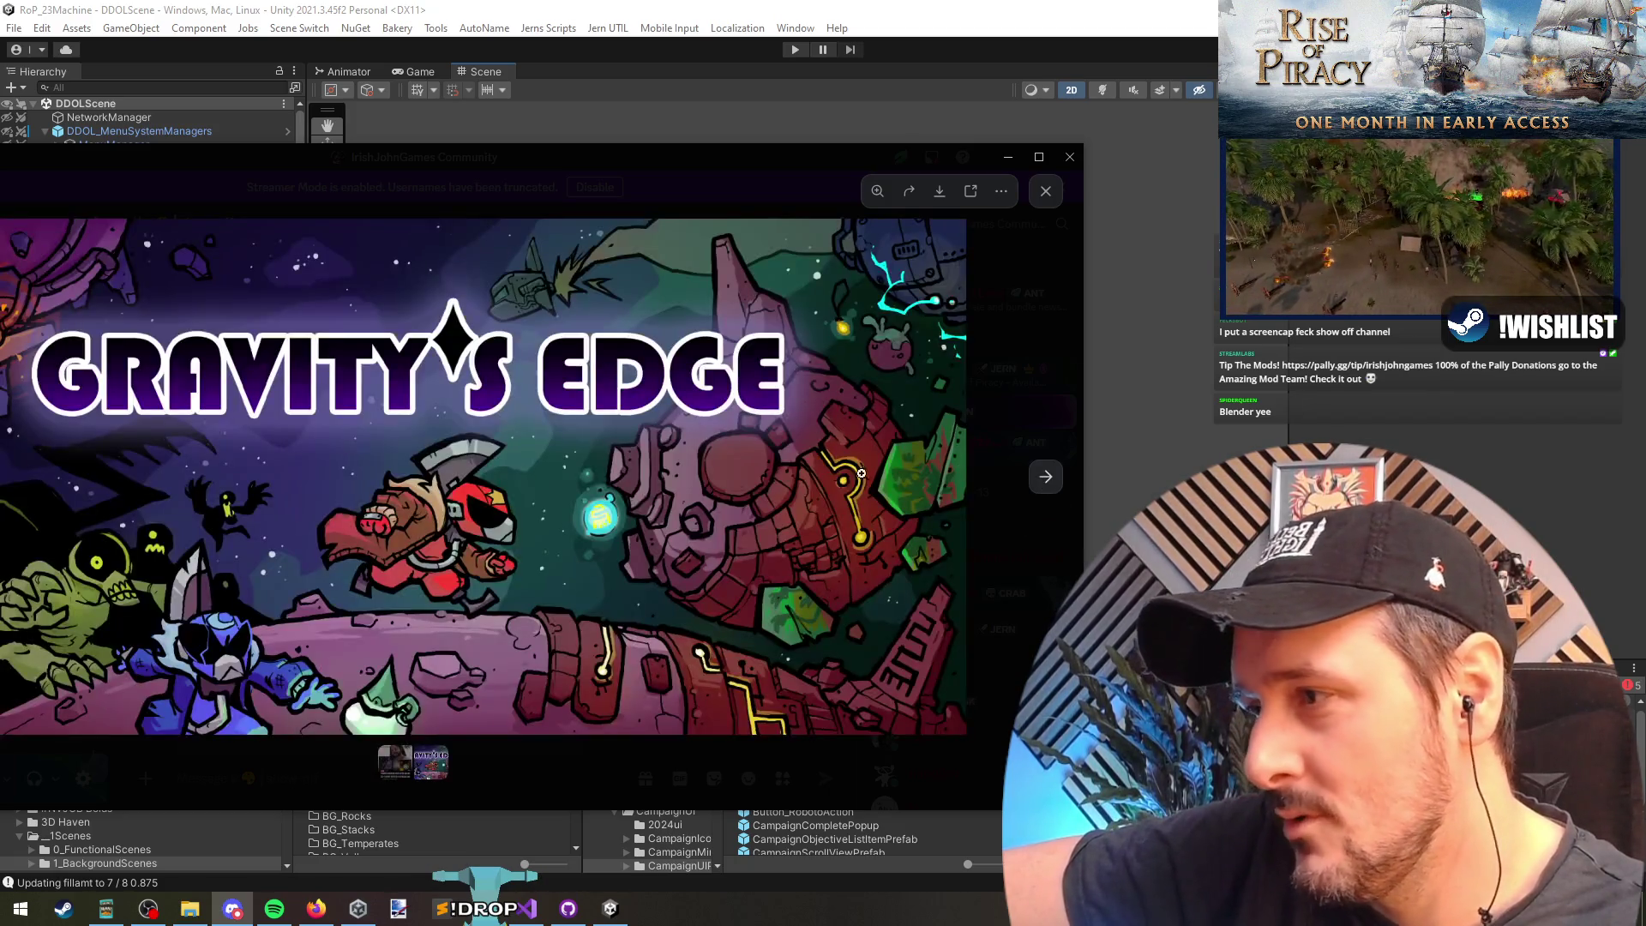
click(1032, 377)
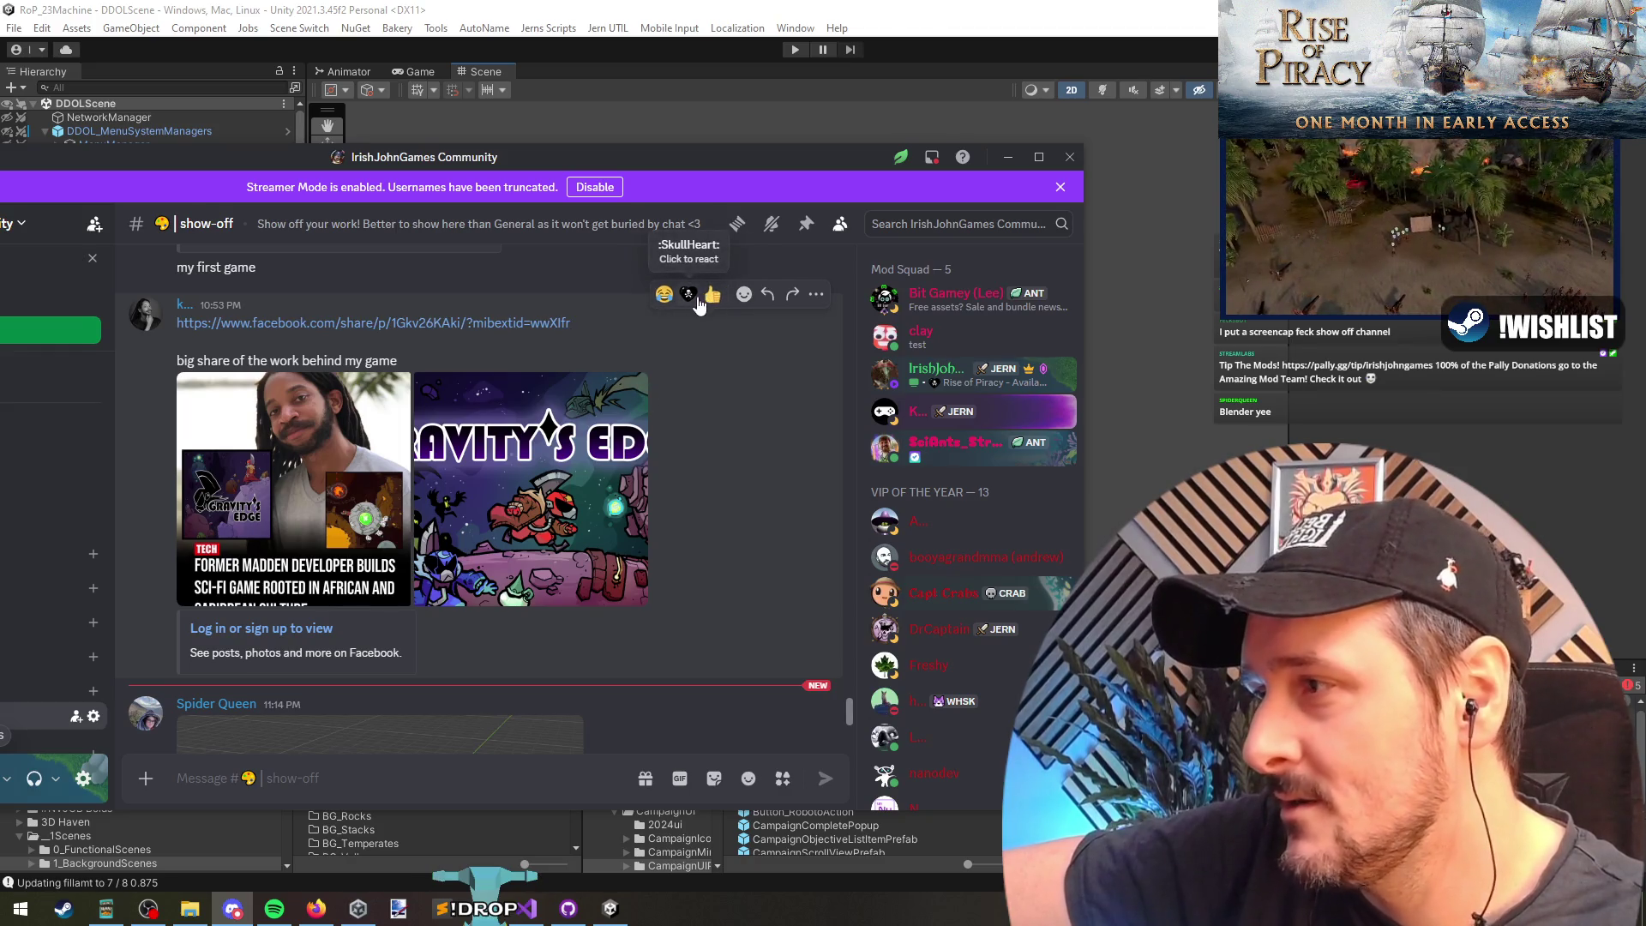
click(692, 294)
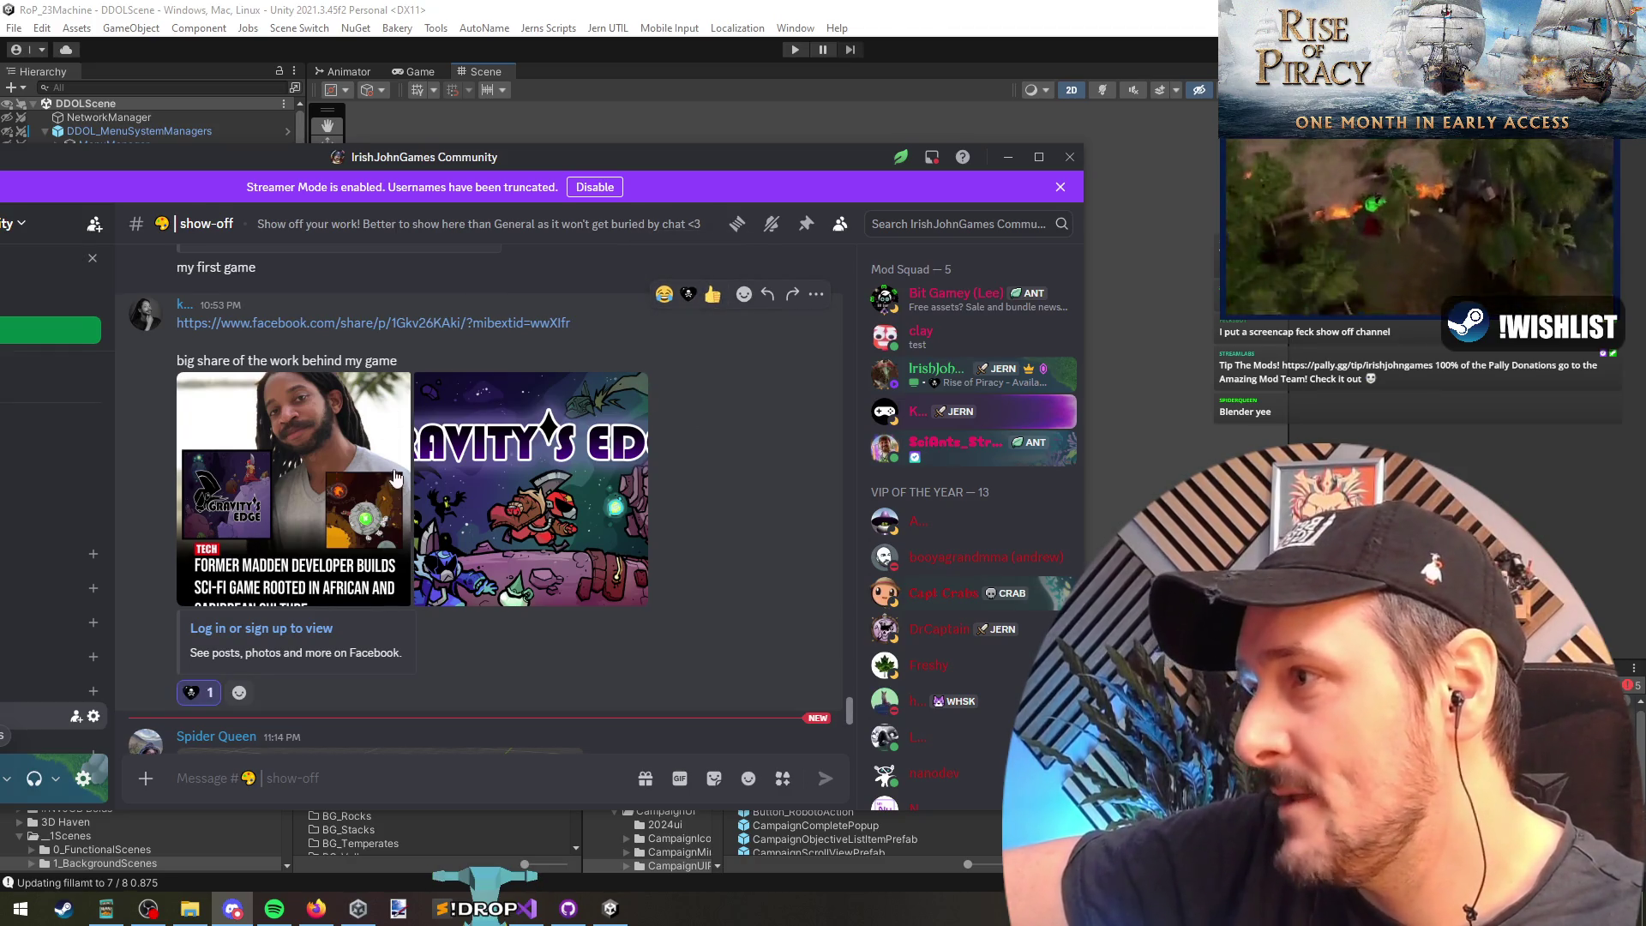
Step: Replay the frog video again, then move Discord aside to bring Unity to the front
scroll(390, 474, up, 4)
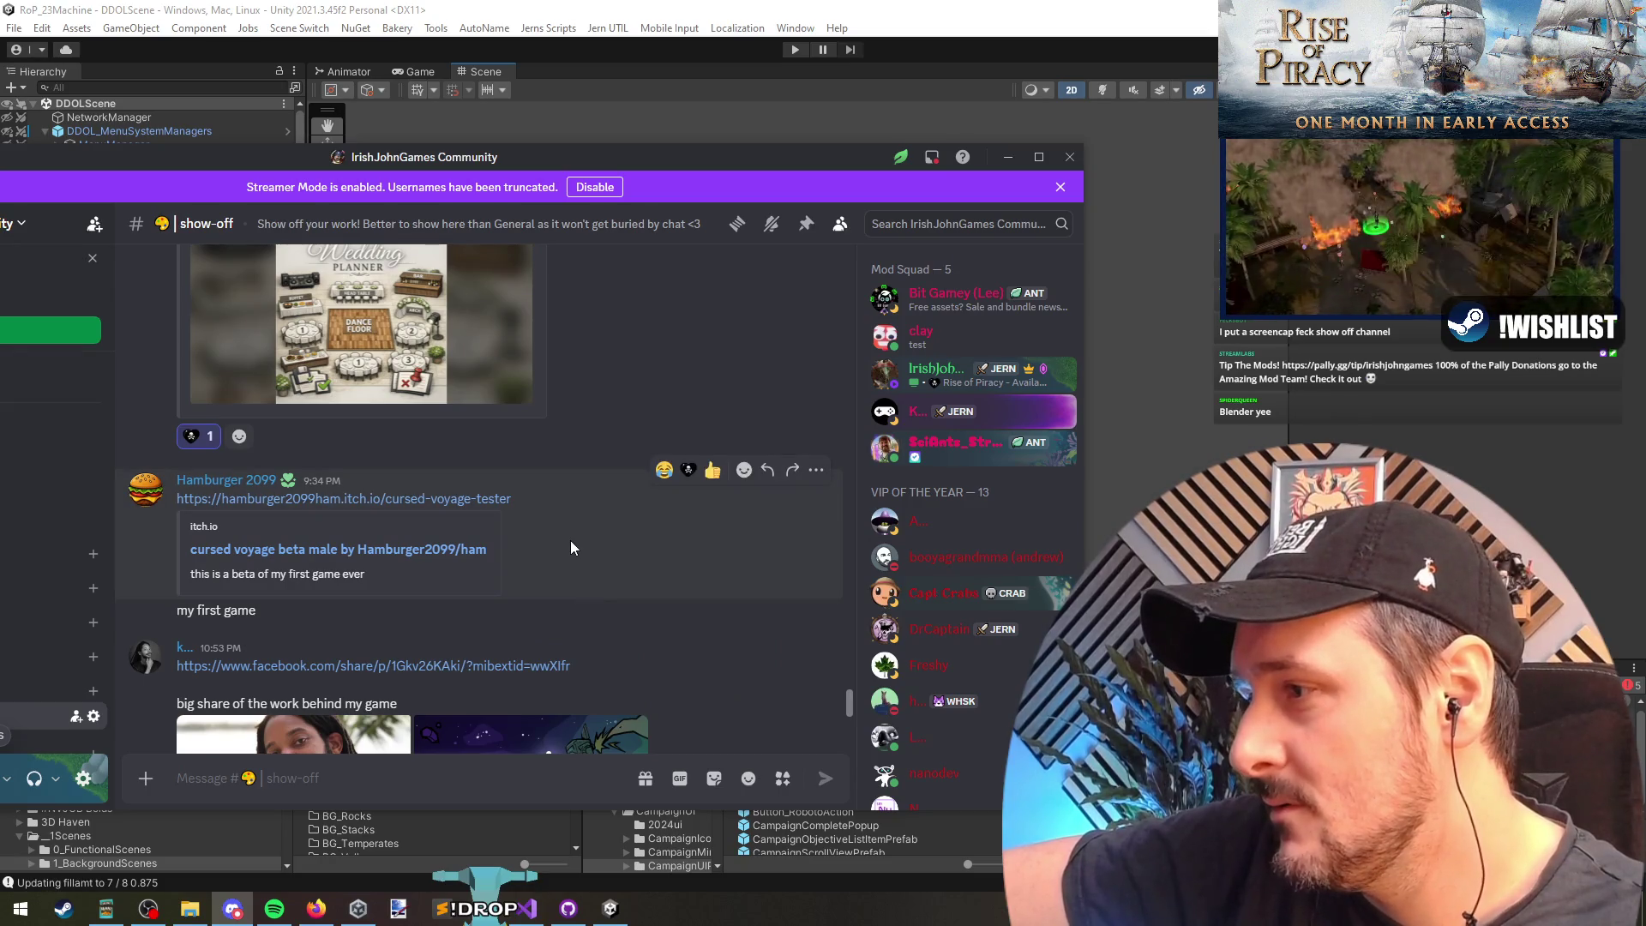
scroll(635, 573, down, 4)
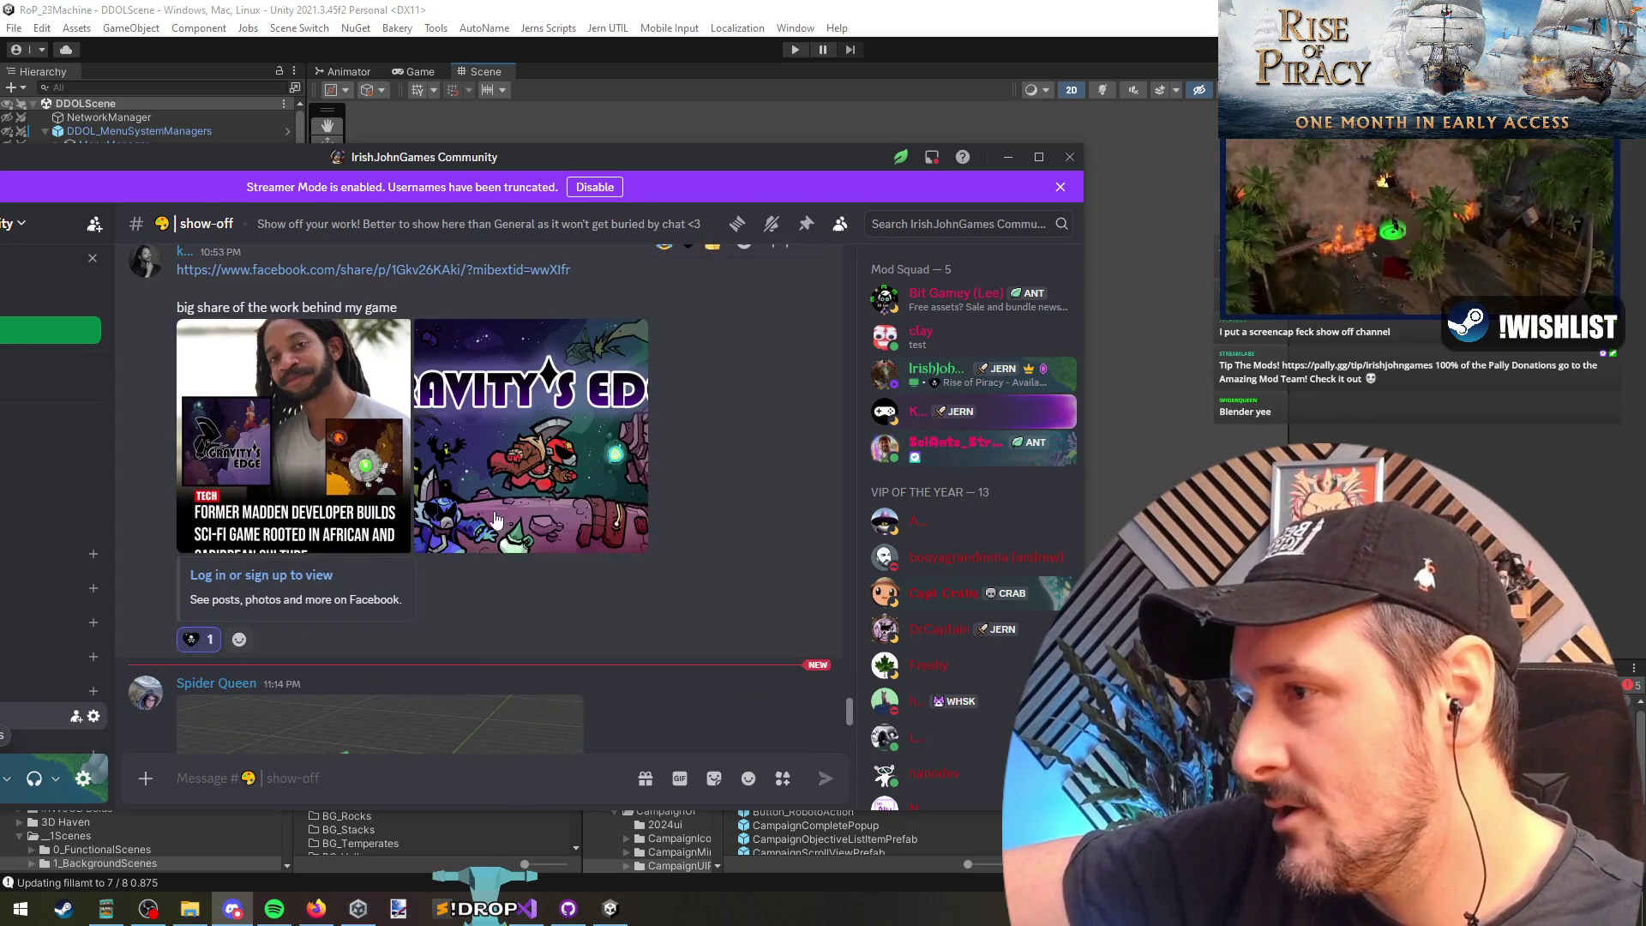
scroll(426, 459, down, 1)
scroll(426, 459, down, 3)
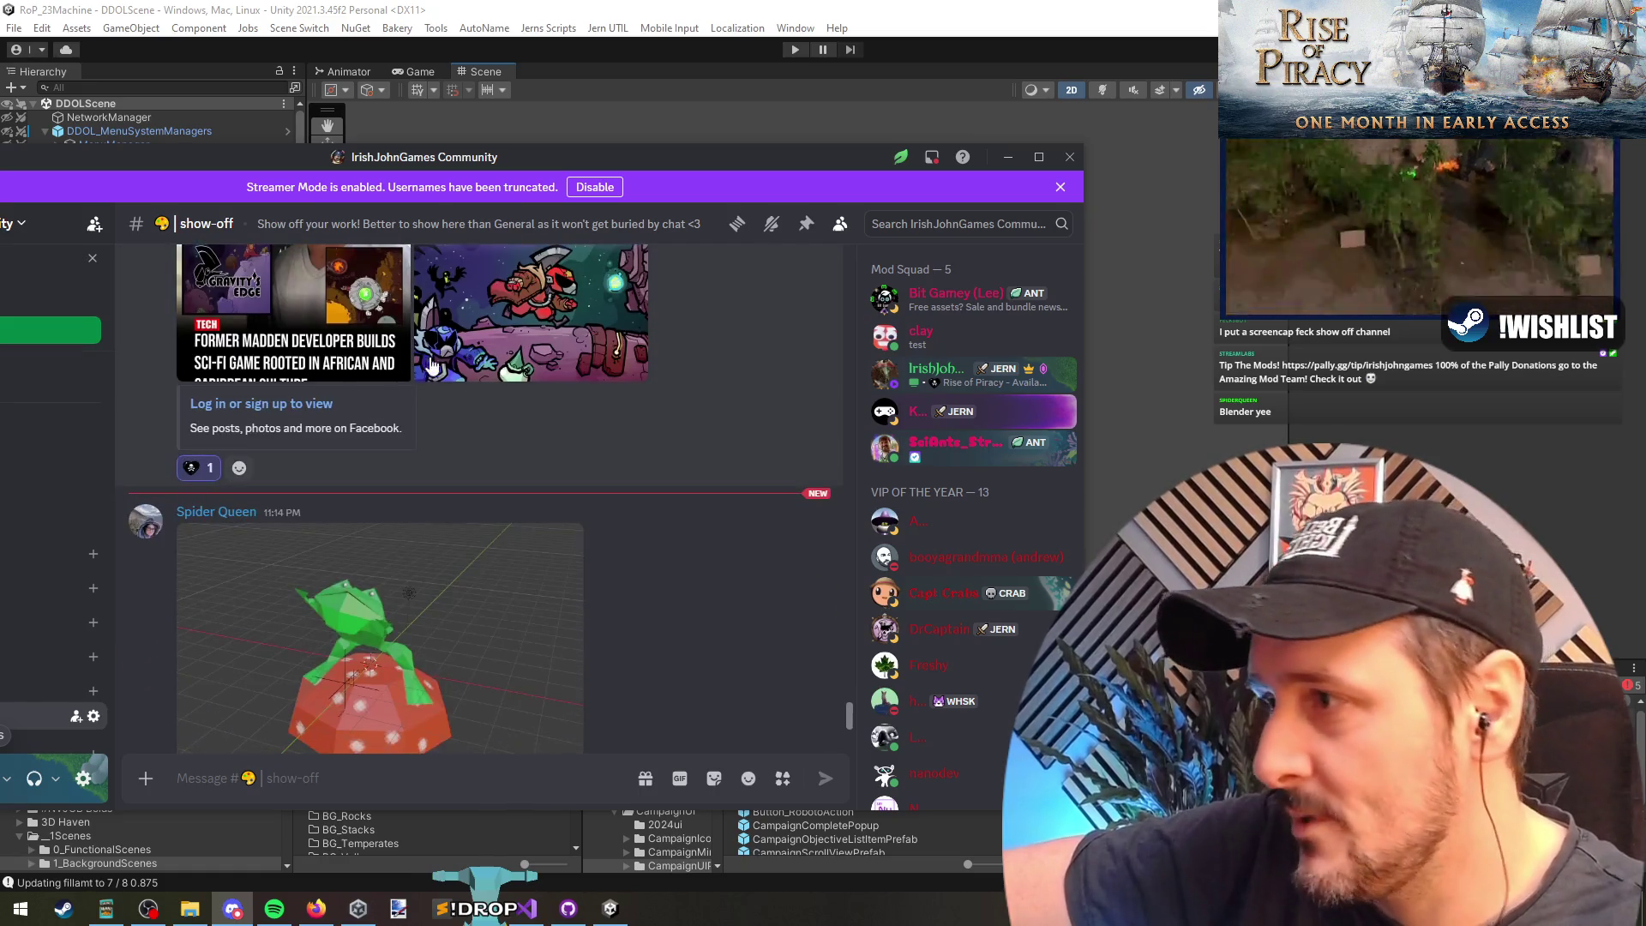
scroll(522, 455, up, 5)
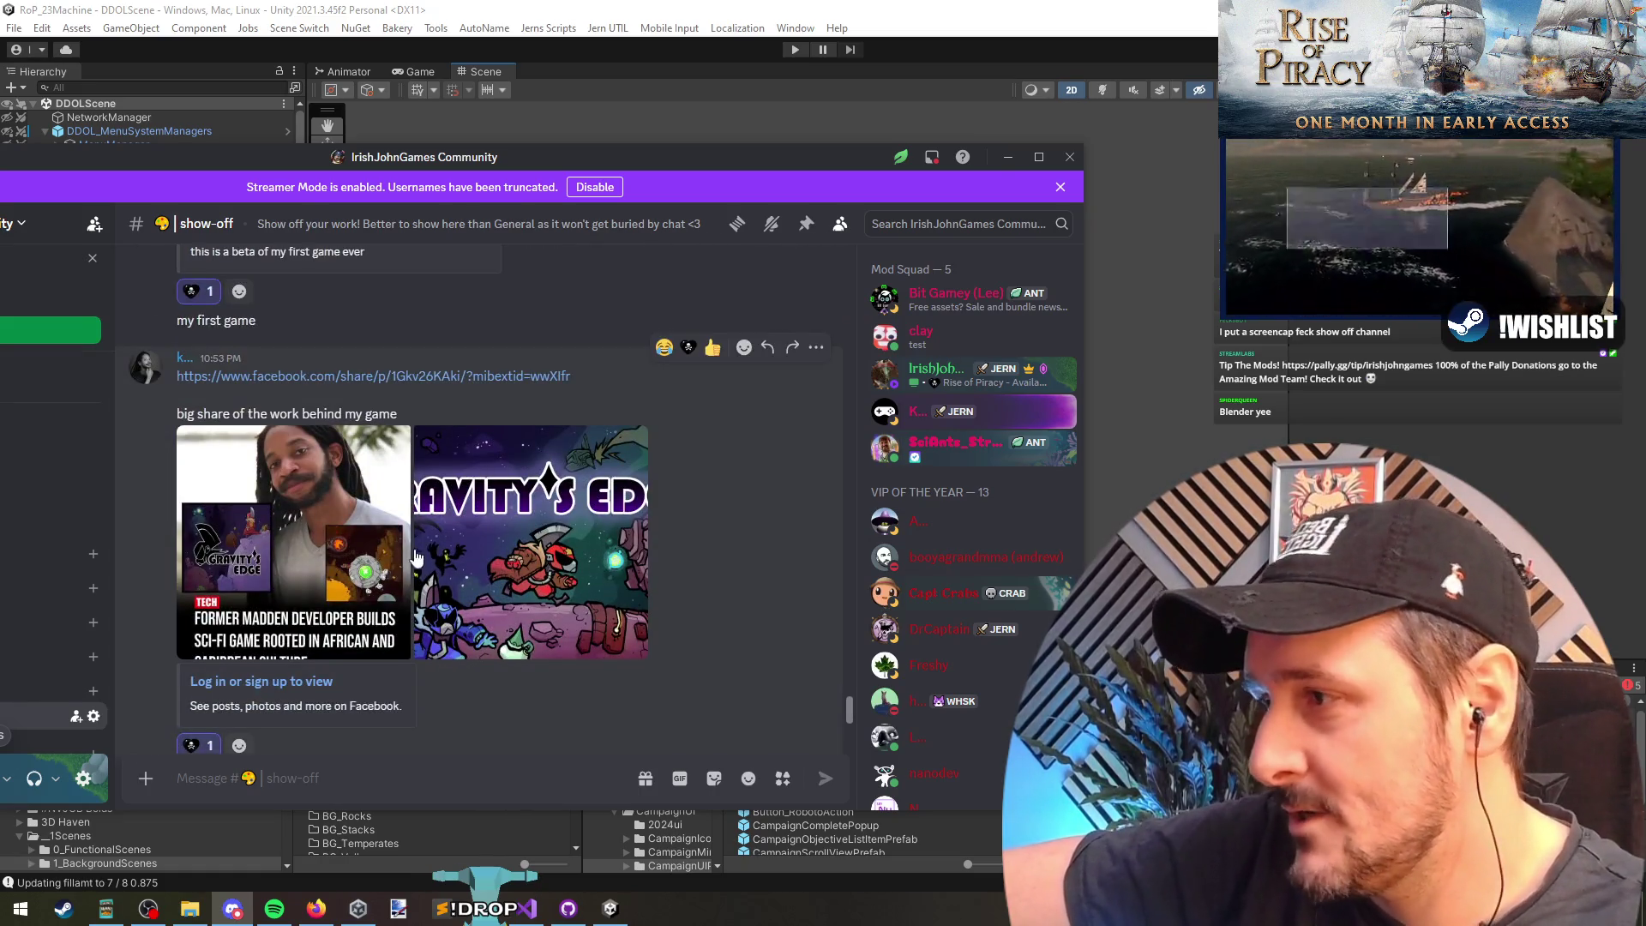
scroll(446, 590, down, 5)
click(421, 485)
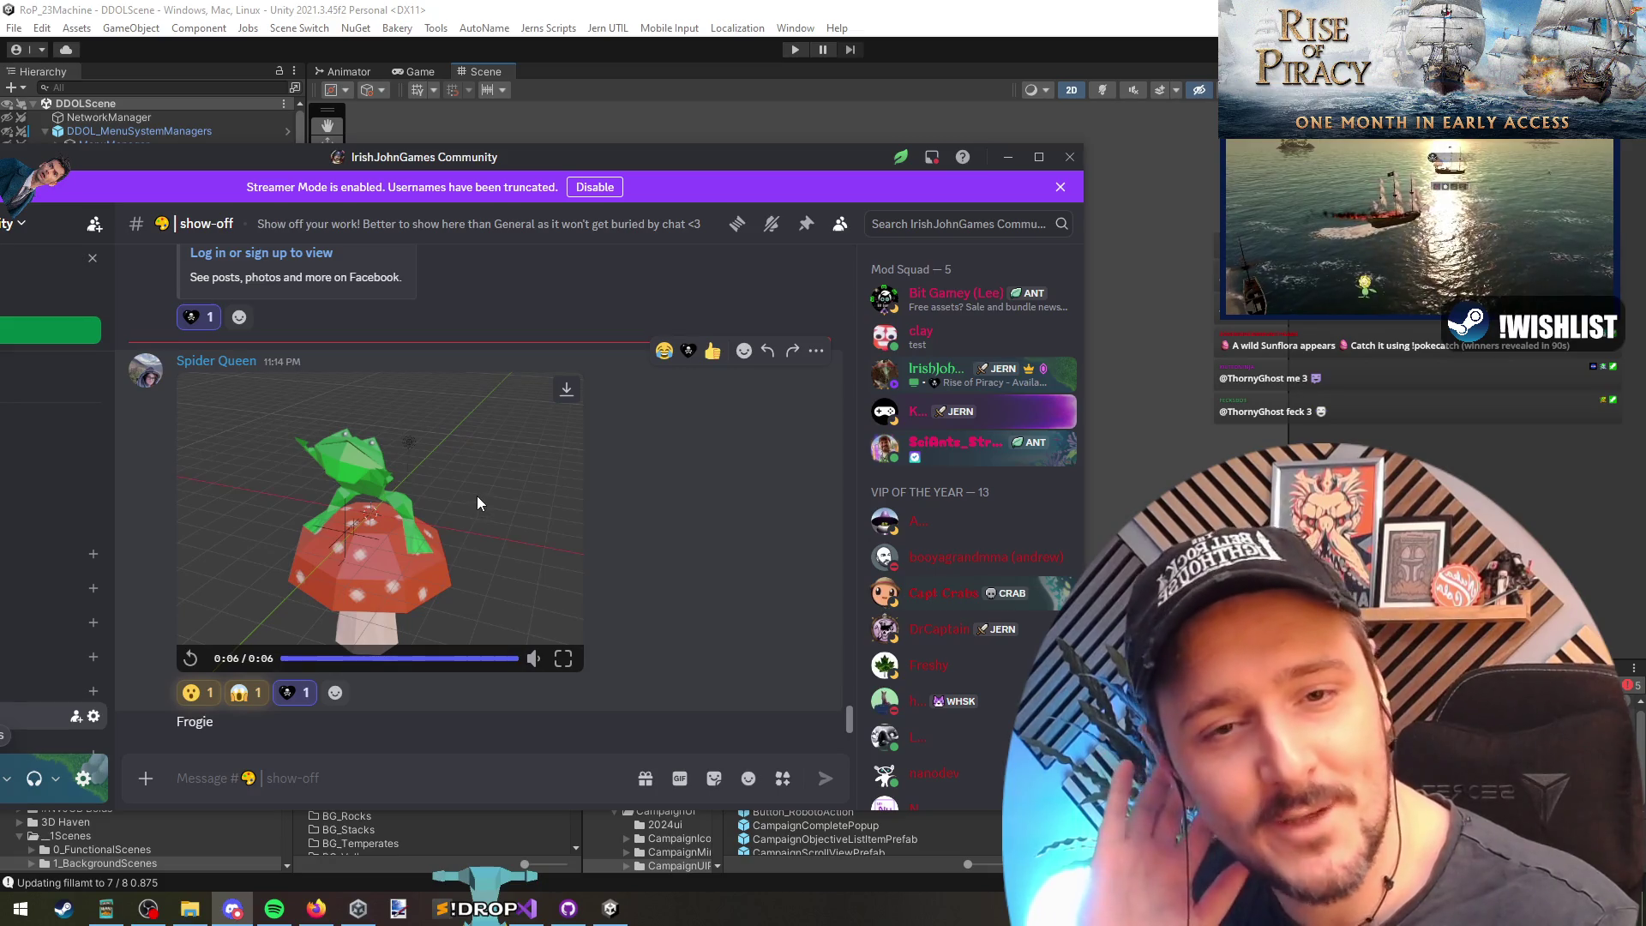
mouse_move(416, 157)
mouse_down()
mouse_move(445, 178)
mouse_move(1217, 197)
mouse_up()
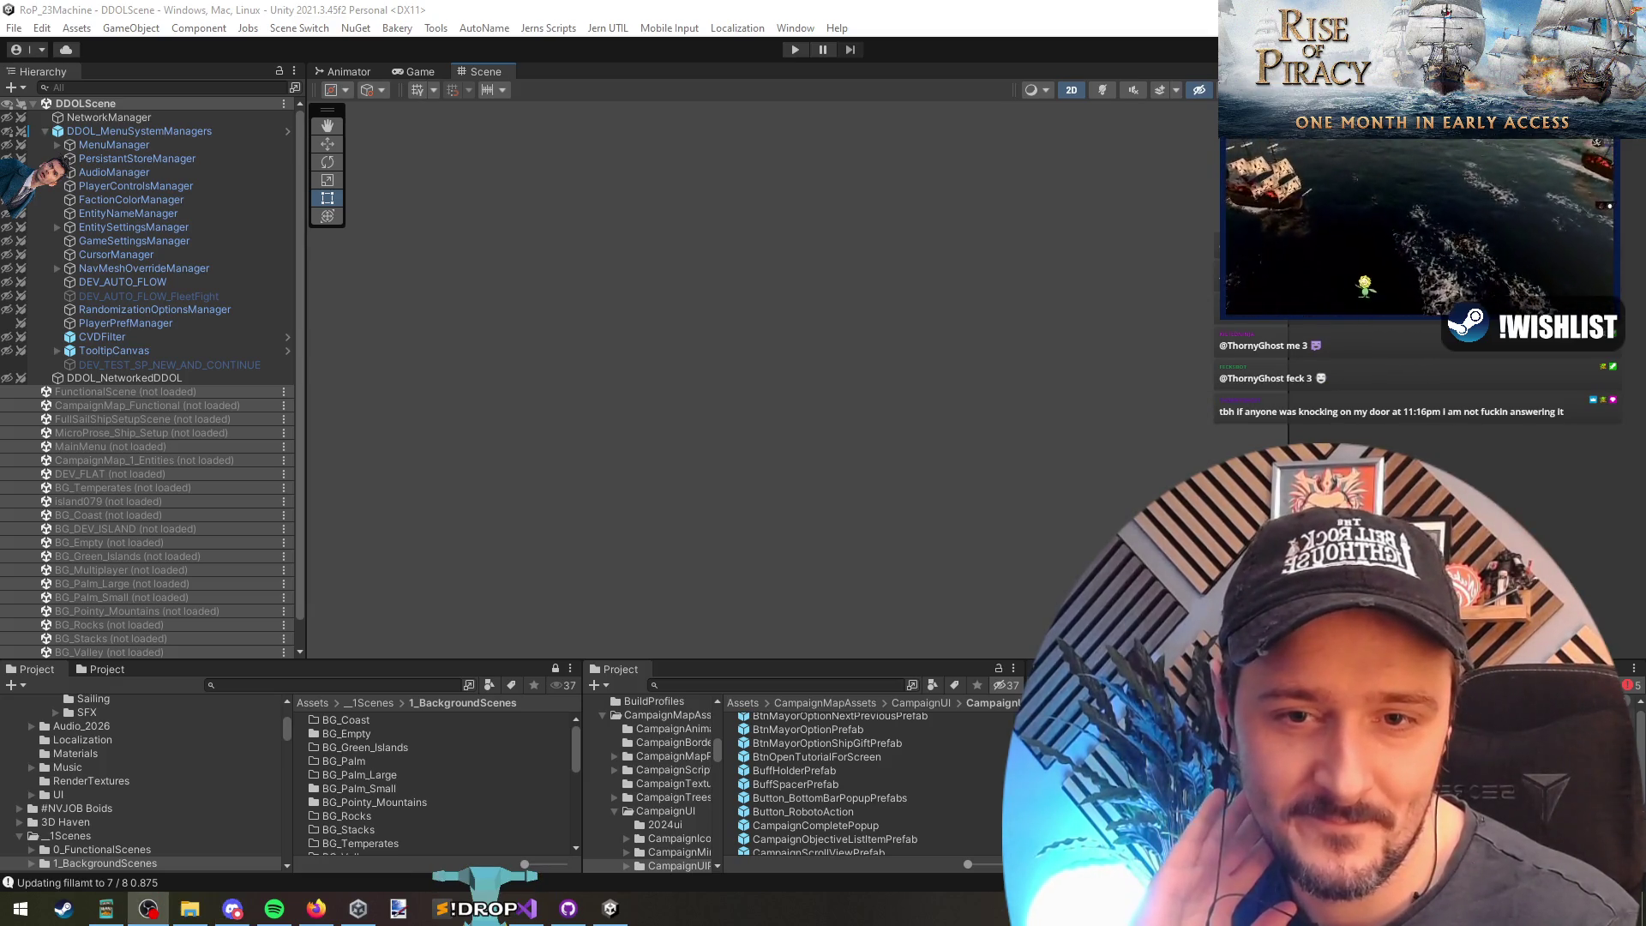
click(987, 289)
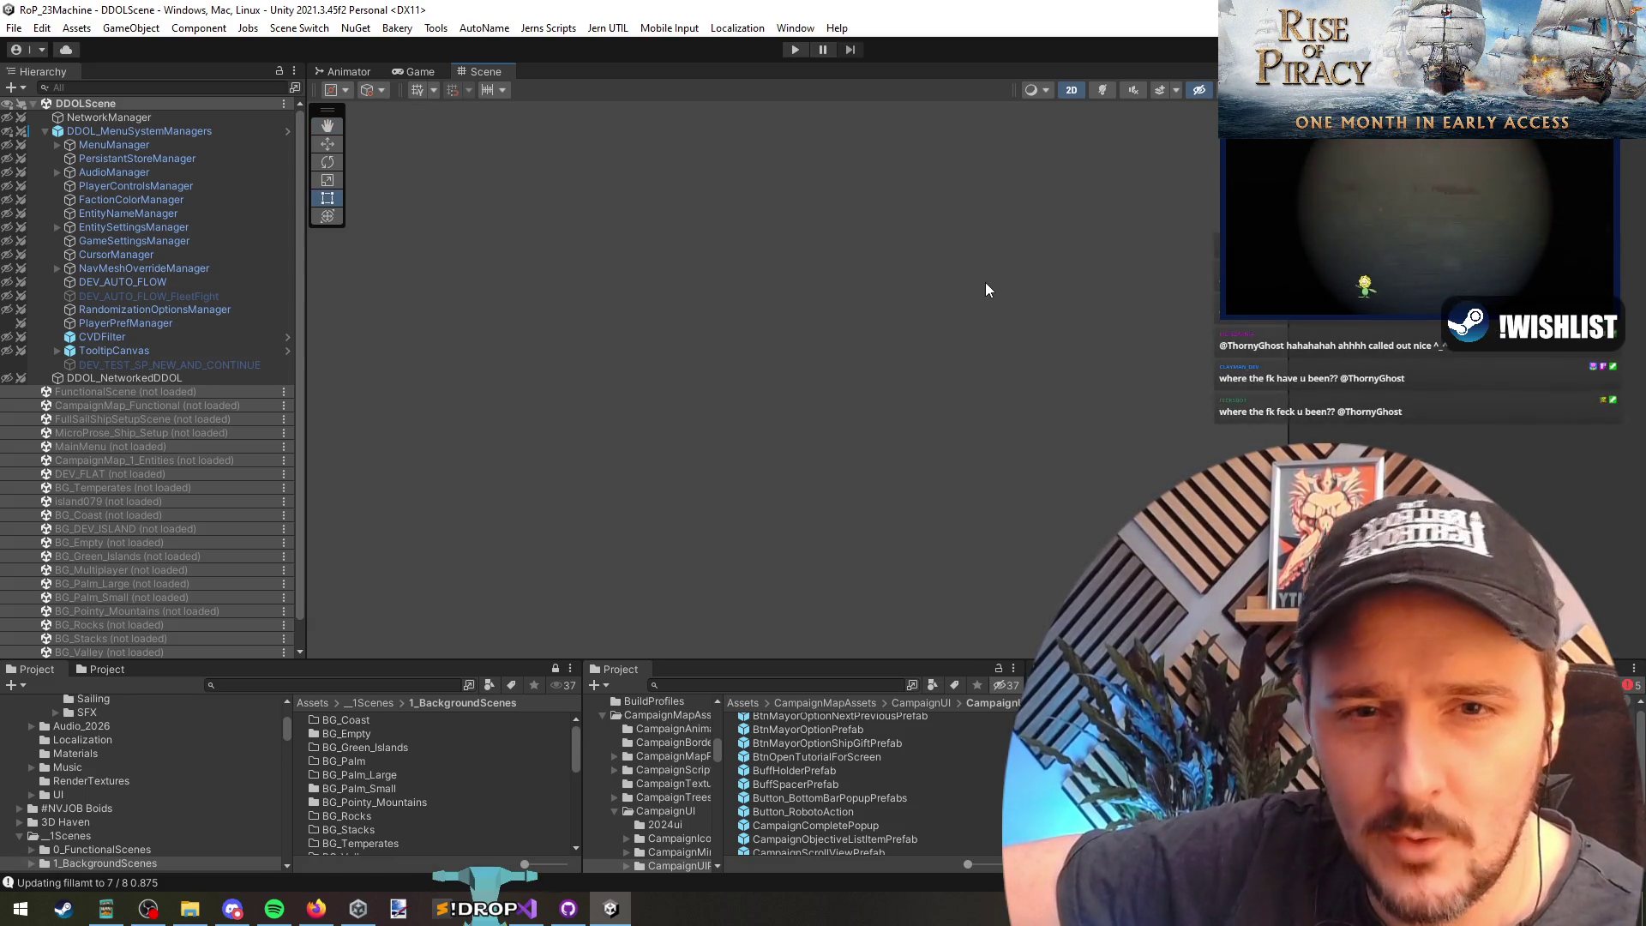
key(alt+Tab)
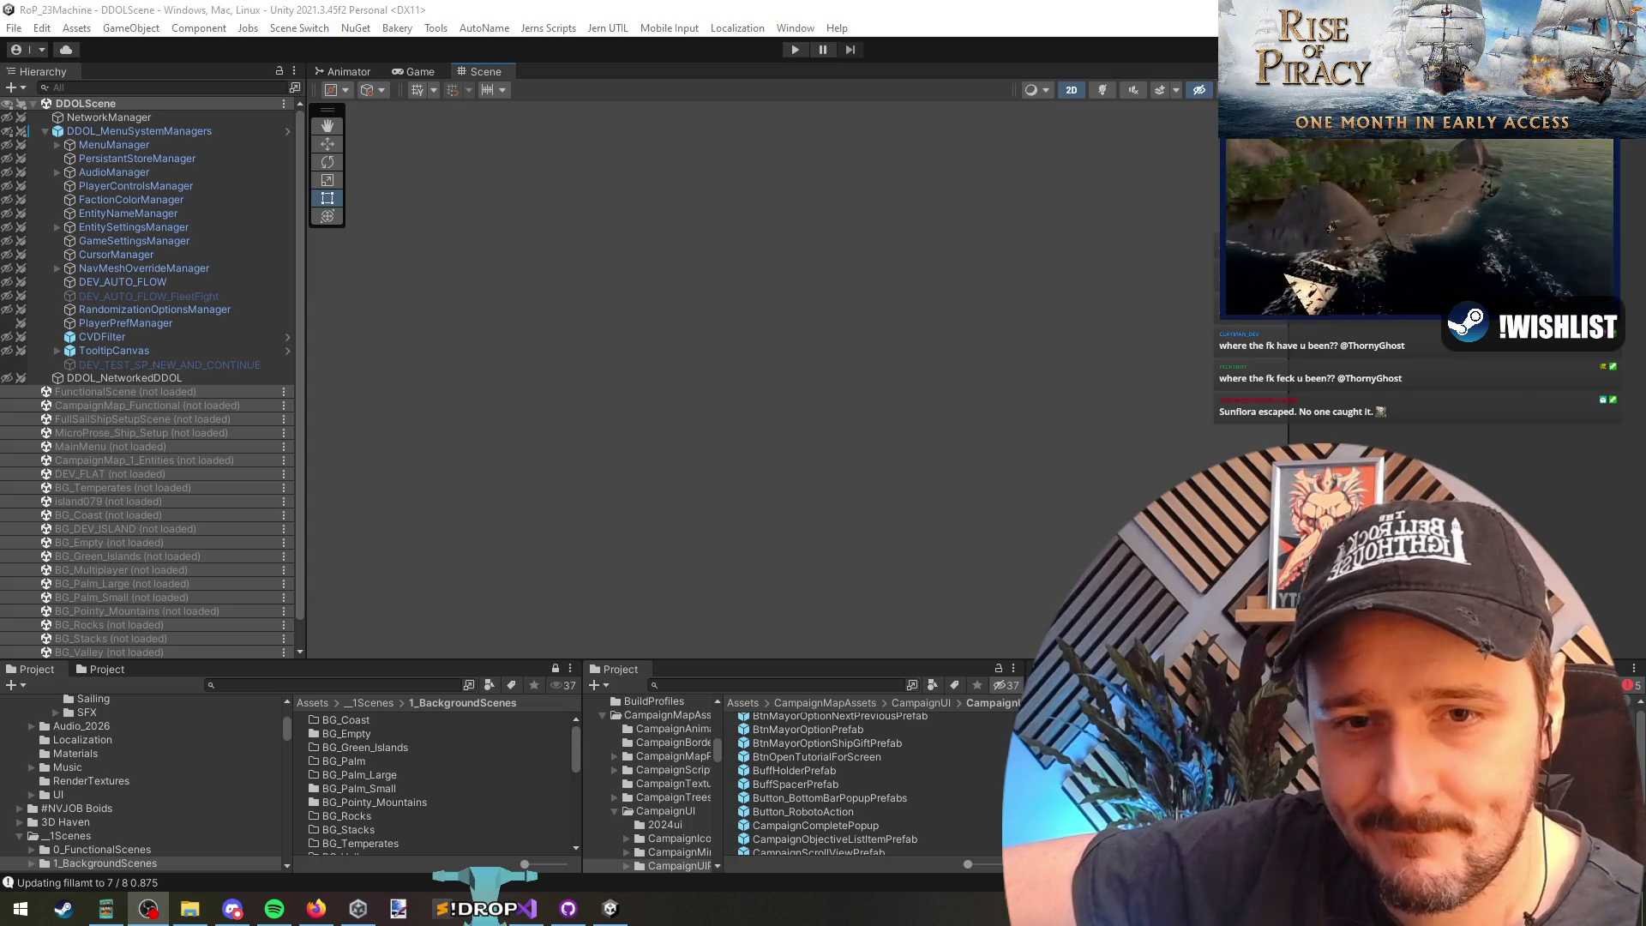
key(alt+Tab)
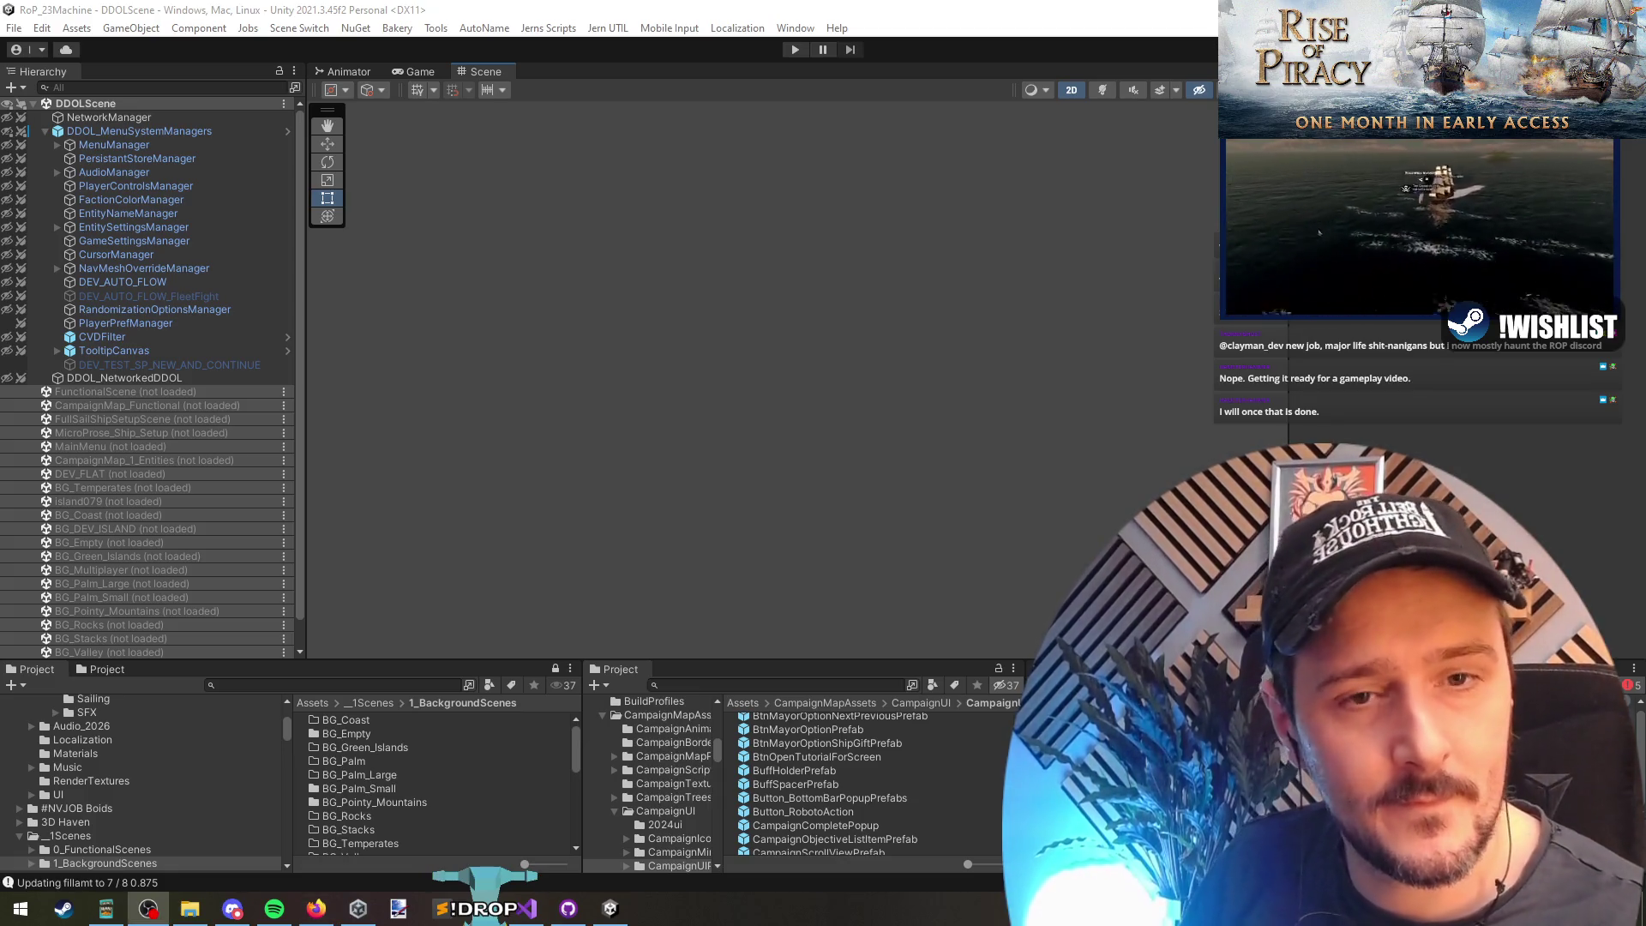
click(1202, 343)
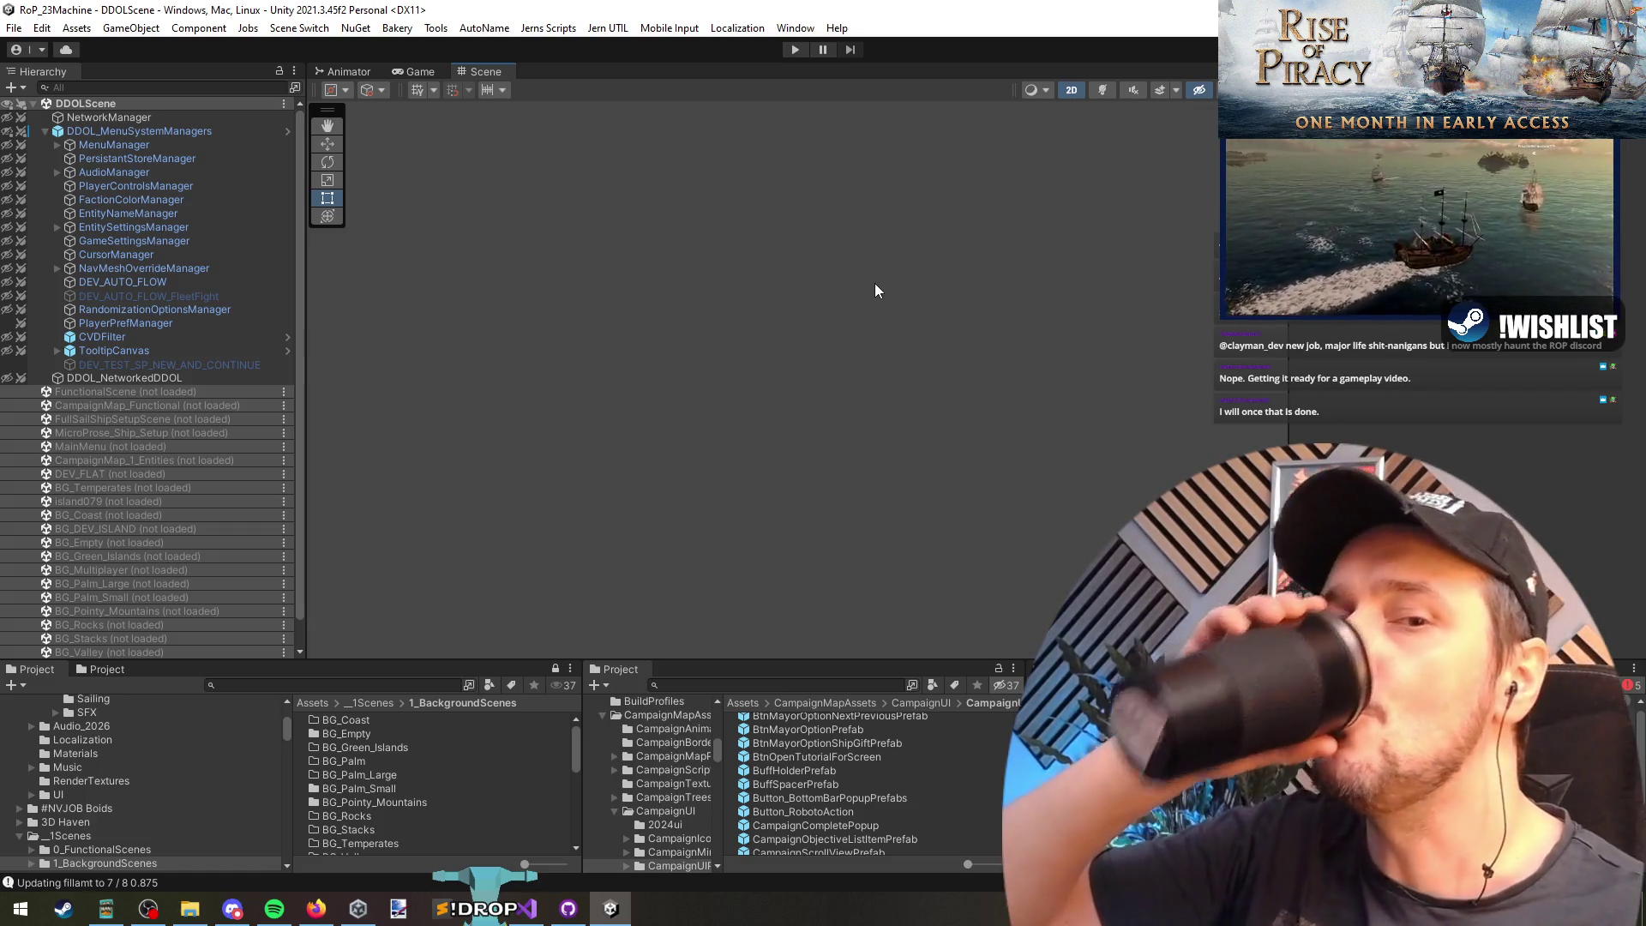
key(q)
key(t)
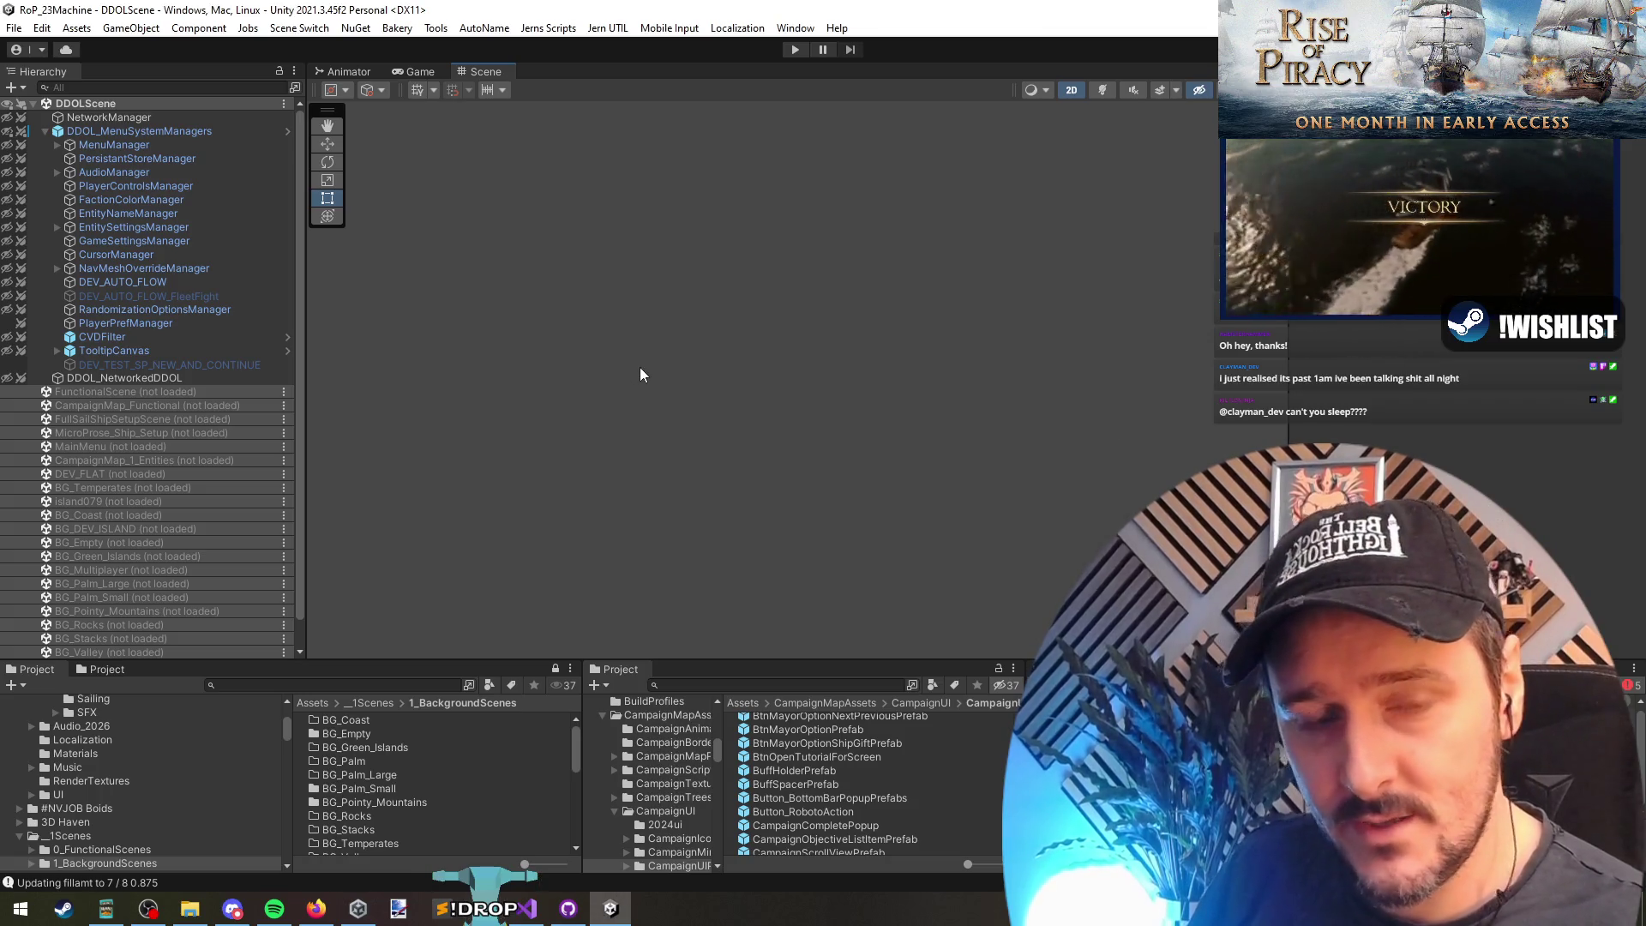
key(alt+Tab)
Step: Switch to AIManager.cs and search the solution to jump to the TreeDestroyed method
key(ctrl+Tab)
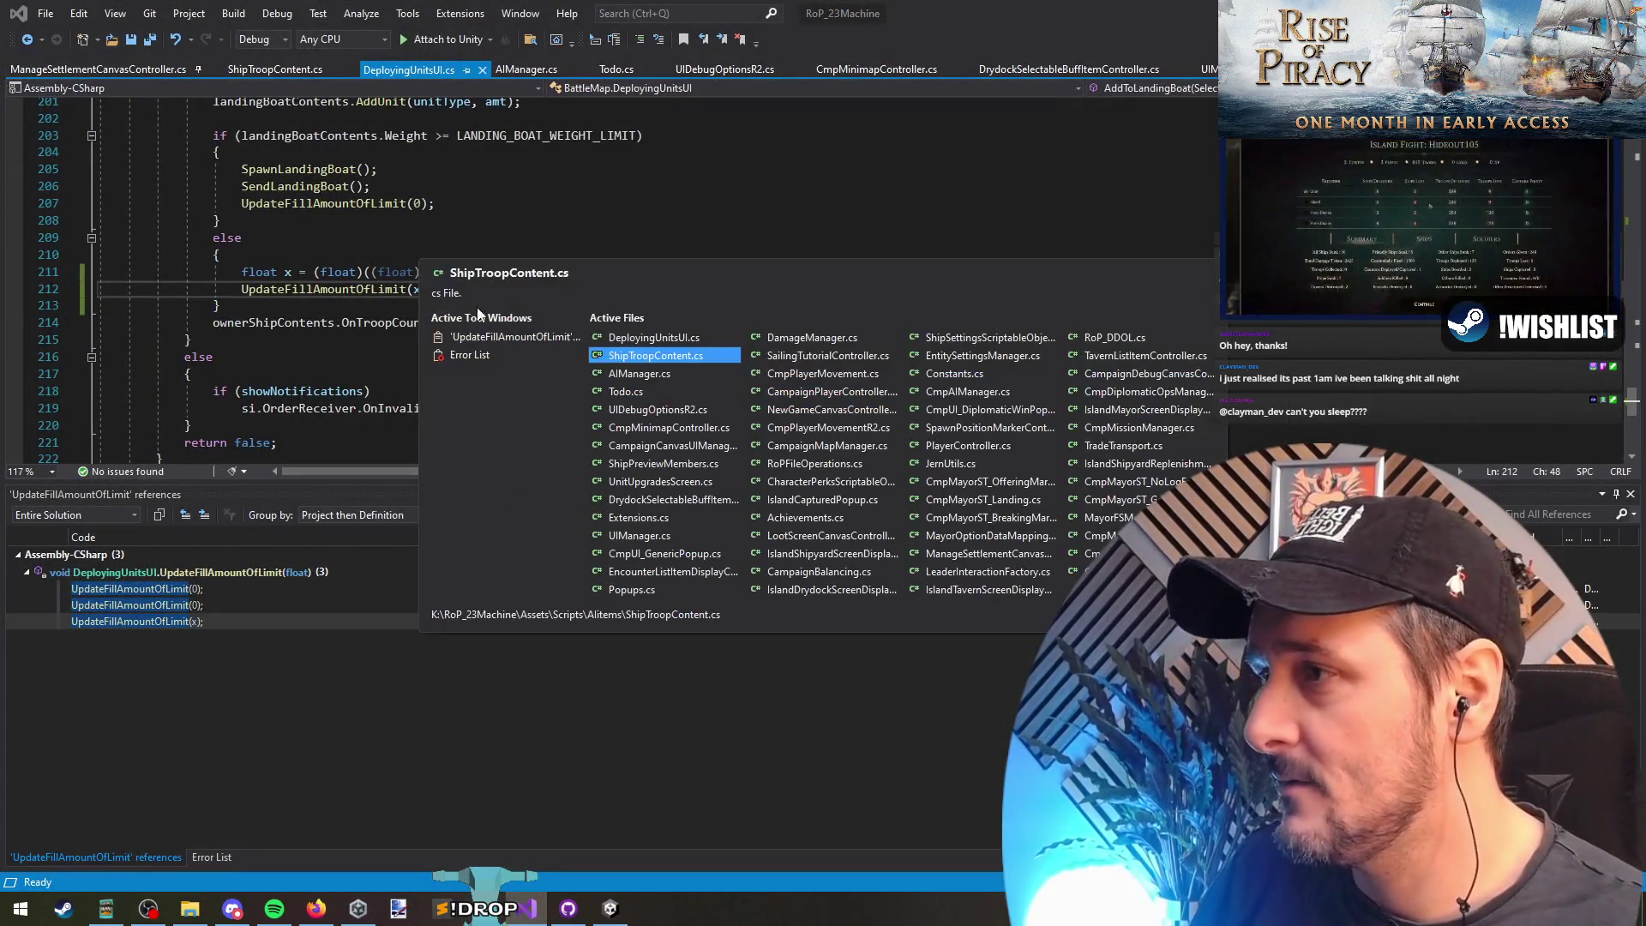
key(ctrl+Tab)
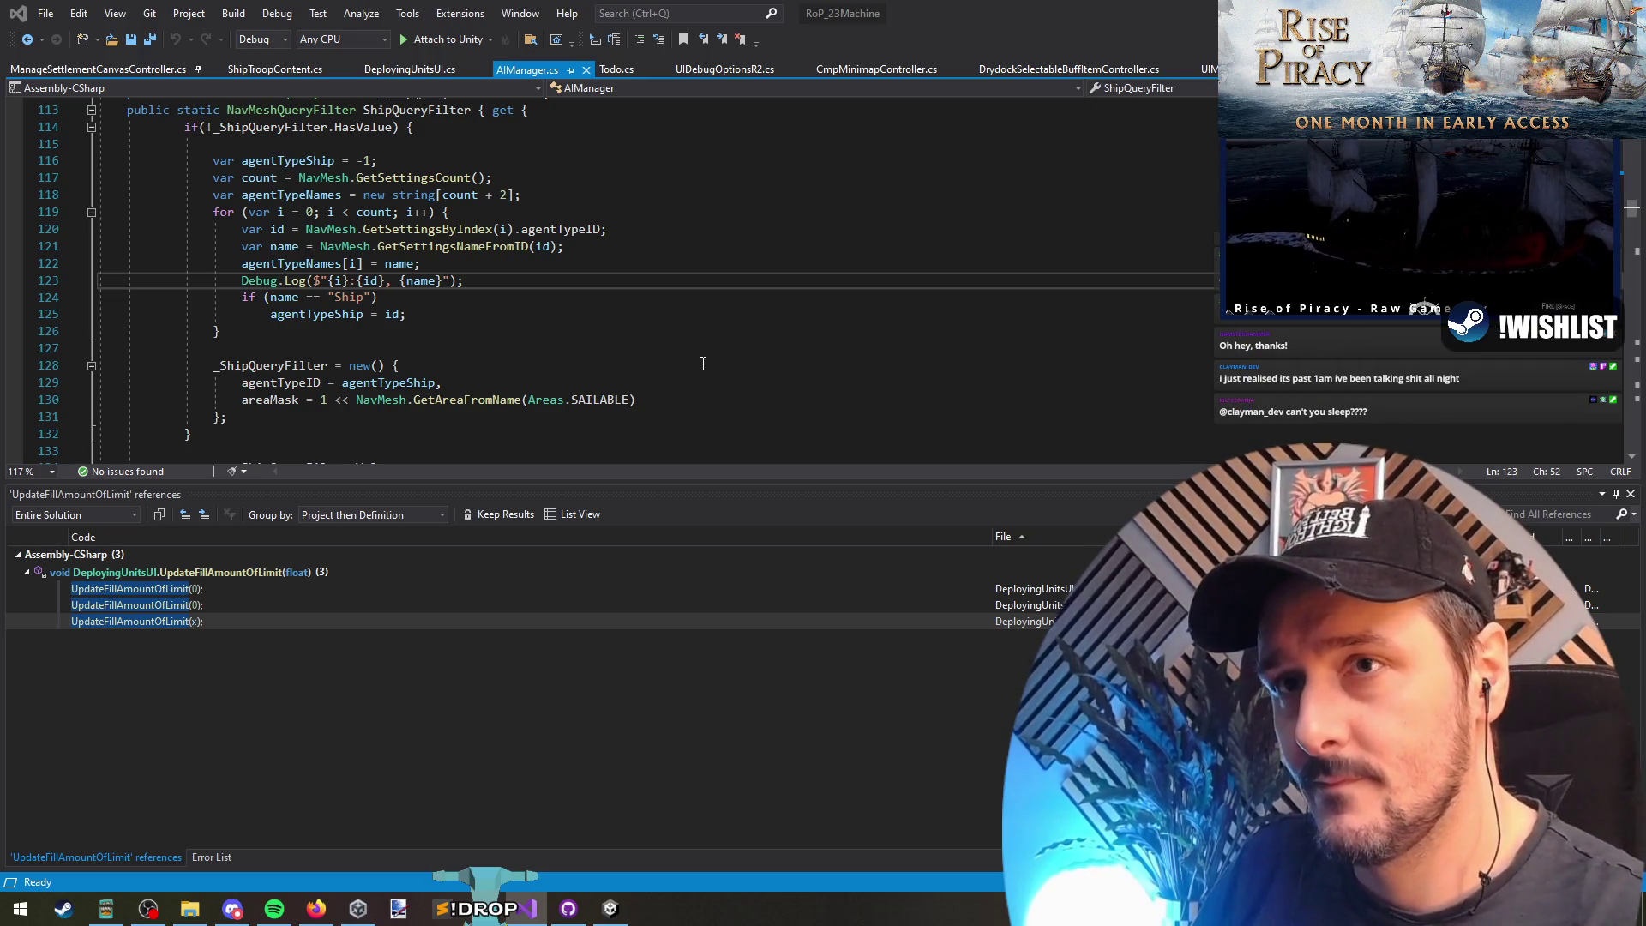
key(ctrl+t)
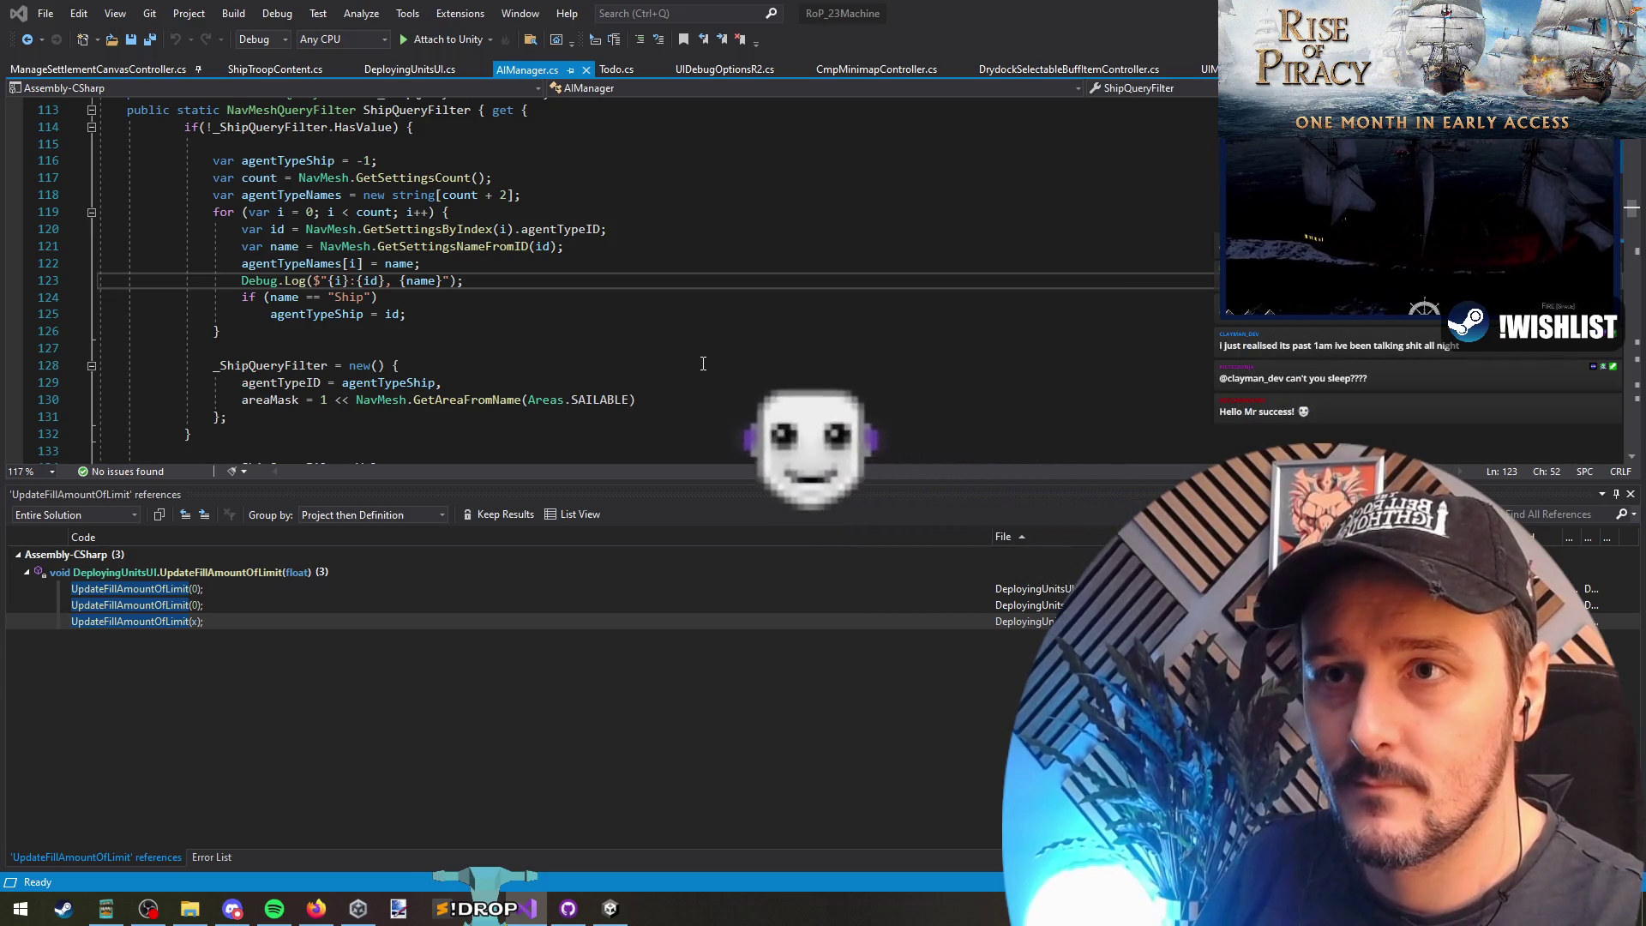
key(Return)
click(277, 279)
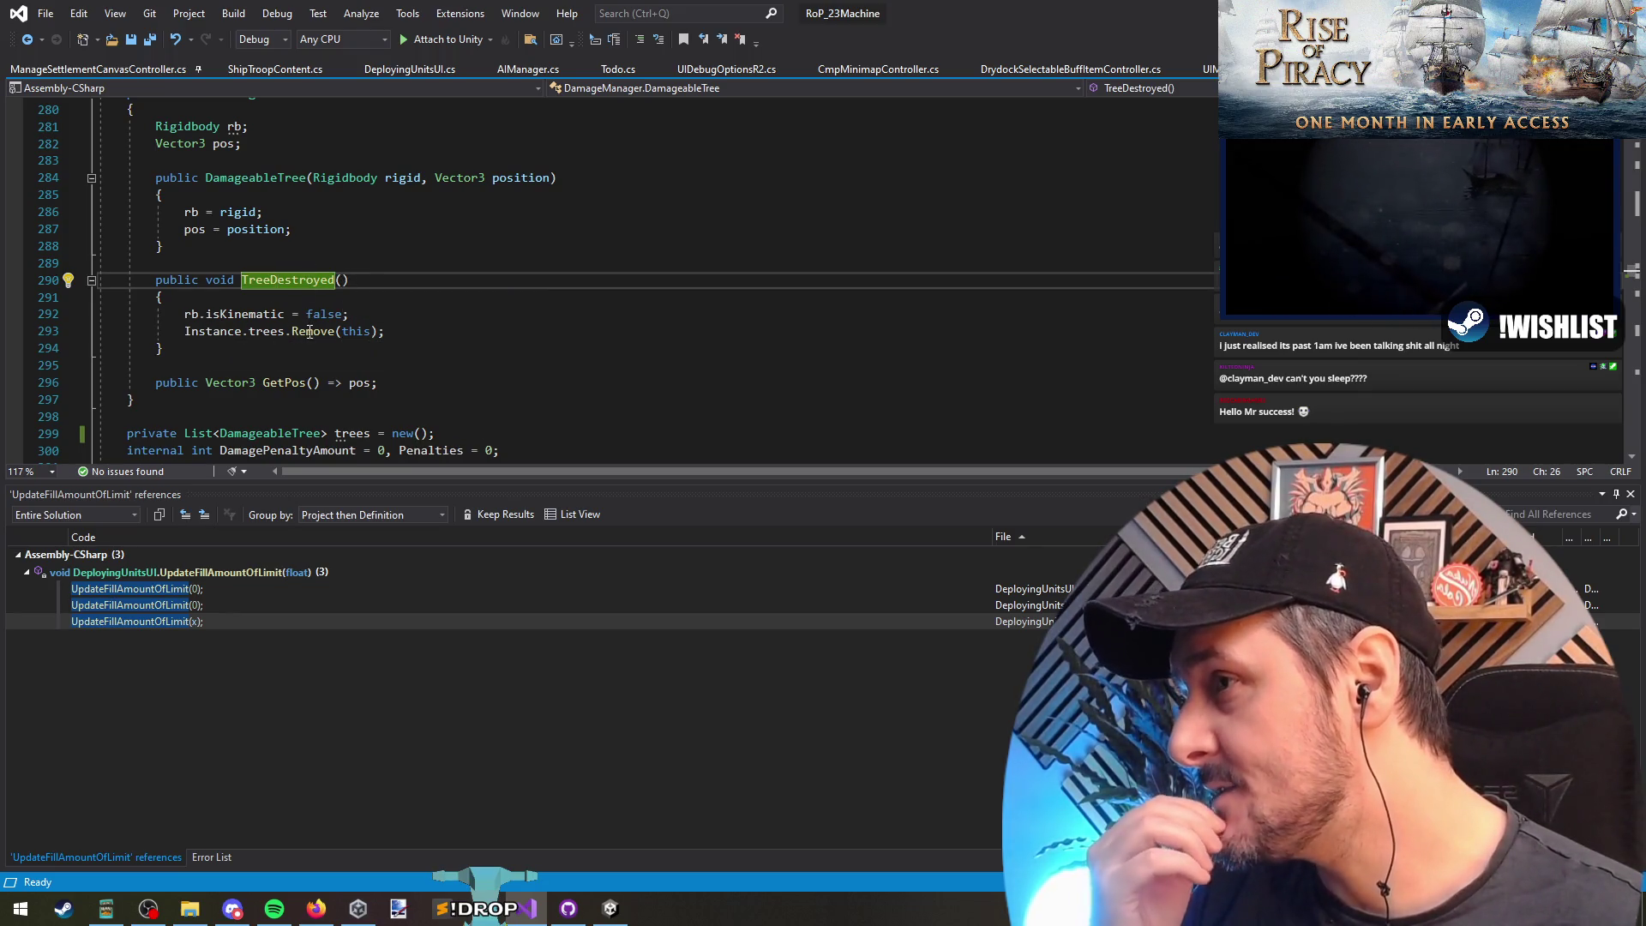
click(288, 285)
Step: Find all references to TreeDestroyed and go to its call in SplashDamageArea at line 314
right_click(292, 290)
click(343, 442)
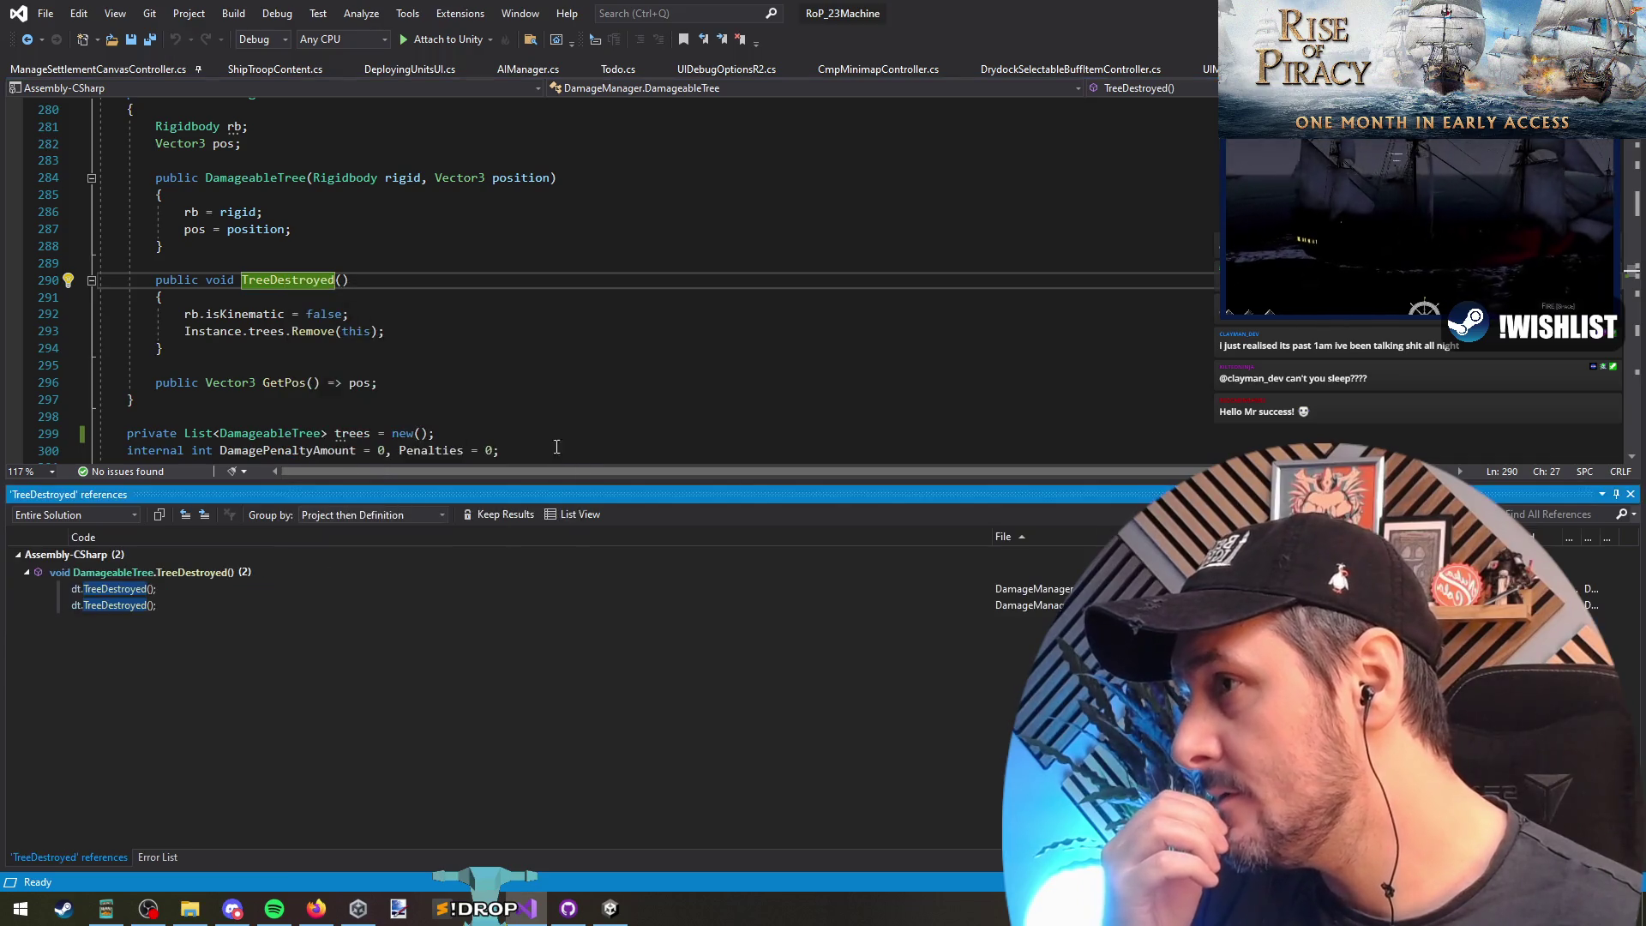
click(182, 595)
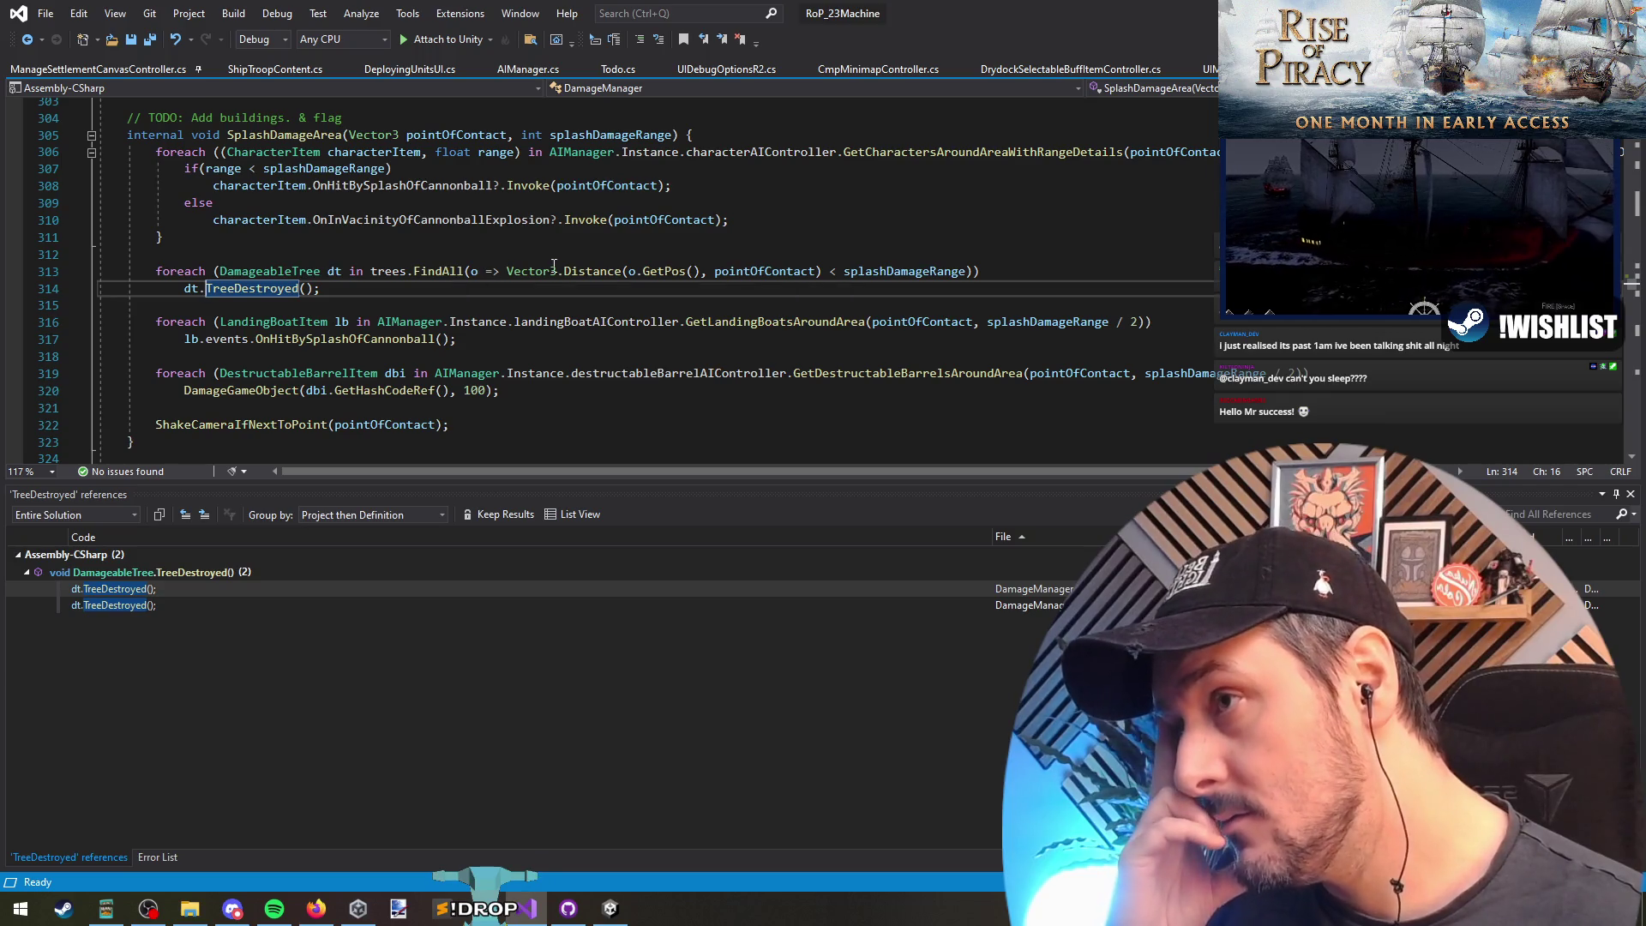
click(279, 135)
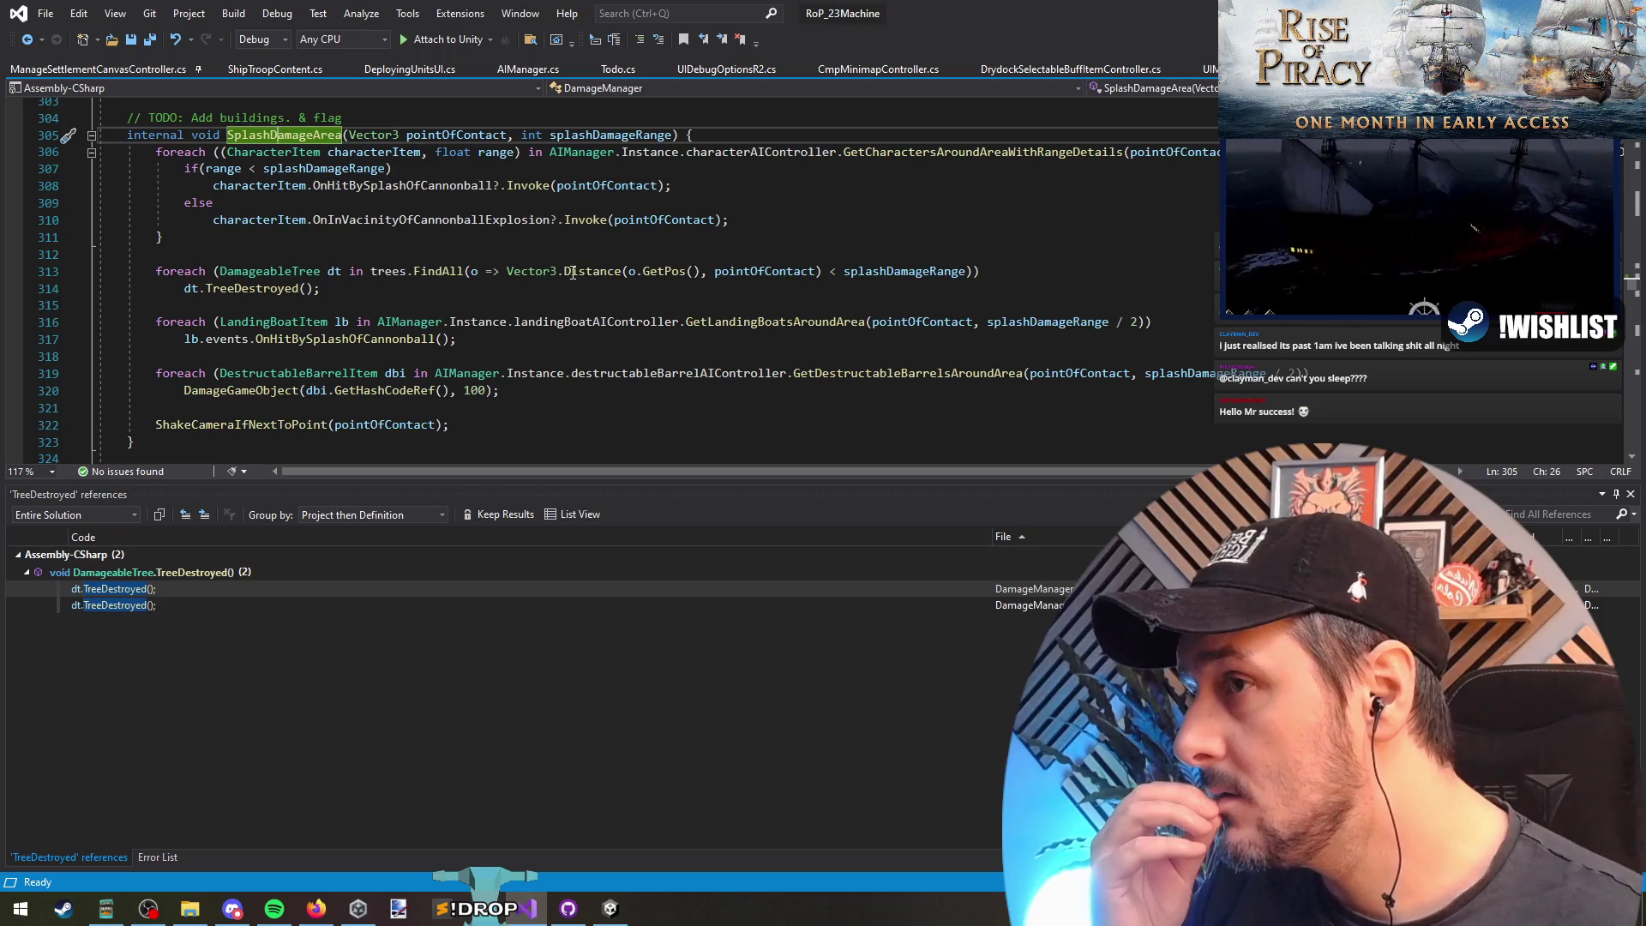
Step: Find references to the trees list and inspect registration at line 302 and the barrel-splash loop
right_click(388, 272)
click(429, 426)
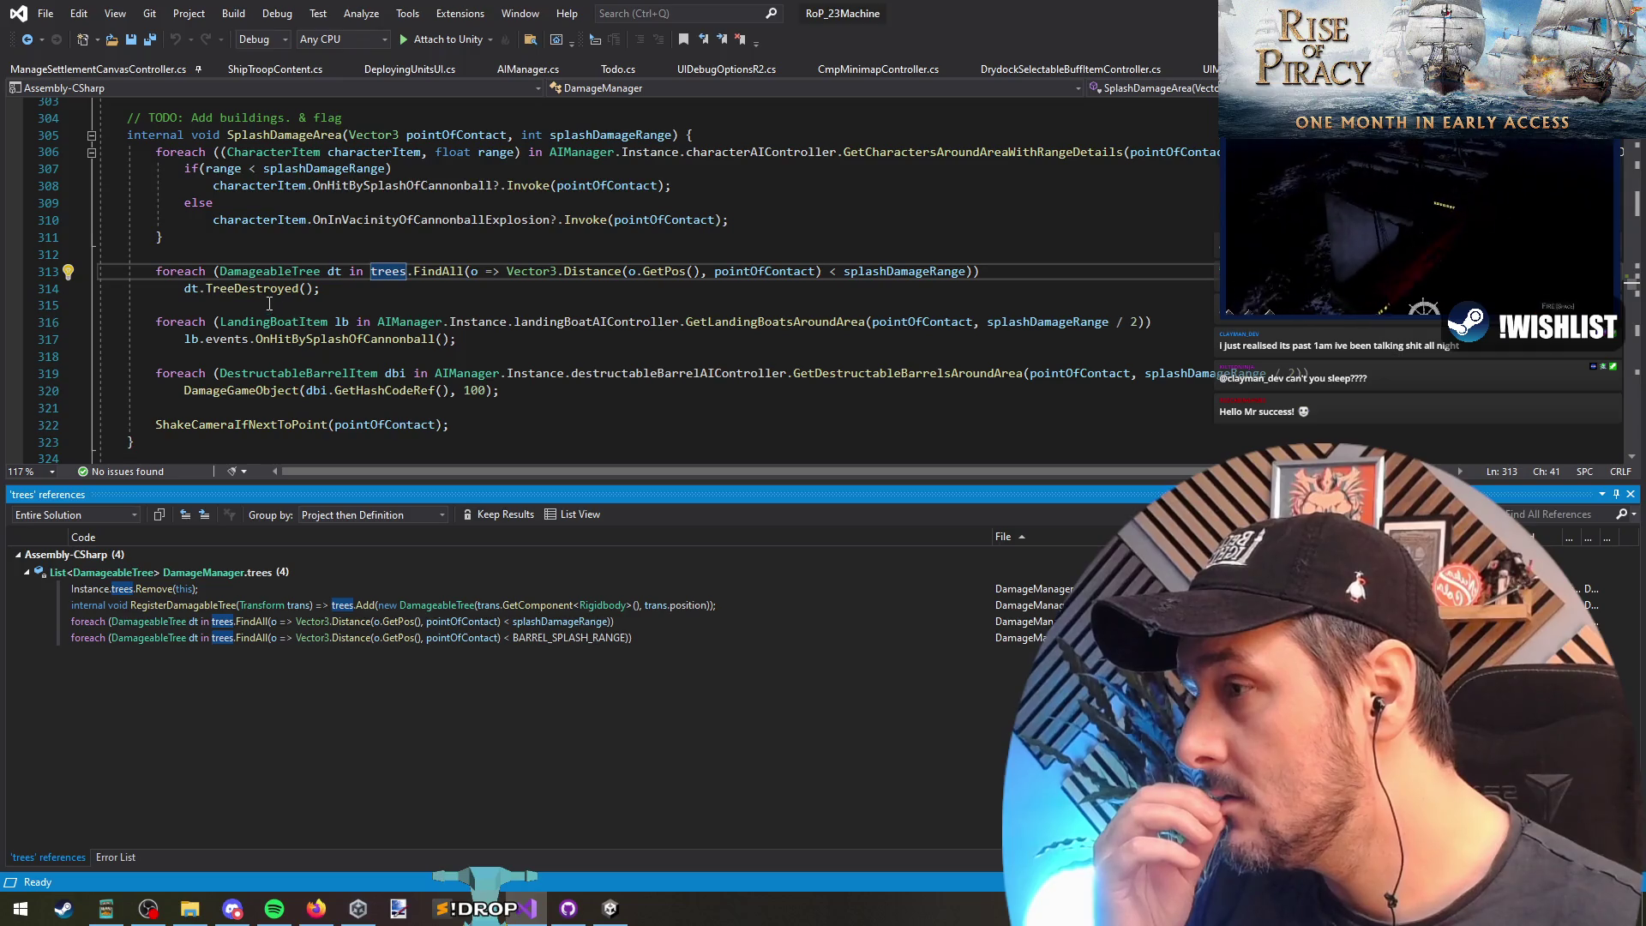
double_click(190, 607)
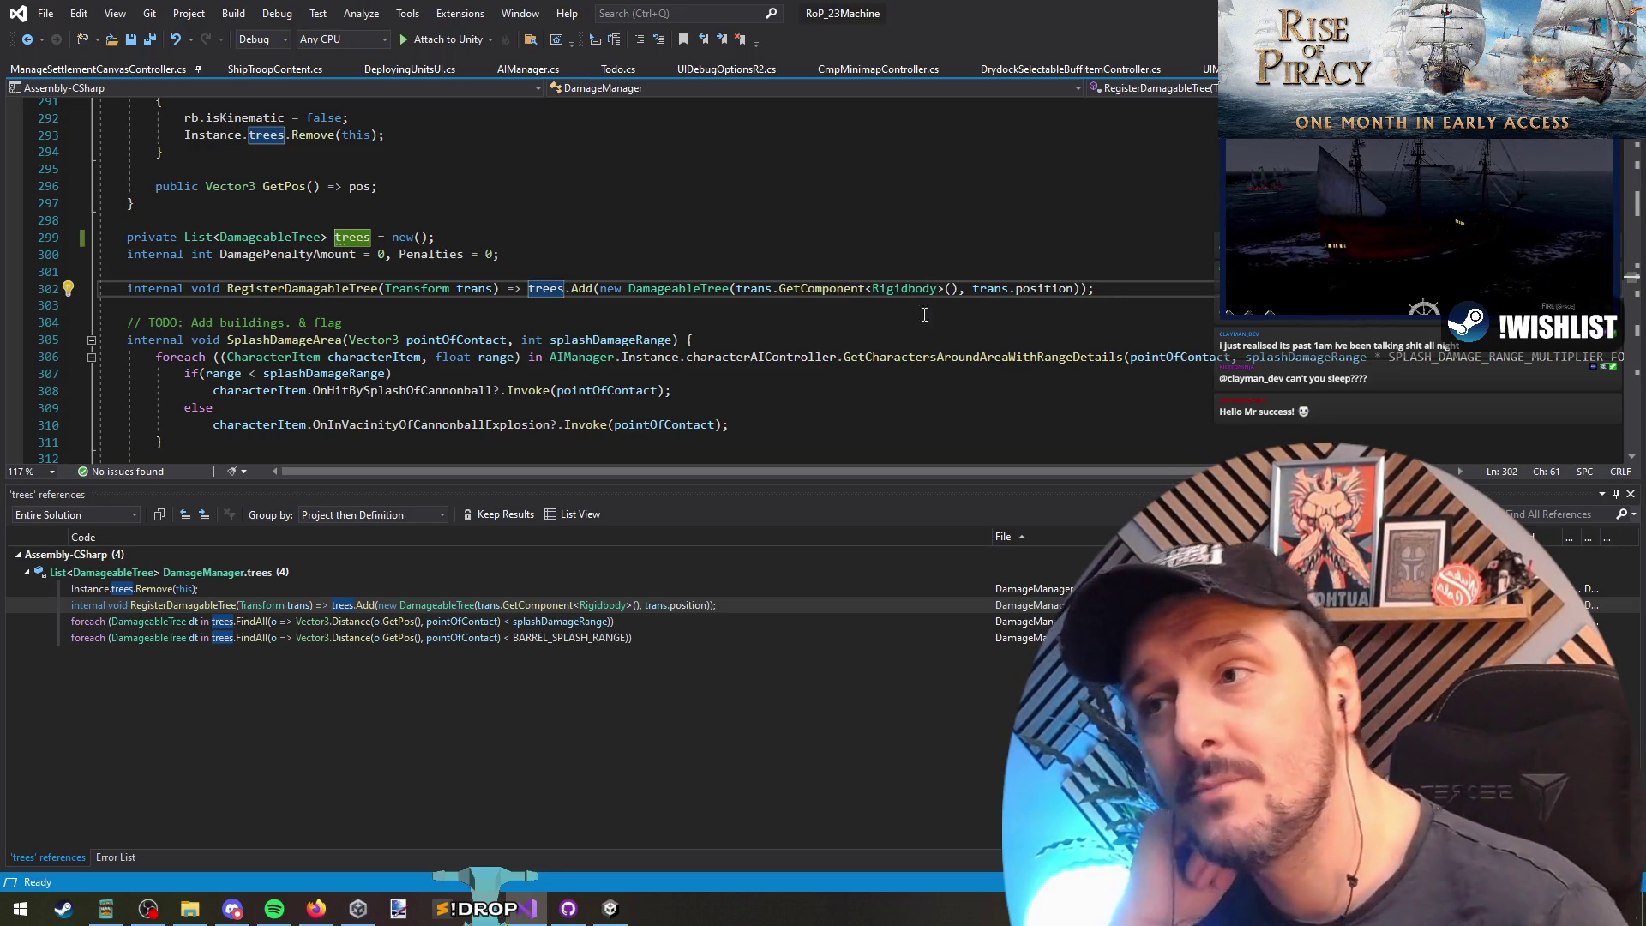
click(687, 288)
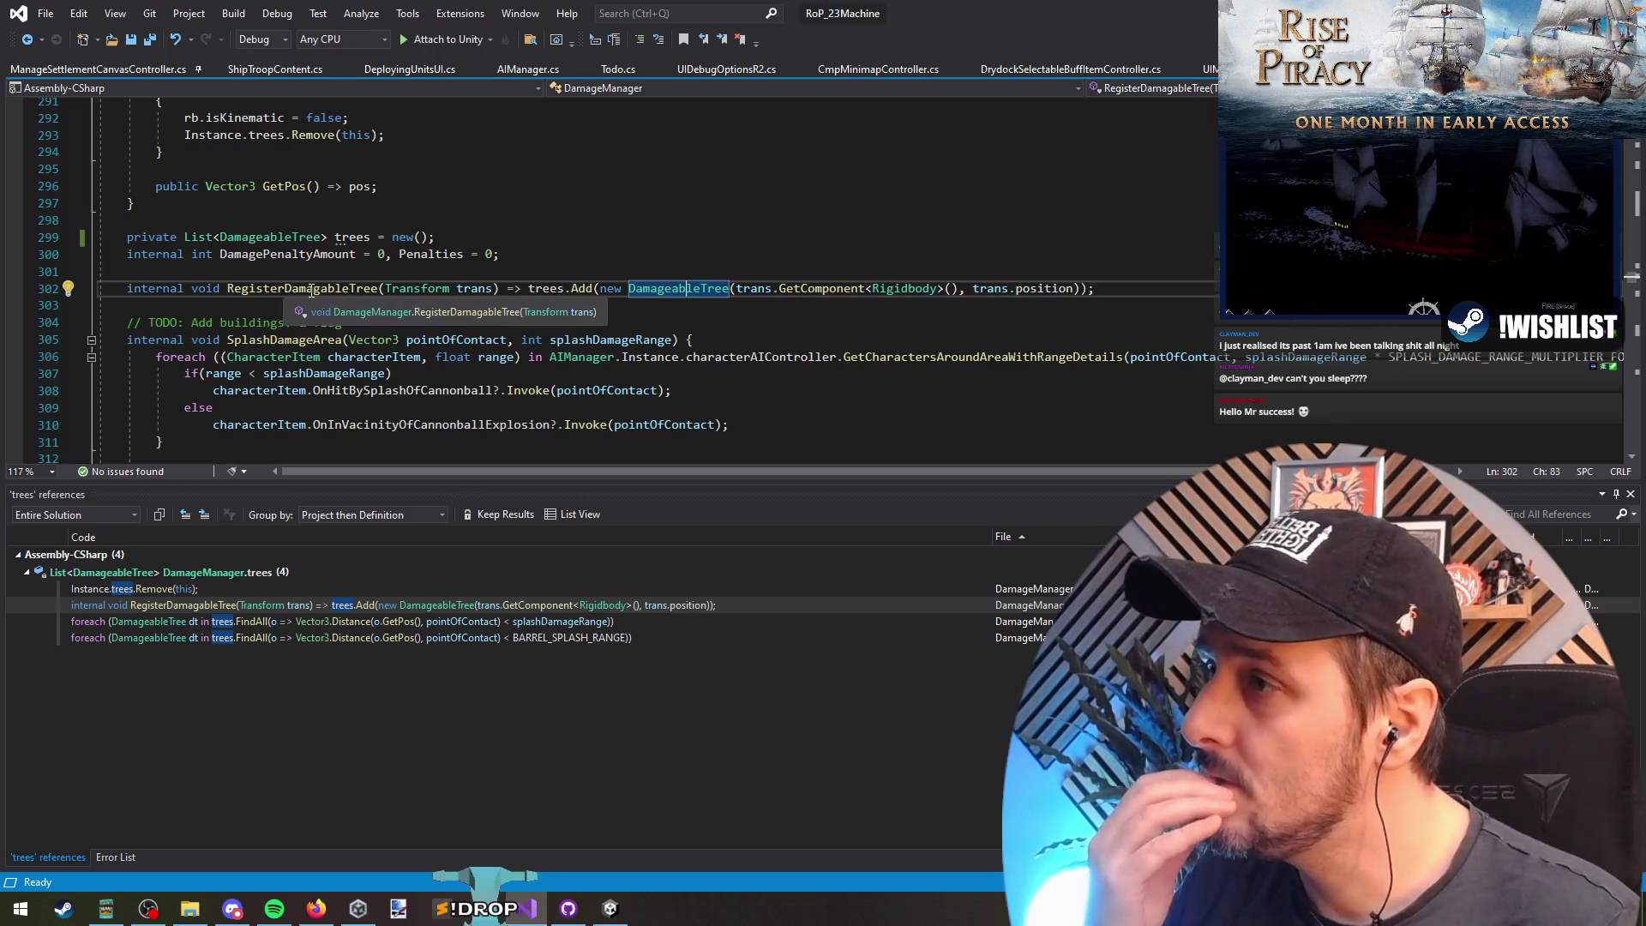
click(514, 638)
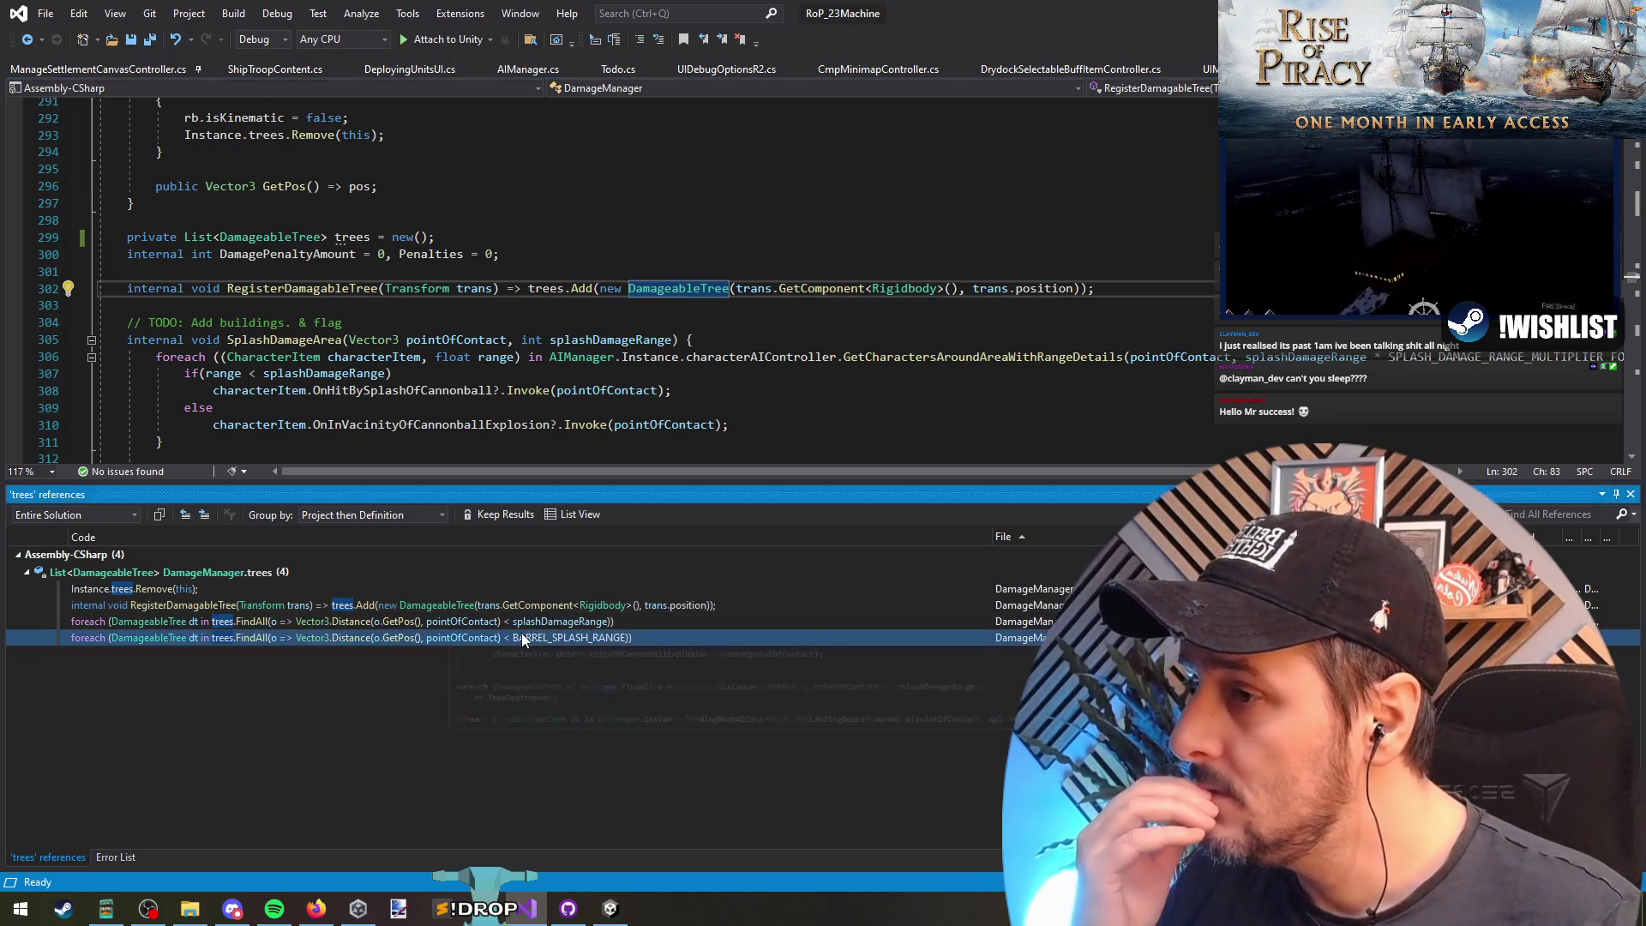
mouse_move(533, 623)
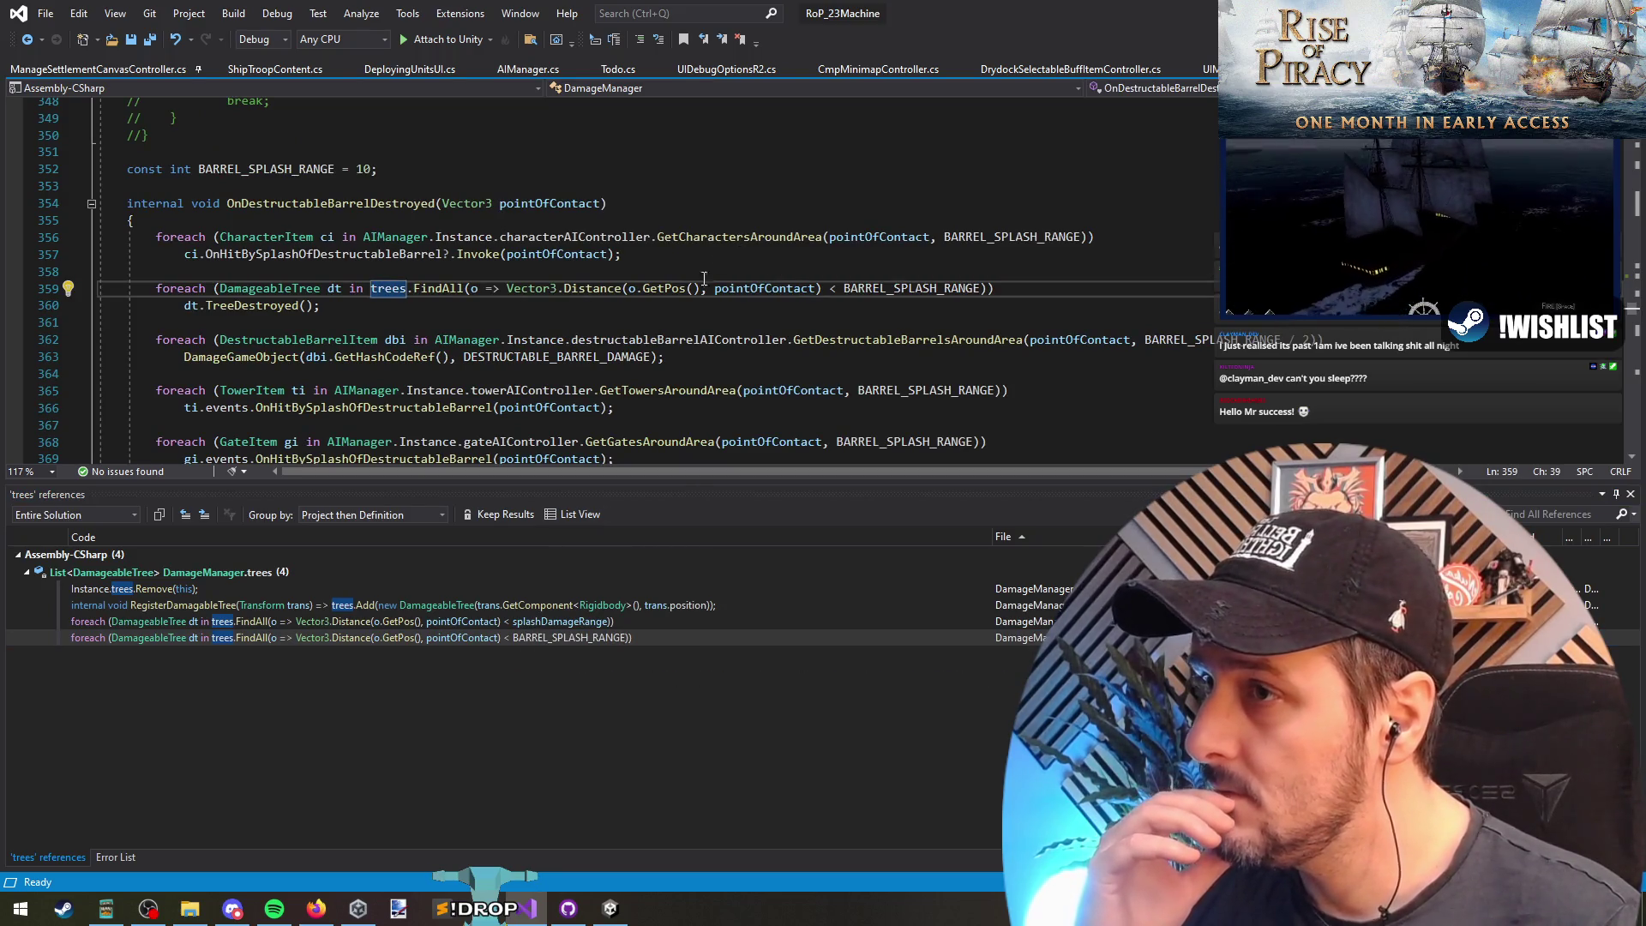
drag(710, 272, 272, 323)
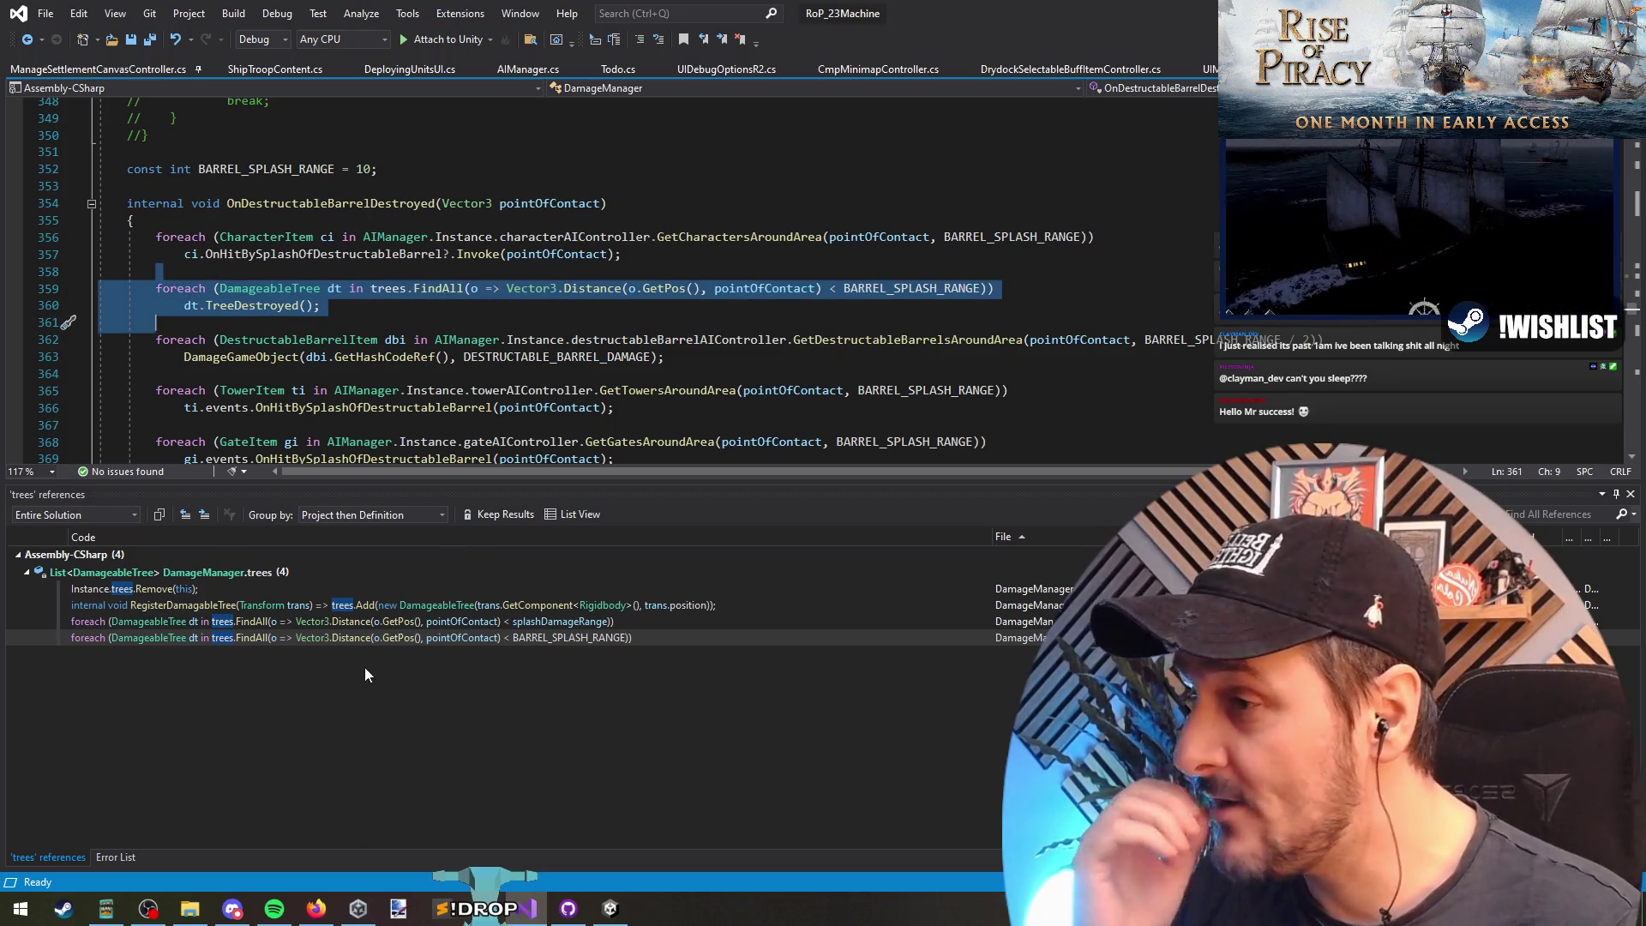
Step: List the trees references again and step through lines 313, 359, 302 and trees.Remove
click(456, 288)
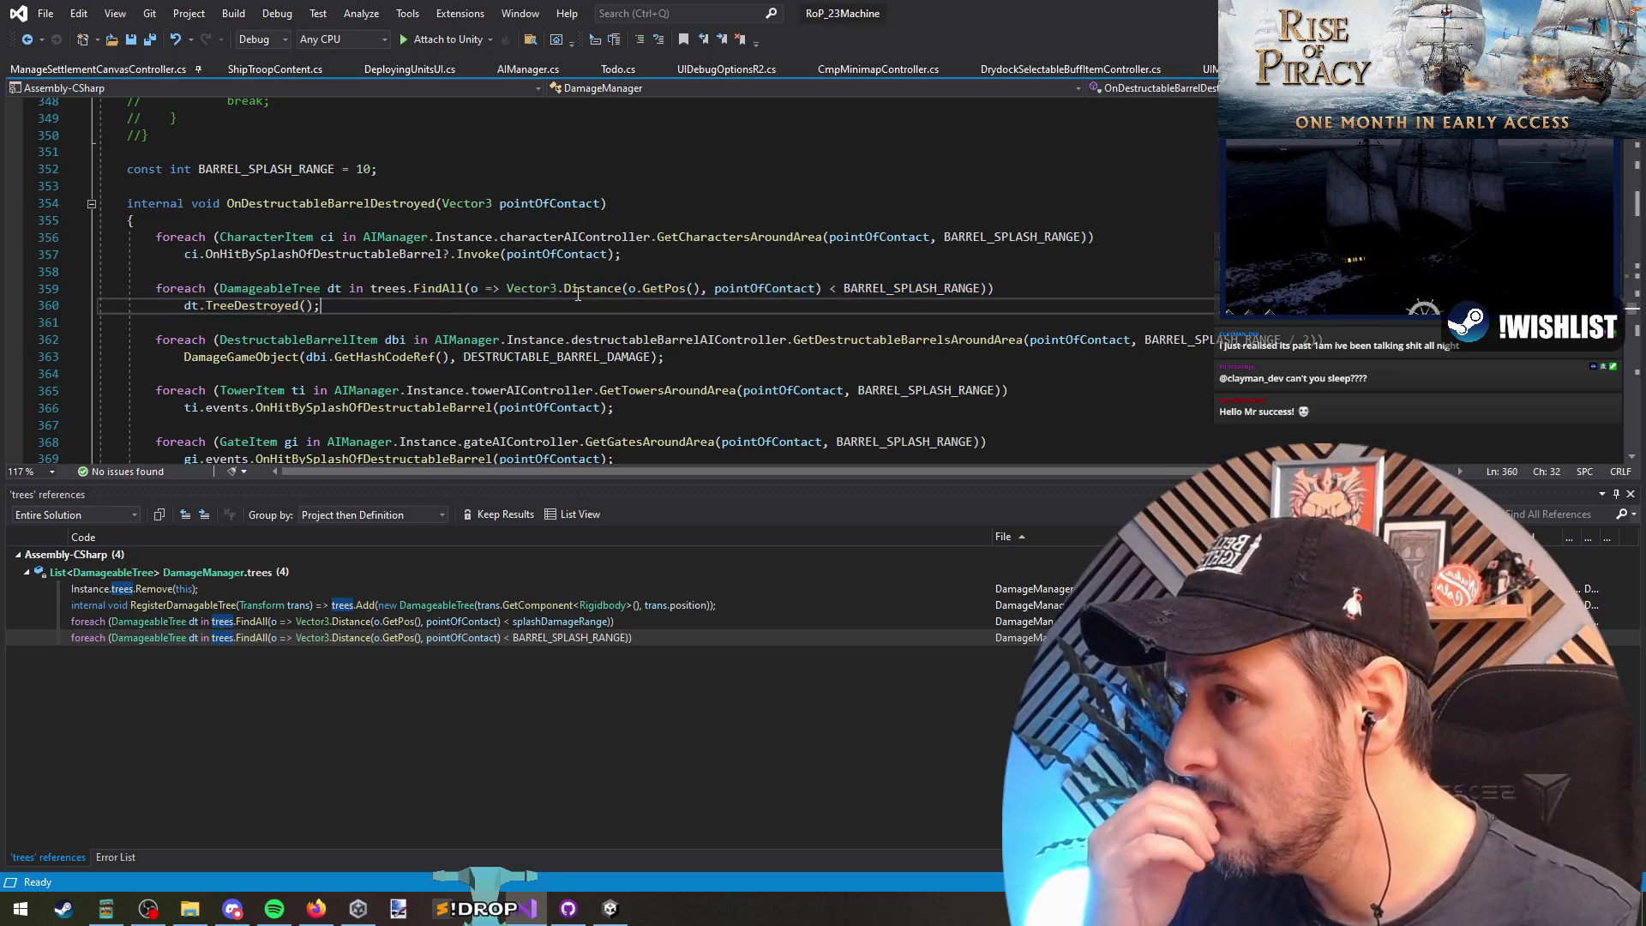
right_click(388, 290)
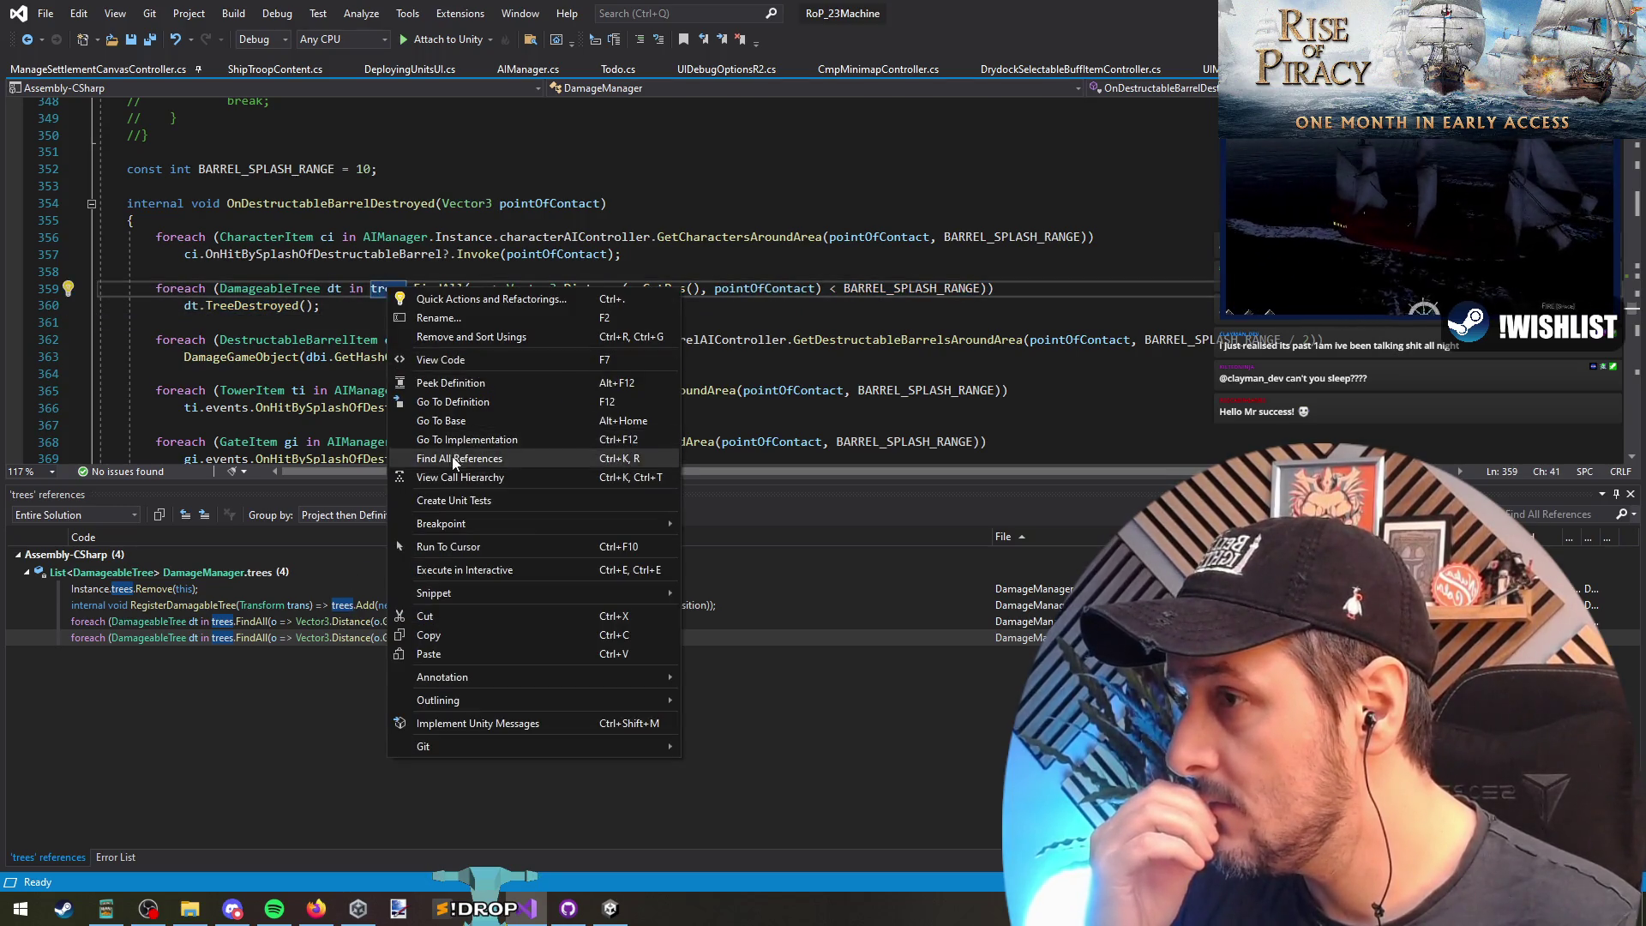
click(451, 458)
click(269, 621)
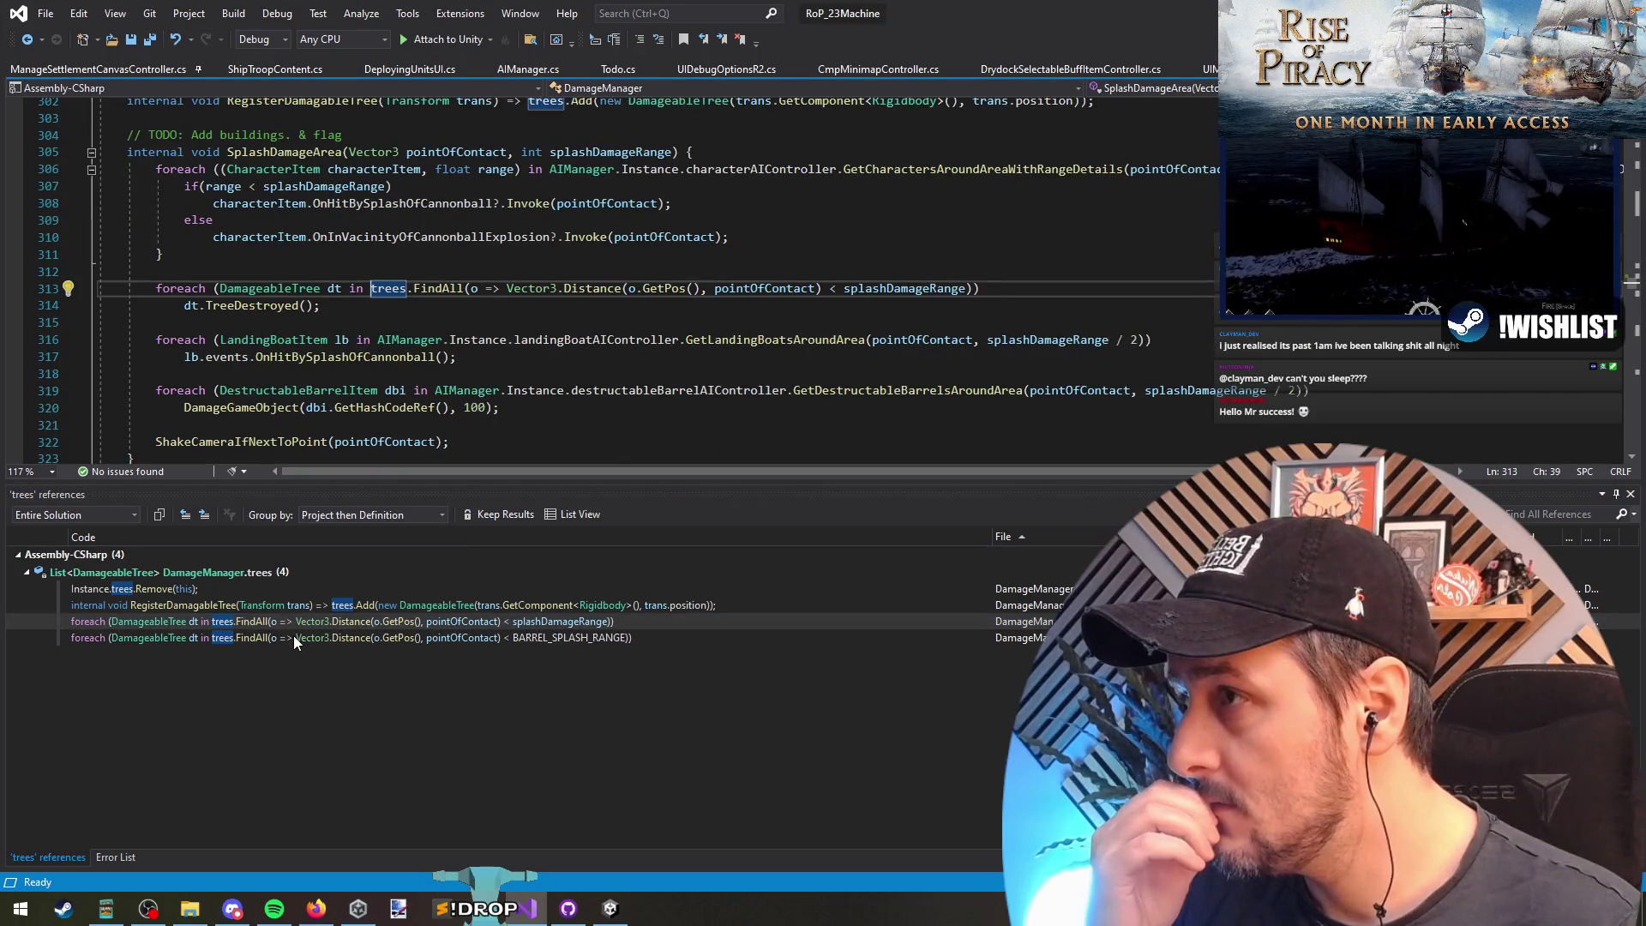
click(294, 638)
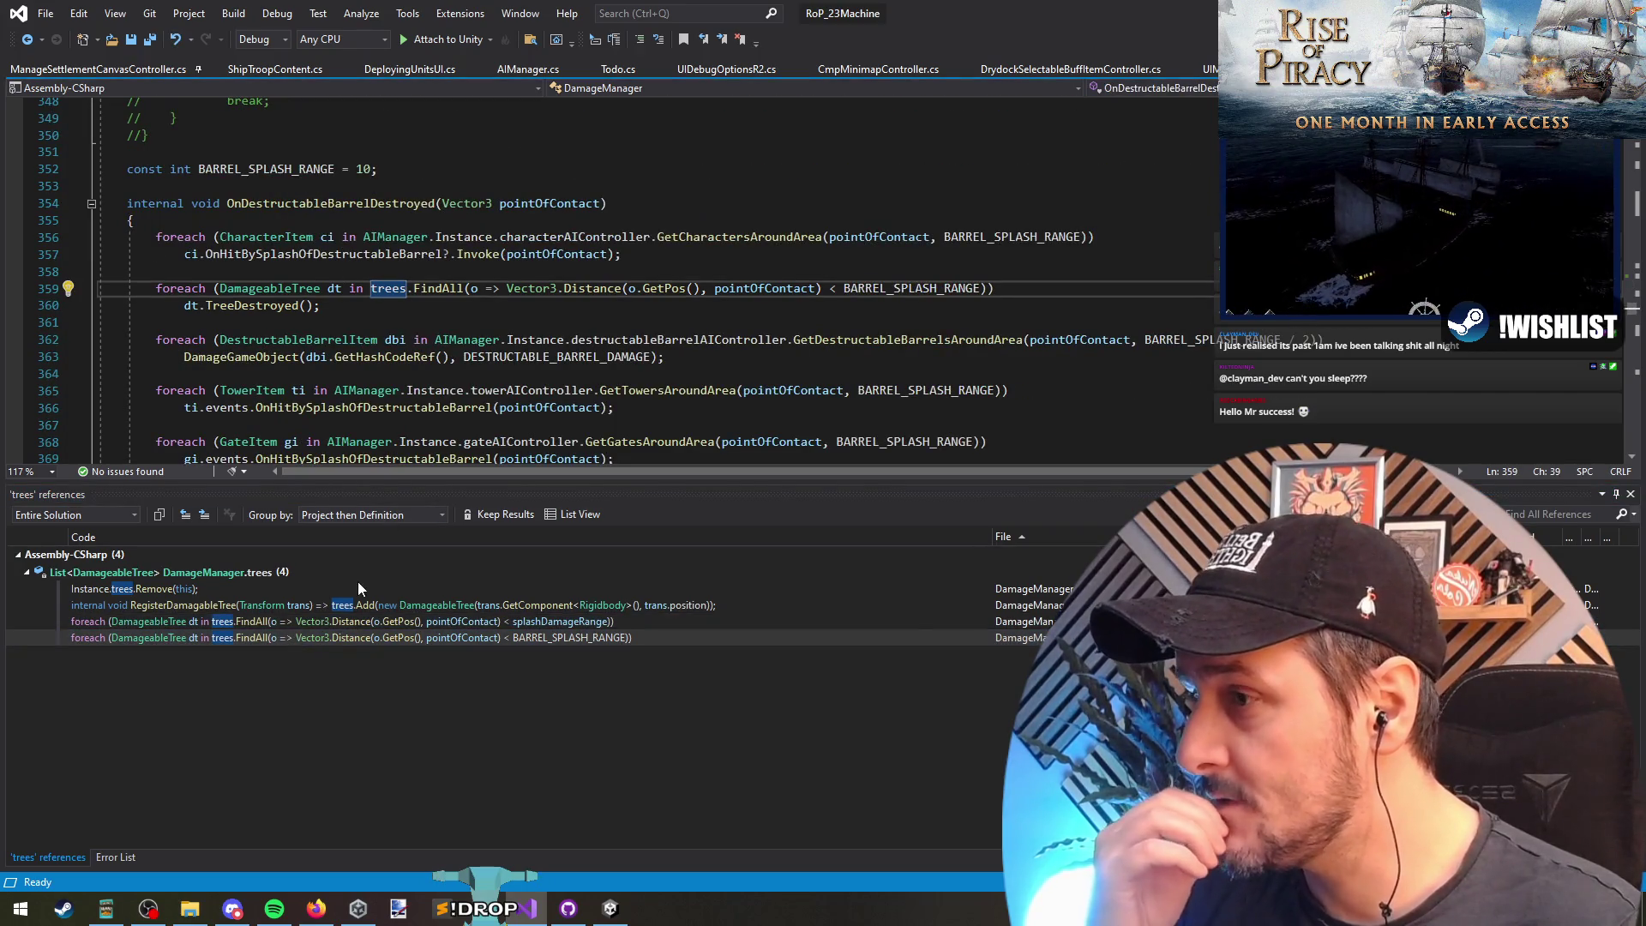
click(370, 606)
click(362, 595)
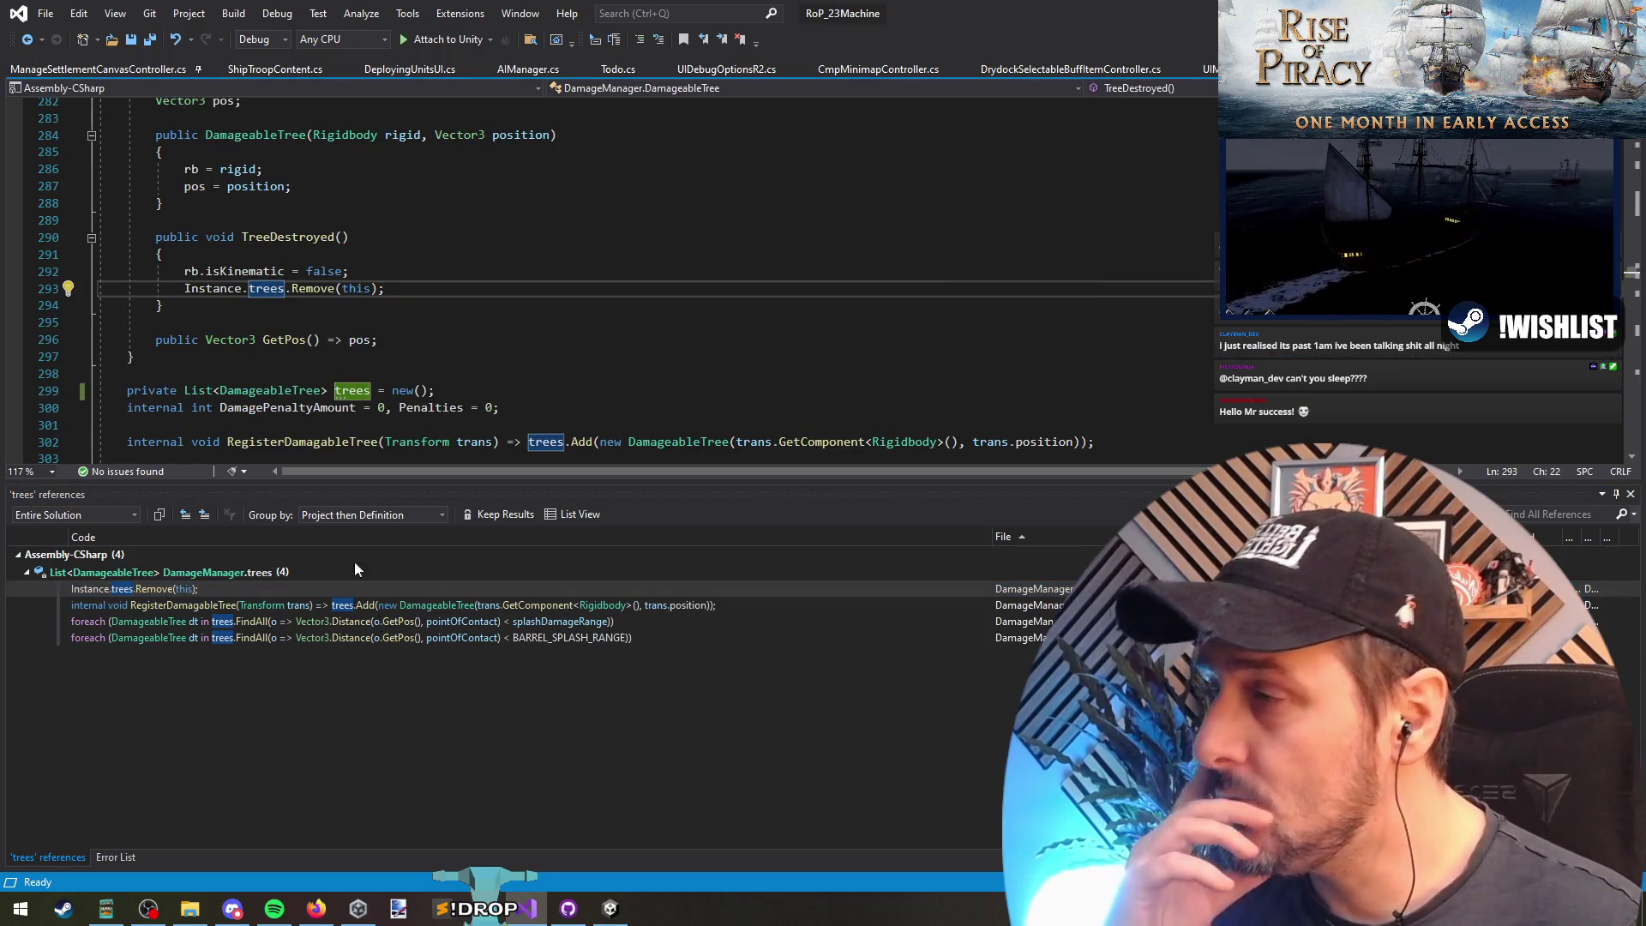
Step: Find references to the DamageableTree constructor, then find all callers of RegisterDamagableTree
scroll(285, 151, up, 3)
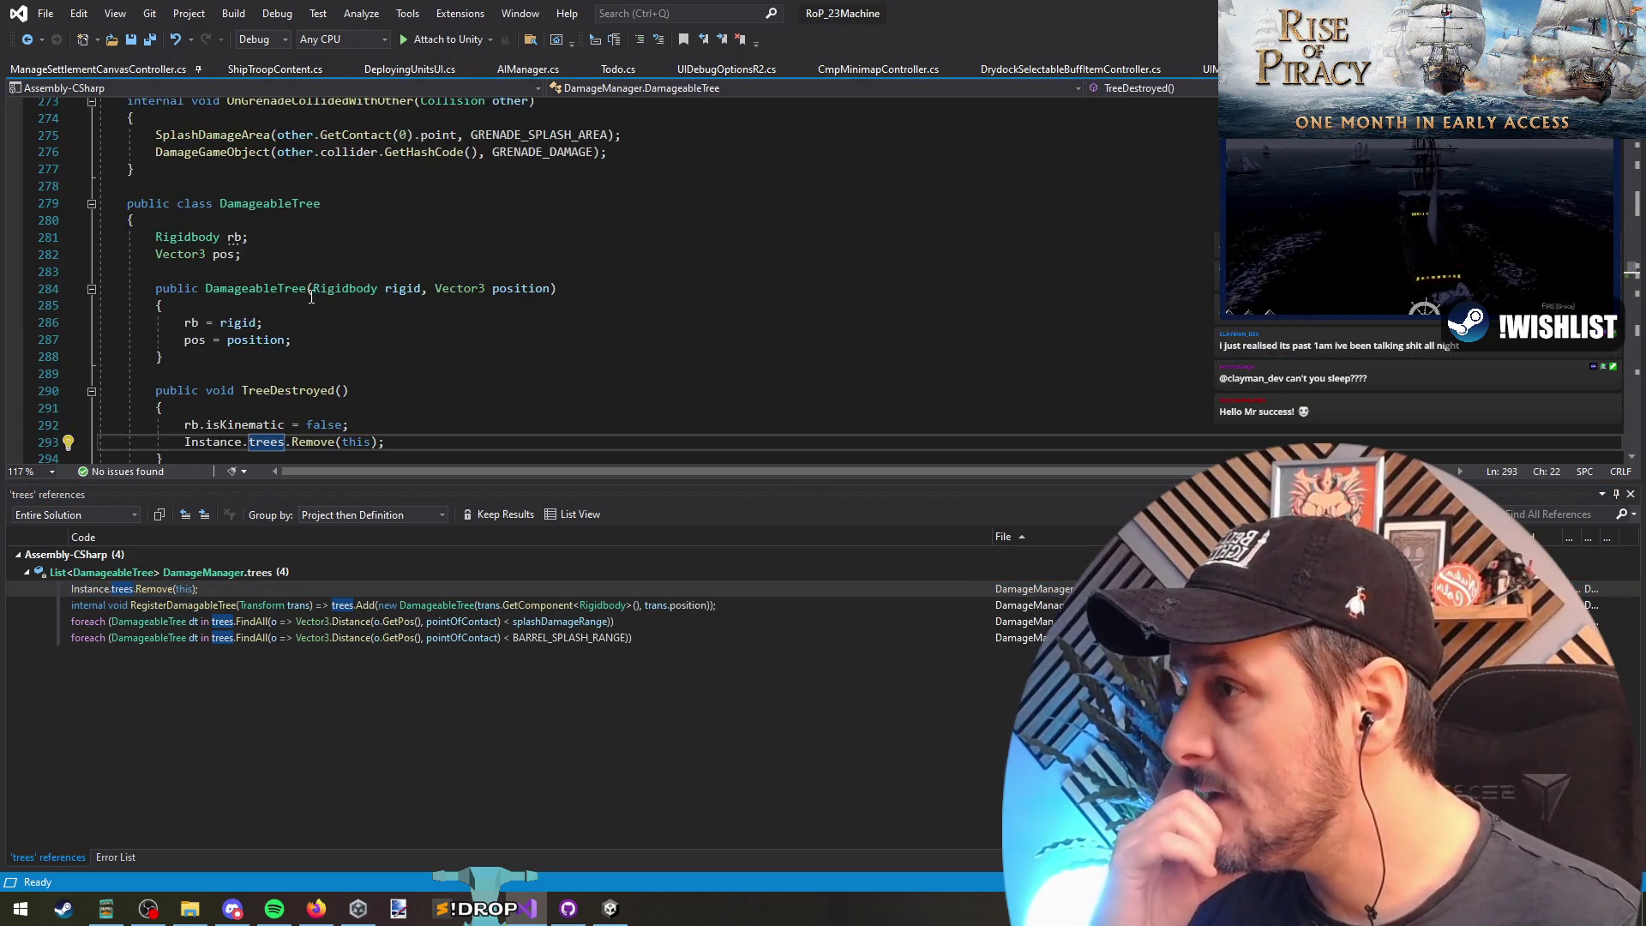
scroll(315, 314, down, 2)
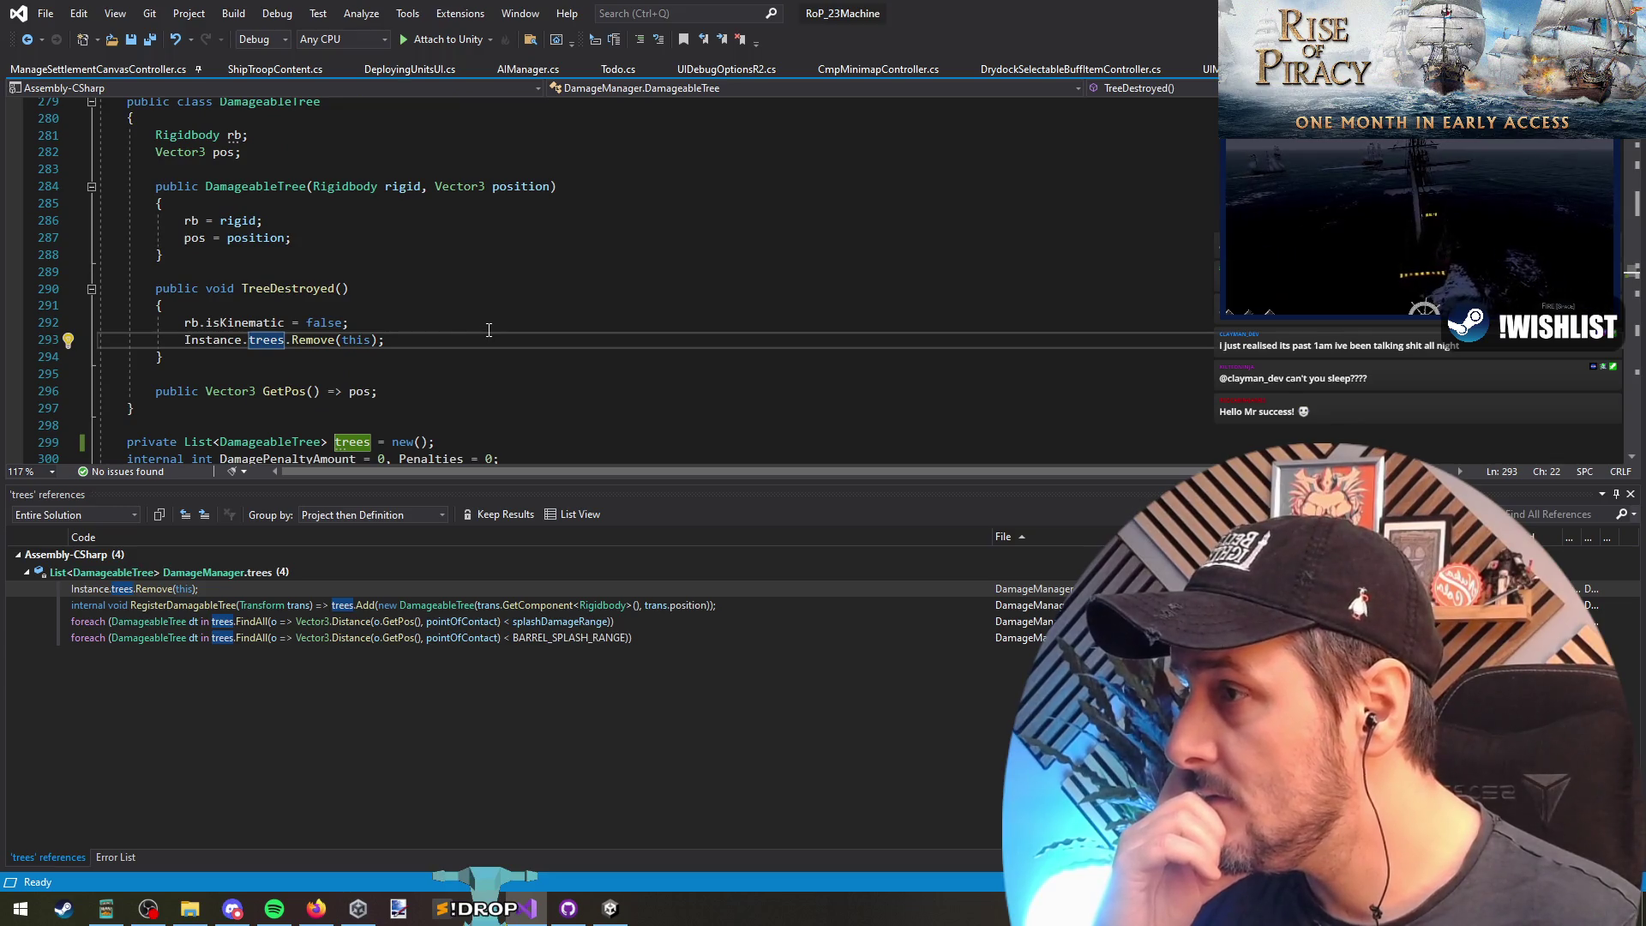
scroll(489, 330, up, 1)
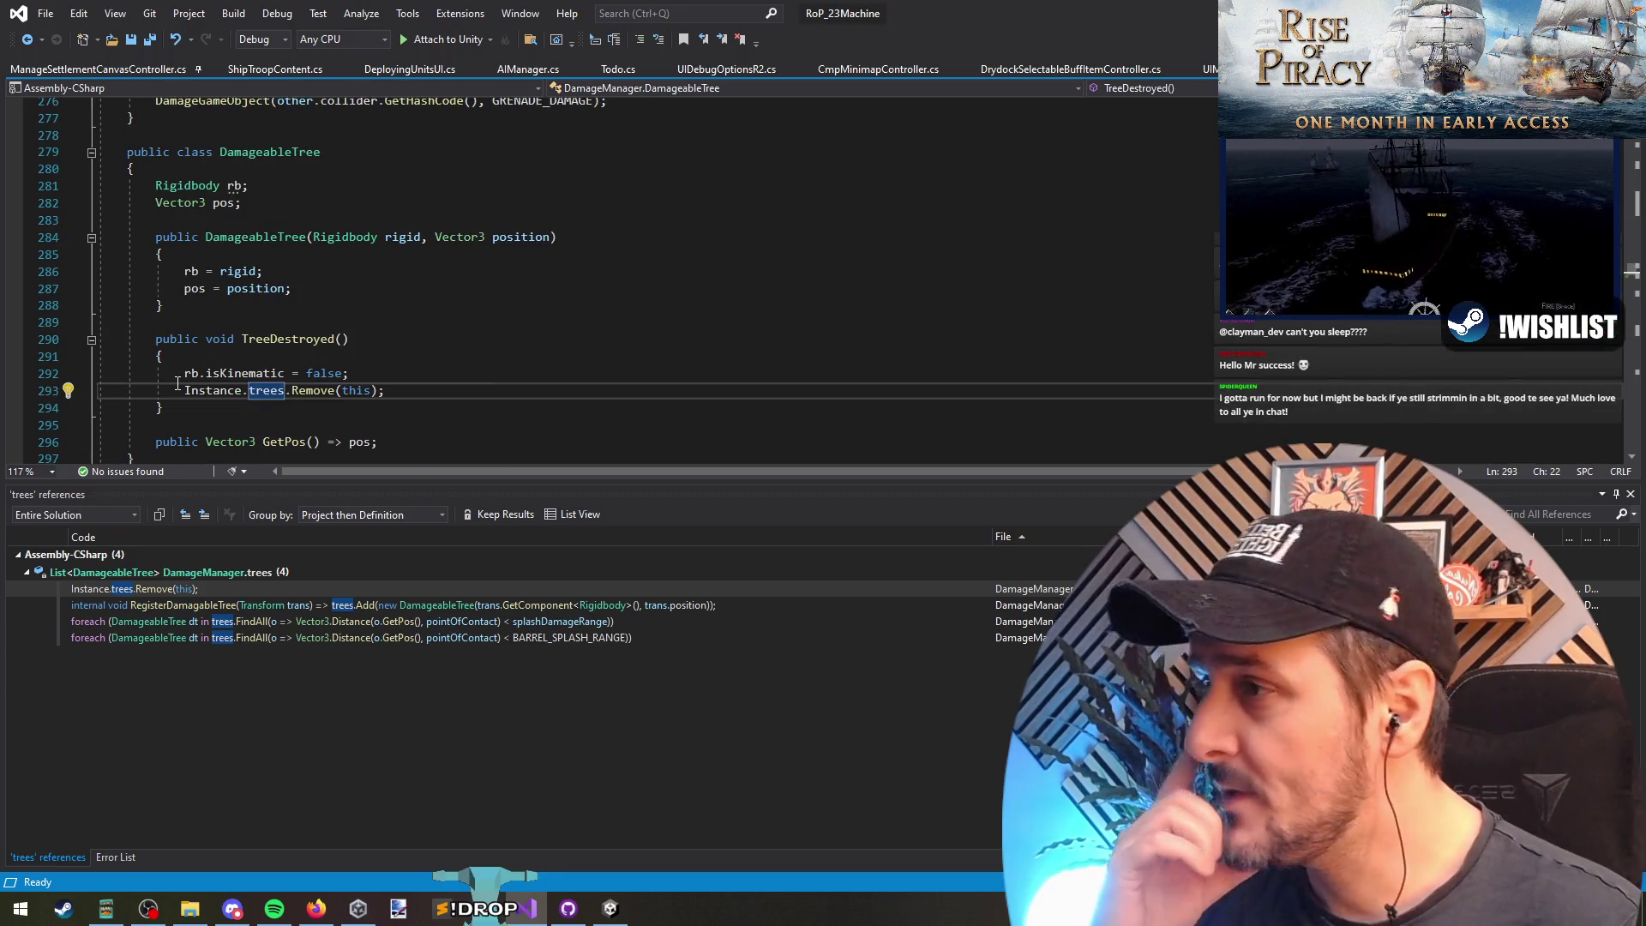
right_click(273, 237)
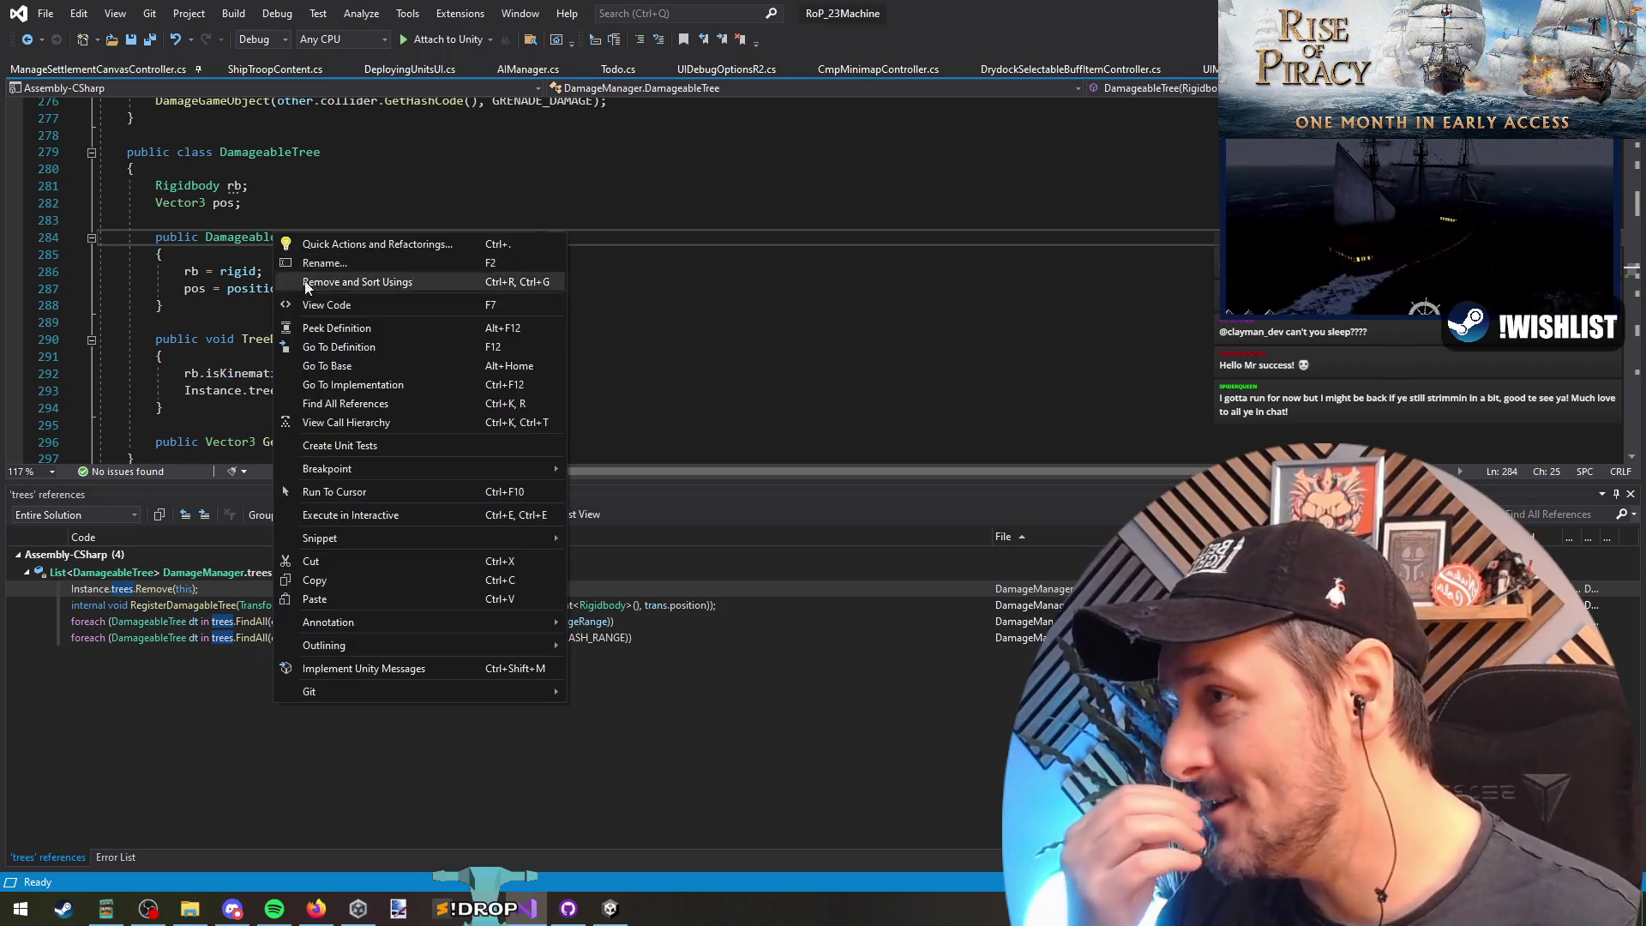
click(343, 403)
double_click(223, 590)
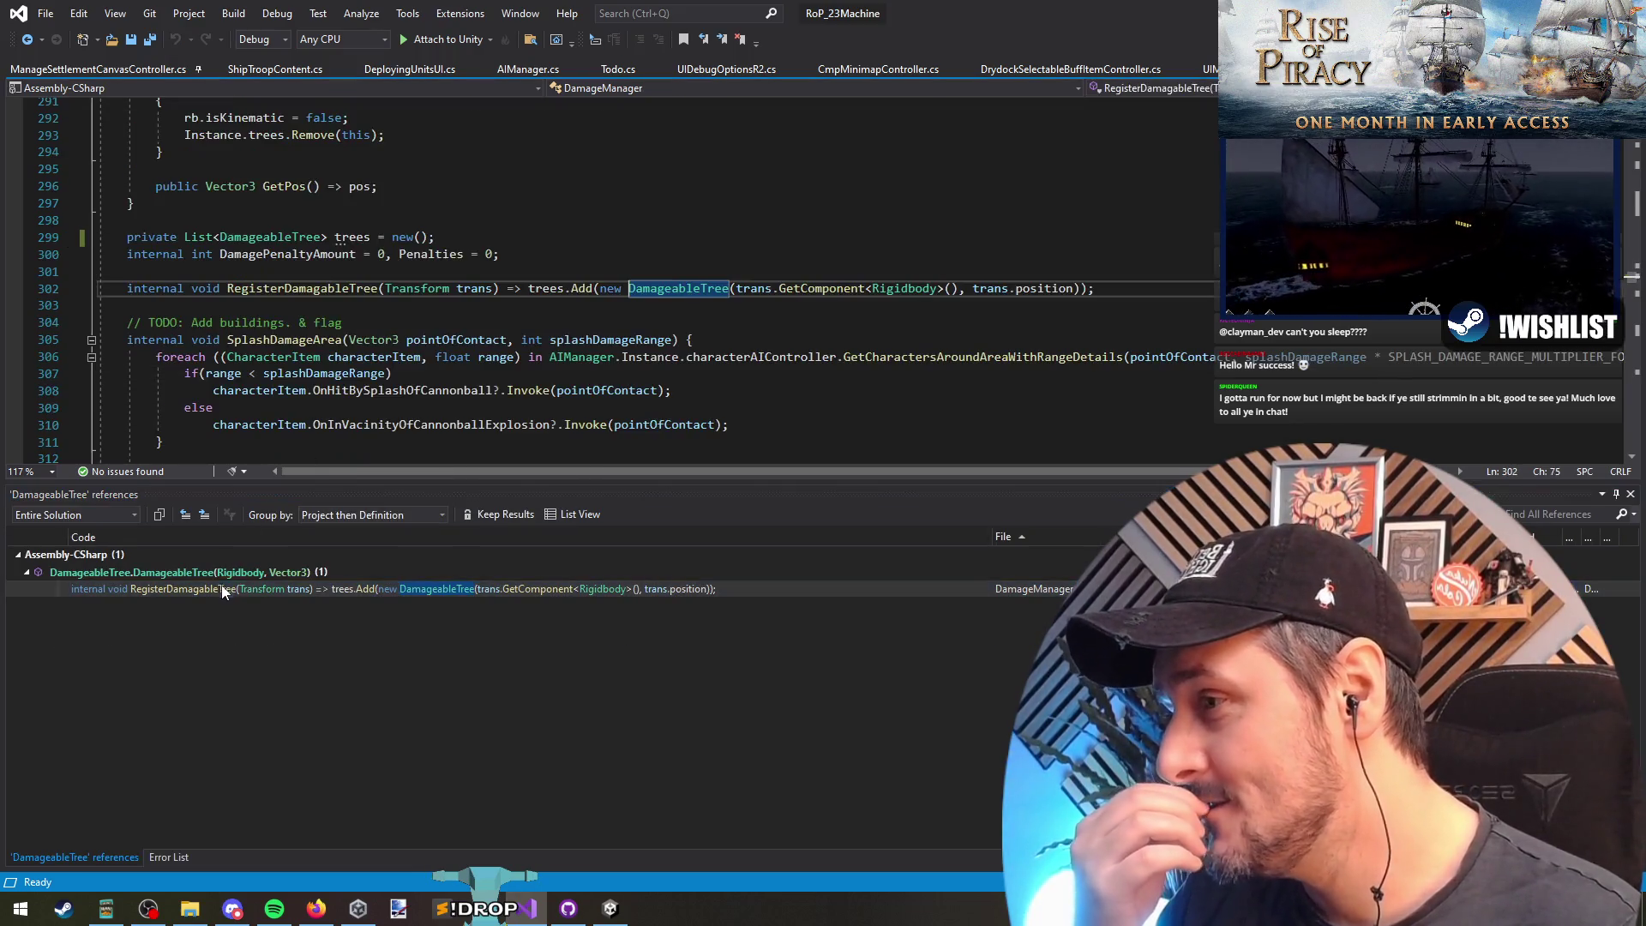
click(681, 289)
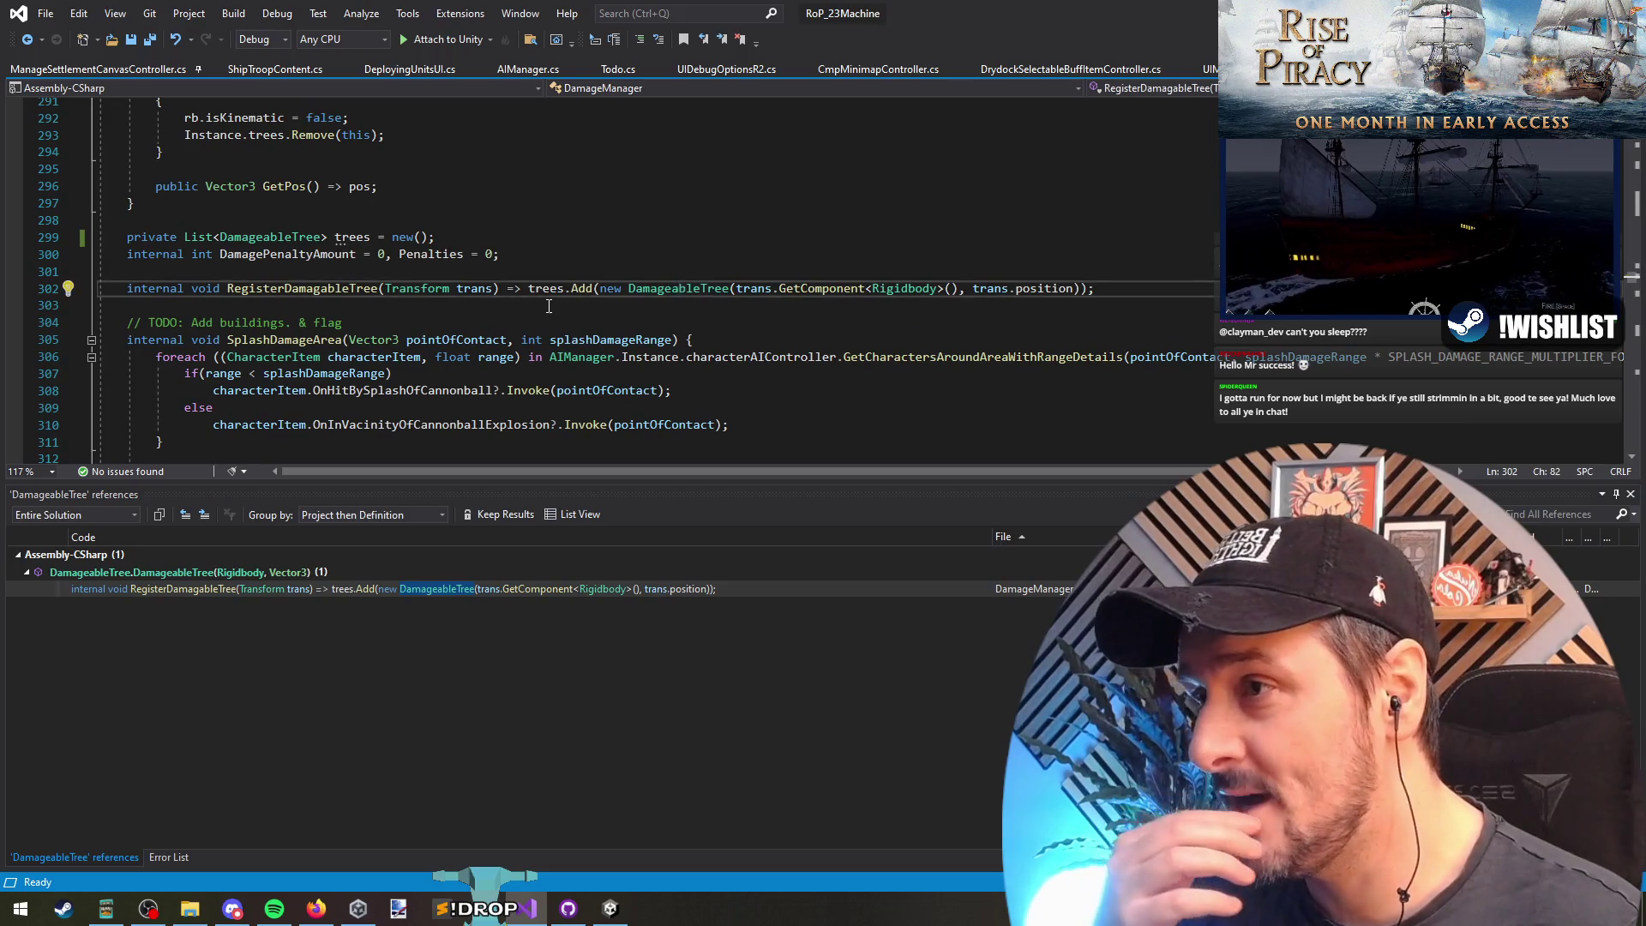
right_click(293, 289)
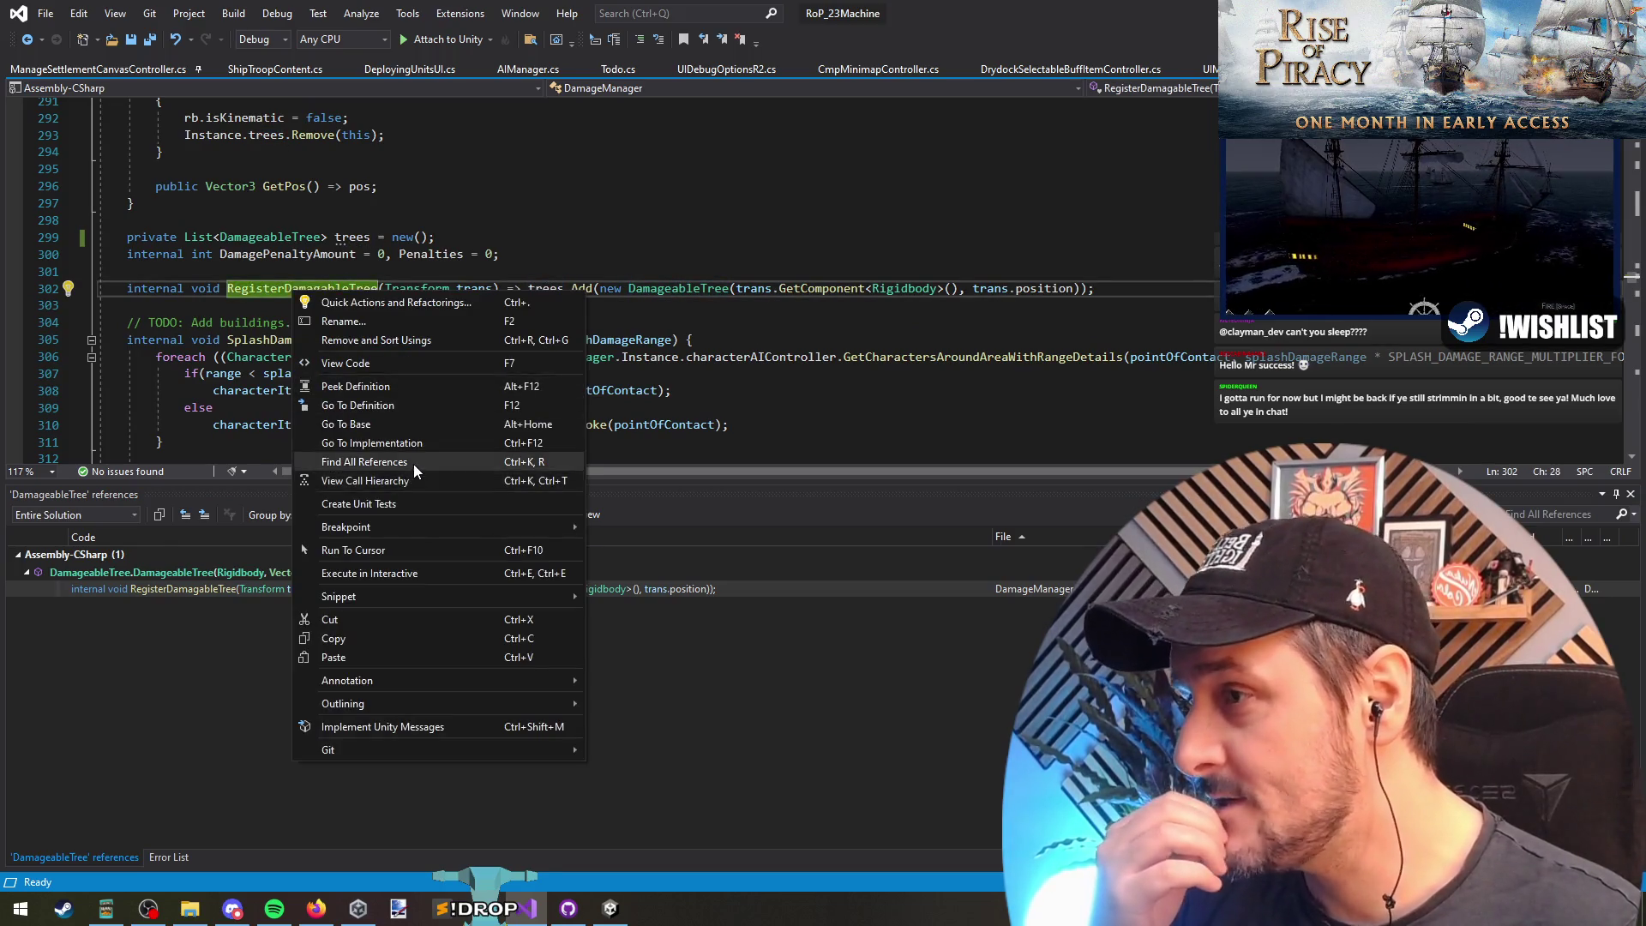
click(413, 465)
Step: Go to the RegisterTrees call site, inspect its foreach loop, and list all references to RegisterTrees
double_click(254, 588)
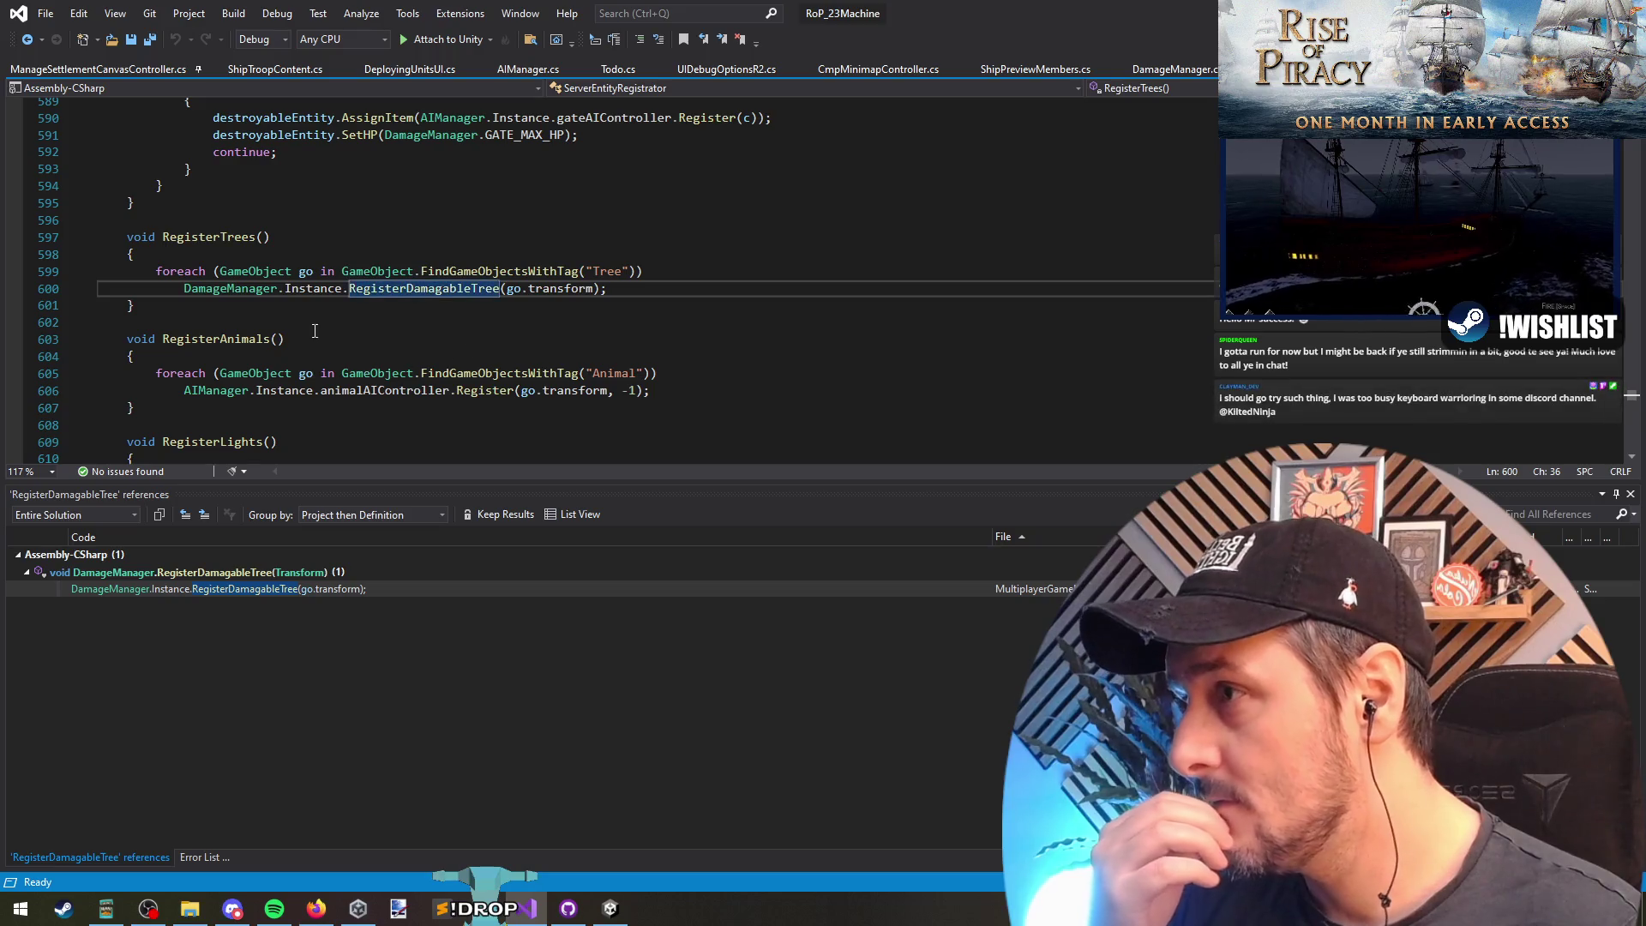
click(552, 279)
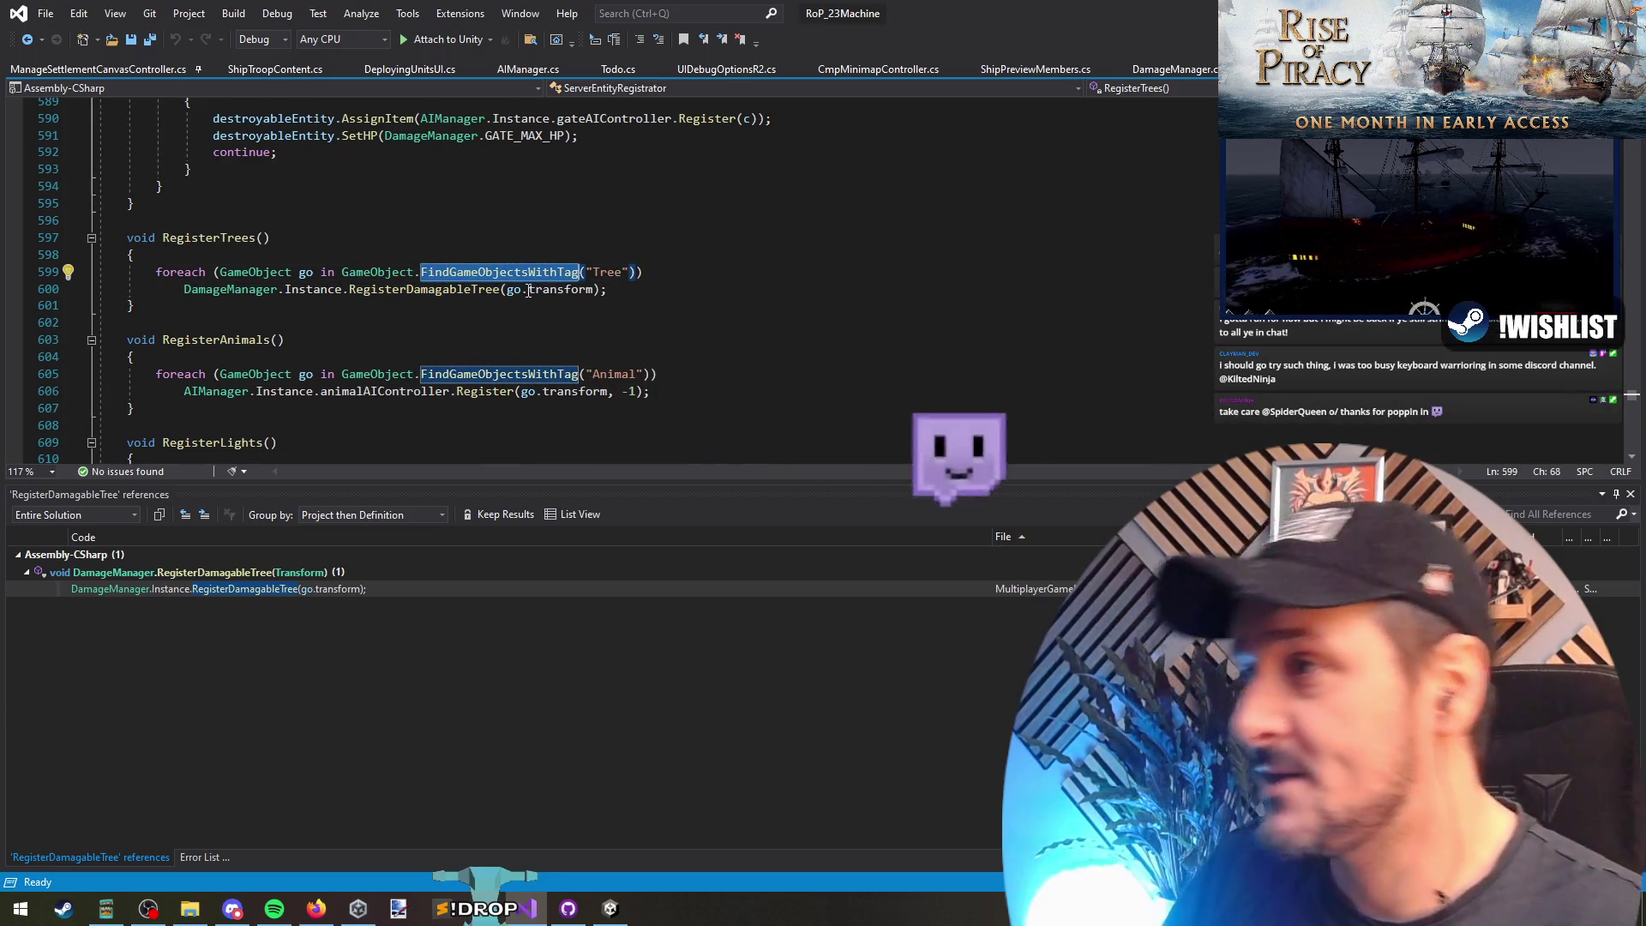
click(698, 288)
click(698, 280)
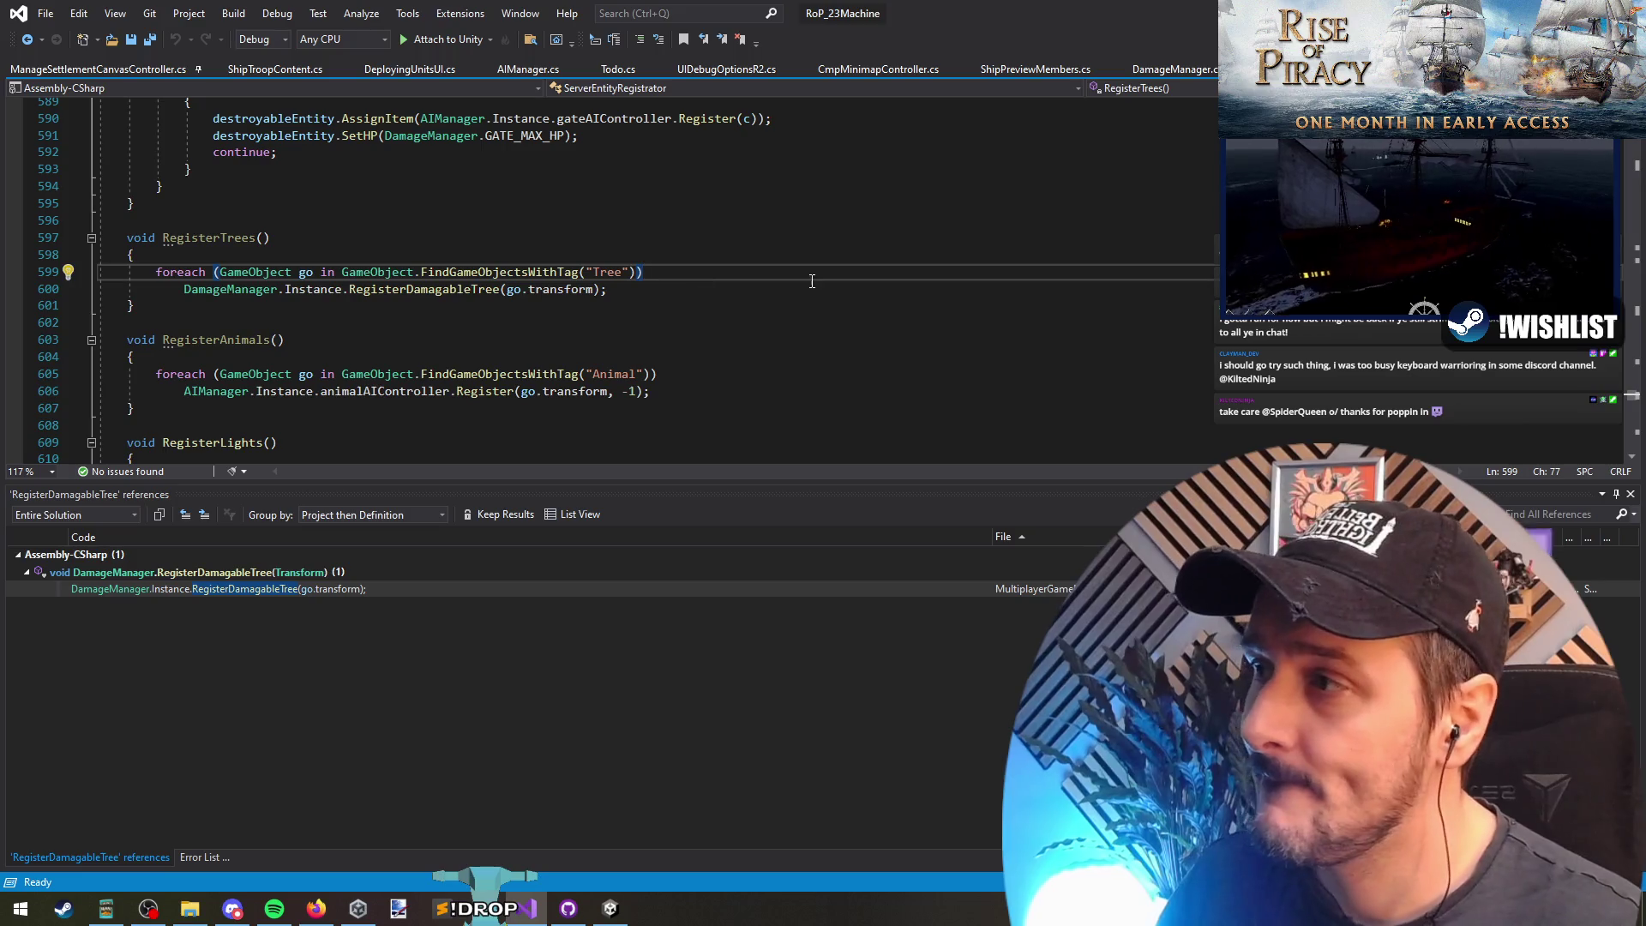
click(228, 238)
right_click(228, 237)
click(302, 394)
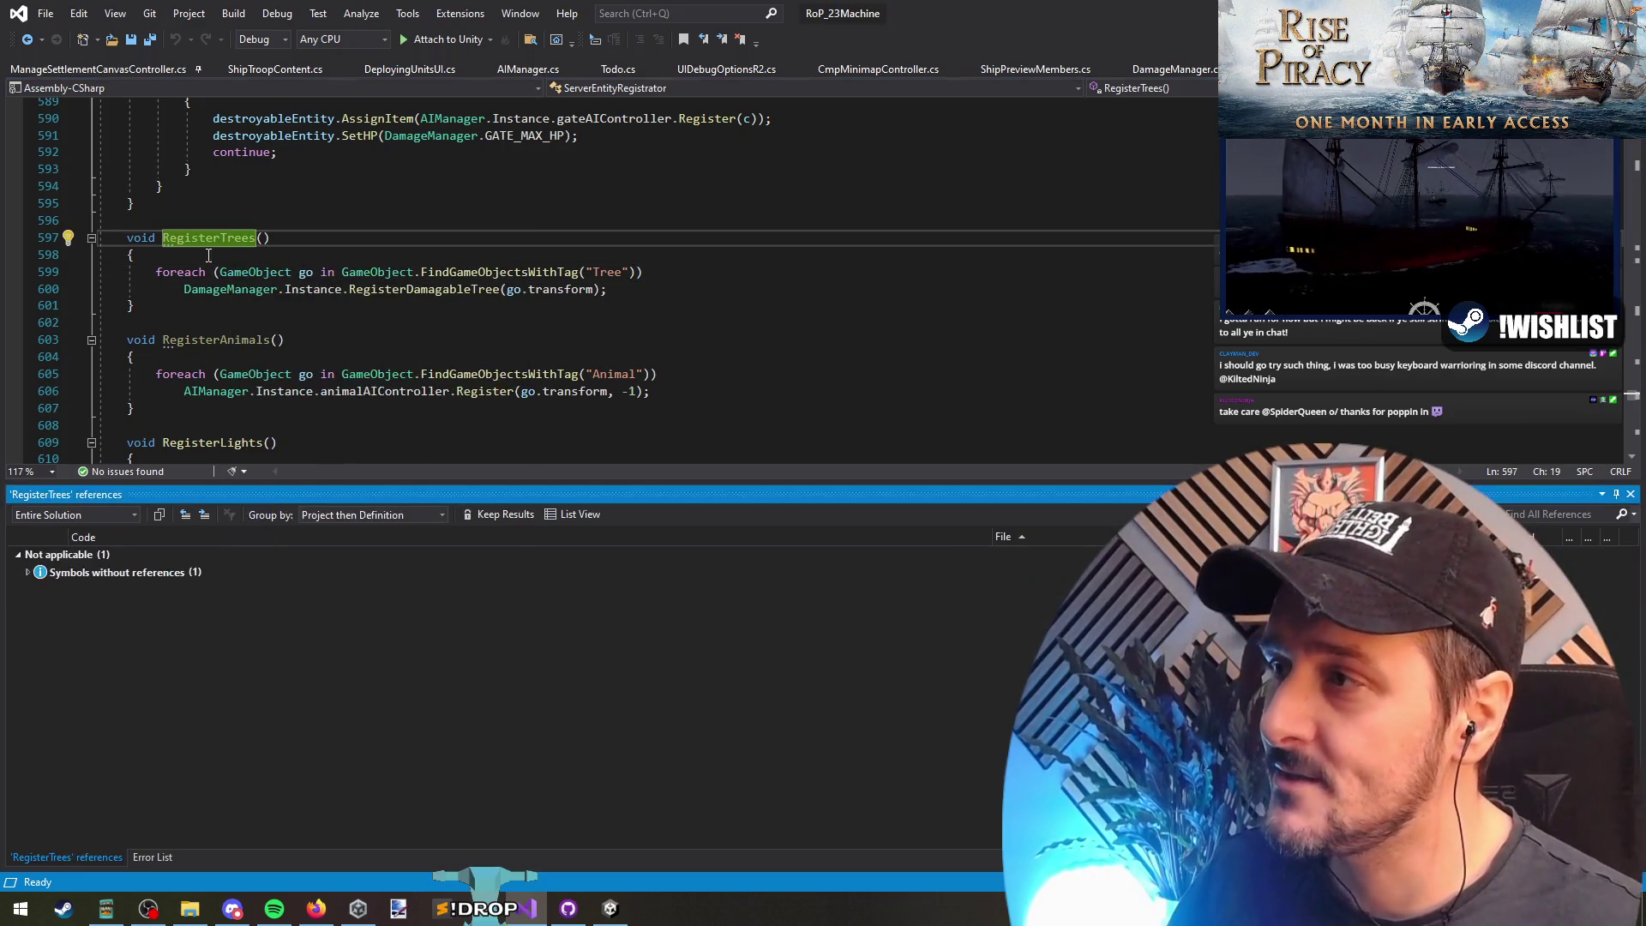
click(740, 281)
text({ })
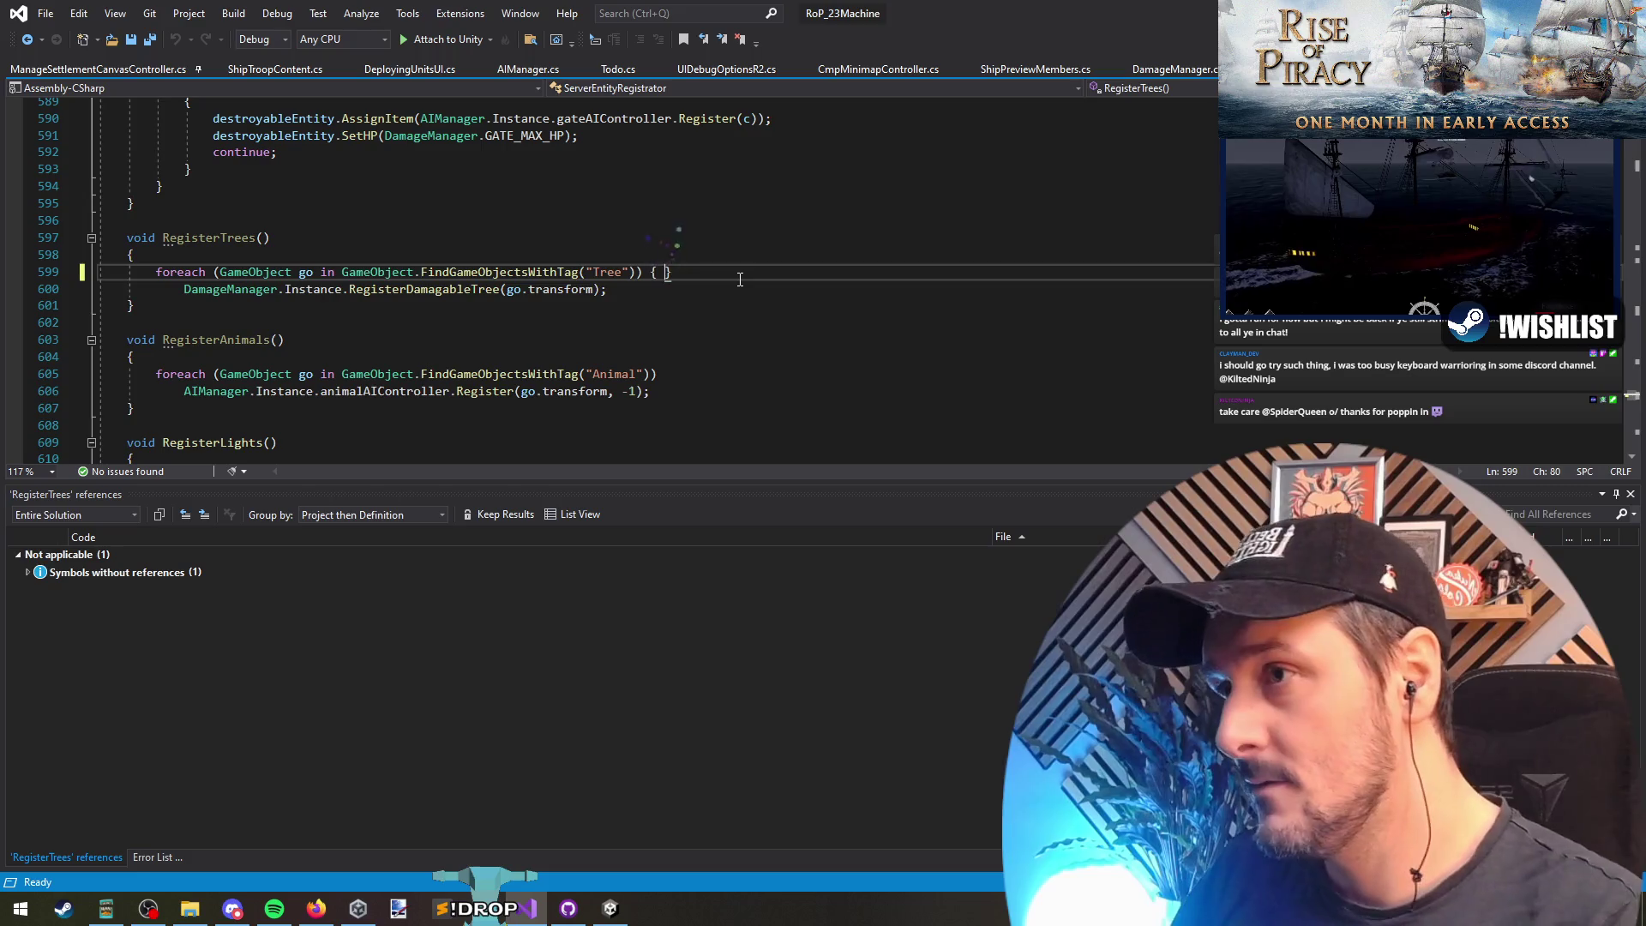
Step: Wrap the RegisterTrees foreach body in braces, with a new line above the DamageManager call
key(Delete)
key(Down)
key(End)
key(Return)
text(})
key(Up)
key(End)
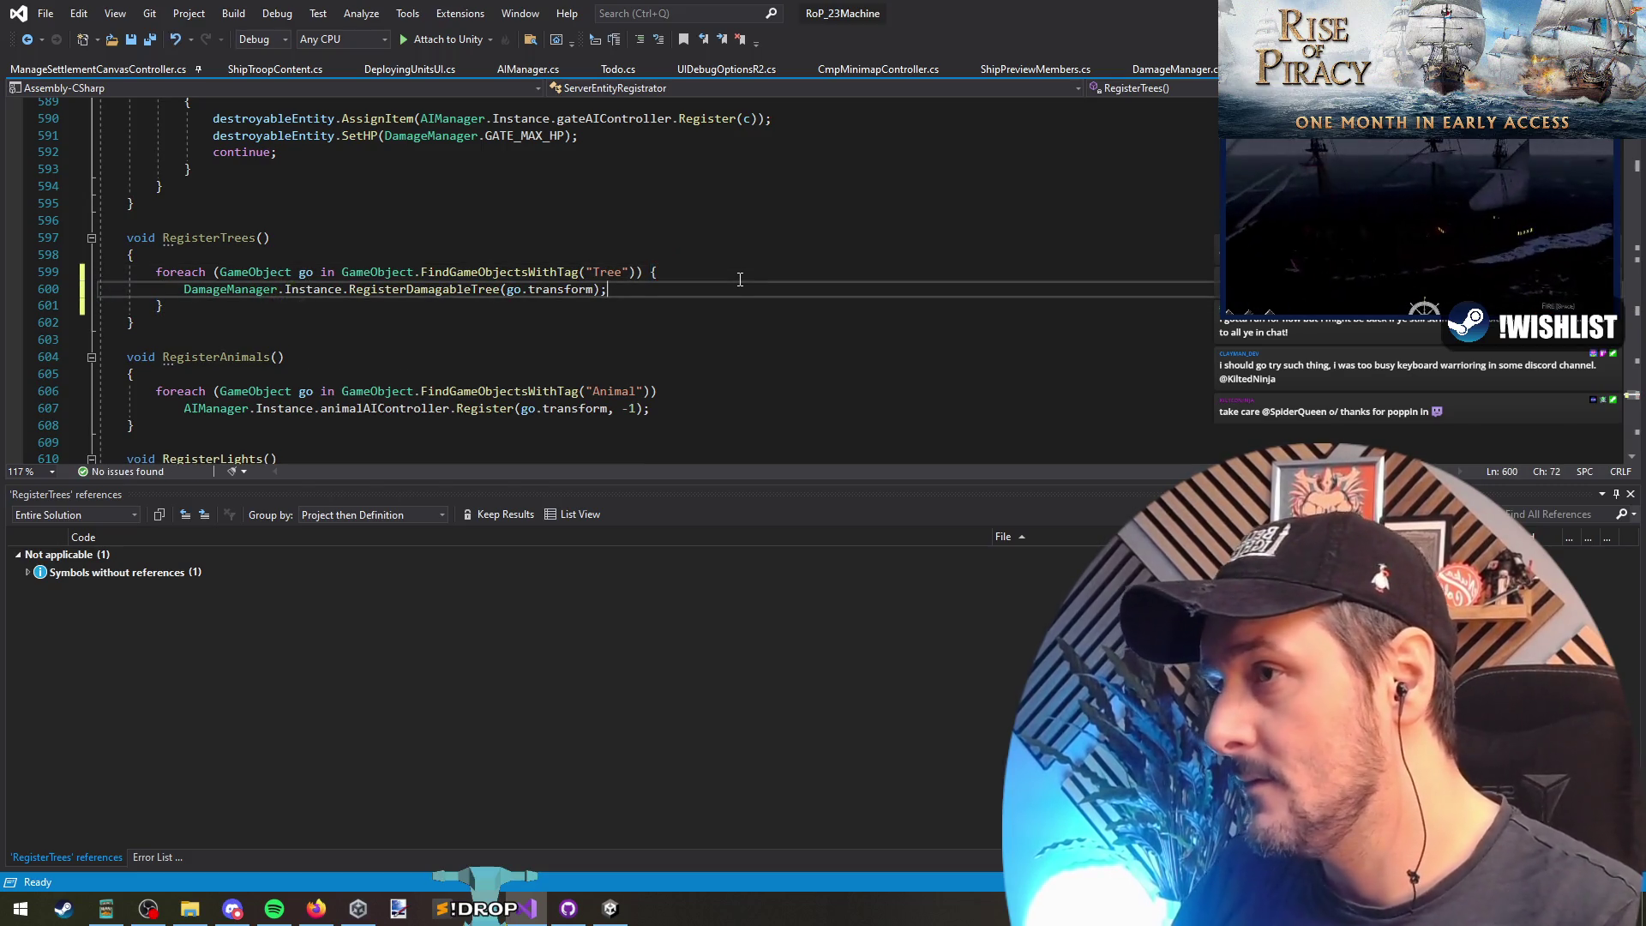
key(ctrl+Return)
Step: Add Debug.Log($"Tree registered {go.name}", go.transform); inside the loop and save the script
text(Debug.Log()
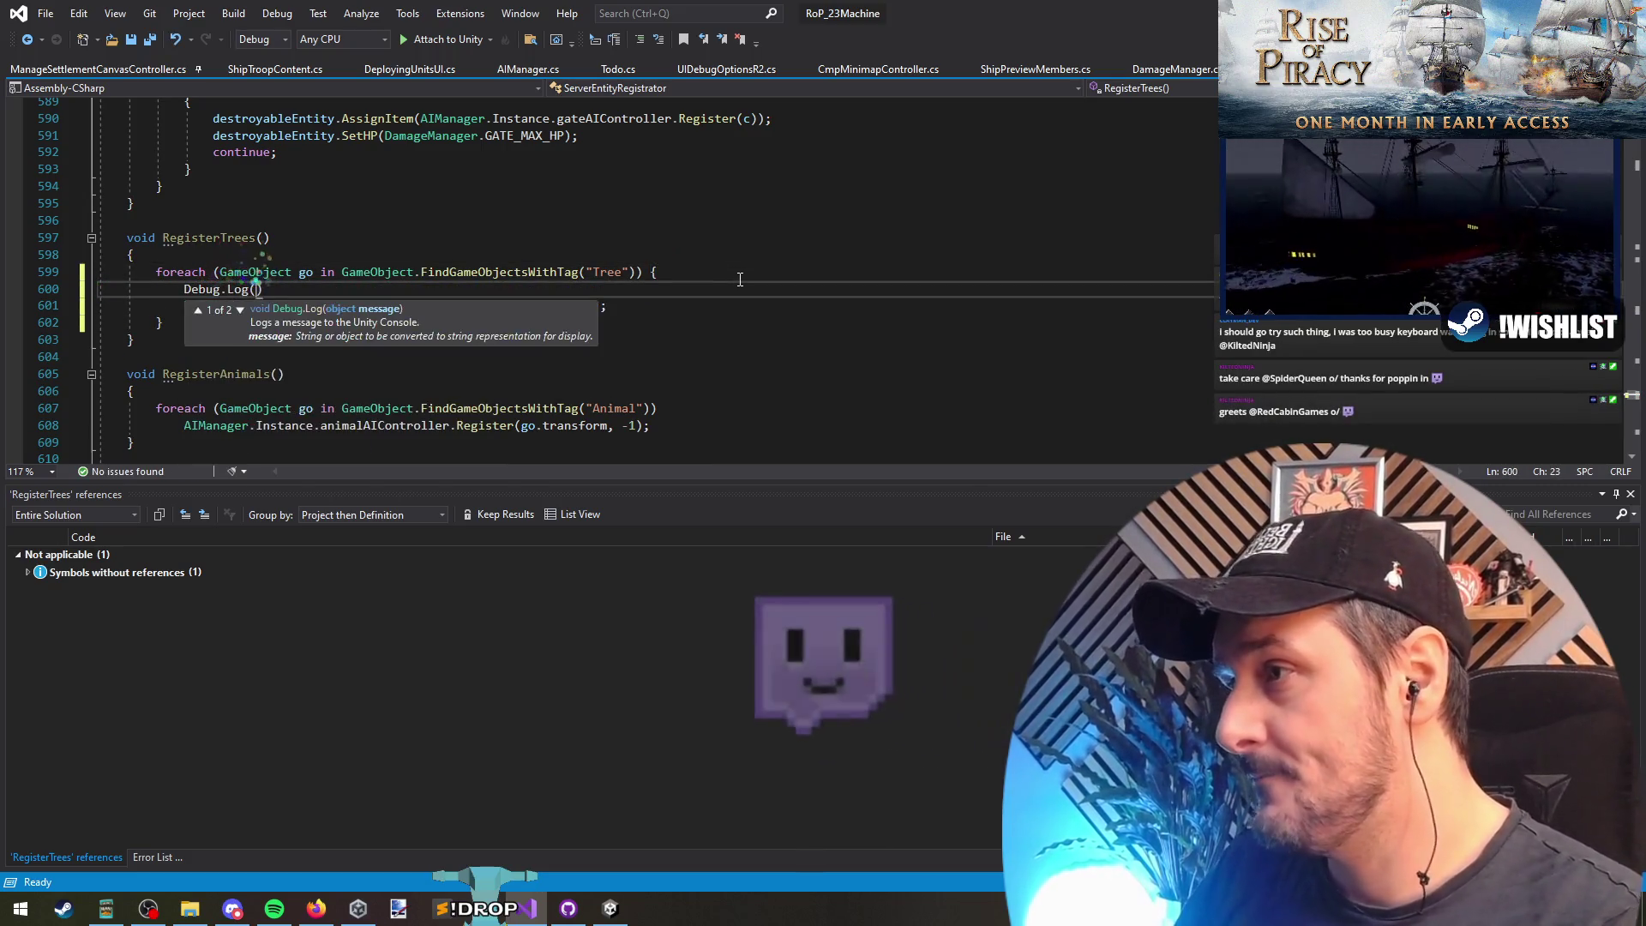
text($"Tree reg)
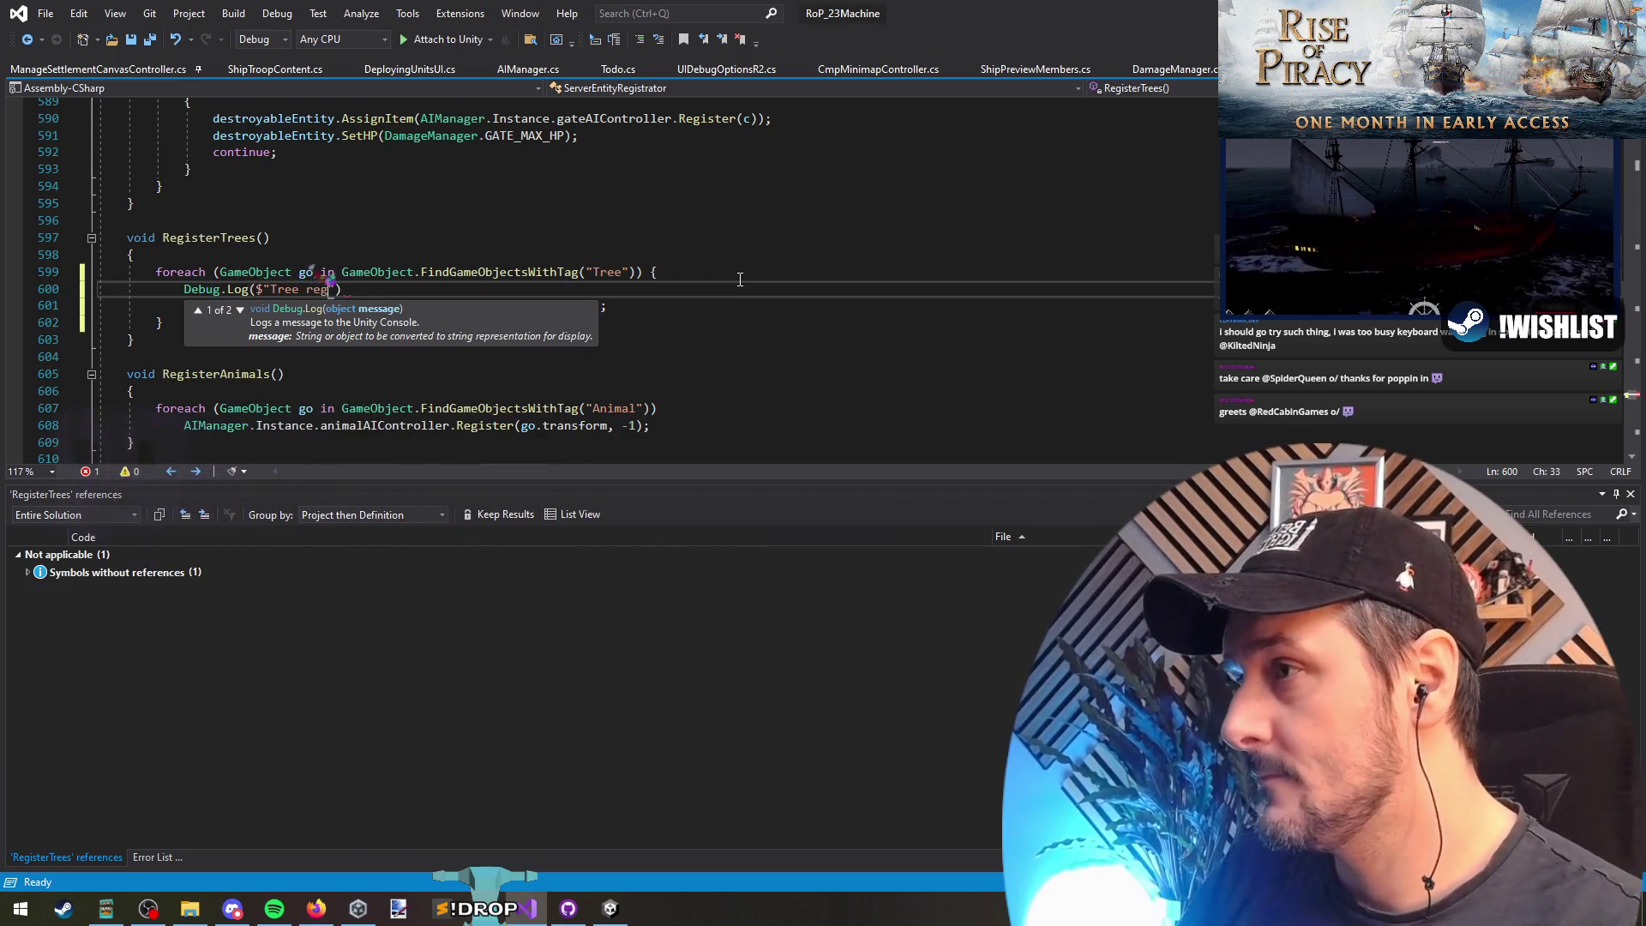
text(ister)
text( go);)
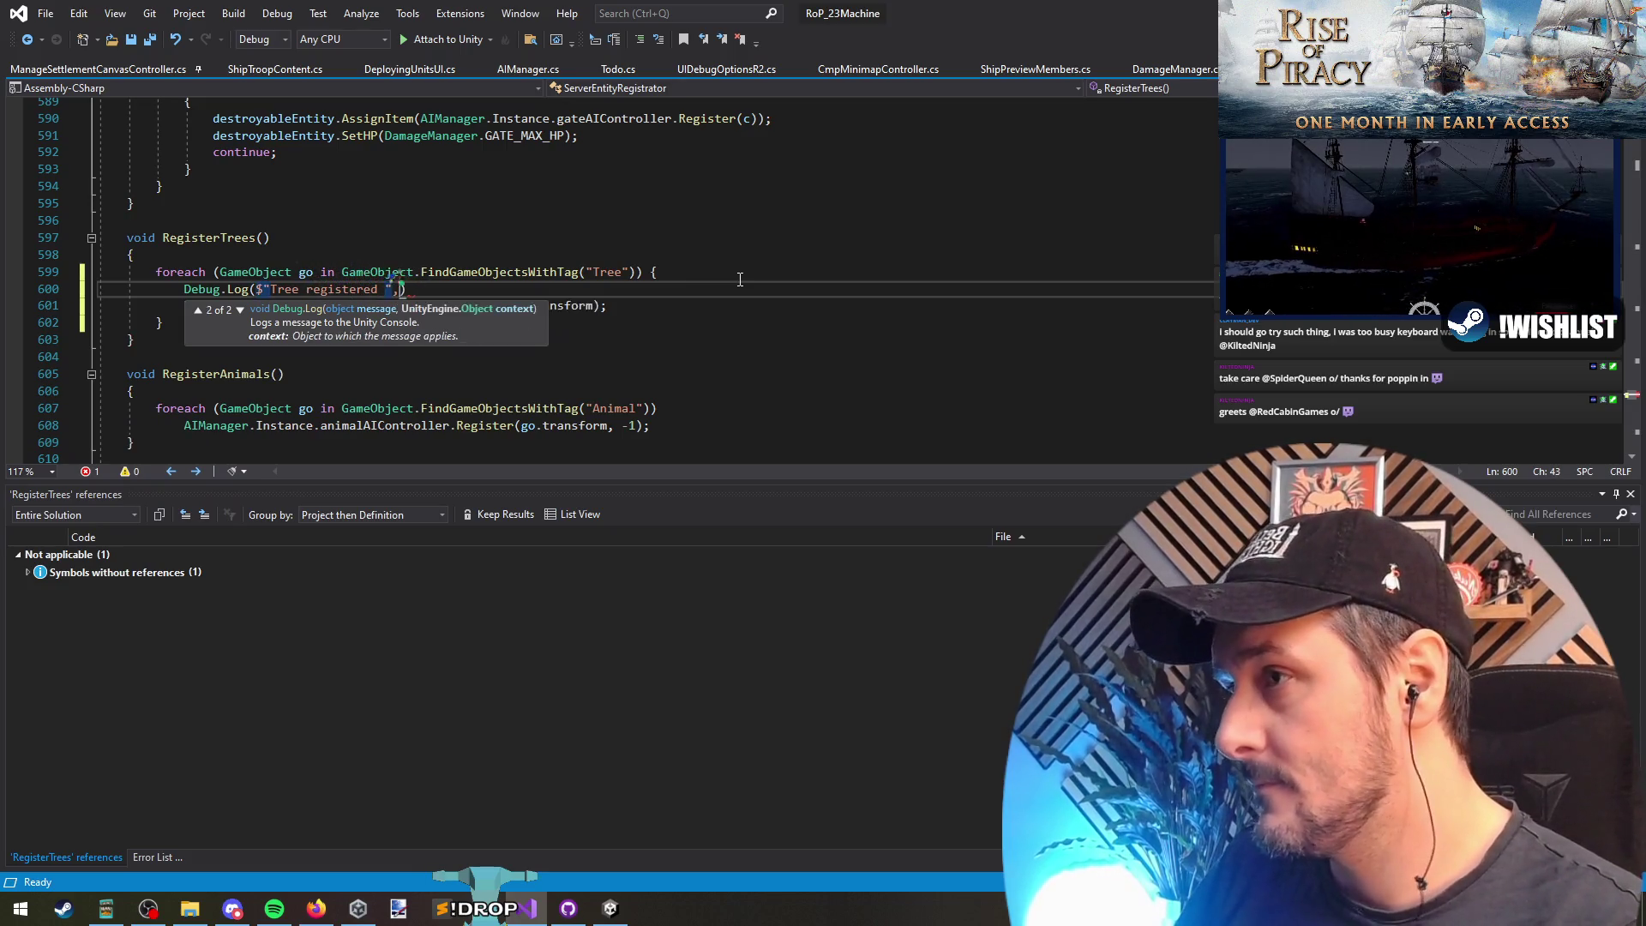
text(.tras)
key(Return)
key(Up)
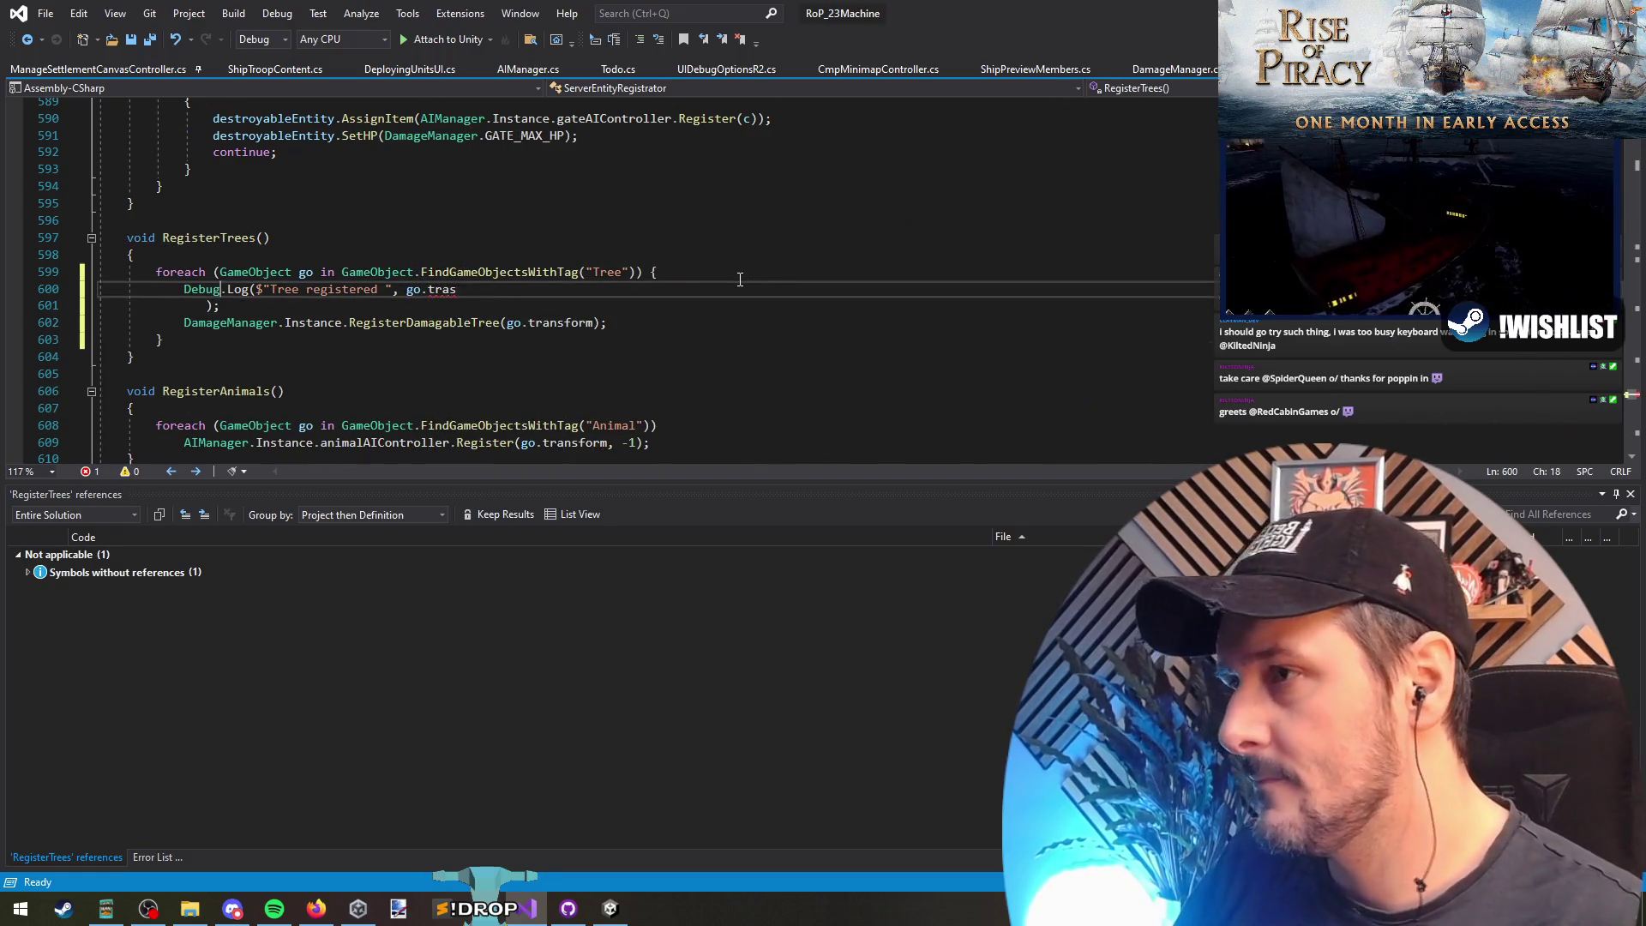
key(ctrl+Delete)
key(ctrl+Left)
key(ctrl+Left)
key(ctrl+Left)
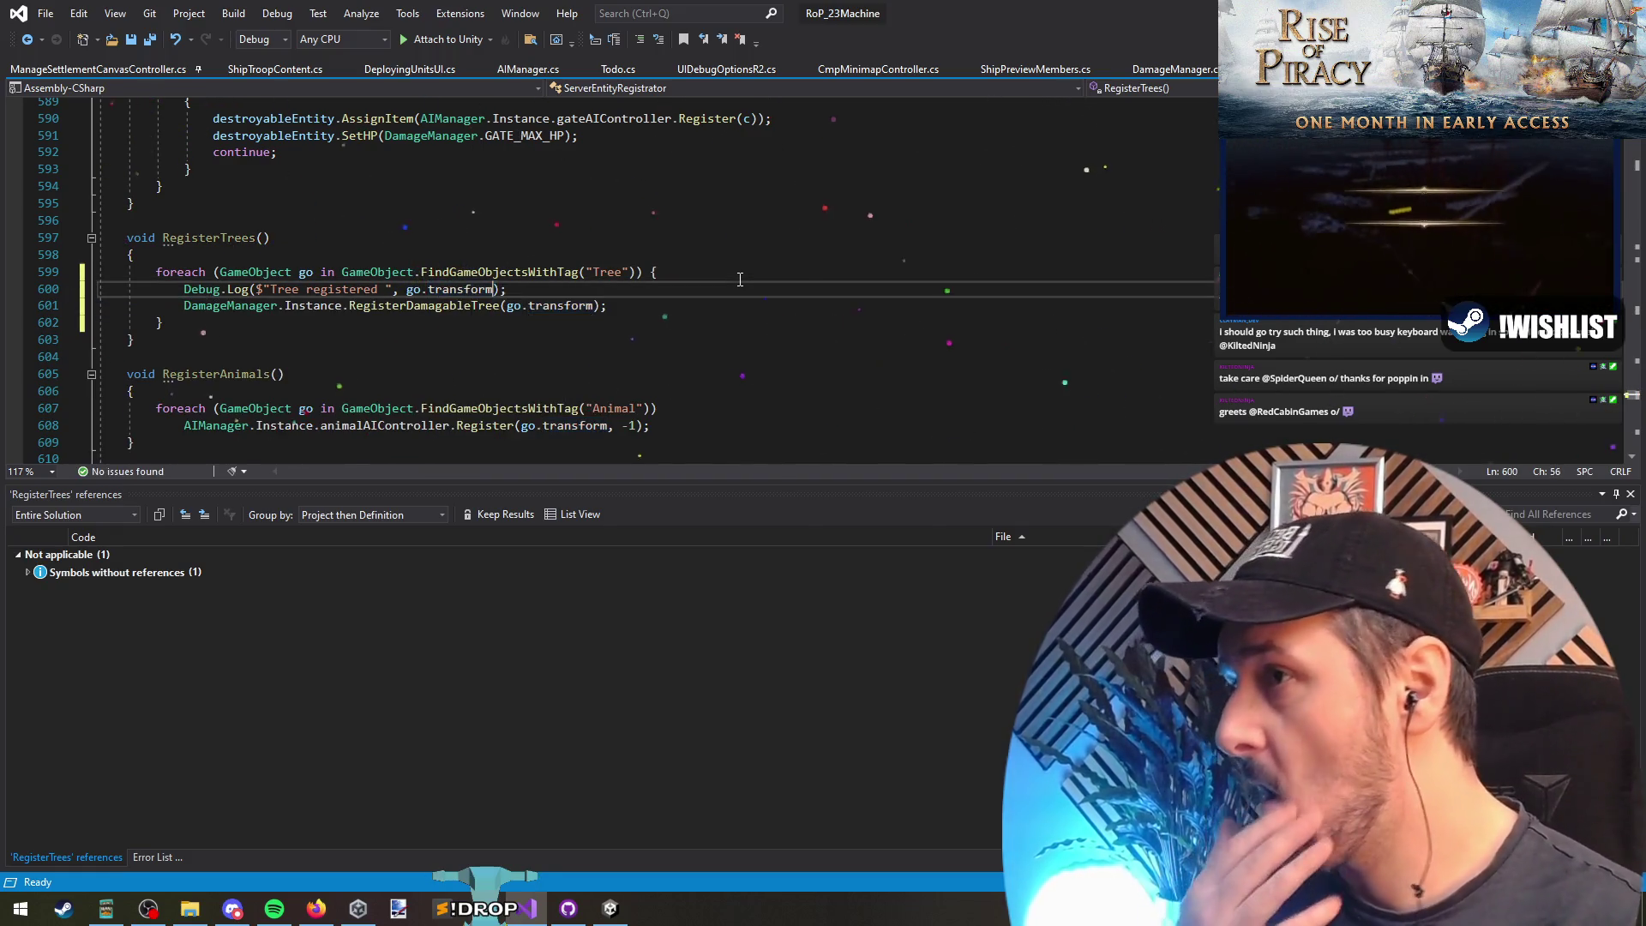
text({go.name)
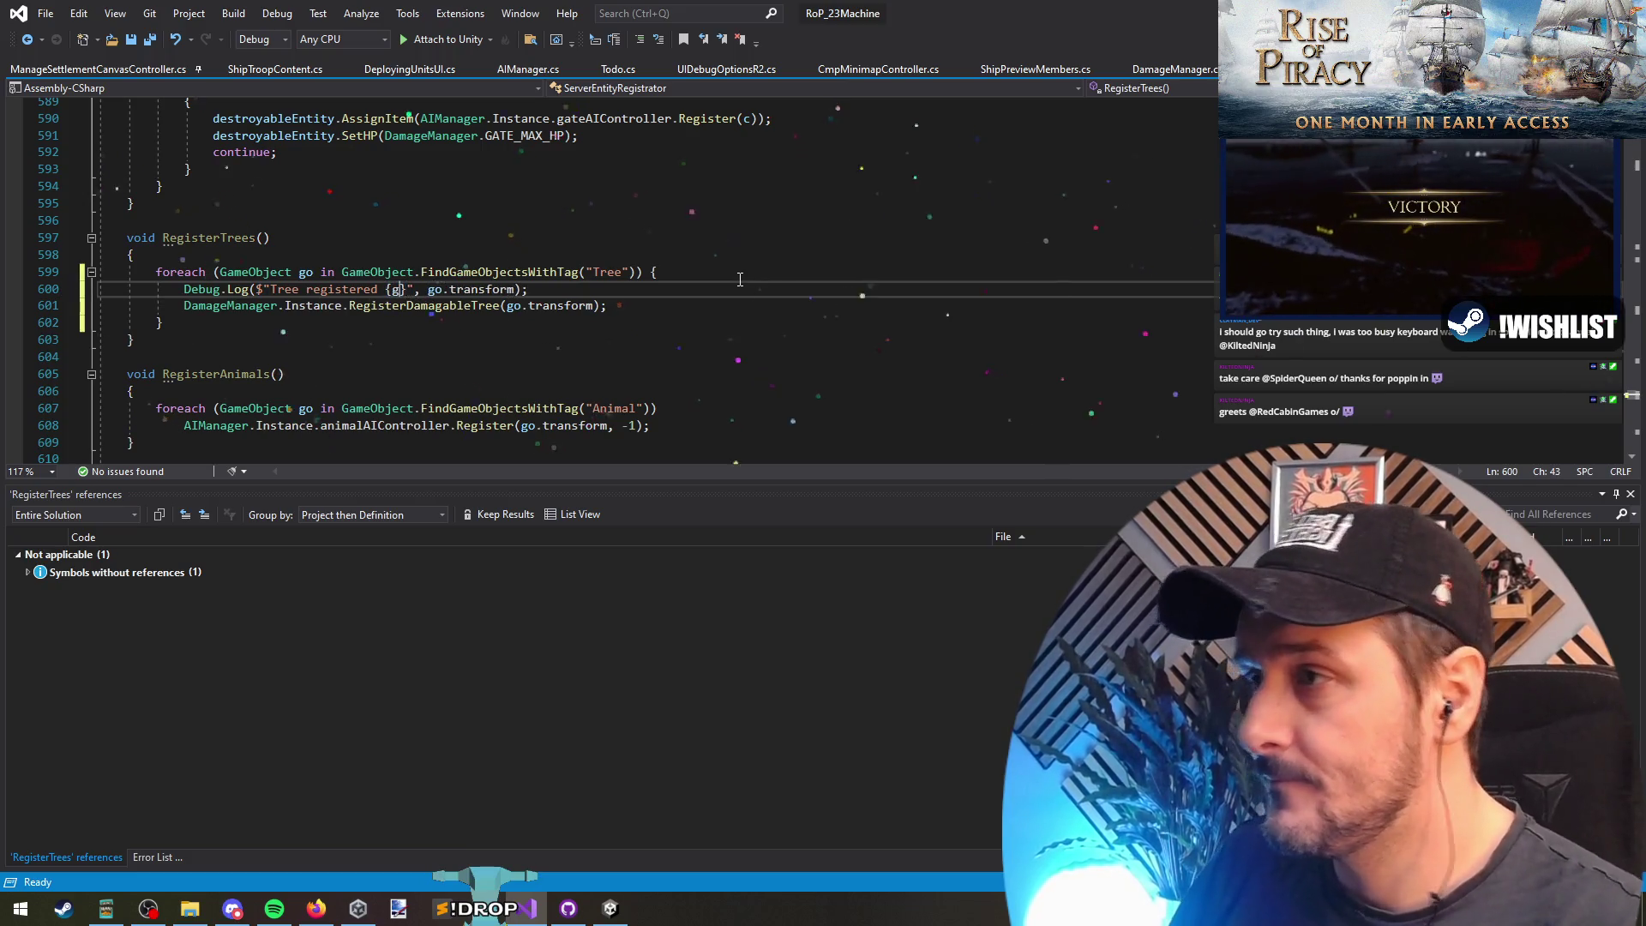
key(ctrl+s)
Step: Go back to the RegisterTrees method name and start a Find in Files search for it
key(ctrl+minus)
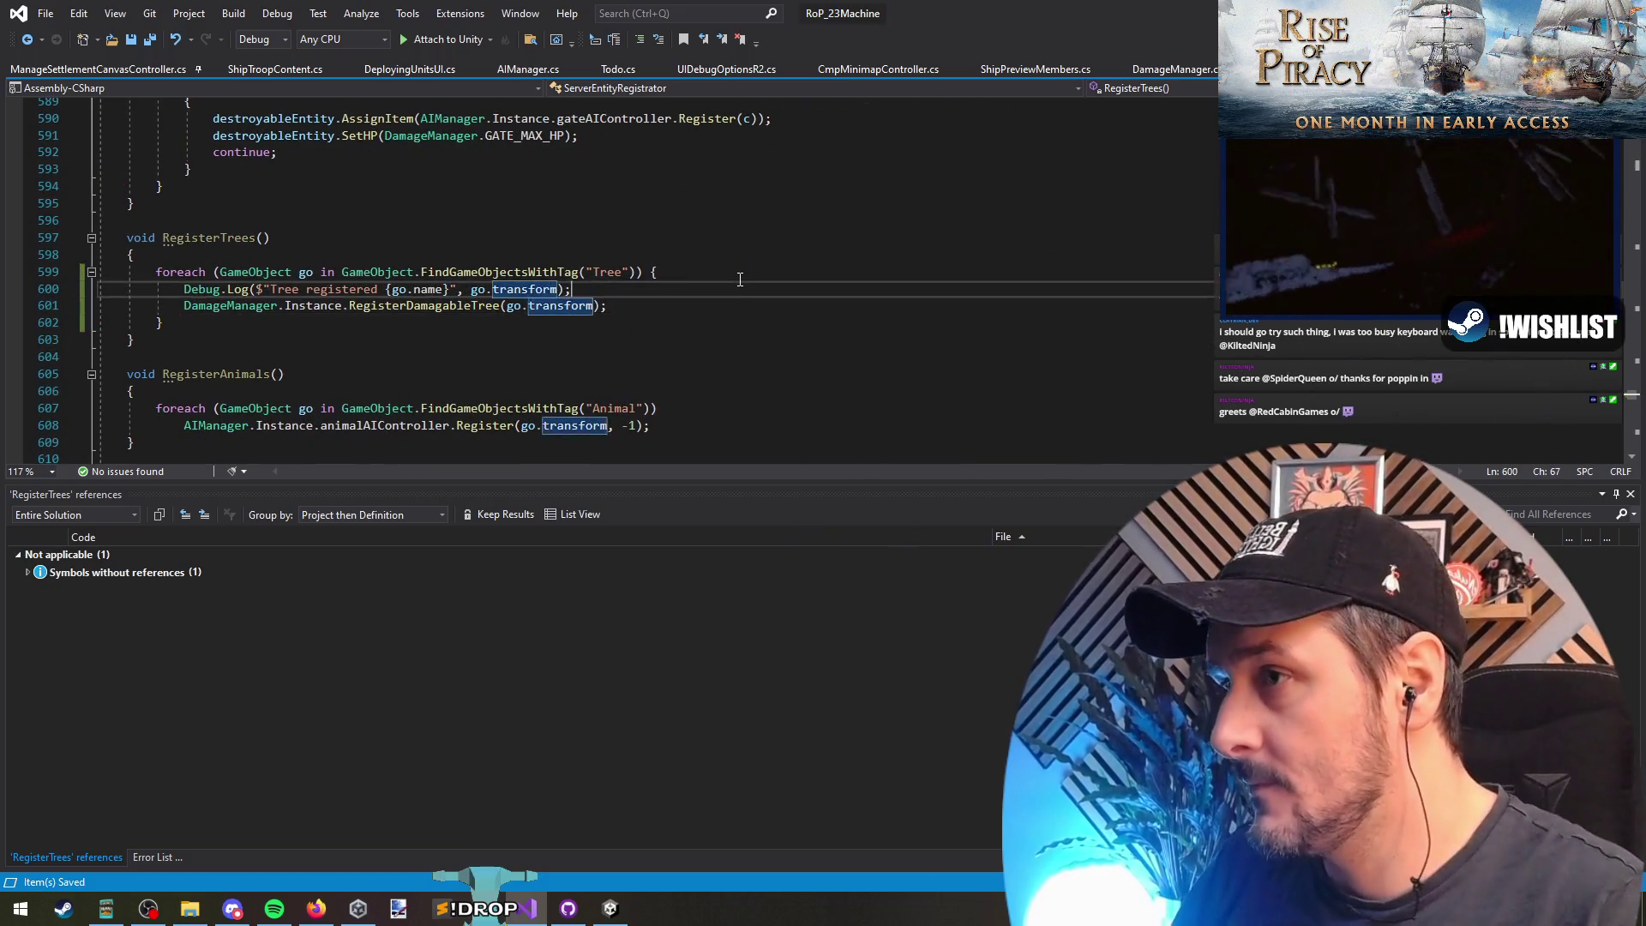
key(ctrl+minus)
key(ctrl+Left)
key(ctrl+shift+f)
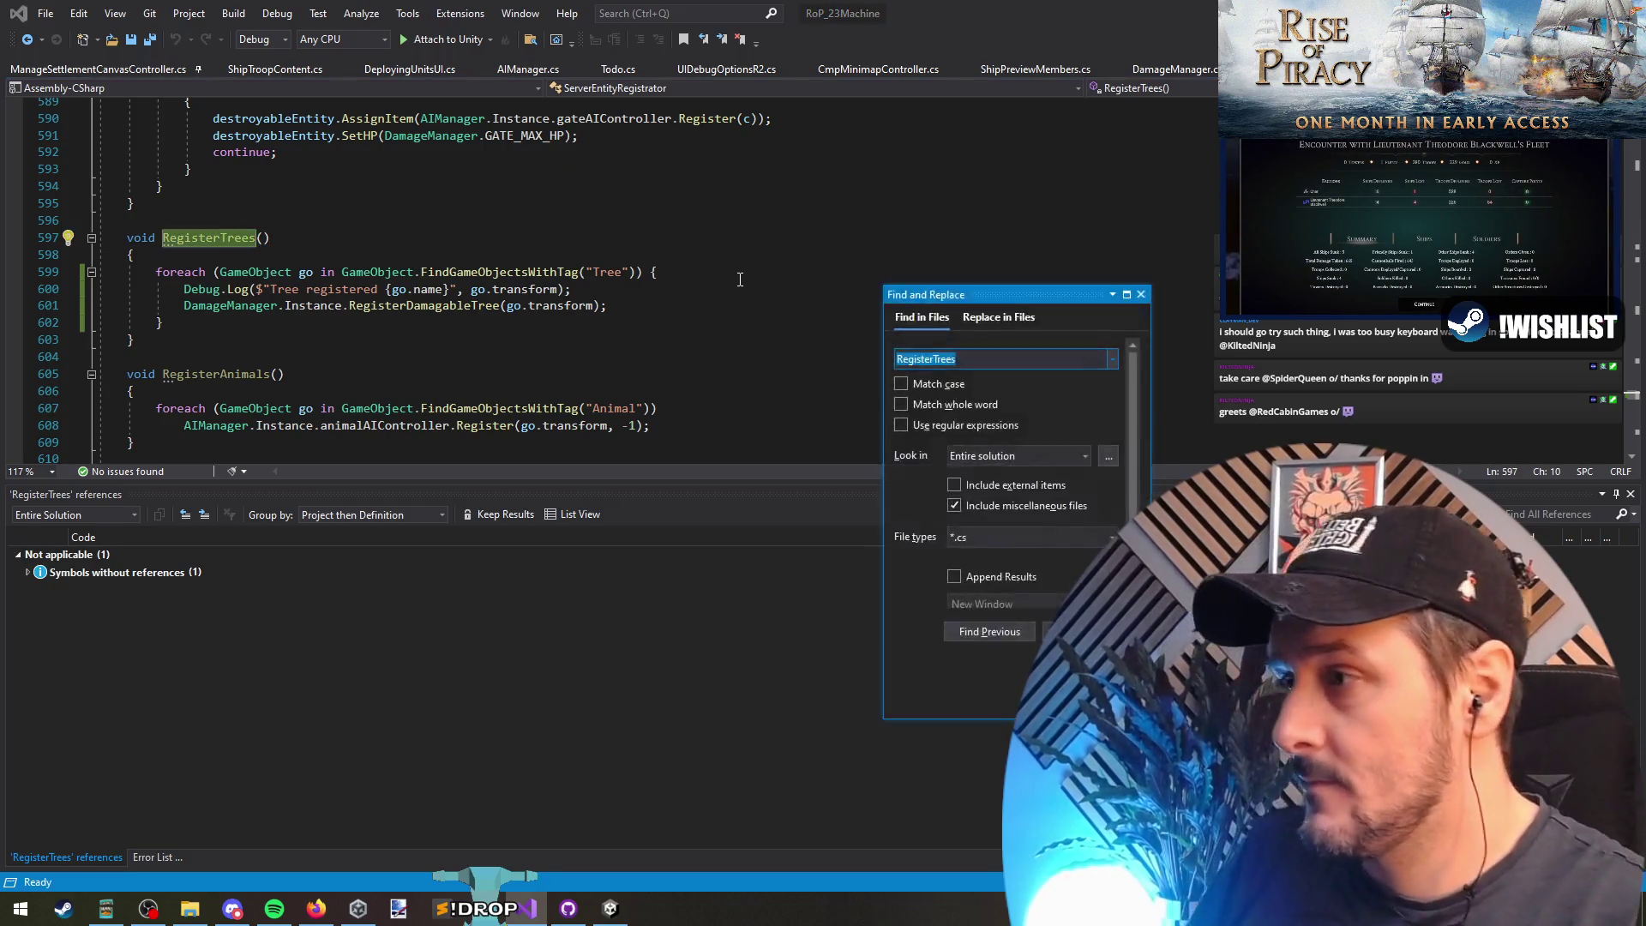
Step: Search the solution for RegisterTrees and open the ServerEntityRegistrator result
key(Return)
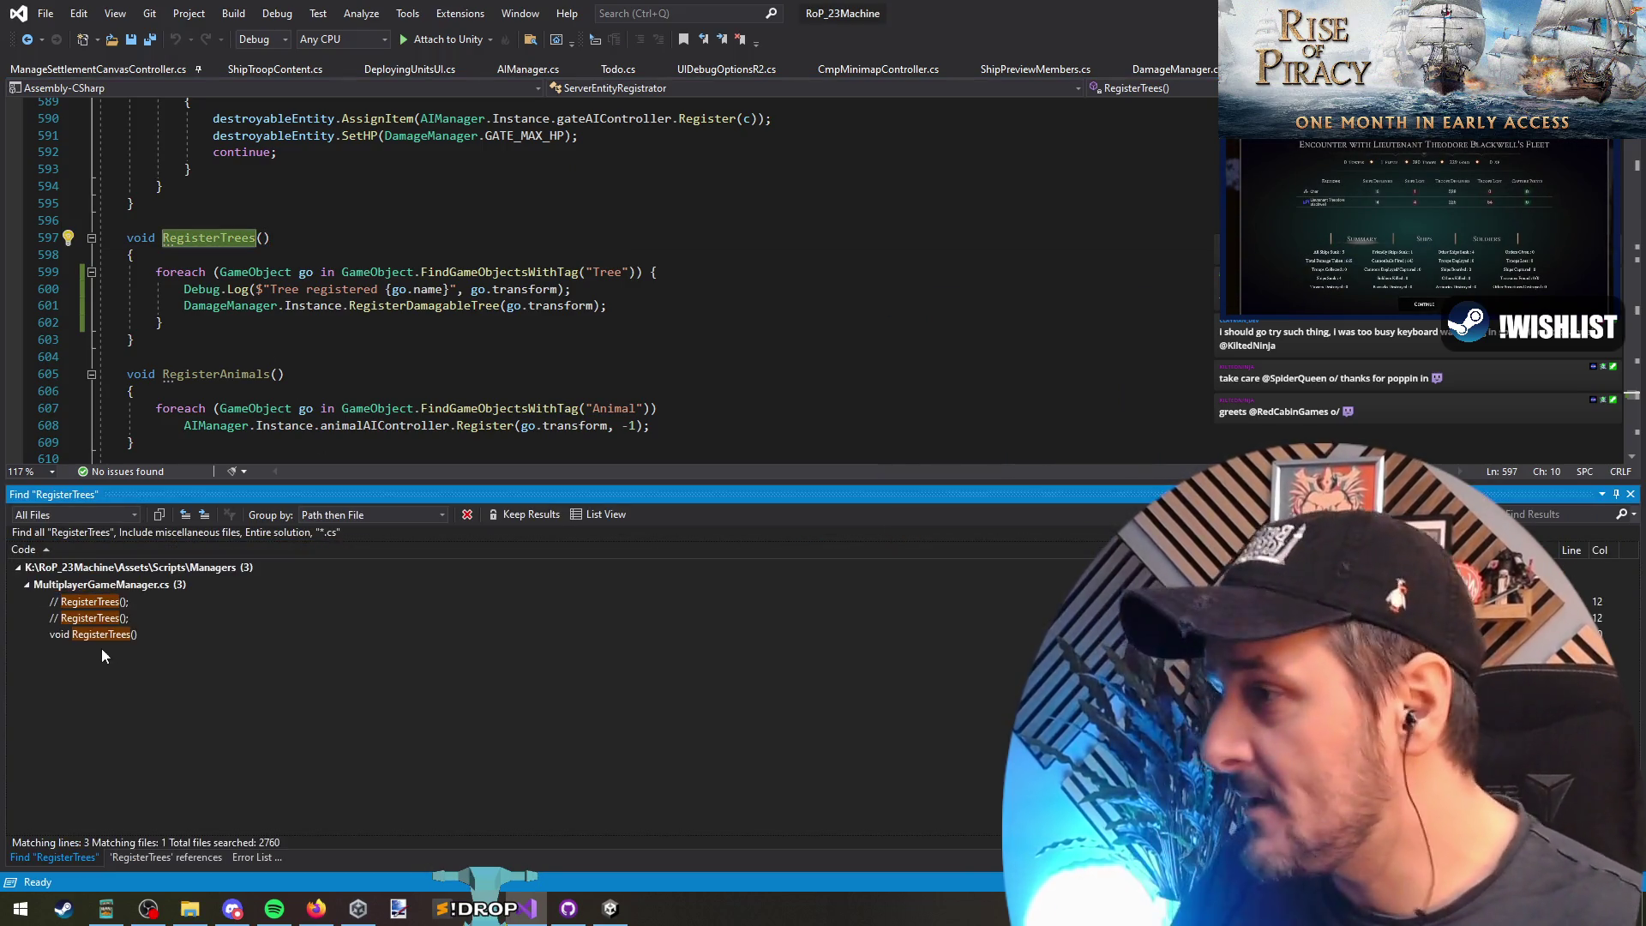
click(116, 604)
double_click(116, 604)
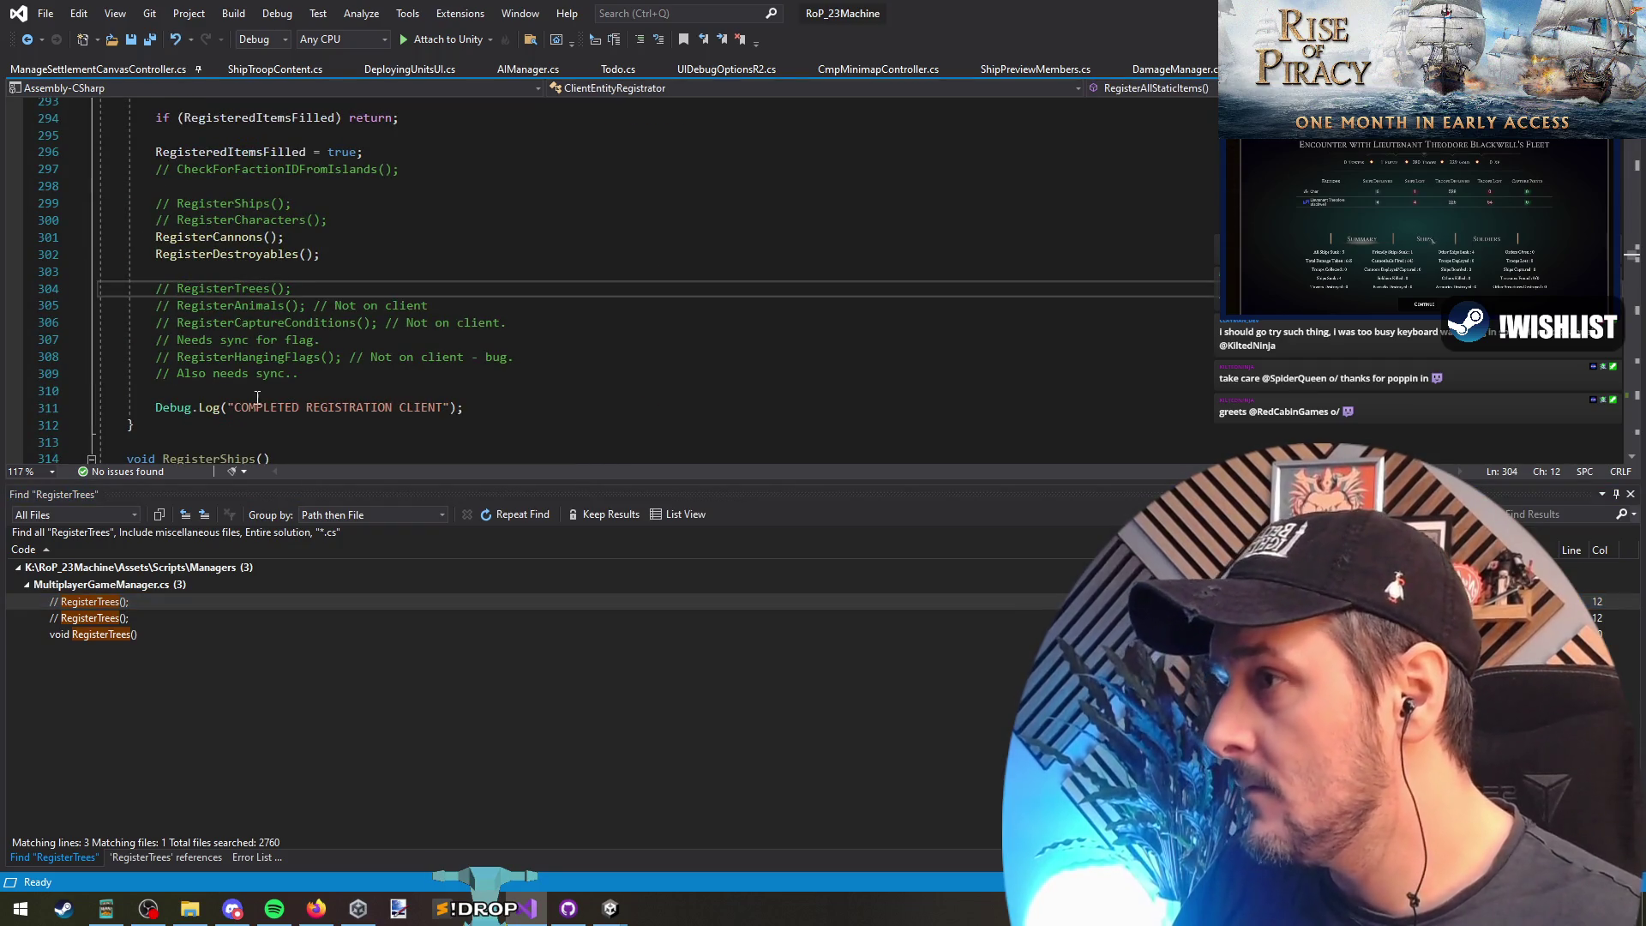
scroll(304, 375, up, 5)
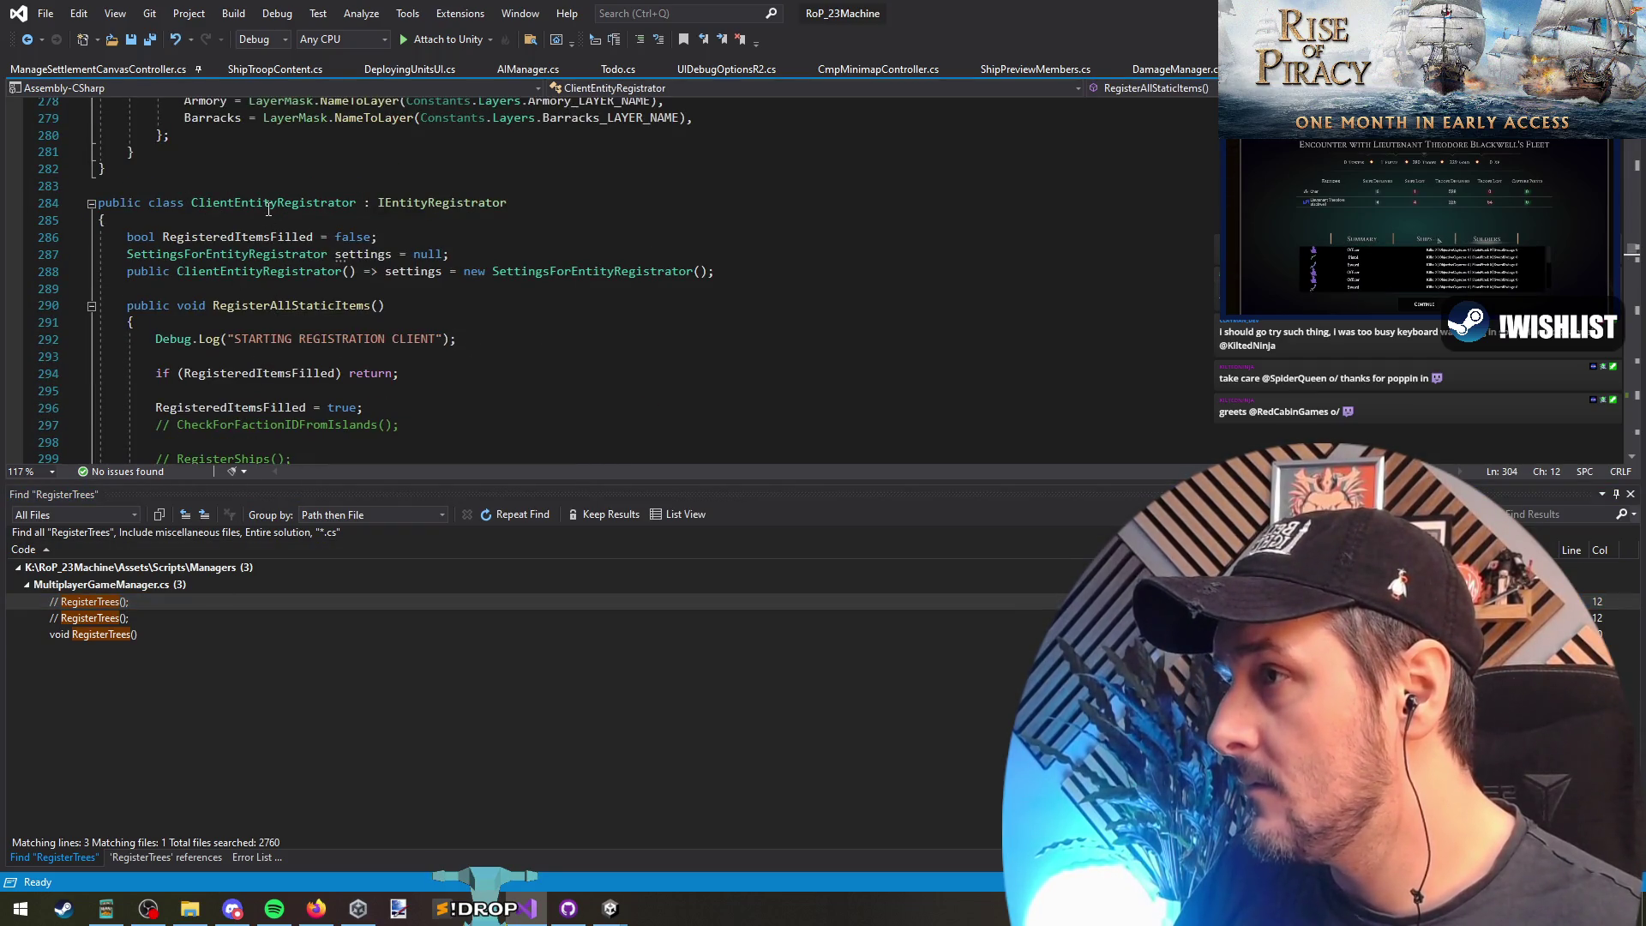
double_click(161, 617)
scroll(311, 182, up, 6)
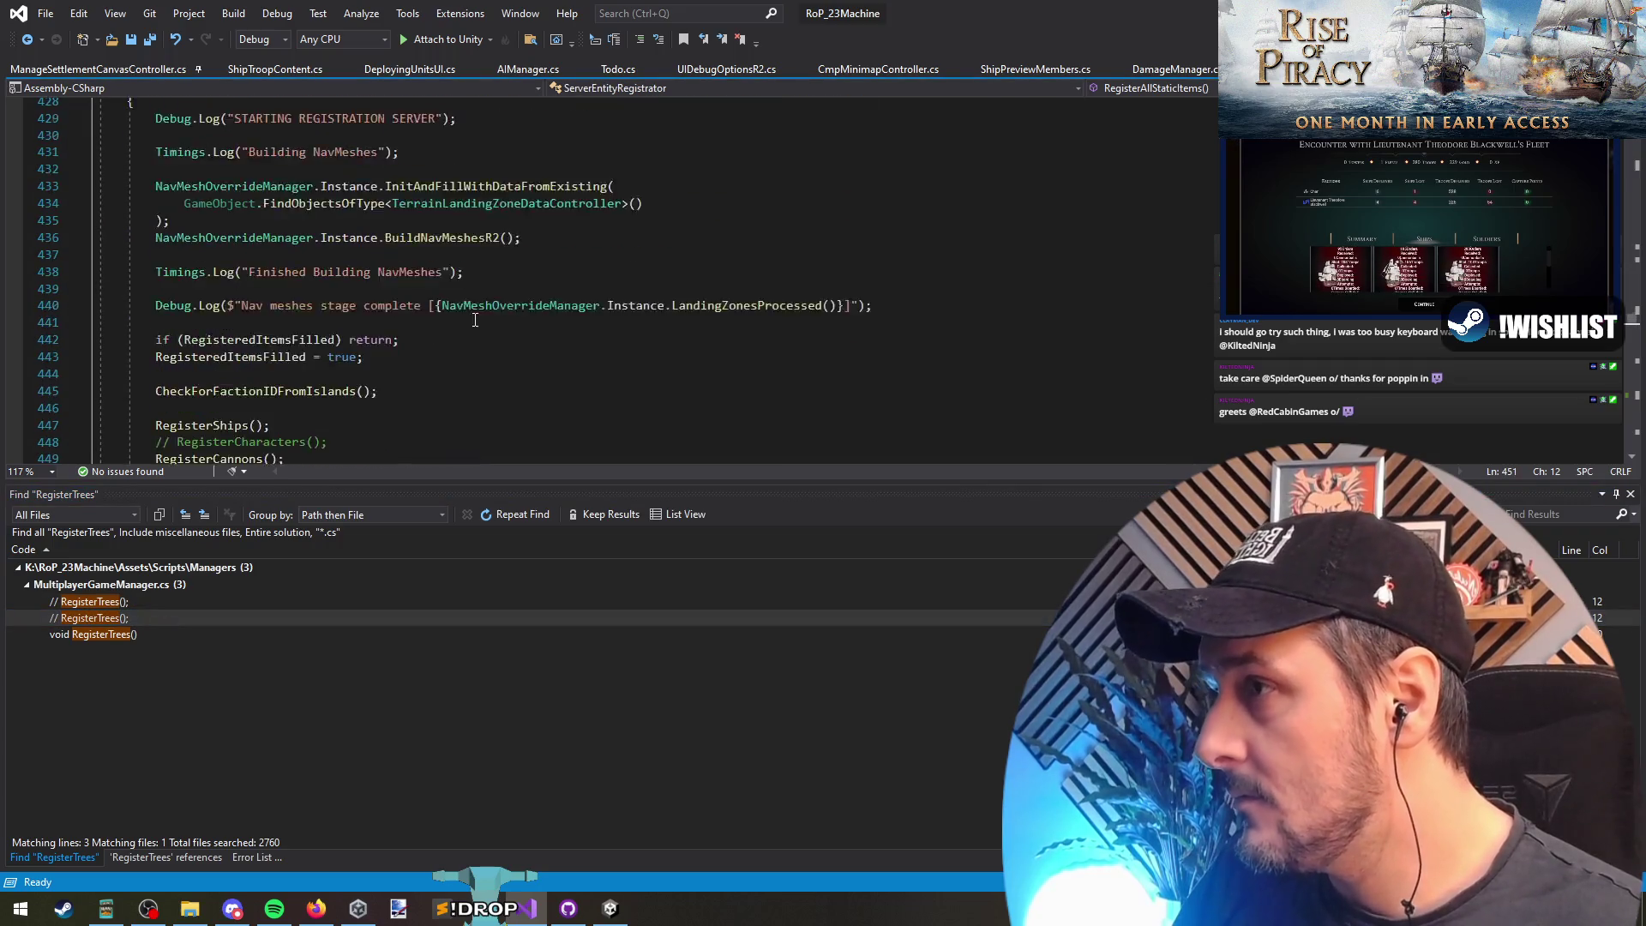
scroll(436, 267, down, 1)
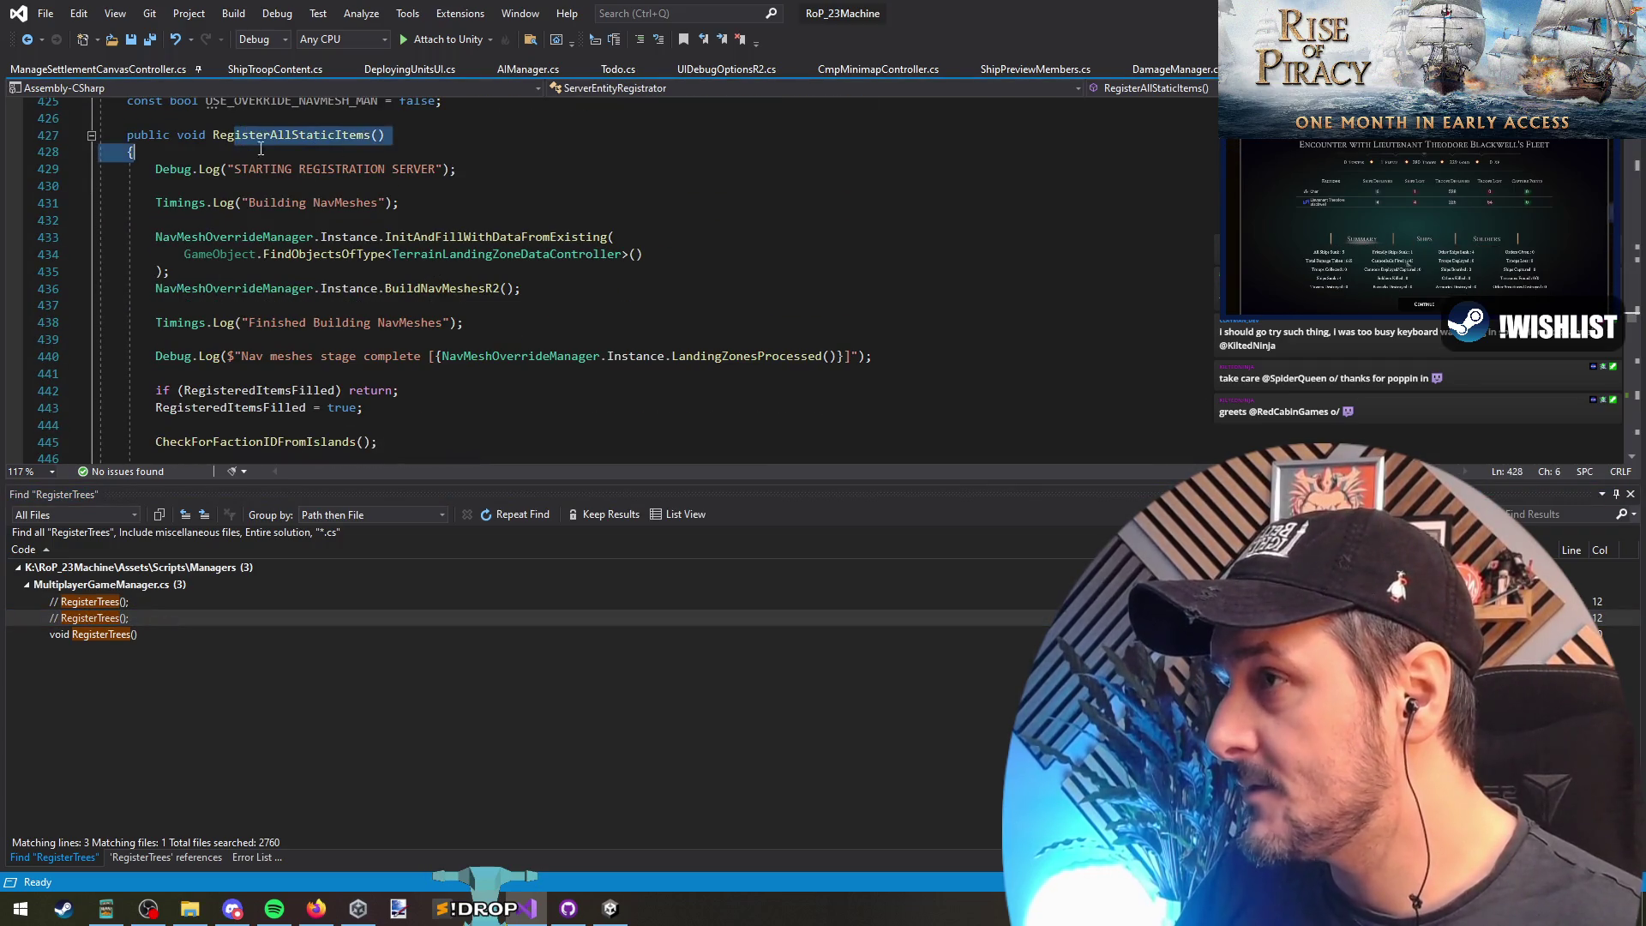
drag(234, 169, 397, 169)
scroll(447, 310, down, 2)
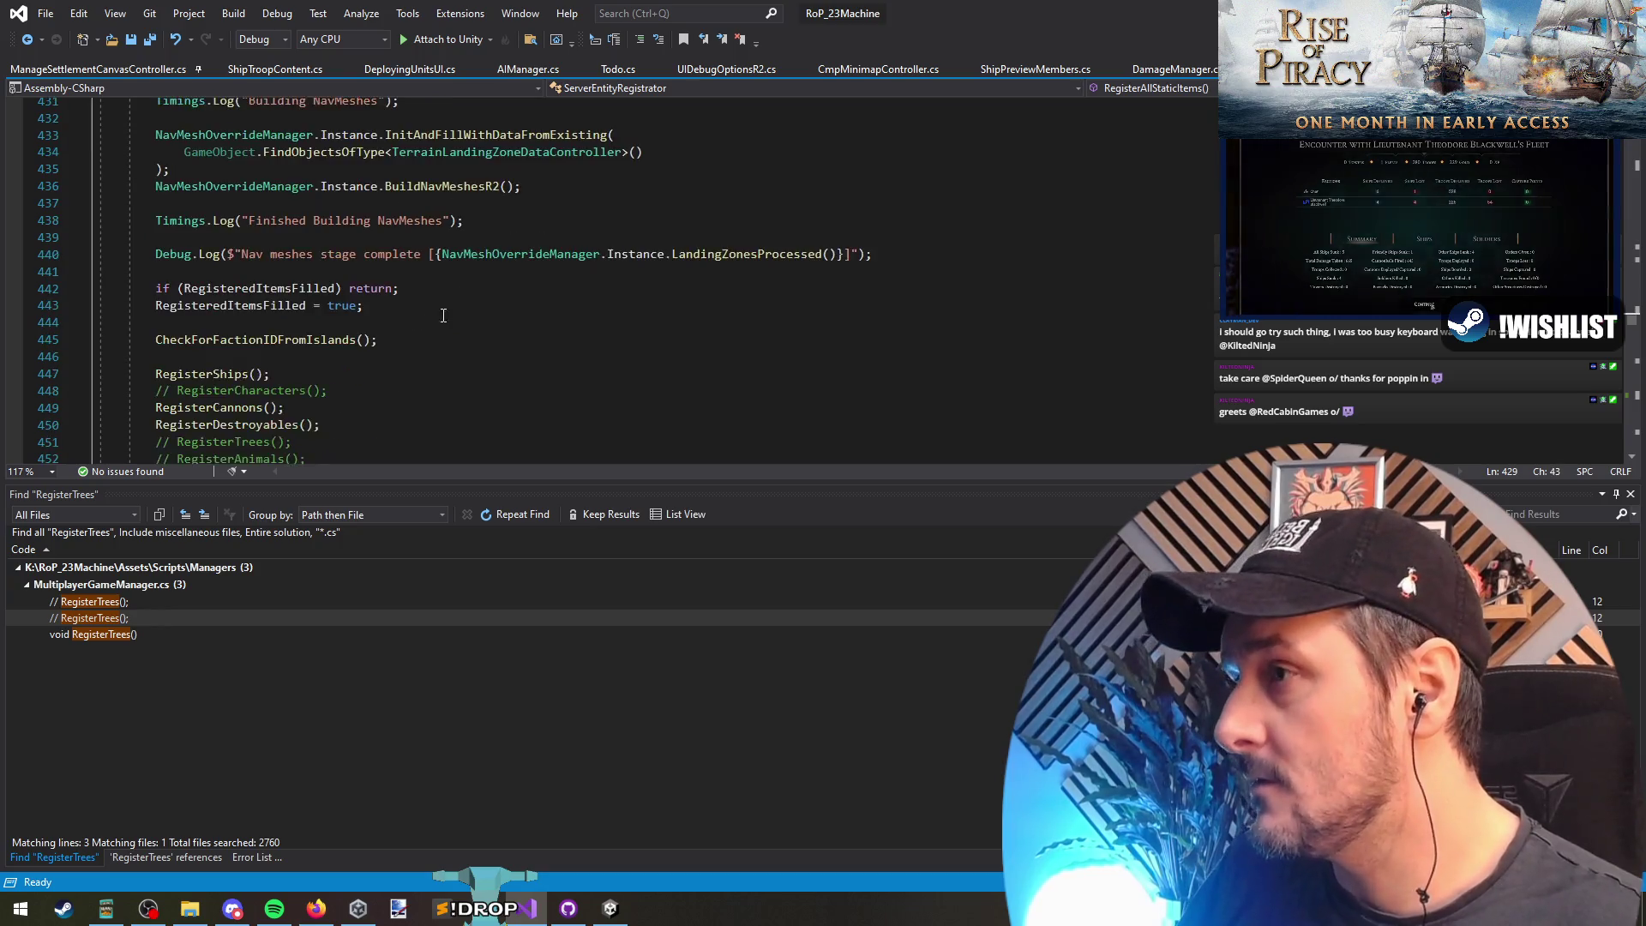
scroll(447, 311, down, 2)
Step: Uncomment the RegisterTrees() call on line 451 in RegisterAllStaticItems
click(156, 340)
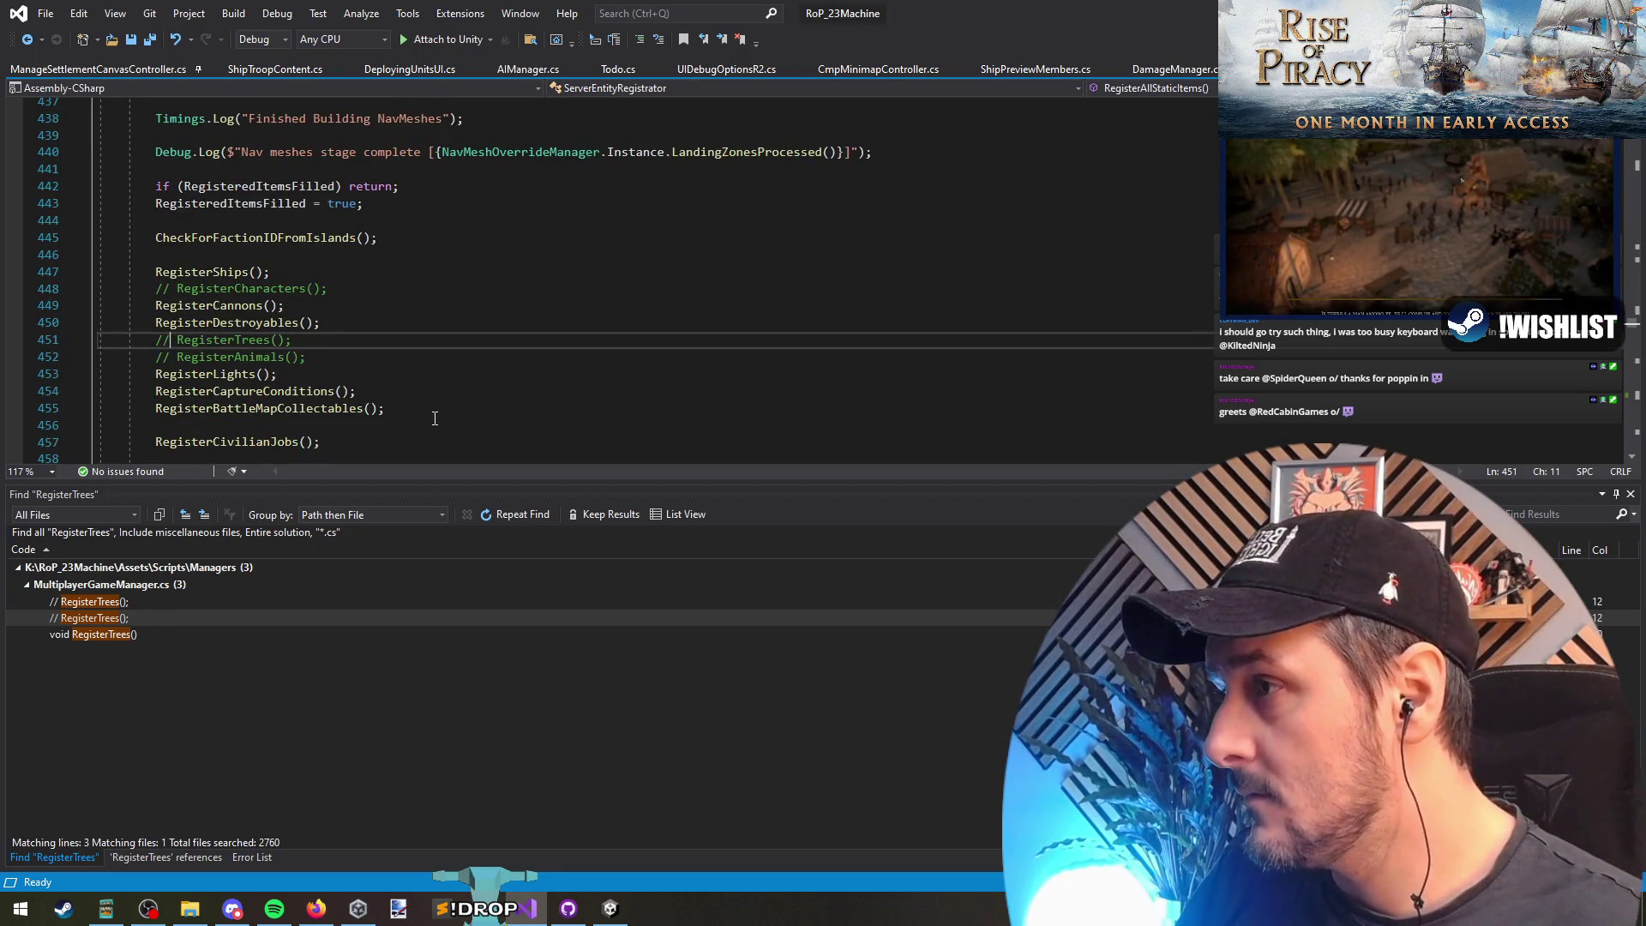
key(ctrl+k)
key(ctrl+u)
key(shift+End)
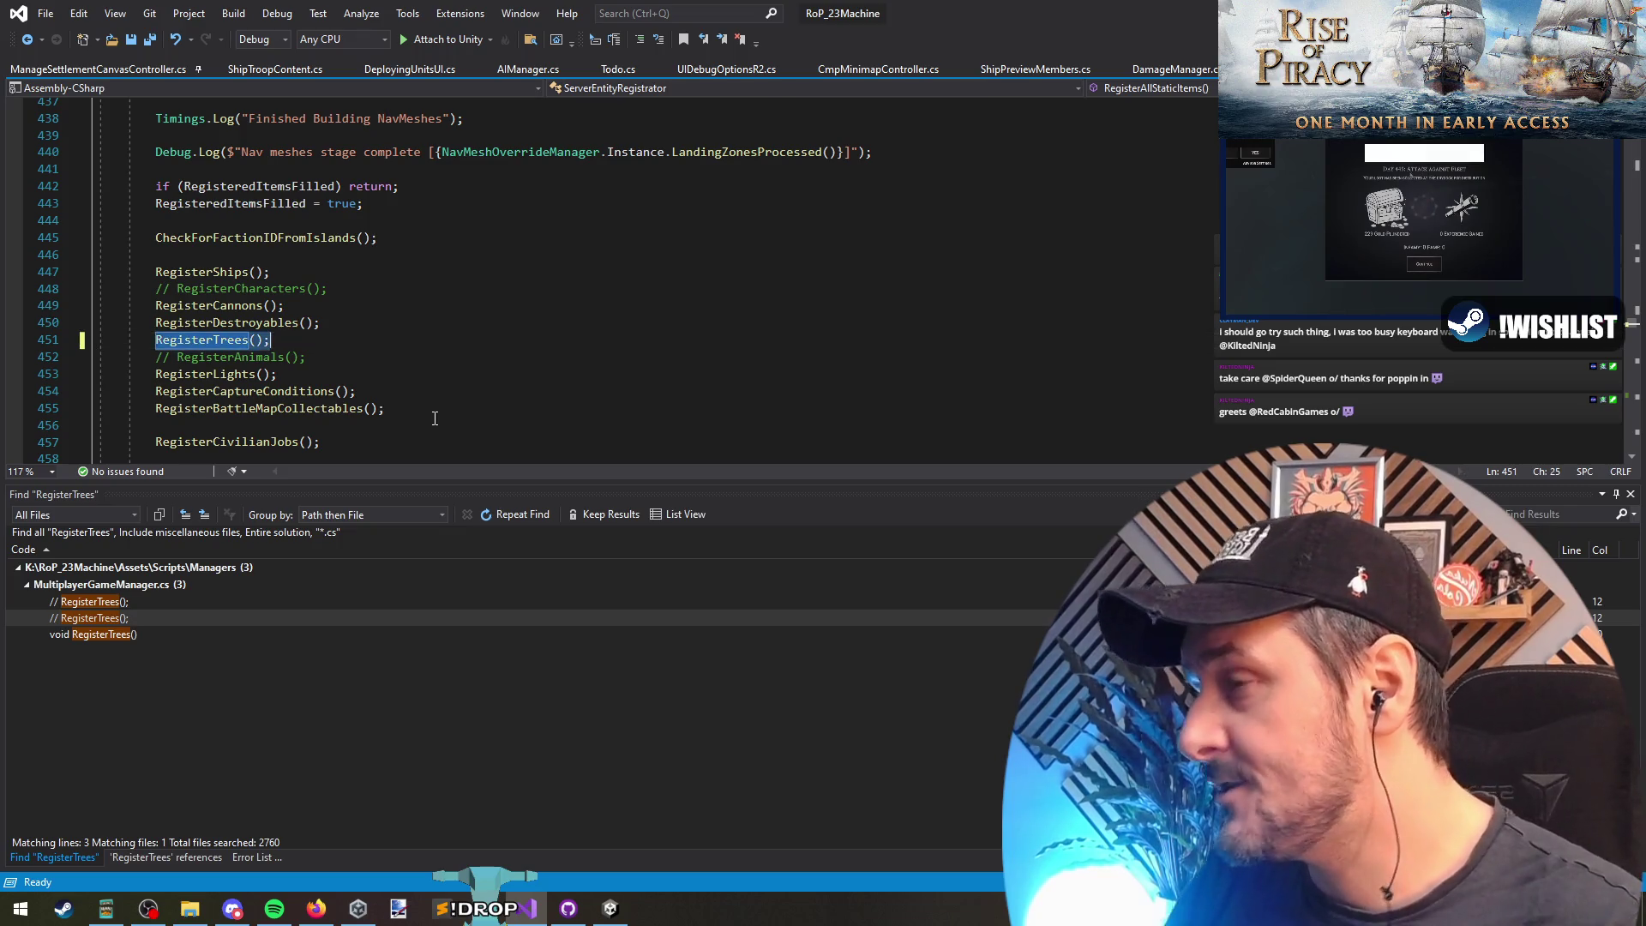
key(Up)
key(Up)
key(Up)
key(End)
key(shift+Home)
key(shift+Home)
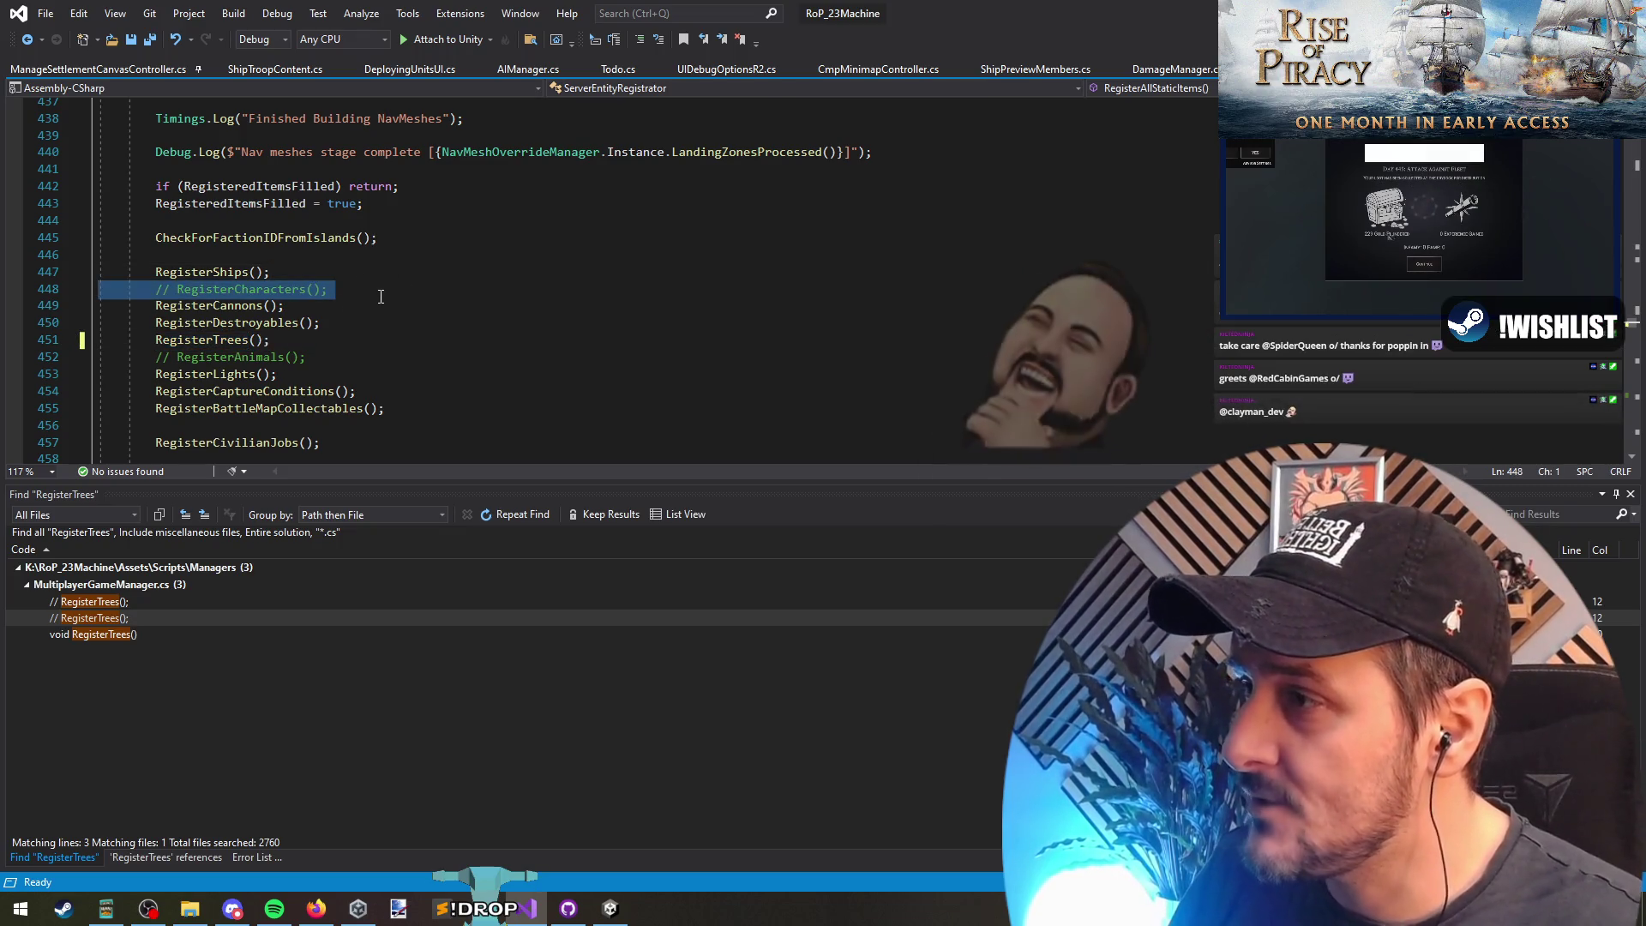
click(205, 322)
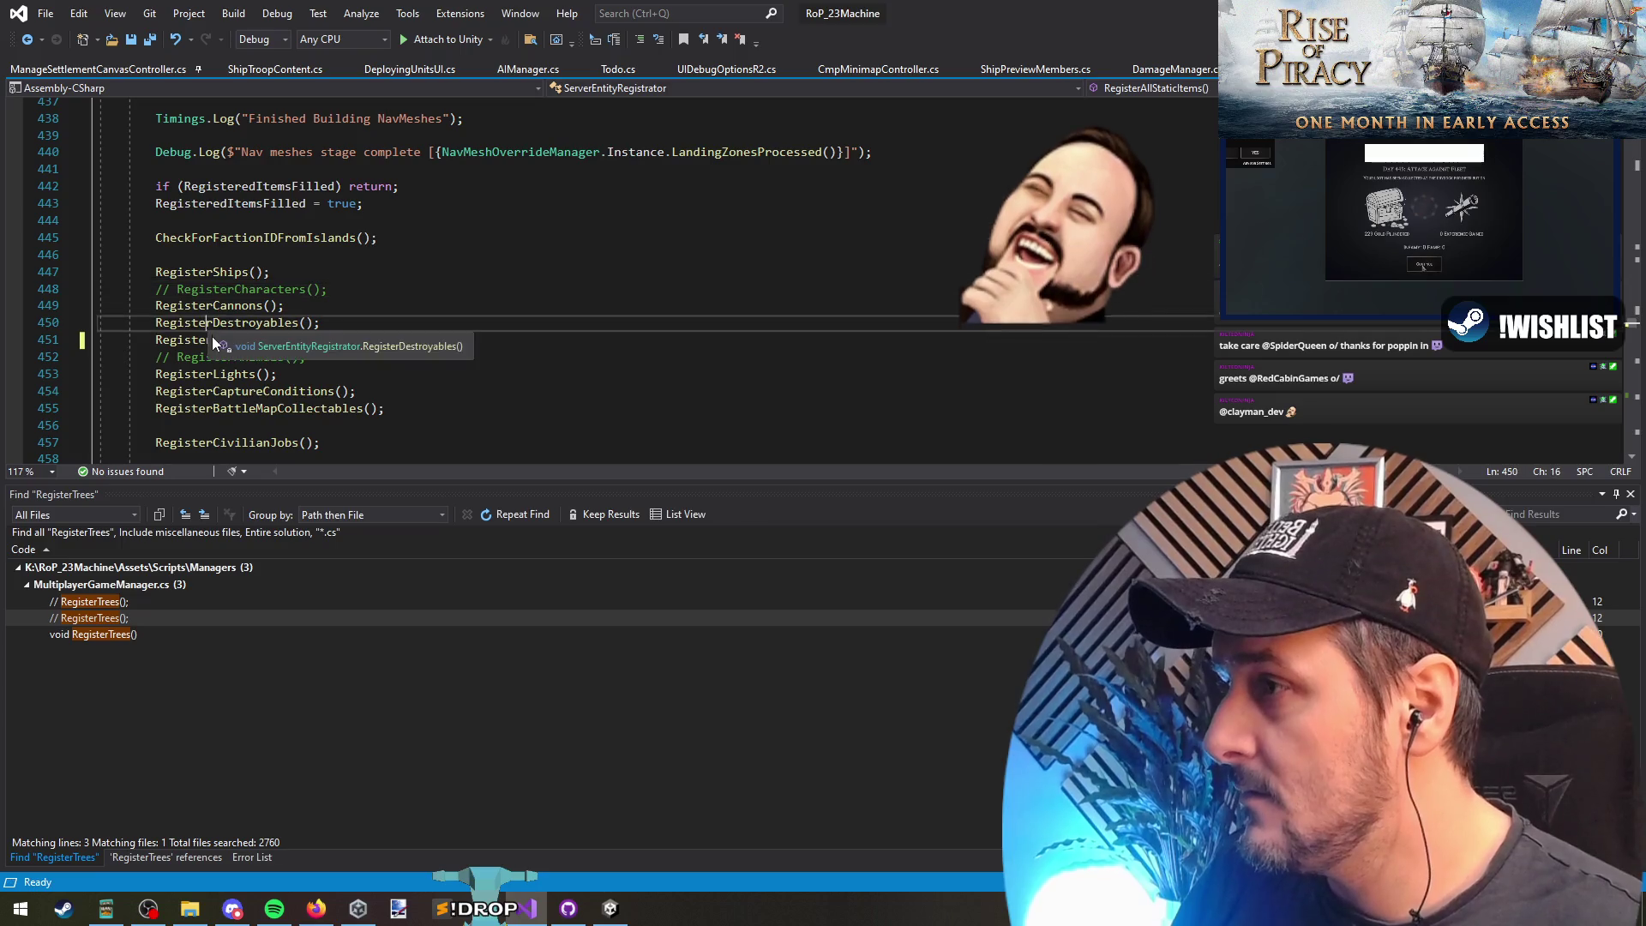
key(Down)
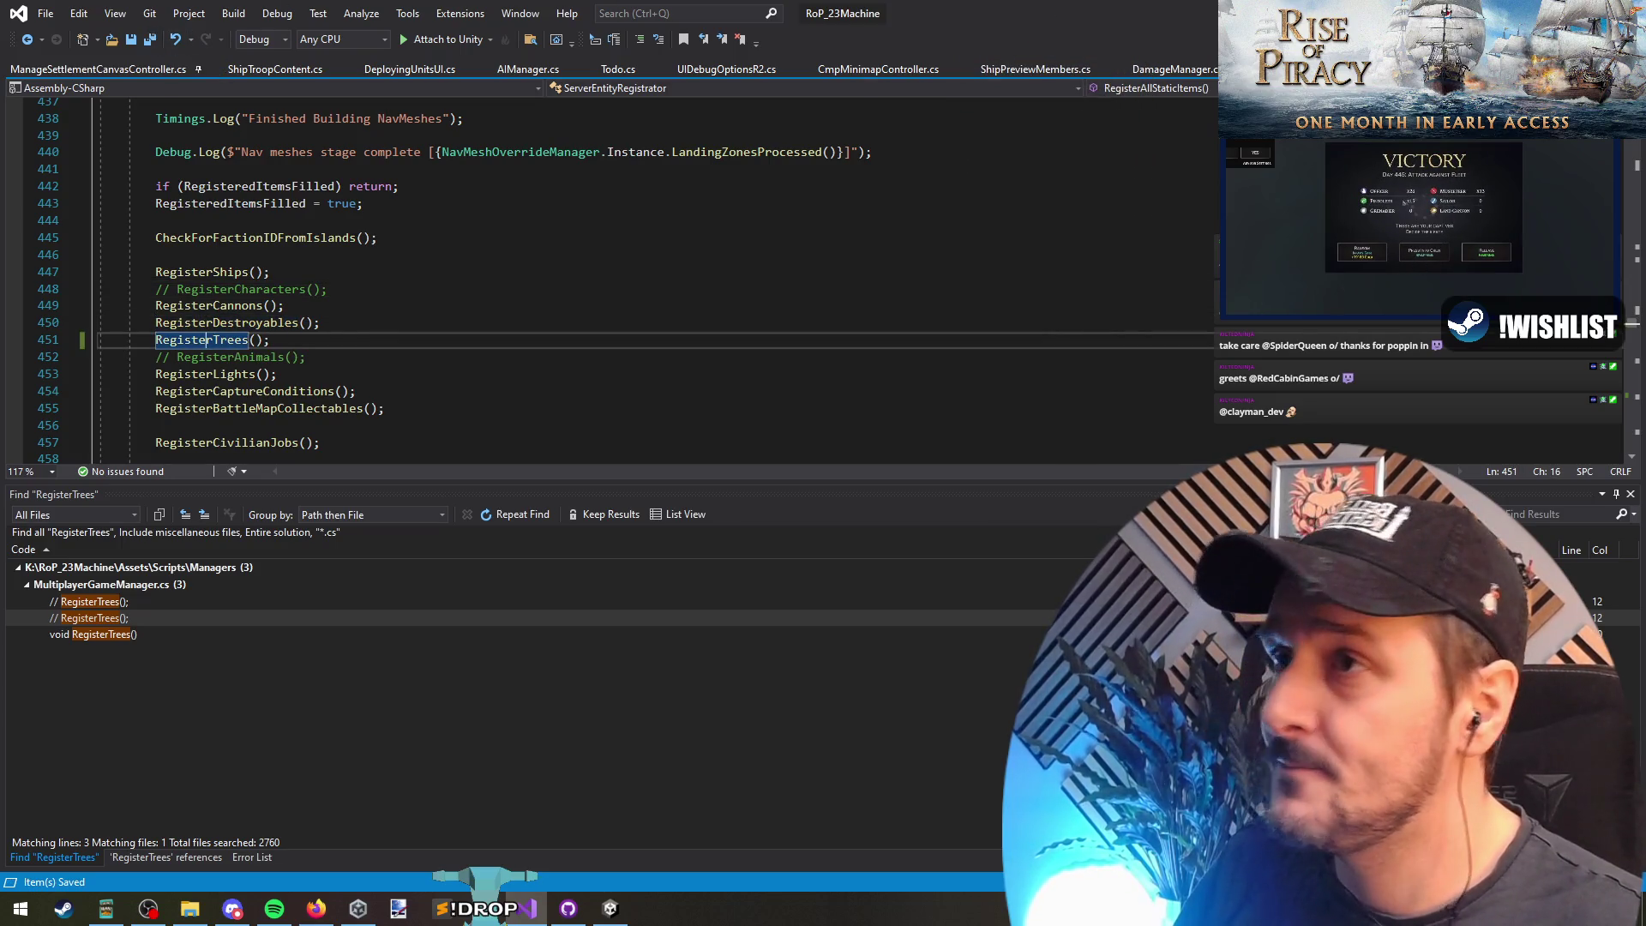
key(alt+Tab)
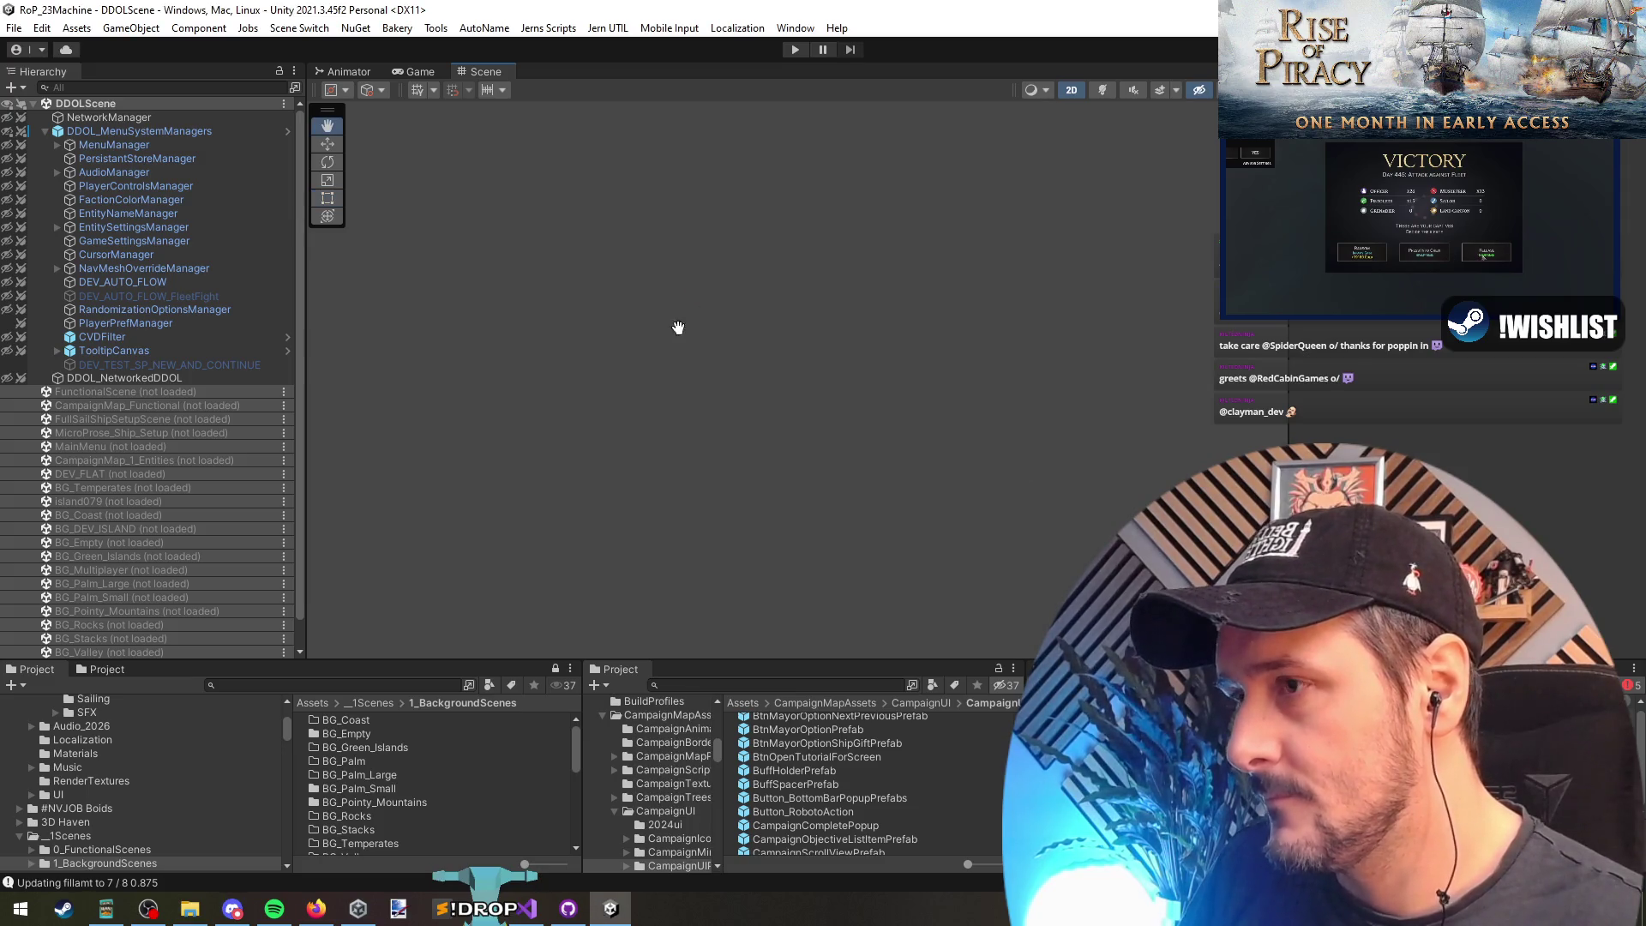
Step: Collapse DDOL_MenuSystemManagers in the Hierarchy and load the BG_Palm_Small scene
click(136, 350)
key(Left)
key(Left)
key(t)
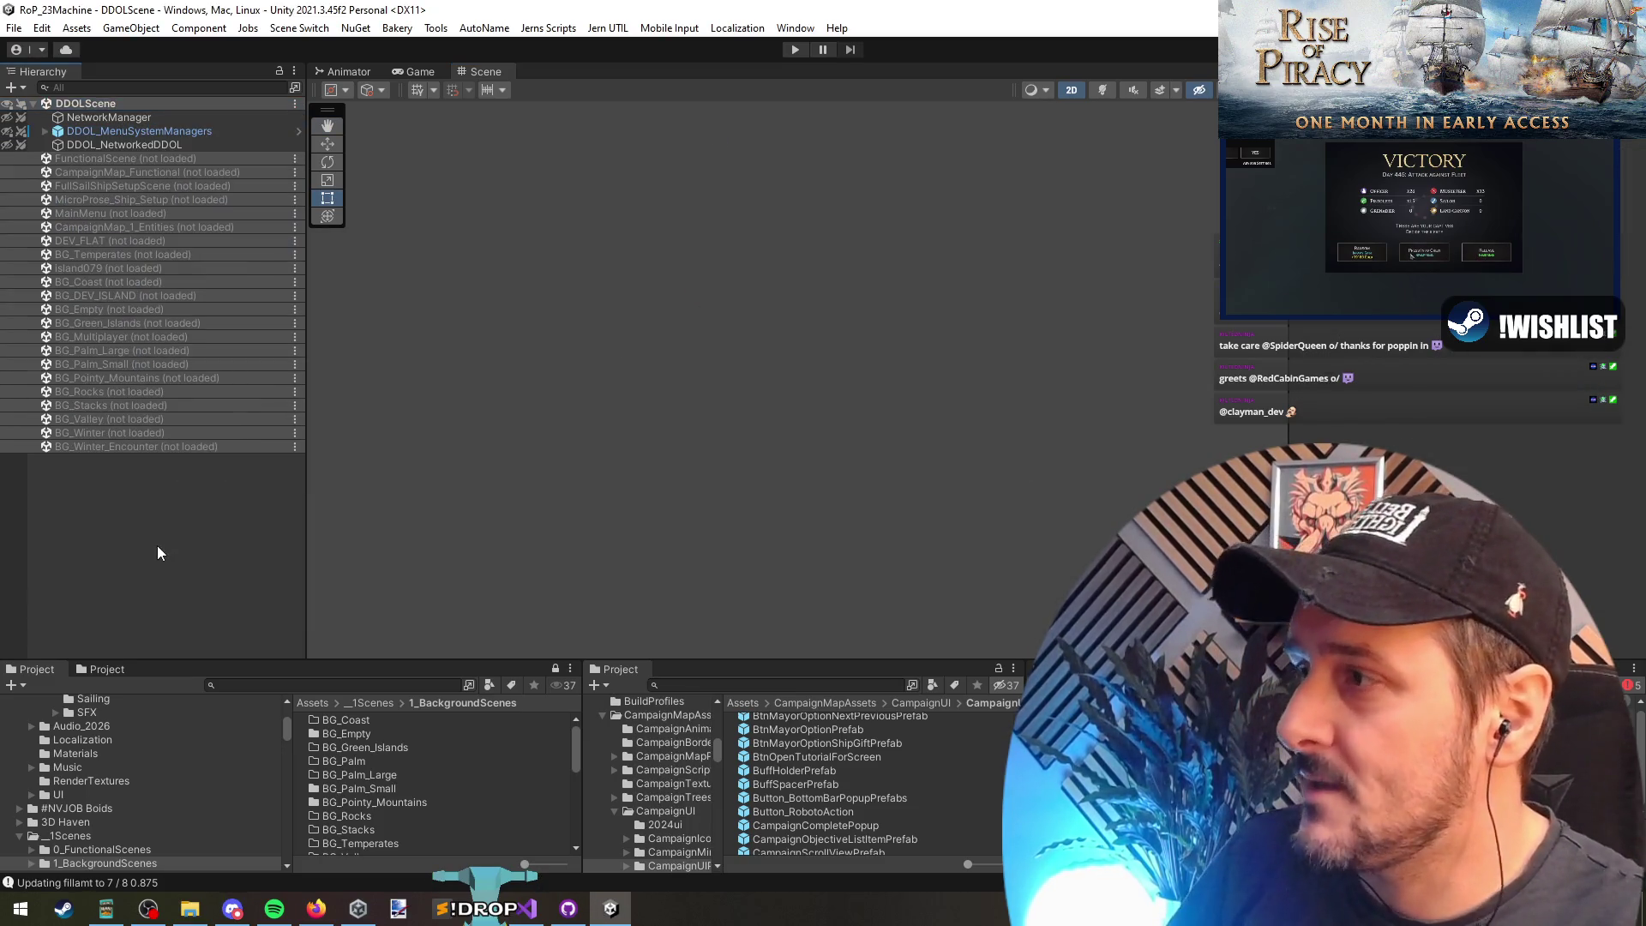
double_click(86, 213)
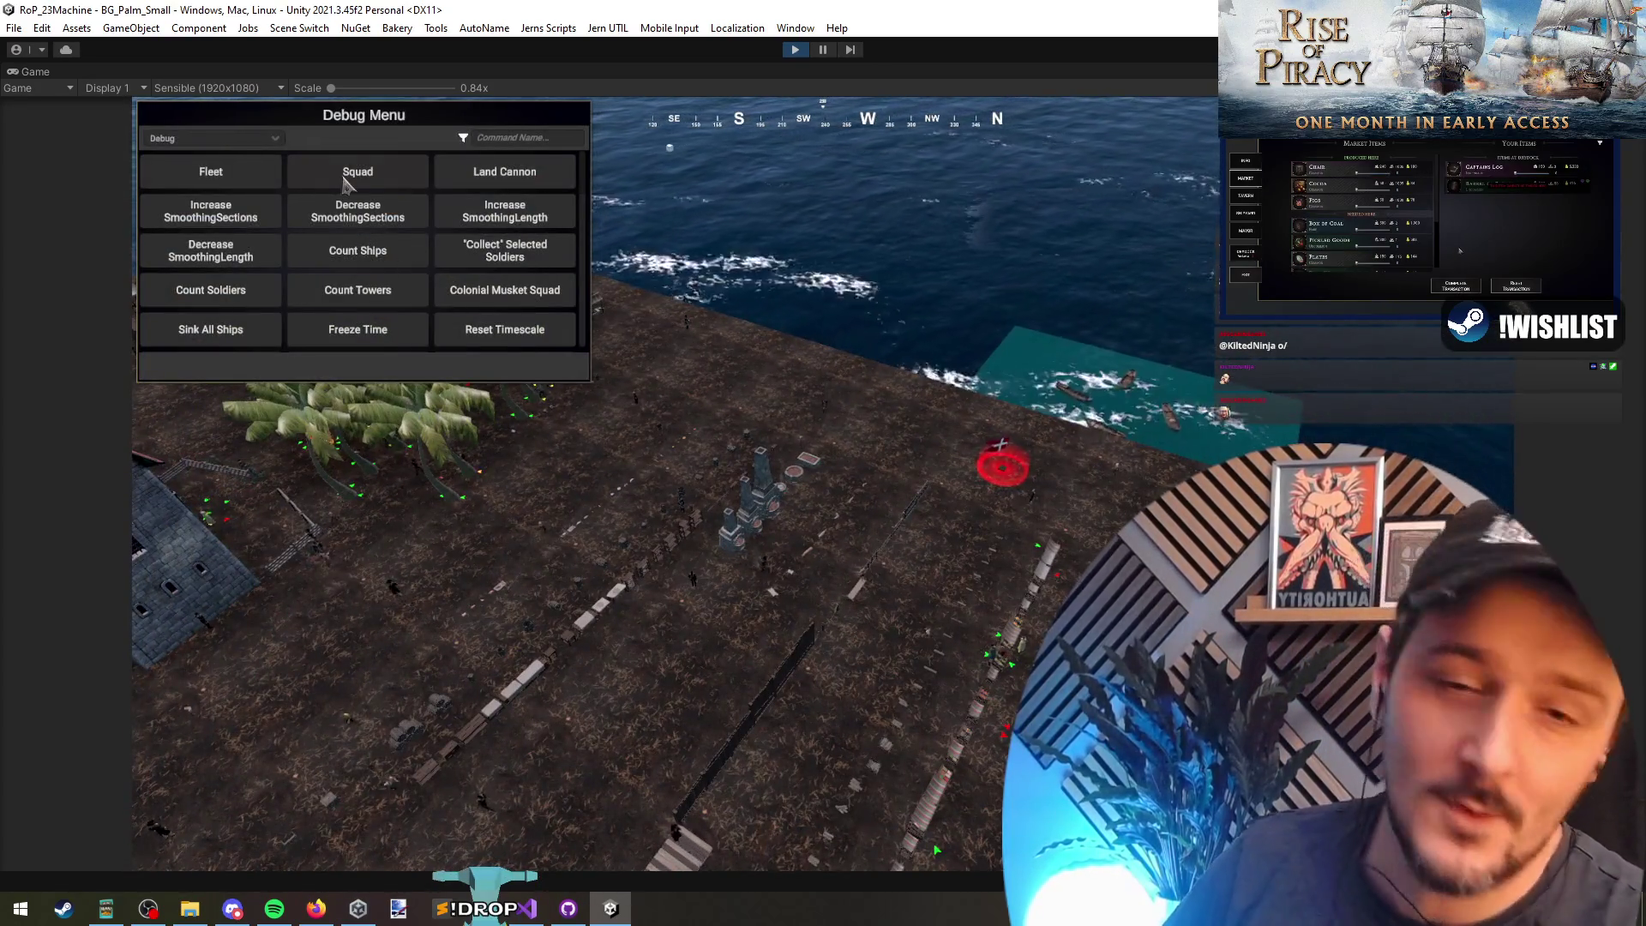
Step: Spawn a Squad with quantity 10 from the Debug Menu and box-select the soldiers
click(352, 180)
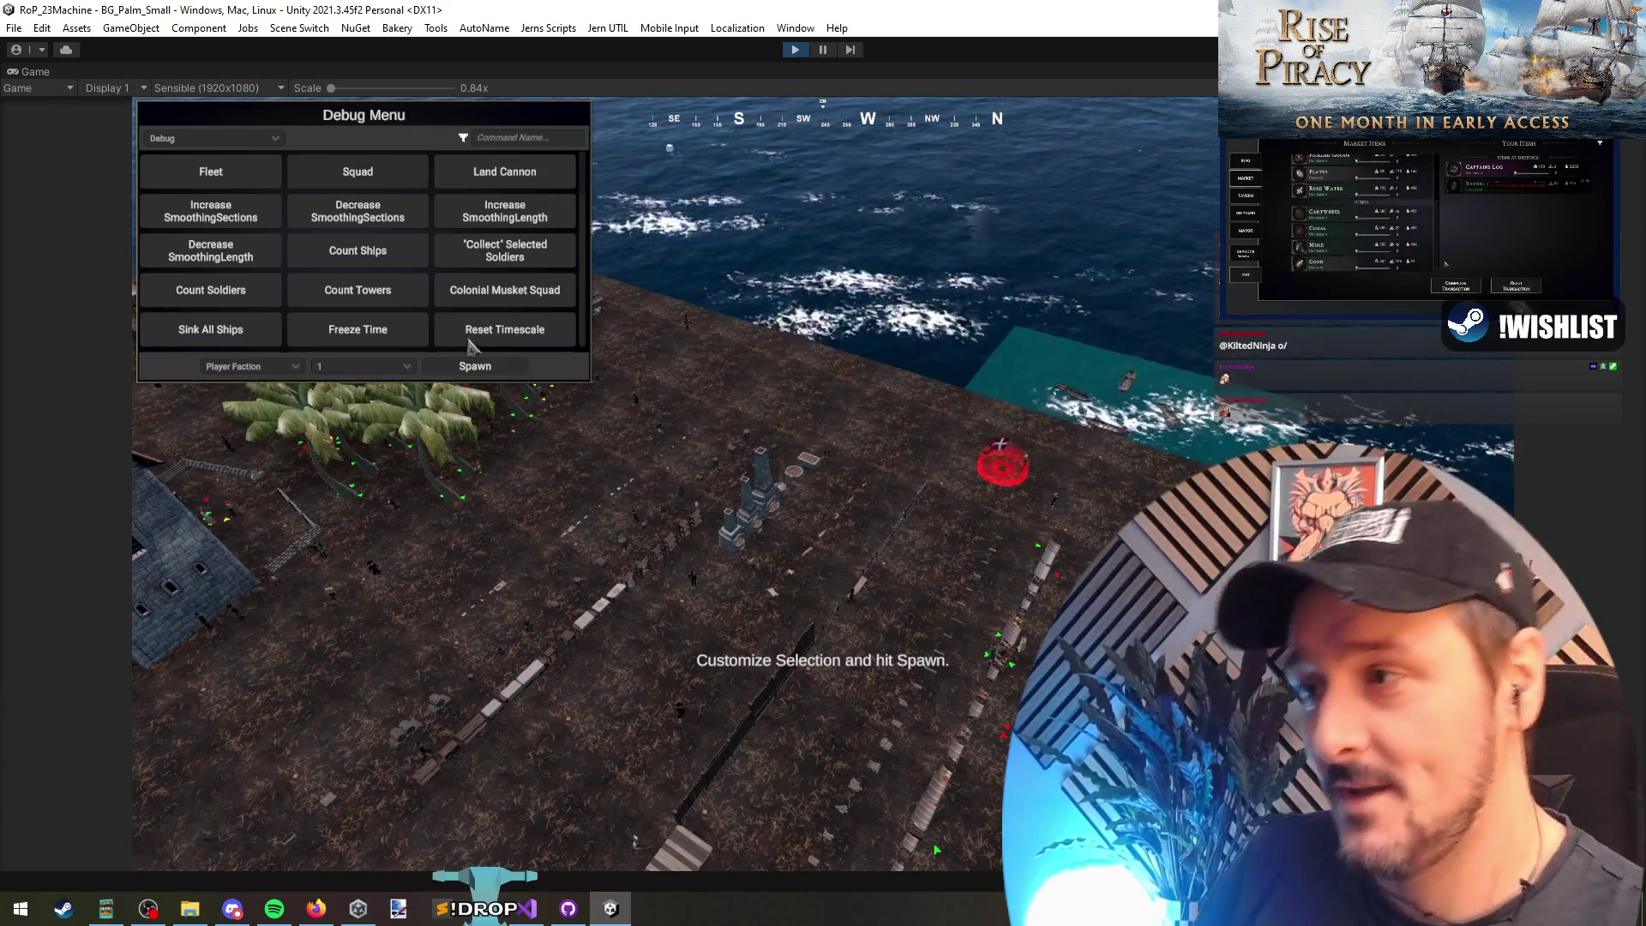
click(361, 413)
click(492, 367)
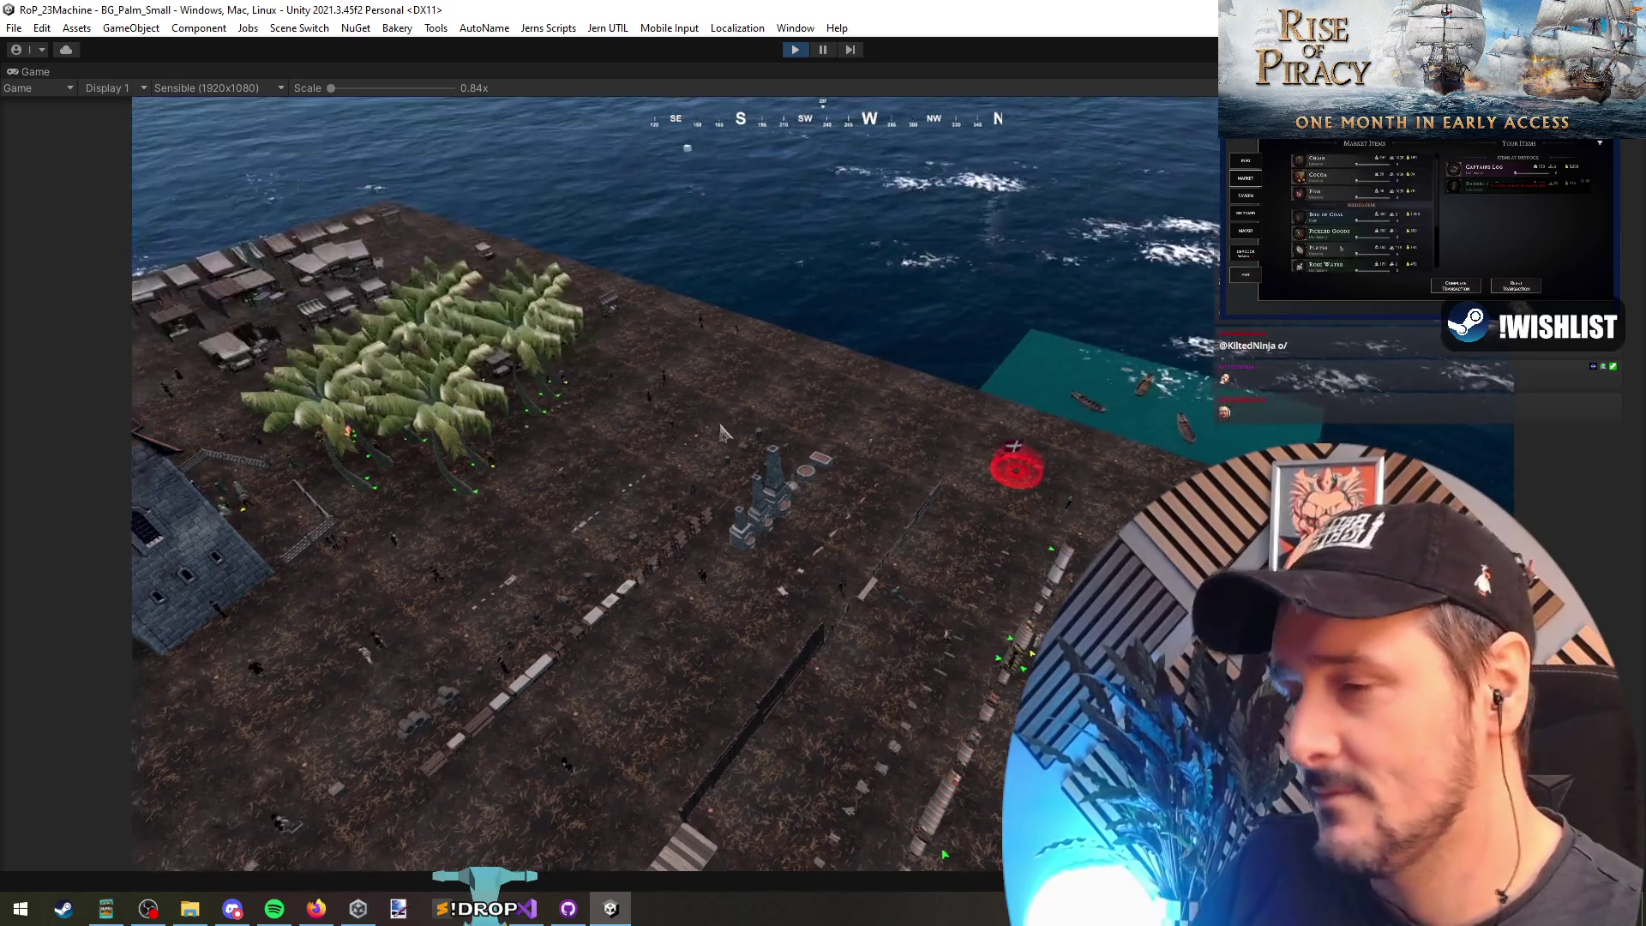
drag(449, 239, 1004, 569)
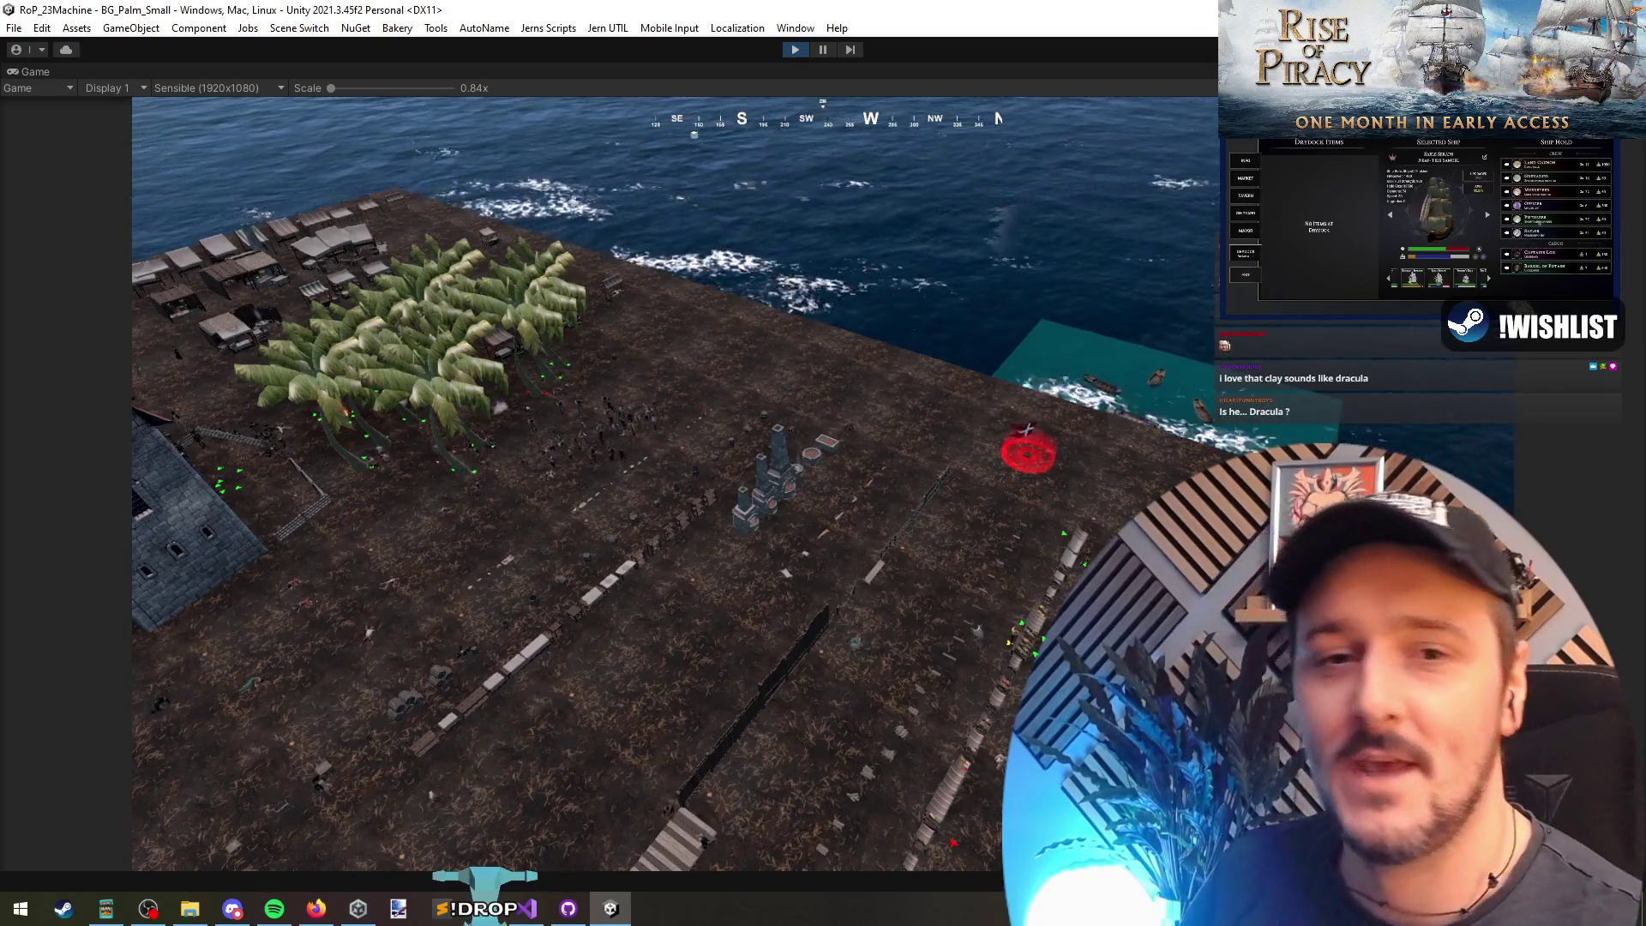
key(alt+Tab)
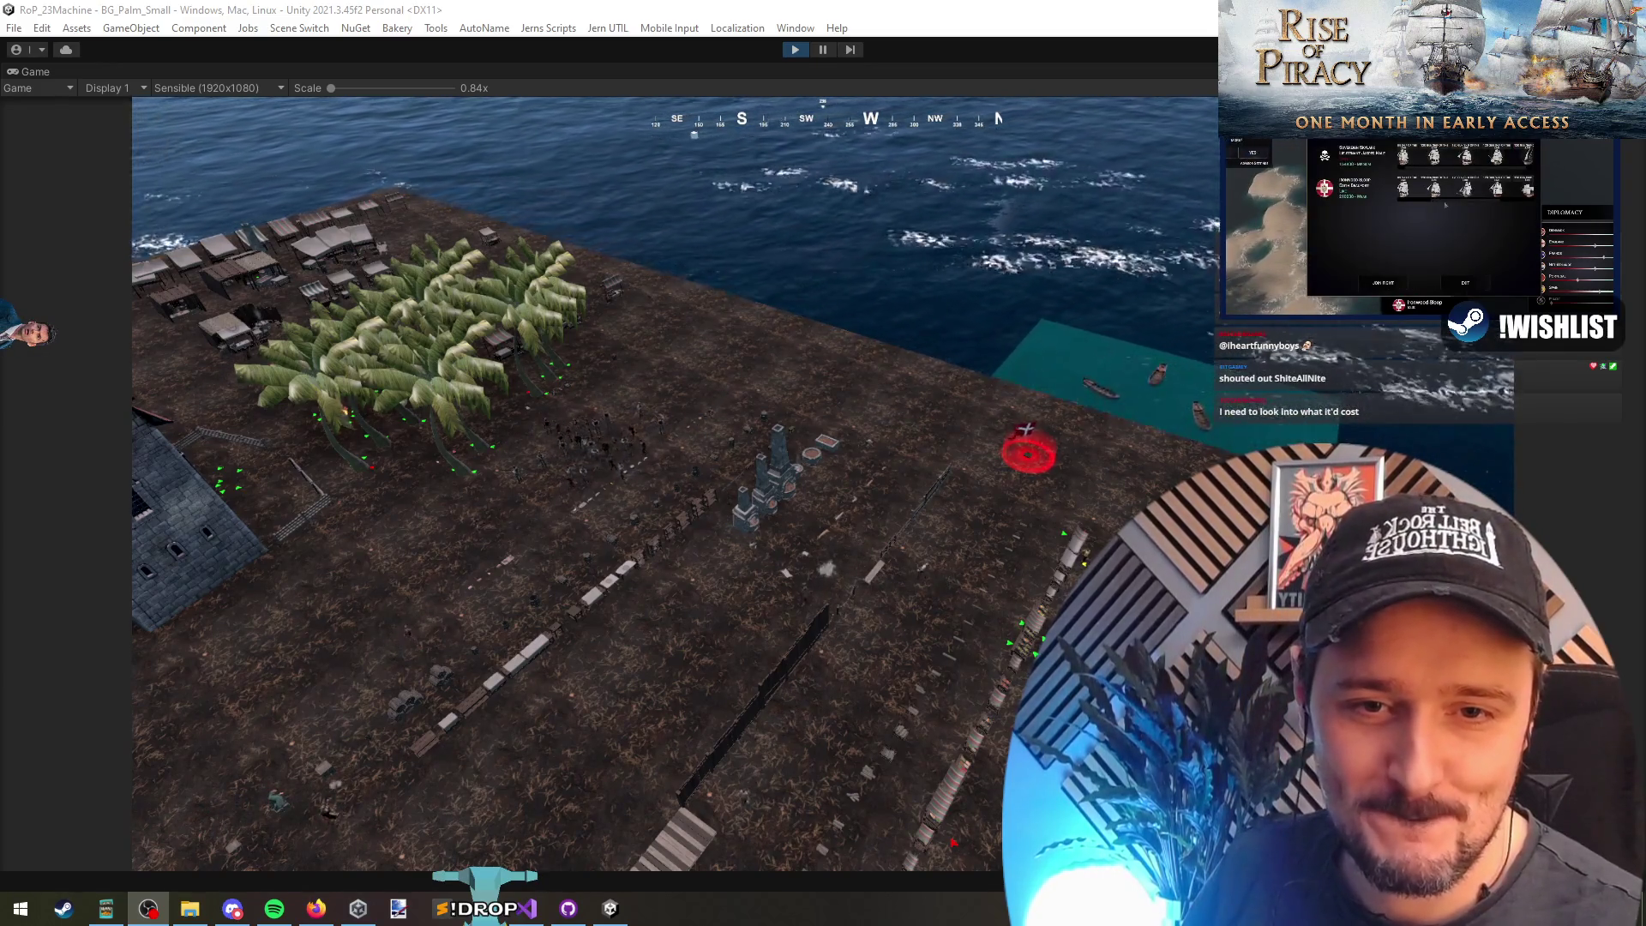
click(920, 390)
Step: Select the soldiers on the island and order them to move, adjusting the camera over the coast
drag(1063, 247, 131, 741)
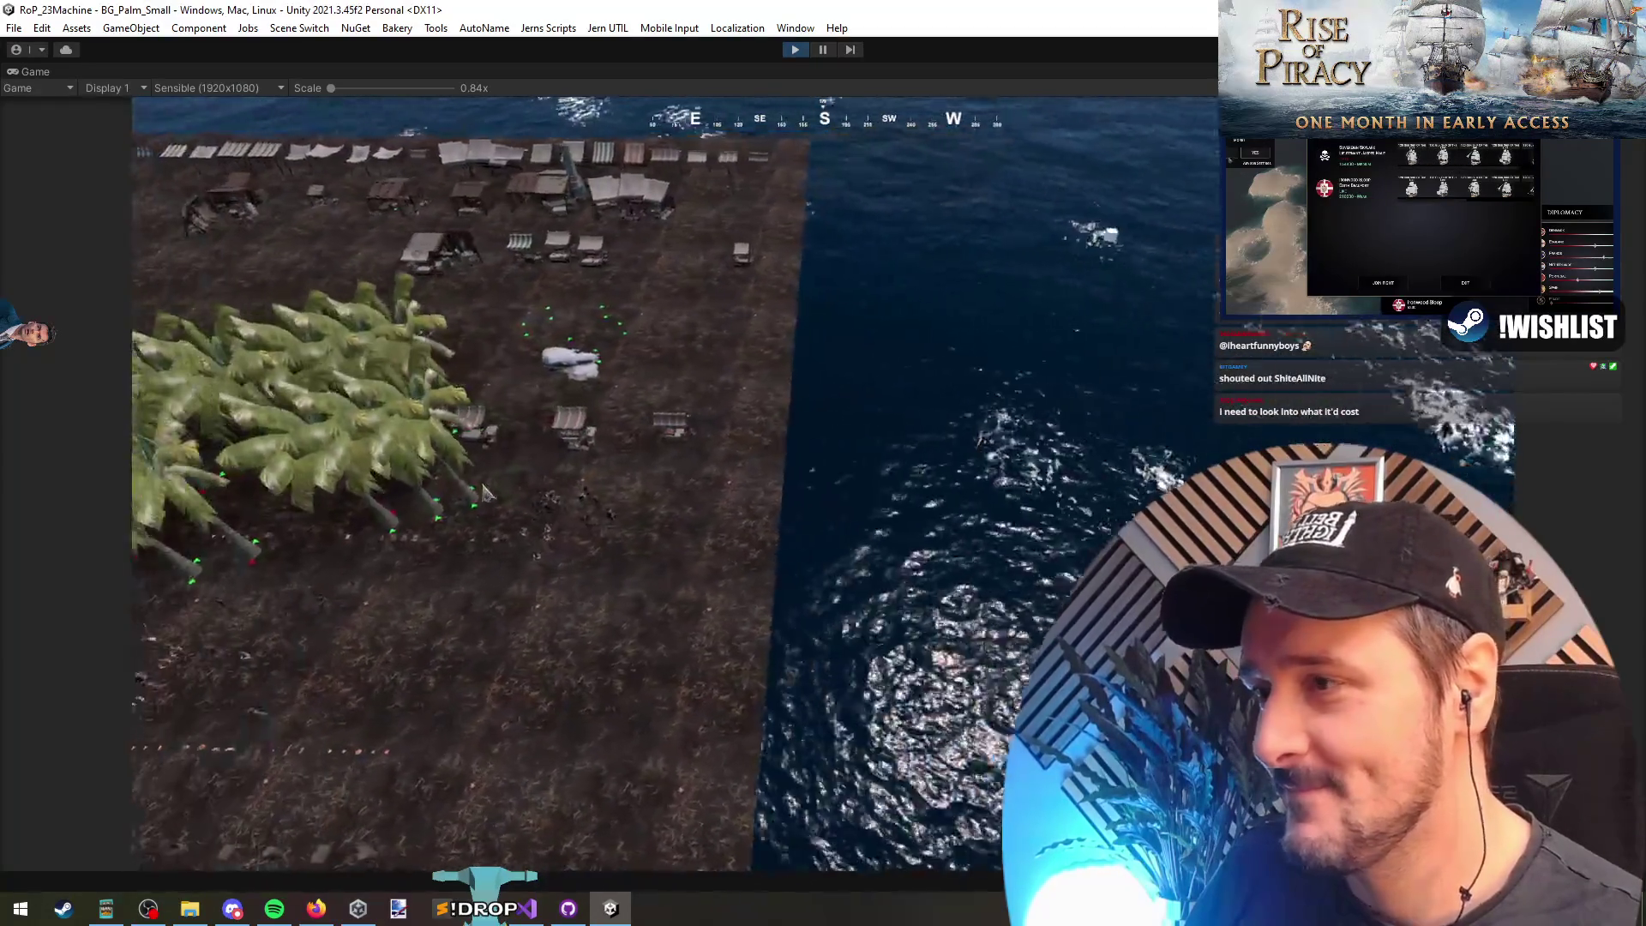
right_click(742, 333)
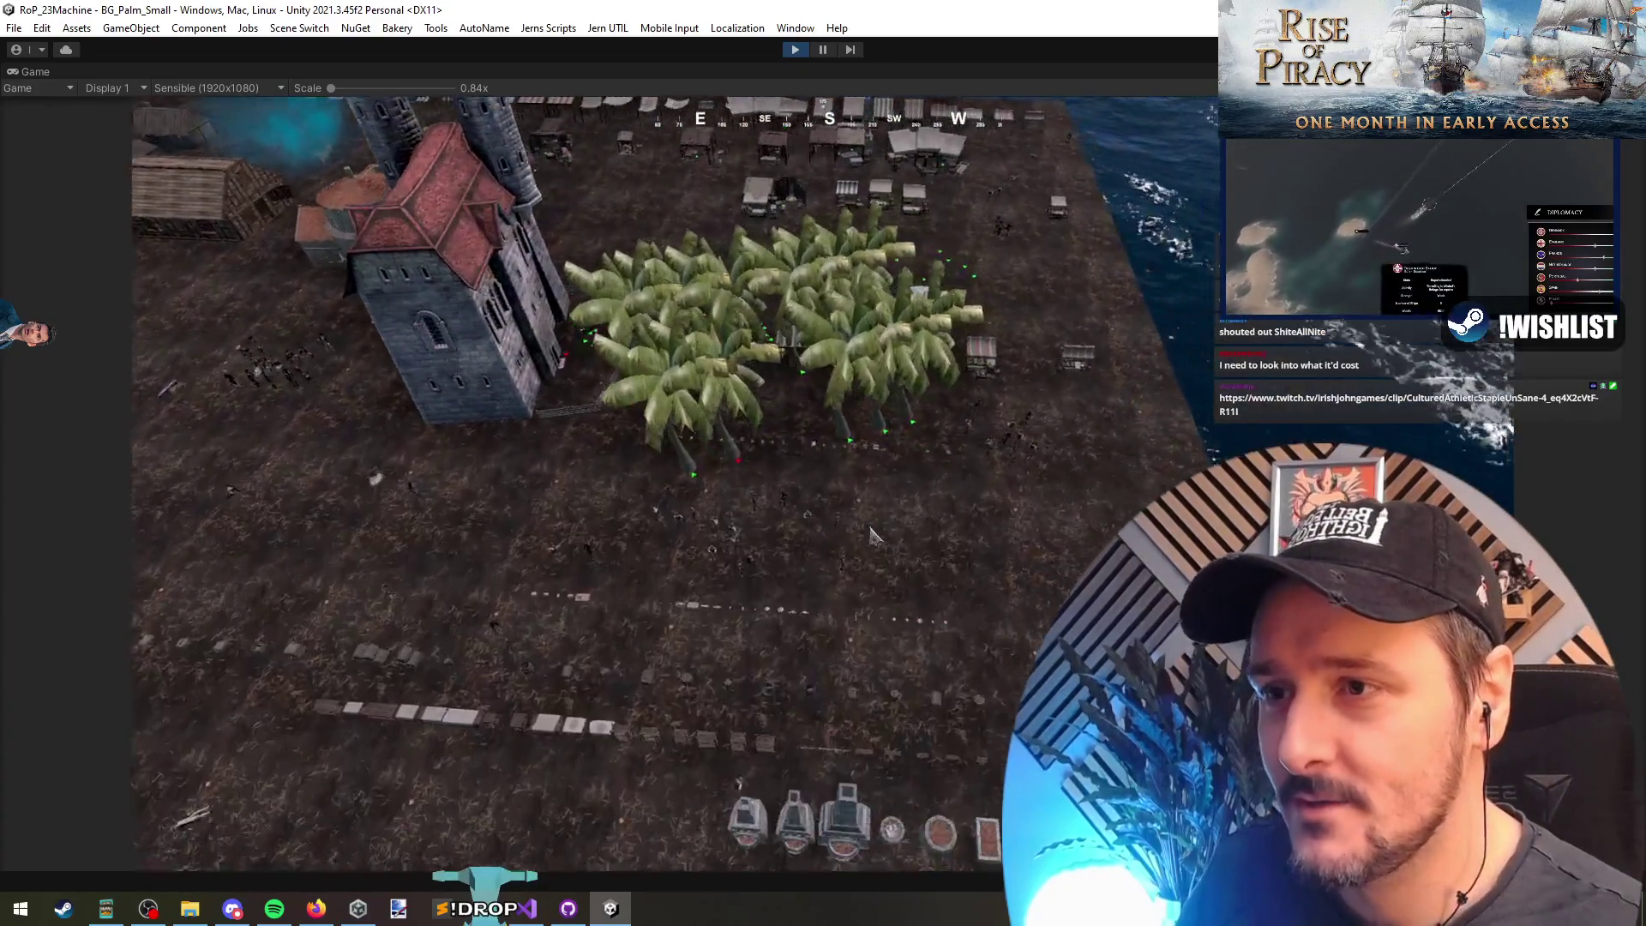
drag(870, 404, 995, 515)
drag(701, 459, 938, 606)
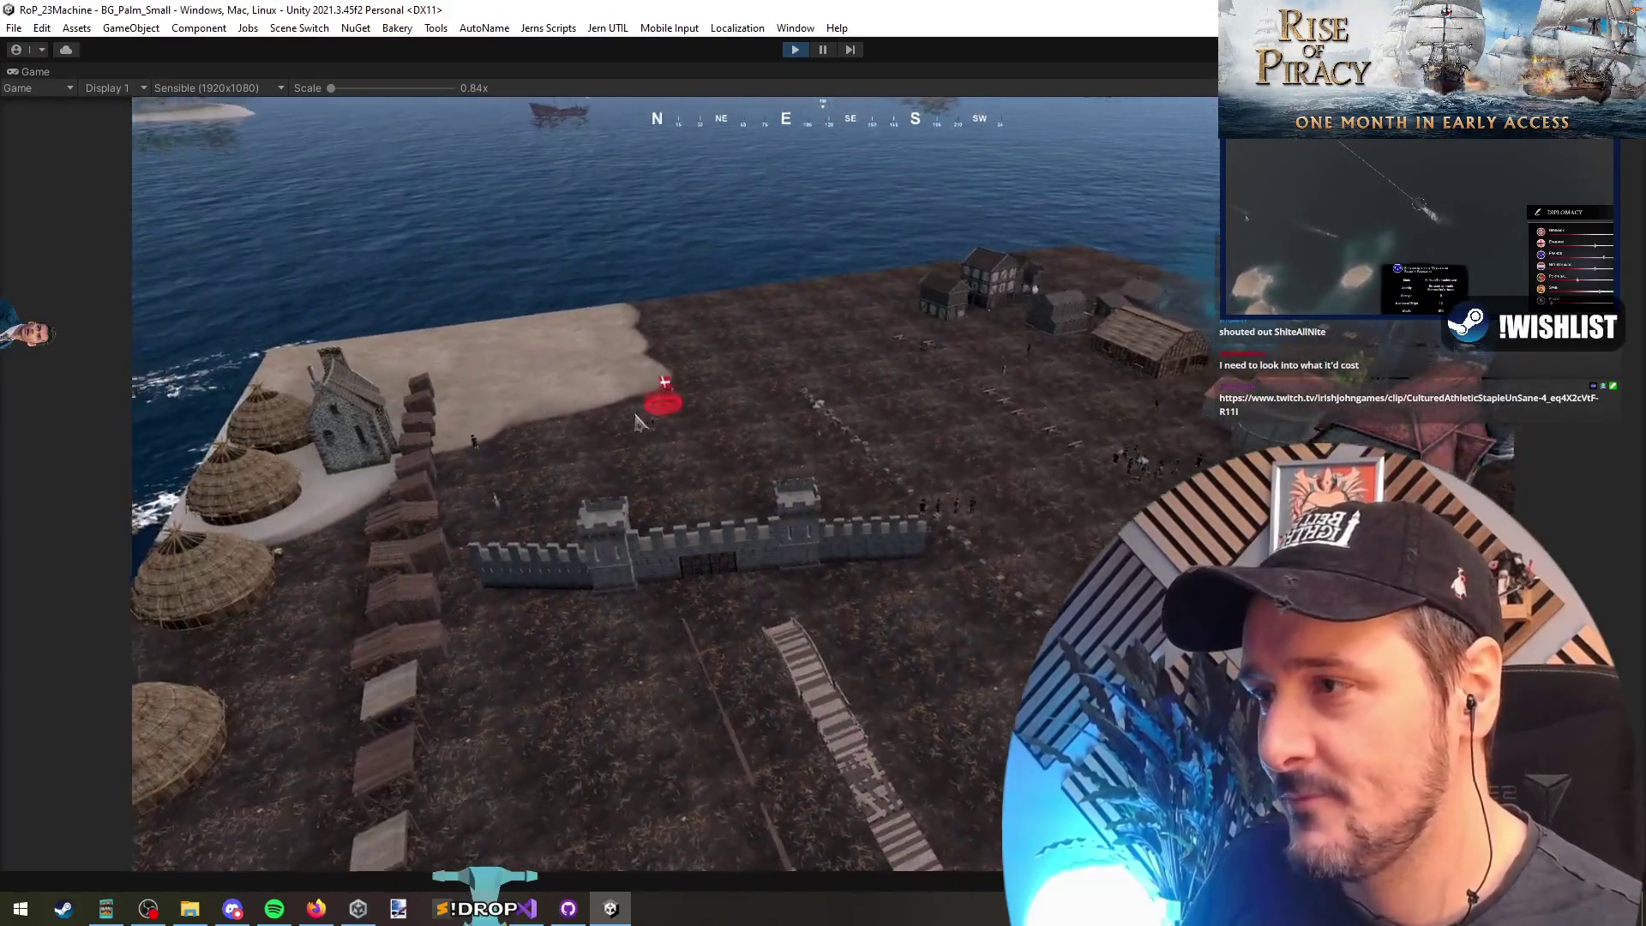
drag(346, 250, 1120, 614)
drag(466, 202, 709, 353)
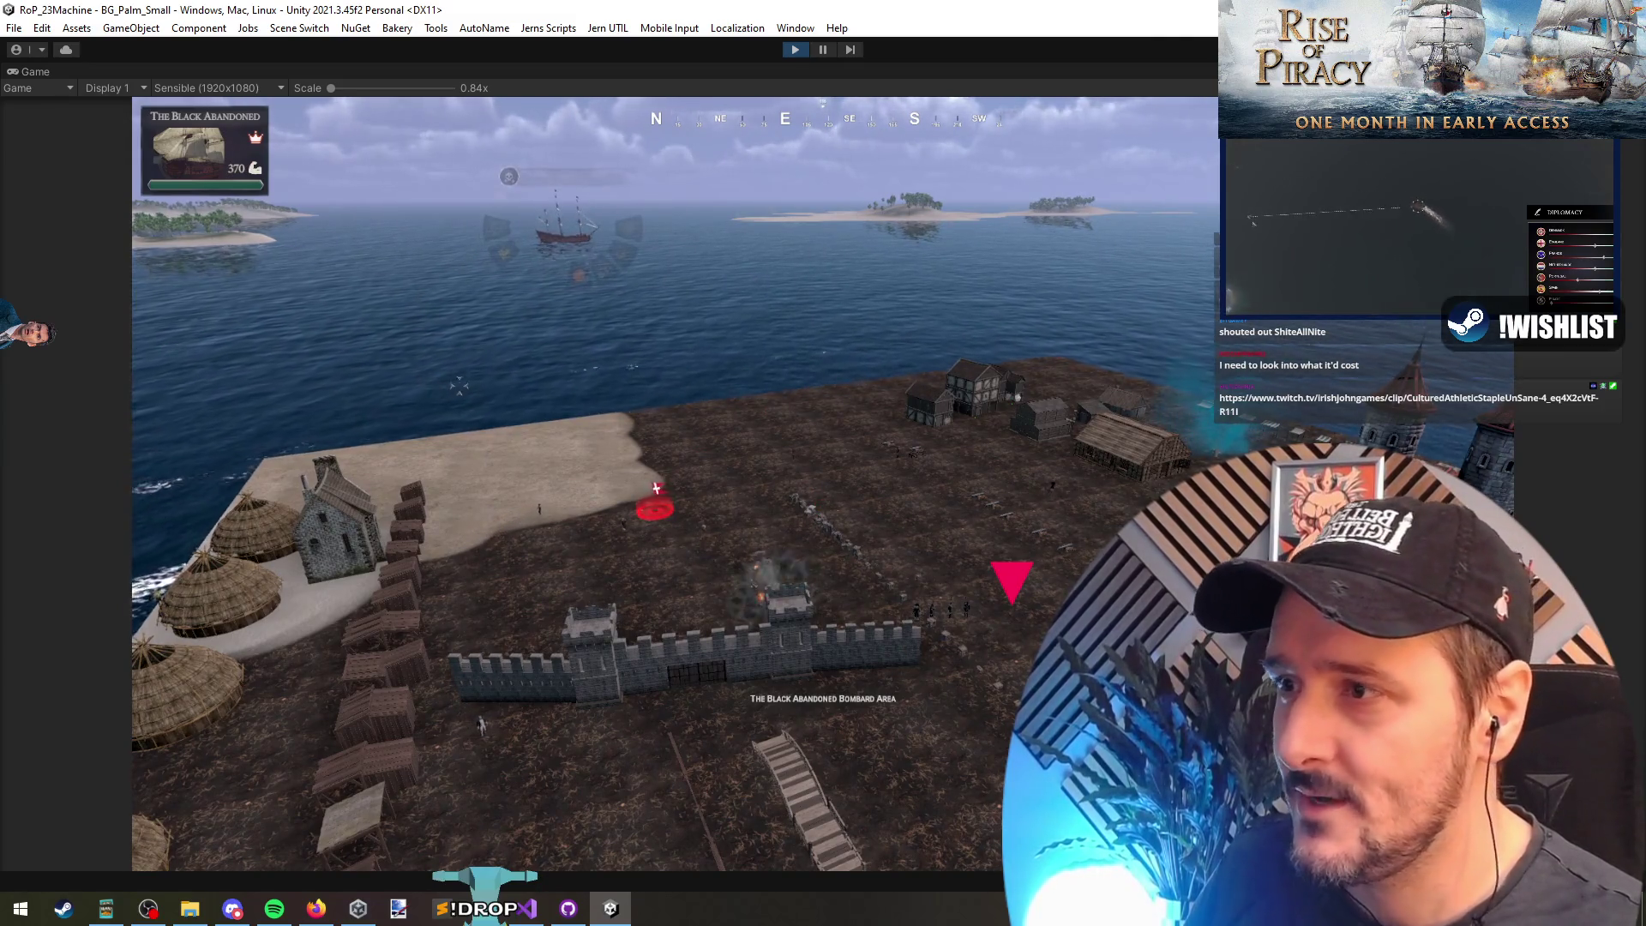
Step: Select the ship The Black Abandoned, switch to its sailing camera, and stop the game
drag(335, 170, 940, 543)
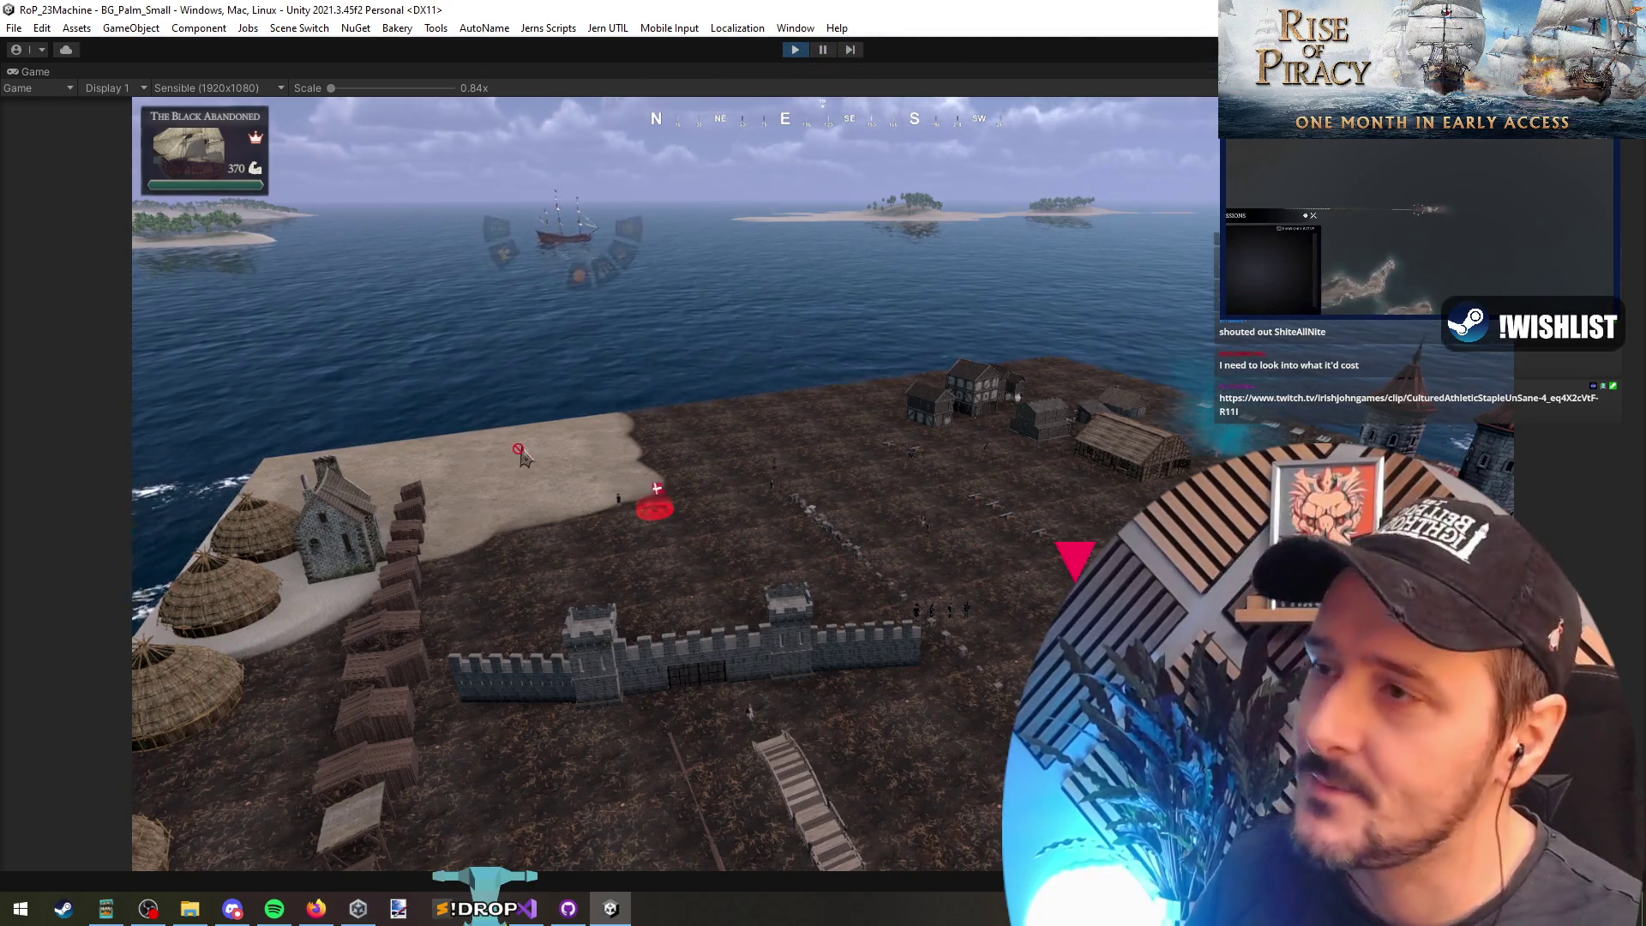
double_click(591, 249)
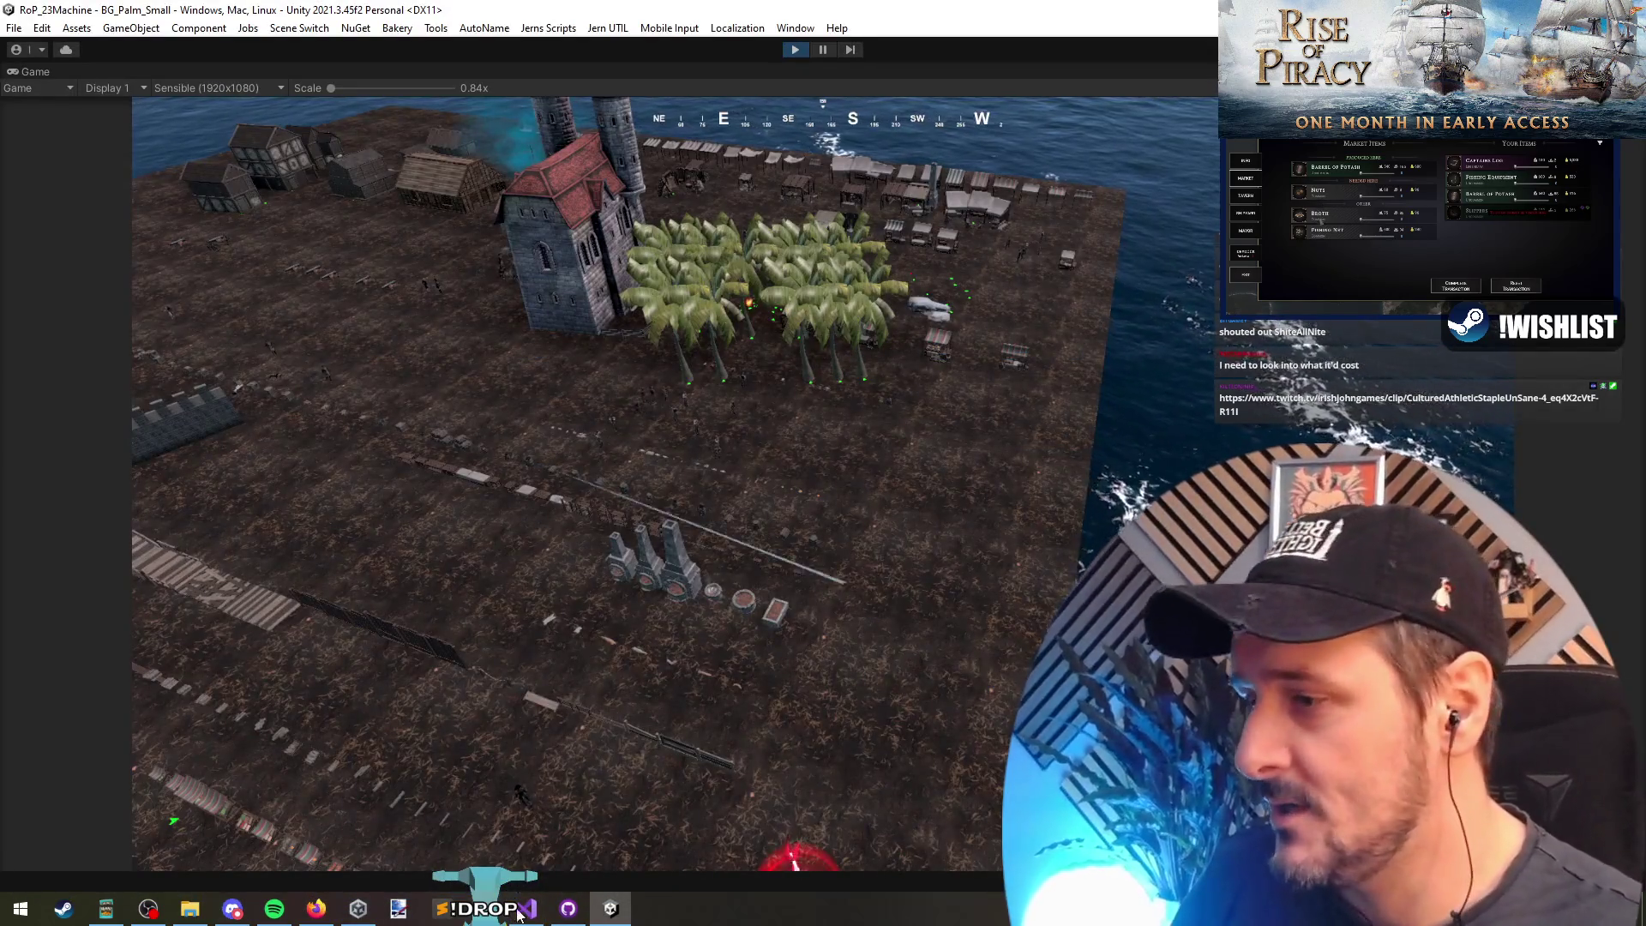
click(795, 48)
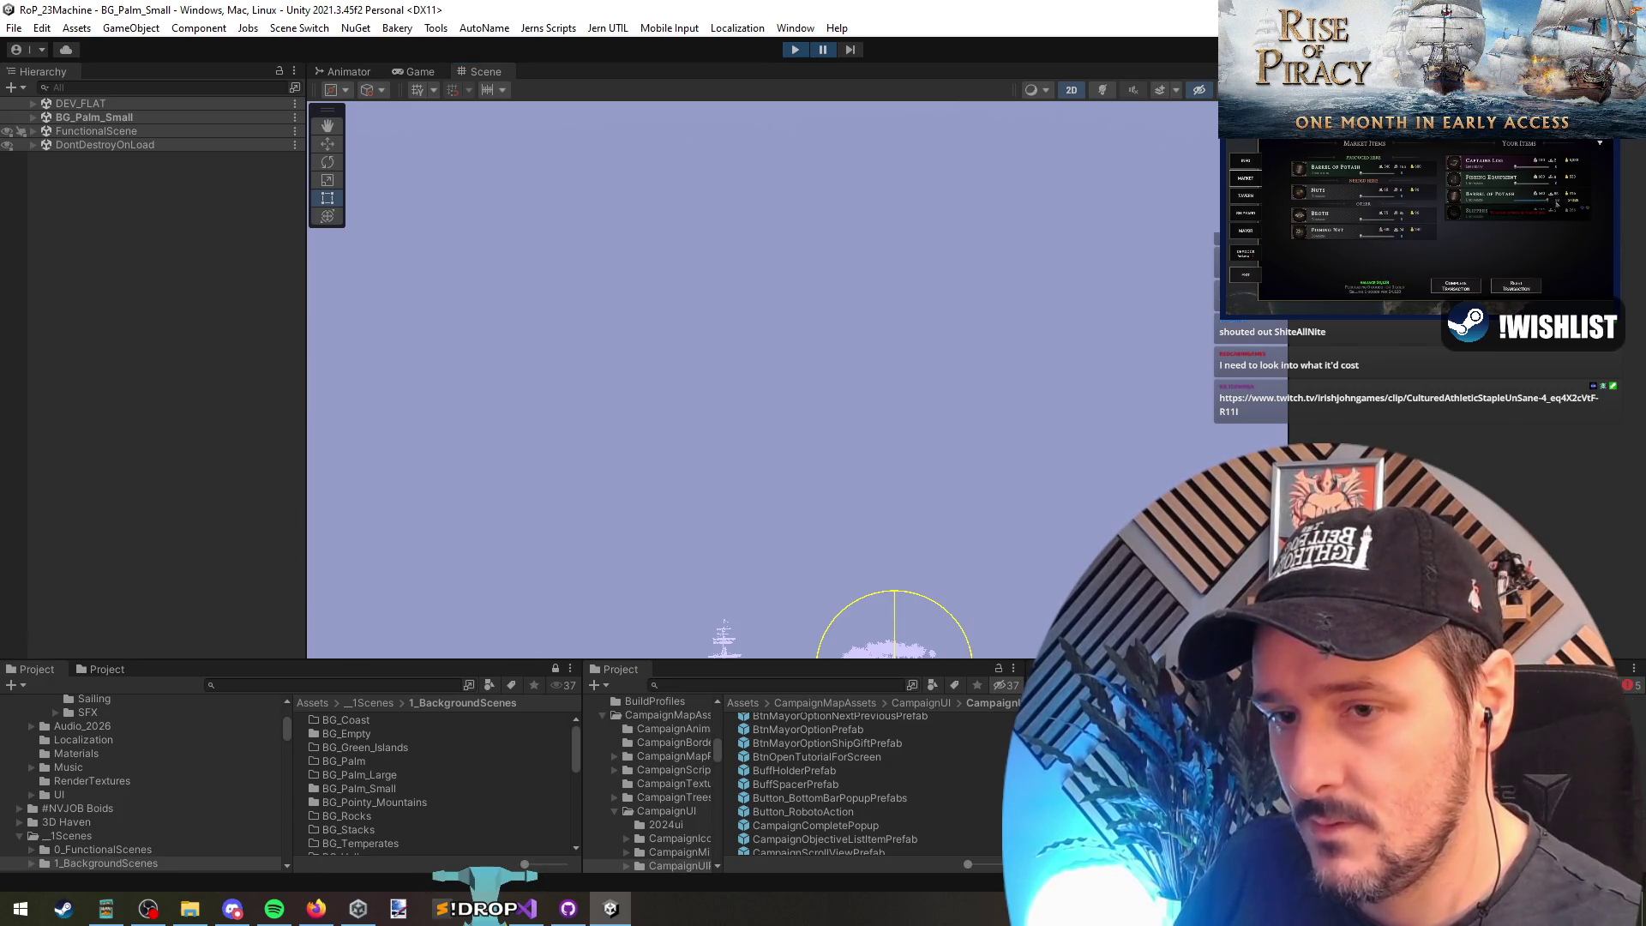
Step: Jump to the RegisterTrees definition in Visual Studio and check its tree registration log line
key(alt+Tab)
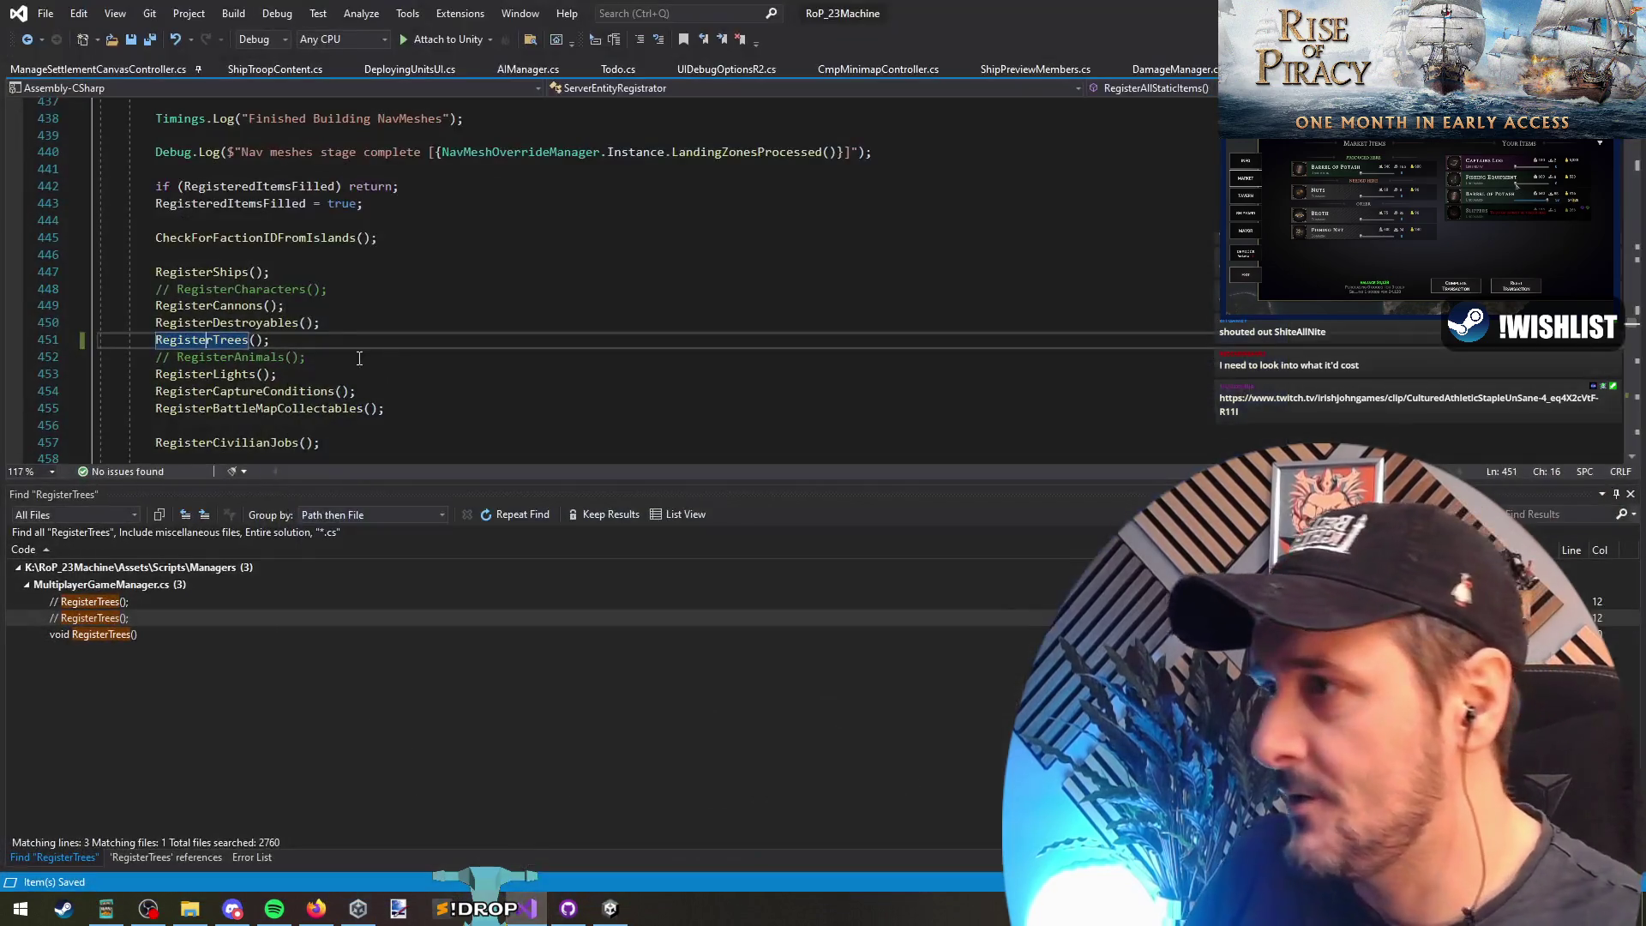
key(F12)
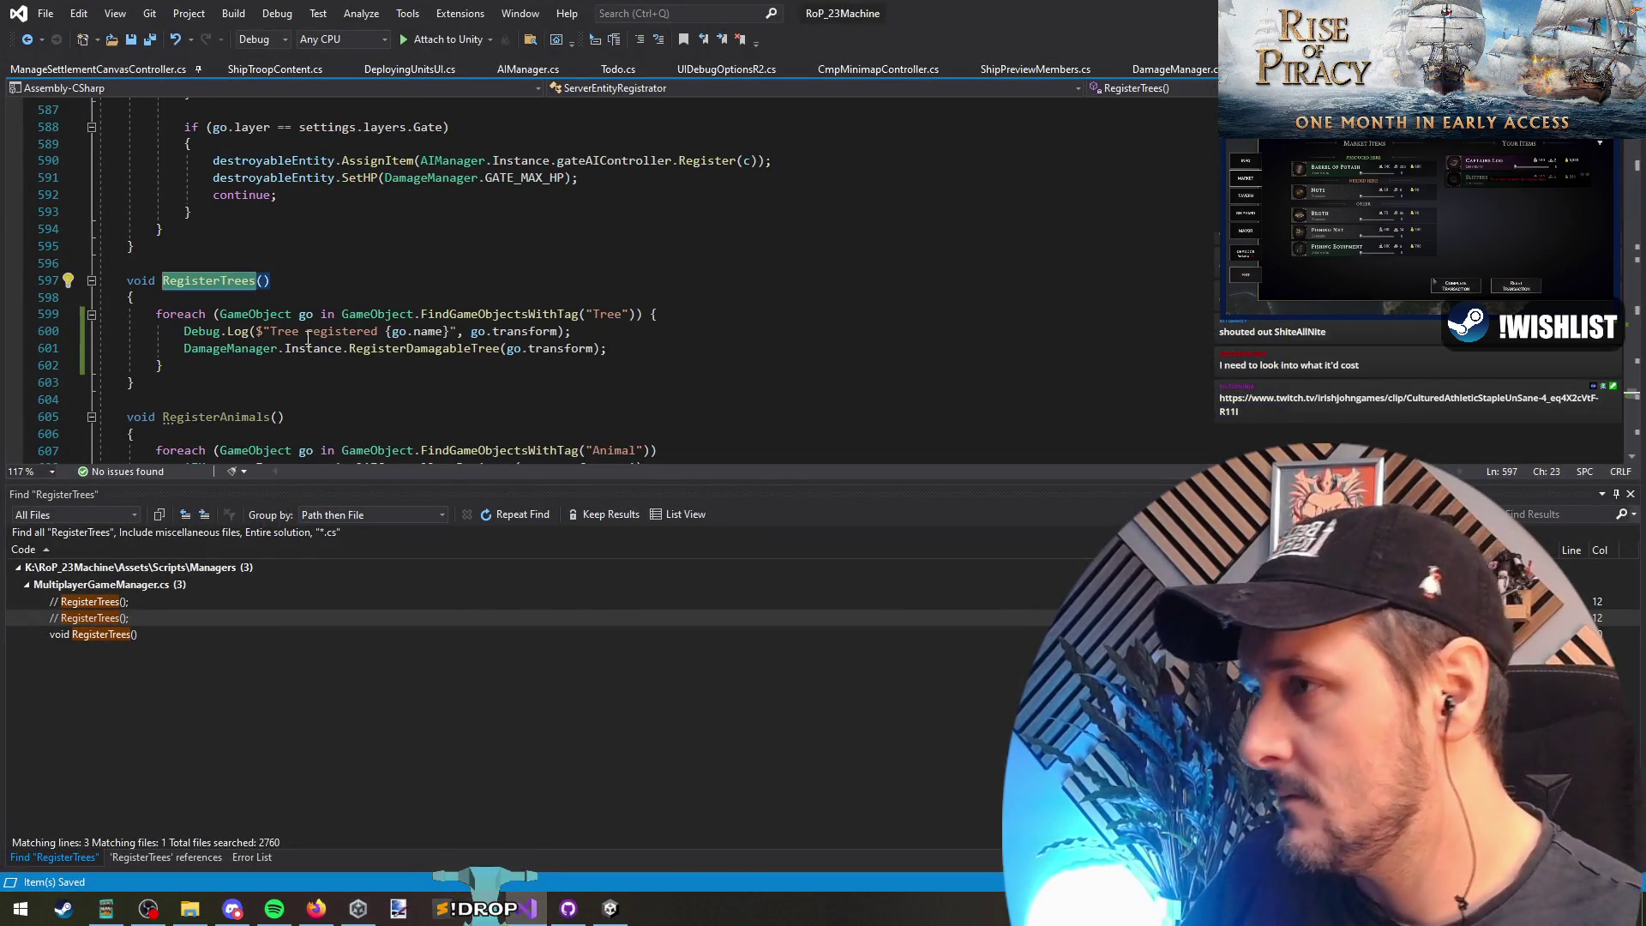
click(274, 333)
Step: In Unity's Game view, pause the game and select DEV_AUTO_FLOW under DDOL_MenuSystemManagers
key(alt+Tab)
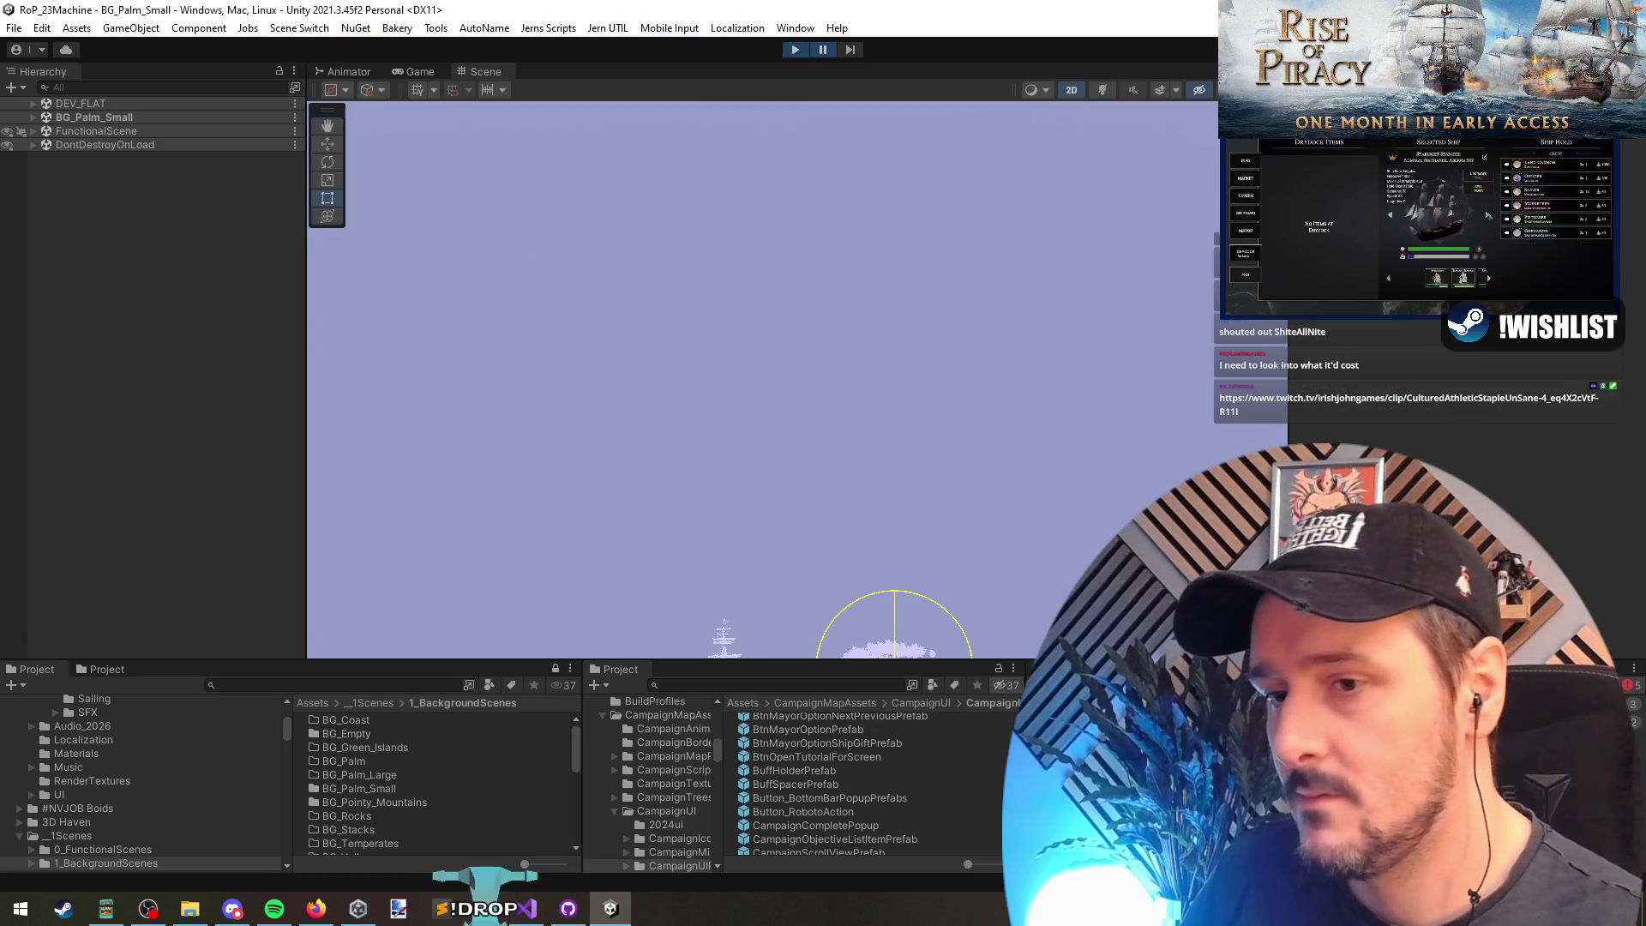
click(410, 73)
click(822, 49)
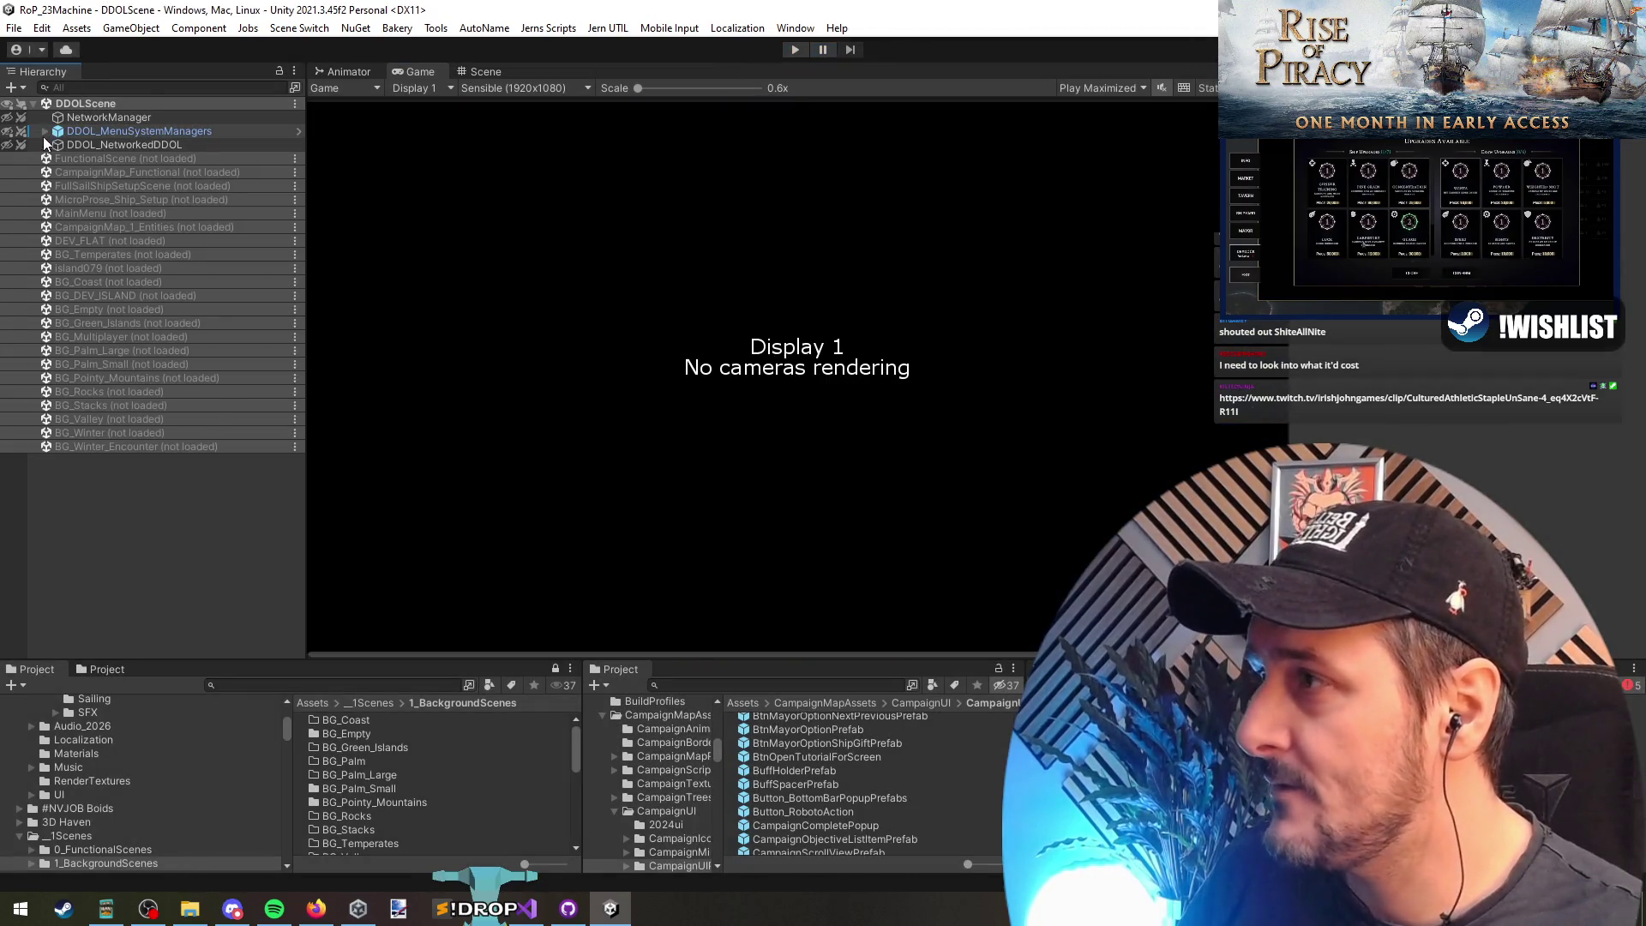
click(45, 131)
click(123, 282)
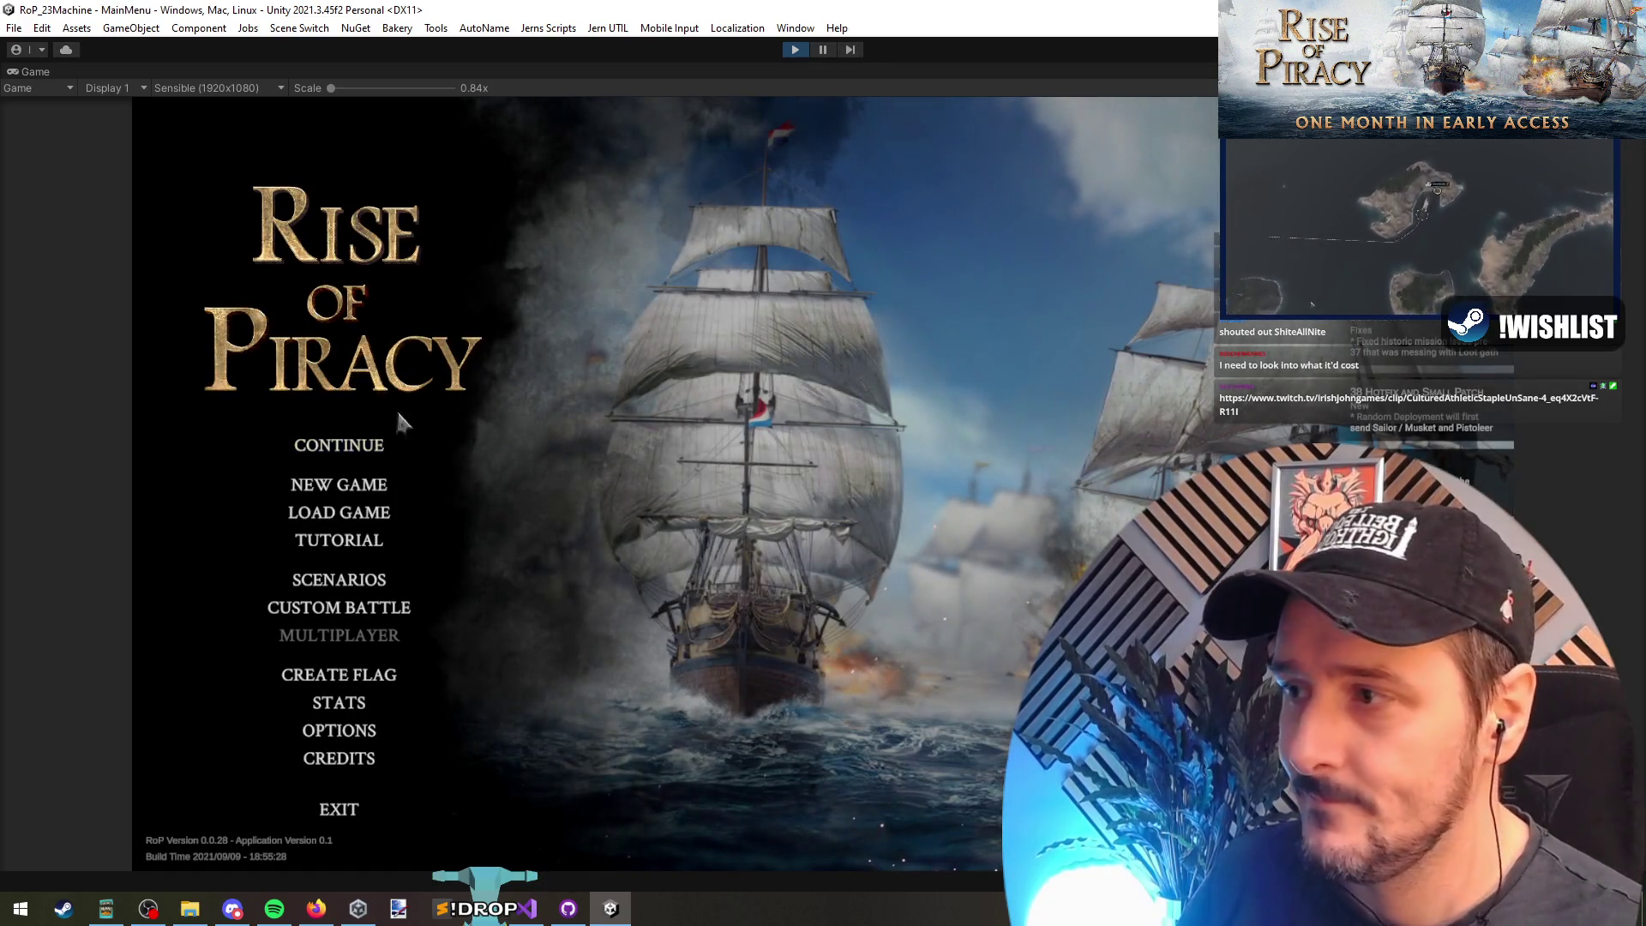
Step: Choose Scenarios, select Early Agression, and begin the scenario
click(339, 583)
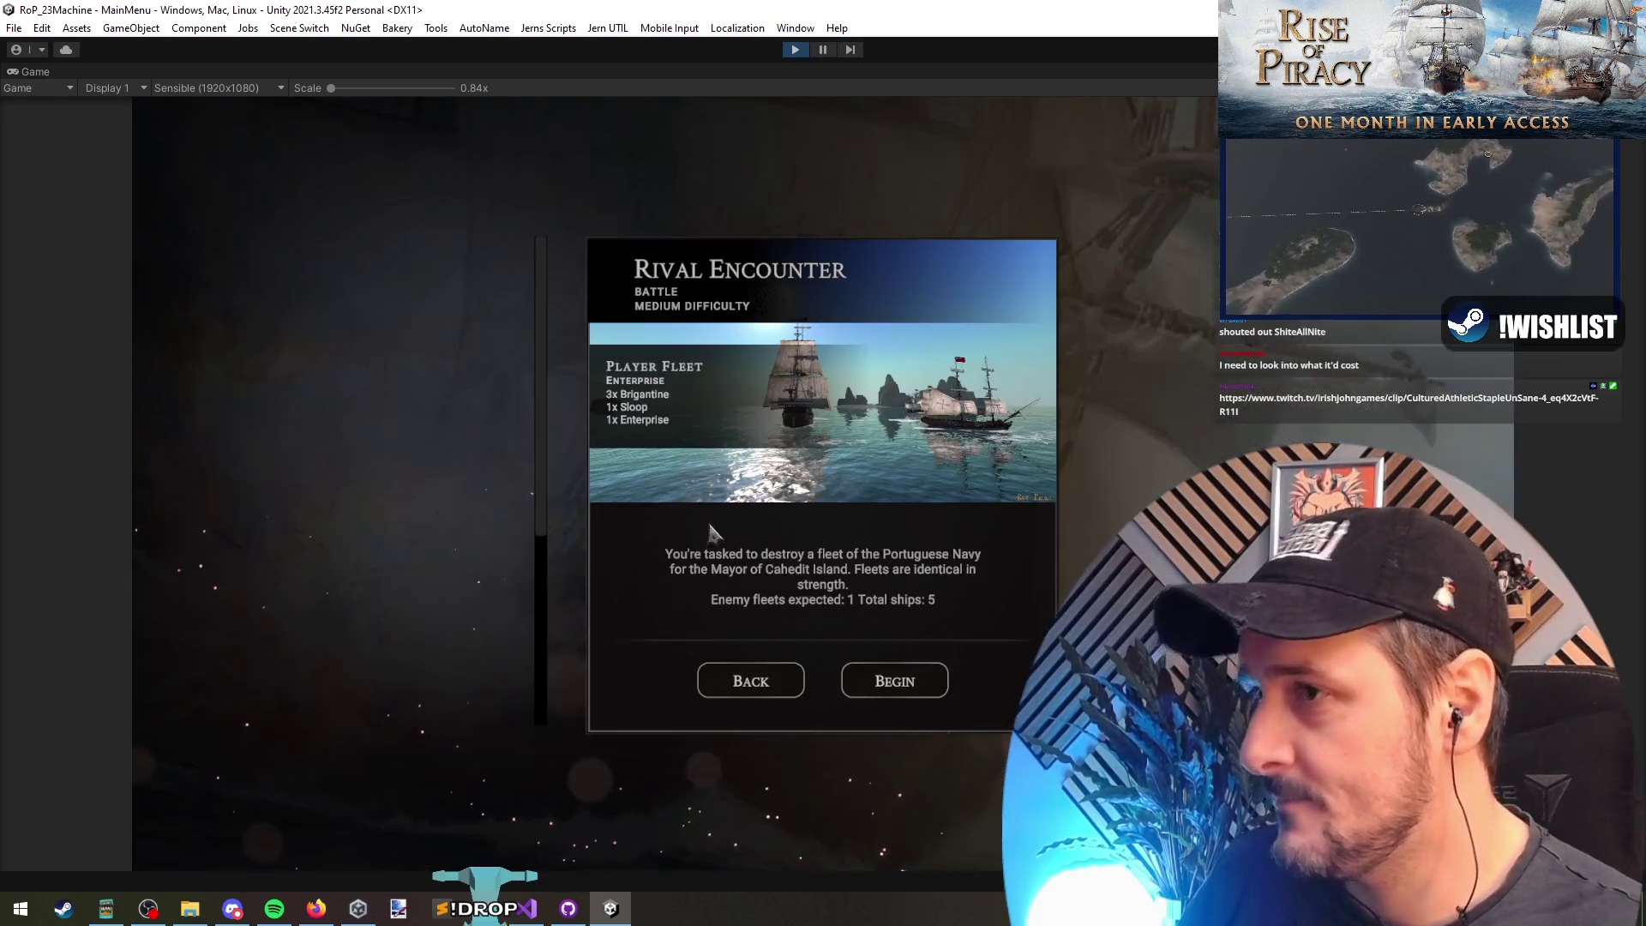
click(433, 497)
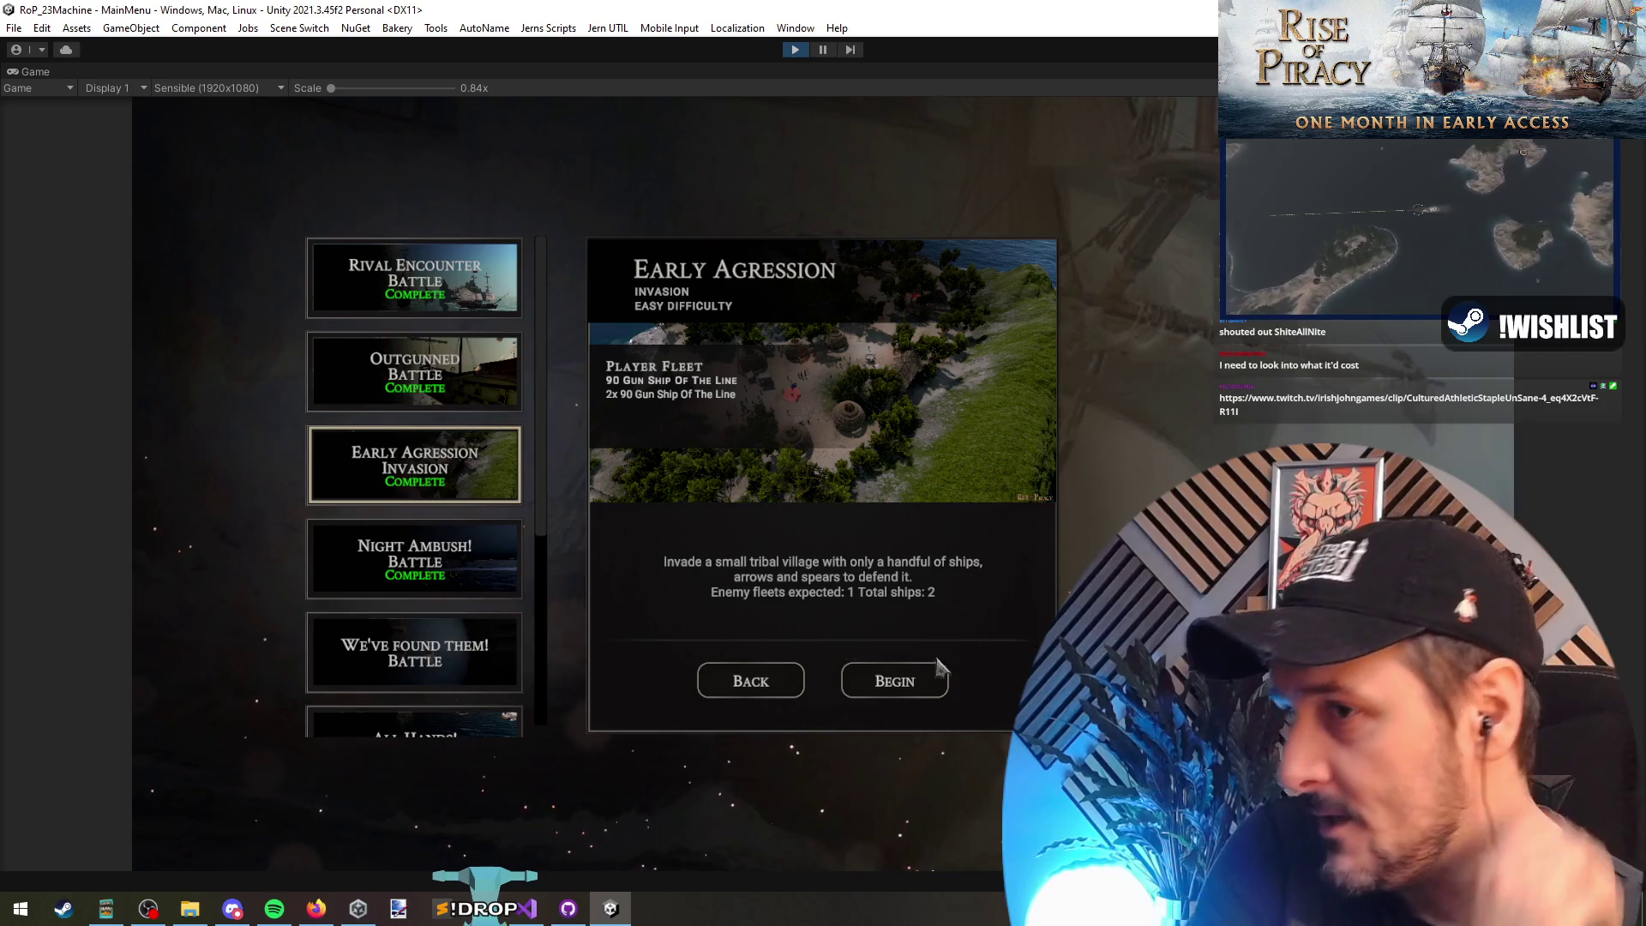
click(909, 681)
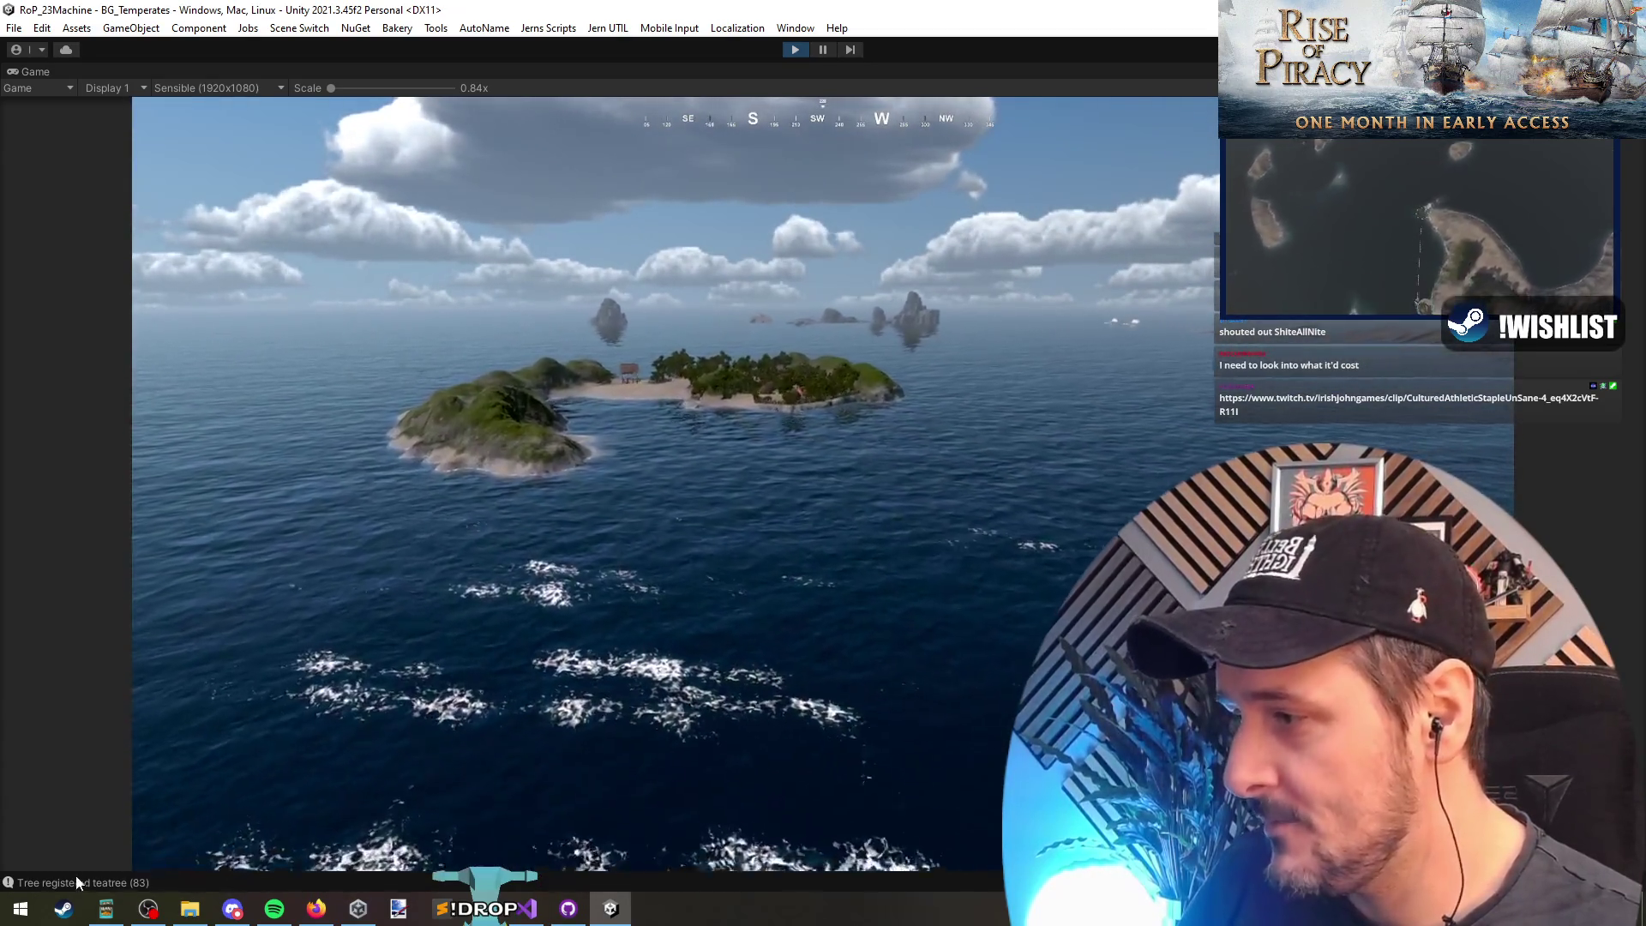
Step: Clear the 'Tree registered' search filter in the Console and close it
click(75, 879)
click(468, 138)
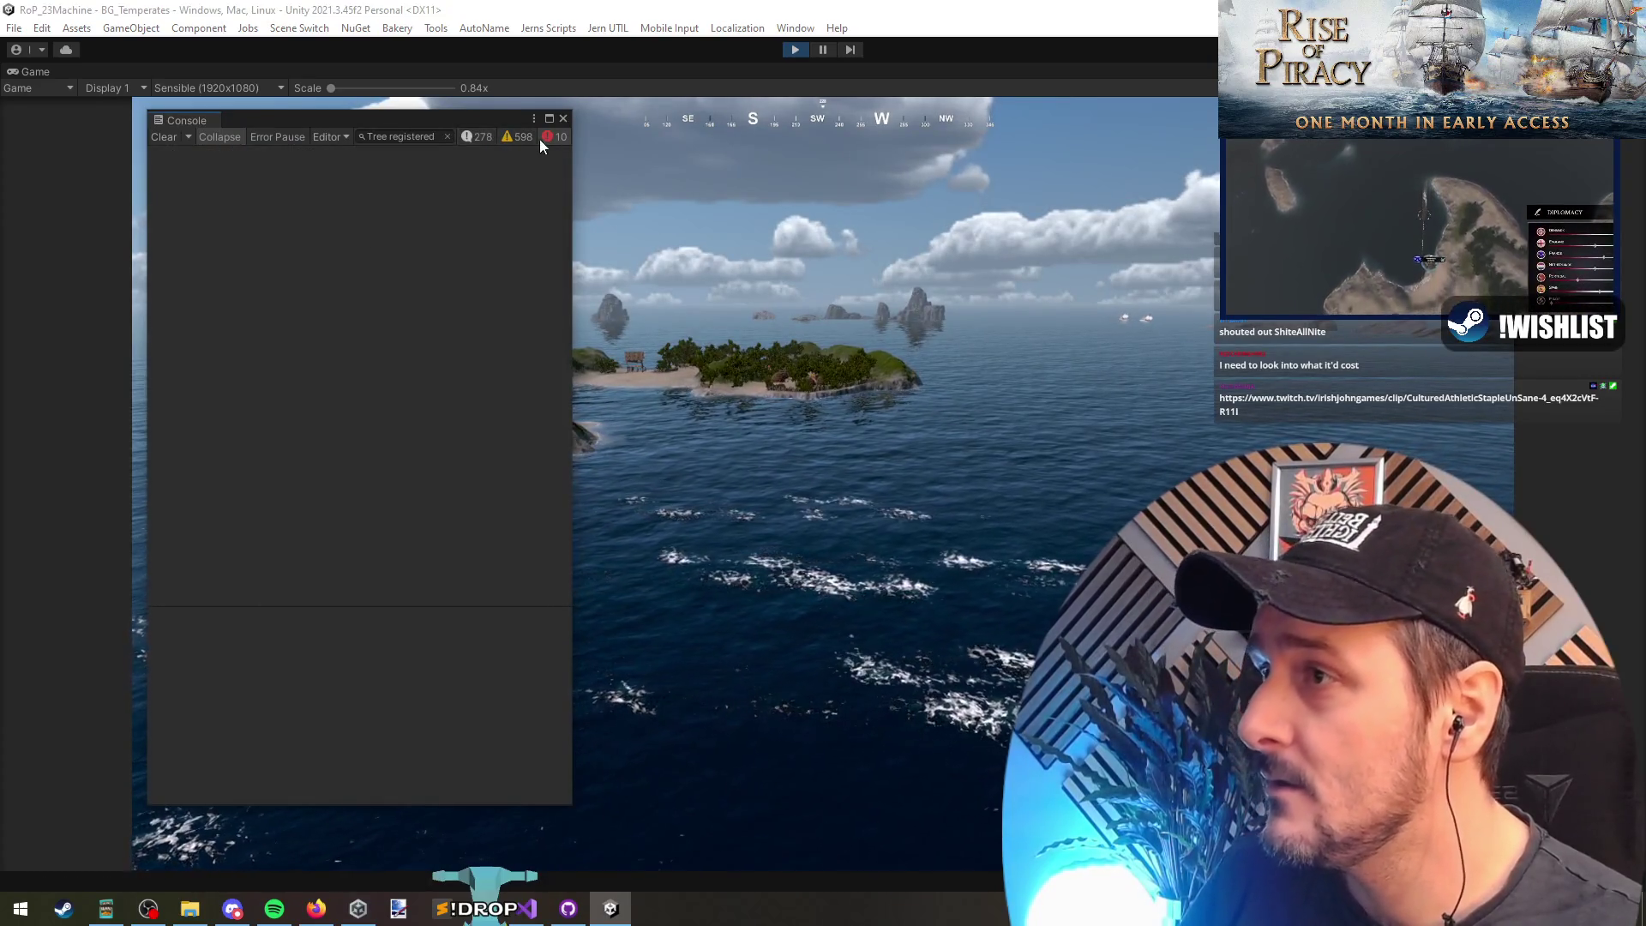
click(446, 136)
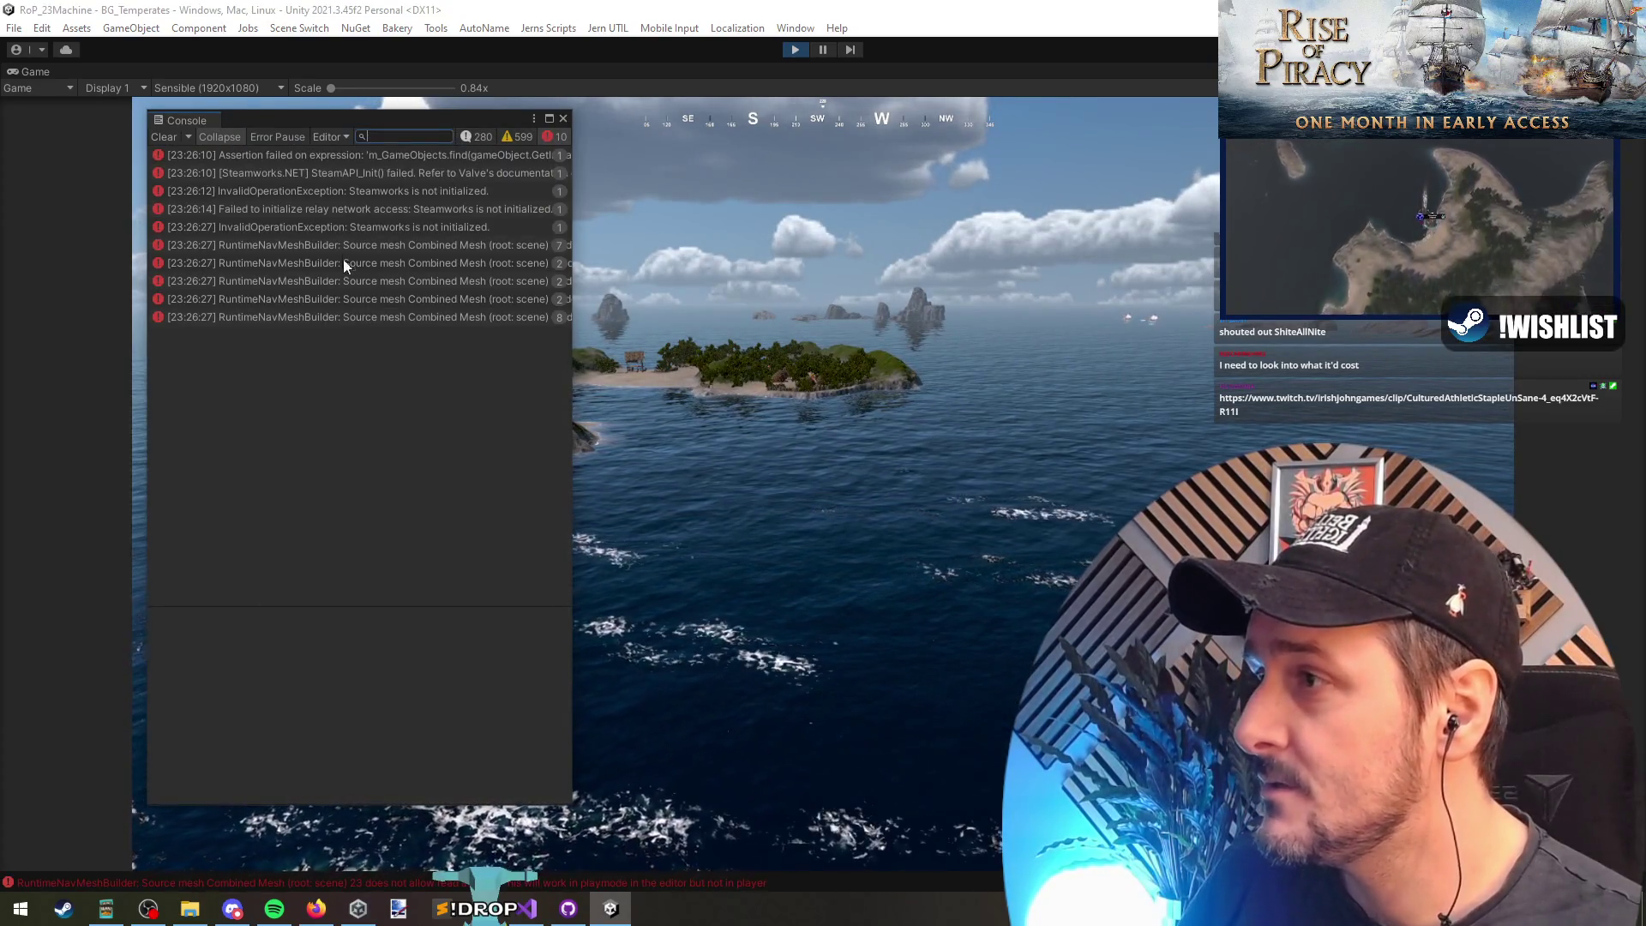
click(476, 137)
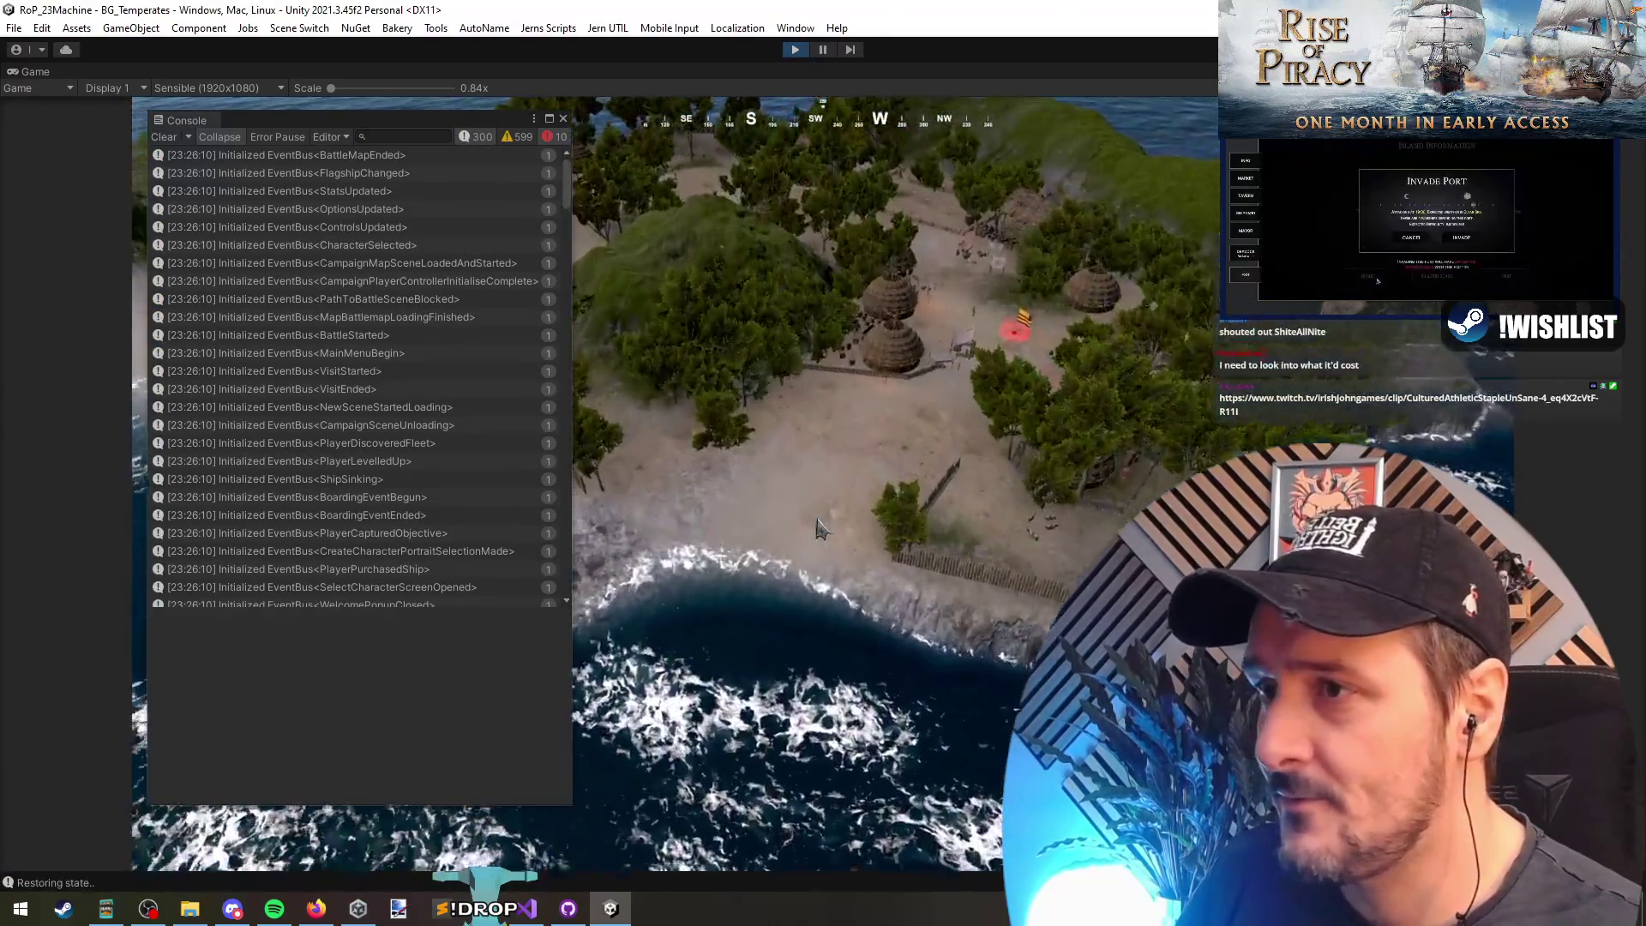
click(563, 119)
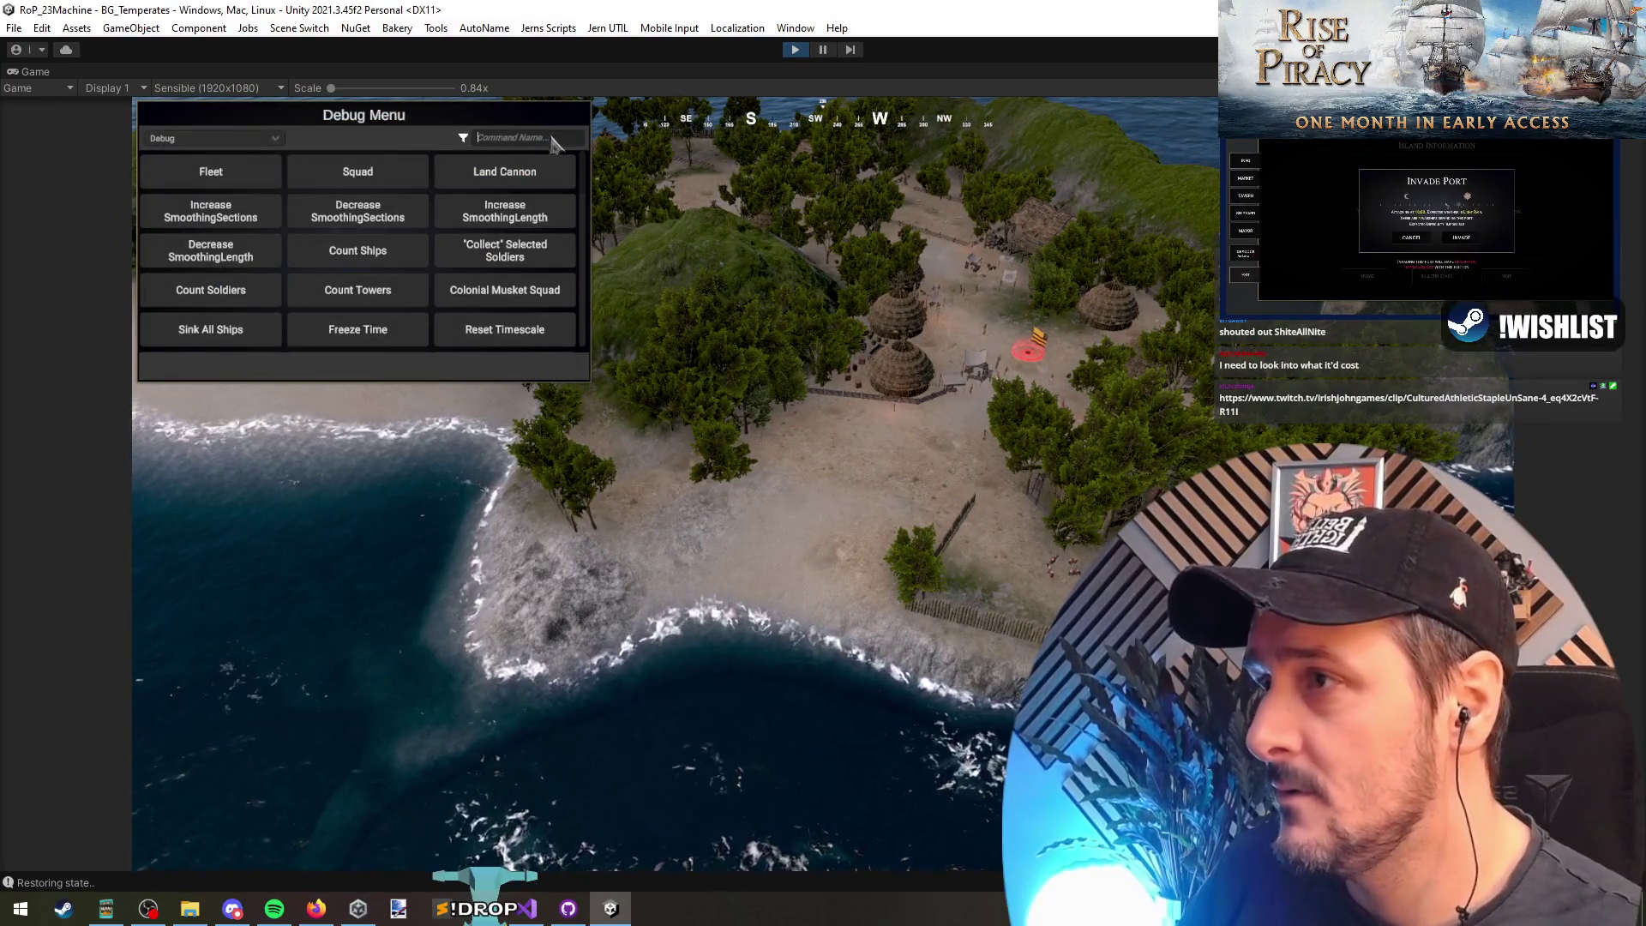
Step: Enable Toggle Cannonballs From Camera, fire several shots at the island trees, then pause
text(cann)
click(358, 171)
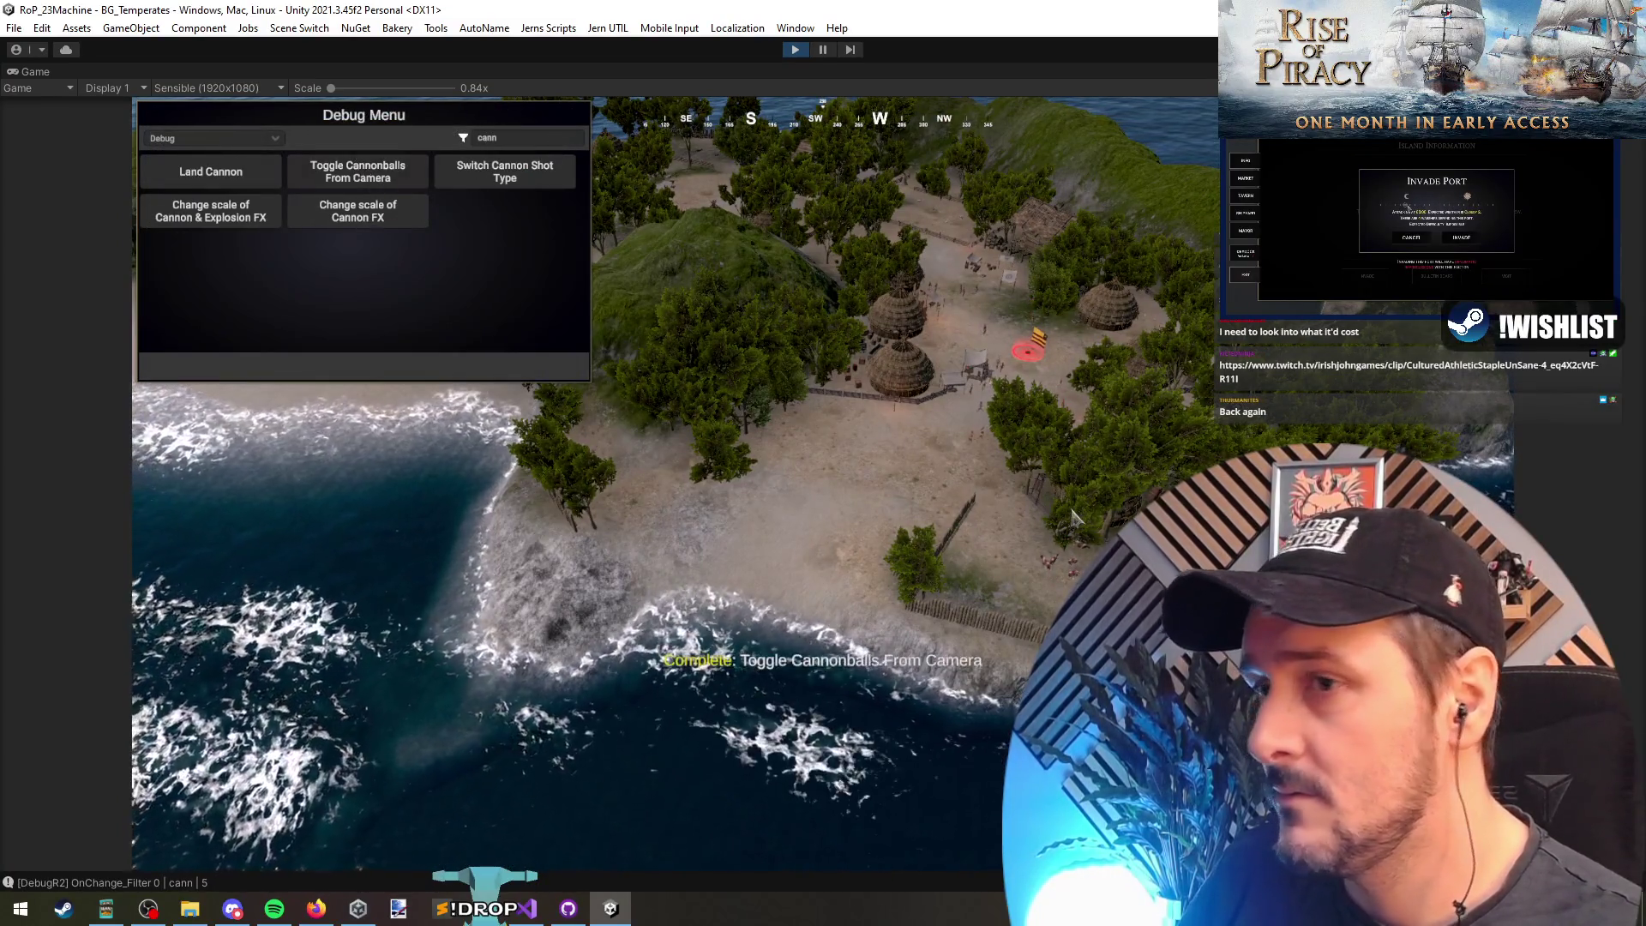
click(1066, 467)
key(Escape)
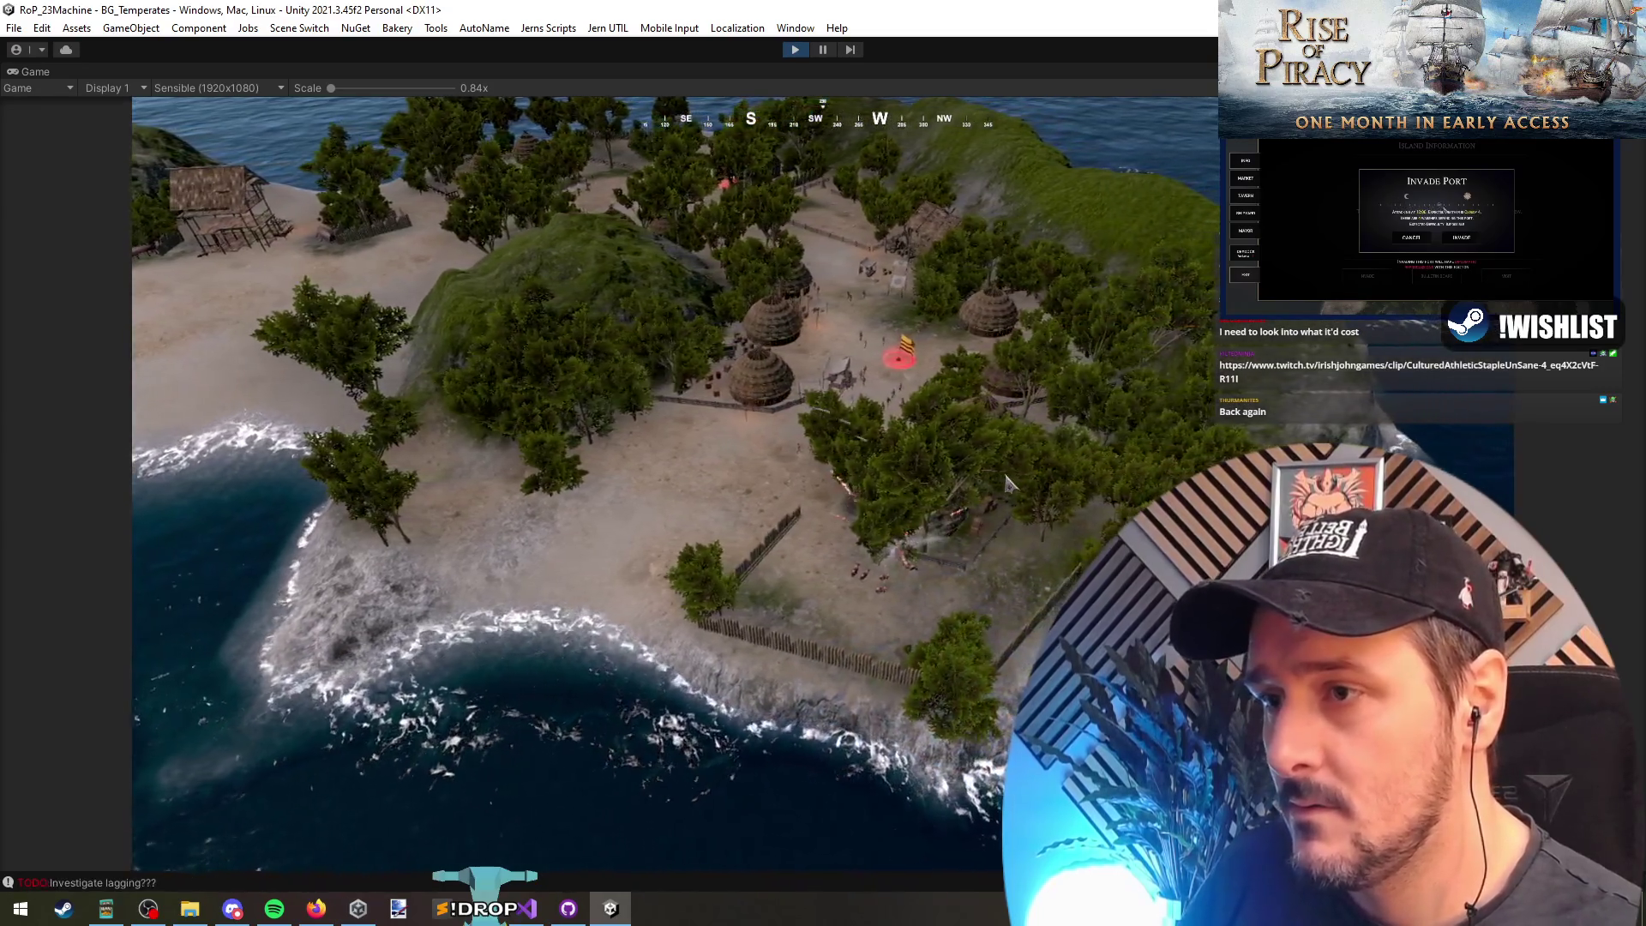
click(1003, 483)
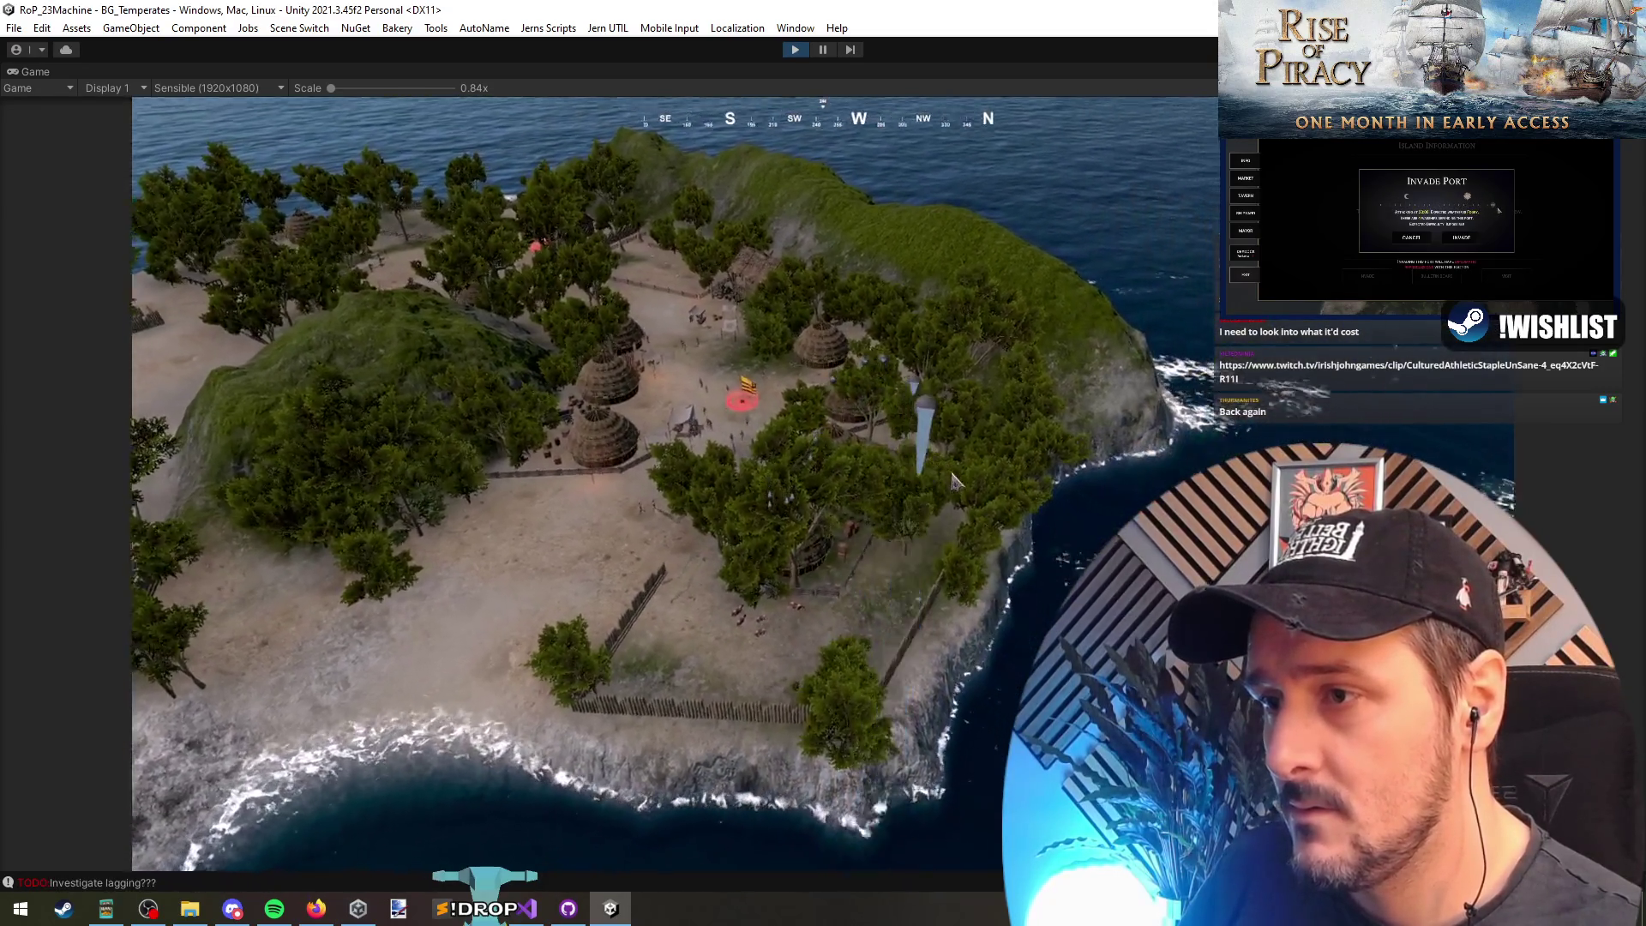
click(958, 482)
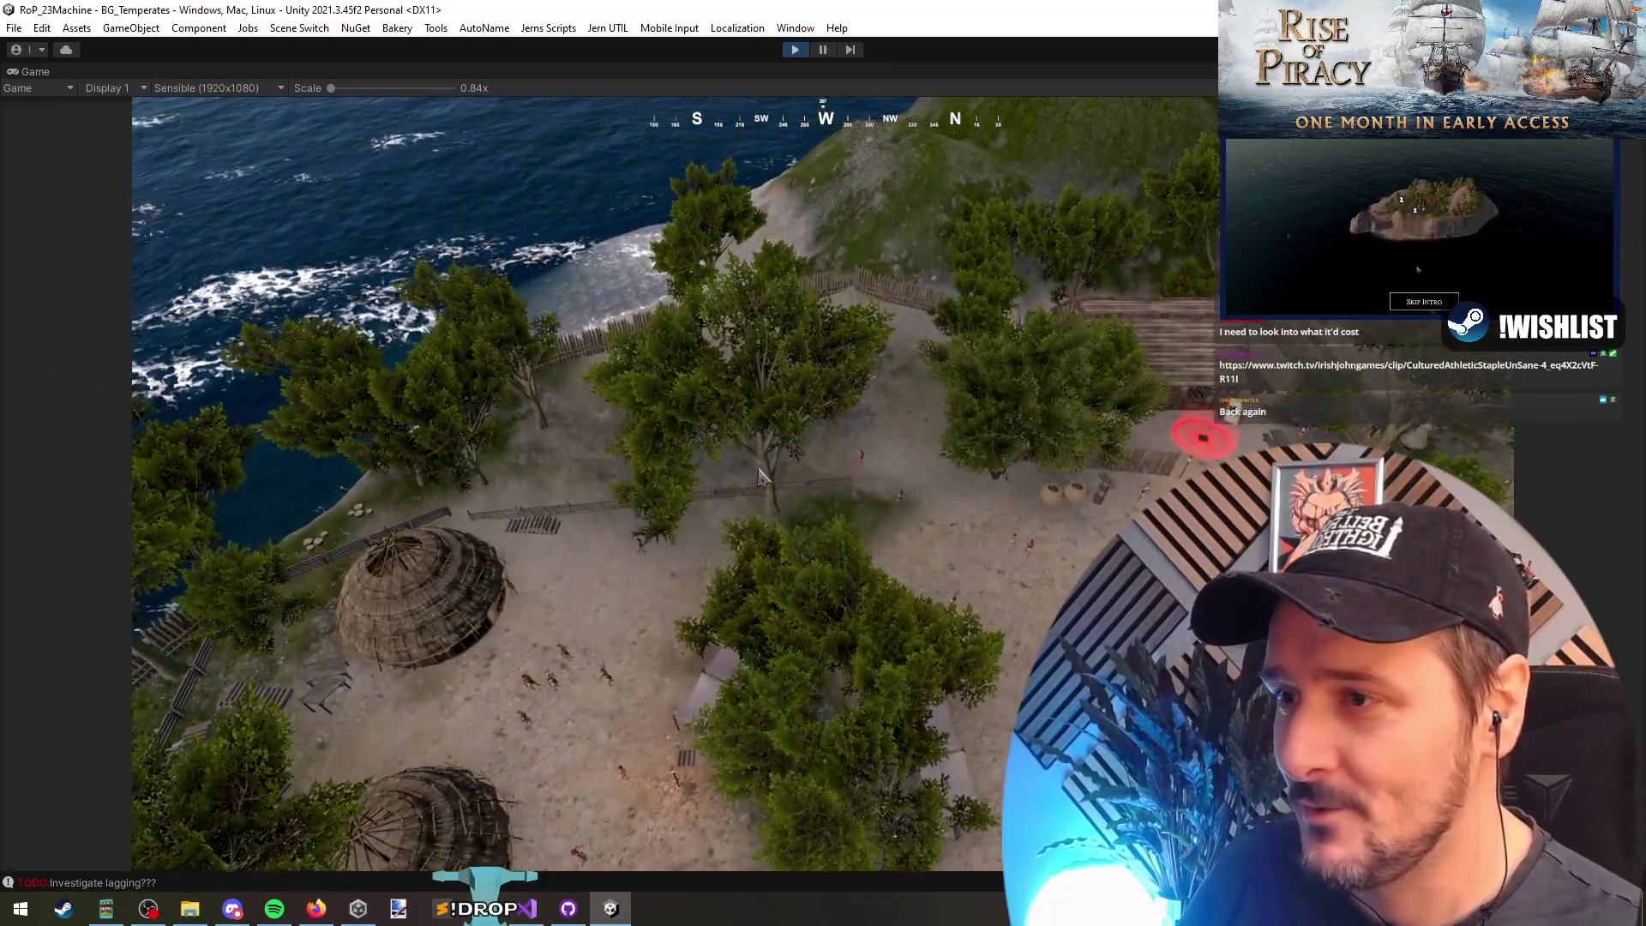
click(759, 481)
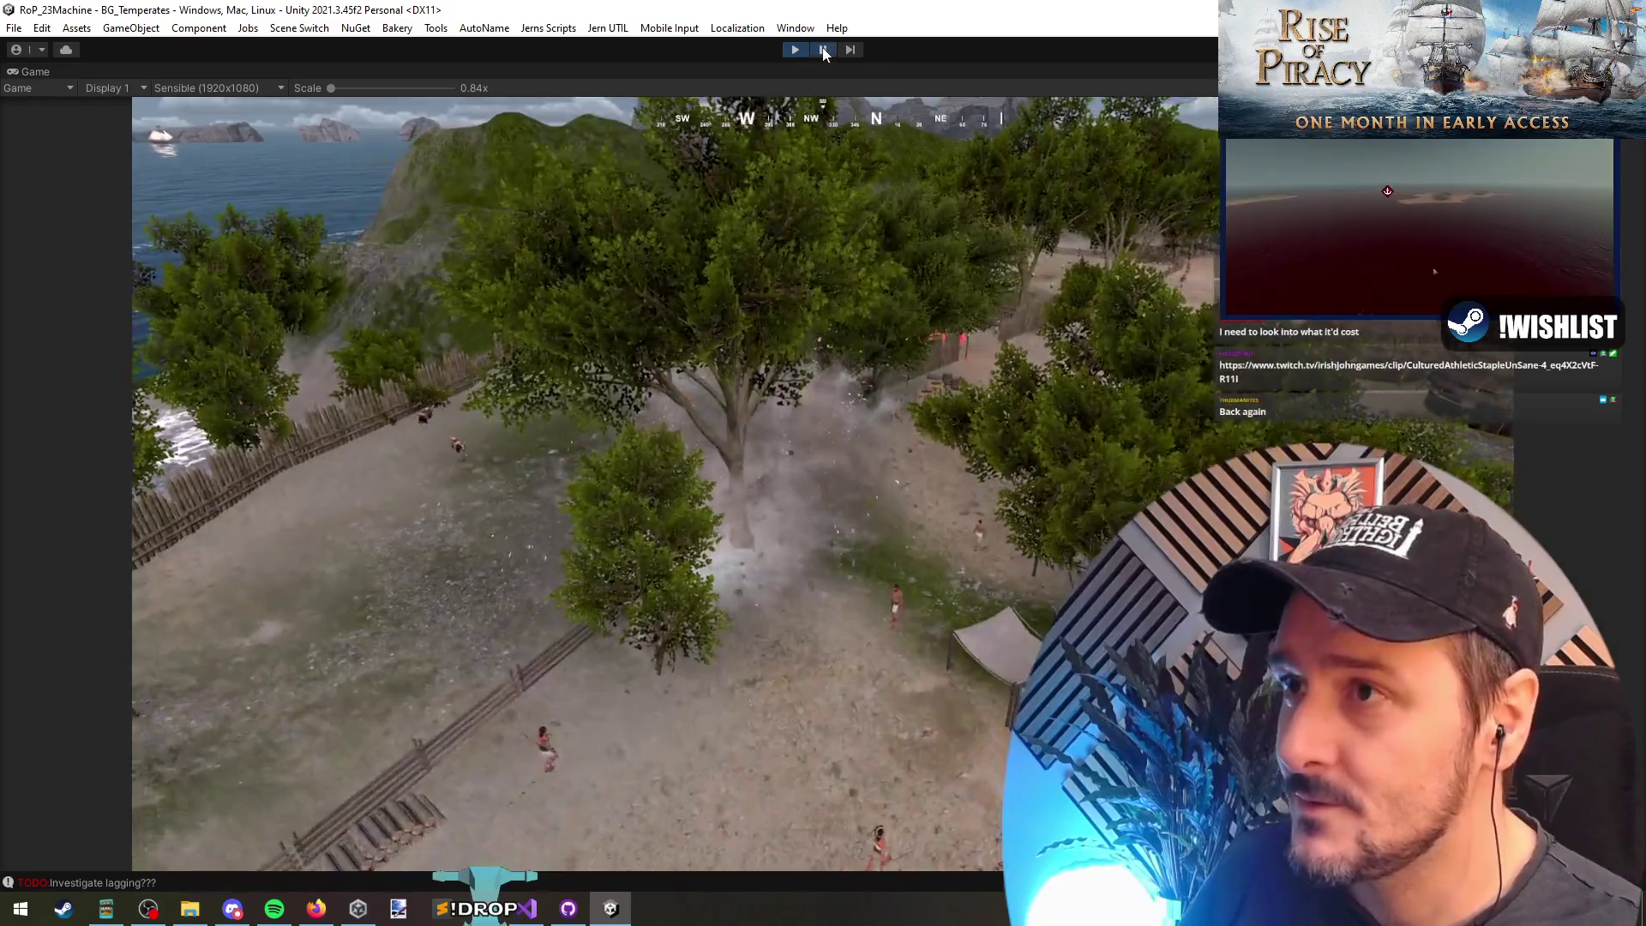
click(823, 52)
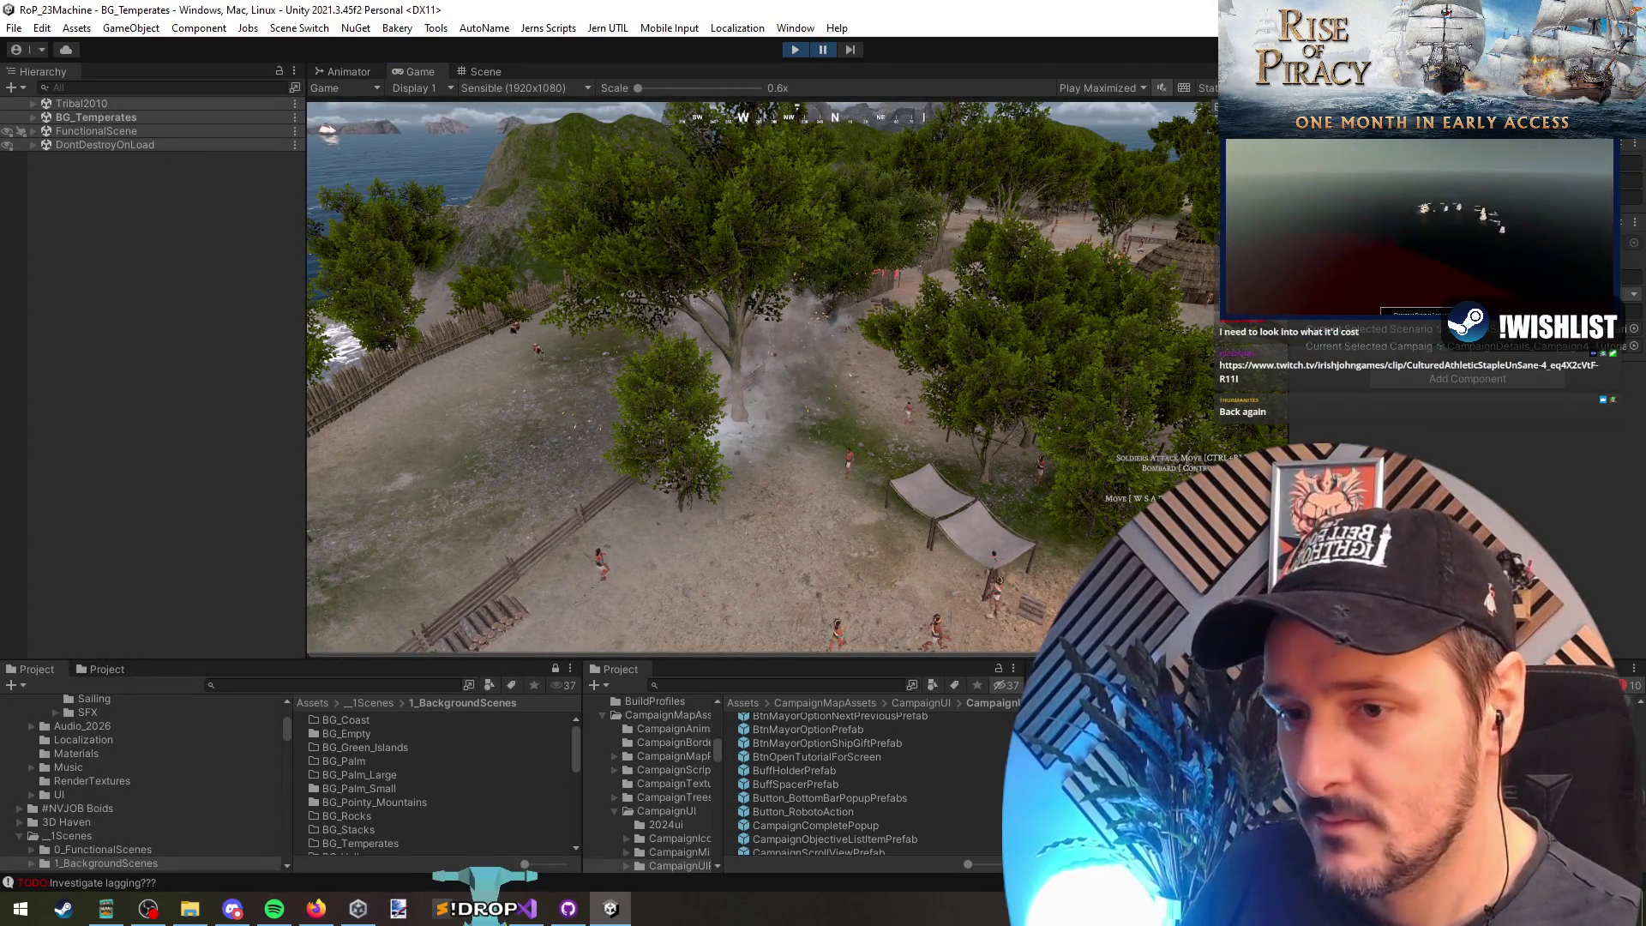
Step: Select teatree (83) and frame it in the Scene view before returning to the Game view
click(181, 571)
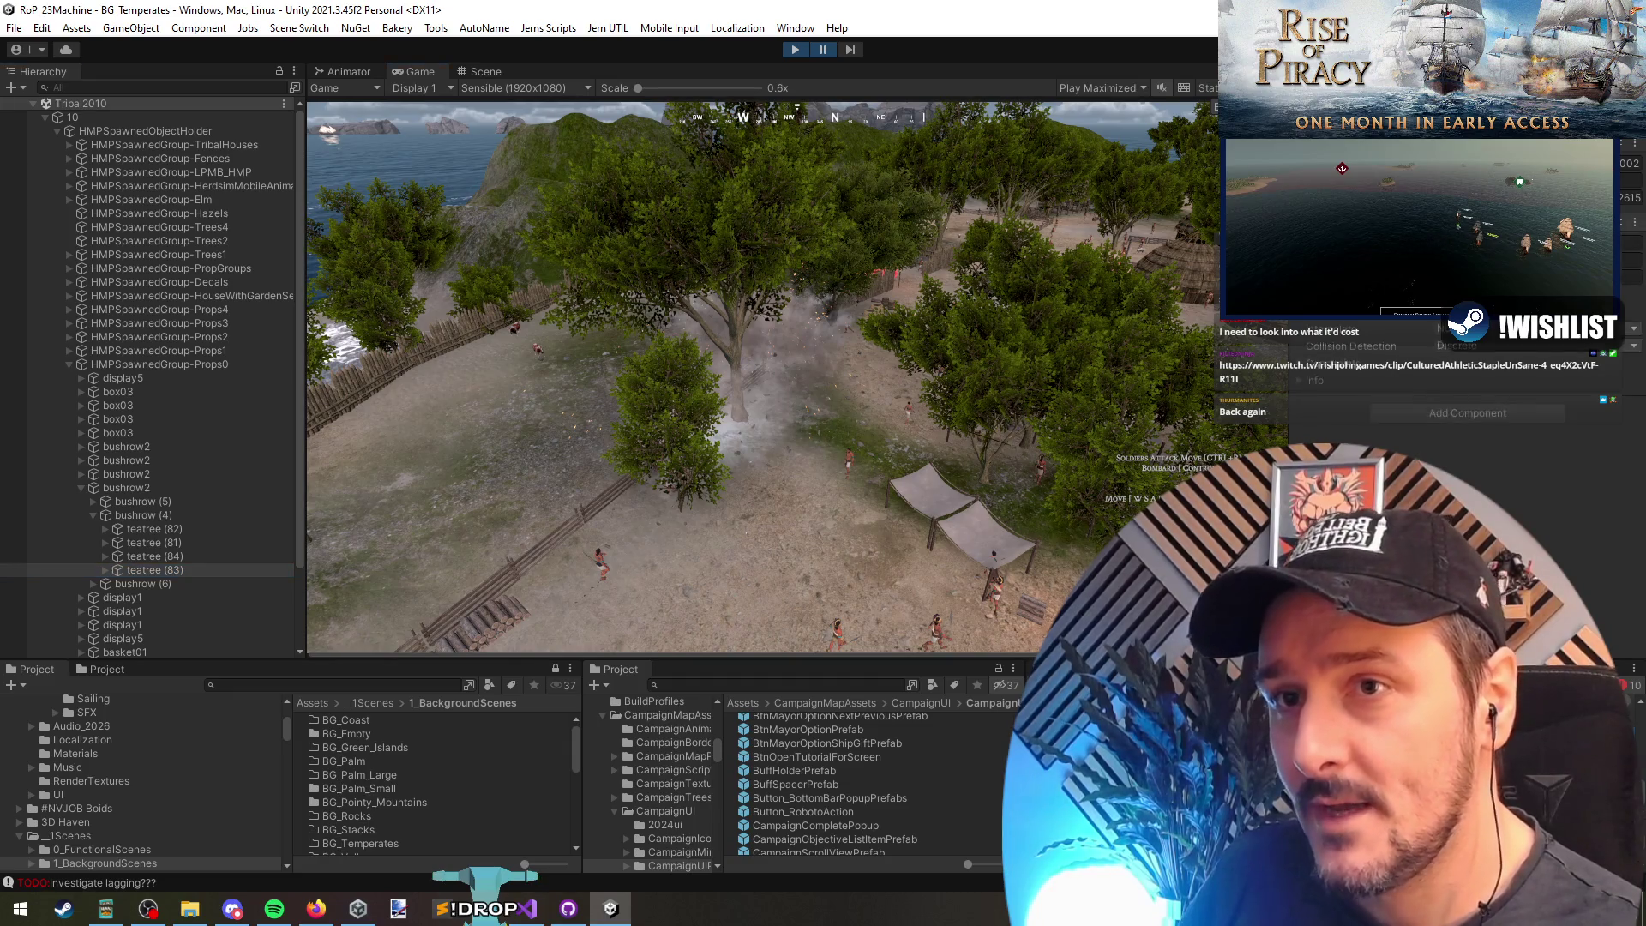
click(153, 570)
key(ctrl+1)
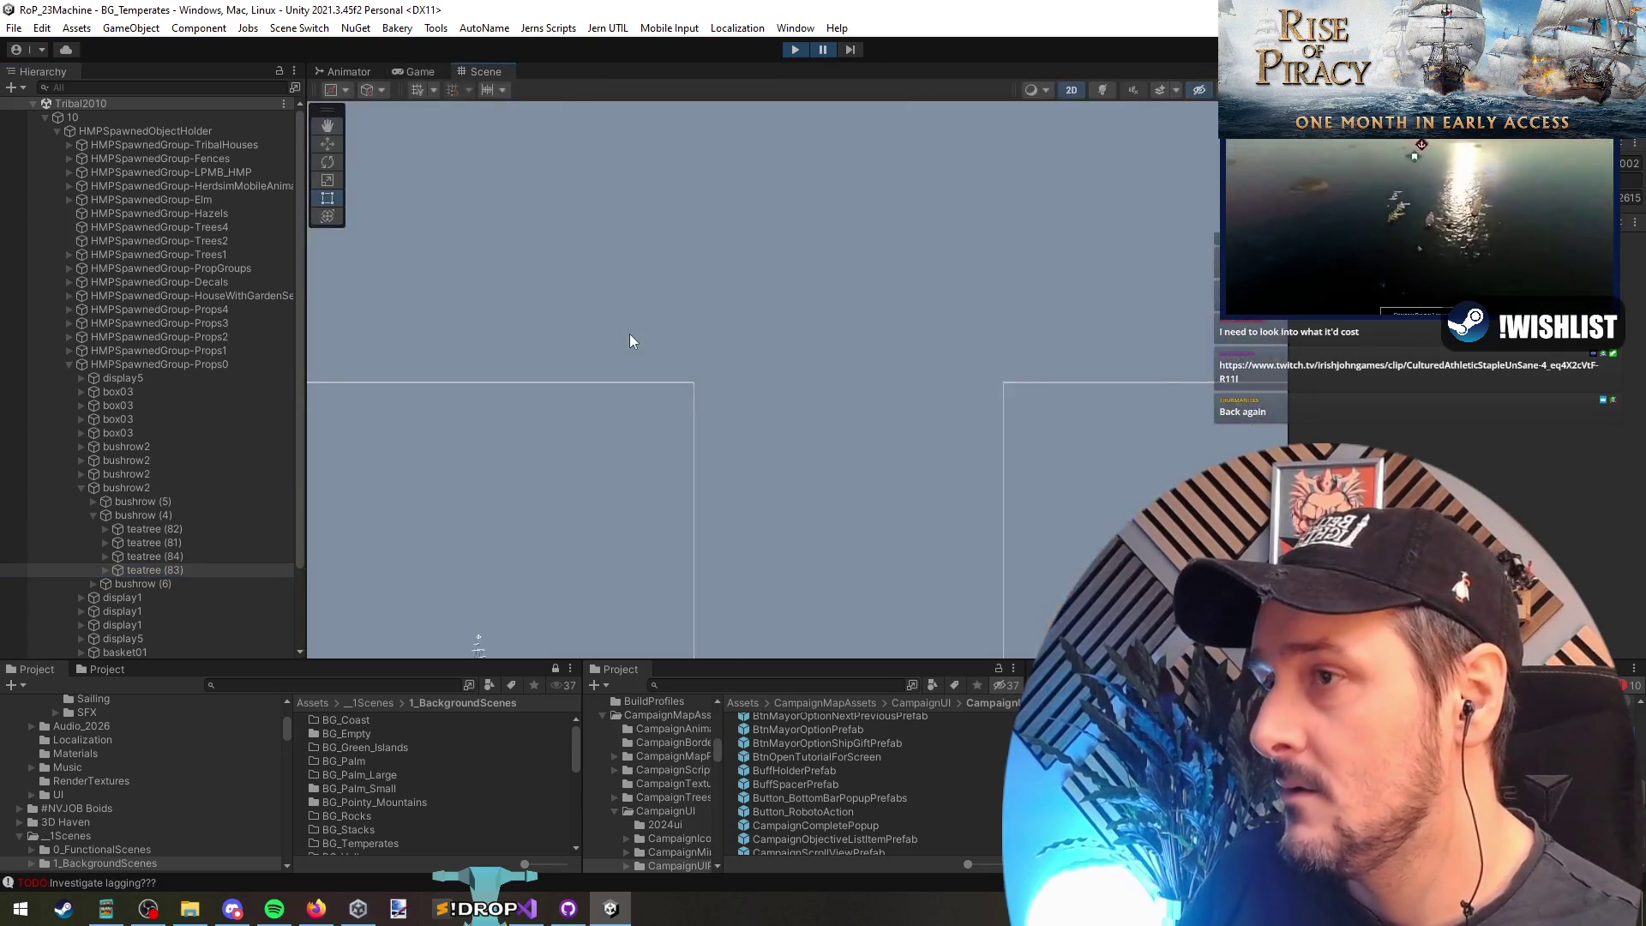
mouse_move(1060, 103)
mouse_down()
mouse_move(900, 245)
mouse_move(782, 407)
mouse_up()
key(f)
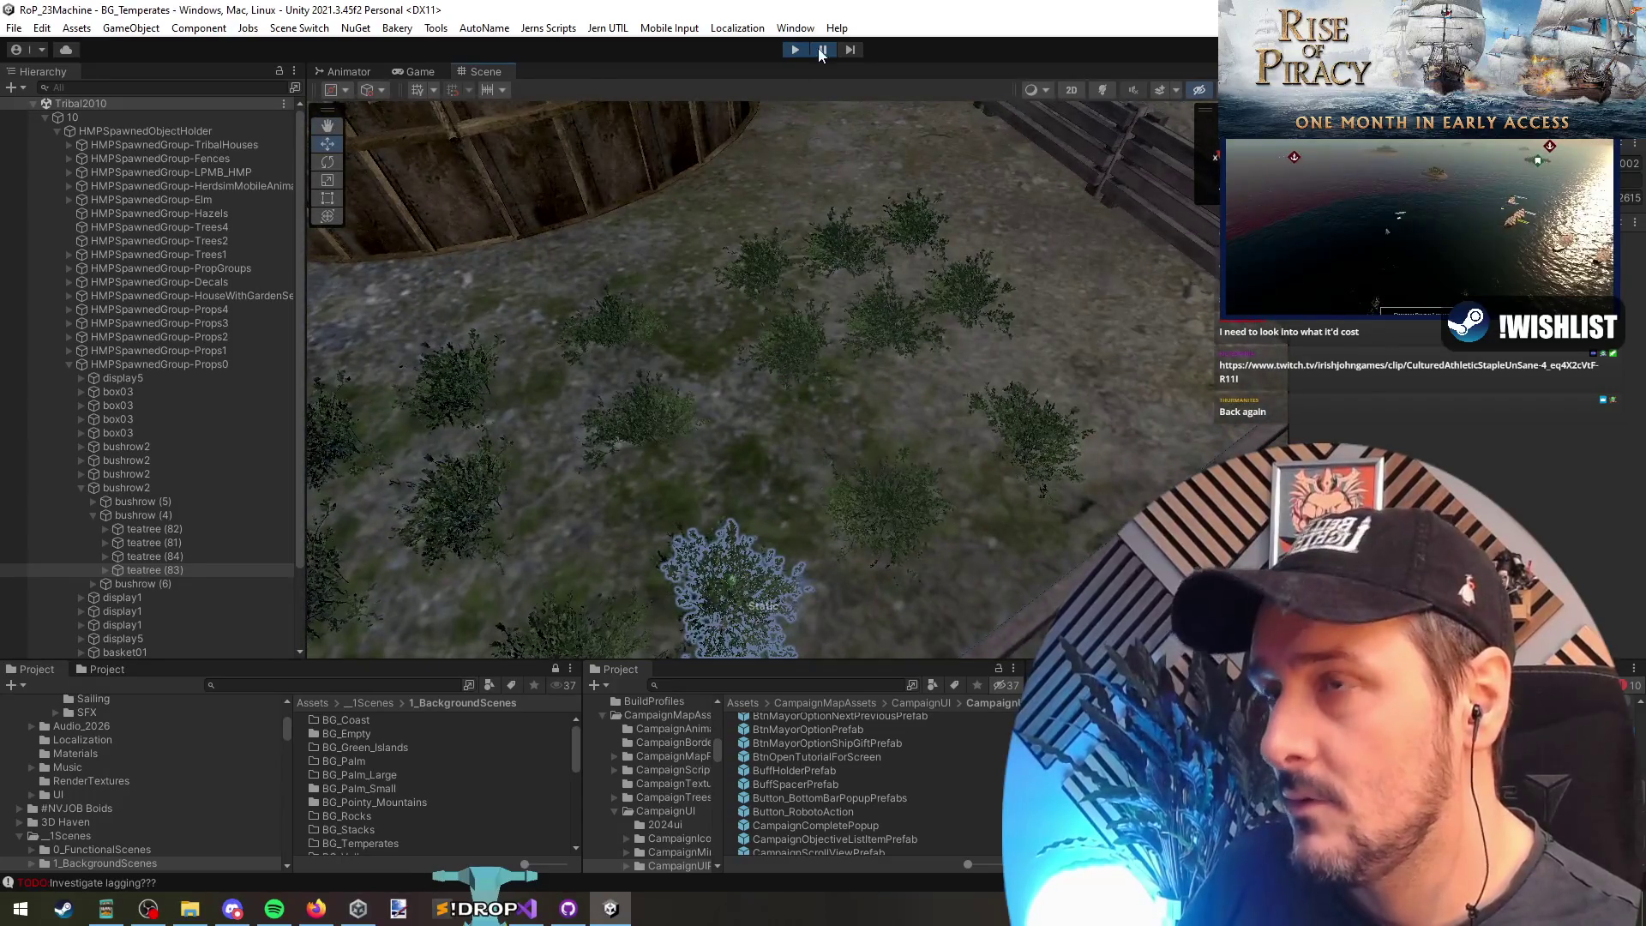
key(ctrl+2)
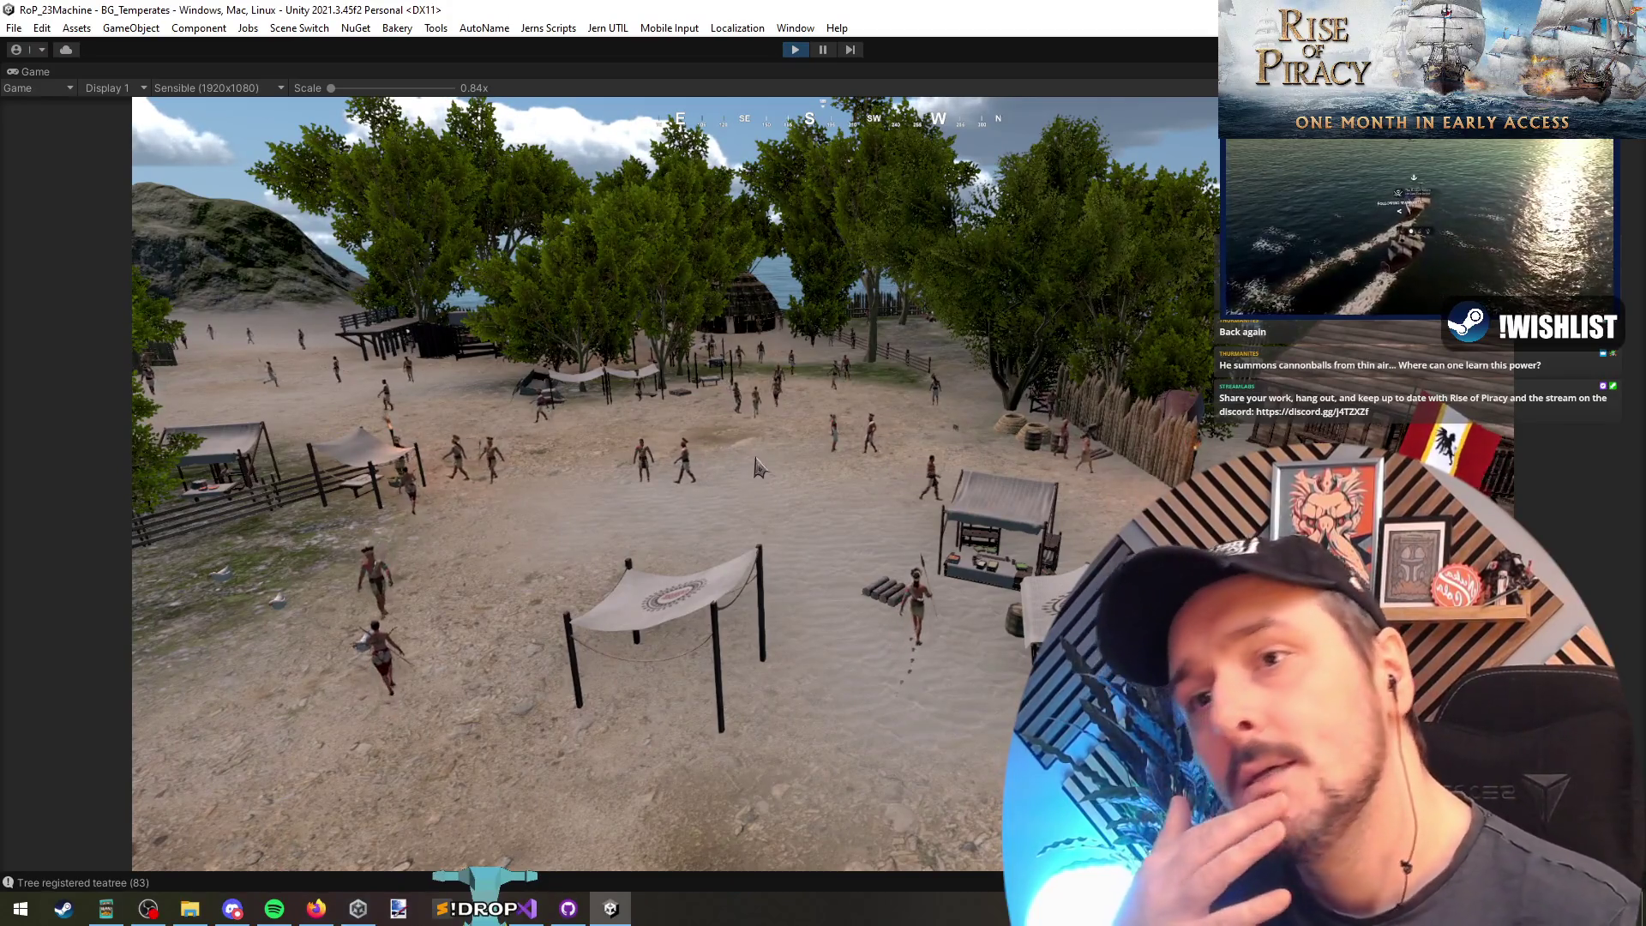
Step: Pause the game, focus on teatree (83), then select teatree (82) and bushrow (5)
click(823, 52)
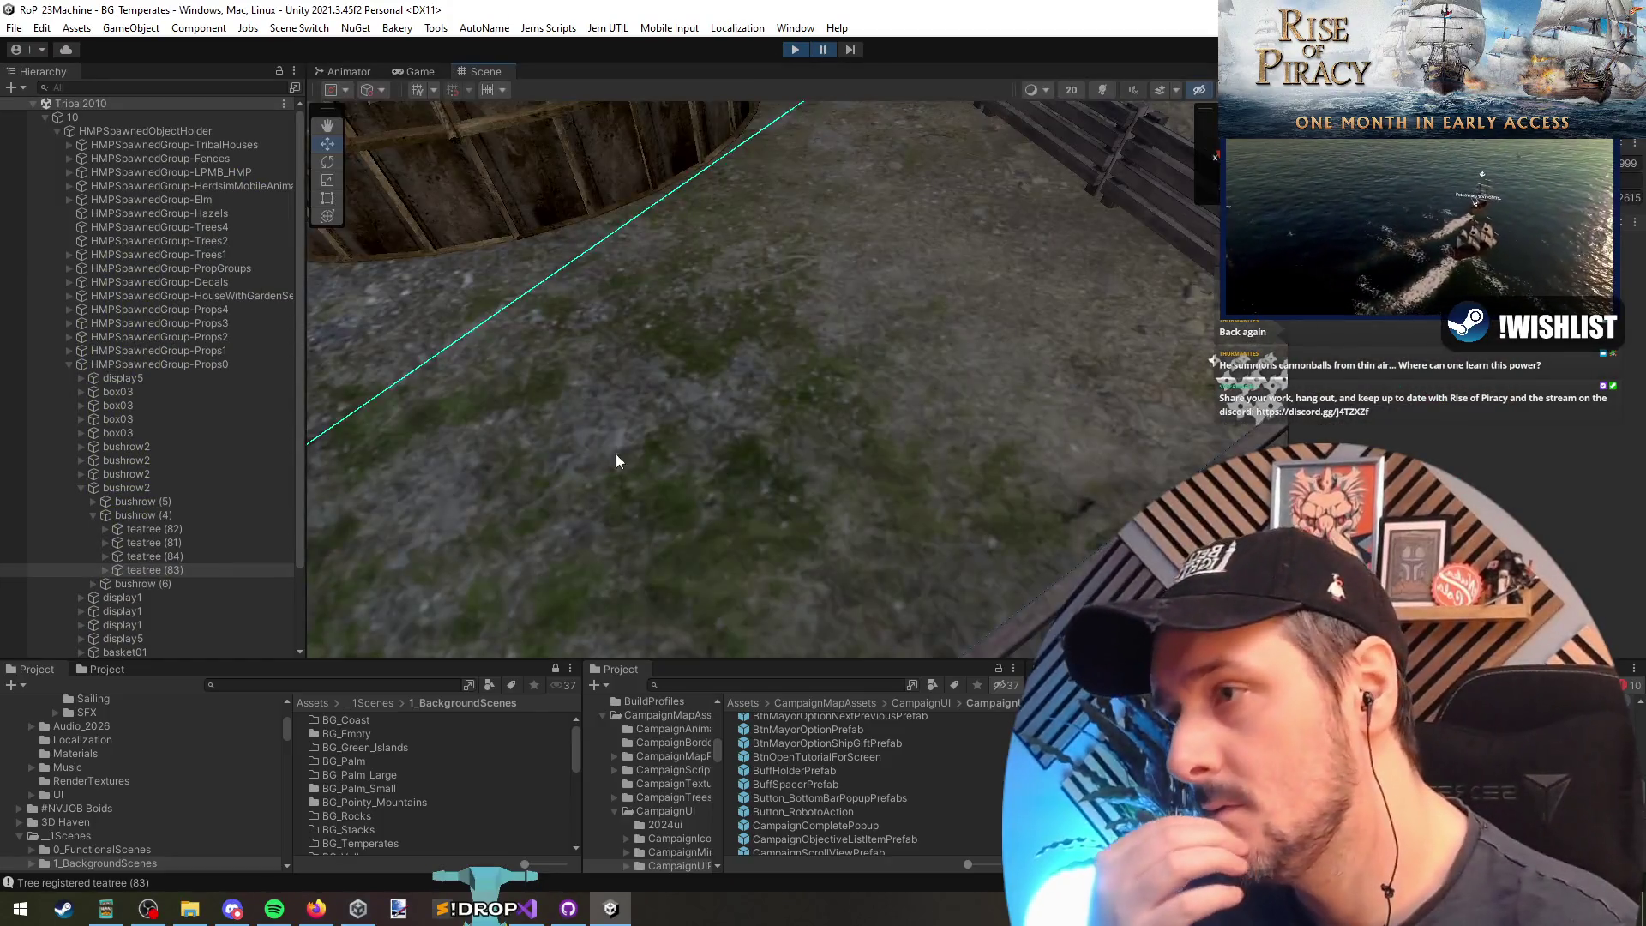
double_click(168, 570)
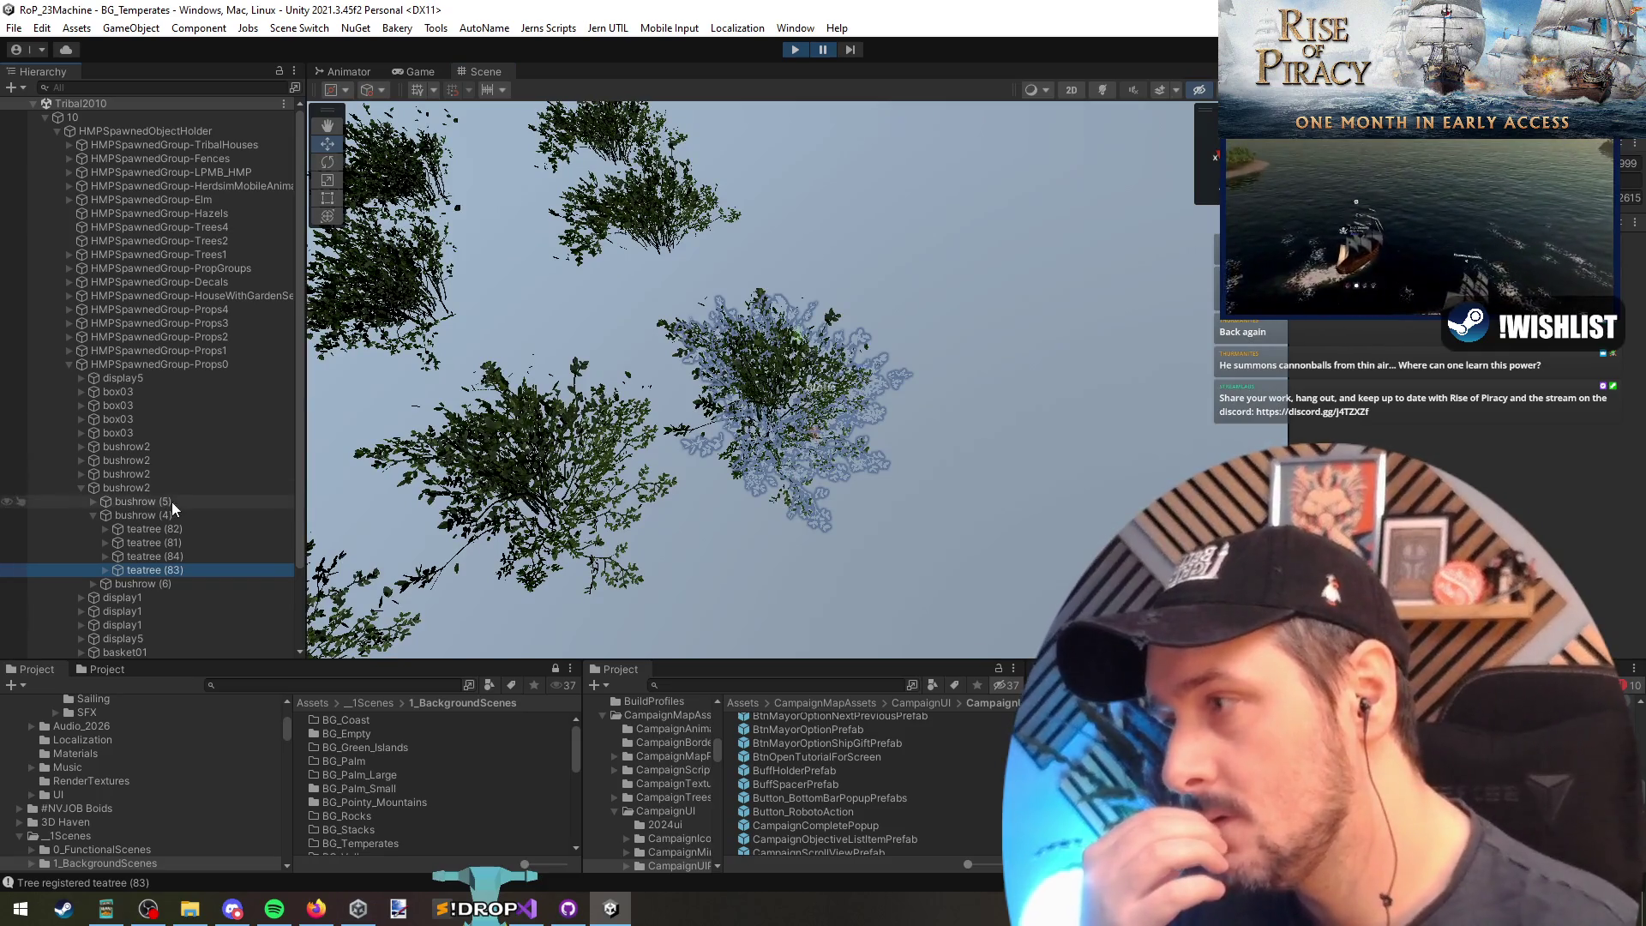
scroll(803, 422, down, 10)
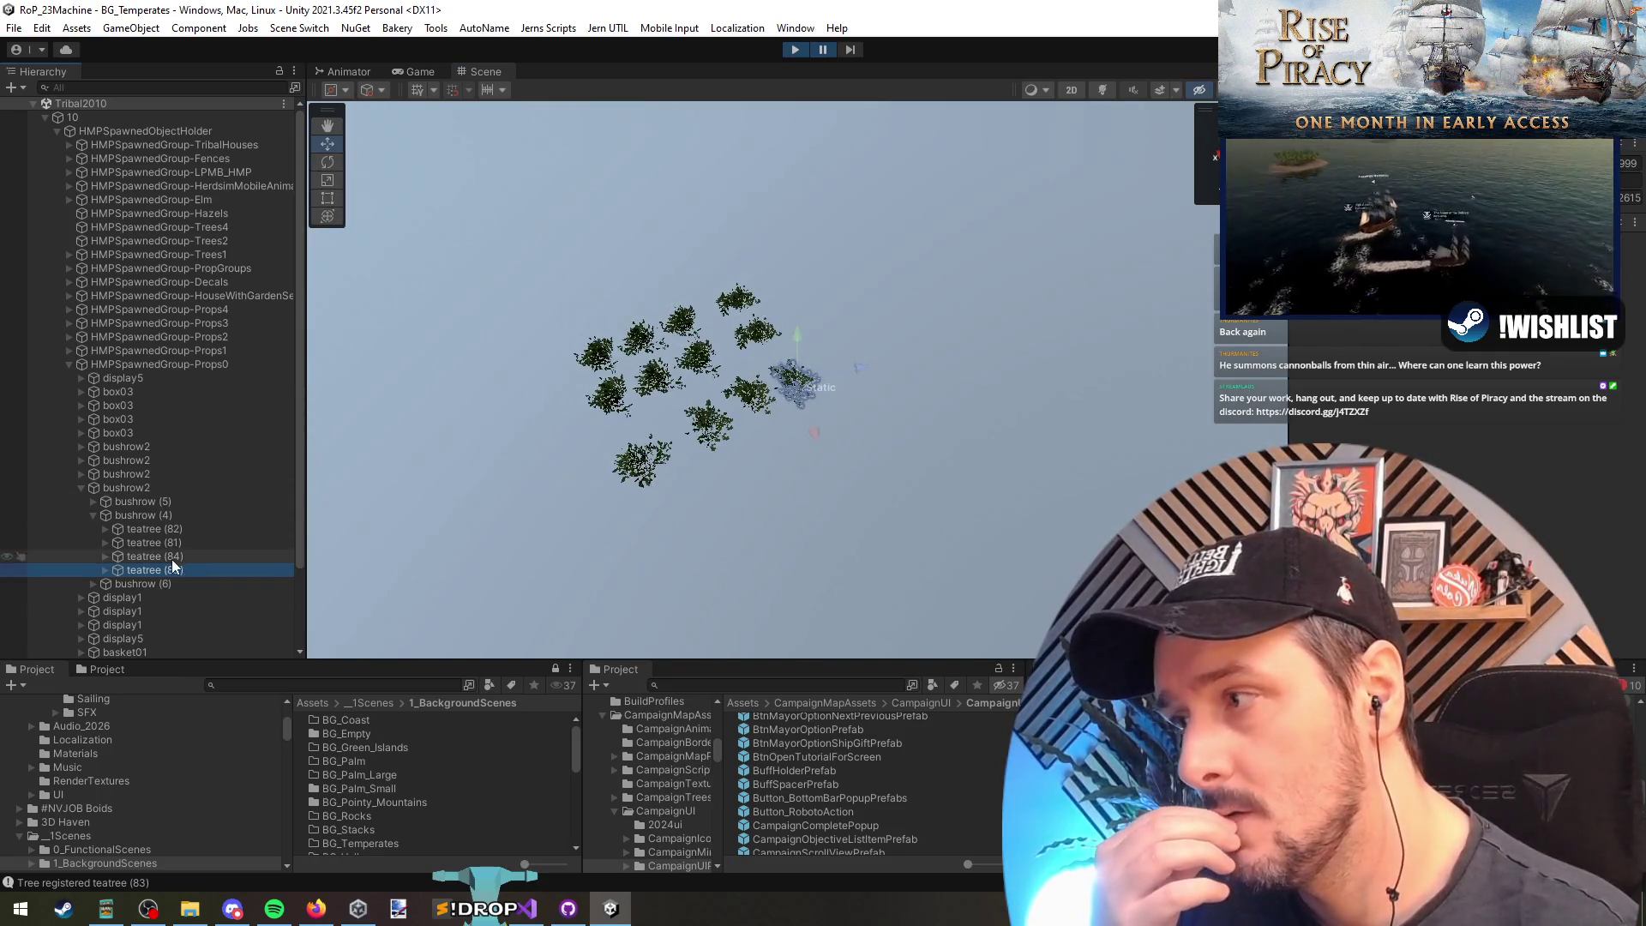
click(168, 519)
click(169, 529)
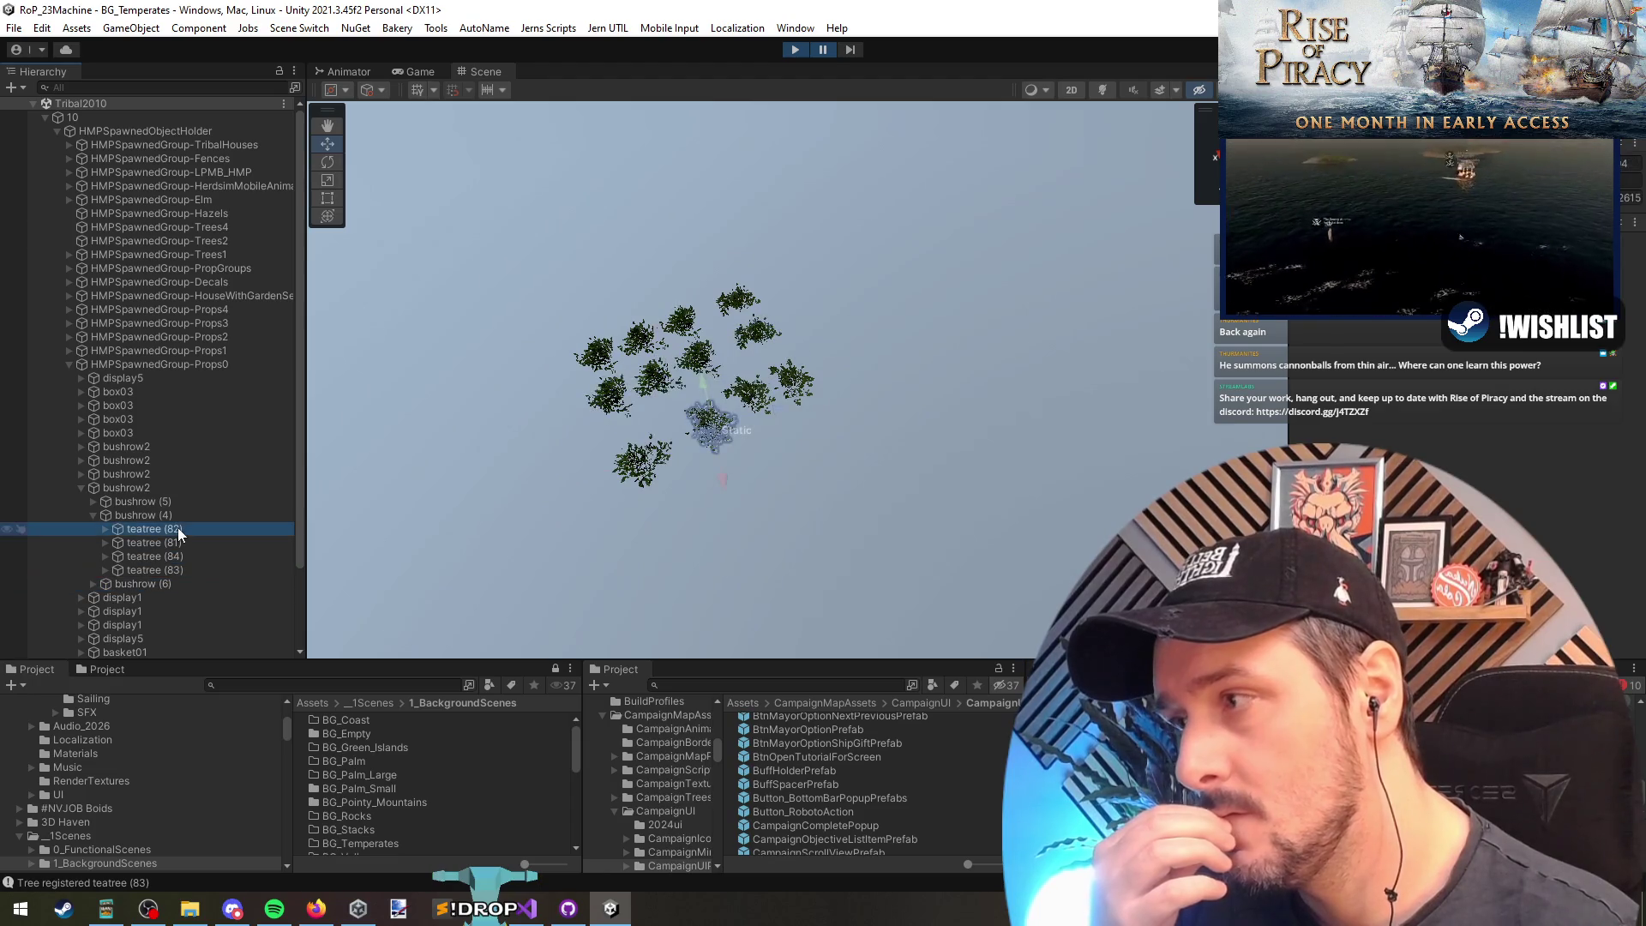
click(165, 501)
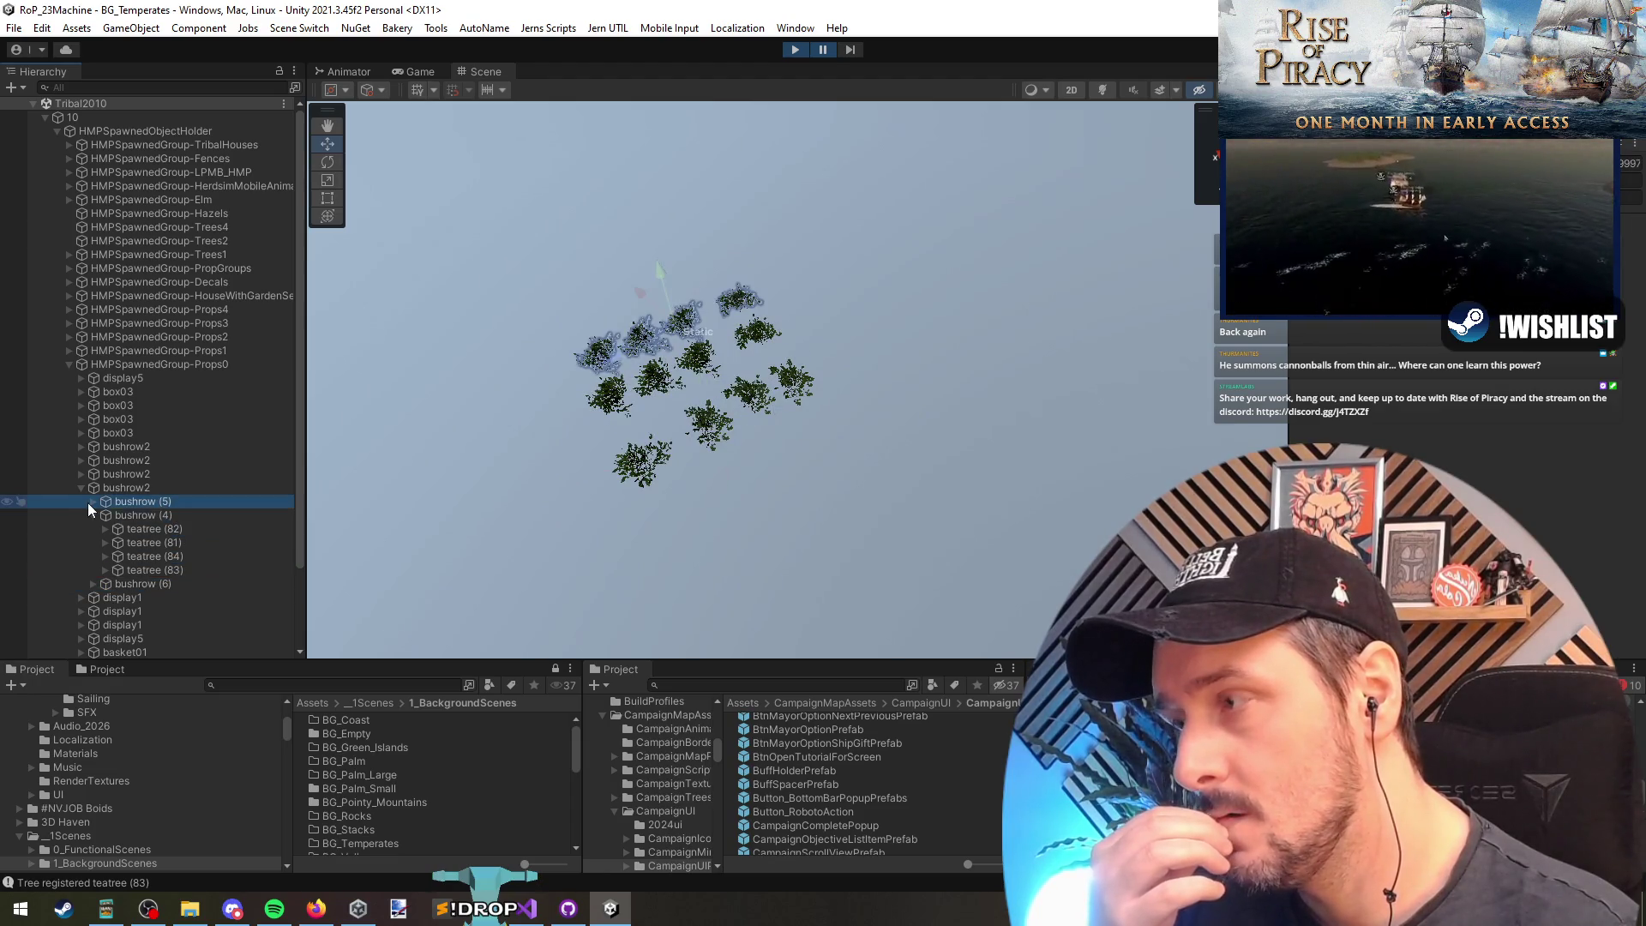
Step: Expand bushrow2 and bushrow (6) and step through their teatrees, including teatree (82) and (83)
click(79, 448)
click(127, 461)
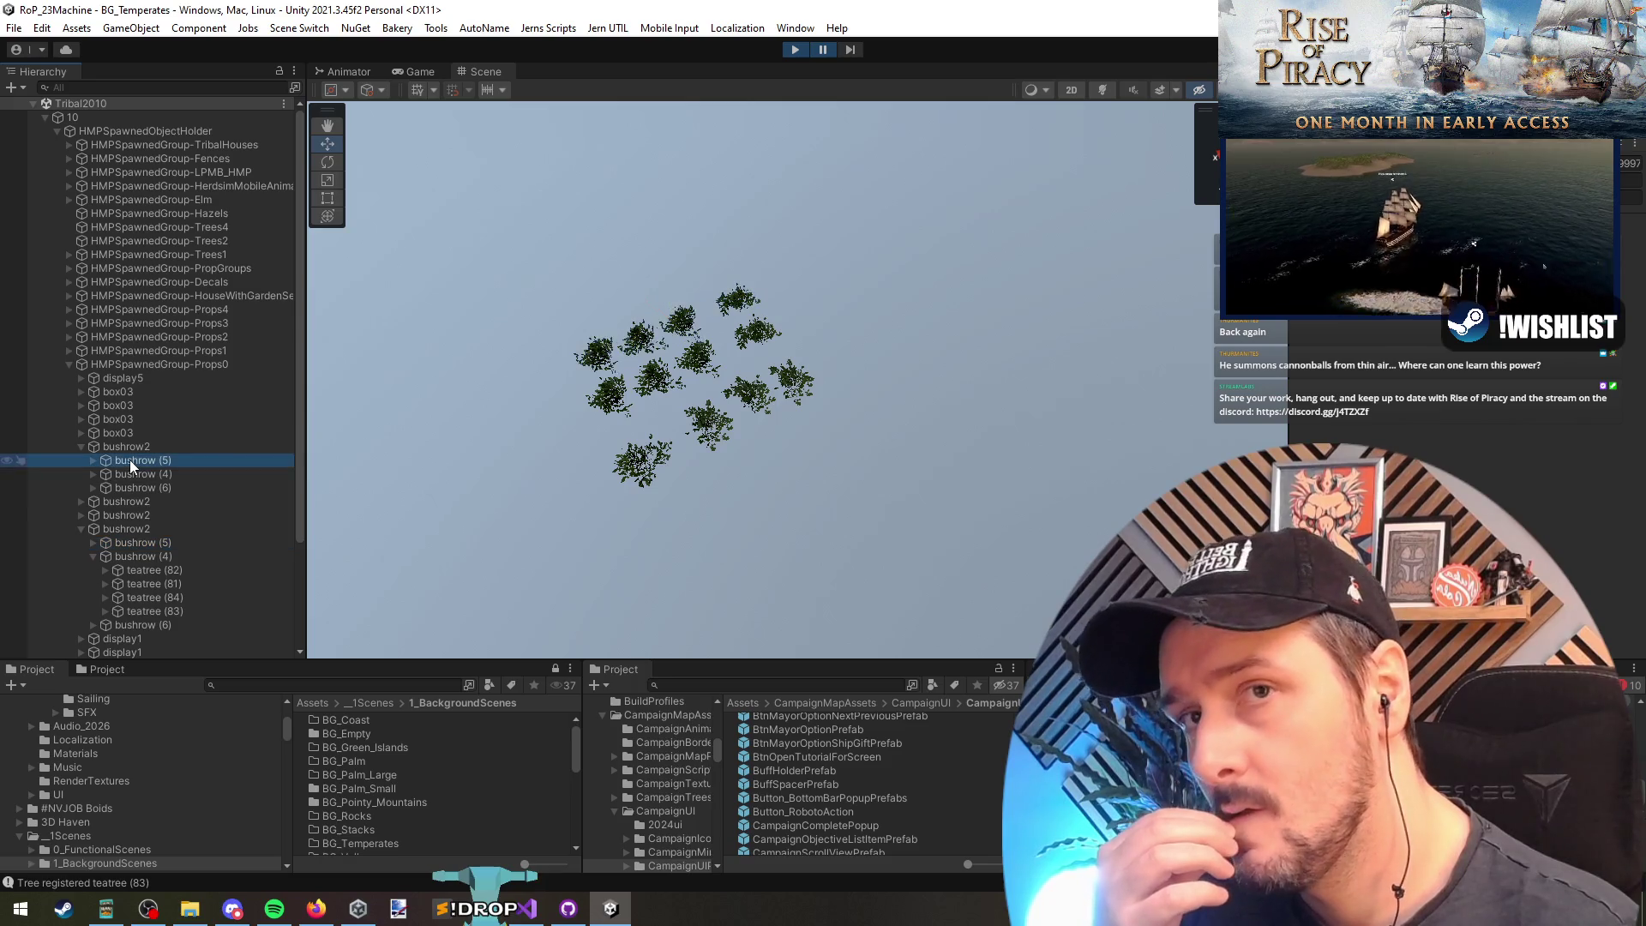
click(133, 489)
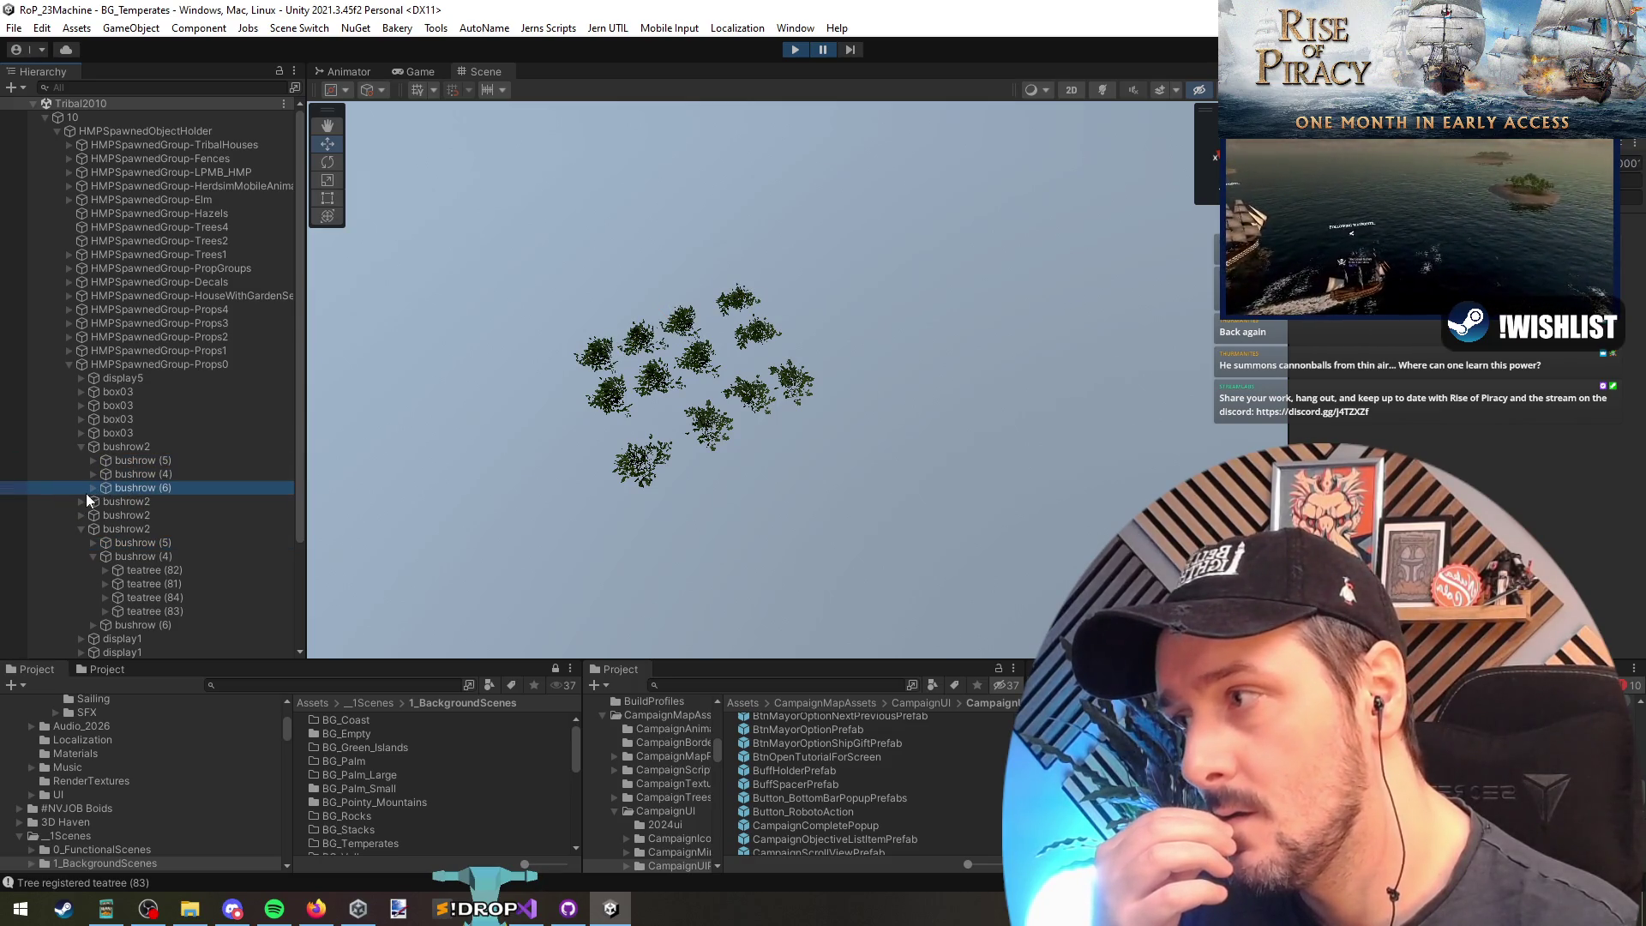
click(92, 488)
click(149, 504)
click(150, 517)
click(150, 529)
click(149, 540)
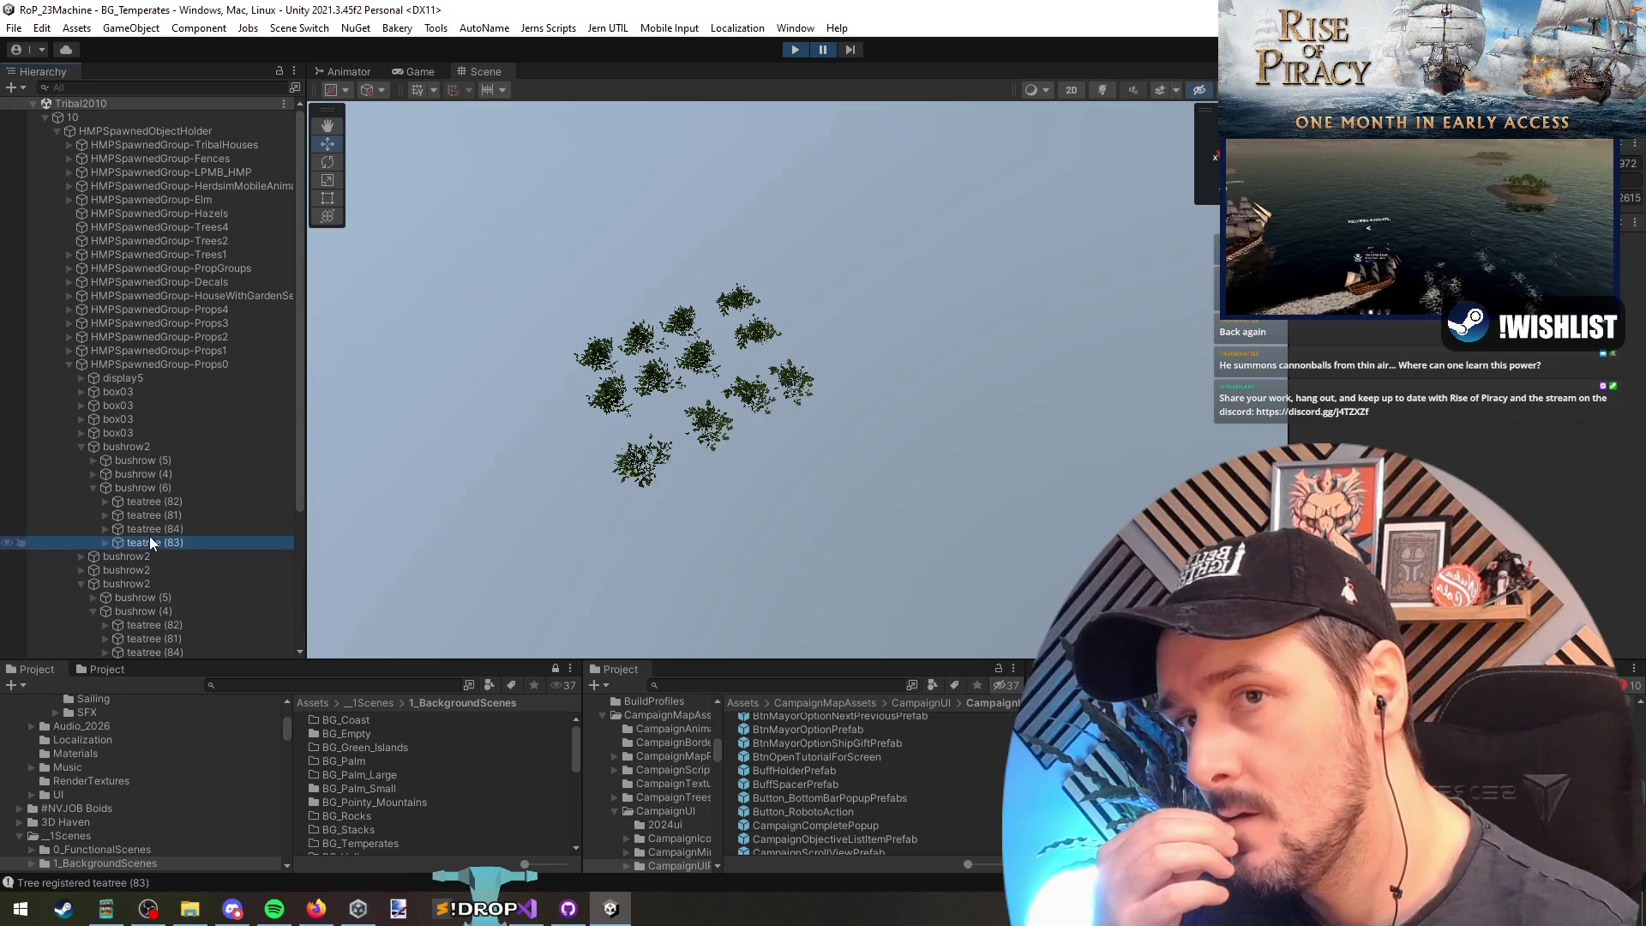
click(152, 504)
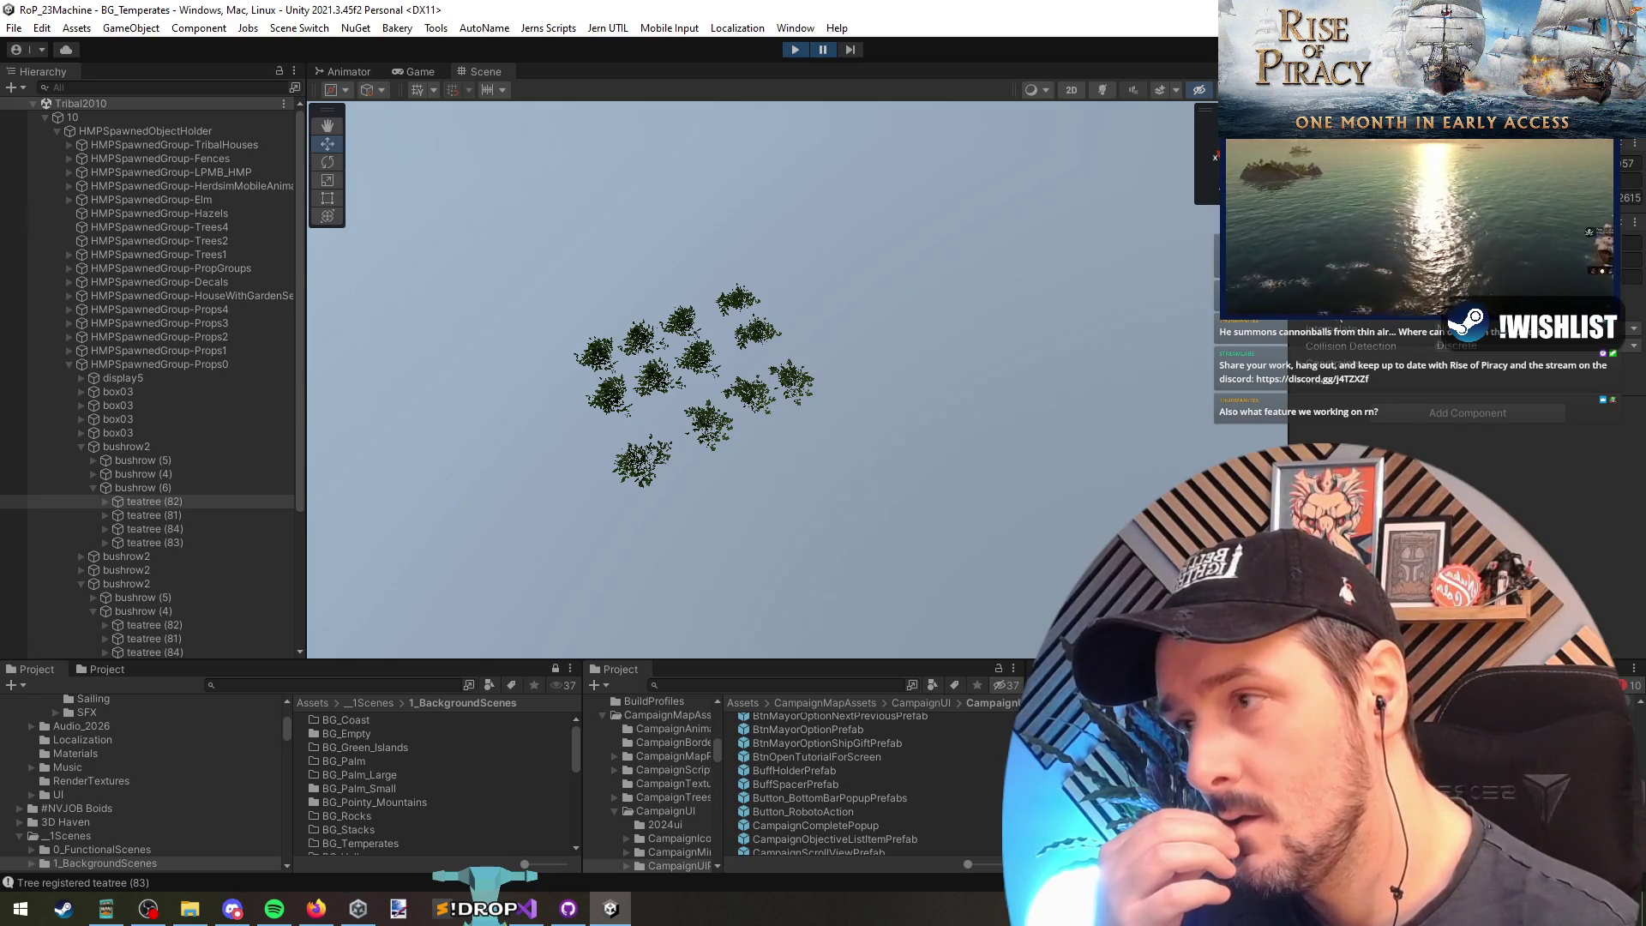
click(156, 500)
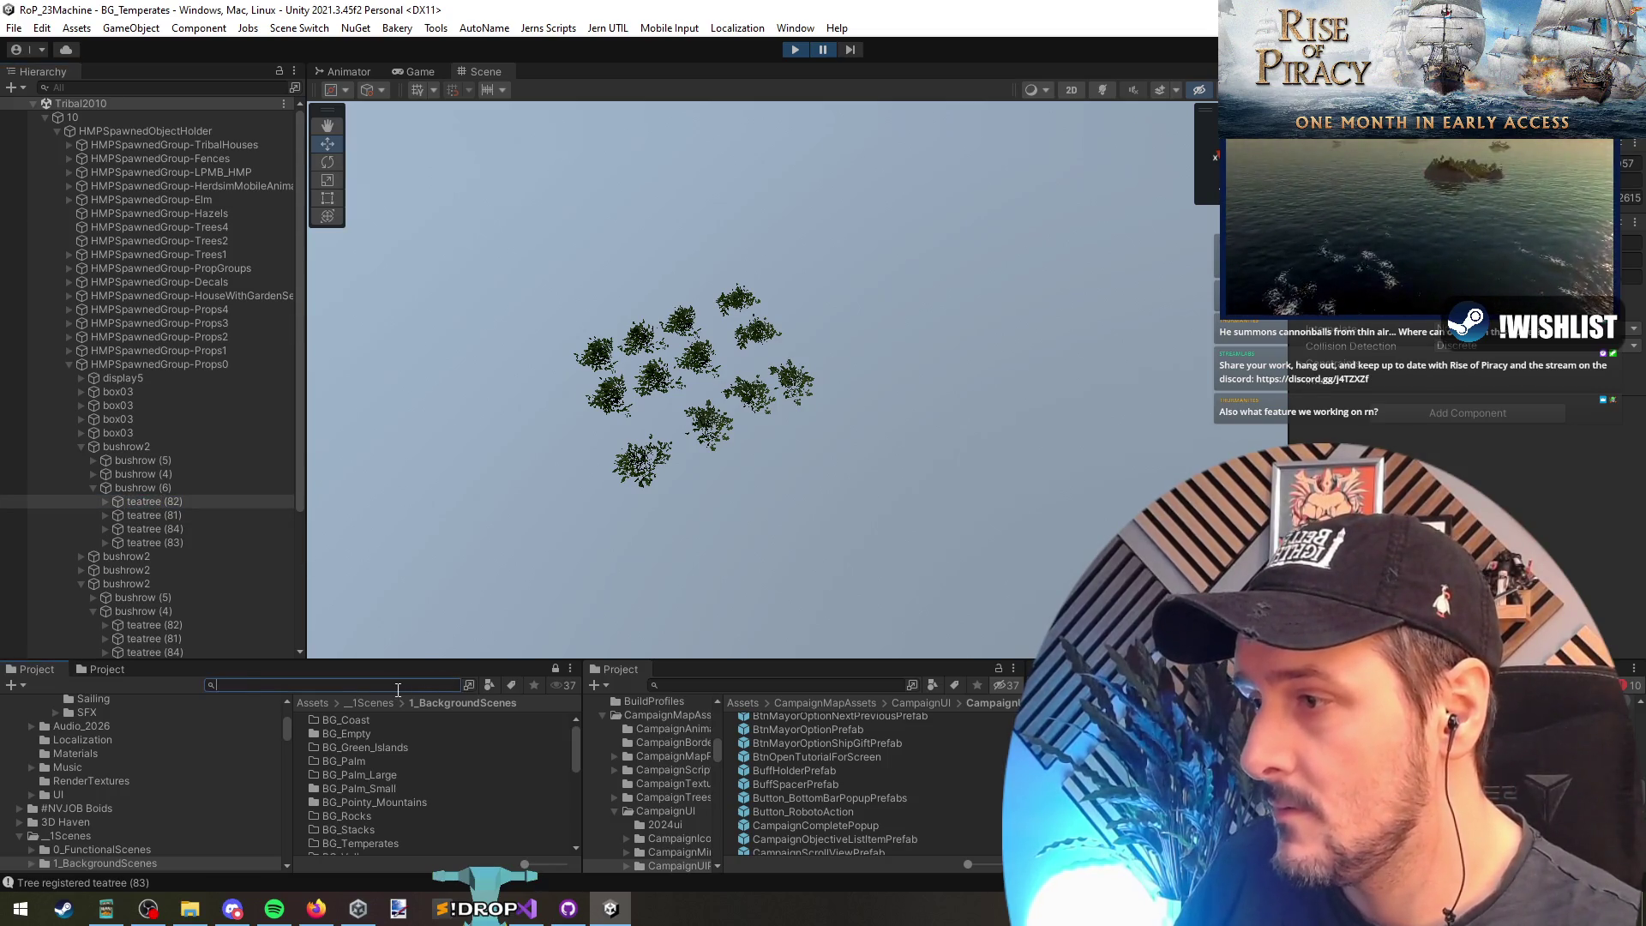
text(teatree)
Step: Browse the tree prefabs teatree, spruce_5, tree02 and elm_1, resizing the panels and collapsing component details
click(357, 721)
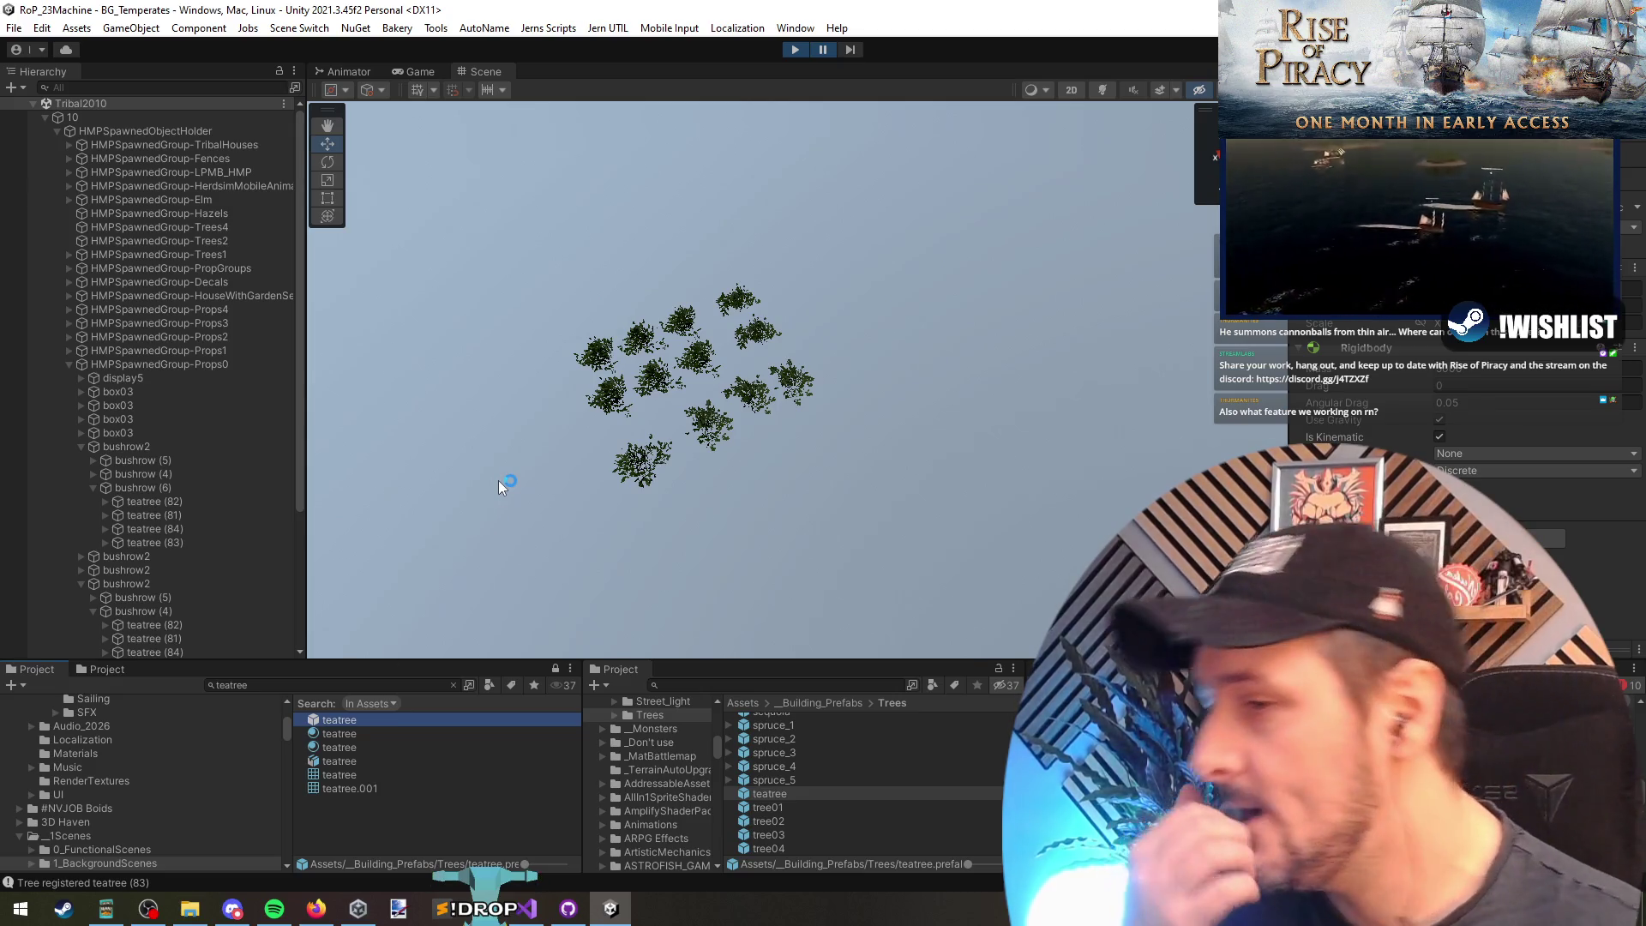
click(794, 781)
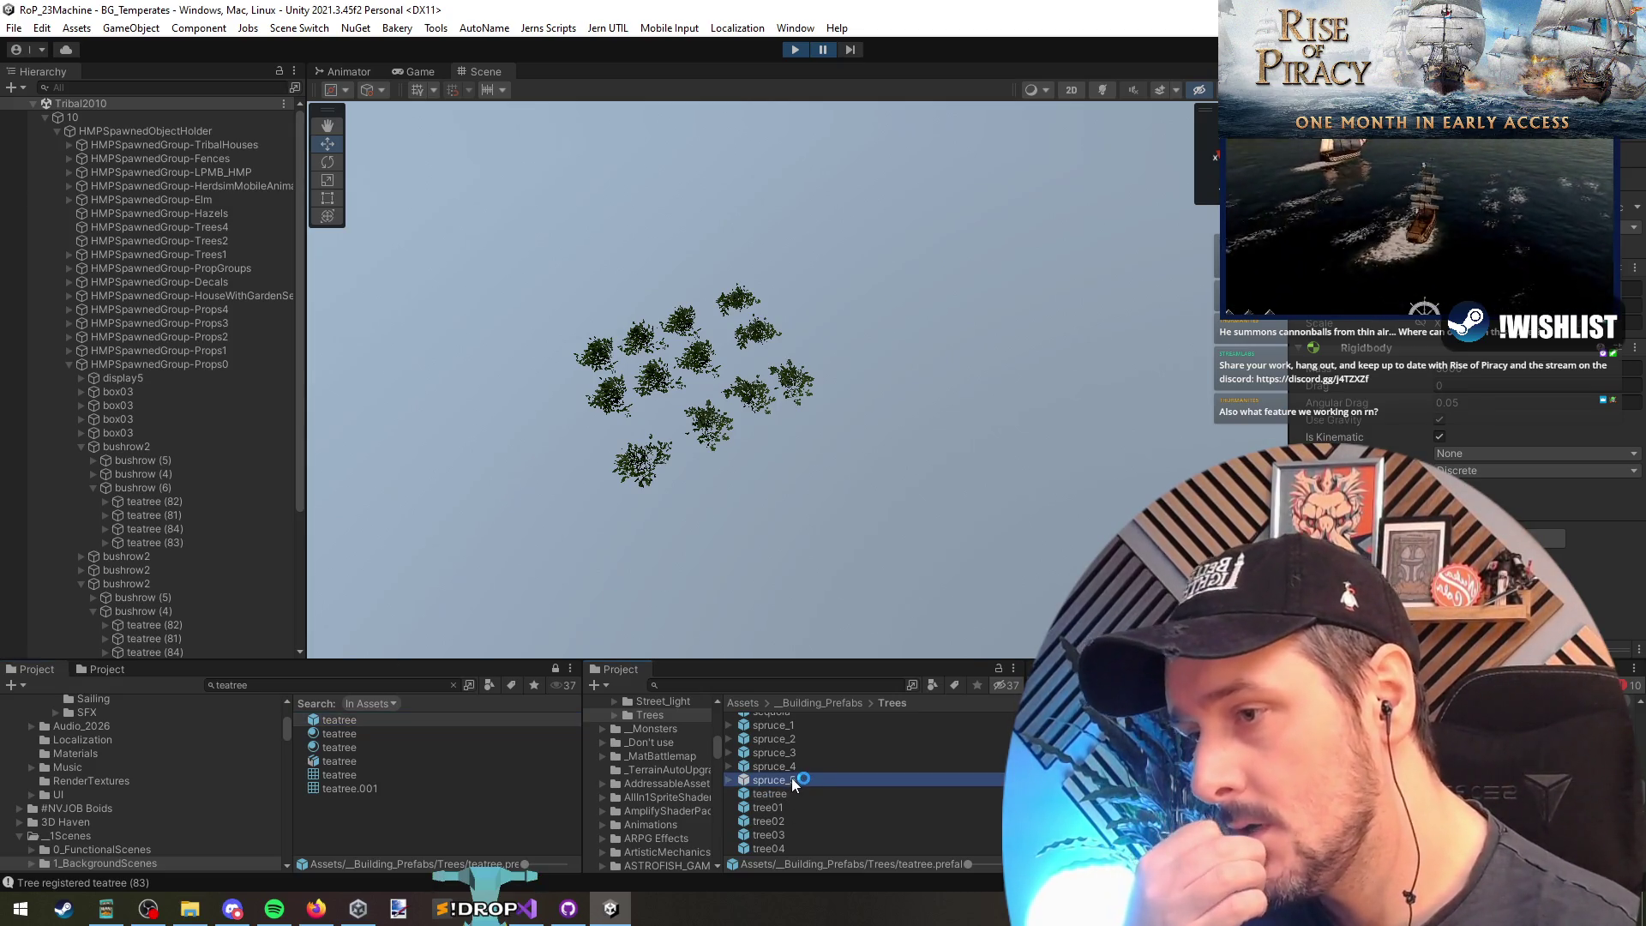
click(830, 821)
drag(832, 661, 828, 339)
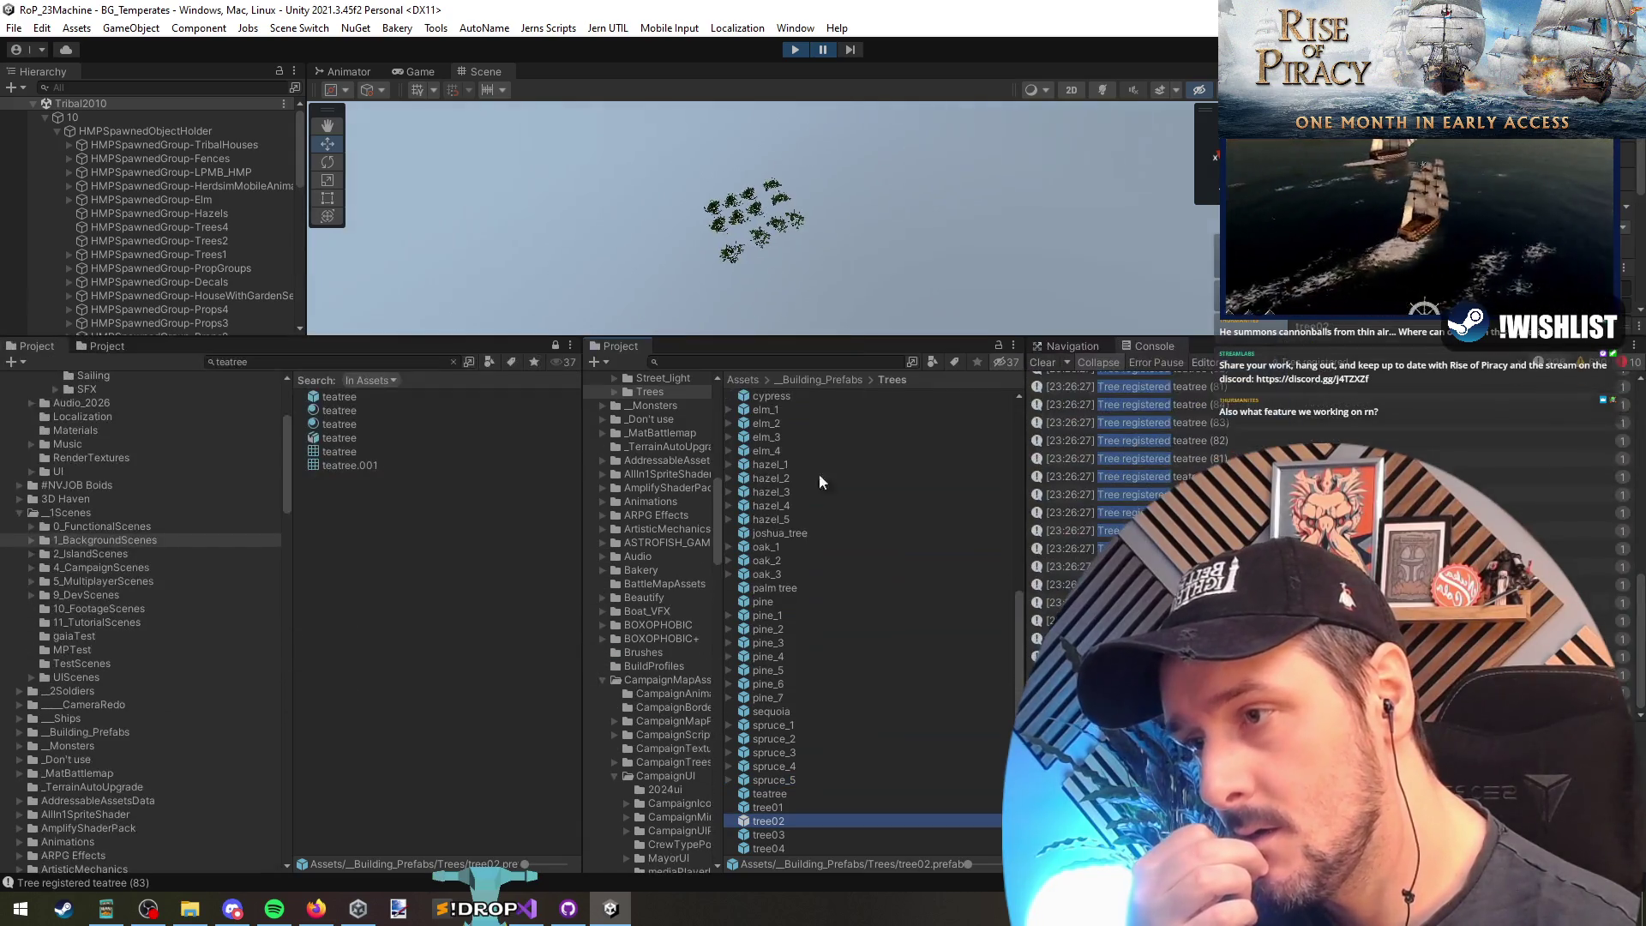
click(775, 409)
drag(995, 338, 974, 556)
click(1343, 349)
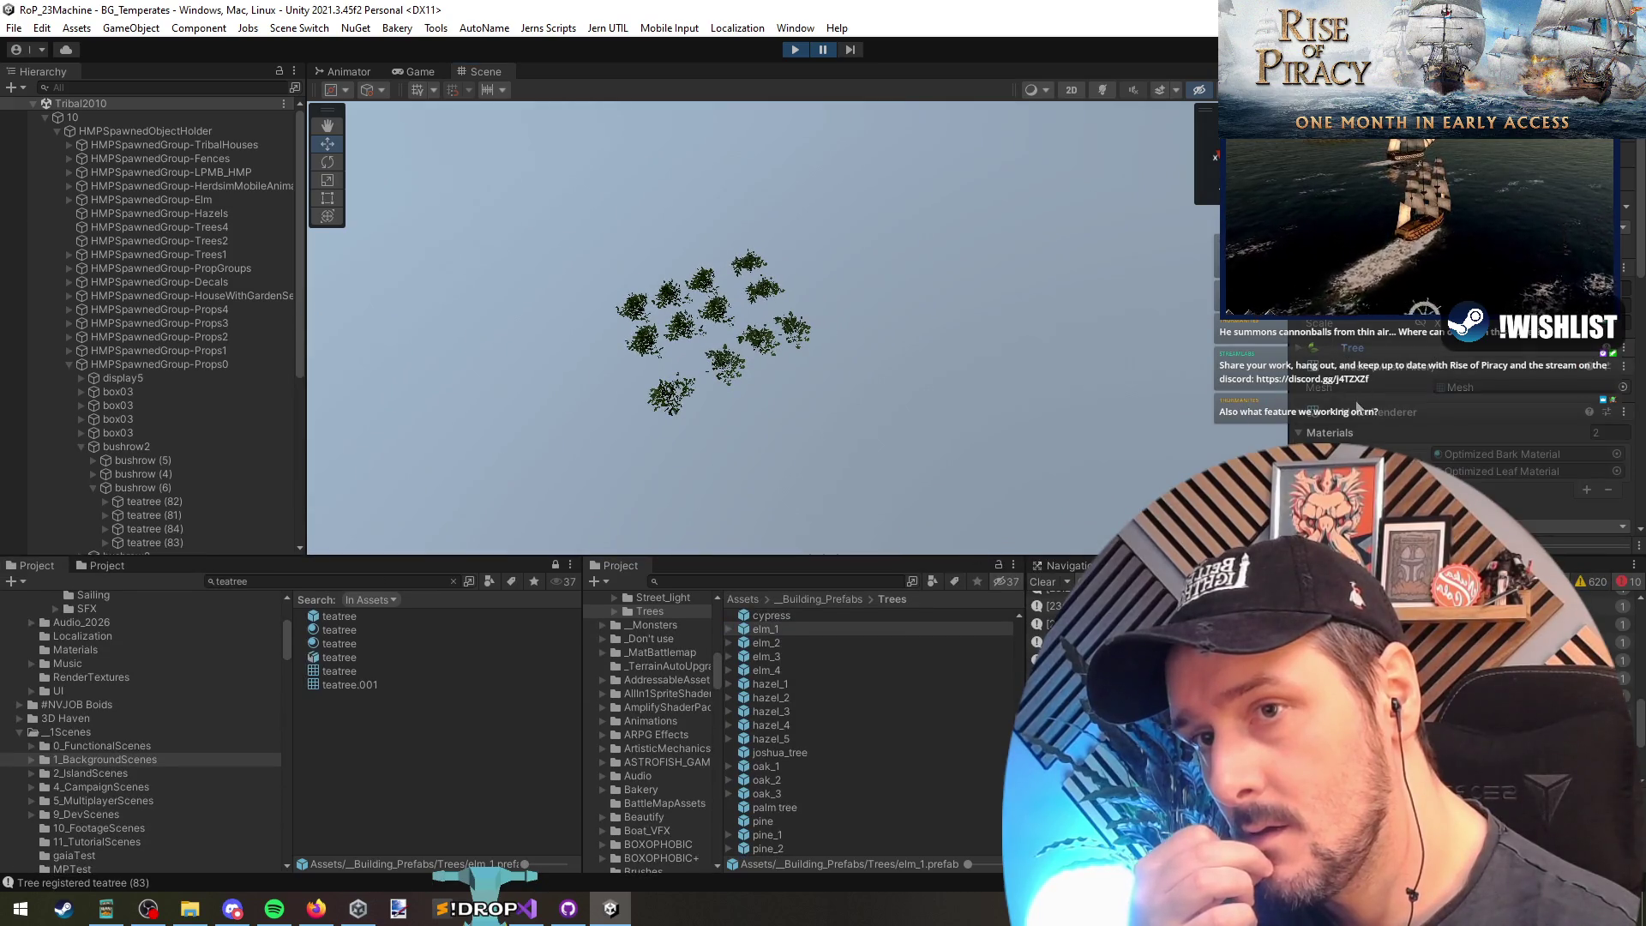
click(1363, 369)
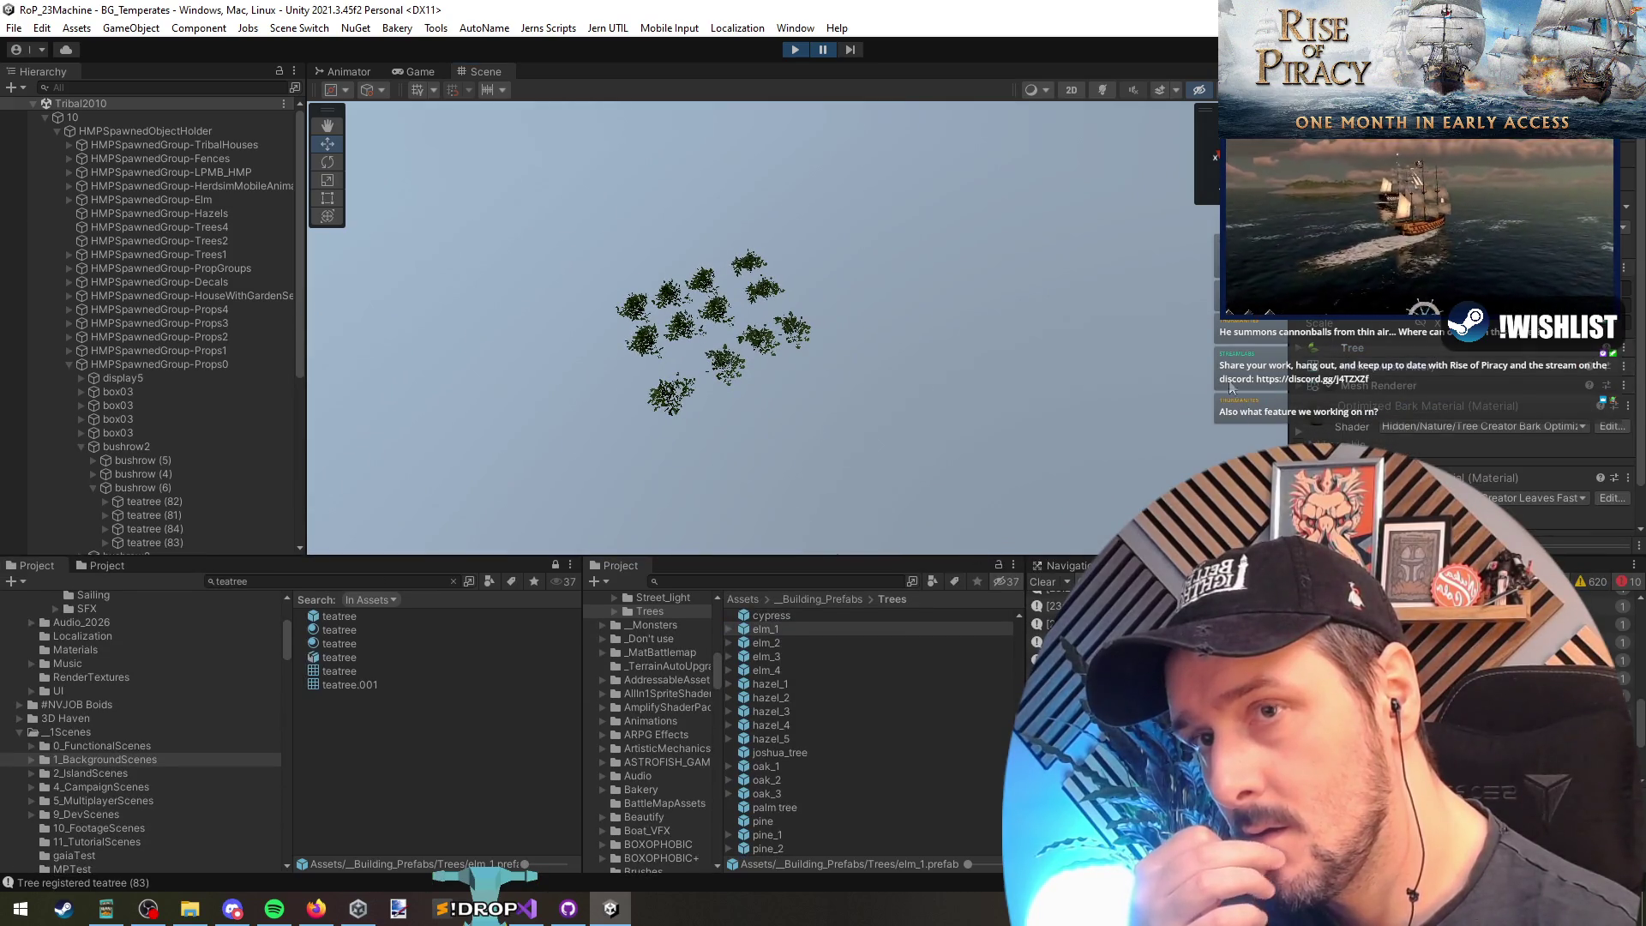
Step: Drag the cypress prefab into the Scene view as a new tree
click(806, 615)
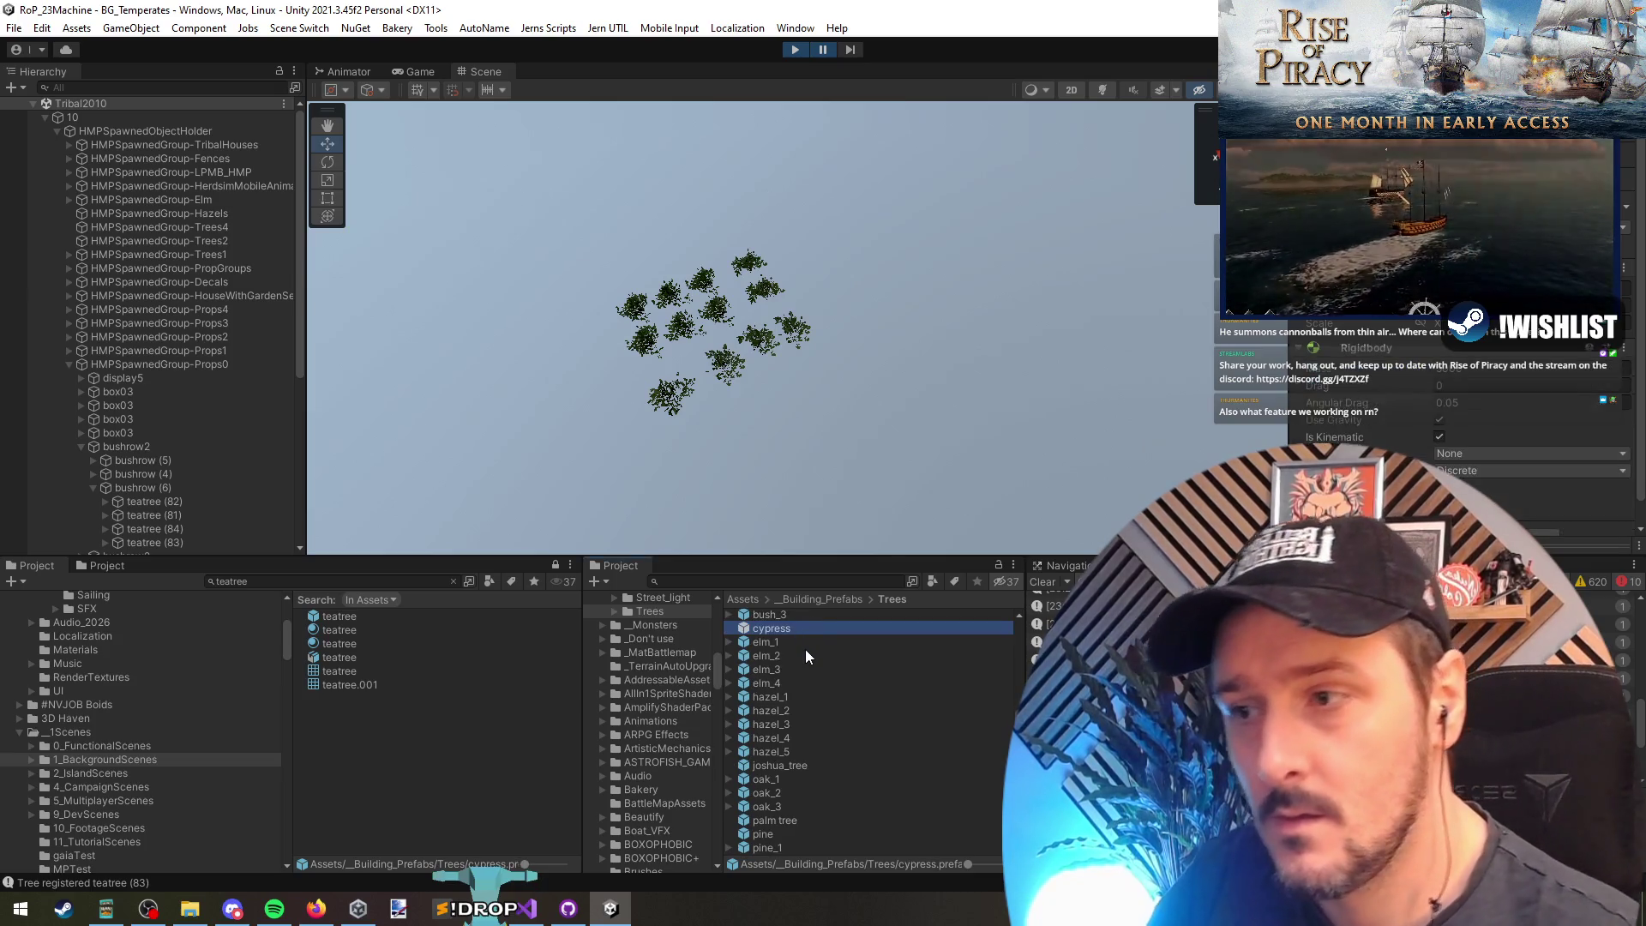
click(796, 631)
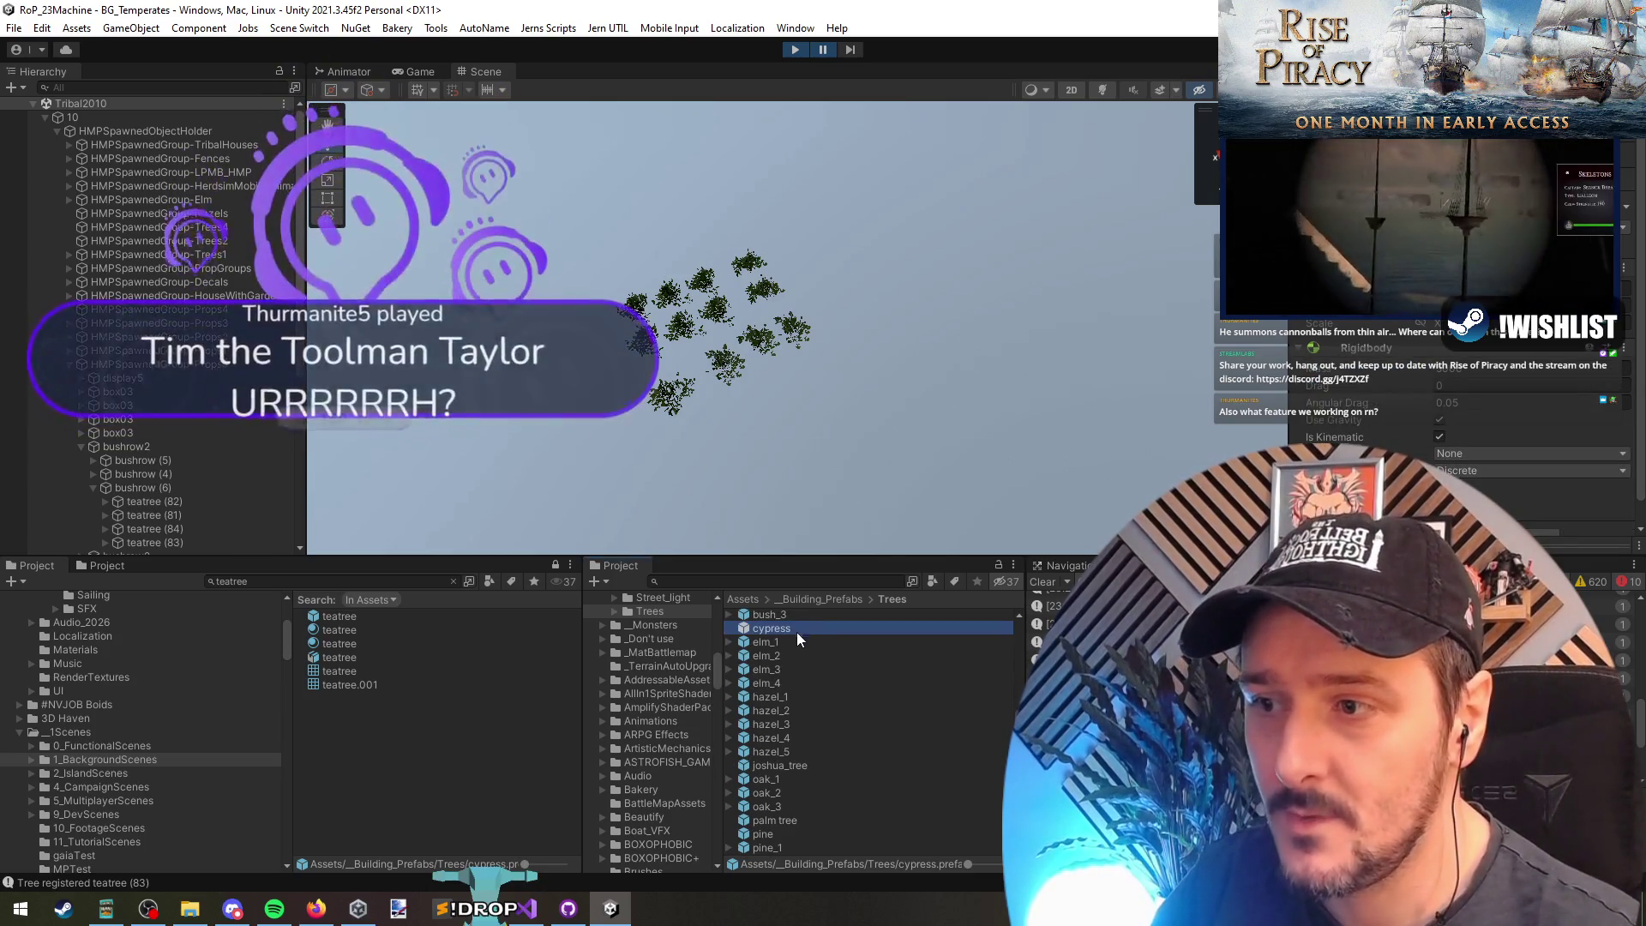
mouse_move(796, 733)
mouse_down()
mouse_move(737, 292)
mouse_move(599, 384)
mouse_move(673, 446)
mouse_move(760, 343)
mouse_move(841, 441)
mouse_move(885, 369)
mouse_up()
scroll(782, 653, up, 5)
Step: Browse the Trees prefabs and place two tree02 and one tree04 beside the cypress
click(799, 755)
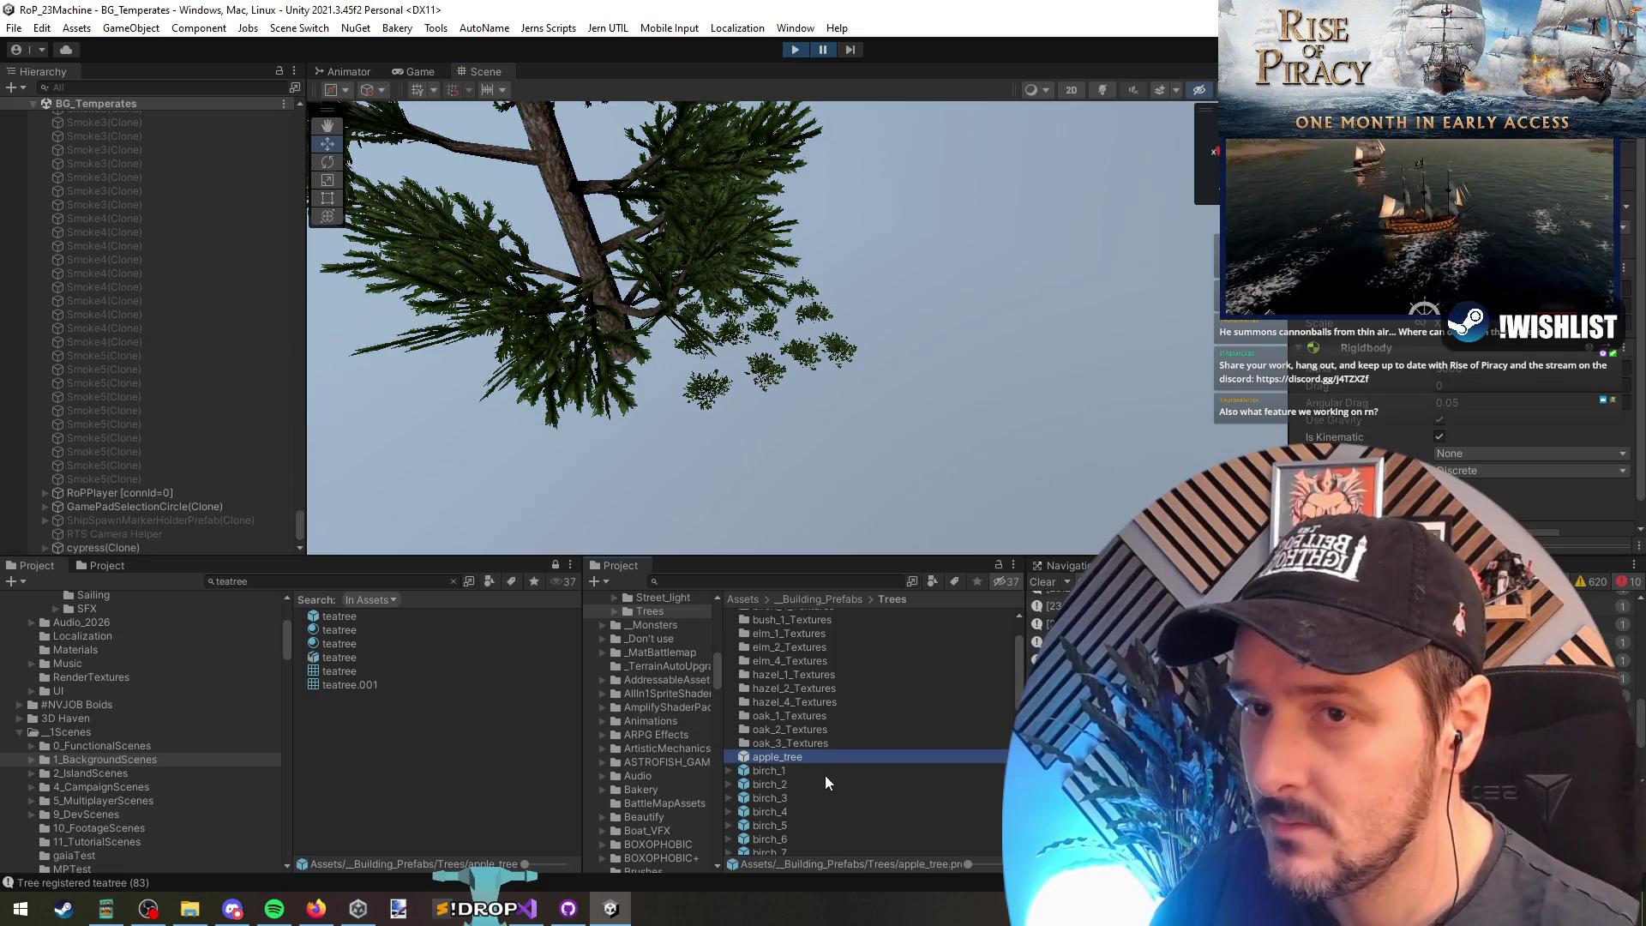
key(Down)
key(Down)
key(Down)
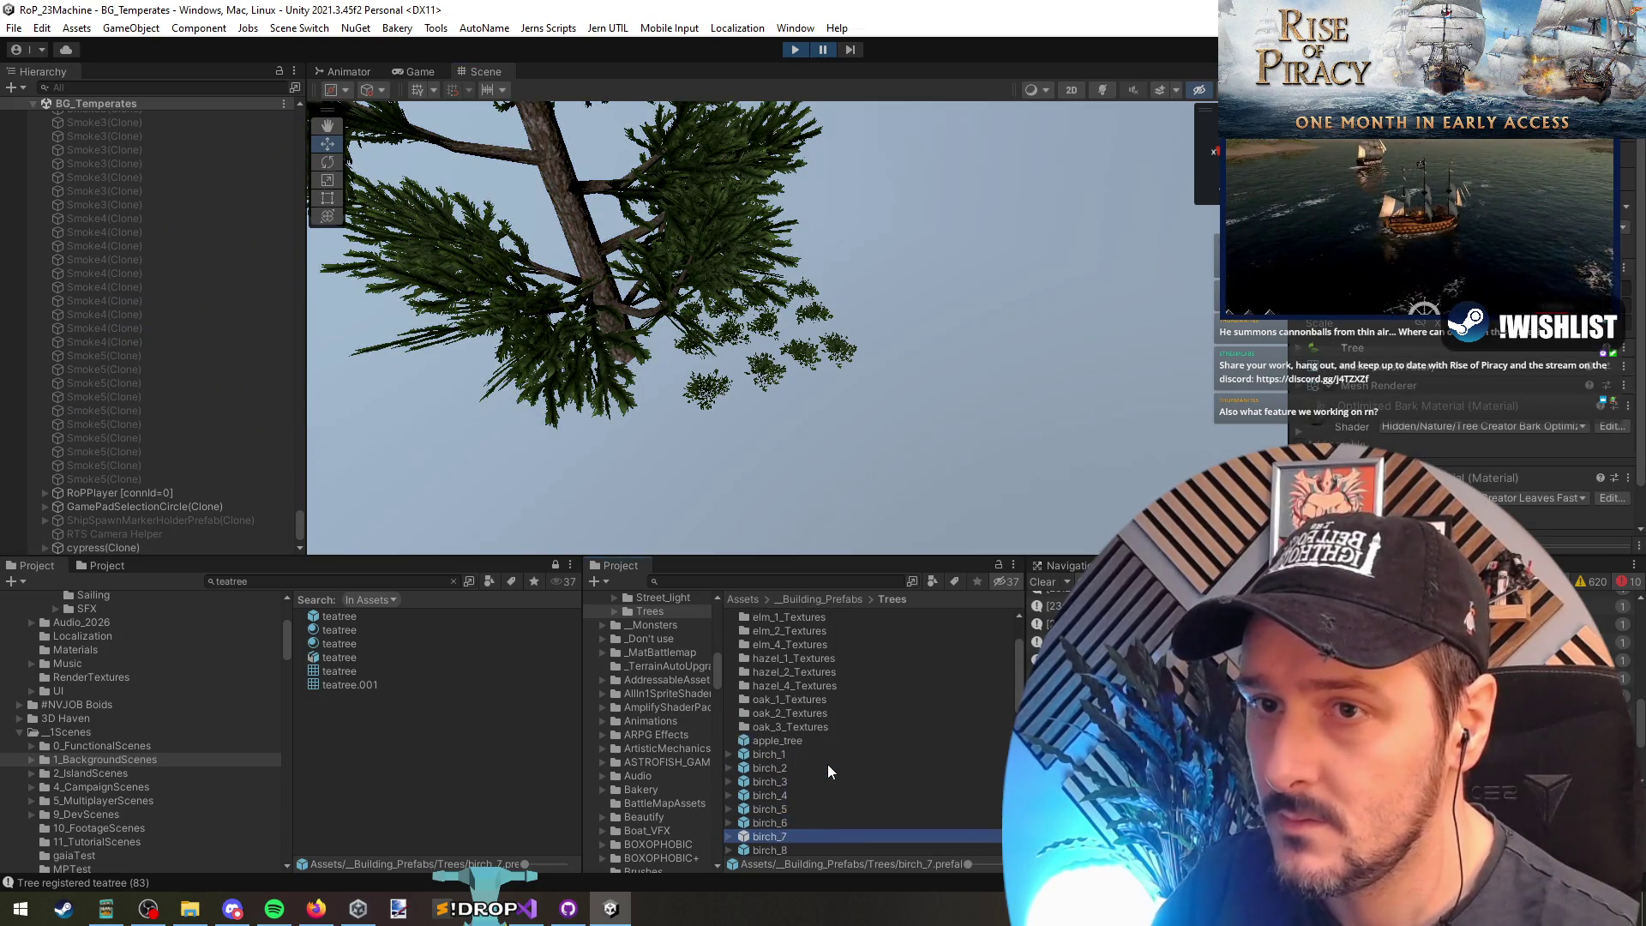
key(Down)
key(Down)
key(Down)
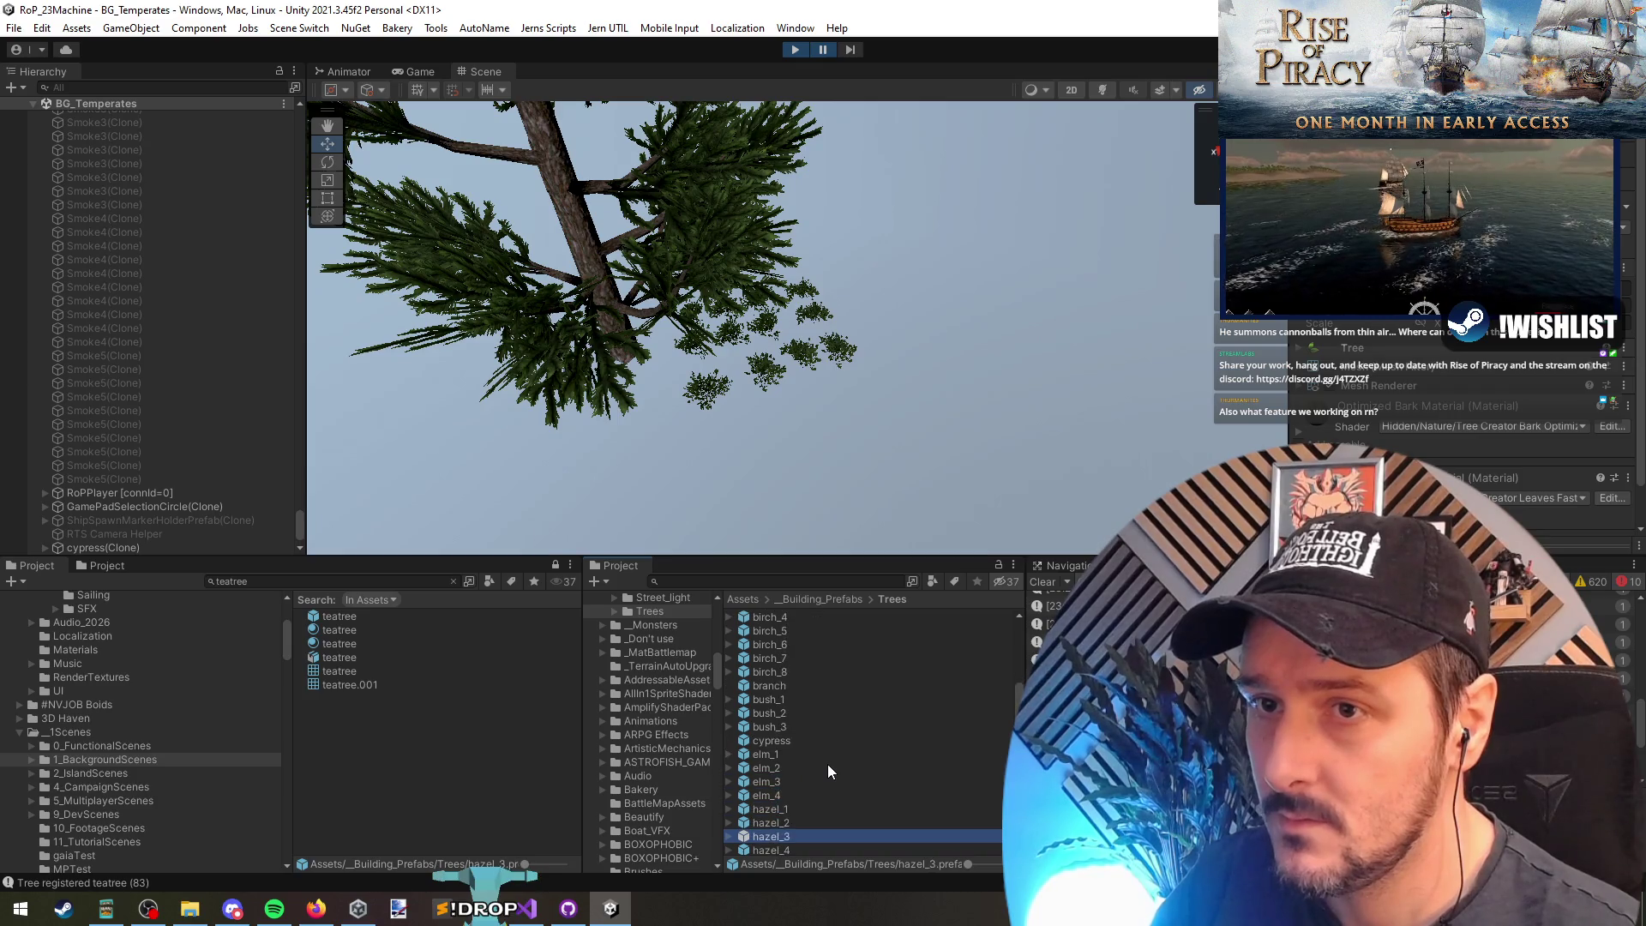
key(Down)
key(Down)
key(Down)
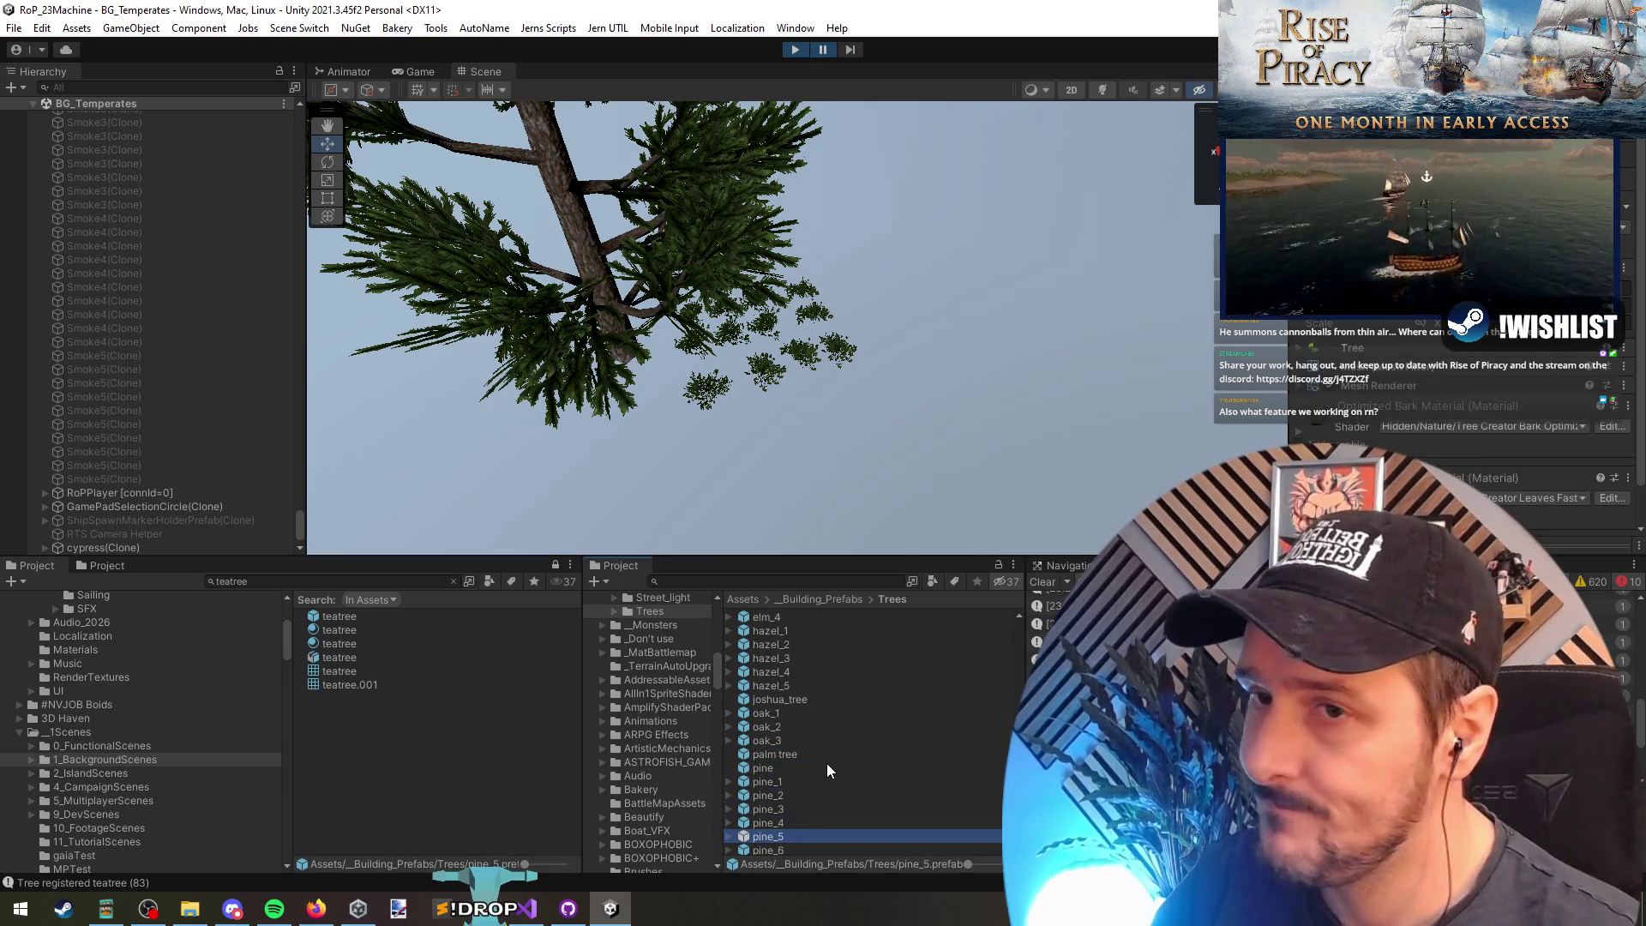
key(Down)
key(Down)
key(Down)
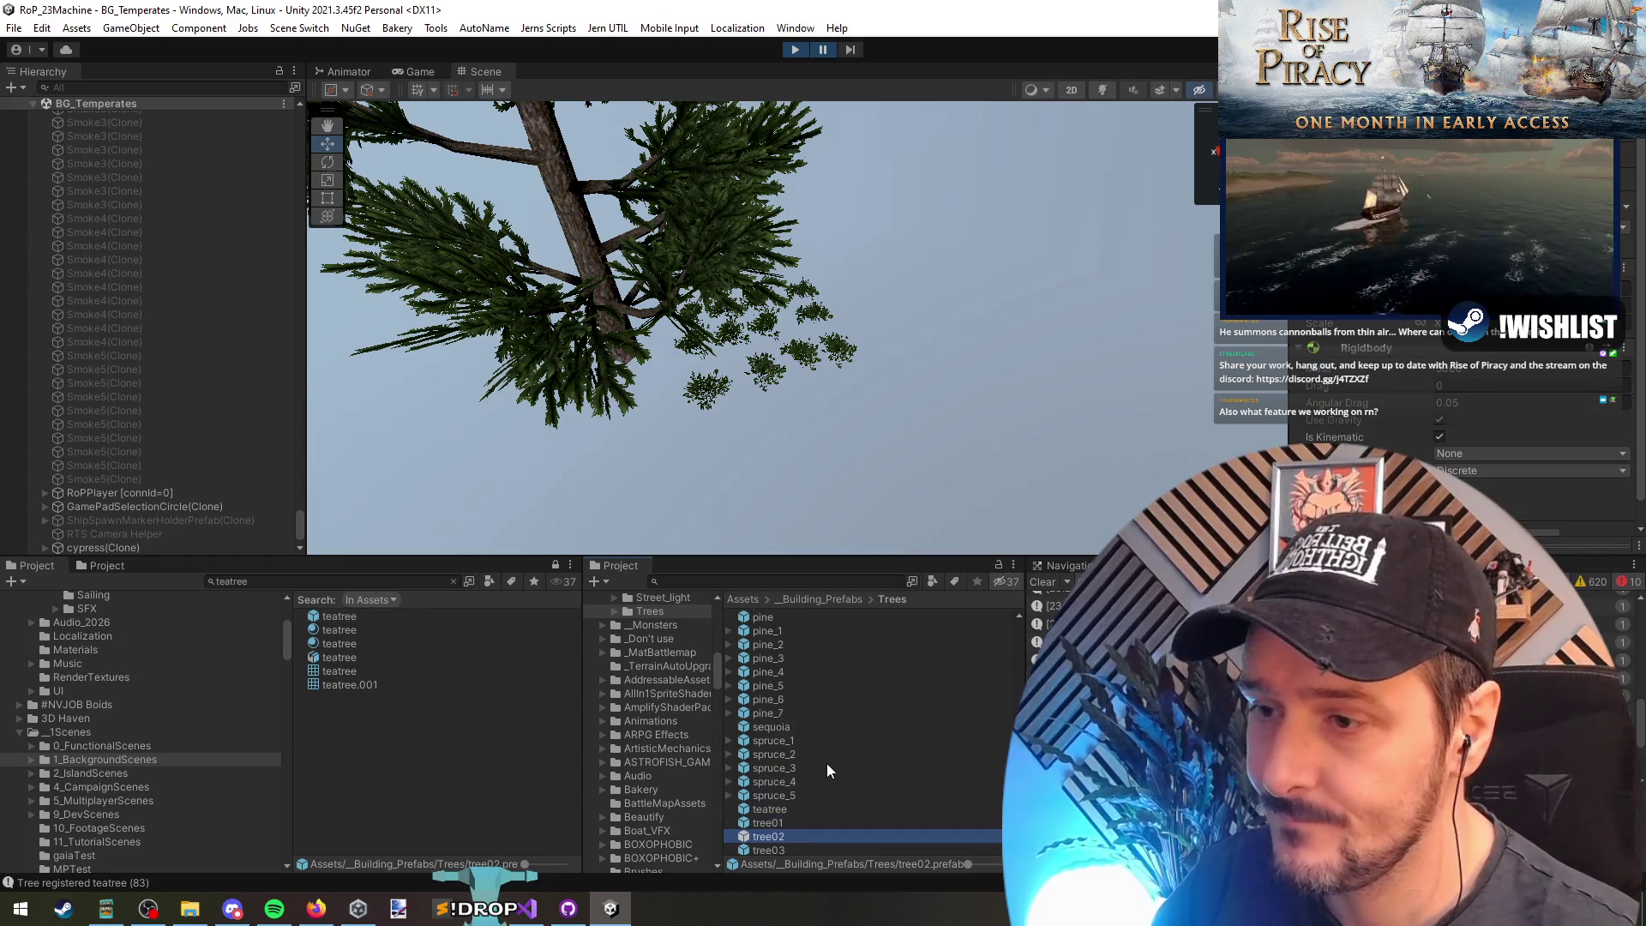
key(Down)
key(Down)
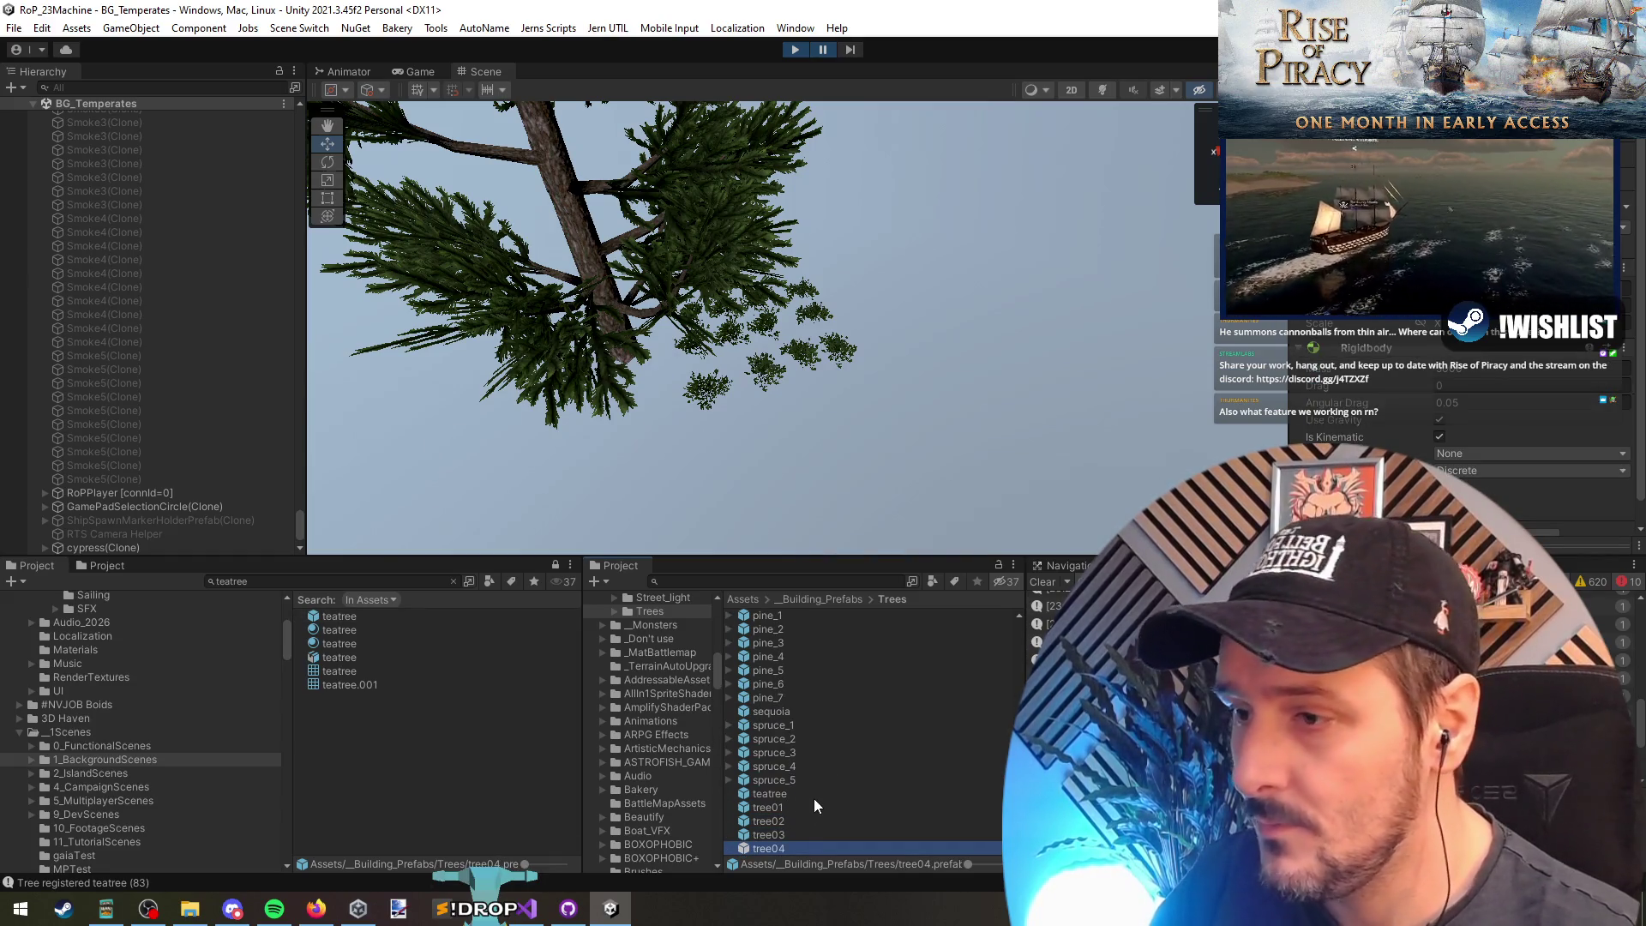
click(918, 408)
mouse_move(778, 798)
mouse_down()
mouse_move(754, 436)
mouse_move(814, 487)
mouse_up()
mouse_move(788, 846)
mouse_down()
mouse_move(1027, 426)
mouse_move(891, 398)
mouse_move(858, 365)
mouse_up()
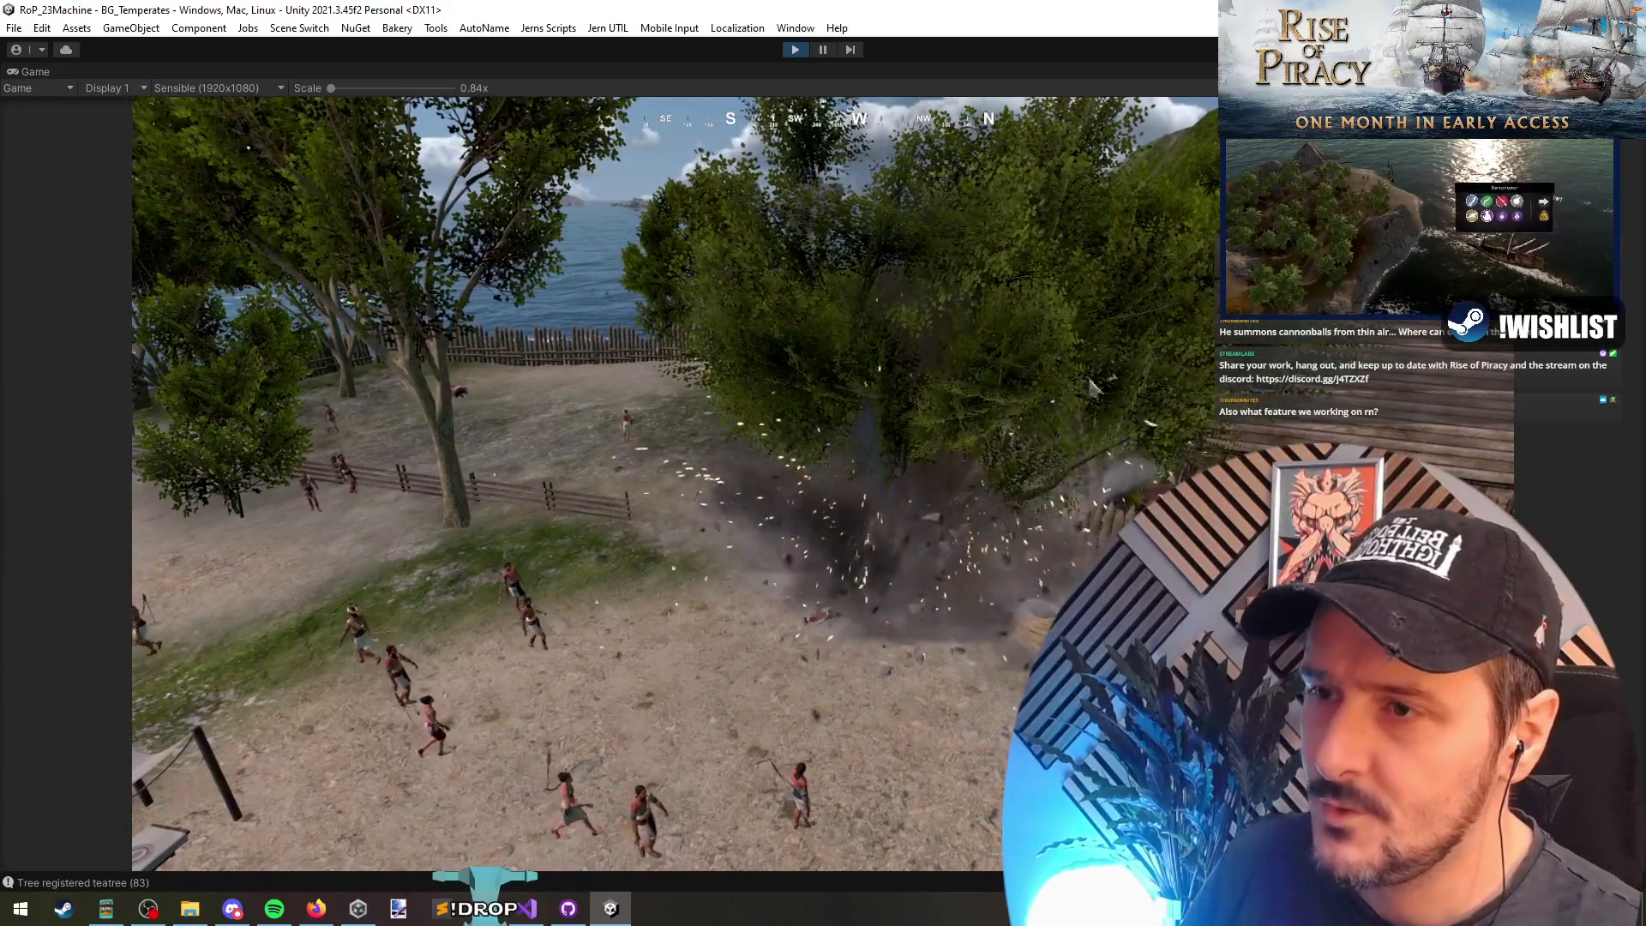
Step: Call cannonball strikes on the village, trees, camp and flagged capture point
click(514, 338)
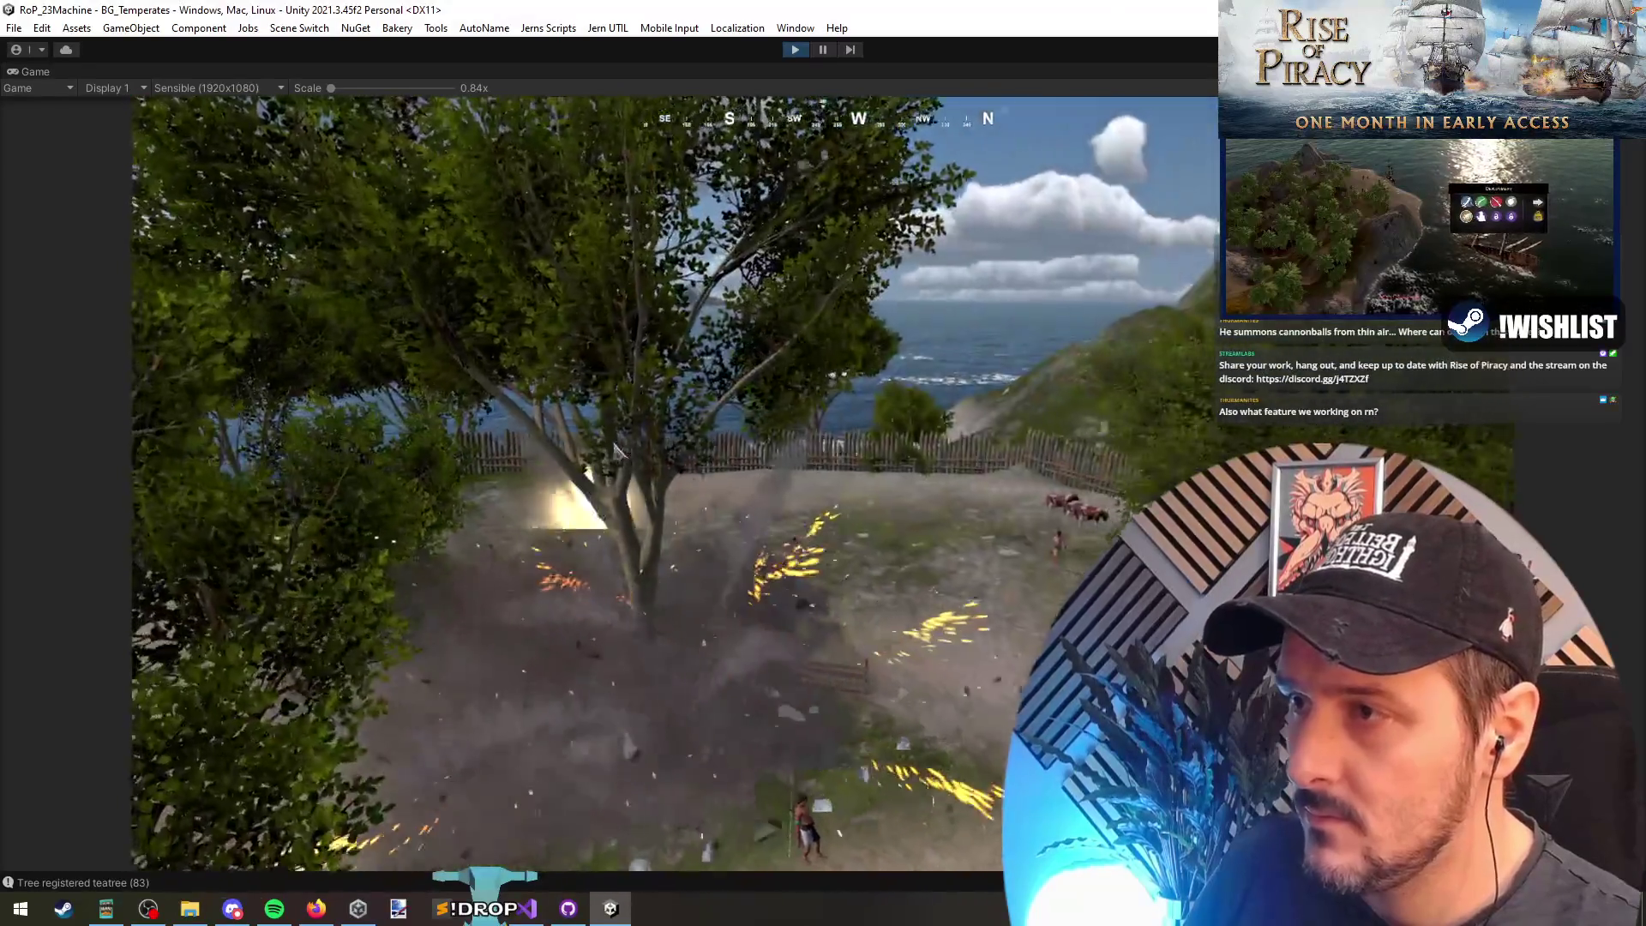
click(598, 552)
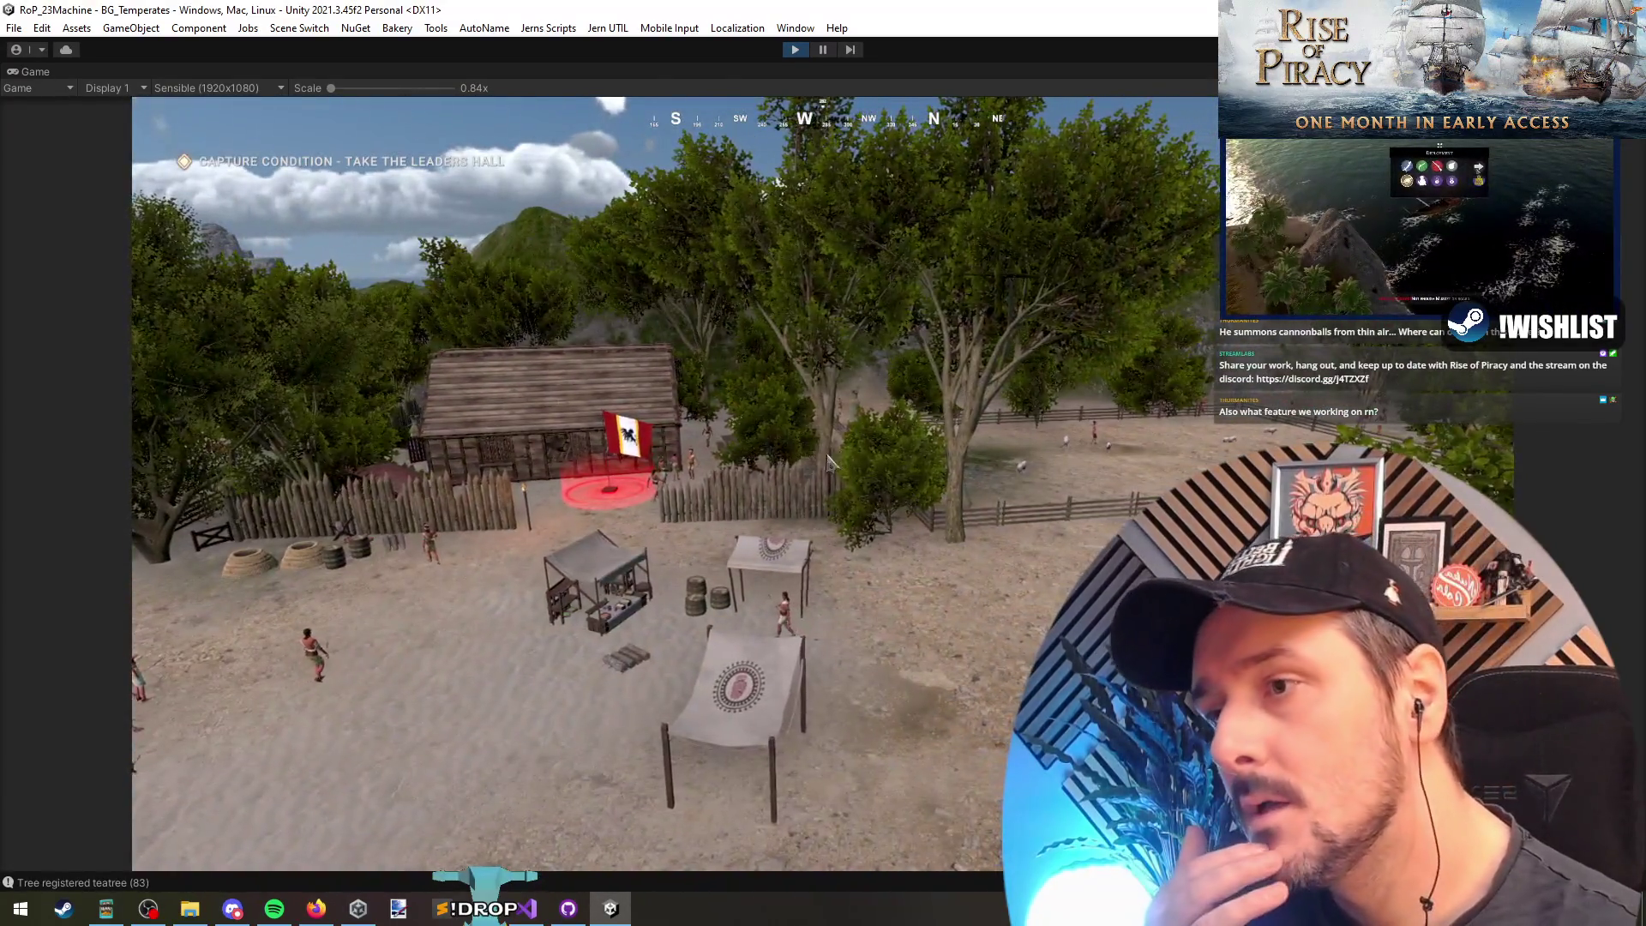
click(772, 437)
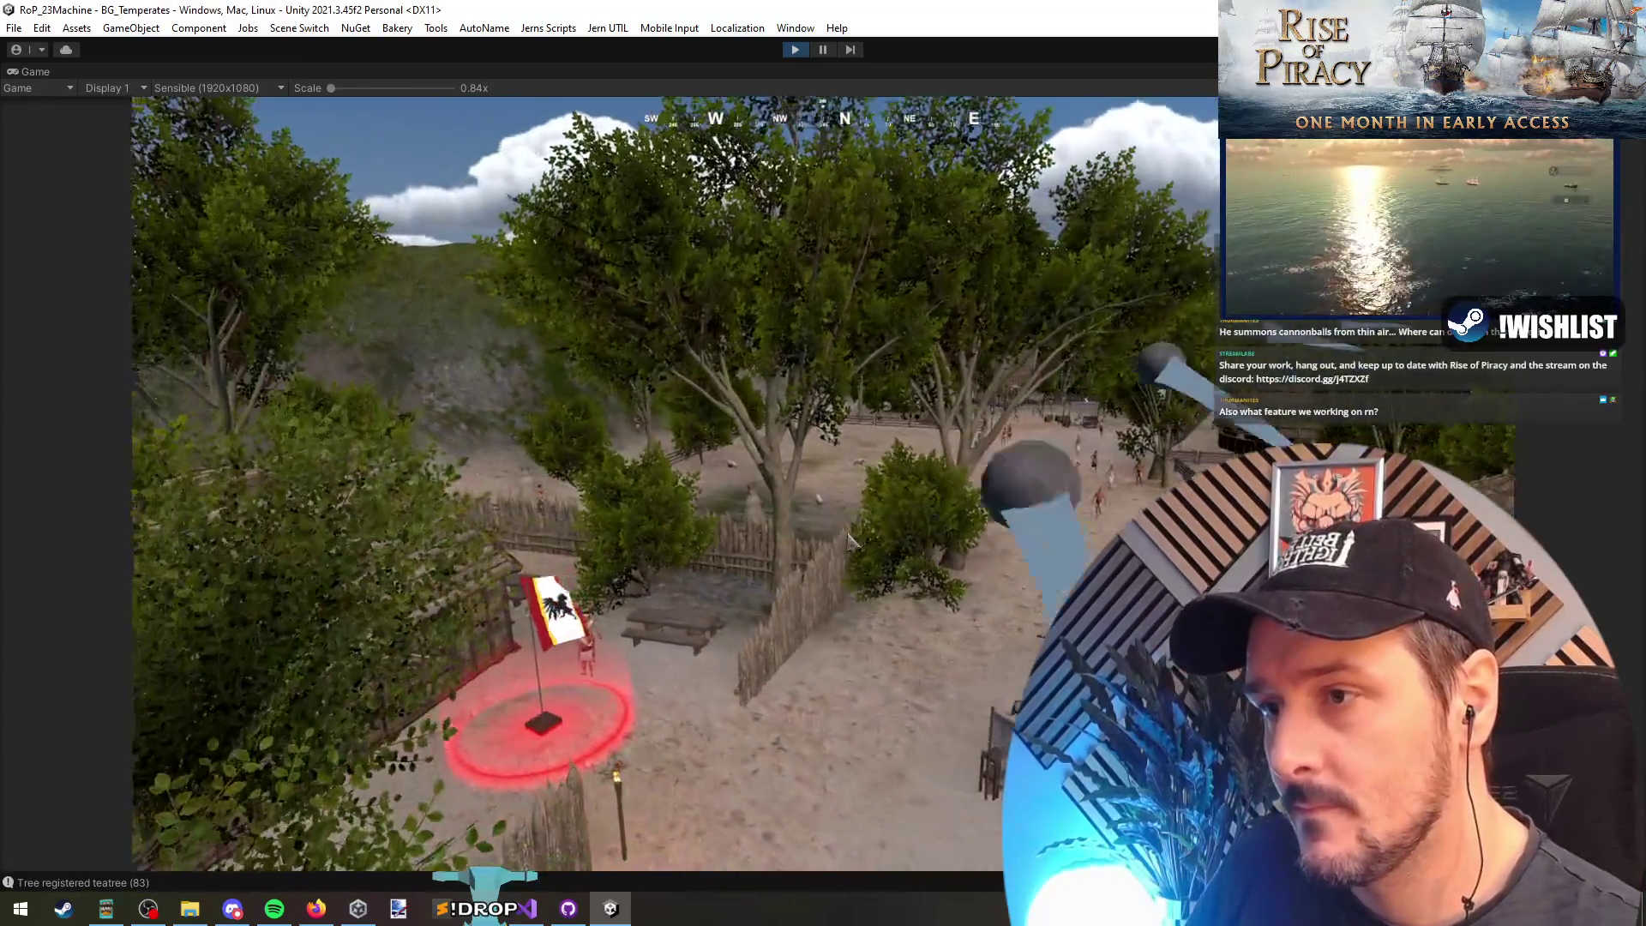
click(765, 556)
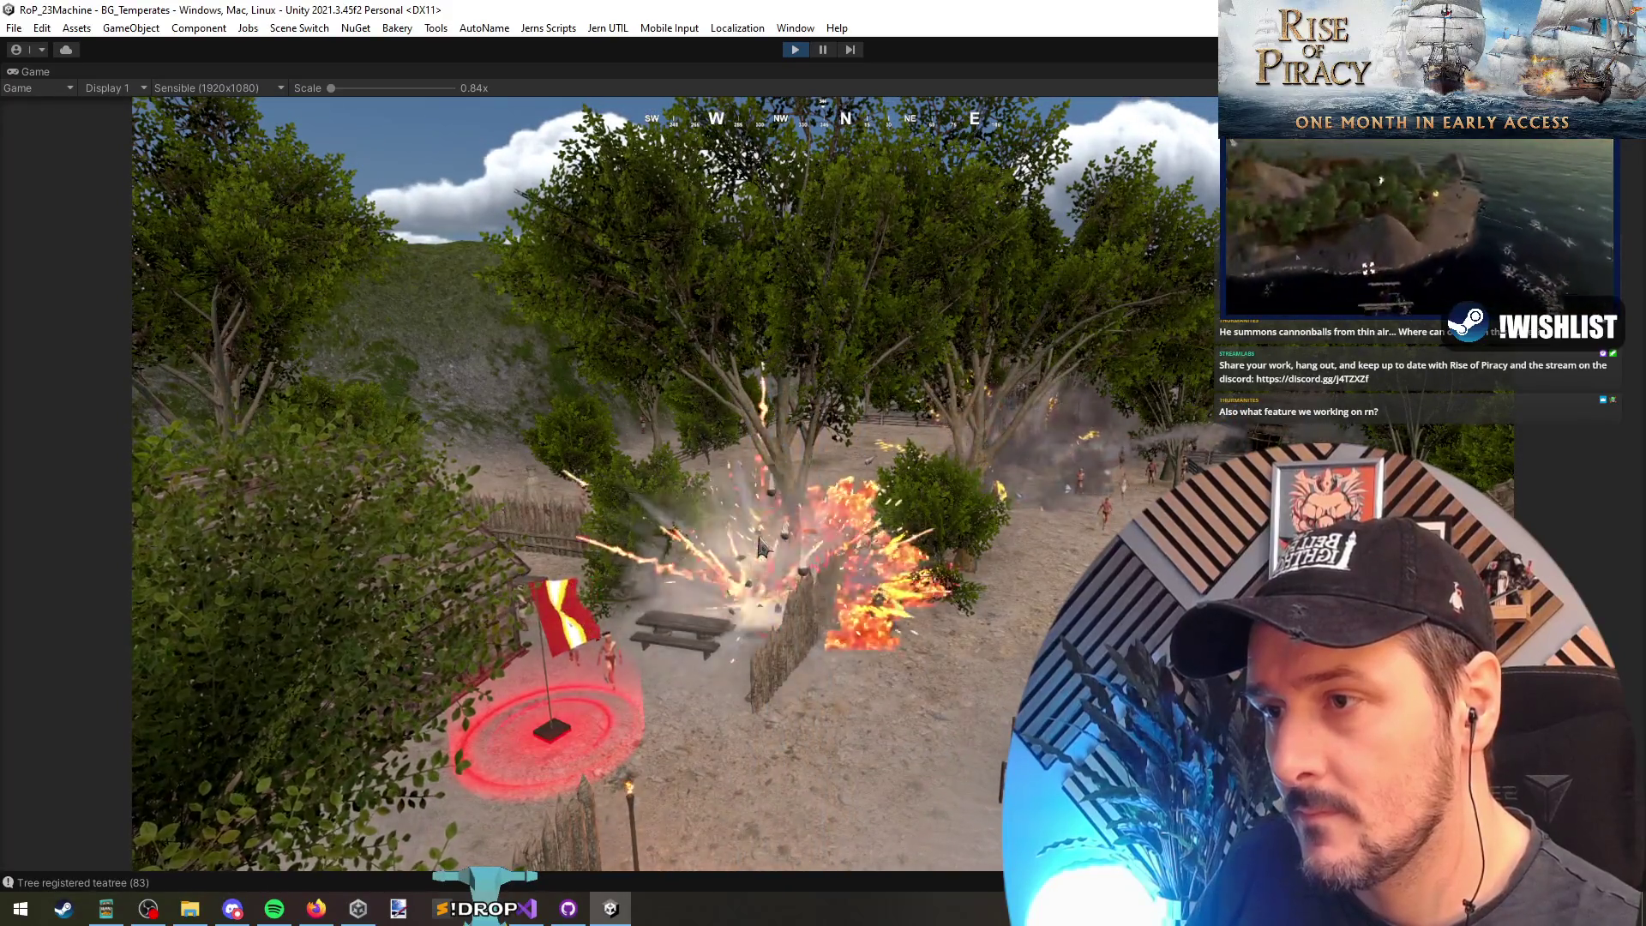
scroll(701, 592, down, 5)
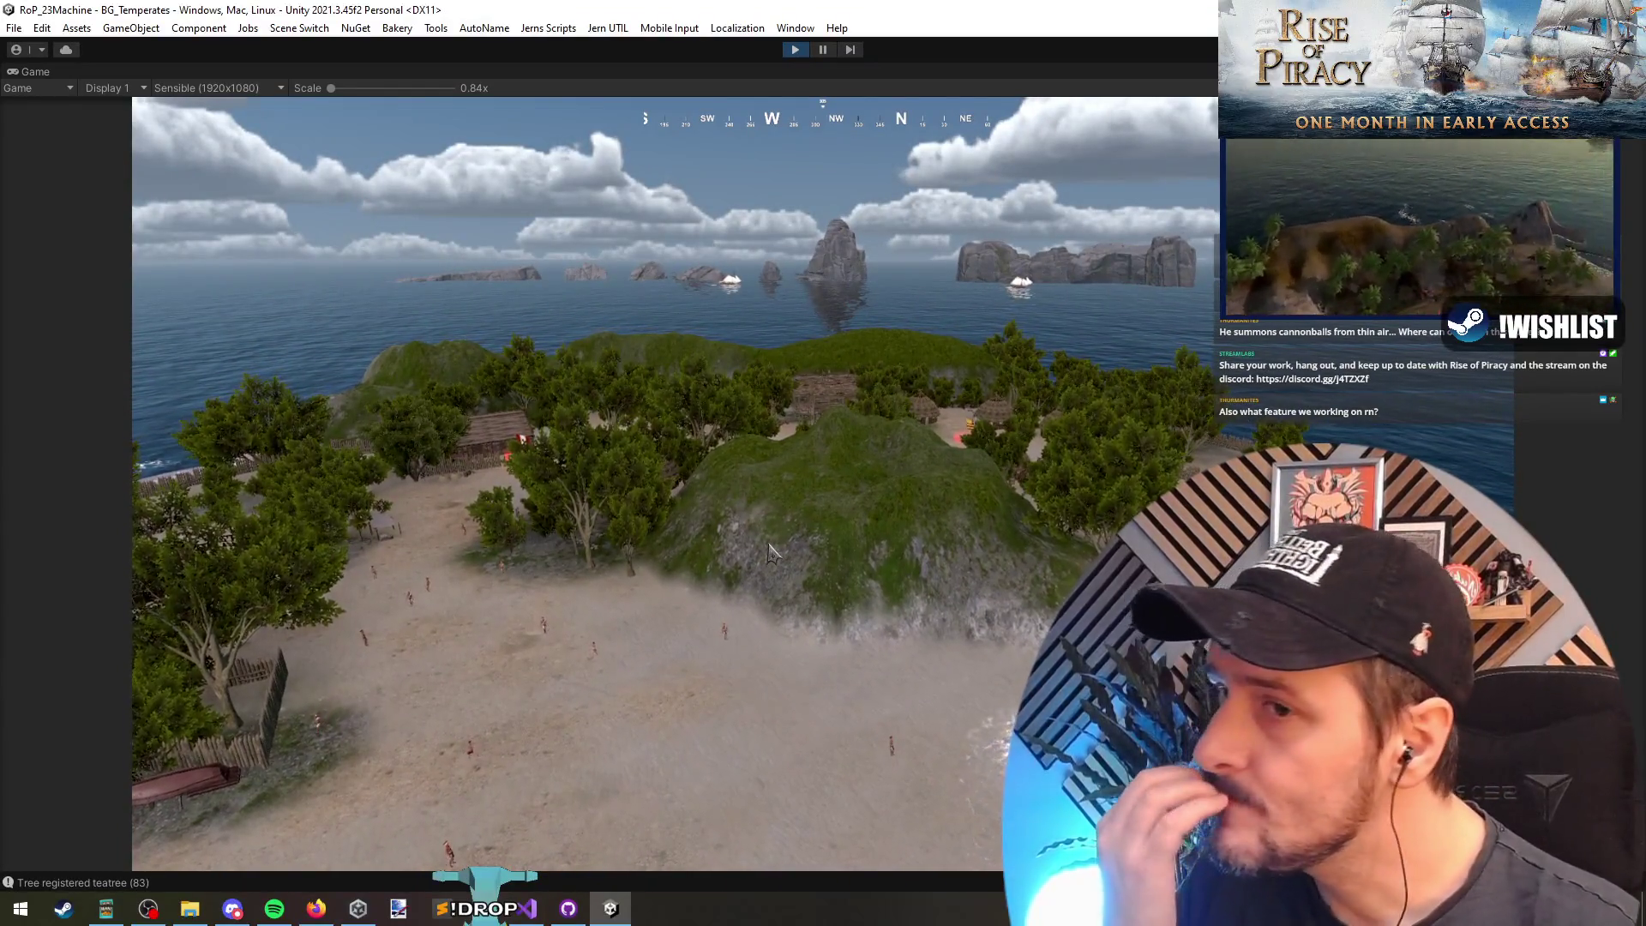
Step: Pause the game to restore the editor and select the pine_2 prefab
drag(693, 257, 1214, 326)
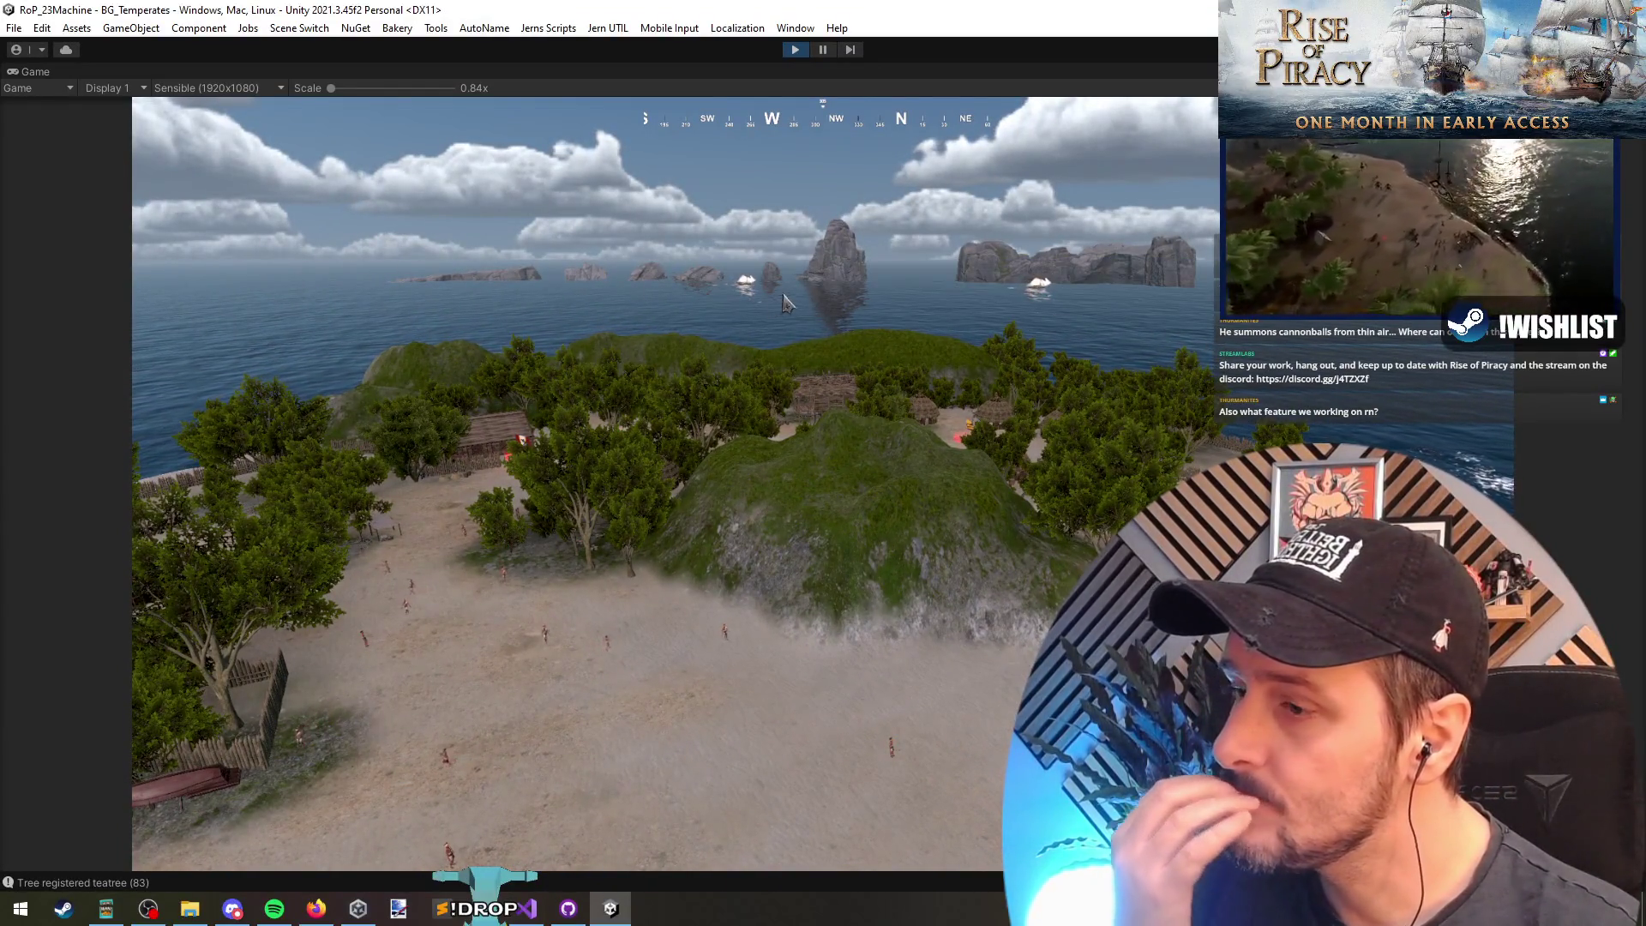
click(823, 50)
click(780, 631)
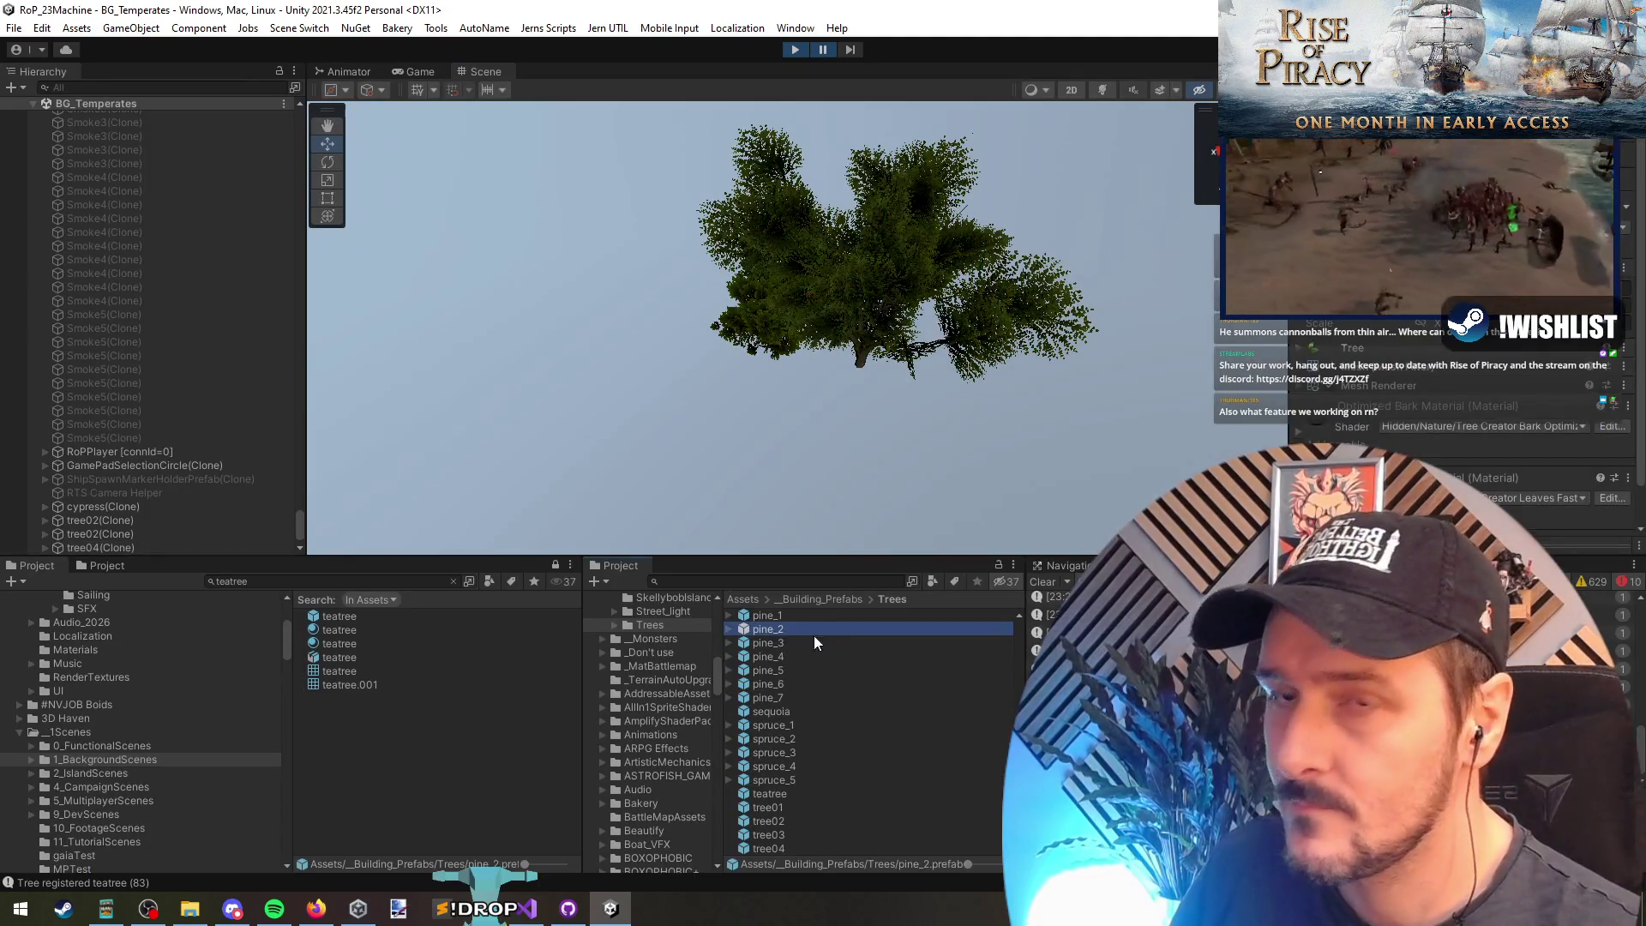
Step: Drag the birch_1 prefab from the Trees folder into the Scene and tilt the view
key(ctrl+a)
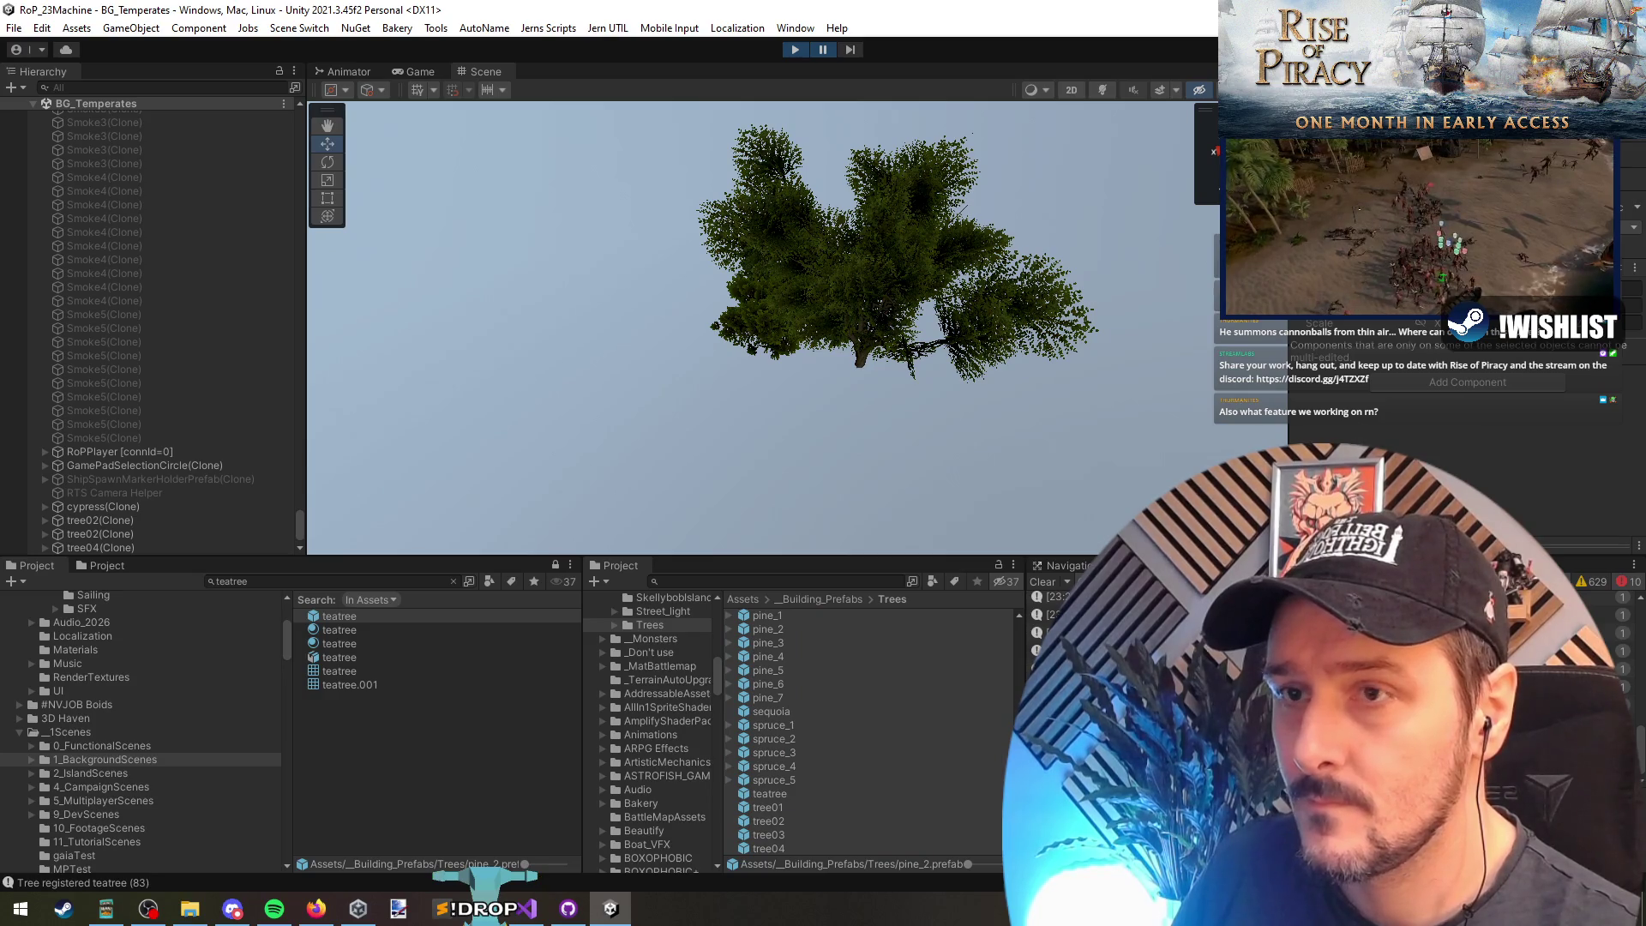
scroll(842, 724, down, 1)
scroll(791, 709, down, 3)
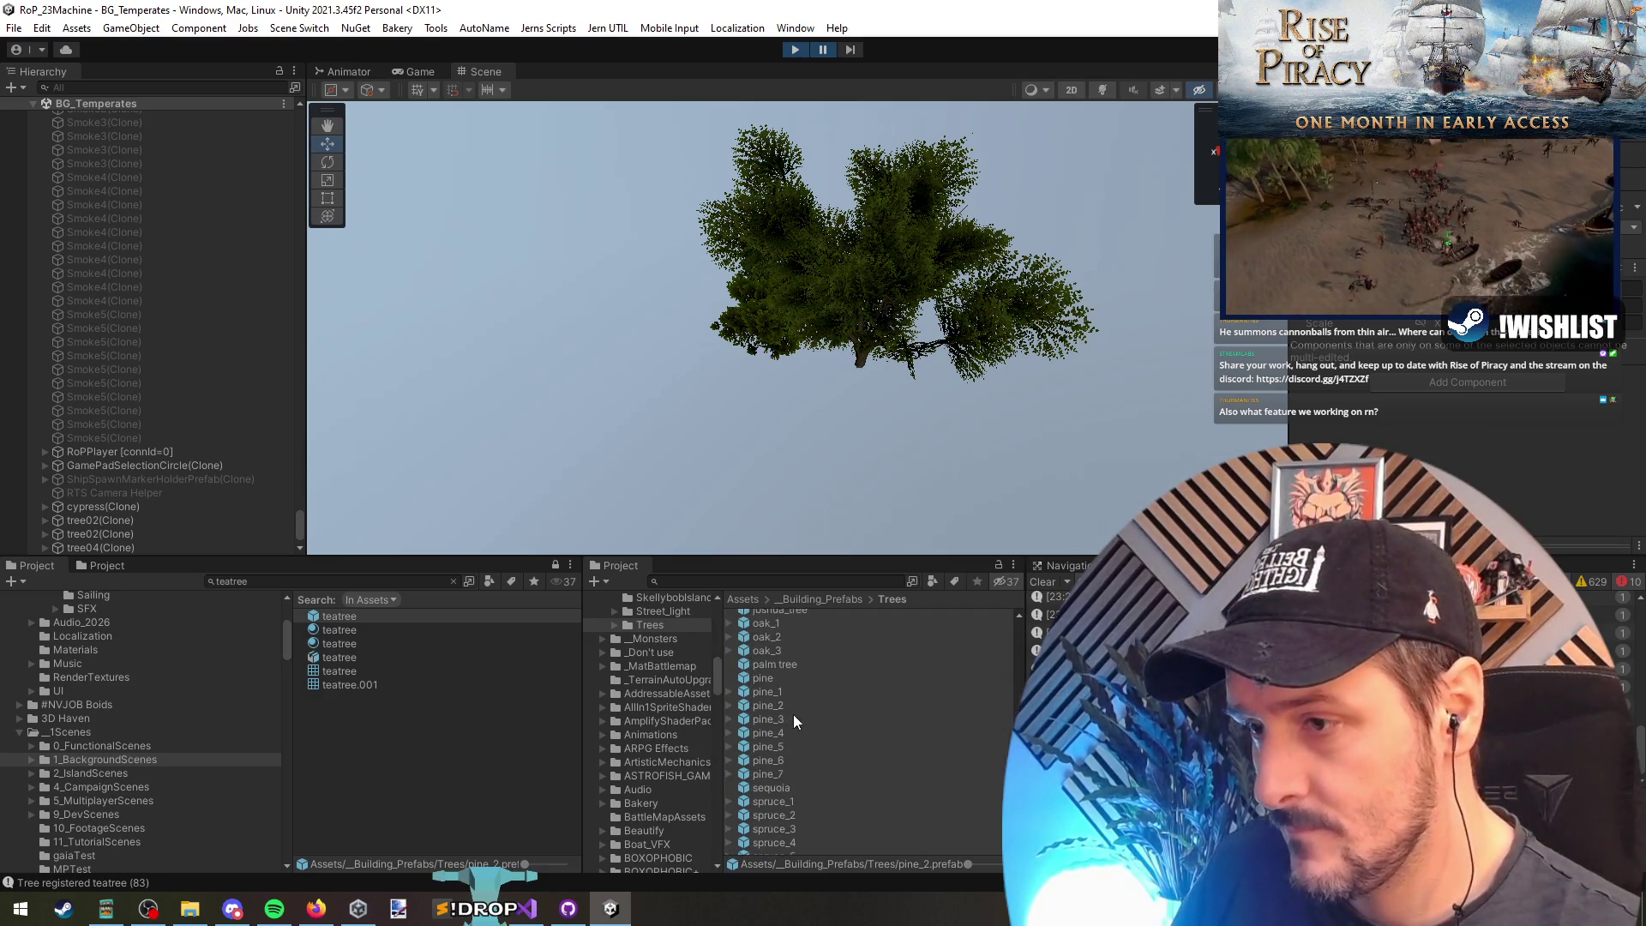
scroll(794, 720, down, 3)
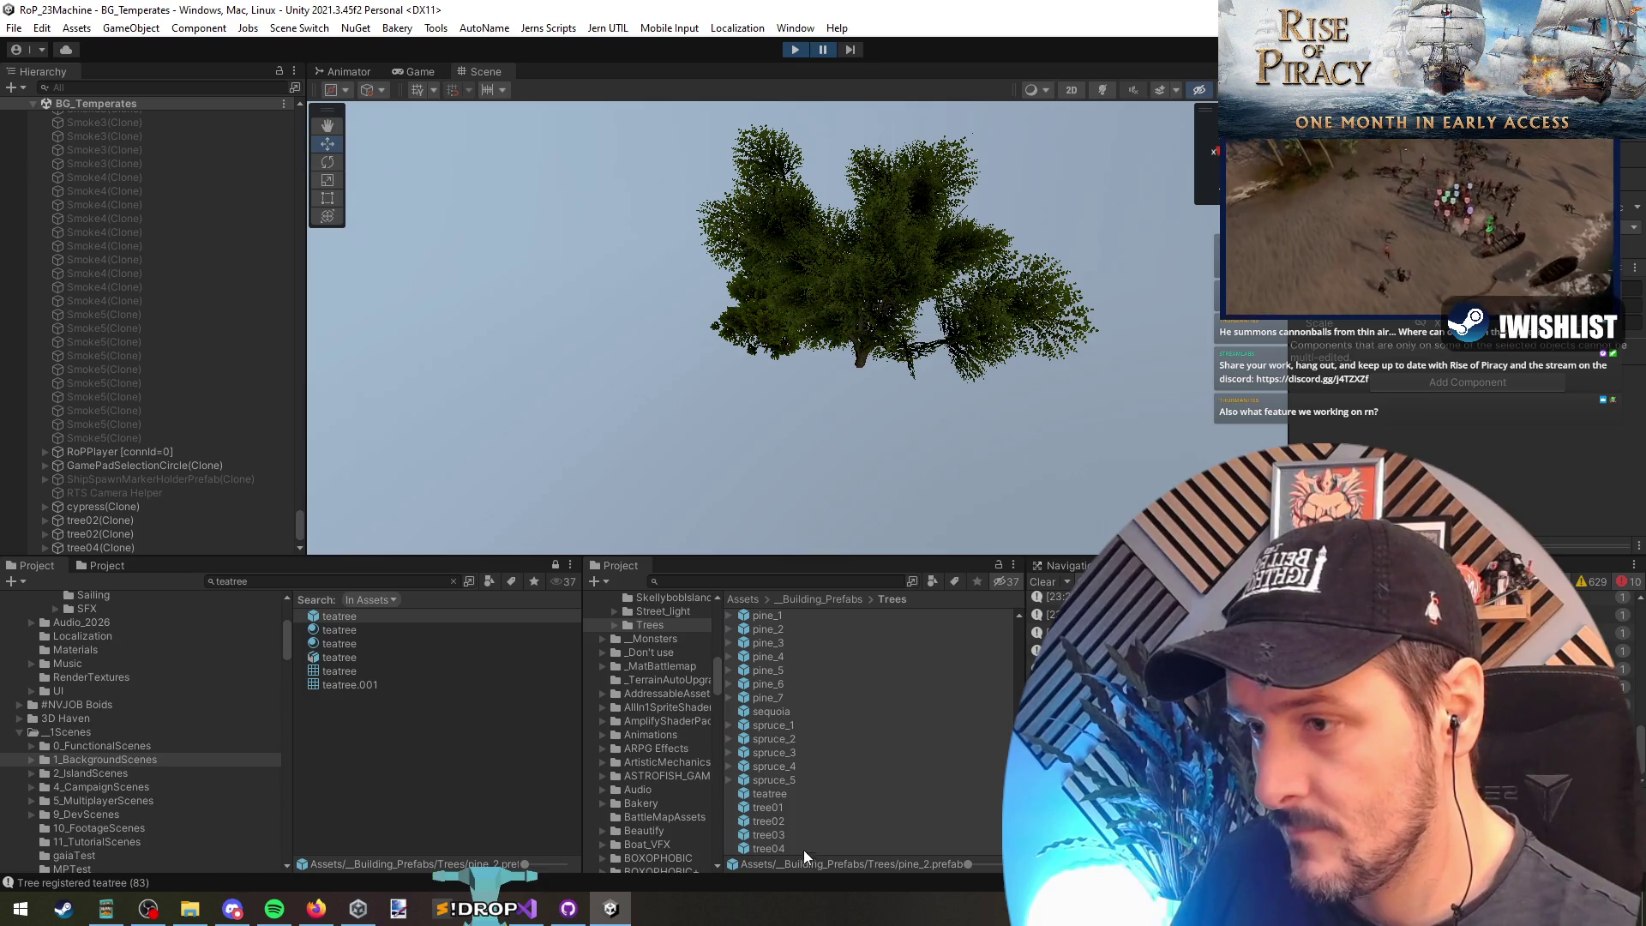
scroll(779, 699, up, 6)
scroll(779, 692, up, 10)
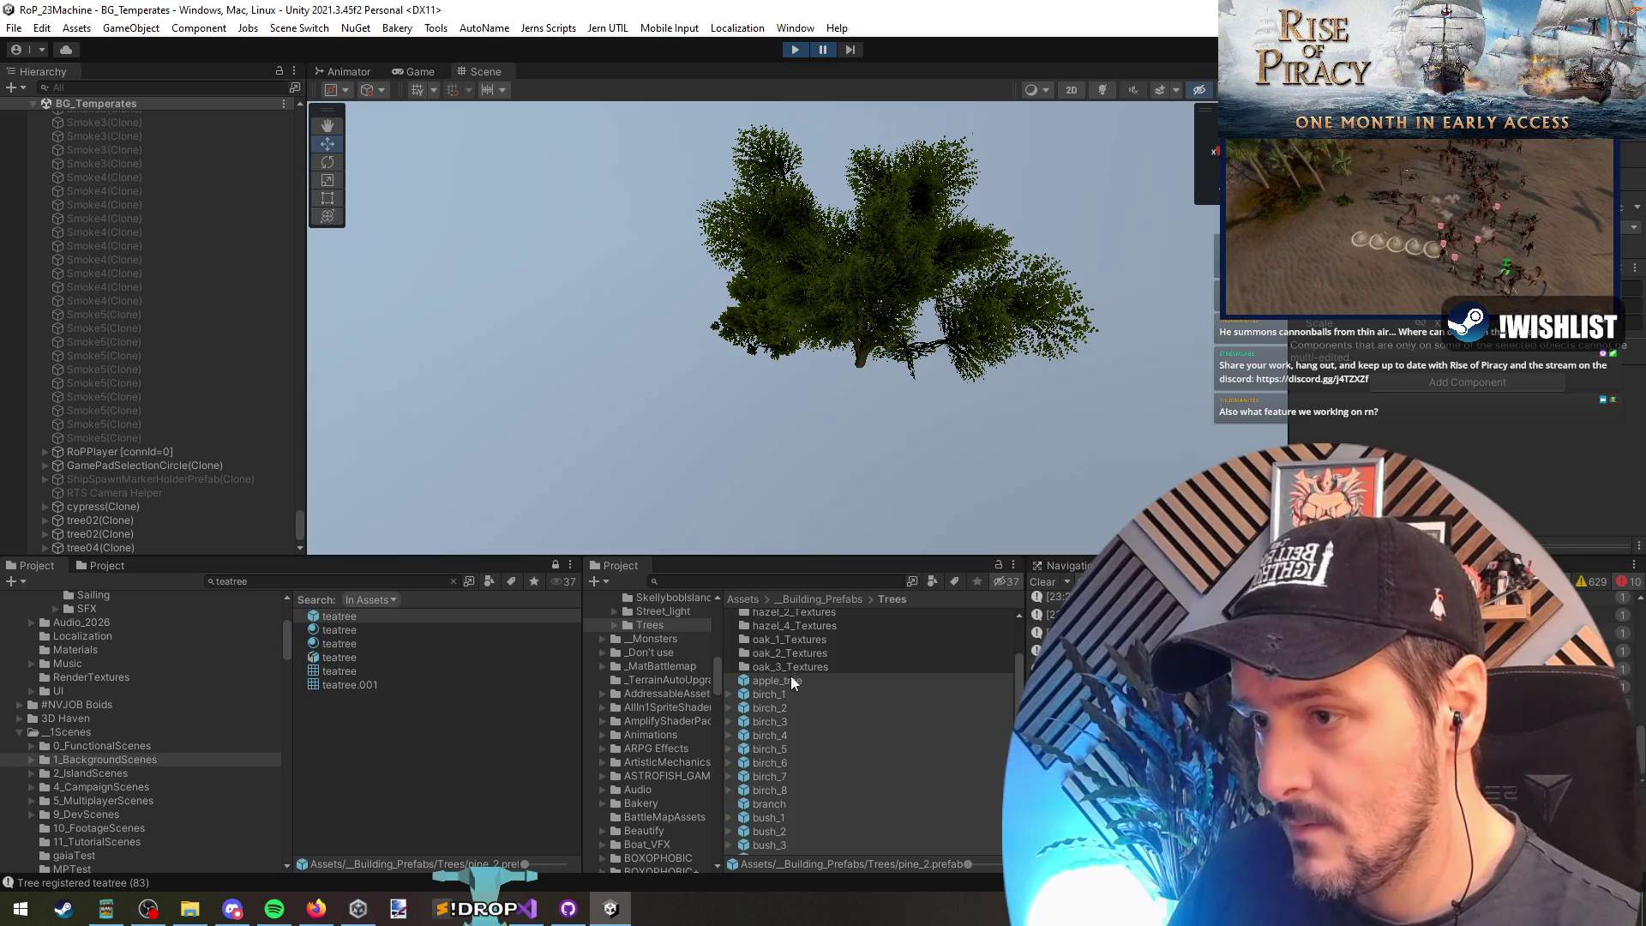
scroll(776, 691, up, 1)
mouse_move(769, 704)
mouse_down()
mouse_move(744, 445)
mouse_move(781, 369)
mouse_up()
drag(873, 418, 858, 352)
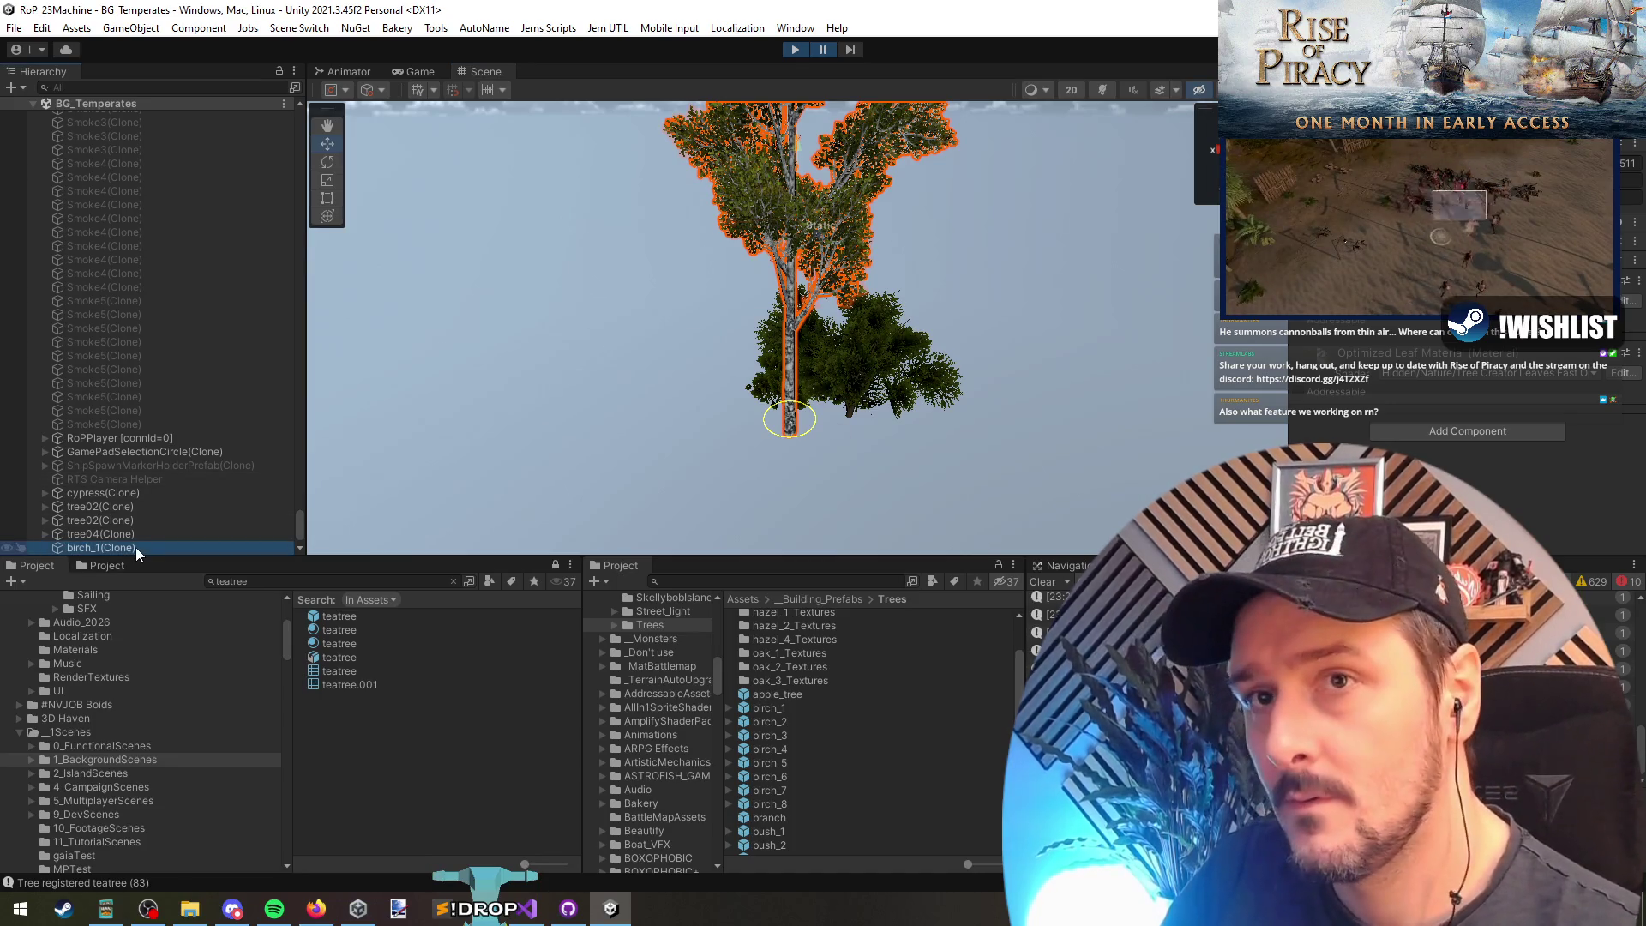
Step: Drop the pine_1 and palm tree prefabs into the Scene beside the birch
scroll(170, 547, down, 1)
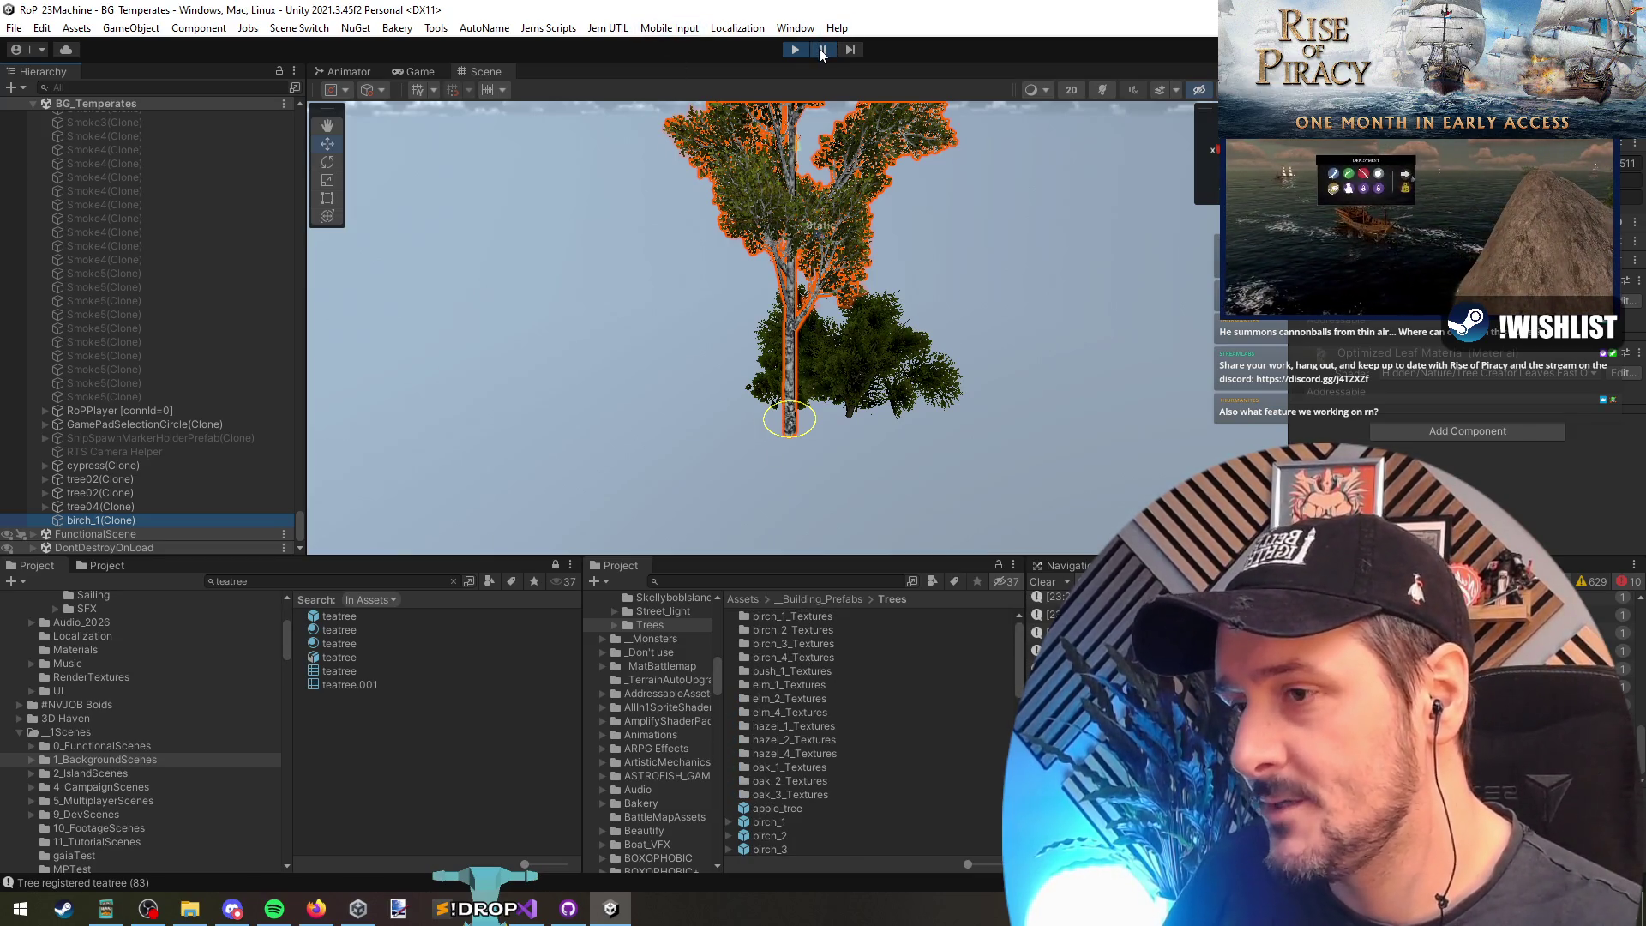
scroll(880, 696, down, 10)
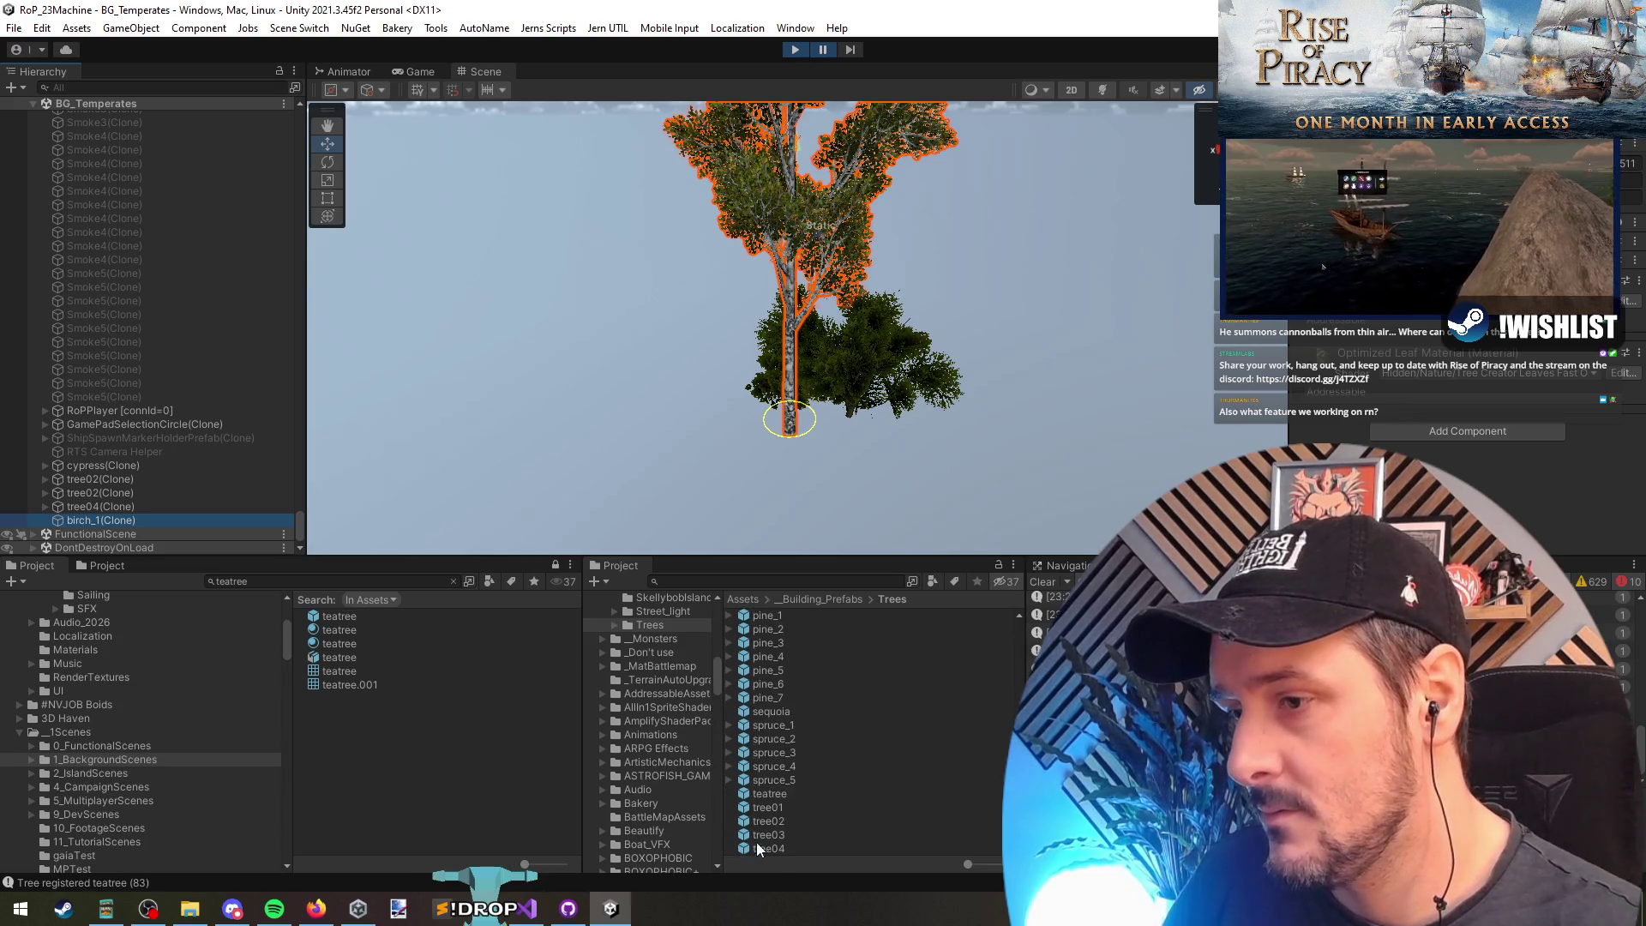
click(782, 847)
click(795, 697)
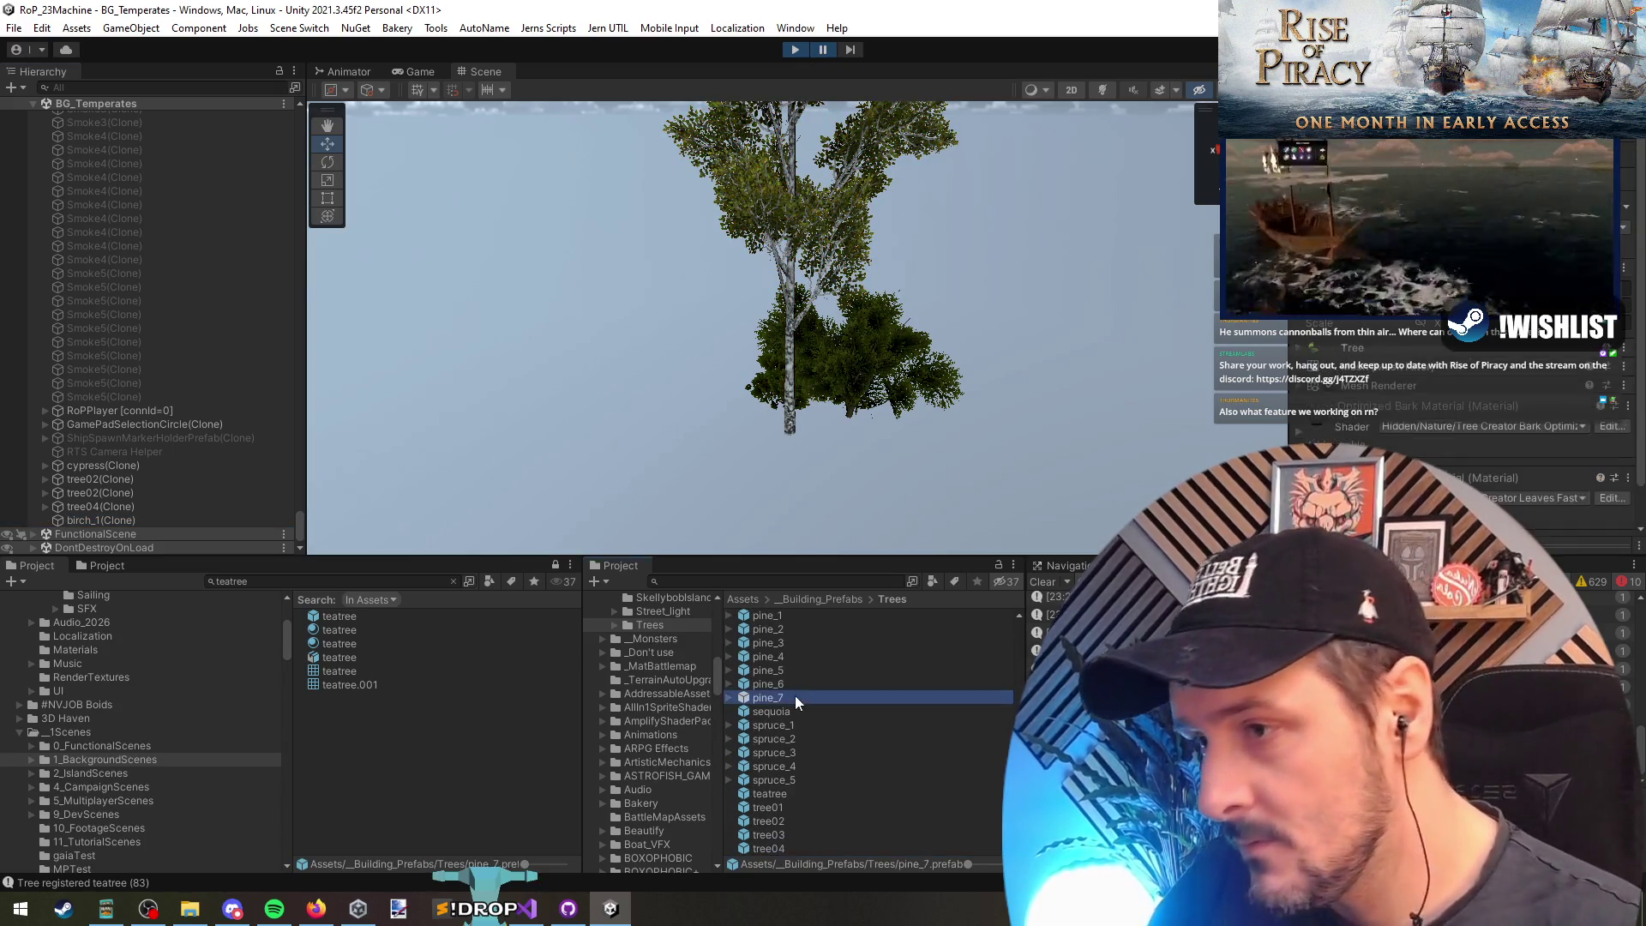
key(Up)
key(Up)
key(Up)
key(Up)
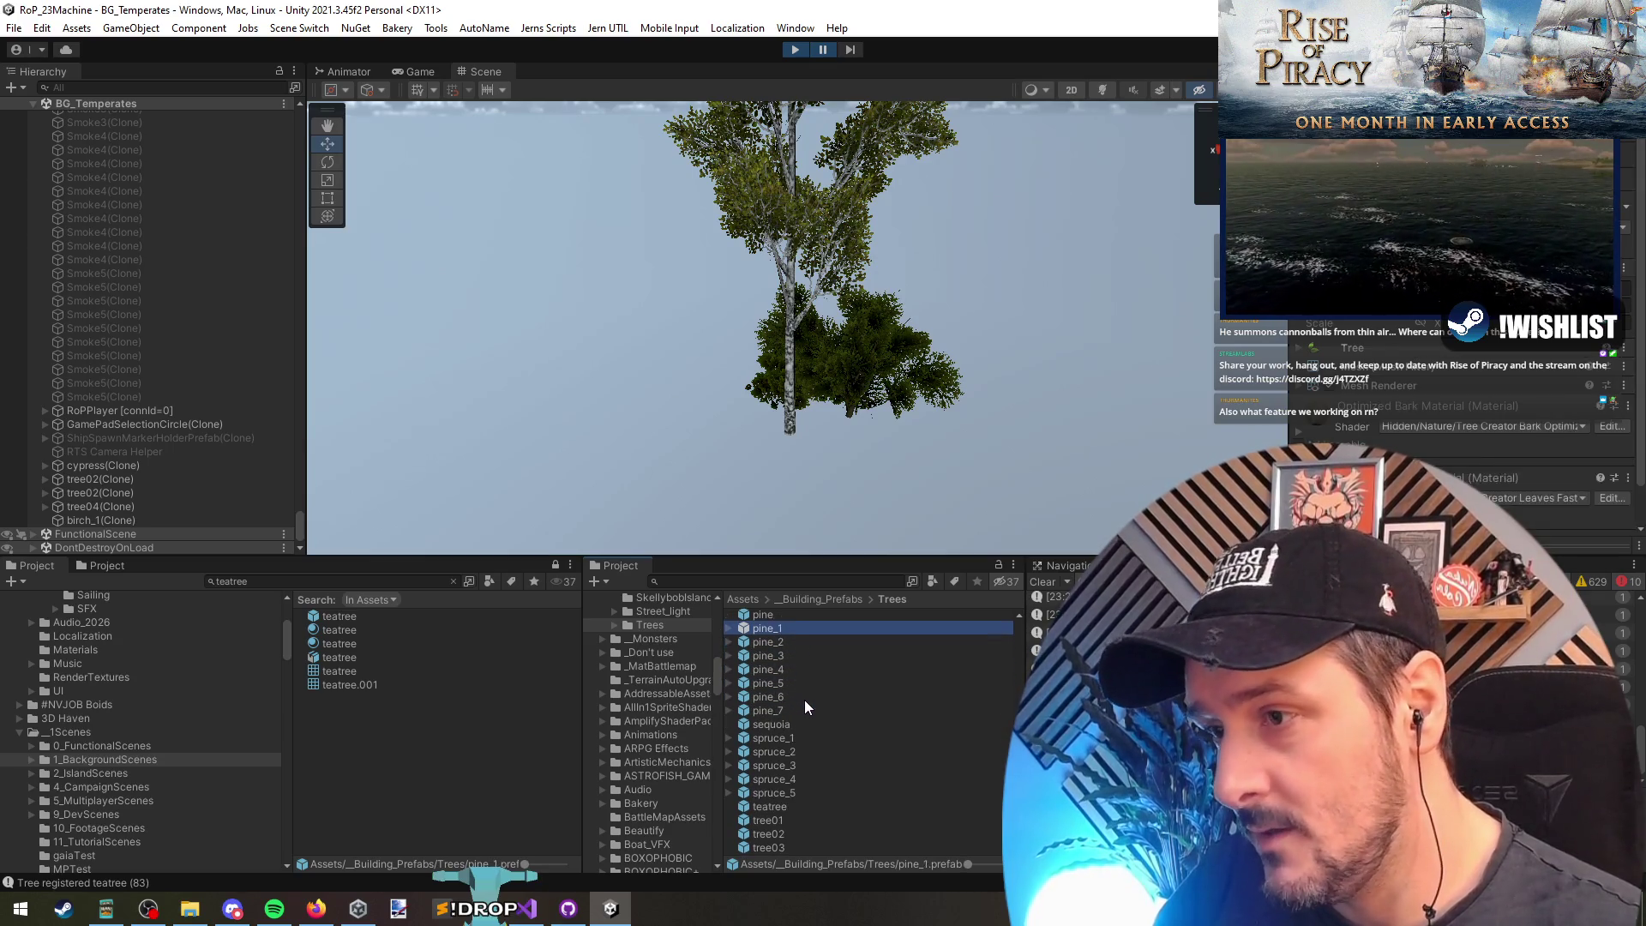
key(Down)
key(Down)
key(Down)
mouse_move(793, 656)
mouse_down()
mouse_move(670, 496)
mouse_move(689, 372)
mouse_move(723, 445)
mouse_up()
drag(788, 656, 650, 464)
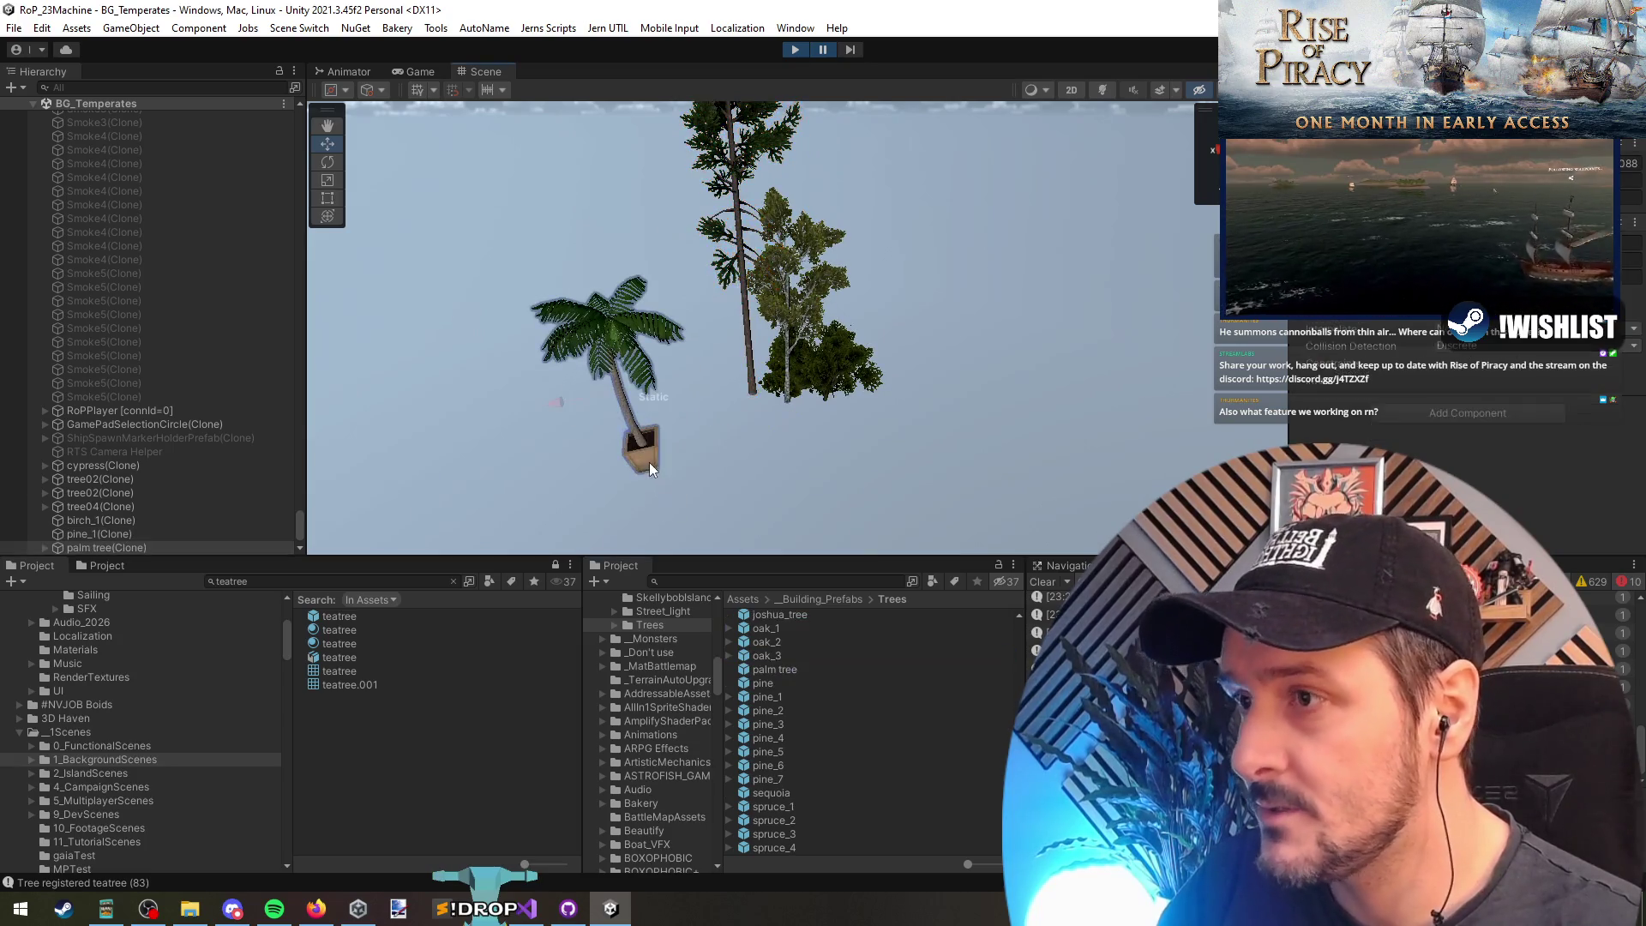
Step: Stop play mode so the editor returns to DDOLScene
scroll(817, 707, up, 5)
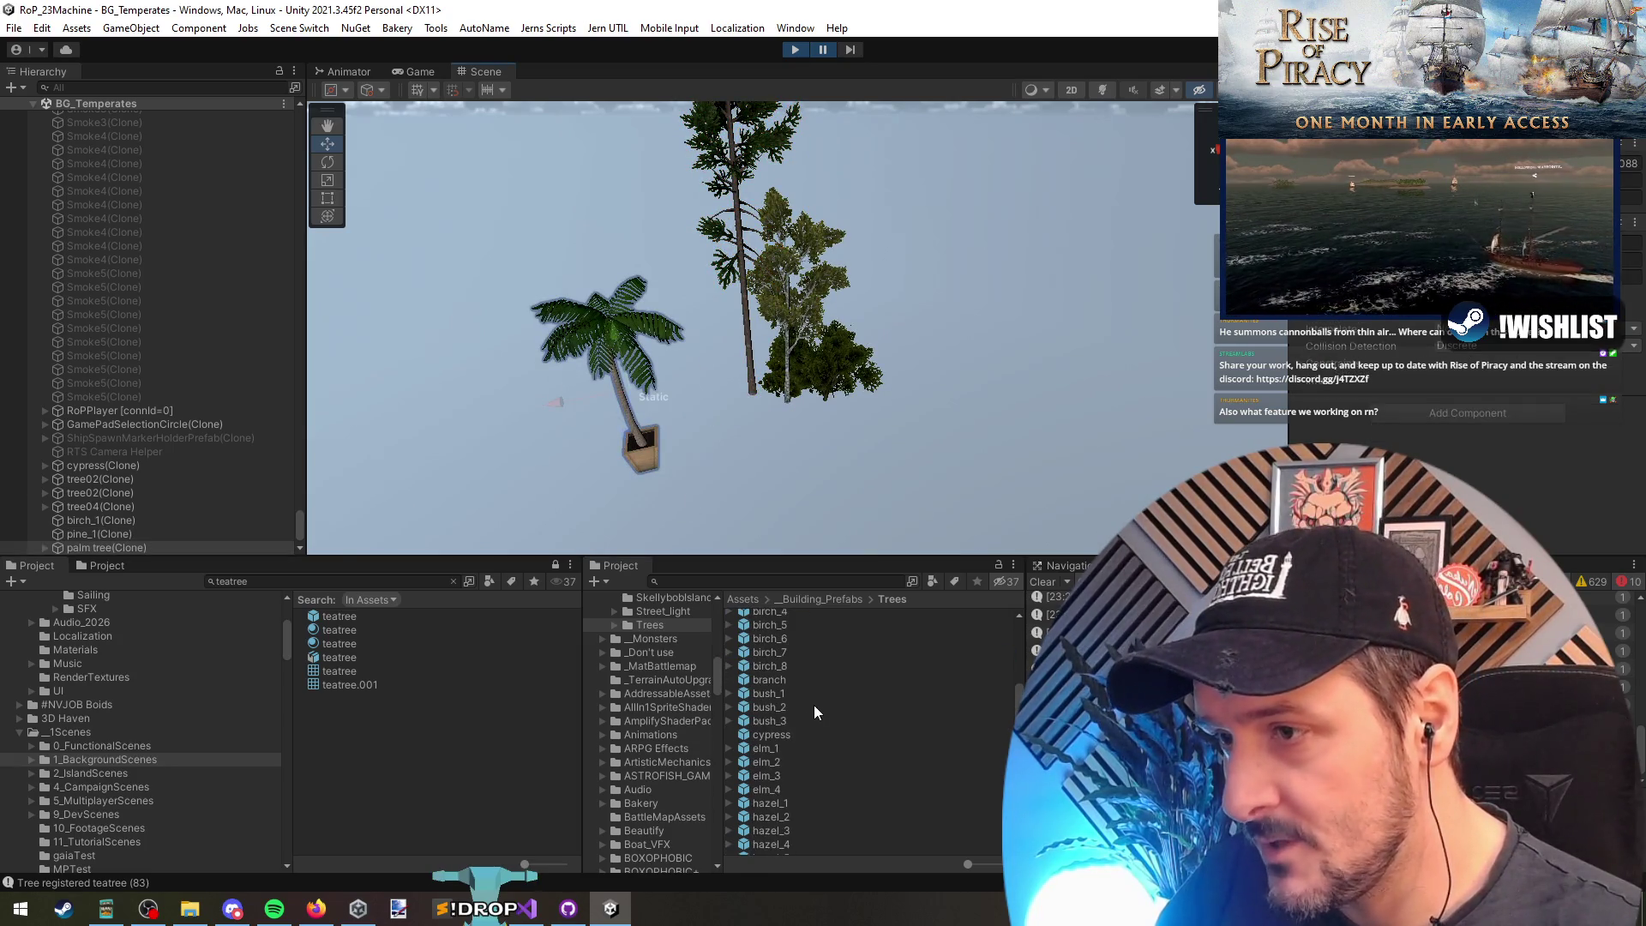
scroll(811, 687, down, 5)
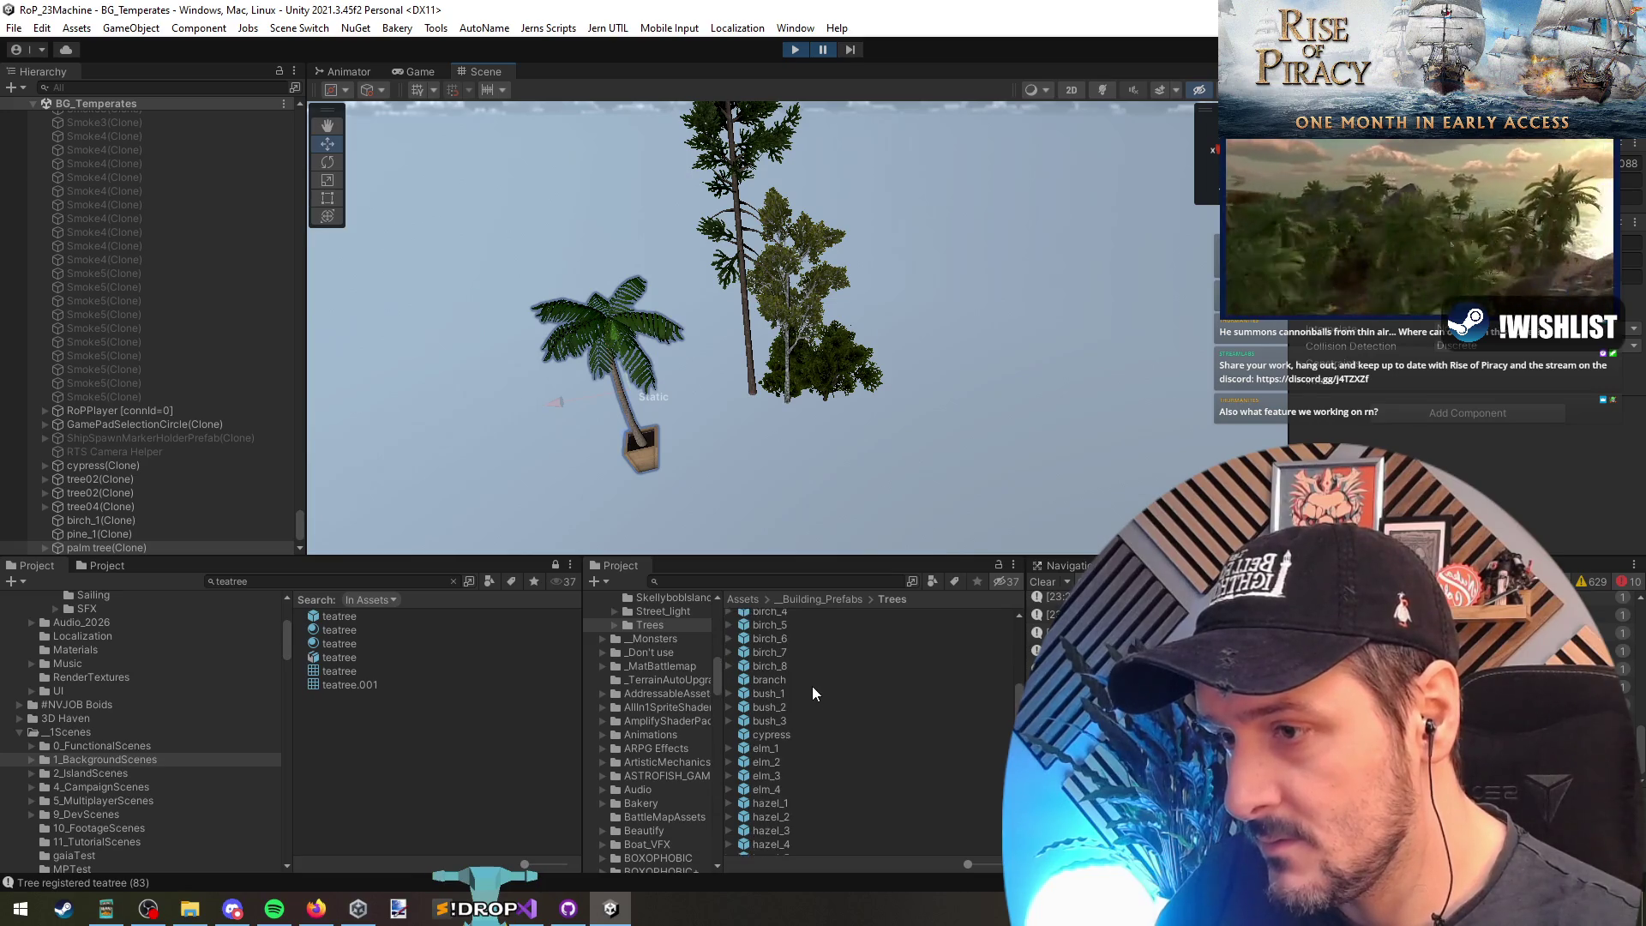
scroll(811, 686, down, 2)
scroll(810, 743, down, 2)
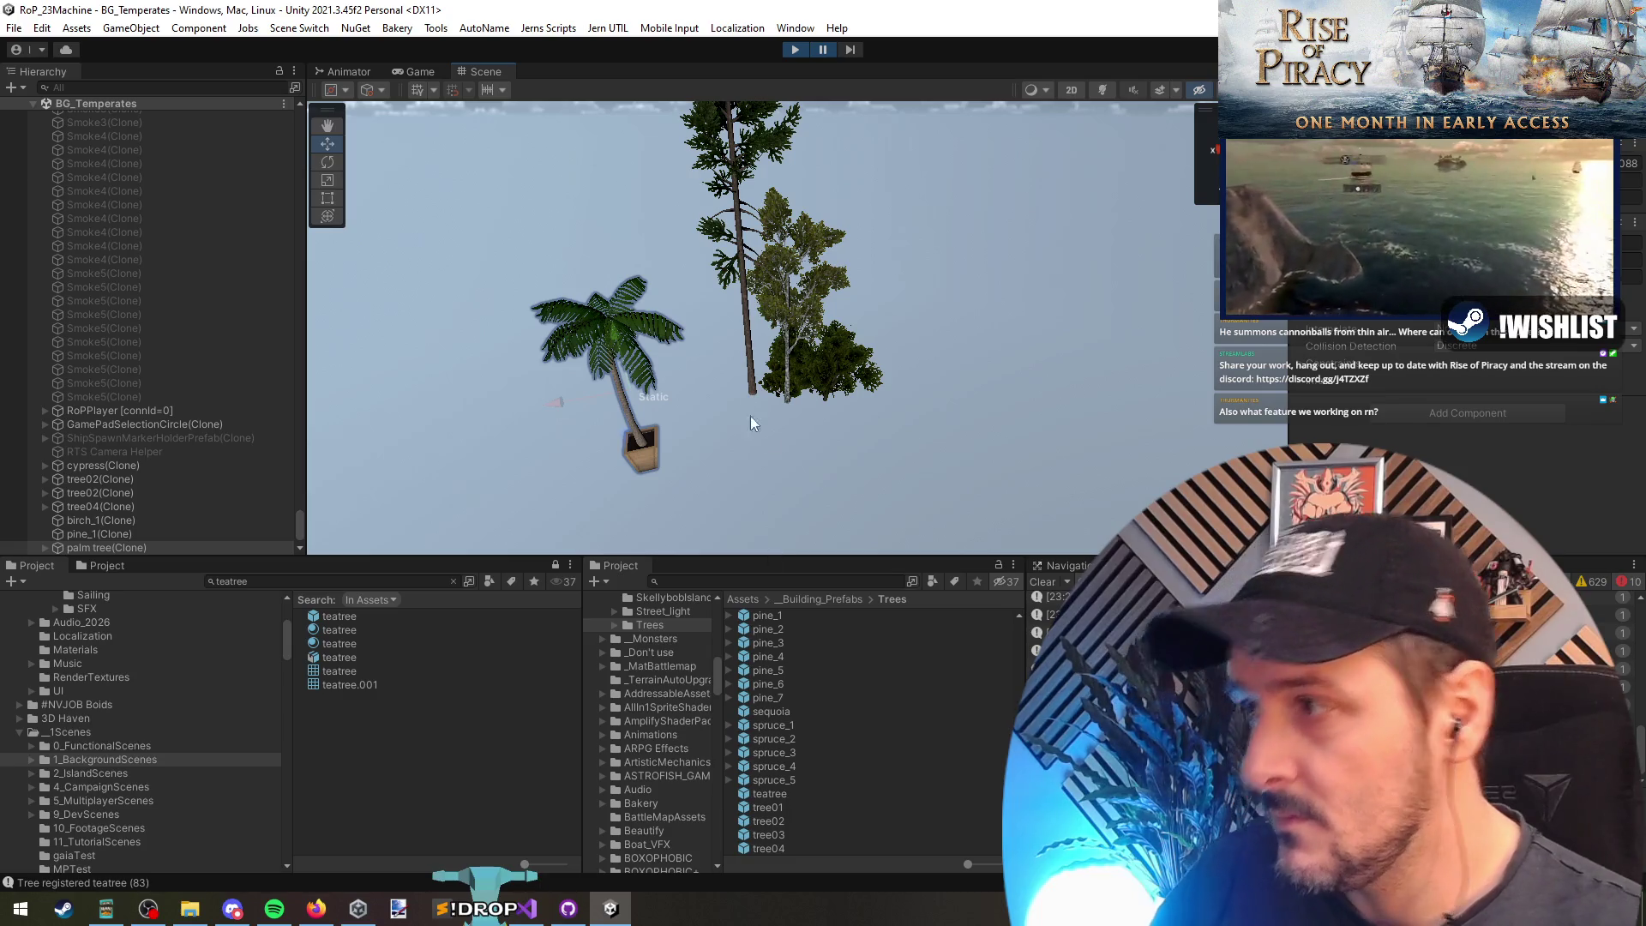
click(794, 49)
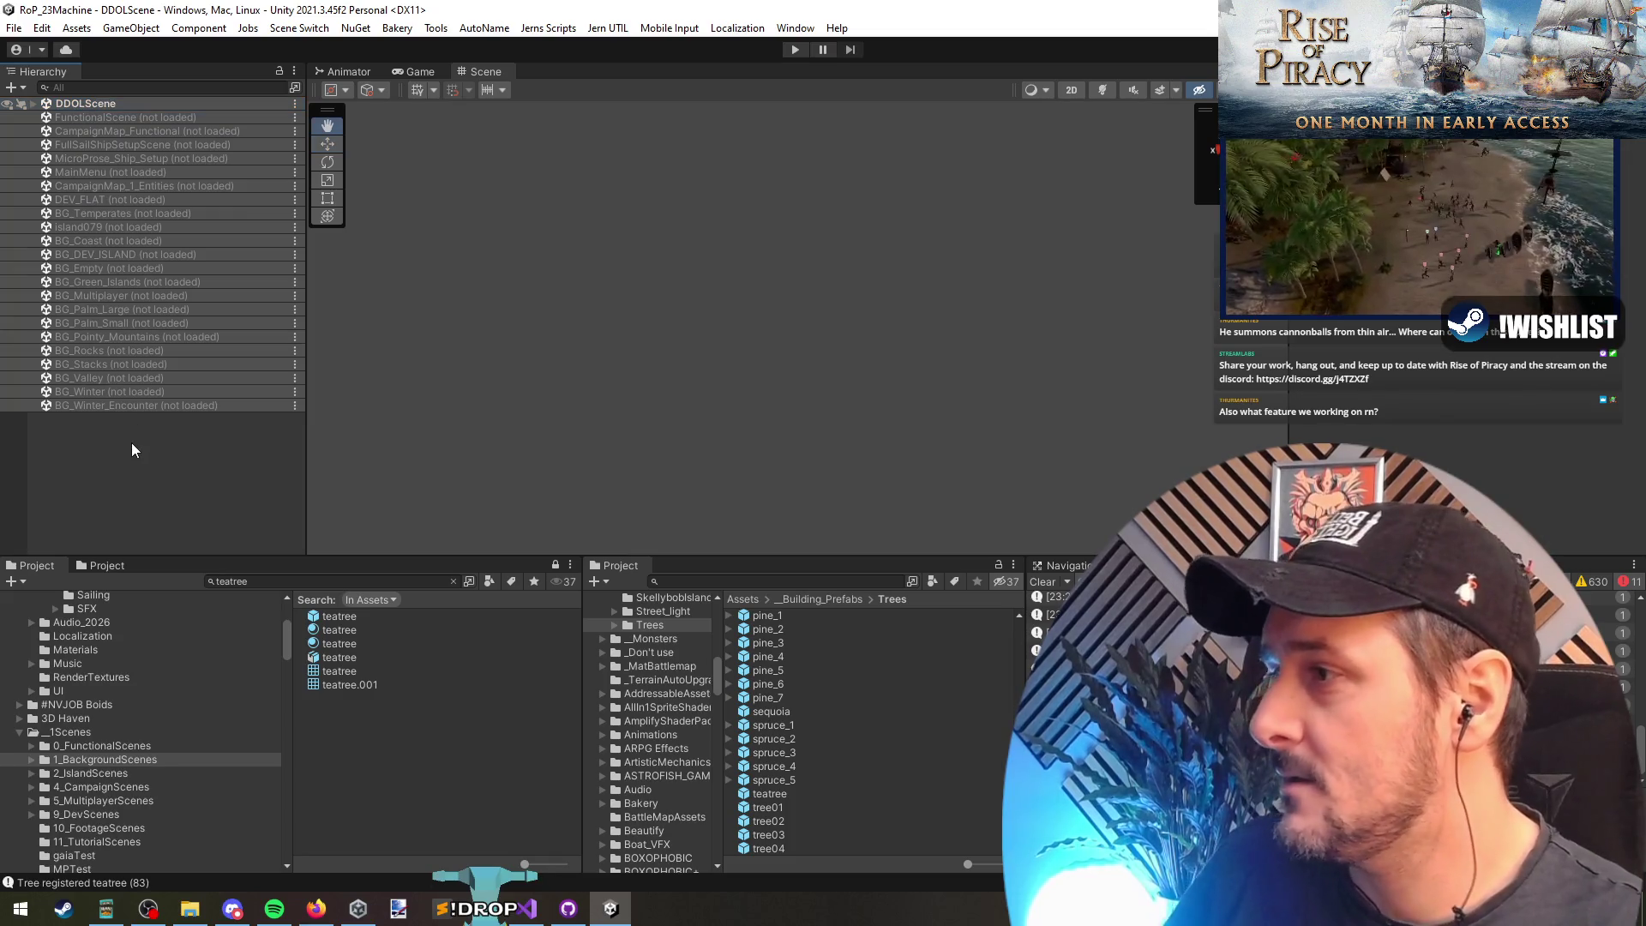
Step: Create an additive empty Untitled scene and unload DDOLScene
key(ctrl+n)
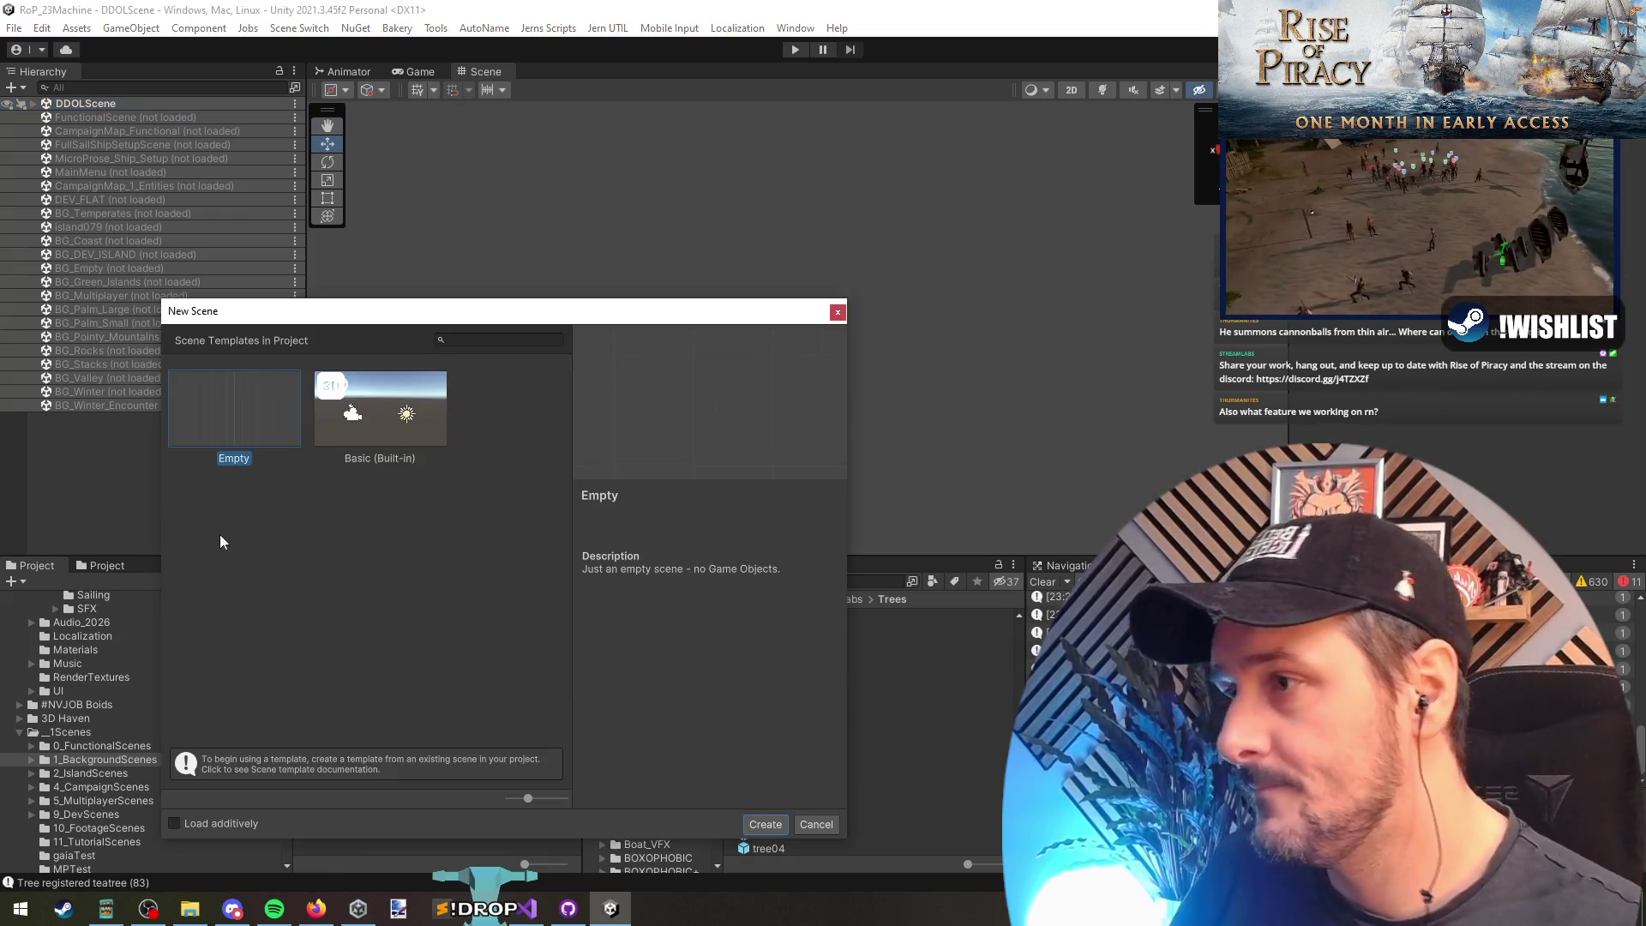
click(766, 824)
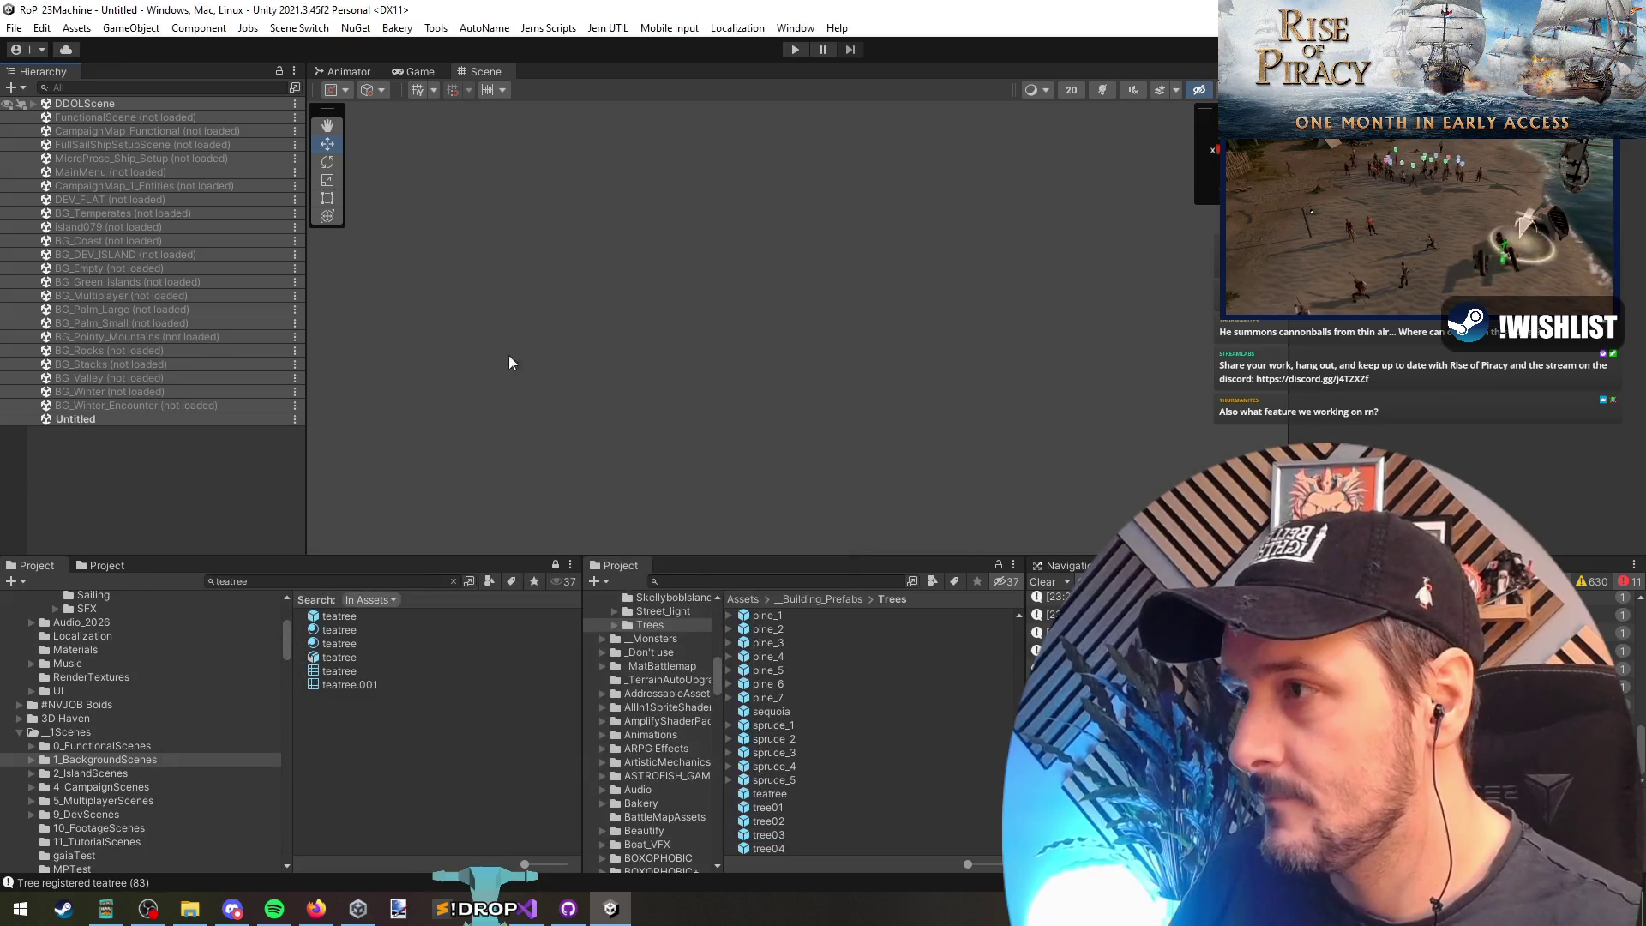
right_click(107, 109)
click(128, 196)
click(96, 419)
Step: Search the project for 'prefab helpplace' and drag HelpMePlace into the Untitled scene
click(439, 581)
double_click(443, 581)
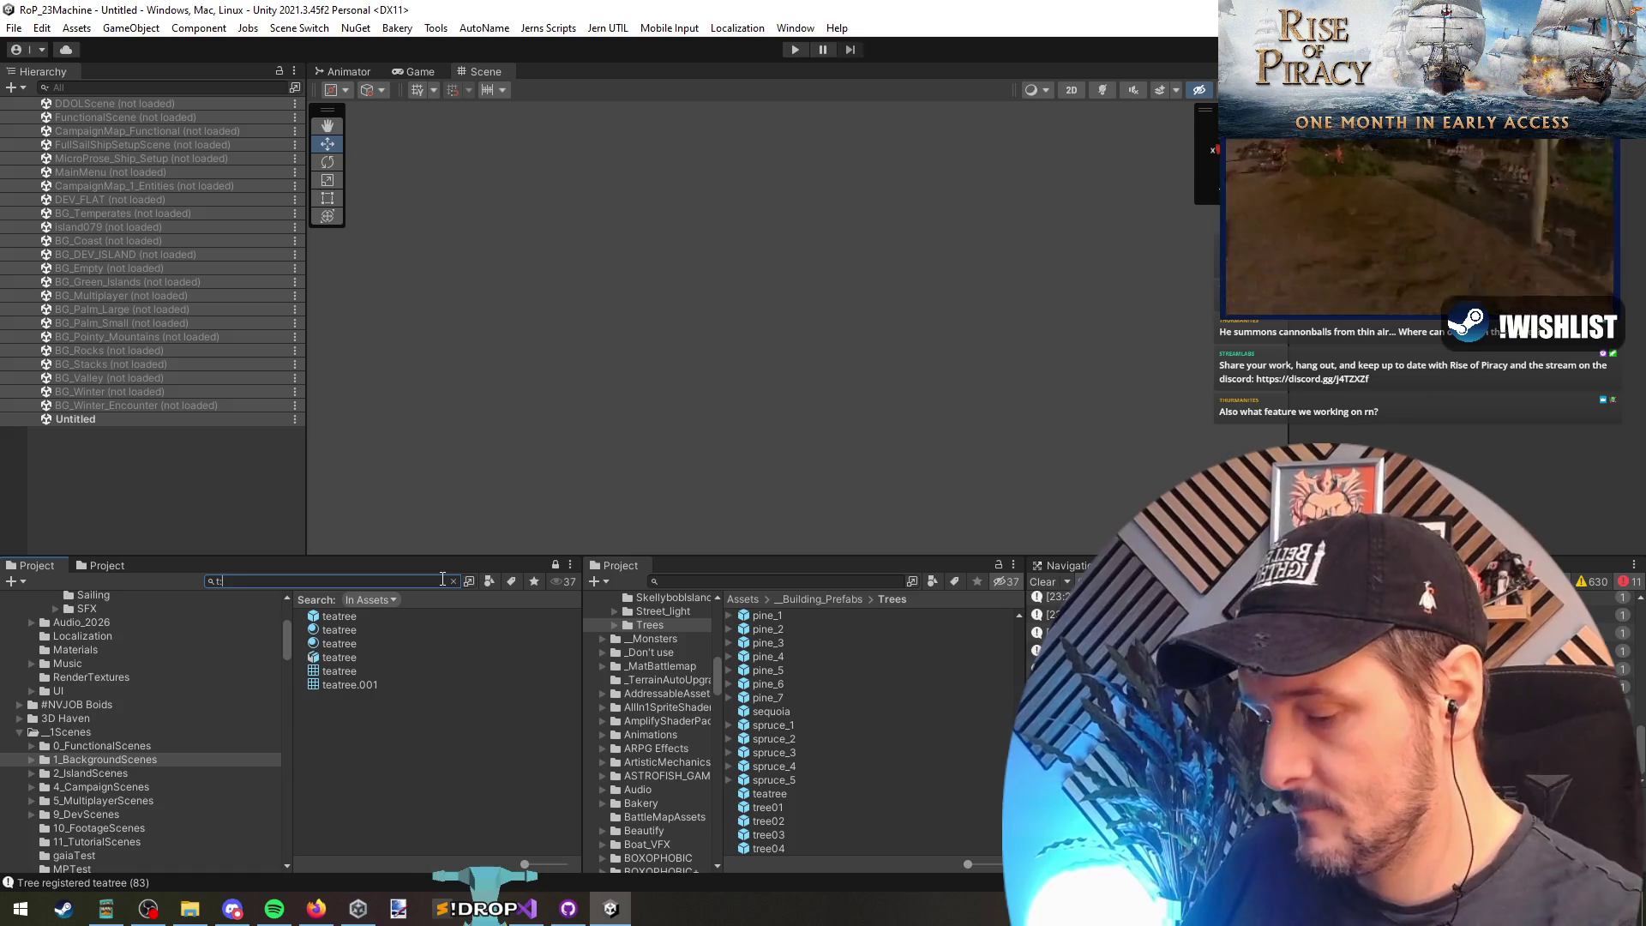
text(prefab helpme)
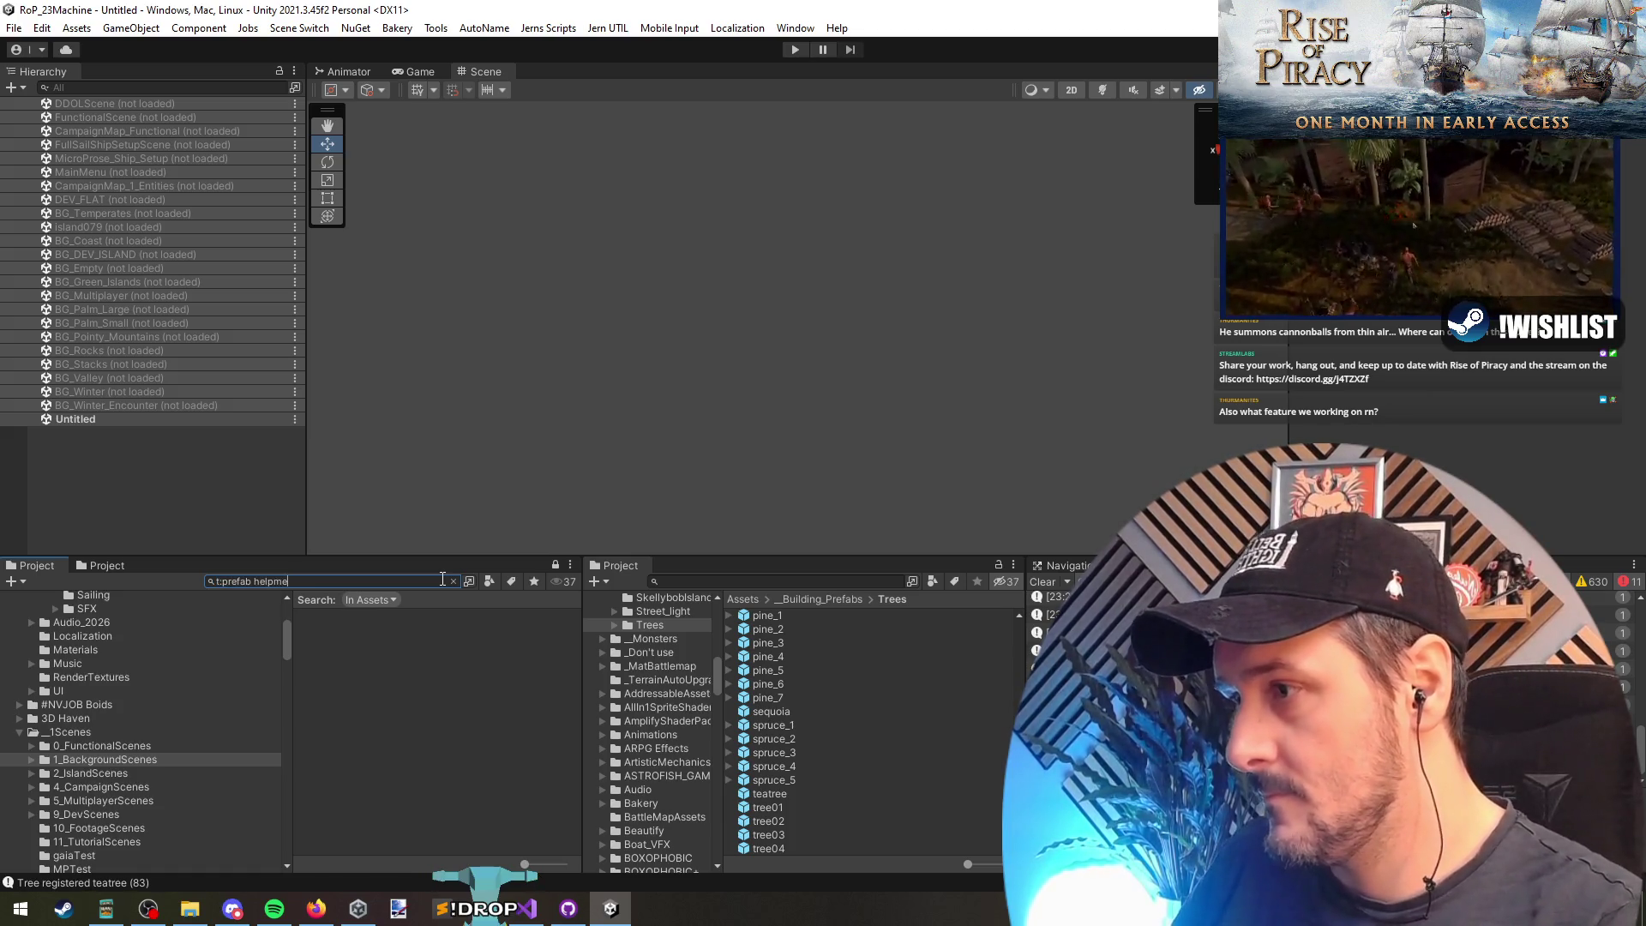
text(place)
mouse_move(354, 617)
mouse_down()
mouse_move(266, 595)
mouse_move(113, 451)
mouse_up()
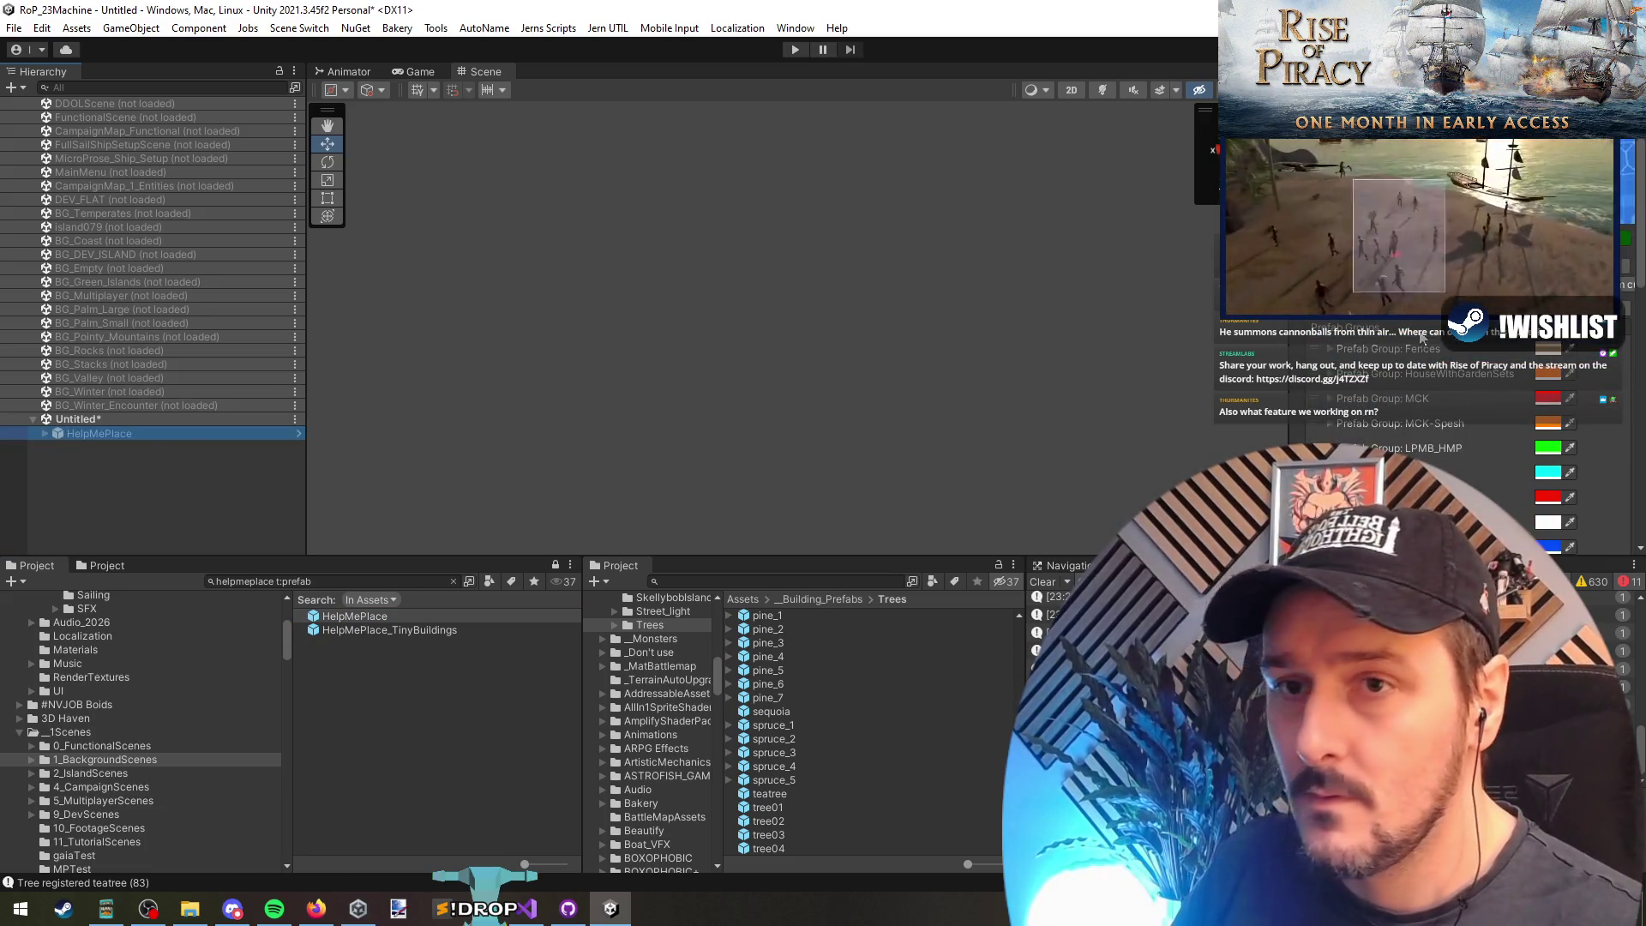
Step: Widen the Inspector and look over HelpMePlace's HMP System settings
drag(1219, 337, 1055, 336)
scroll(1190, 434, down, 5)
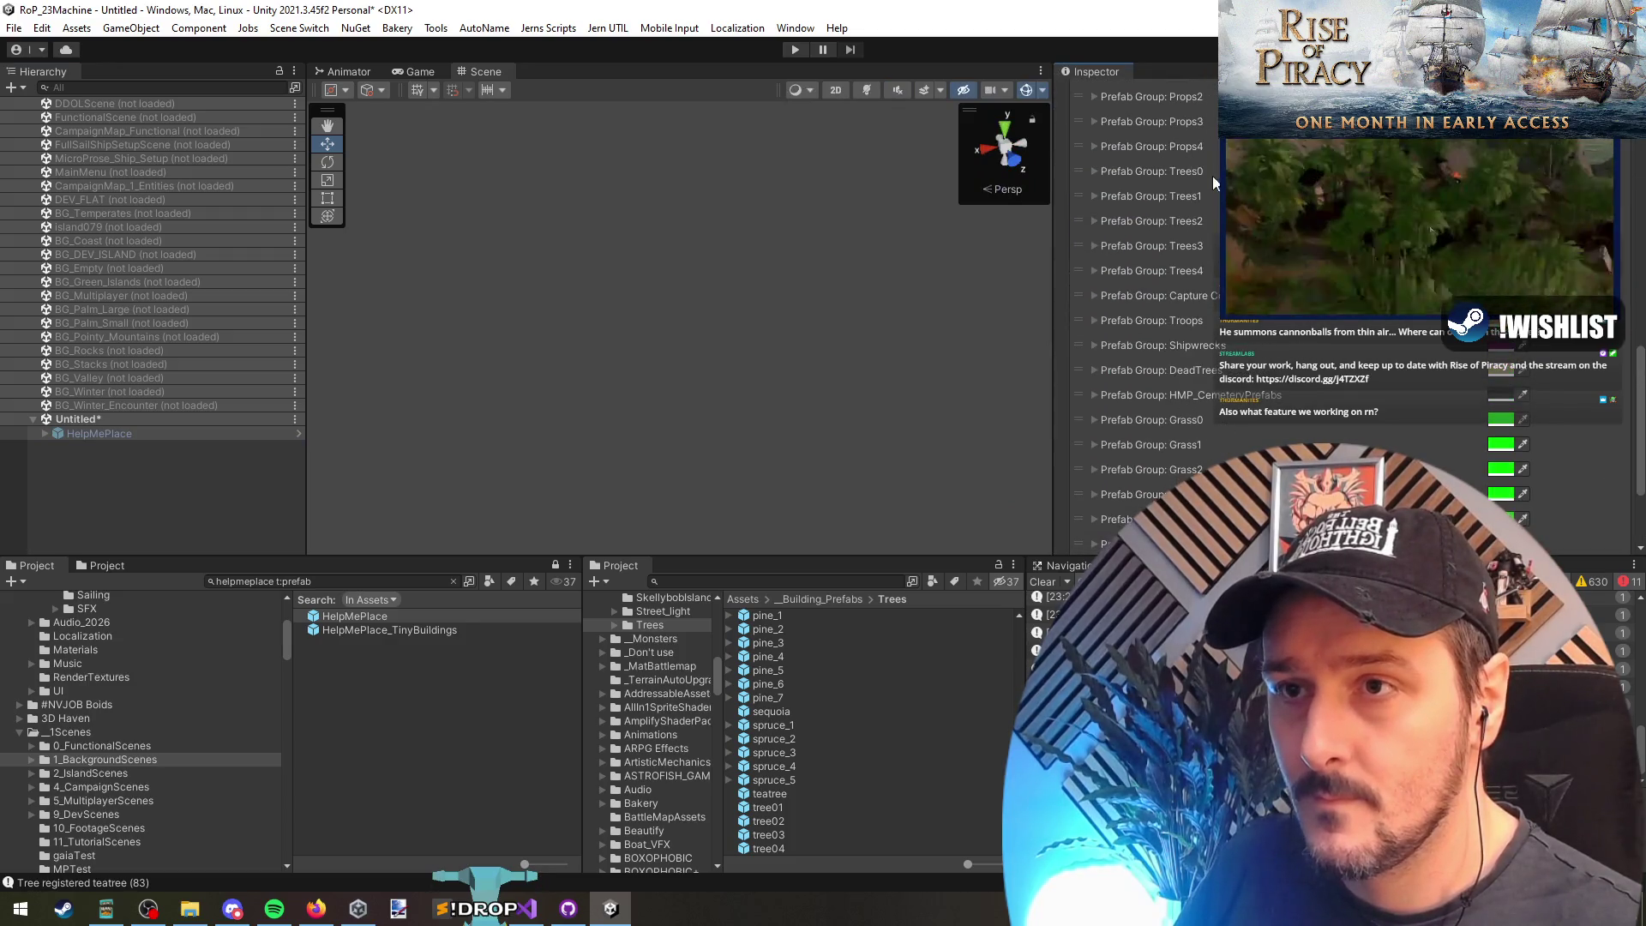
scroll(1188, 405, up, 3)
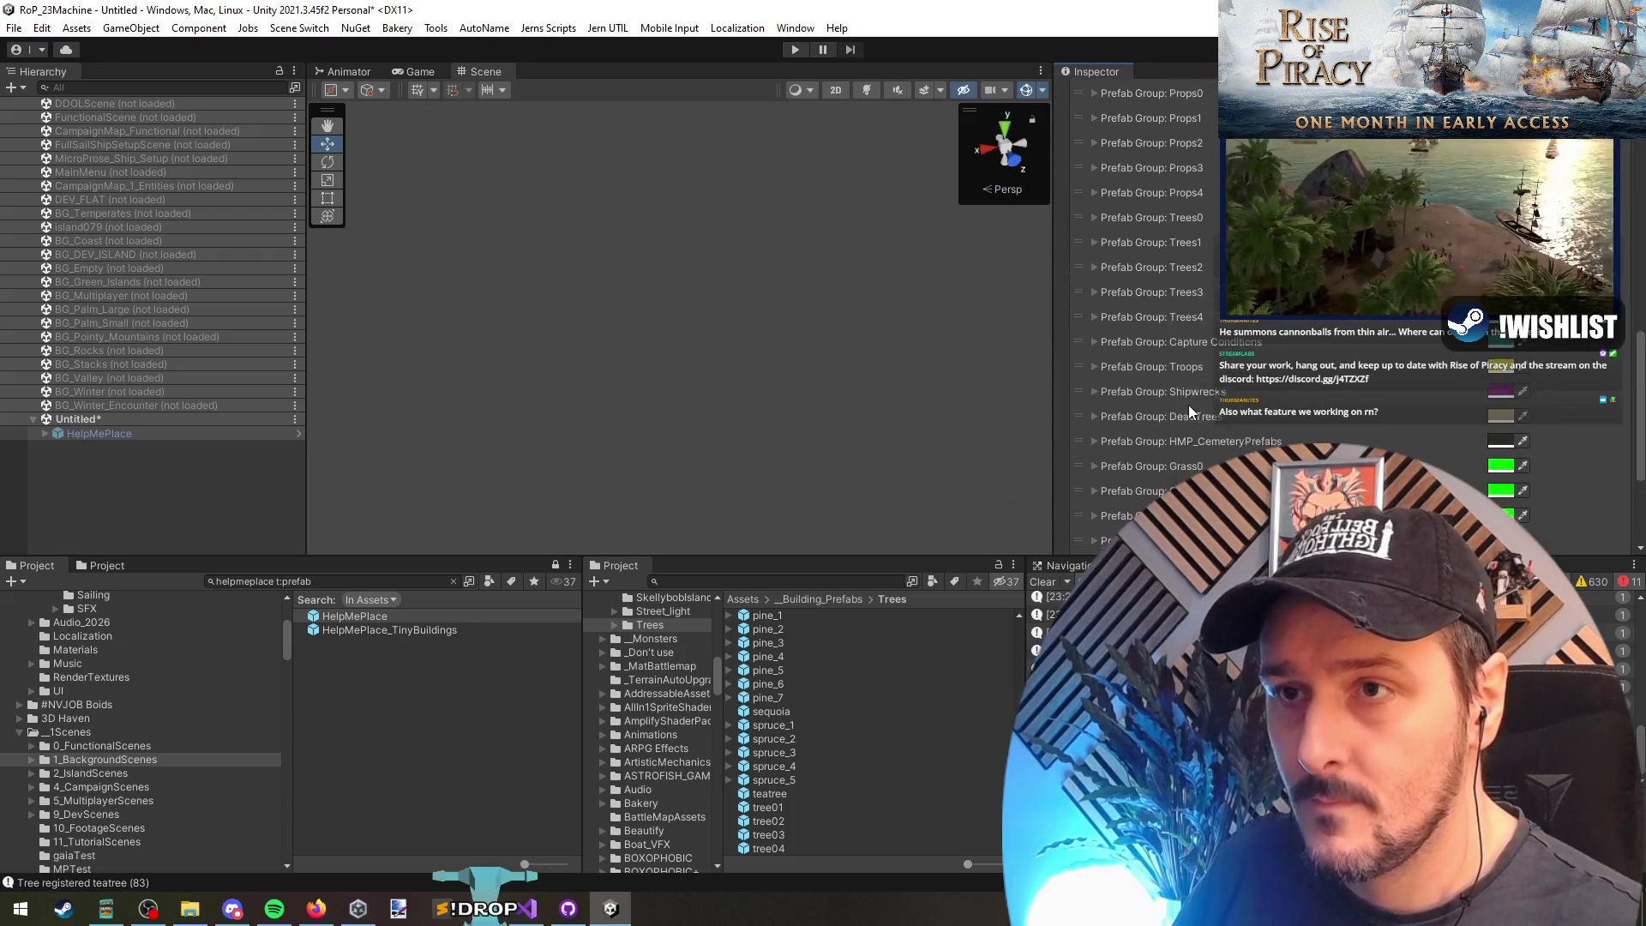
scroll(1184, 218, up, 8)
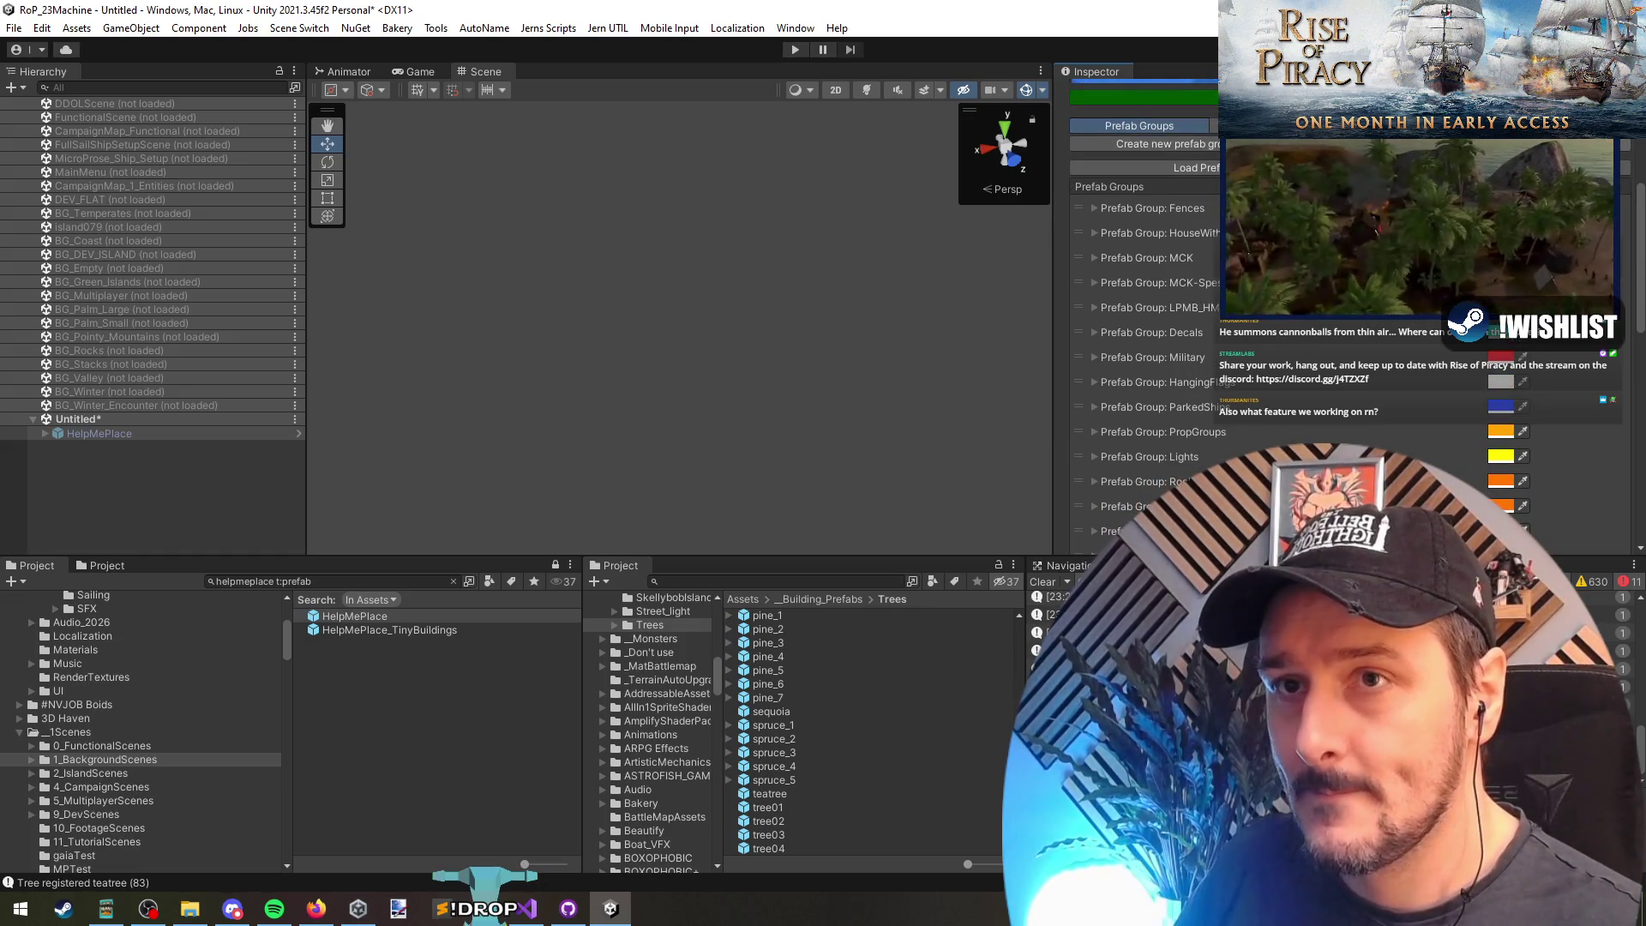
click(1425, 125)
click(1104, 455)
click(1105, 454)
Step: Show the Help Me Place utilities and switch on the Help Me Place System
click(1561, 408)
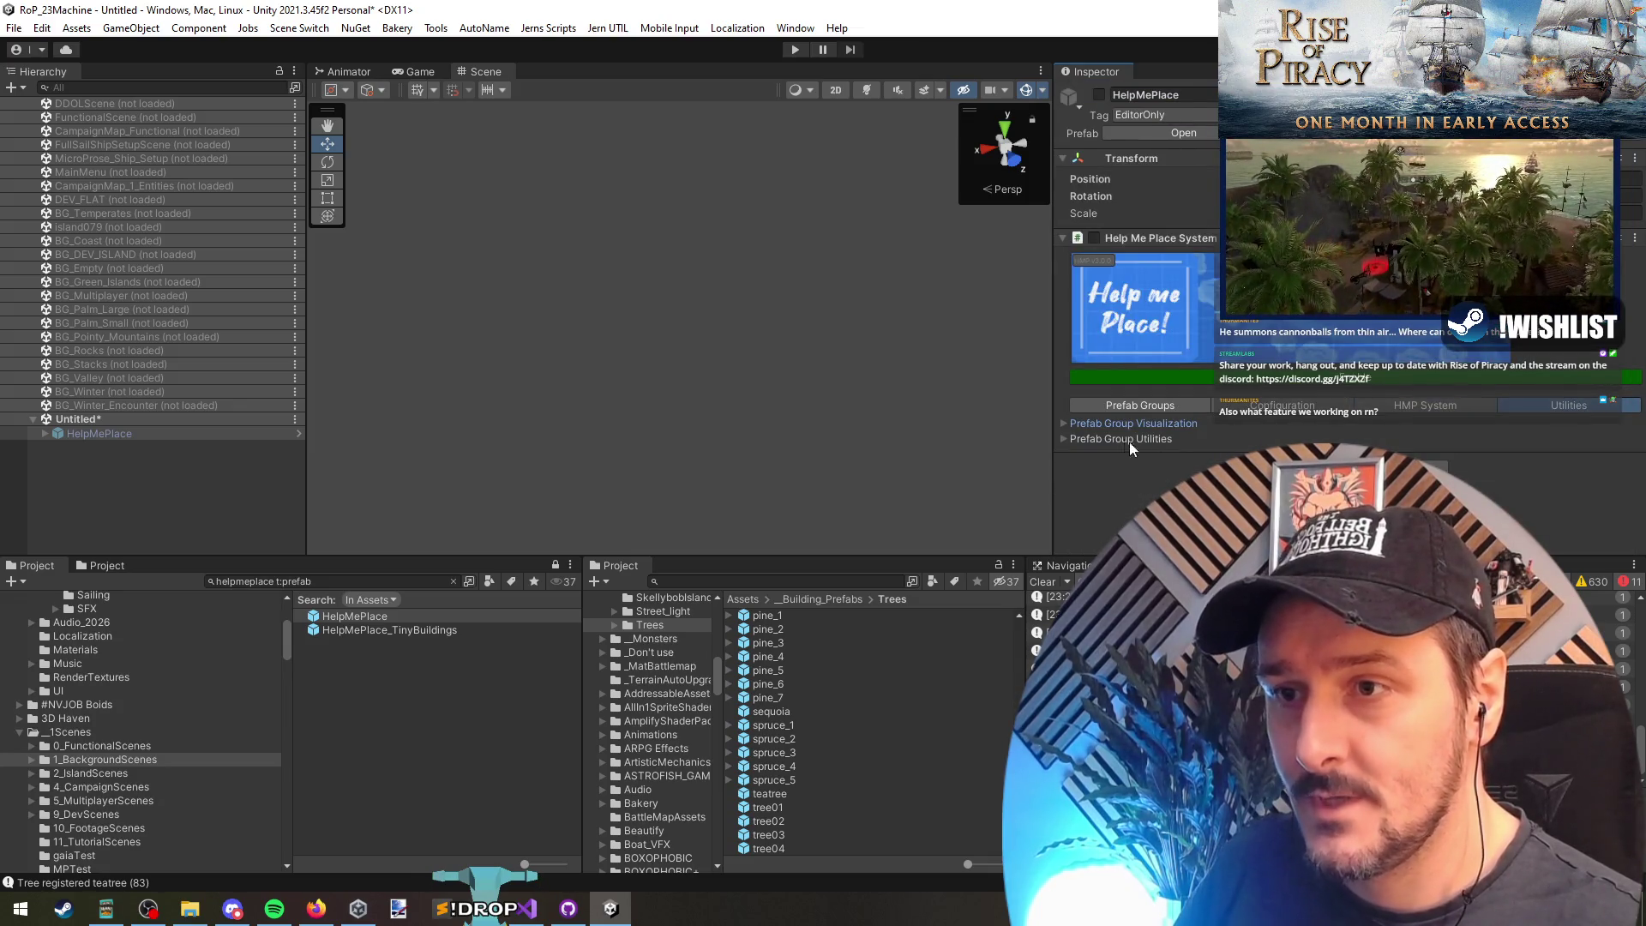
click(1064, 438)
scroll(1072, 435, down, 3)
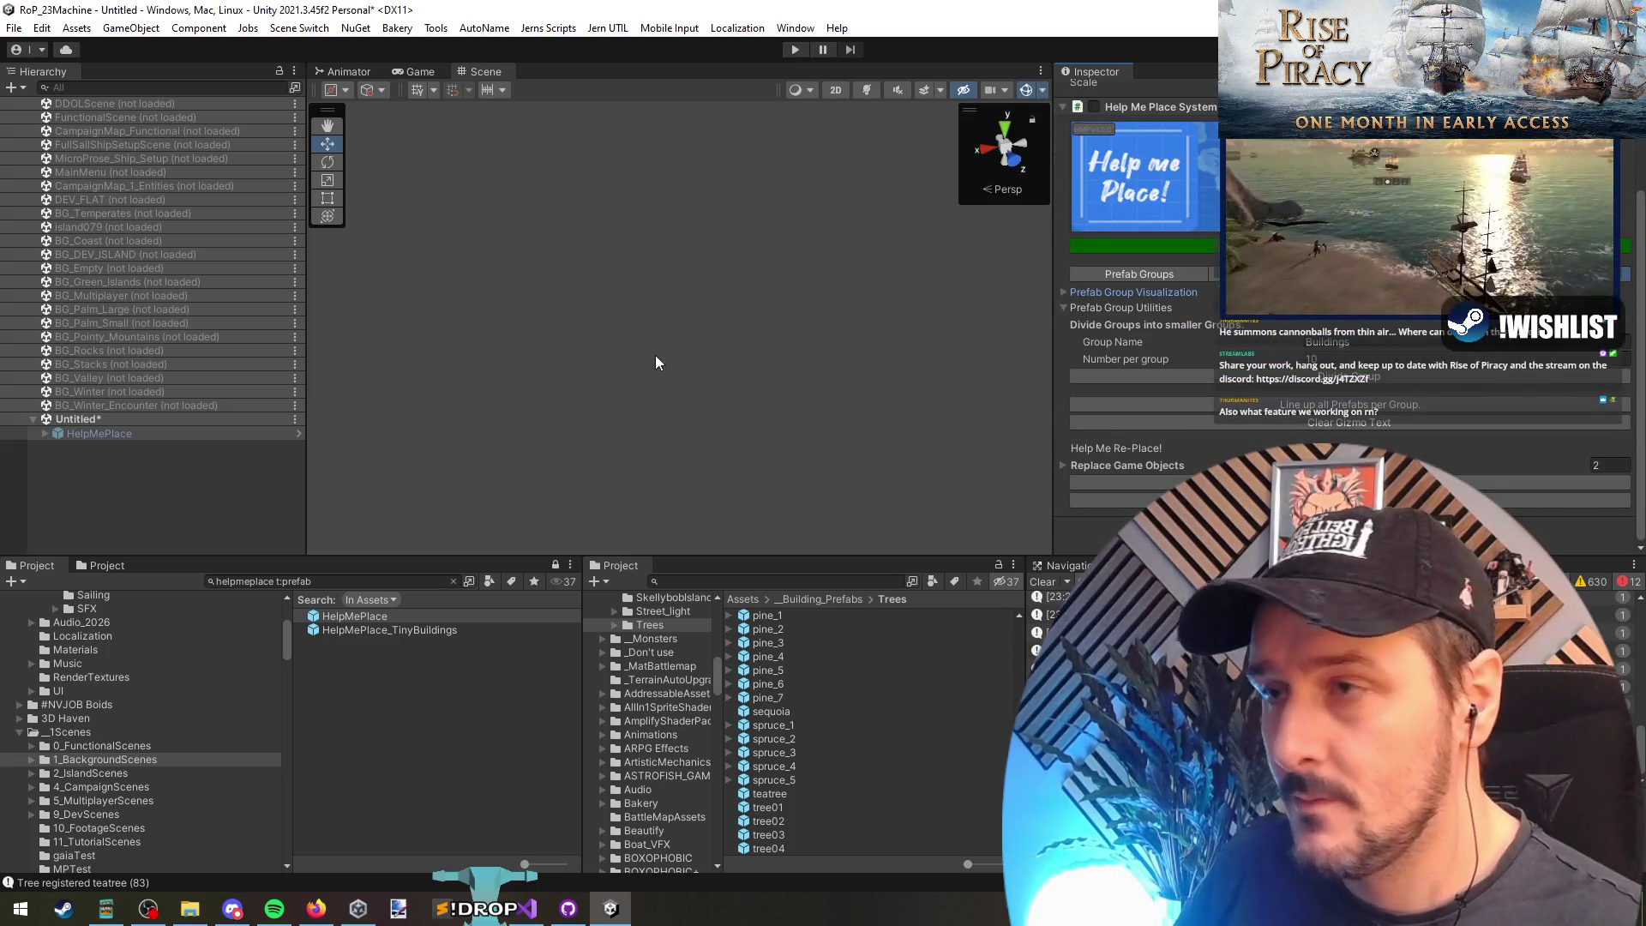
mouse_move(423, 452)
mouse_down()
mouse_move(578, 415)
mouse_move(687, 275)
mouse_up()
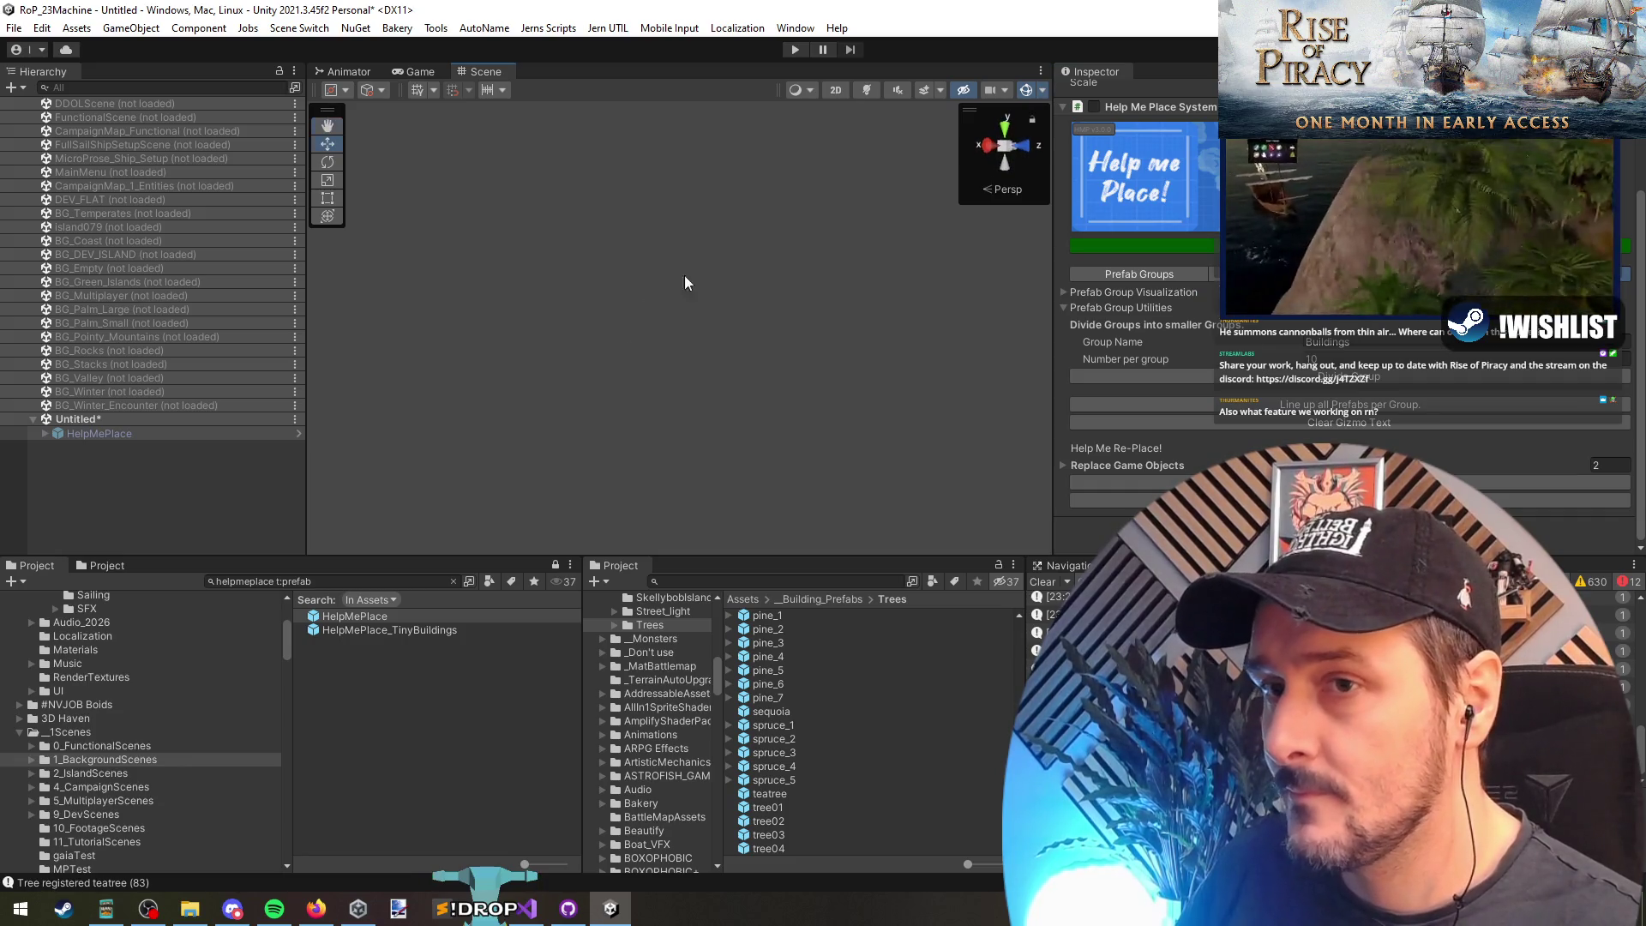
click(1372, 441)
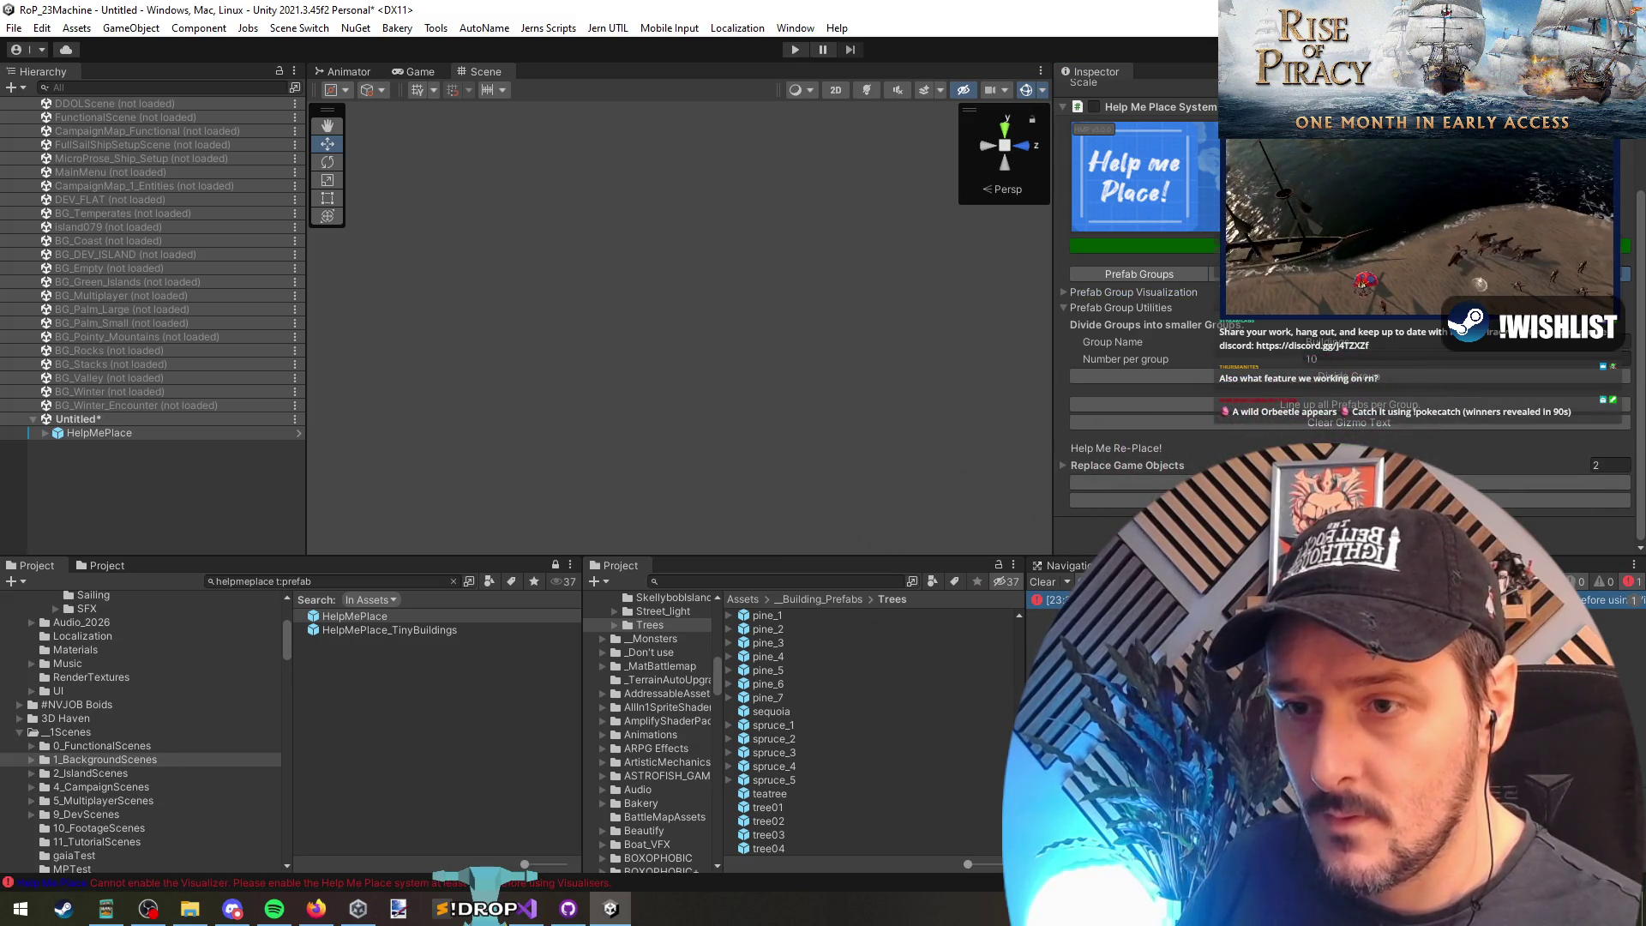
click(1094, 107)
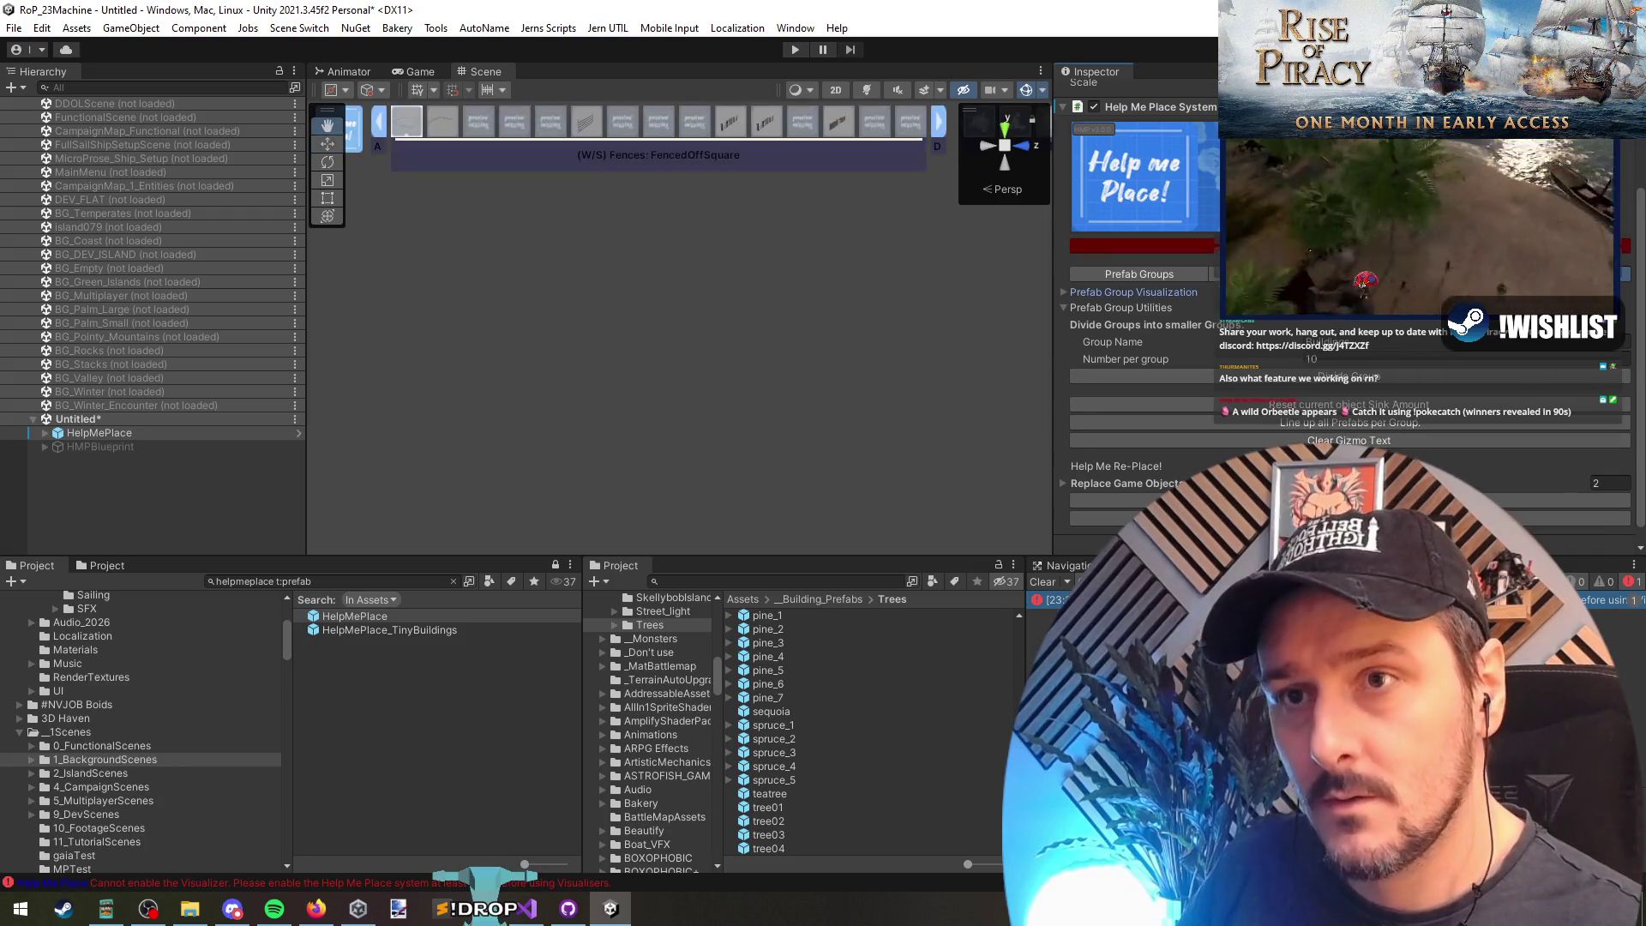
Step: Select the Prefab Preview Holder, then frame and orbit to read its group labels
key(w)
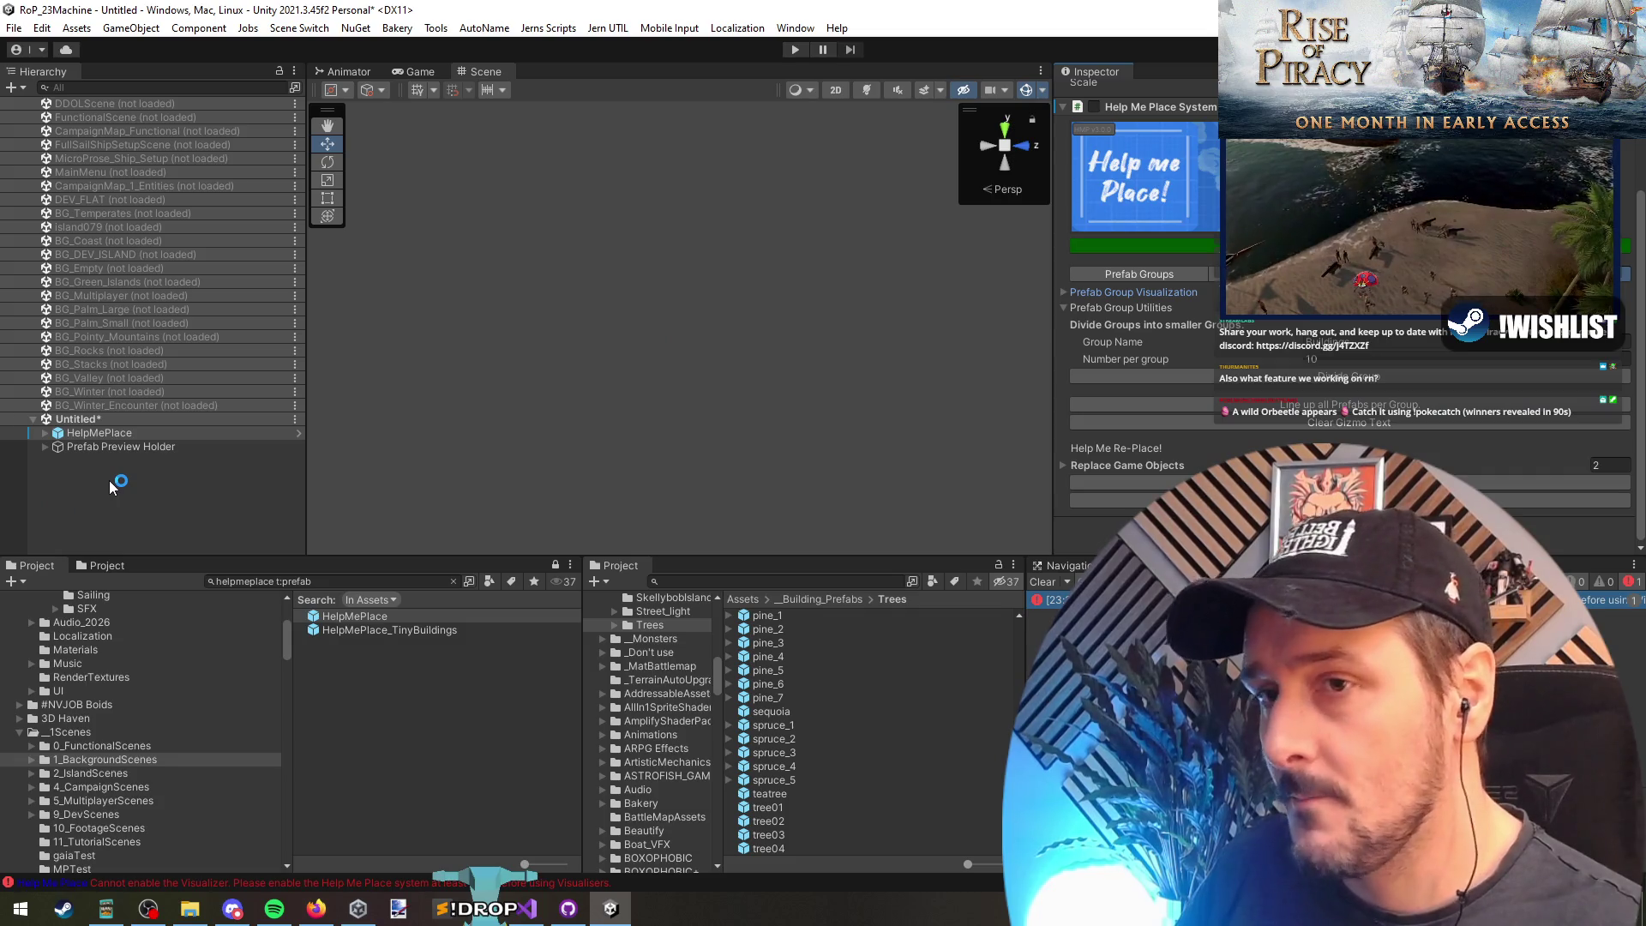
click(113, 446)
mouse_move(663, 262)
mouse_down()
mouse_move(713, 397)
mouse_move(709, 353)
mouse_move(632, 464)
mouse_up()
key(f)
mouse_move(854, 451)
mouse_down()
mouse_move(750, 448)
mouse_move(646, 374)
mouse_move(802, 427)
mouse_move(835, 412)
mouse_move(834, 371)
mouse_move(798, 367)
mouse_move(812, 326)
mouse_move(551, 323)
mouse_move(603, 270)
mouse_move(735, 360)
mouse_move(754, 335)
mouse_move(823, 322)
mouse_move(794, 389)
mouse_move(828, 359)
mouse_move(646, 324)
mouse_move(542, 354)
mouse_move(456, 349)
mouse_move(720, 345)
mouse_move(816, 317)
mouse_move(626, 412)
mouse_move(305, 359)
mouse_move(240, 395)
mouse_move(687, 423)
mouse_move(742, 368)
mouse_move(677, 338)
mouse_move(592, 332)
mouse_move(362, 384)
mouse_move(279, 347)
mouse_move(466, 404)
mouse_move(595, 412)
mouse_move(595, 434)
mouse_move(769, 393)
mouse_move(719, 358)
mouse_up()
scroll(728, 443, up, 3)
click(692, 434)
scroll(802, 426, up, 2)
Step: Locate the palm tree's palmtree prefab in Props, then orbit toward the house-and-garden groups
click(667, 309)
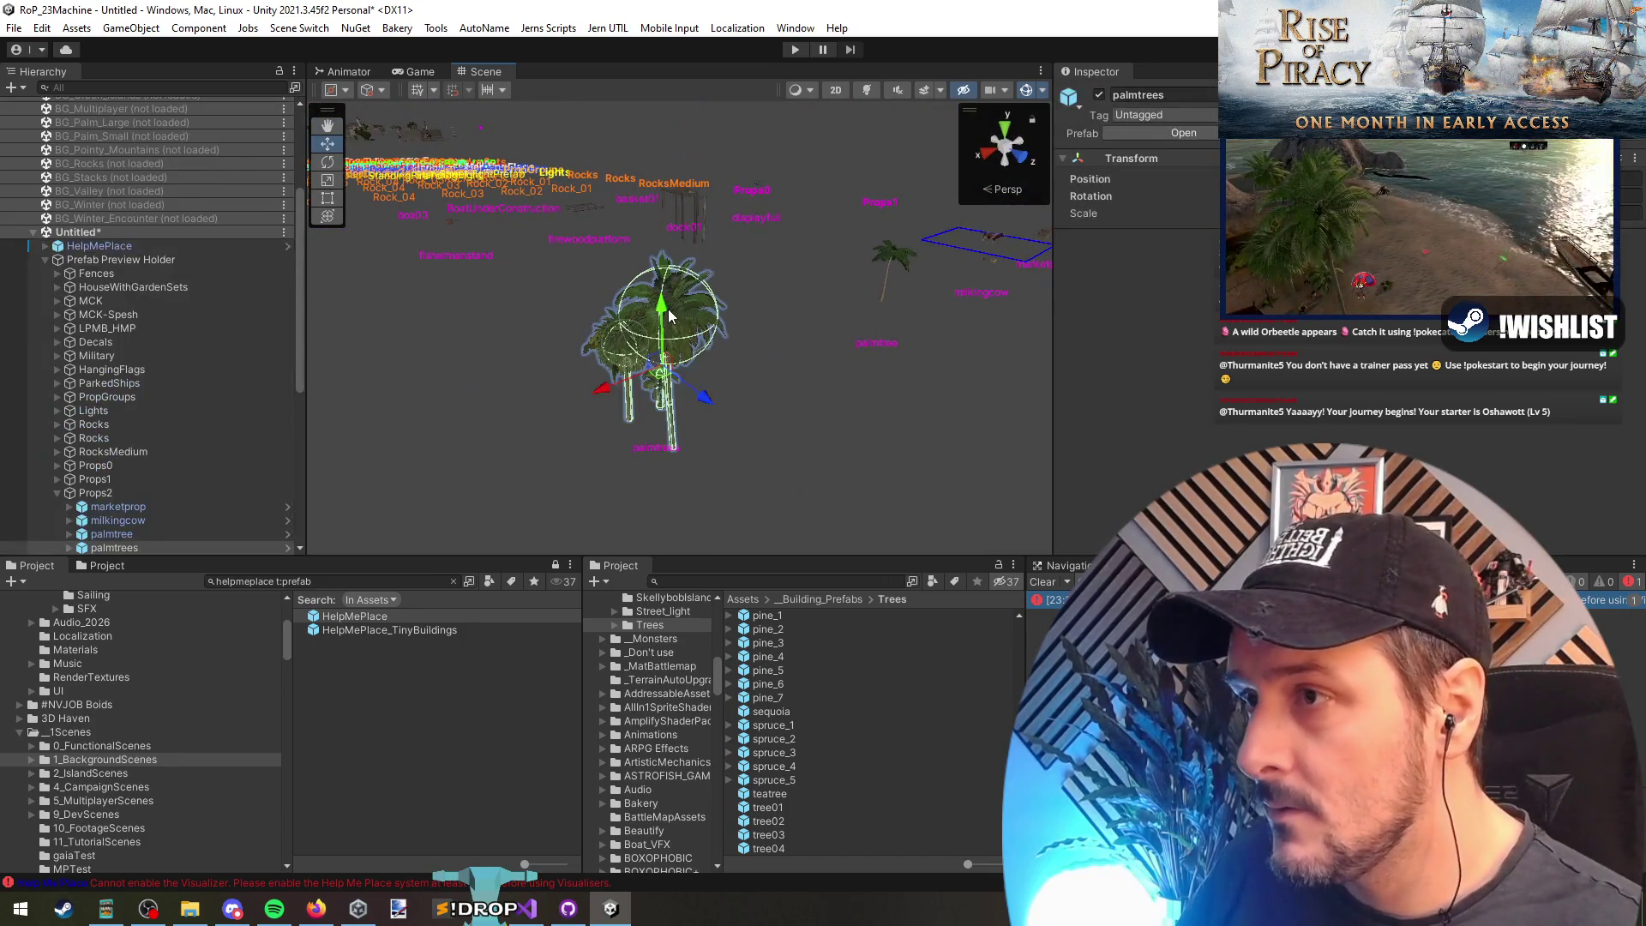
click(1235, 133)
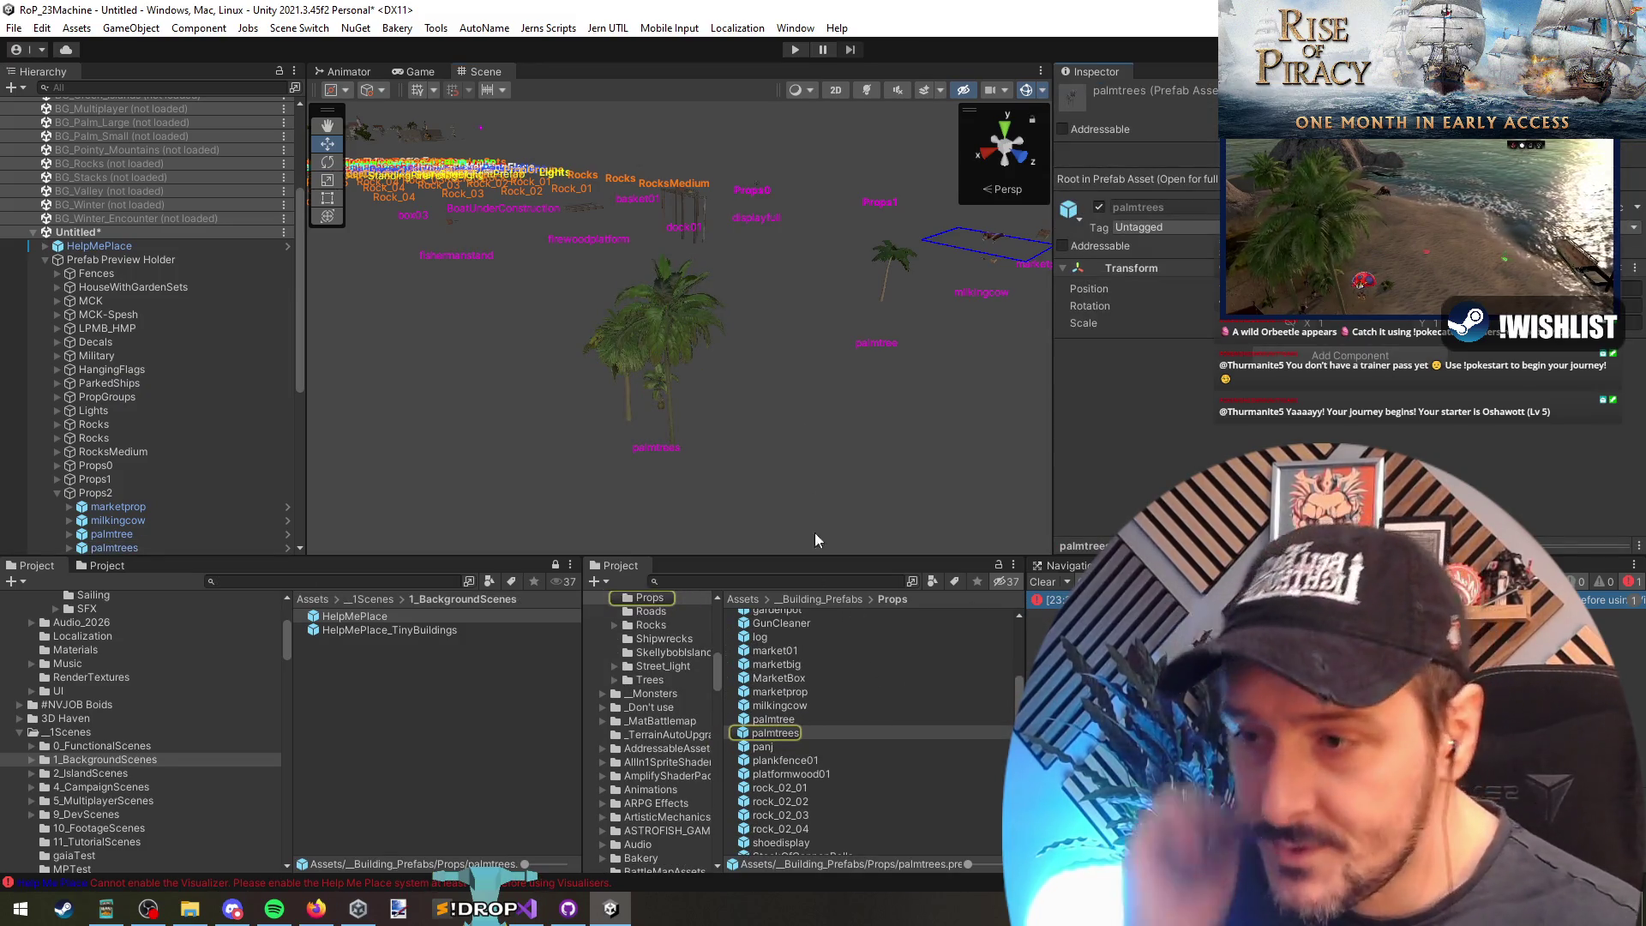
click(779, 721)
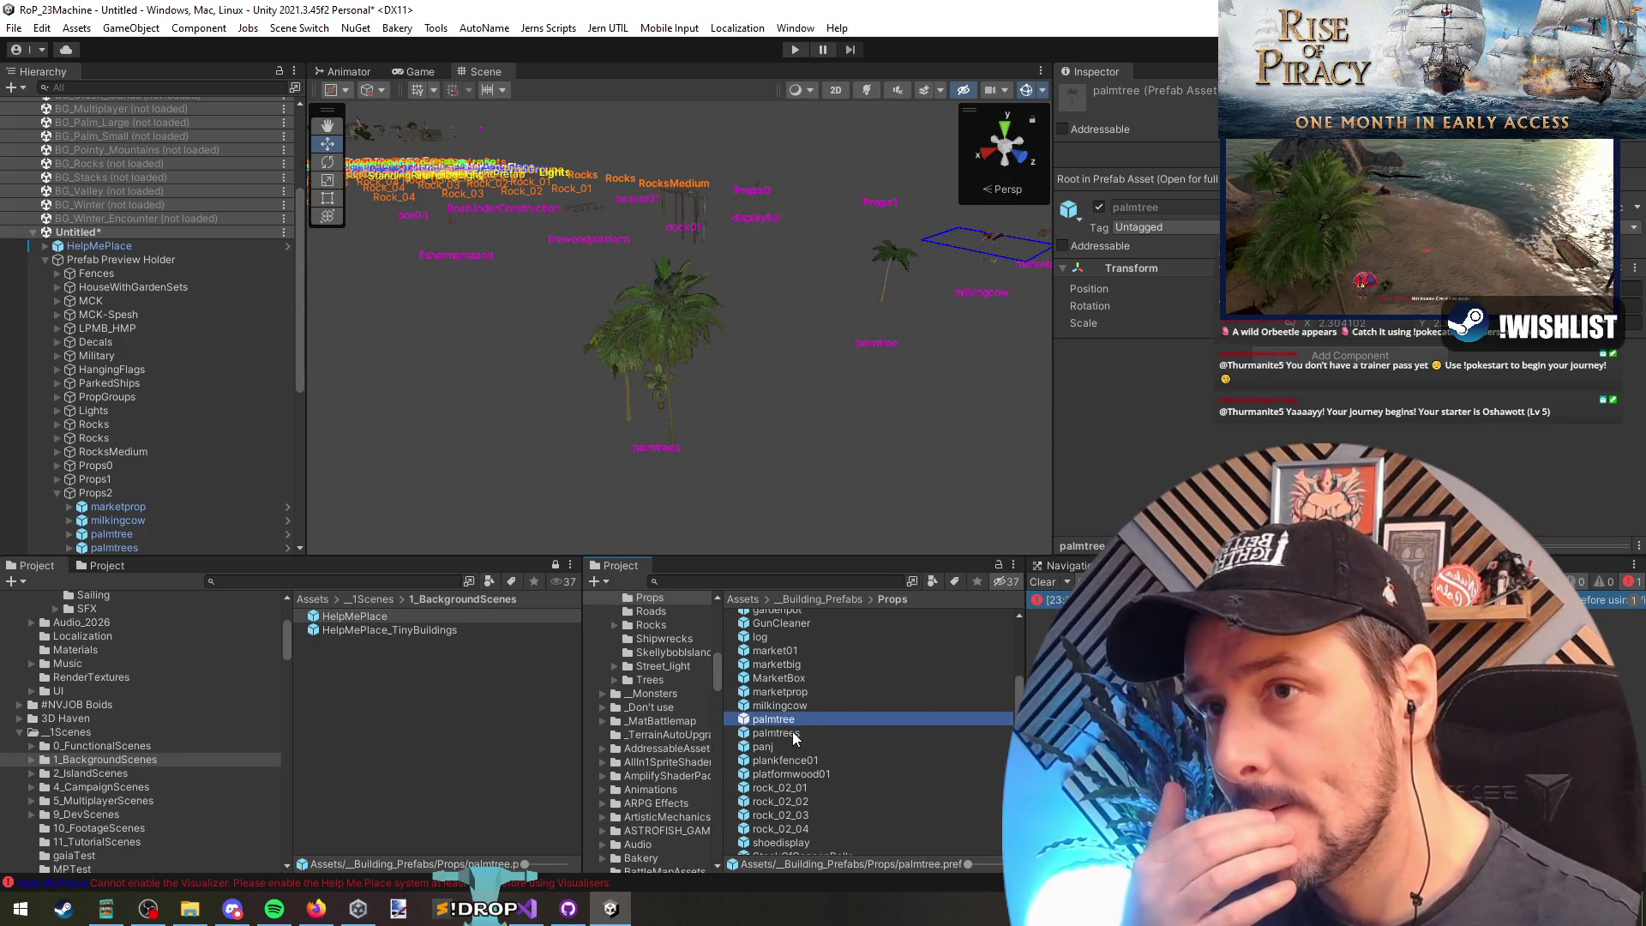
mouse_move(785, 723)
mouse_down()
mouse_move(851, 333)
mouse_move(892, 265)
mouse_up()
mouse_move(824, 382)
mouse_down()
mouse_move(676, 397)
mouse_move(419, 367)
mouse_move(412, 393)
mouse_move(1043, 386)
mouse_move(1005, 382)
mouse_up()
mouse_move(885, 326)
mouse_down()
mouse_move(655, 345)
mouse_move(618, 430)
mouse_move(548, 449)
mouse_move(464, 424)
mouse_move(397, 357)
mouse_move(588, 452)
mouse_move(433, 464)
mouse_move(859, 395)
mouse_move(537, 445)
mouse_move(717, 427)
mouse_move(651, 403)
mouse_move(588, 415)
mouse_move(595, 377)
mouse_move(721, 415)
mouse_move(707, 378)
mouse_up()
mouse_move(871, 379)
mouse_down()
mouse_move(497, 391)
mouse_move(527, 369)
mouse_up()
click(530, 364)
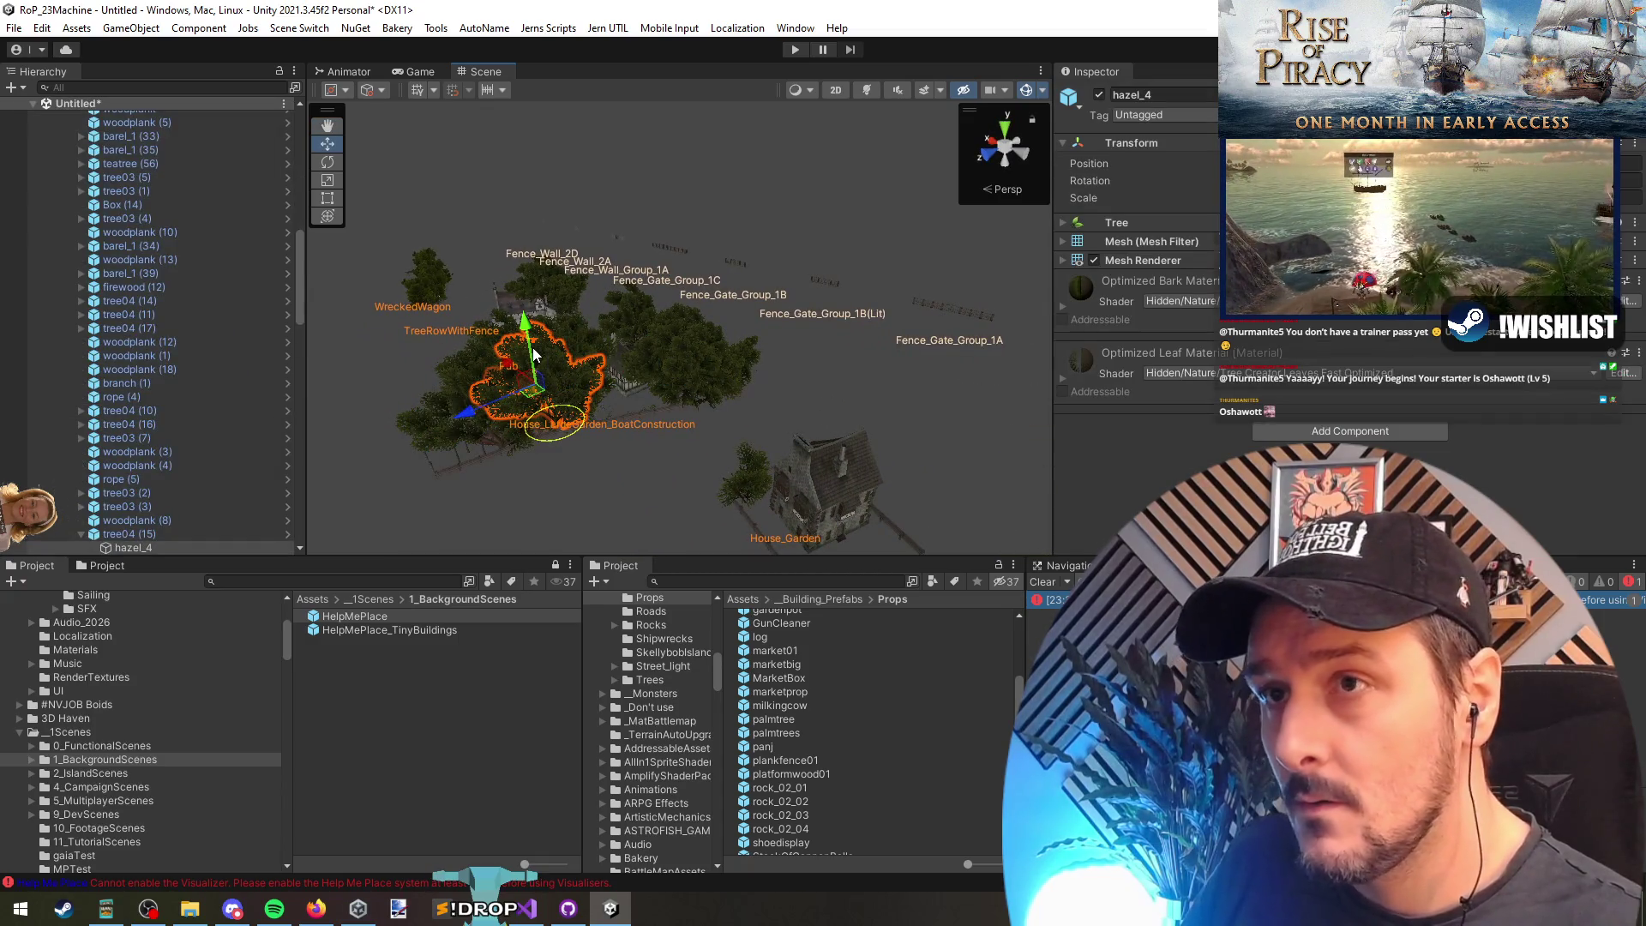
Step: Select a tree04 instance and locate its prefab asset in the Trees folder
click(178, 534)
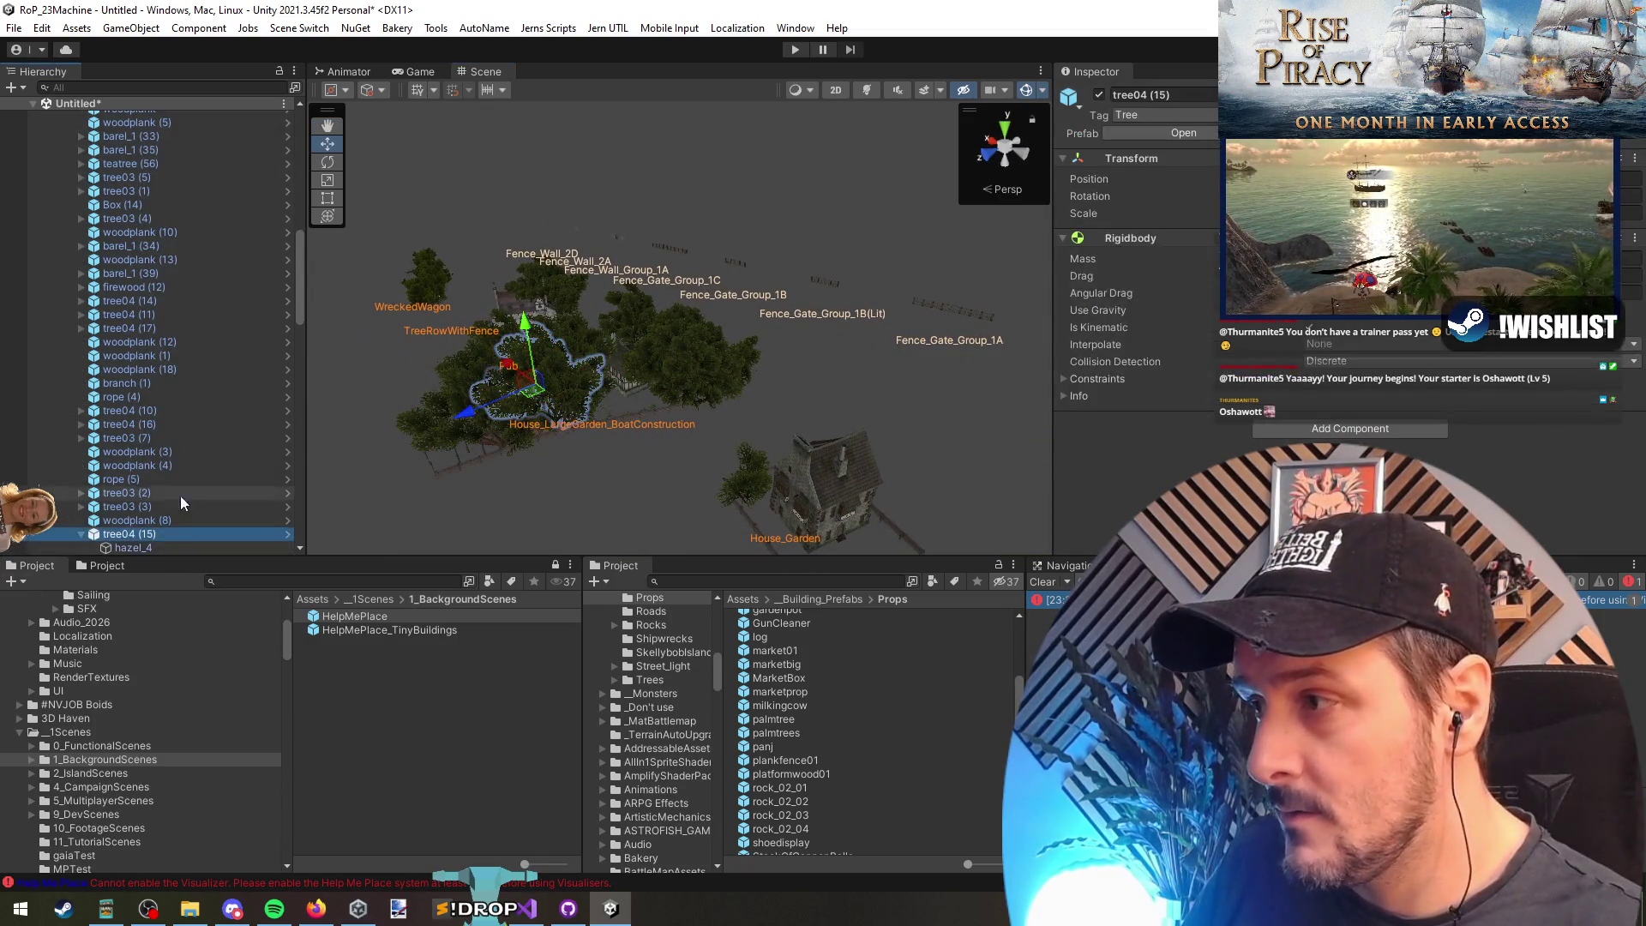
scroll(180, 504, down, 2)
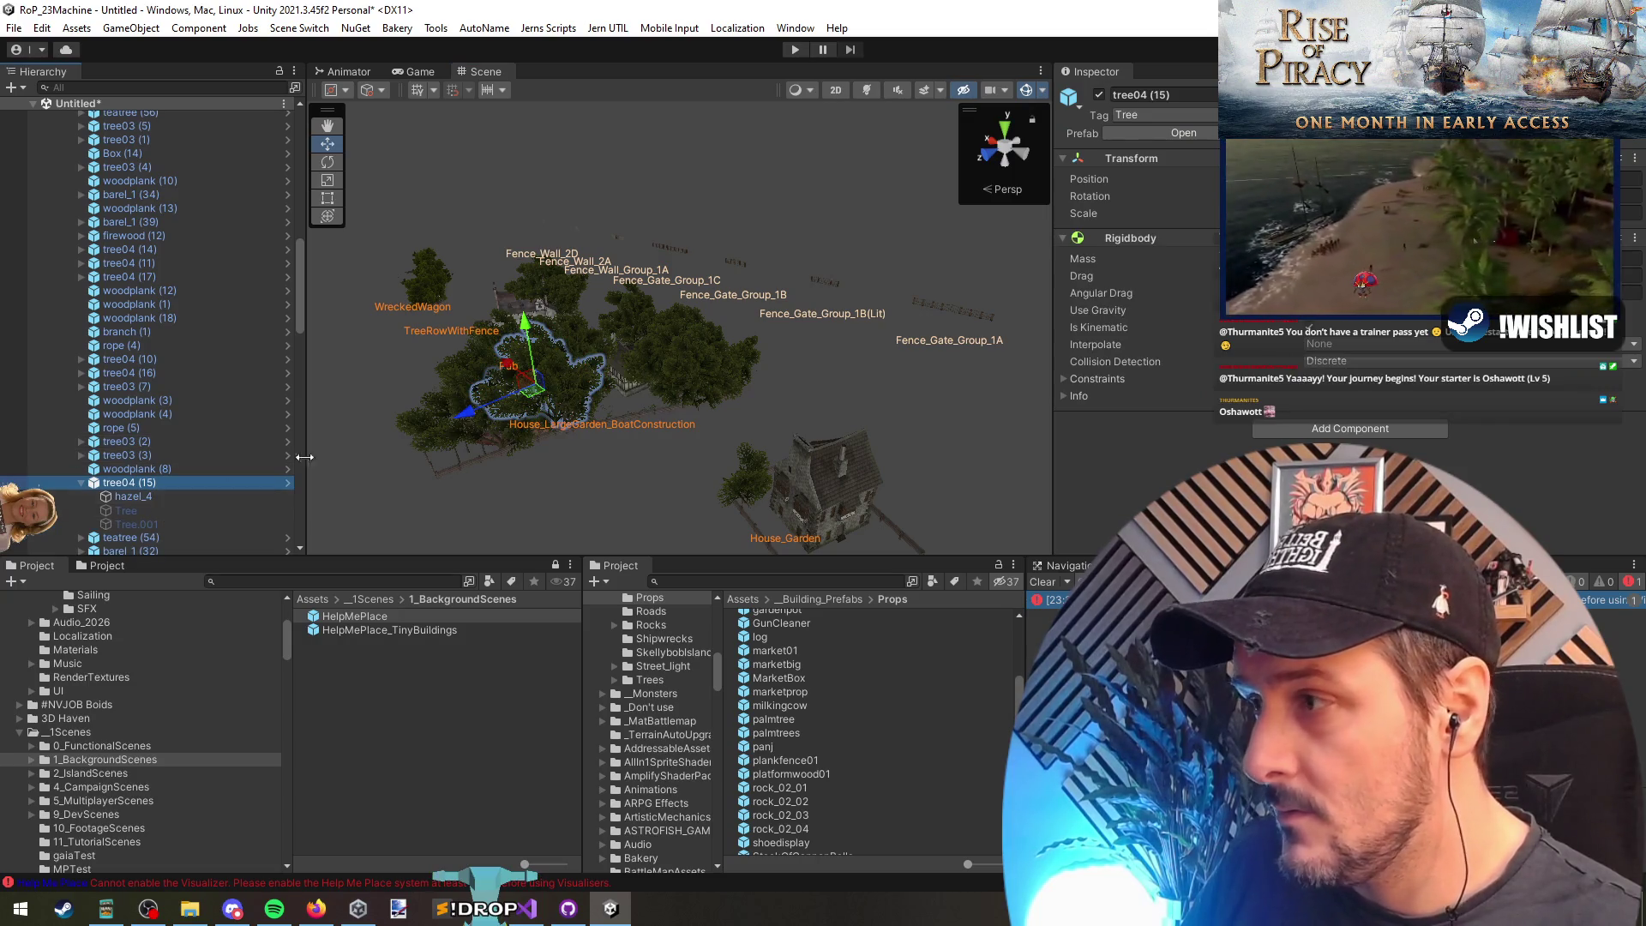
click(1239, 133)
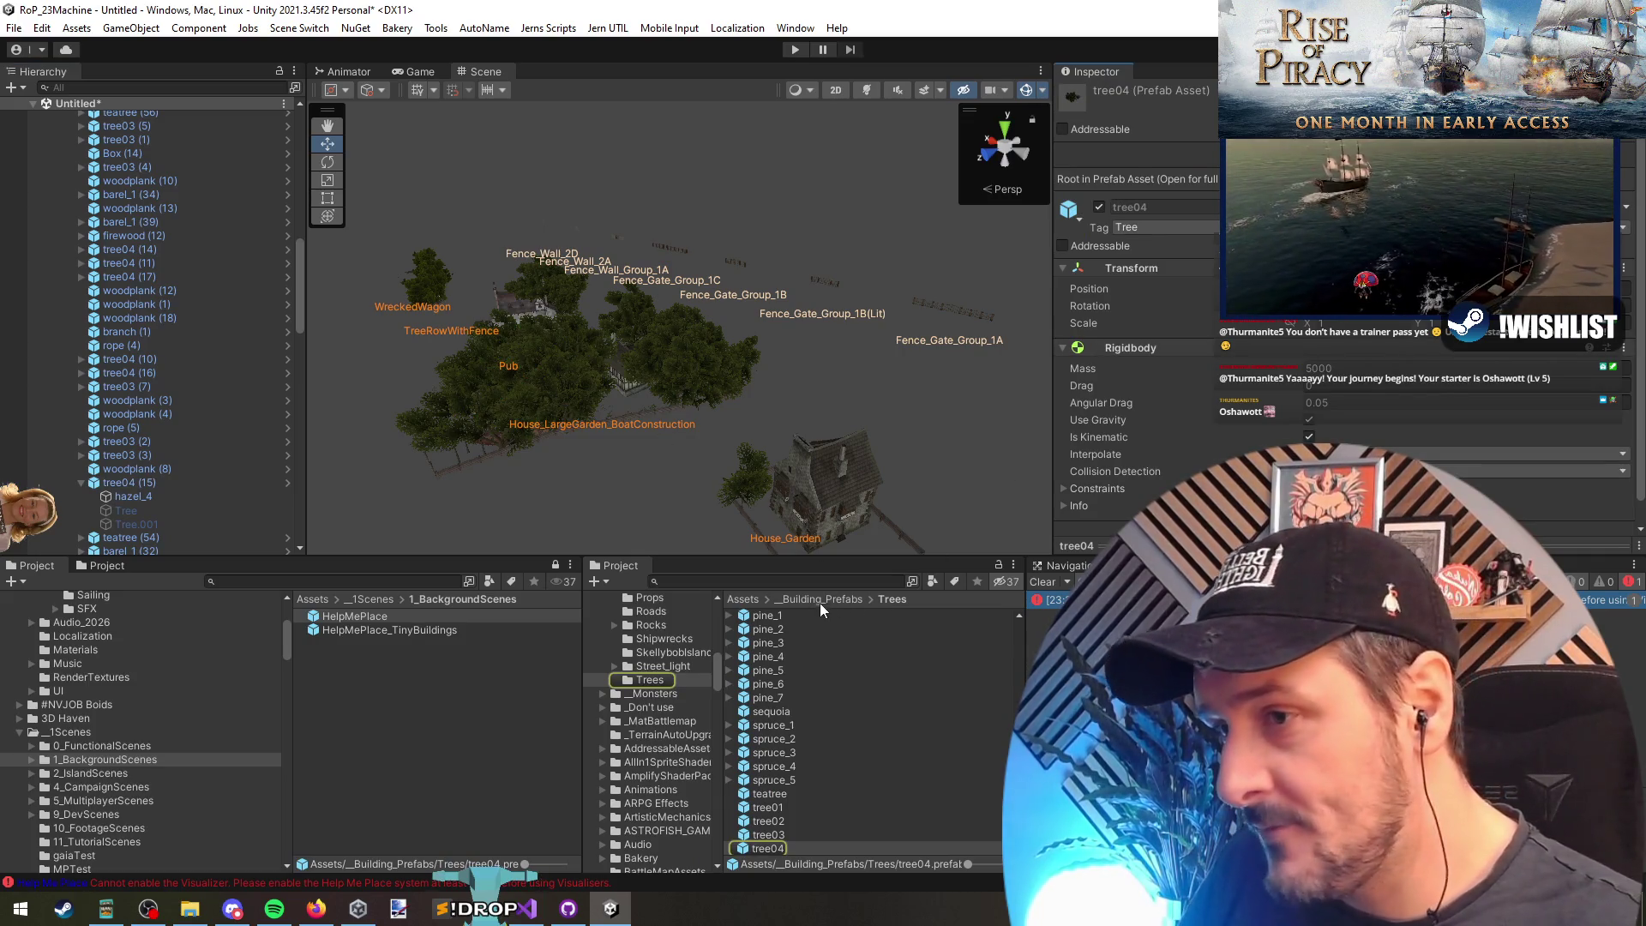
click(545, 348)
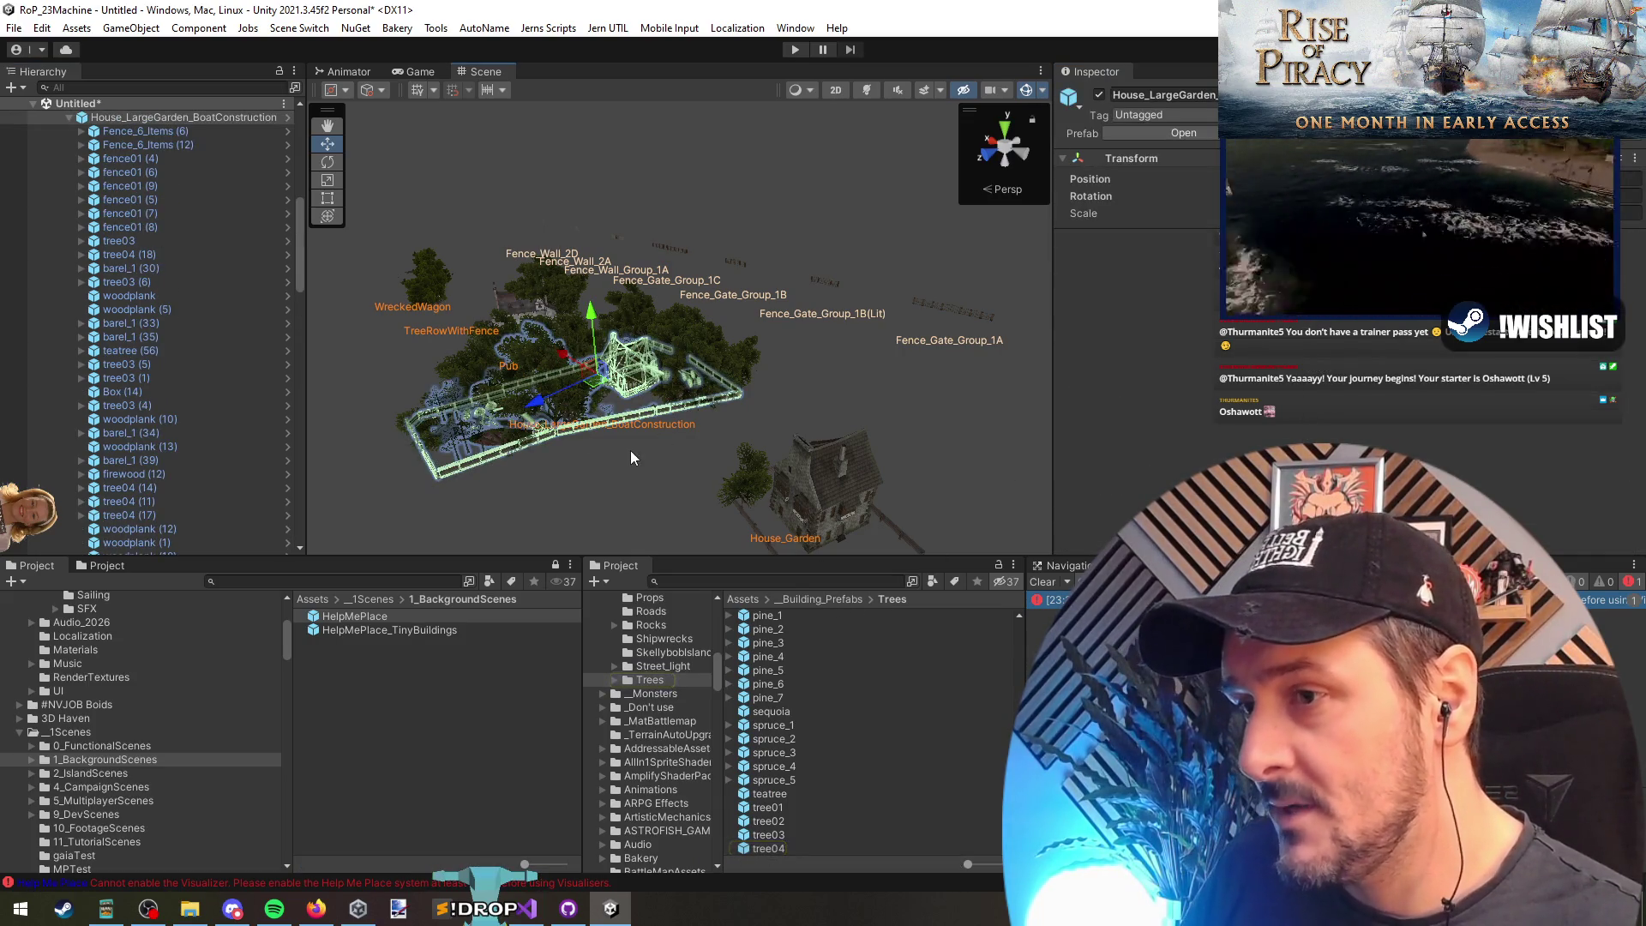
Step: Search 'tree' scoped to _Building_Prefabs, then orbit and box-select objects in the scene
click(822, 599)
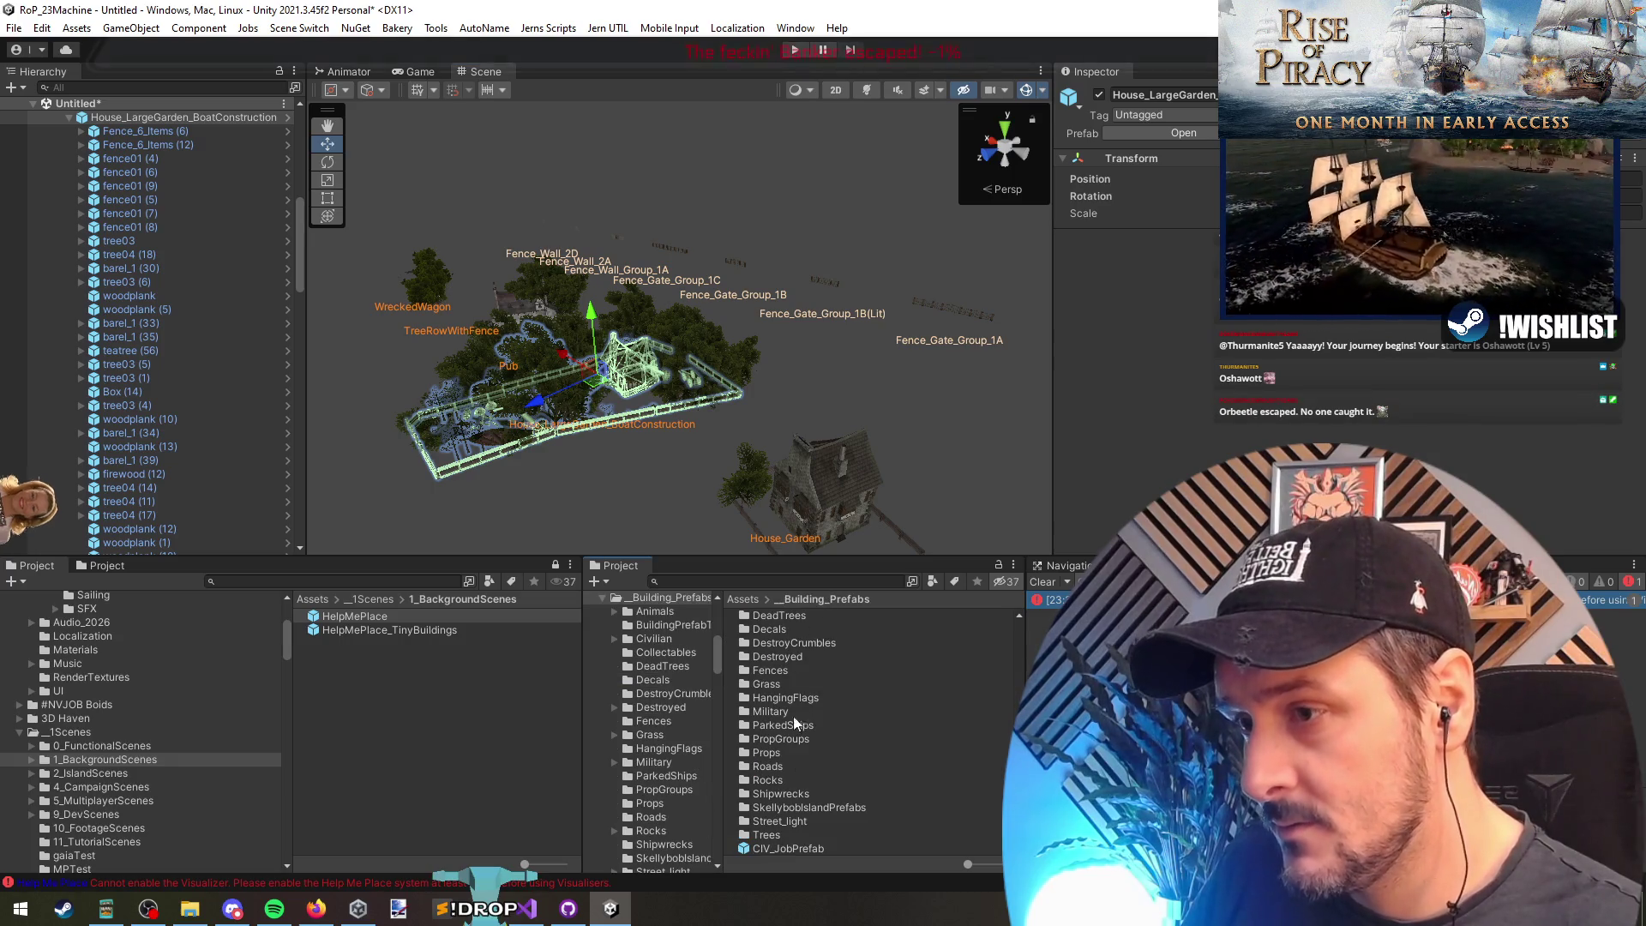
click(795, 581)
text(tree)
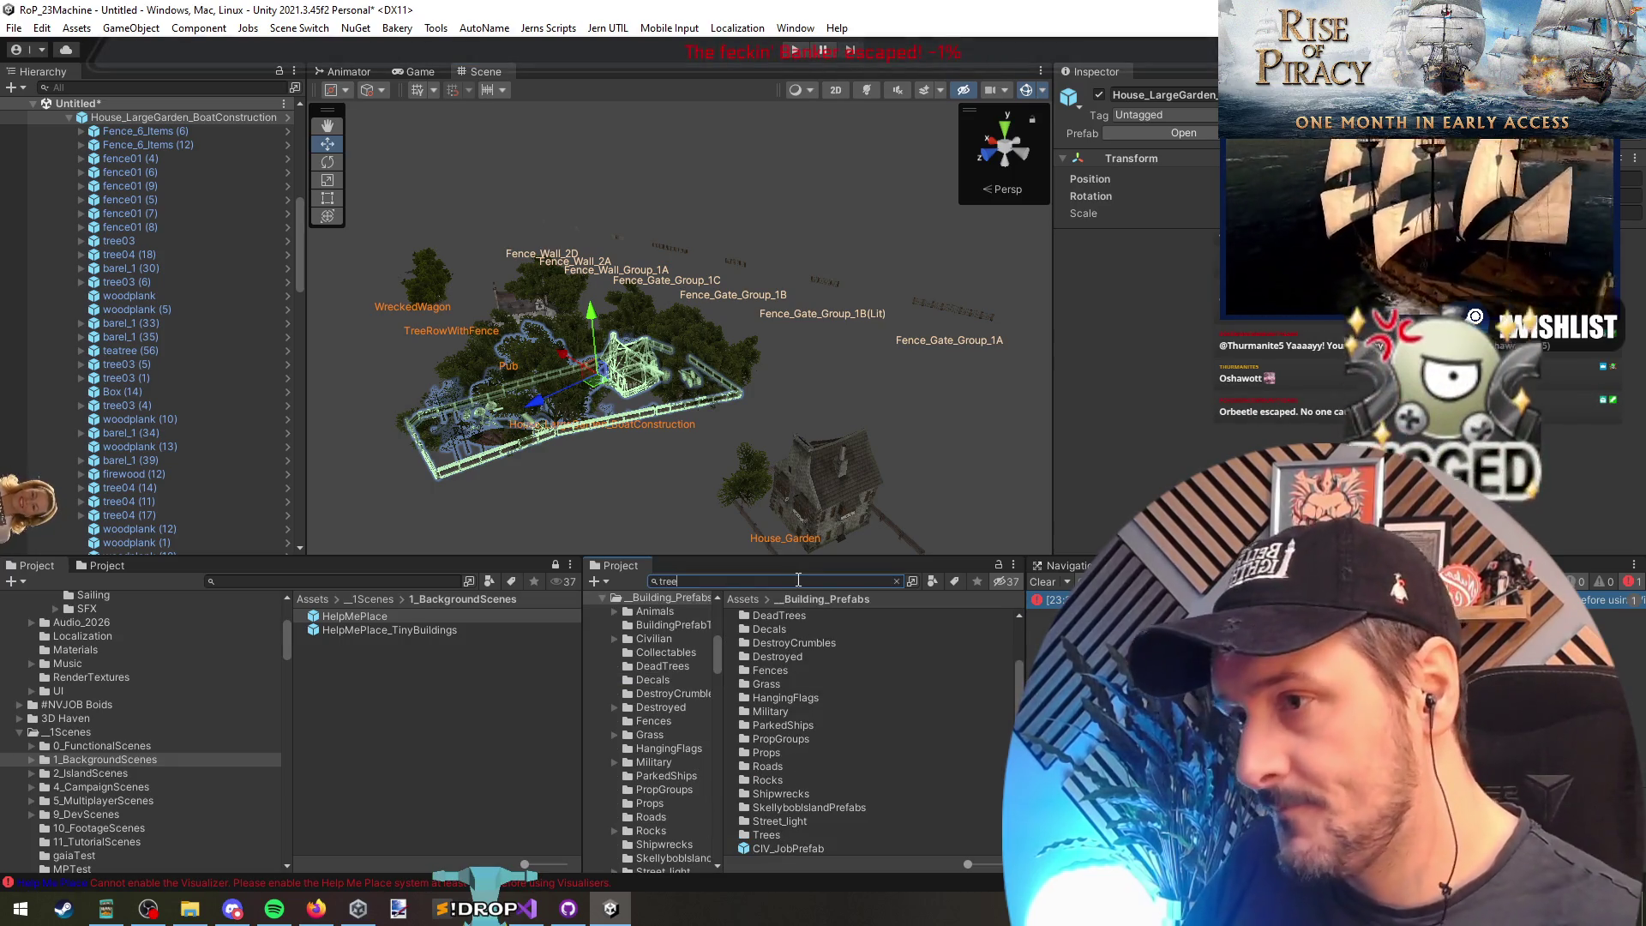
mouse_move(805, 556)
mouse_down()
mouse_move(803, 343)
mouse_move(801, 456)
mouse_up()
click(802, 498)
click(832, 572)
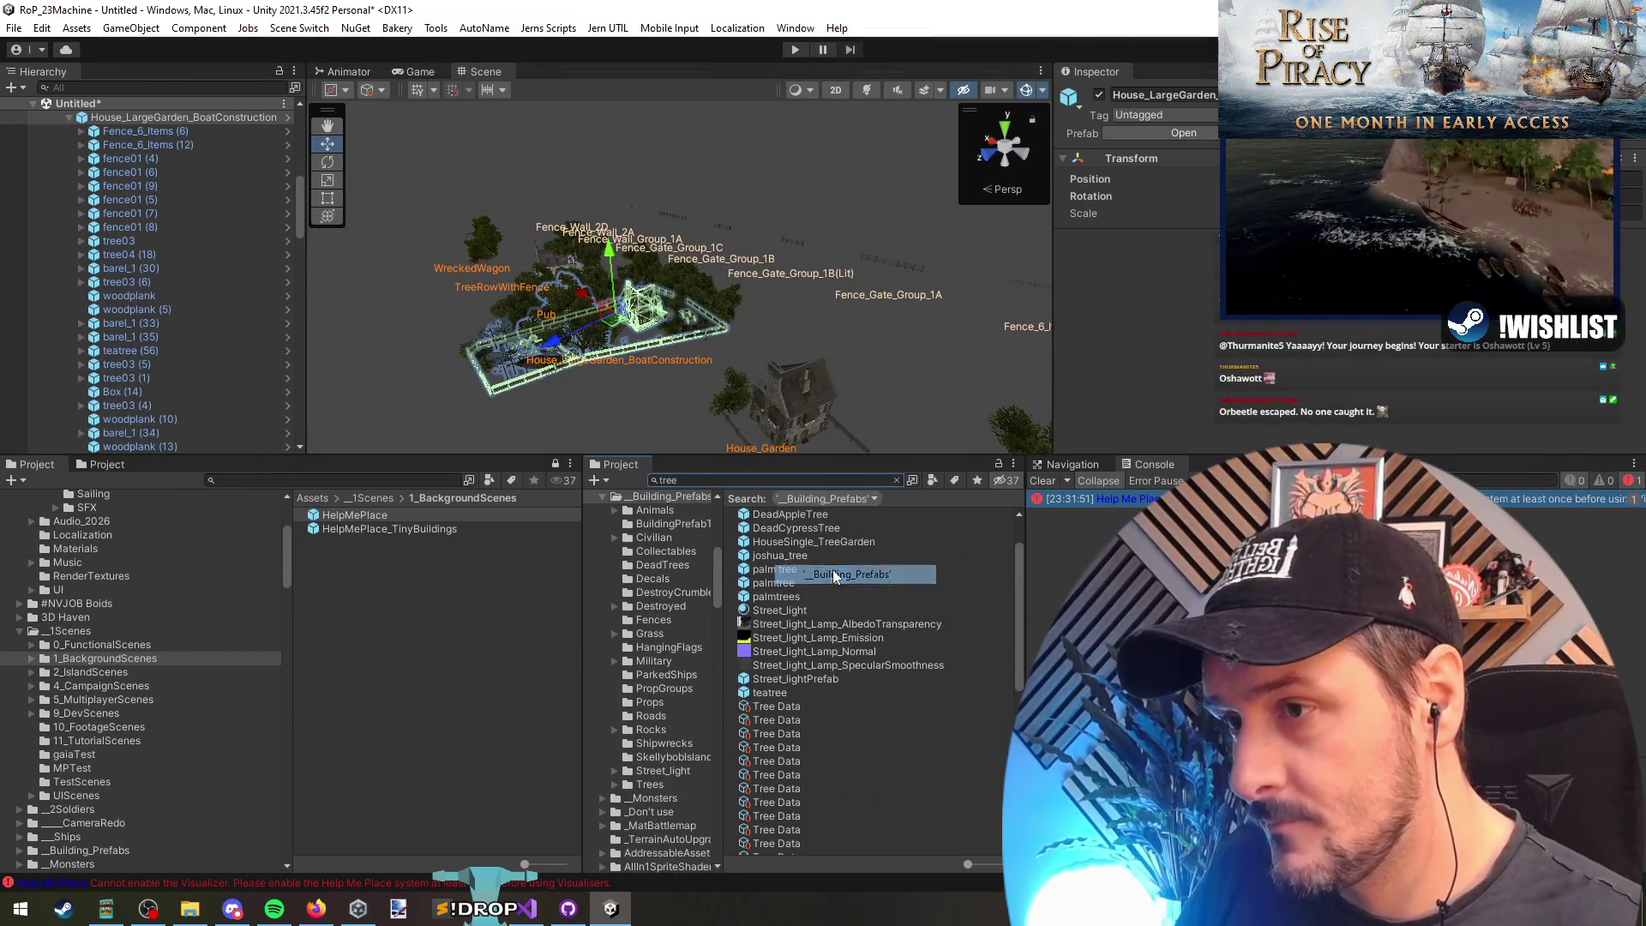
scroll(825, 600, down, 8)
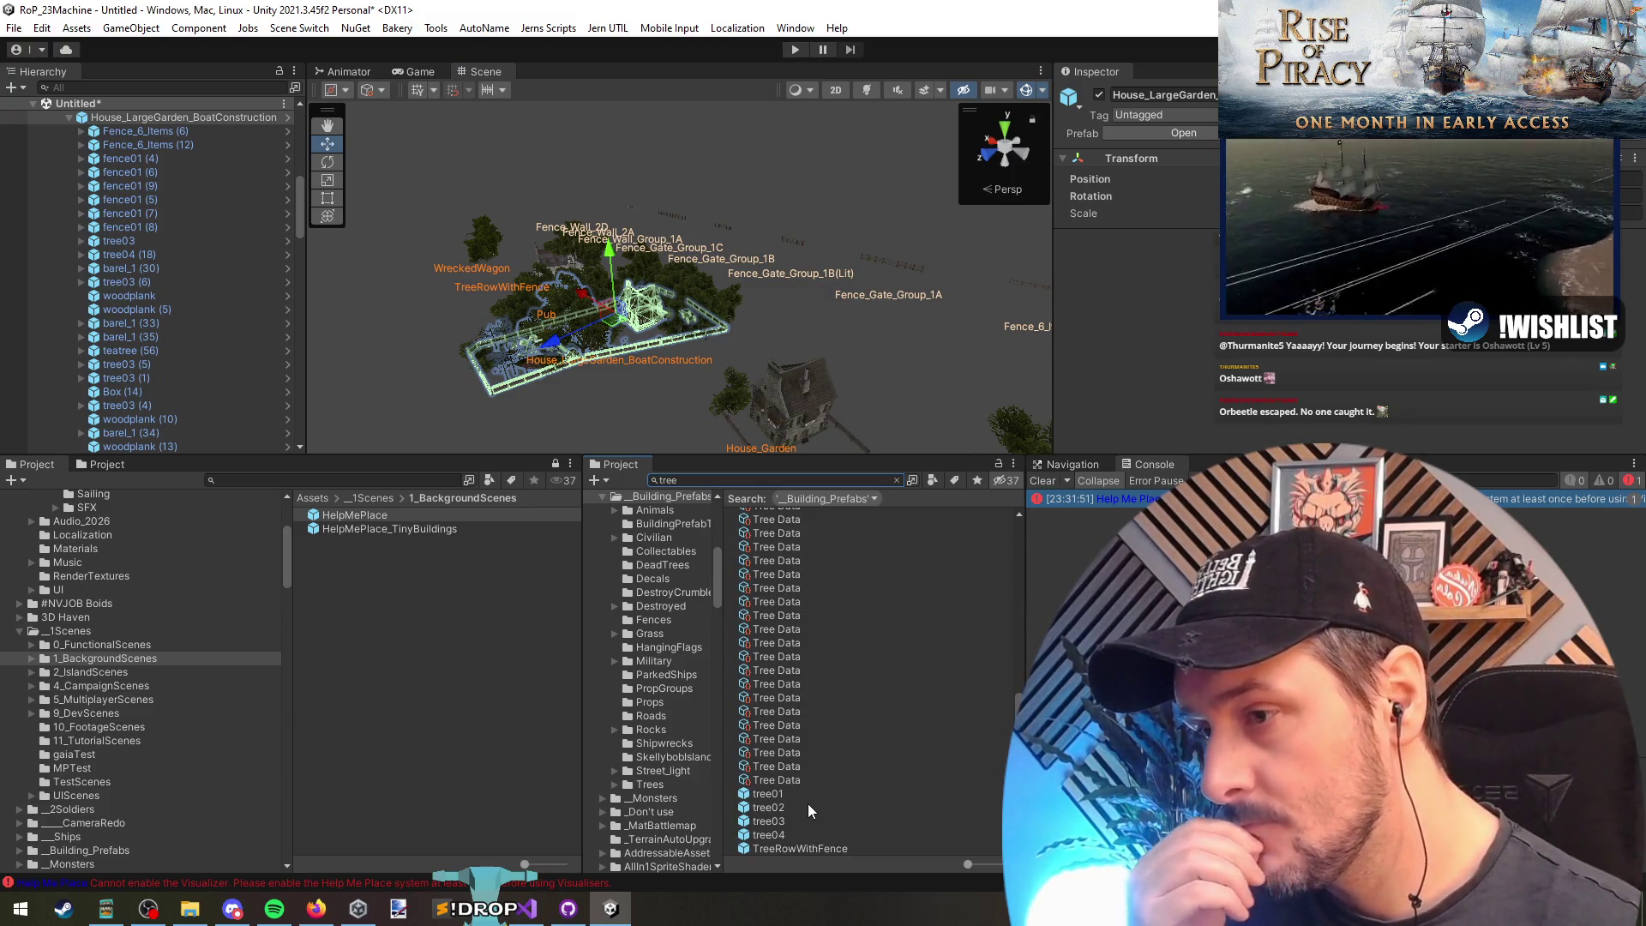
scroll(808, 804, up, 8)
scroll(652, 367, down, 5)
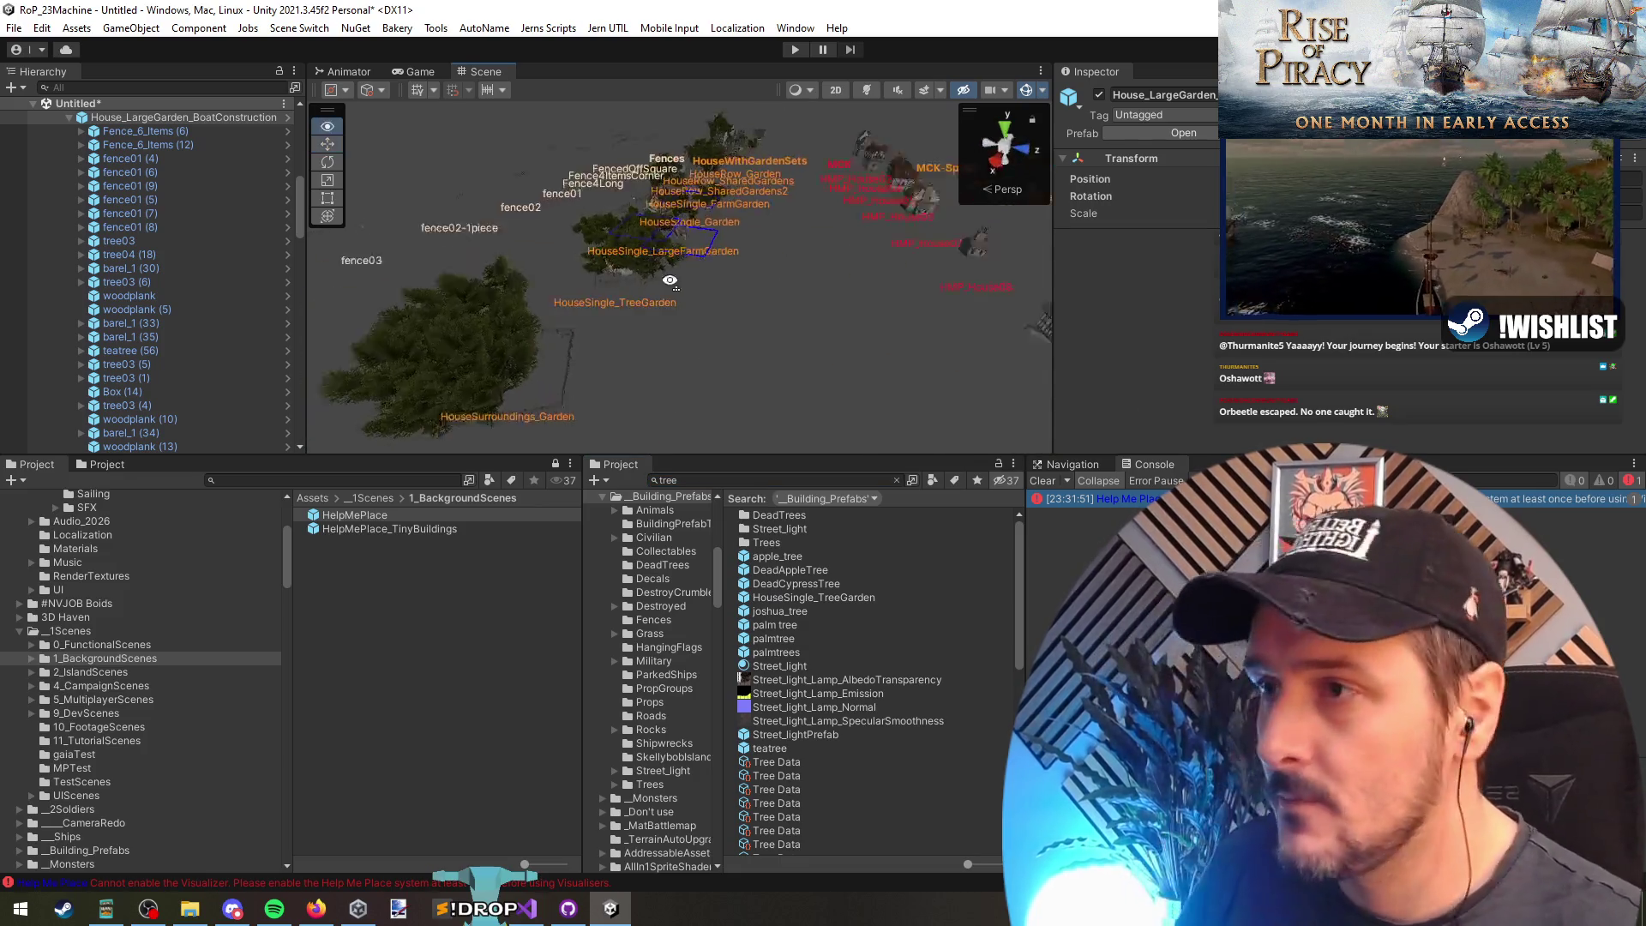
mouse_move(707, 290)
mouse_down()
mouse_move(996, 225)
mouse_move(696, 365)
mouse_move(630, 443)
mouse_move(535, 186)
mouse_up()
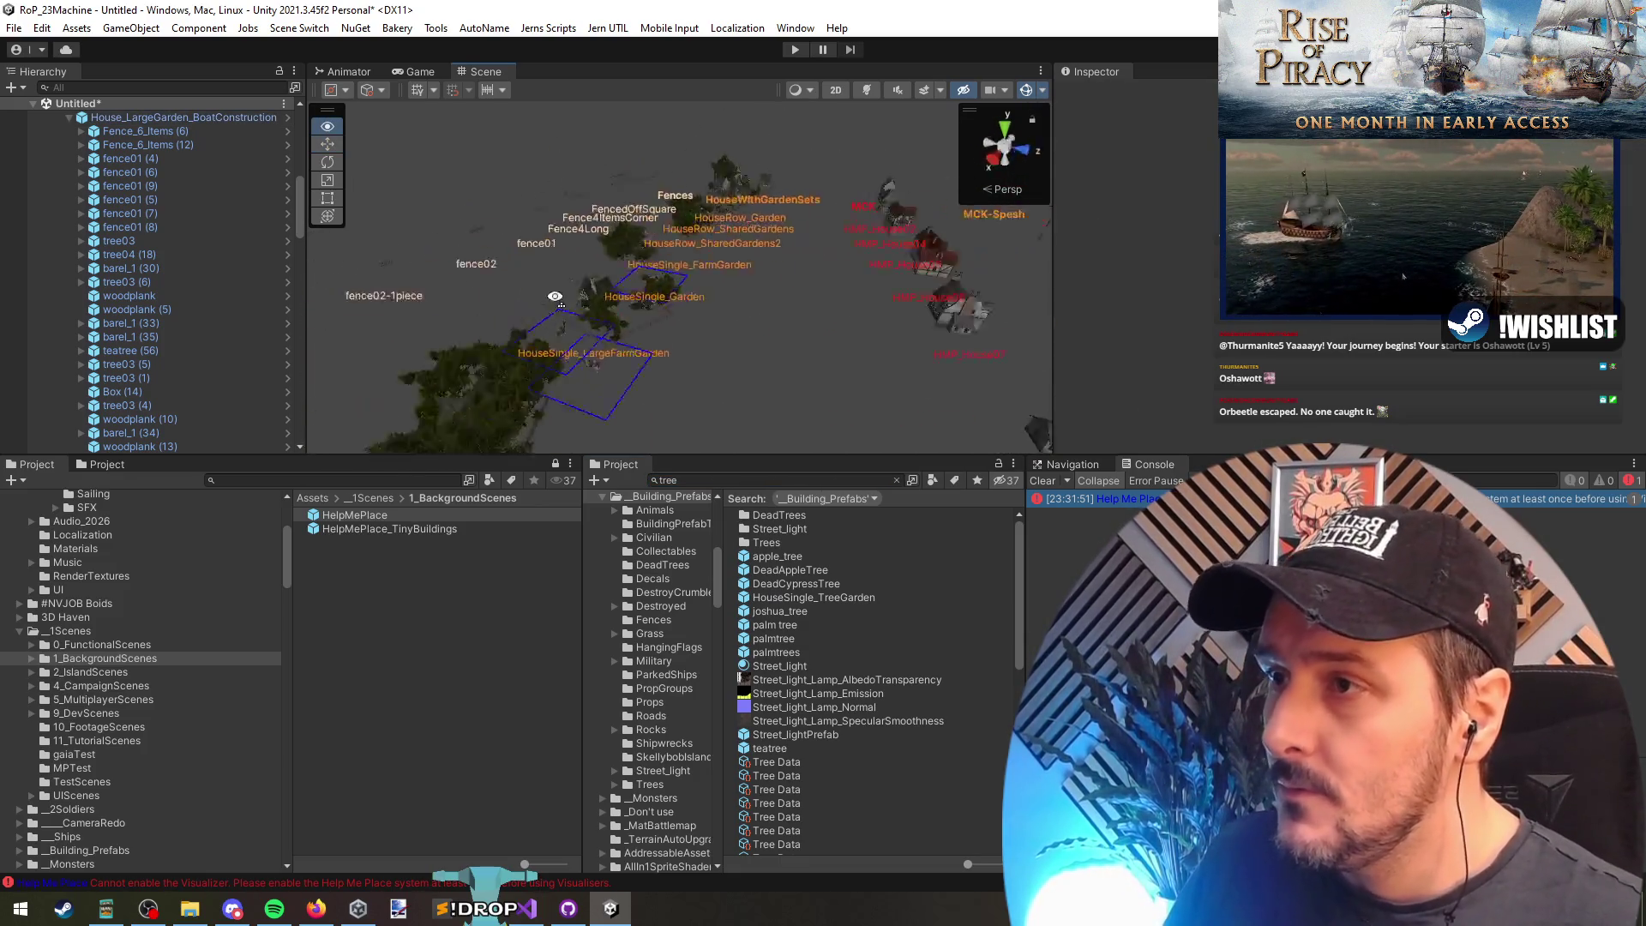
mouse_move(494, 135)
mouse_down()
mouse_move(816, 410)
mouse_move(953, 435)
mouse_move(898, 415)
mouse_up()
Step: Box-select the lights and boat objects in the scene view and delete them
key(f)
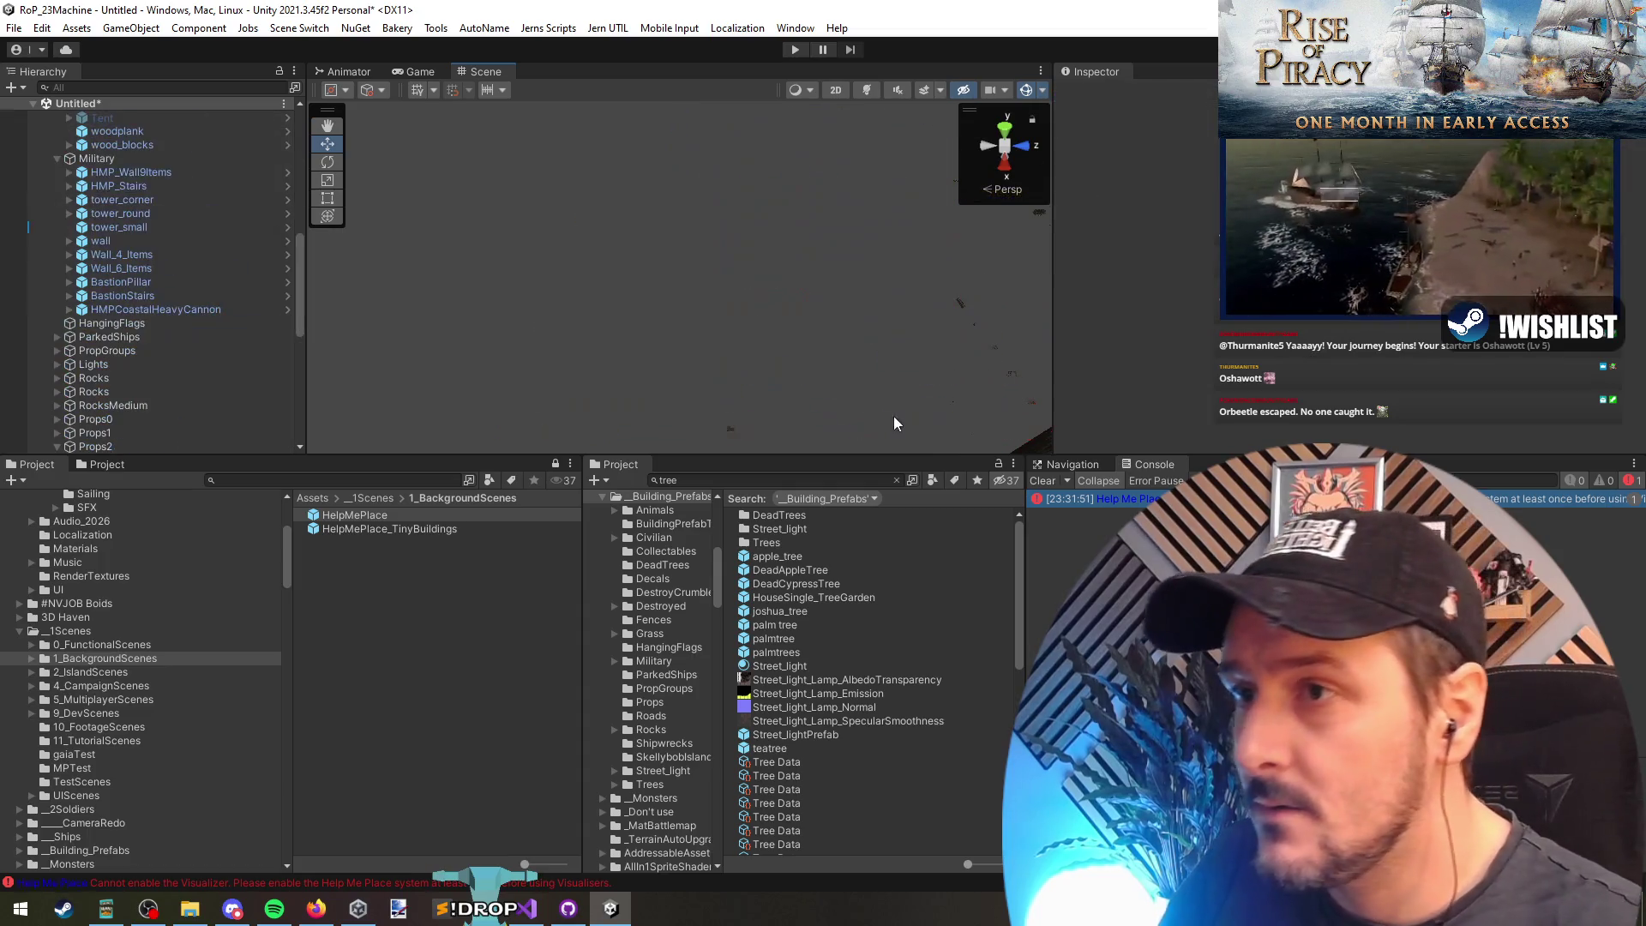
mouse_move(581, 228)
mouse_down()
mouse_move(729, 383)
mouse_move(518, 352)
mouse_move(727, 245)
mouse_move(703, 293)
mouse_move(794, 378)
mouse_move(1057, 252)
mouse_move(1138, 181)
mouse_move(723, 327)
mouse_move(1003, 422)
mouse_move(723, 385)
mouse_move(489, 301)
mouse_move(636, 213)
mouse_move(614, 312)
mouse_move(520, 298)
mouse_up()
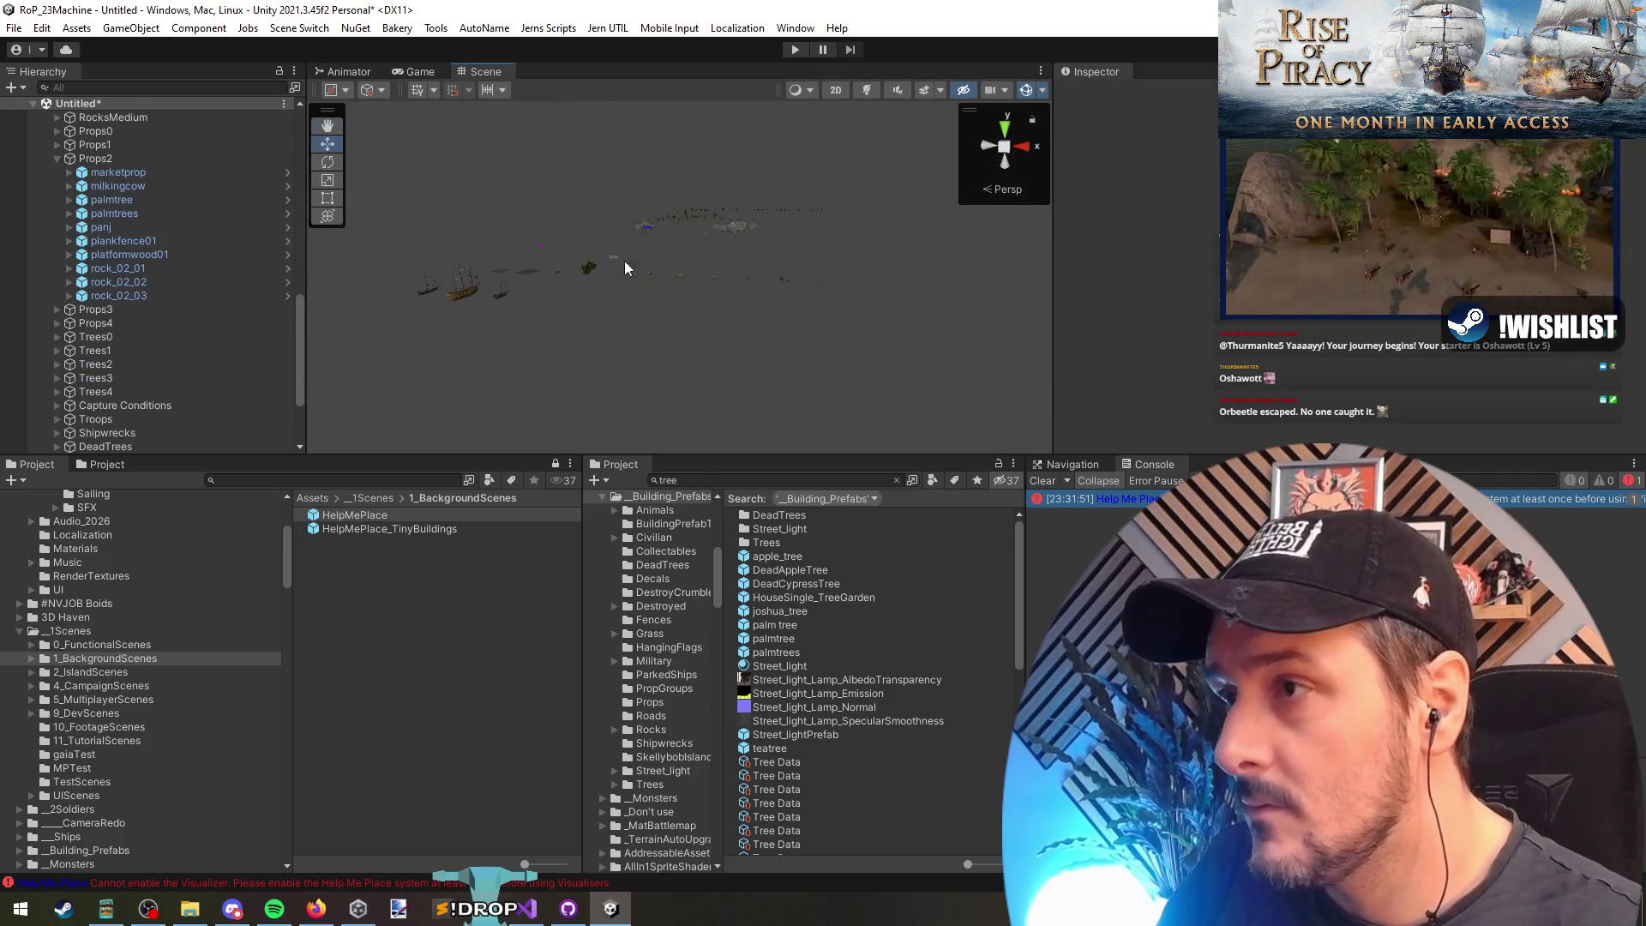
drag(610, 255, 584, 294)
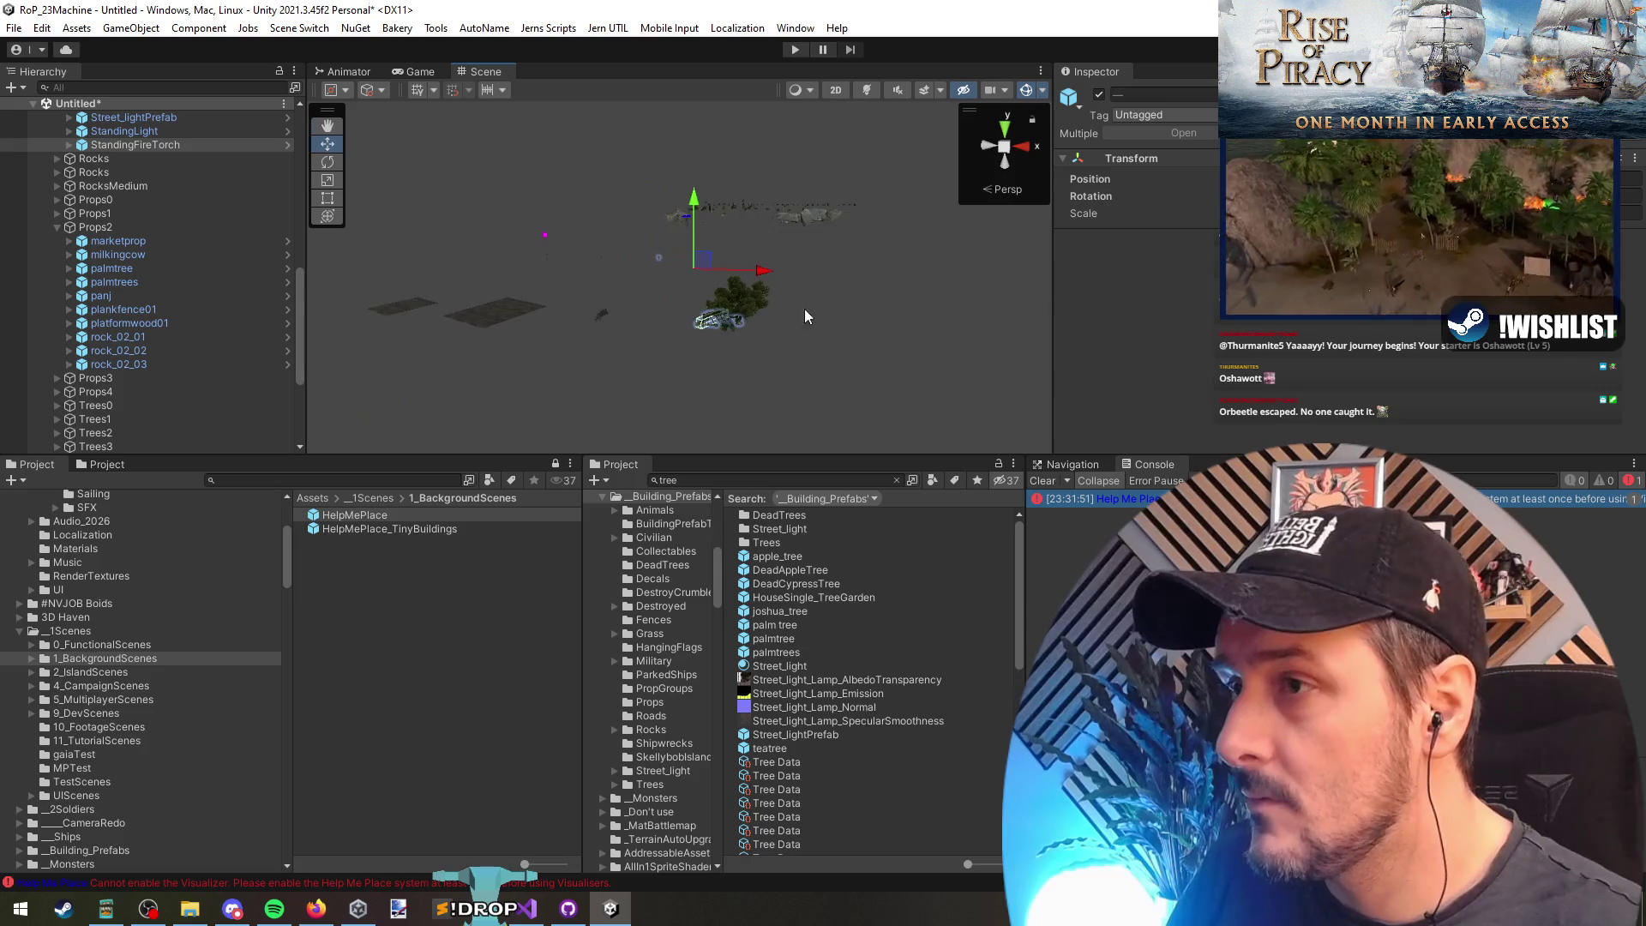
click(746, 347)
mouse_move(746, 348)
mouse_down()
mouse_move(694, 377)
mouse_move(468, 379)
mouse_up()
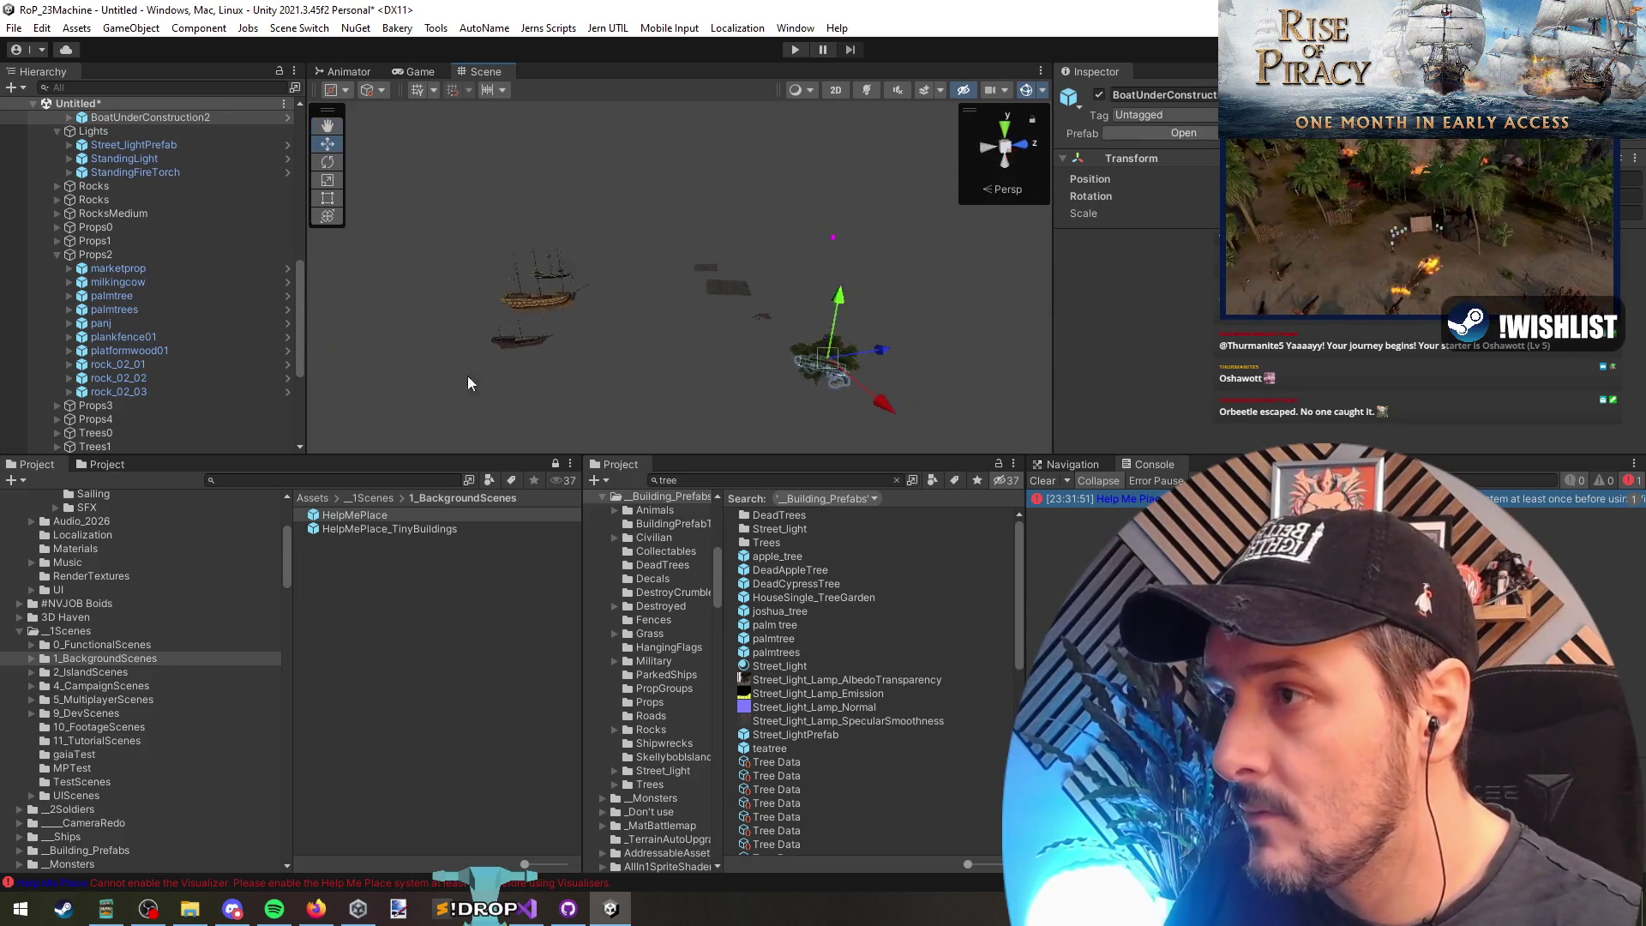
drag(922, 193, 429, 450)
key(Delete)
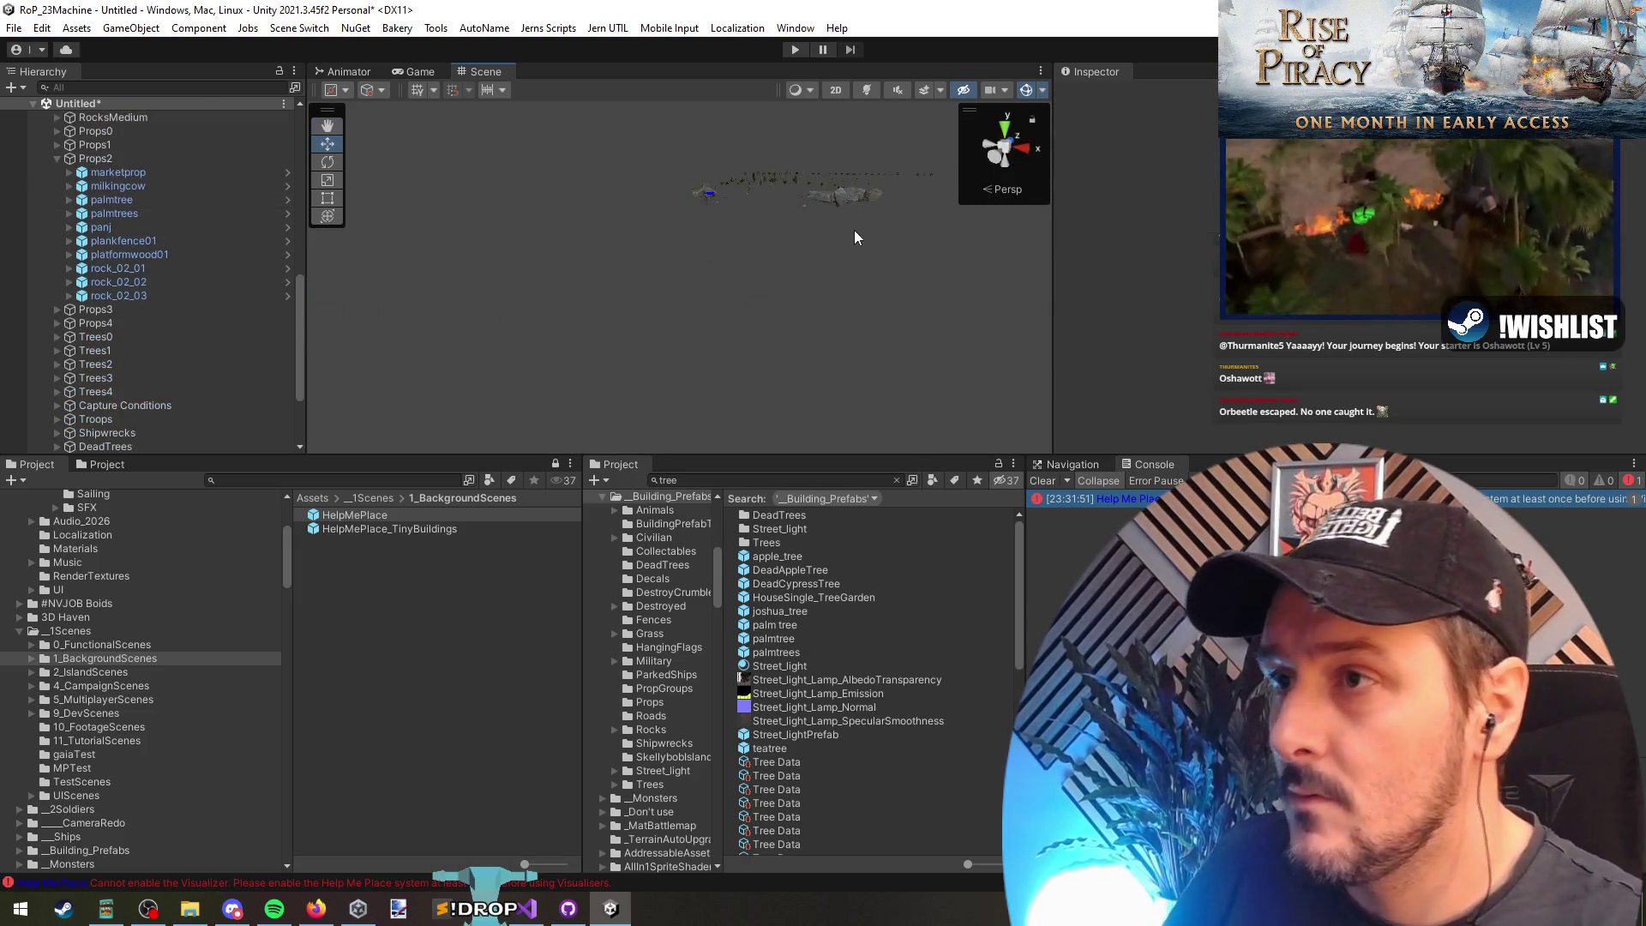
Step: Inspect rock_02_01, the palm trees and the dead trees in the scene view
click(843, 196)
key(f)
mouse_move(704, 257)
mouse_down()
mouse_move(642, 274)
mouse_move(659, 330)
mouse_move(577, 356)
mouse_move(764, 164)
mouse_move(783, 275)
mouse_move(630, 286)
mouse_move(626, 583)
mouse_move(578, 511)
mouse_up()
shift+click(588, 286)
mouse_move(501, 119)
mouse_down()
mouse_move(527, 169)
mouse_move(840, 410)
mouse_move(768, 361)
mouse_move(964, 270)
mouse_up()
click(884, 159)
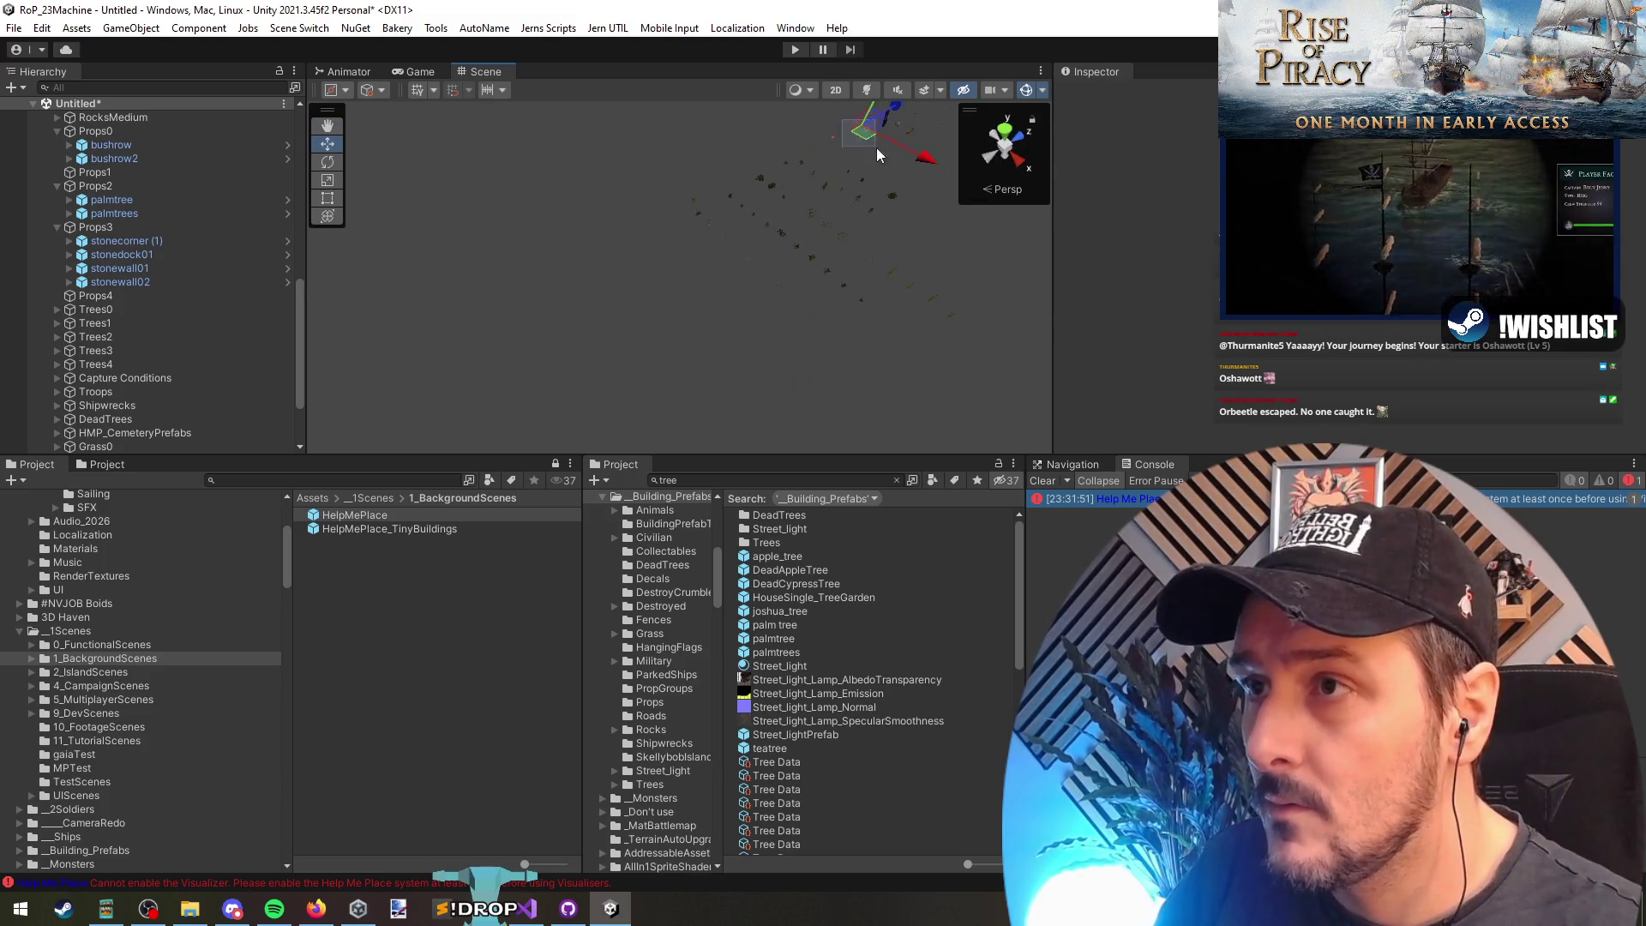
mouse_move(842, 168)
mouse_down()
mouse_move(644, 152)
mouse_move(607, 166)
mouse_move(628, 235)
mouse_move(617, 211)
mouse_move(630, 226)
mouse_move(519, 226)
mouse_move(618, 189)
mouse_move(706, 341)
mouse_up()
Step: Undo the CaptureConditionPrefab selection, then locate and collapse the Trees4 group
scroll(708, 343, down, 3)
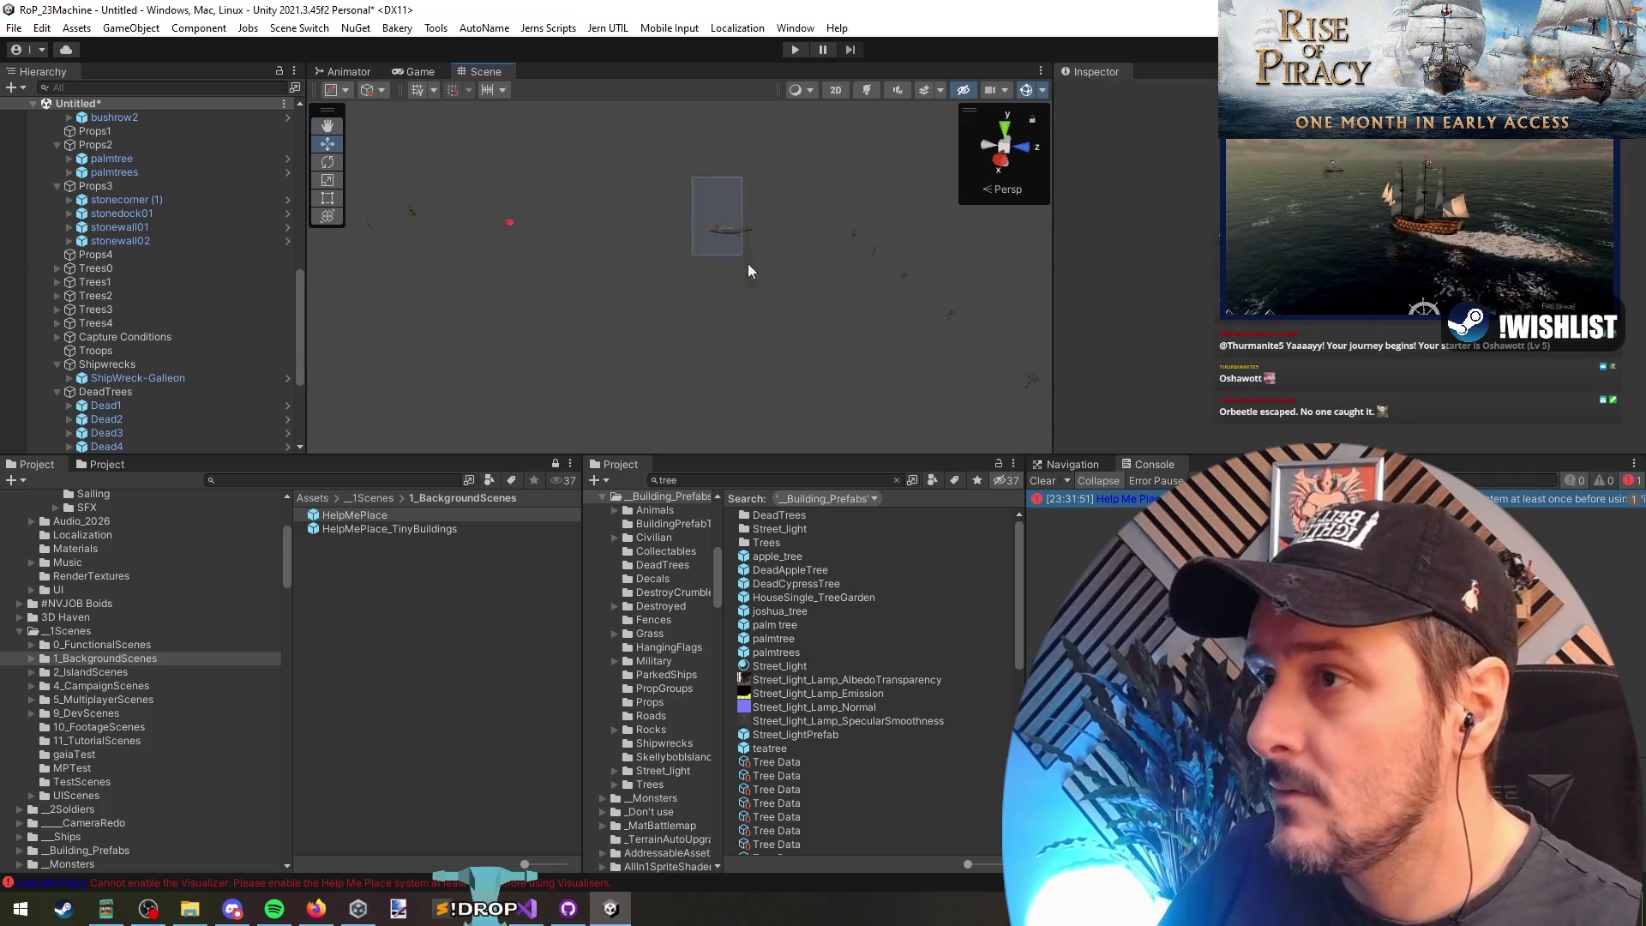
click(521, 272)
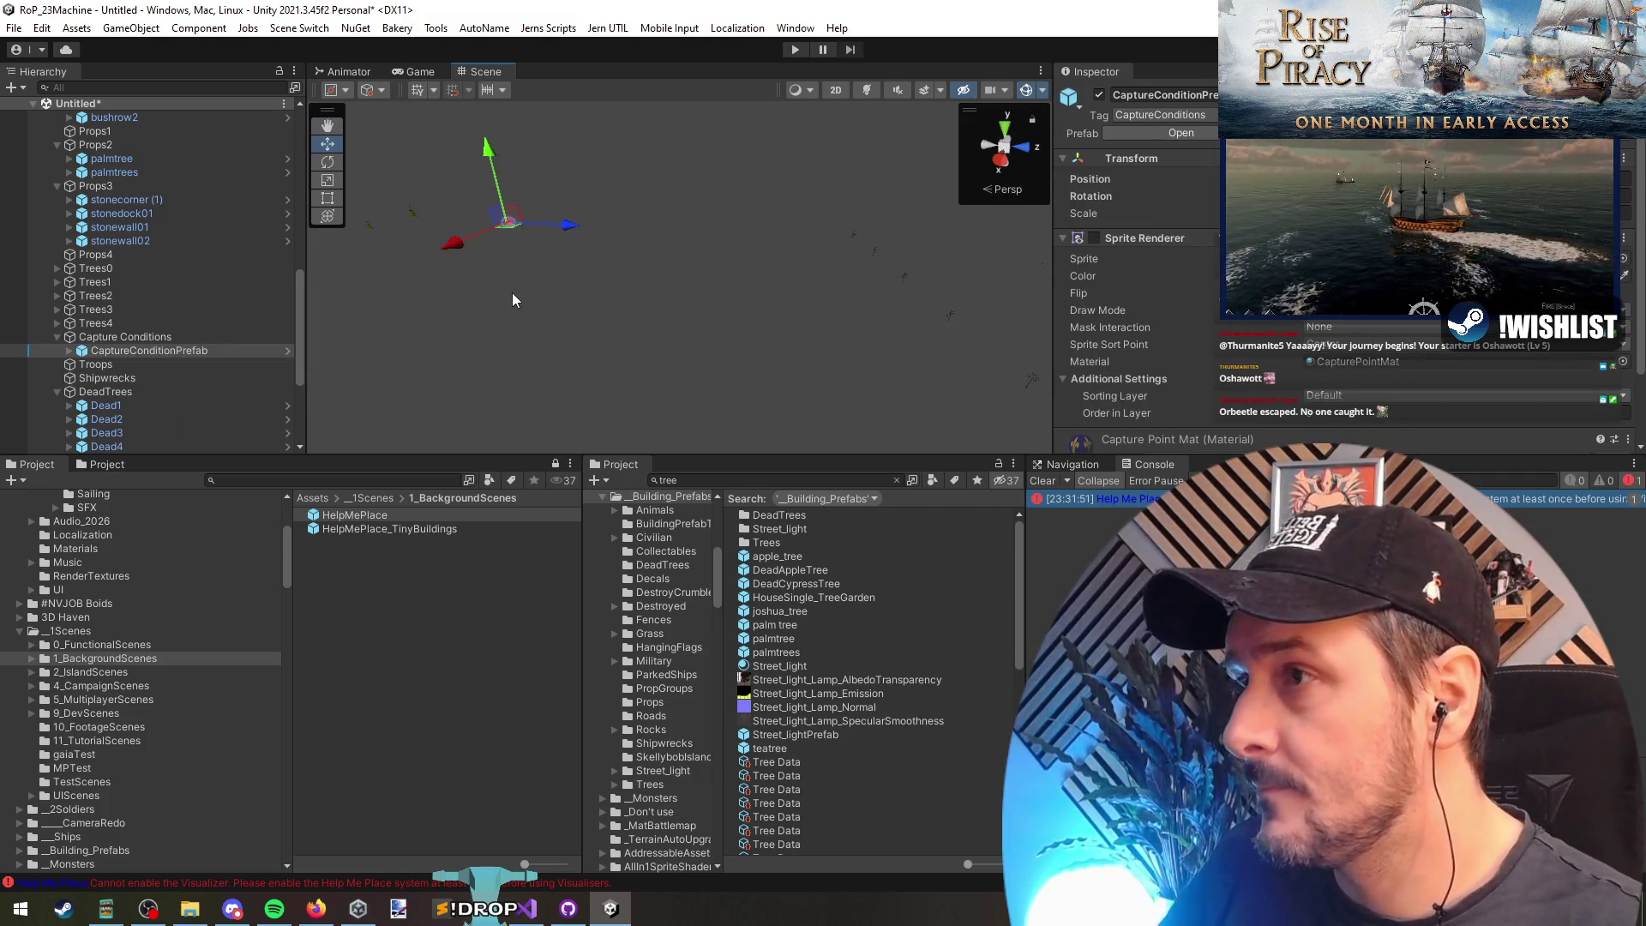
key(ctrl+z)
mouse_move(568, 285)
mouse_down()
mouse_move(404, 301)
mouse_move(502, 345)
mouse_up()
click(152, 321)
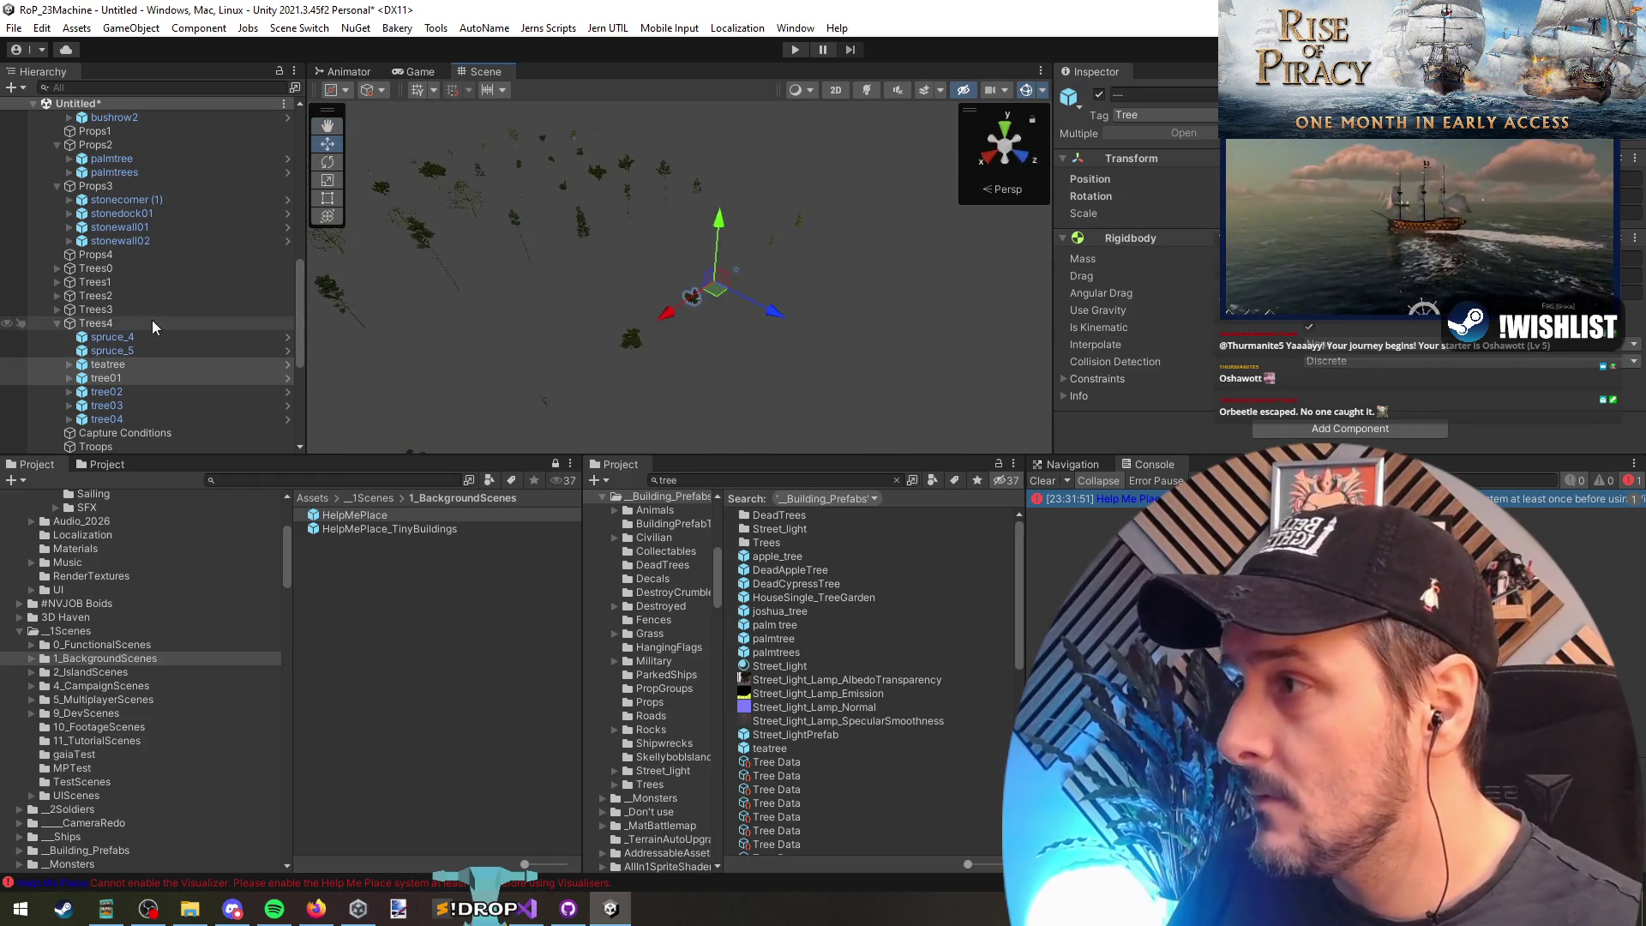
key(Left)
Step: Check HMP_Grave 1 and delete the HMP_CemeteryPrefabs group
key(Down)
key(Down)
key(Down)
key(Down)
key(Right)
key(Down)
key(f)
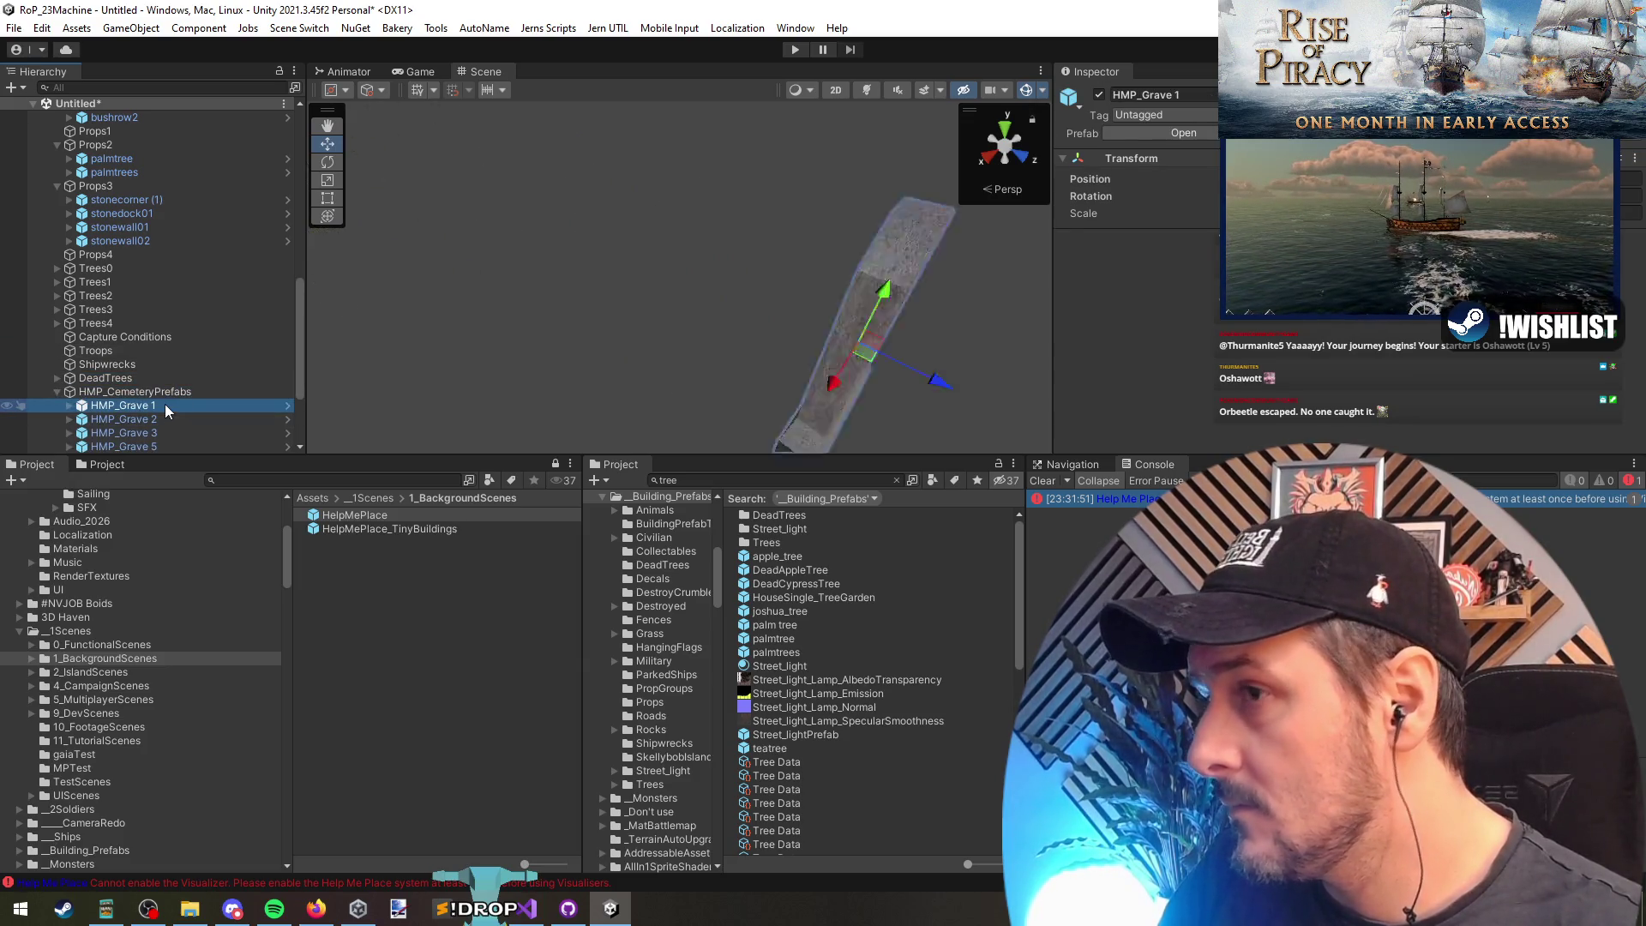
key(Left)
scroll(177, 414, down, 3)
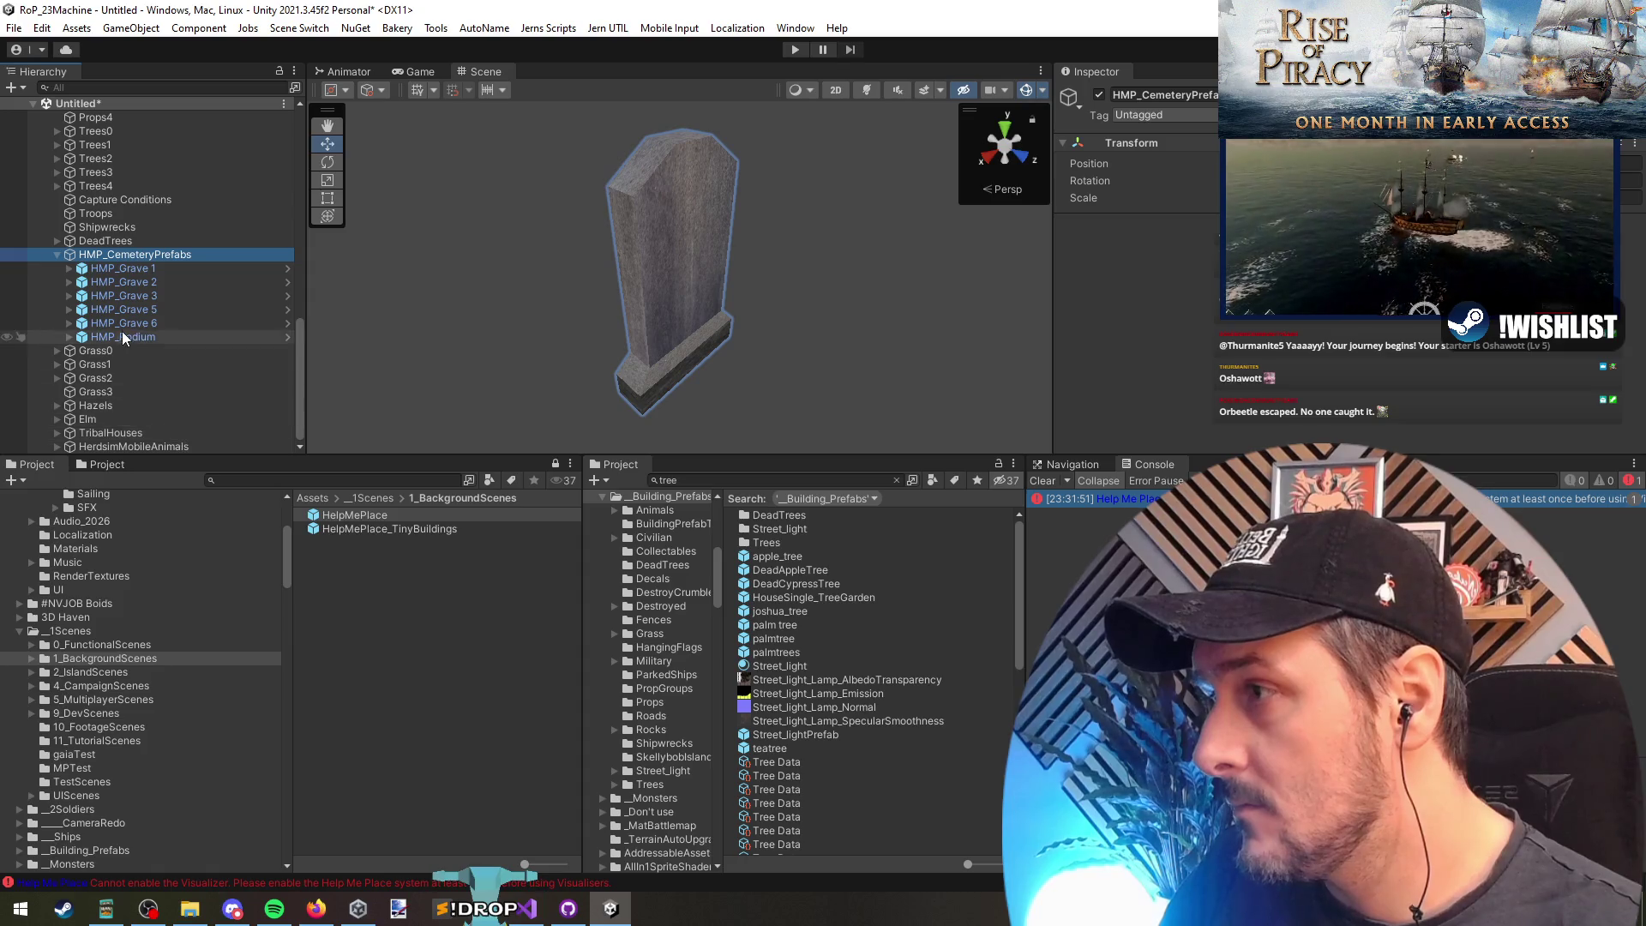
key(Delete)
Step: Review the Grass, Hazels, Elm and TribalHouses groups by framing them
click(129, 361)
click(129, 378)
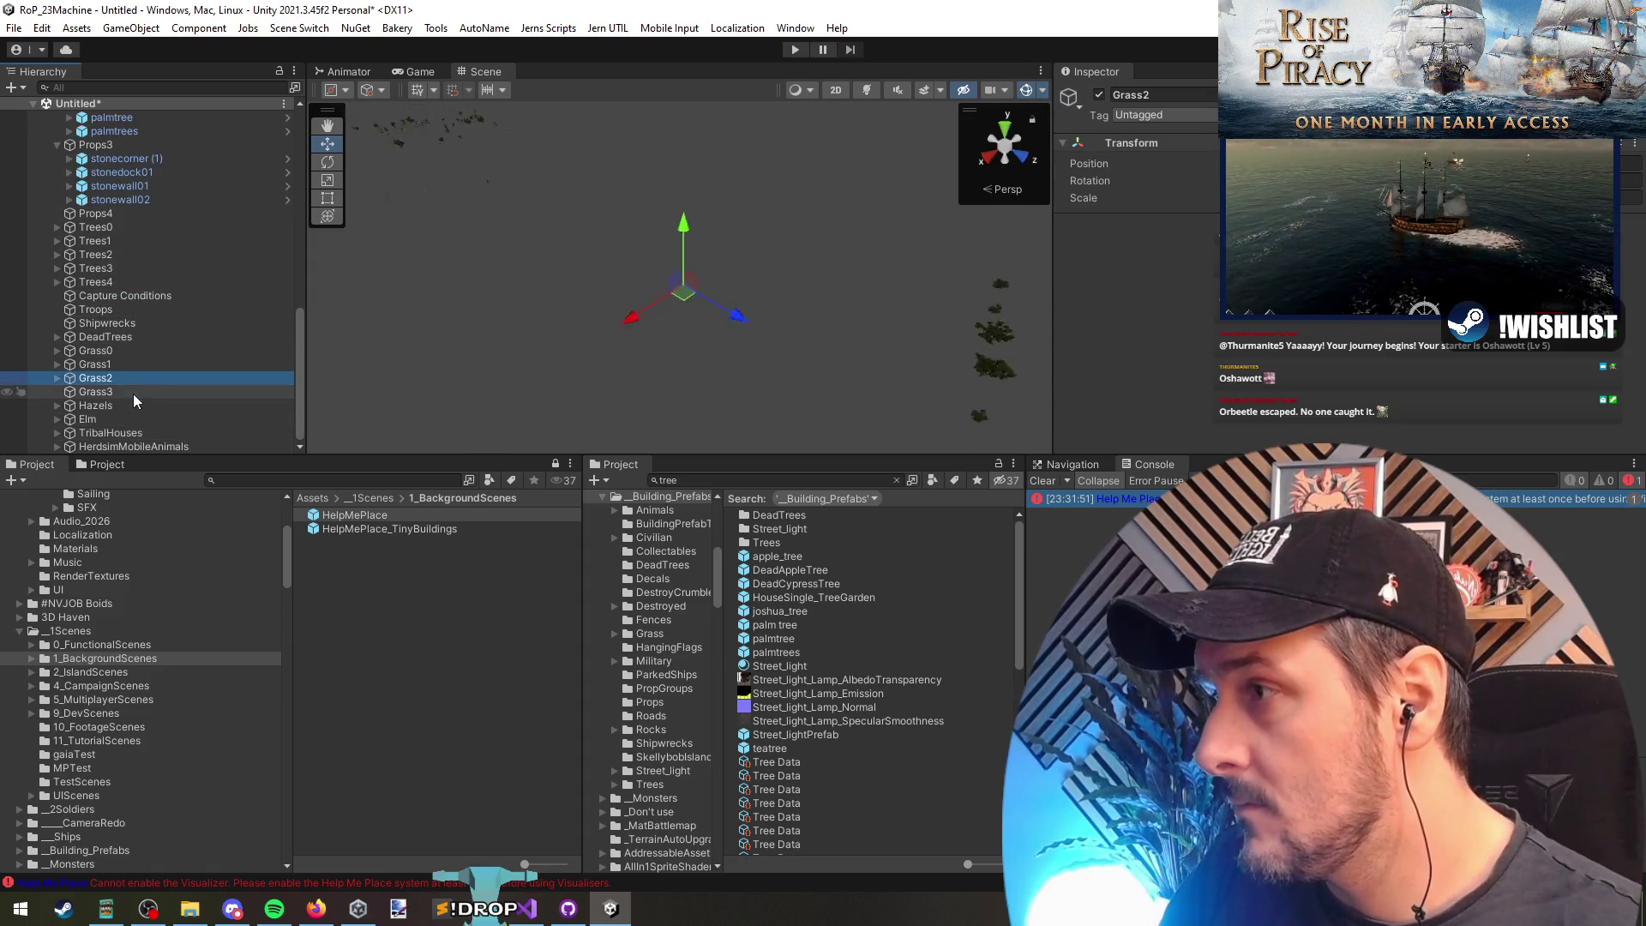
click(132, 392)
click(140, 407)
click(144, 419)
click(146, 430)
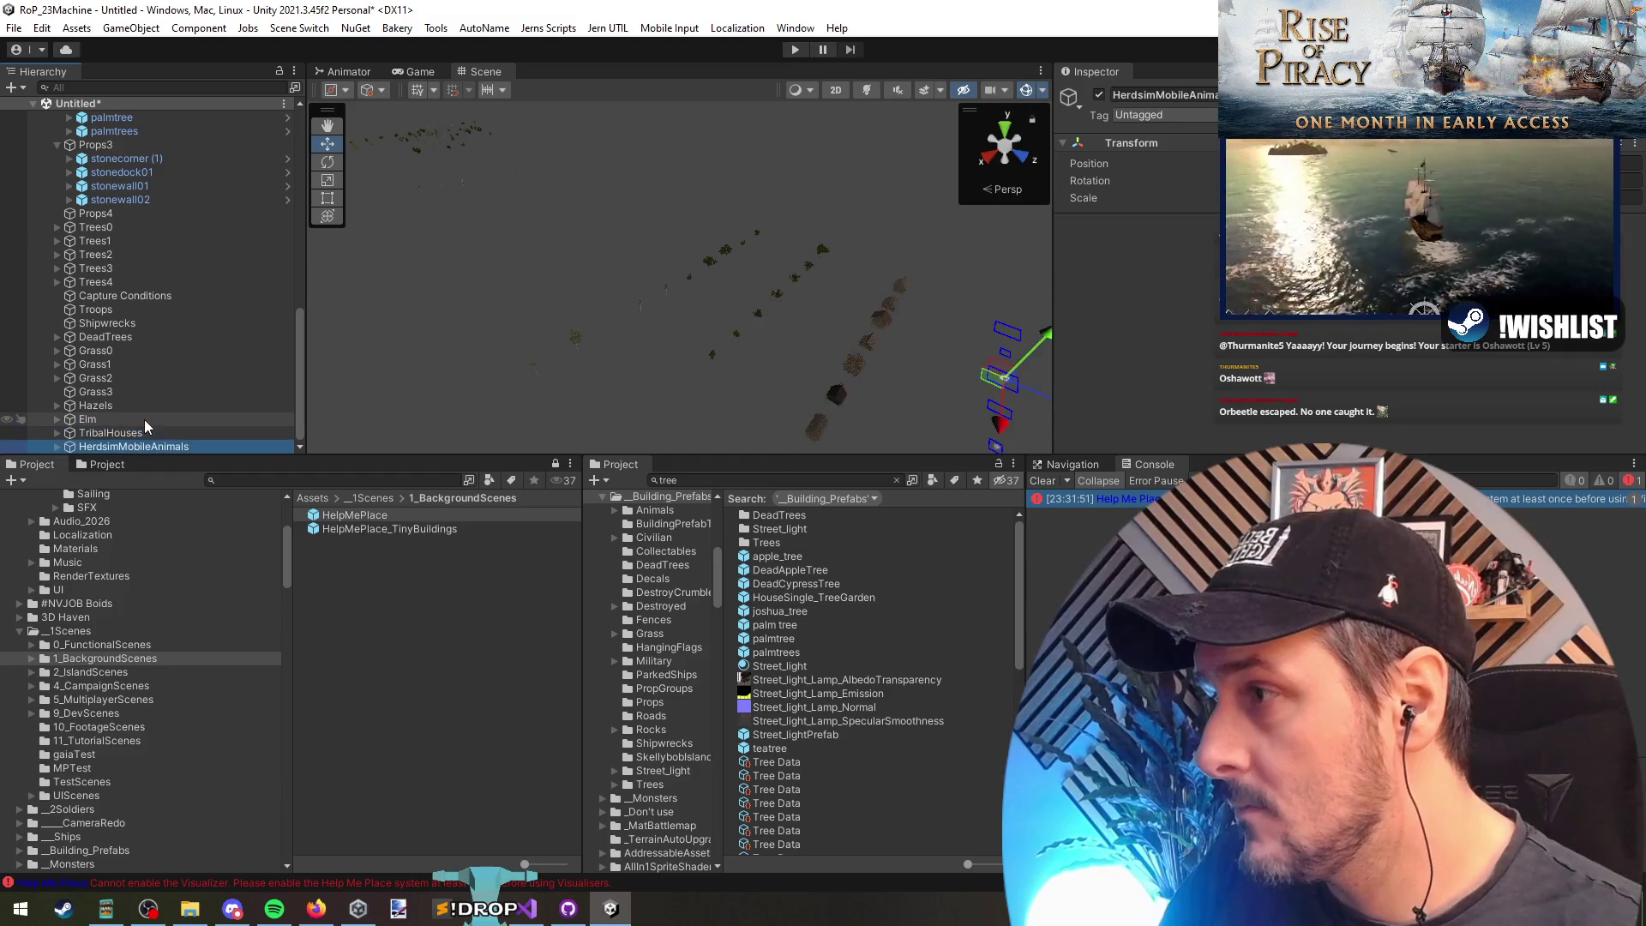
key(f)
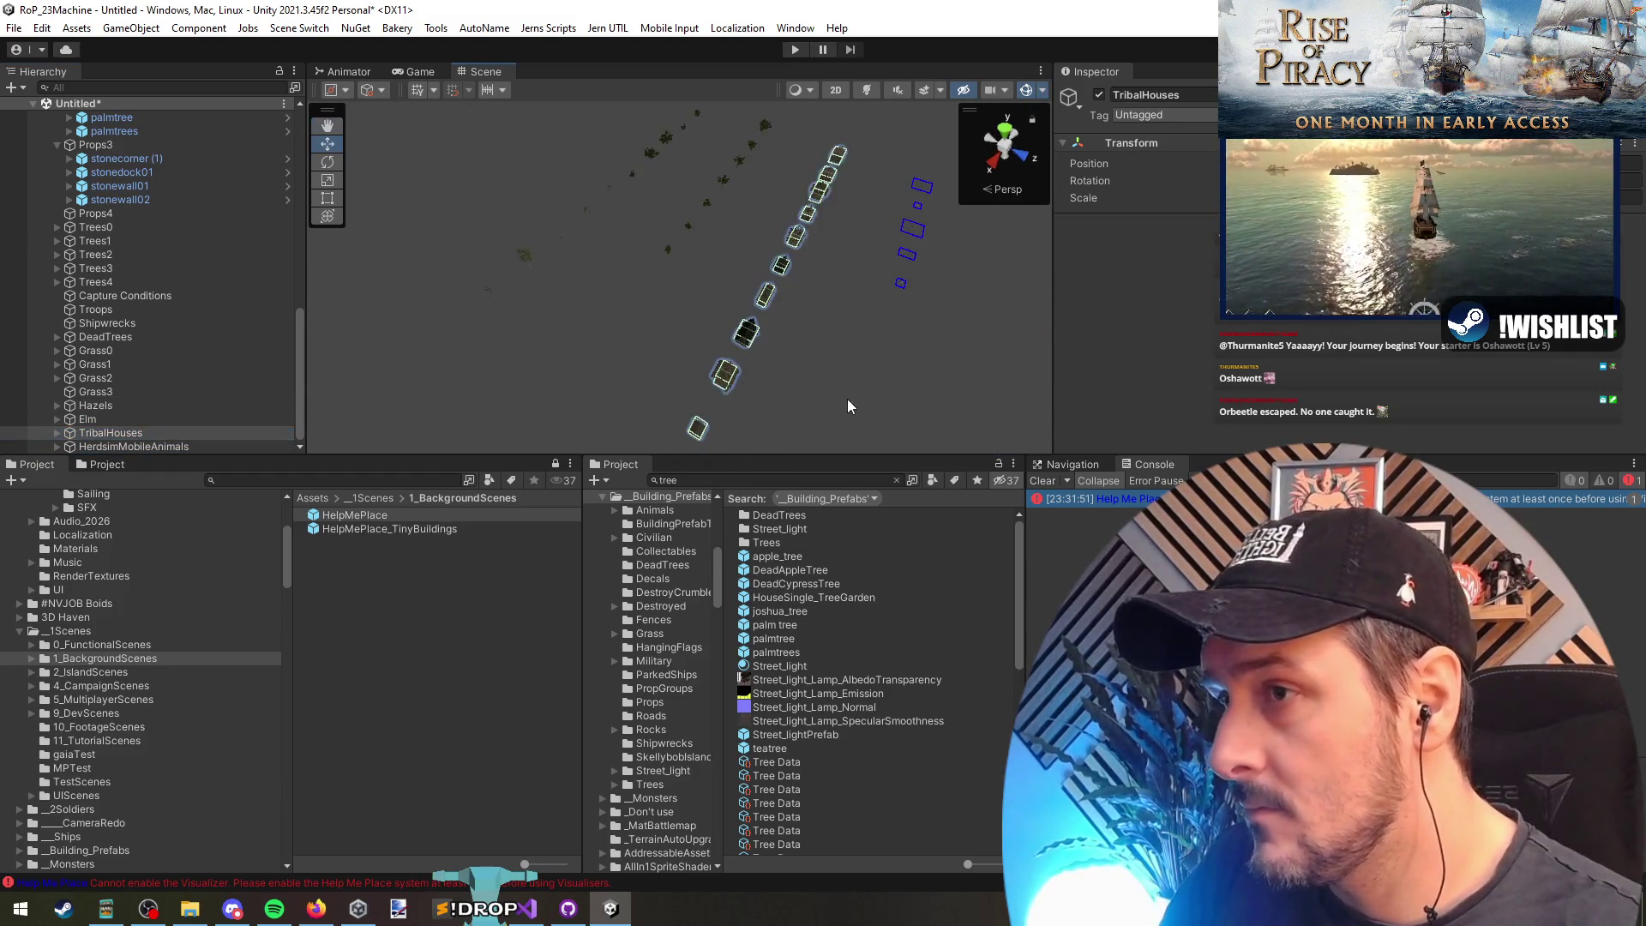
key(Up)
key(f)
scroll(137, 441, up, 1)
scroll(144, 441, up, 1)
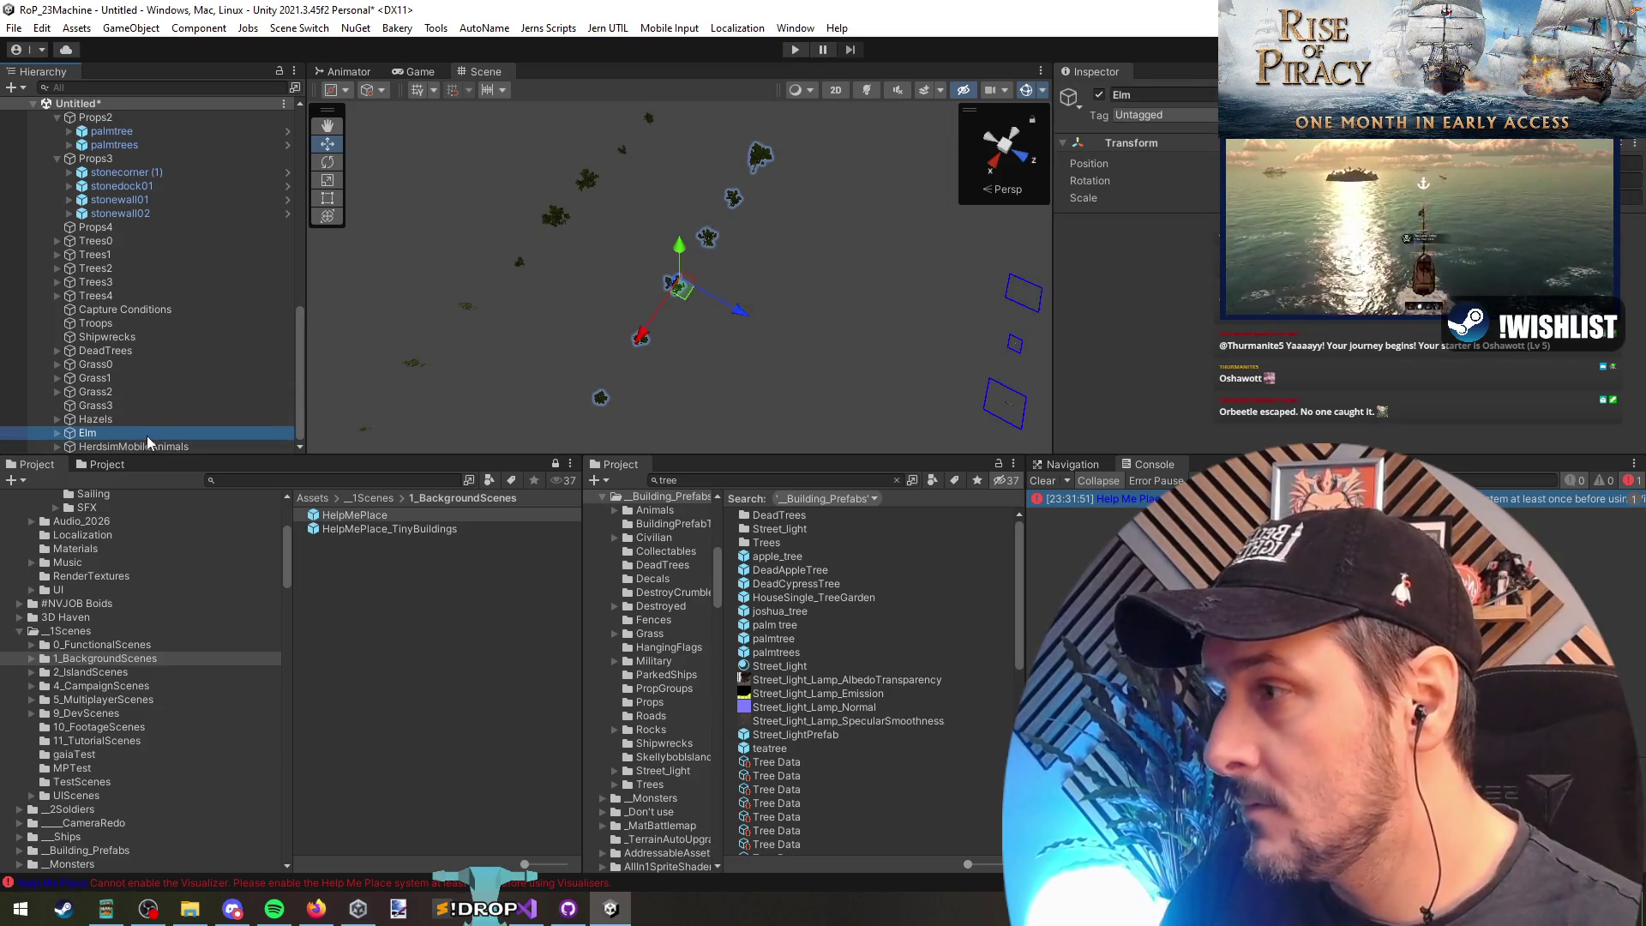
Step: Delete the Grass1, Grass2 and Grass0 groups
click(155, 444)
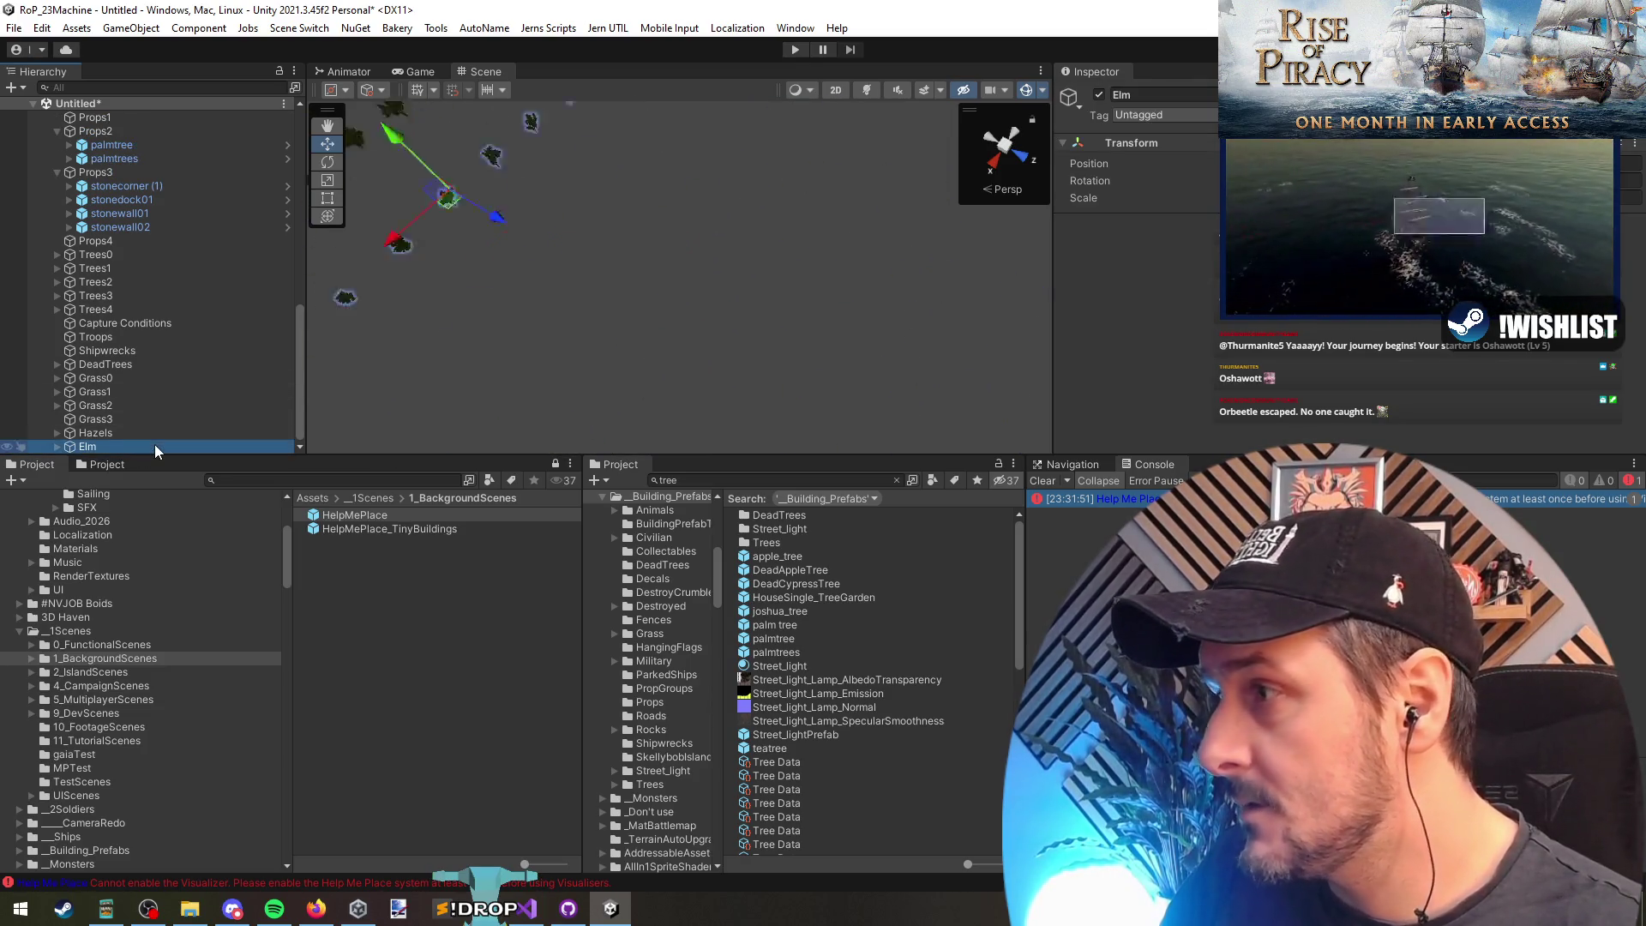
click(134, 393)
click(115, 420)
scroll(121, 435, up, 1)
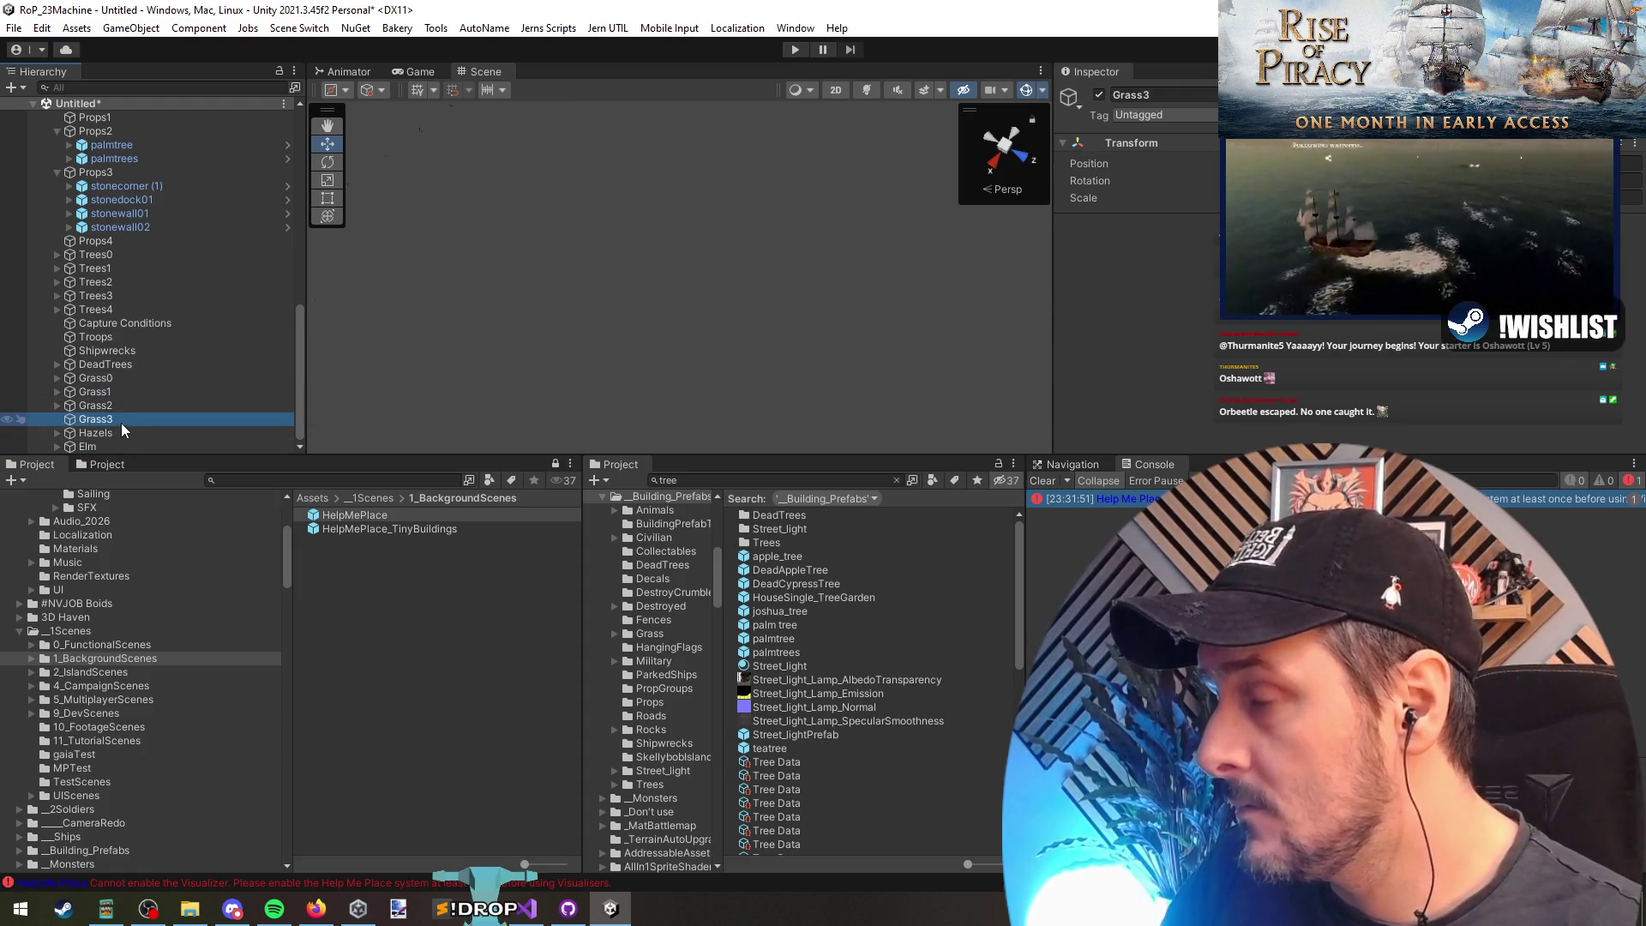
click(121, 418)
ctrl+click(121, 410)
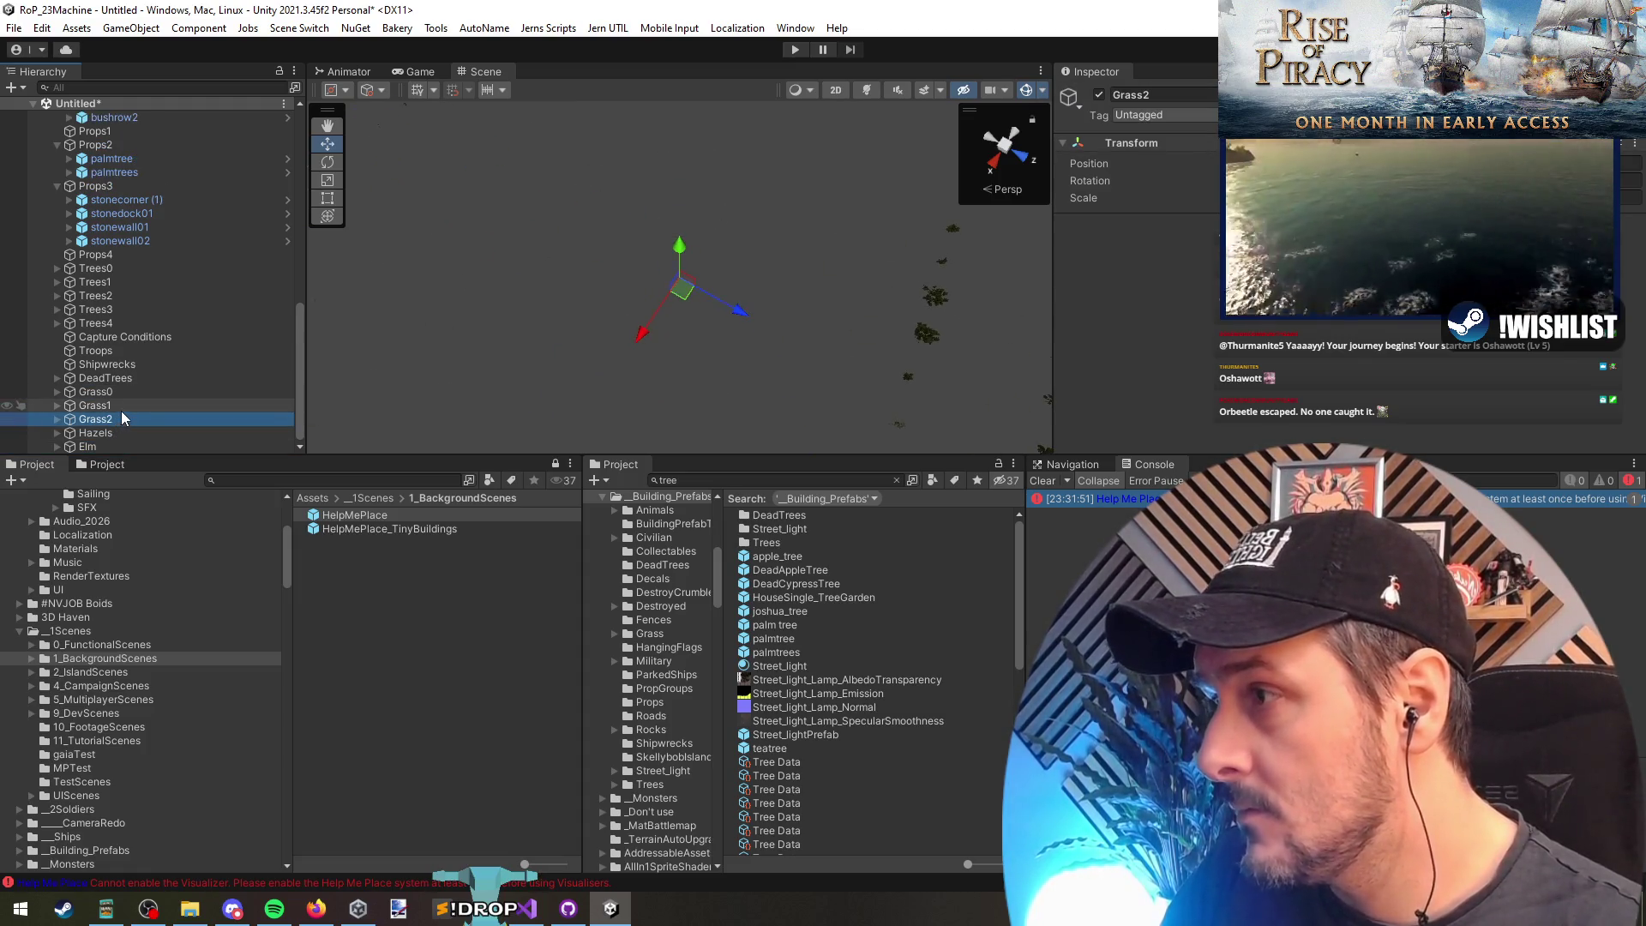
key(Delete)
click(106, 430)
click(115, 418)
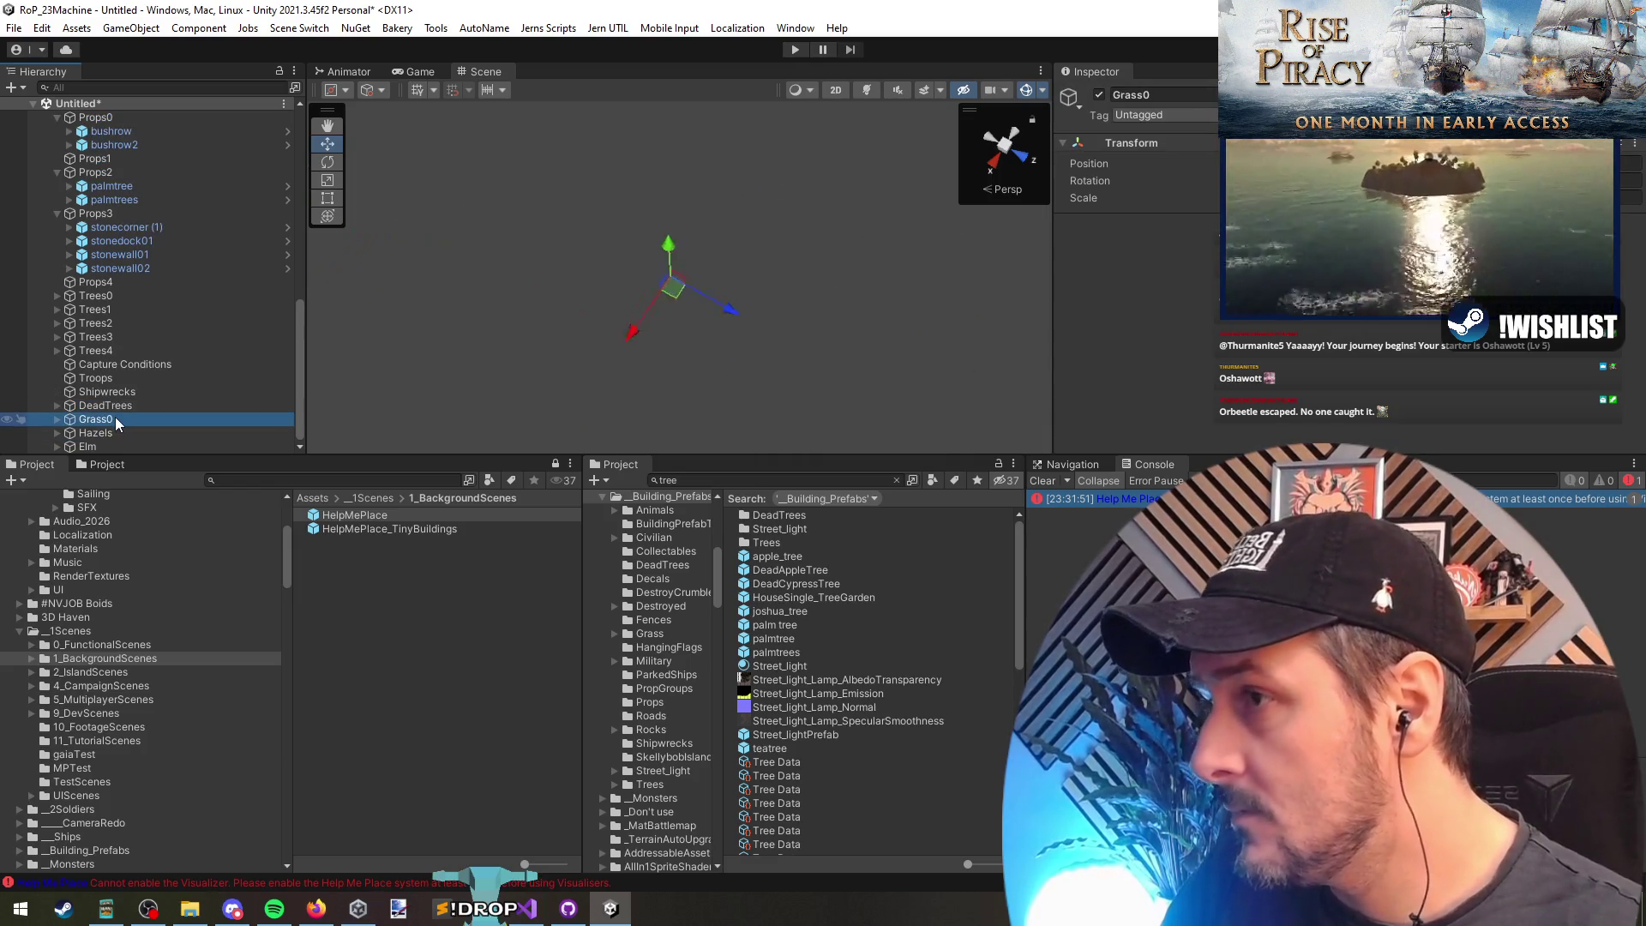
key(Delete)
Step: Delete the Capture Conditions, Troops, Shipwrecks and Props4 groups
click(116, 403)
ctrl+click(119, 393)
ctrl+click(120, 383)
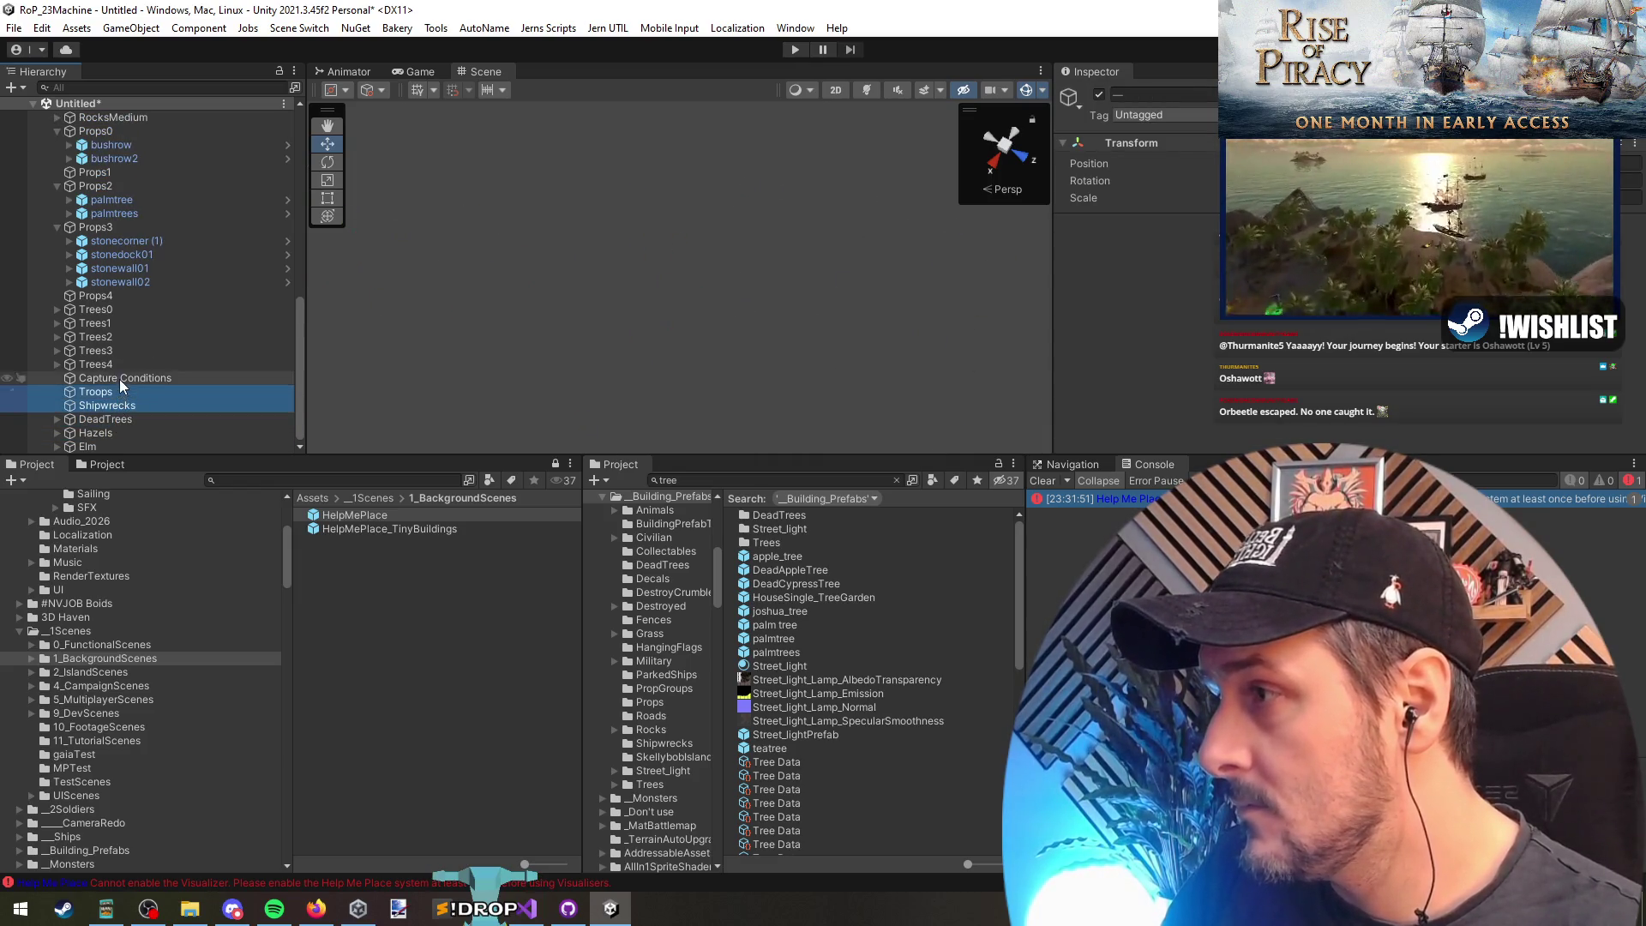
key(Delete)
click(121, 337)
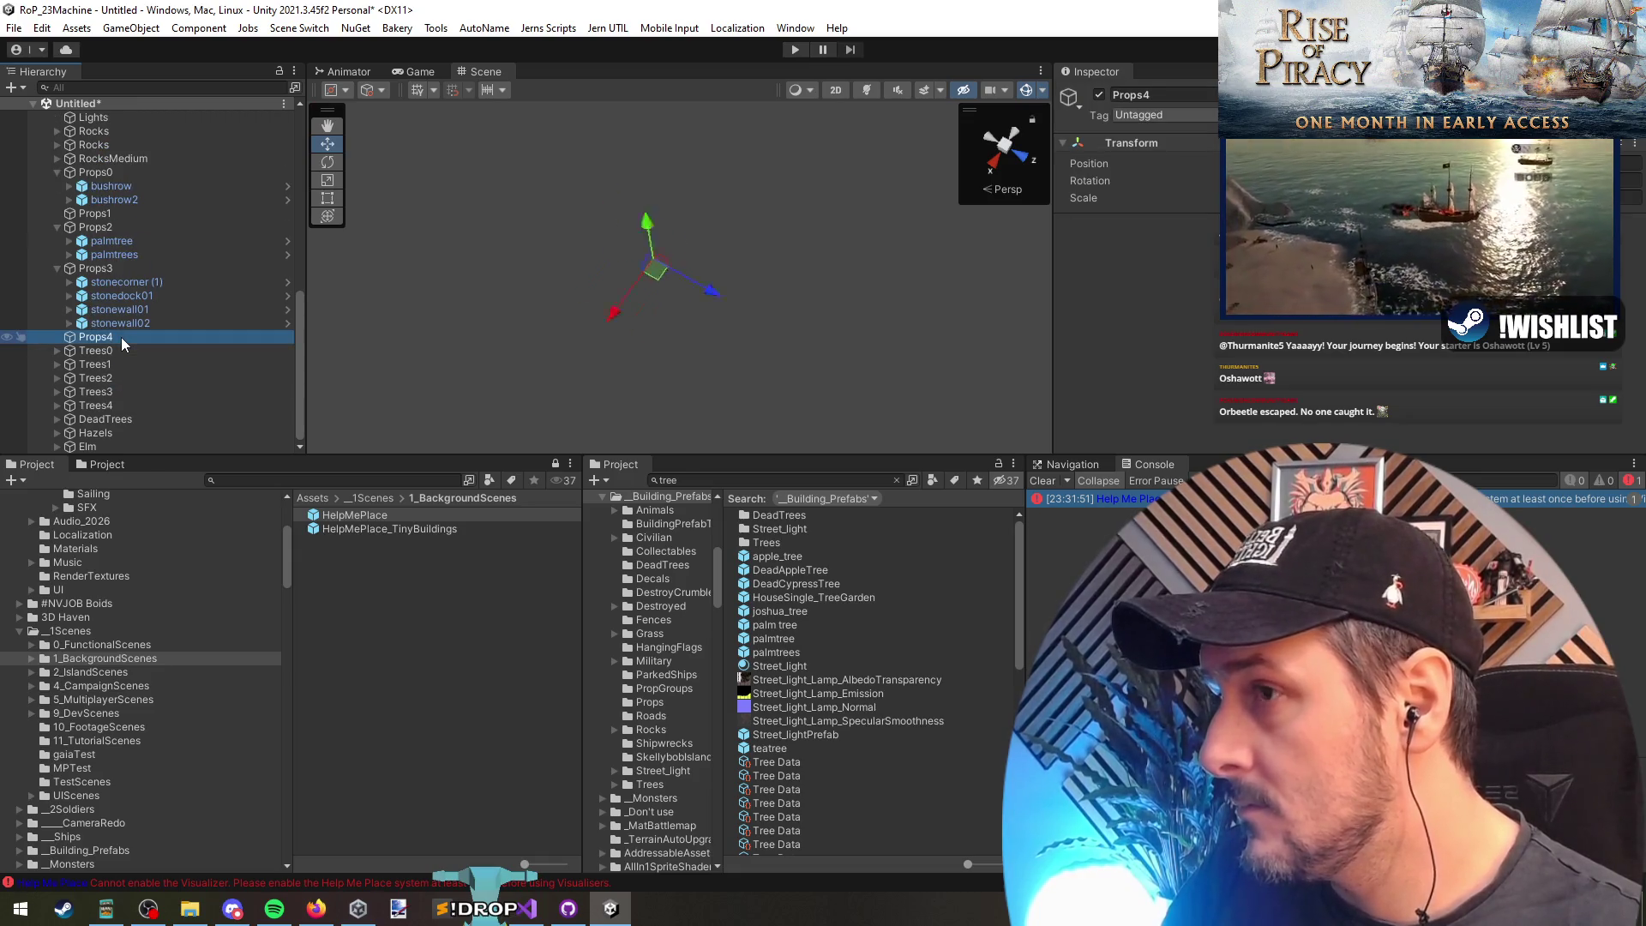
key(Delete)
Step: Delete the stone wall object and the Props3 and Props1 groups
click(116, 273)
click(116, 279)
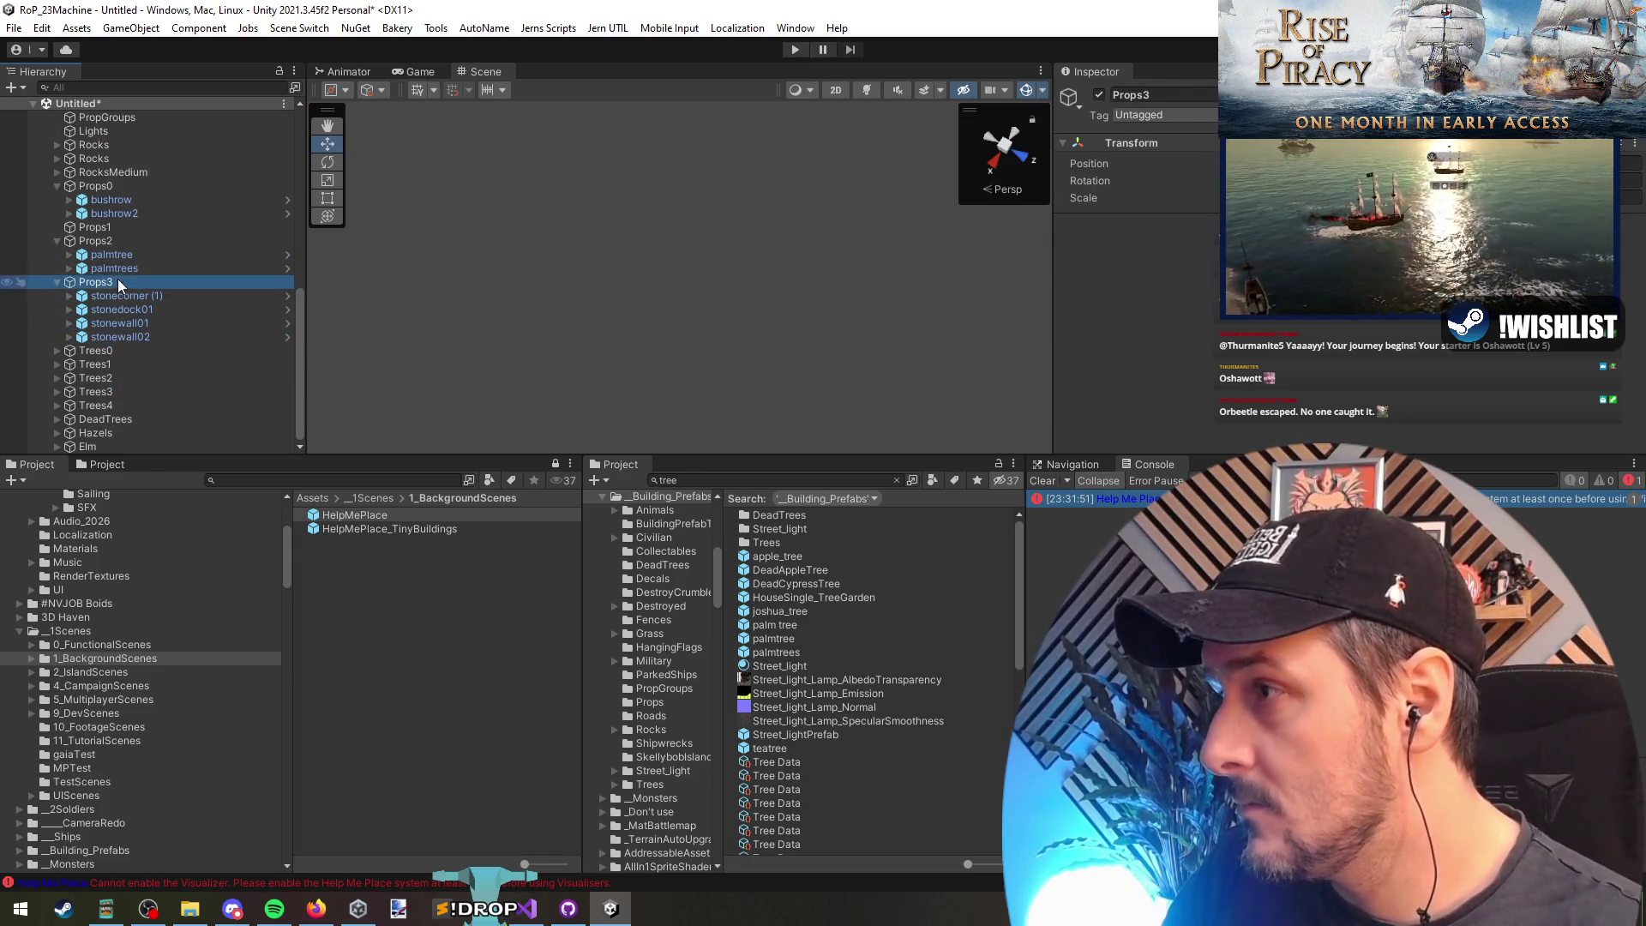
click(131, 307)
double_click(131, 310)
click(131, 322)
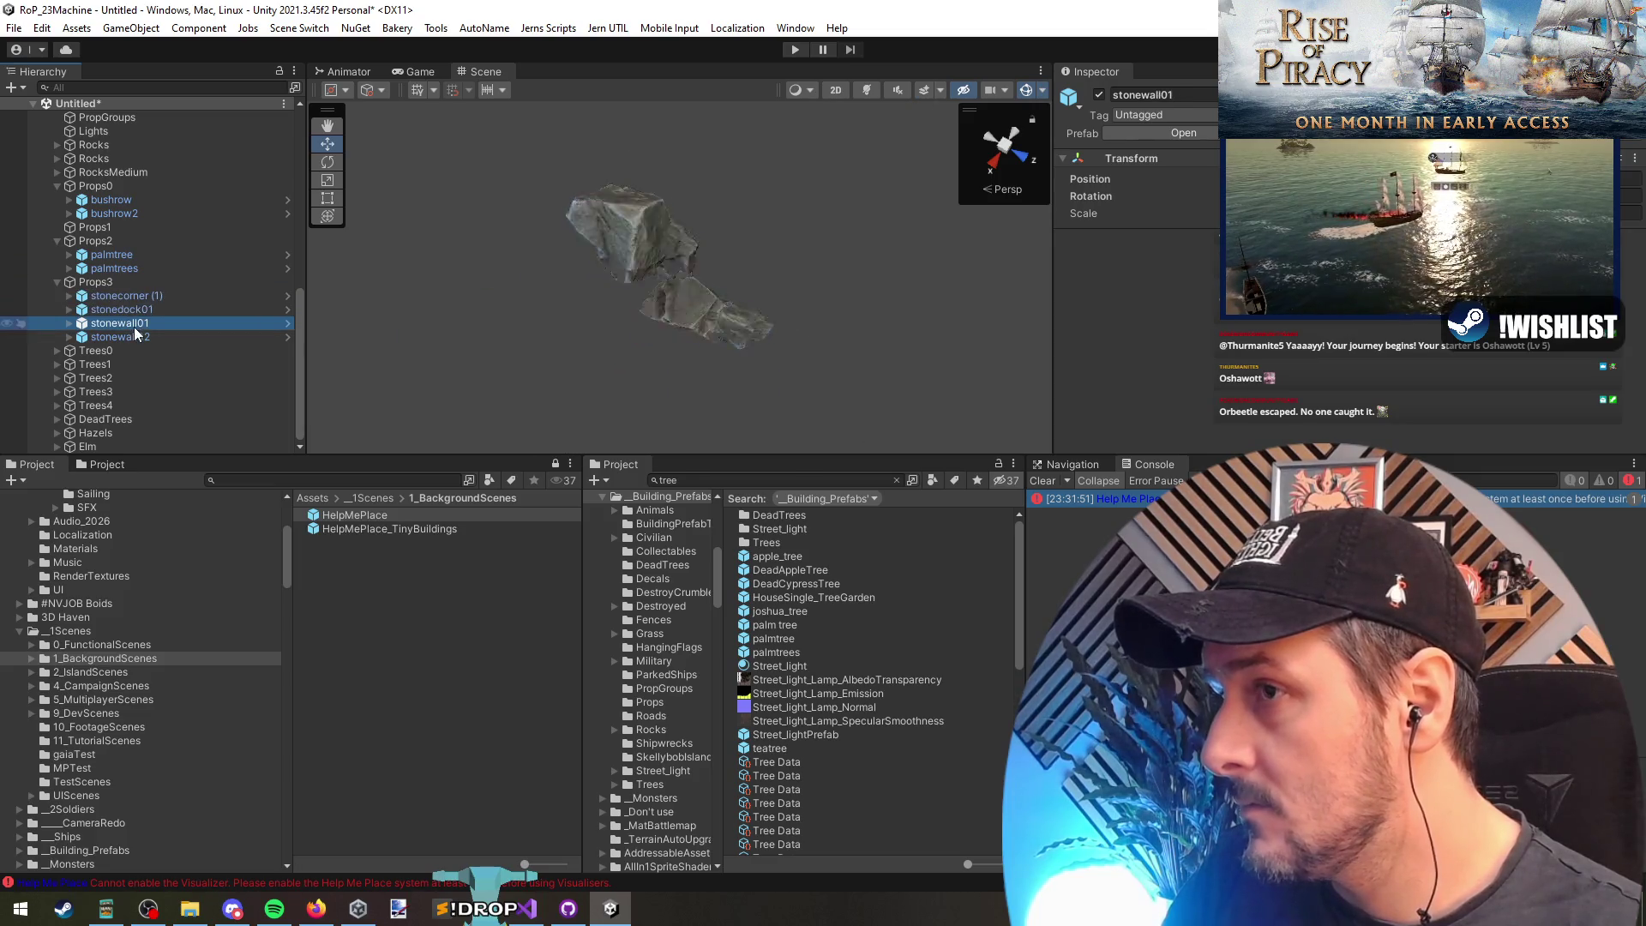
double_click(136, 338)
key(Delete)
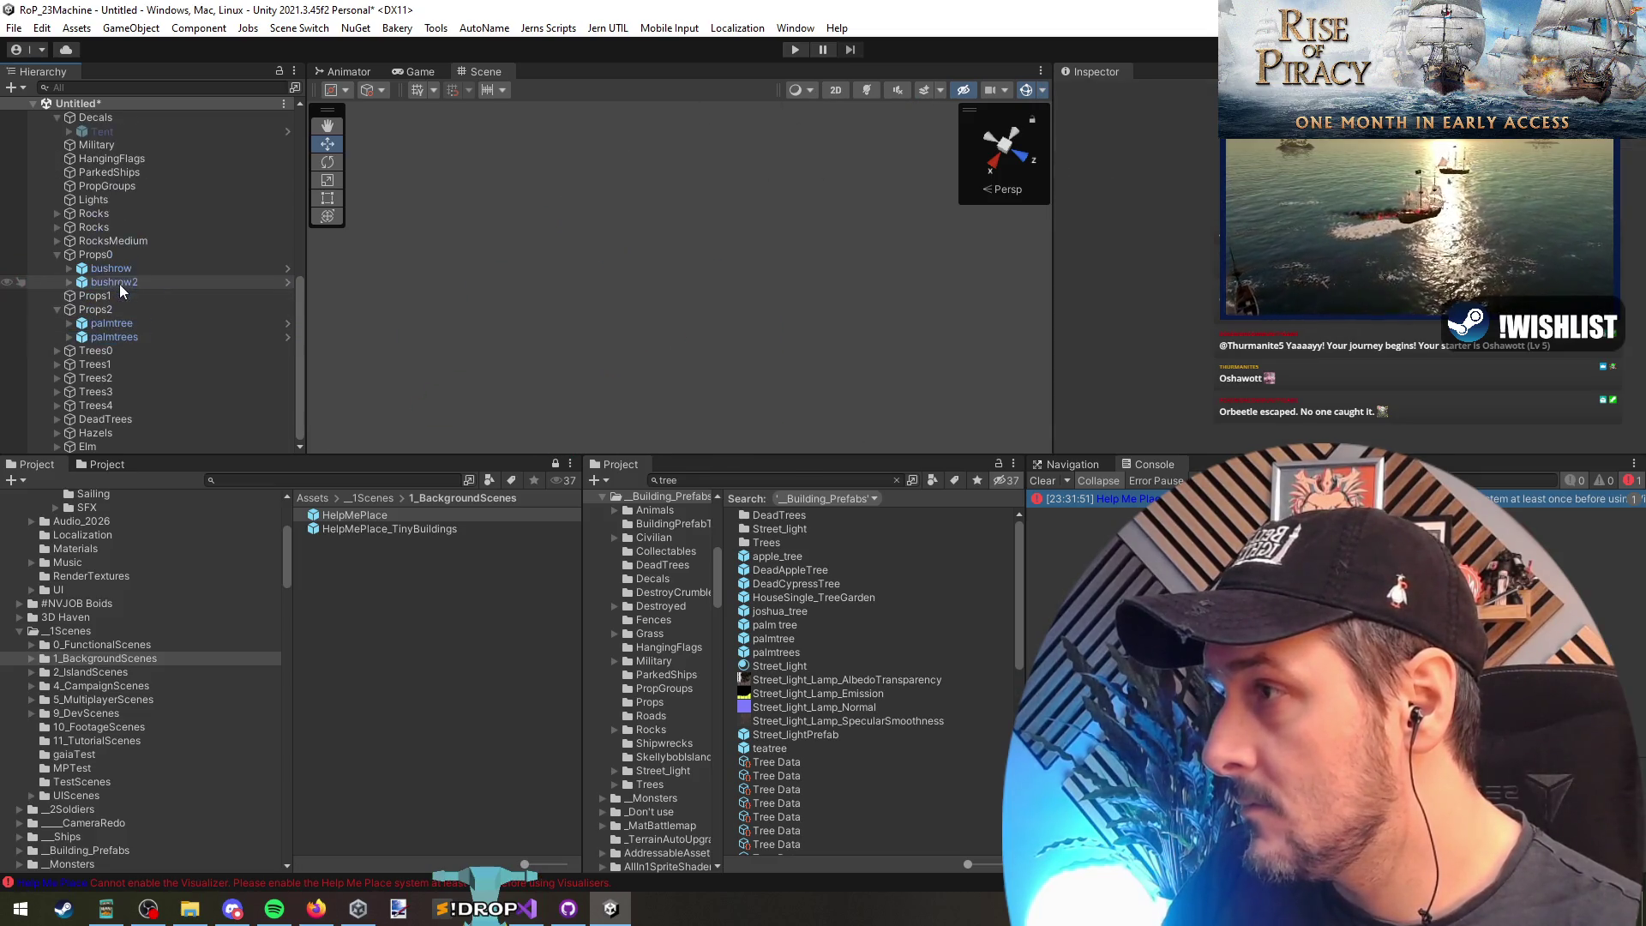
click(113, 291)
key(Delete)
Step: Check the bushrow clusters in Props0, then delete the Rocks groups
click(113, 292)
key(Delete)
double_click(109, 283)
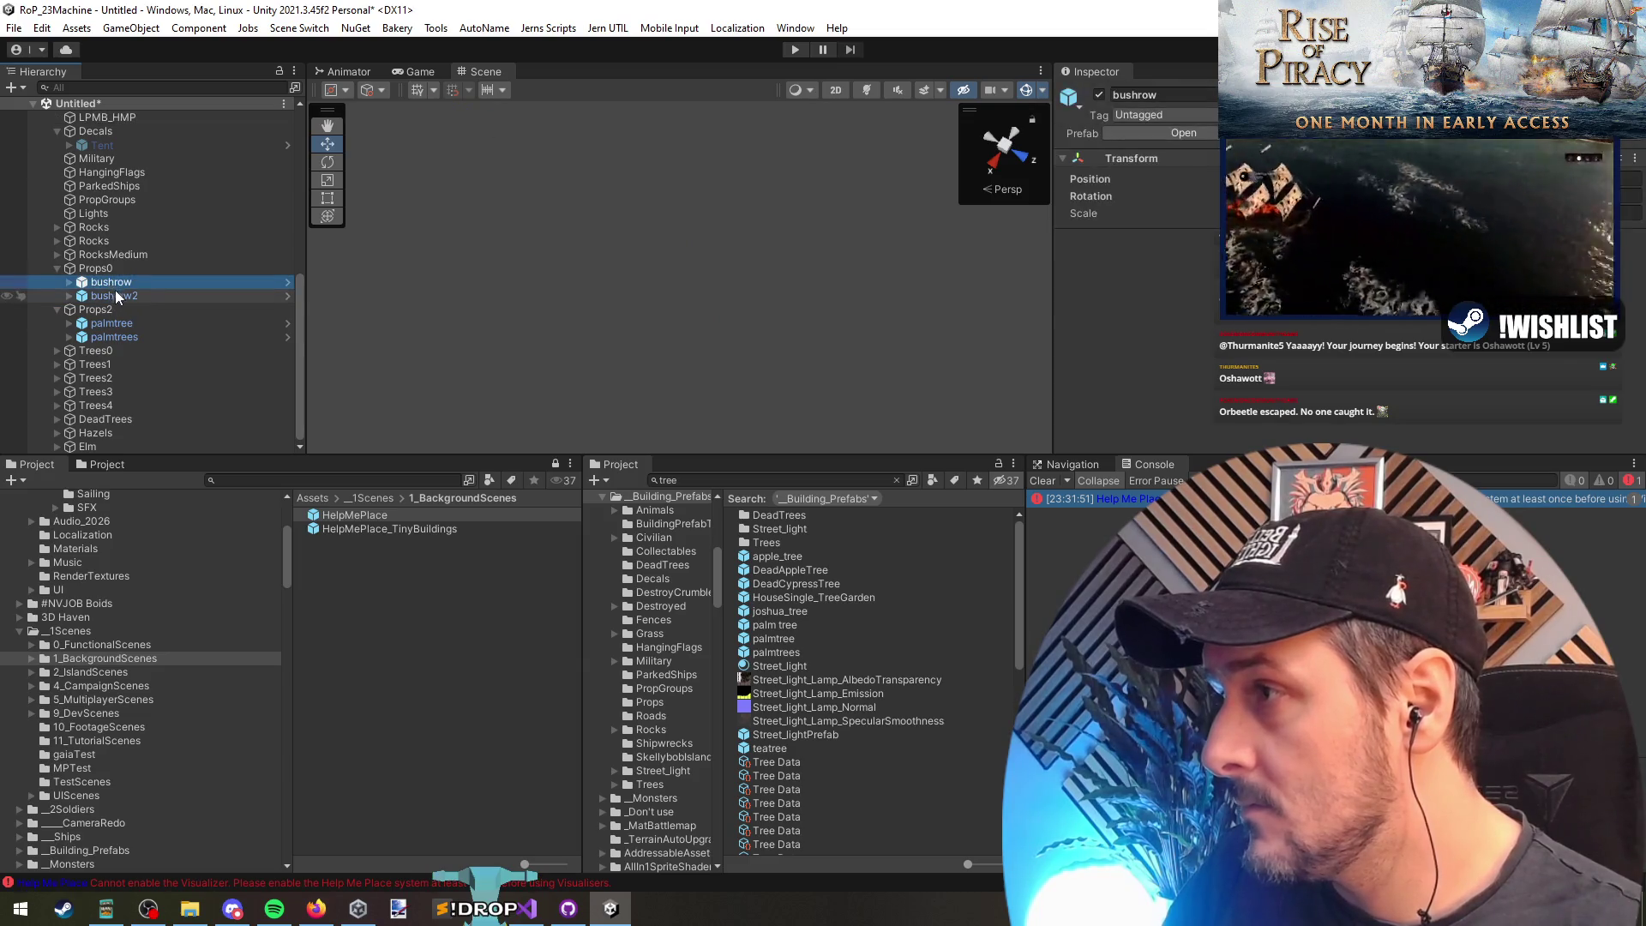
double_click(118, 295)
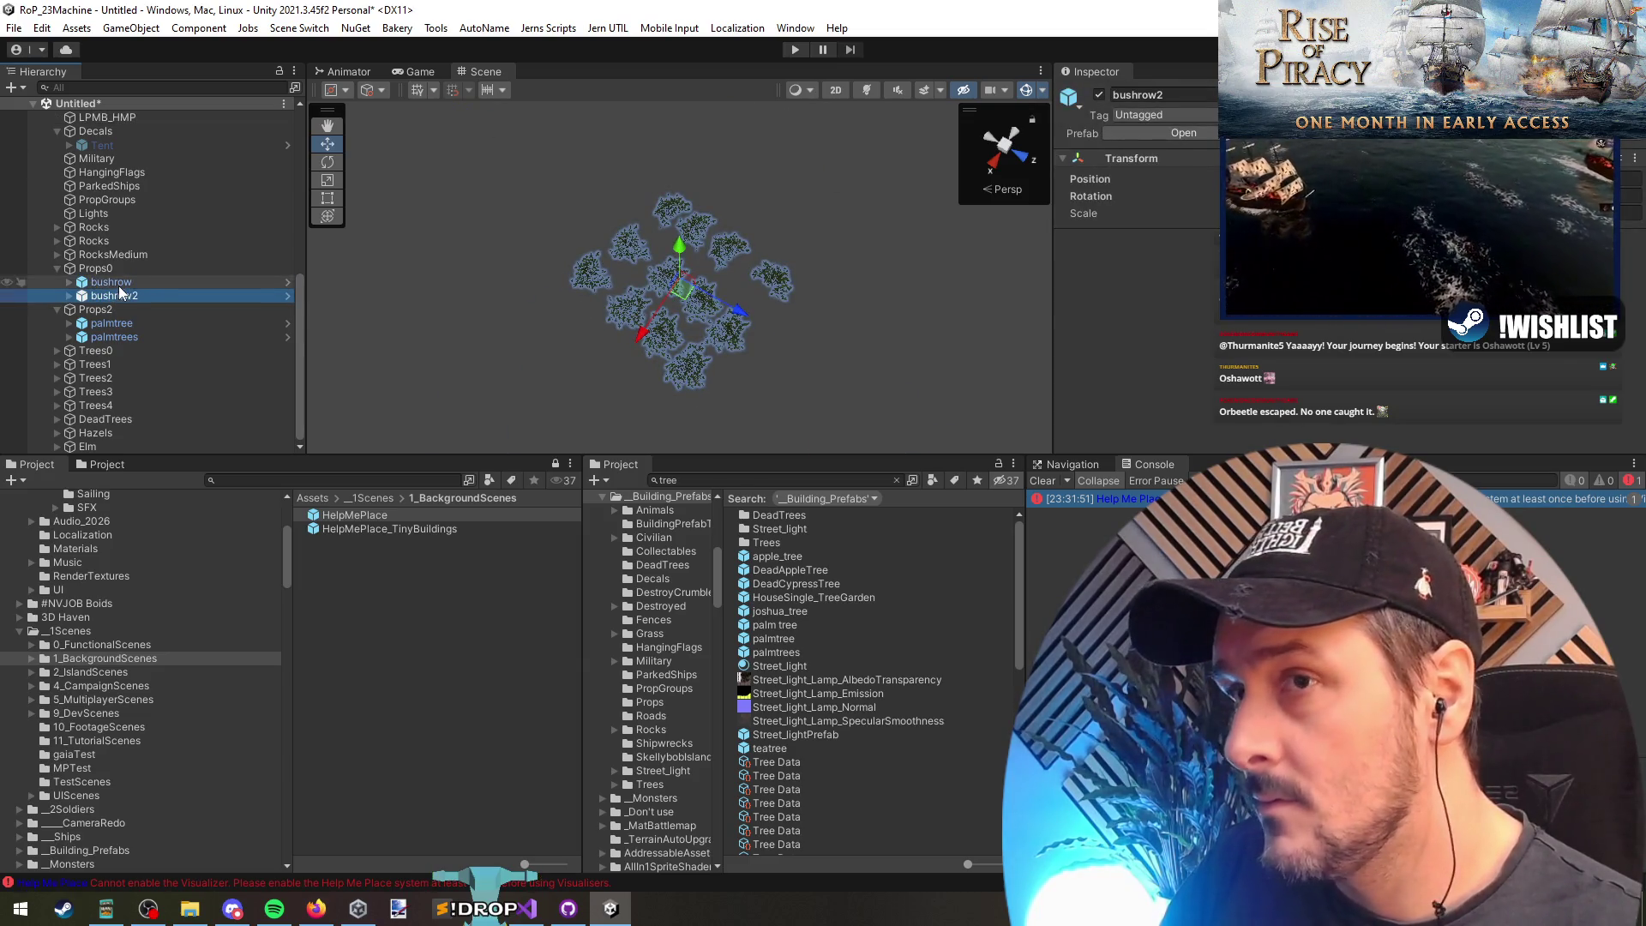
click(112, 269)
click(108, 255)
double_click(107, 254)
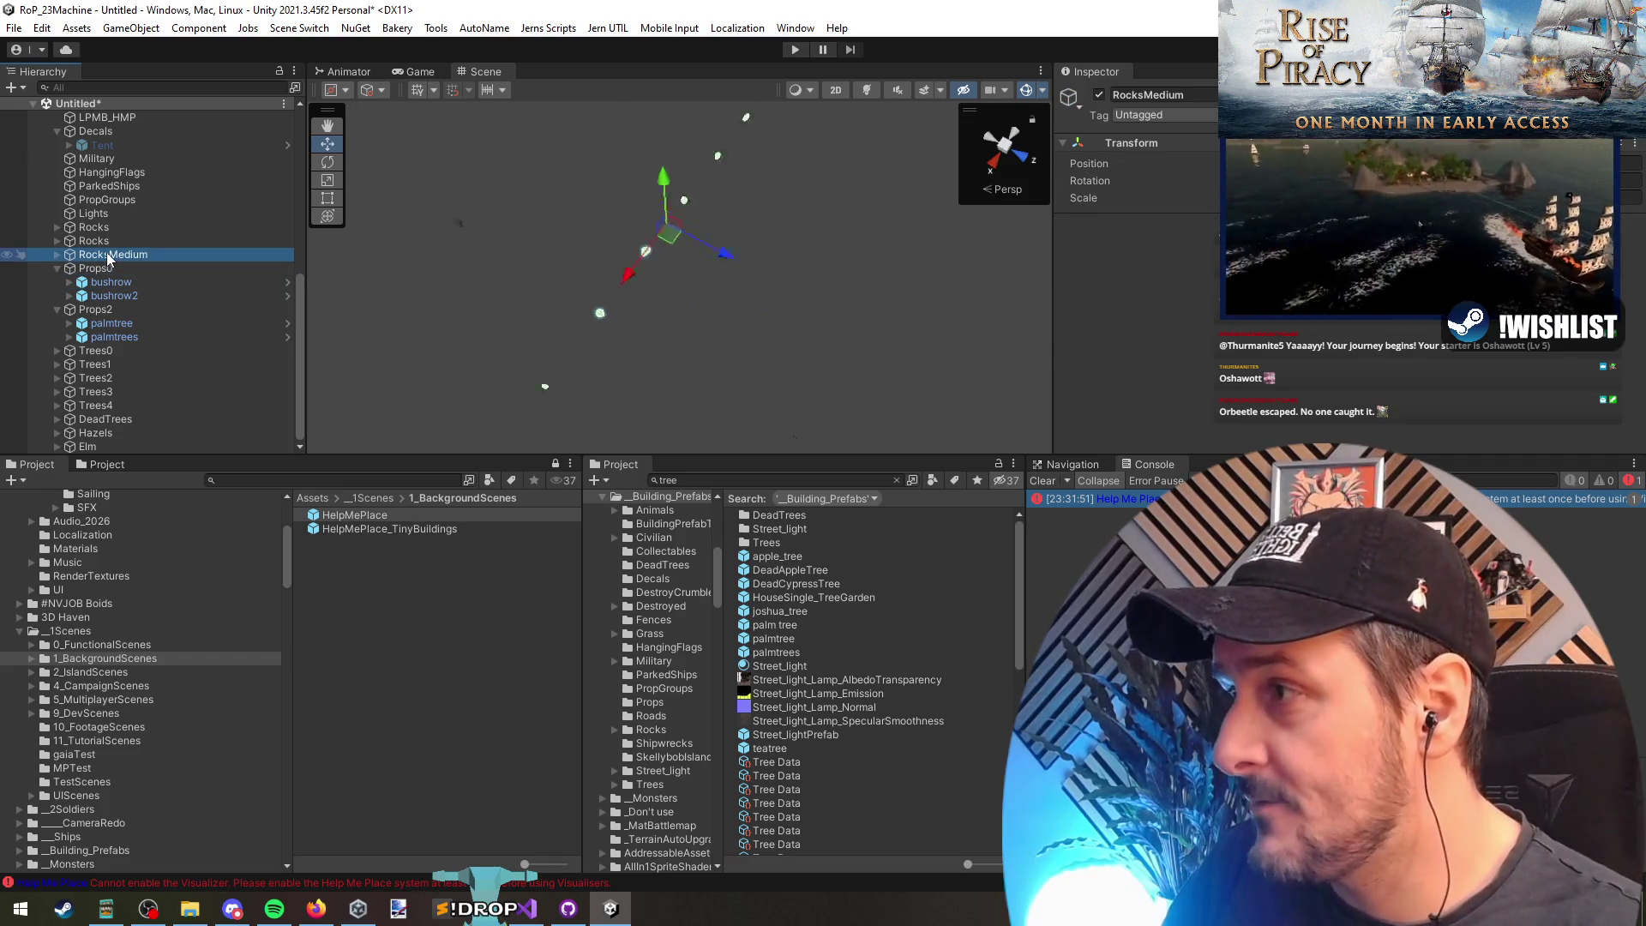
ctrl+click(81, 251)
click(104, 255)
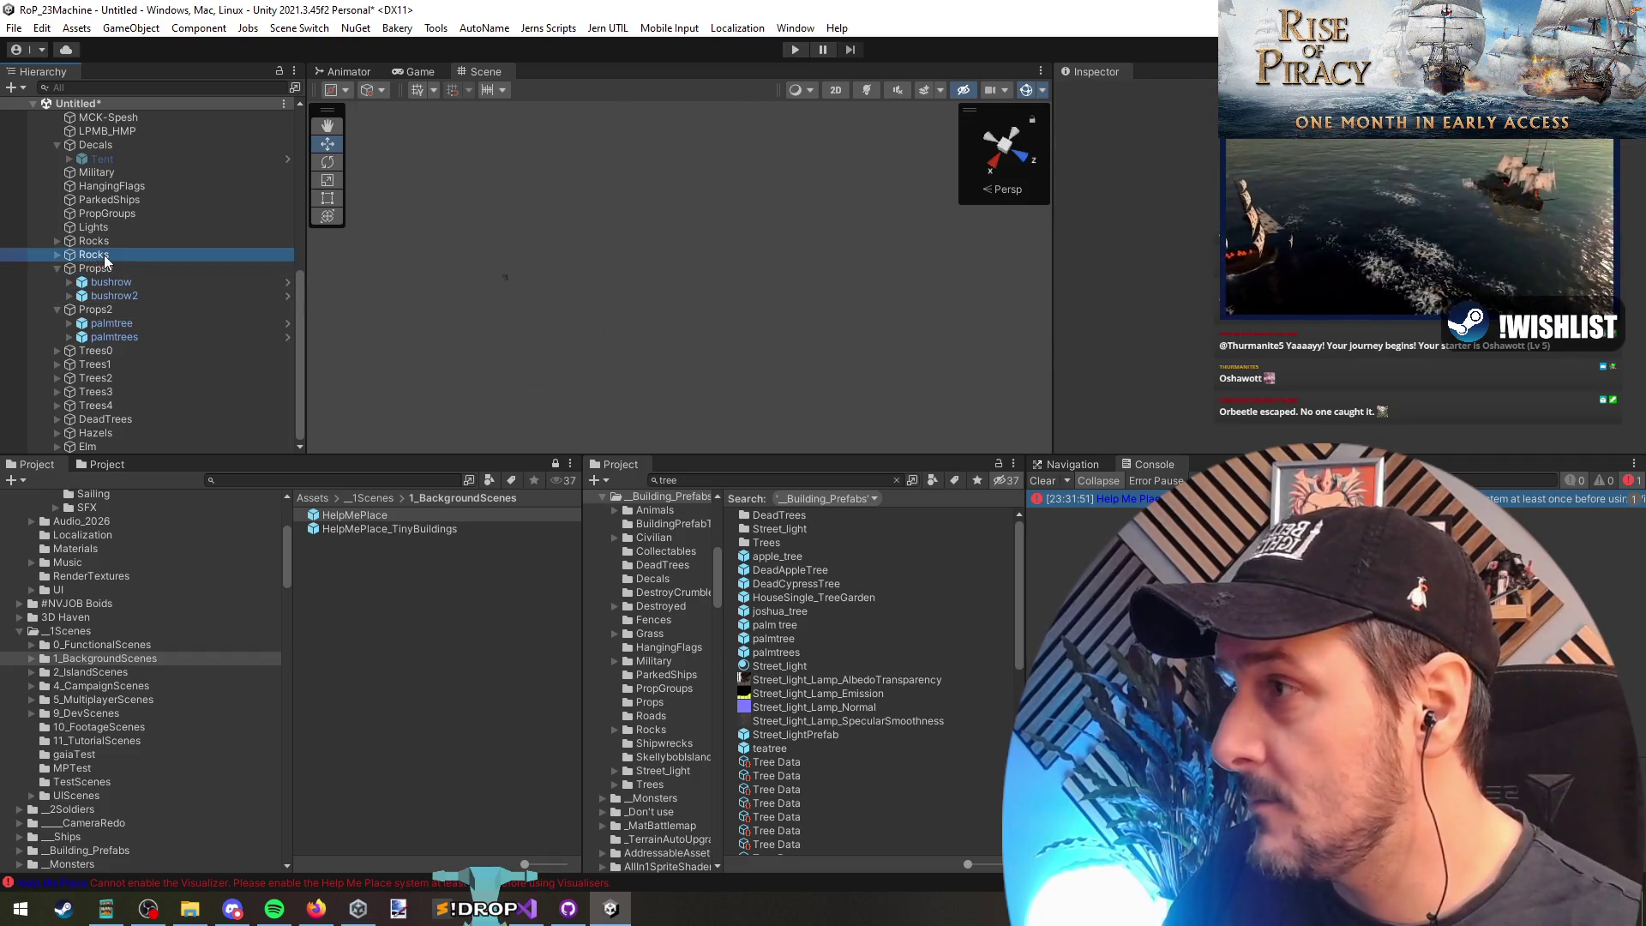
drag(105, 254, 96, 244)
click(105, 256)
key(Delete)
Step: Delete the Military through Lights, Decals, and Fences through LPMB_HMP groups
click(104, 255)
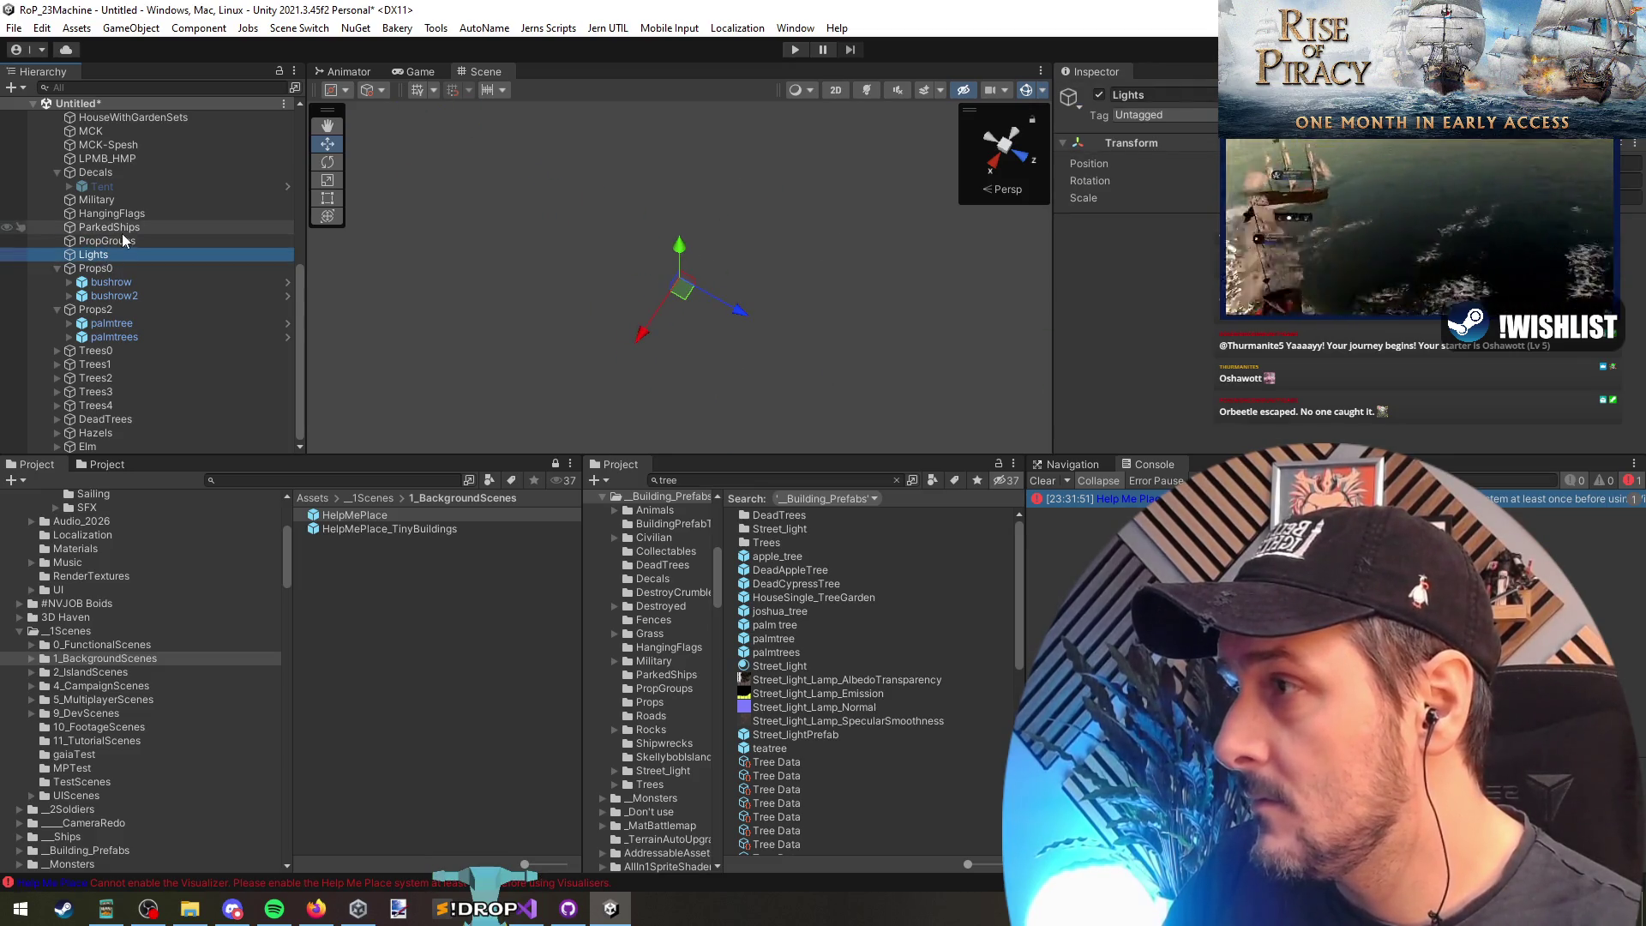
shift+click(118, 201)
key(Delete)
click(116, 243)
key(Delete)
click(120, 254)
shift+click(121, 199)
key(Delete)
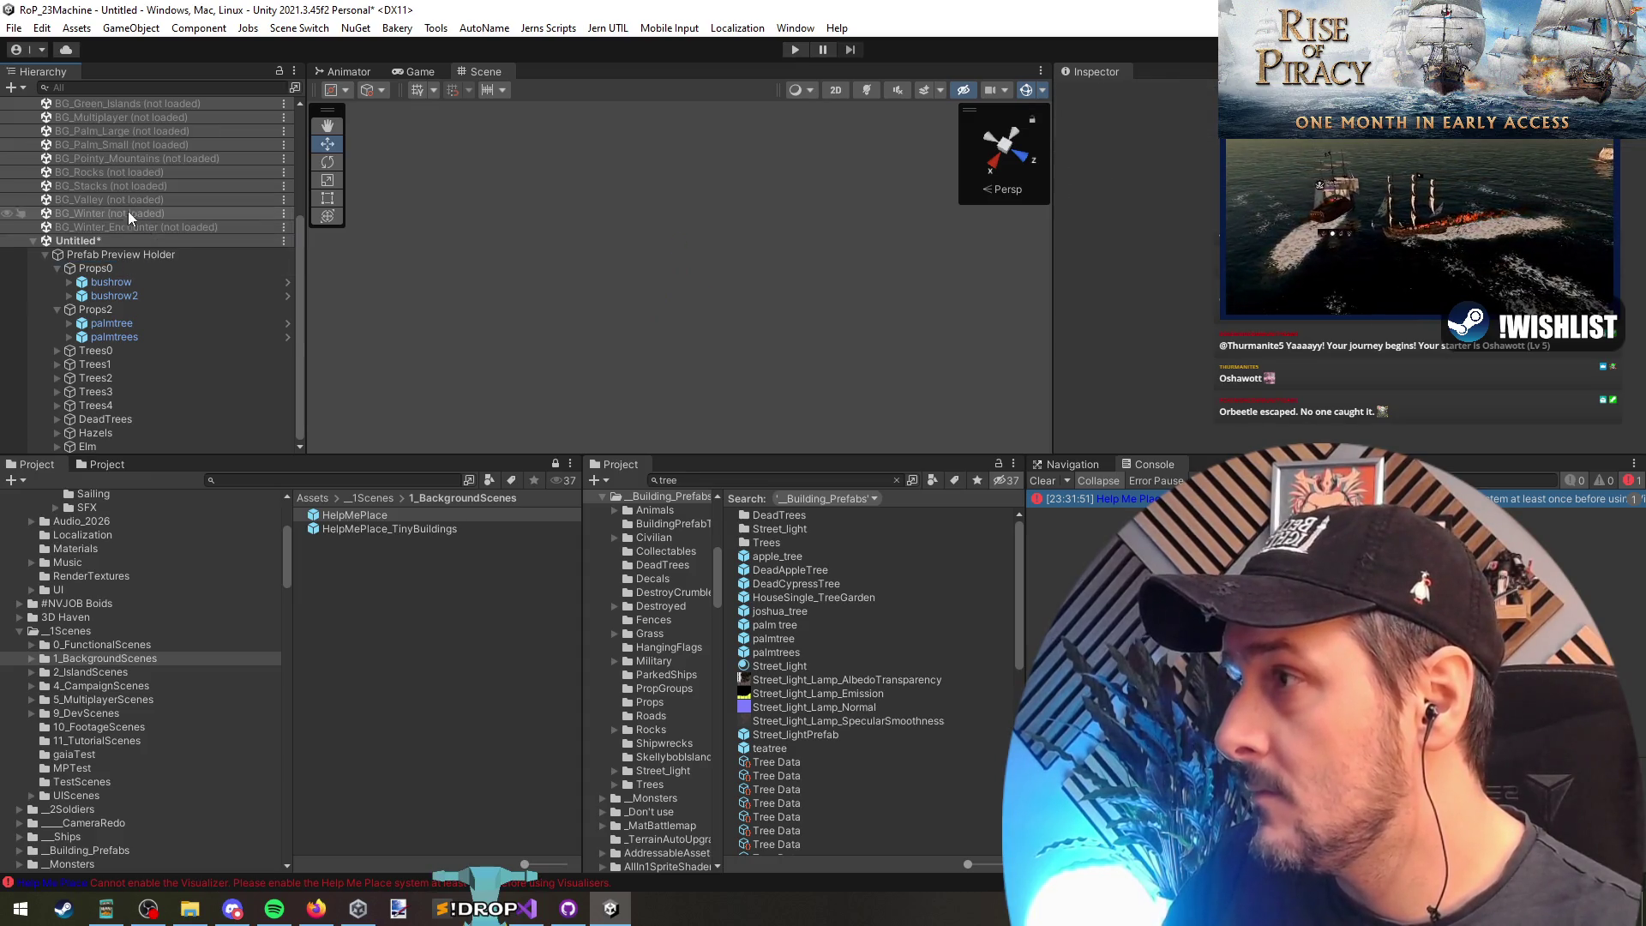
Step: Select and expand the tree groups Trees0 through Elm
click(128, 270)
click(134, 353)
shift+click(120, 441)
key(Right)
key(Down)
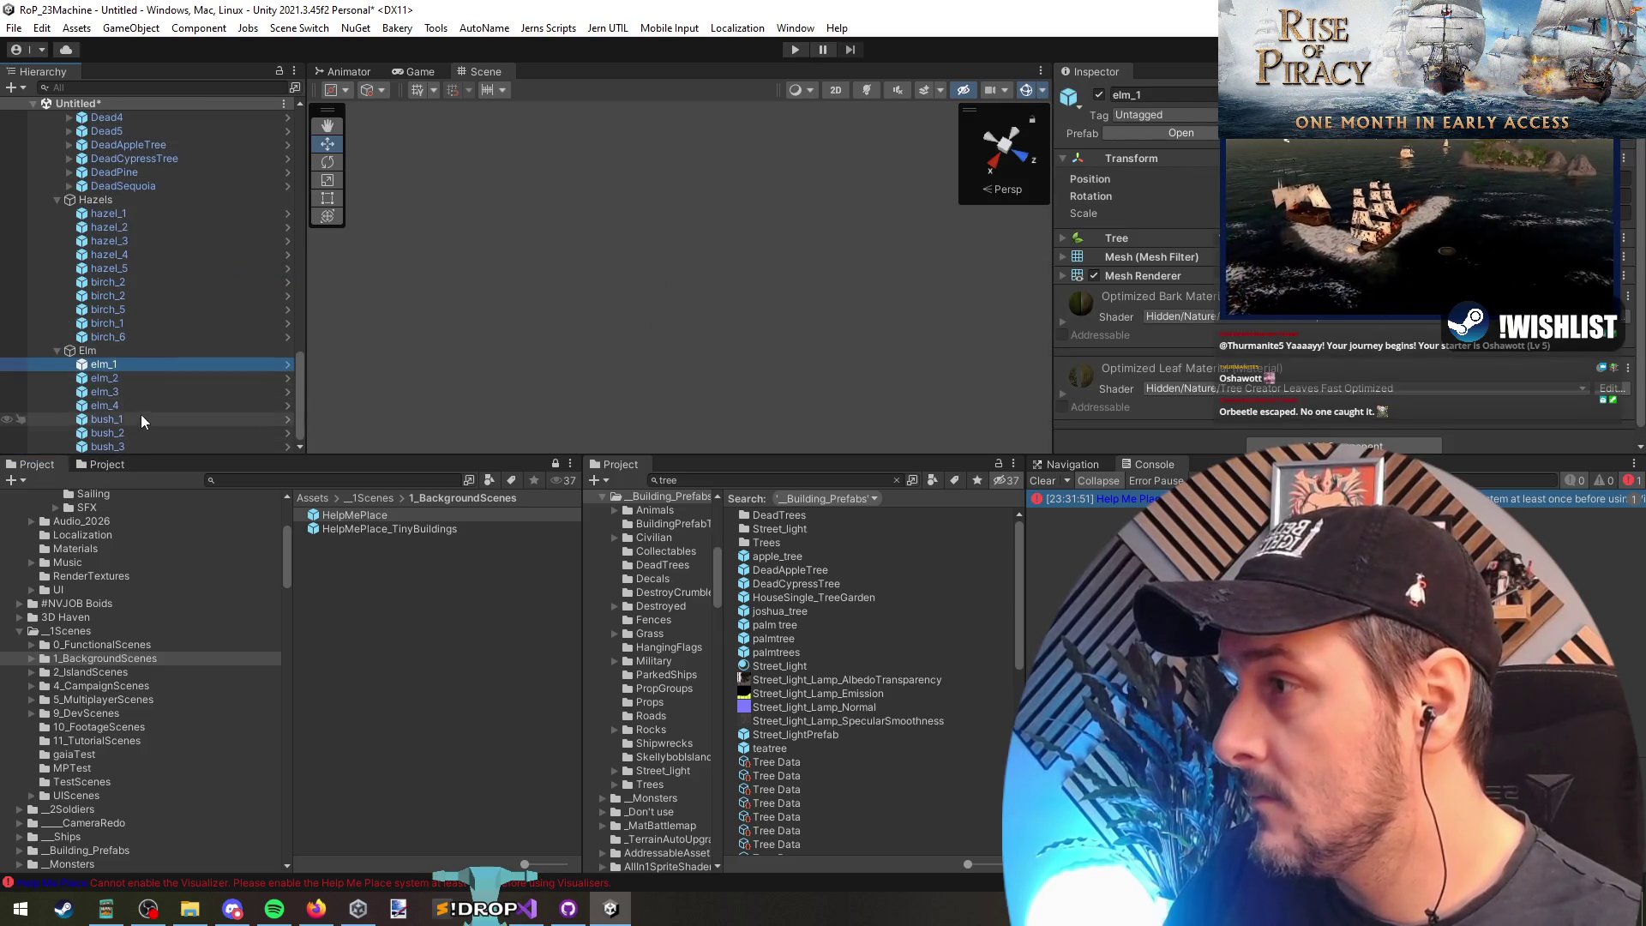
click(116, 349)
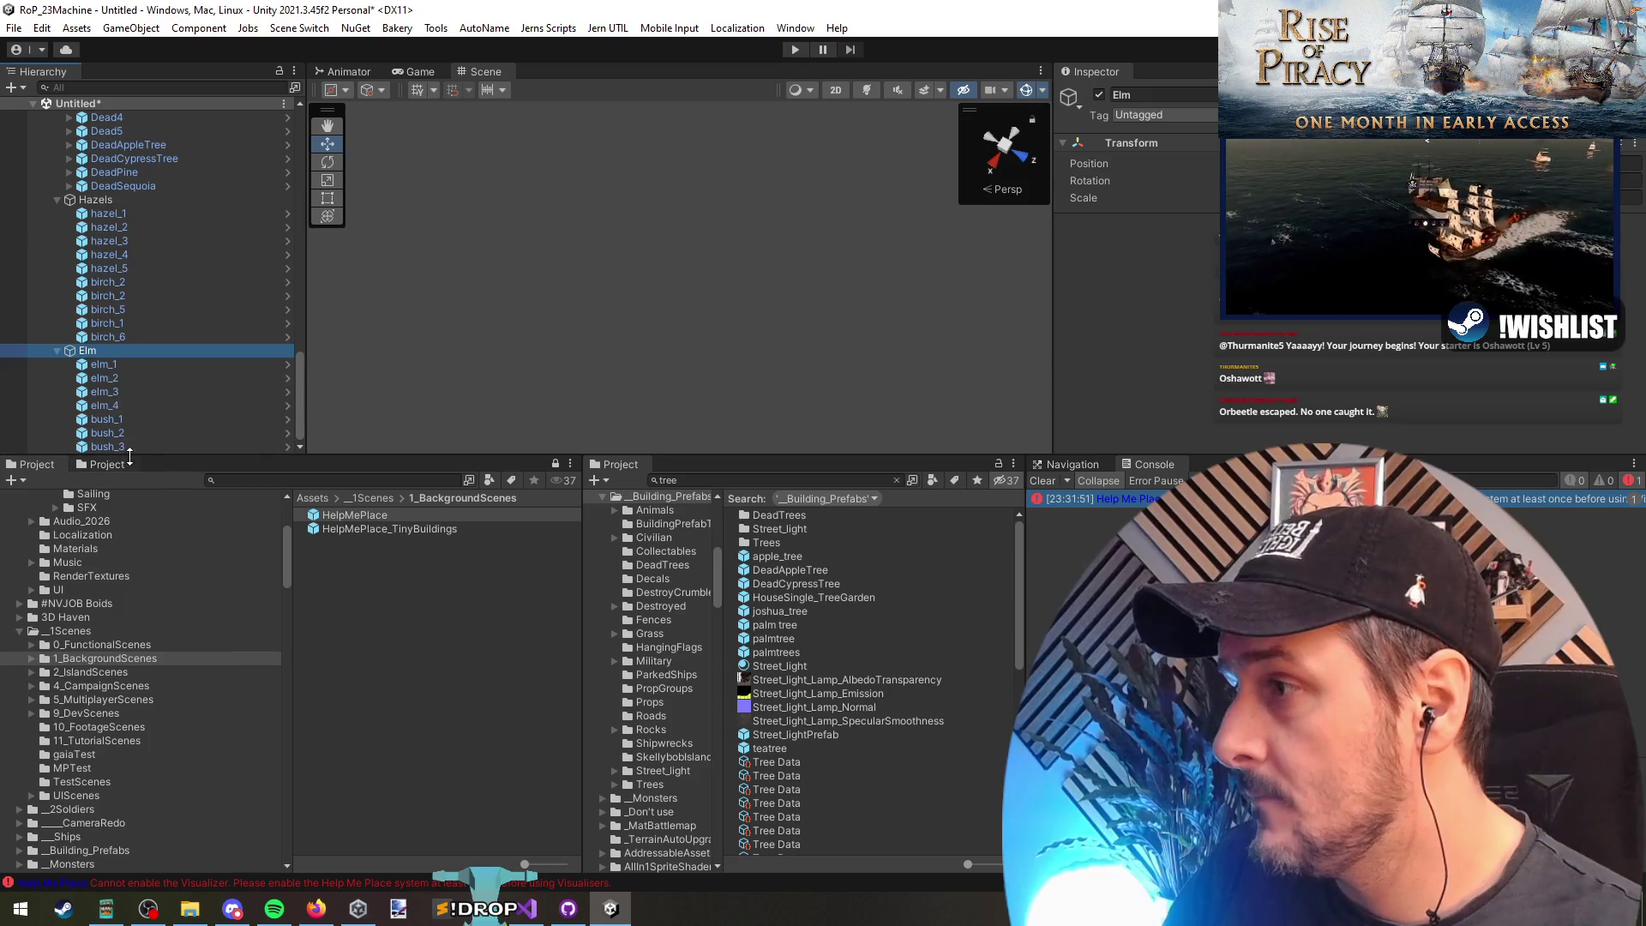
Step: Move the elm_1 through bush_3 trees under the Hazels group
click(107, 446)
shift+click(136, 367)
drag(108, 367, 107, 203)
shift+click(110, 214)
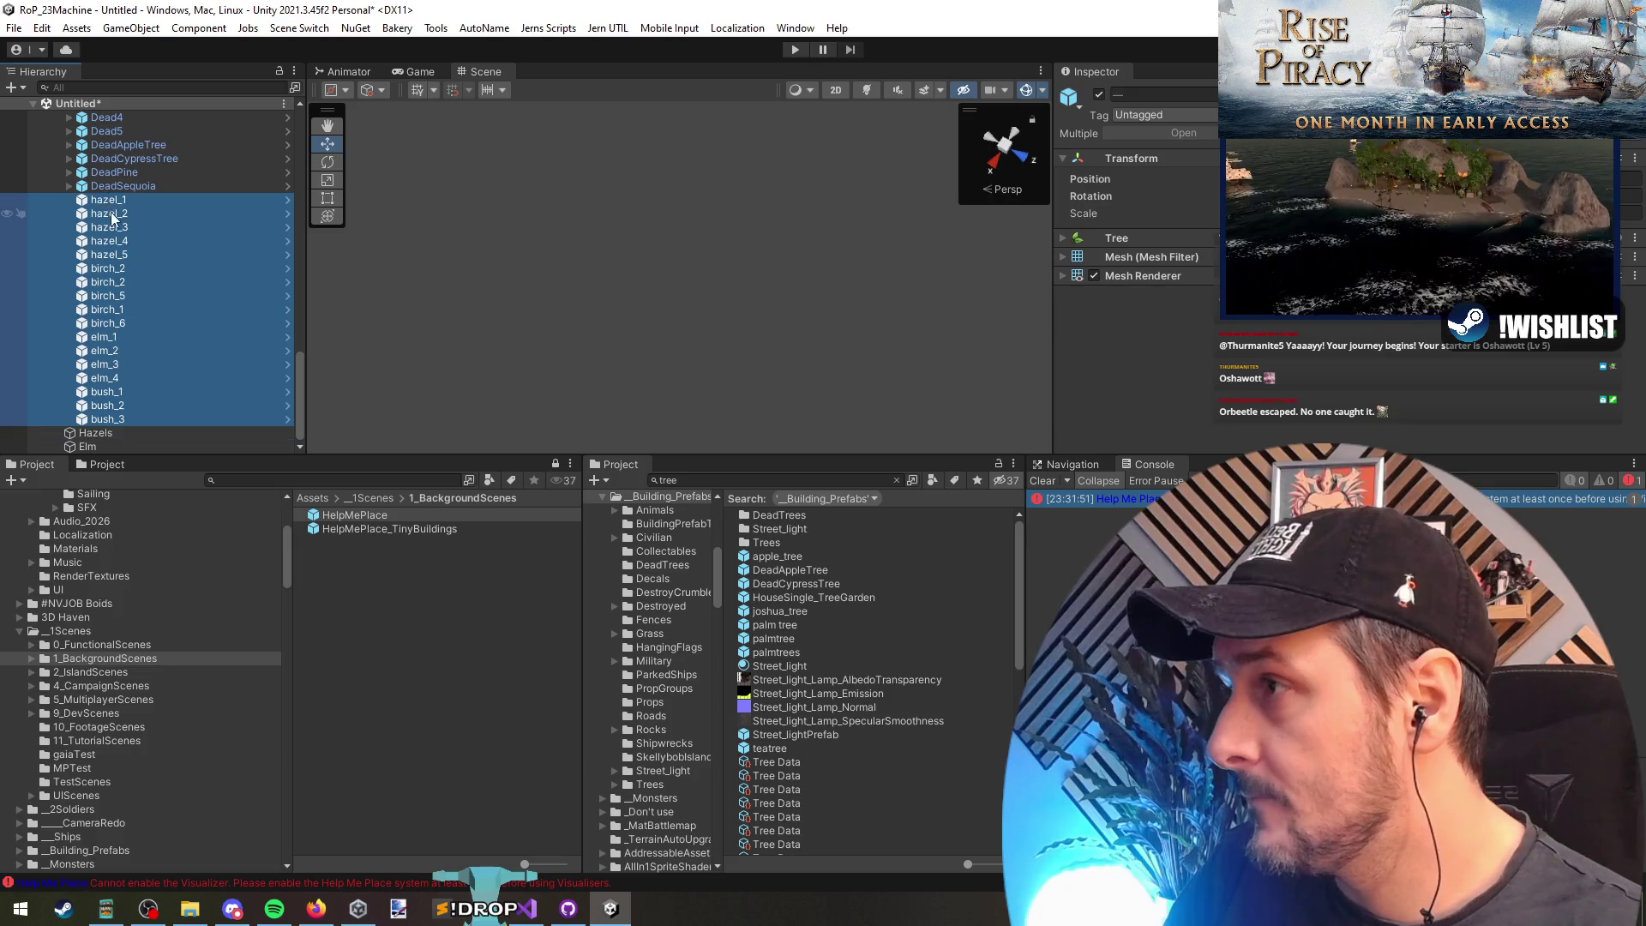
Step: Extend the tree selection upward through the dead trees, spruces and pines
scroll(110, 270, up, 5)
shift+click(106, 282)
drag(106, 282, 110, 259)
shift+click(114, 176)
mouse_move(115, 176)
mouse_down()
mouse_move(135, 202)
mouse_move(116, 360)
mouse_move(112, 314)
mouse_up()
scroll(136, 203, up, 5)
shift+click(130, 268)
Step: Extend the selection up to bush_1 and drag the gathered trees together
scroll(117, 399, up, 3)
shift+click(109, 183)
scroll(110, 183, up, 4)
shift+click(114, 182)
scroll(184, 253, up, 4)
mouse_move(127, 377)
mouse_down()
mouse_move(110, 311)
mouse_move(117, 162)
mouse_up()
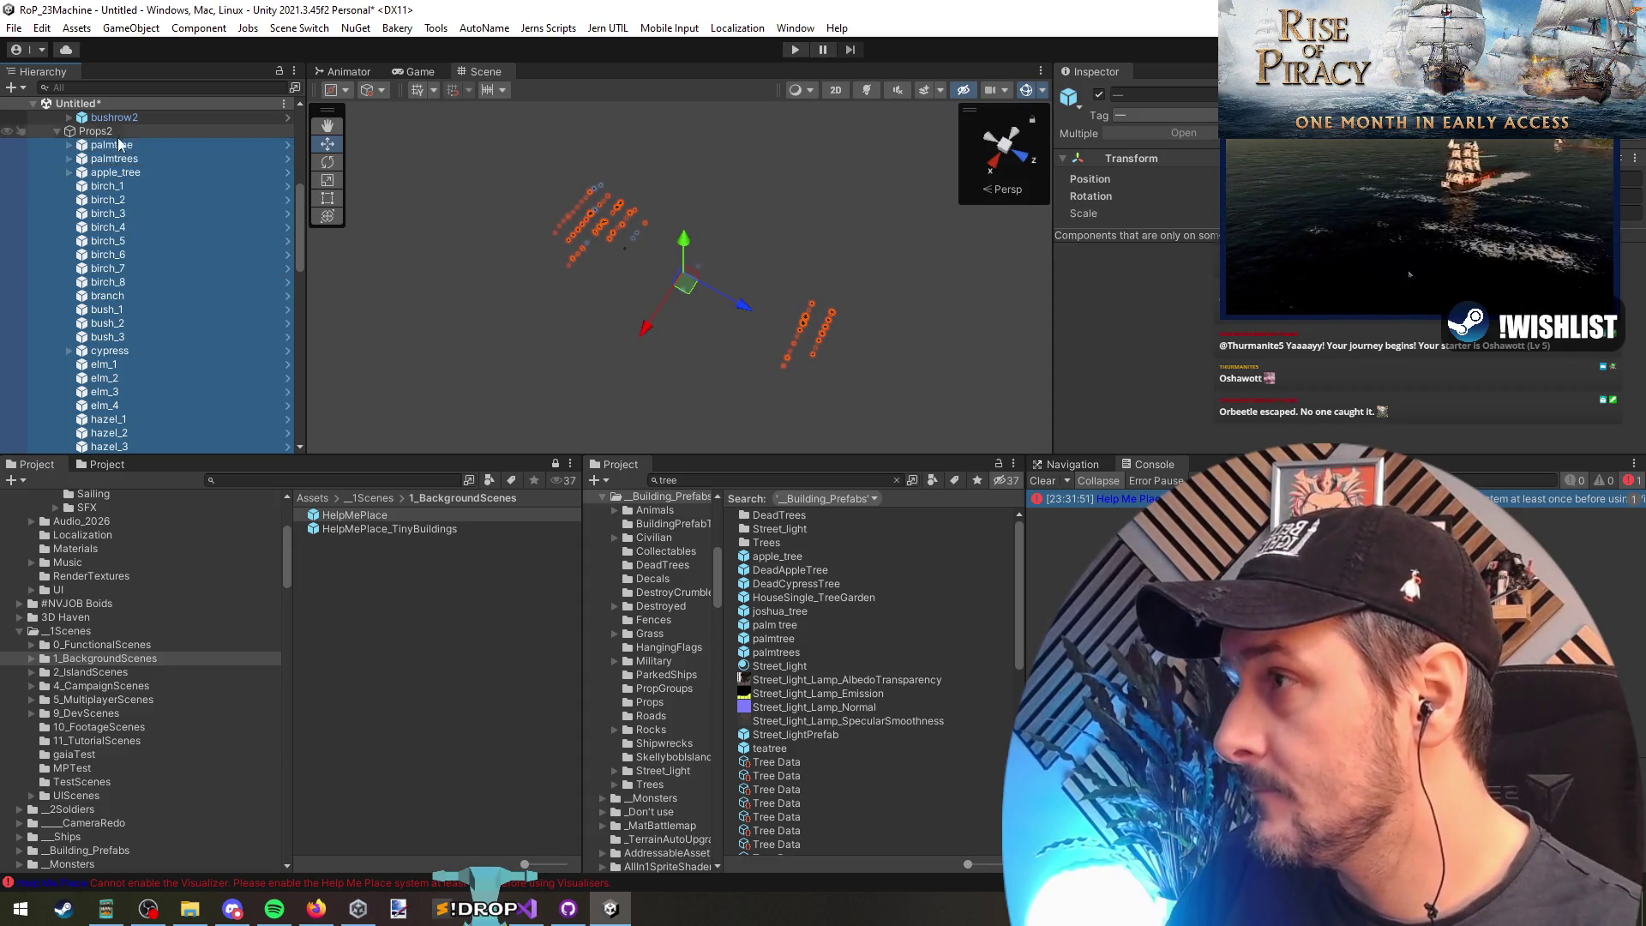
scroll(129, 223, up, 5)
Step: Move Props2's trees into Props0 after bushrow2
click(121, 336)
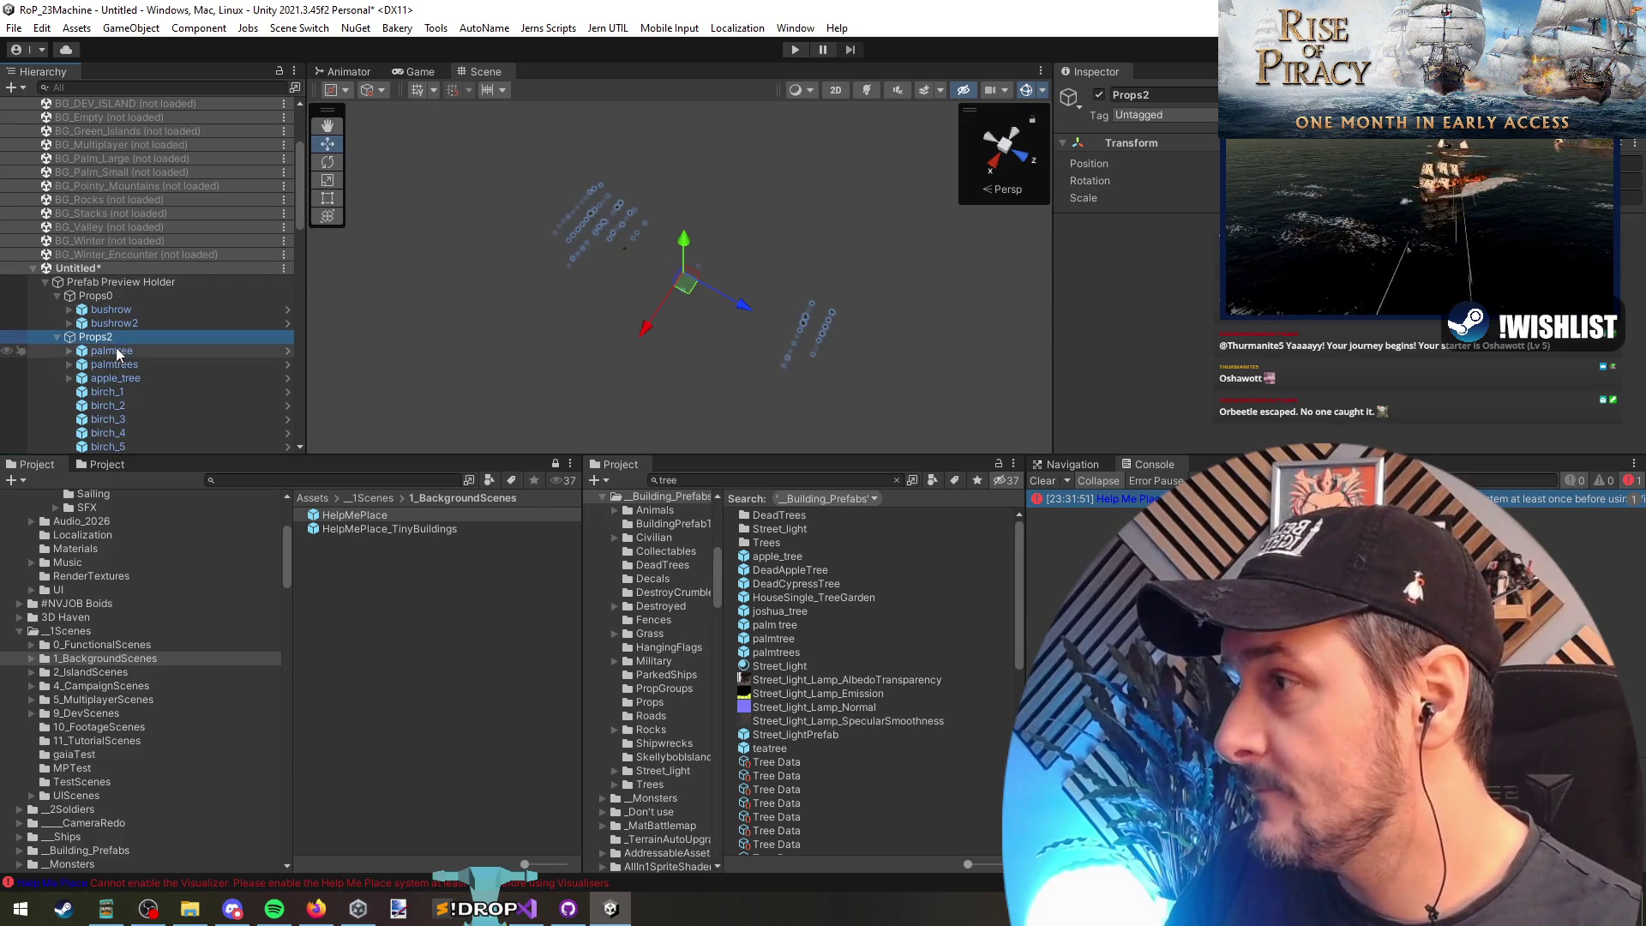
scroll(116, 345, down, 7)
scroll(115, 352, down, 10)
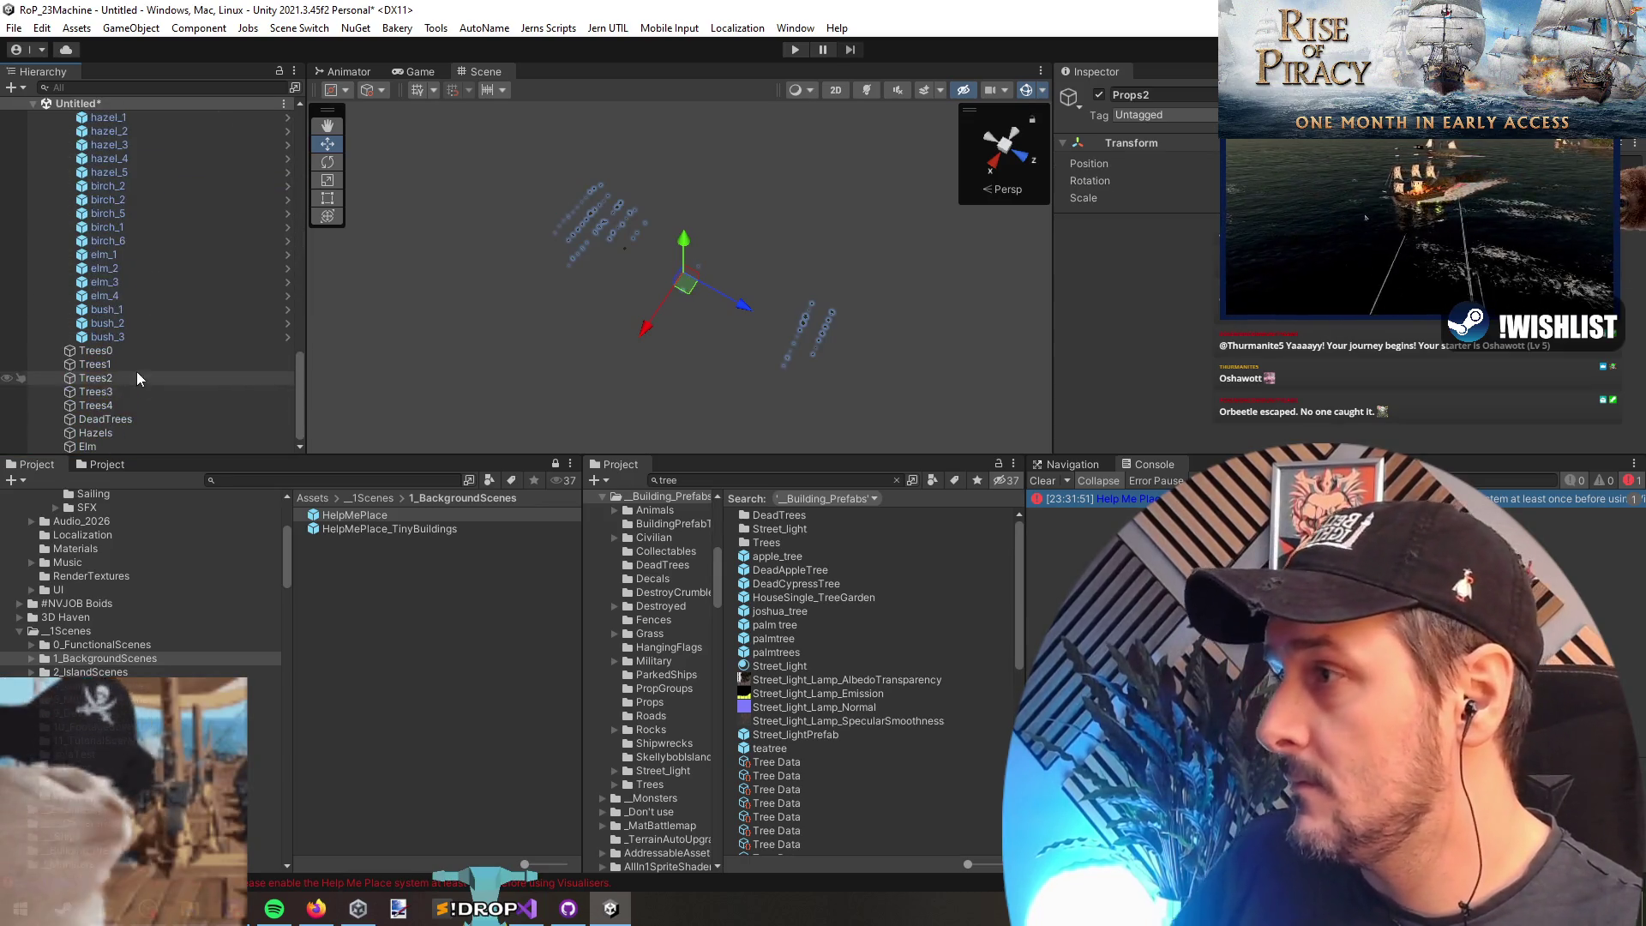
click(120, 441)
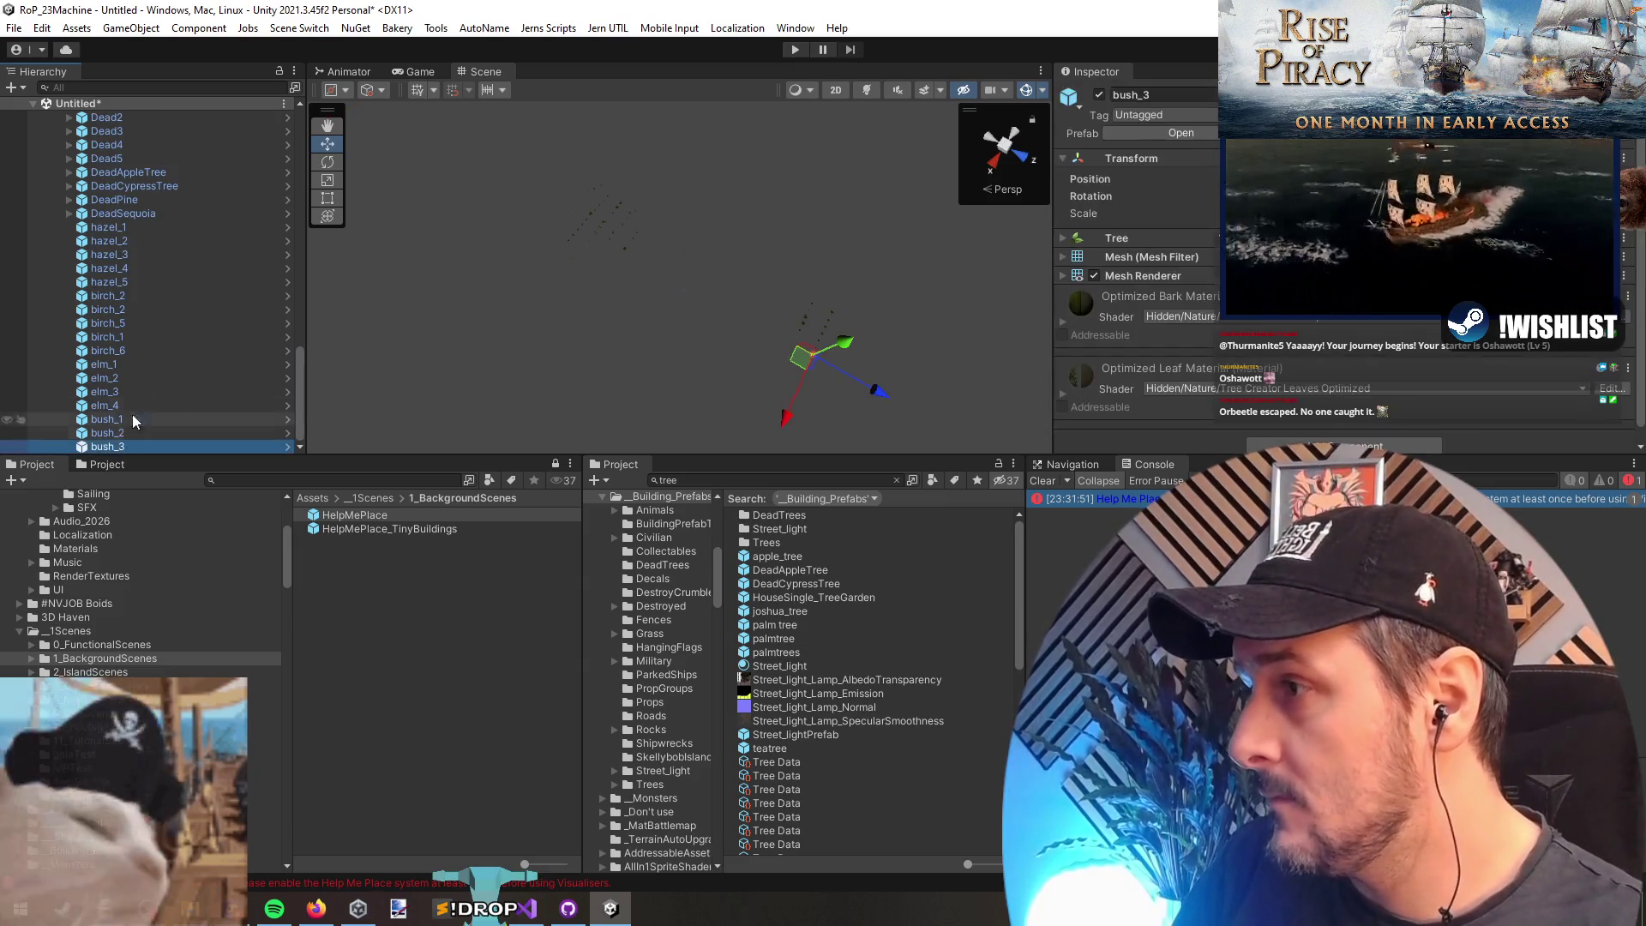
scroll(149, 276, up, 15)
shift+click(127, 413)
drag(127, 413, 111, 387)
Step: Place all plants from bushrow to bush_3 directly under the Untitled scene root
click(117, 376)
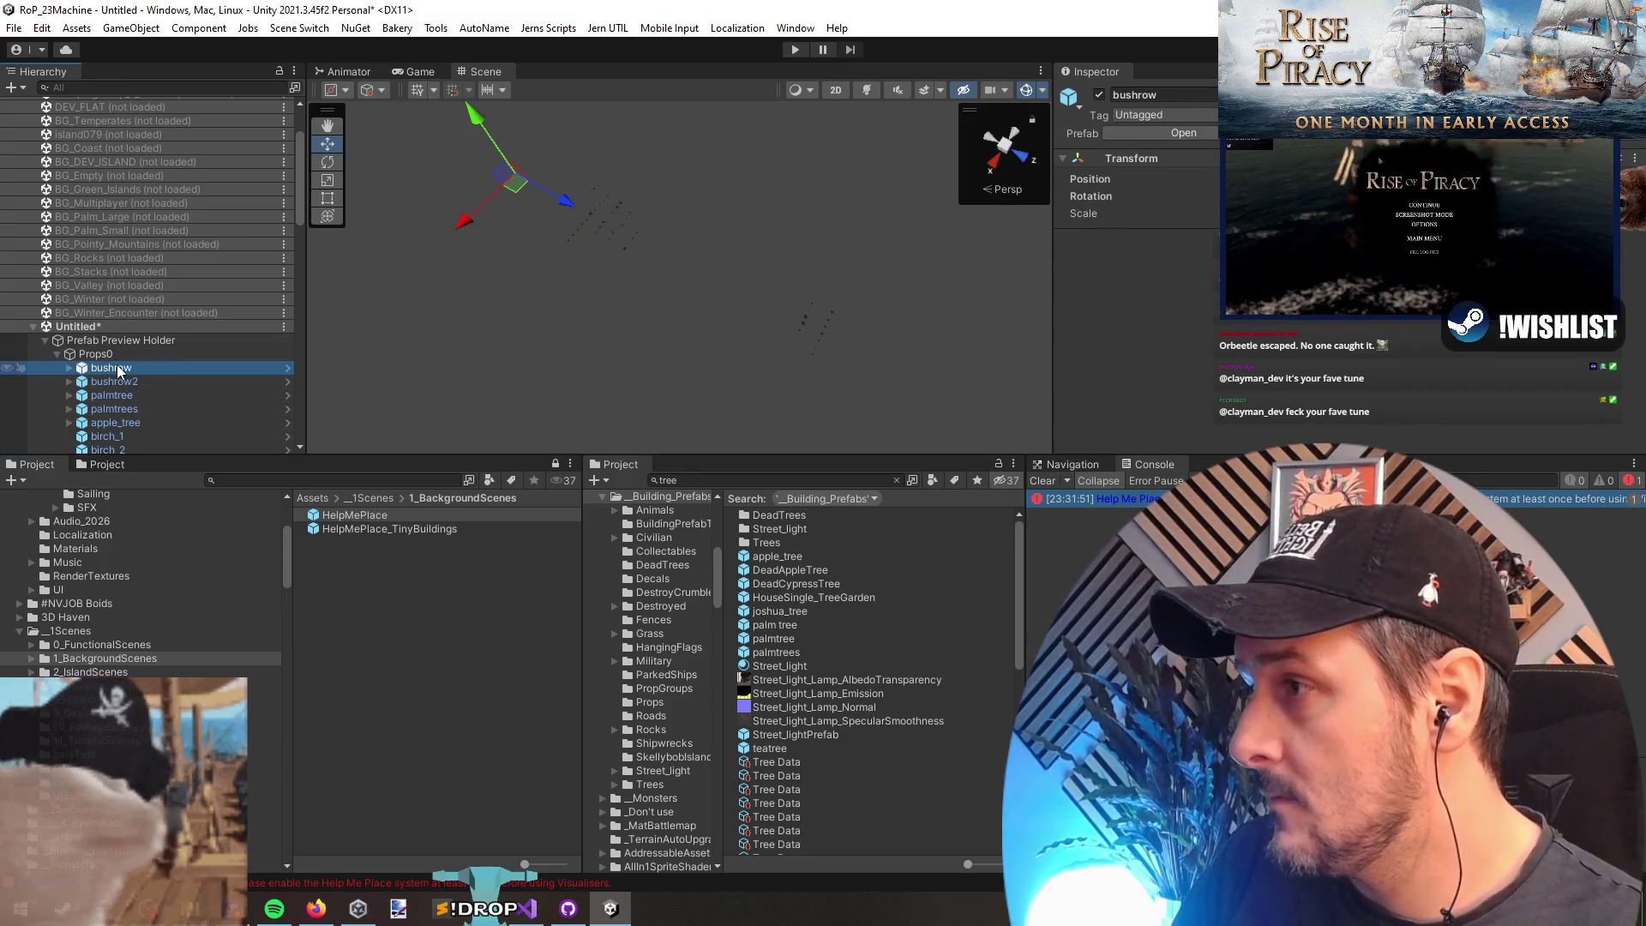
scroll(142, 359, down, 10)
shift+click(115, 433)
mouse_move(114, 433)
mouse_down()
mouse_move(132, 297)
mouse_move(89, 396)
mouse_up()
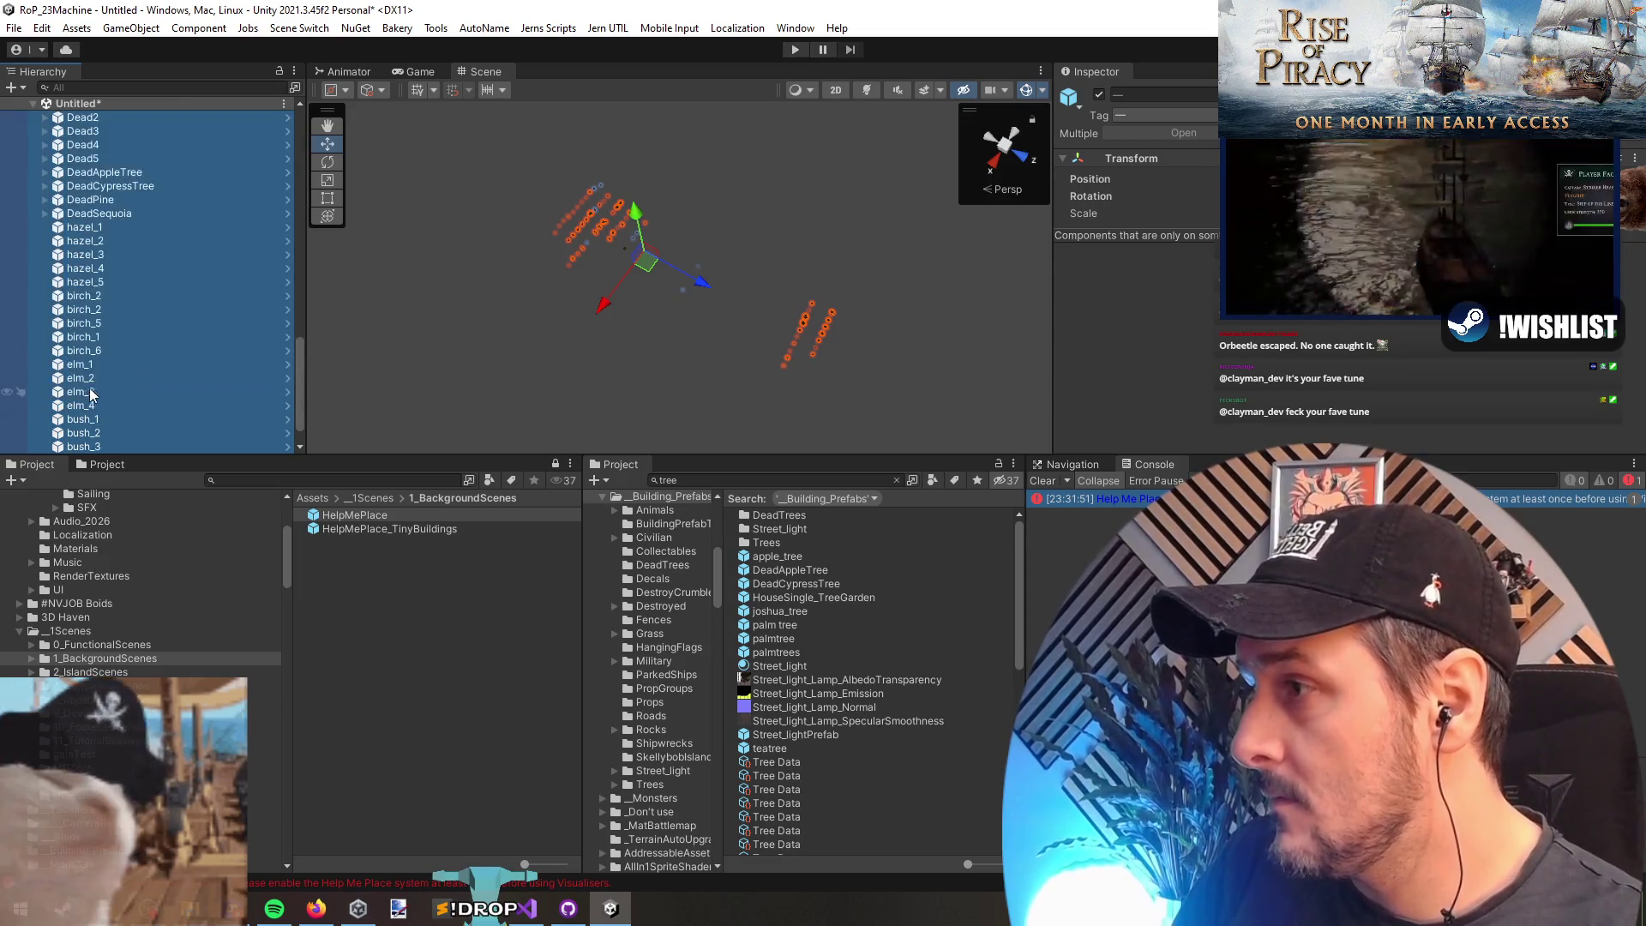
click(101, 422)
key(Up)
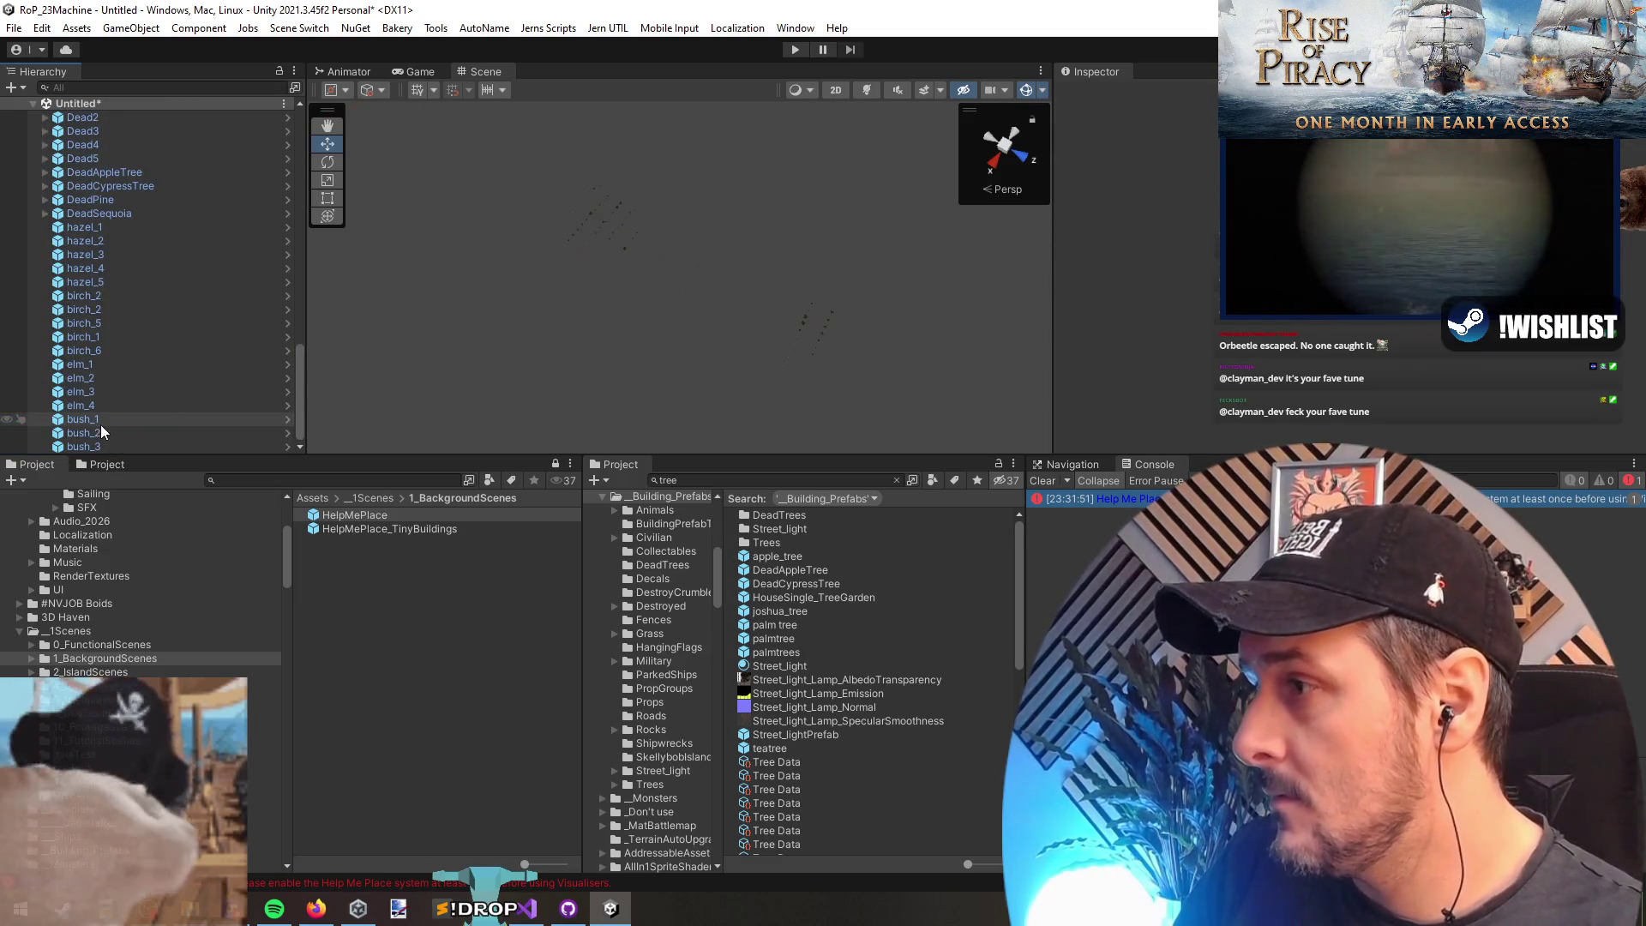
scroll(125, 292, up, 15)
scroll(125, 295, up, 2)
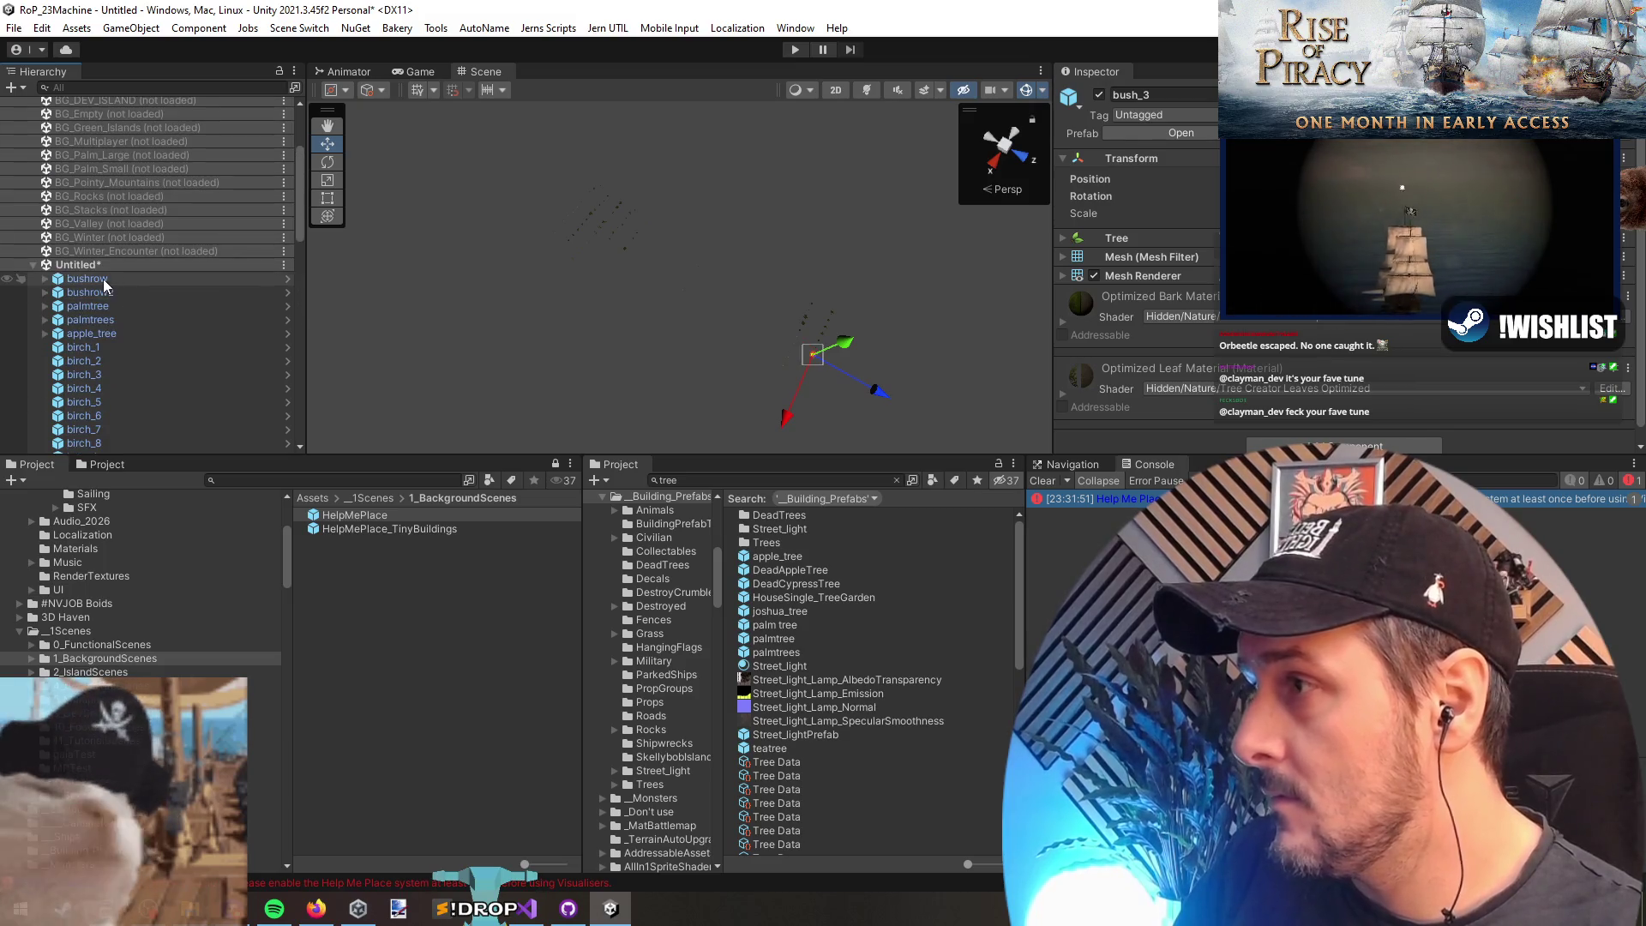
shift+click(103, 280)
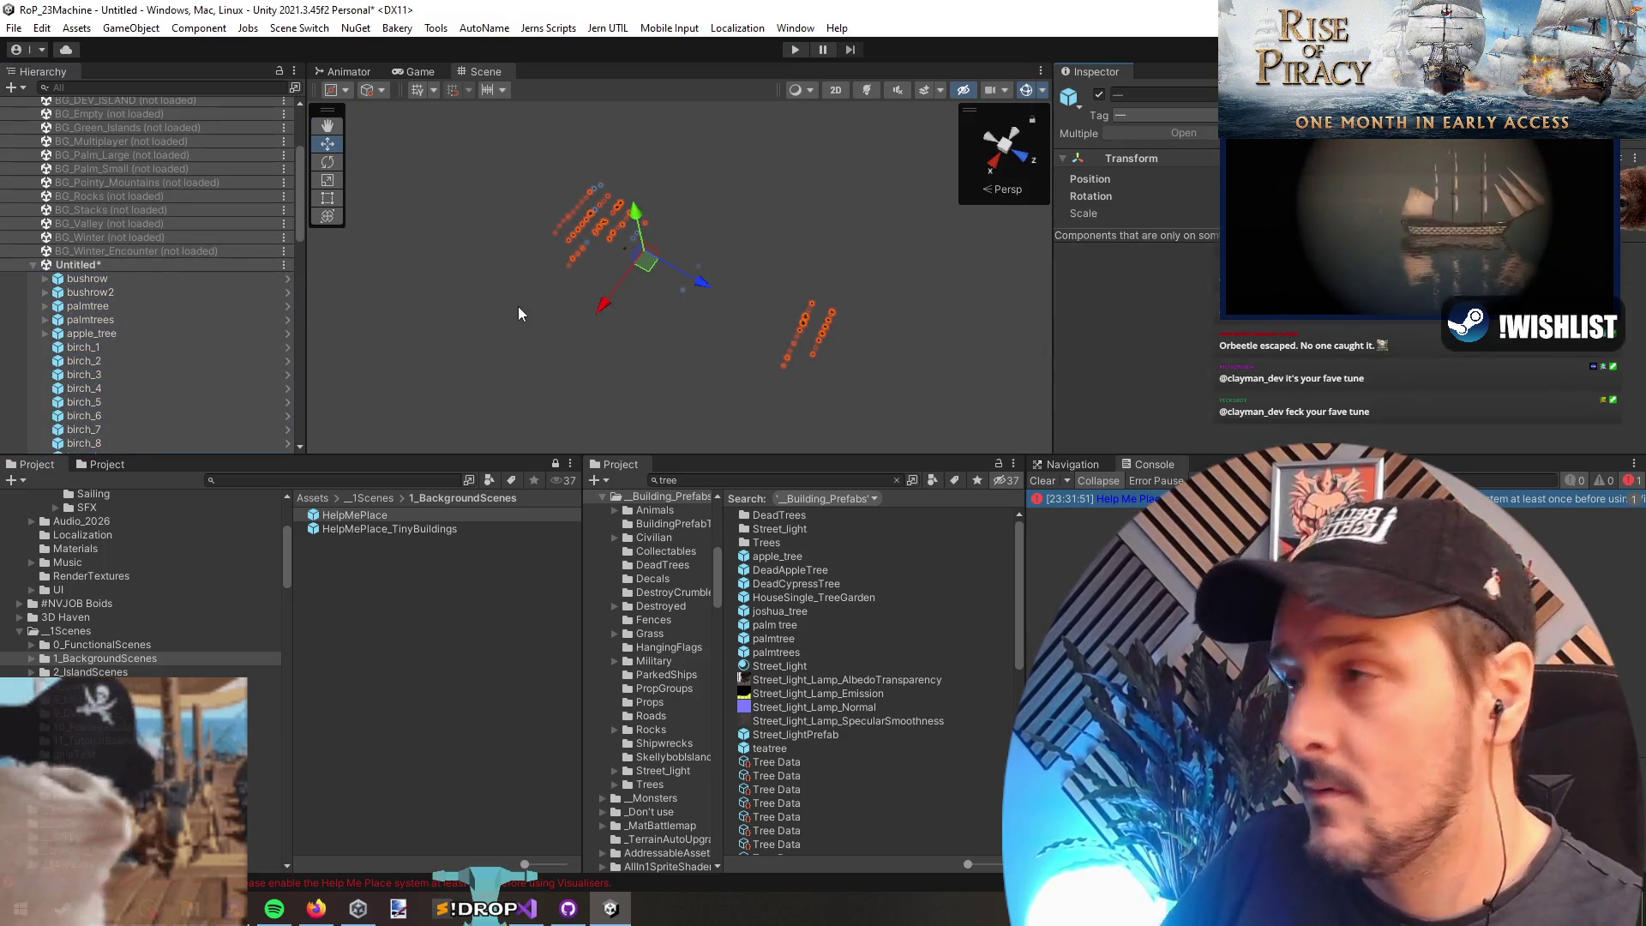
click(91, 266)
key(ctrl+s)
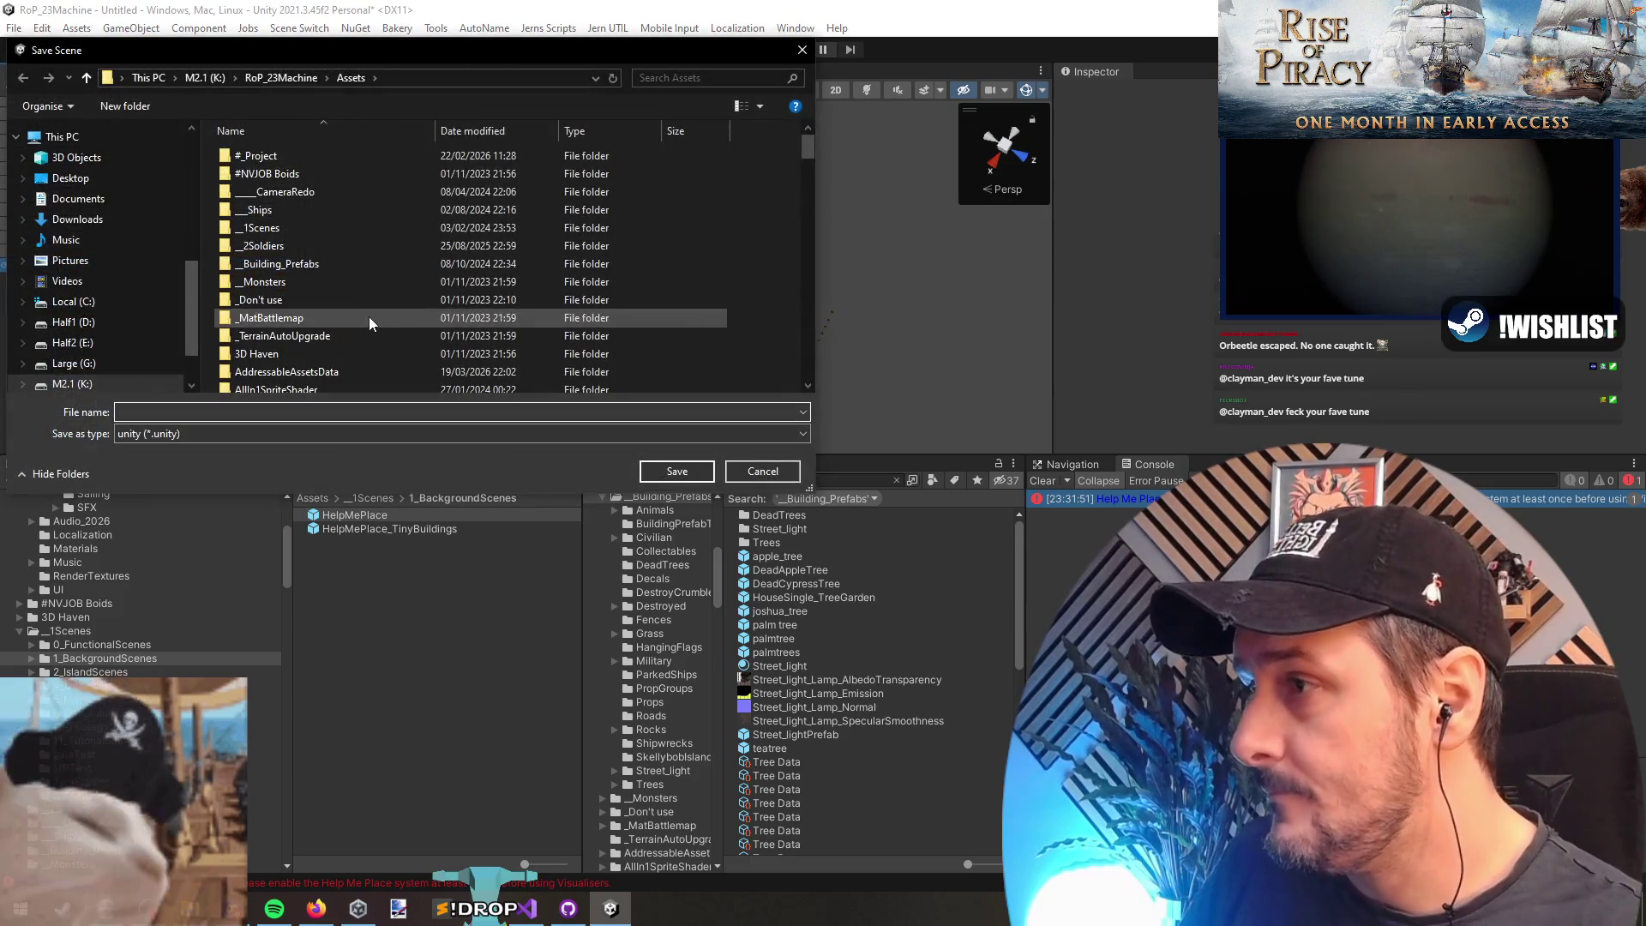
double_click(313, 156)
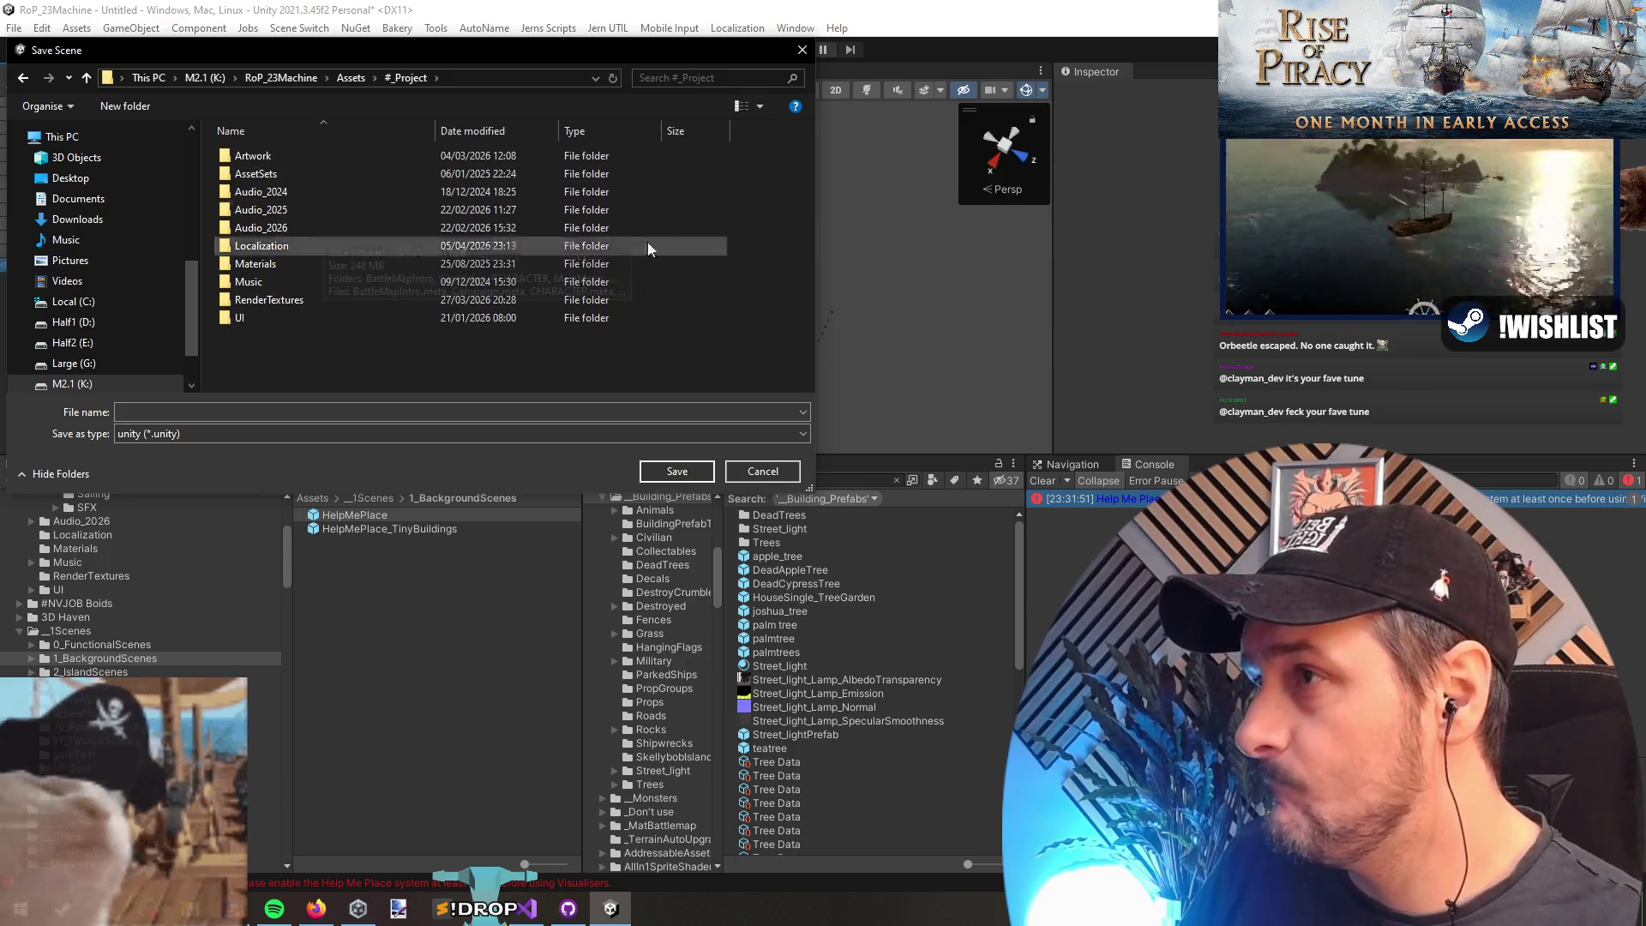
key(Escape)
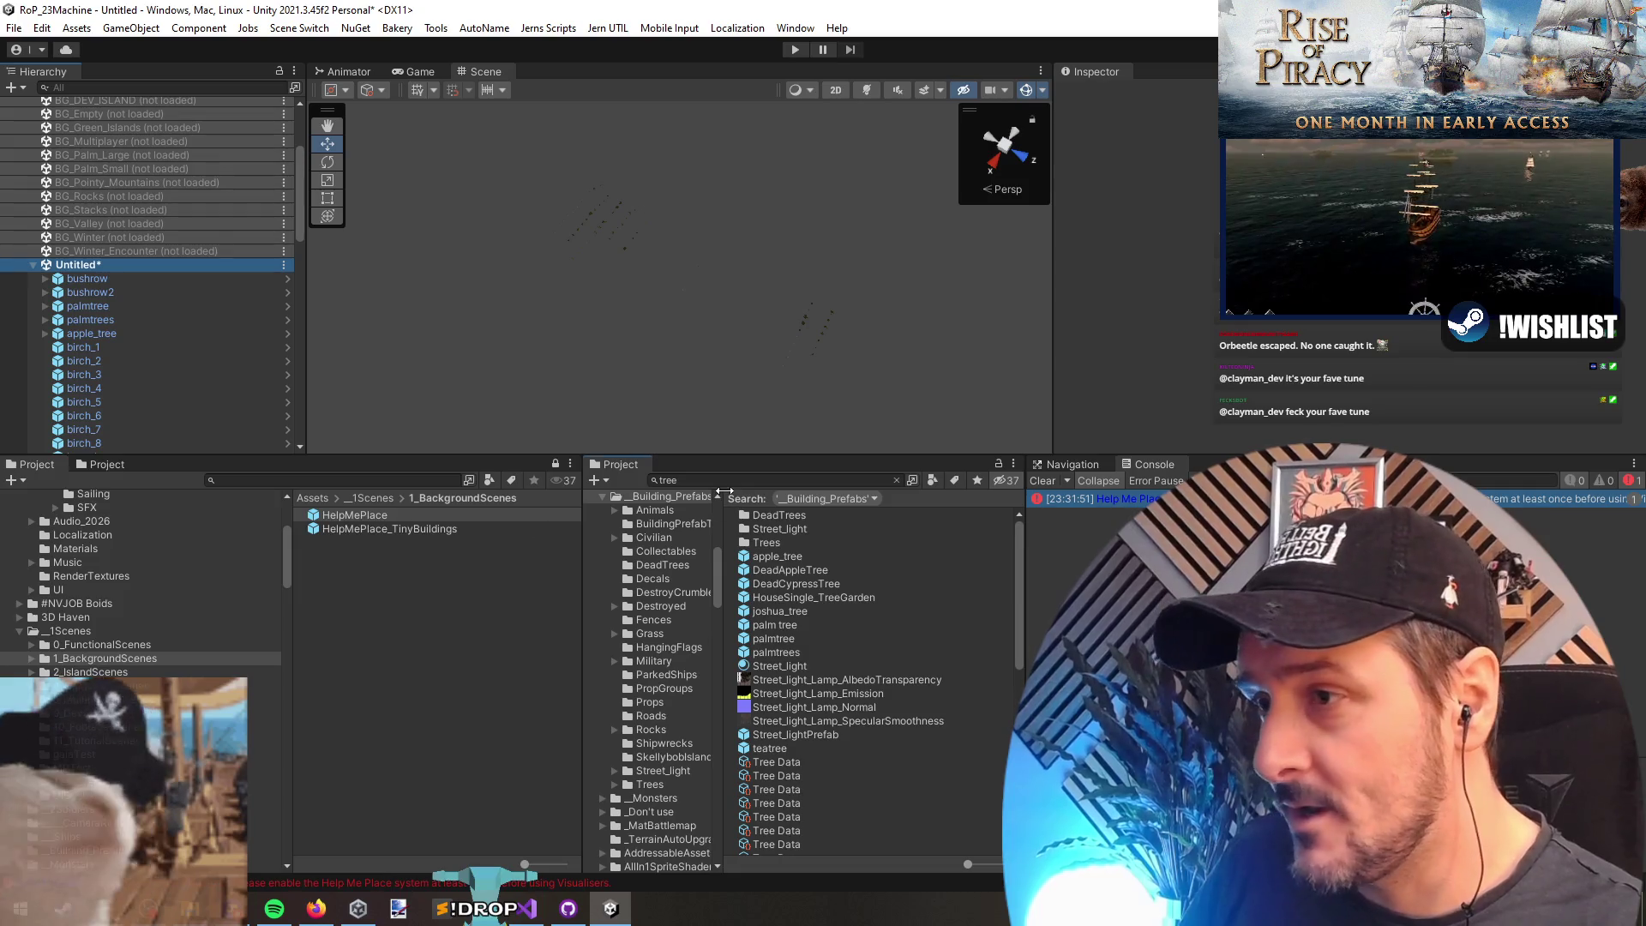